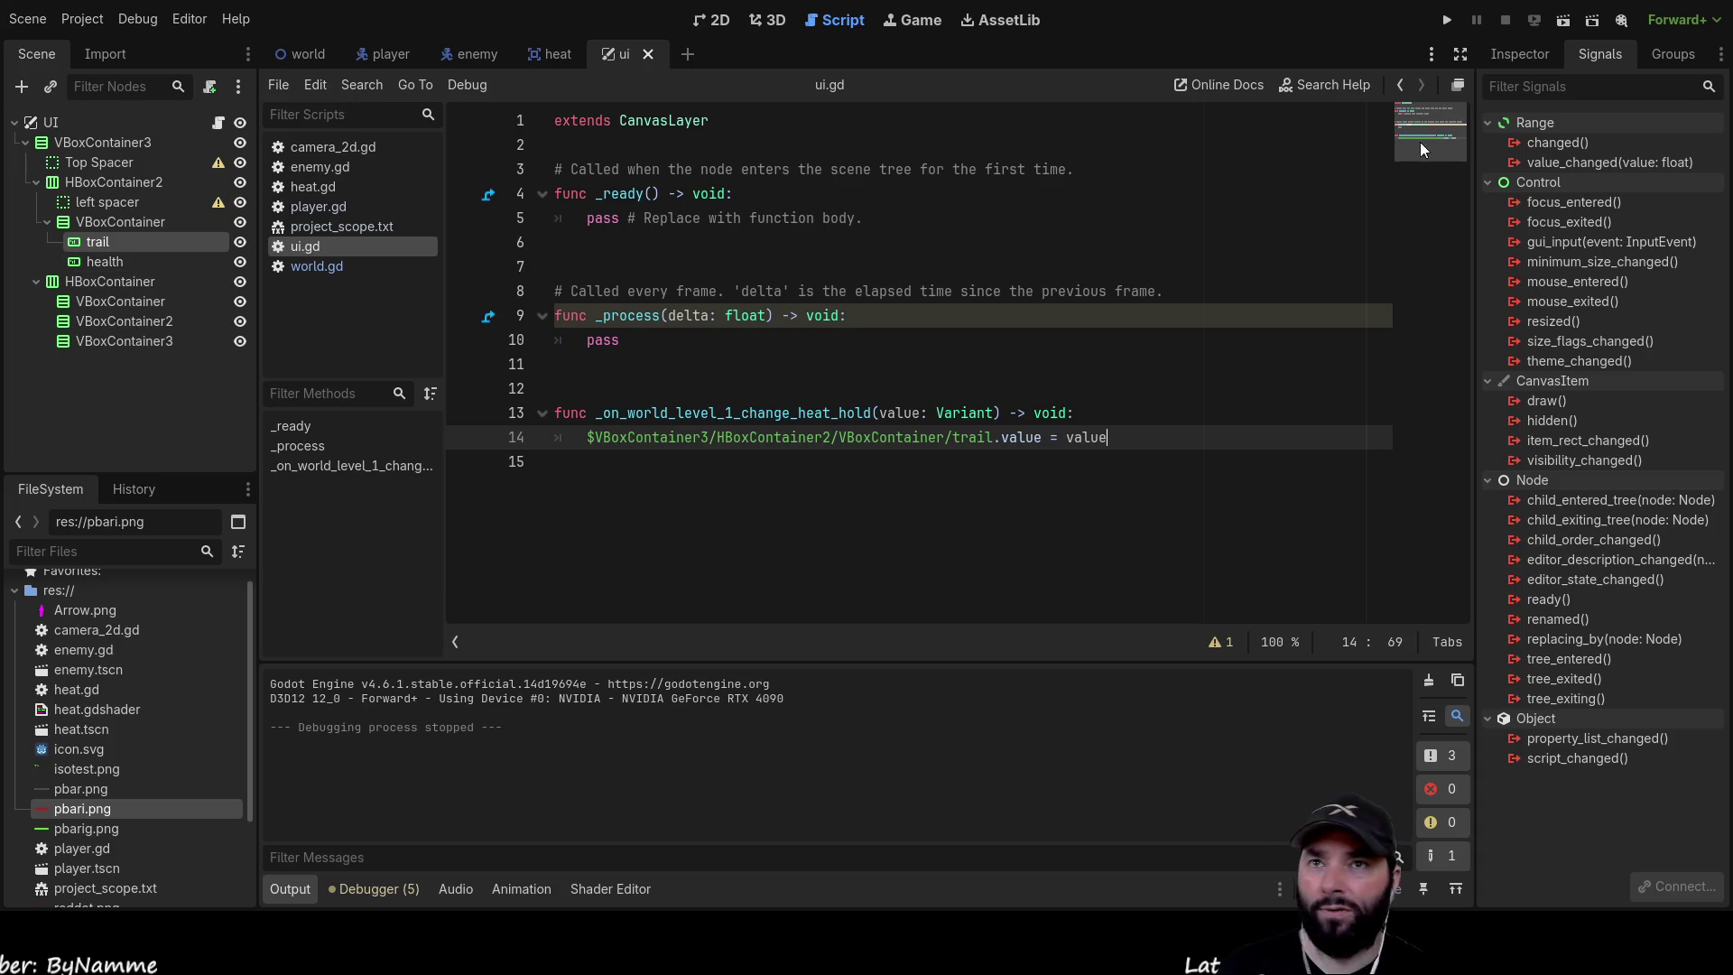
# Change the trail progress bar's Value from 30 to 100
pyautogui.click(1499, 59)
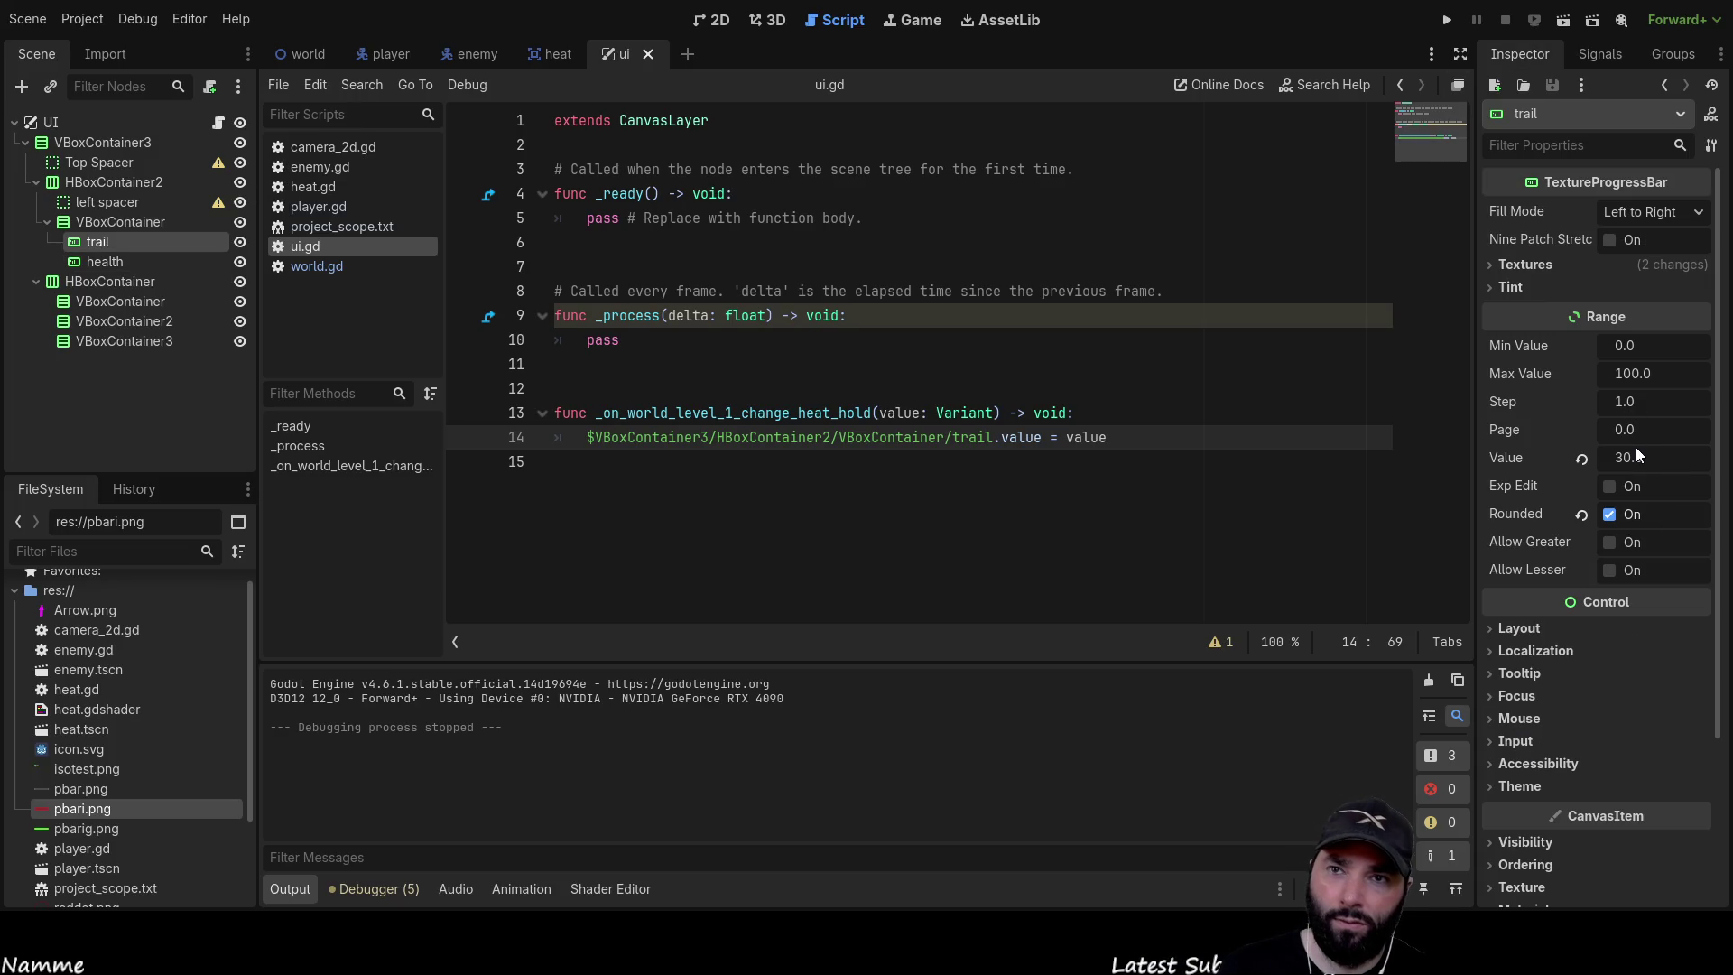
pyautogui.click(1634, 451)
pyautogui.press('Return')
# Set the health progress bar's Value to 100 and switch to the world scene
pyautogui.click(79, 260)
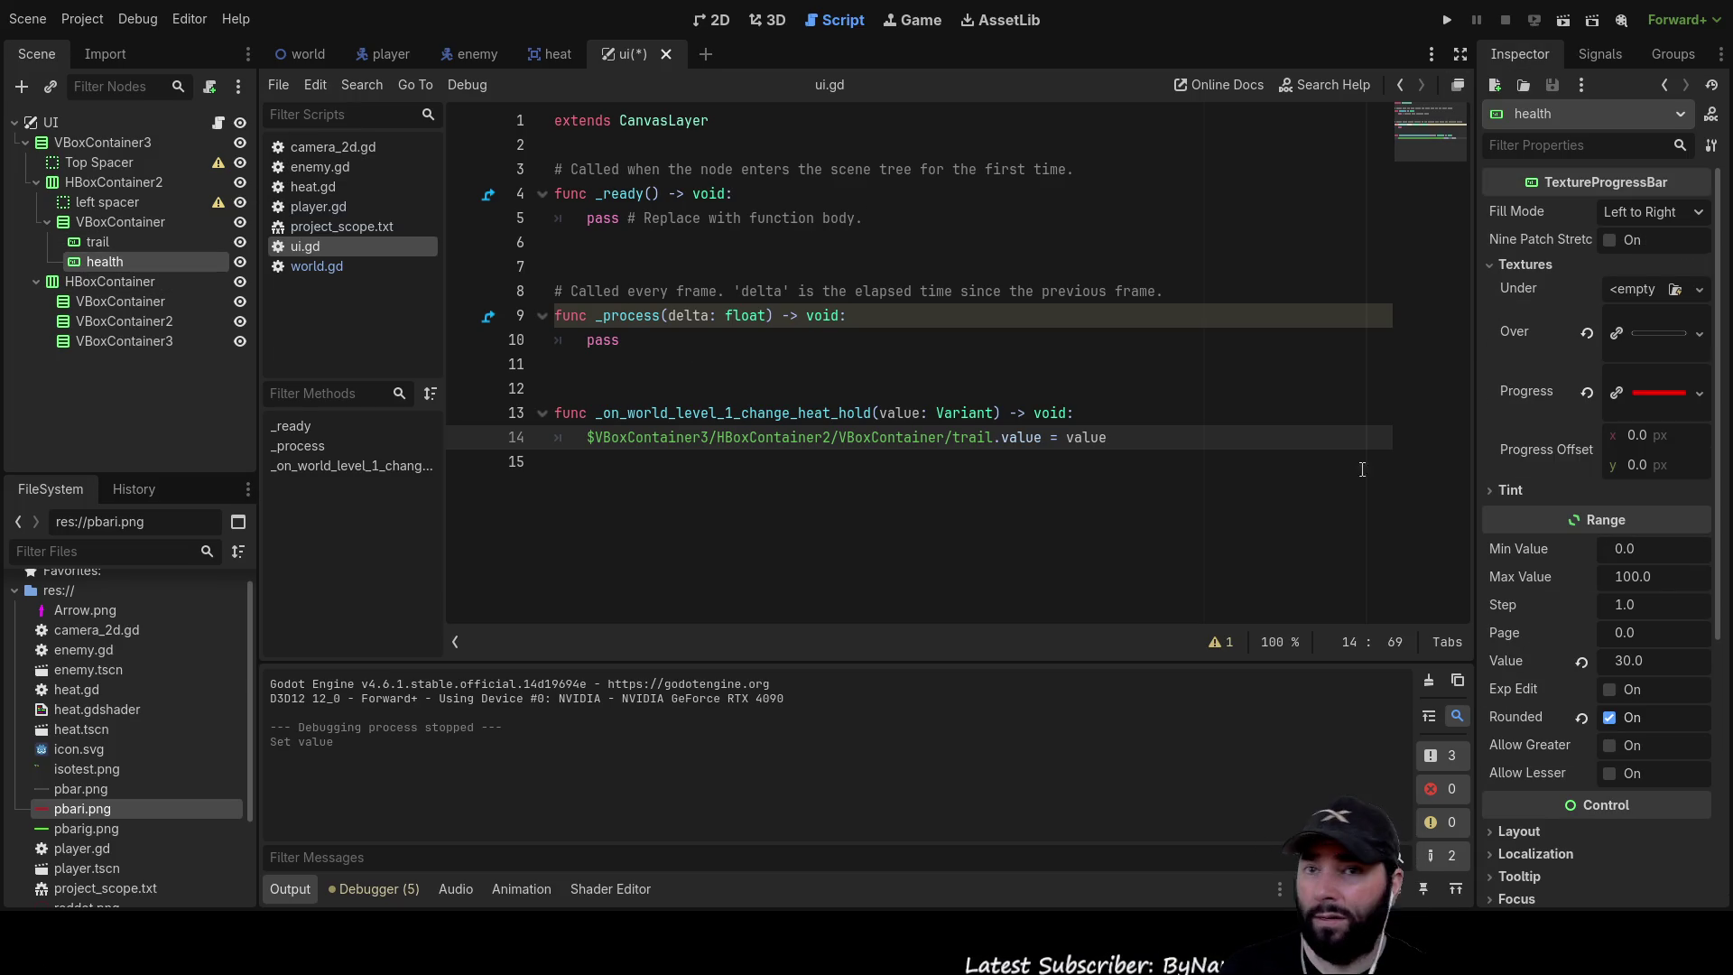
pyautogui.click(1633, 654)
pyautogui.write('100')
pyautogui.press('Return')
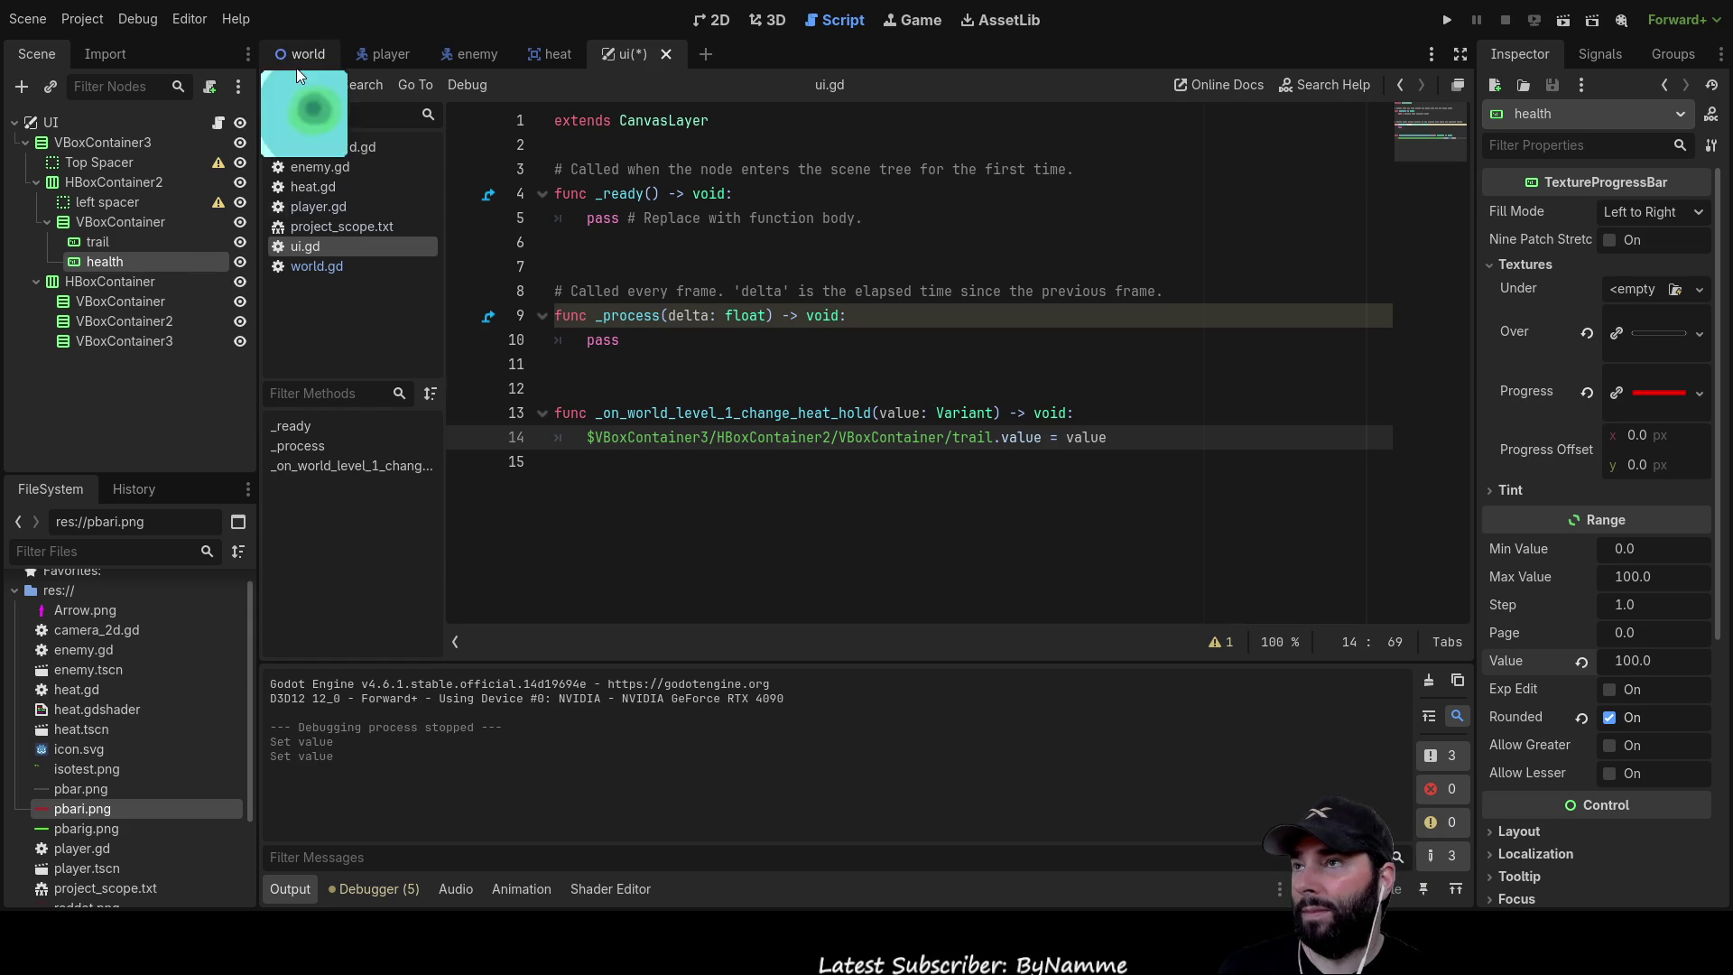
pyautogui.click(297, 63)
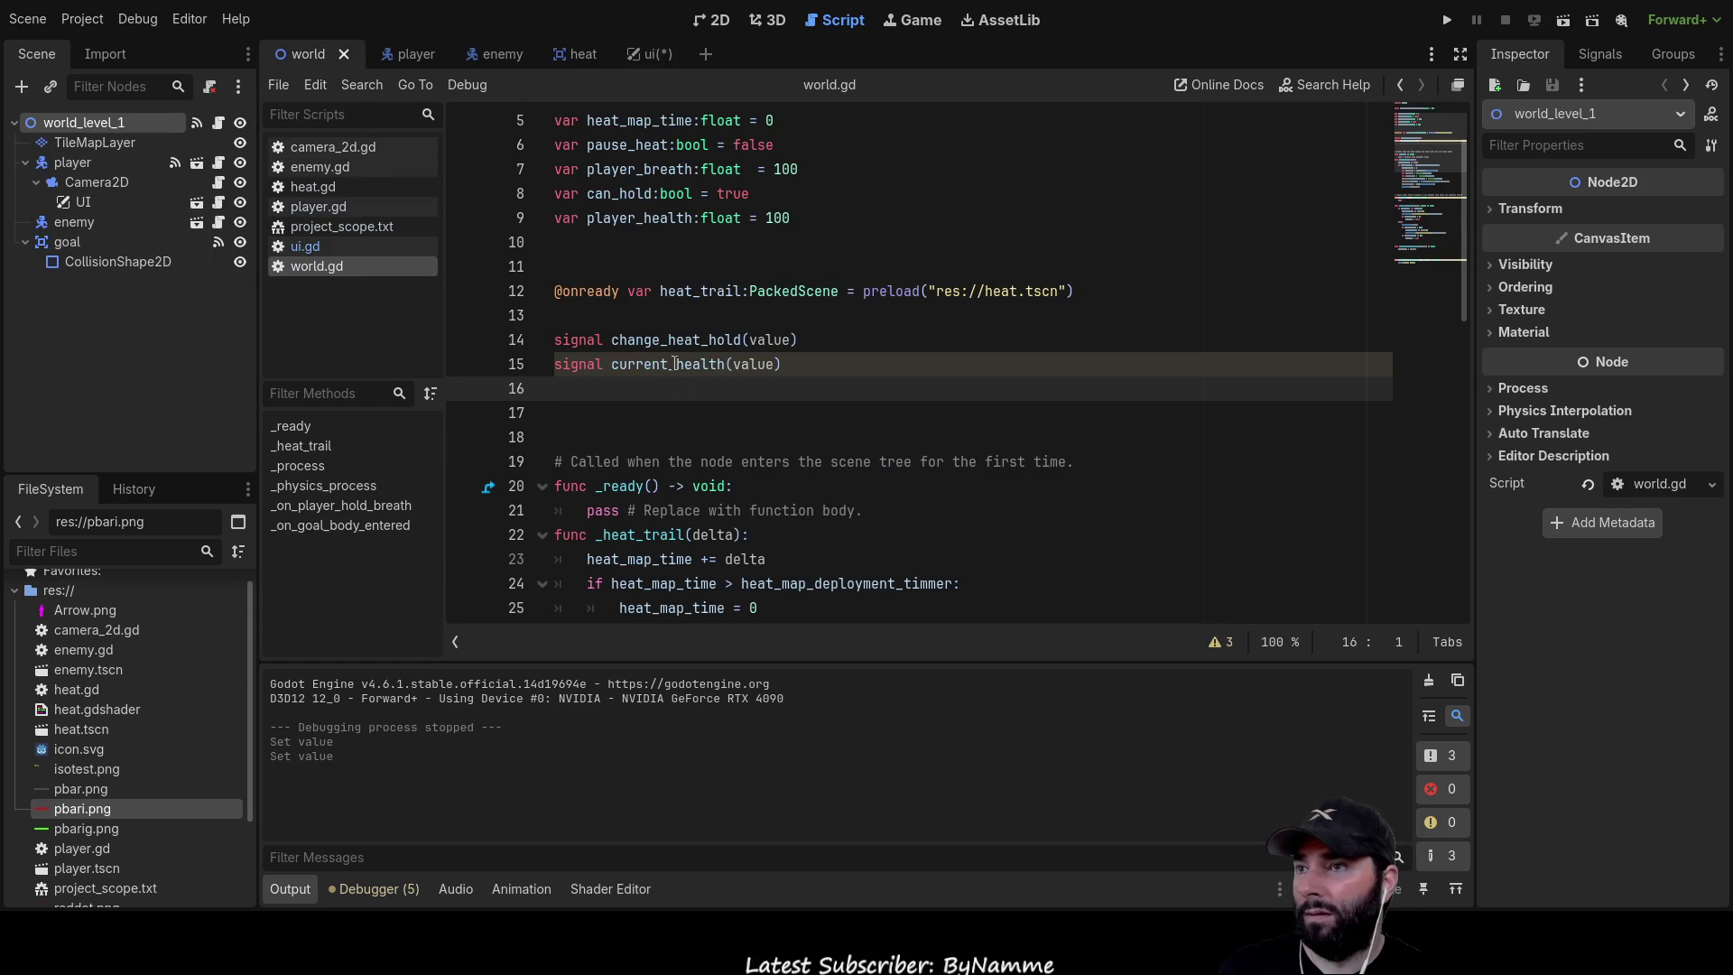
# Scroll through the world.gd script to review its code
pyautogui.scroll(2, 674, 348)
pyautogui.scroll(-9, 733, 439)
pyautogui.scroll(10, 733, 440)
pyautogui.scroll(-13, 740, 446)
pyautogui.scroll(4, 740, 447)
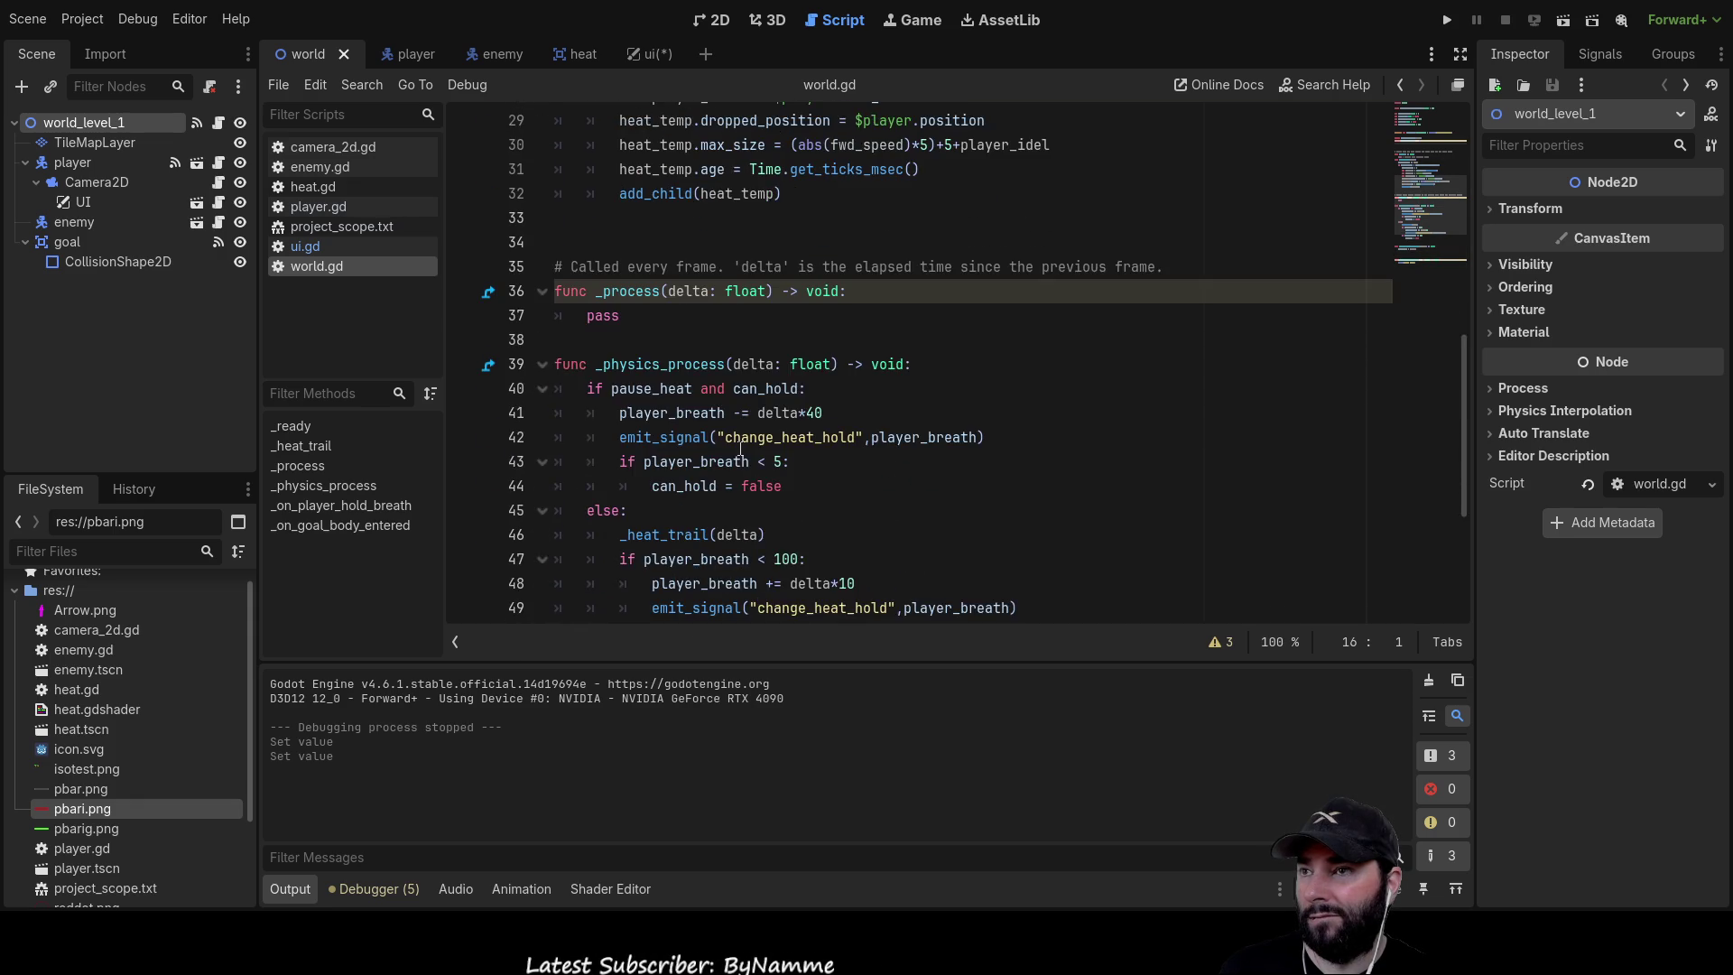
pyautogui.scroll(2, 740, 449)
pyautogui.scroll(2, 614, 387)
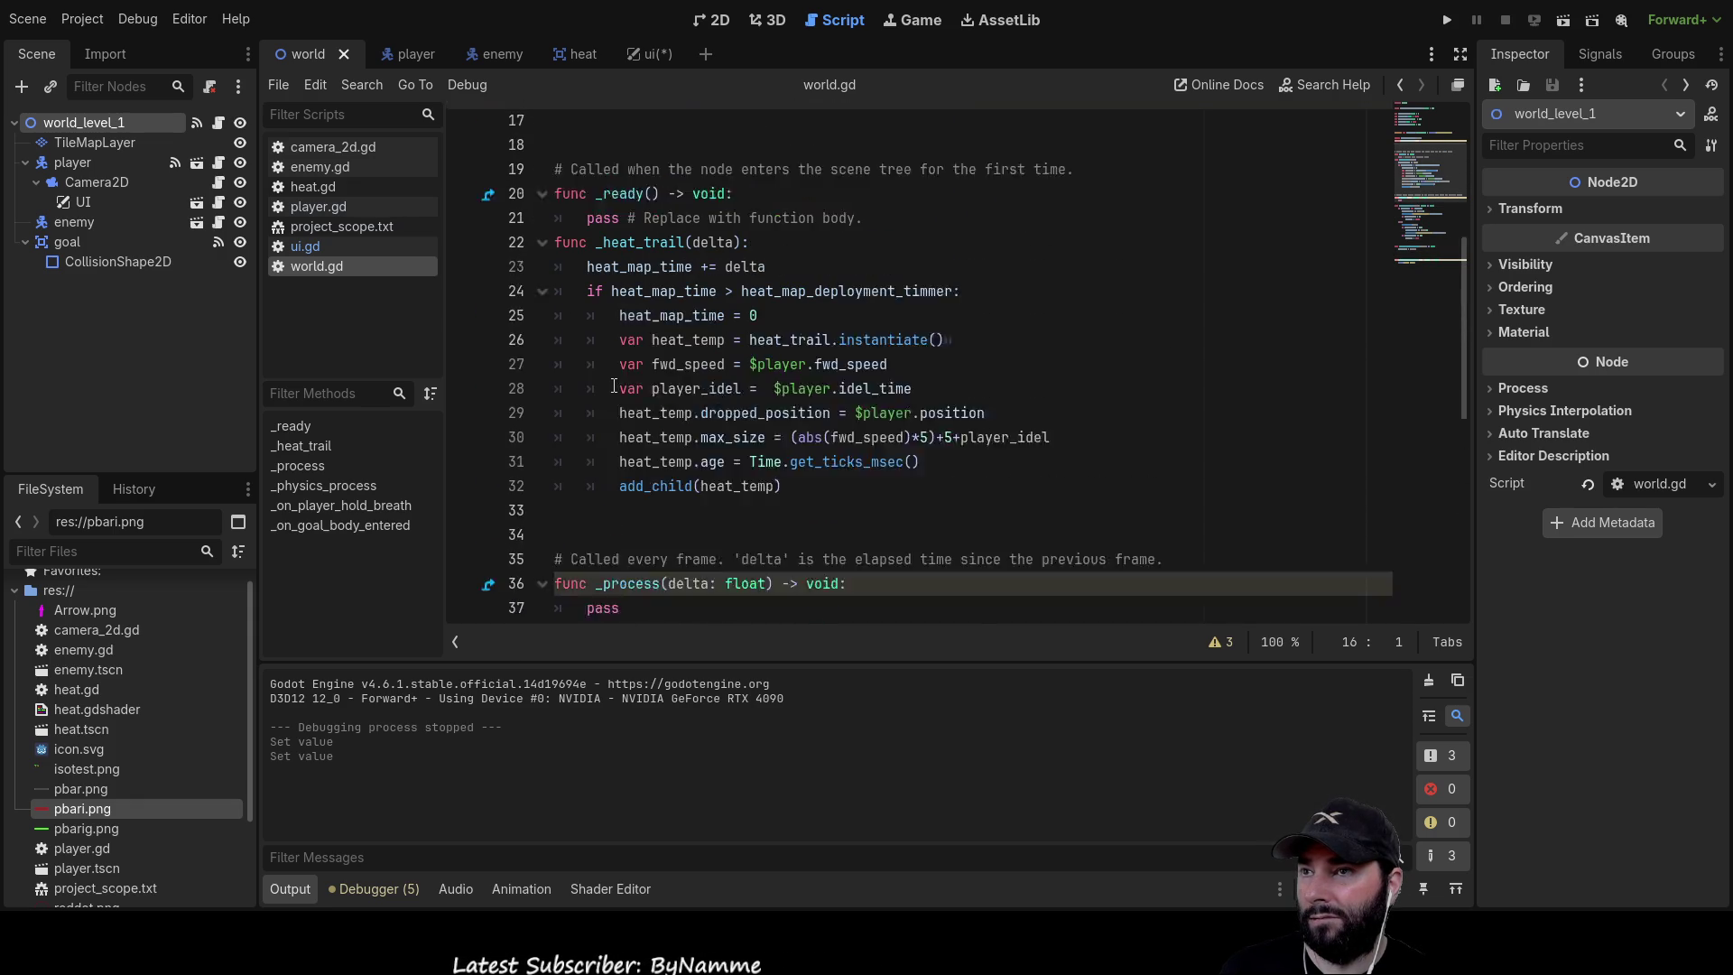
pyautogui.scroll(2, 614, 386)
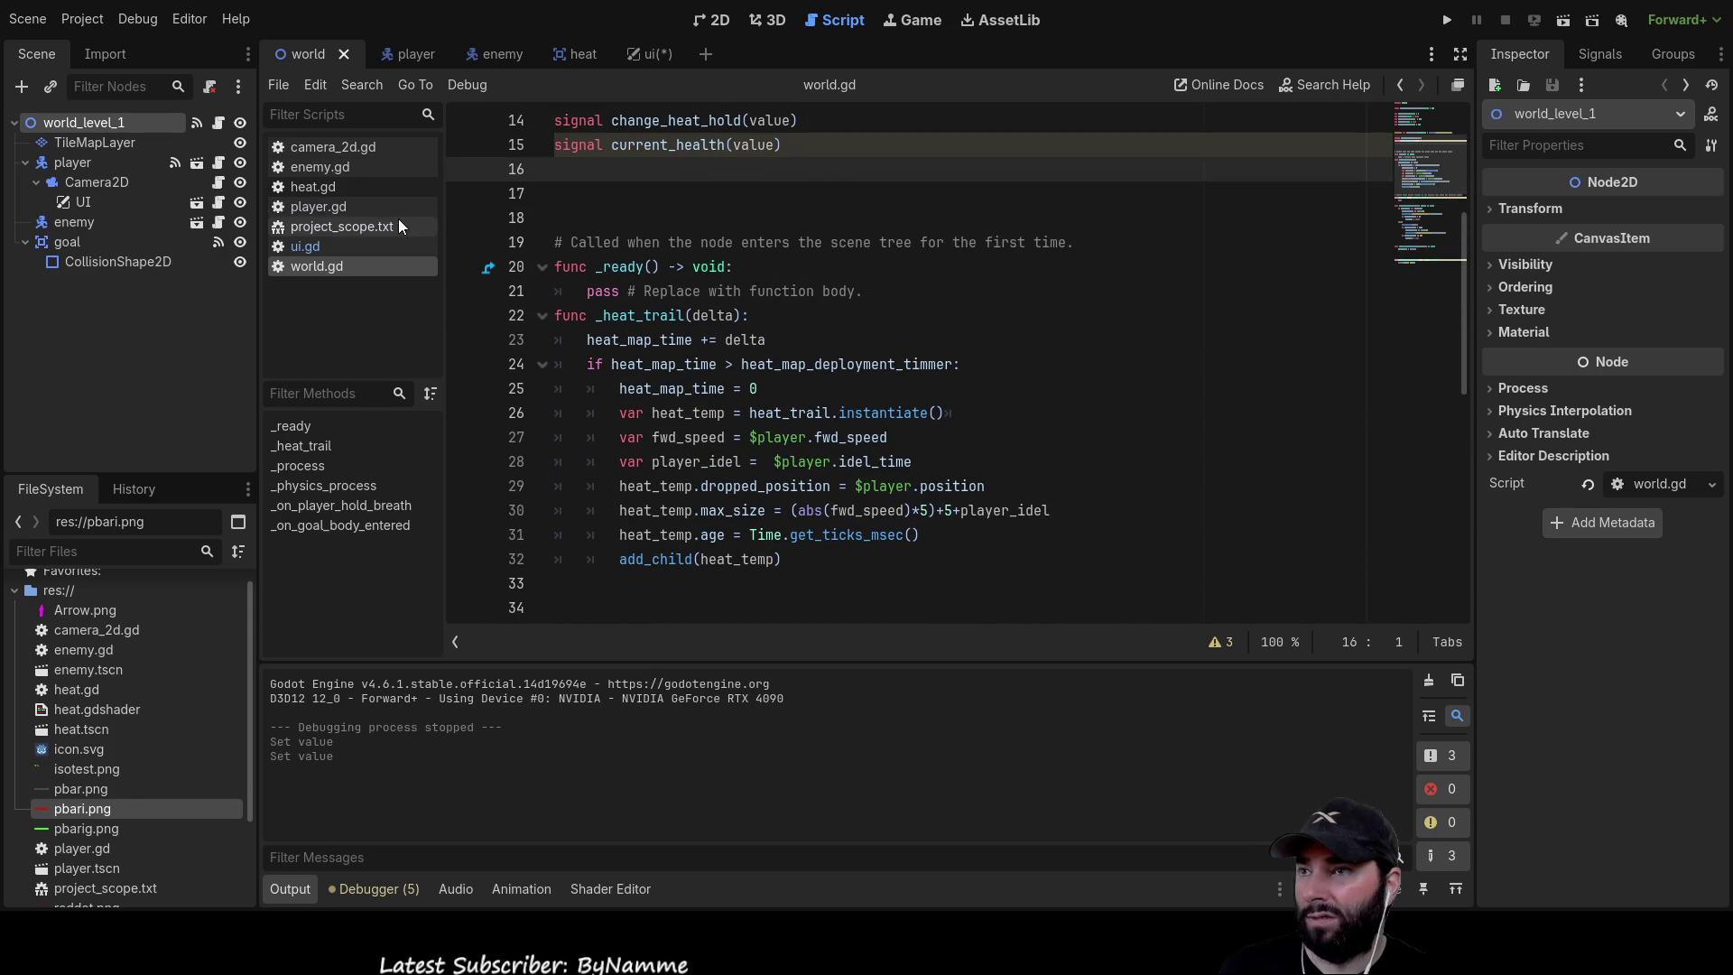
# Look over the enemy.gd script, then run the project
pyautogui.click(501, 56)
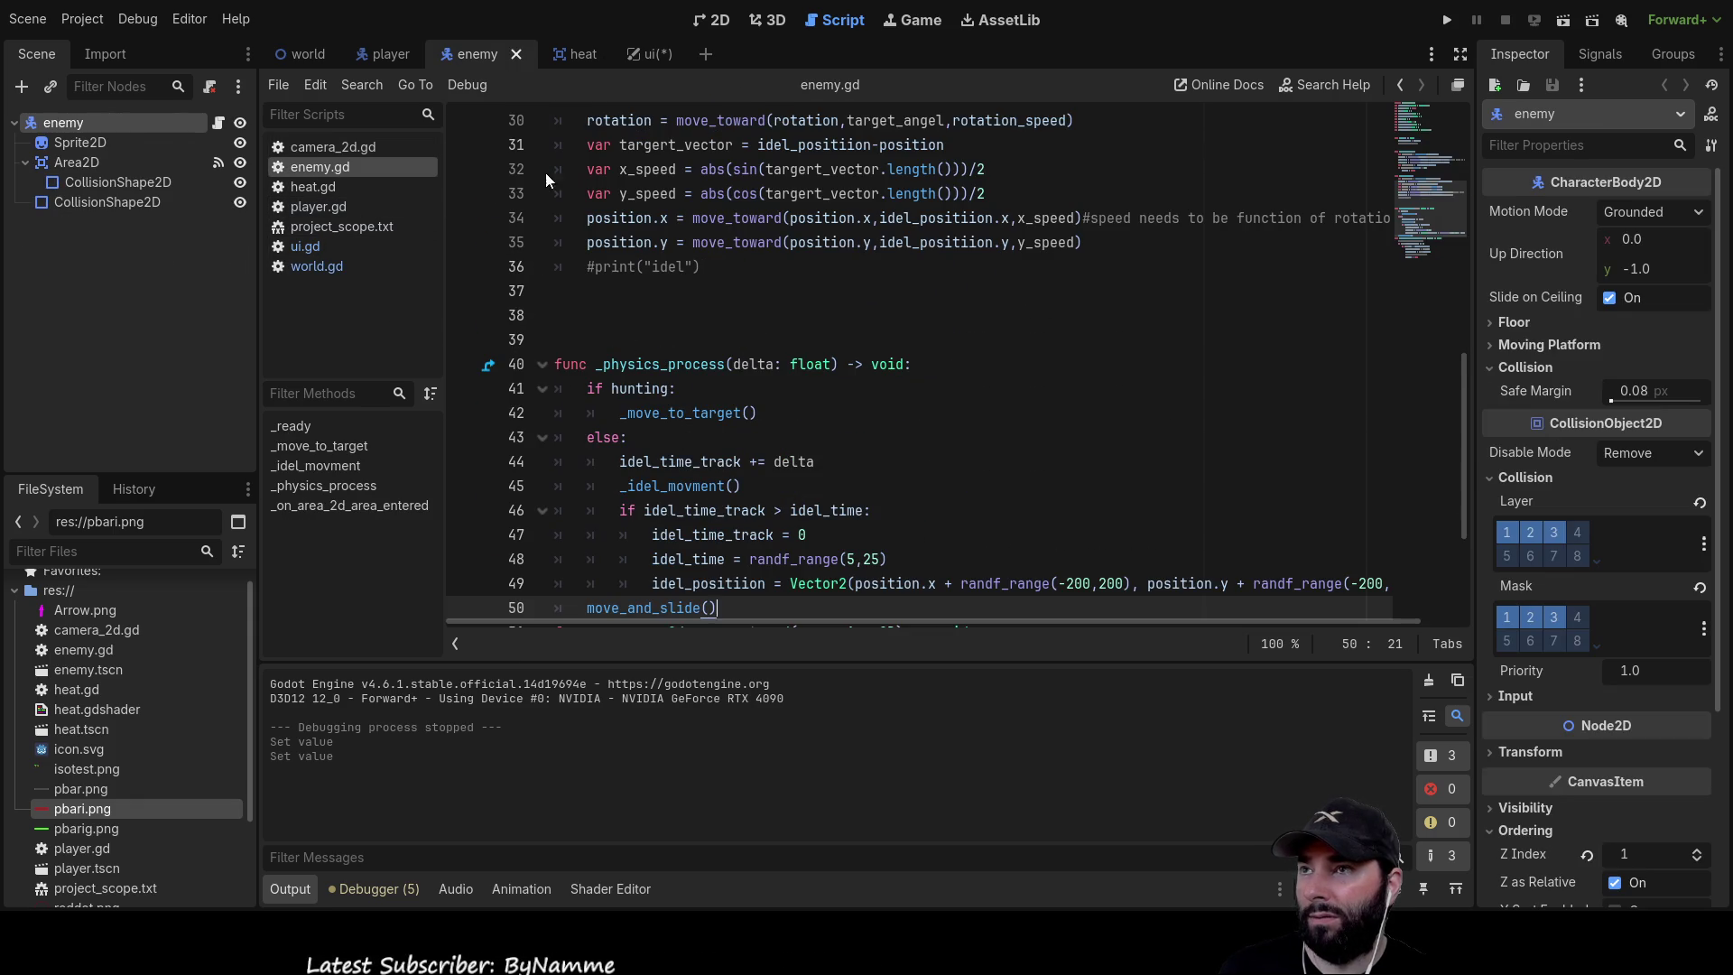
pyautogui.scroll(-3, 656, 380)
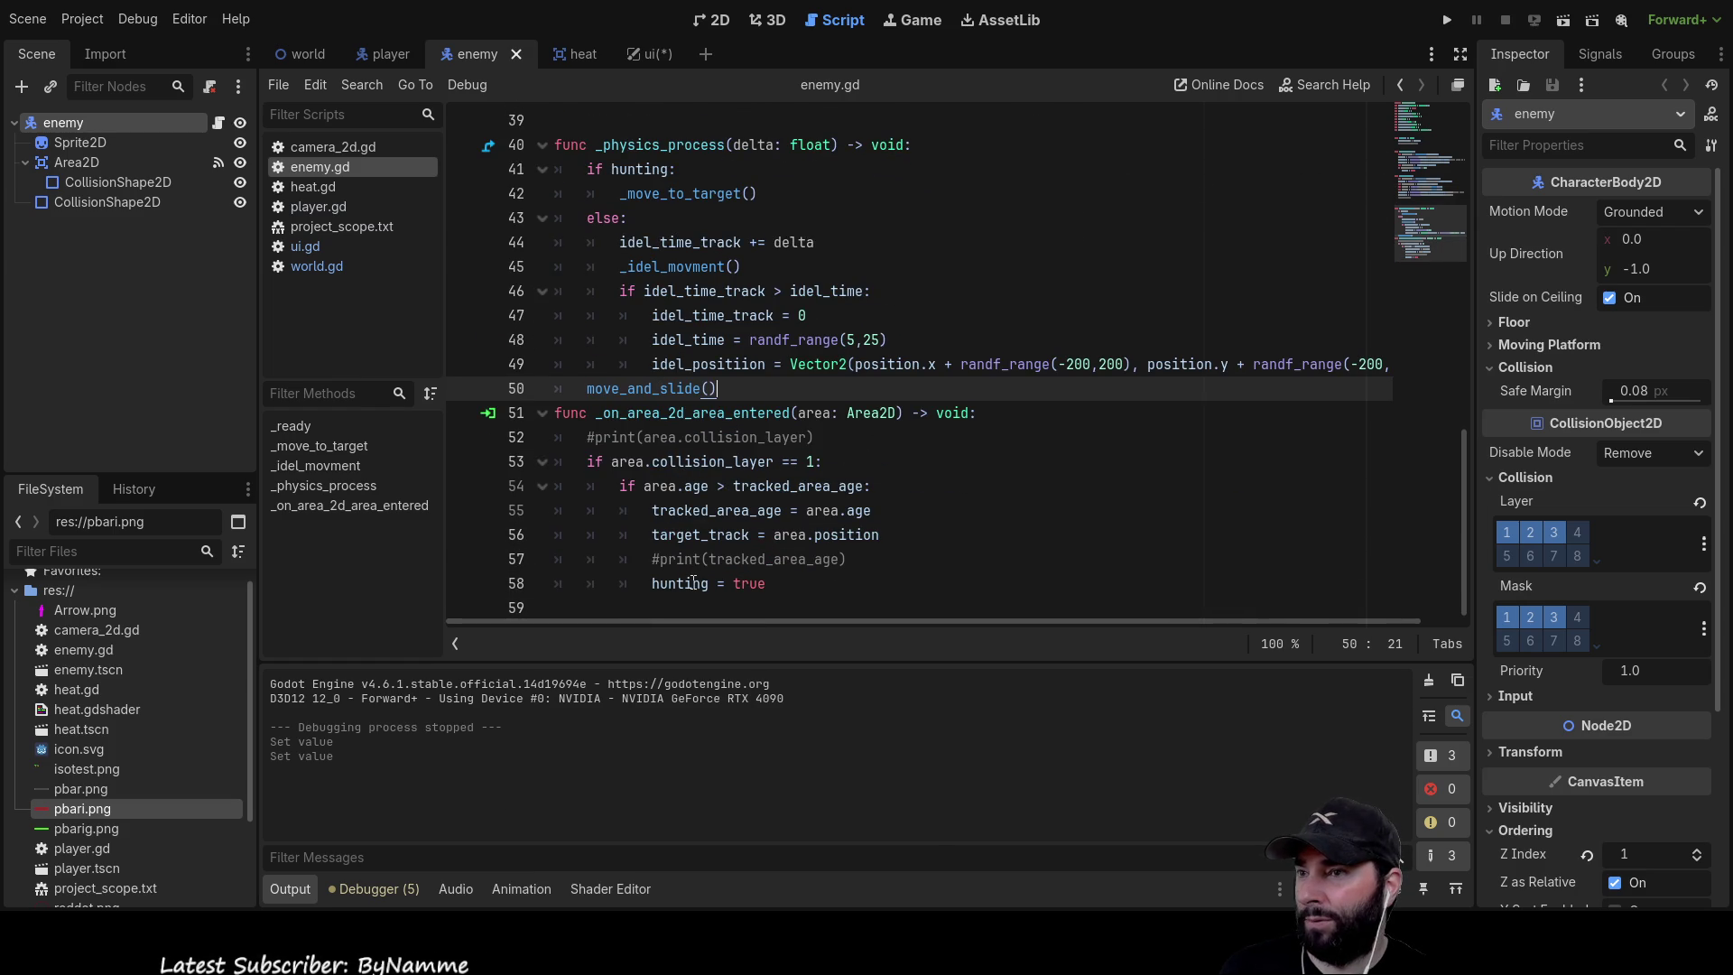
pyautogui.scroll(9, 859, 497)
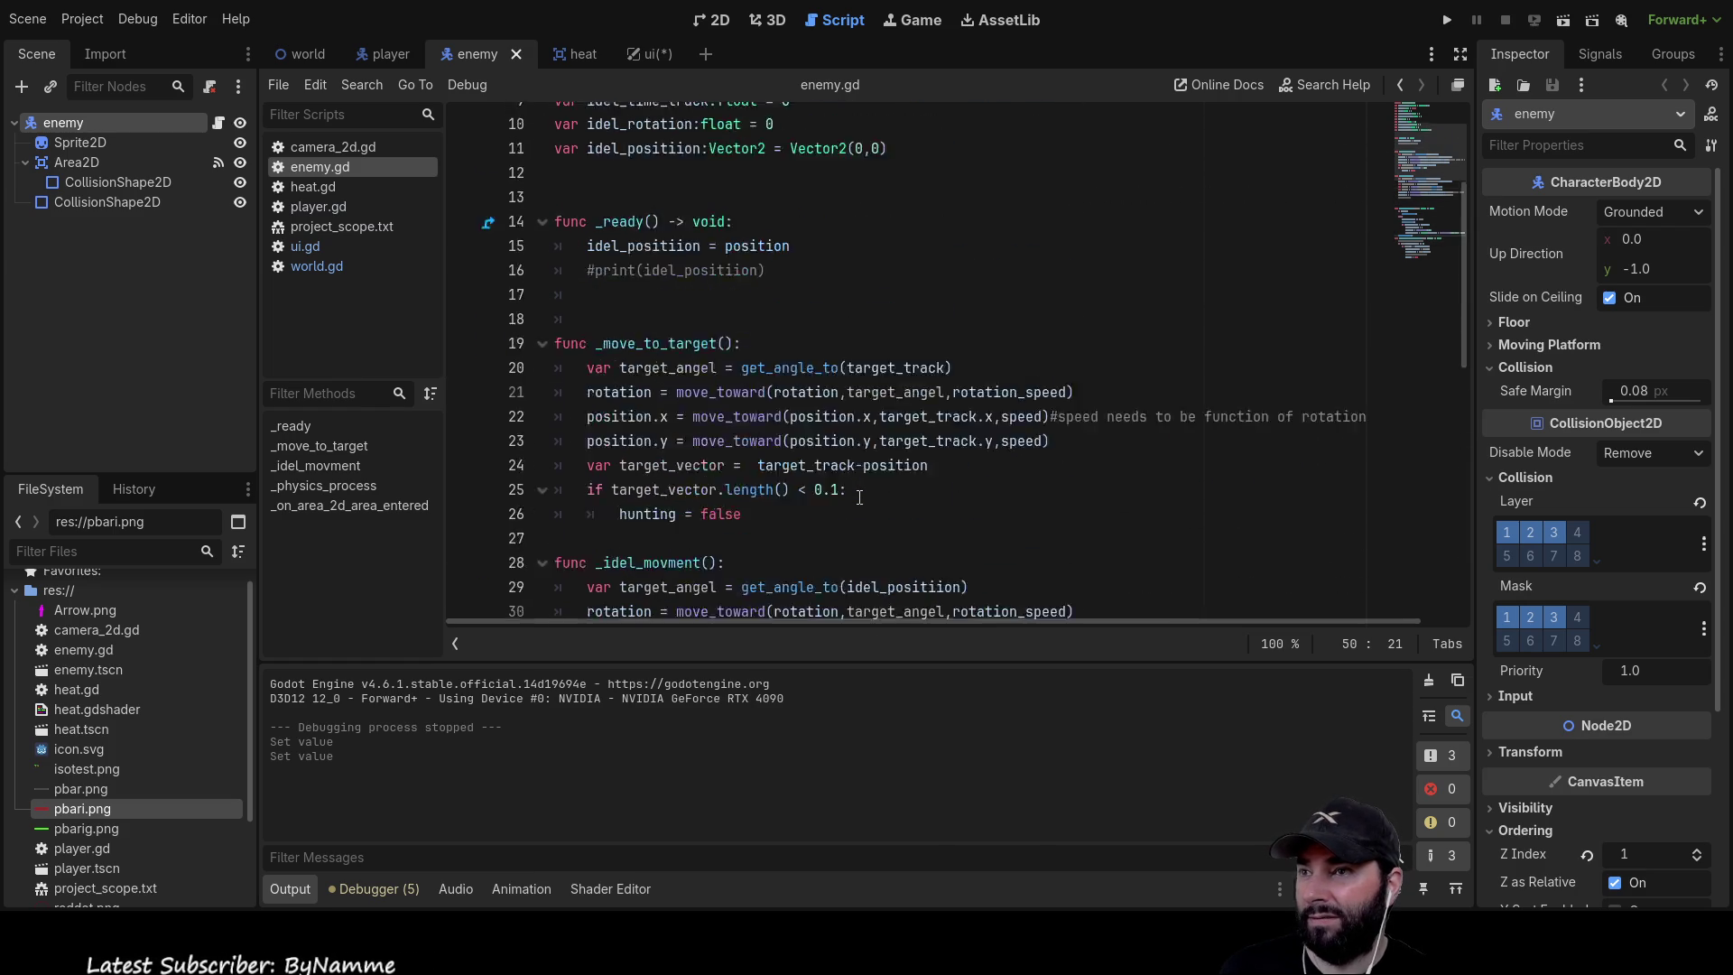
pyautogui.scroll(4, 860, 497)
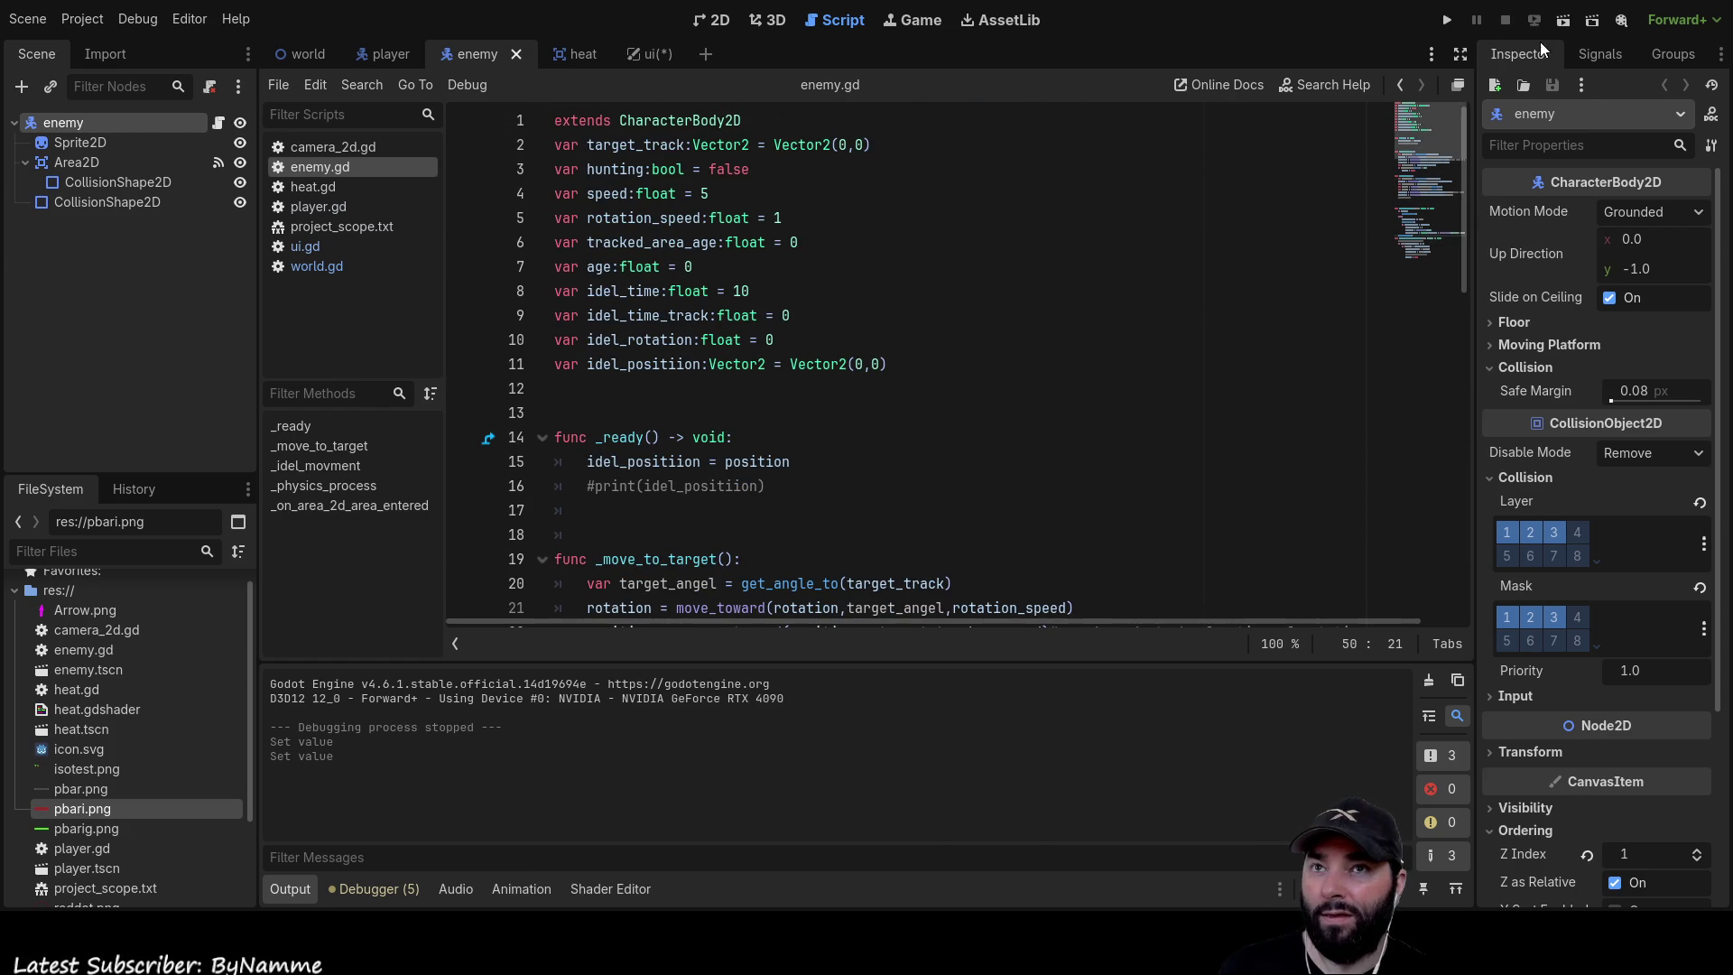
pyautogui.click(1449, 19)
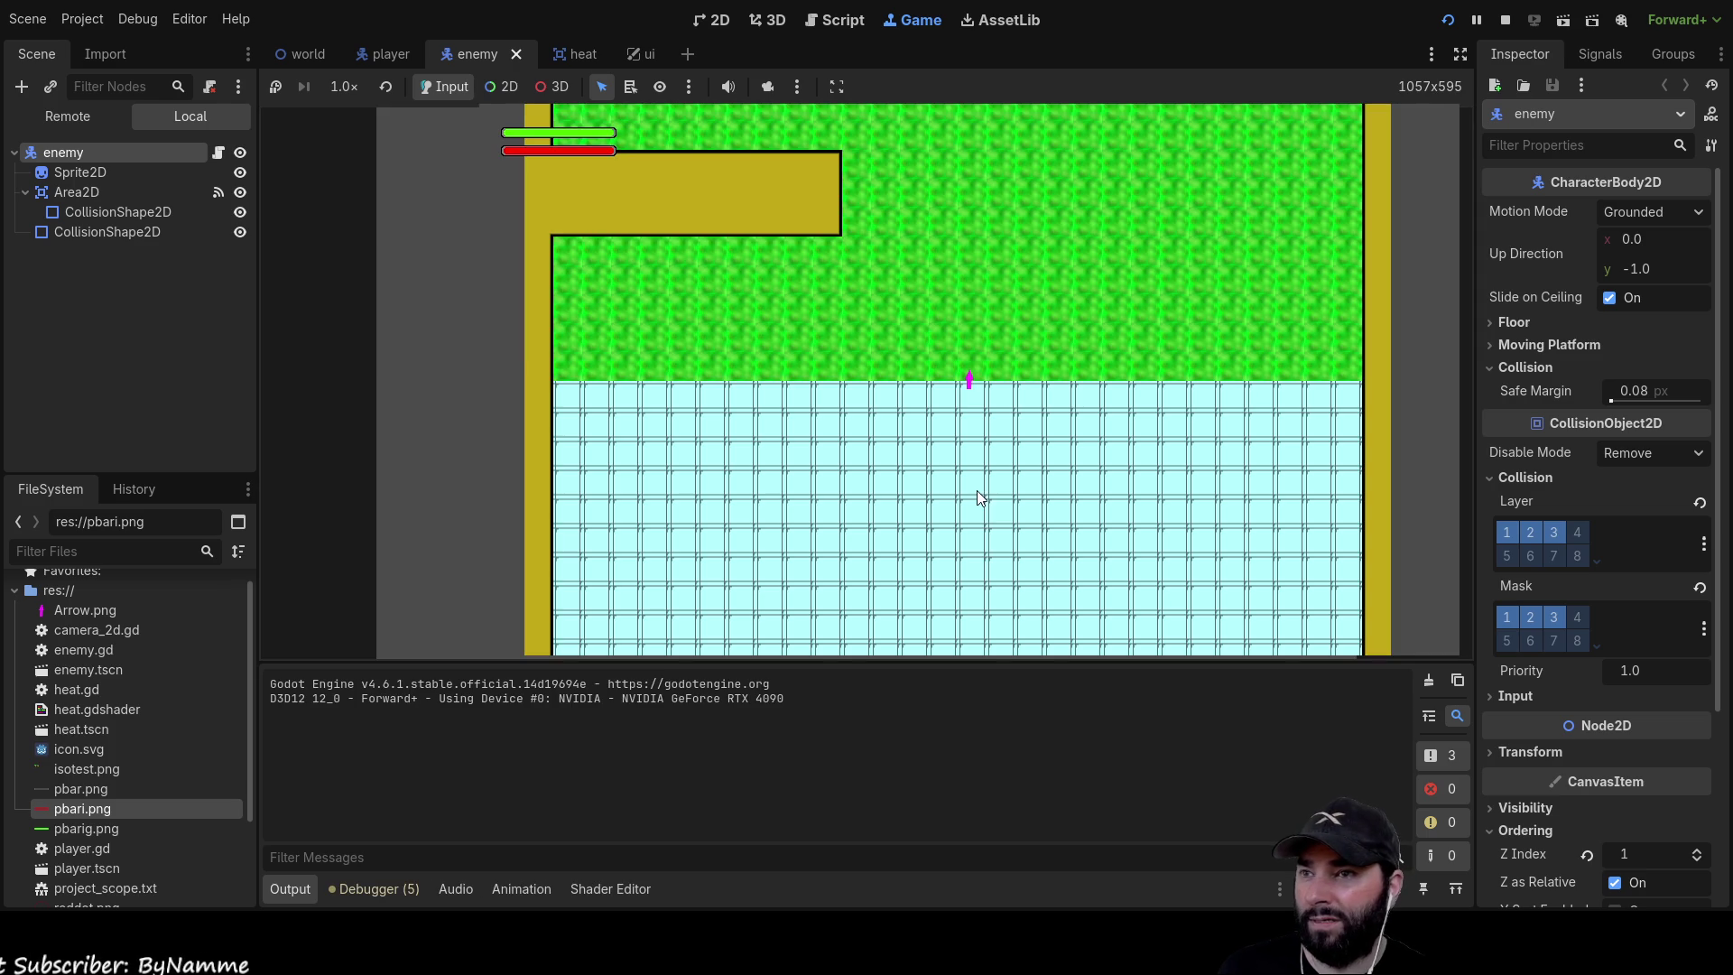
# Move the player up and left into the enemy until 'player eaten' logs, then stop the game
pyautogui.press('w')
pyautogui.press('w')
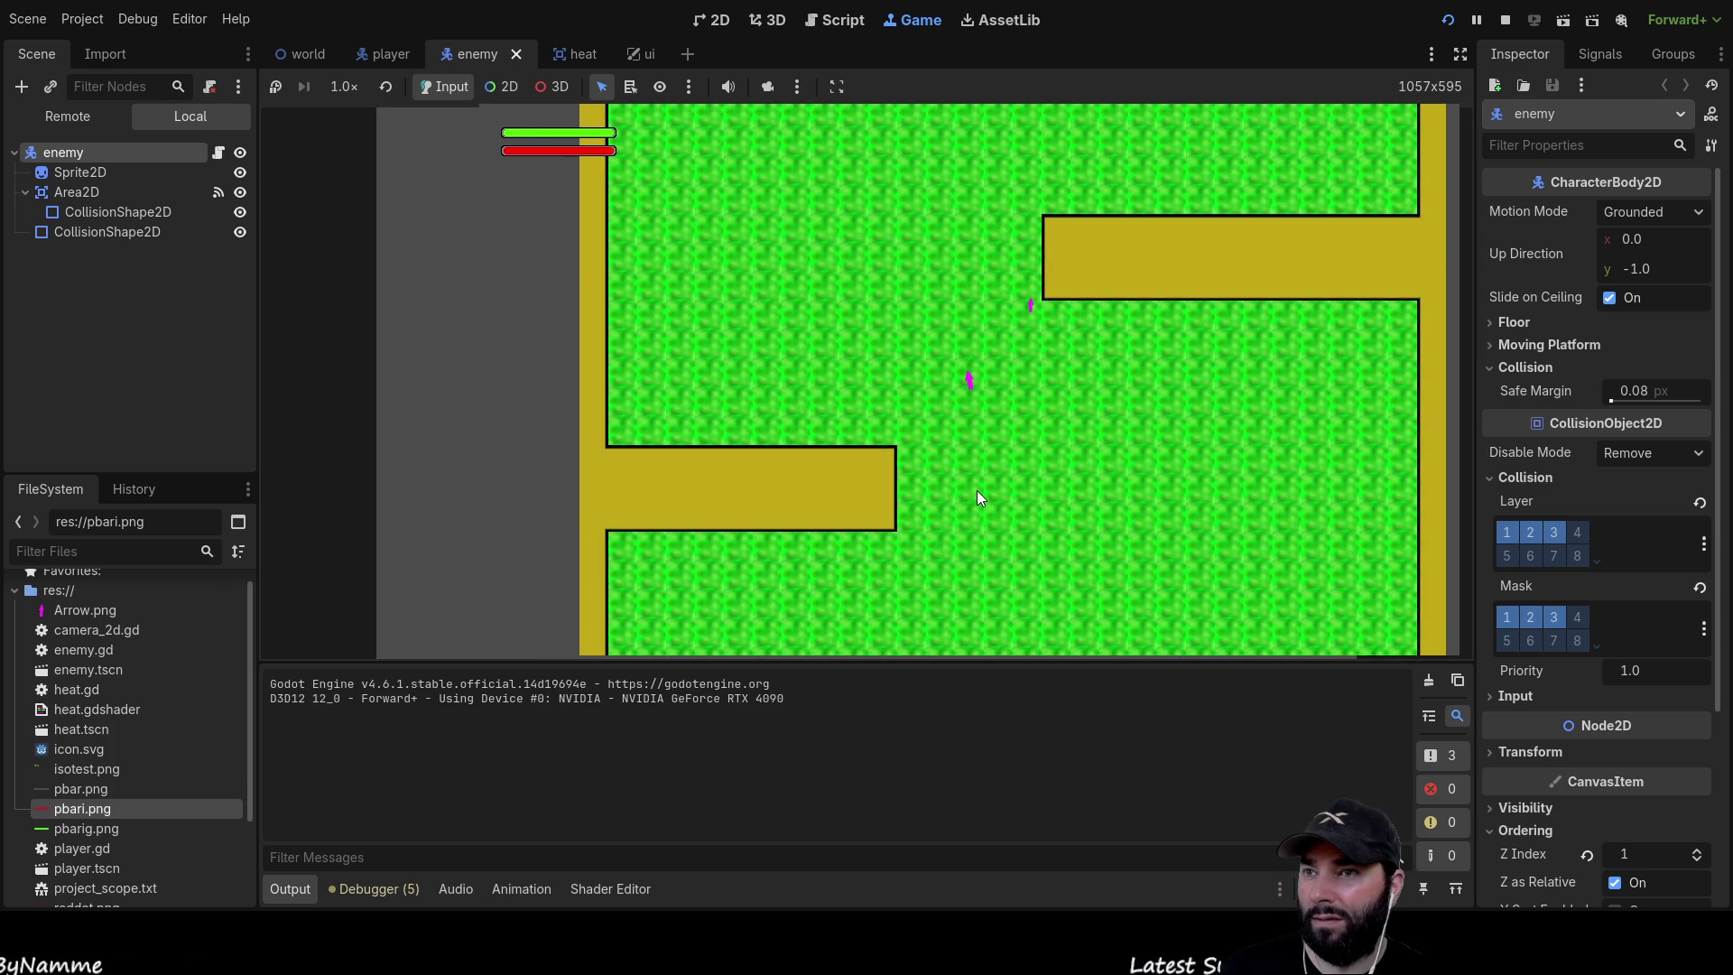
pyautogui.press('w')
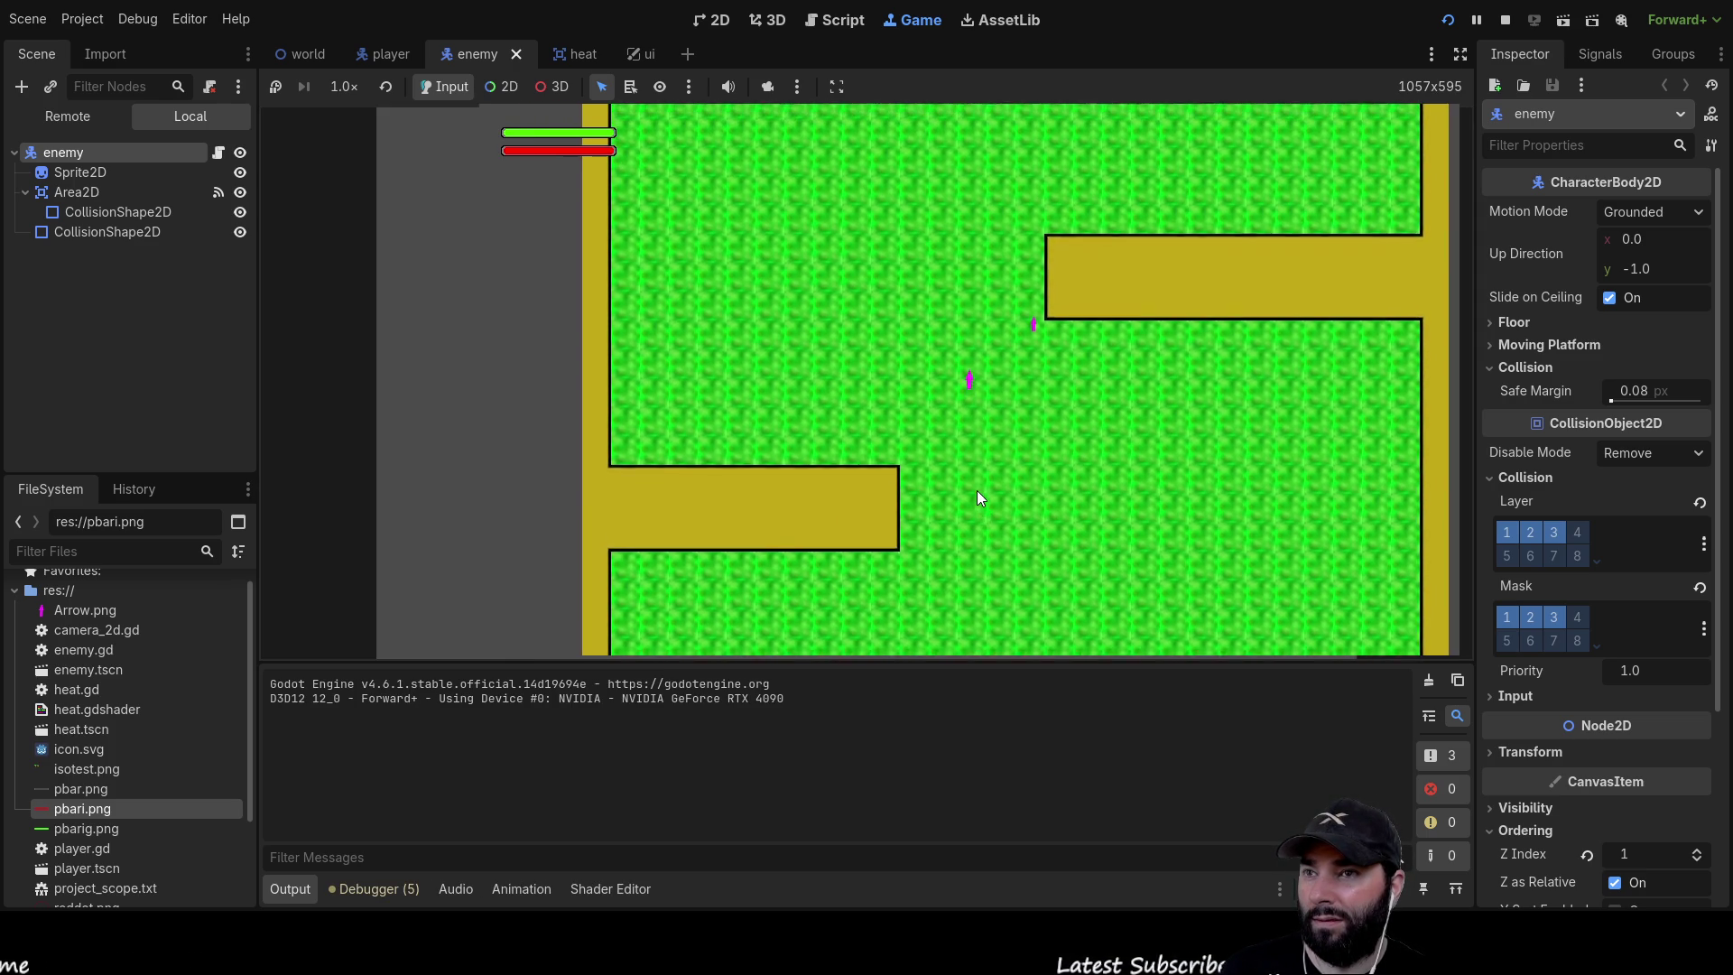
pyautogui.press('a')
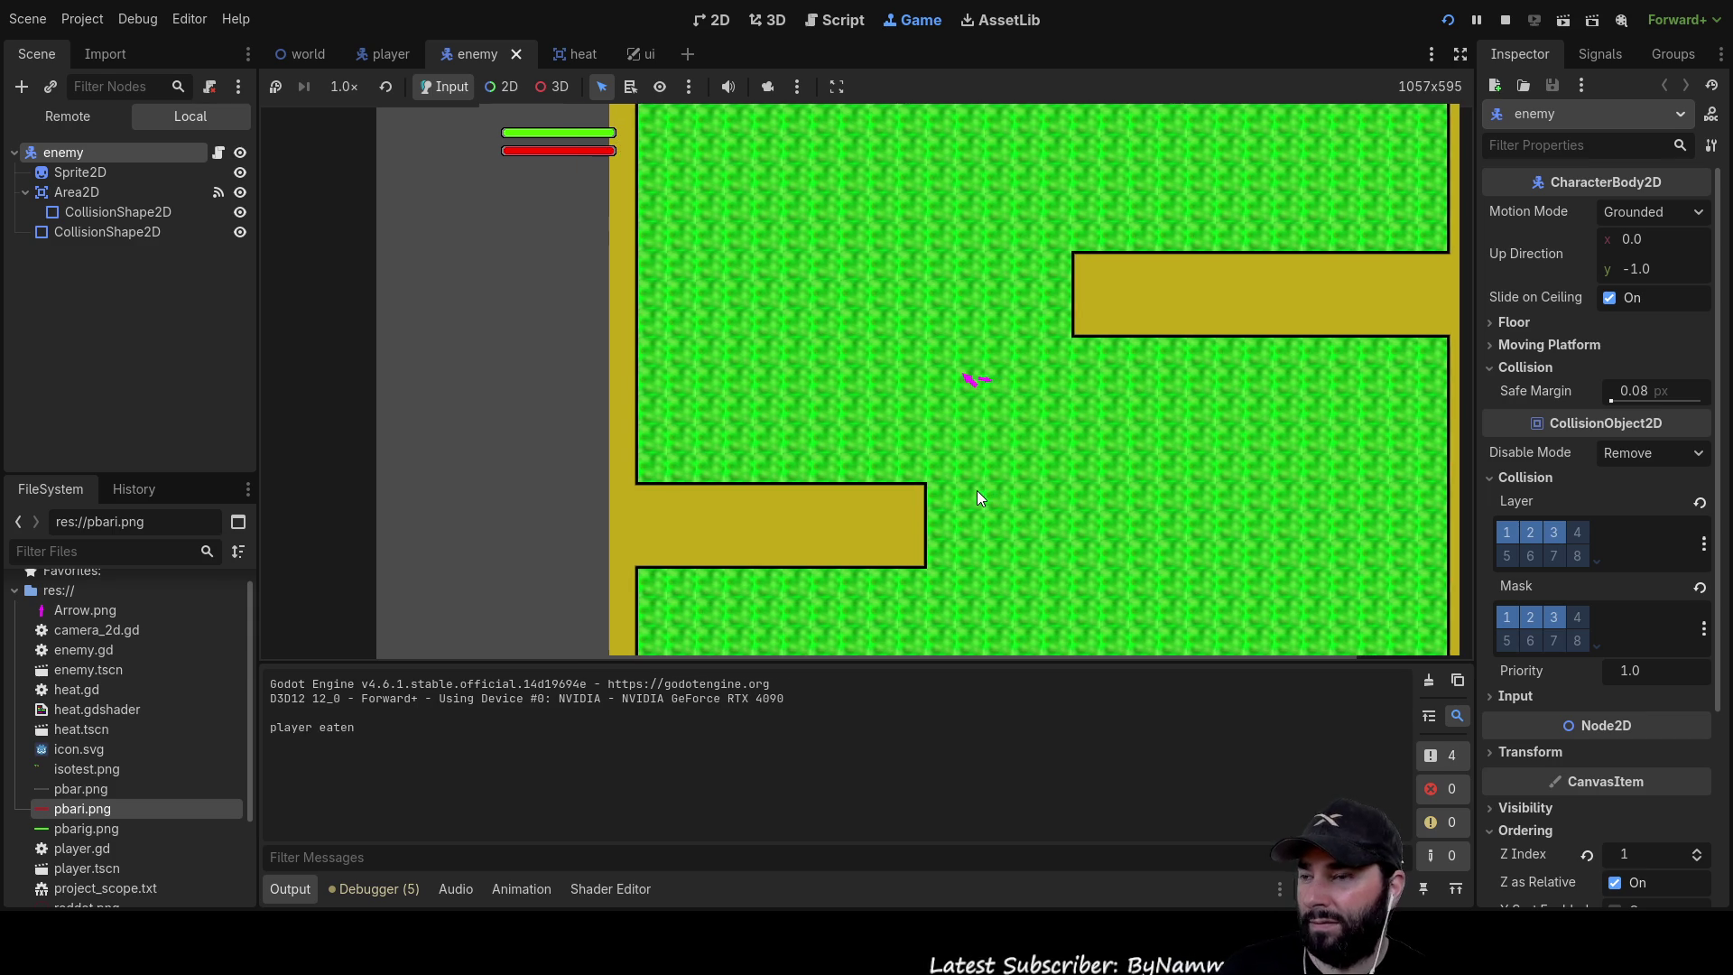
pyautogui.press('a')
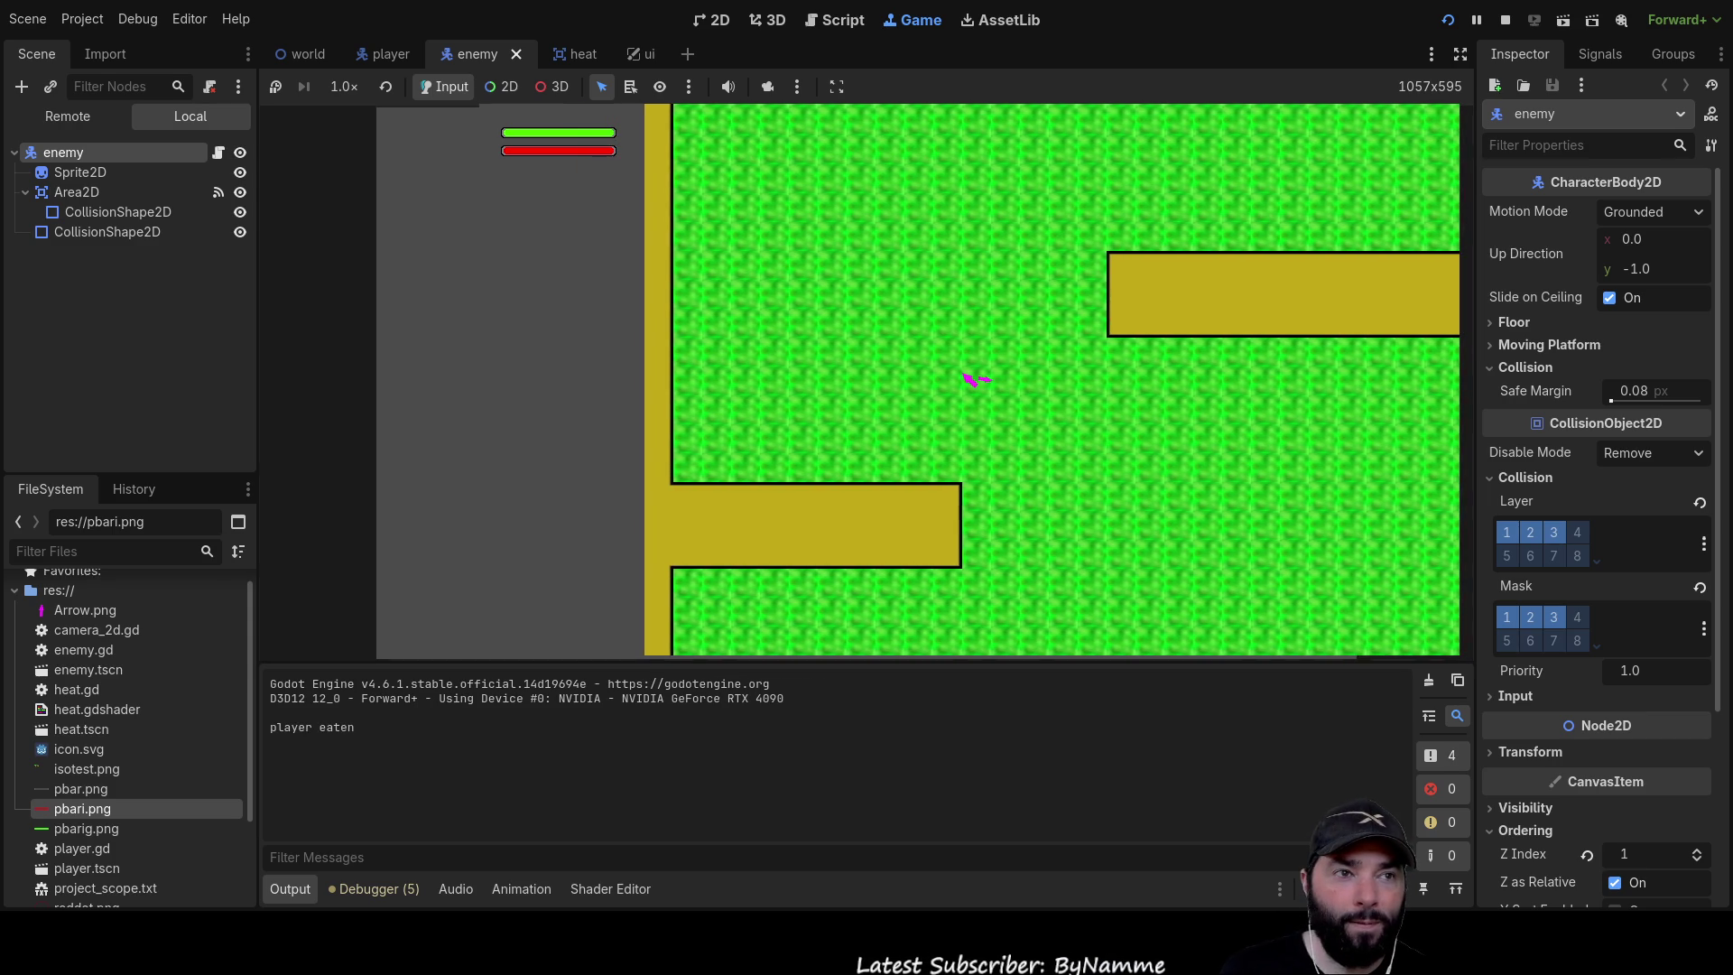
pyautogui.press('a')
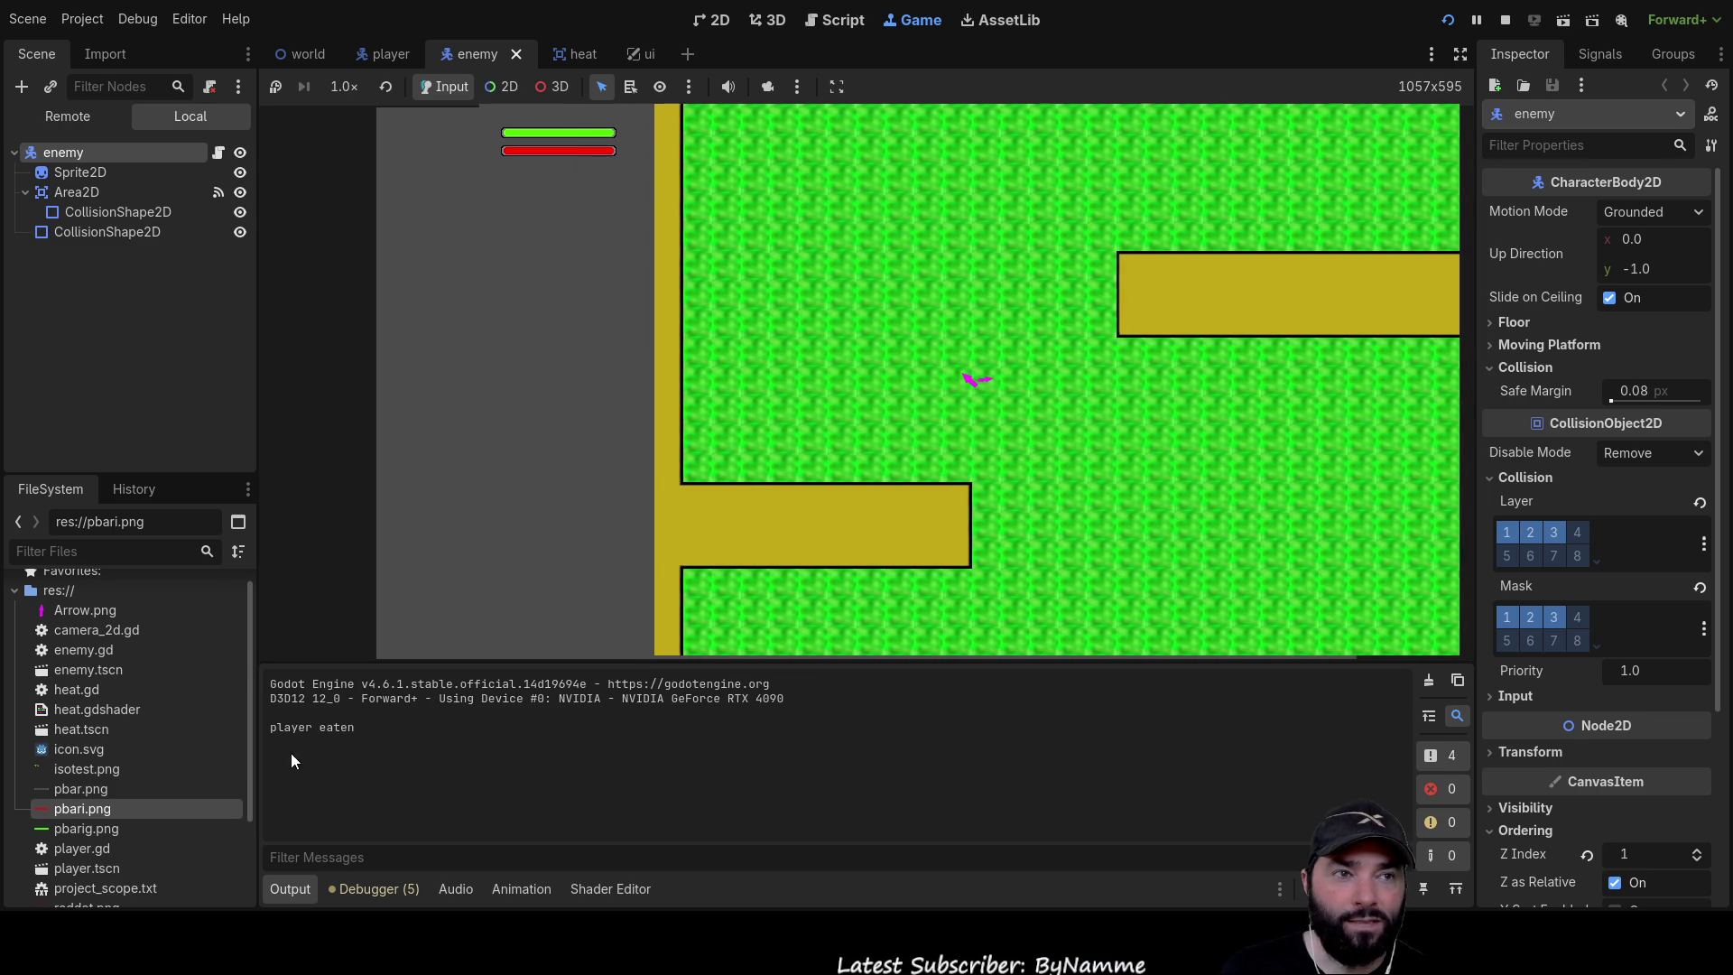
pyautogui.press('a')
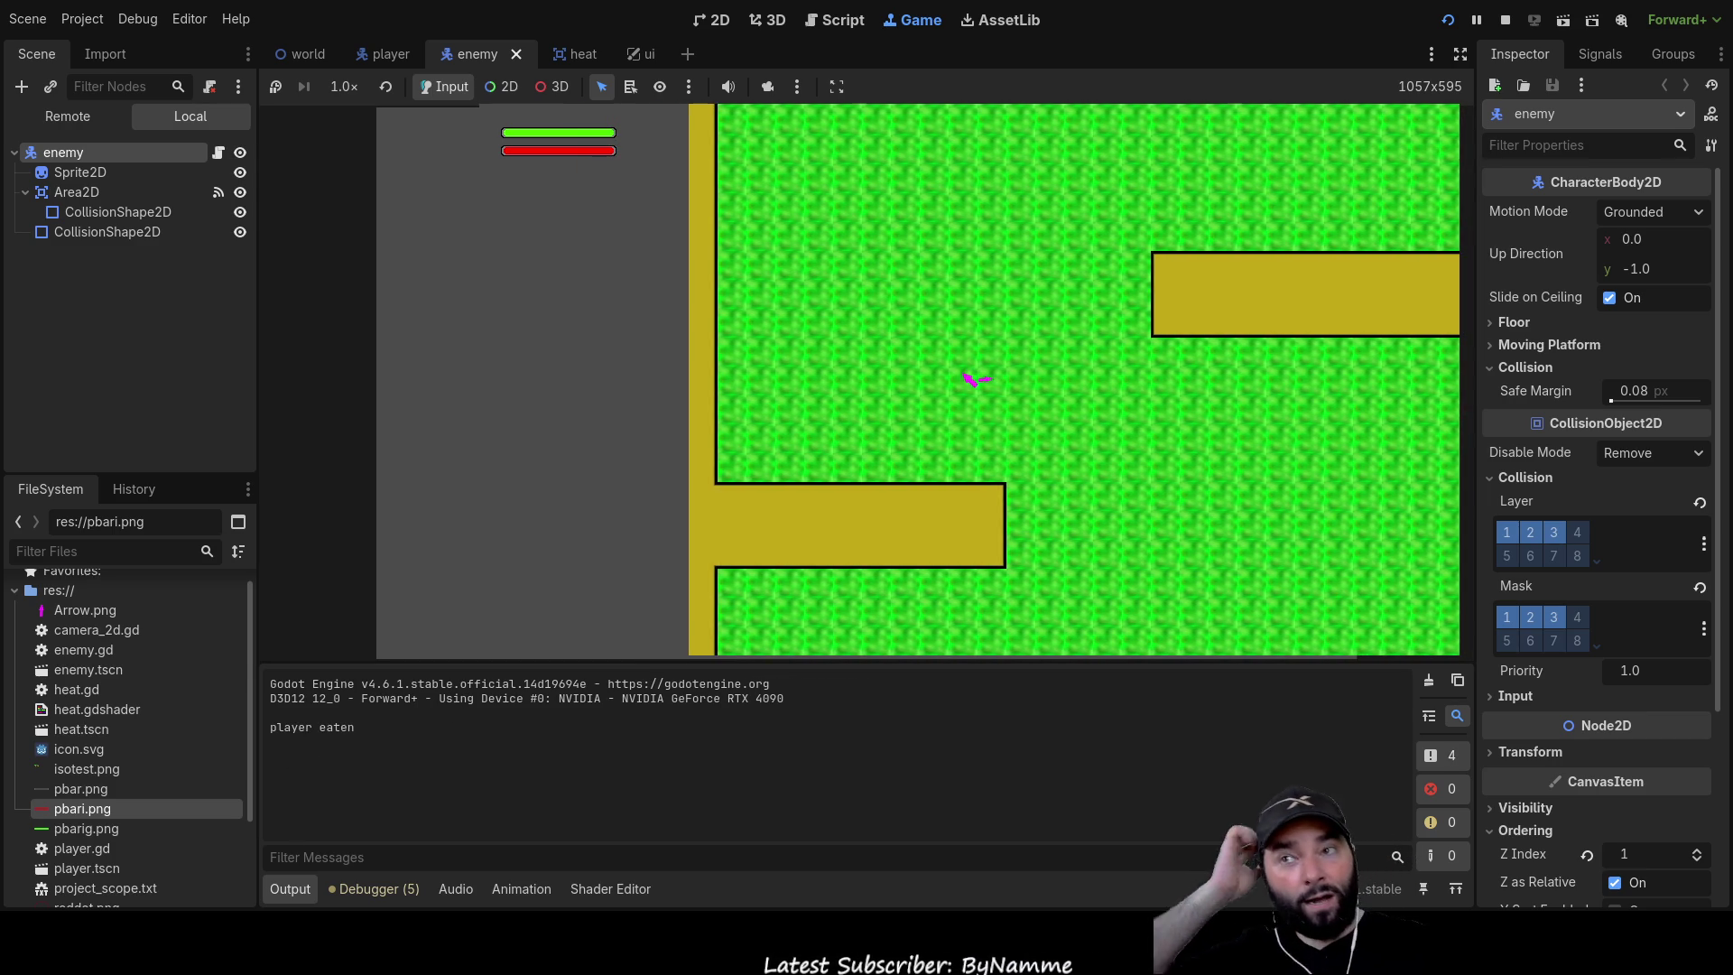
pyautogui.press('F8')
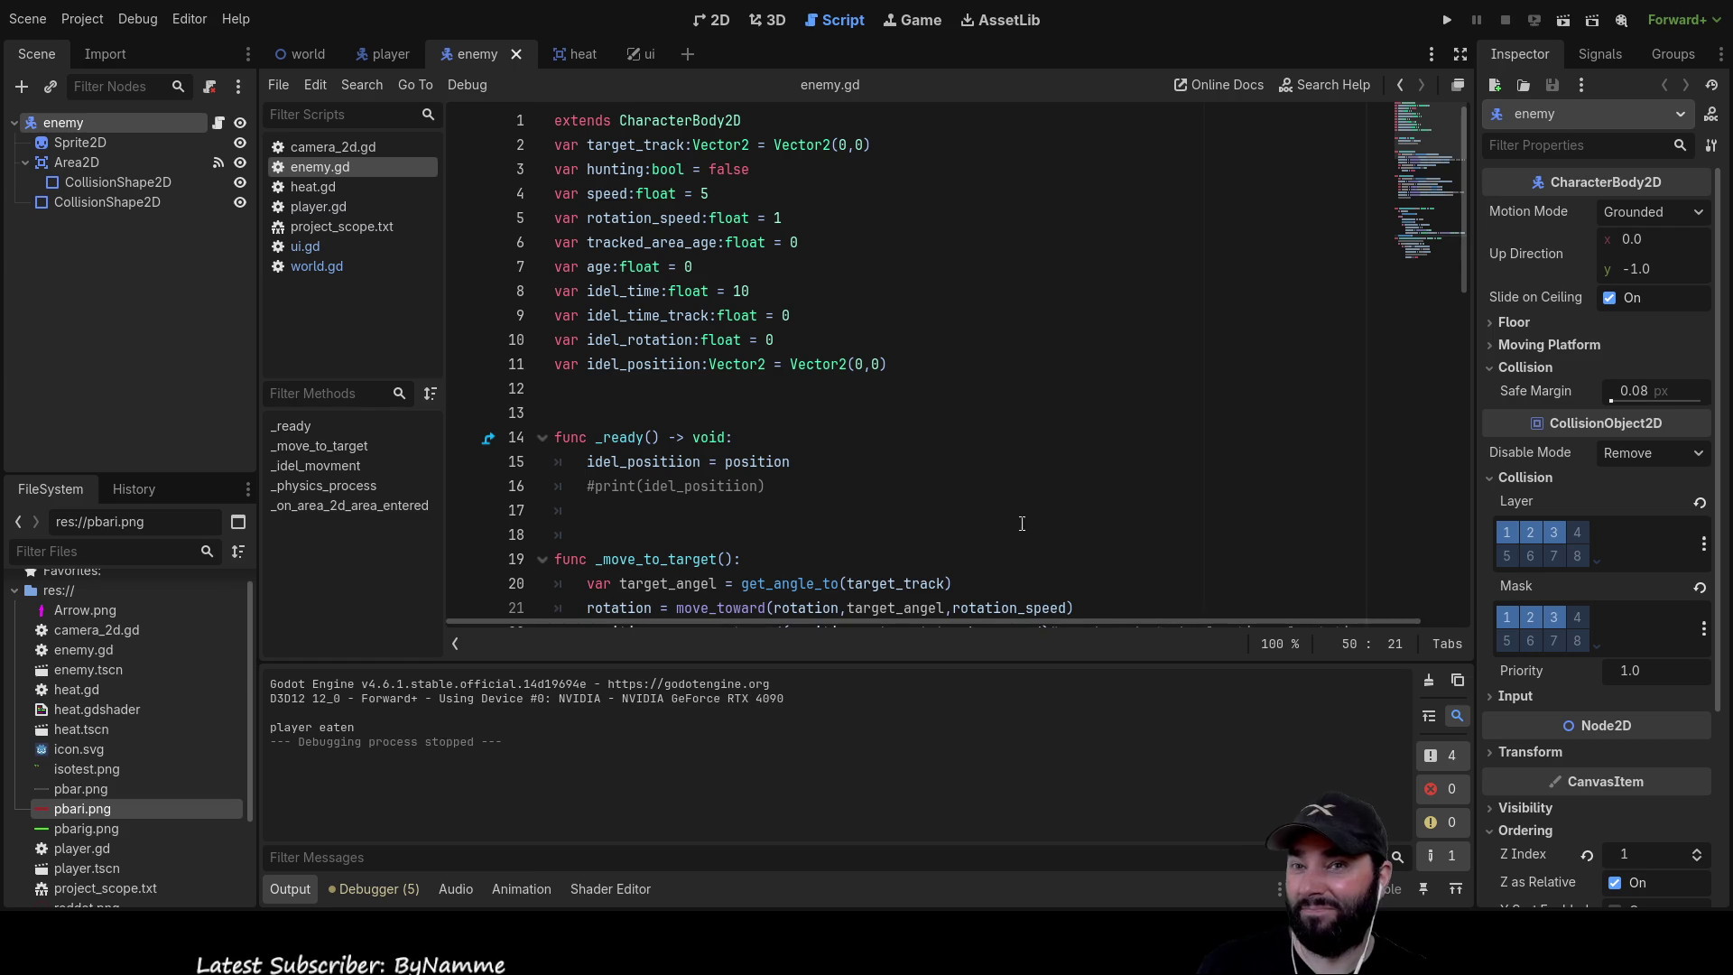
# Scroll through the enemy.gd script
pyautogui.scroll(-6, 992, 495)
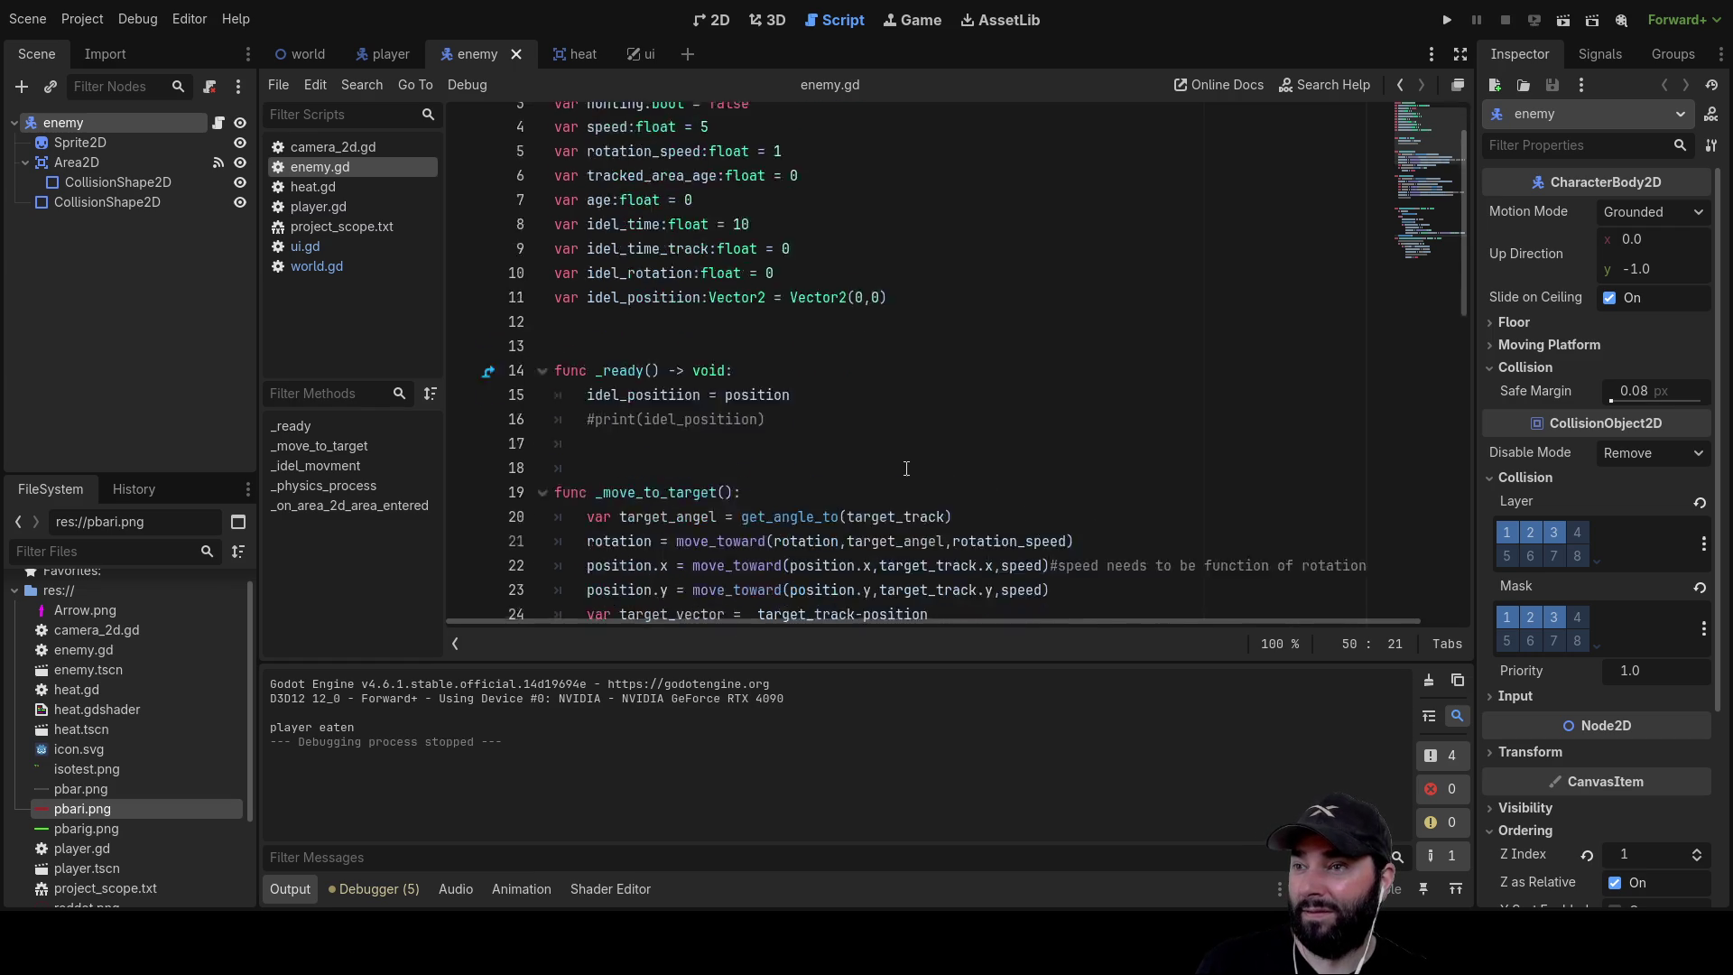
pyautogui.scroll(-7, 906, 469)
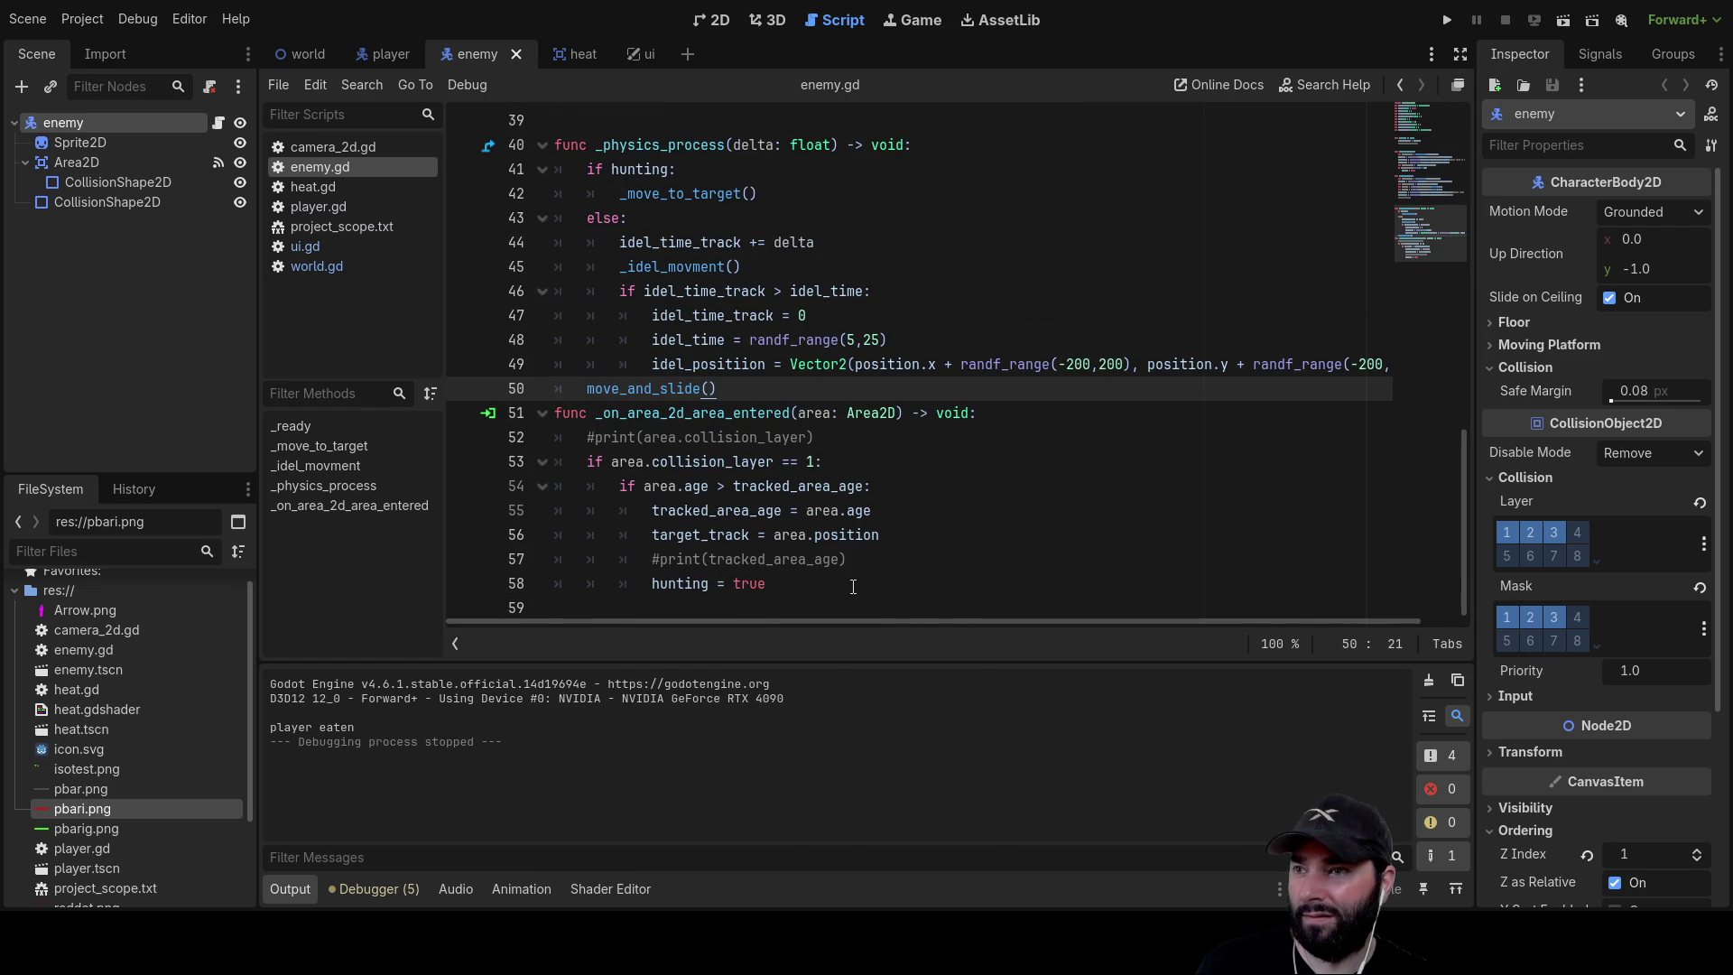
pyautogui.scroll(3, 872, 584)
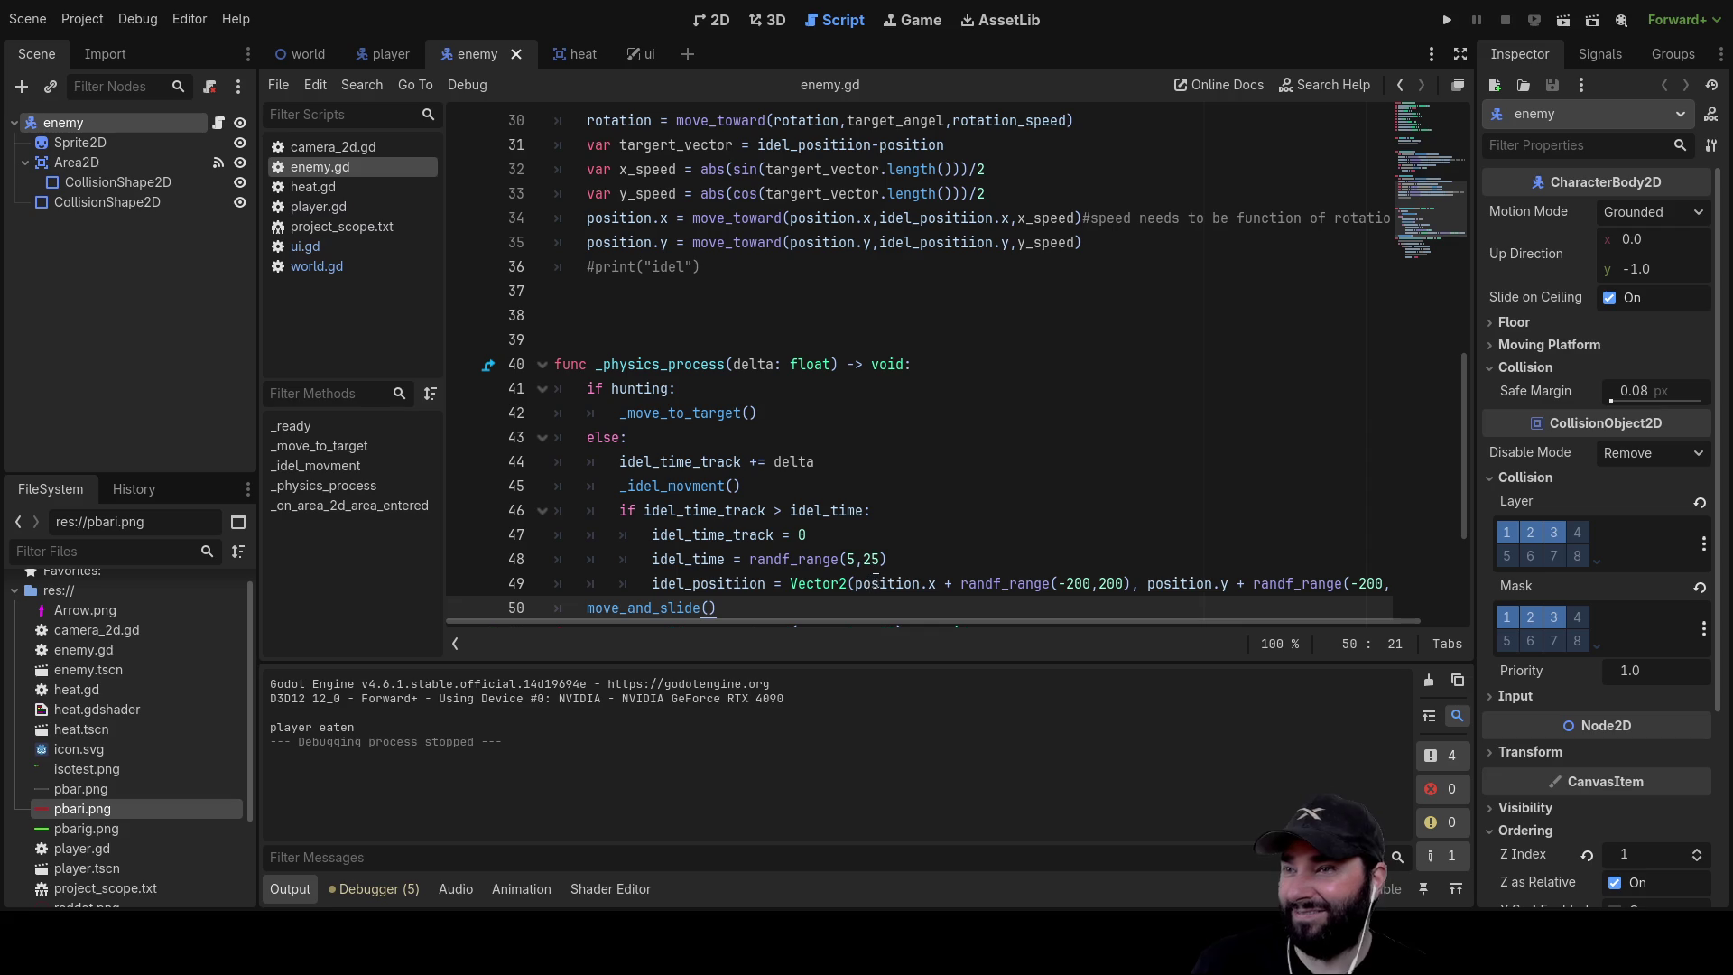
pyautogui.scroll(5, 884, 531)
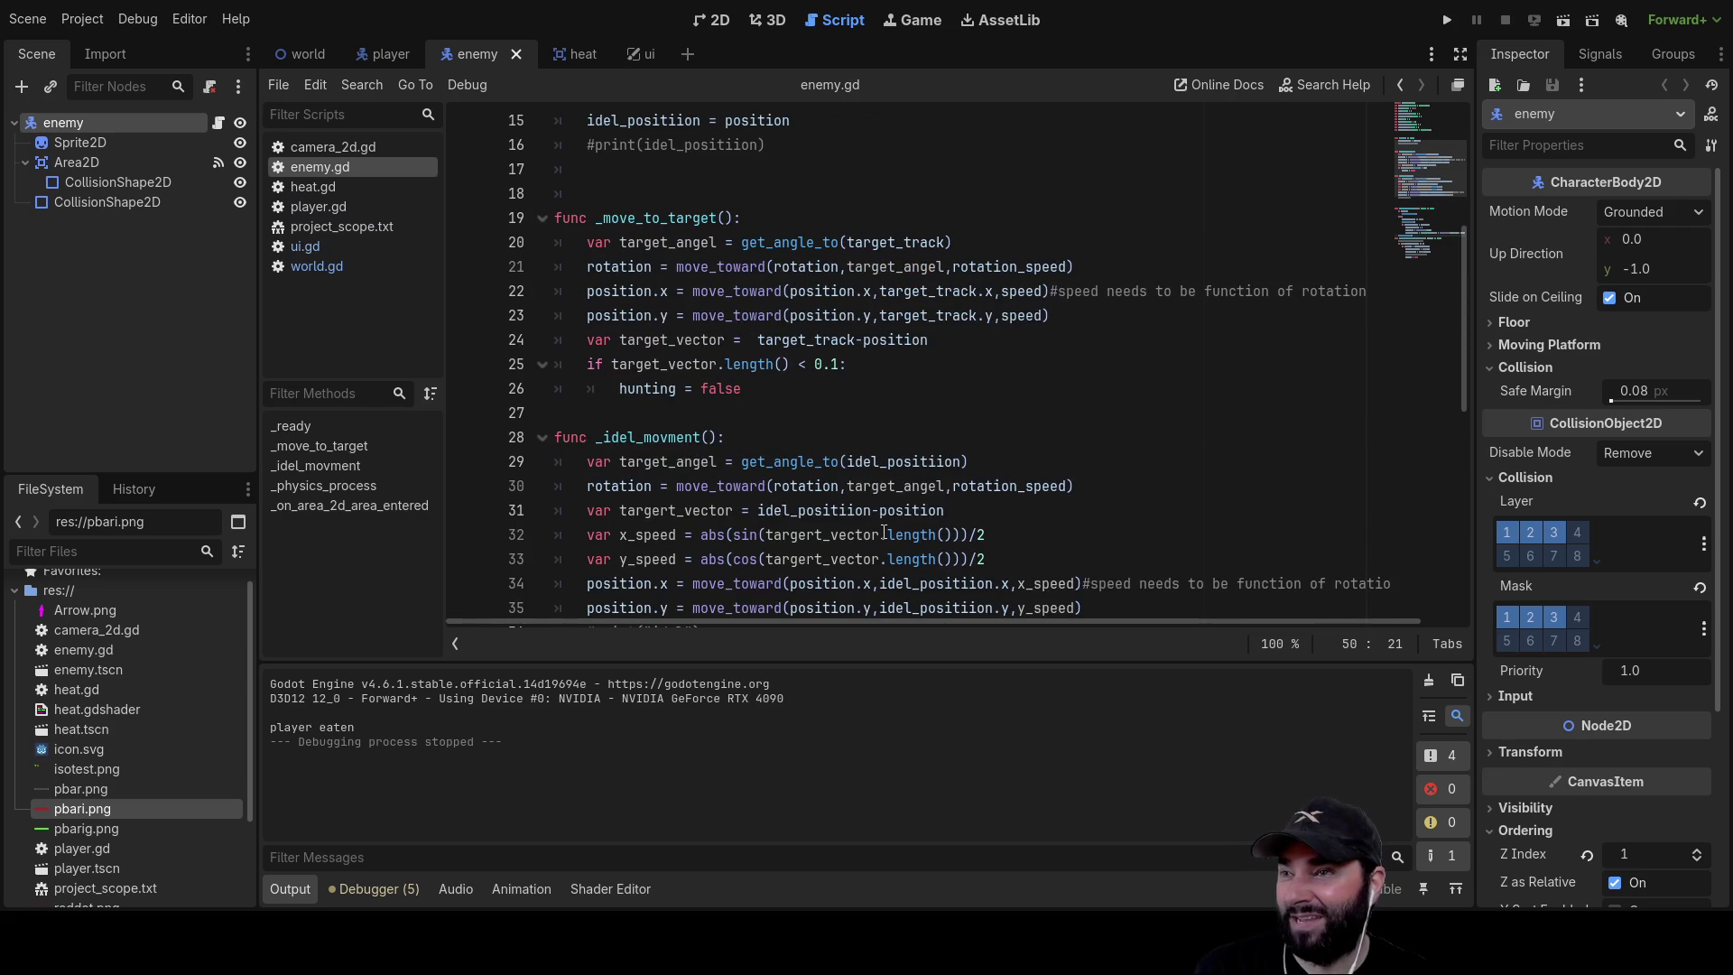
pyautogui.scroll(5, 884, 535)
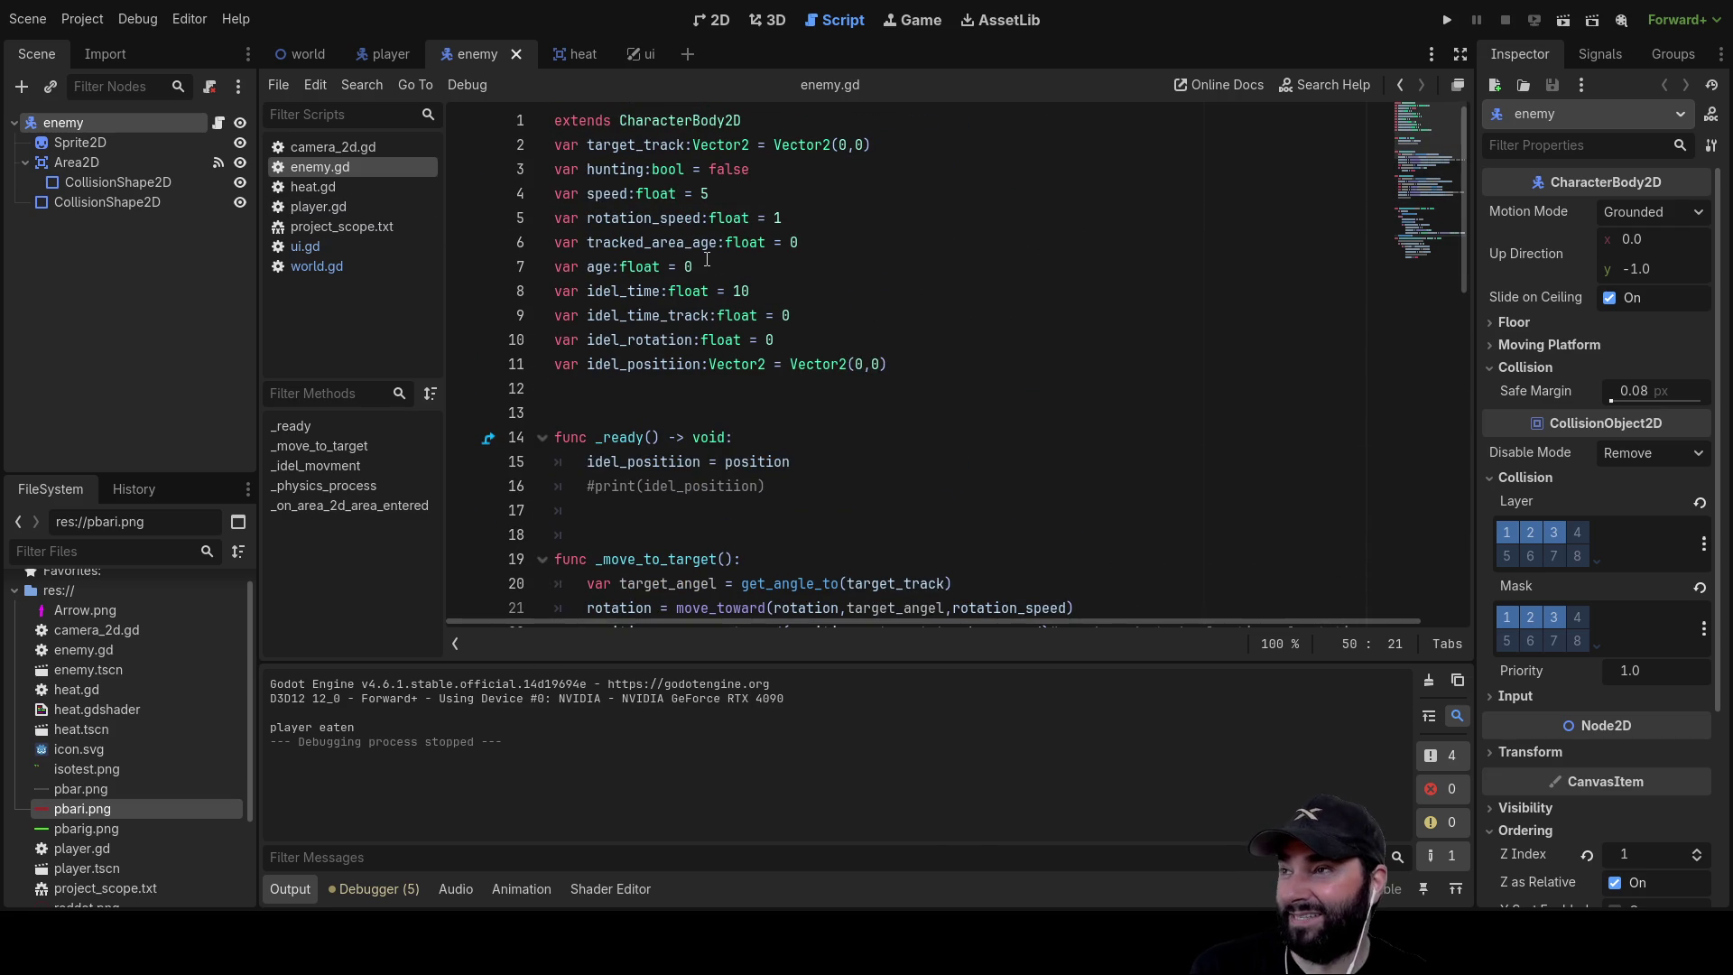
# Open player.gd and select the print("player eaten") line in _on_area_2d_area_entered
pyautogui.click(325, 49)
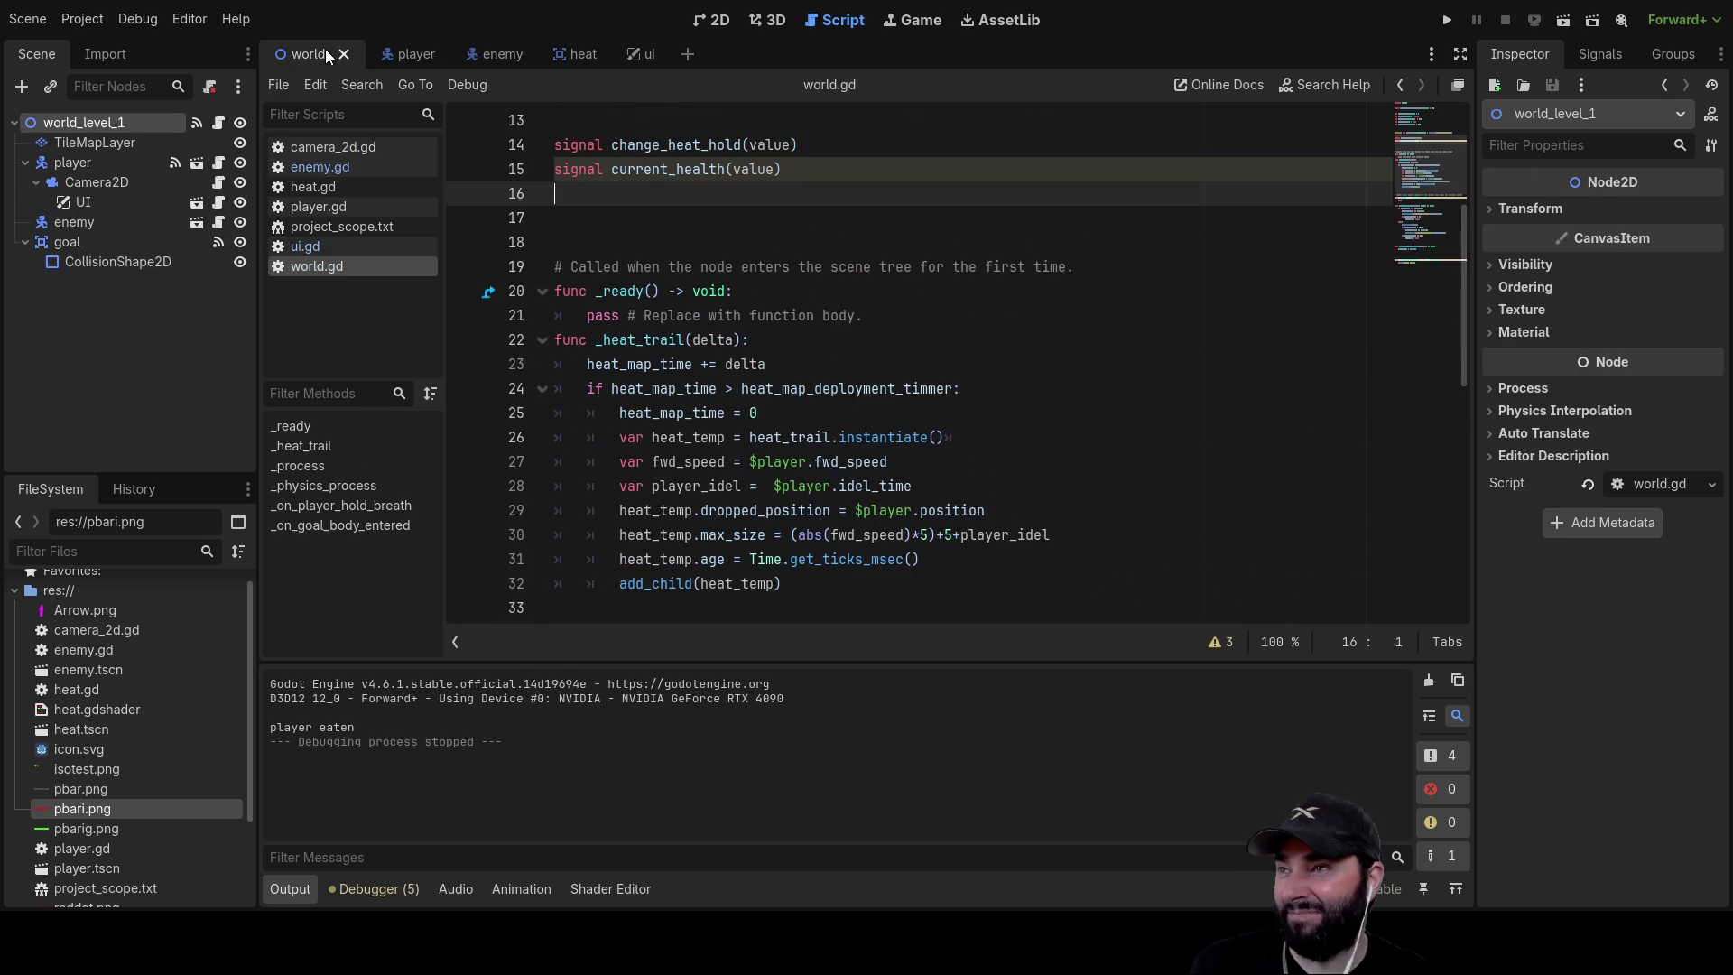
pyautogui.click(398, 58)
pyautogui.scroll(-12, 791, 413)
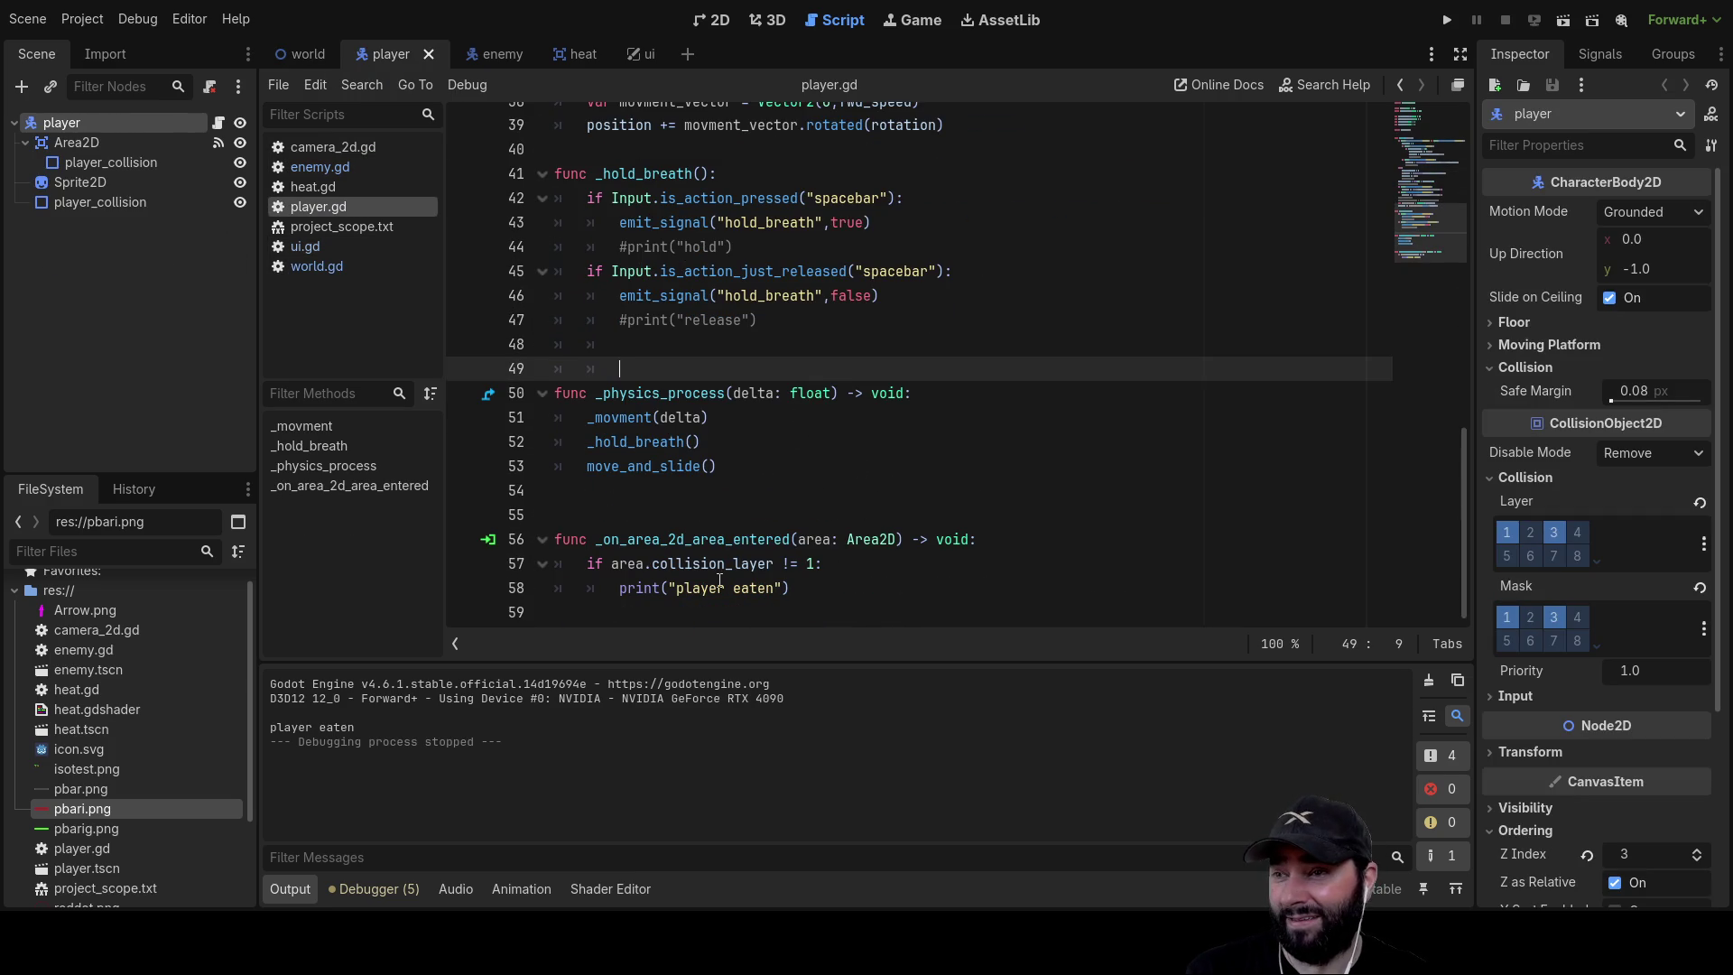
pyautogui.moveTo(791, 588)
pyautogui.mouseDown()
pyautogui.moveTo(587, 588)
pyautogui.moveTo(596, 564)
pyautogui.moveTo(613, 585)
pyautogui.mouseUp()
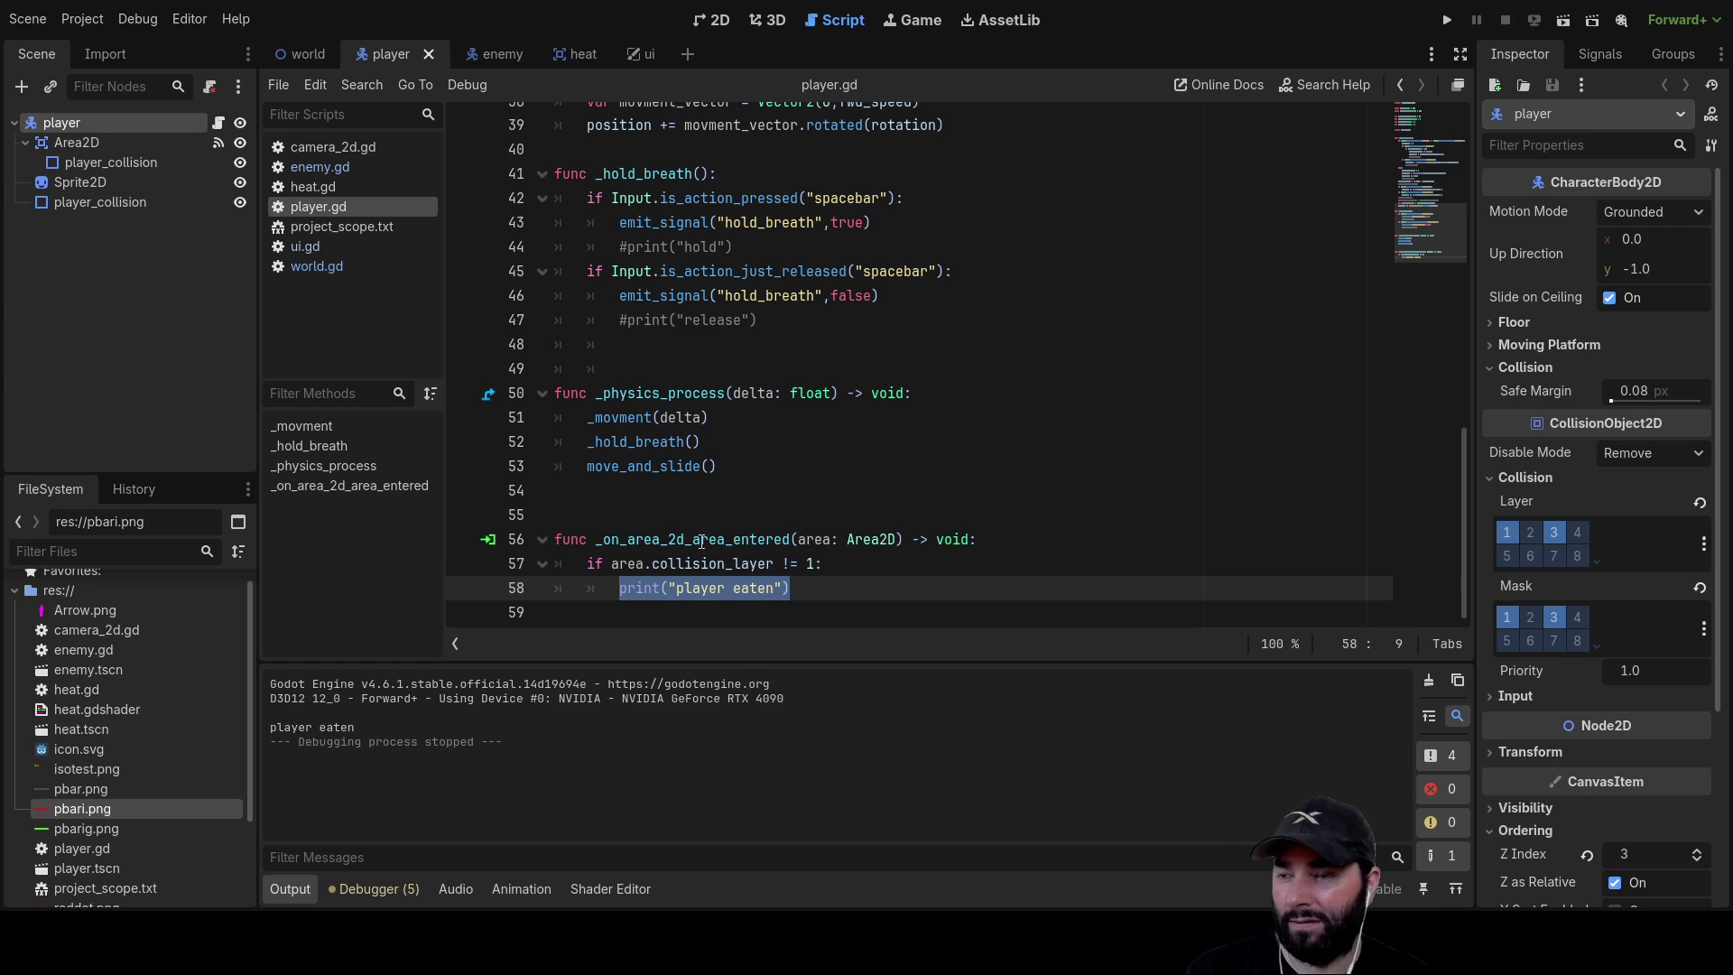
pyautogui.scroll(12, 676, 578)
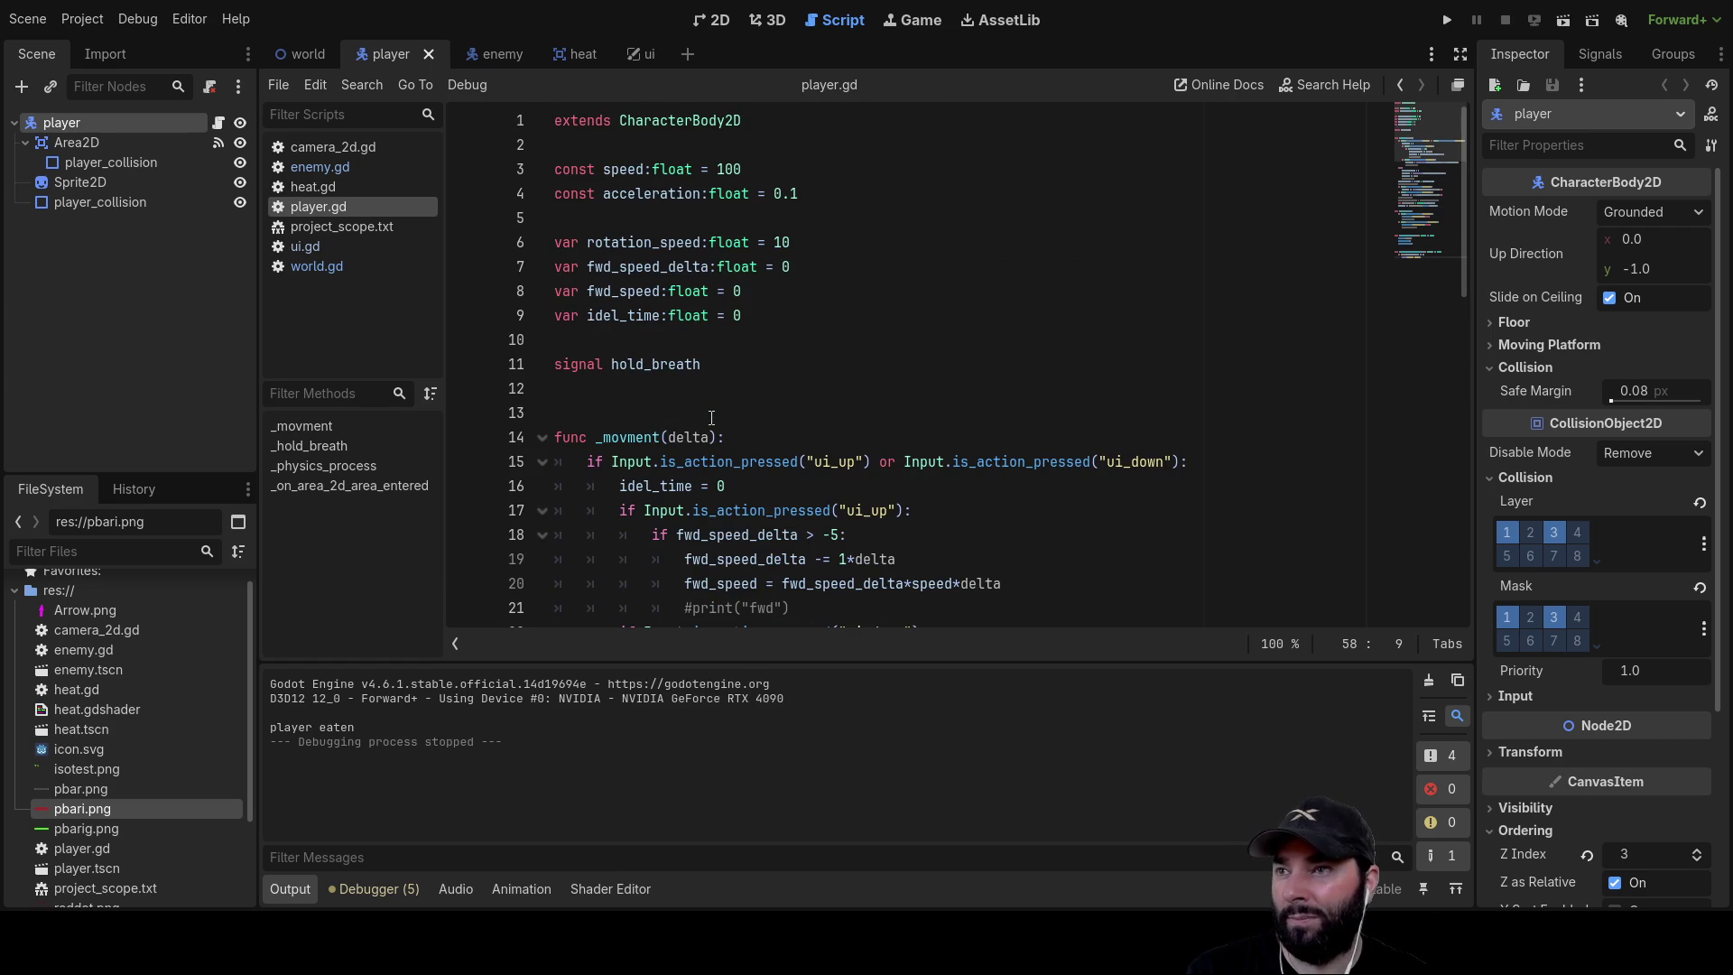
pyautogui.click(572, 386)
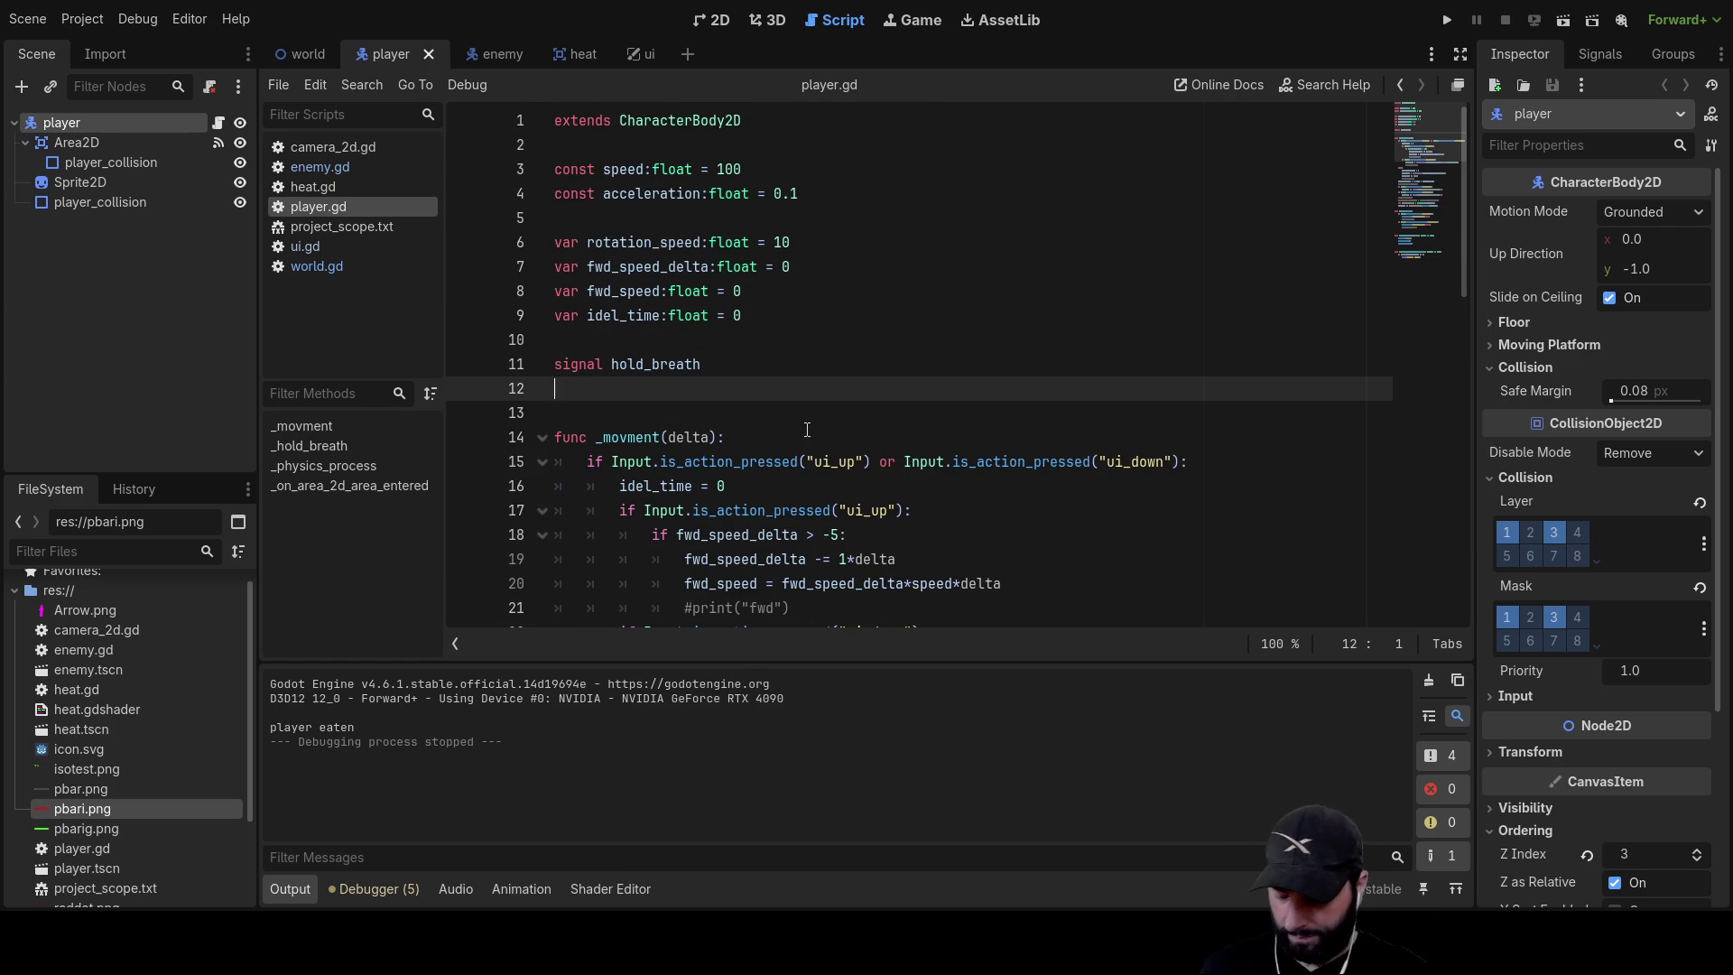
# Start a signal declaration on line 12 and add emit_signal under the collision_layer check
pyautogui.write('signal player_caught')
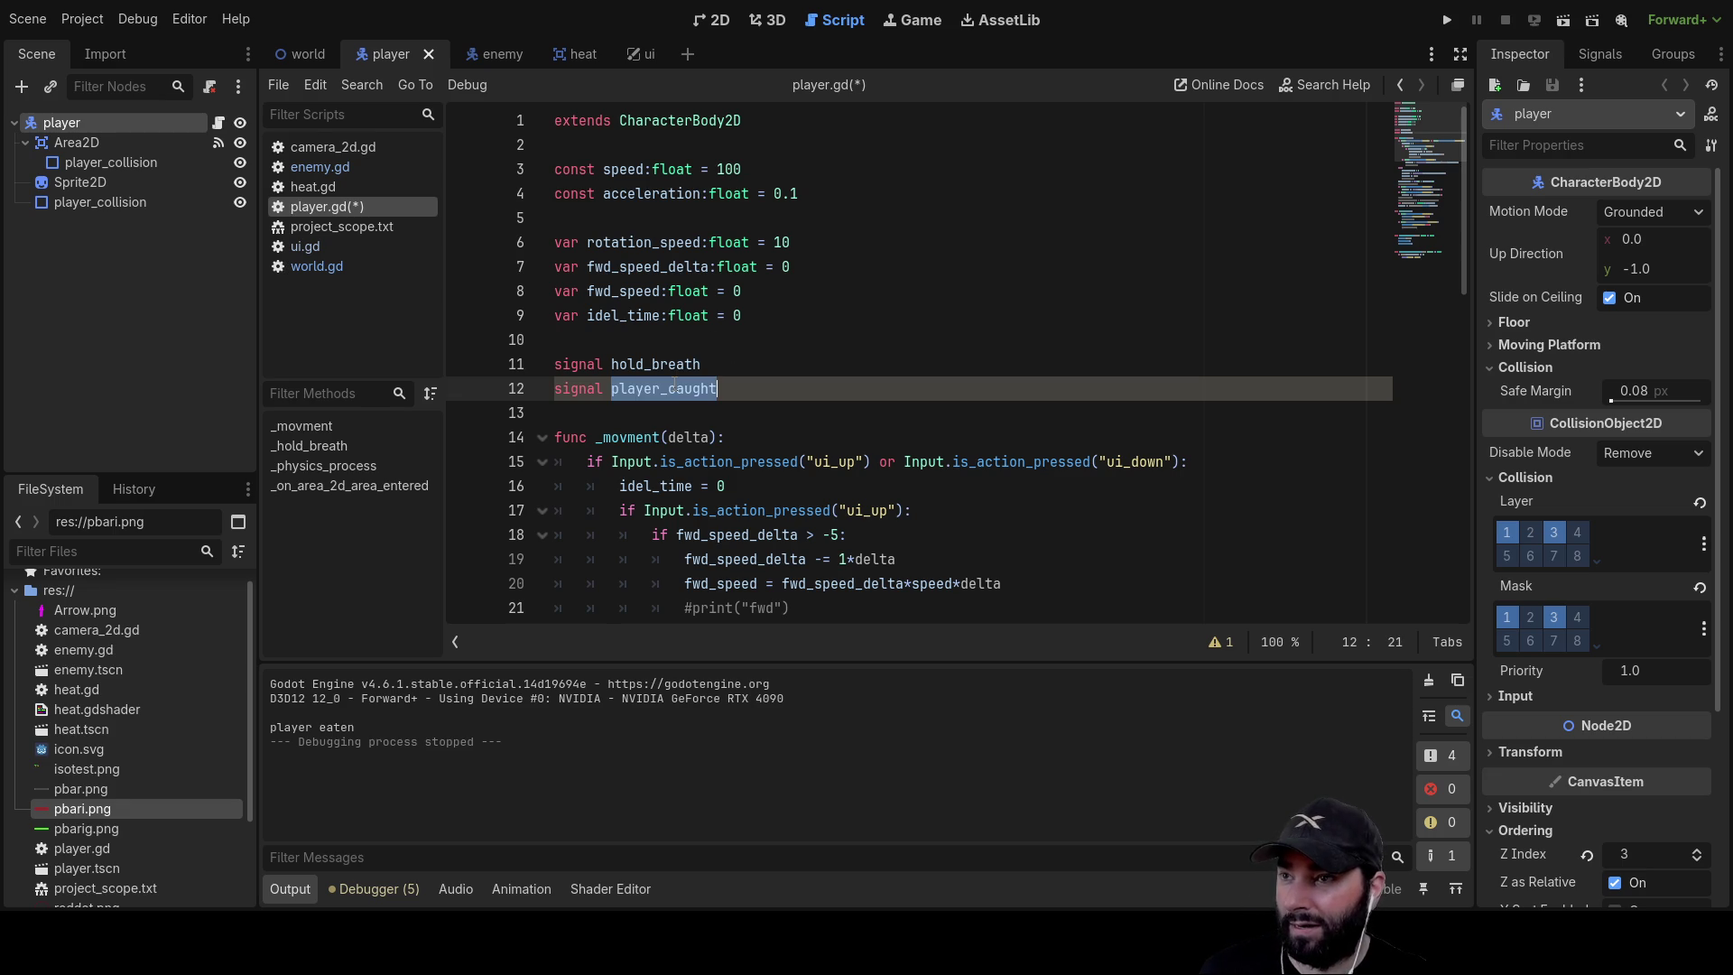
pyautogui.scroll(-12, 986, 369)
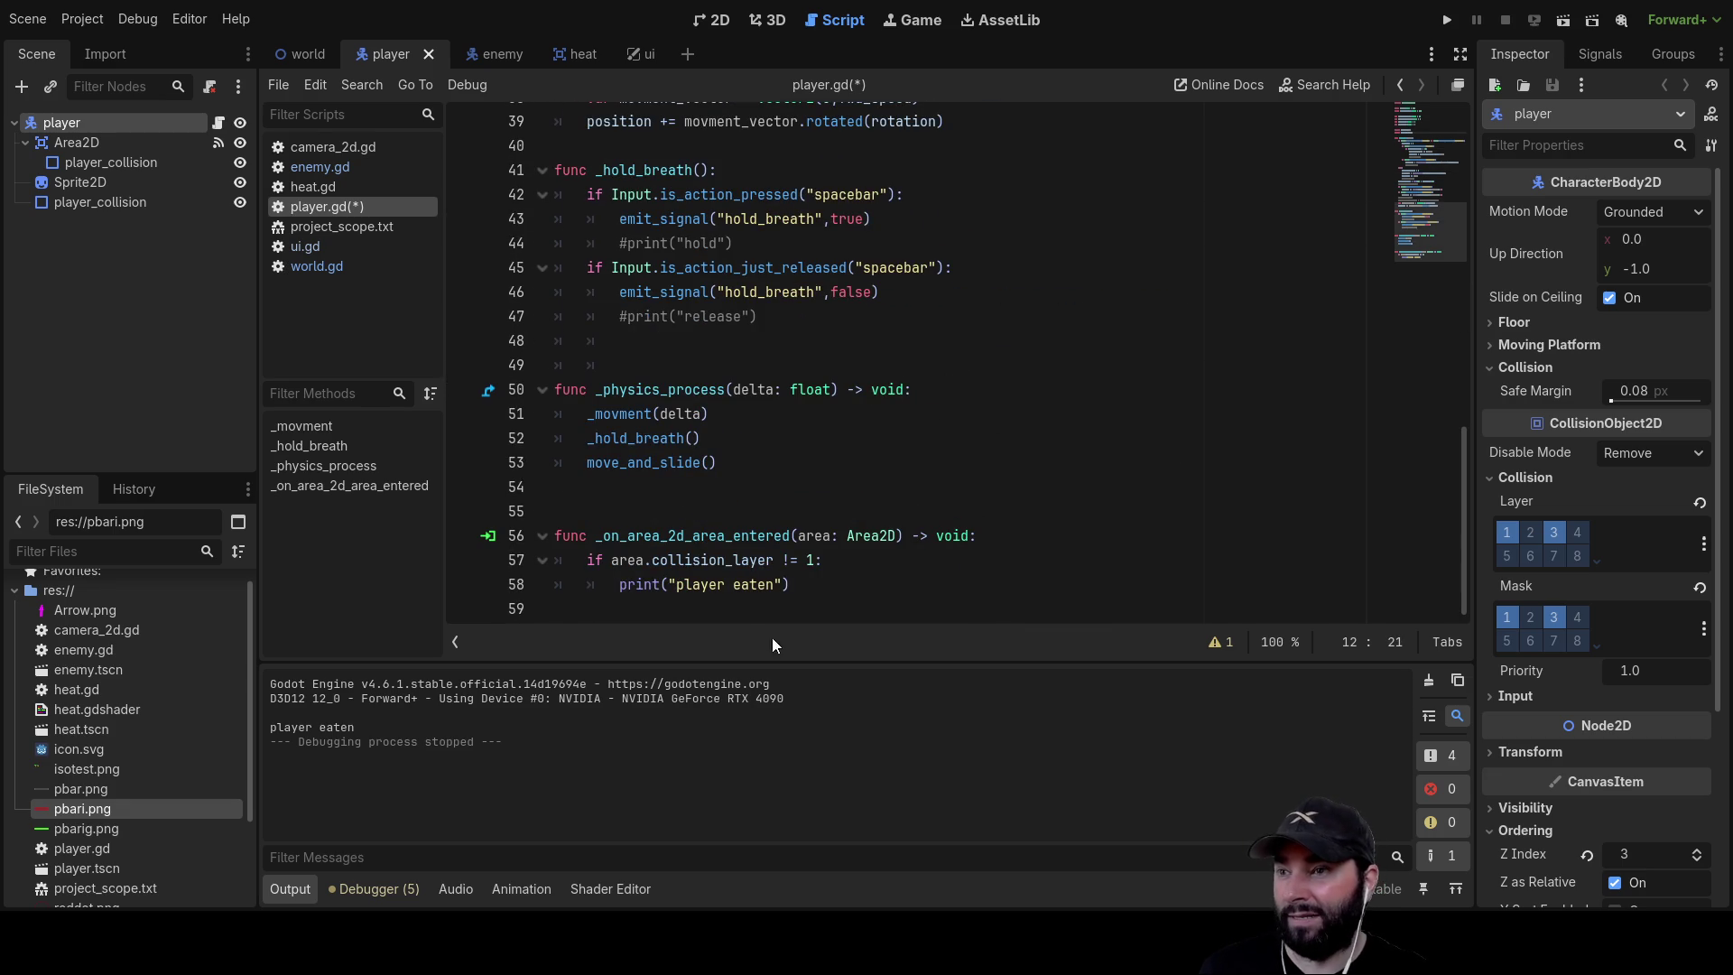
pyautogui.click(620, 594)
pyautogui.press('Return')
pyautogui.press('Up')
pyautogui.write('#')
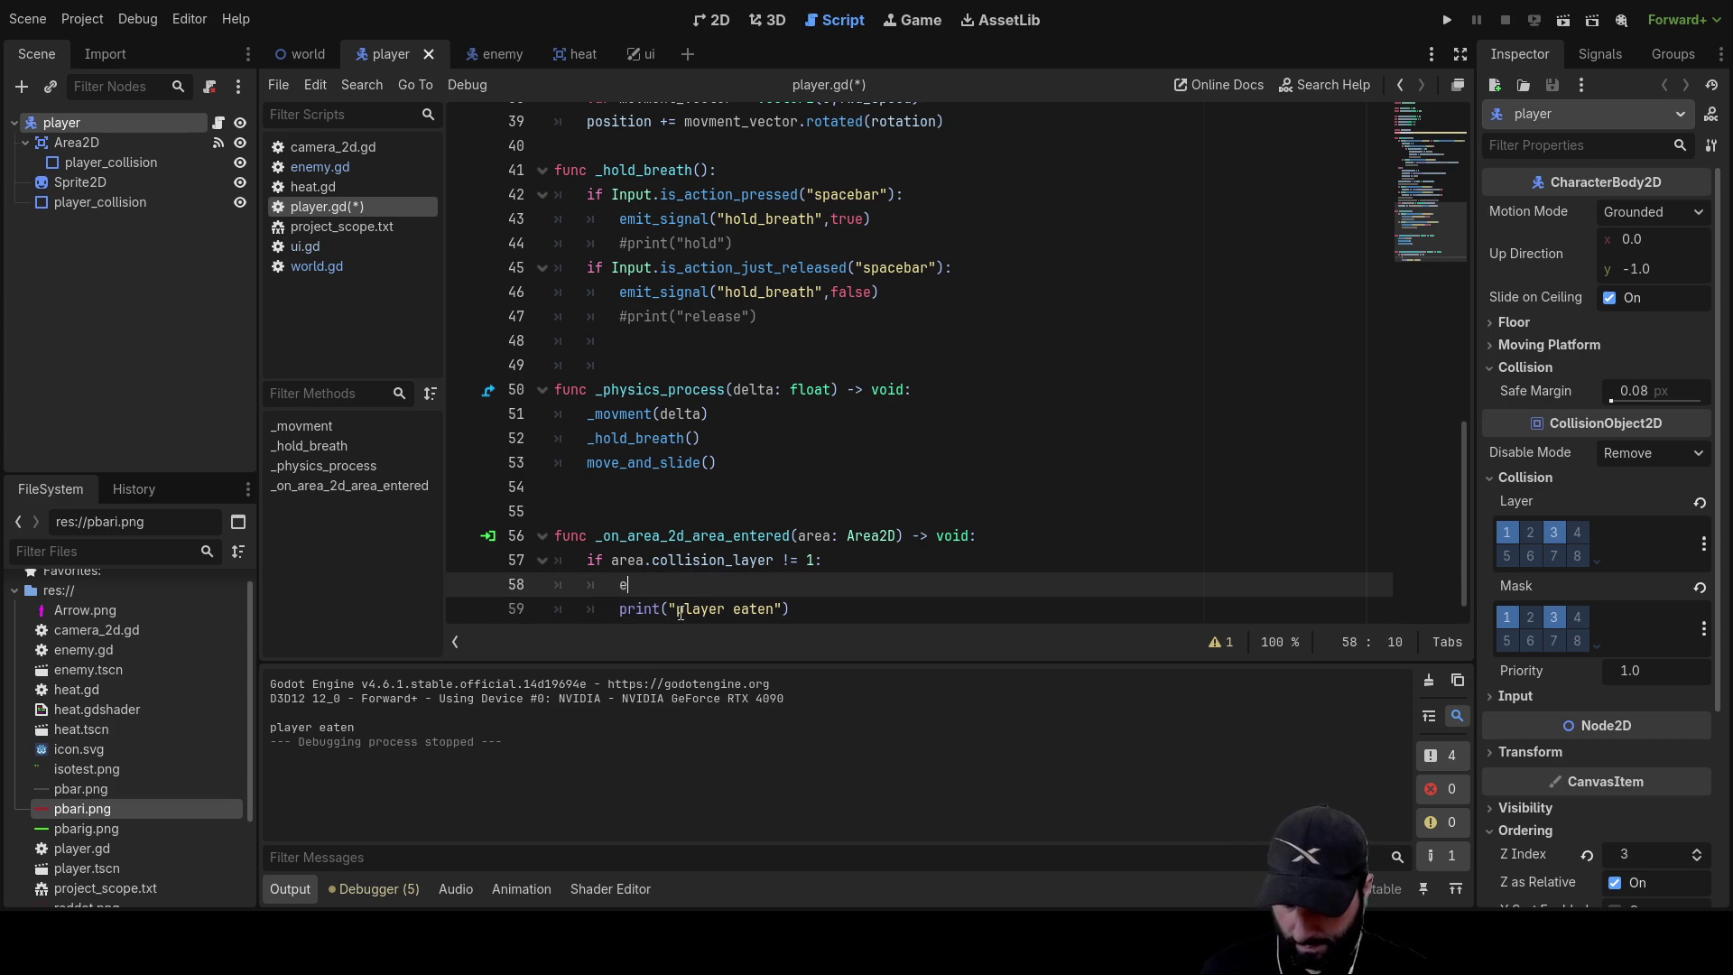
pyautogui.write('mit')
pyautogui.press('Return')
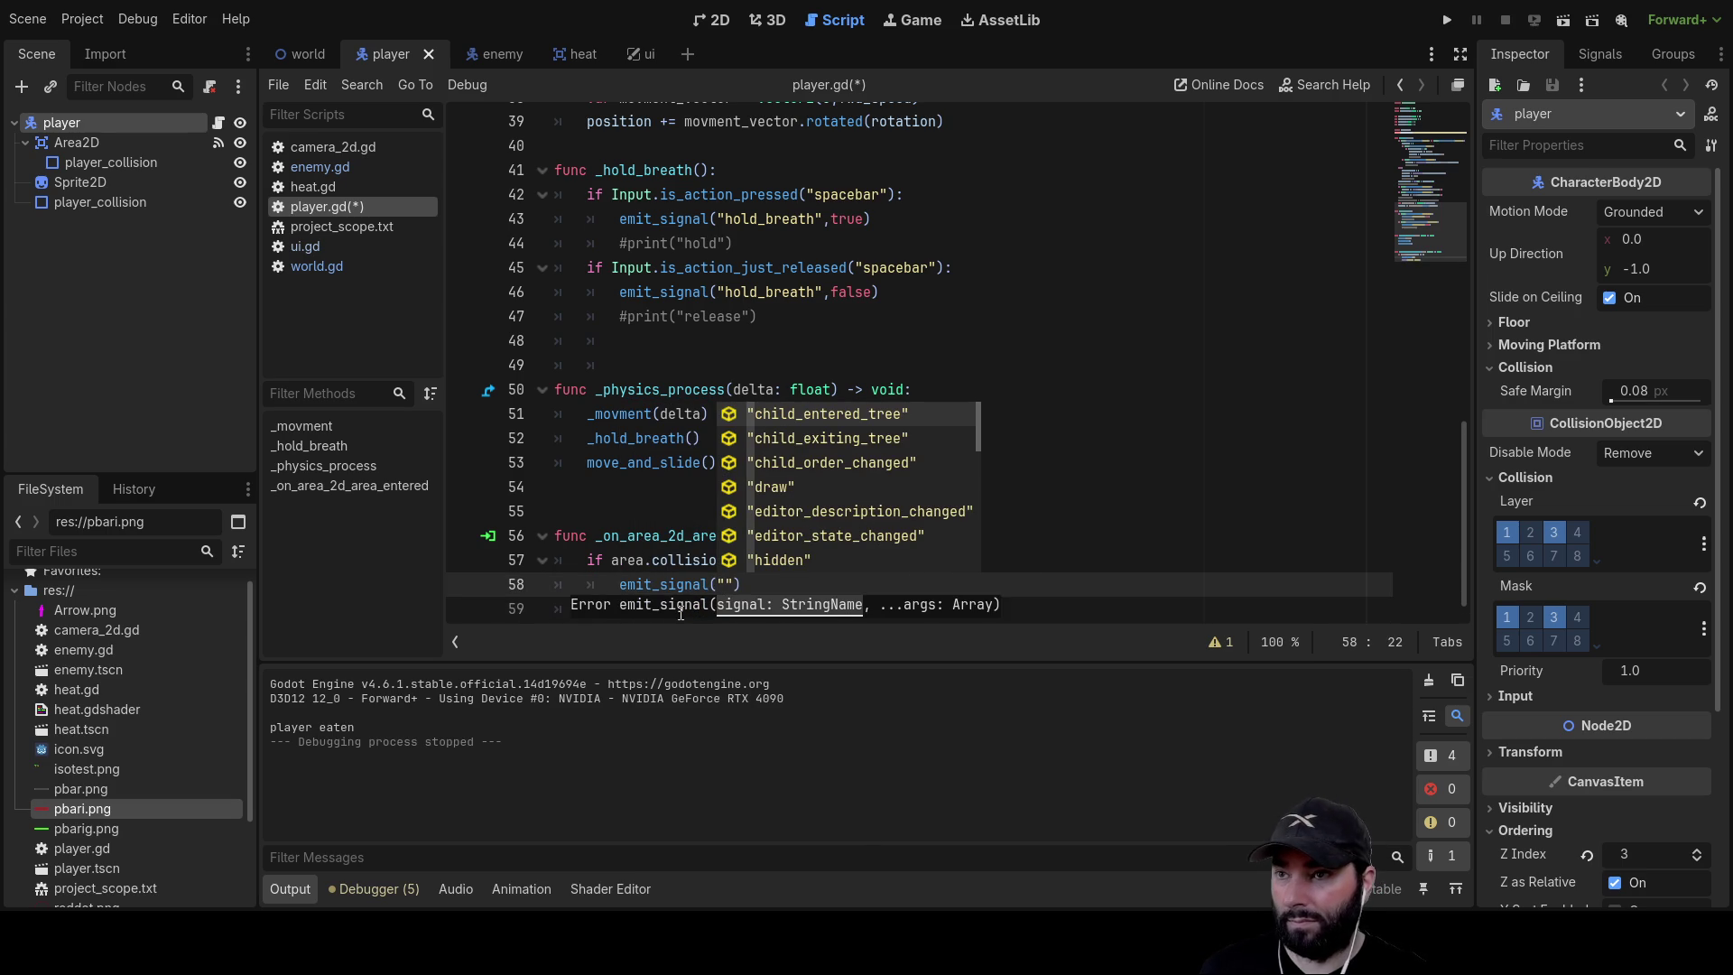
# Make the new line emit_signal("player_caught", true)
pyautogui.write('pla')
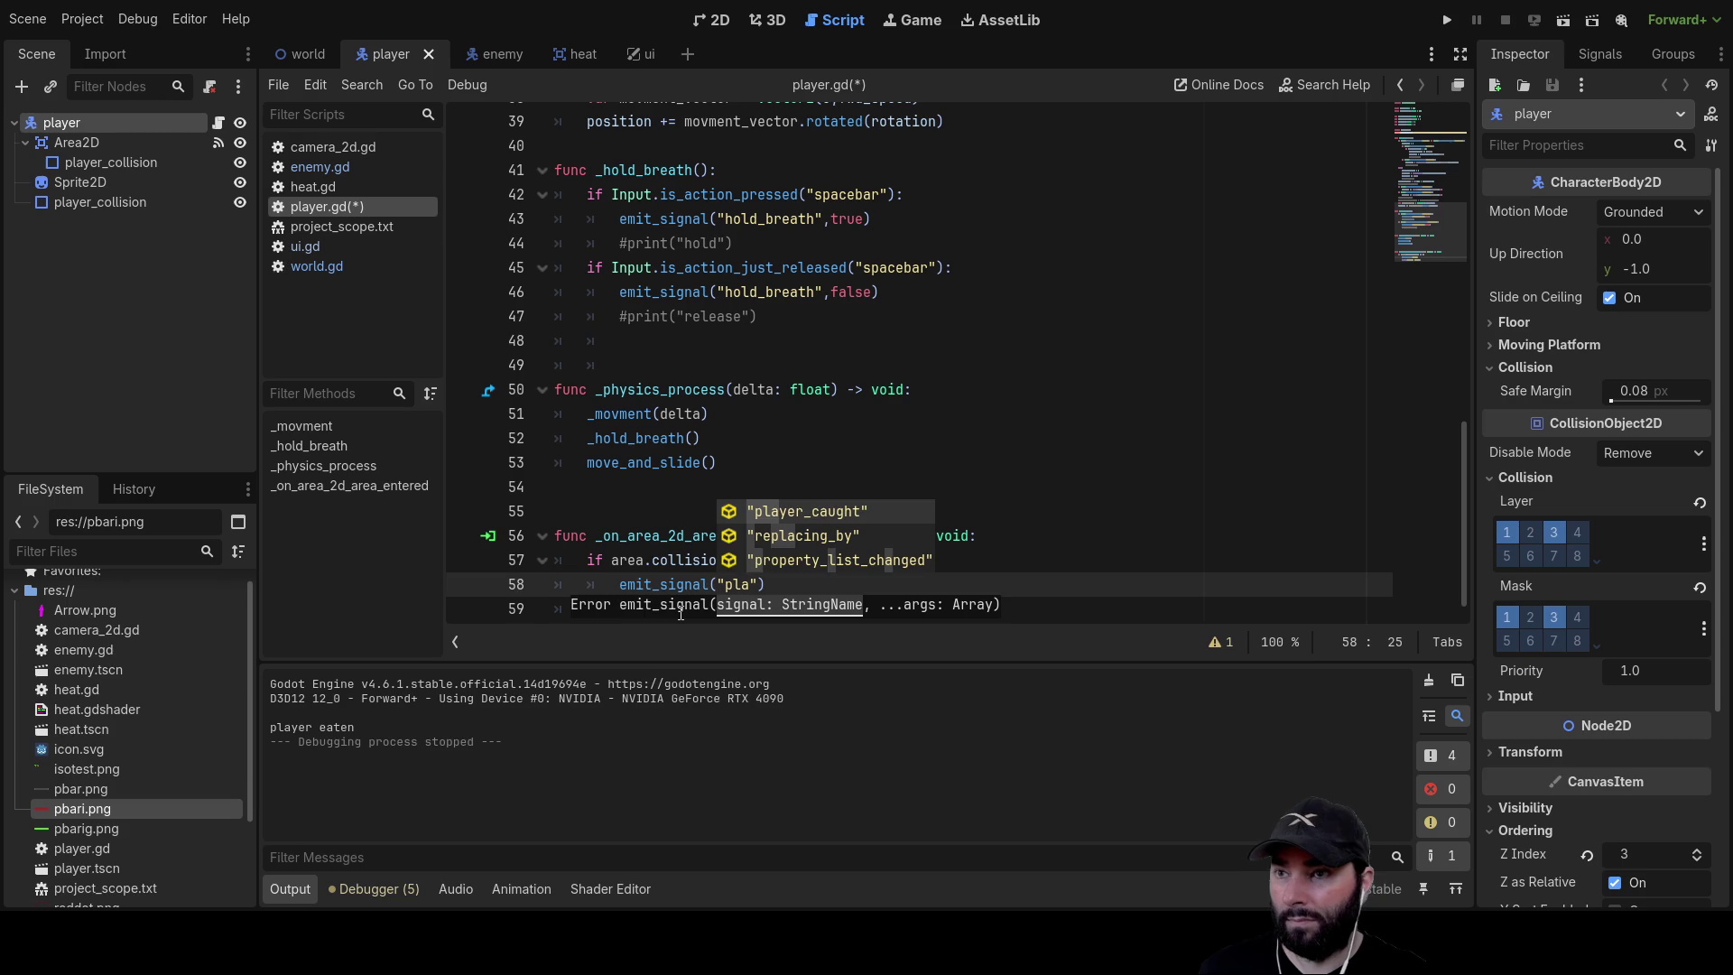
pyautogui.press('Return')
pyautogui.press('End')
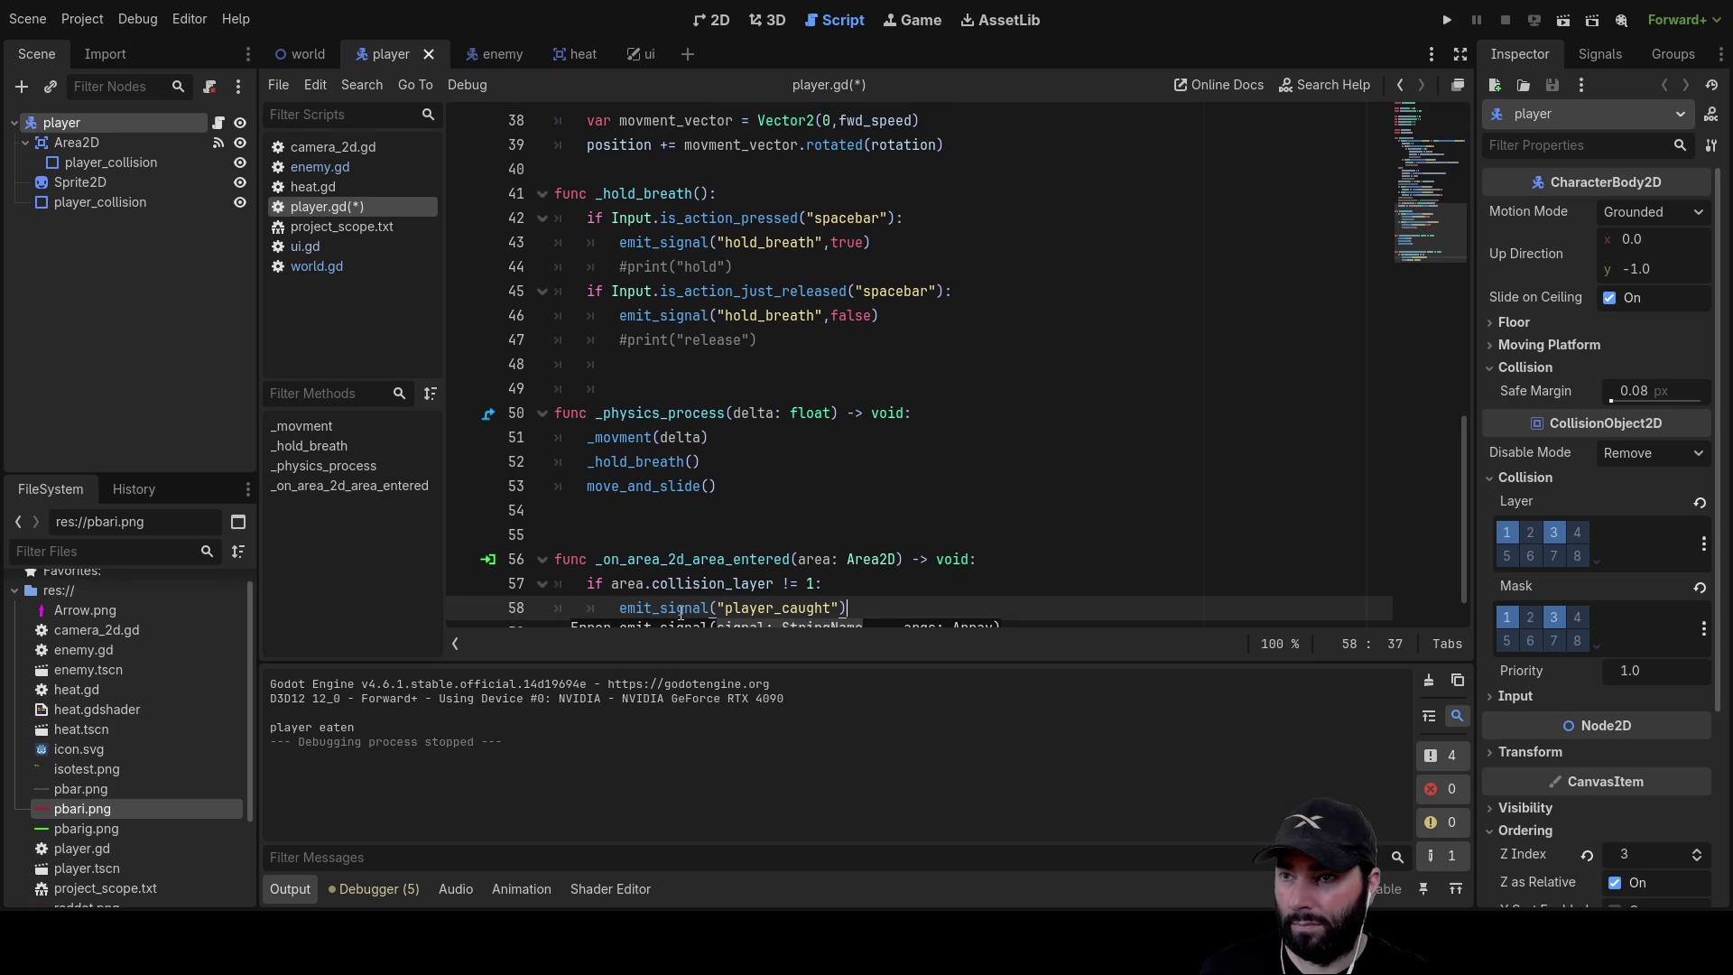
pyautogui.scroll(-2, 758, 469)
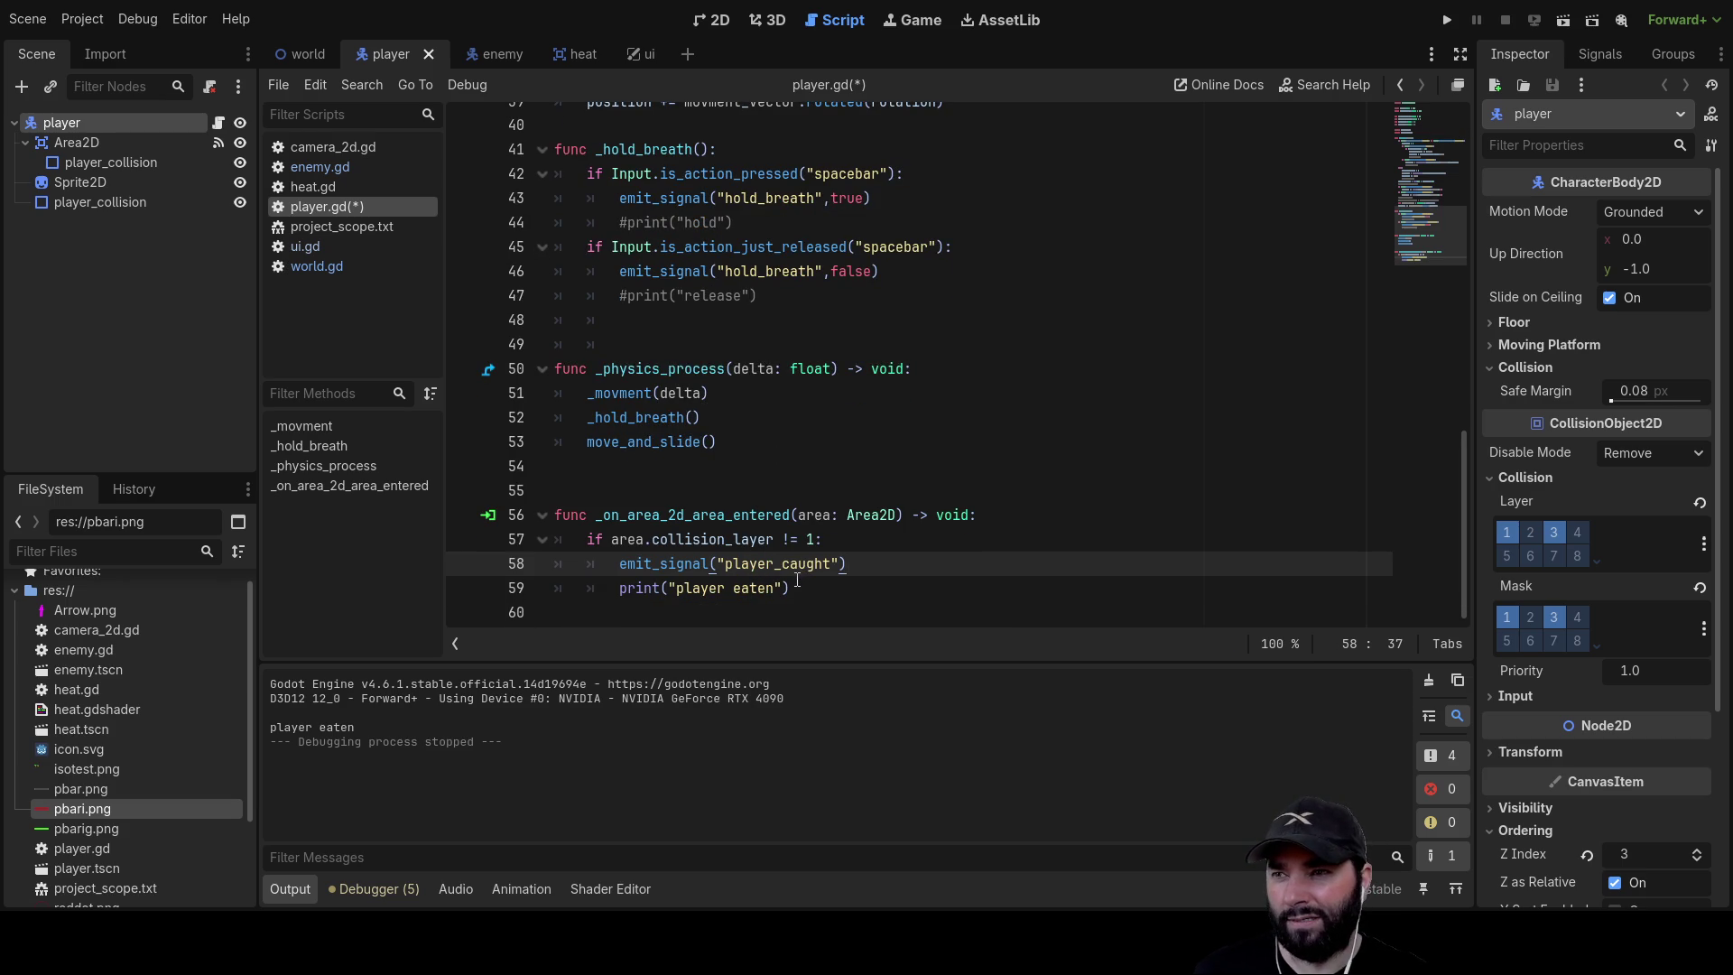
pyautogui.click(629, 613)
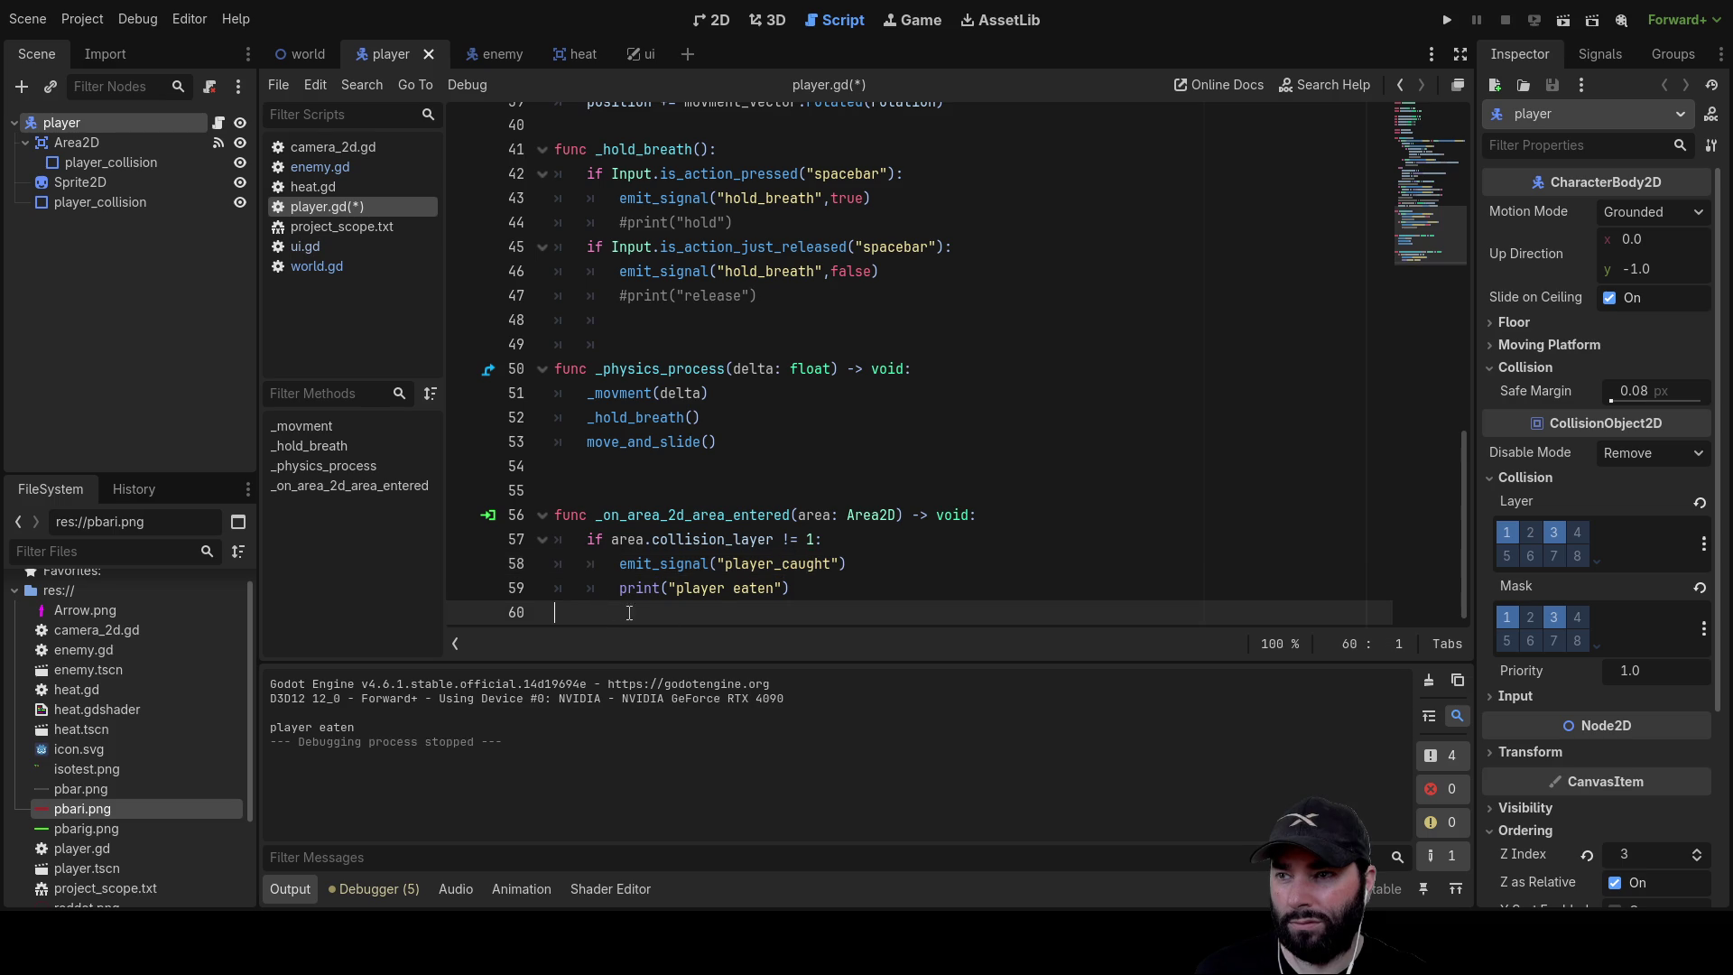
pyautogui.click(846, 558)
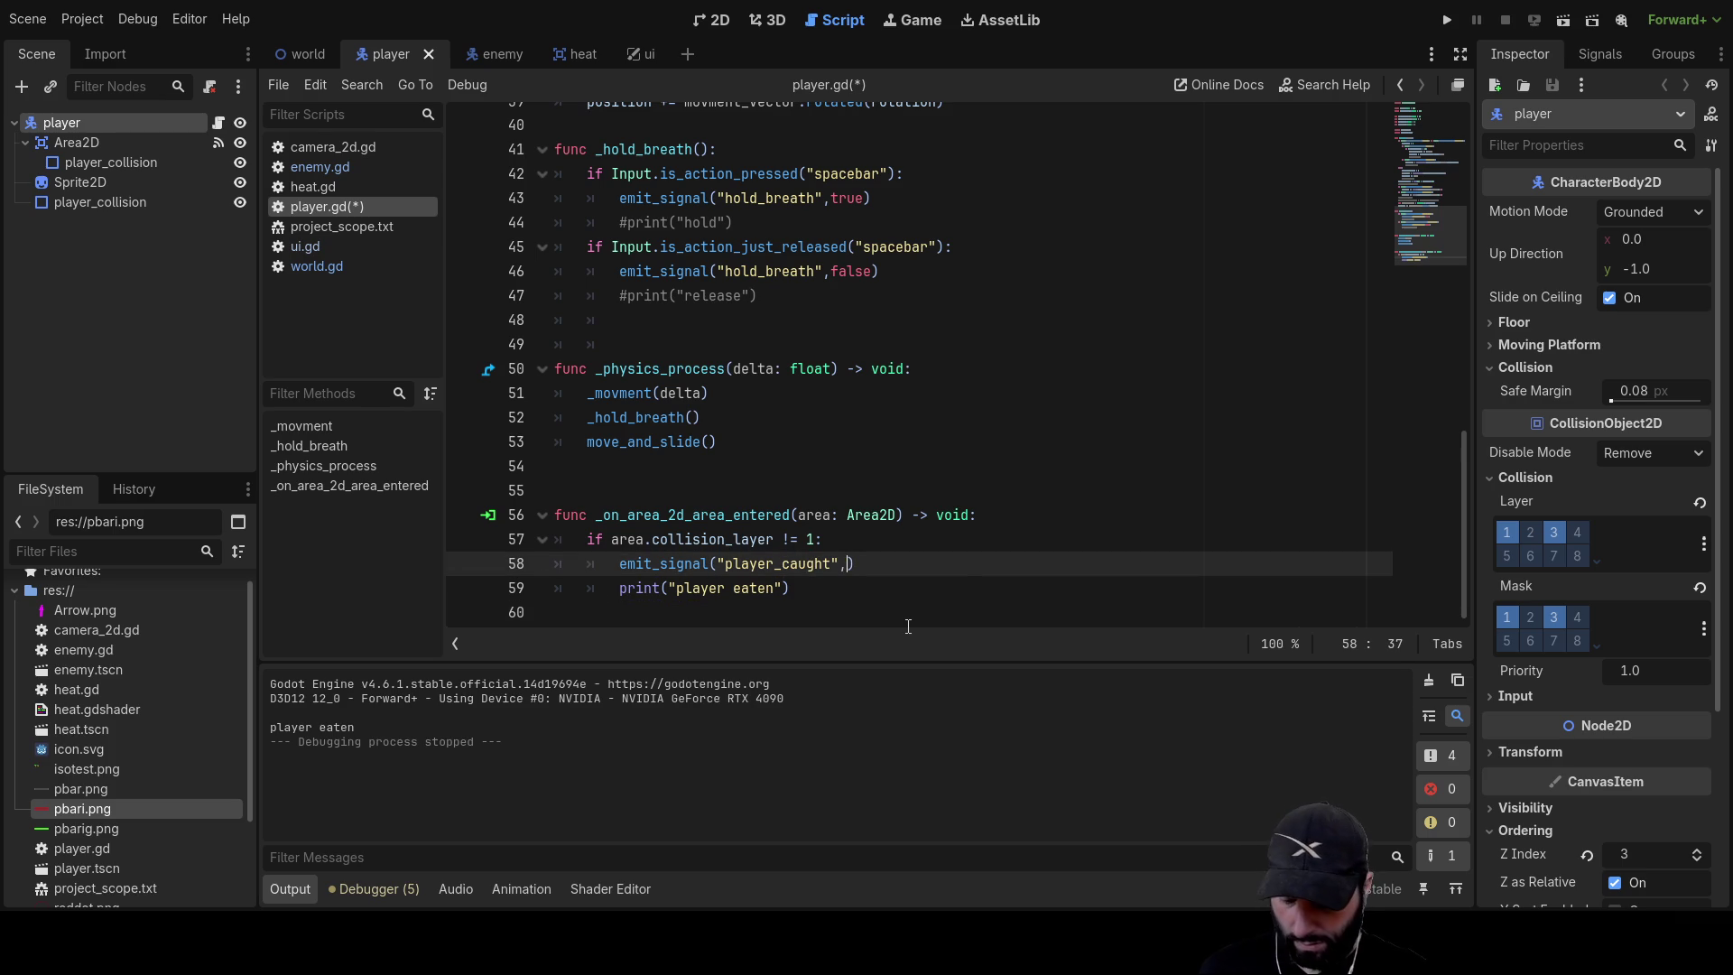
pyautogui.write('true')
# Change the line 12 declaration to signal player_caught(bool)
pyautogui.scroll(10, 829, 485)
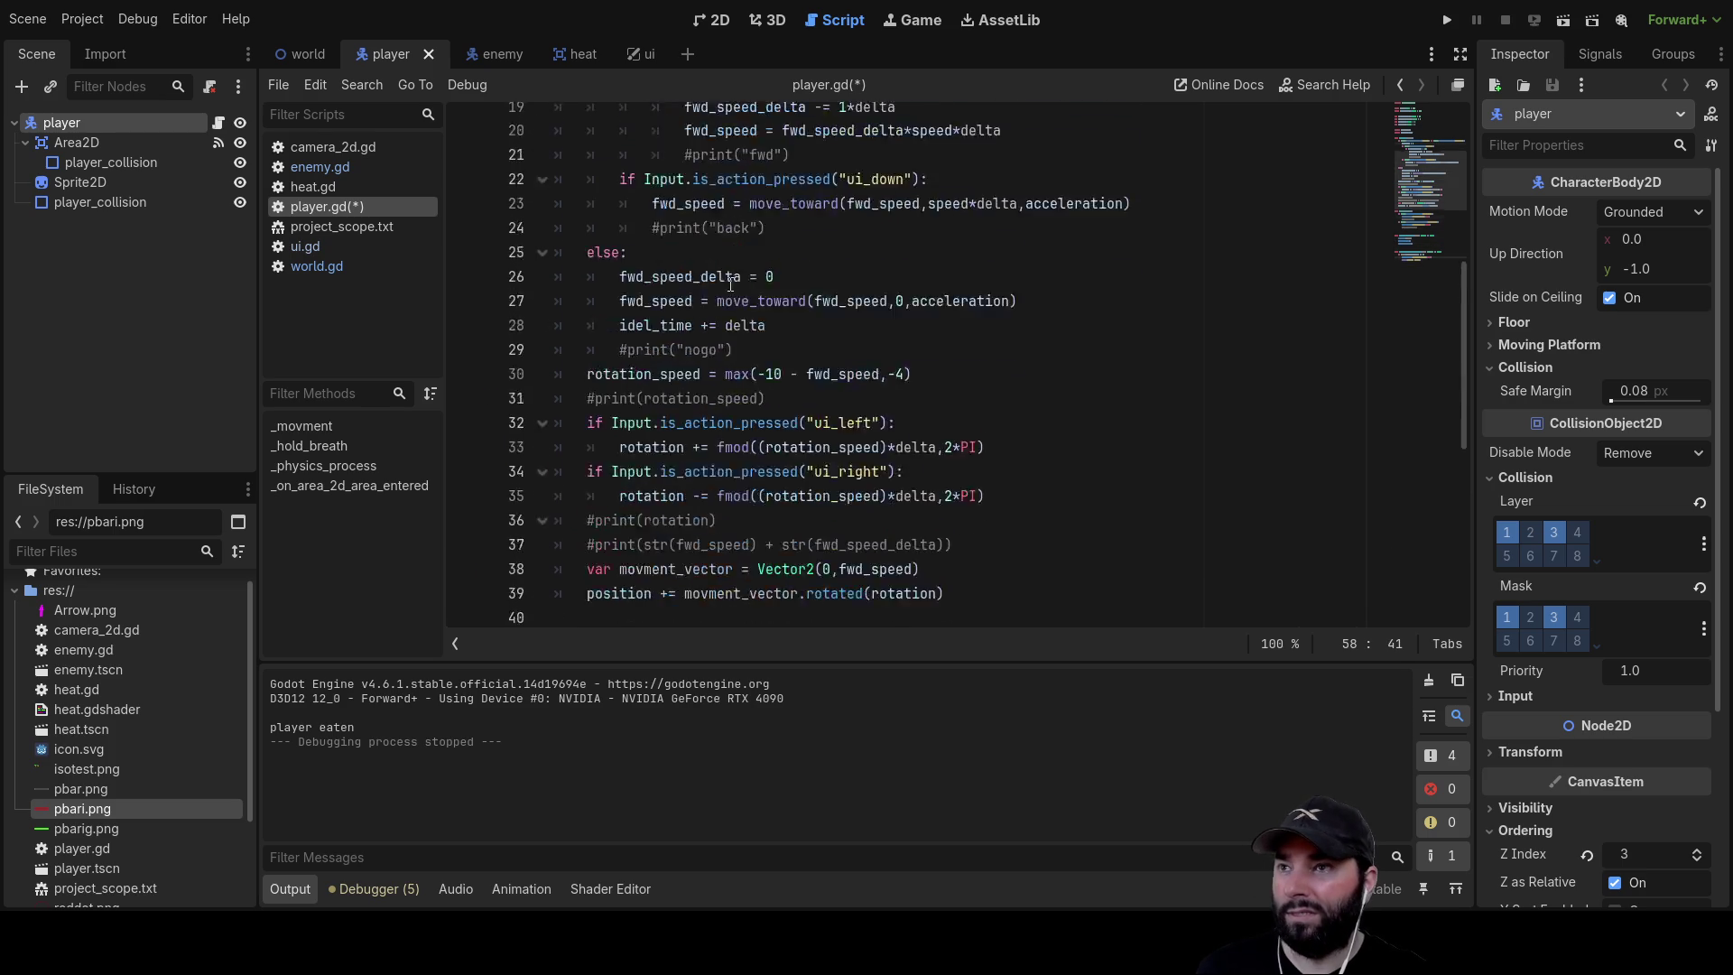
pyautogui.click(731, 388)
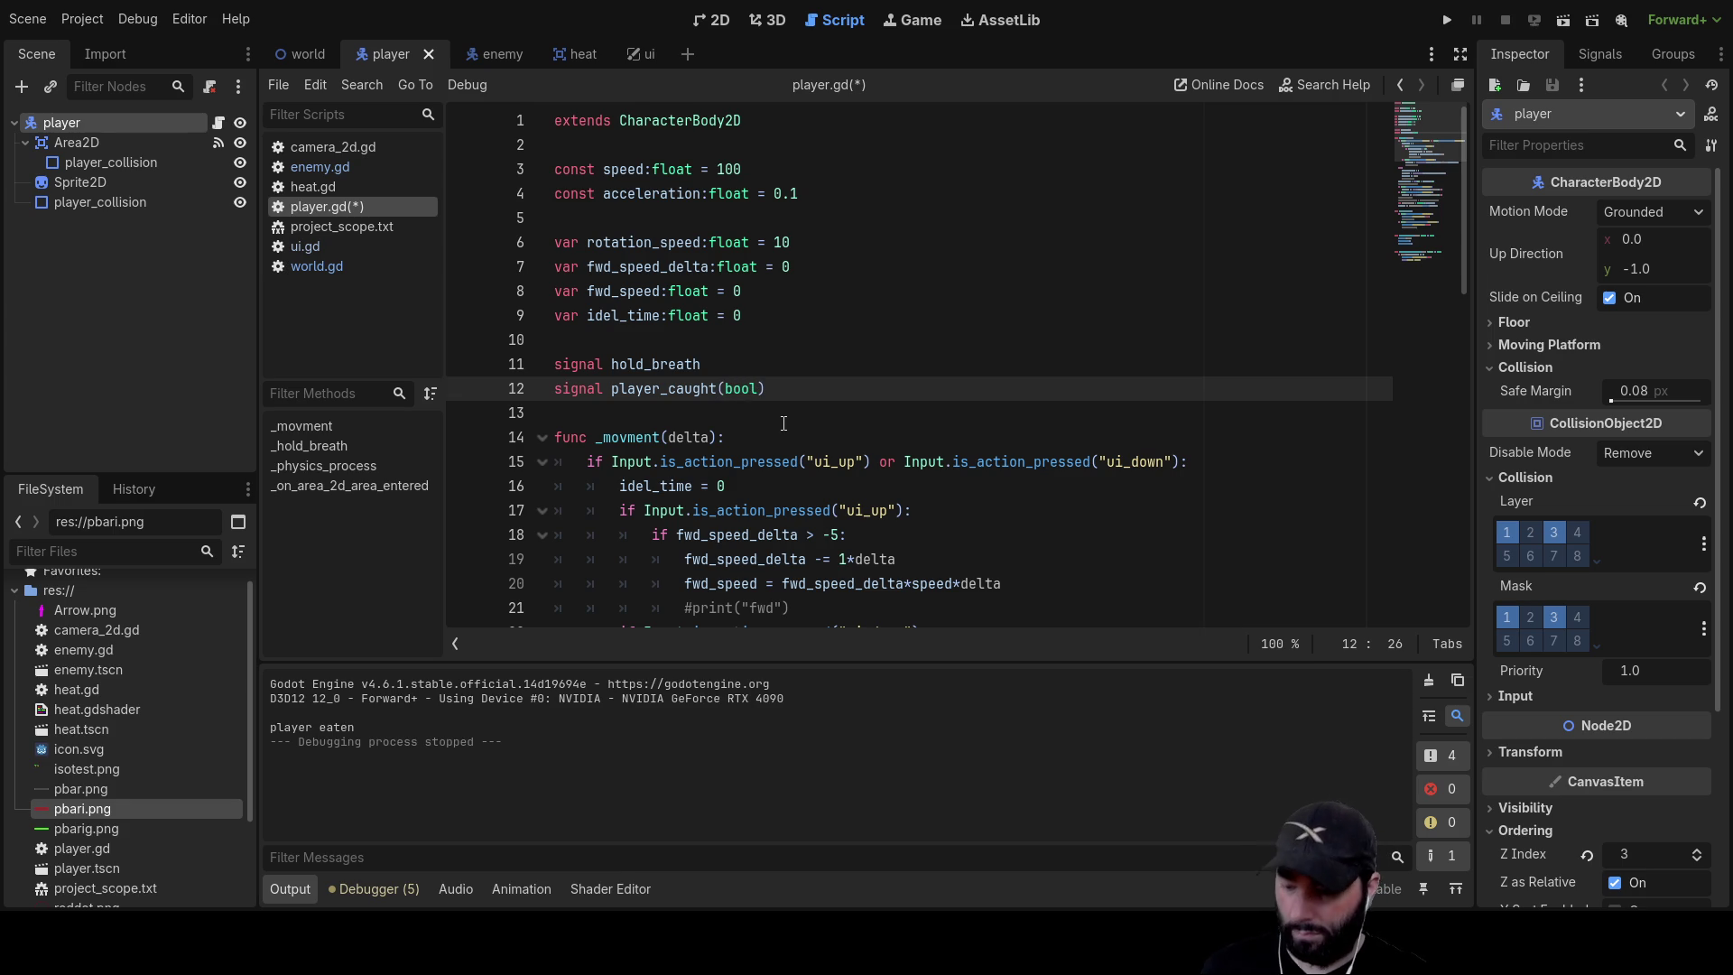
pyautogui.scroll(-13, 784, 423)
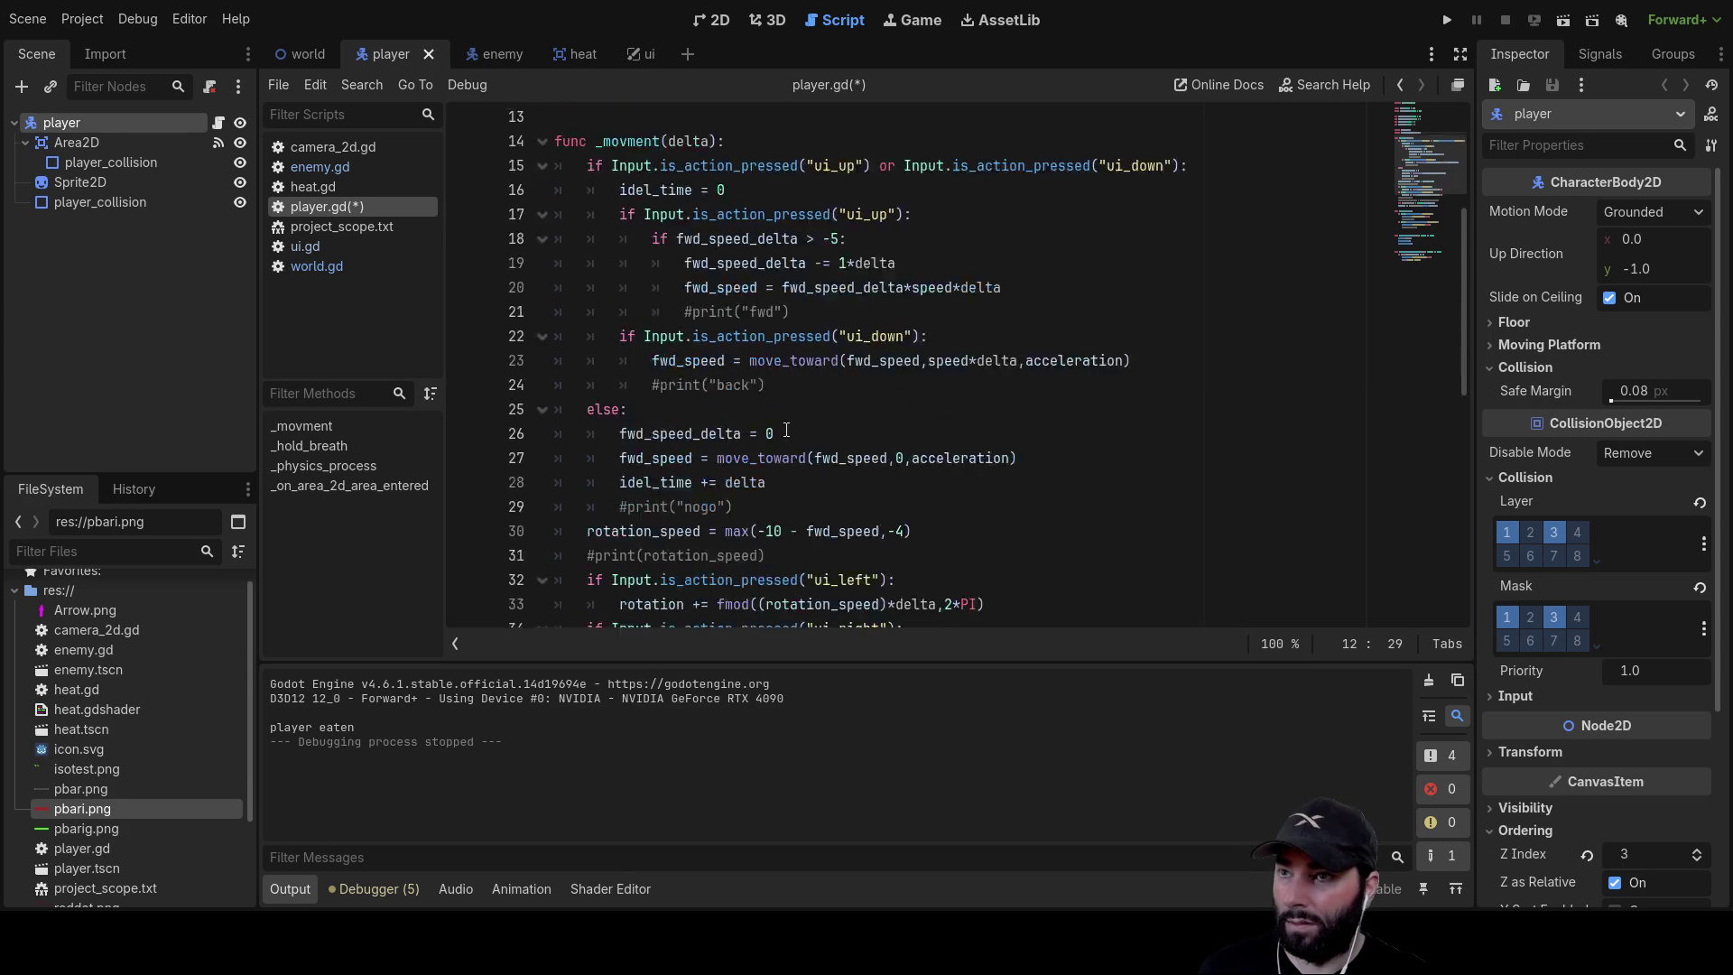
pyautogui.click(647, 610)
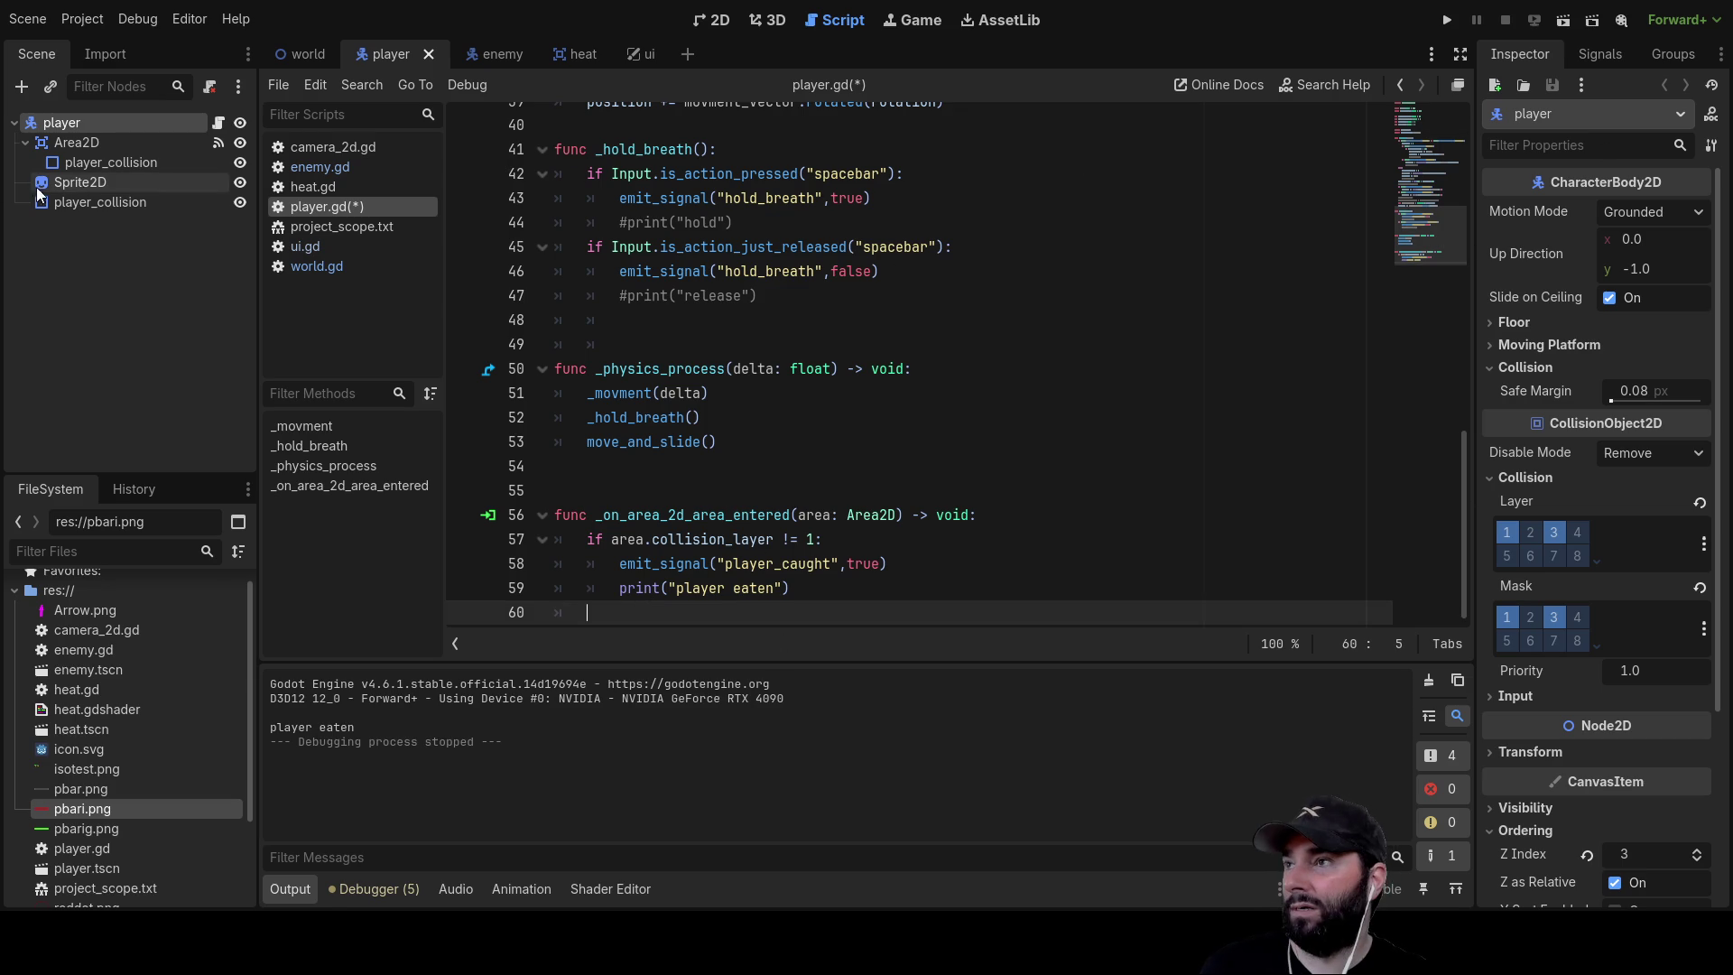
# Connect the Area2D node's area_exited signal to a new _on_area_2d_area_exited function in player.gd
pyautogui.click(106, 205)
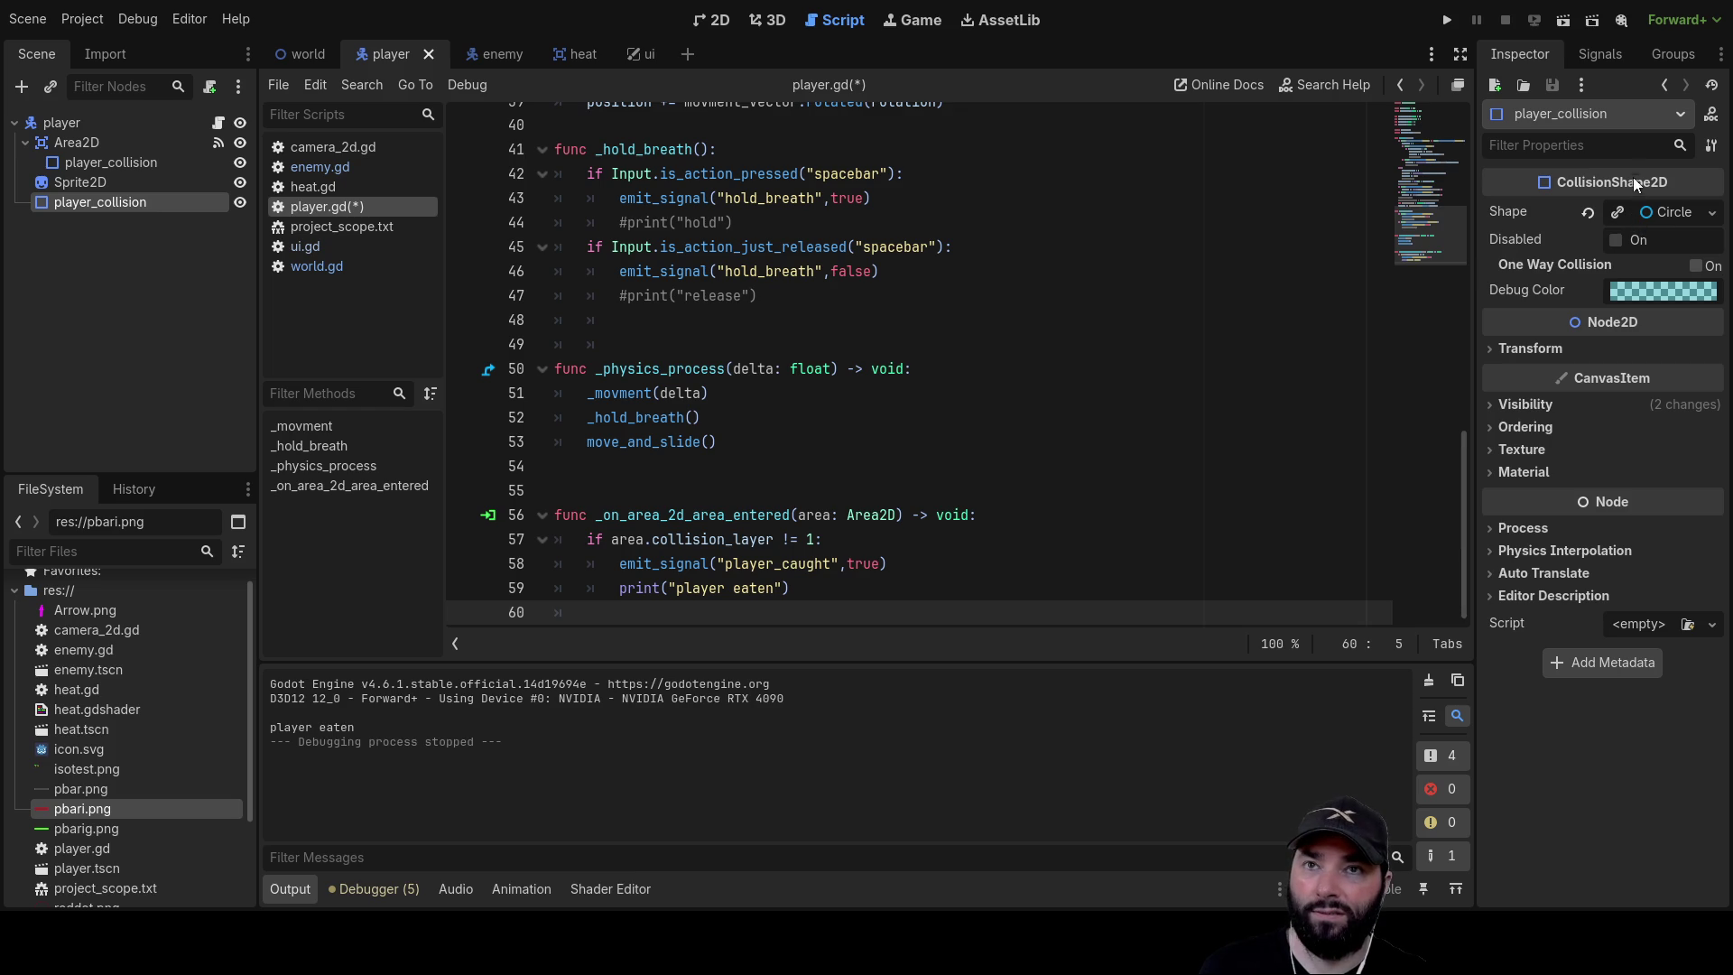
pyautogui.click(1616, 56)
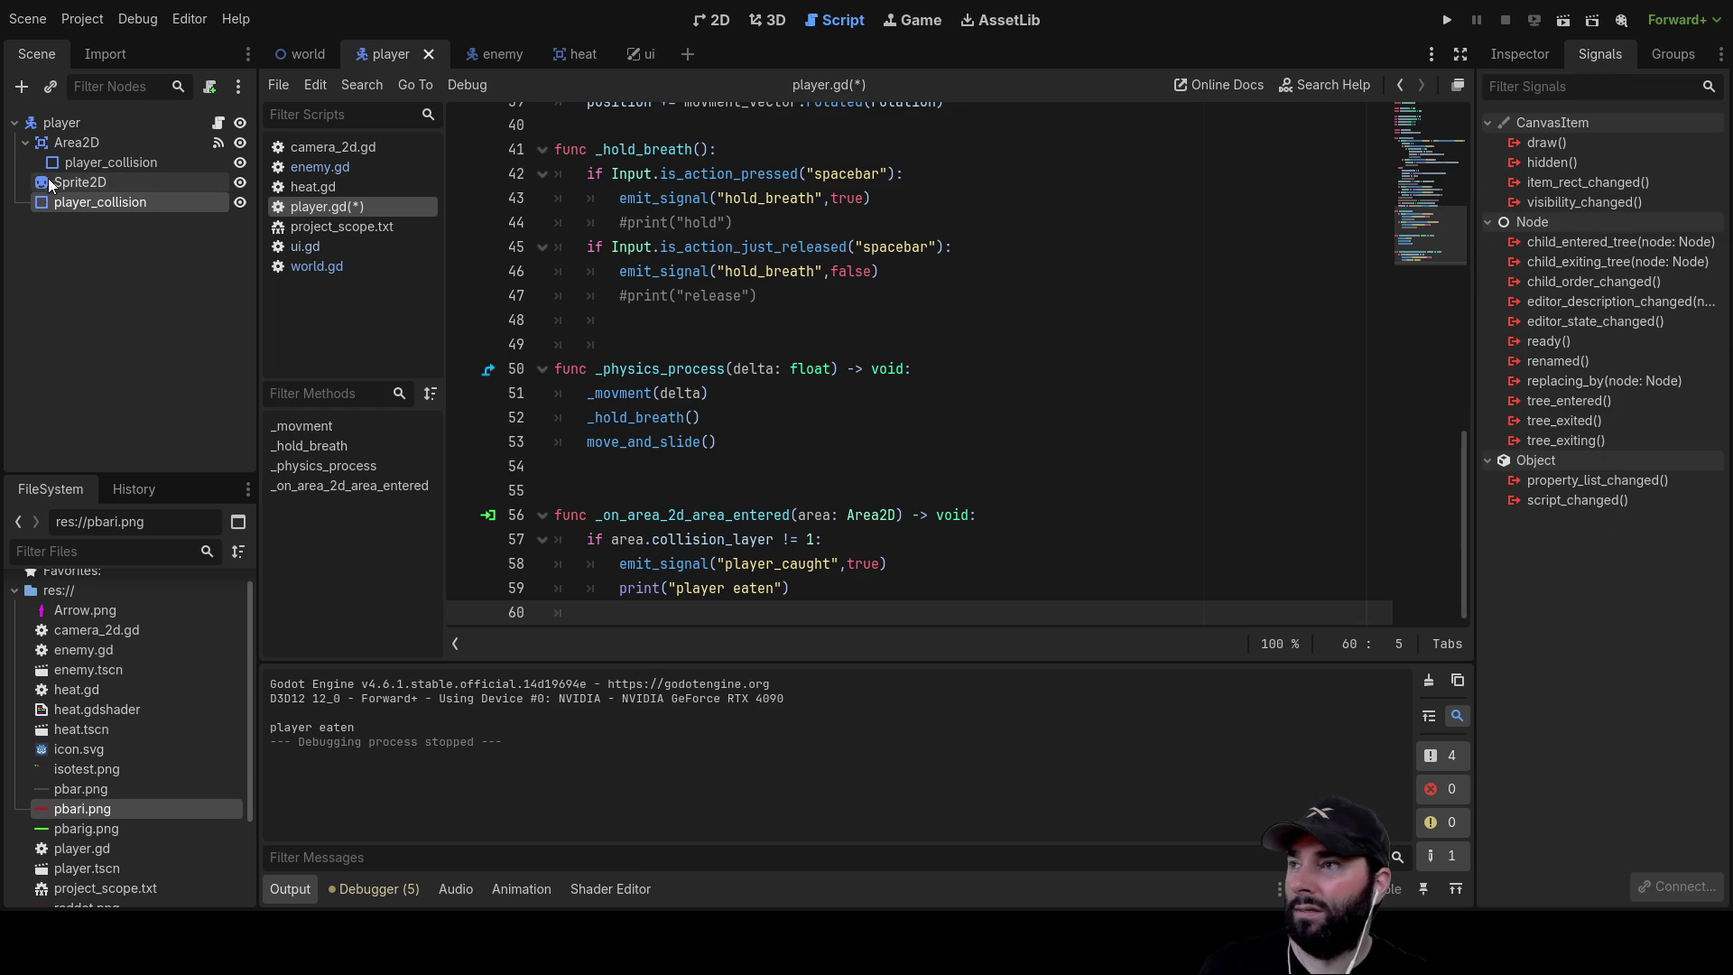
pyautogui.click(77, 181)
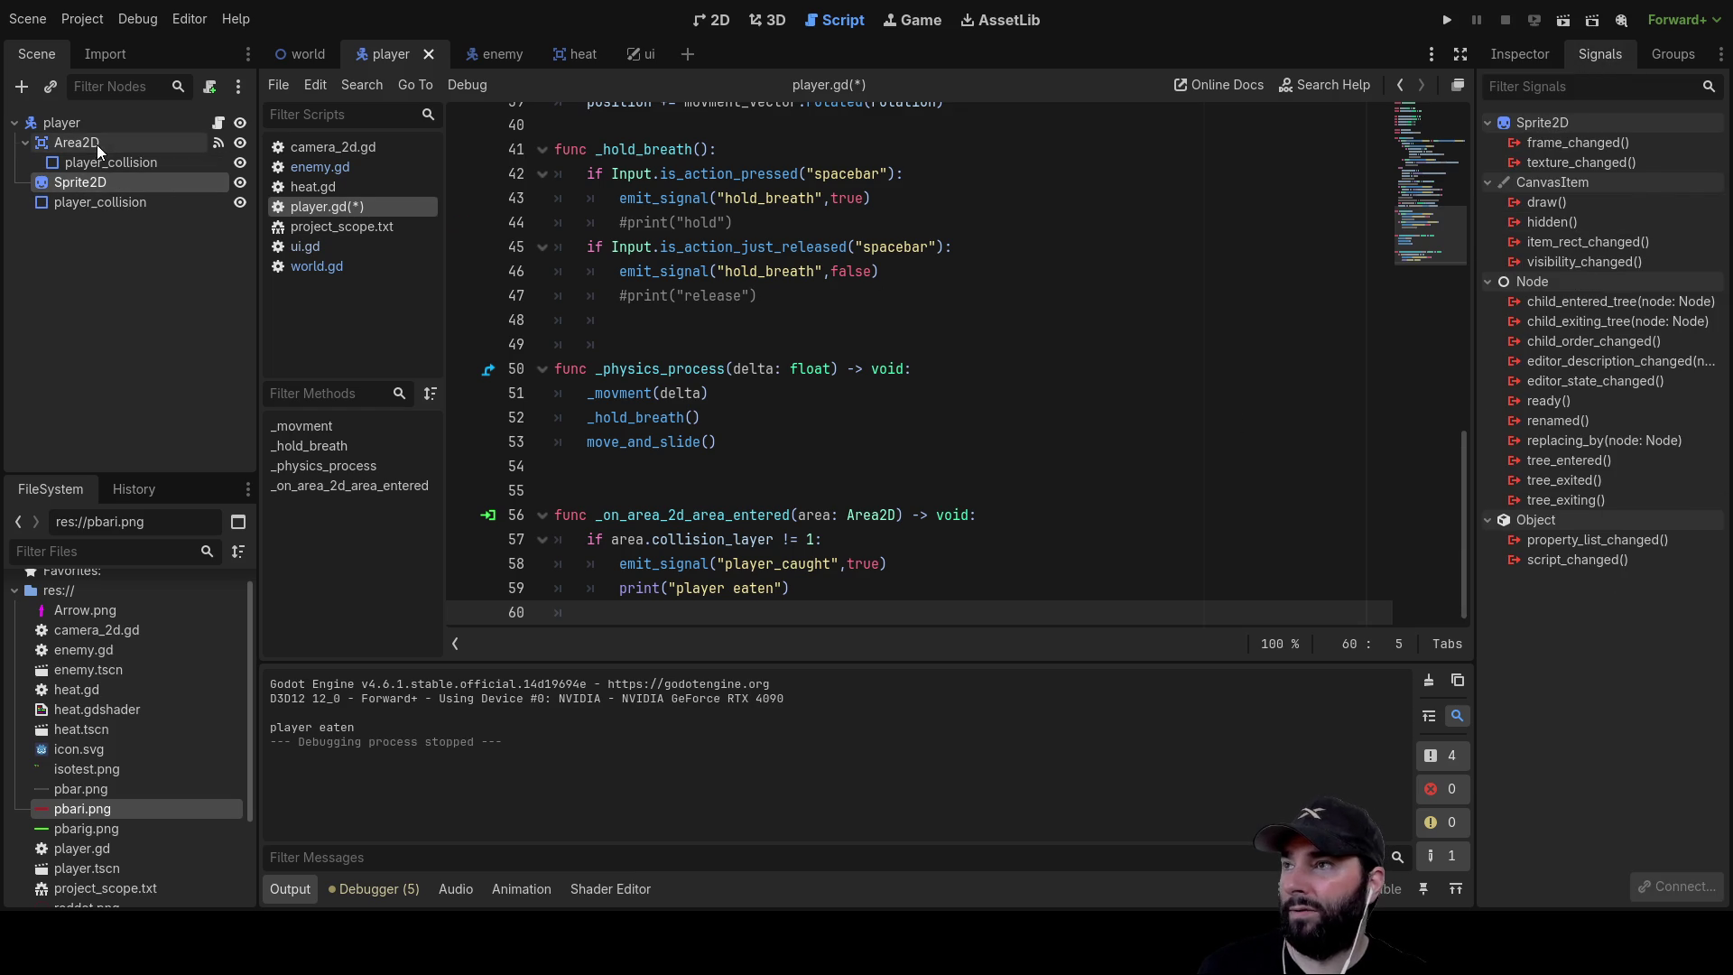
pyautogui.click(96, 145)
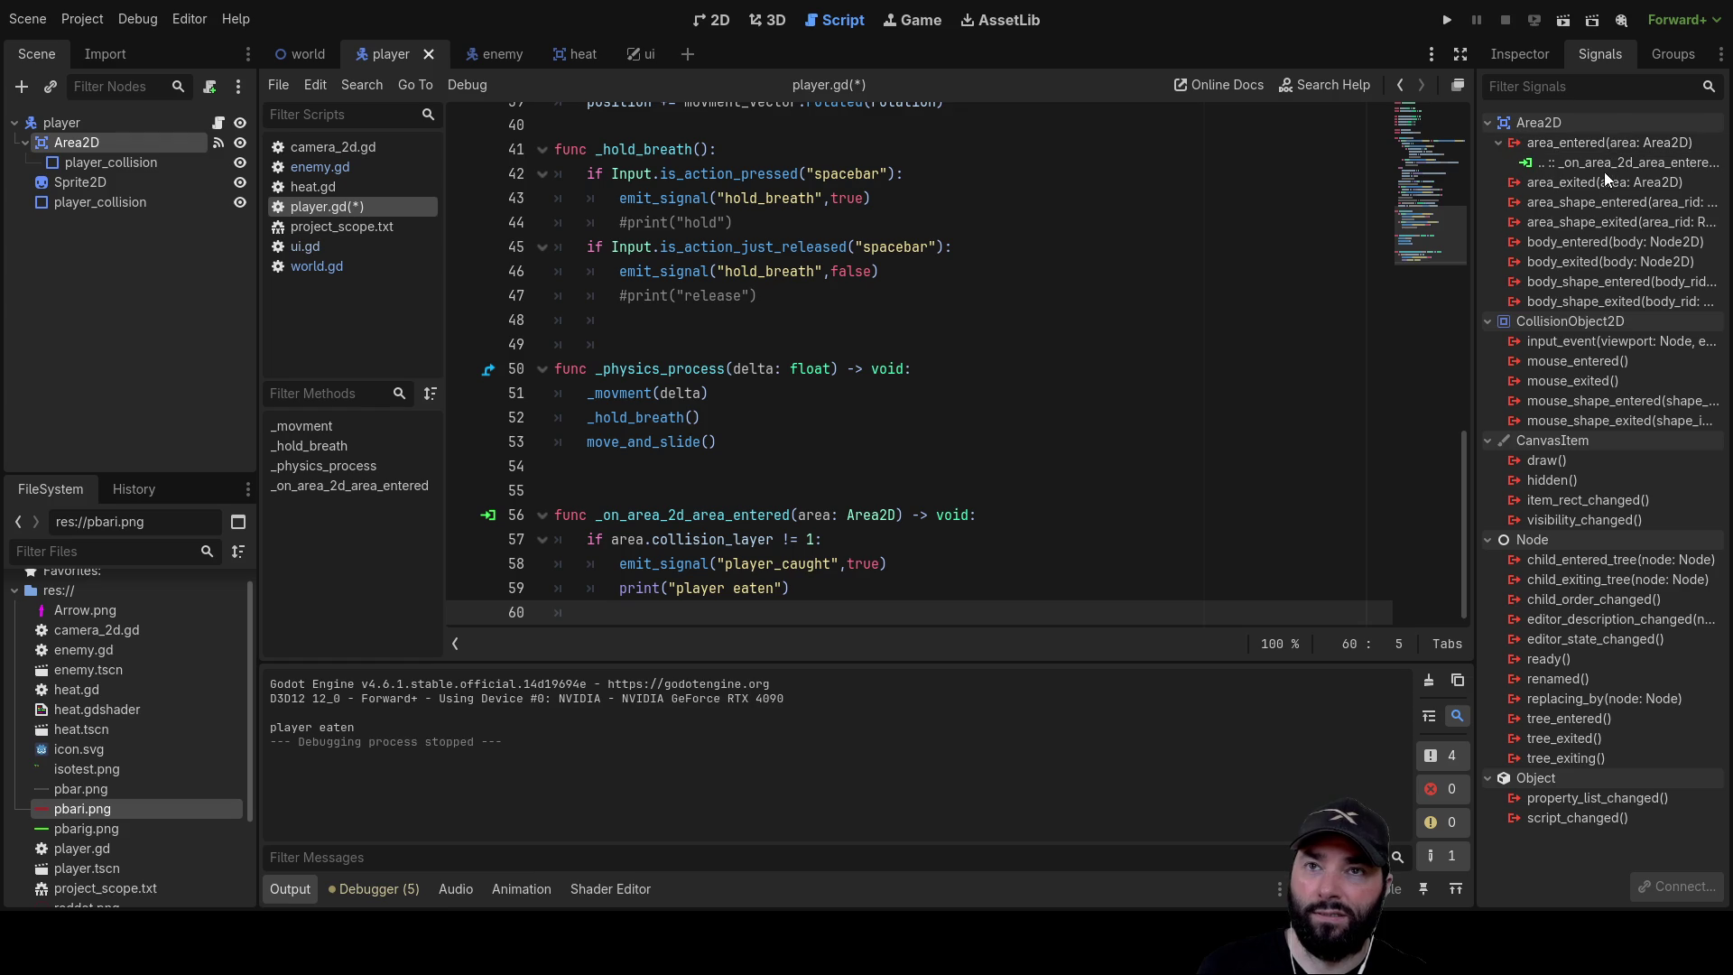
pyautogui.click(1616, 182)
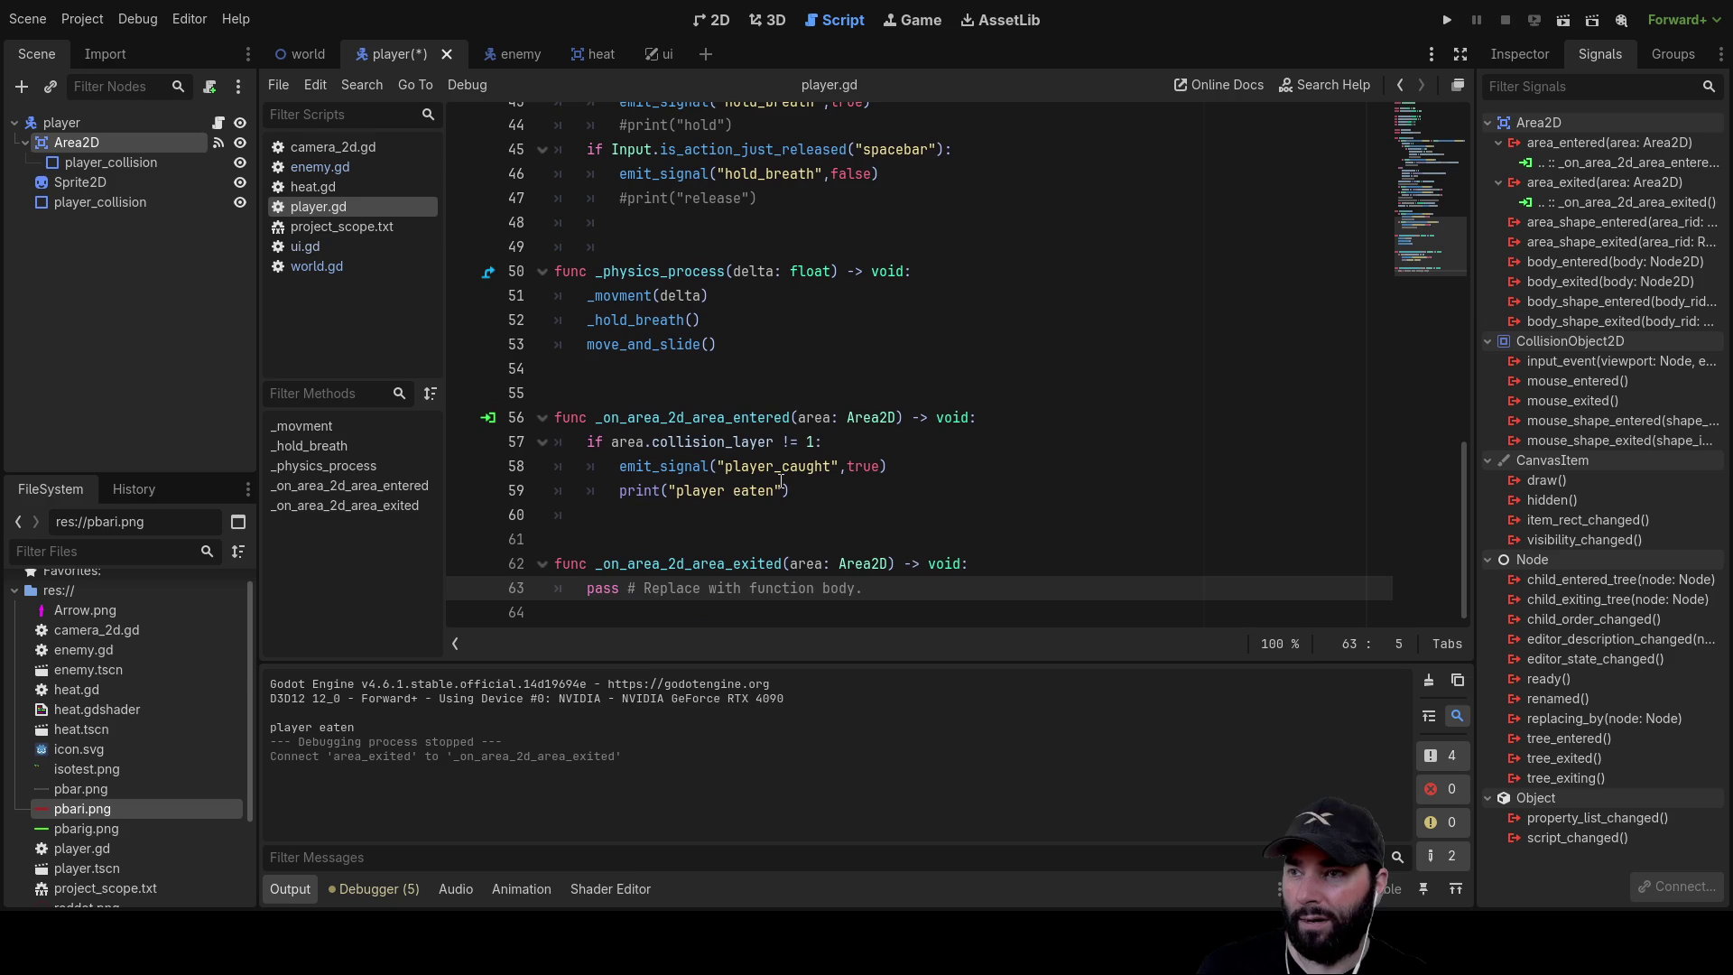
pyautogui.moveTo(620, 485)
pyautogui.mouseDown()
pyautogui.moveTo(840, 487)
pyautogui.moveTo(795, 511)
pyautogui.moveTo(895, 489)
pyautogui.mouseUp()
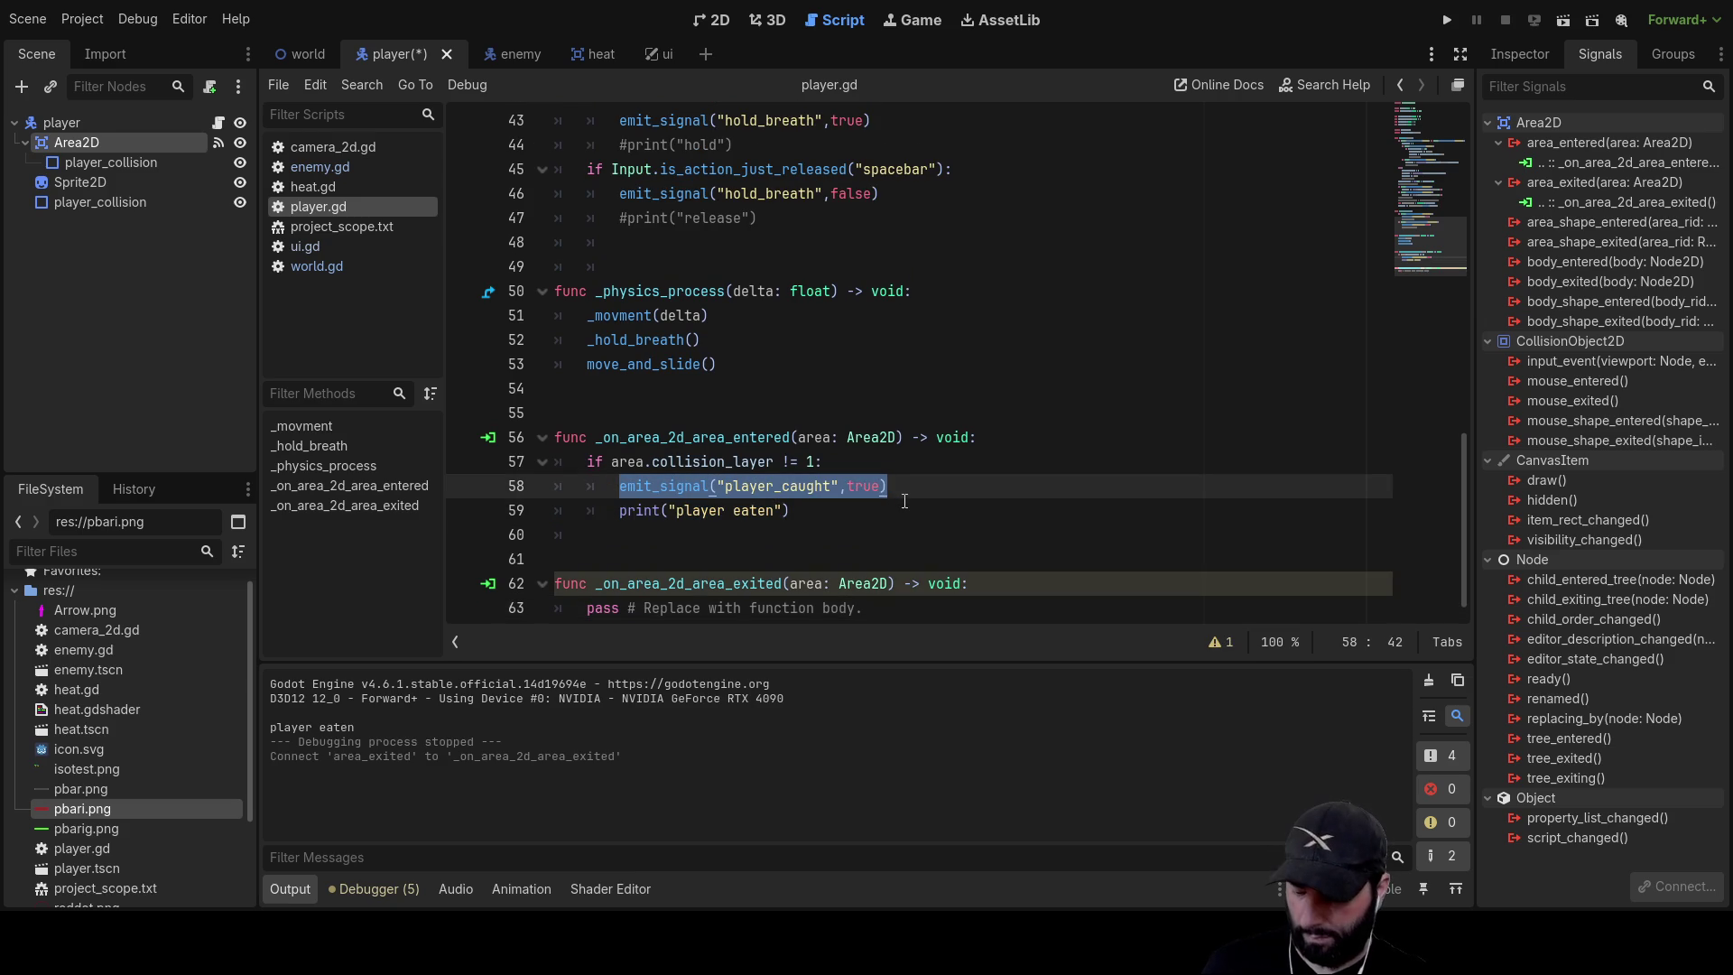
# Replace pass in _on_area_2d_area_exited with the emit_signal line, changing true to false
pyautogui.moveTo(585, 601); pyautogui.dragTo(914, 593)
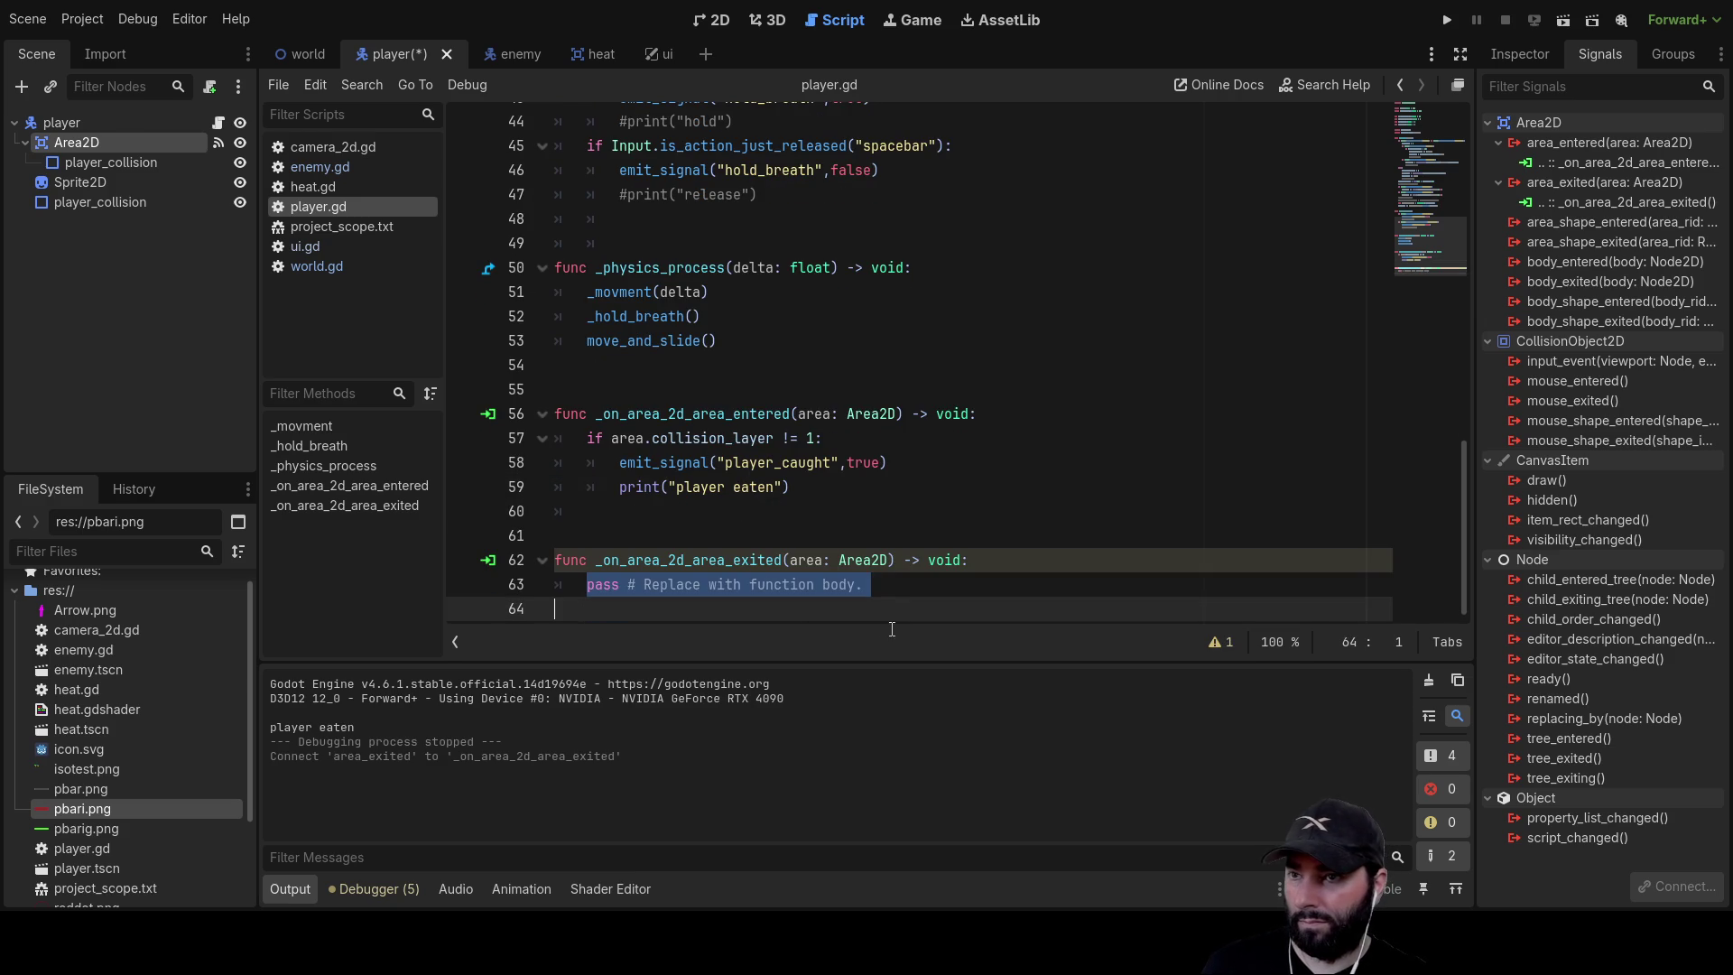
pyautogui.write('emit_signal("player_caught",true)')
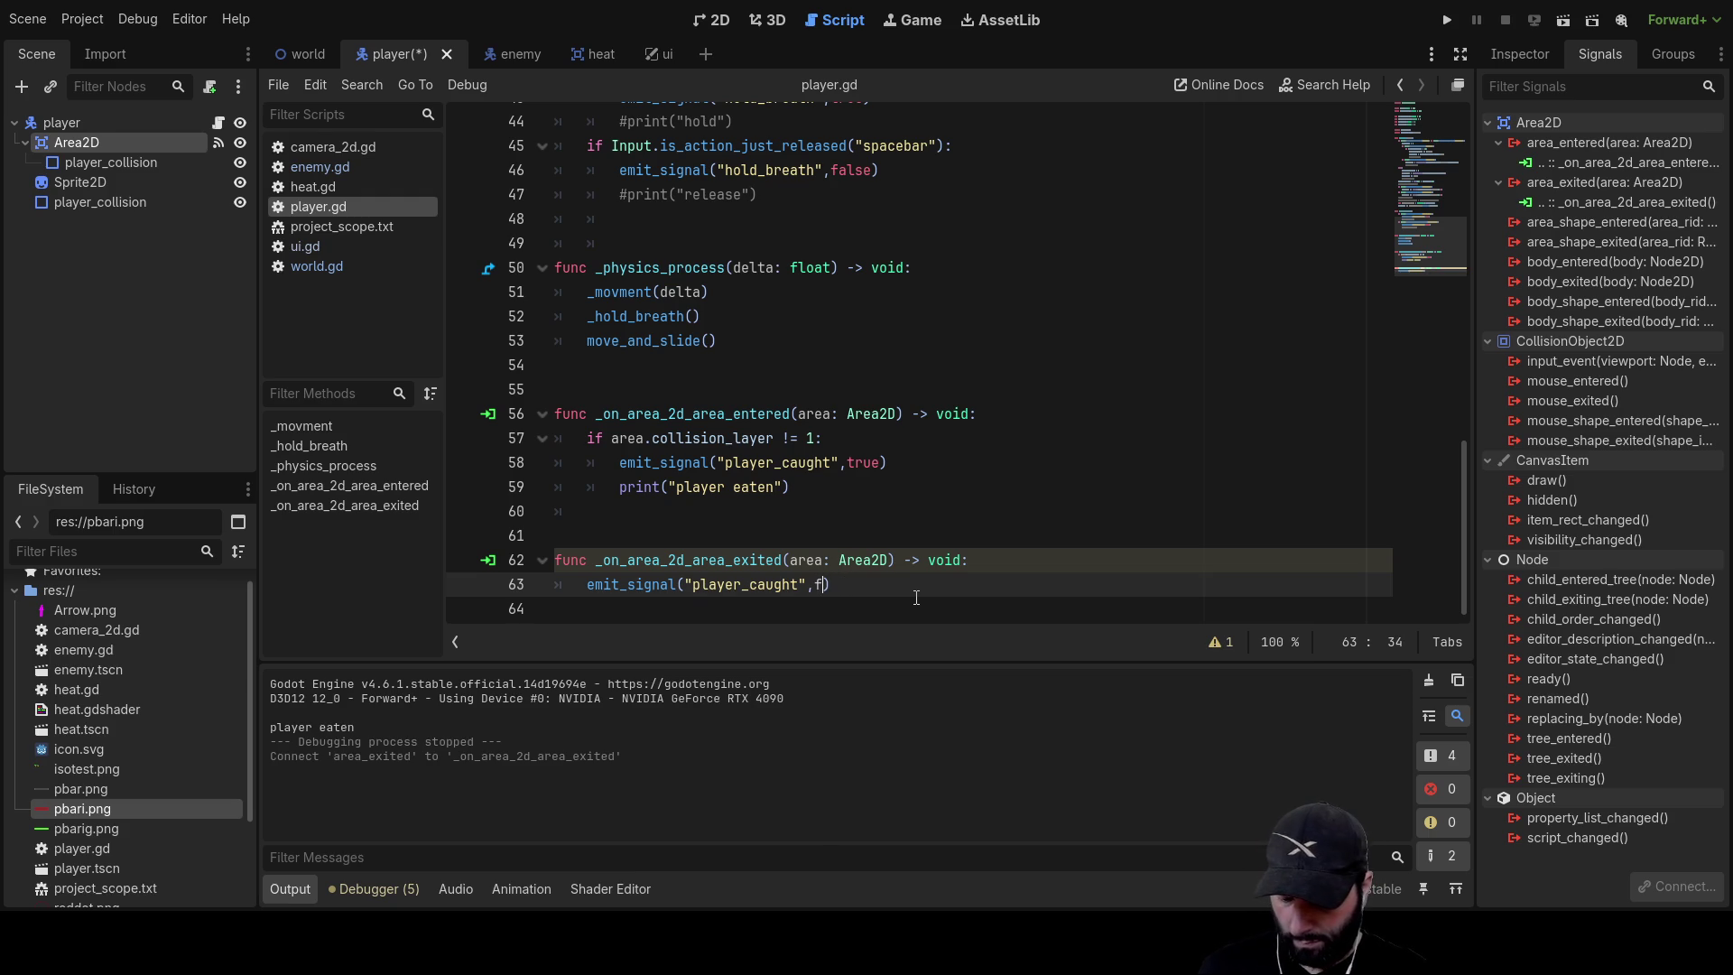
pyautogui.write('e')
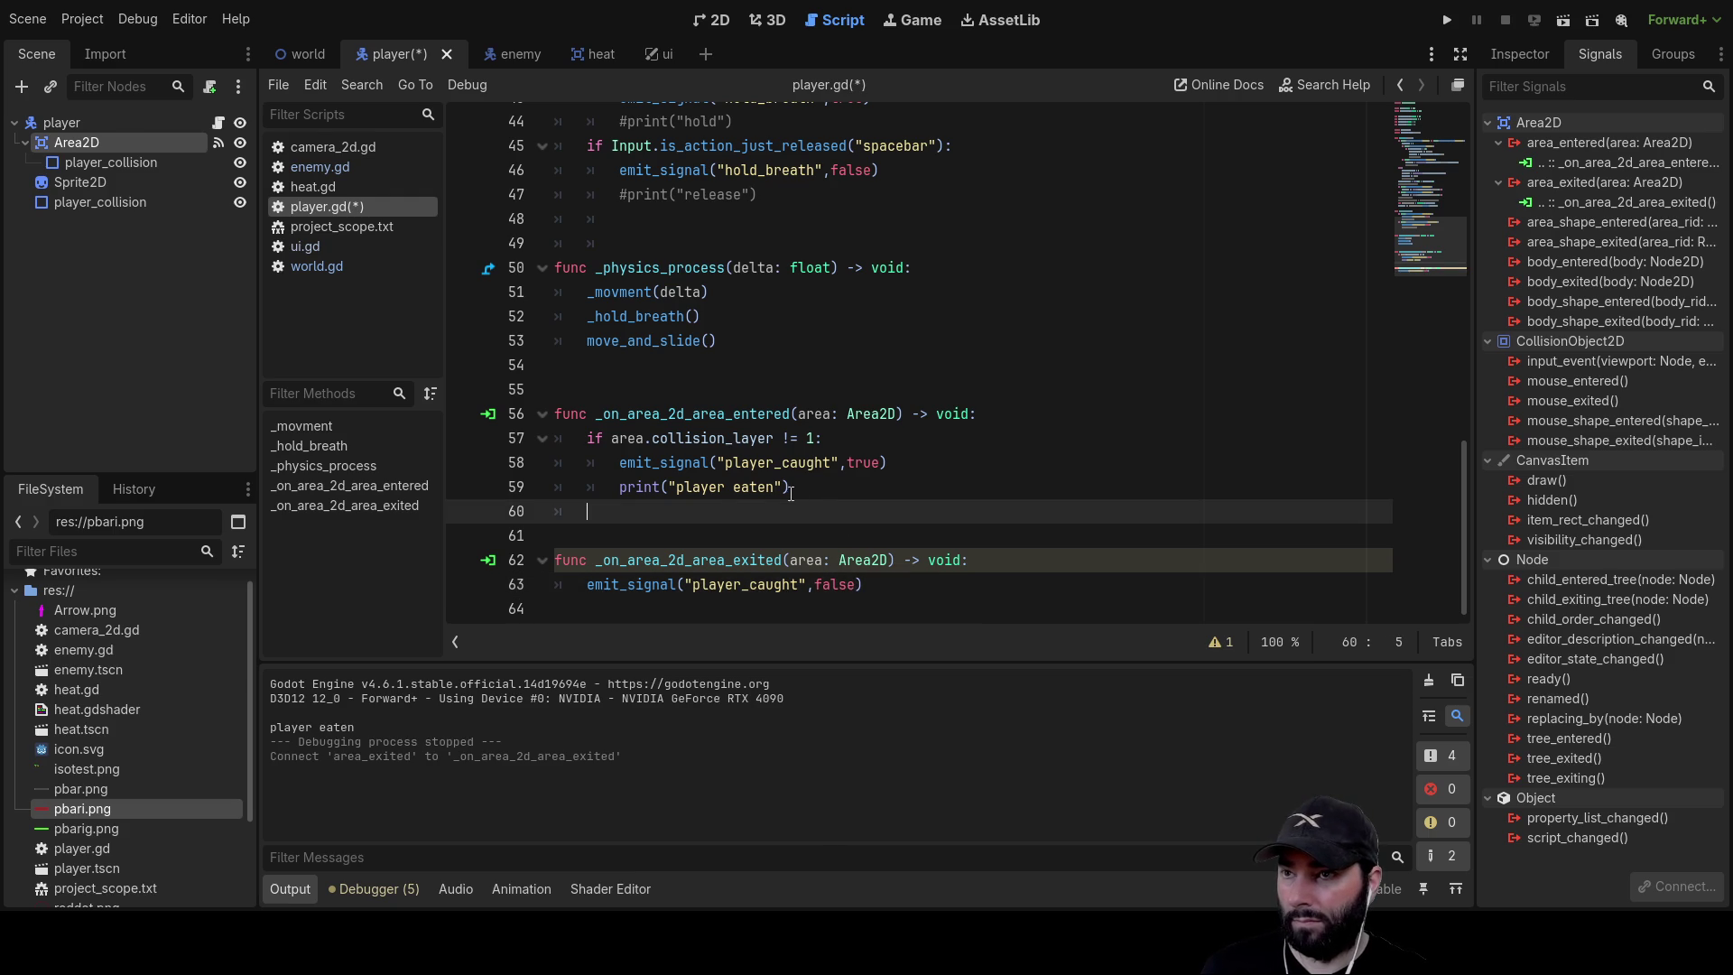
# Copy the 'player eaten' print into the exit handler to print 'player escaped'
pyautogui.click(799, 488)
pyautogui.moveTo(791, 487); pyautogui.dragTo(616, 490)
pyautogui.hotkey('ctrl', 'c')
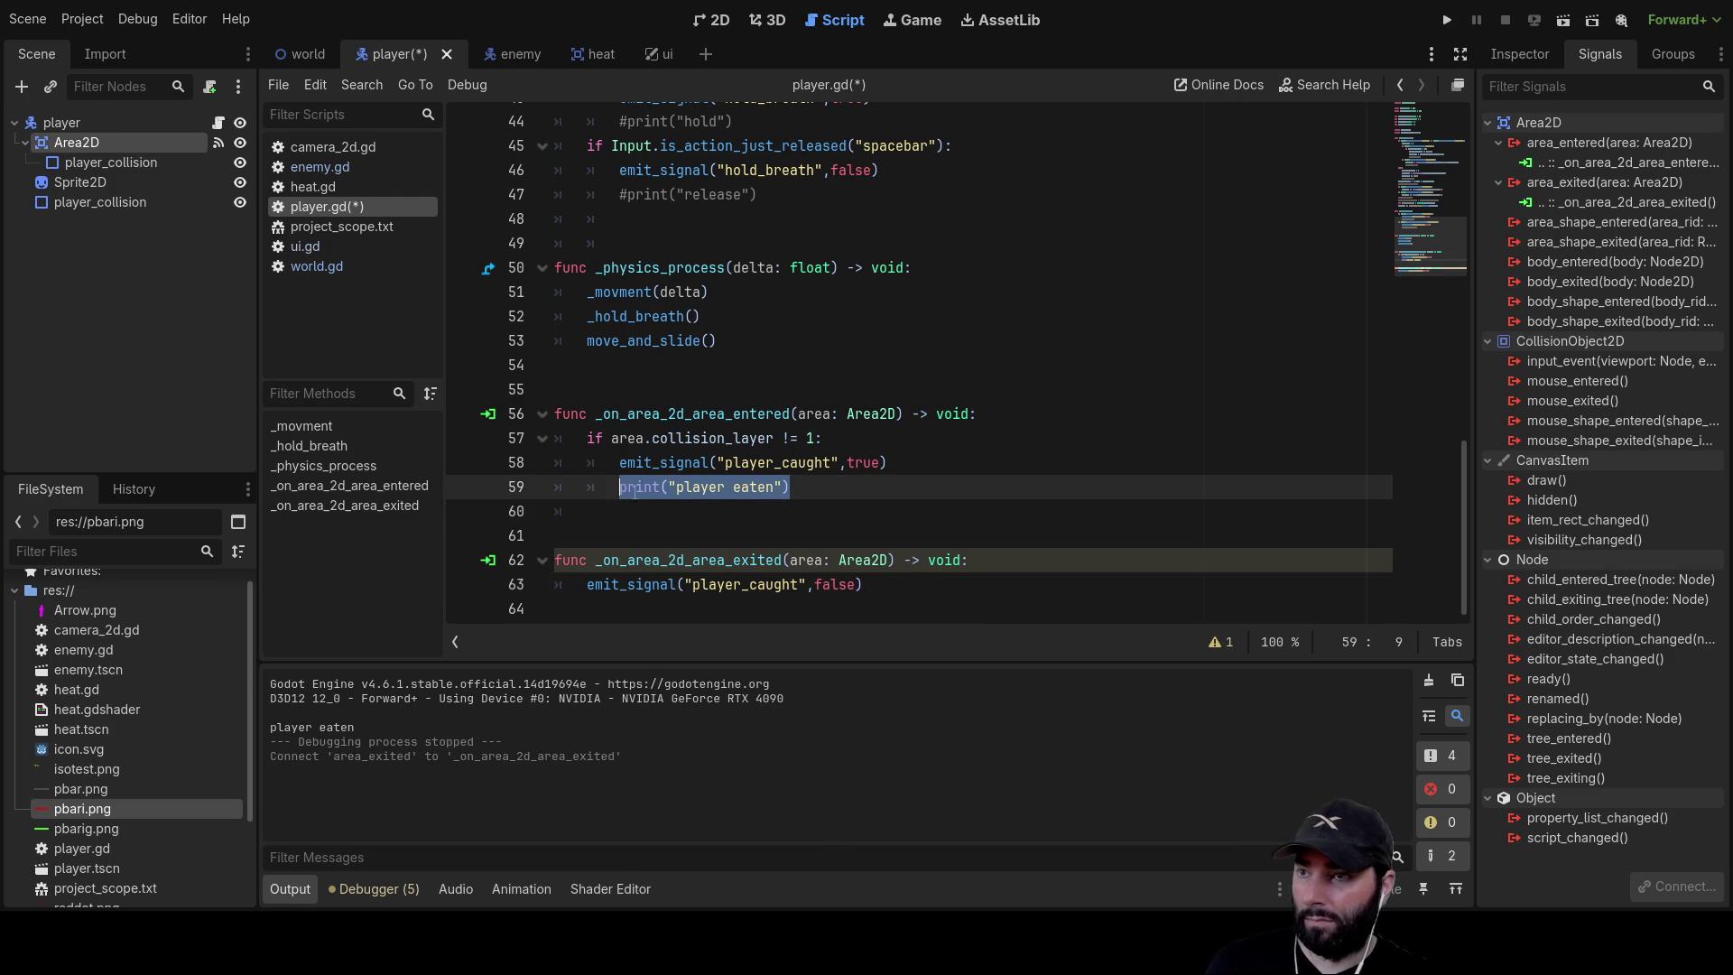
pyautogui.click(645, 585)
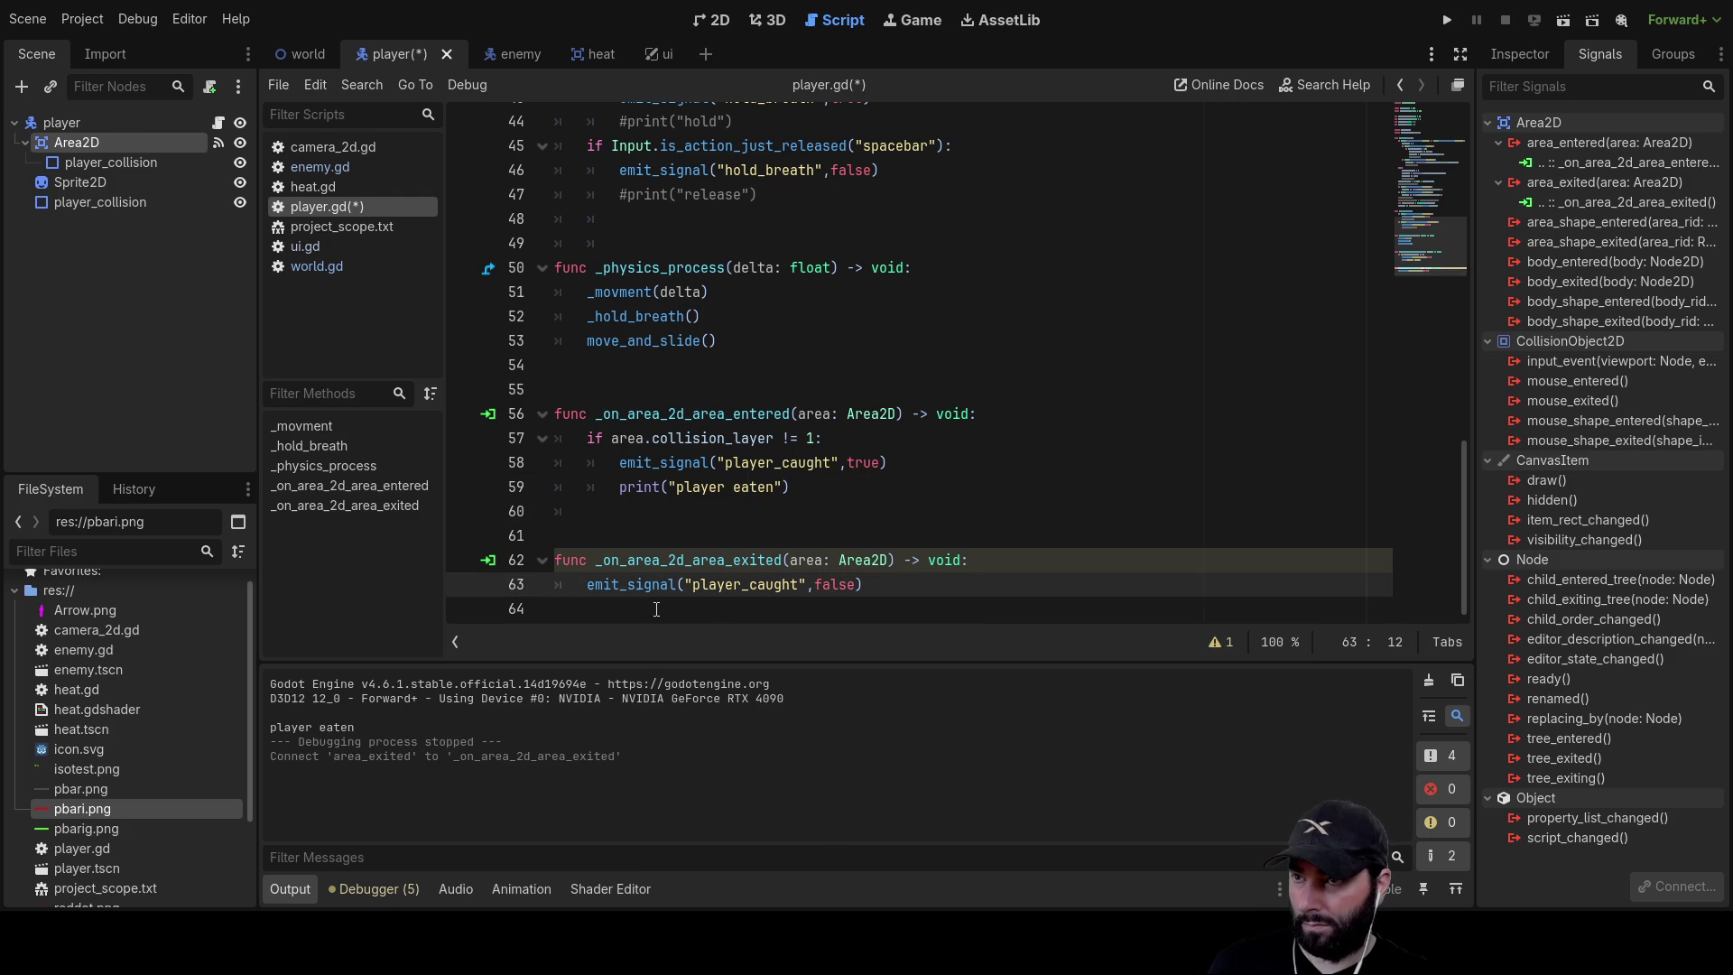
pyautogui.click(674, 609)
pyautogui.hotkey('ctrl', 'v')
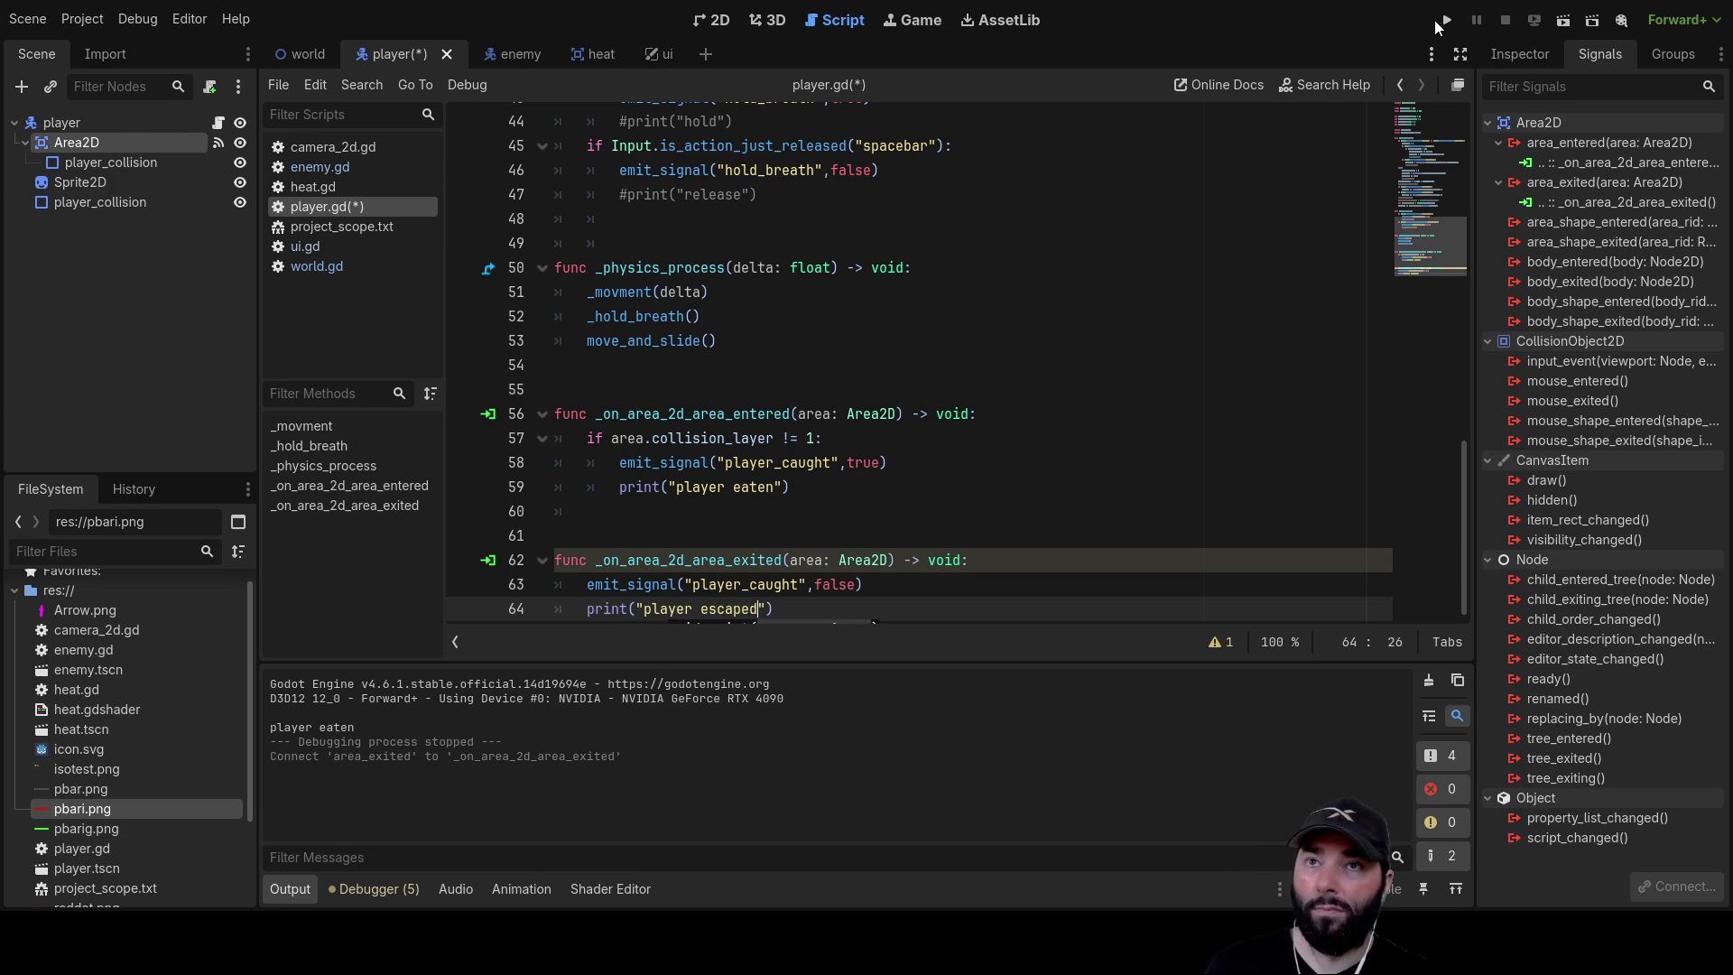
# Run the project and steer the player through the maze toward the icy floor and enemy
pyautogui.click(1444, 20)
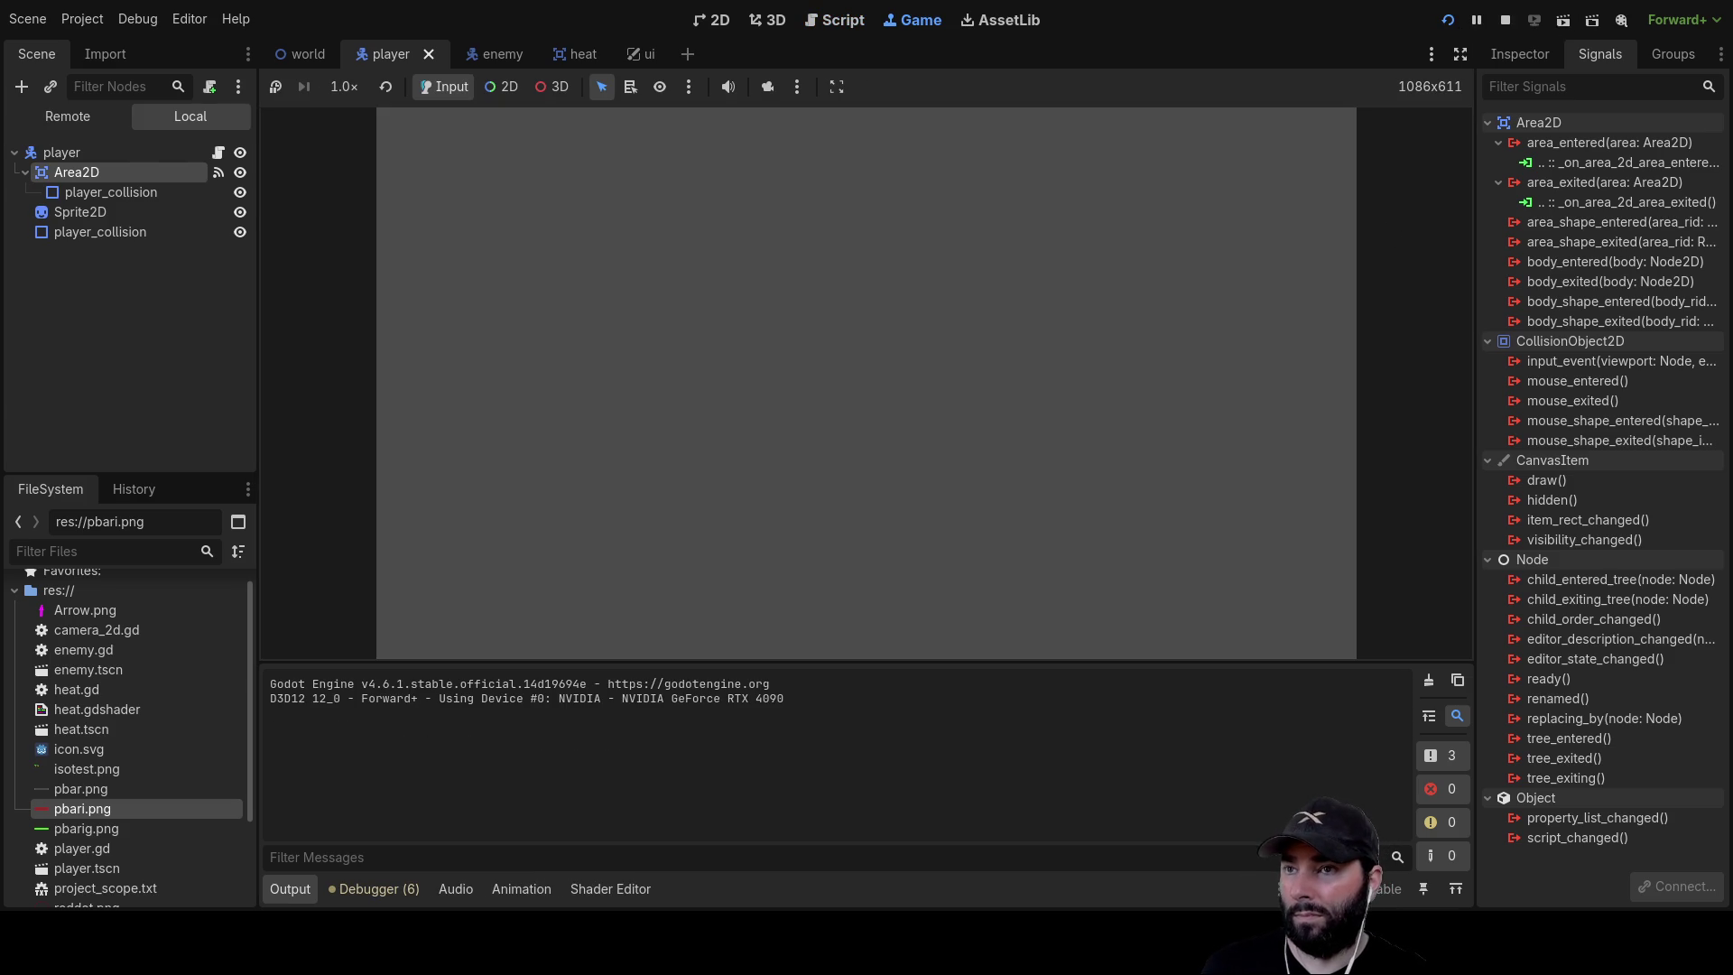
pyautogui.press('w')
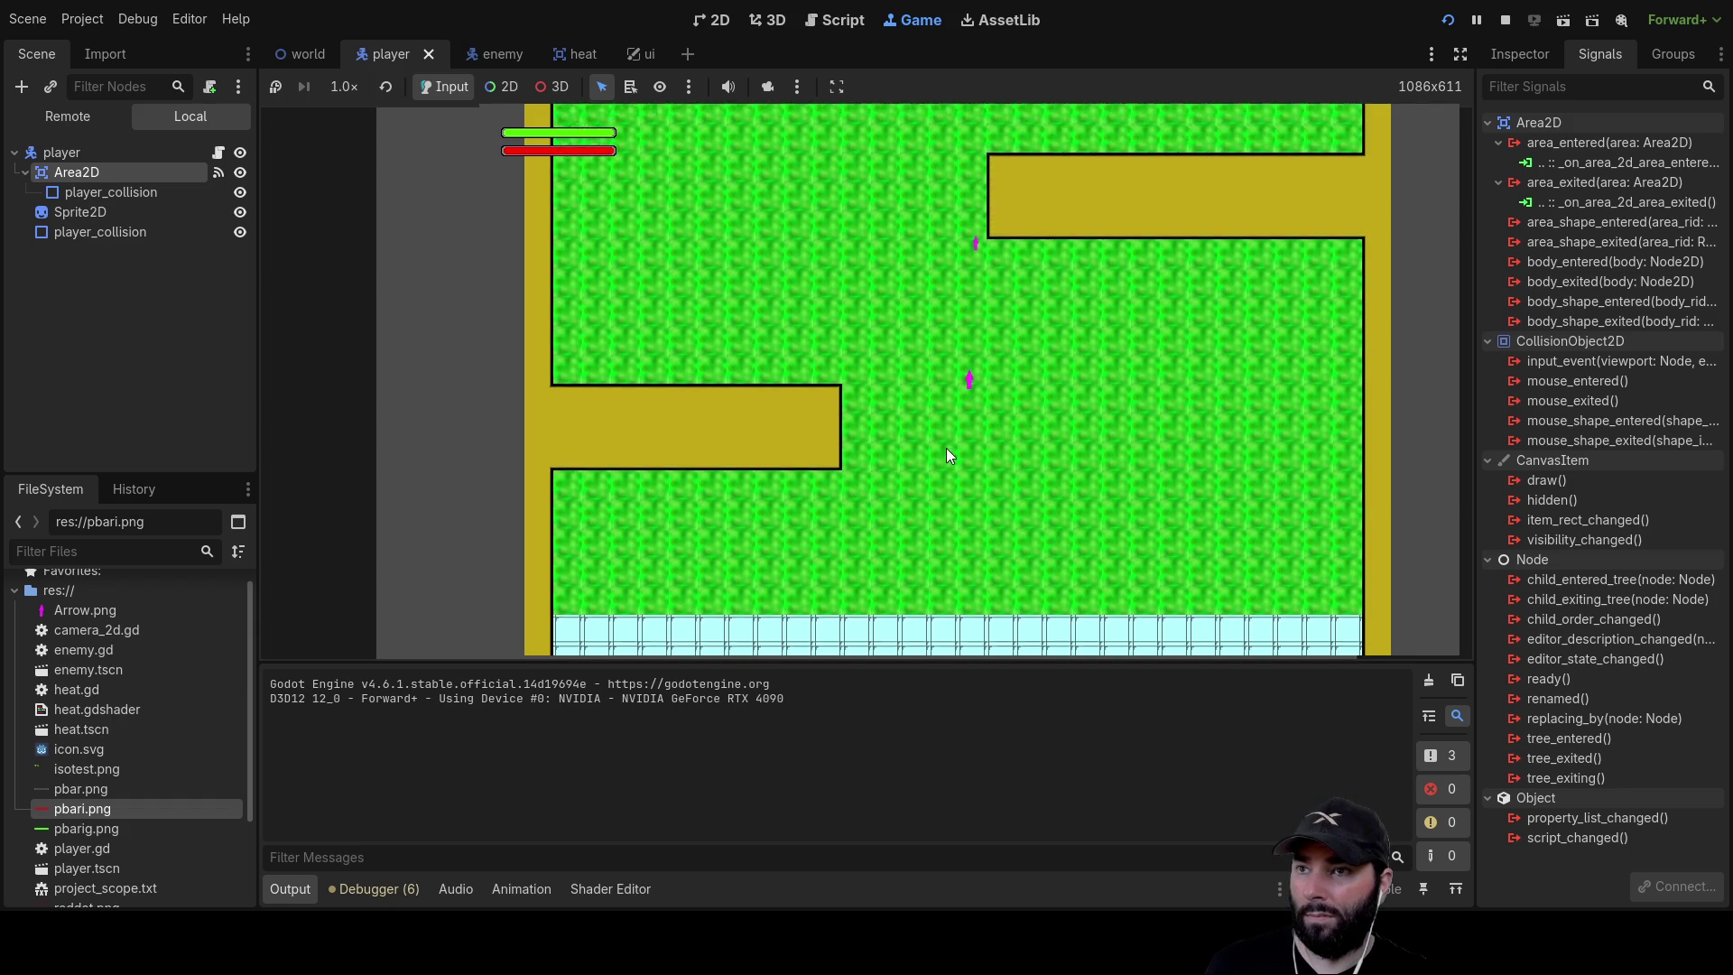
pyautogui.press('a')
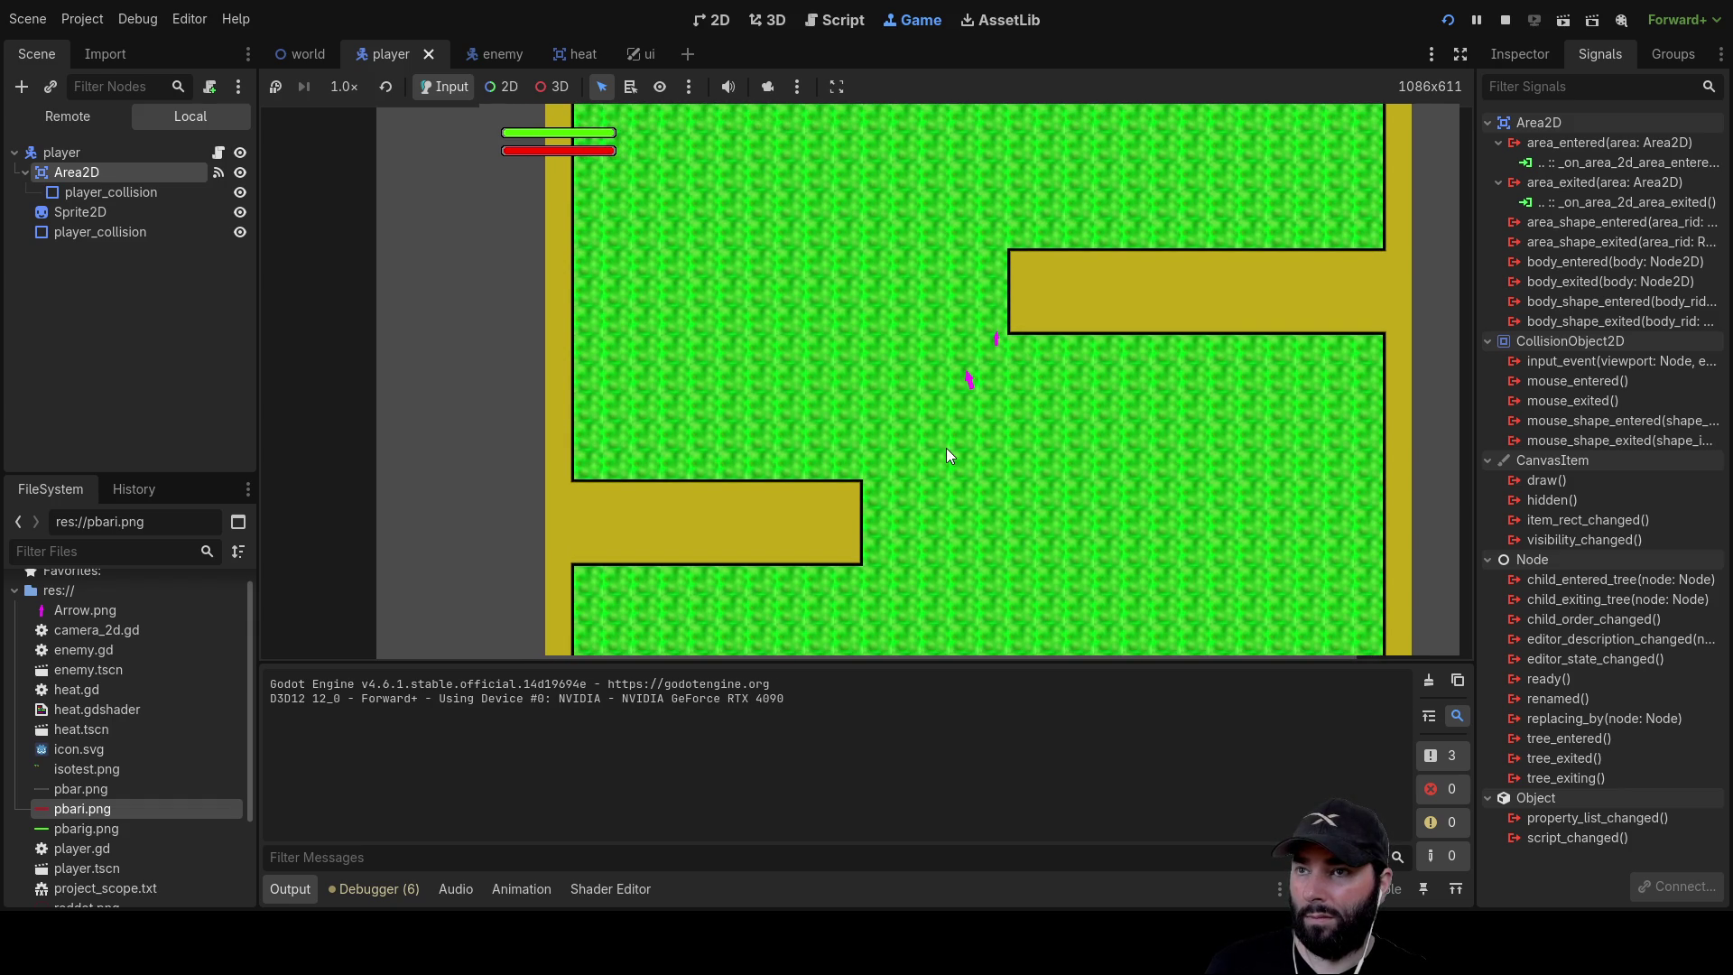
pyautogui.press('s')
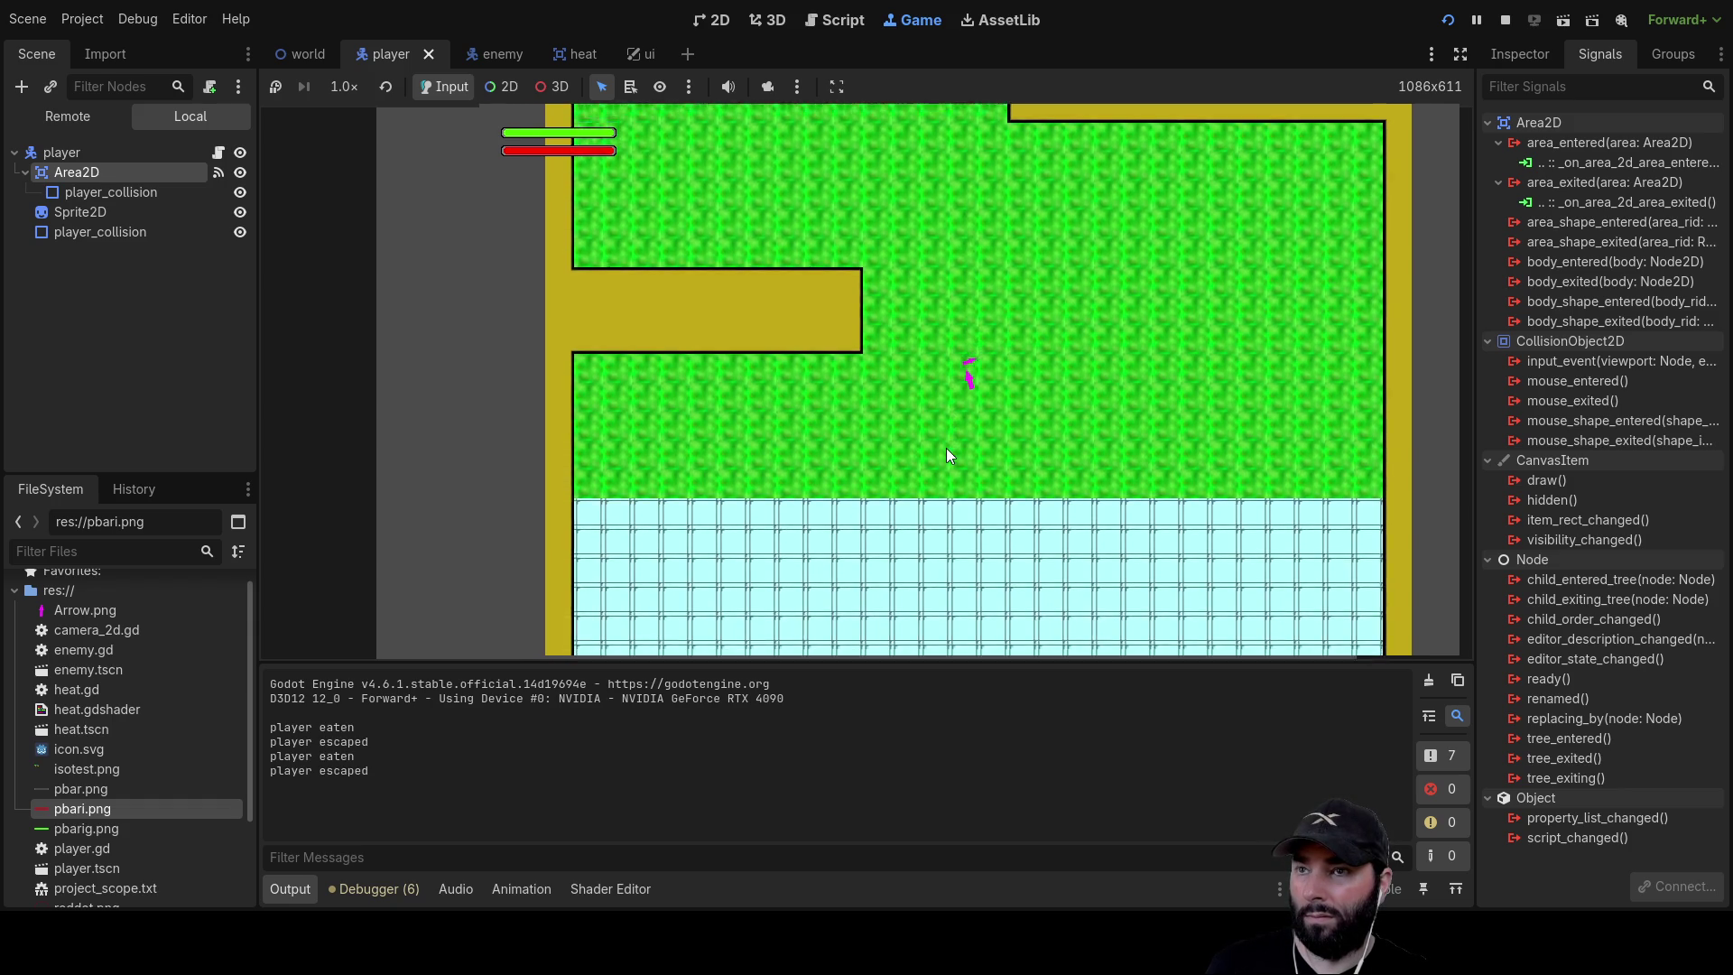
pyautogui.press('w')
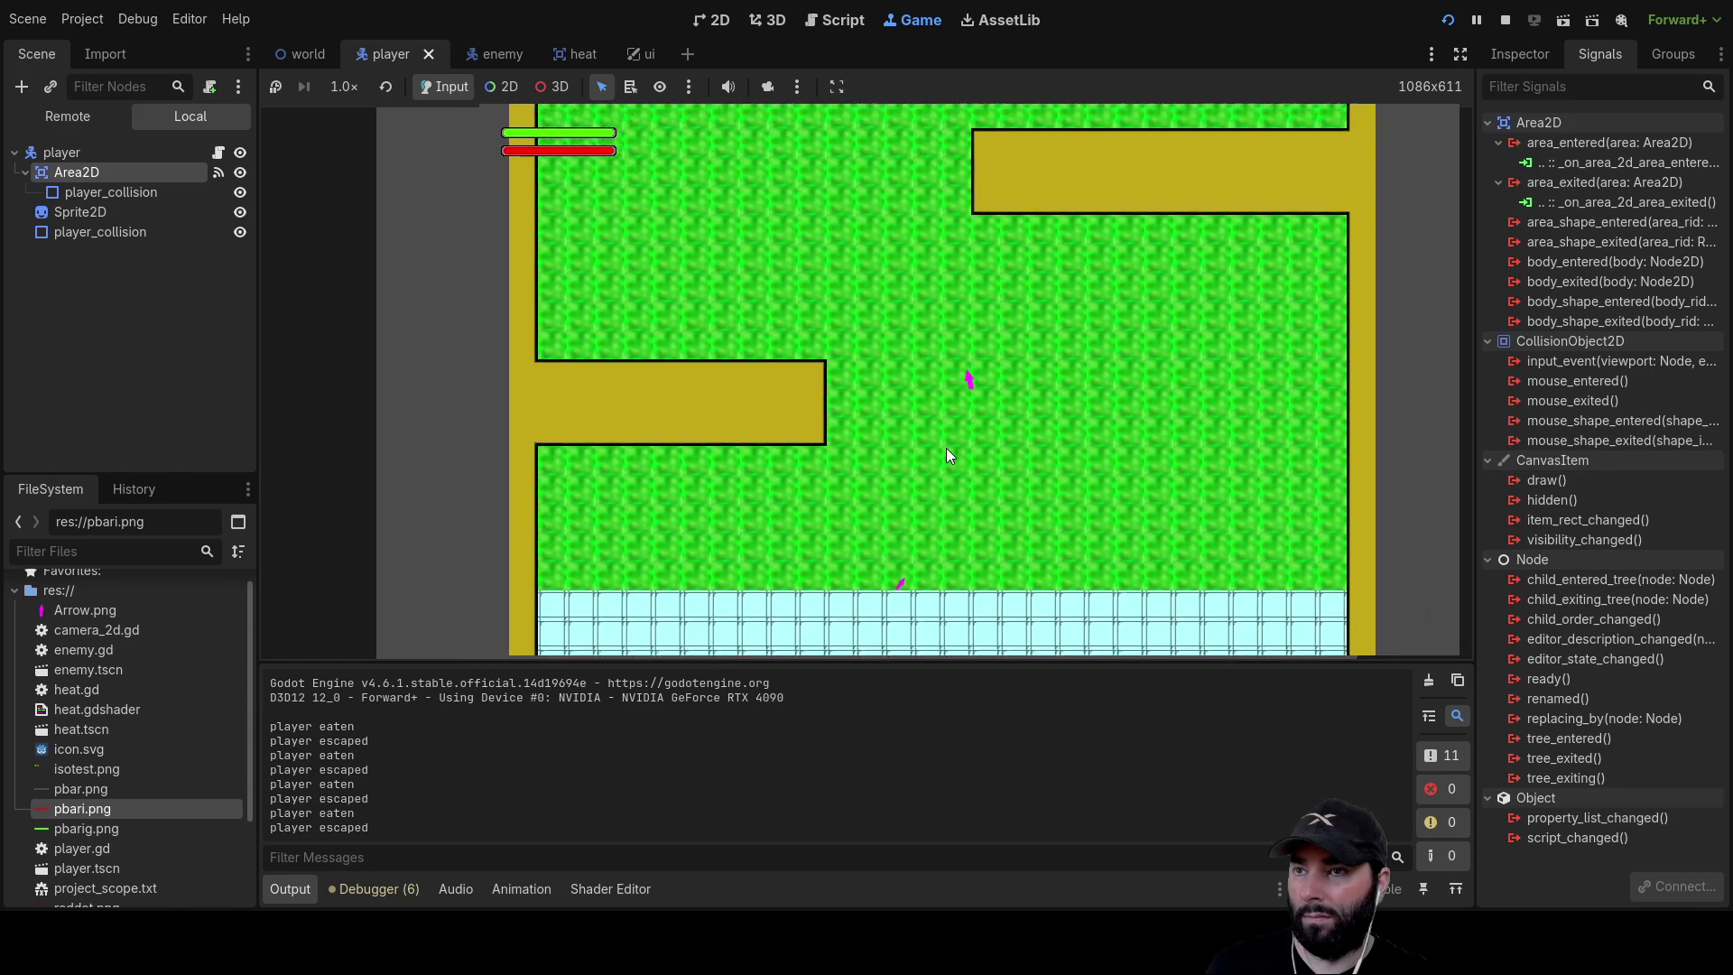
pyautogui.press('s')
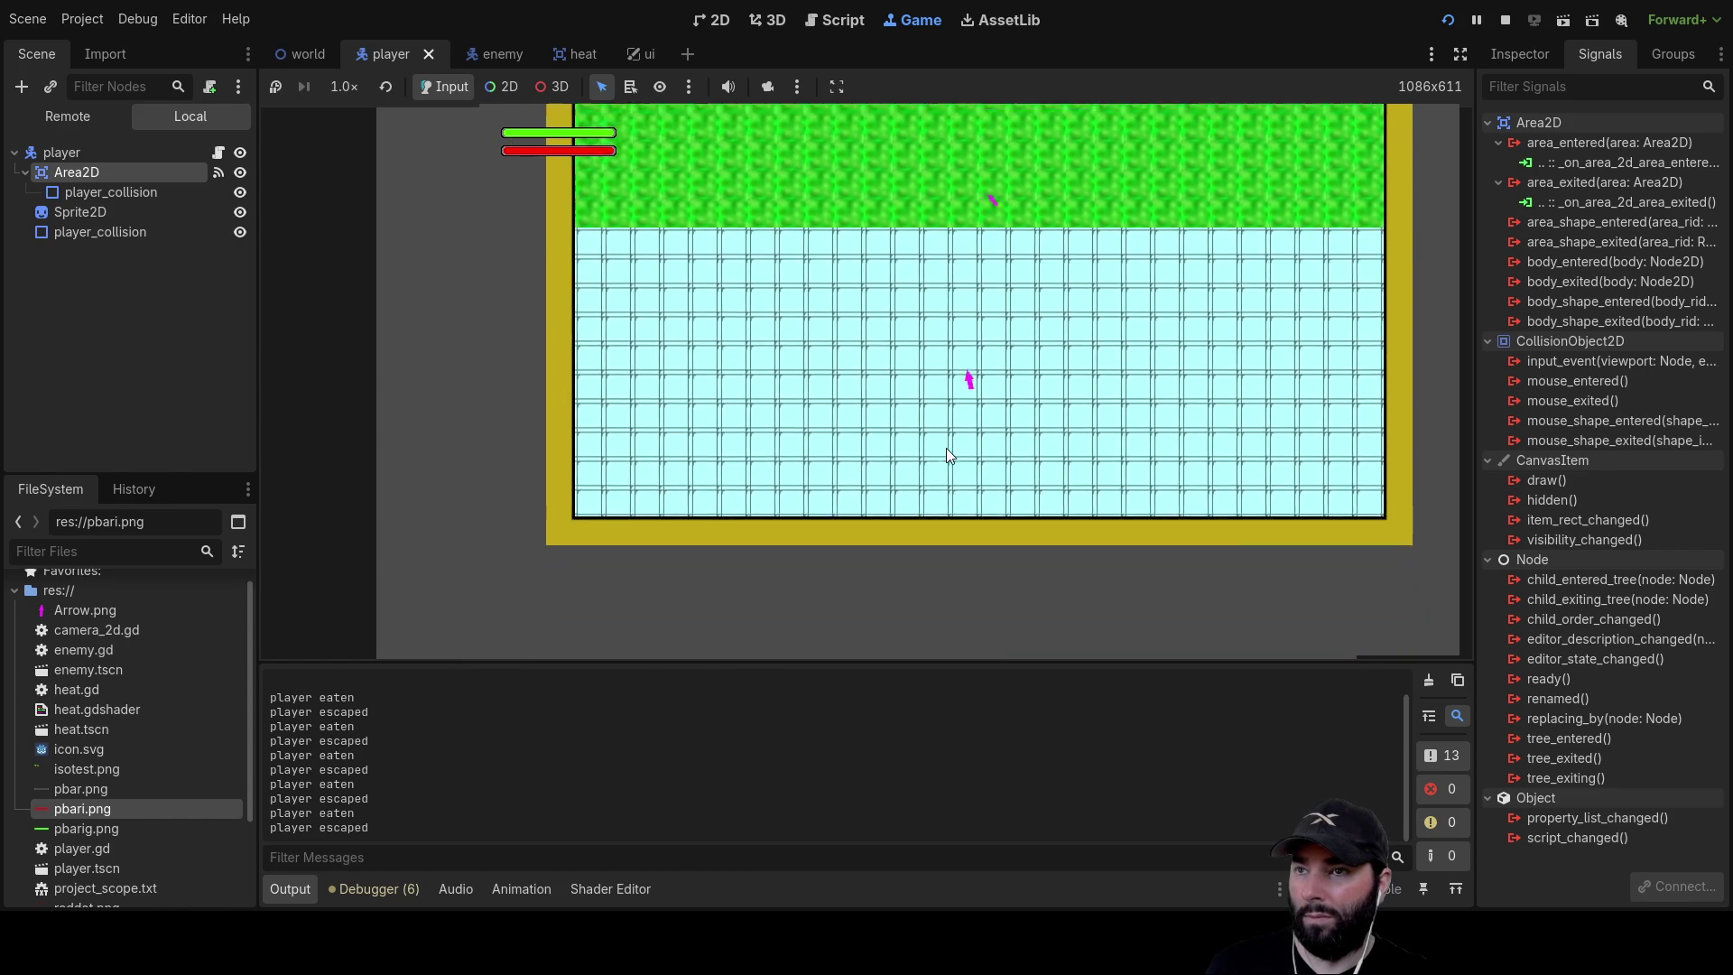
pyautogui.press('w')
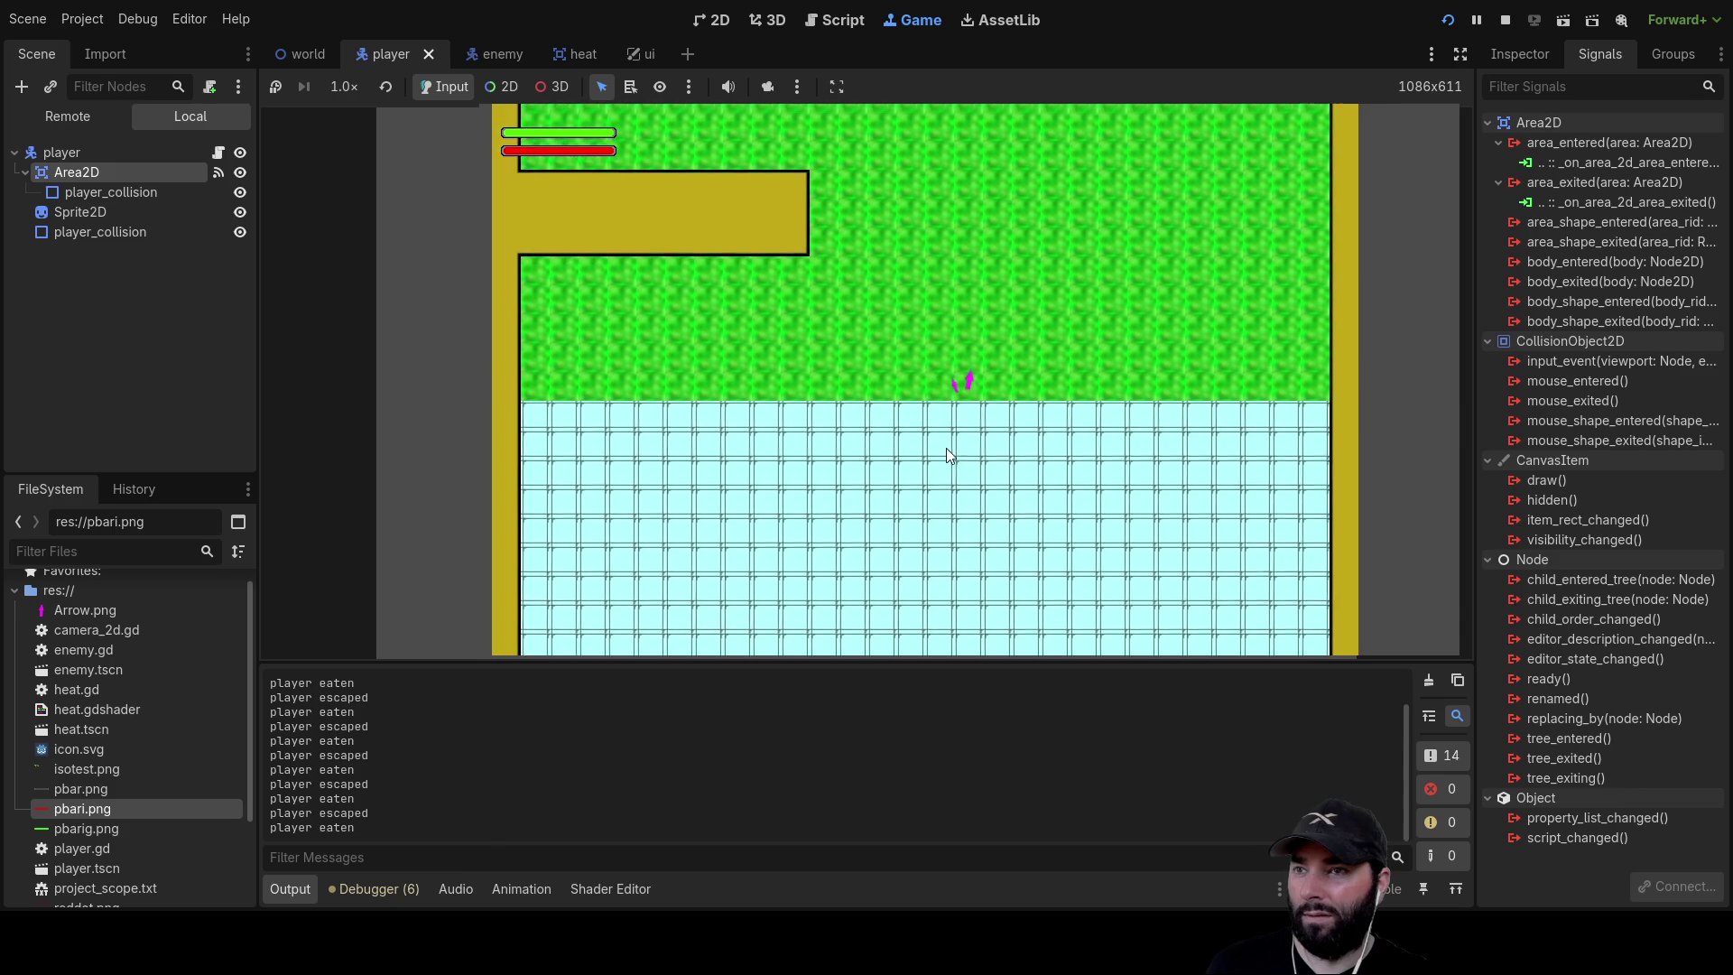
pyautogui.press('a')
pyautogui.press('w')
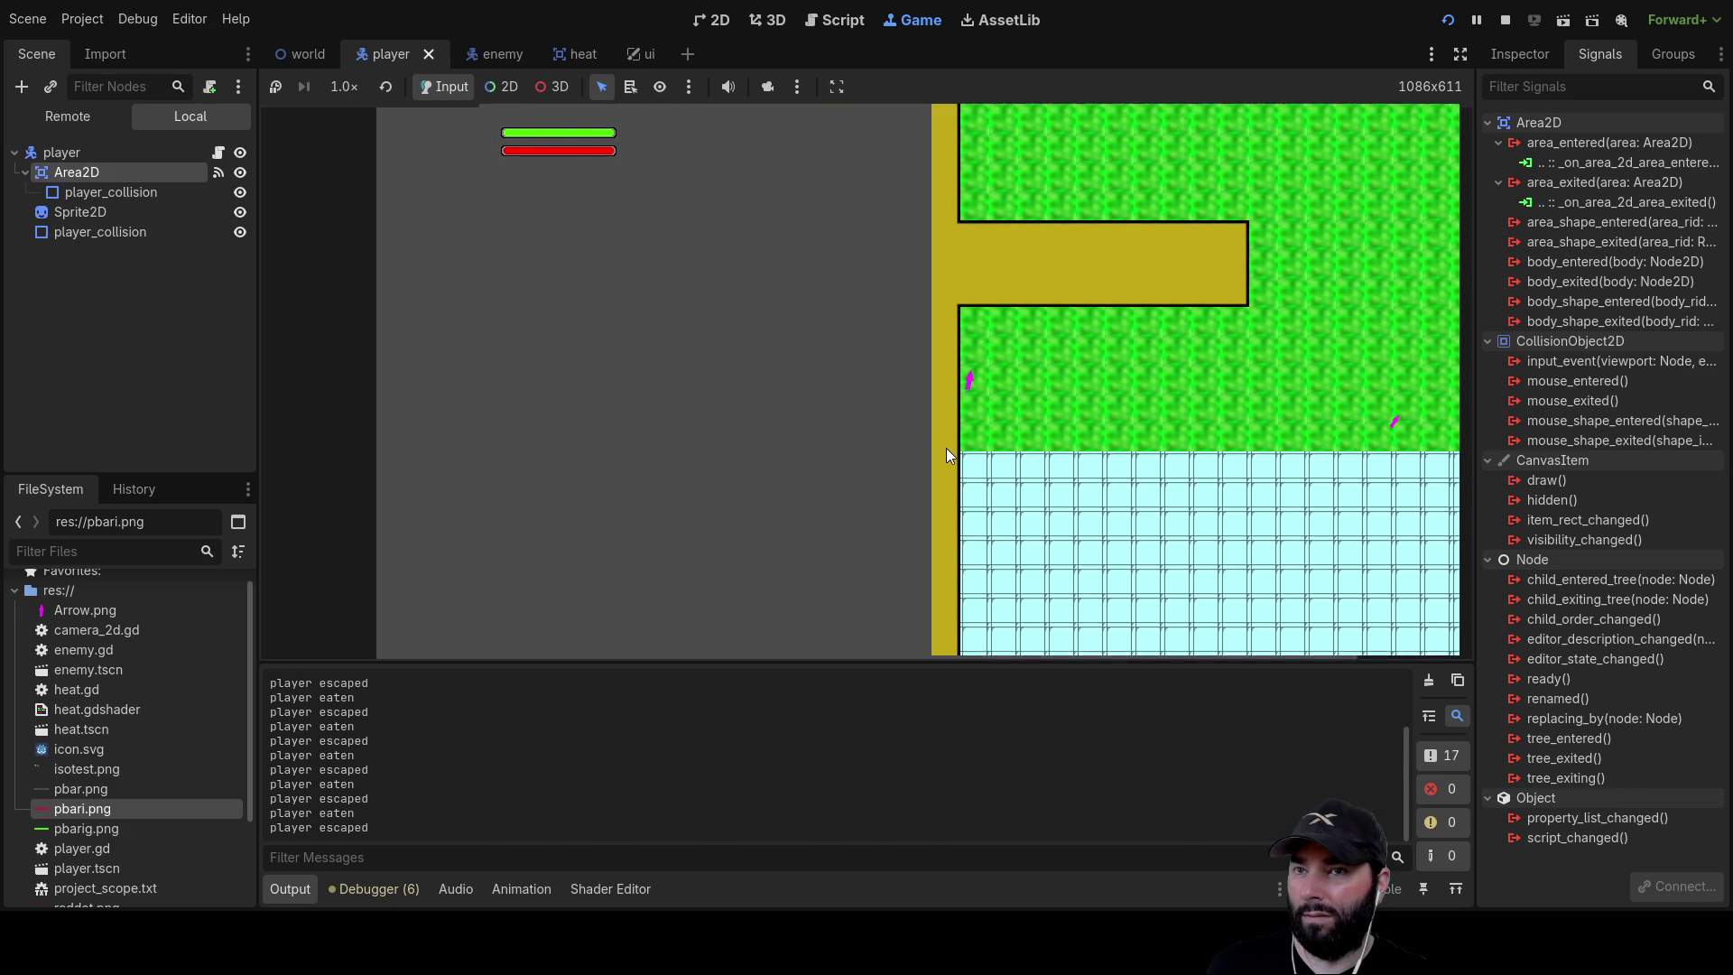
pyautogui.press('d')
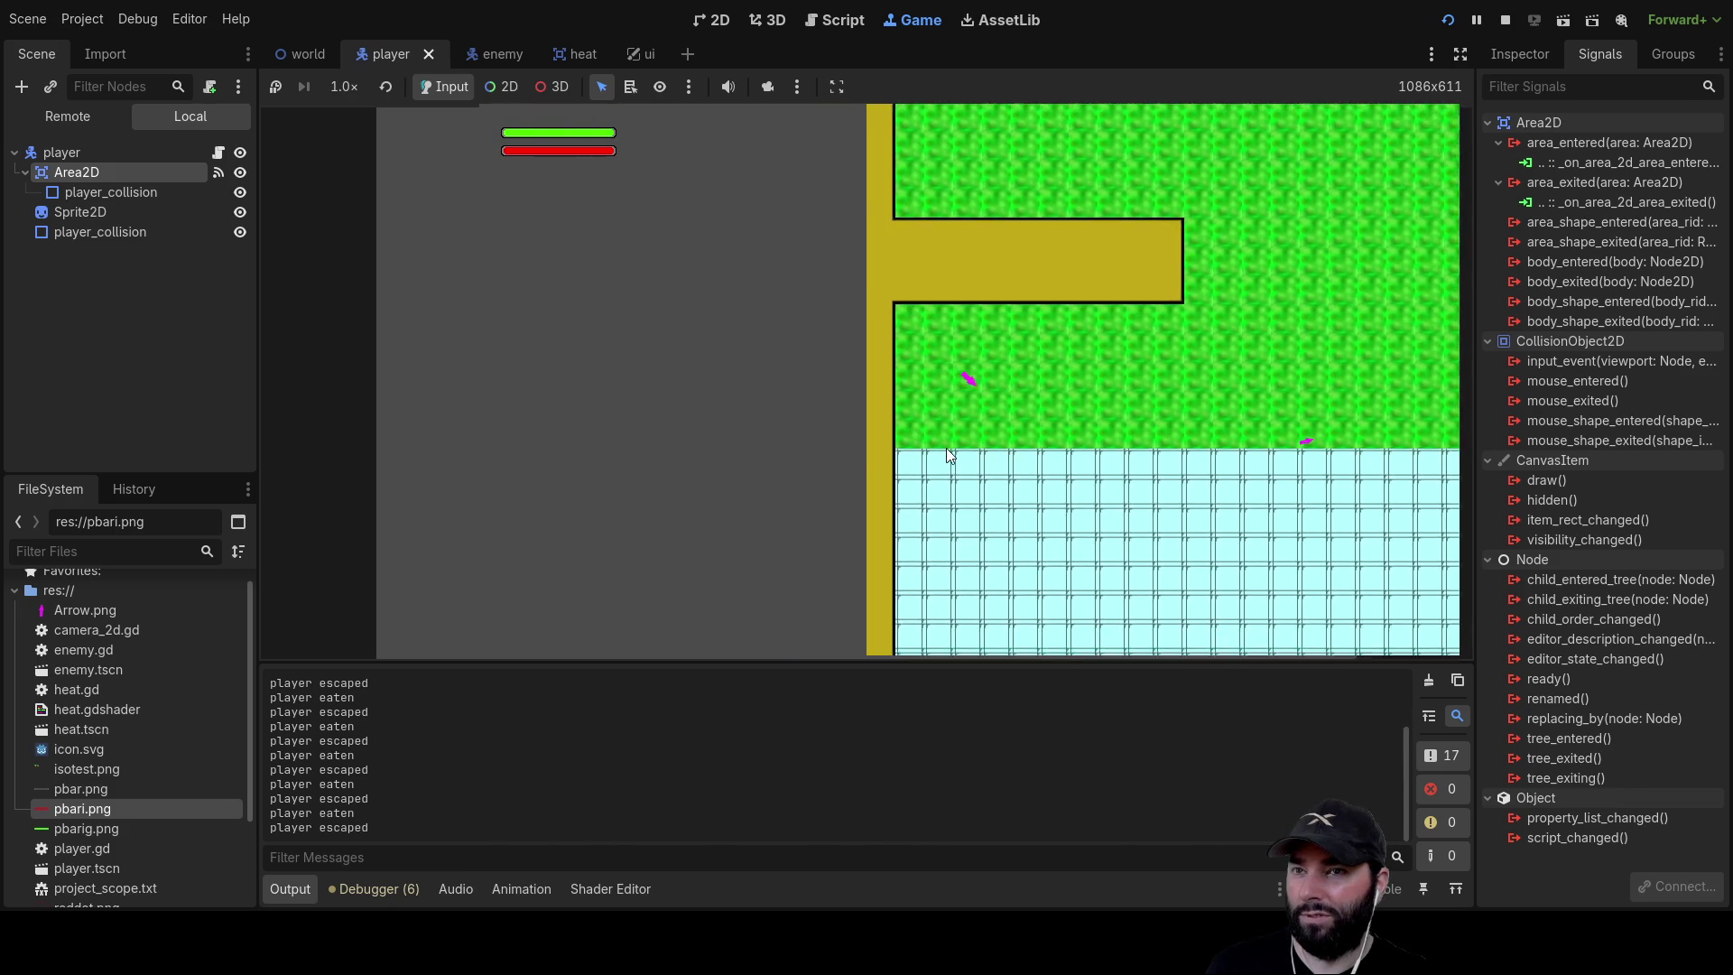
pyautogui.press('w')
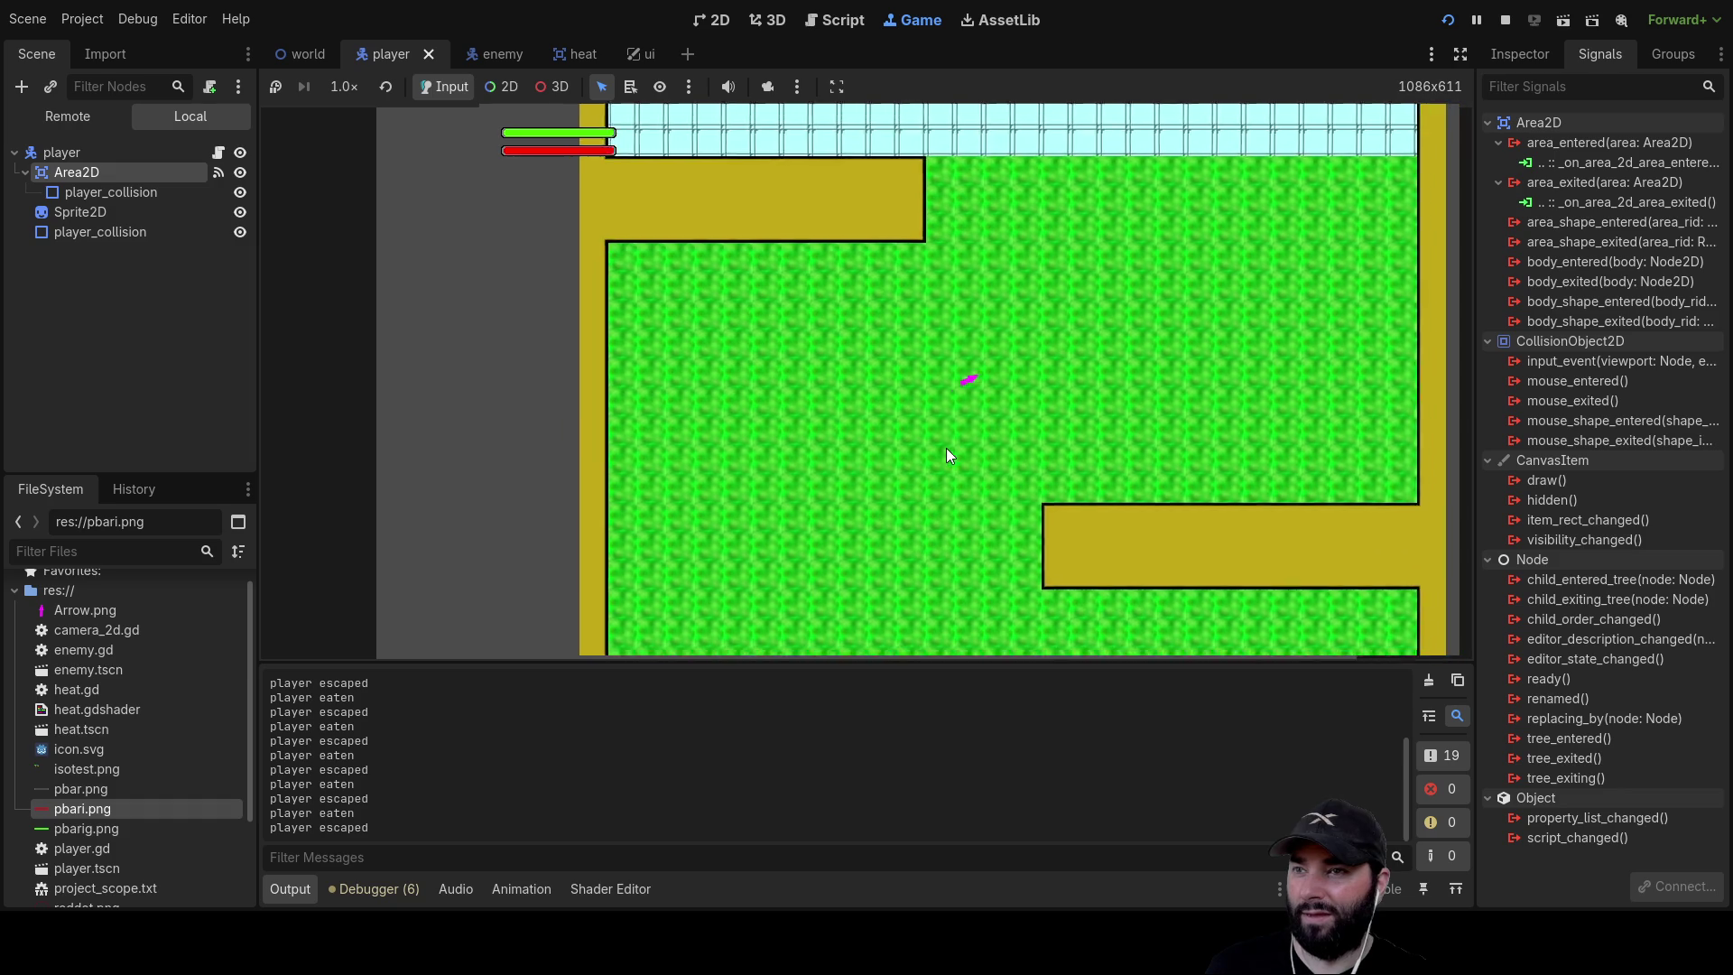
pyautogui.press('d')
pyautogui.press('s')
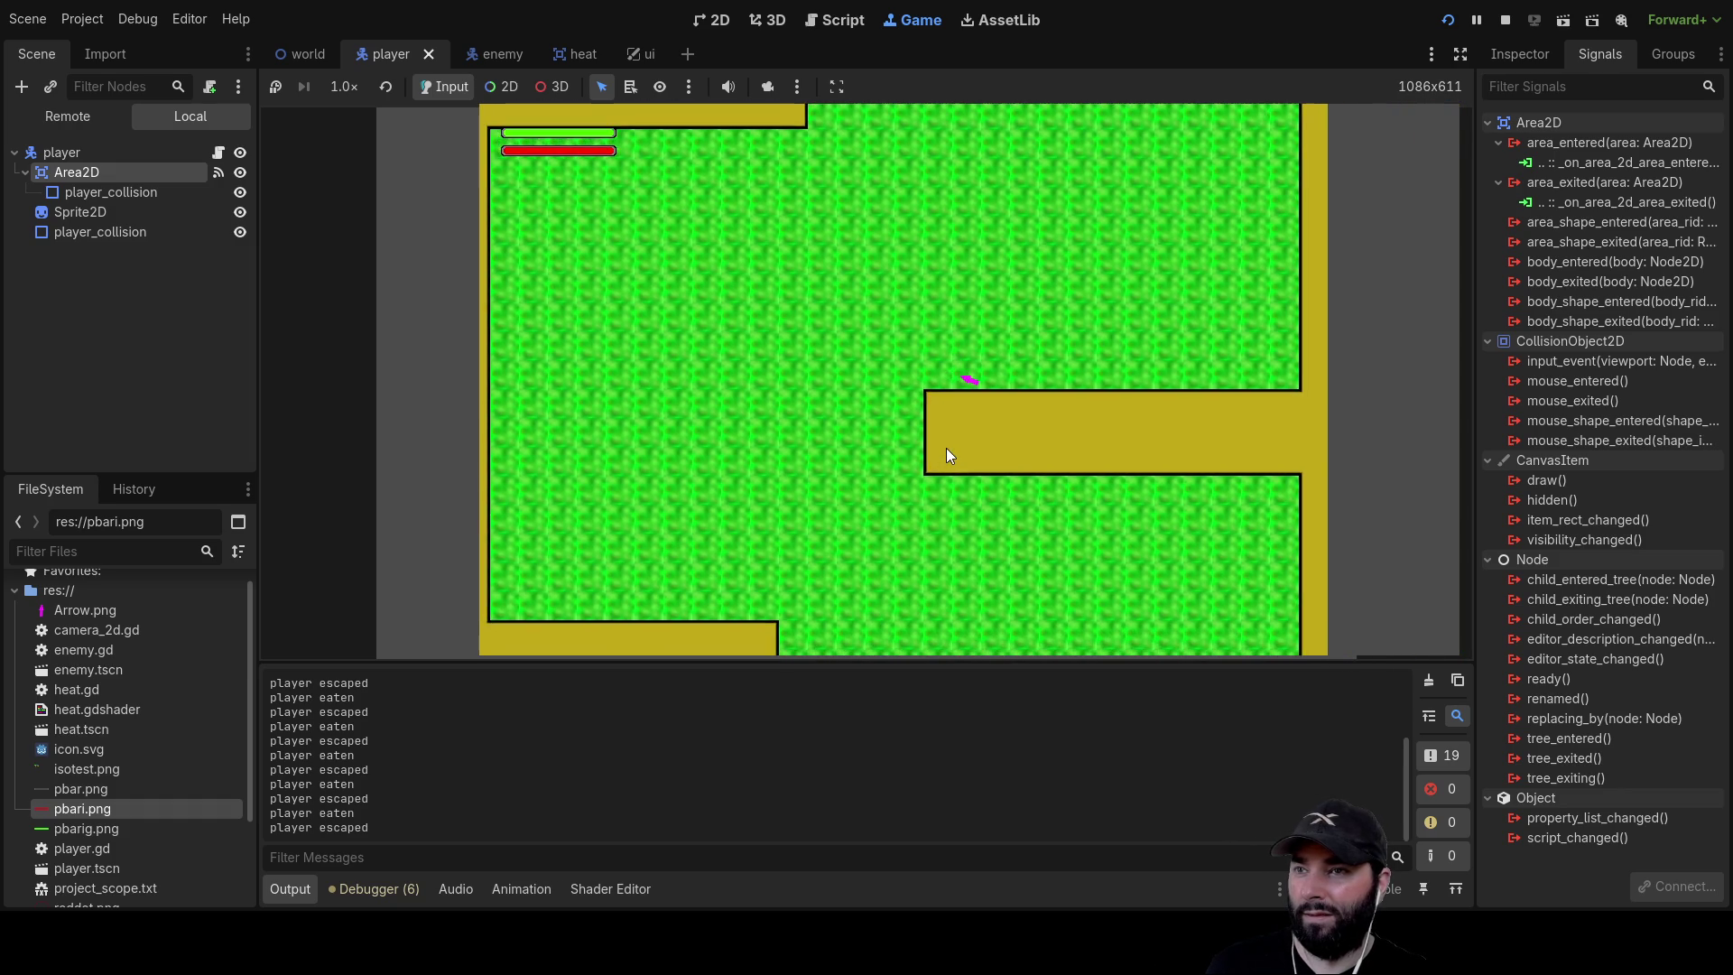
pyautogui.press('a')
pyautogui.press('d')
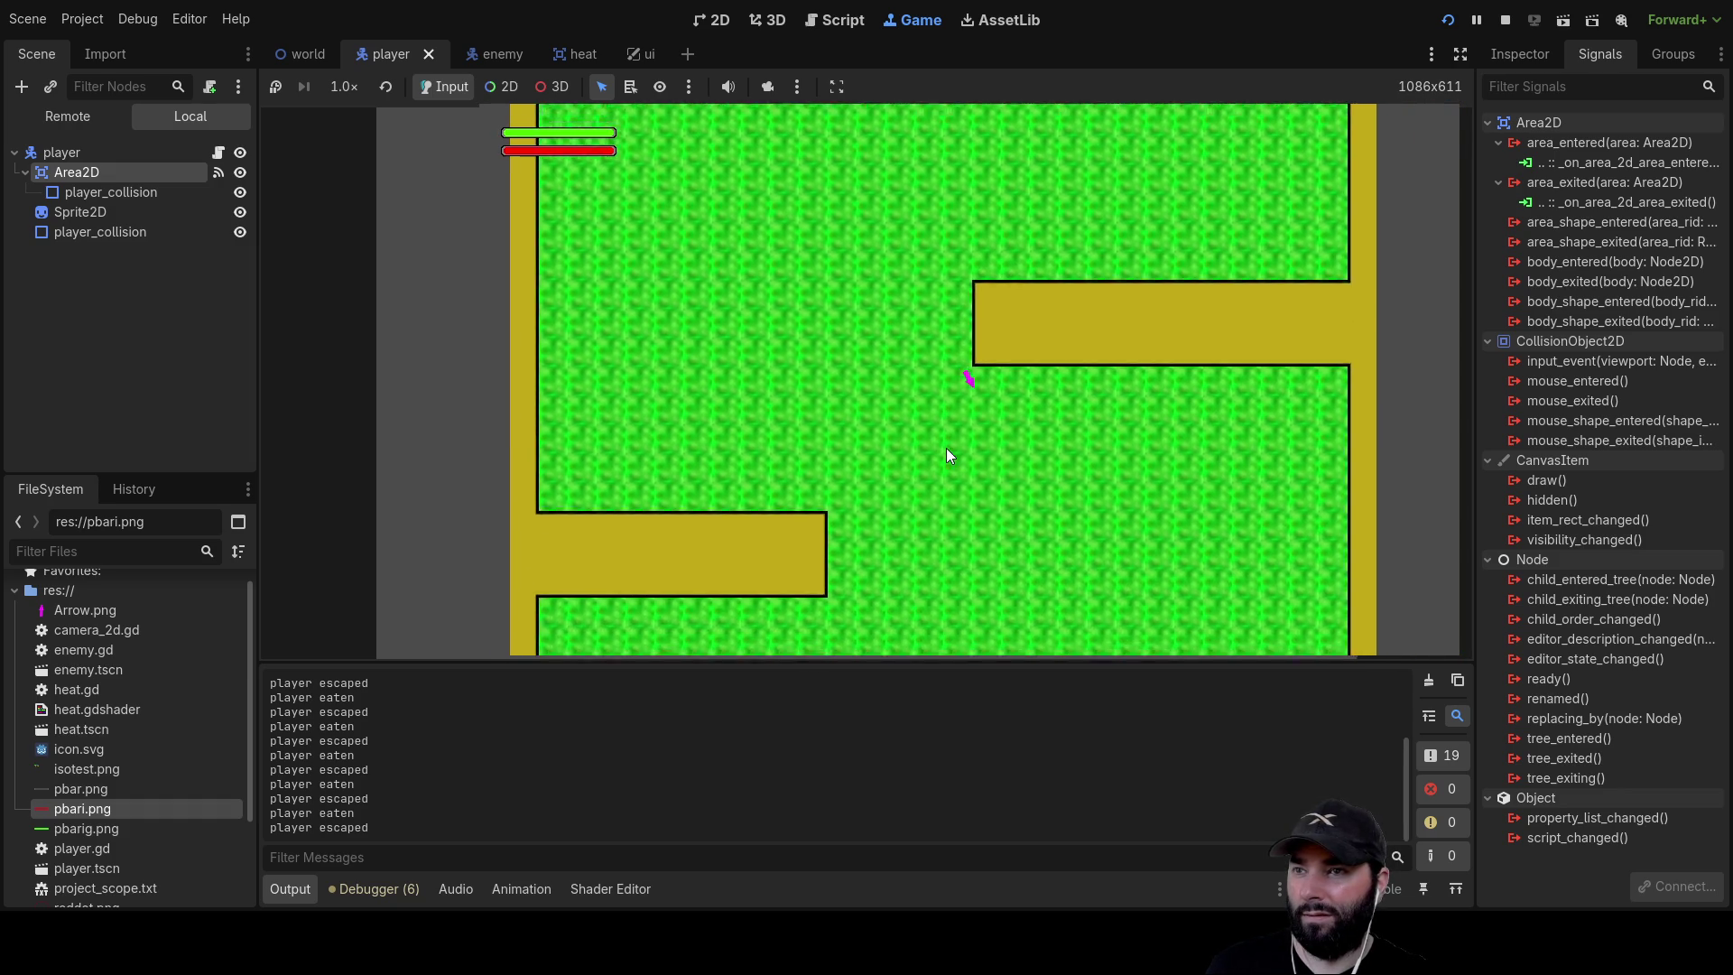
pyautogui.press('w')
pyautogui.press('a')
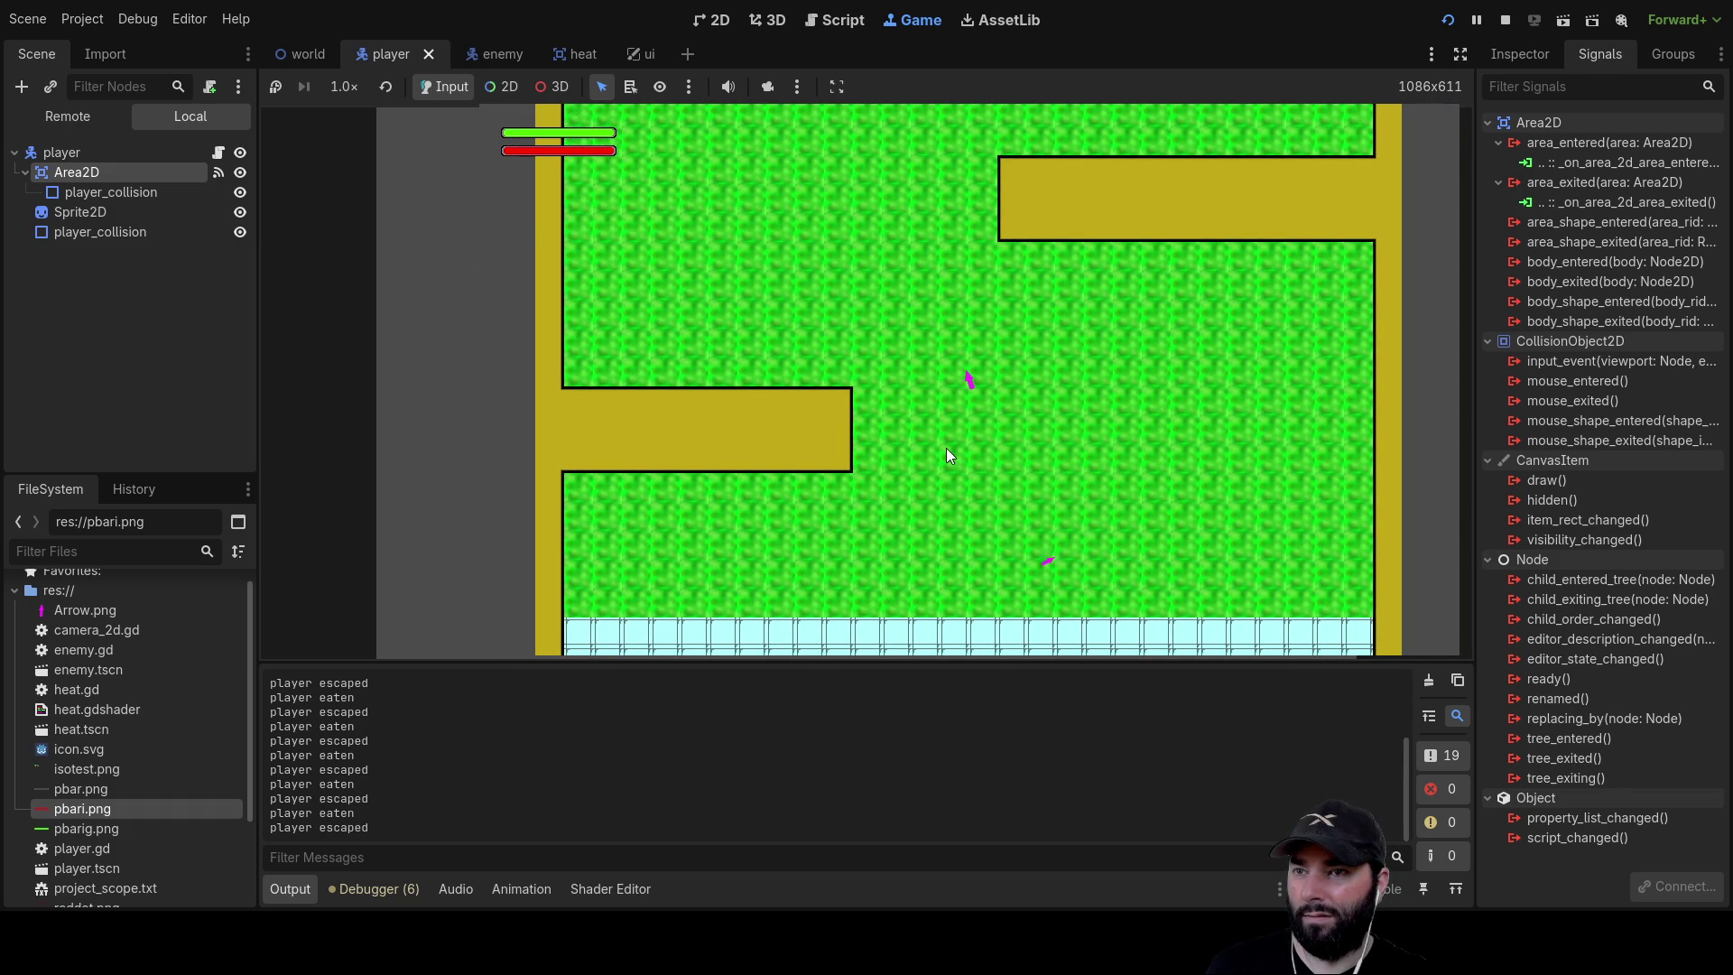
pyautogui.press('w')
pyautogui.press('a')
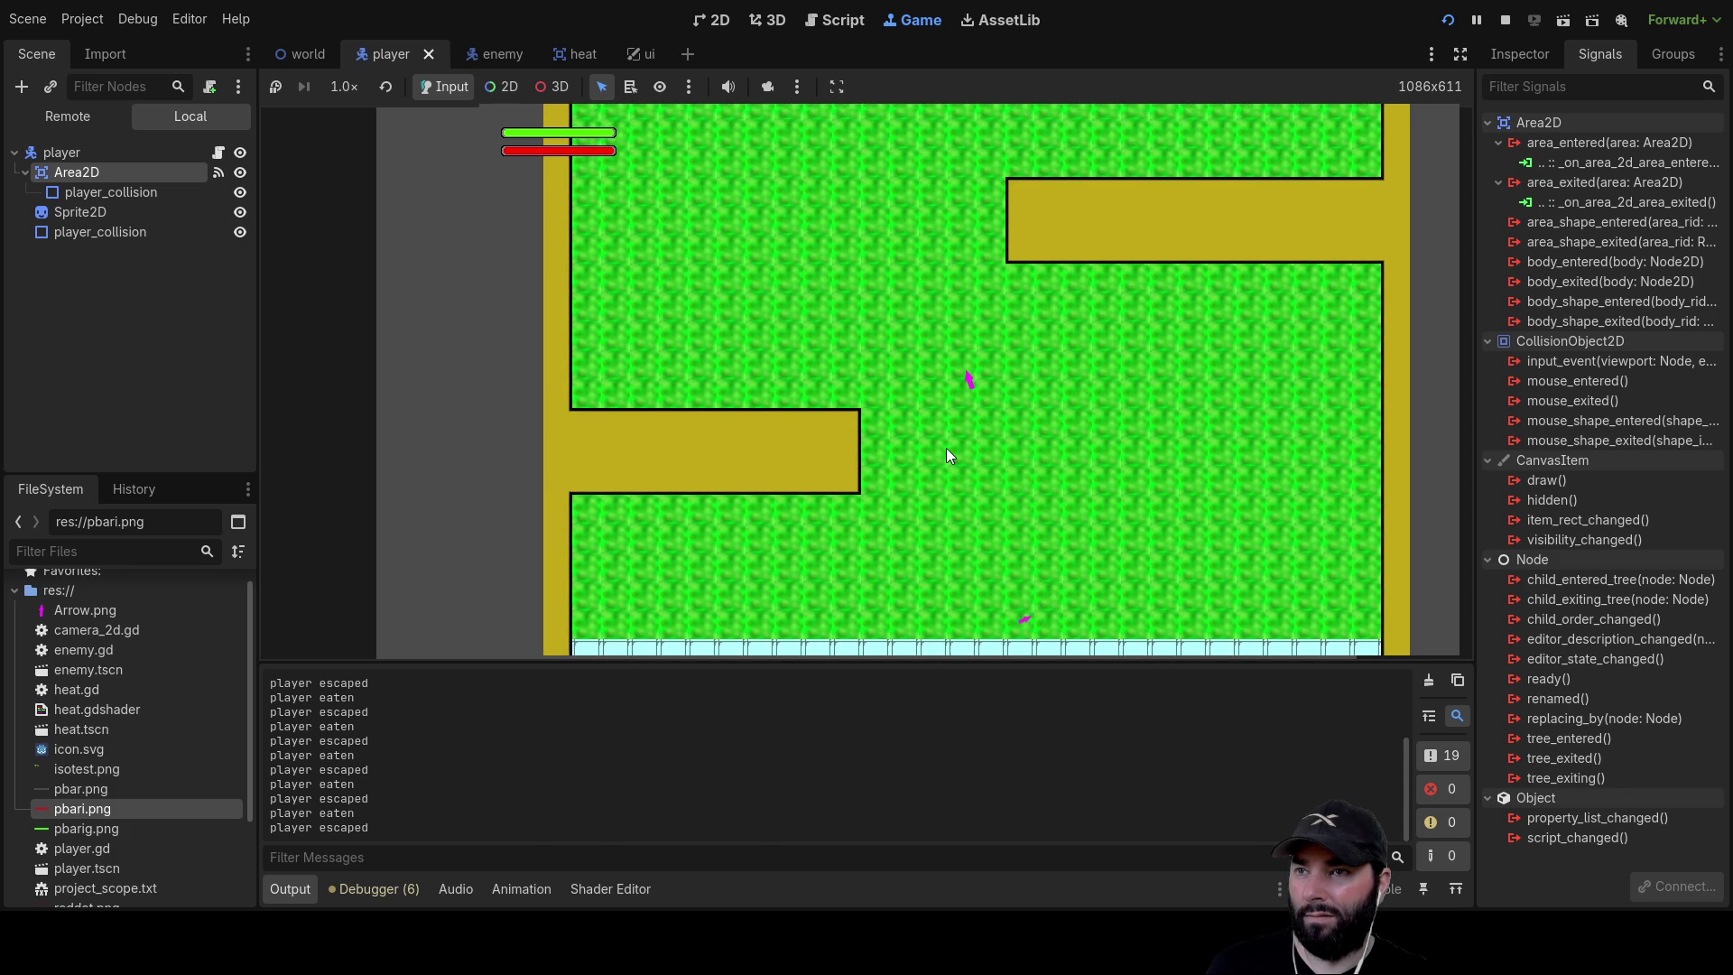
pyautogui.press('s')
pyautogui.press('w')
pyautogui.press('d')
pyautogui.press('s')
pyautogui.press('a')
pyautogui.press('d')
pyautogui.press('s')
pyautogui.press('a')
pyautogui.press('w')
pyautogui.press('d')
pyautogui.press('s')
# Keep moving between icy floor and grass, logging 'player eaten' and 'player escaped', then stop the game
pyautogui.press('s')
pyautogui.press('w')
pyautogui.press('a')
pyautogui.press('w')
pyautogui.press('s')
pyautogui.press('d')
pyautogui.press('s')
pyautogui.press('a')
pyautogui.press('w')
pyautogui.press('s')
pyautogui.press('a')
pyautogui.press('s')
pyautogui.press('a')
pyautogui.press('w')
pyautogui.press('d')
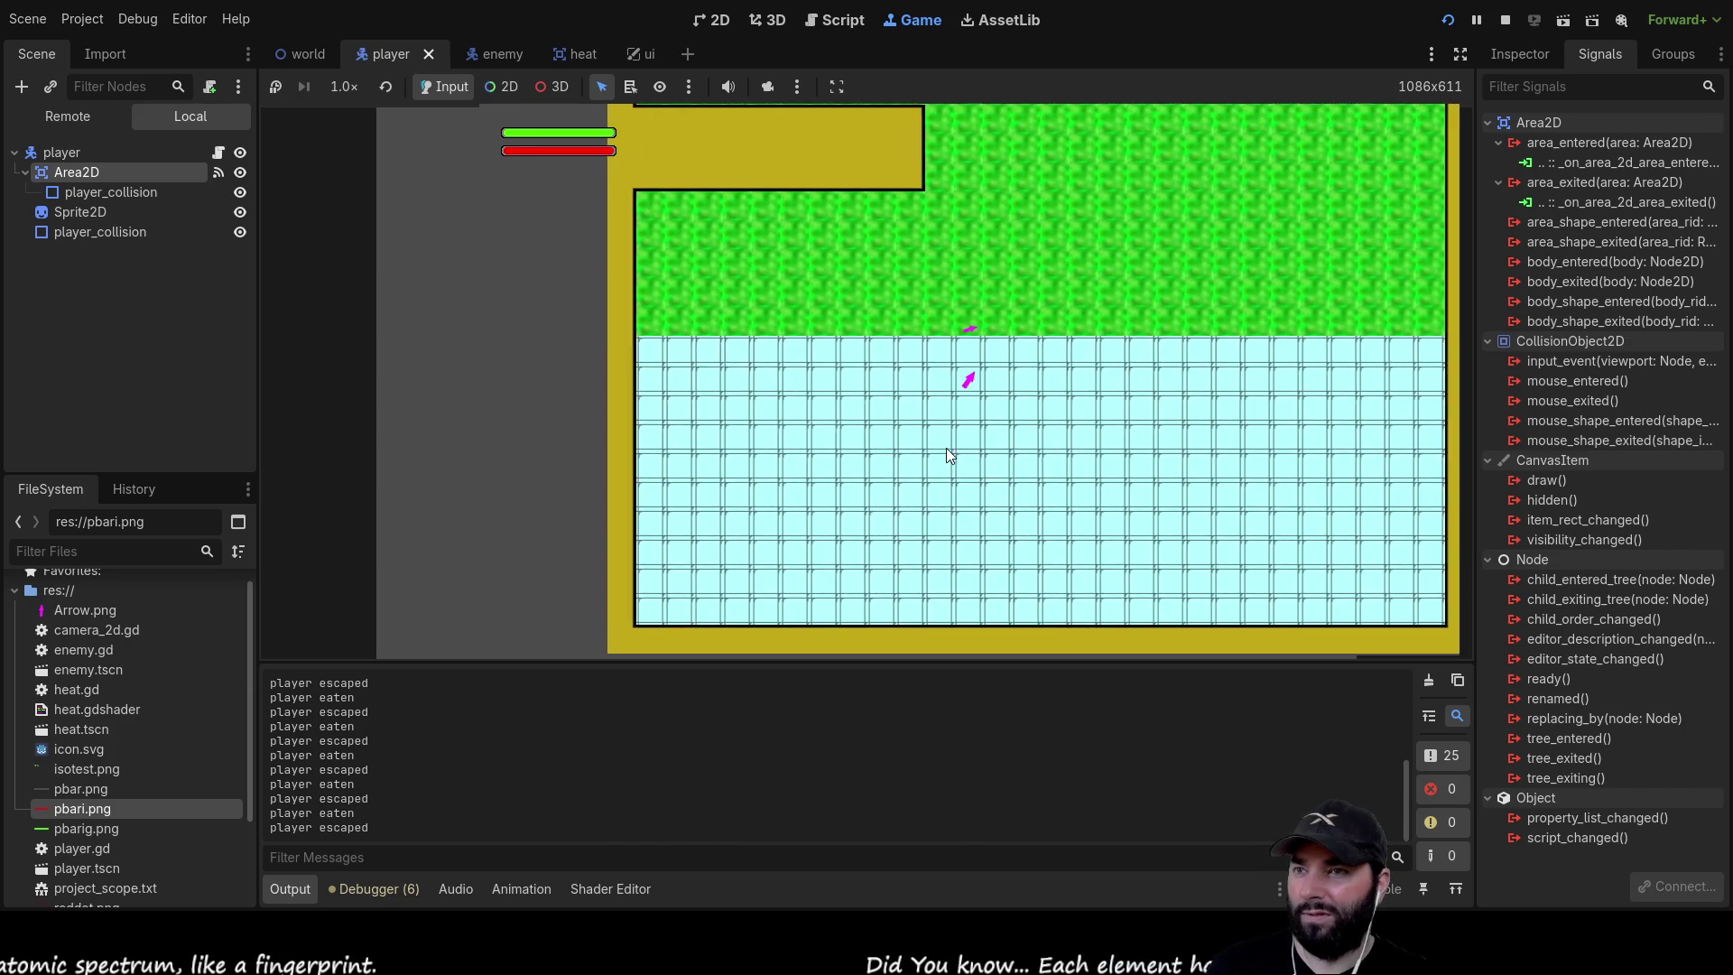
pyautogui.press('a')
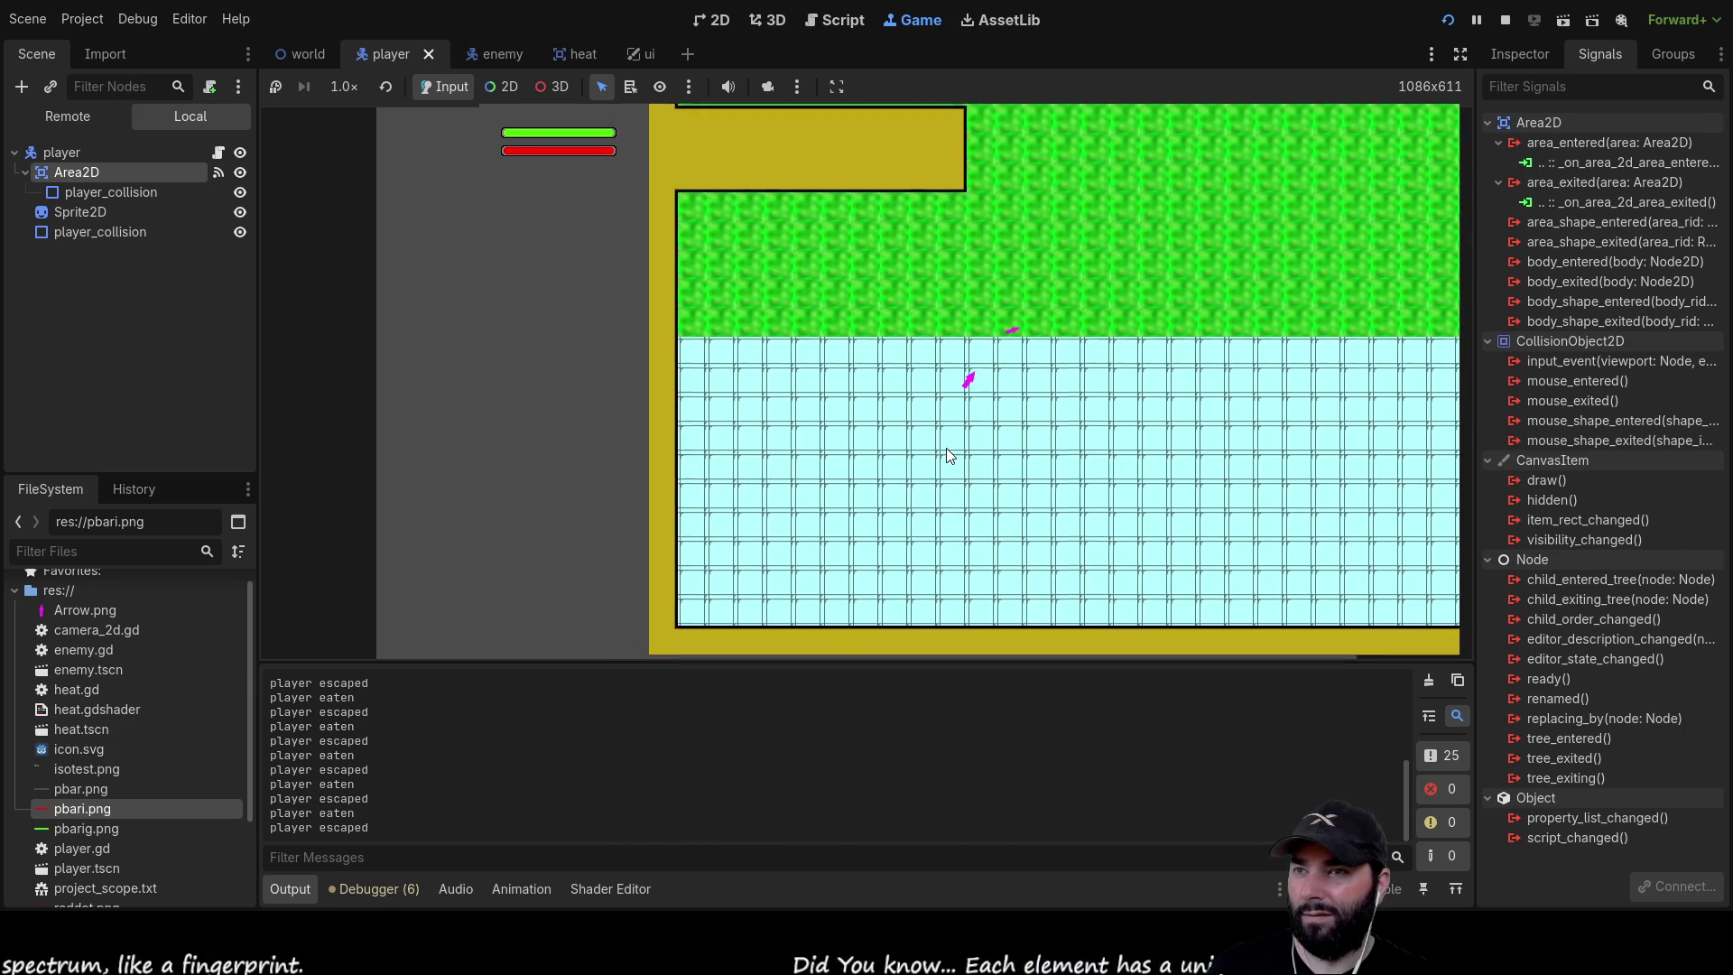
pyautogui.press('a')
pyautogui.press('a')
pyautogui.press('a')
pyautogui.press('a')
pyautogui.press('a')
pyautogui.press('w')
pyautogui.press('a')
pyautogui.press('w')
pyautogui.press('a')
pyautogui.press('d')
pyautogui.press('s')
pyautogui.press('w')
pyautogui.press('a')
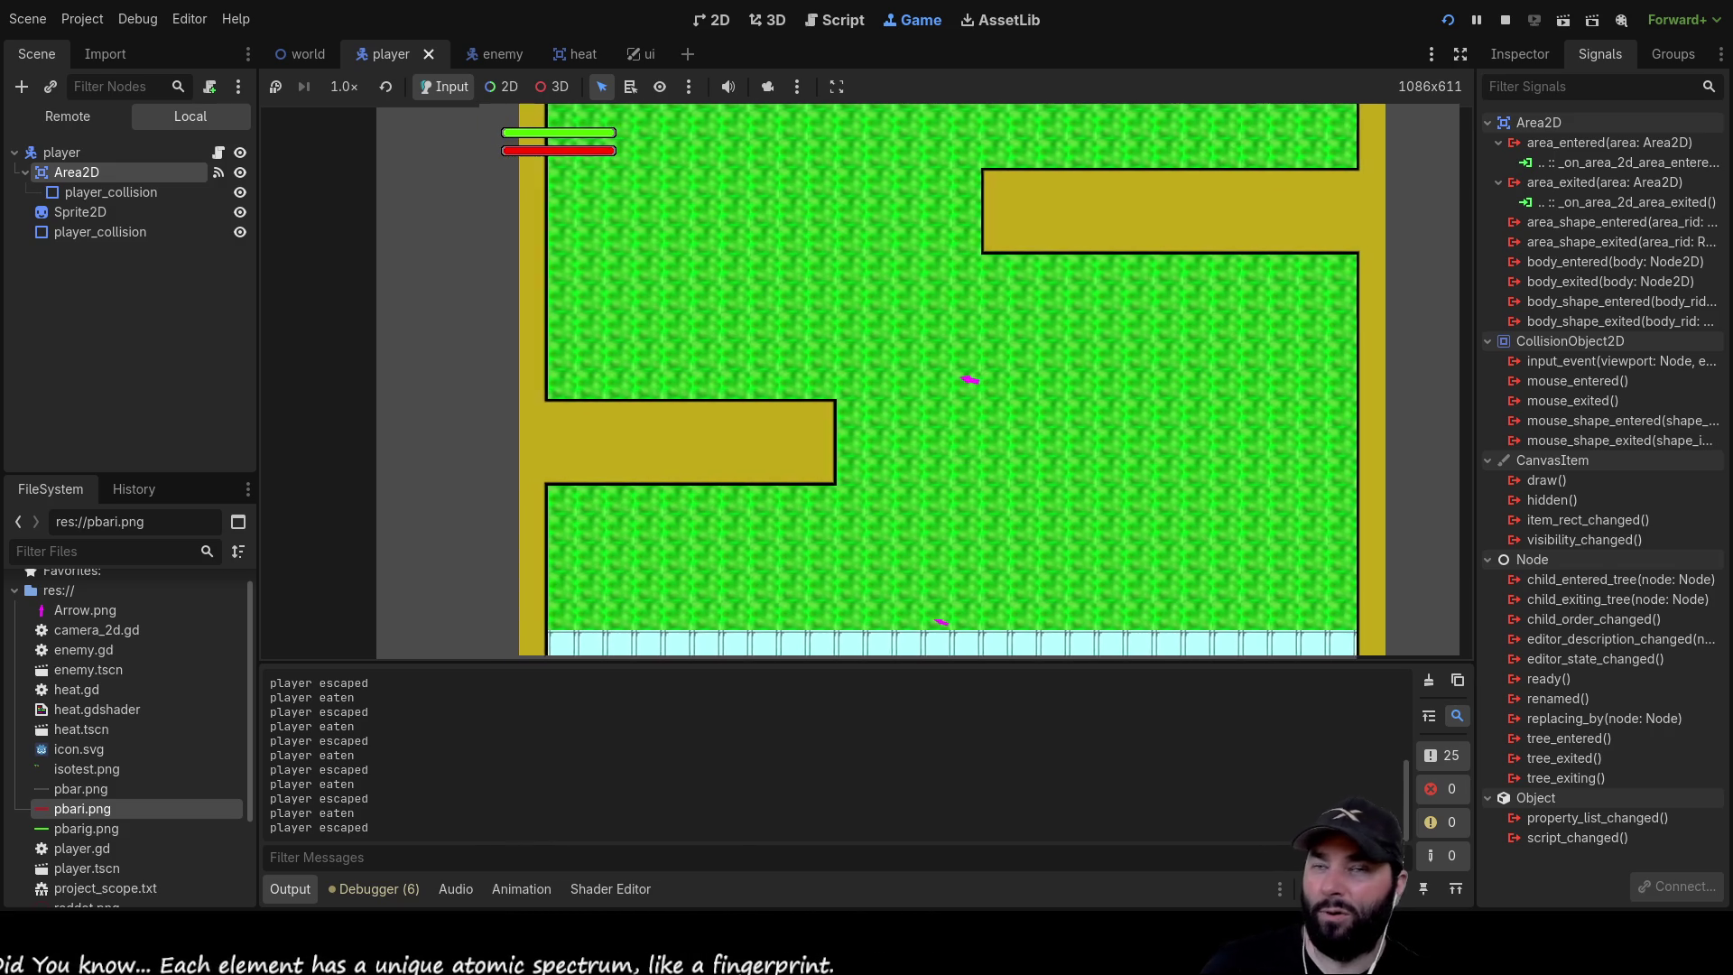
pyautogui.press('F8')
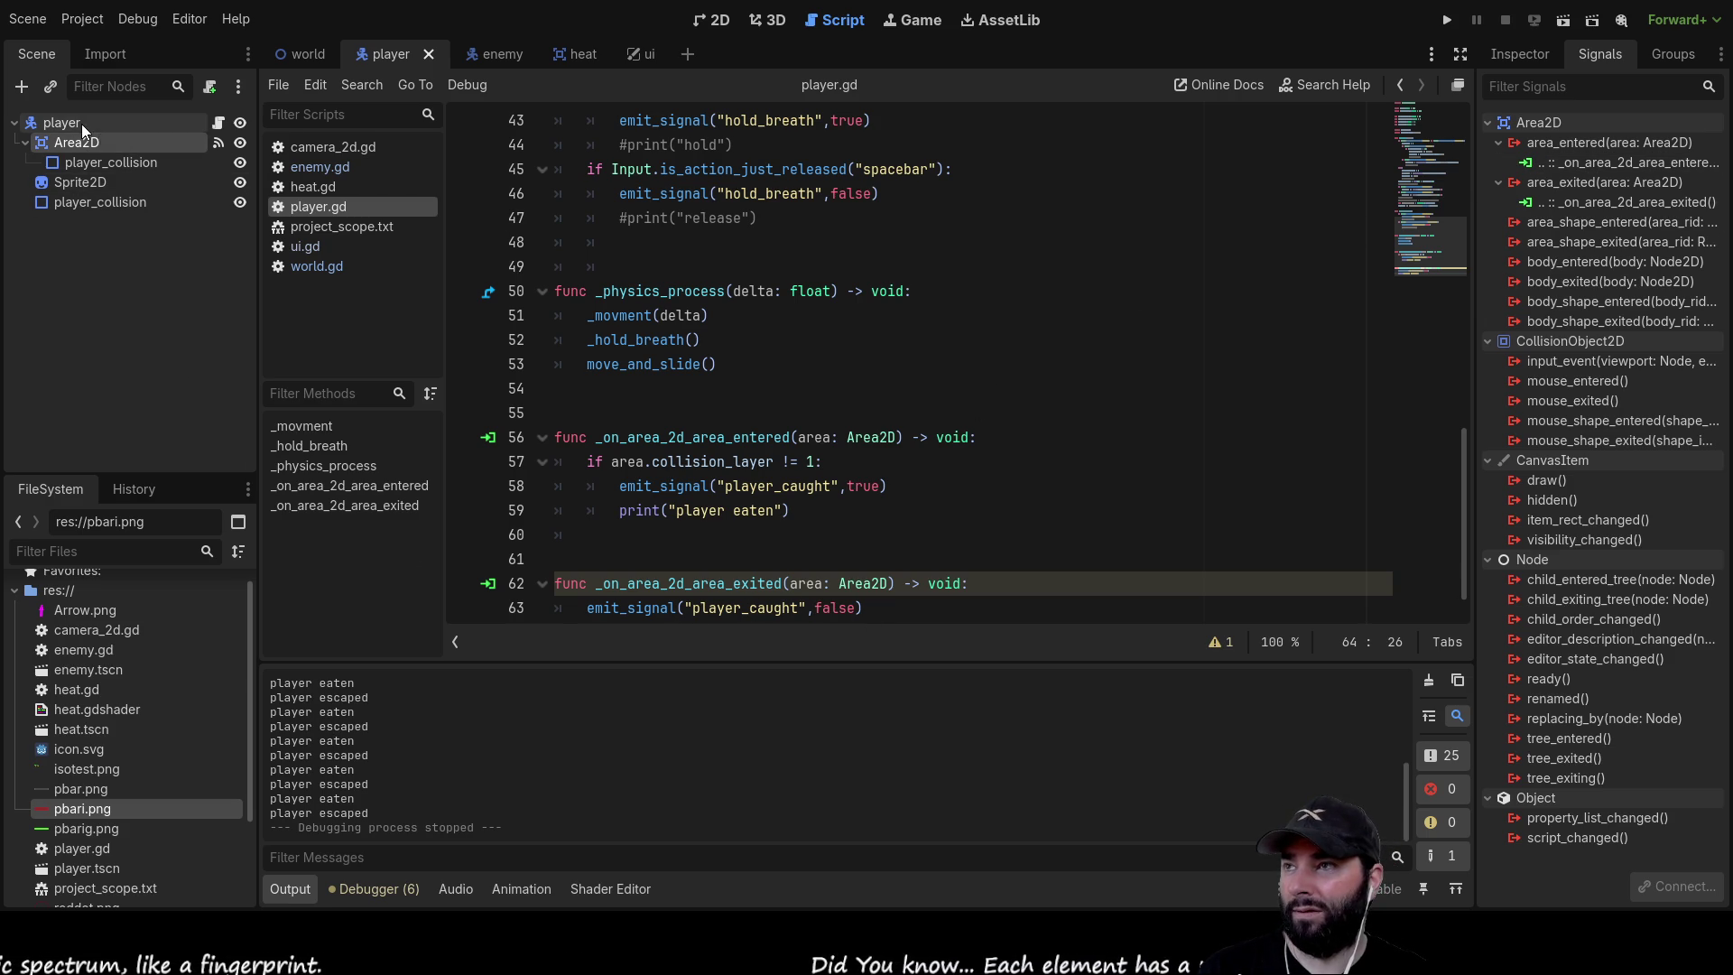
# In the world scene, link the player node's player_caught signal to _on_player_player_caught in world.gd
pyautogui.click(300, 54)
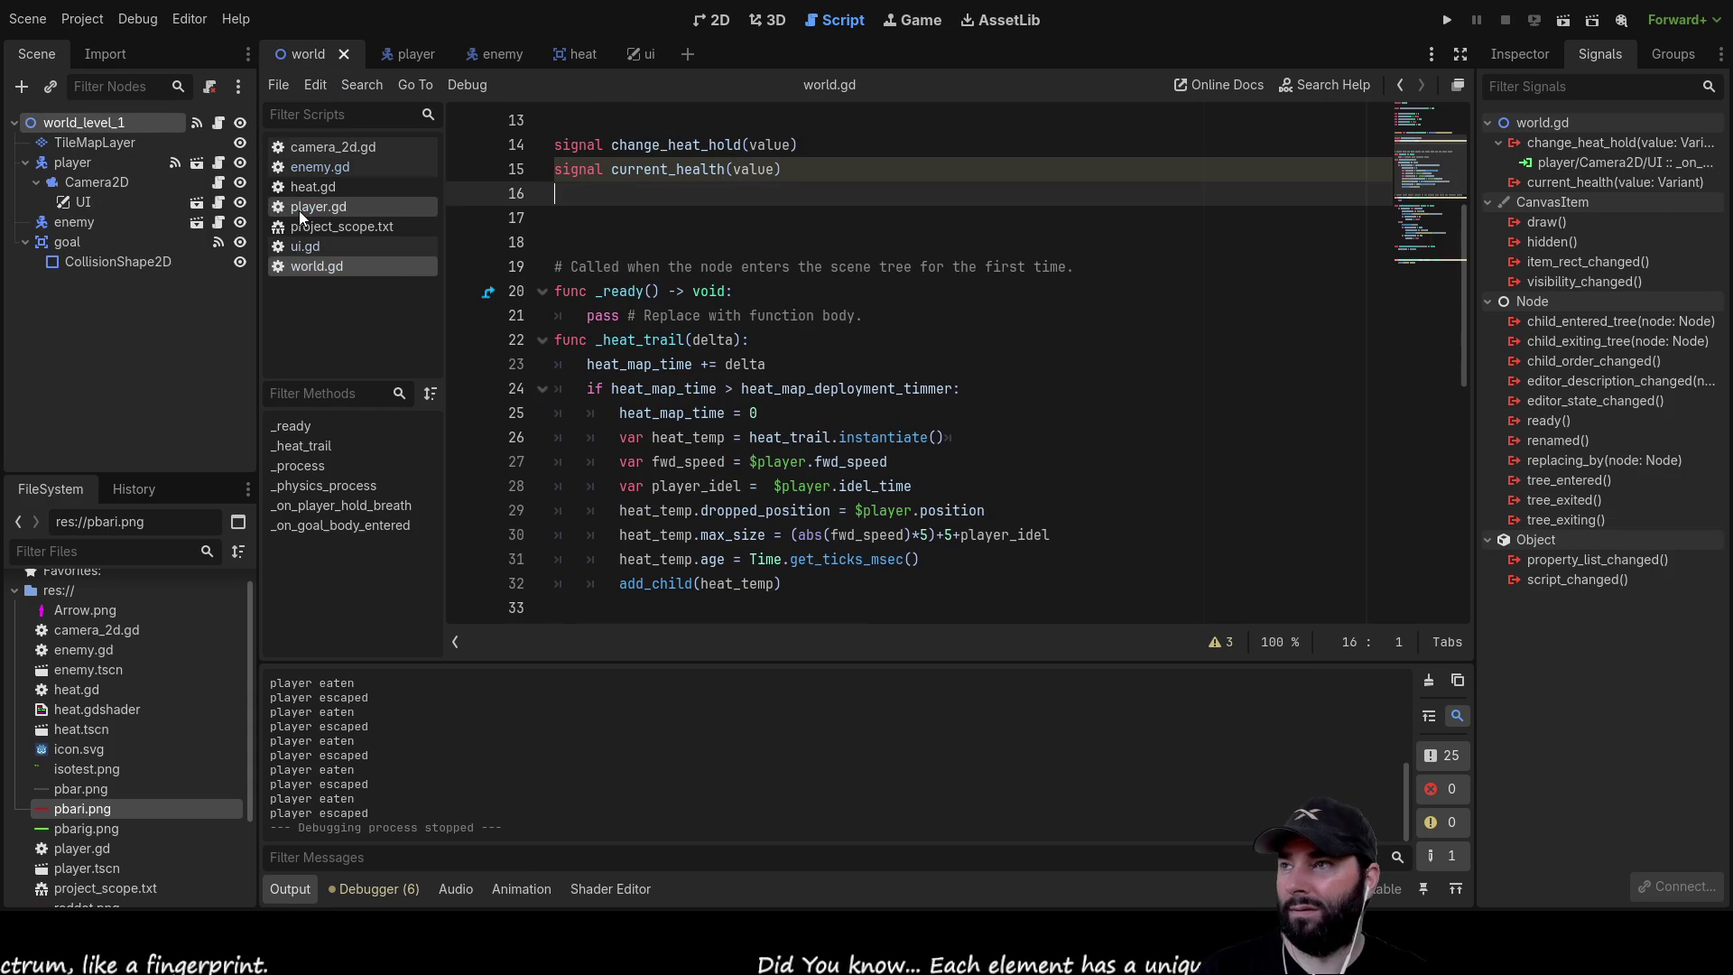
pyautogui.click(93, 161)
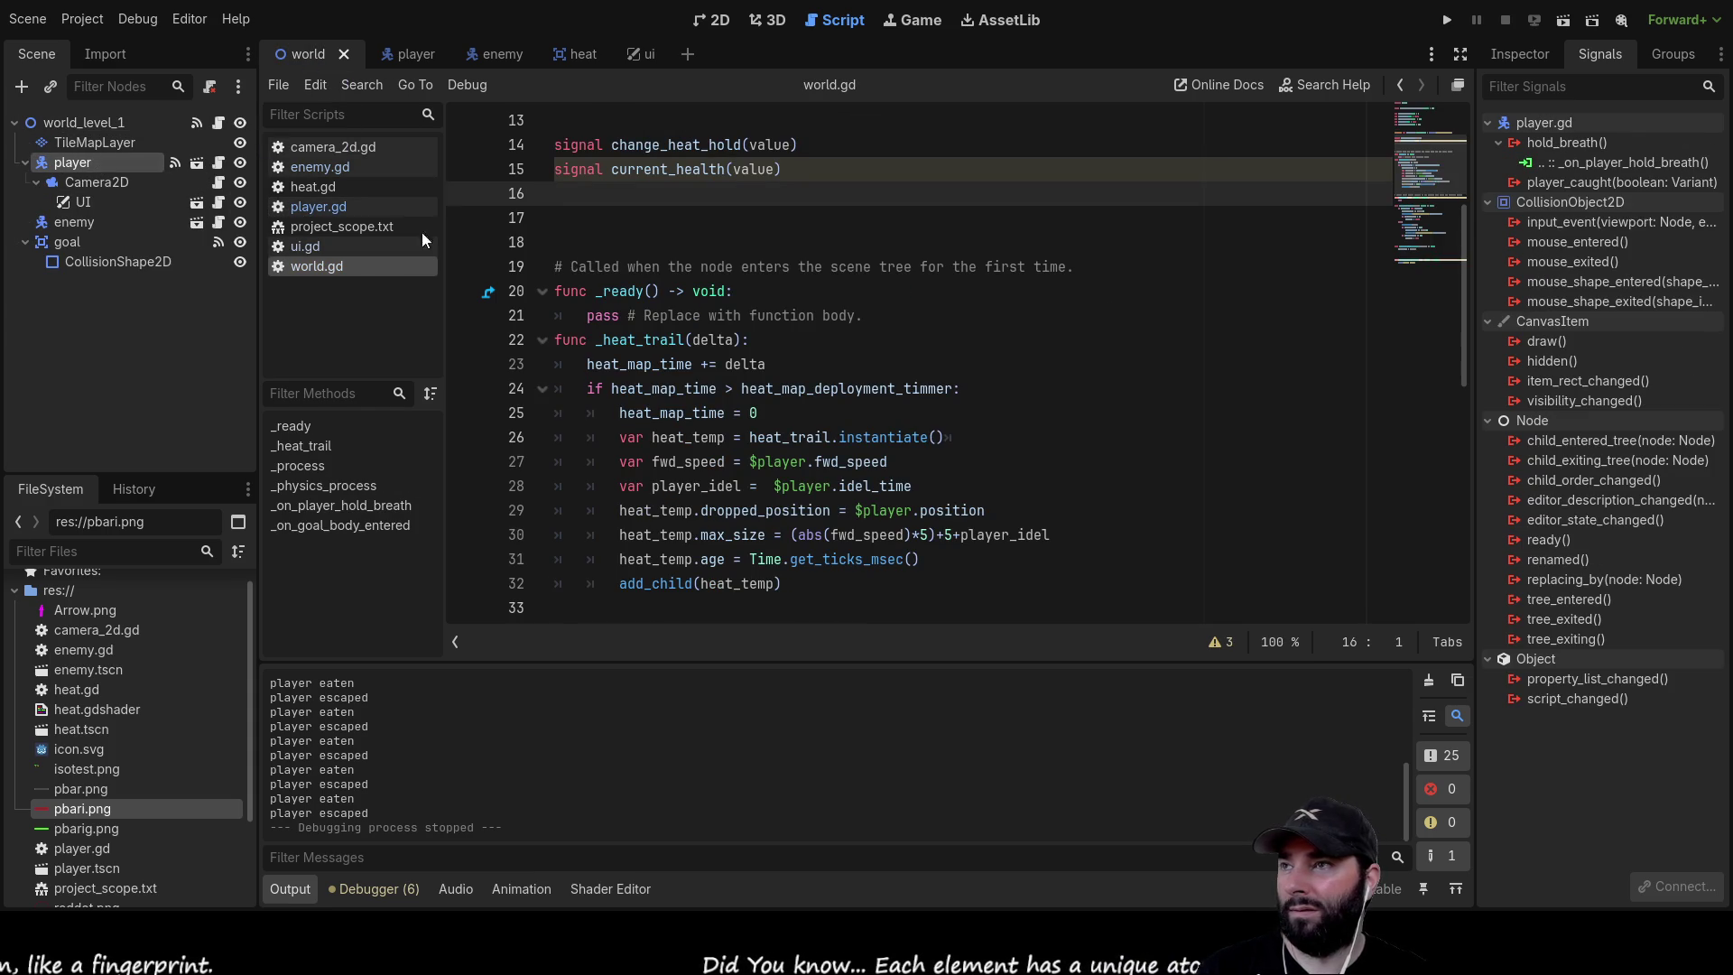
pyautogui.click(1583, 182)
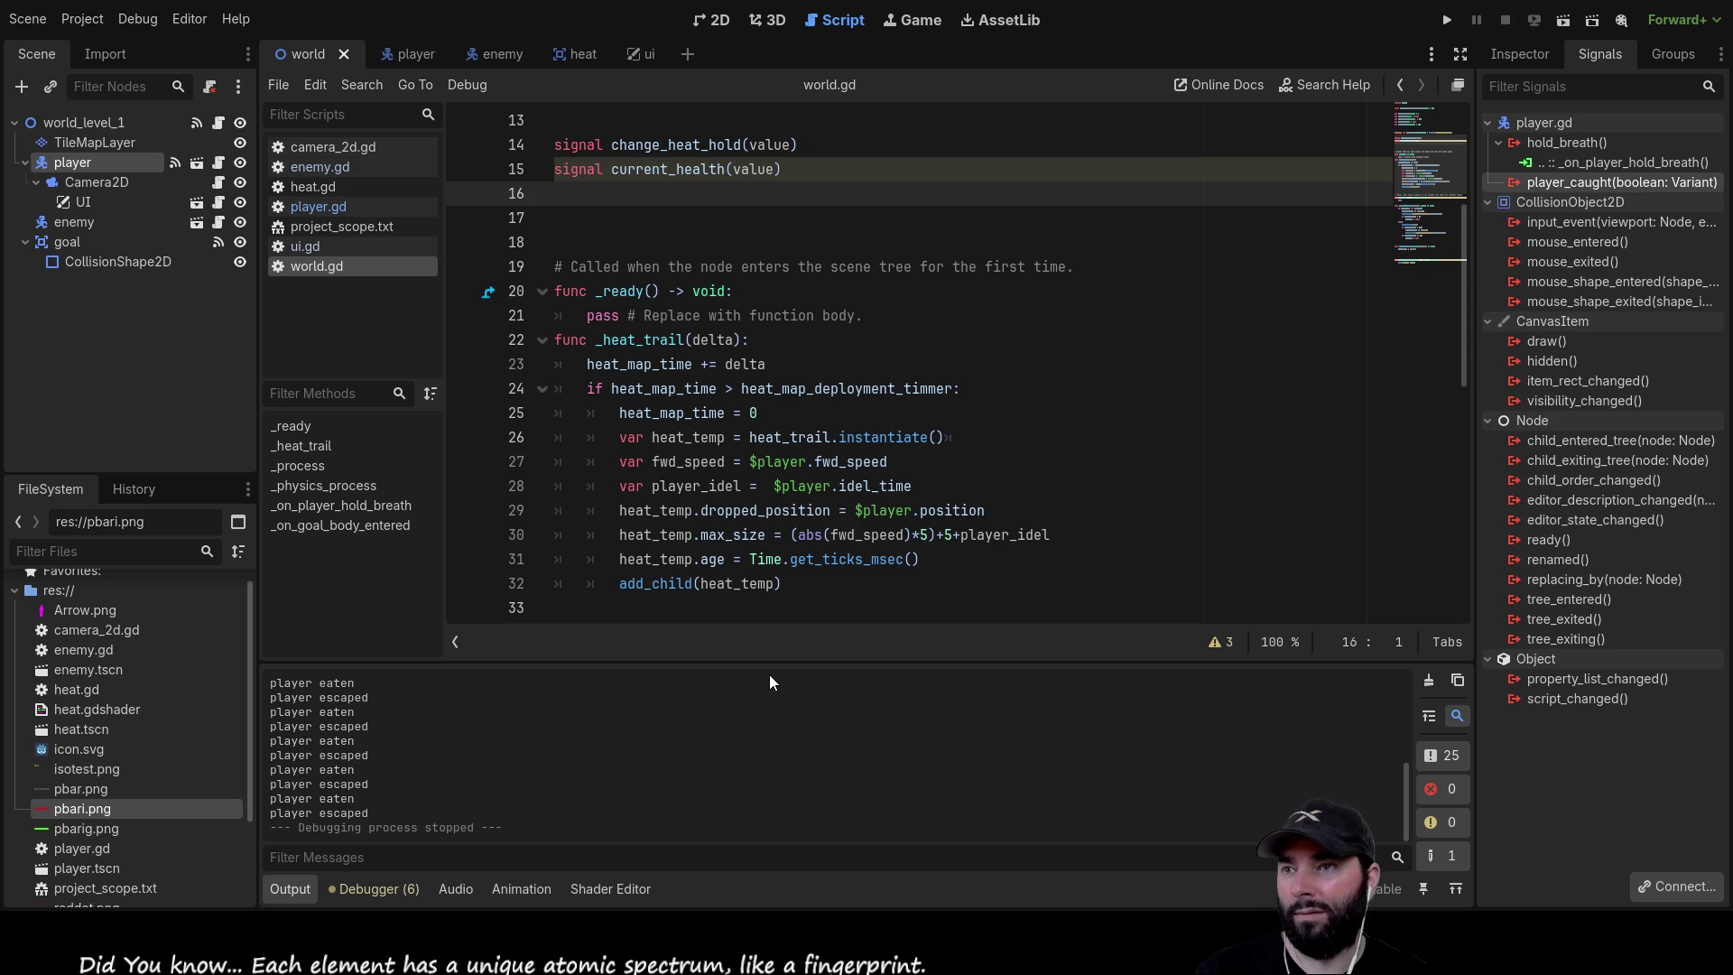
pyautogui.scroll(7, 714, 538)
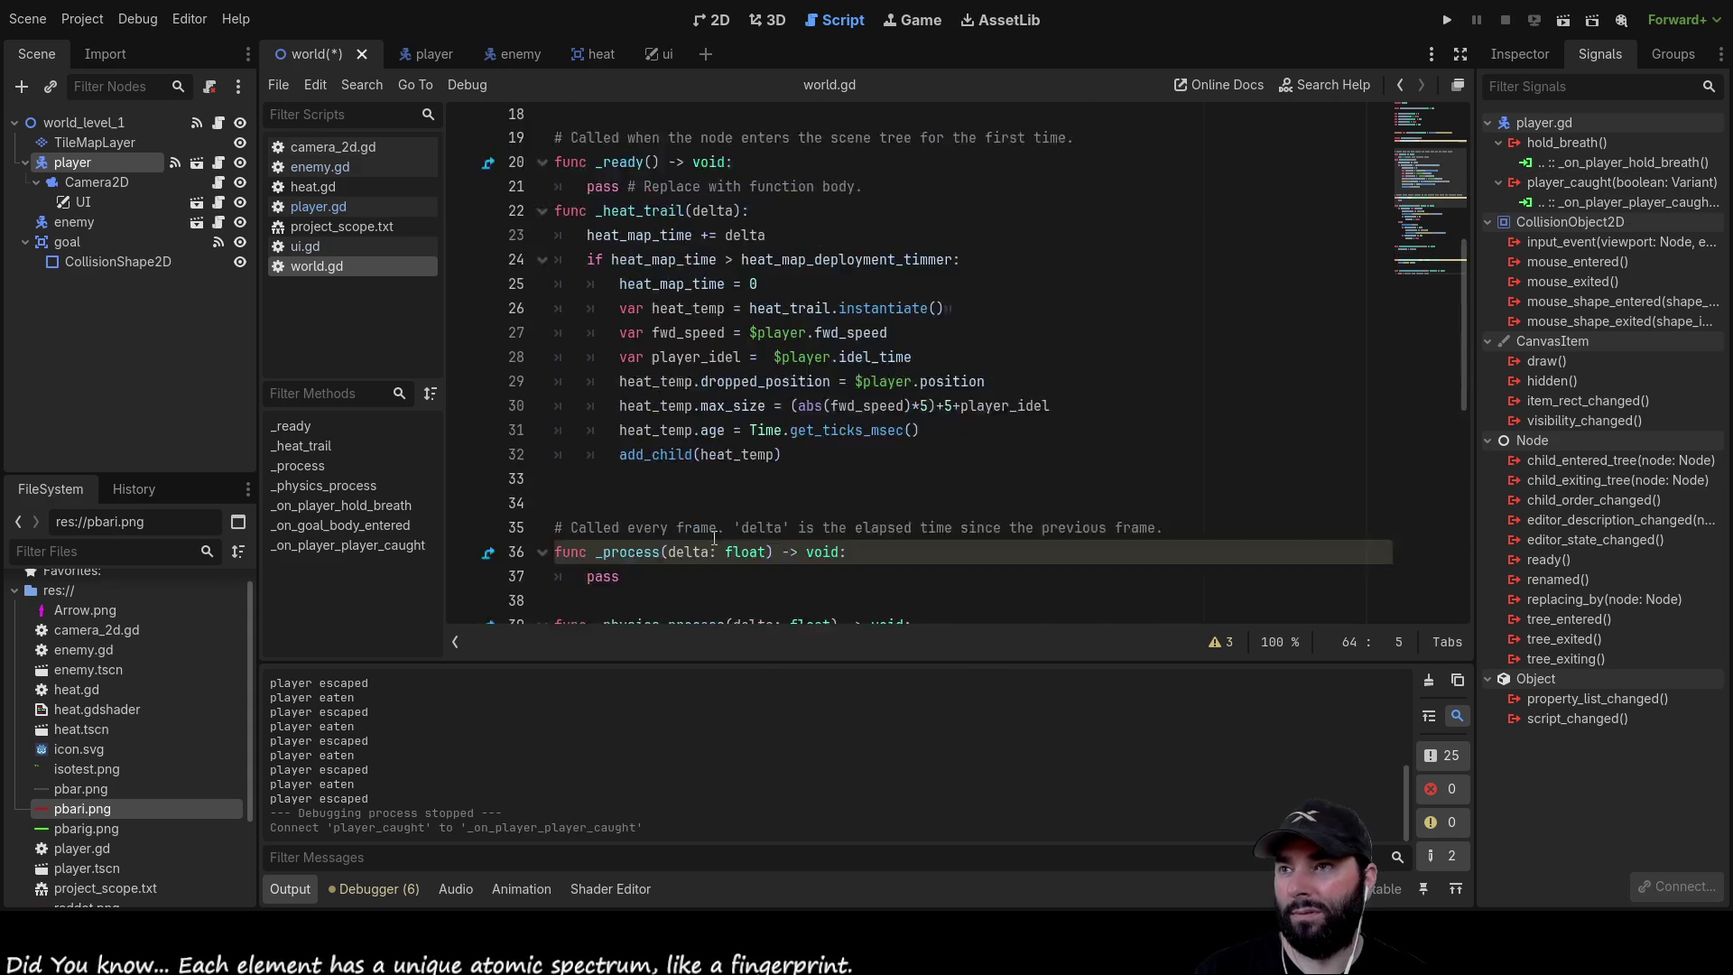
# Replace the caught handler's pass placeholder with an if check on its boolean parameter
pyautogui.scroll(6, 714, 537)
pyautogui.doubleClick(654, 321)
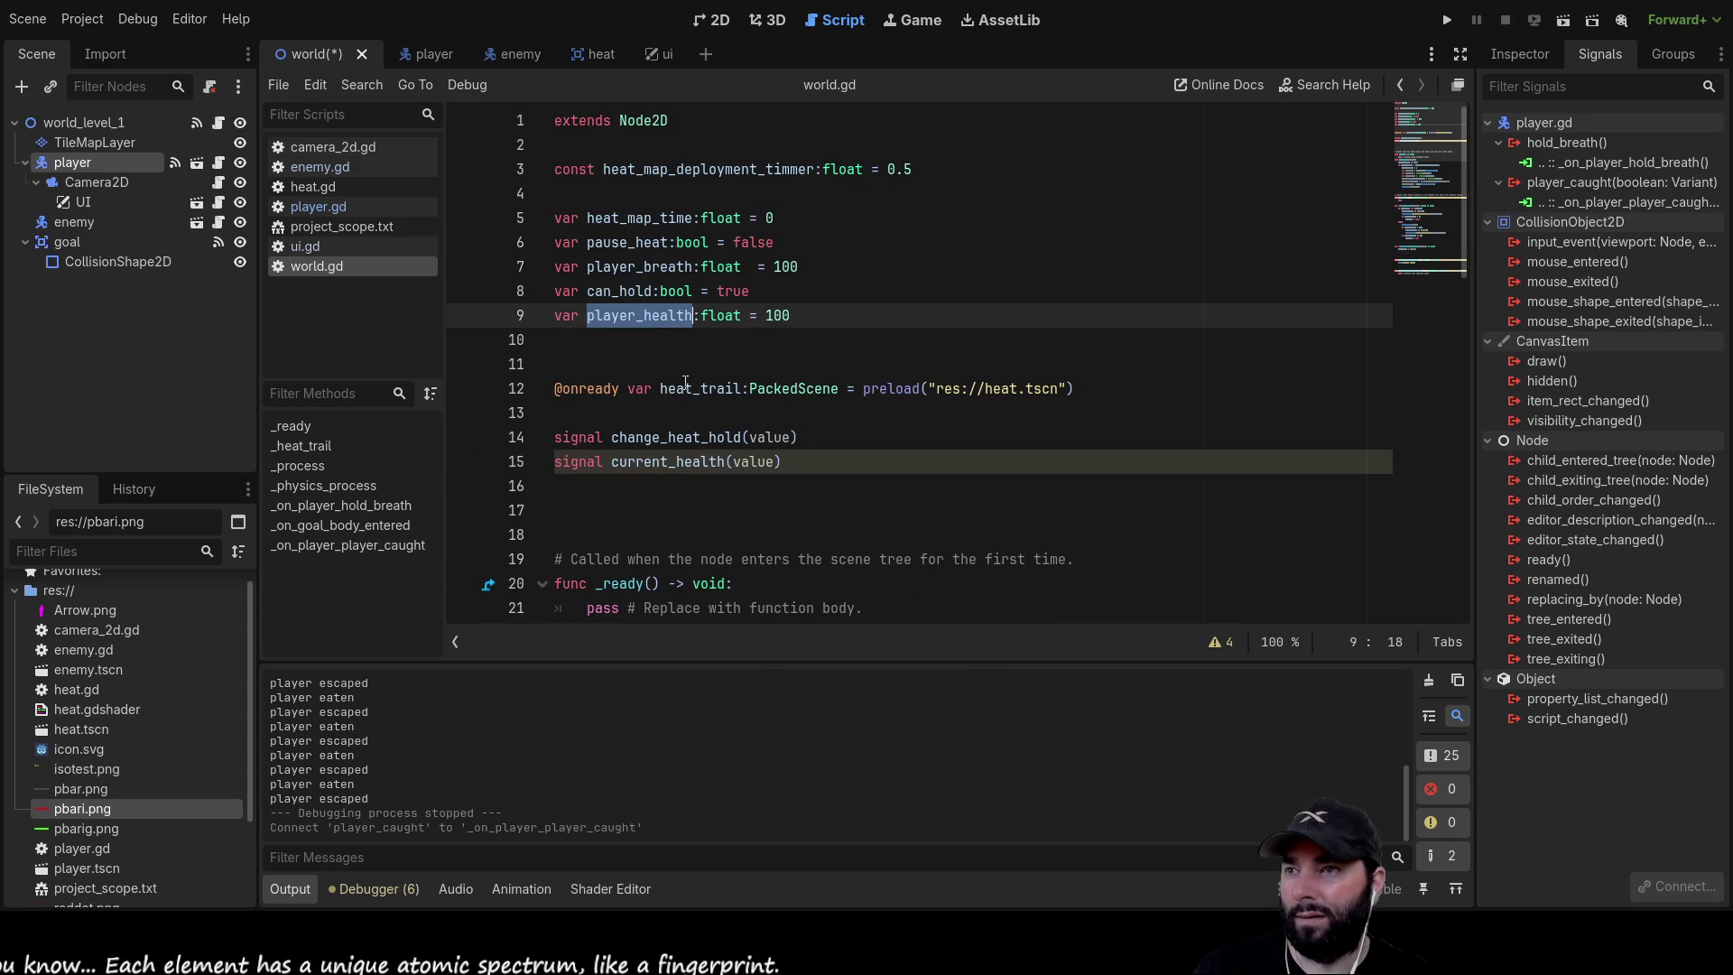
pyautogui.scroll(-15, 687, 404)
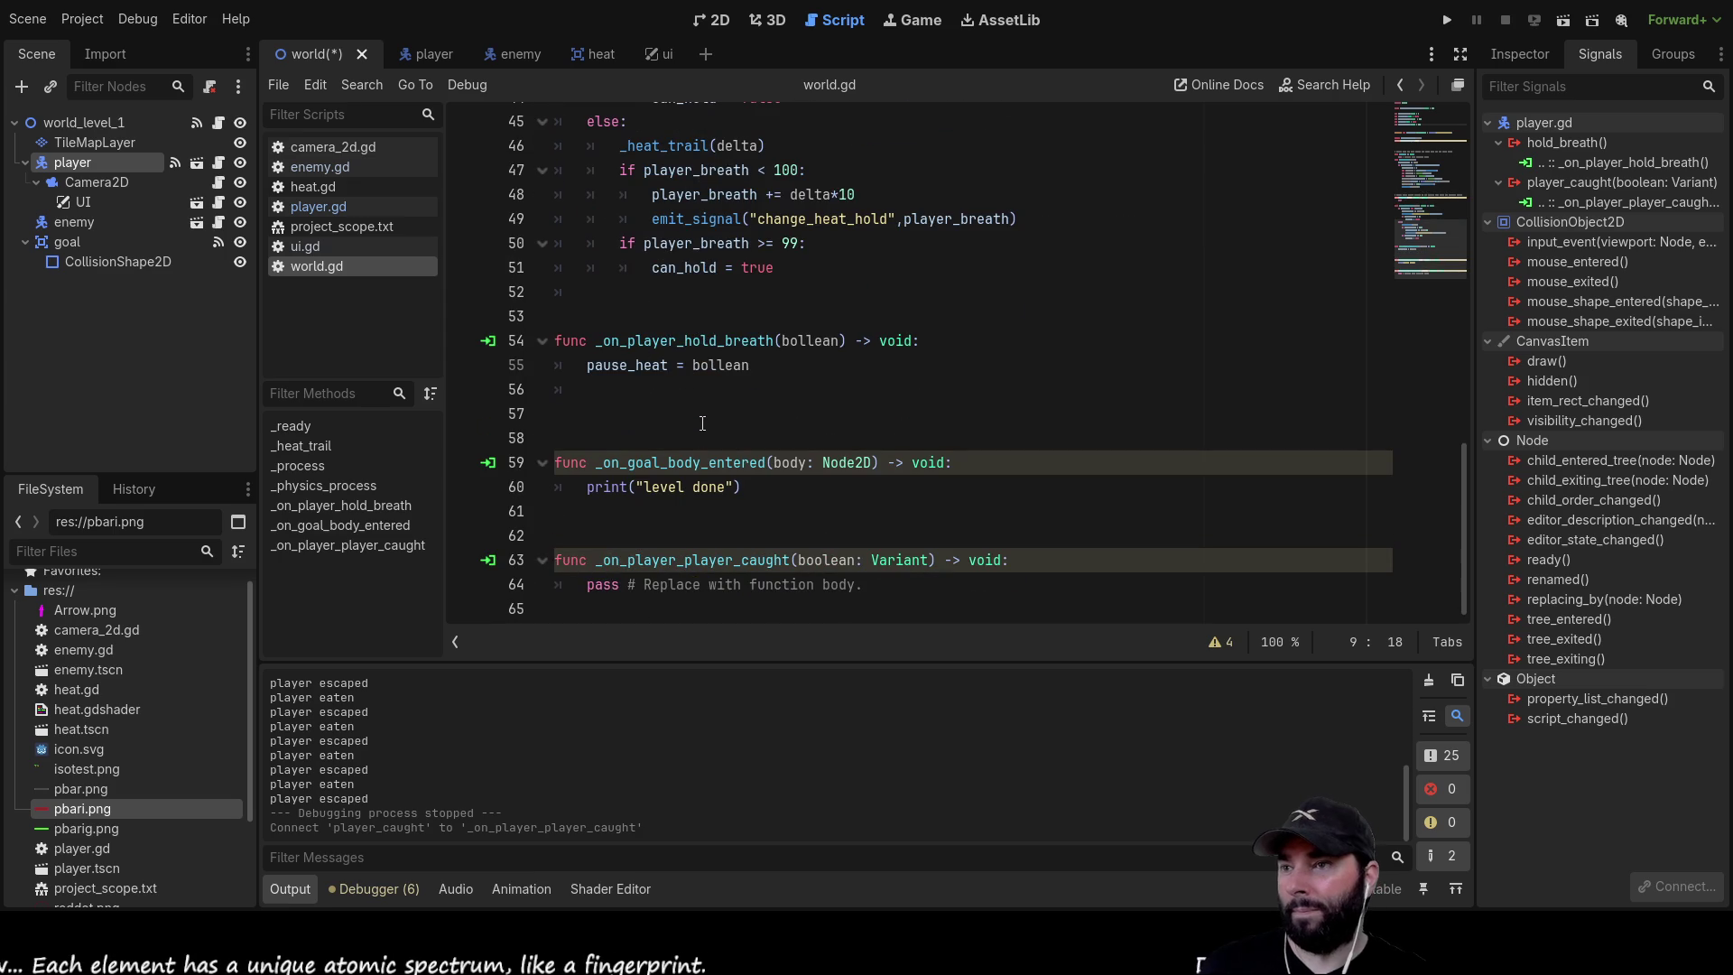
pyautogui.click(588, 586)
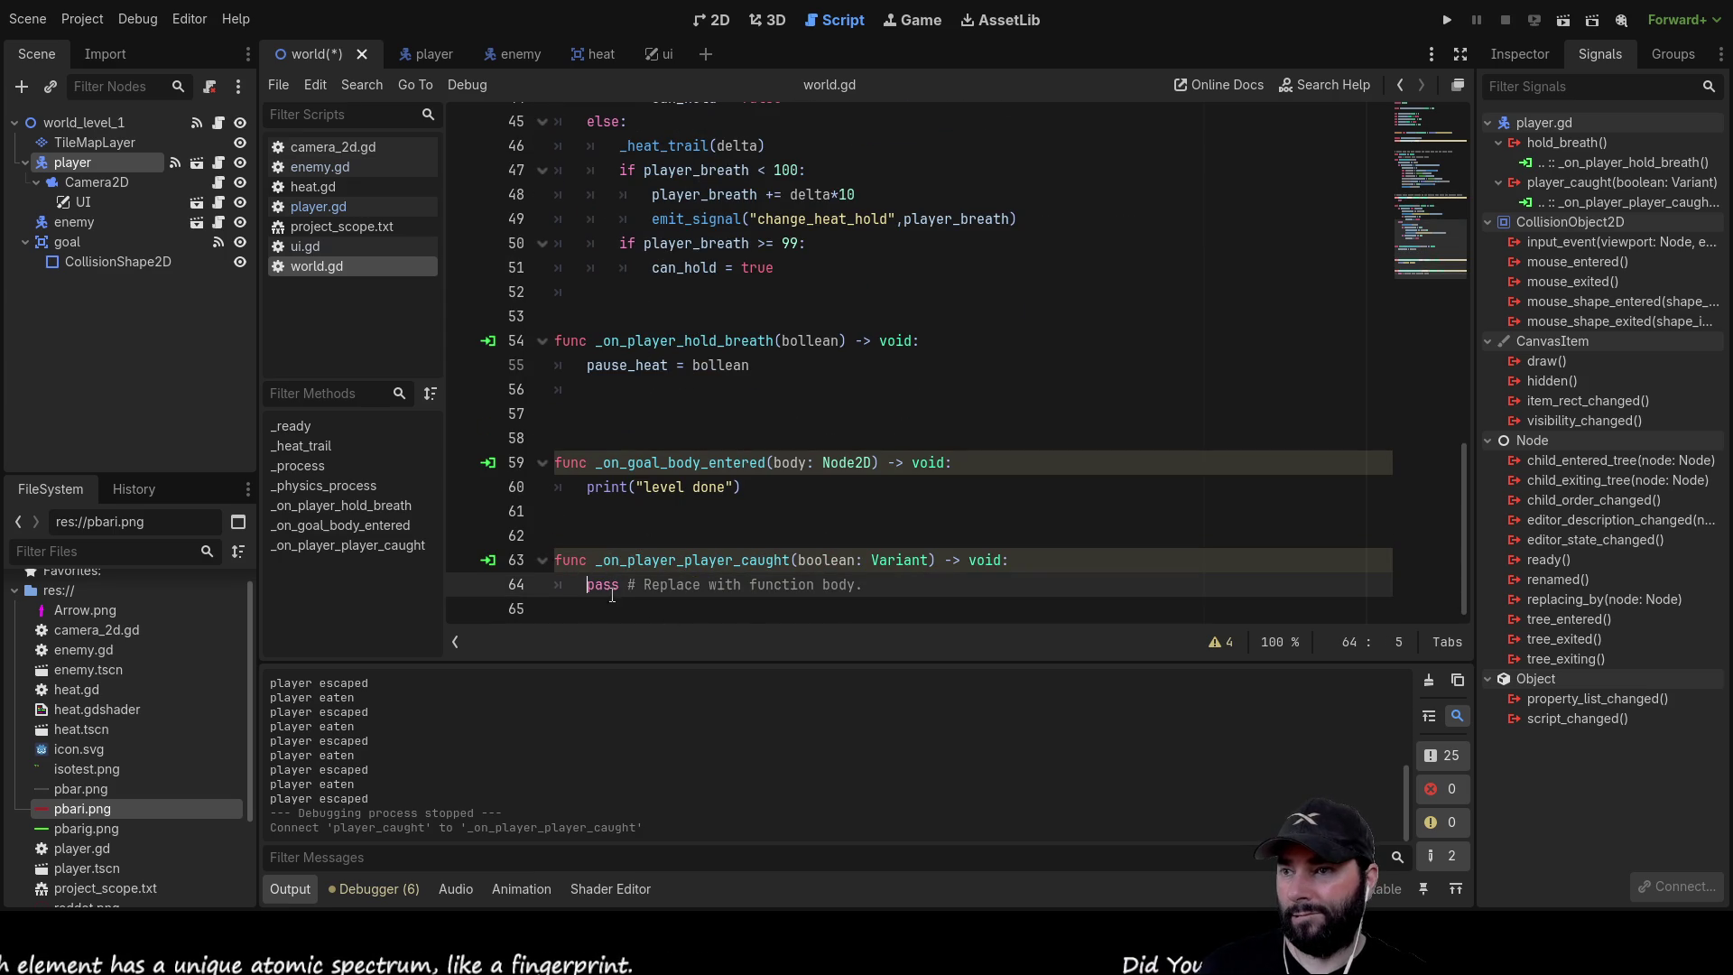
pyautogui.press('Delete')
pyautogui.press('Delete')
pyautogui.press('Delete')
pyautogui.press('Delete')
pyautogui.press('Delete')
pyautogui.press('Delete')
pyautogui.write('if')
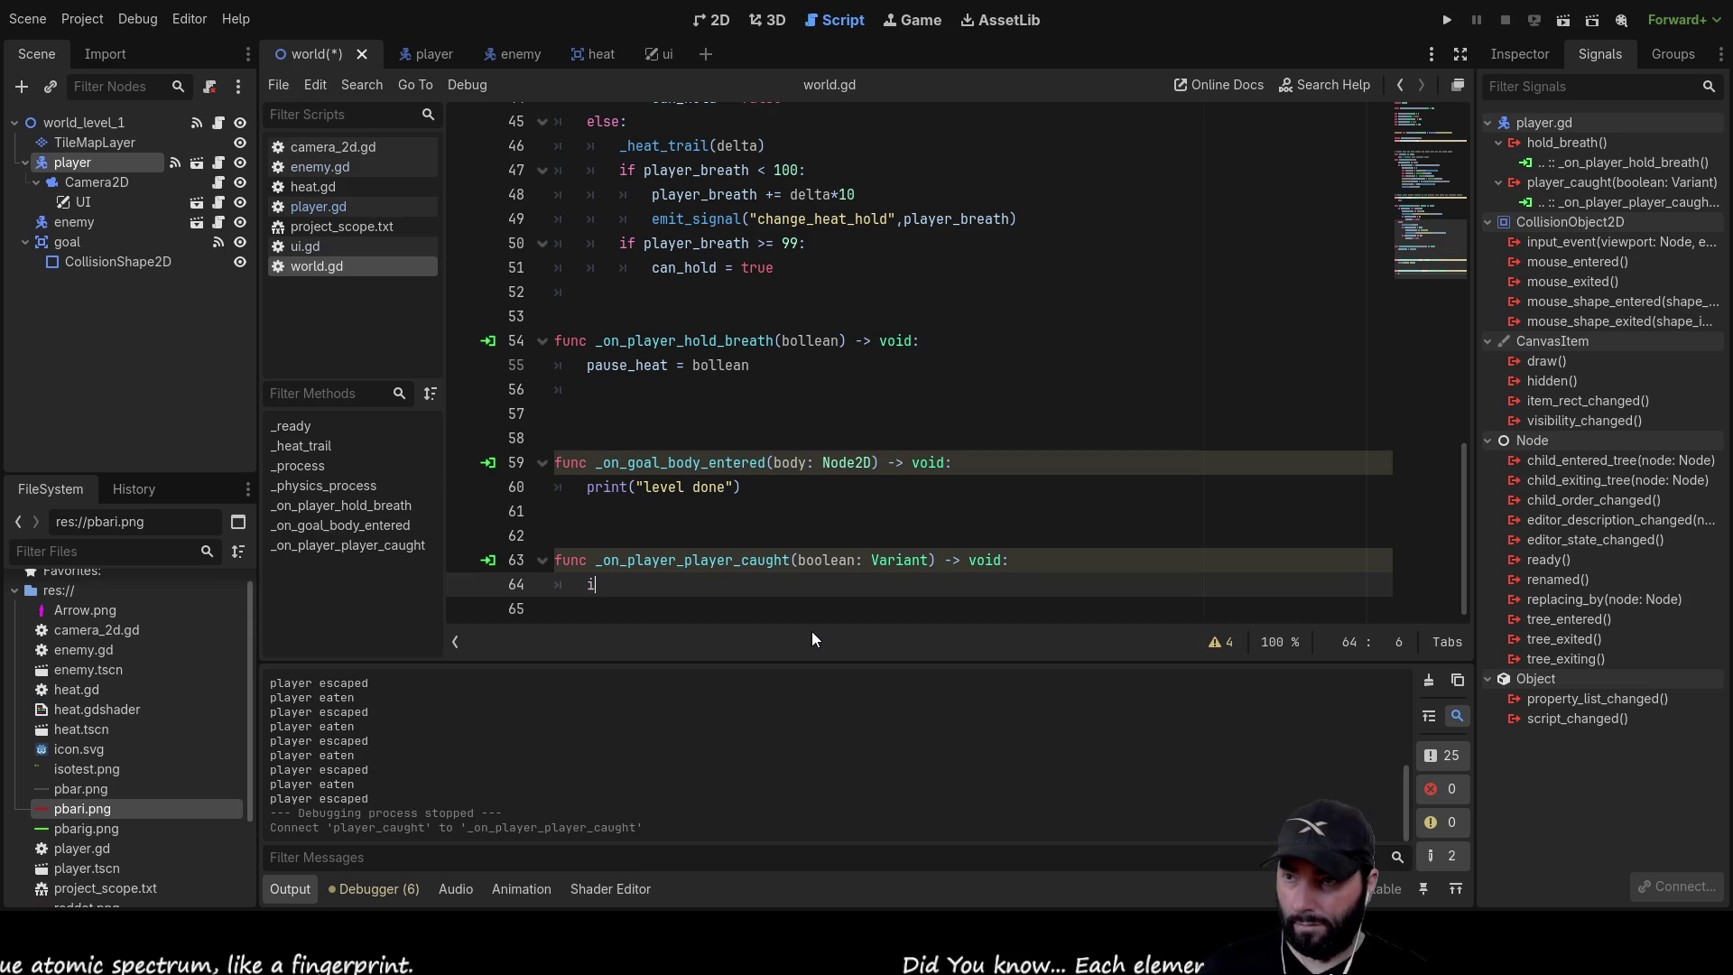
pyautogui.doubleClick(843, 558)
pyautogui.hotkey('ctrl', 'c')
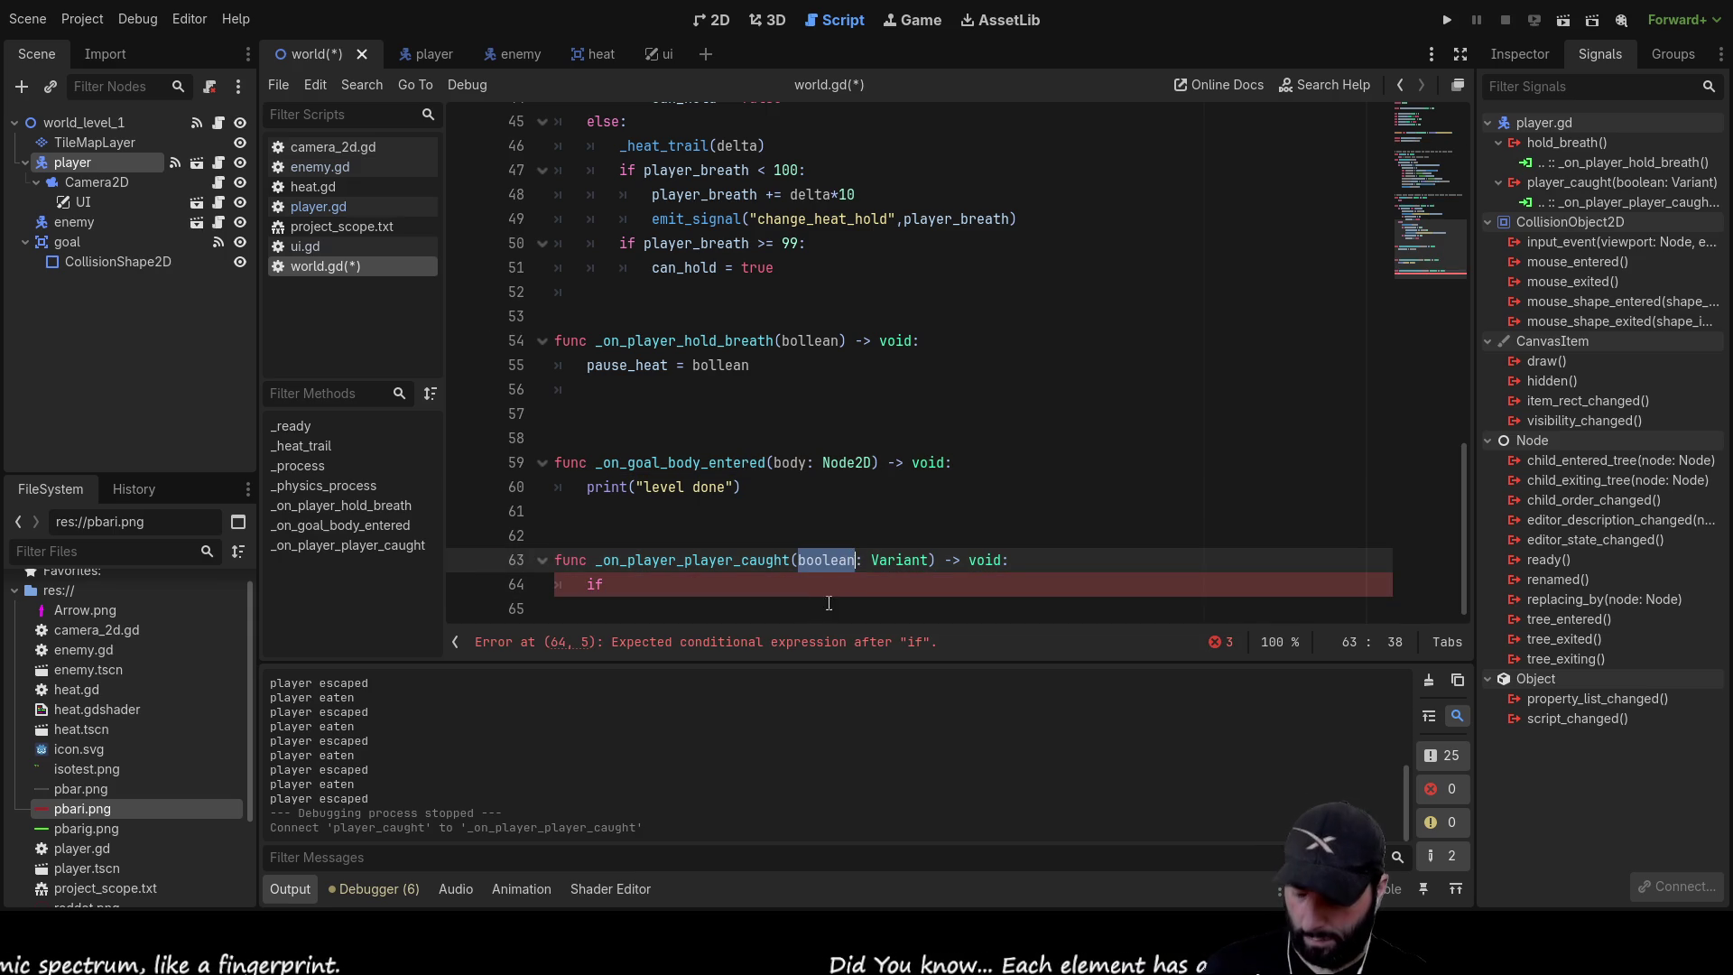
pyautogui.click(667, 596)
pyautogui.hotkey('ctrl', 'v')
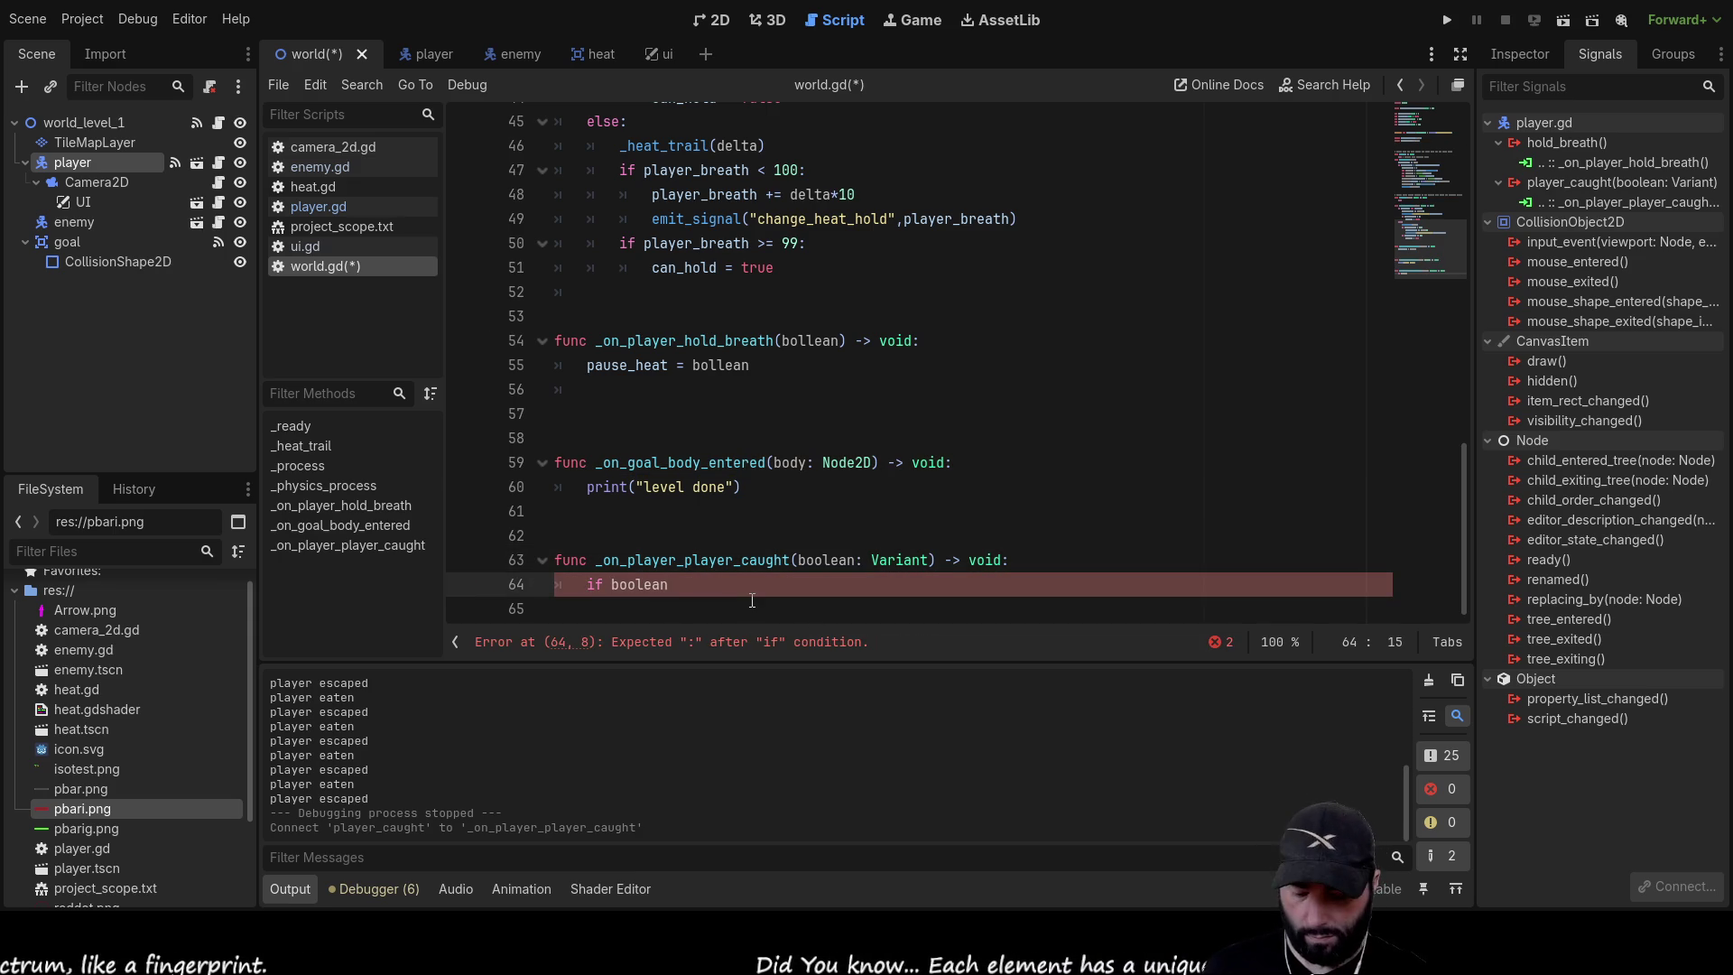
pyautogui.write(':')
pyautogui.press('Return')
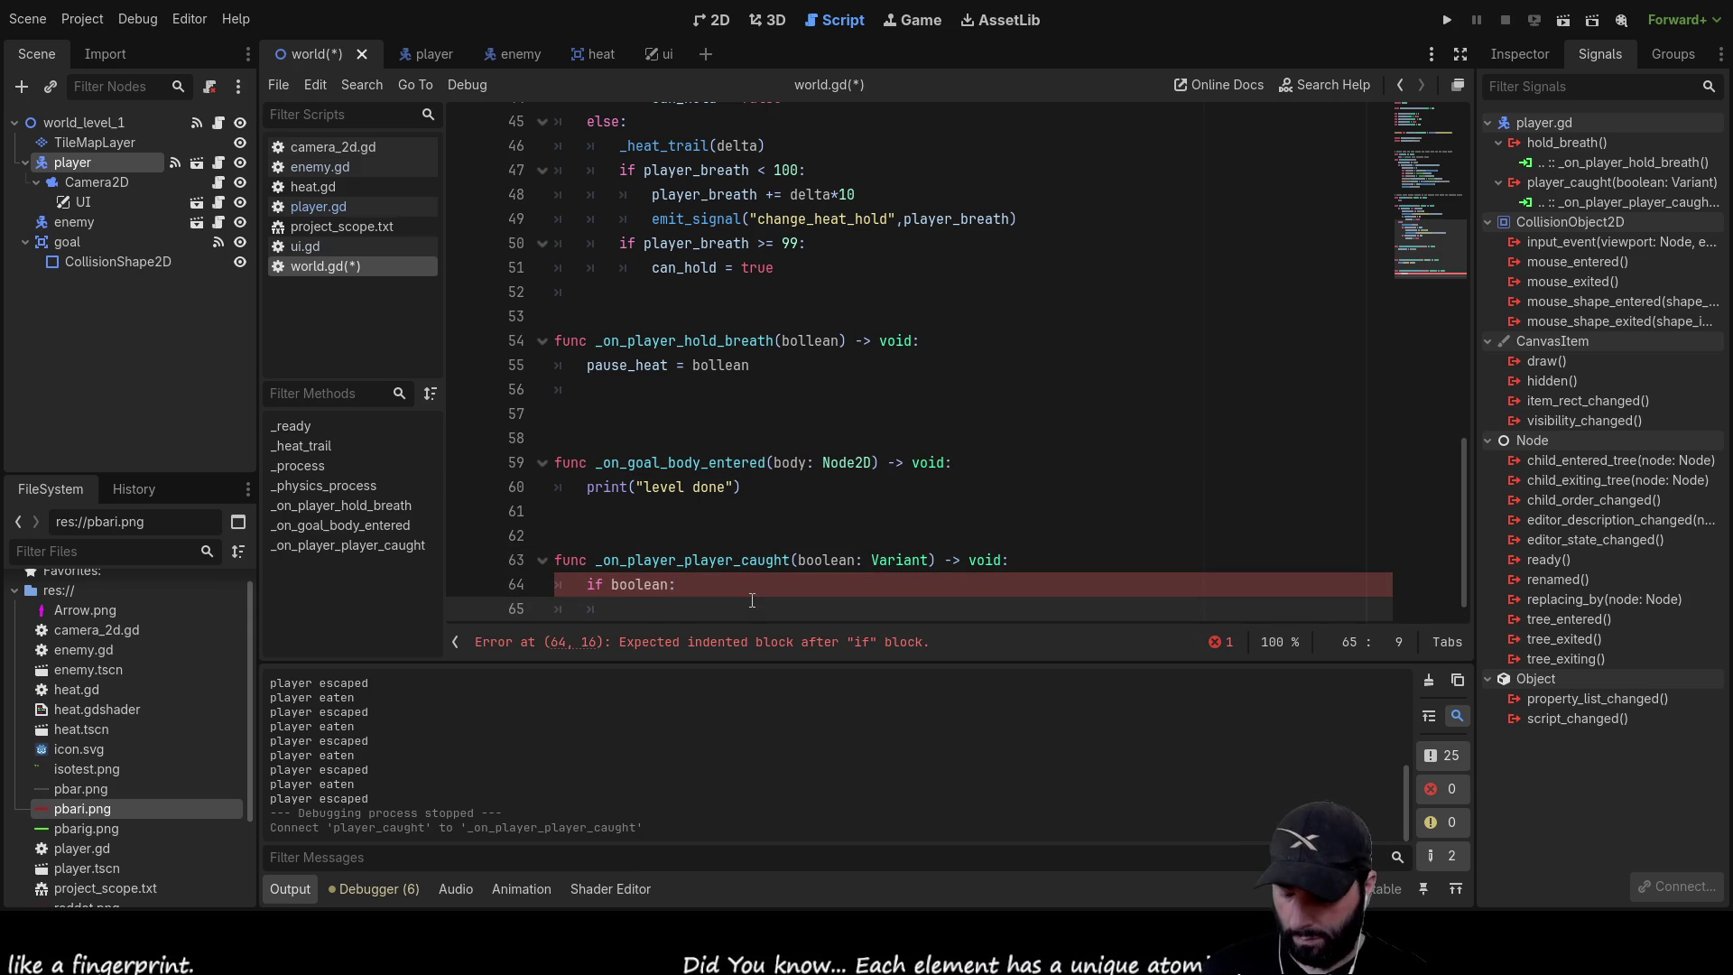
# Under the if, subtract 0.1*delta from player_health
pyautogui.scroll(15, 752, 601)
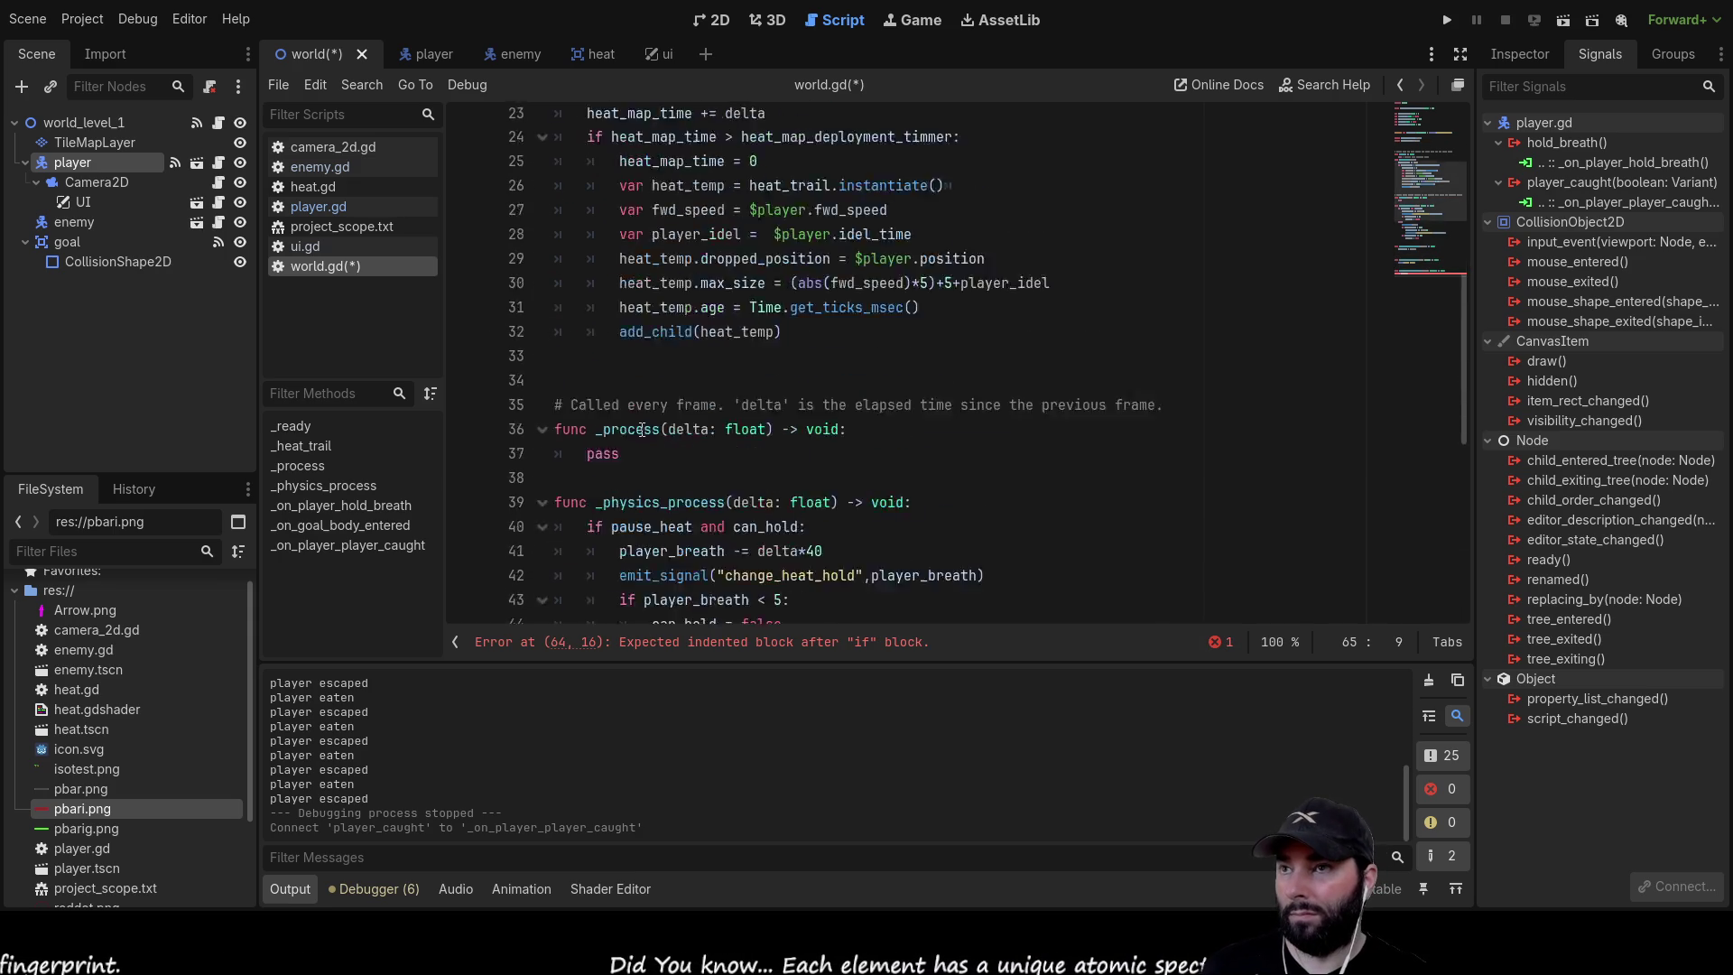
pyautogui.doubleClick(629, 316)
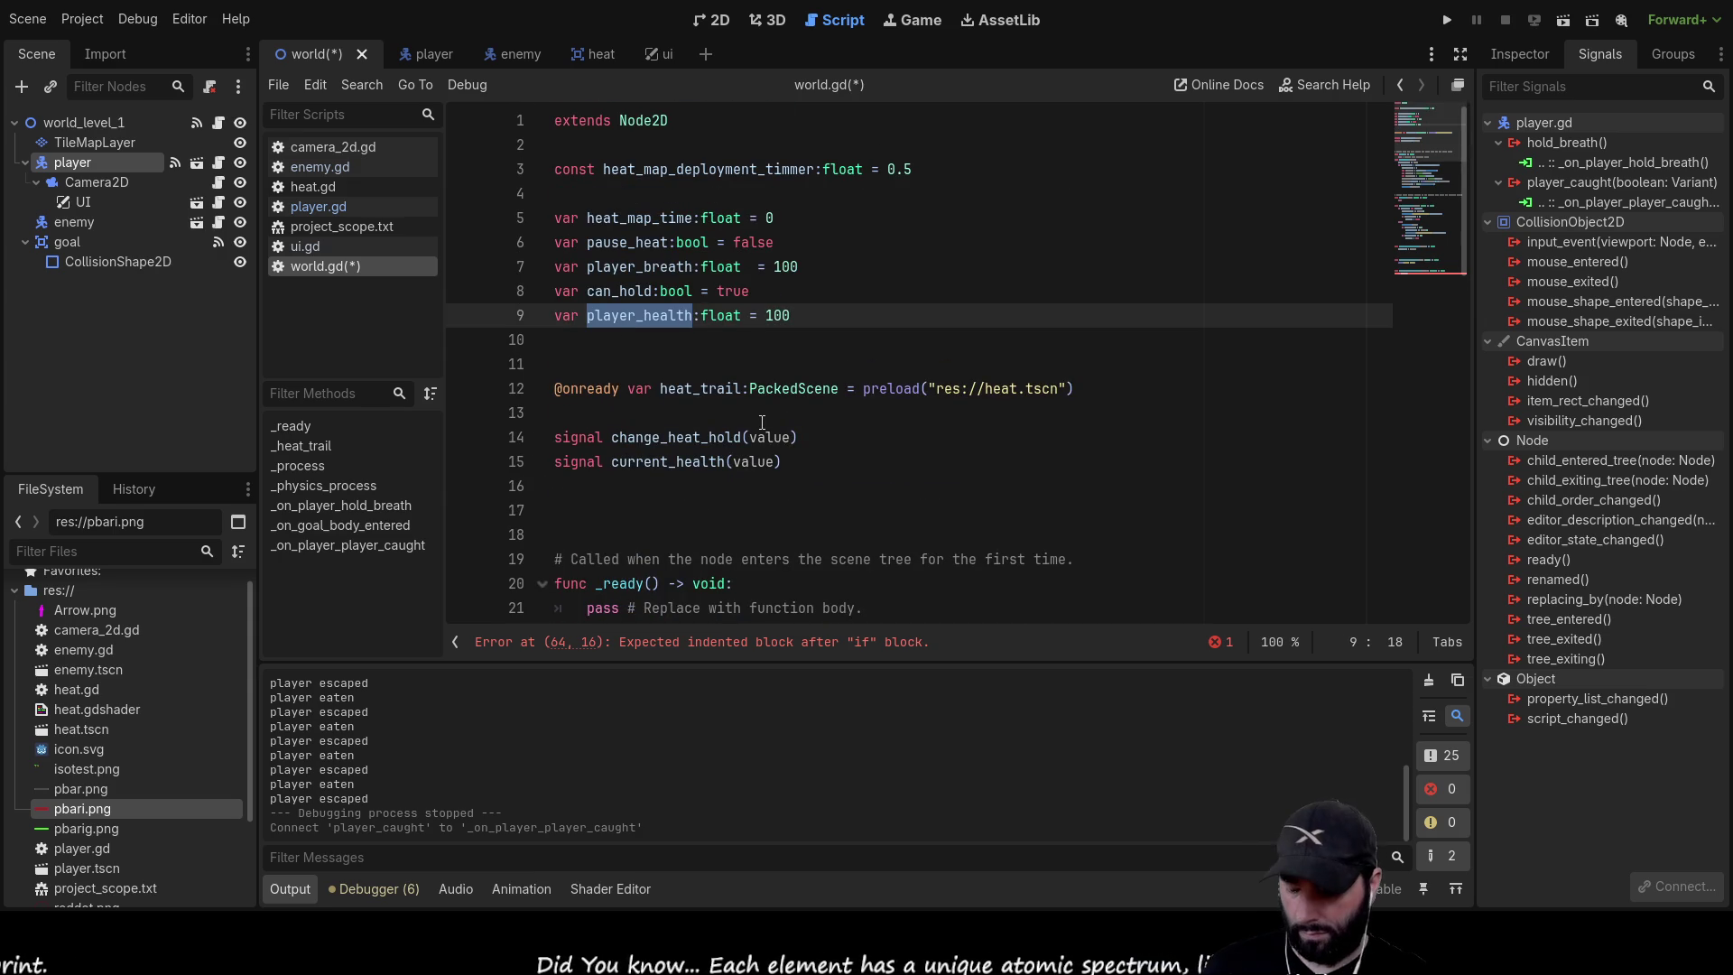
pyautogui.scroll(-15, 751, 411)
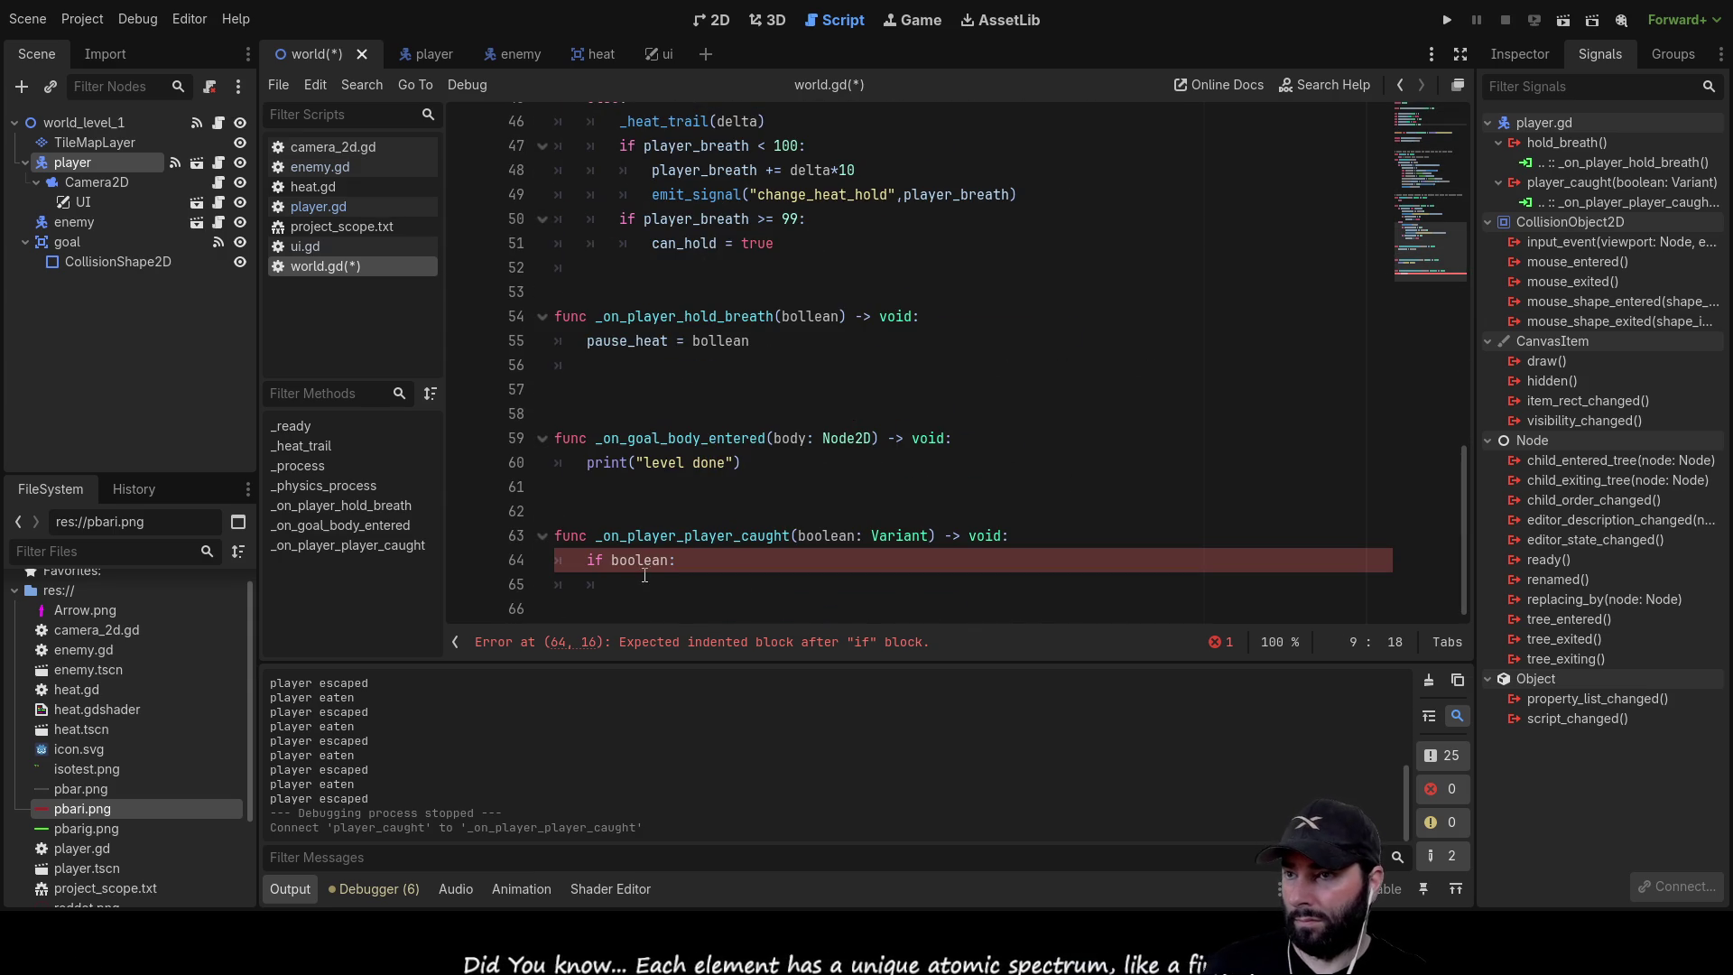
pyautogui.click(650, 588)
pyautogui.write('player_health')
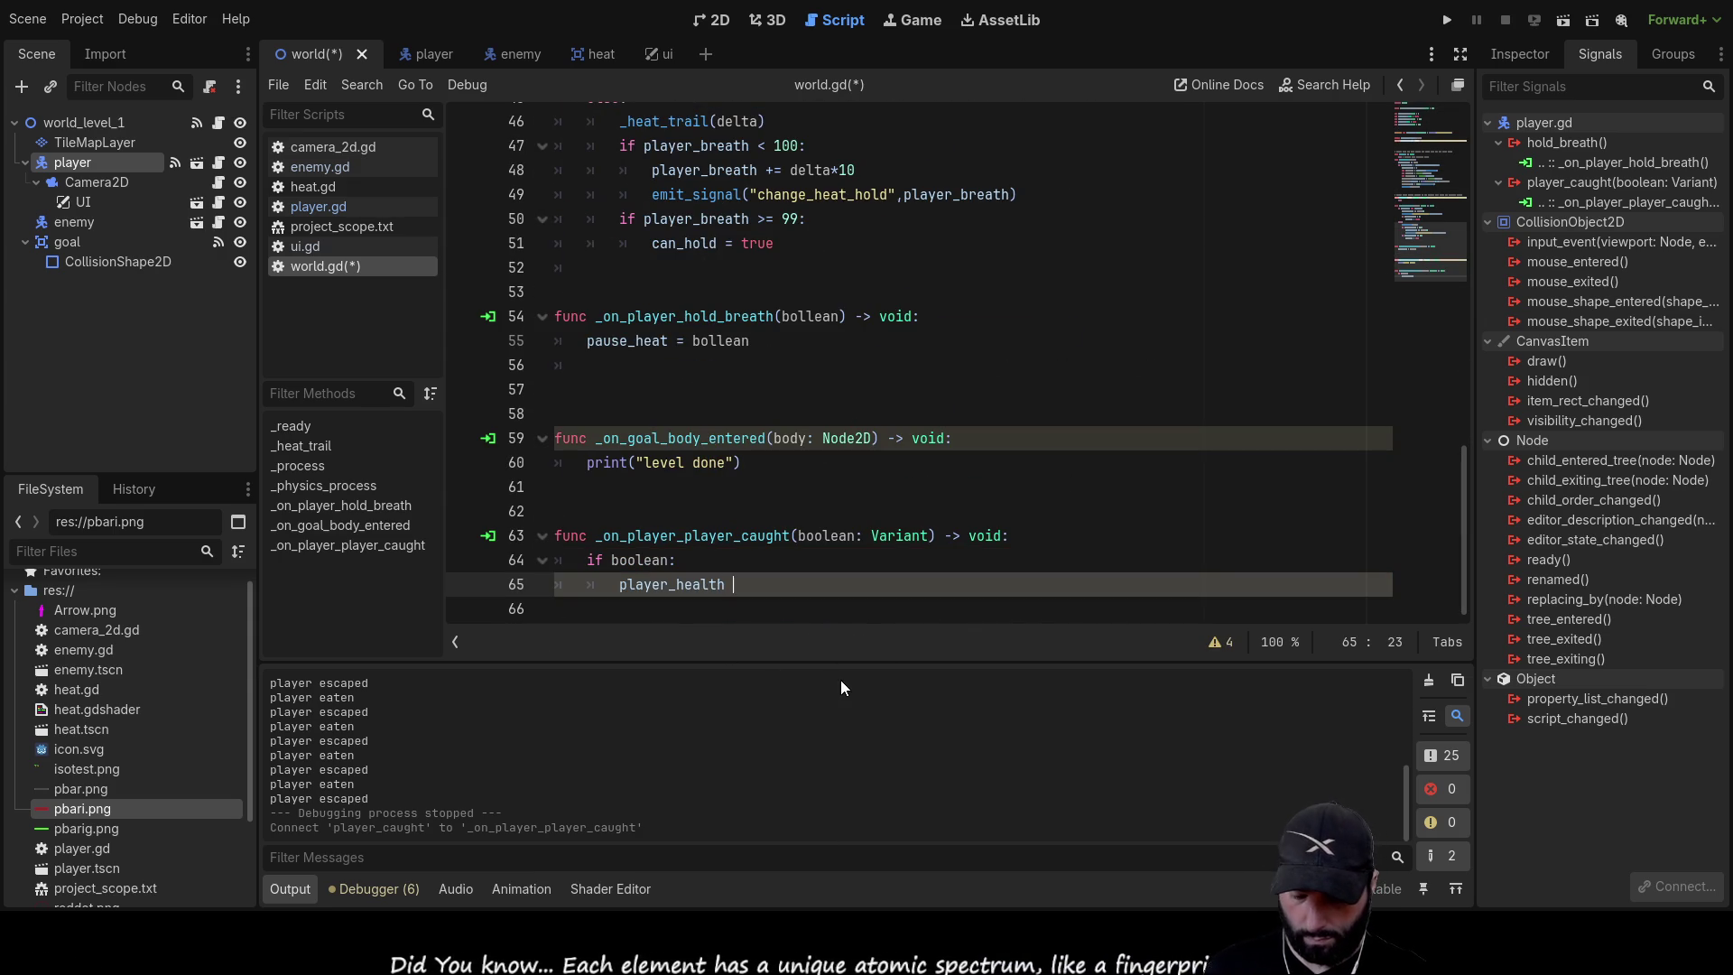
pyautogui.write('-')
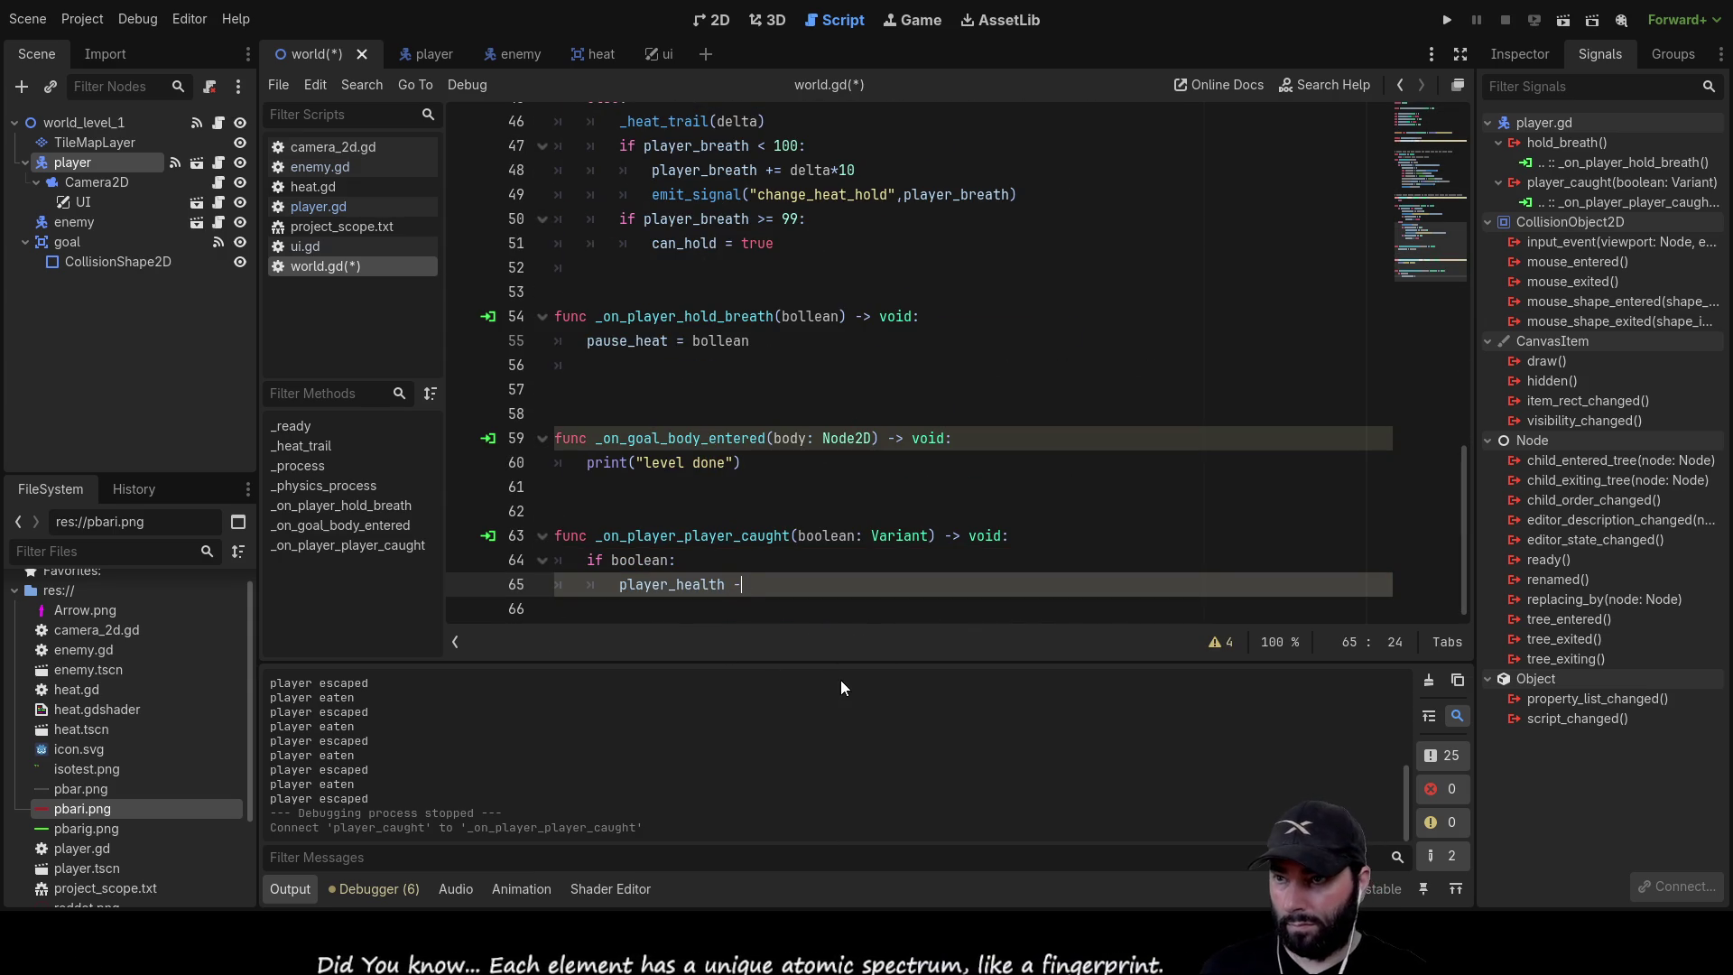
pyautogui.write('= ')
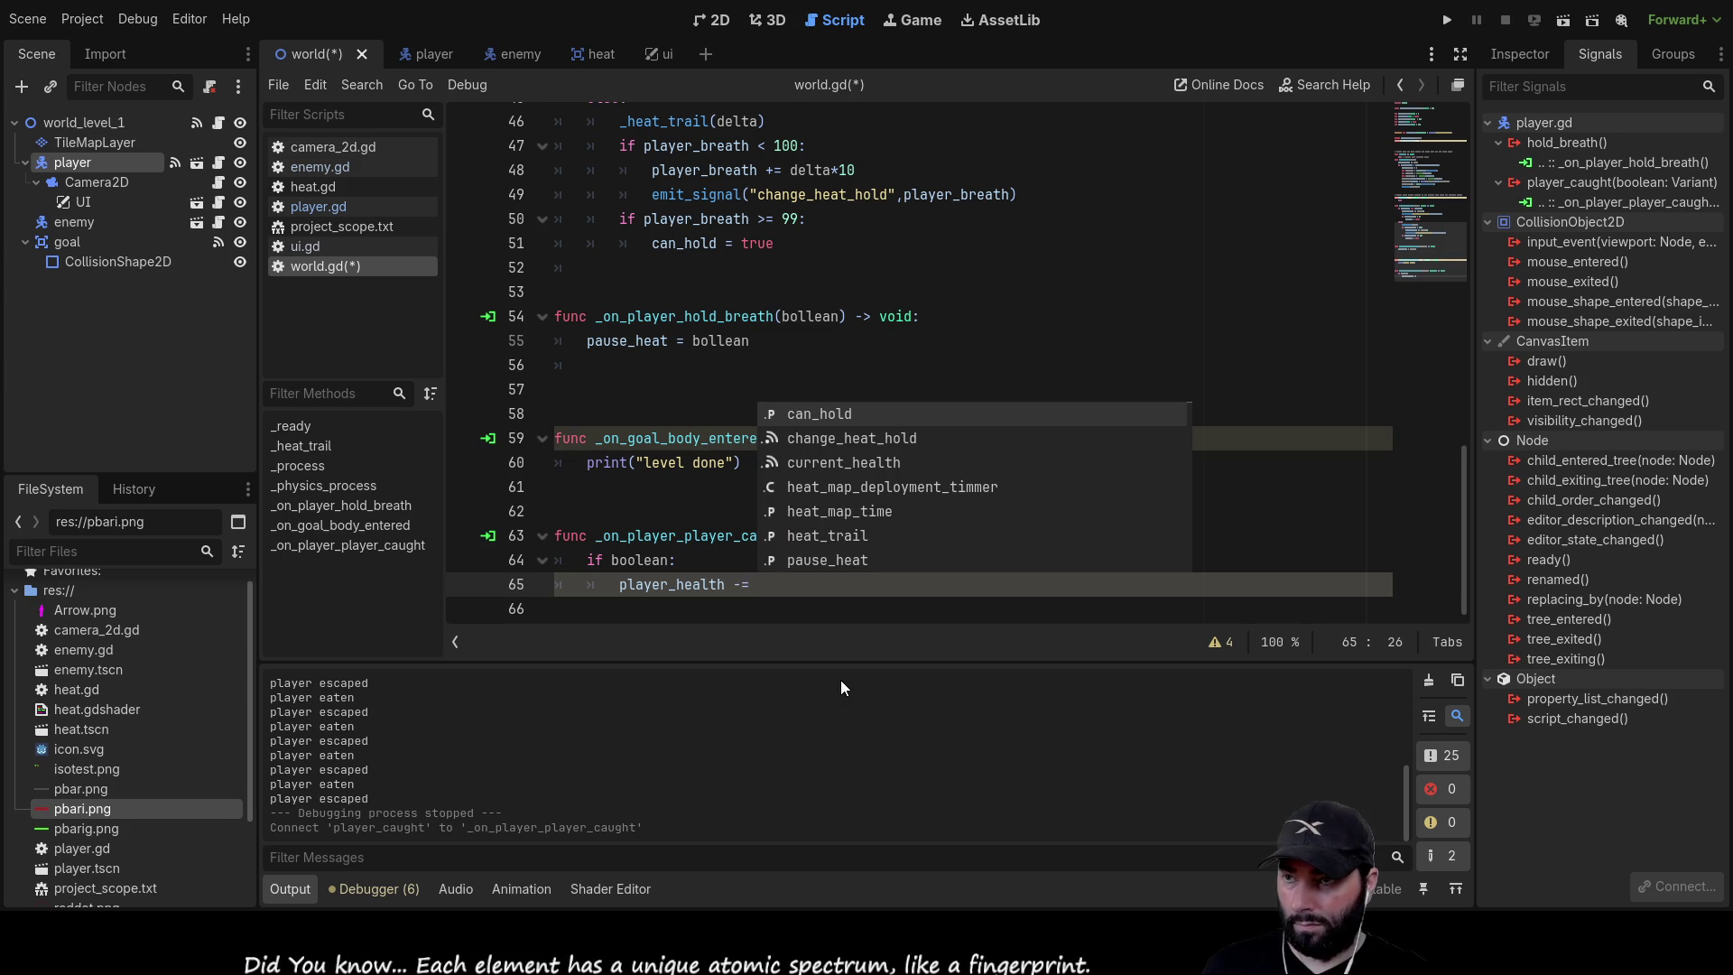
pyautogui.write('0')
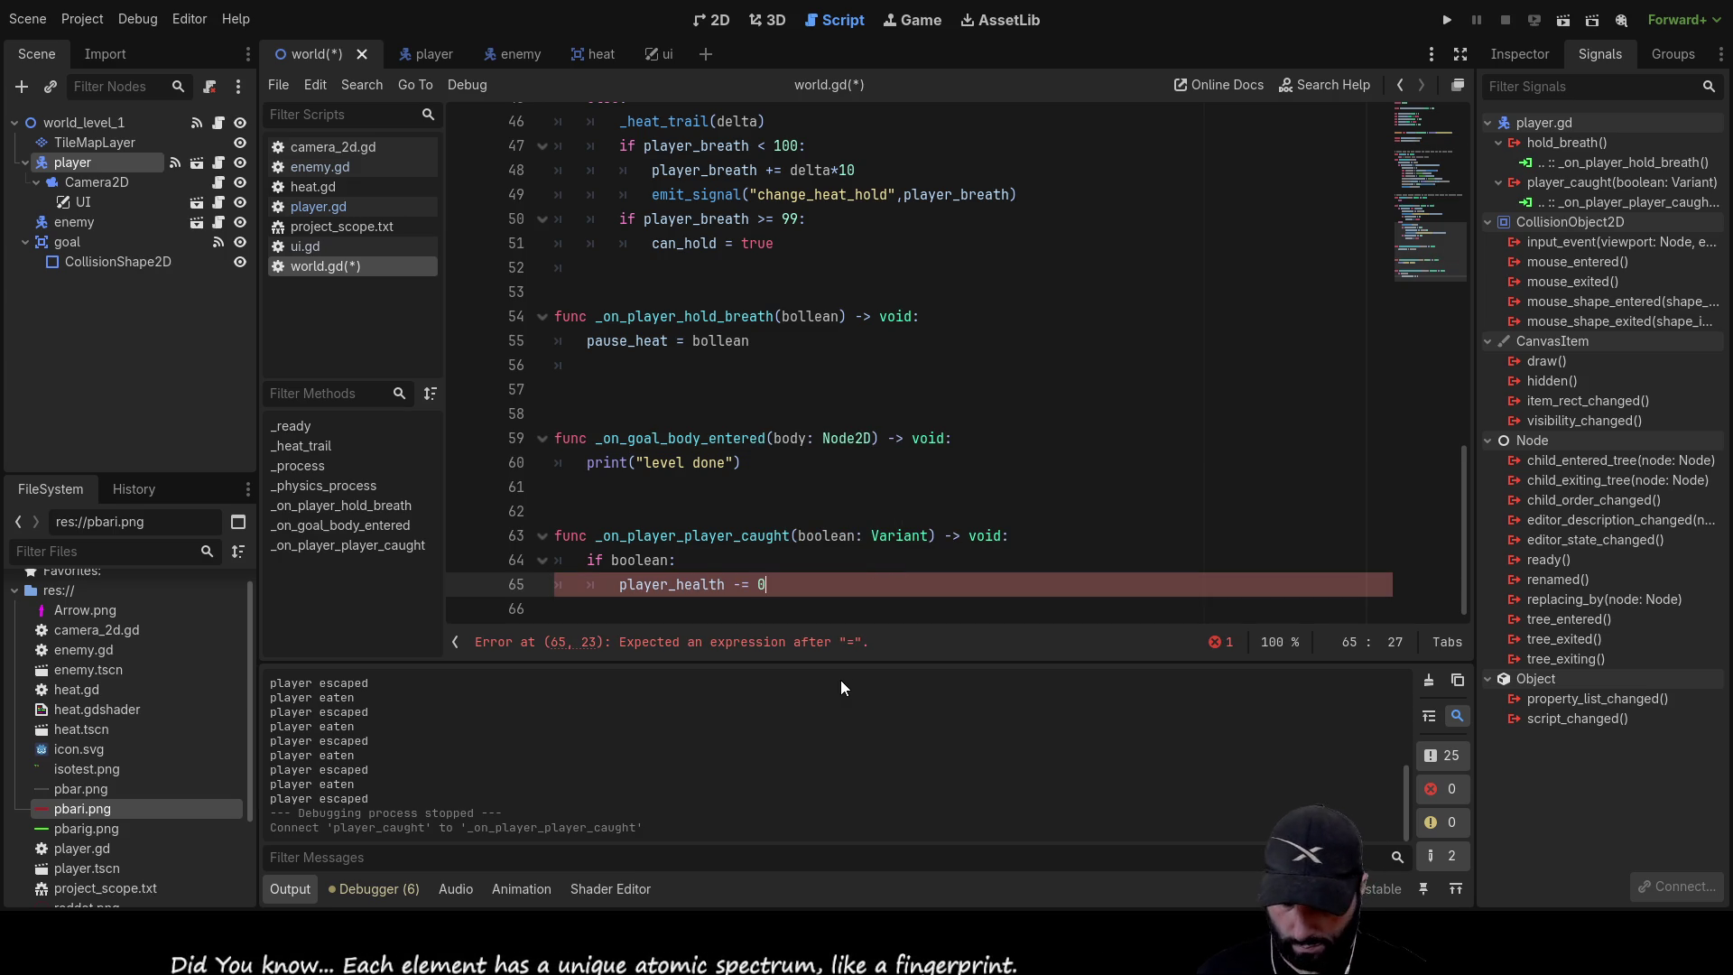
pyautogui.write('.1*delta')
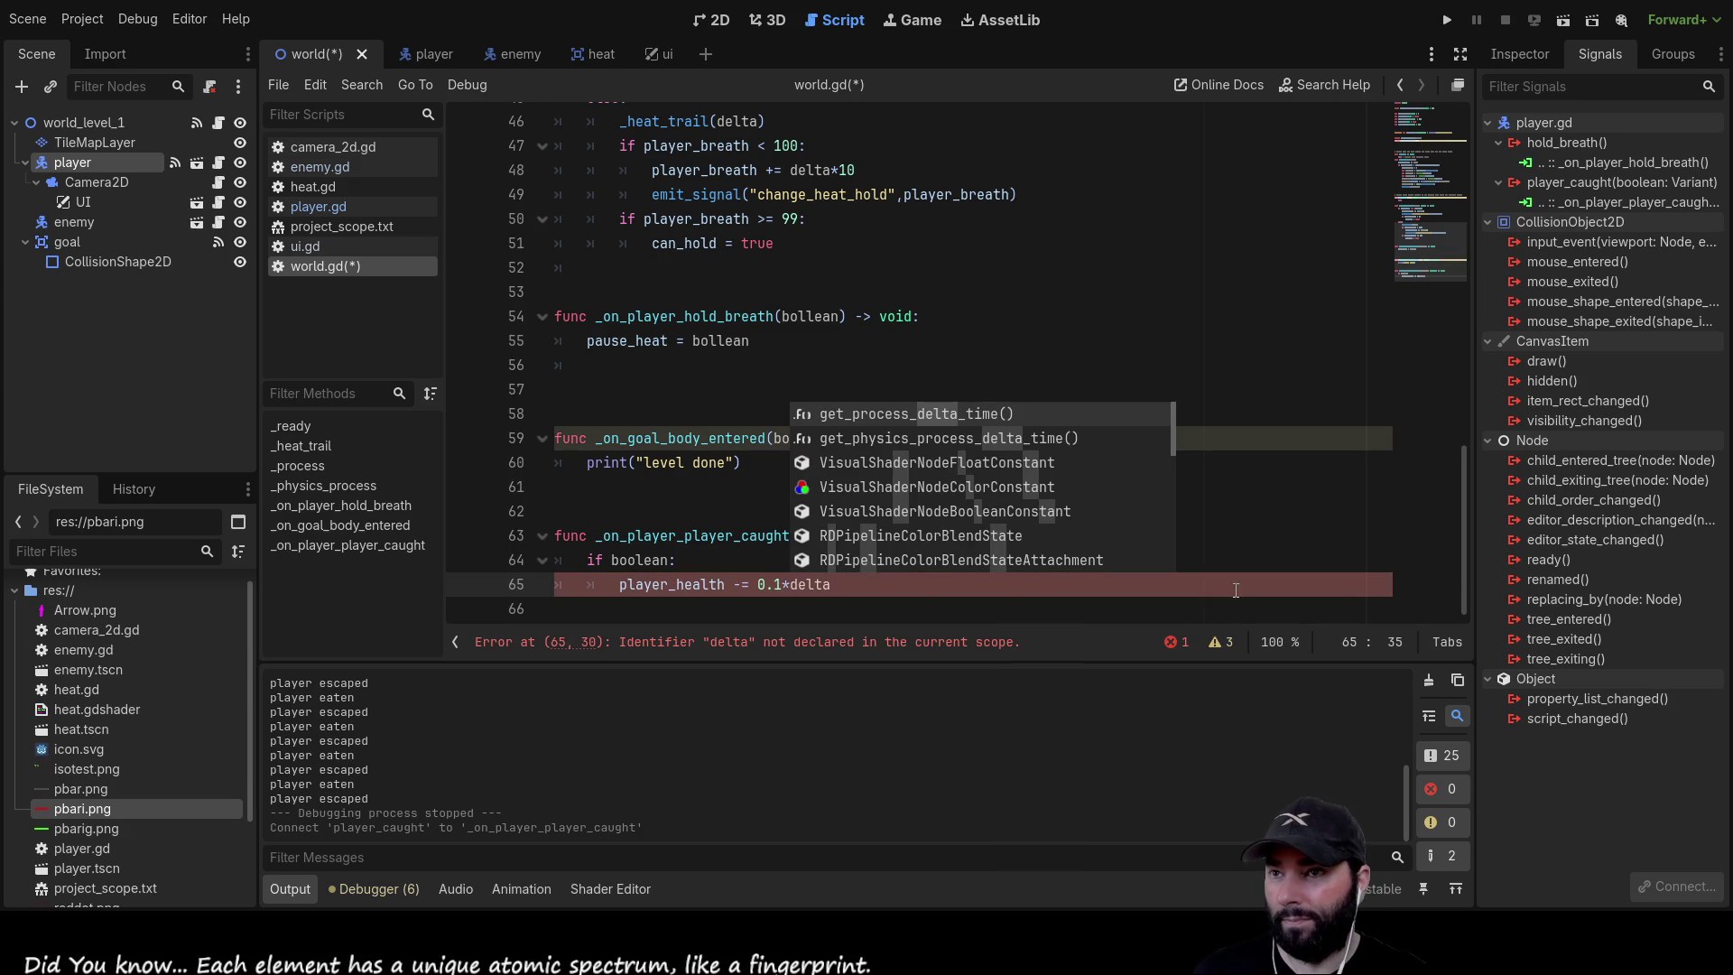
pyautogui.scroll(1, 662, 564)
pyautogui.scroll(-1, 661, 564)
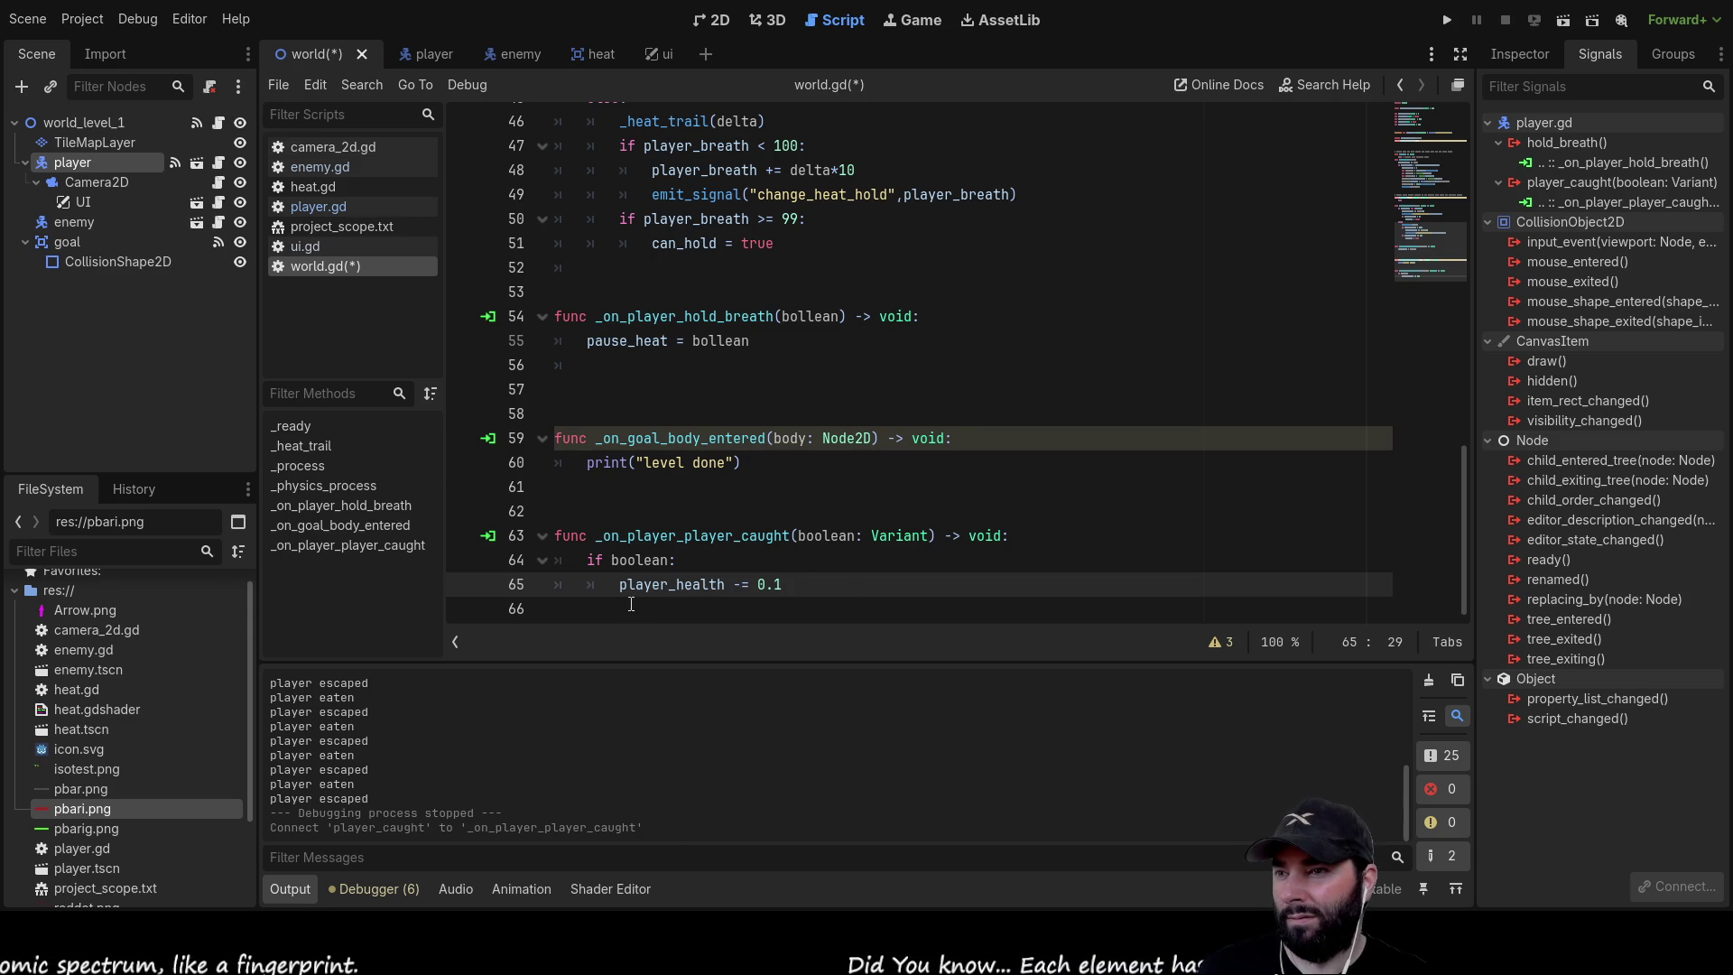
# Paste a copy of the change_heat_hold emit_signal line onto a new indented line 66
pyautogui.press('Return')
pyautogui.press('Tab')
pyautogui.scroll(11, 716, 607)
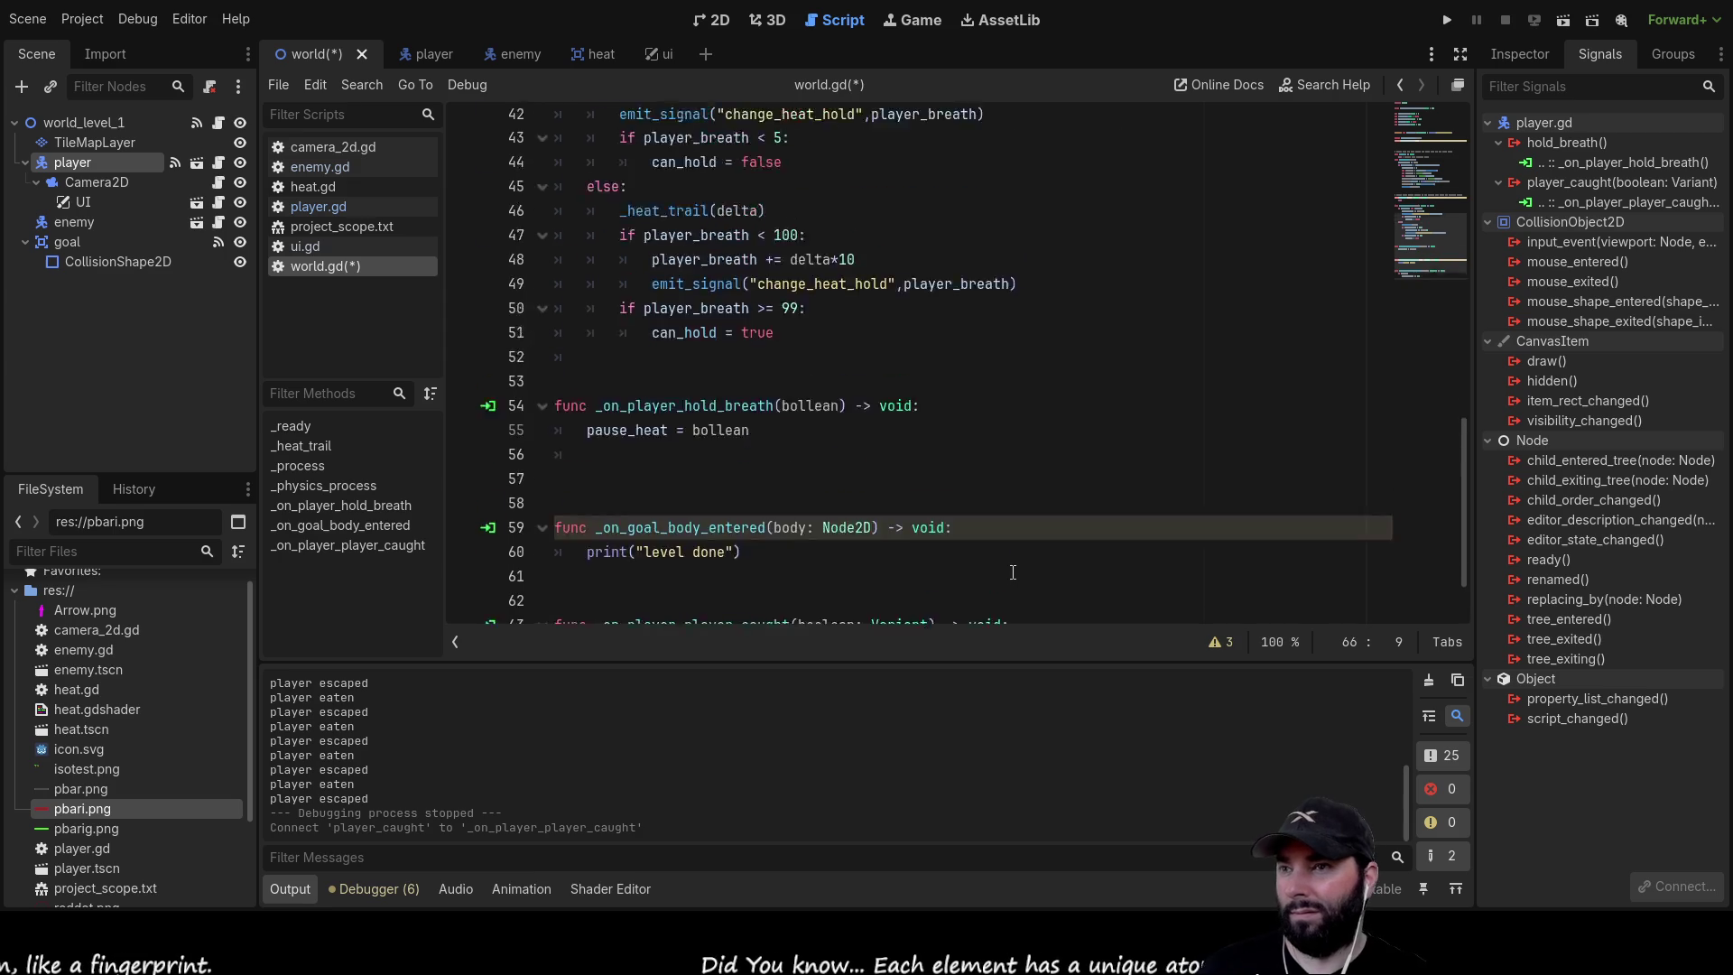
pyautogui.scroll(-6, 698, 340)
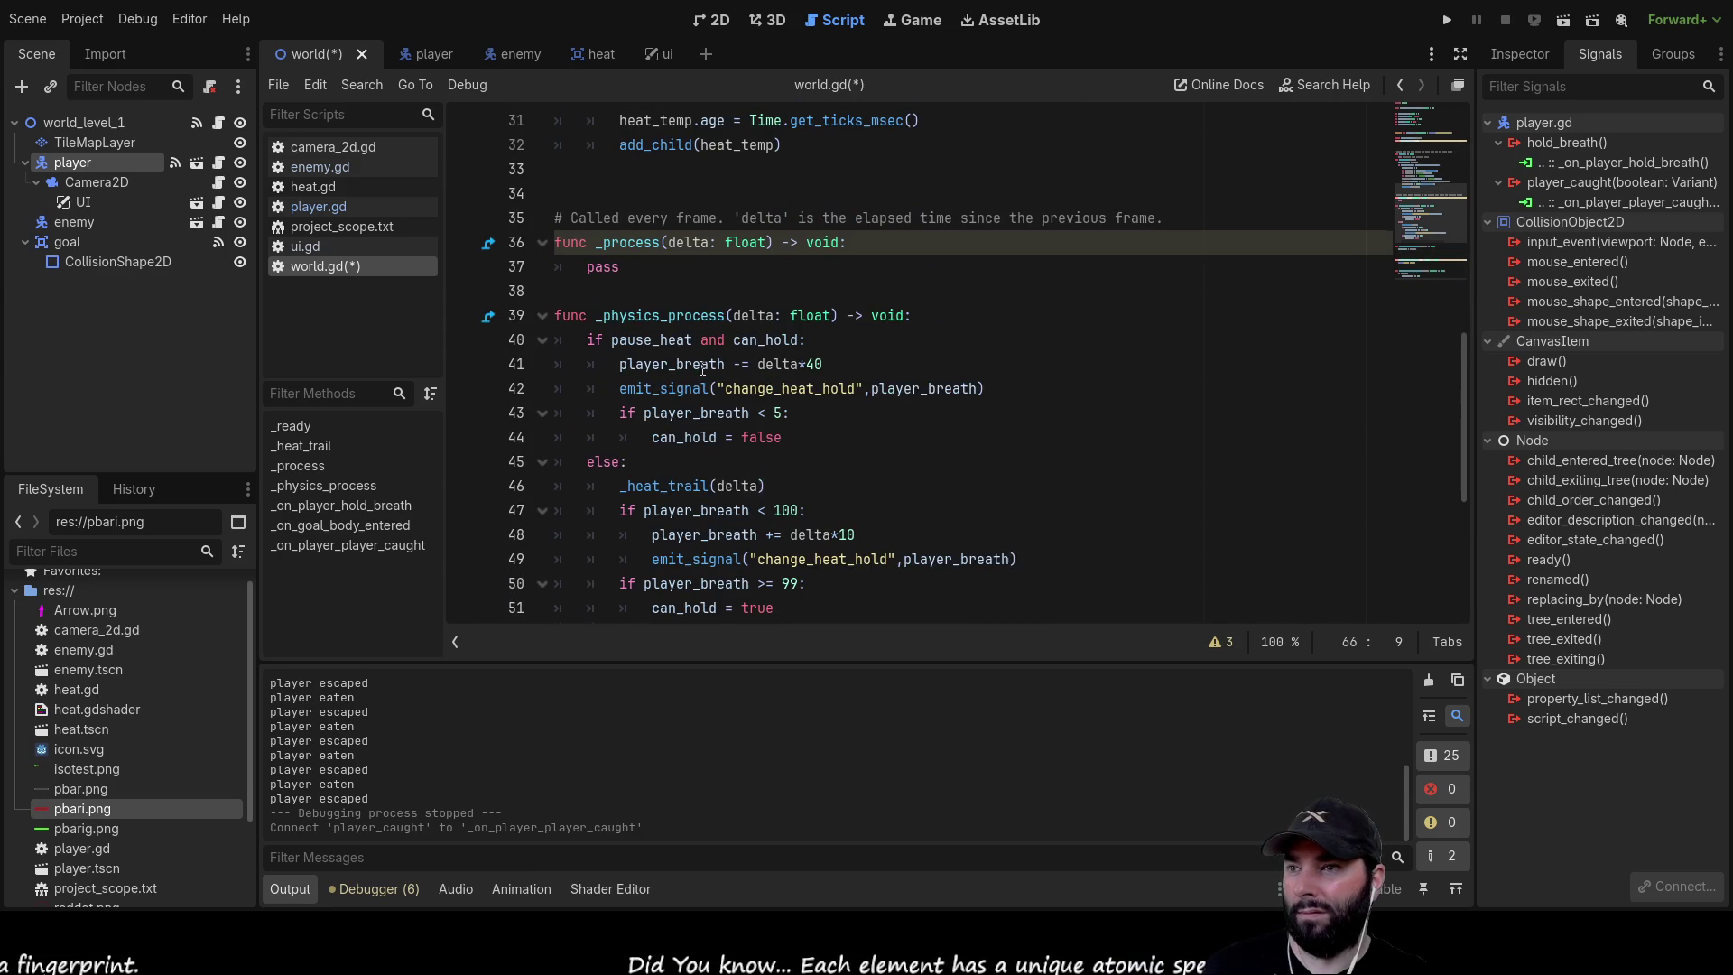
pyautogui.scroll(4, 695, 388)
pyautogui.scroll(-9, 695, 388)
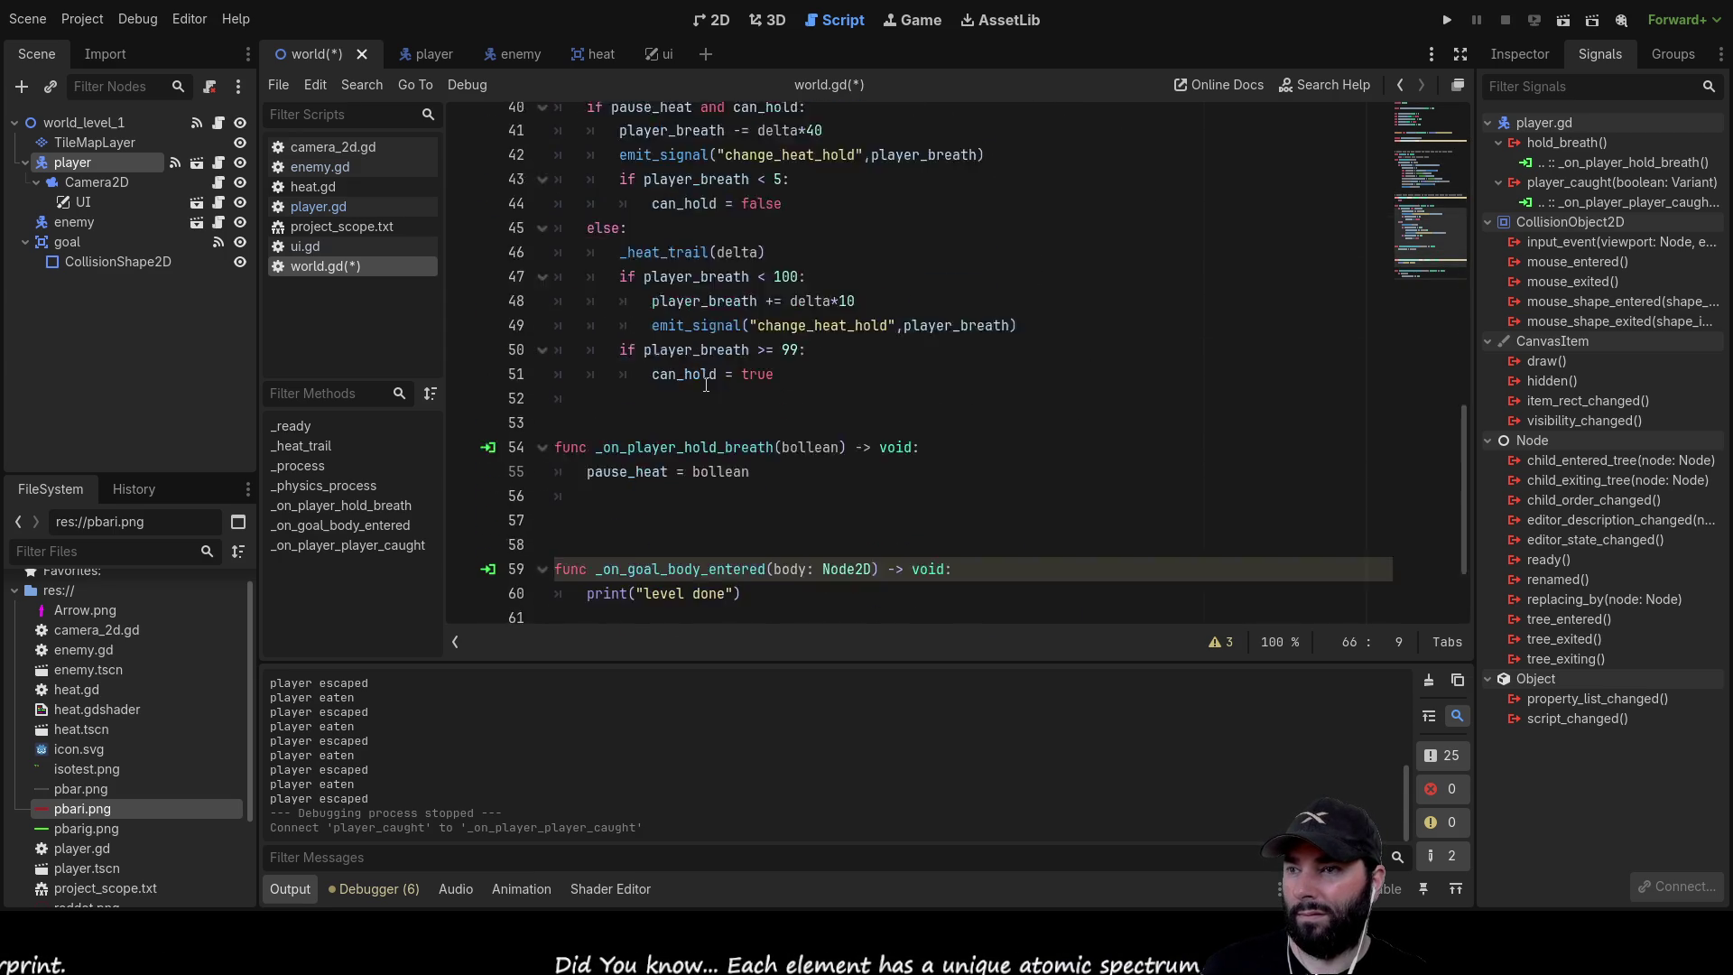
pyautogui.scroll(3, 686, 402)
pyautogui.moveTo(652, 413); pyautogui.dragTo(1020, 412)
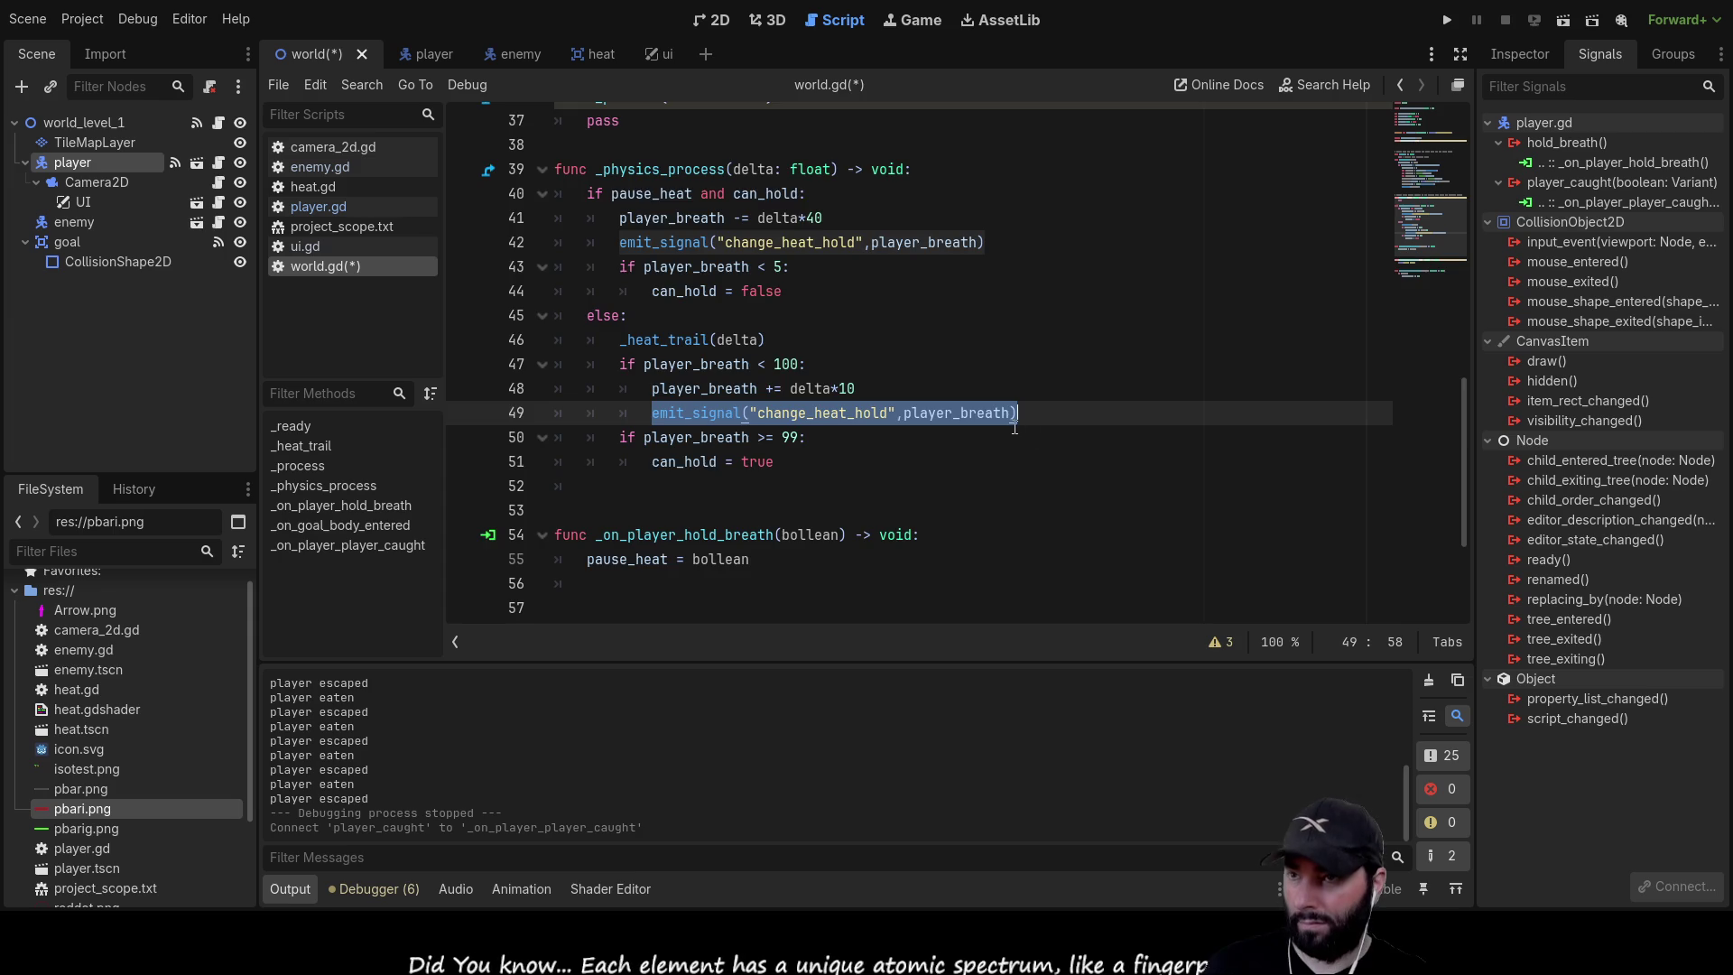
pyautogui.scroll(-3, 815, 472)
pyautogui.click(722, 609)
pyautogui.hotkey('ctrl', 'v')
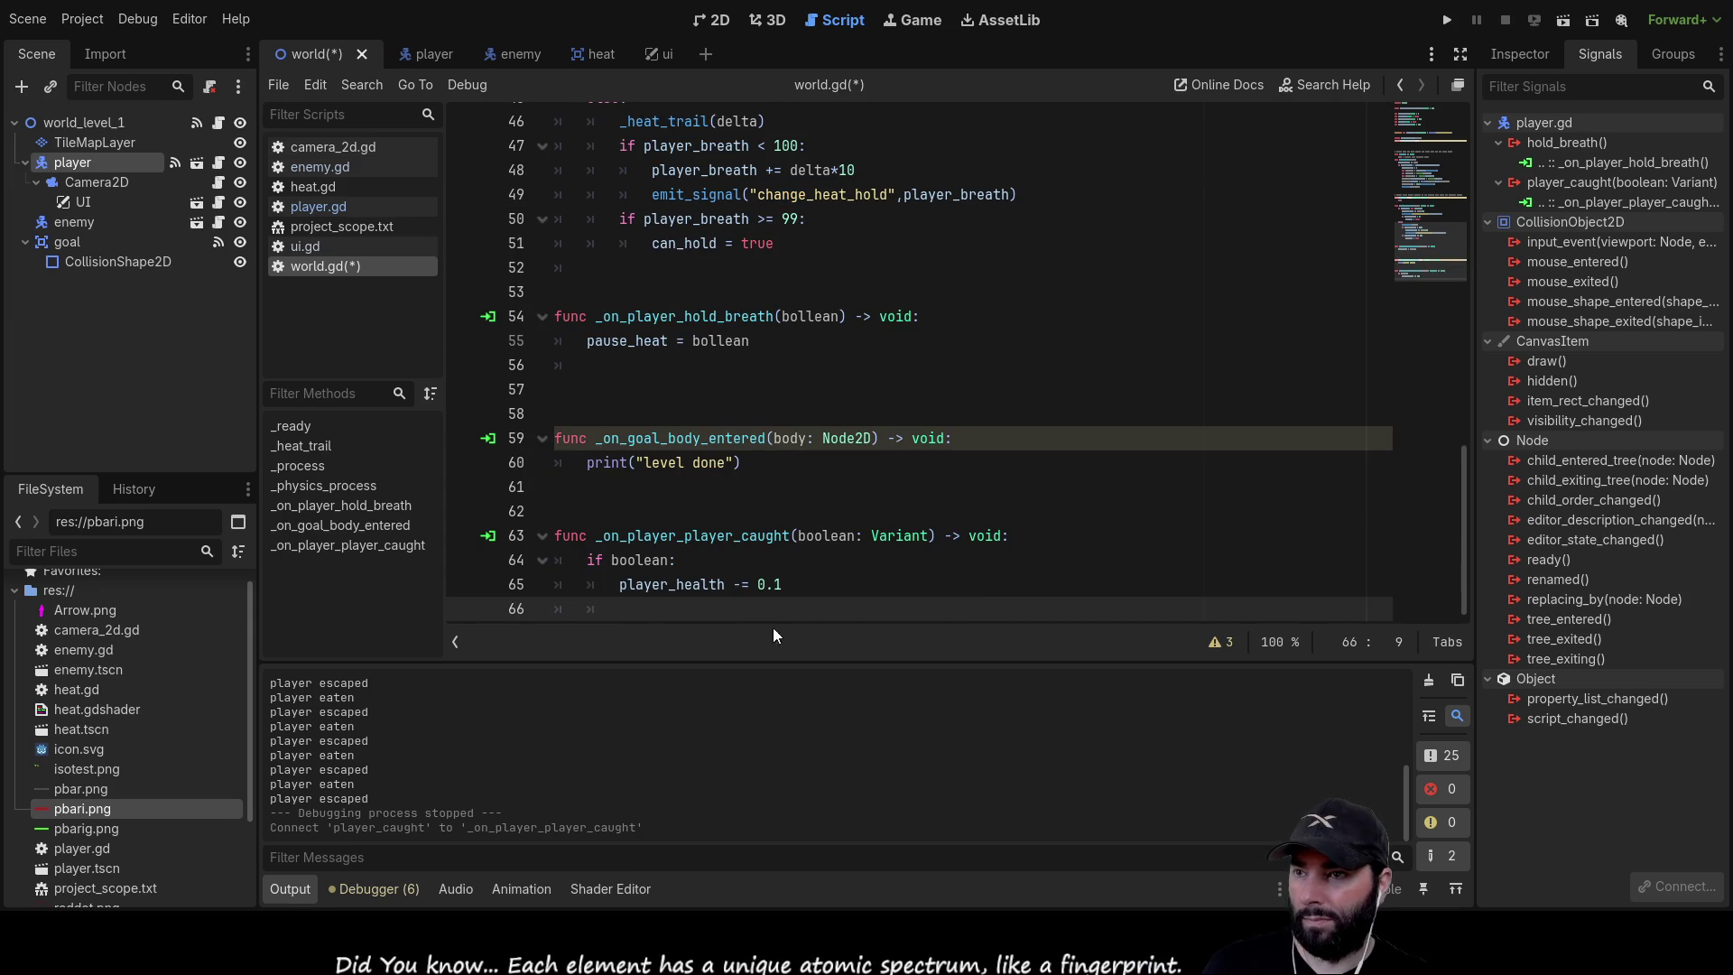
# Change the pasted line to emit current_health with player_health instead of player_breath
pyautogui.doubleClick(792, 608)
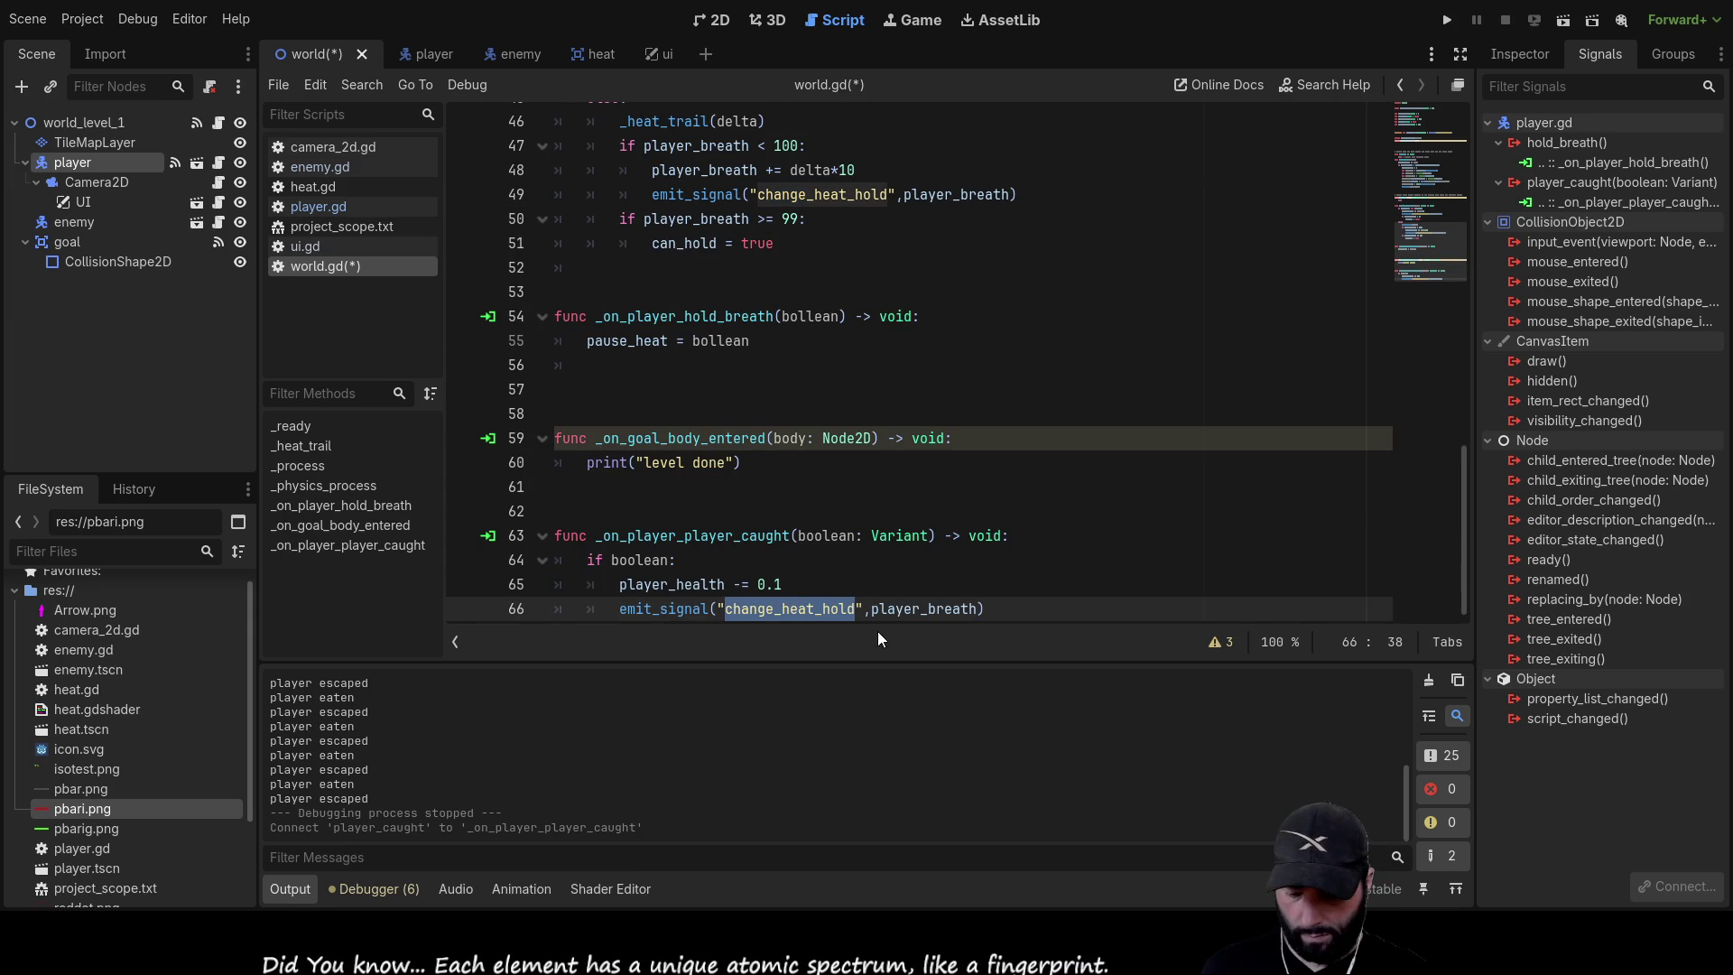
pyautogui.write('chan')
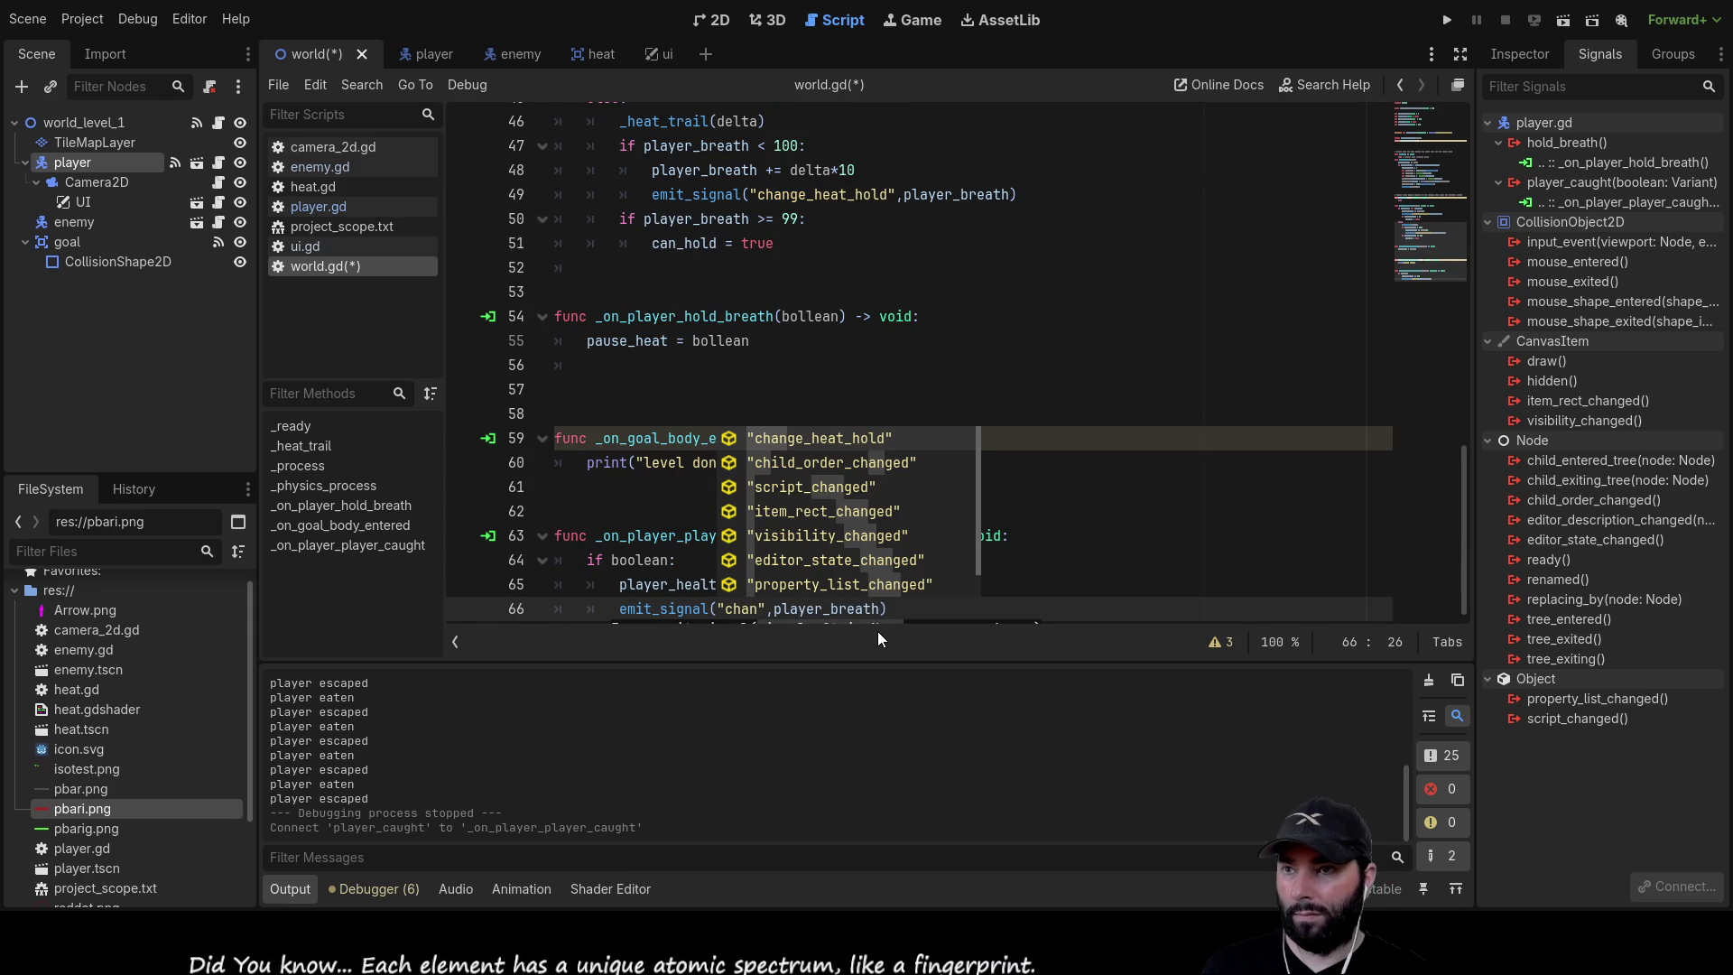
pyautogui.press('Down')
pyautogui.press('Down')
pyautogui.press('Down')
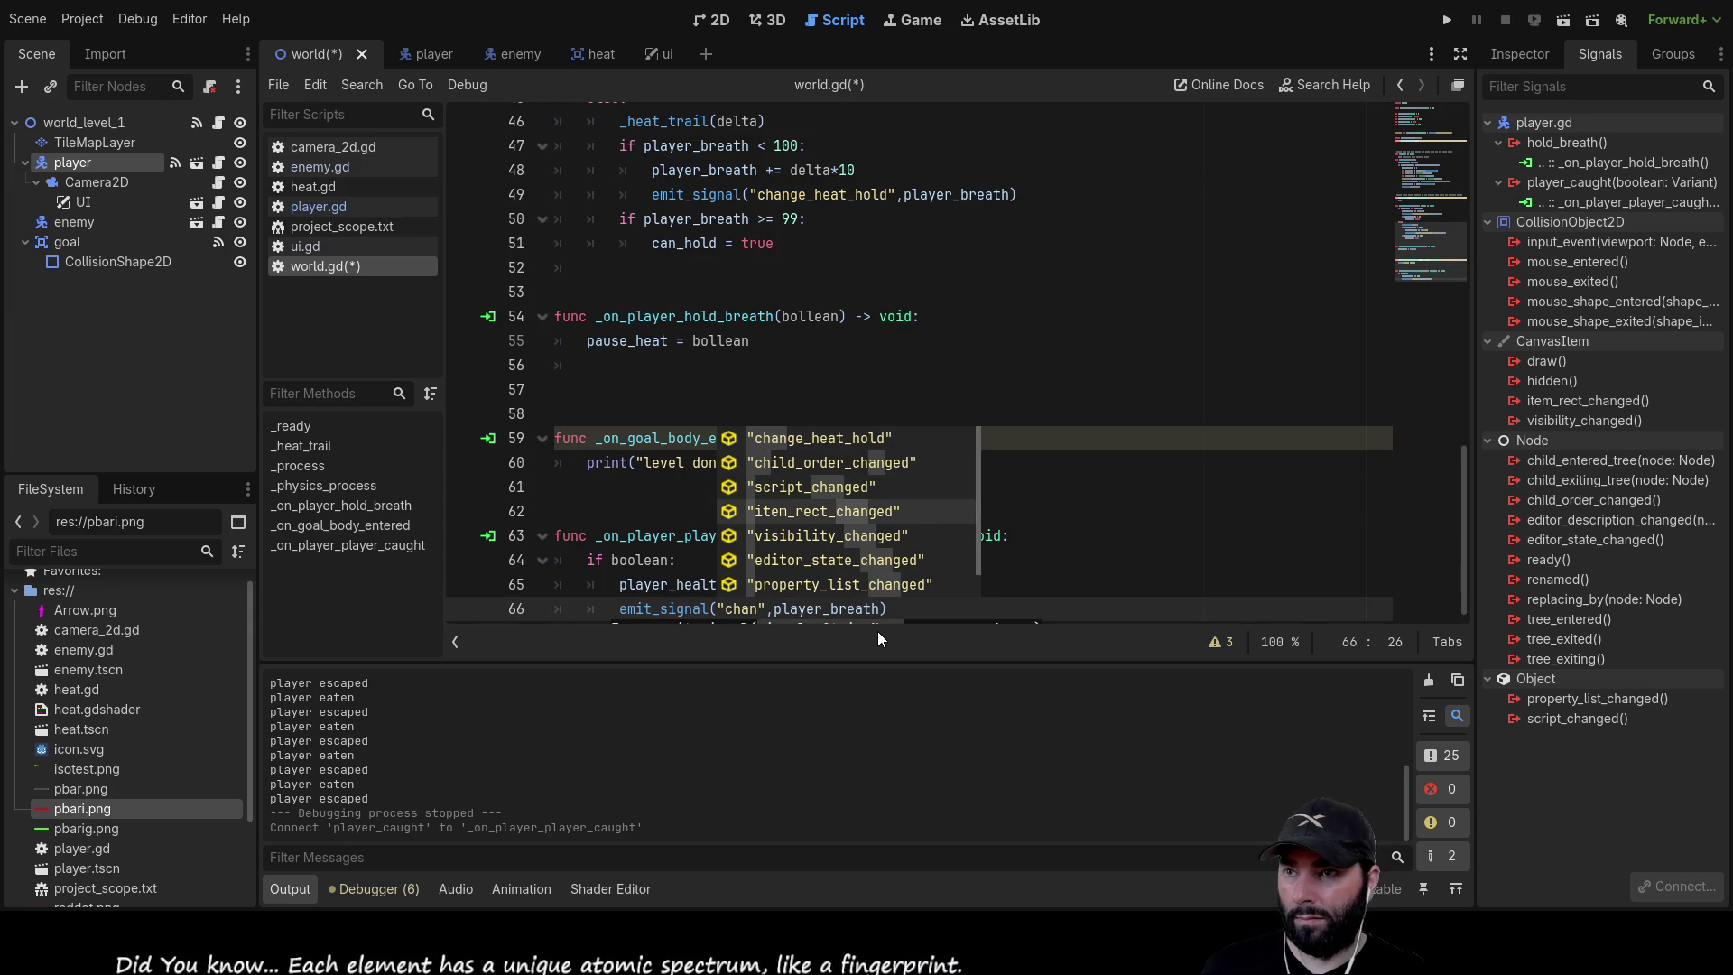
pyautogui.press('Down')
pyautogui.press('Down')
pyautogui.press('Down')
pyautogui.press('BackSpace')
pyautogui.press('BackSpace')
pyautogui.press('BackSpace')
pyautogui.write('he')
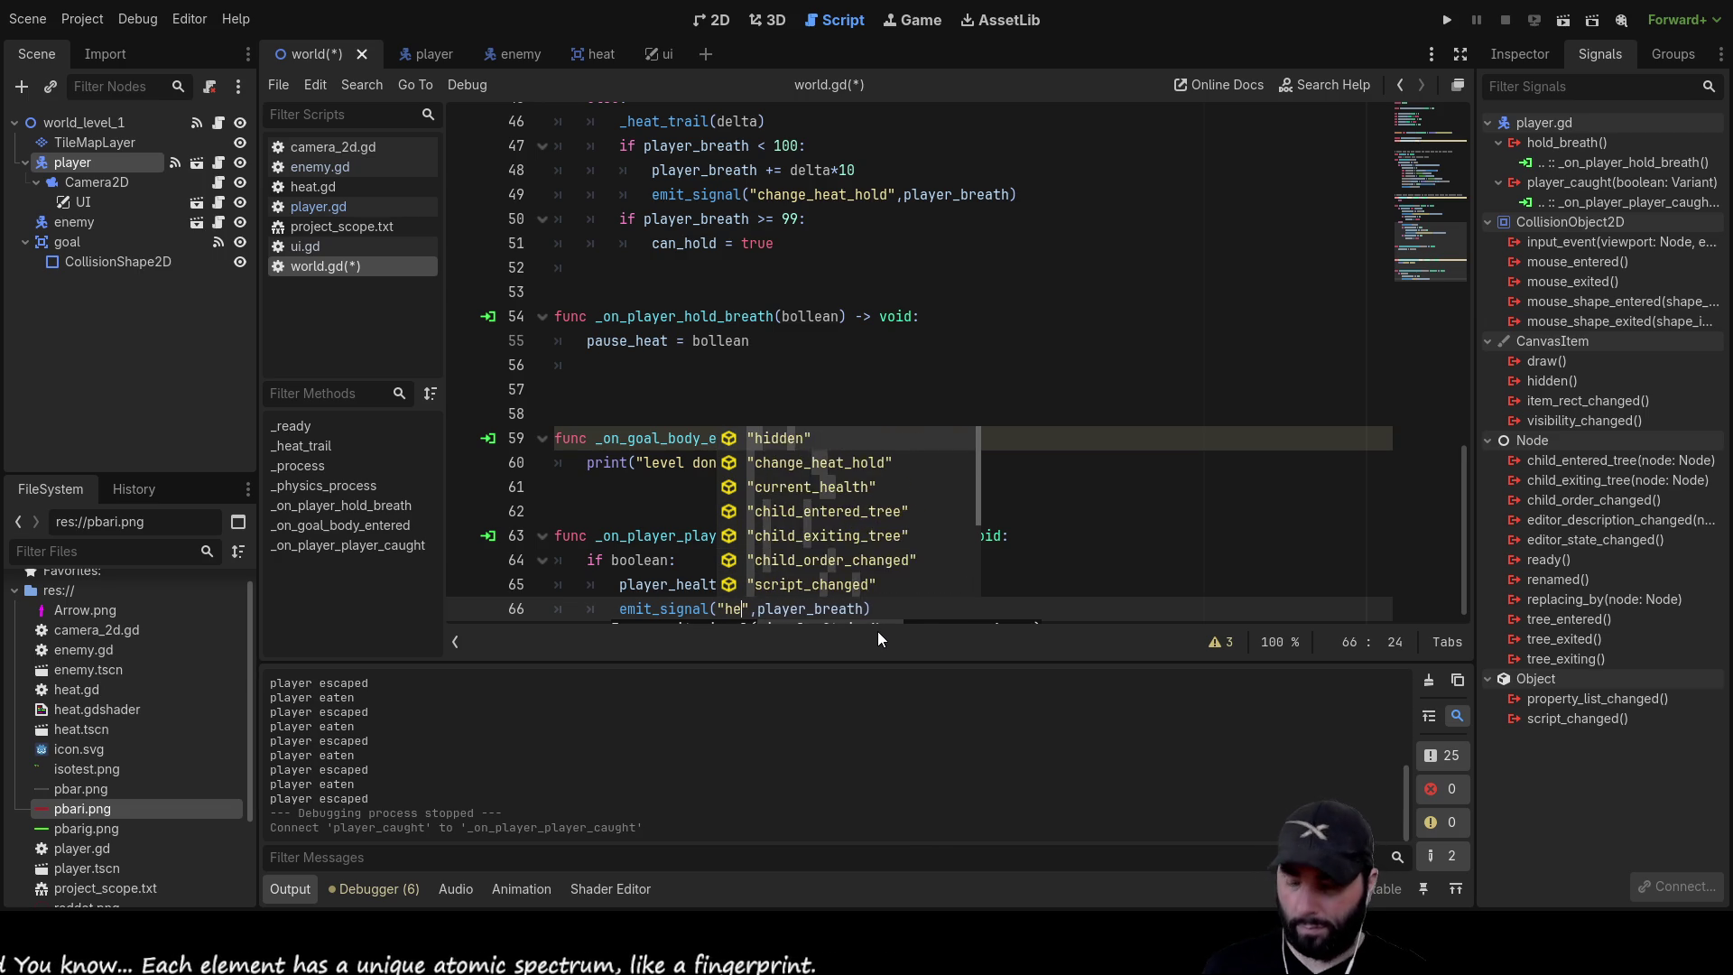
pyautogui.write('al')
pyautogui.press('Down')
pyautogui.press('Up')
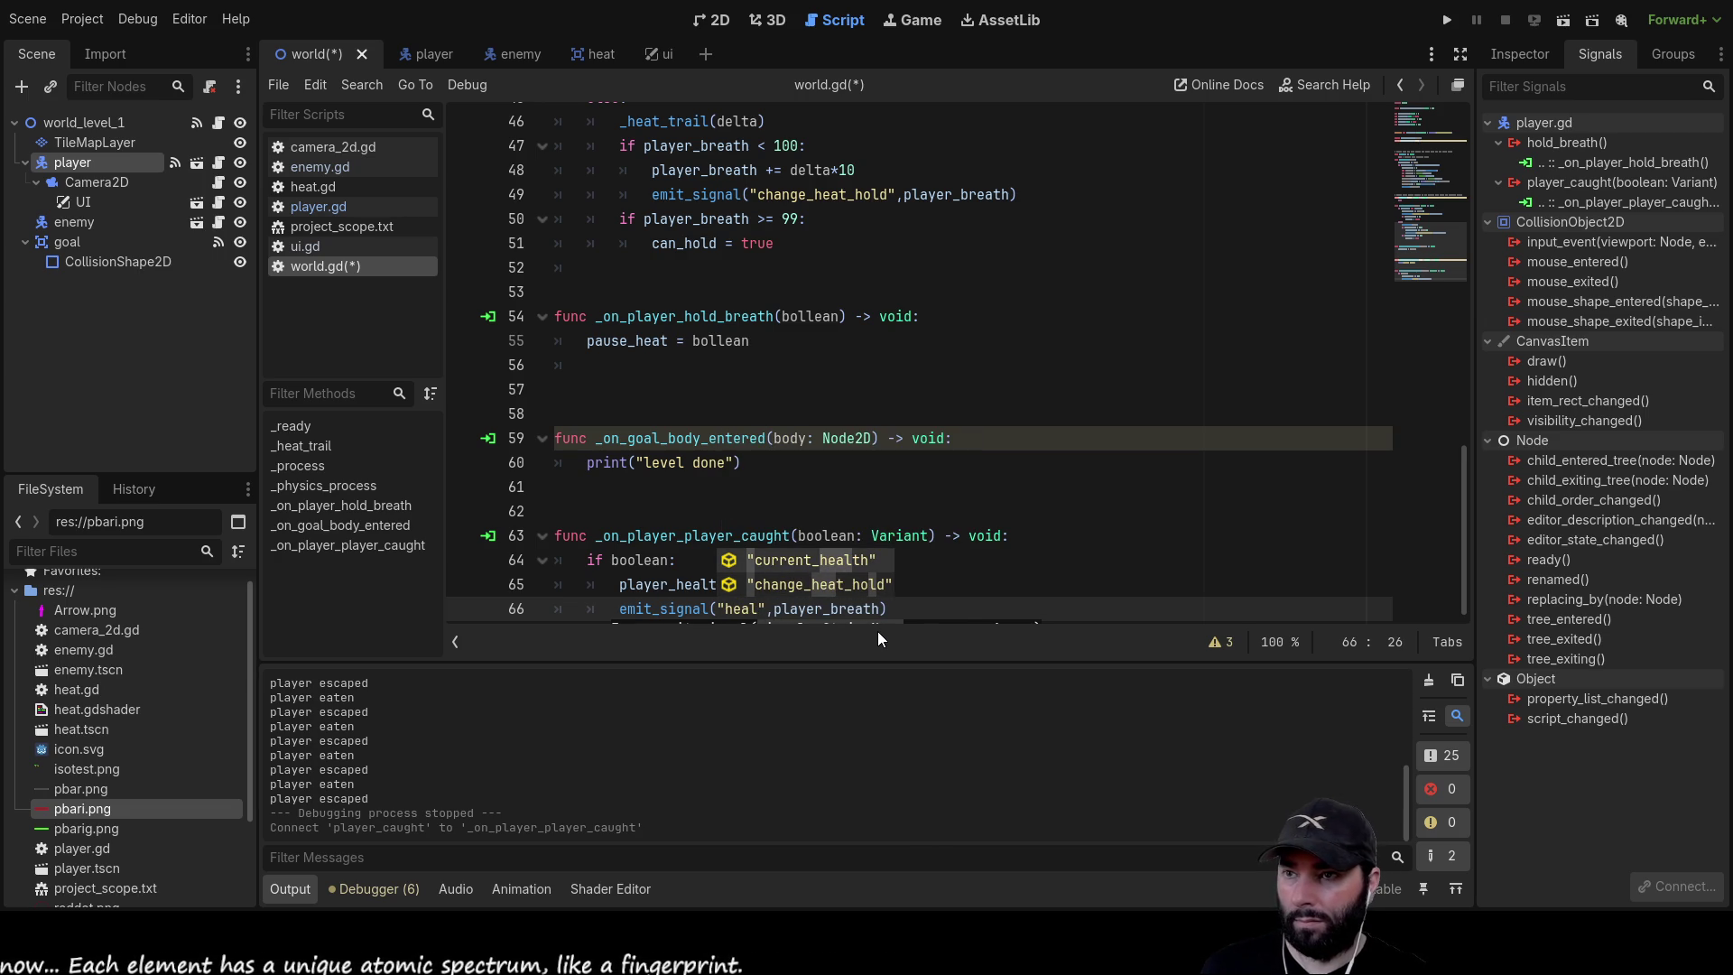
pyautogui.press('Return')
pyautogui.click(730, 592)
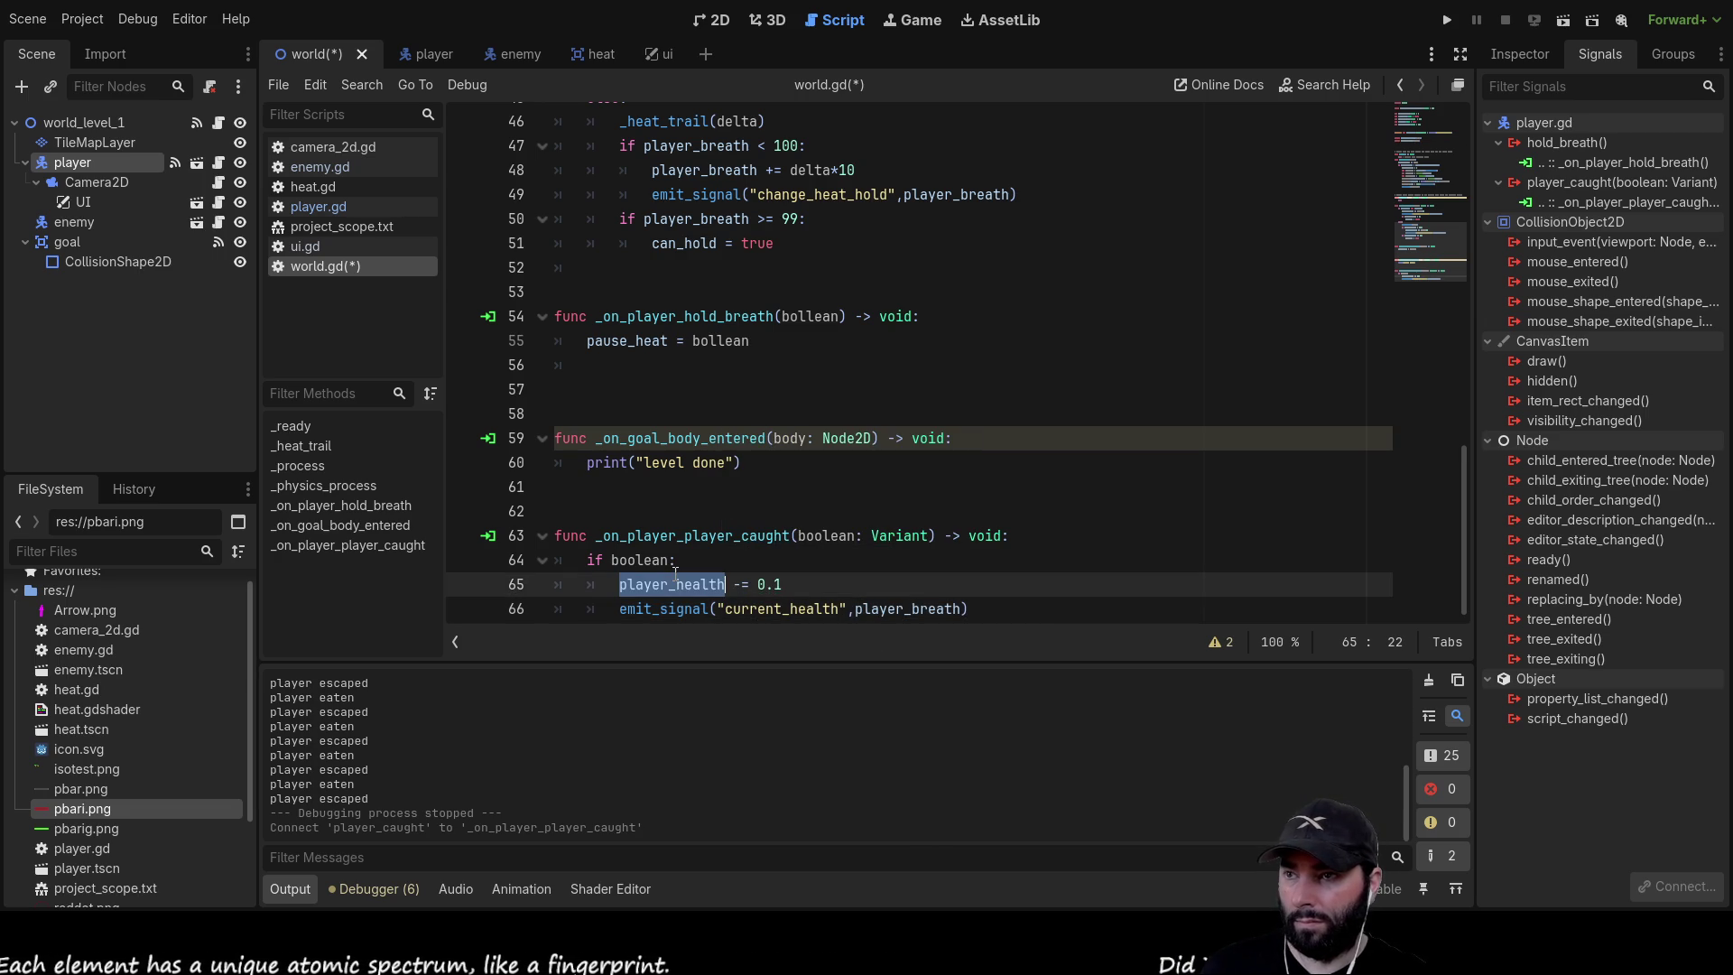
pyautogui.click(891, 609)
pyautogui.doubleClick(891, 609)
pyautogui.write('player_health')
# Save world.gd, then view the Camera2D node's signals
pyautogui.click(827, 562)
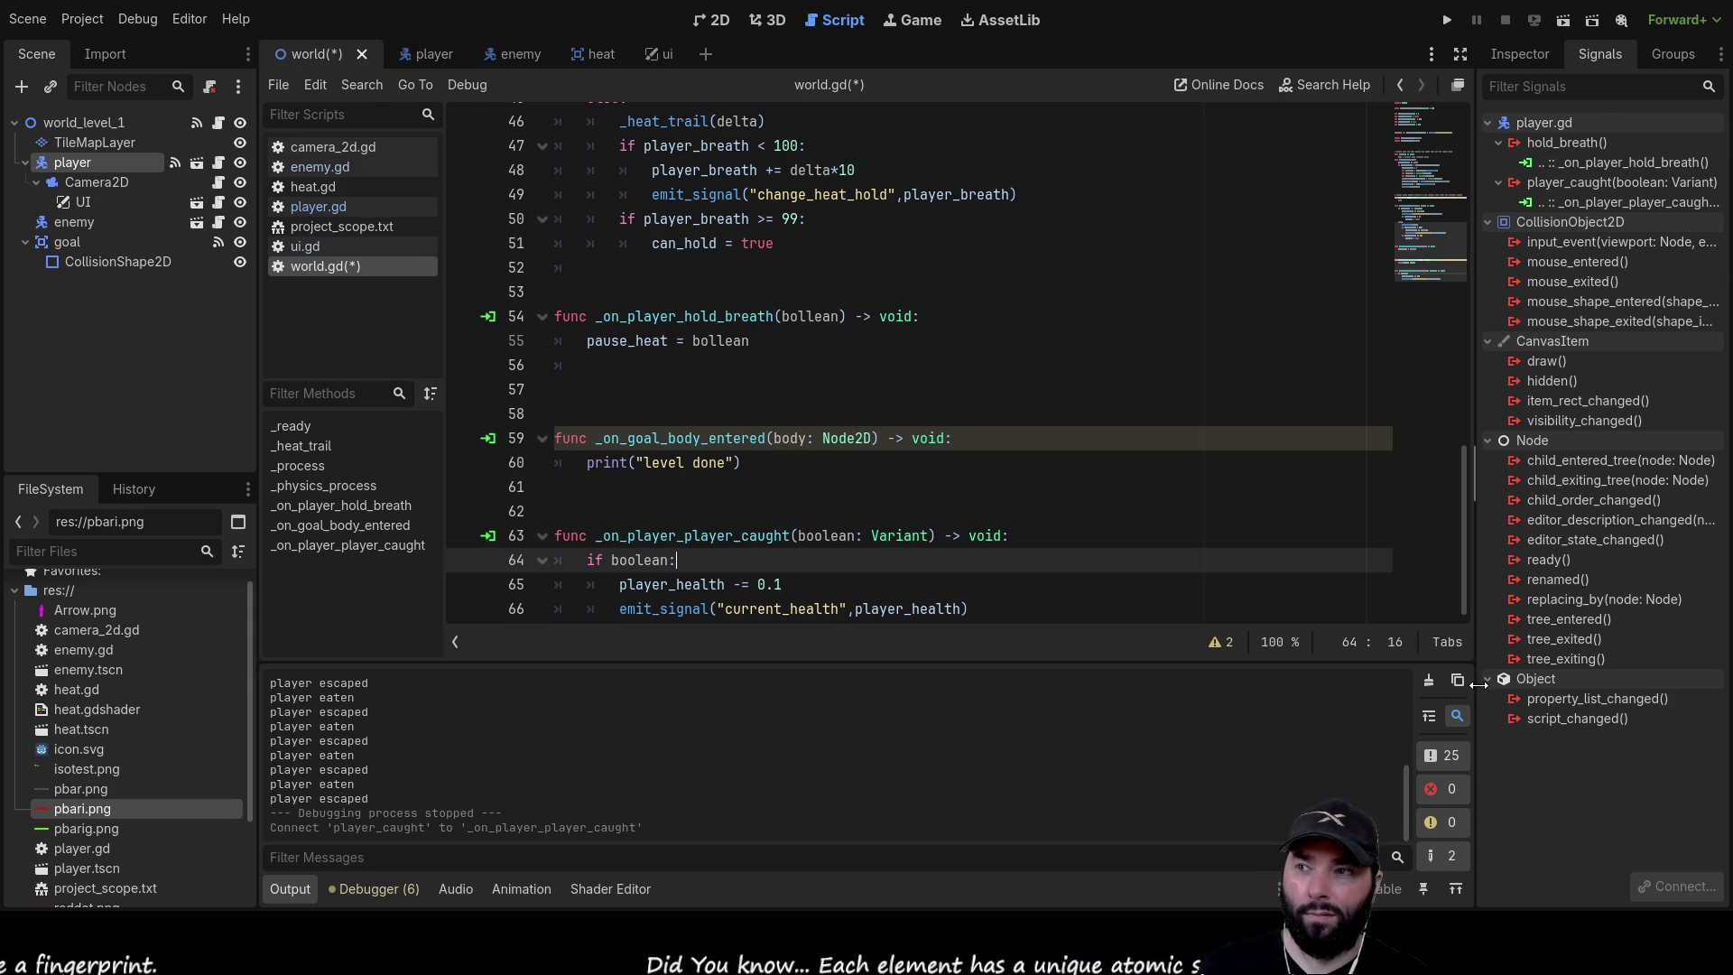
pyautogui.hotkey('ctrl', 's')
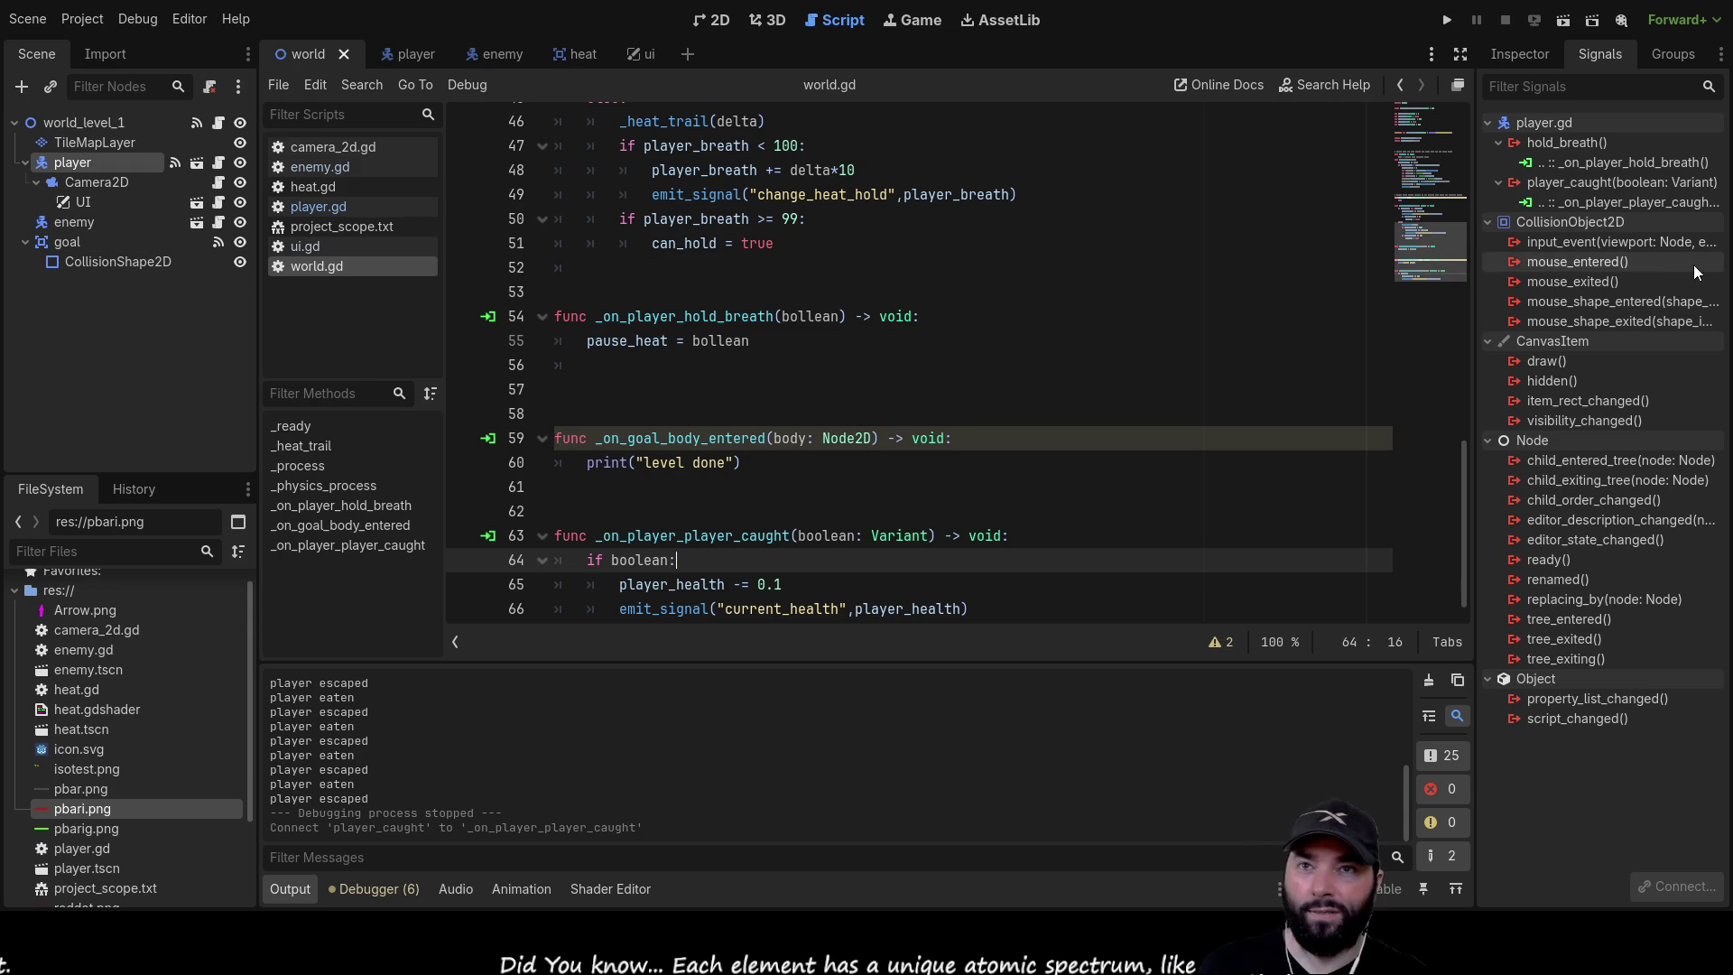
pyautogui.click(85, 182)
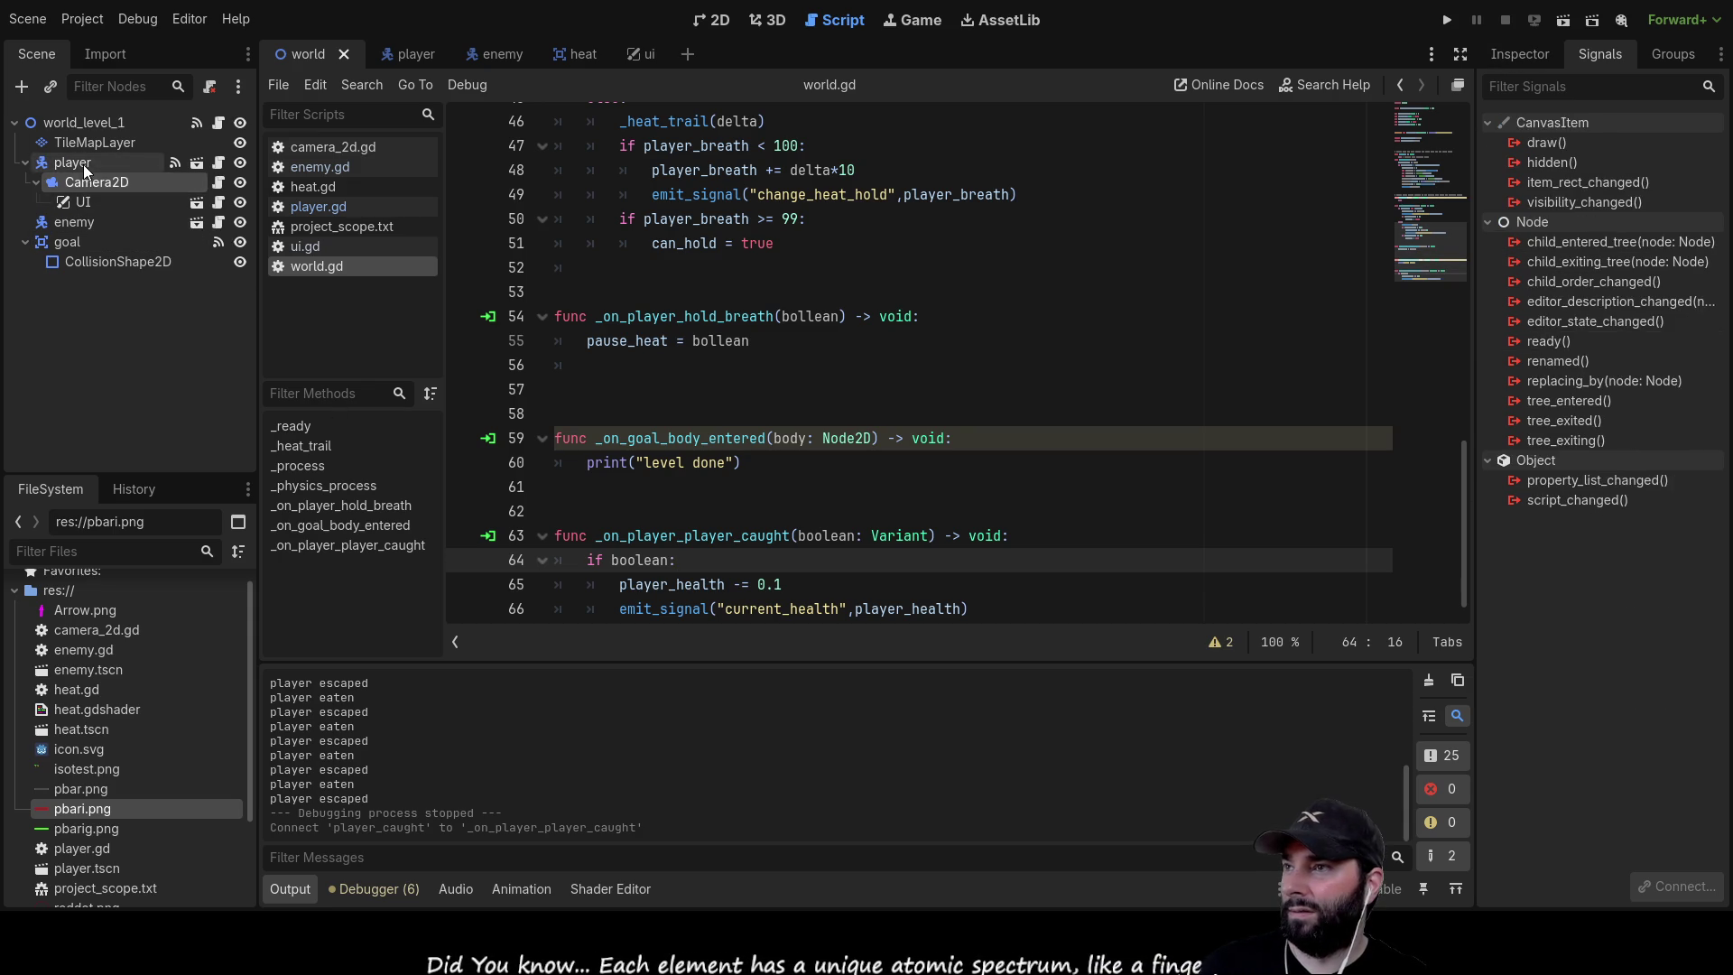
# Connect world_level_1's current_health signal to the UI node, then view ui.gd's trail line
pyautogui.click(83, 164)
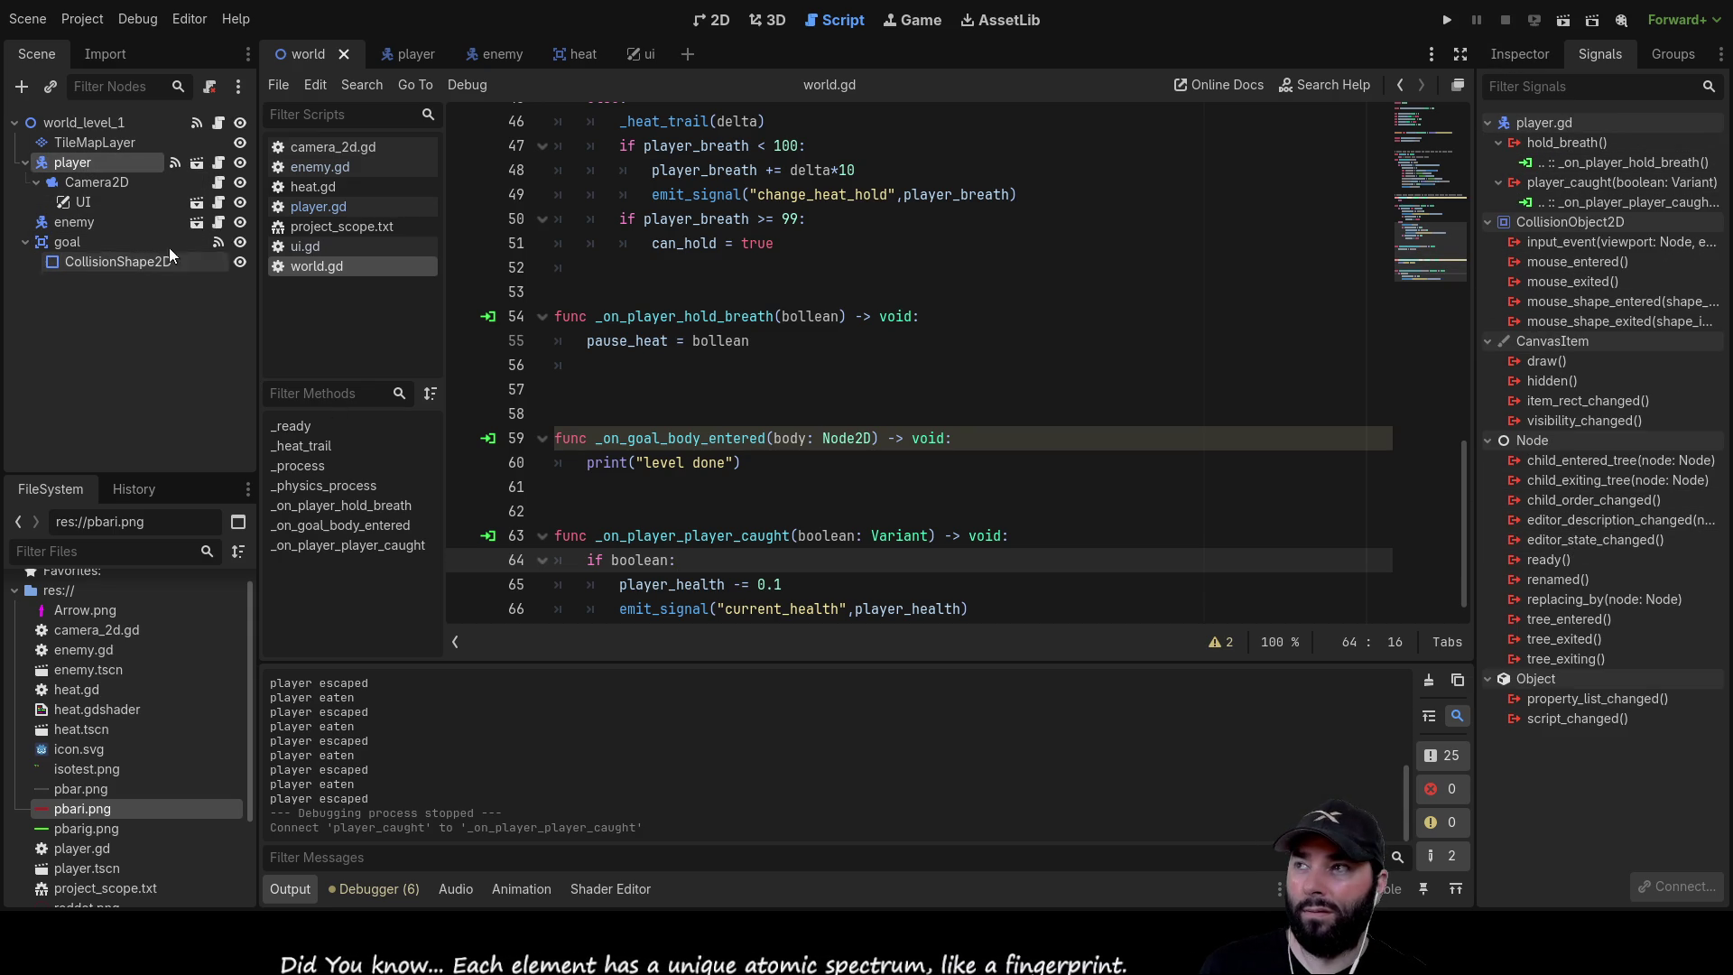
pyautogui.click(116, 126)
pyautogui.click(1606, 186)
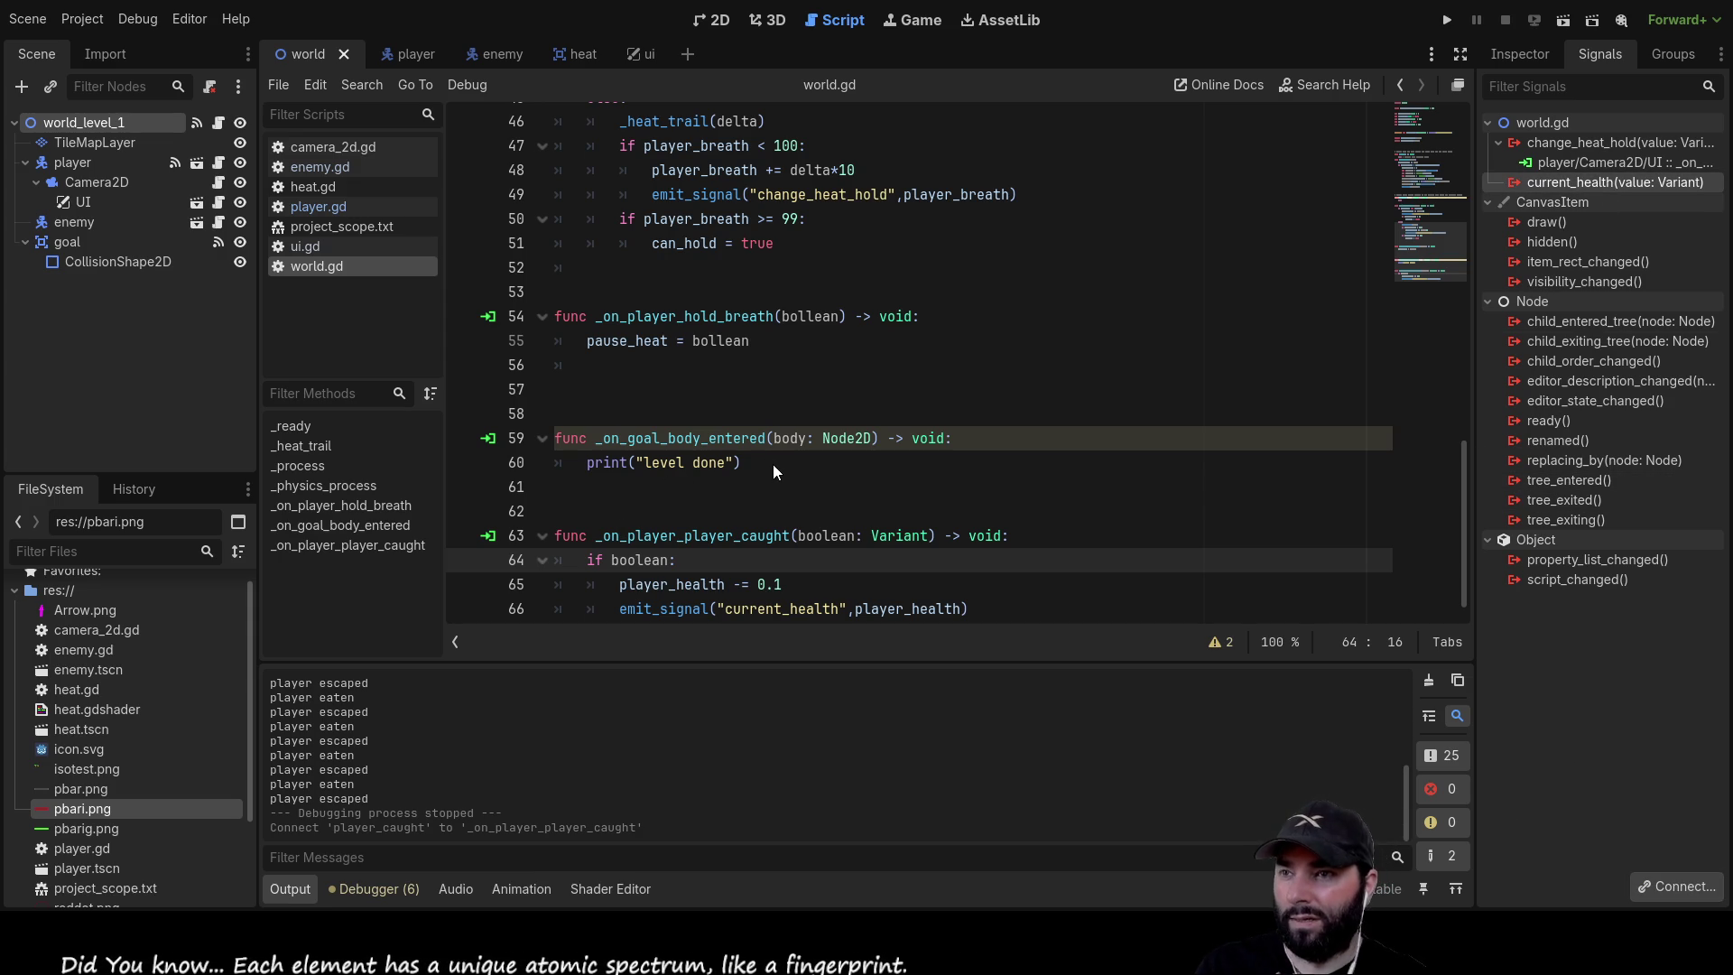
pyautogui.press('Return')
pyautogui.click(660, 51)
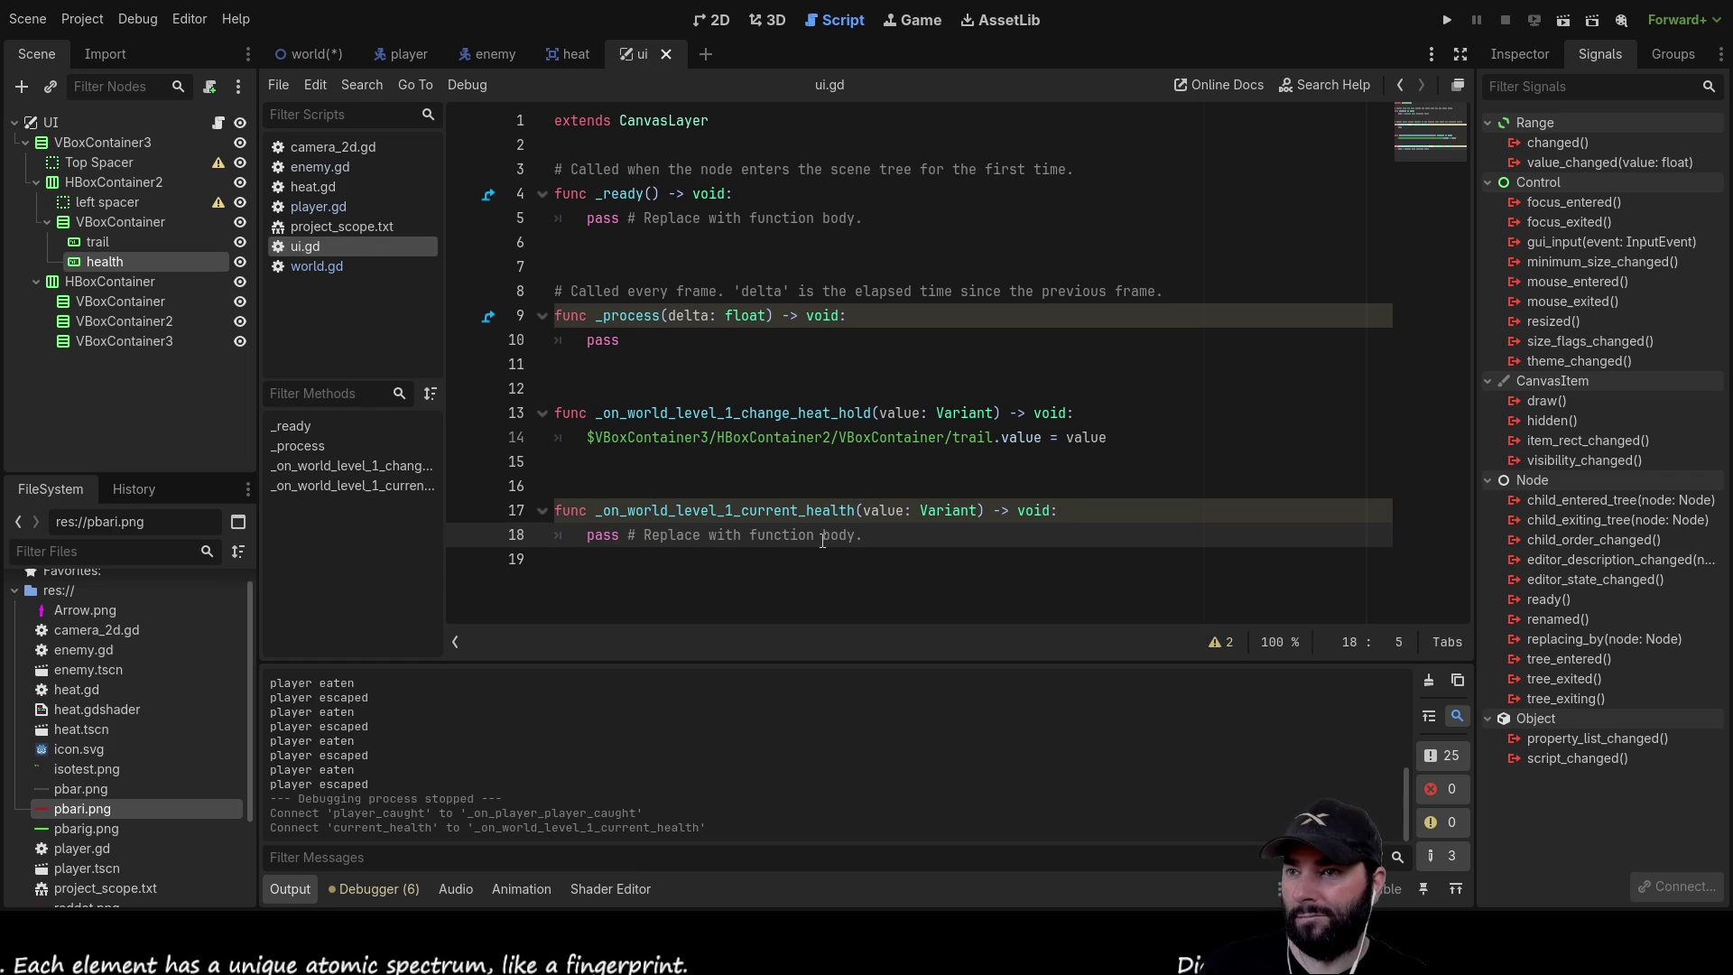
pyautogui.moveTo(587, 437)
pyautogui.mouseDown()
pyautogui.moveTo(1111, 442)
pyautogui.moveTo(677, 437)
pyautogui.mouseUp()
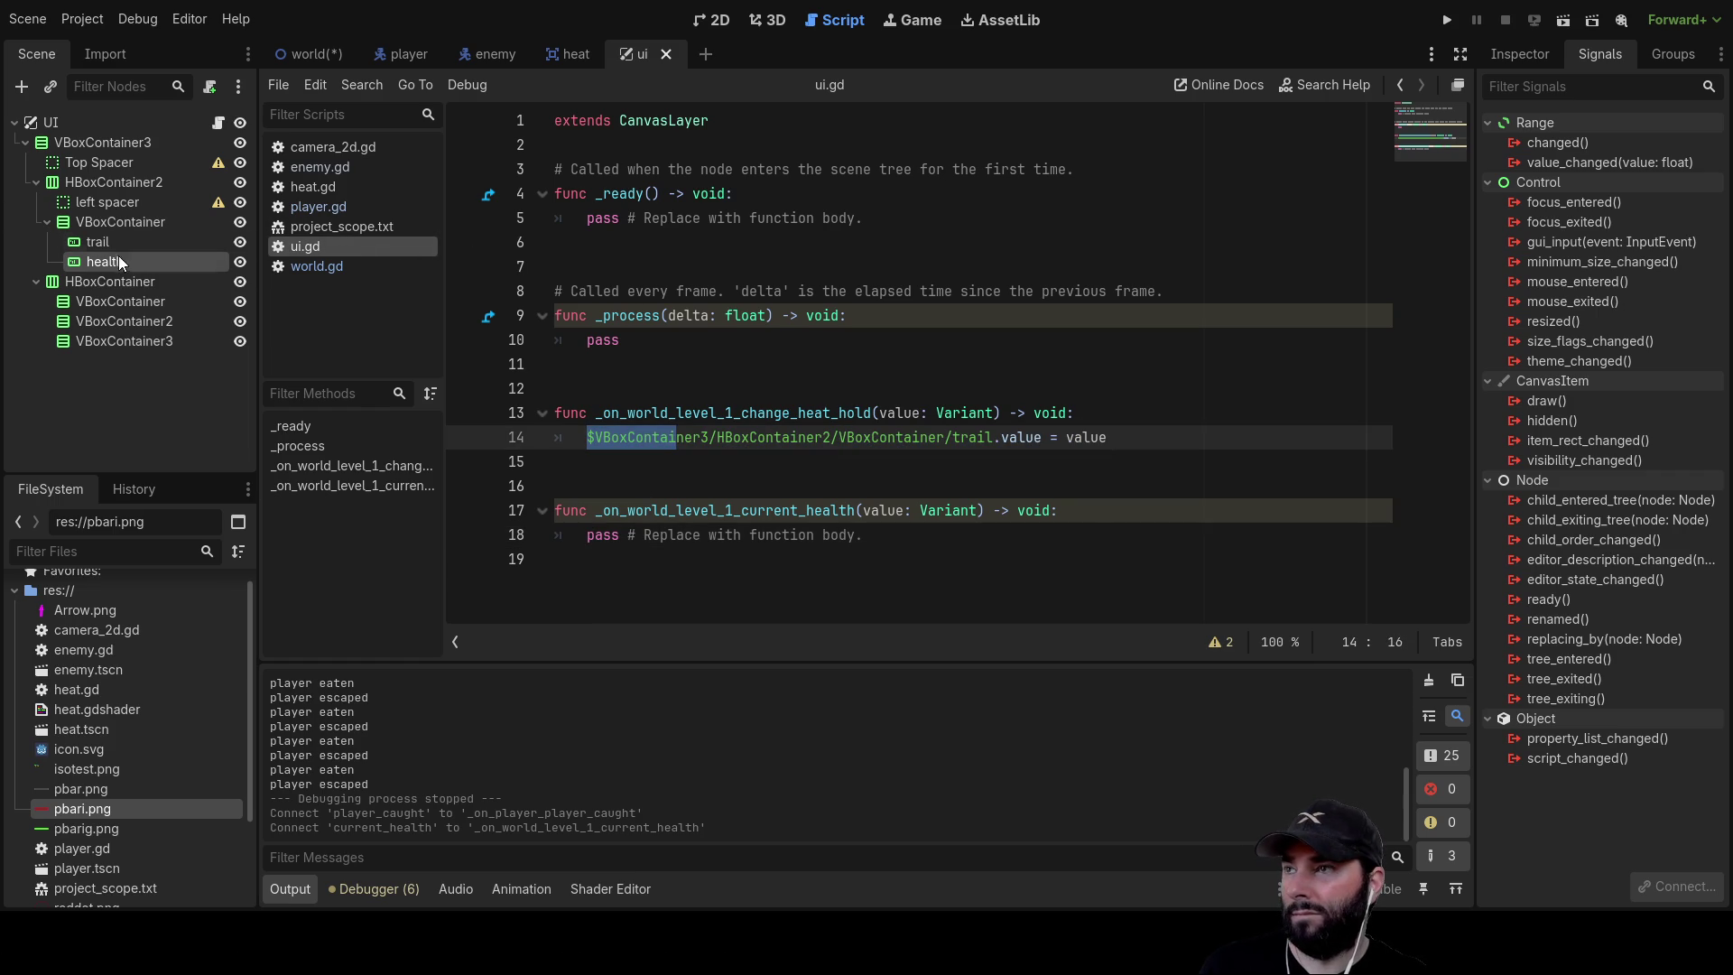
# Replace pass in the current_health handler with the health node path plus '.value = value'
pyautogui.moveTo(98, 263)
pyautogui.mouseDown()
pyautogui.moveTo(534, 529)
pyautogui.moveTo(577, 535)
pyautogui.mouseUp()
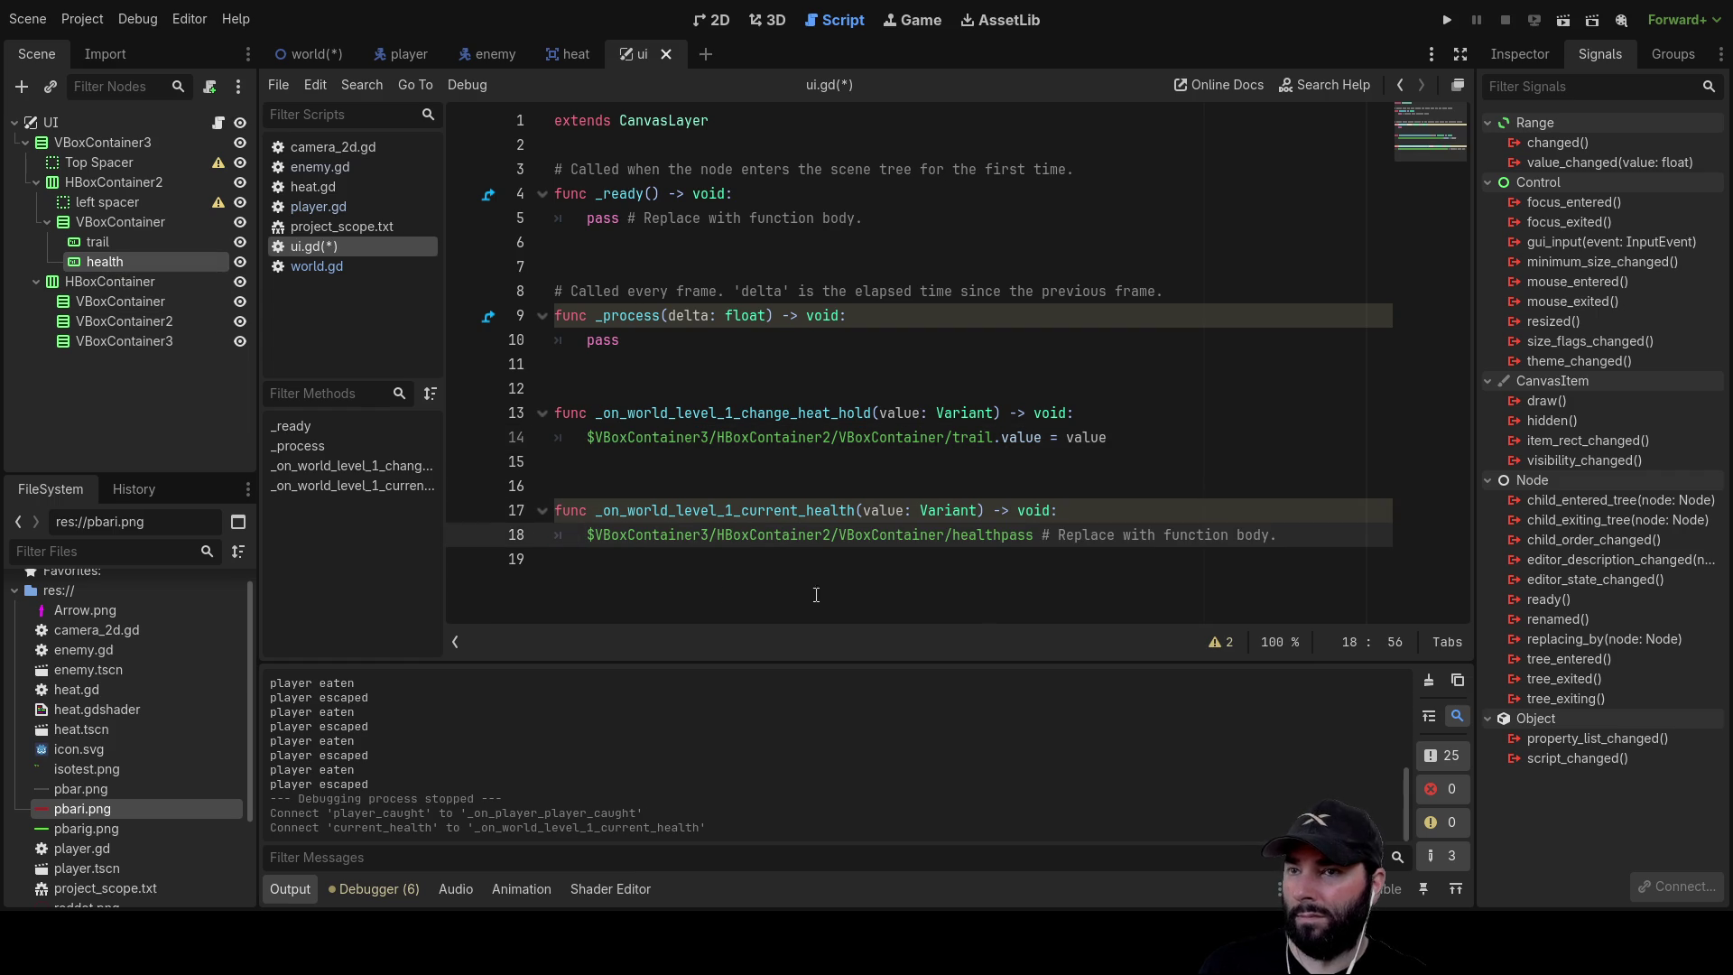
pyautogui.moveTo(1280, 536); pyautogui.dragTo(1007, 537)
pyautogui.write('p')
pyautogui.press('BackSpace')
pyautogui.moveTo(1103, 437); pyautogui.dragTo(997, 441)
pyautogui.hotkey('ctrl', 'c')
pyautogui.click(1062, 540)
pyautogui.hotkey('ctrl', 'v')
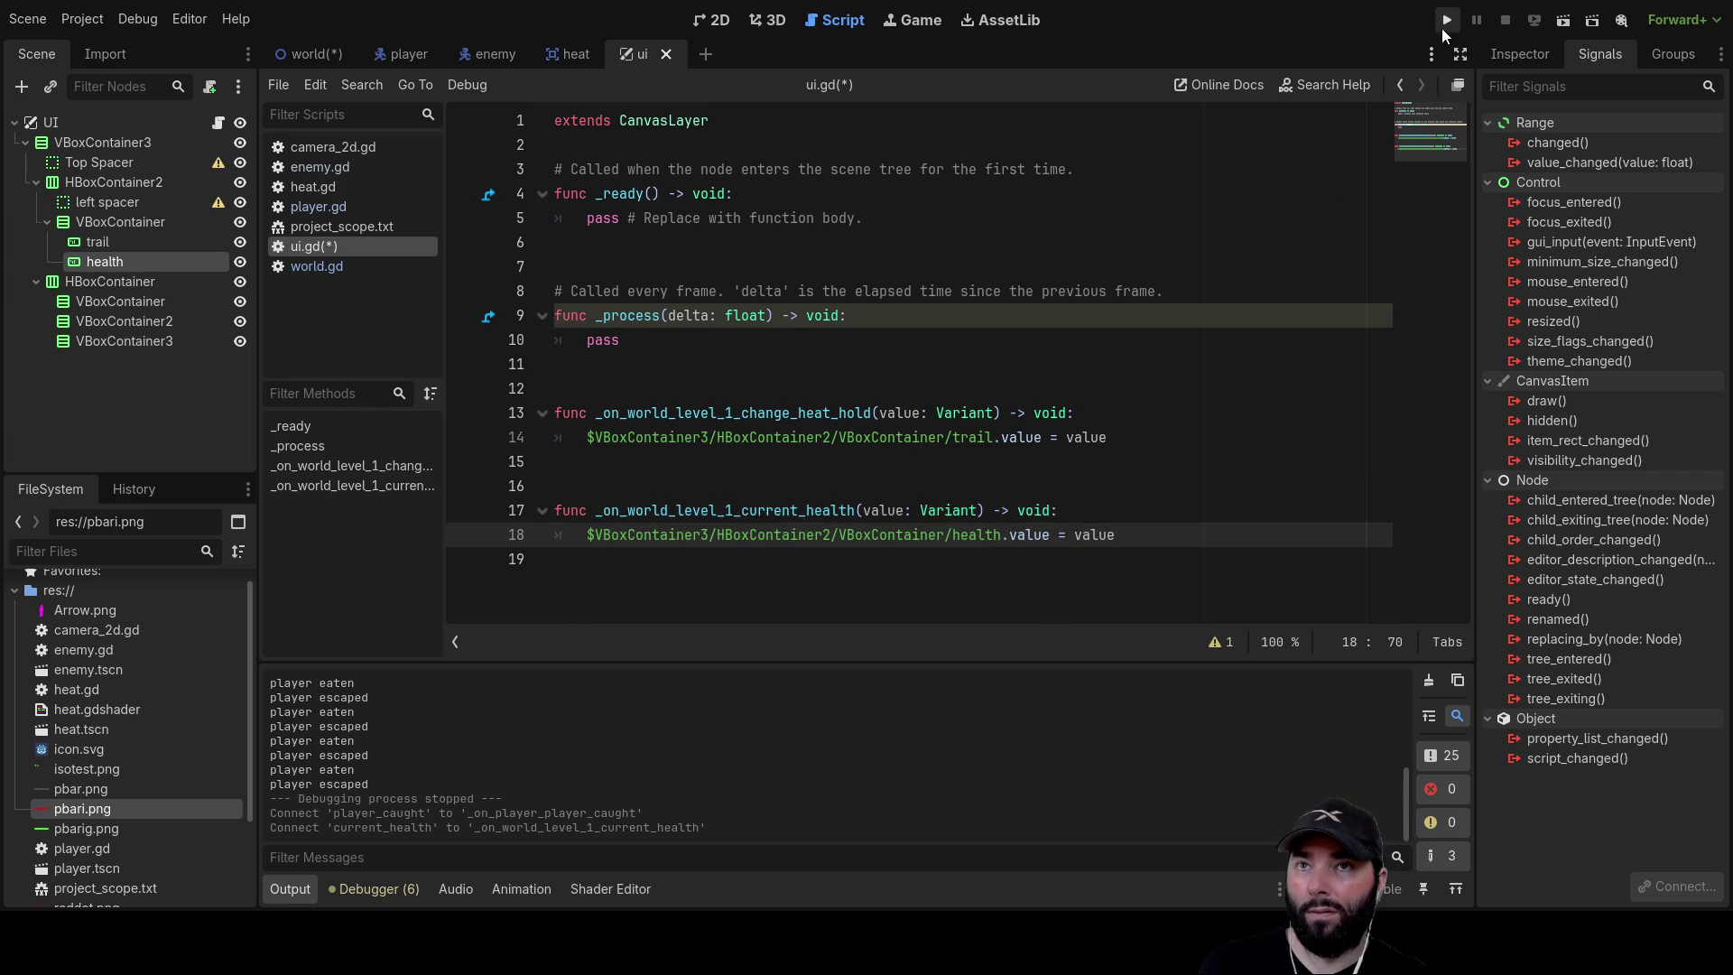
# Run the game, walk the player up and left through the maze, then stop it with F8
pyautogui.click(1447, 20)
pyautogui.press('Up')
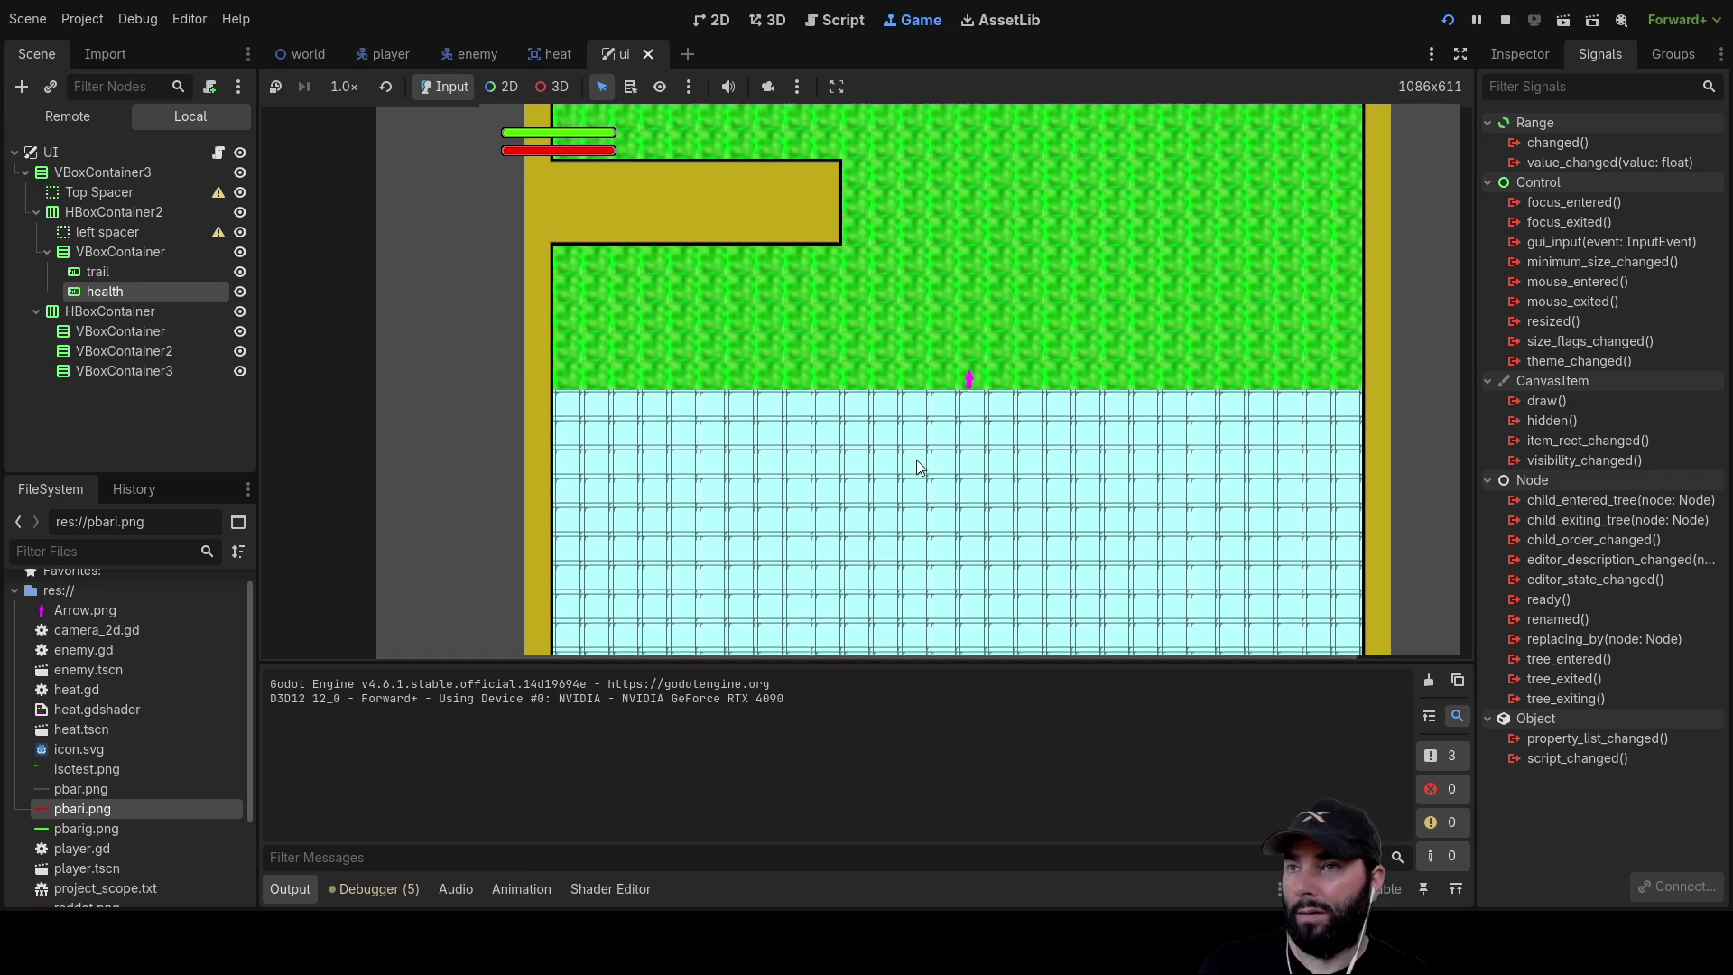
pyautogui.press('Up')
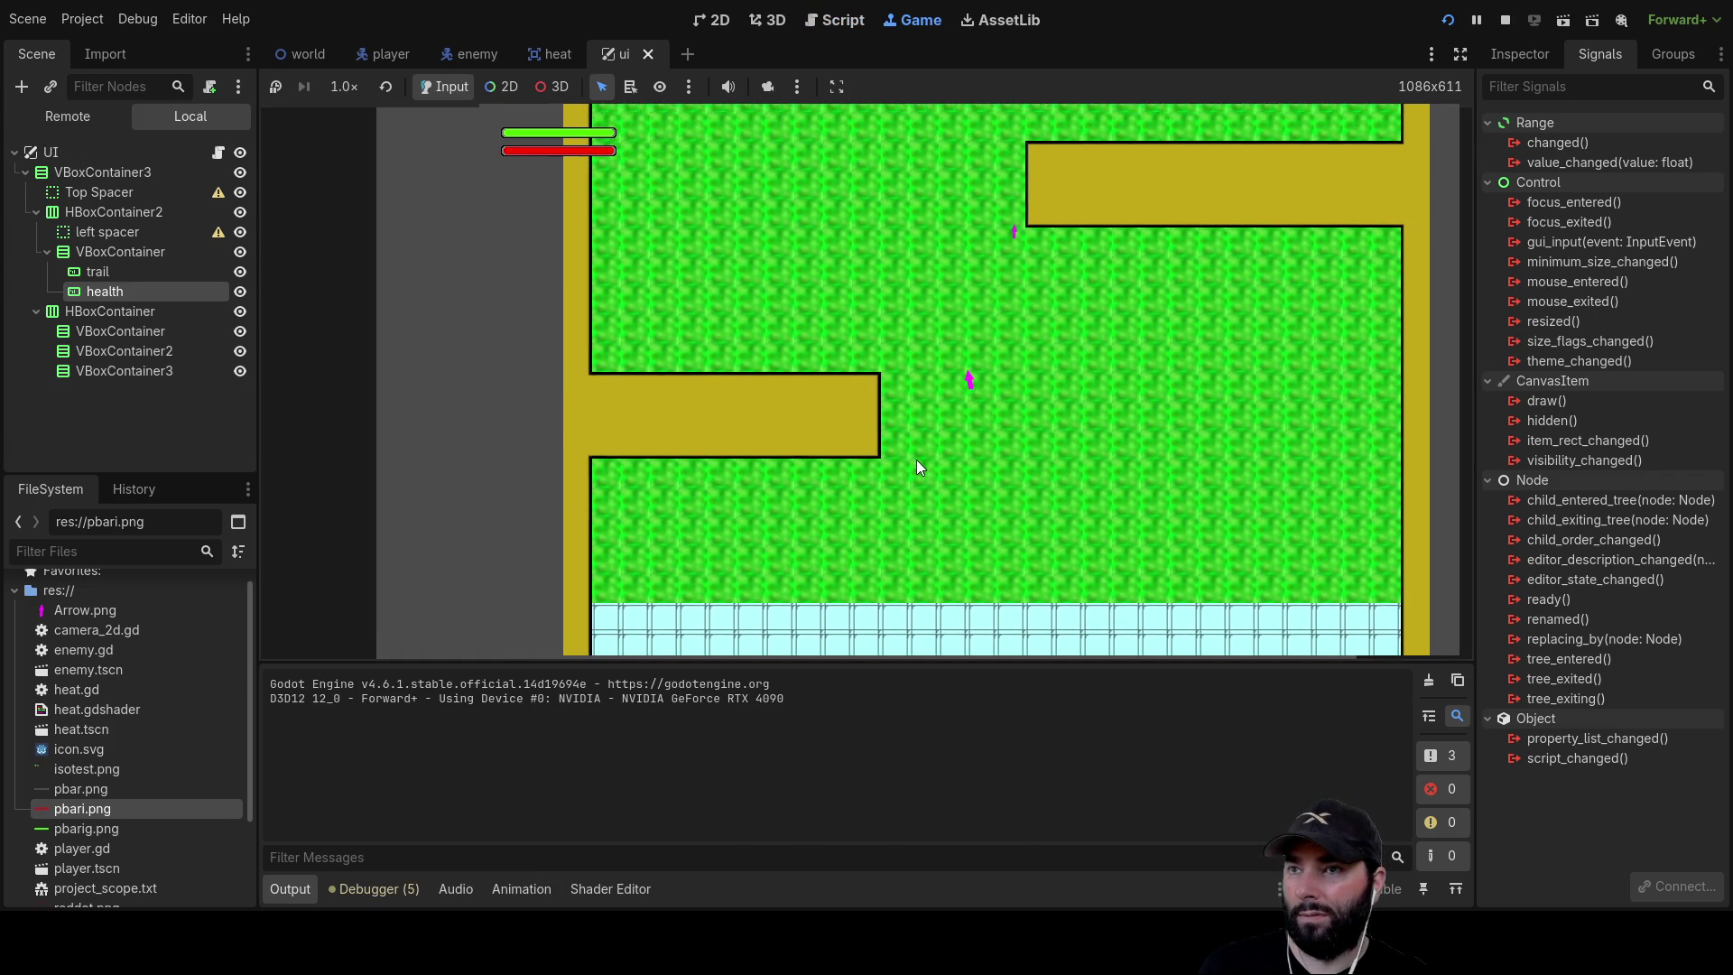
pyautogui.press('Up')
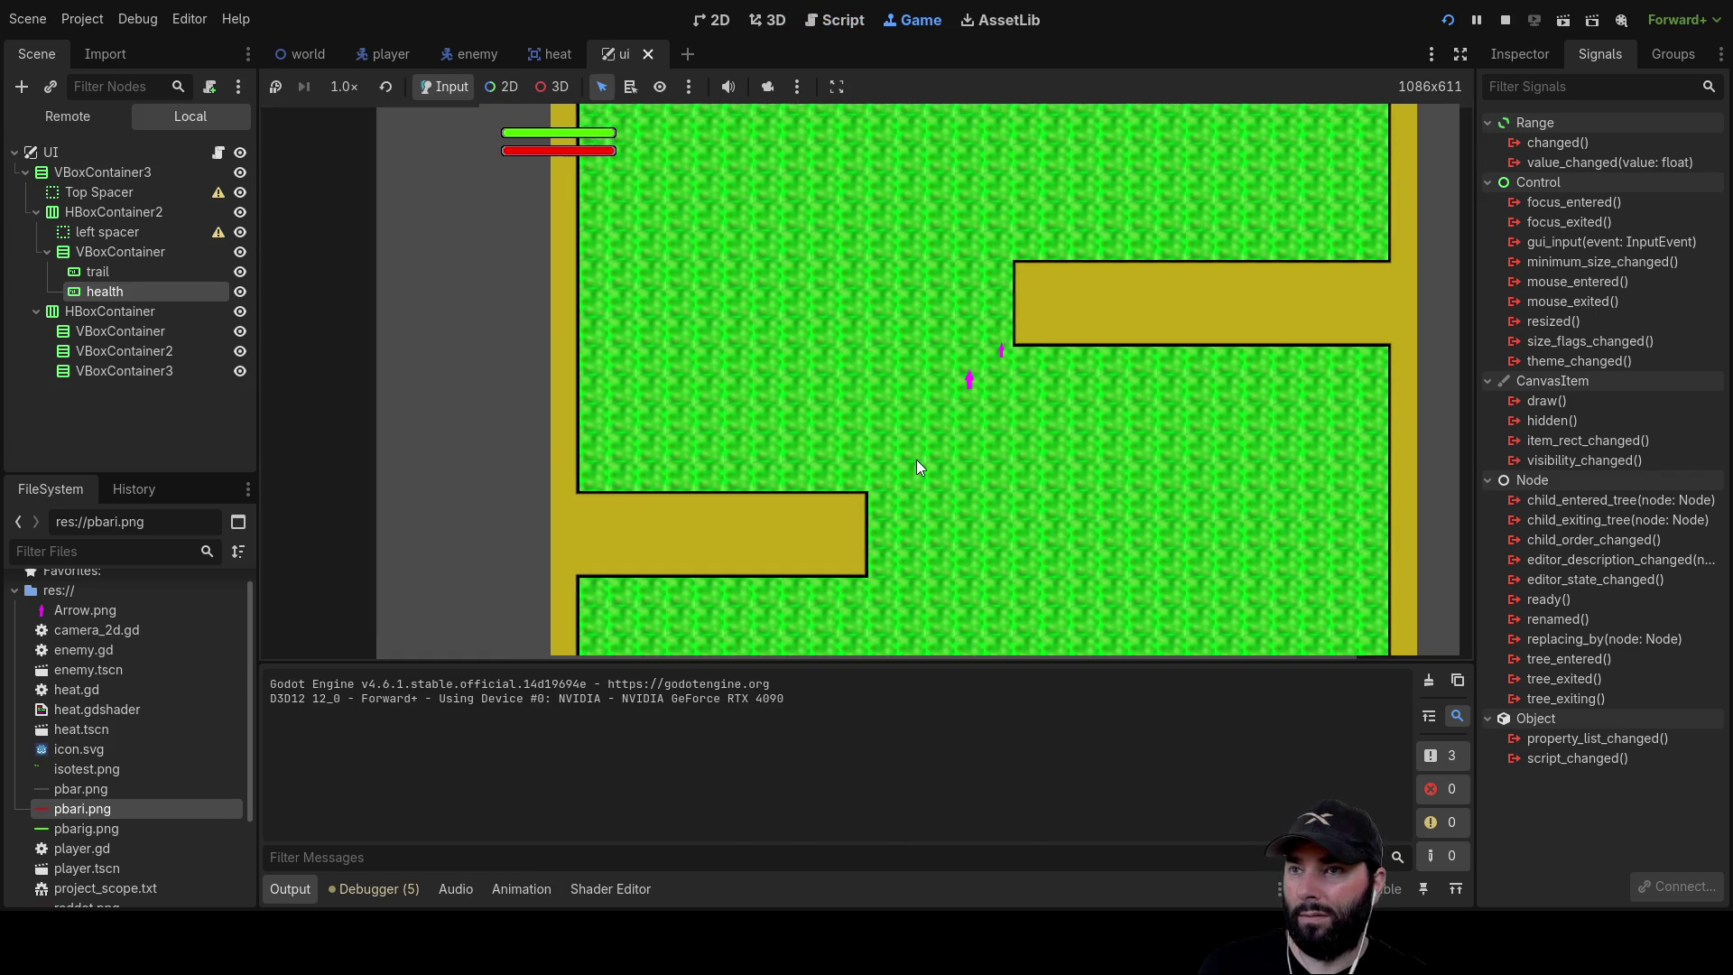
pyautogui.press('Left')
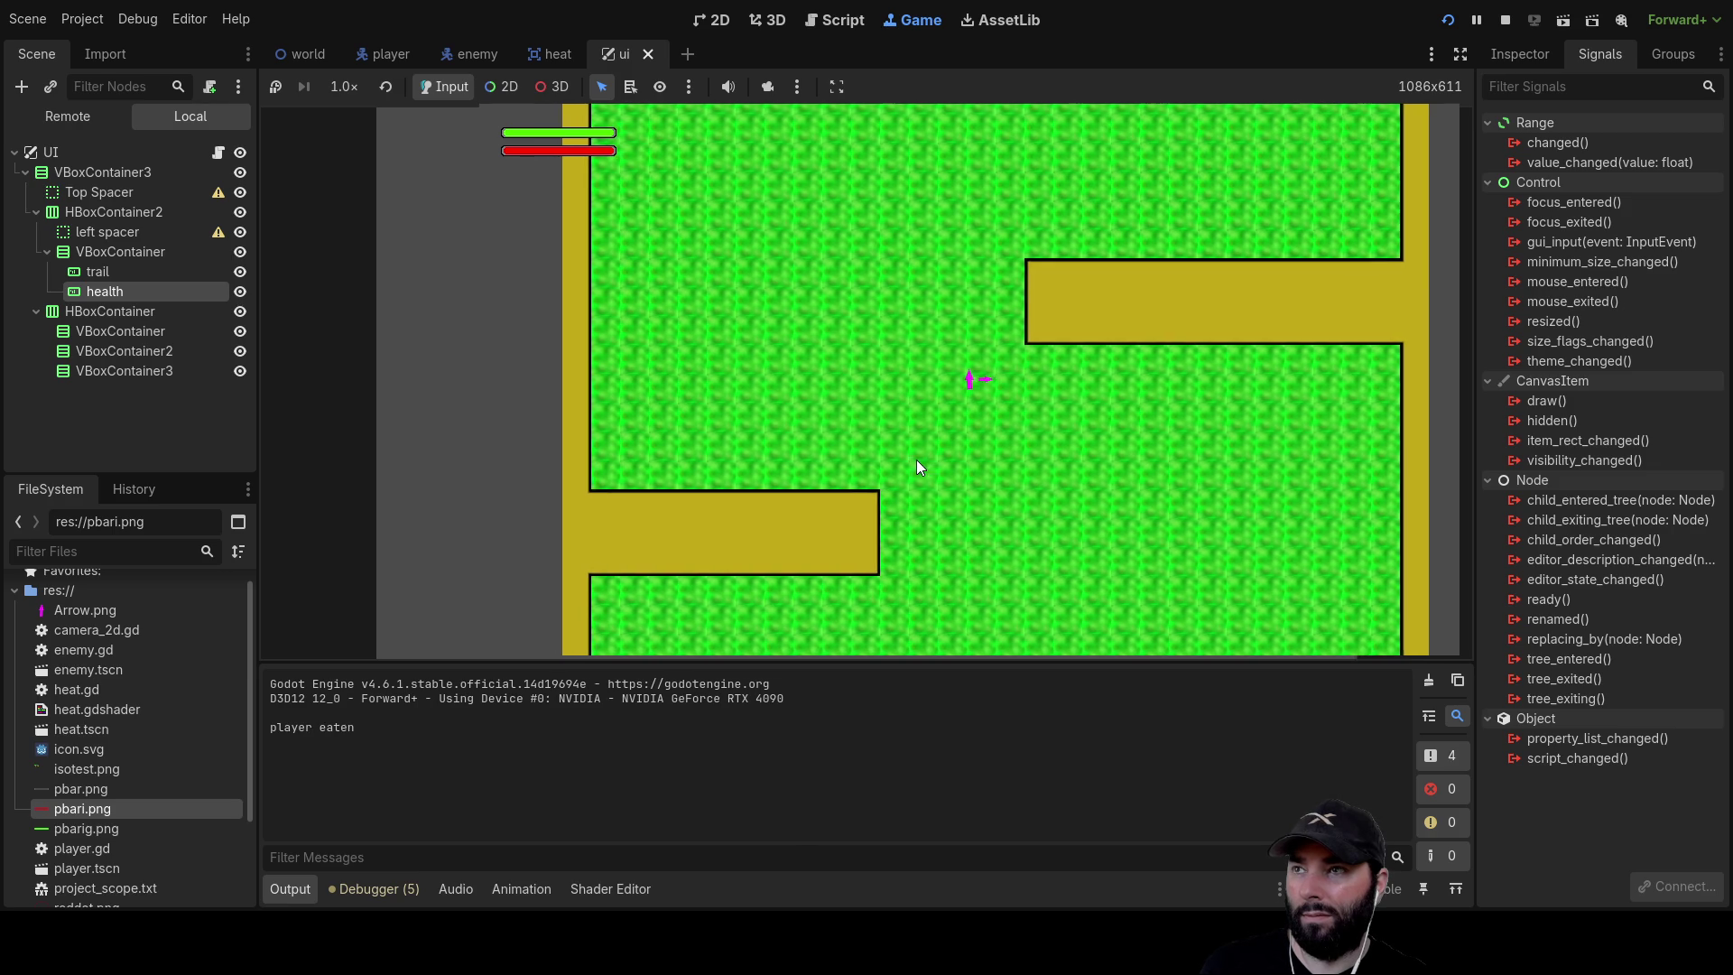
pyautogui.press('Left')
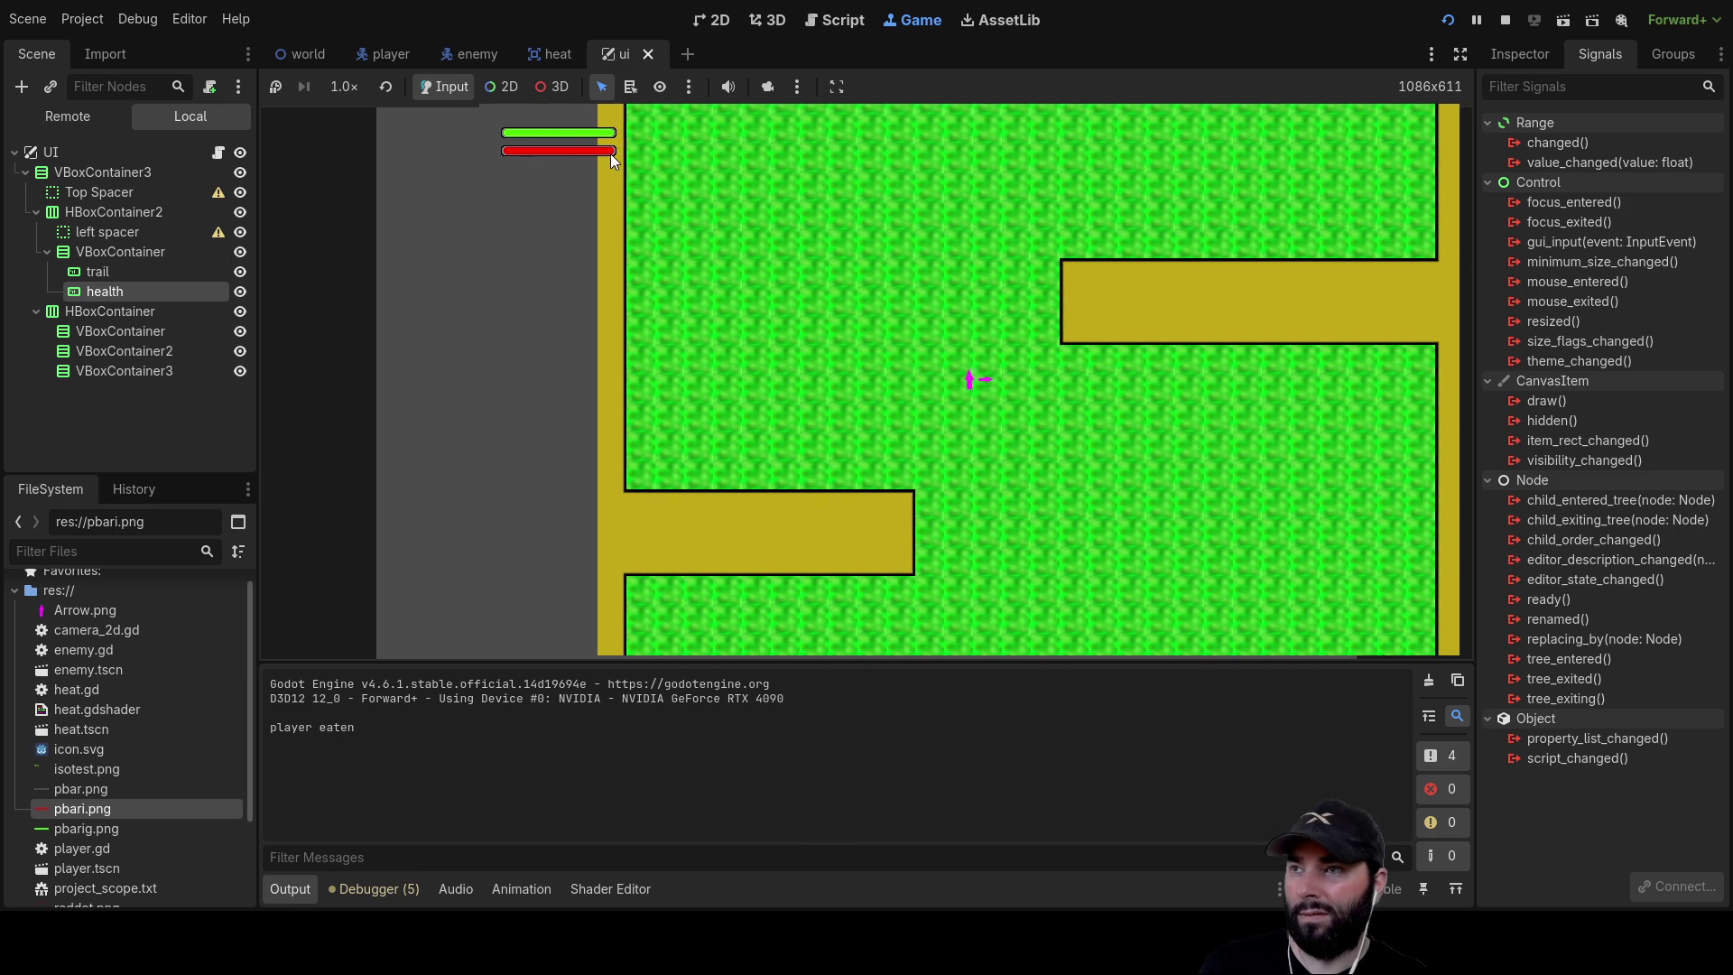
pyautogui.press('Left')
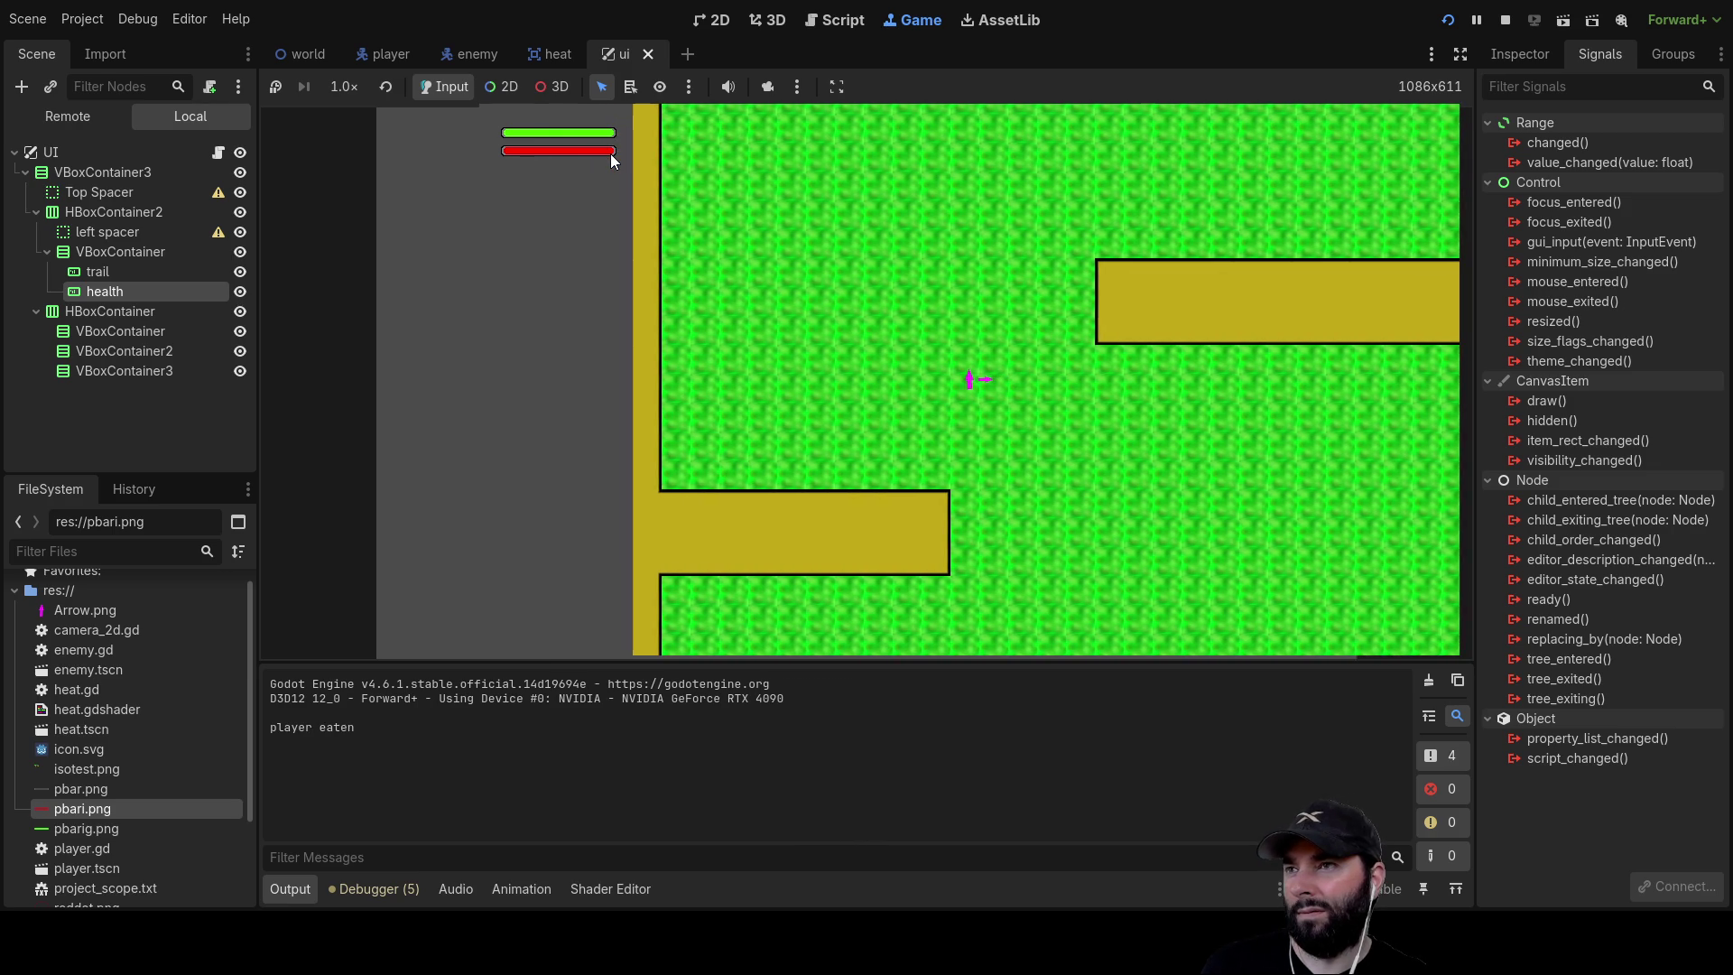
pyautogui.press('Left')
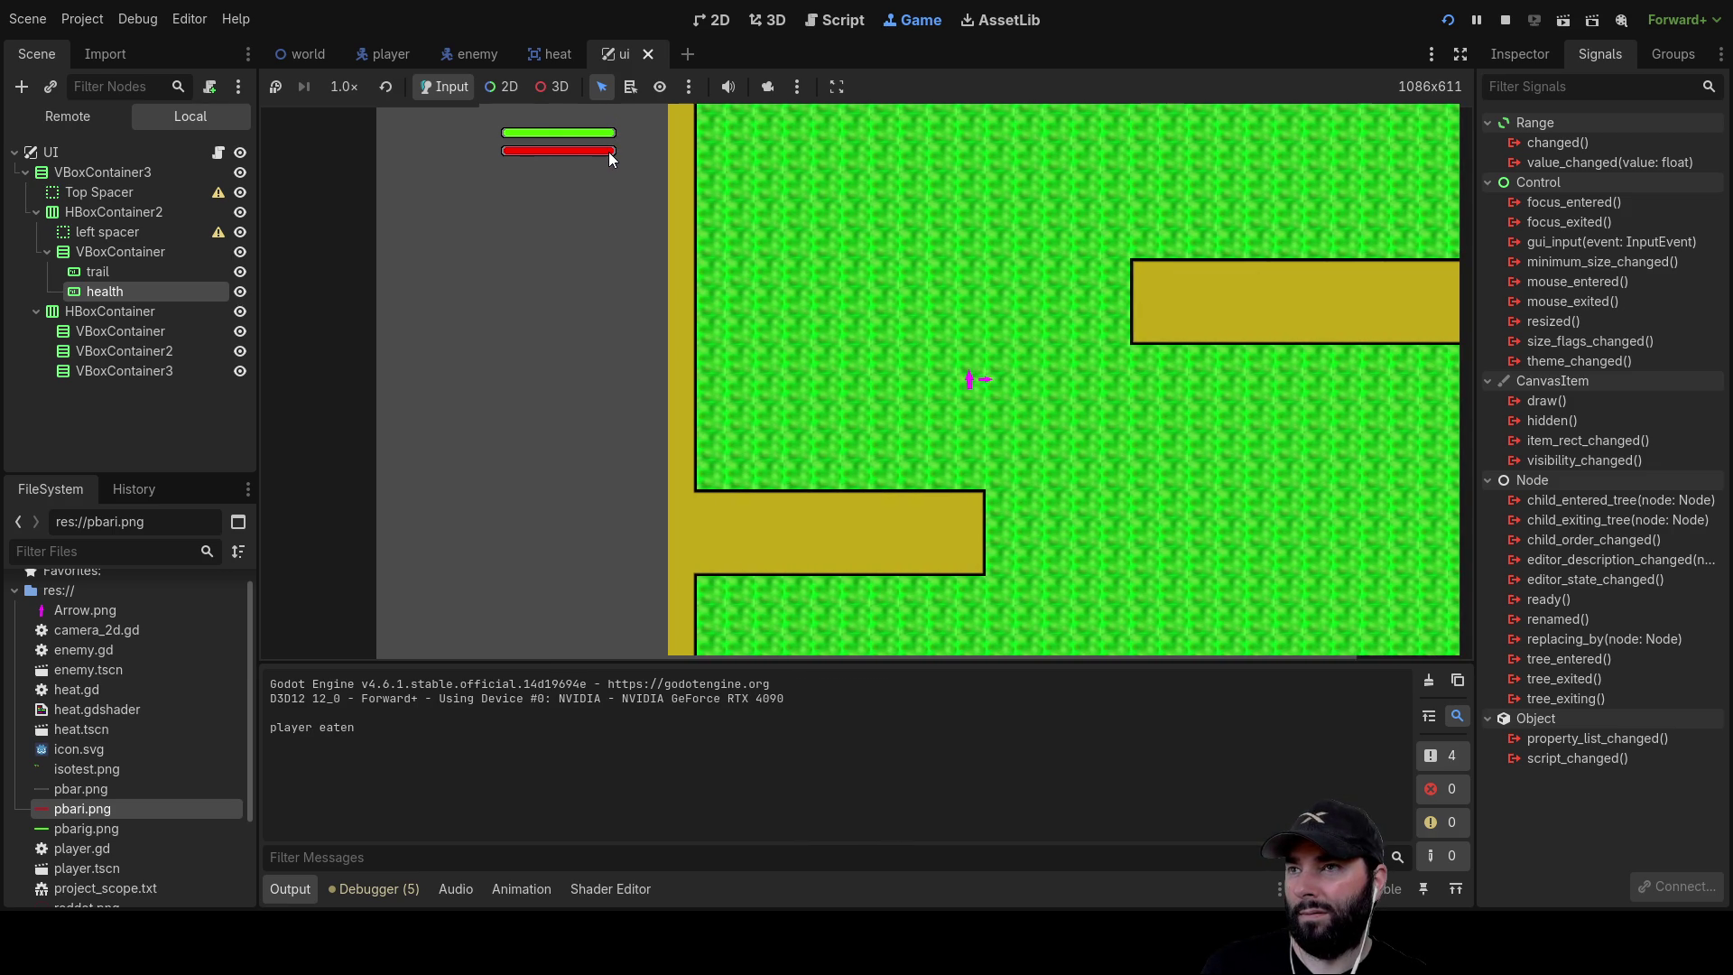
pyautogui.press('Left')
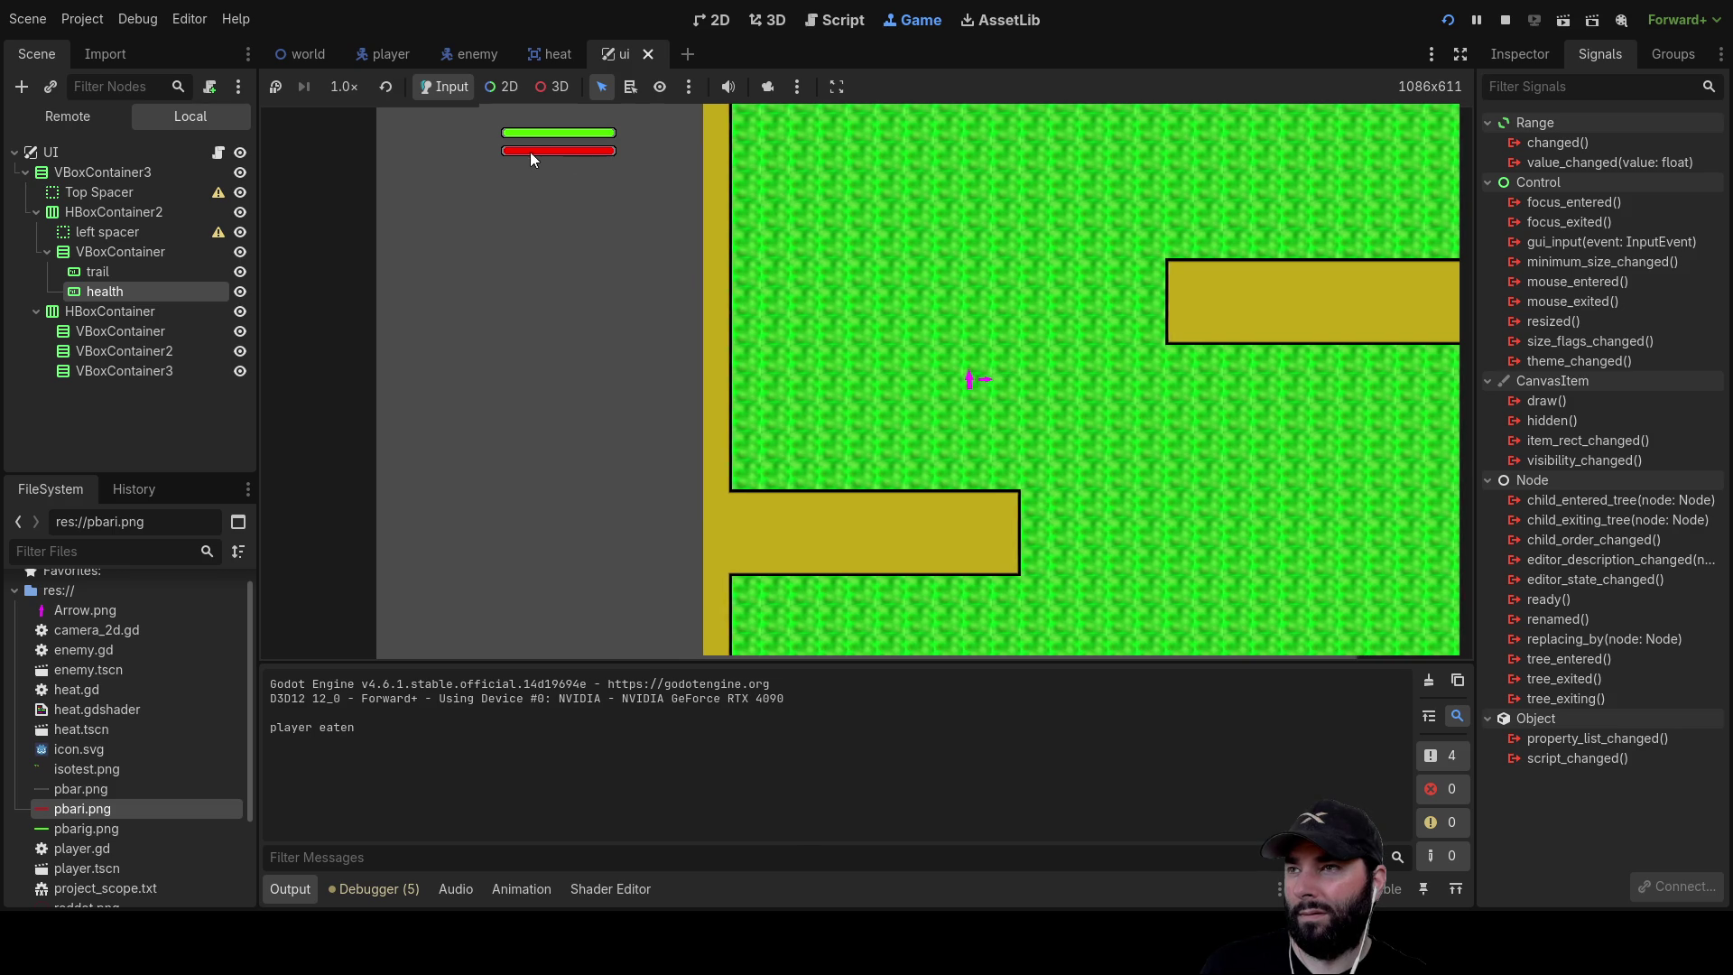
pyautogui.press('Left')
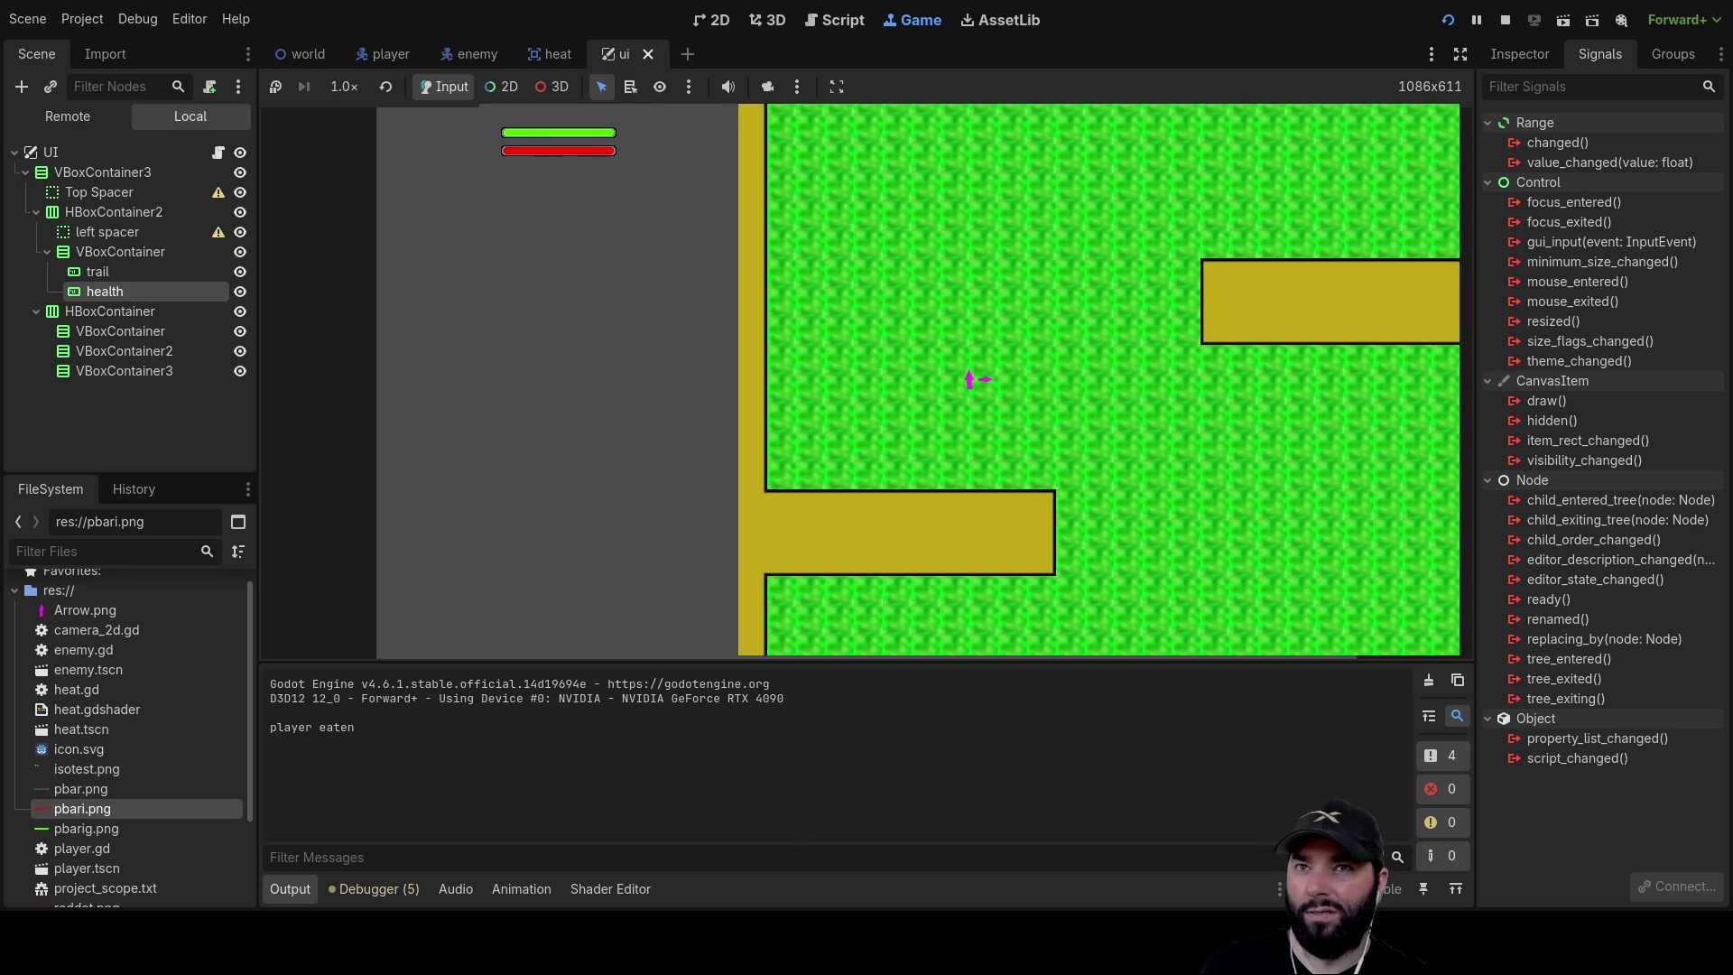
pyautogui.press('F8')
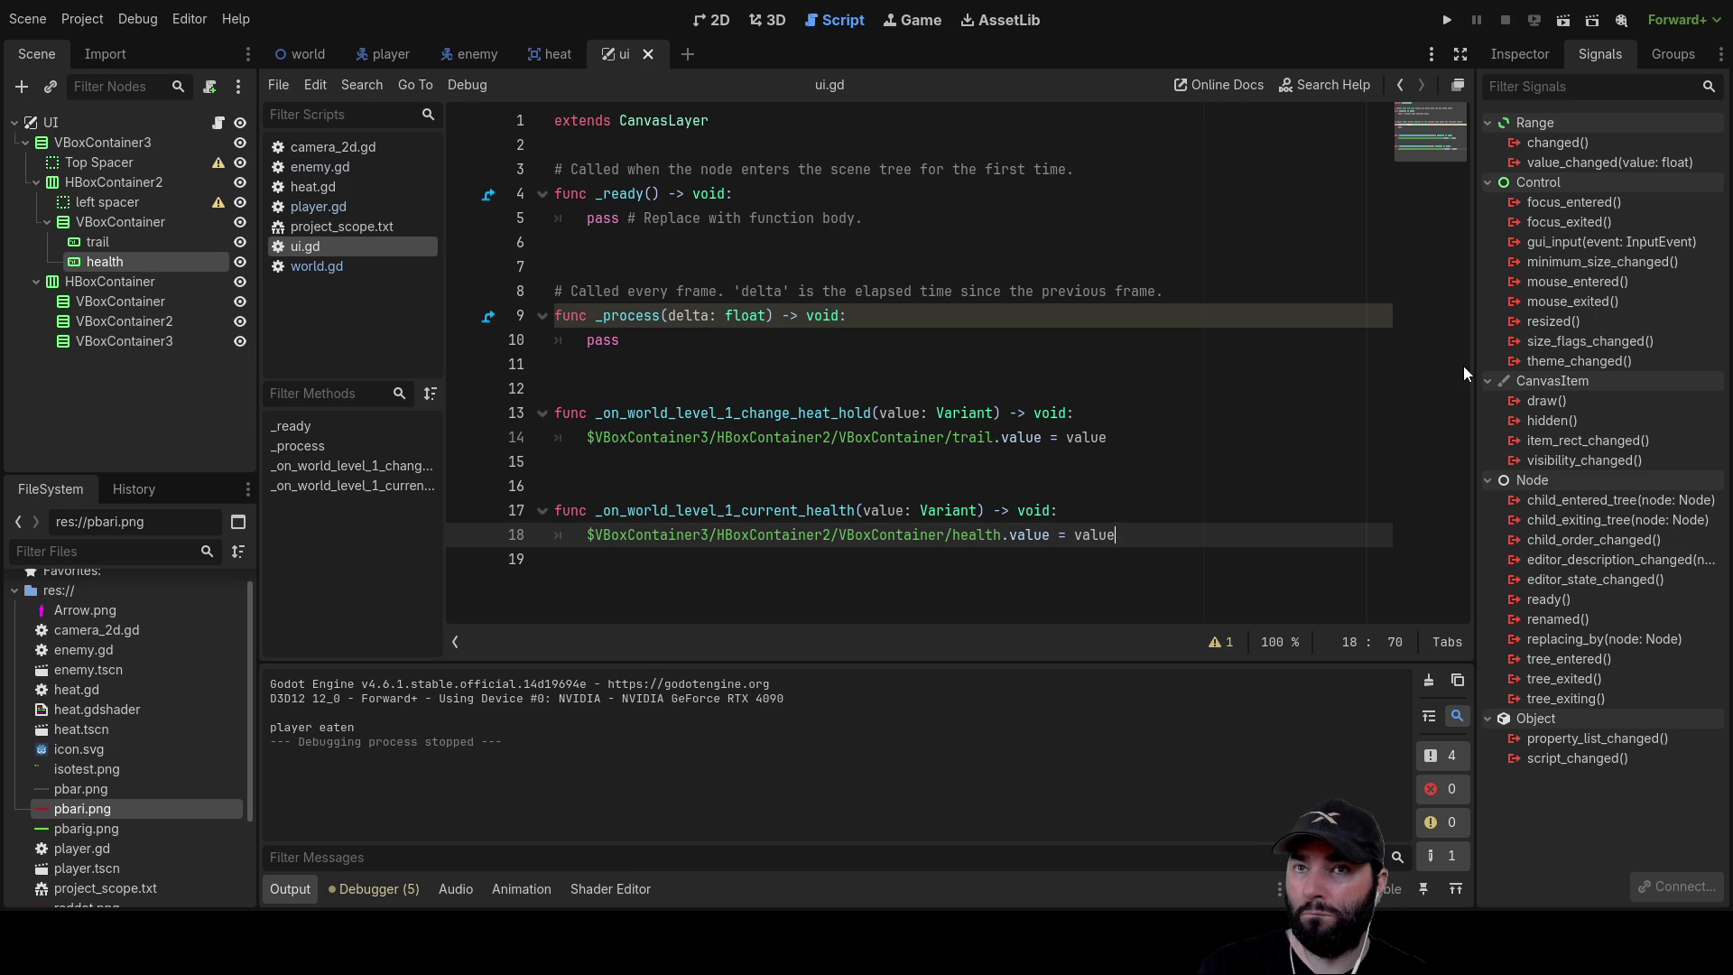
# Inspect the value_changed signal and VBoxContainer properties, then switch to the player scene's script
pyautogui.click(1605, 161)
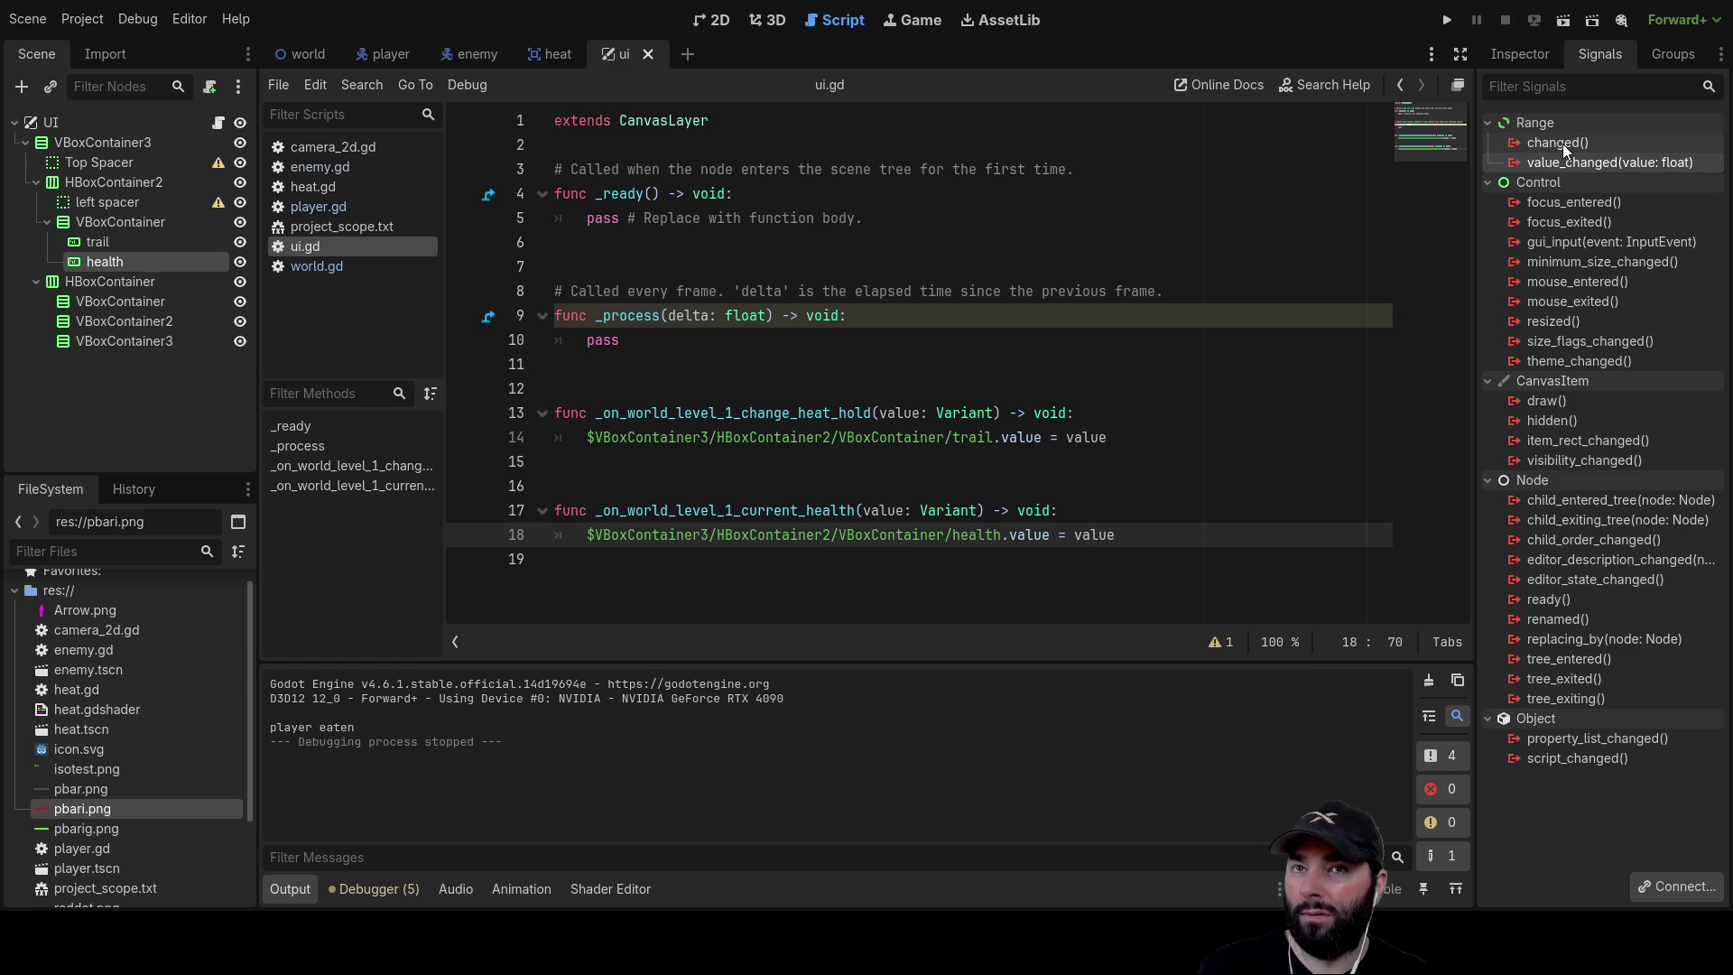
pyautogui.click(122, 220)
pyautogui.click(1491, 56)
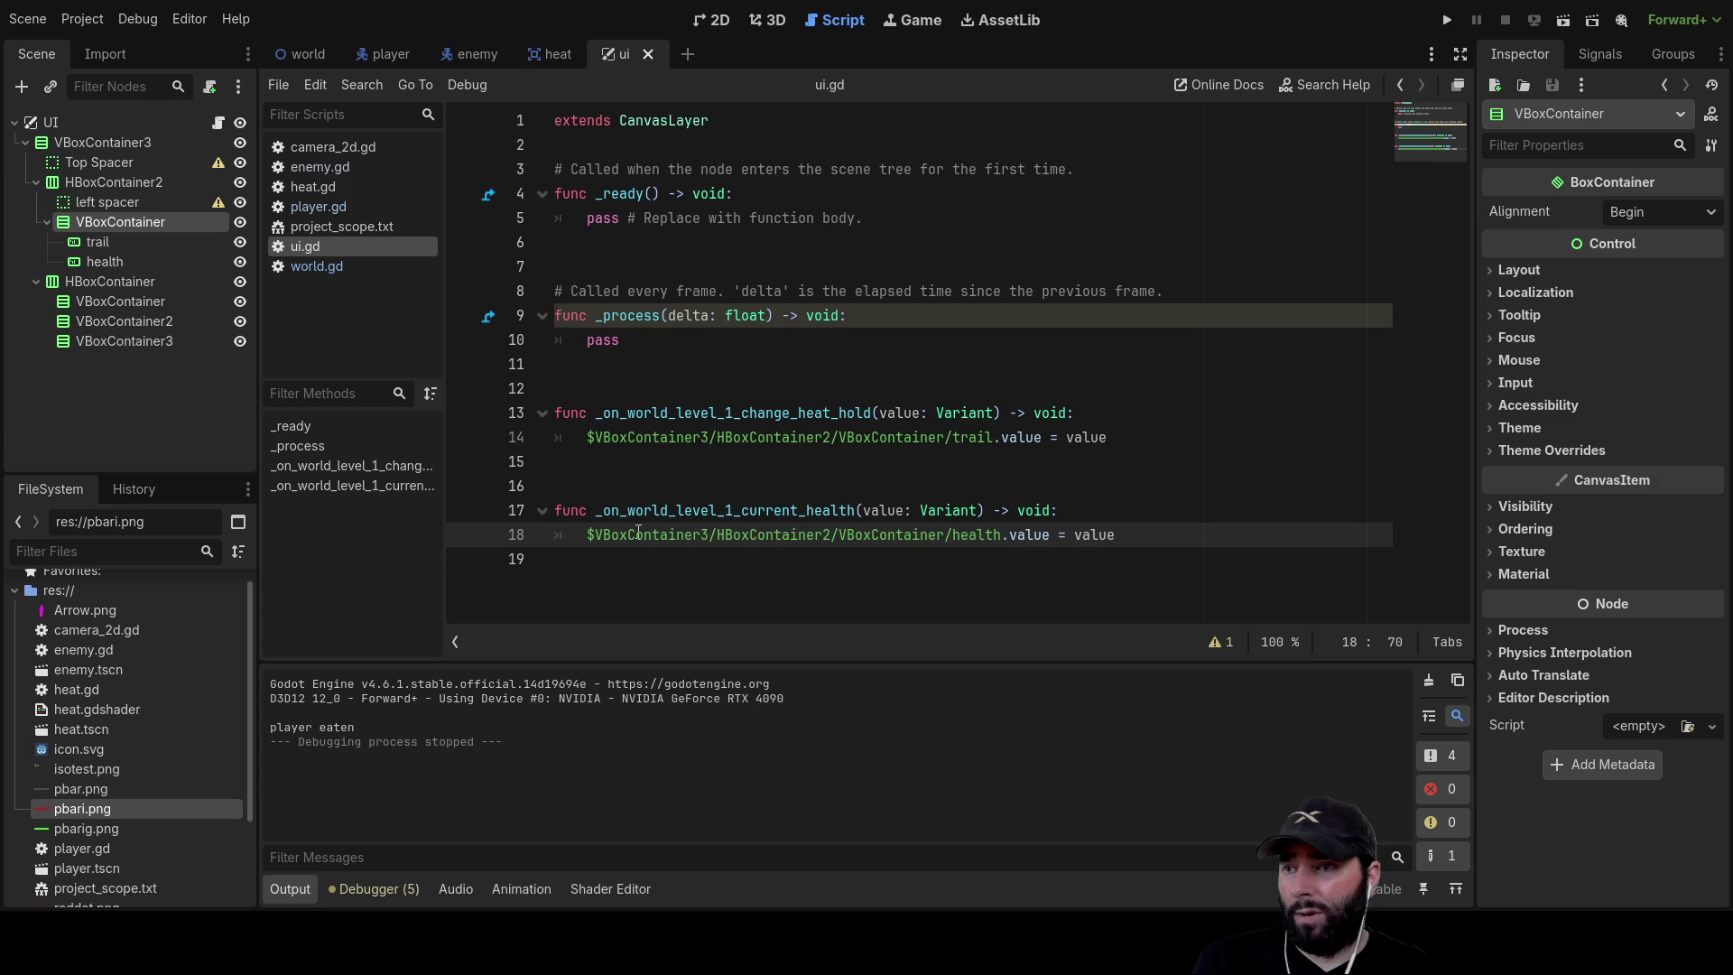
pyautogui.click(661, 511)
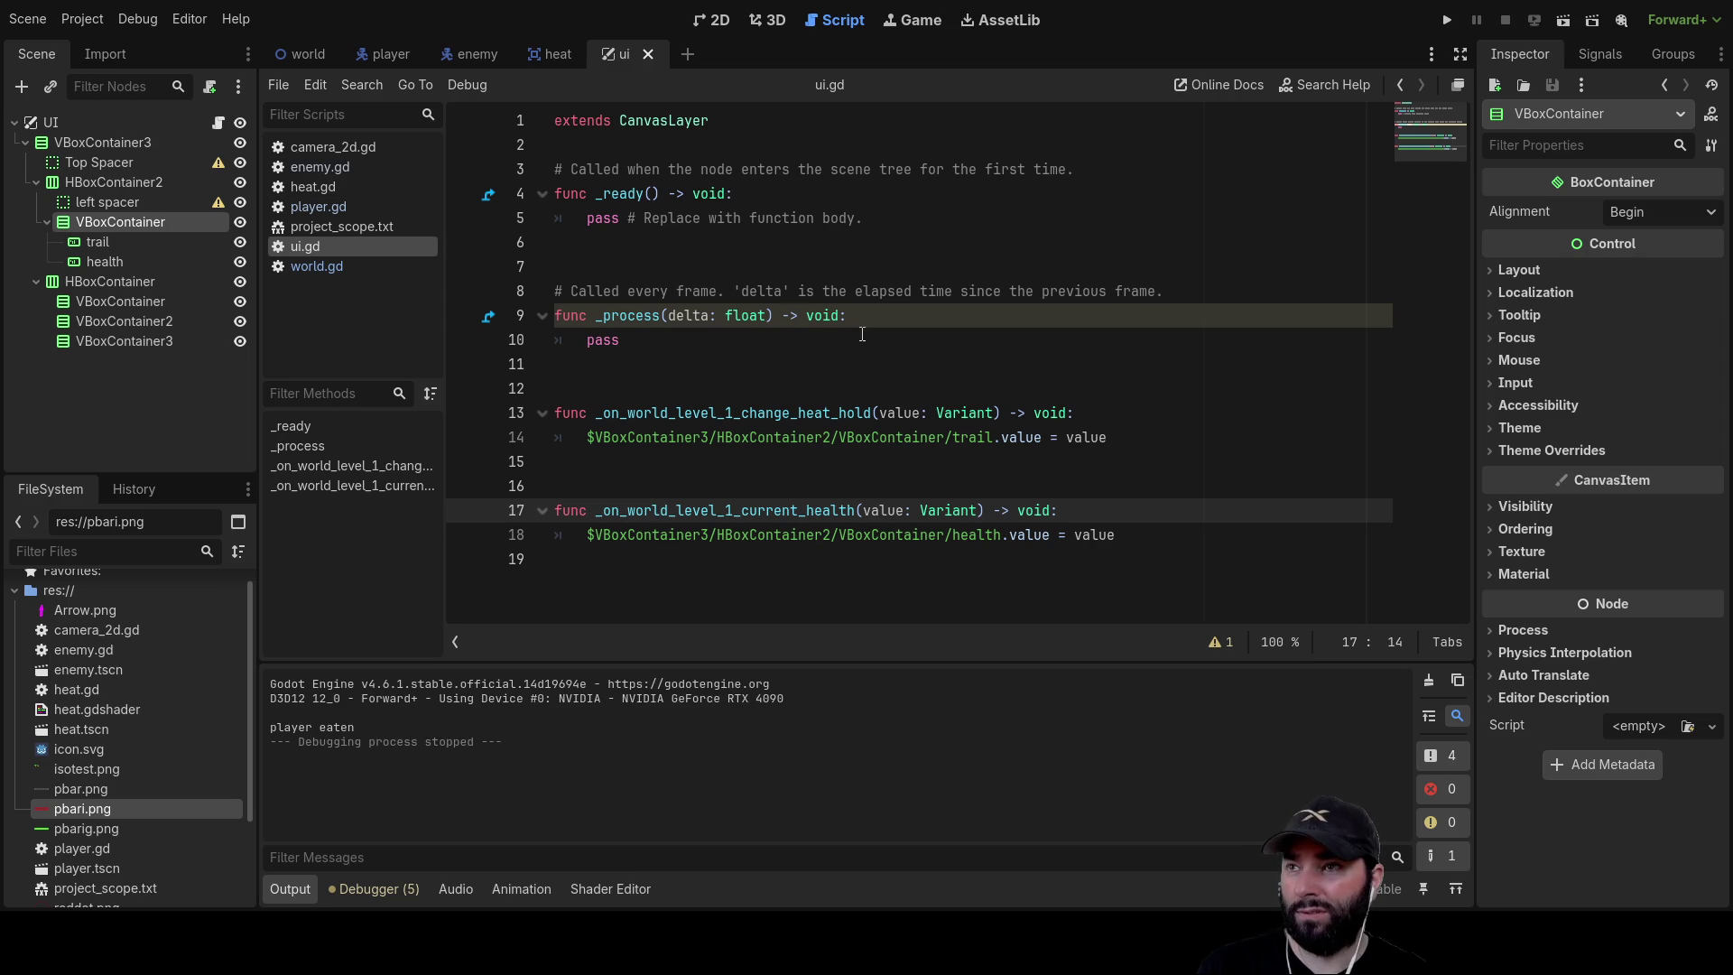
pyautogui.click(383, 56)
pyautogui.scroll(-1, 947, 570)
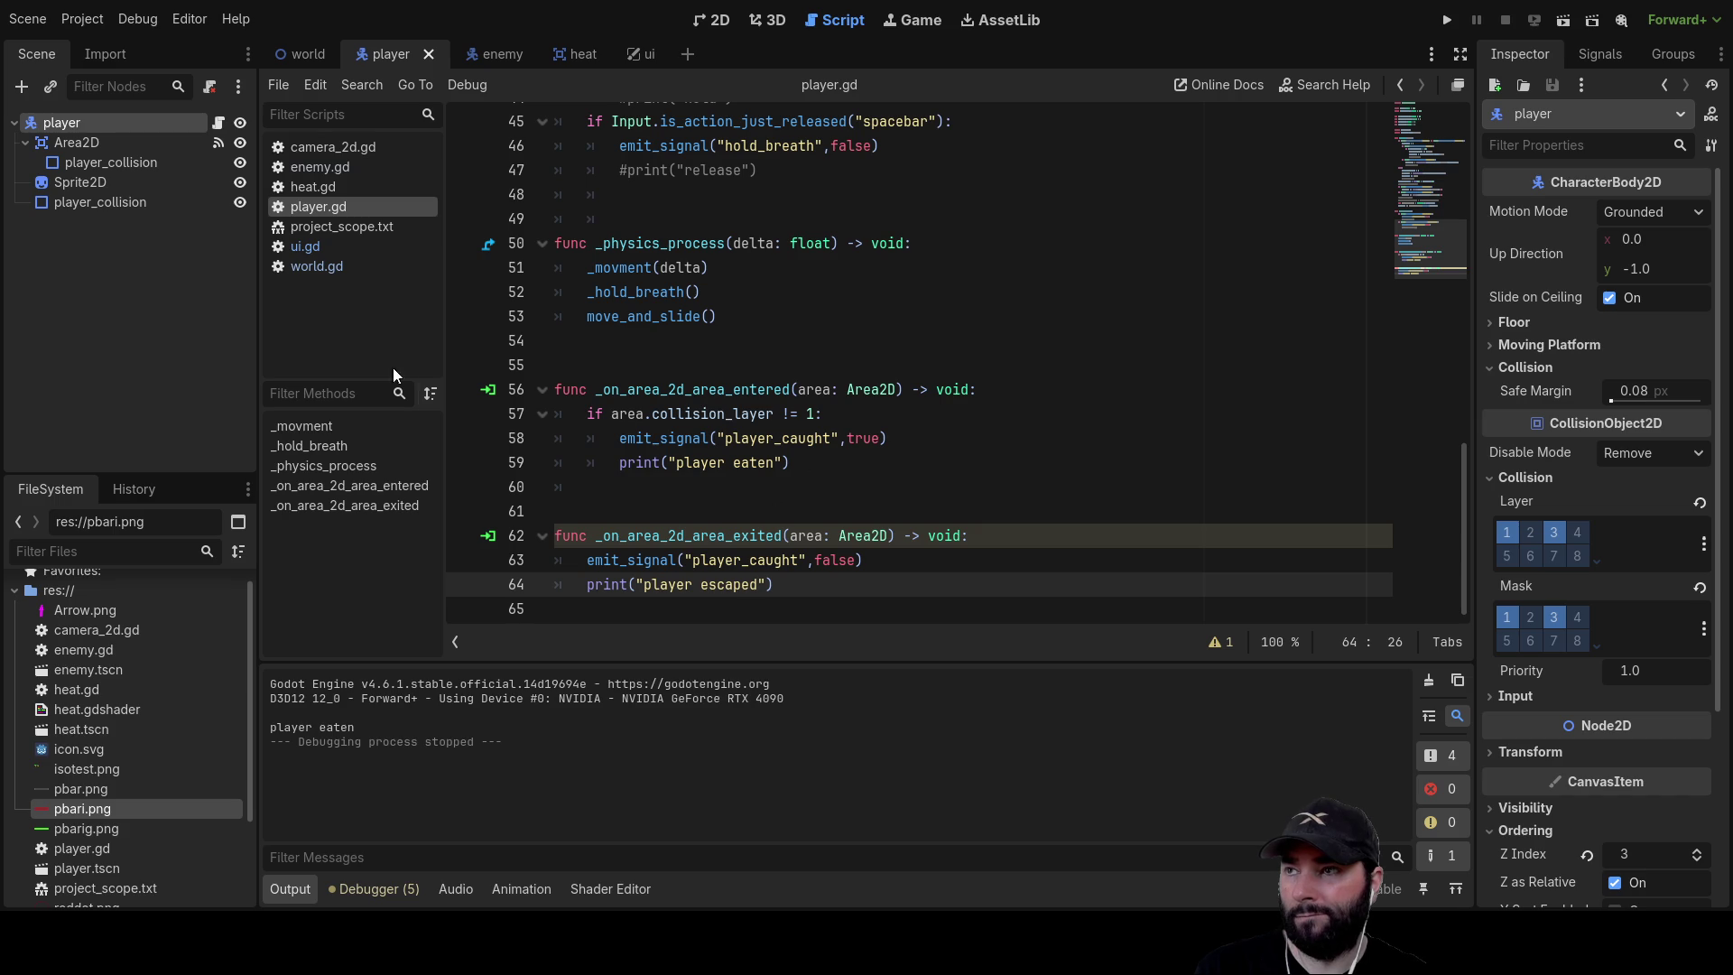
# Open world.gd and add a new _take_damage(value) function header on line 17
pyautogui.click(336, 267)
pyautogui.scroll(-1, 803, 485)
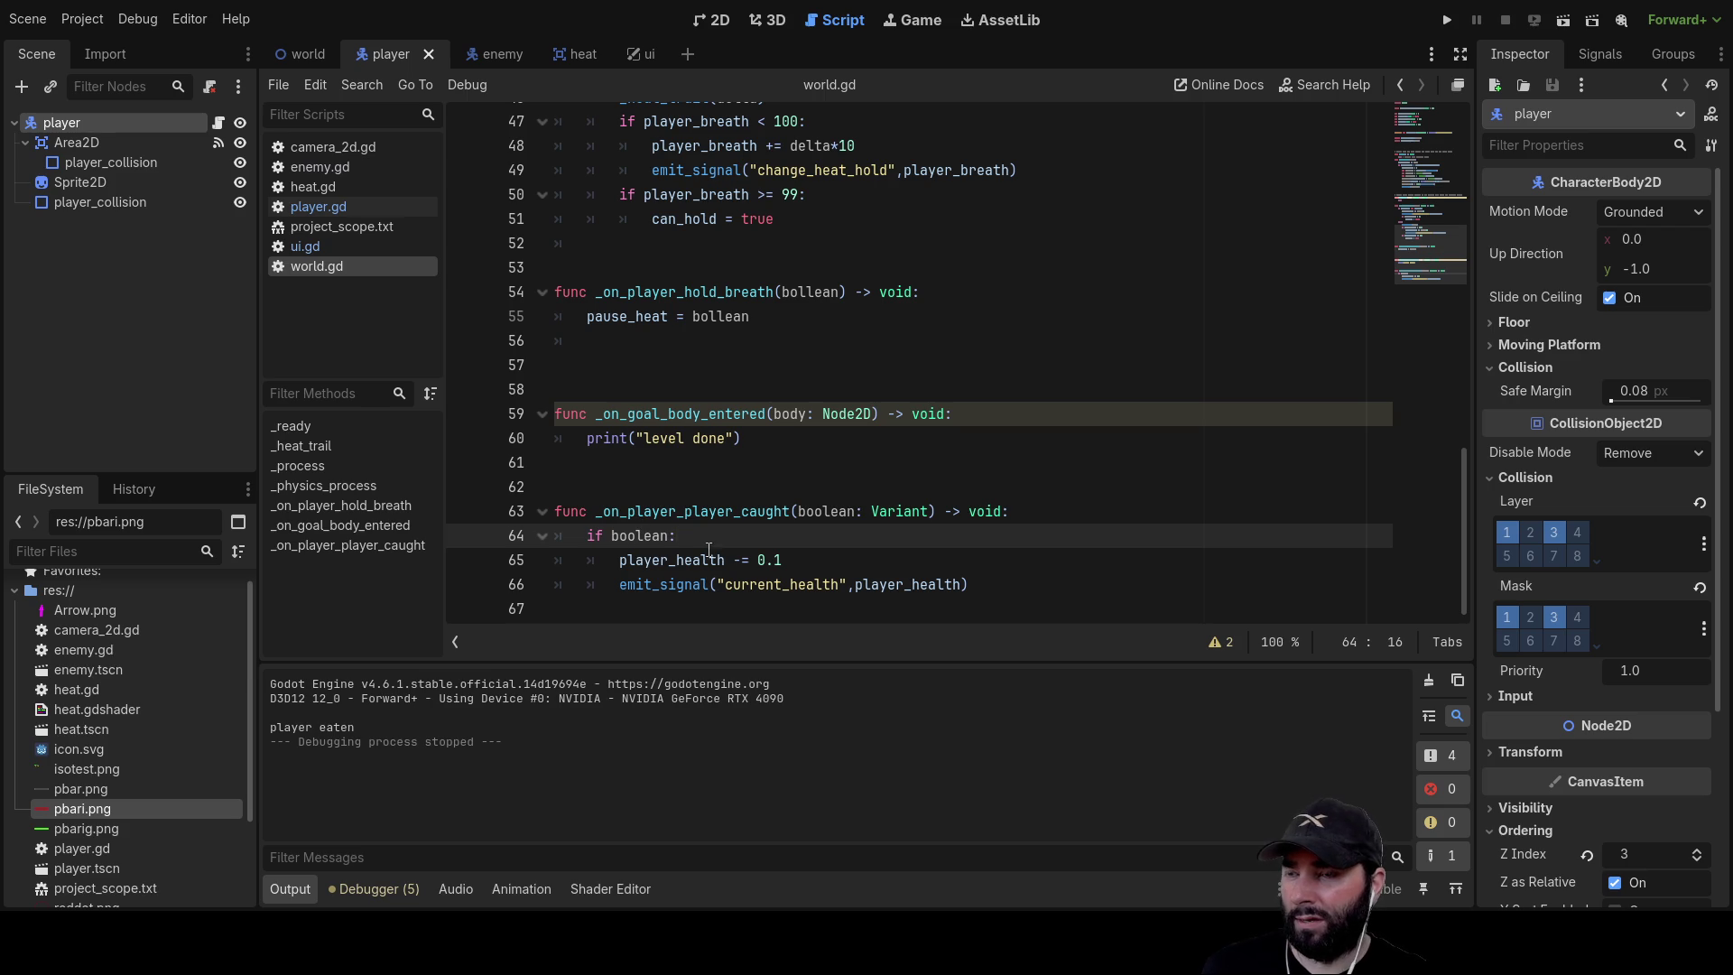
pyautogui.moveTo(618, 559); pyautogui.dragTo(969, 585)
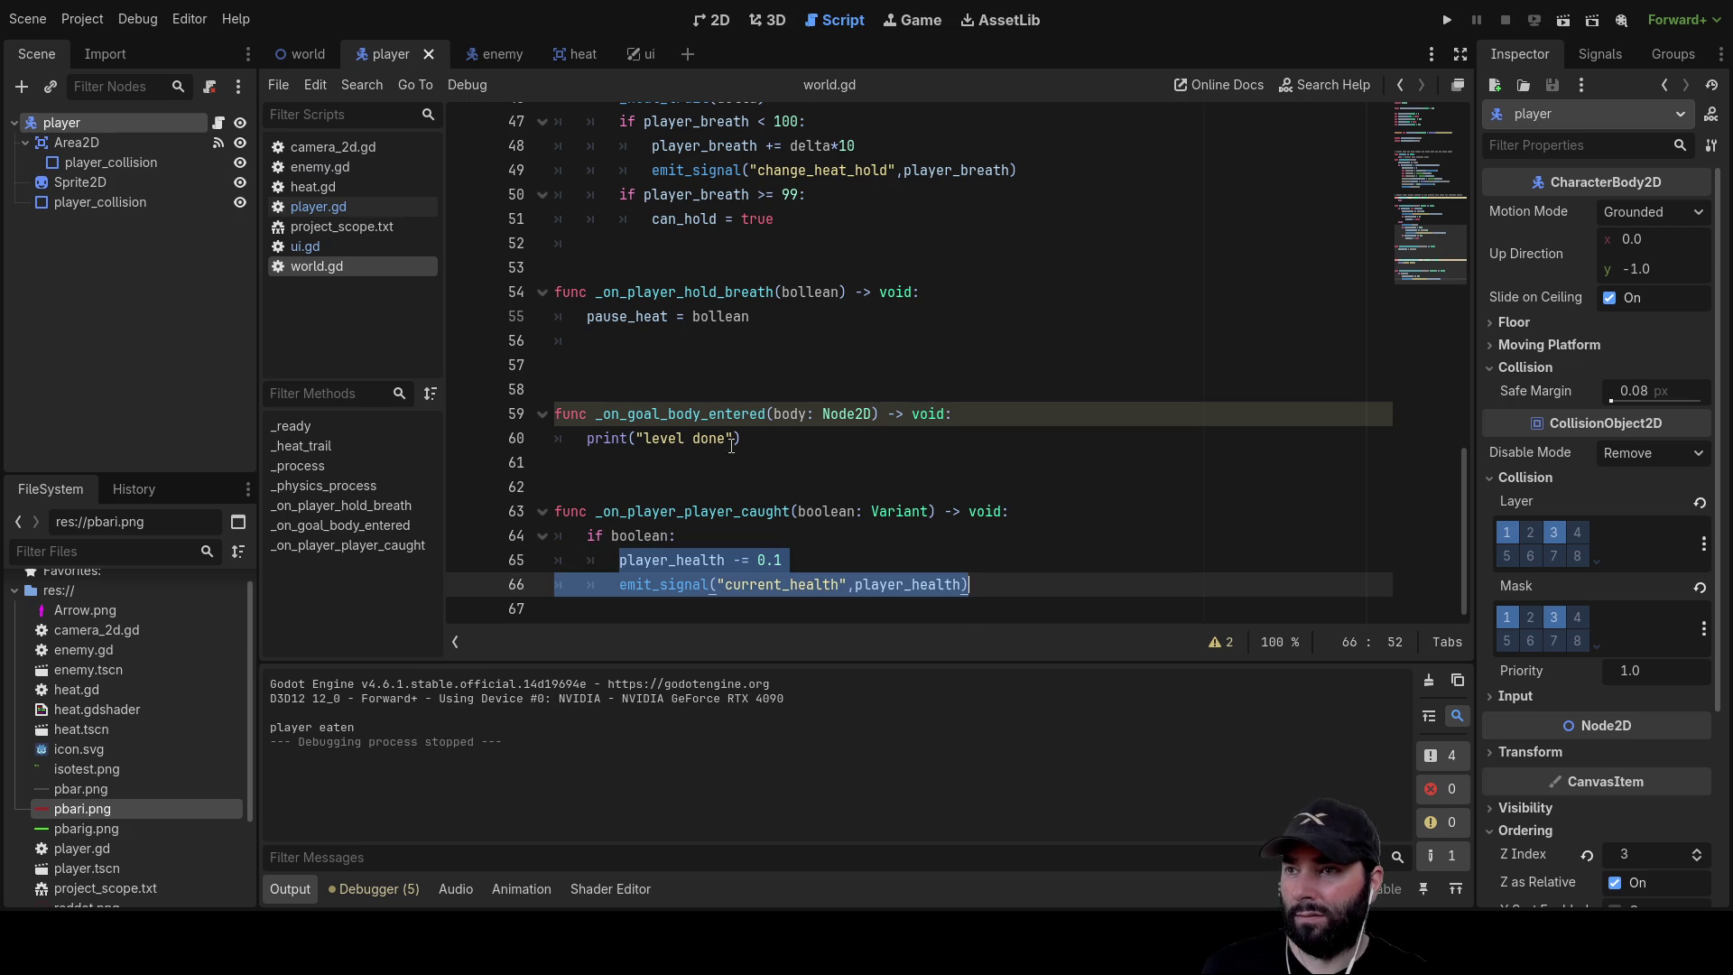
pyautogui.scroll(14, 649, 412)
pyautogui.scroll(-2, 648, 412)
pyautogui.scroll(1, 648, 412)
pyautogui.click(650, 364)
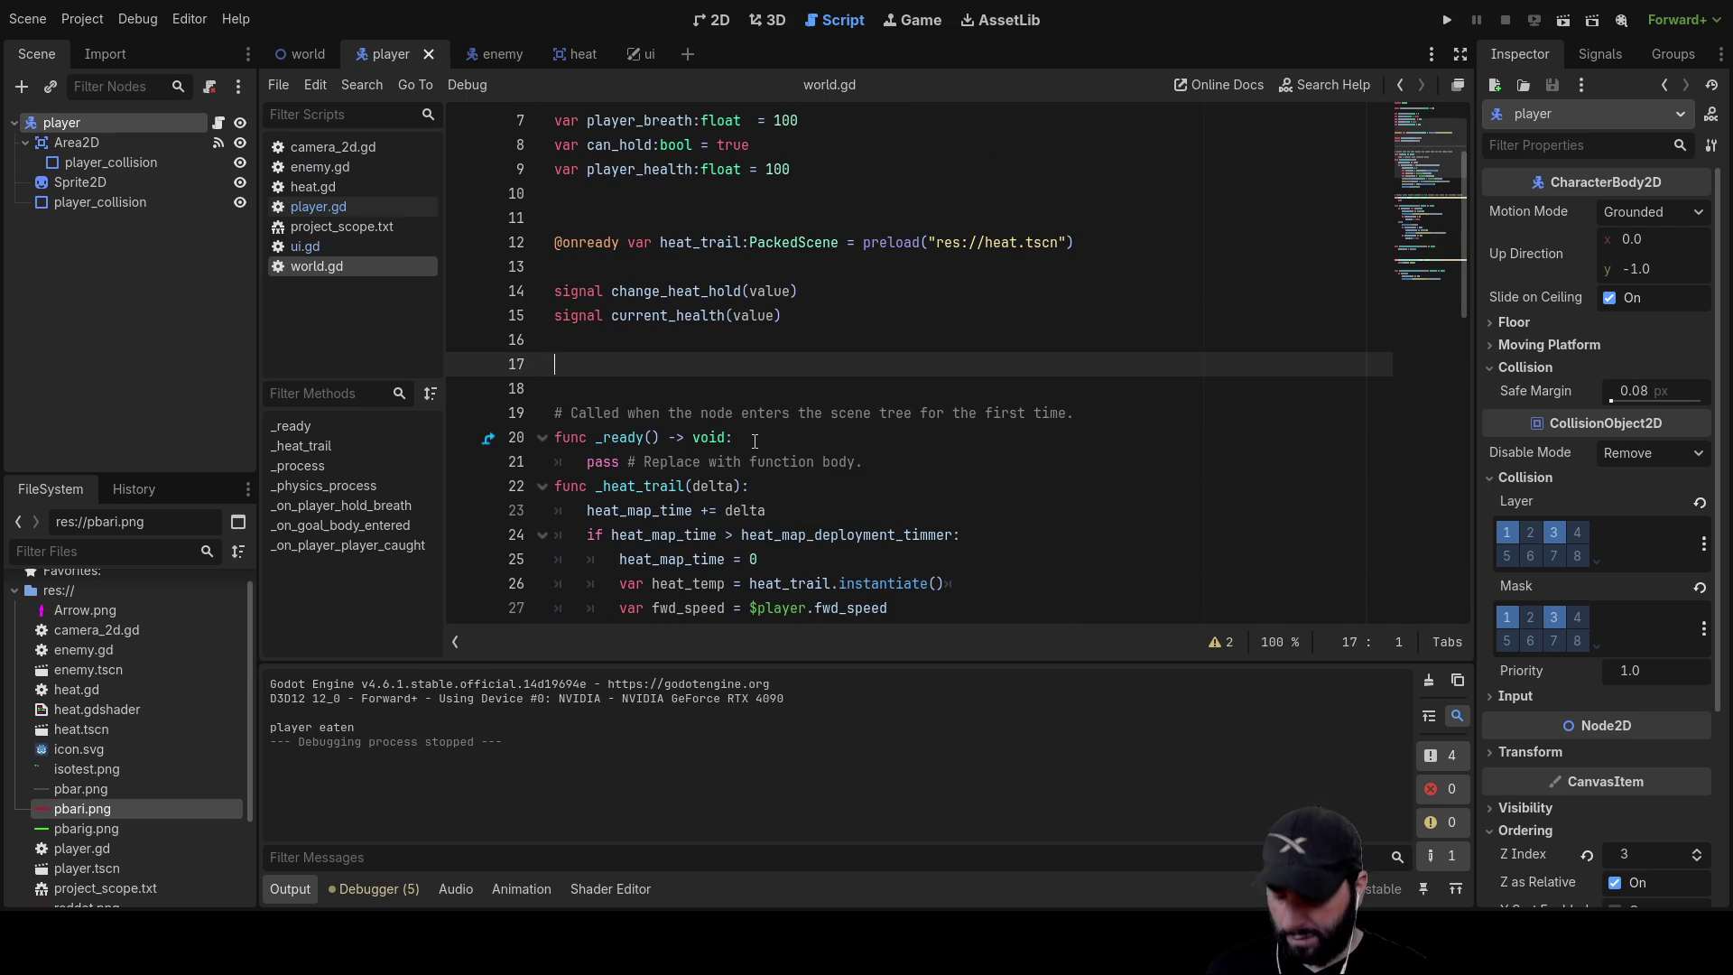
pyautogui.write('func _')
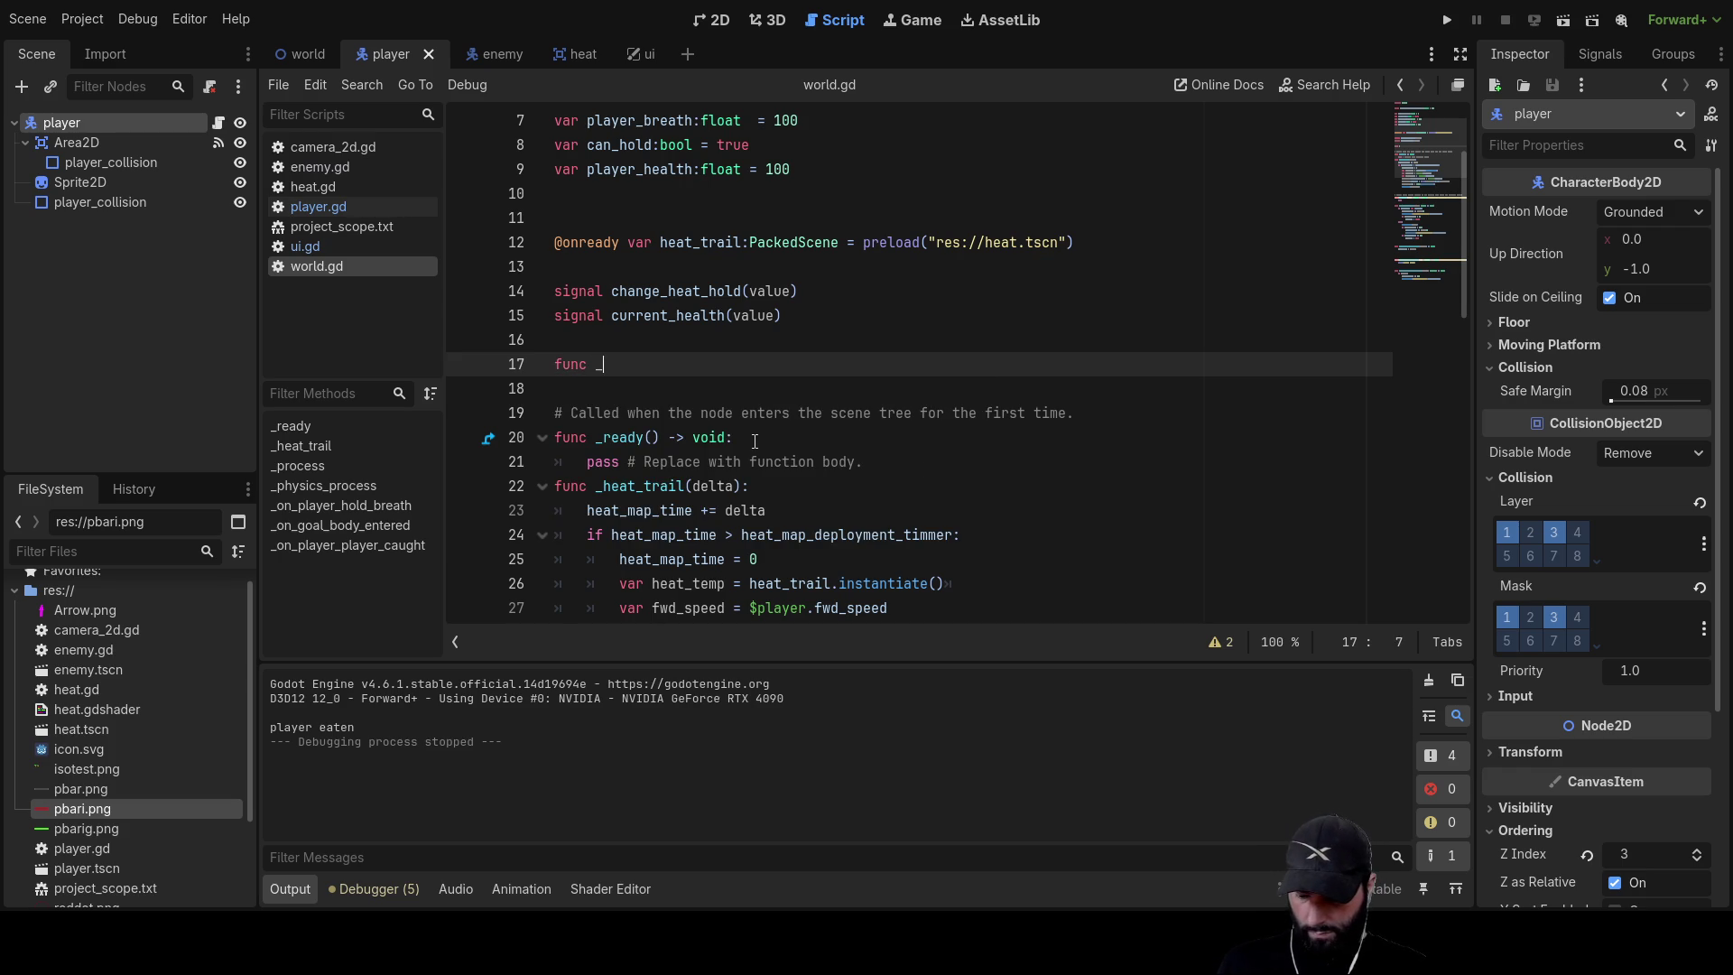
pyautogui.write('take')
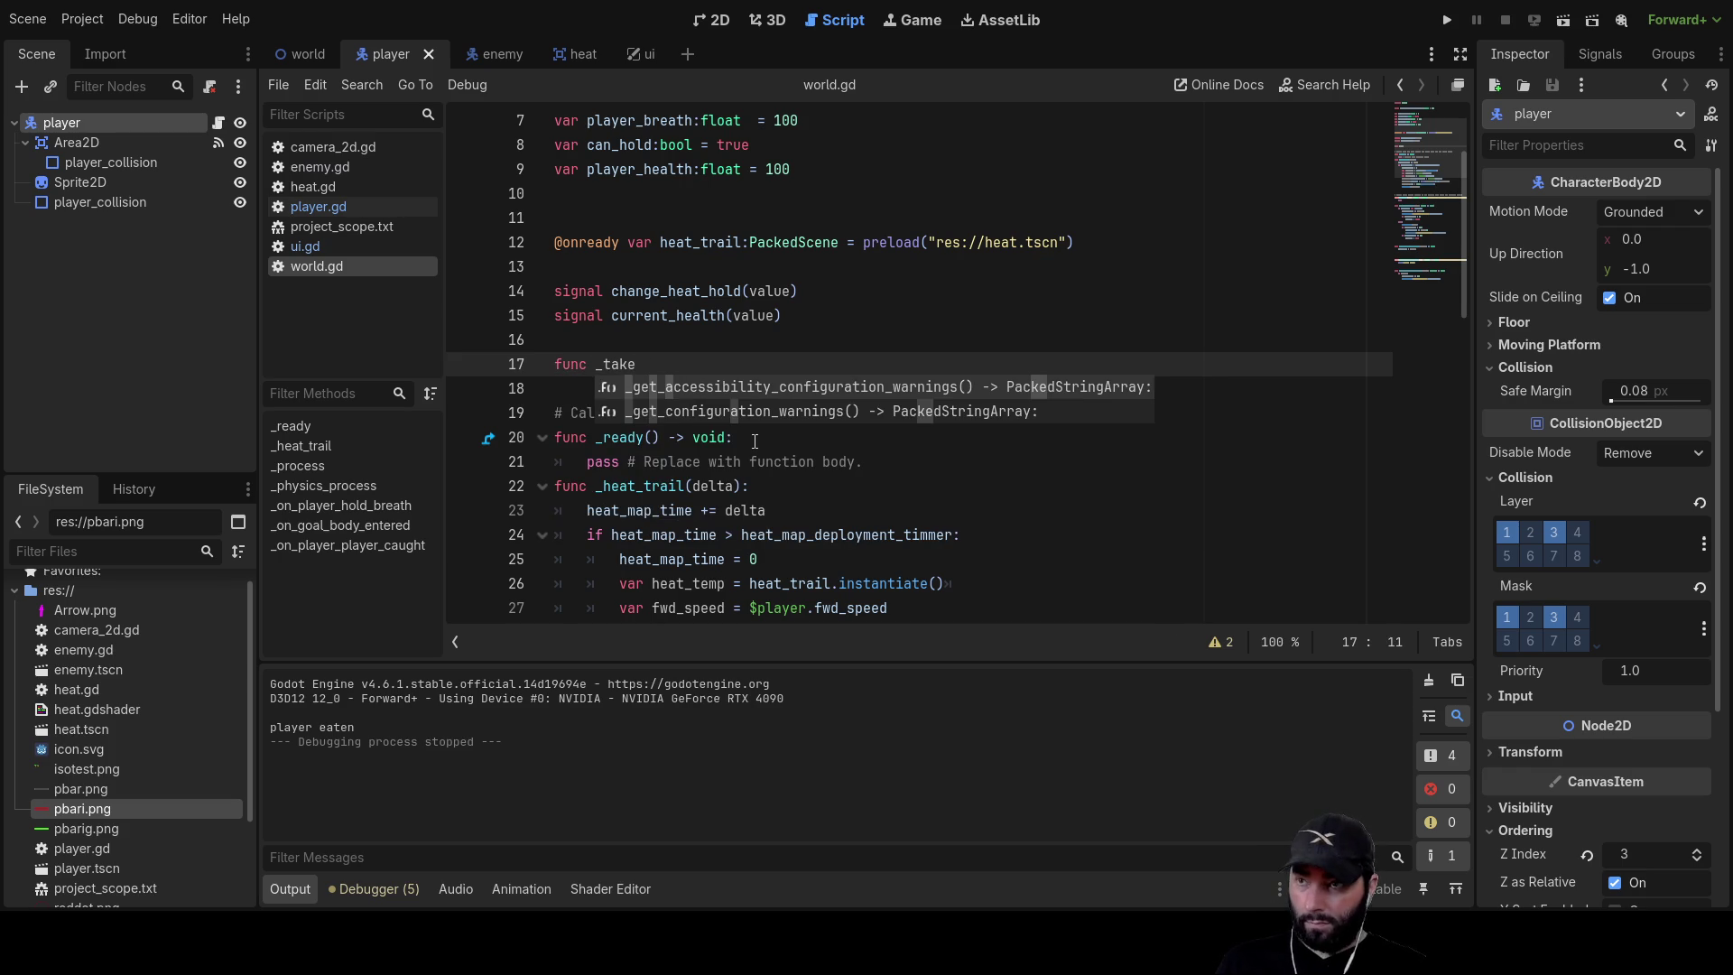
pyautogui.write('_damage(')
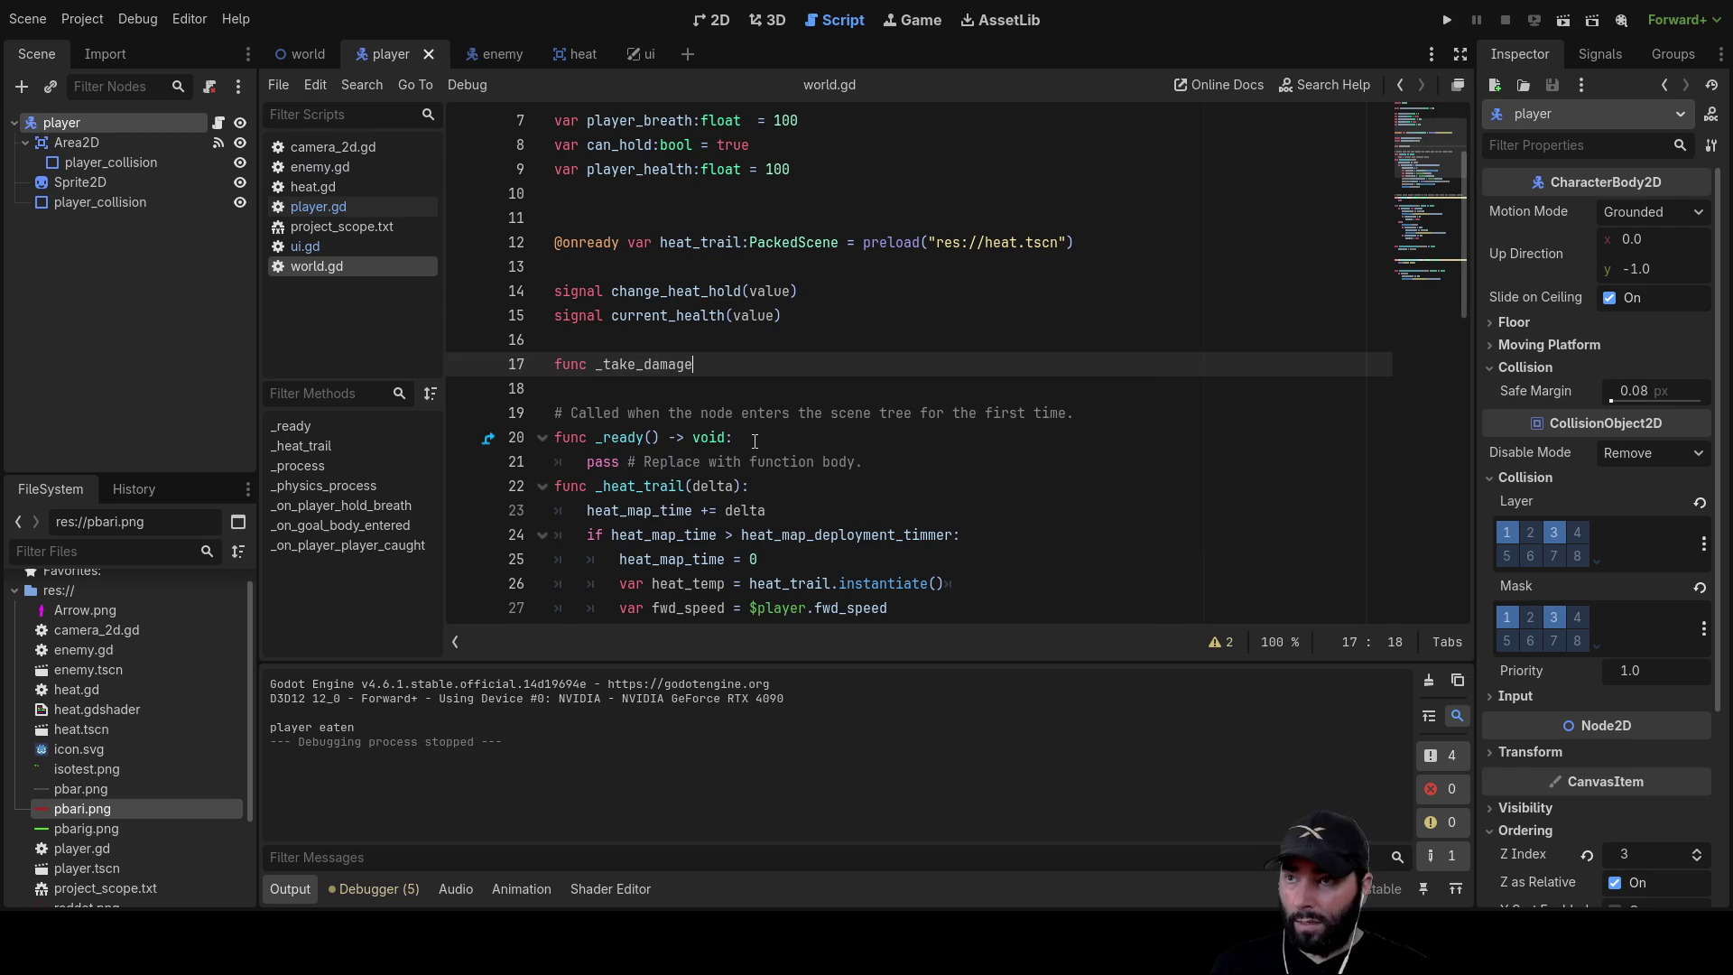
pyautogui.write('value')
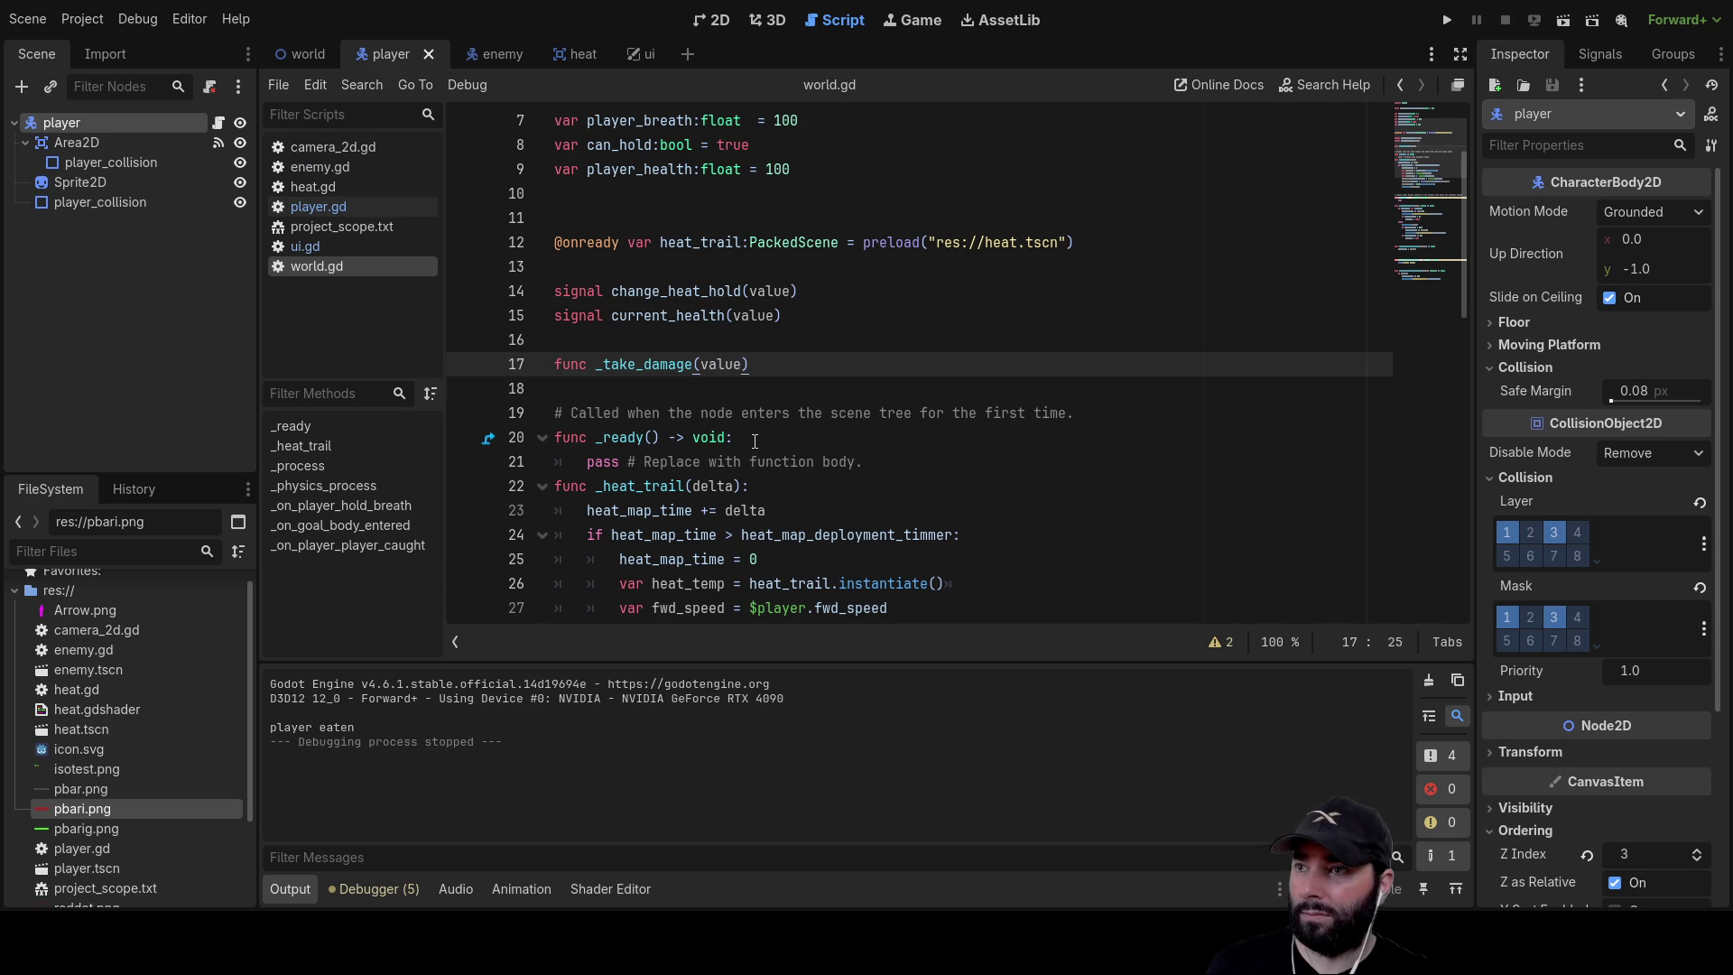
pyautogui.press('Down')
pyautogui.press('Tab')
# Move the health decrement and emit lines from the caught handler into _take_damage
pyautogui.scroll(-10, 755, 441)
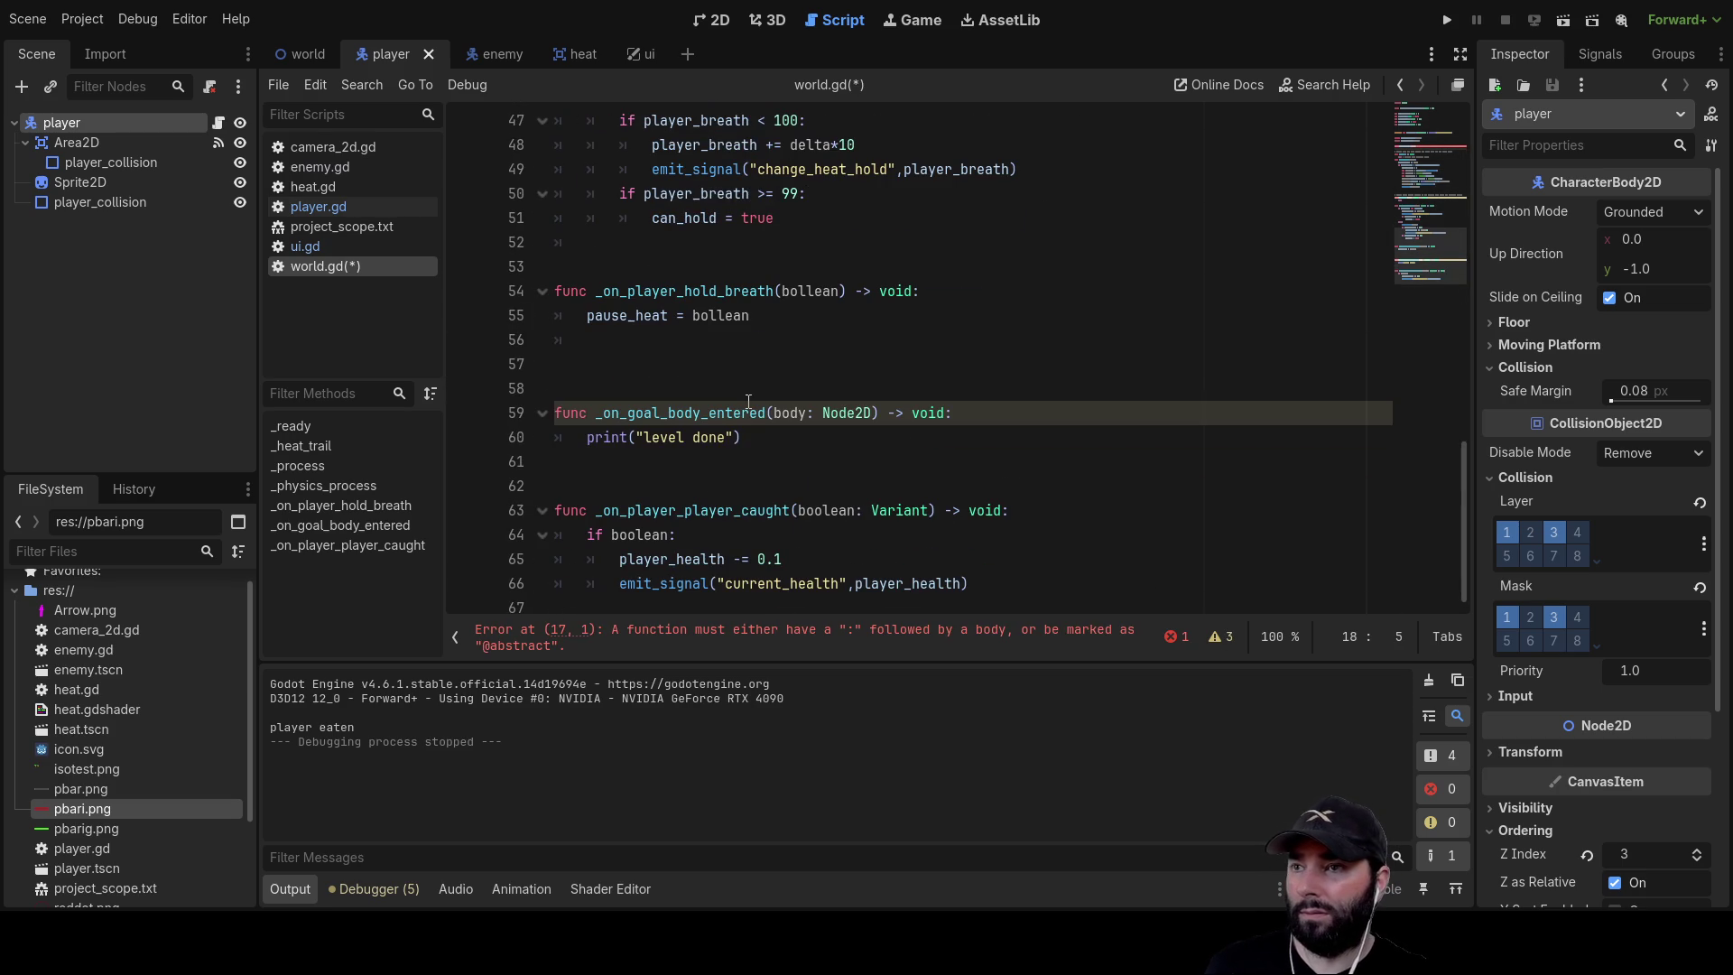
pyautogui.moveTo(611, 558)
pyautogui.mouseDown()
pyautogui.moveTo(1011, 565)
pyautogui.moveTo(1018, 580)
pyautogui.mouseUp()
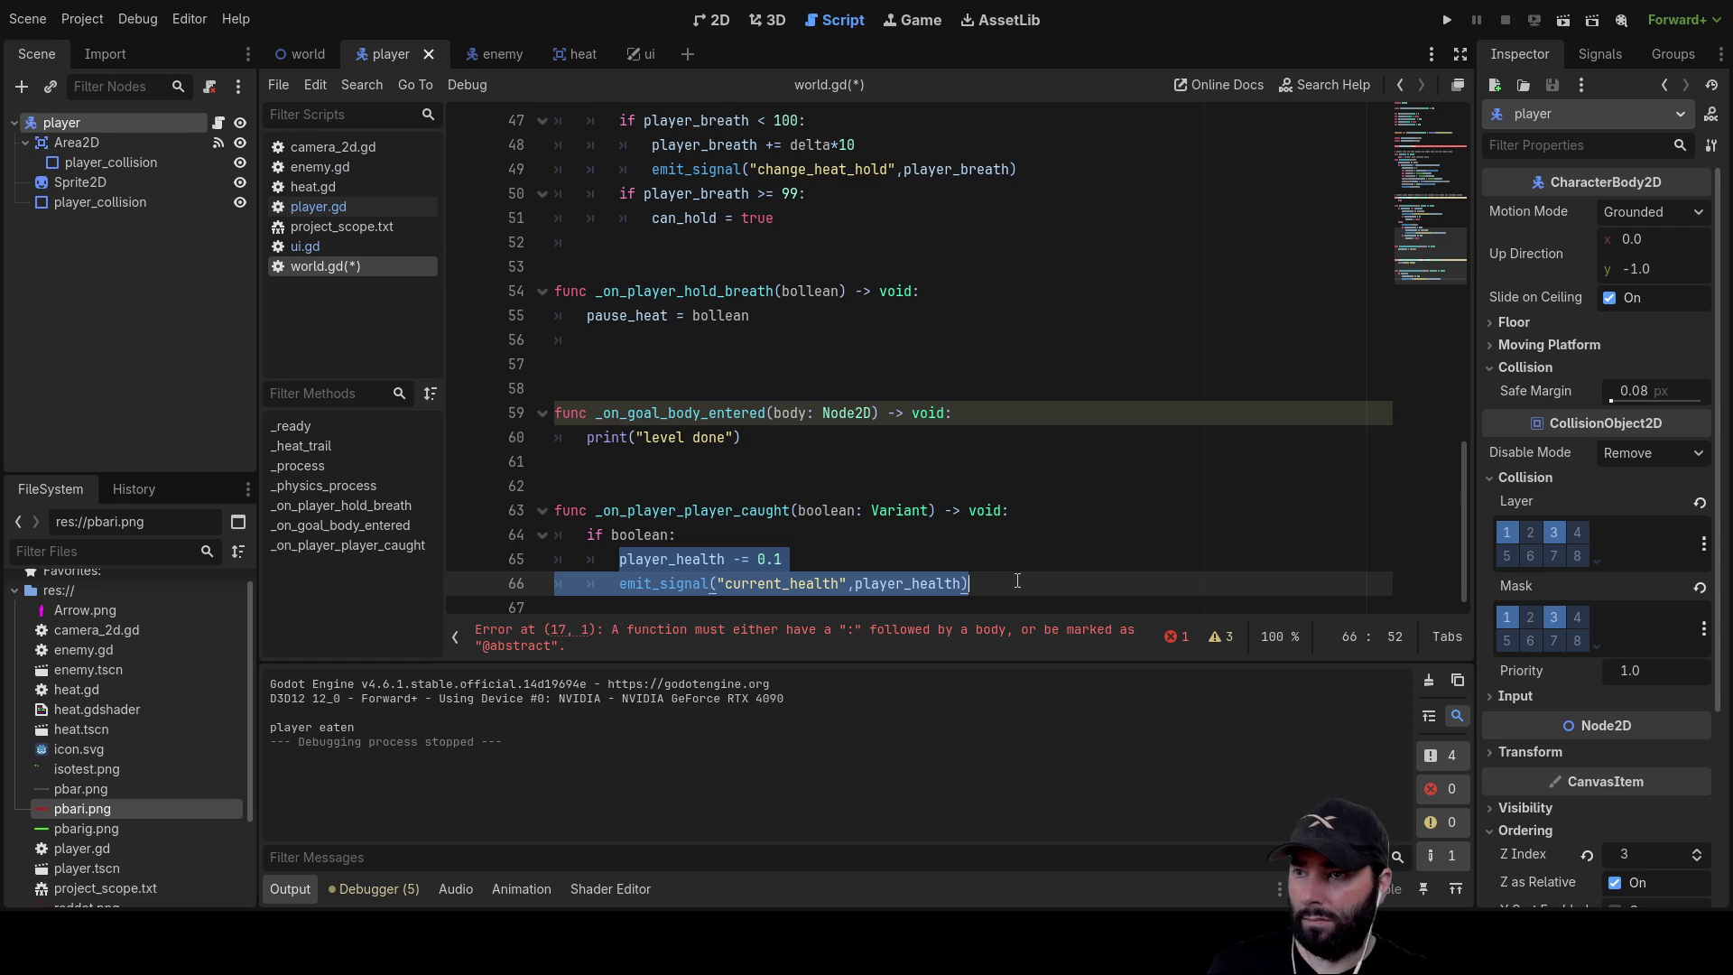
pyautogui.hotkey('ctrl', 'x')
pyautogui.scroll(15, 747, 421)
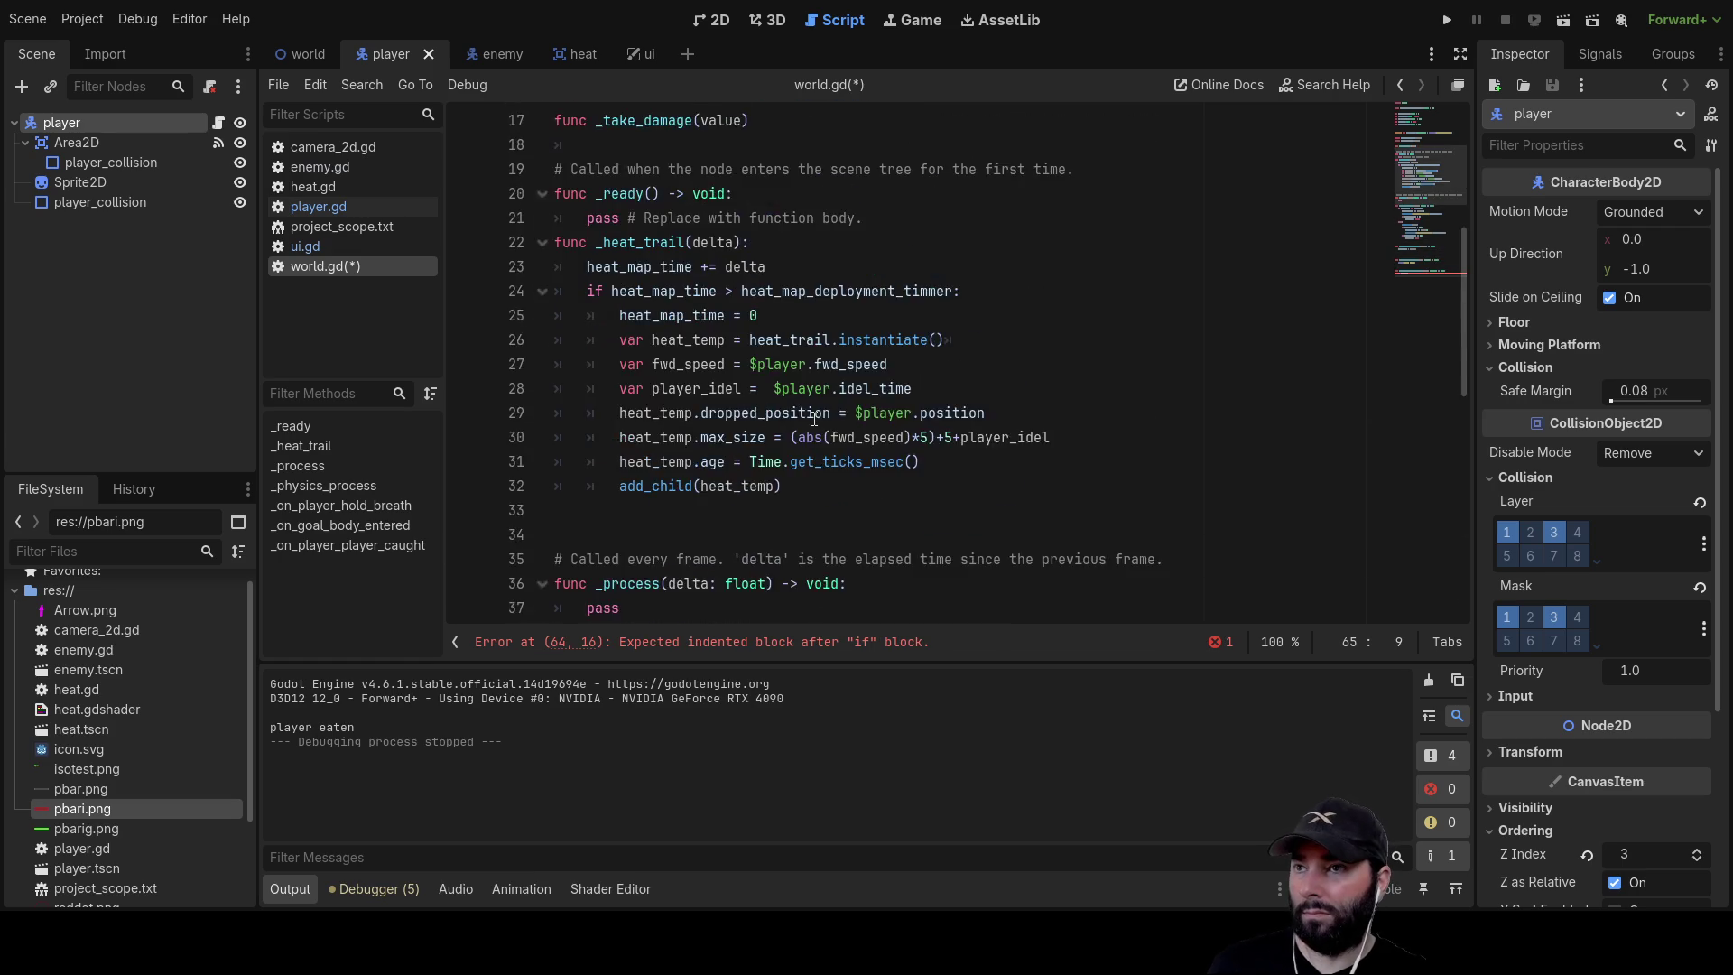
pyautogui.click(641, 514)
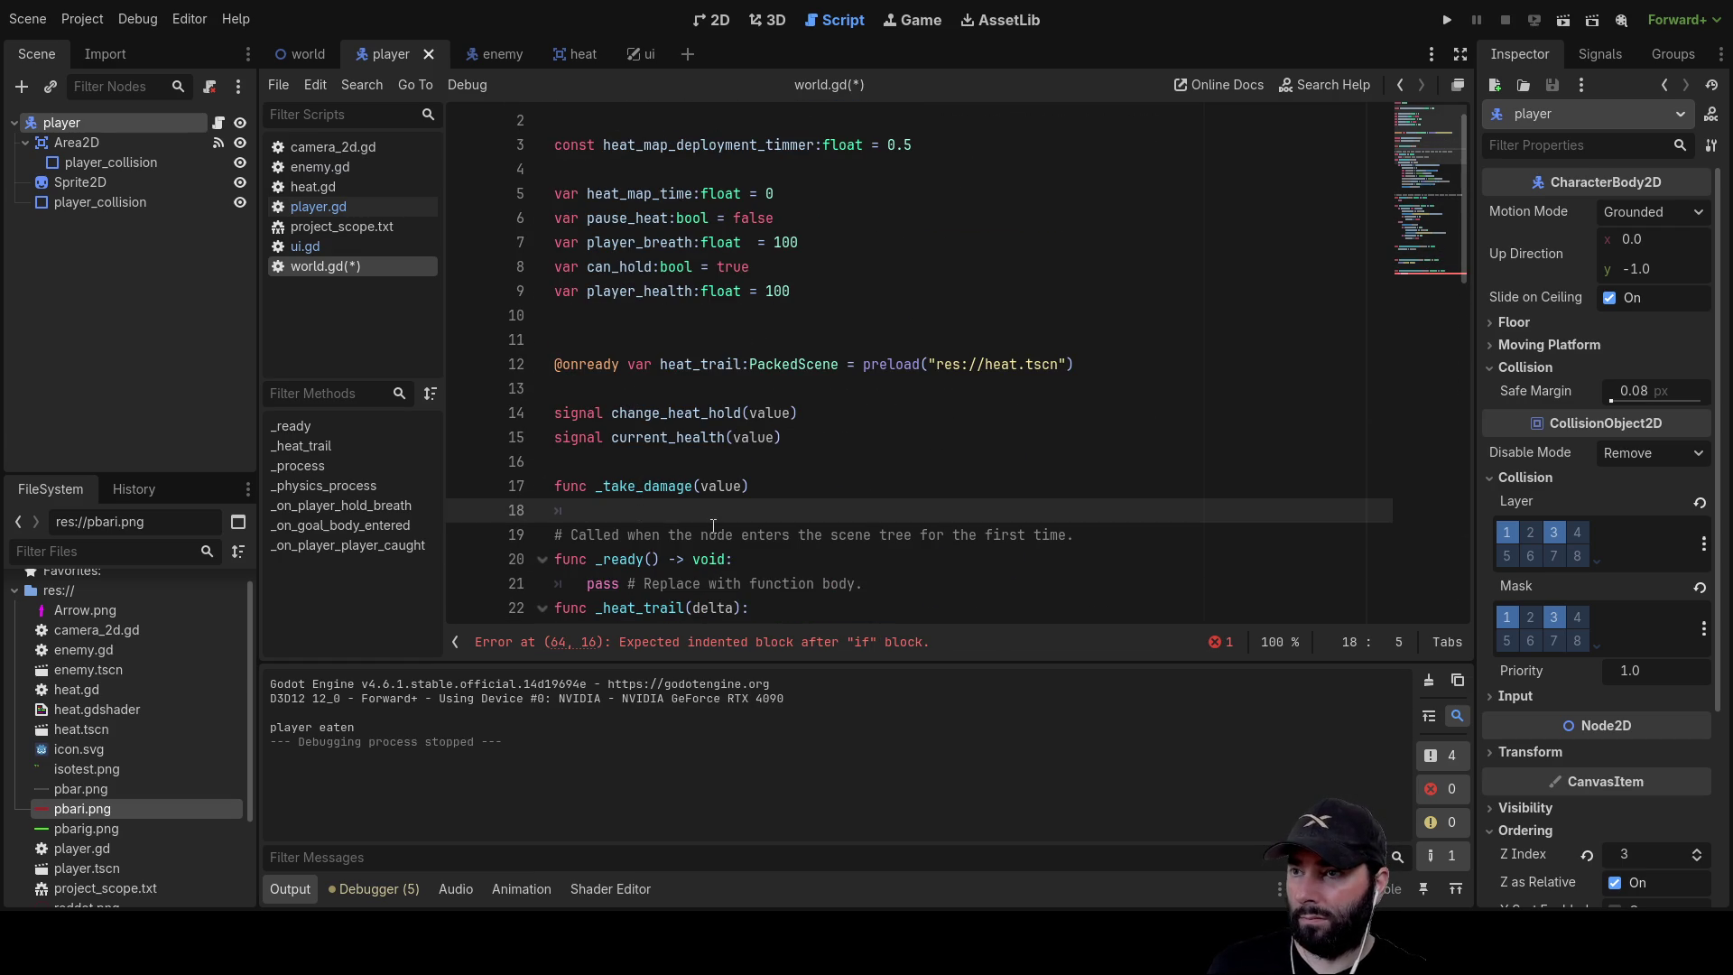
pyautogui.press('Return')
pyautogui.hotkey('ctrl', 'v')
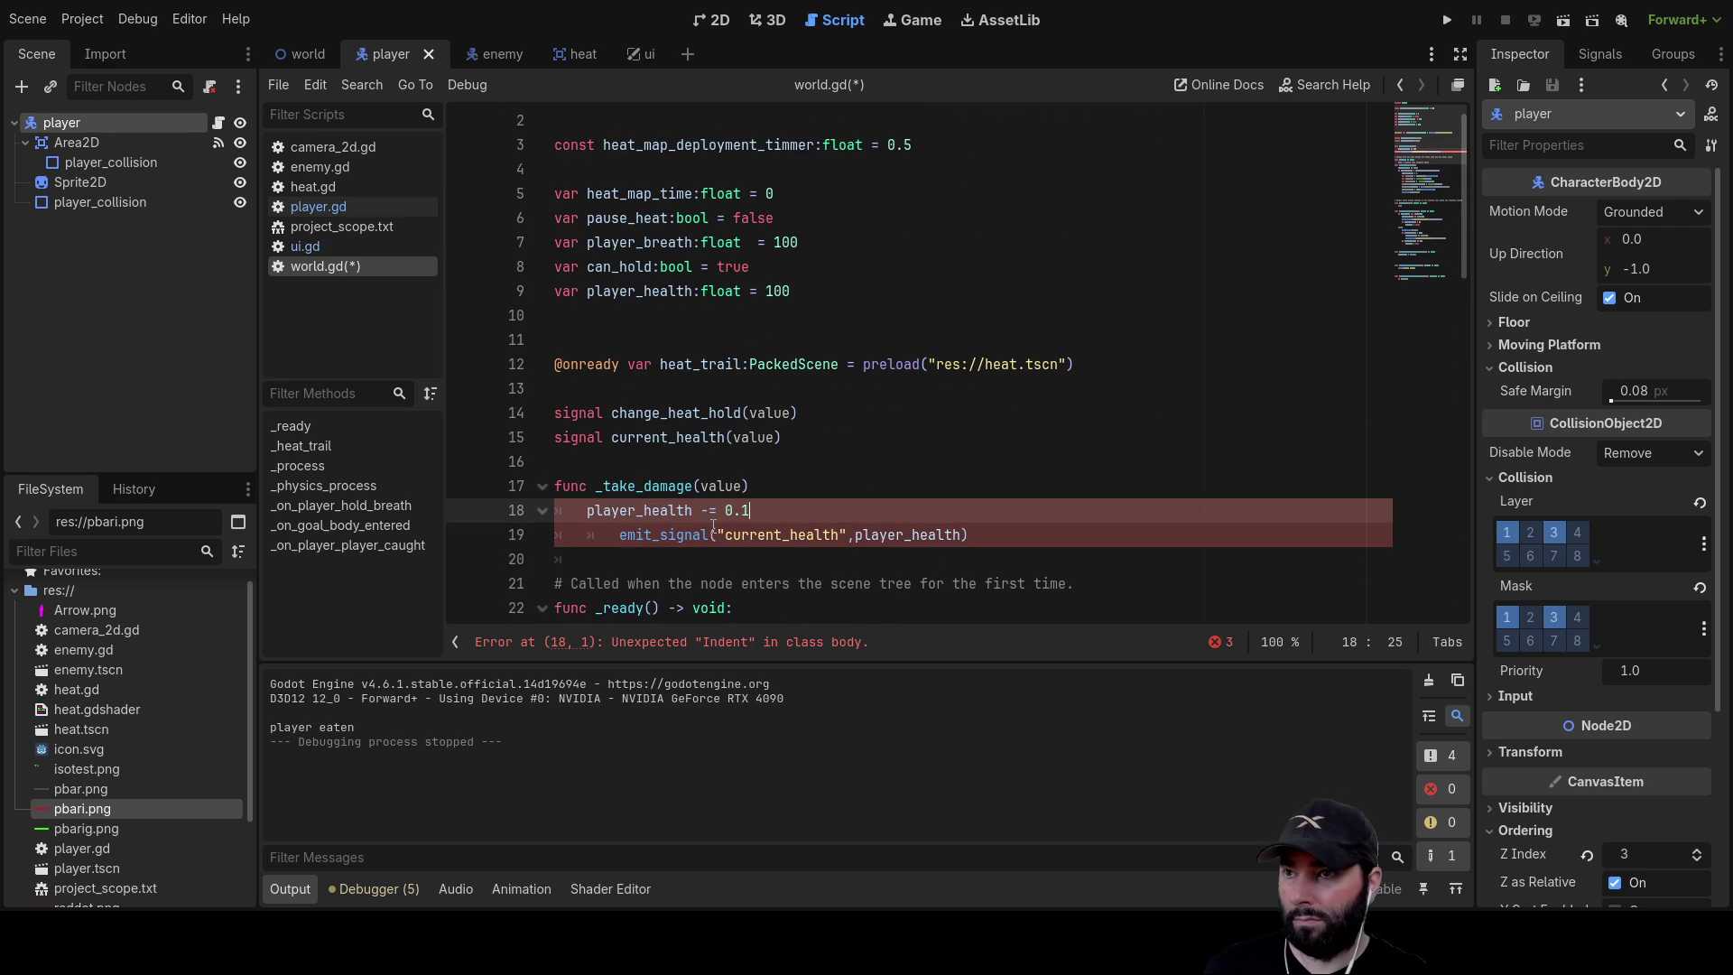
# Make the decrement use the value parameter and fix the emit_signal line's indentation
pyautogui.doubleClick(721, 486)
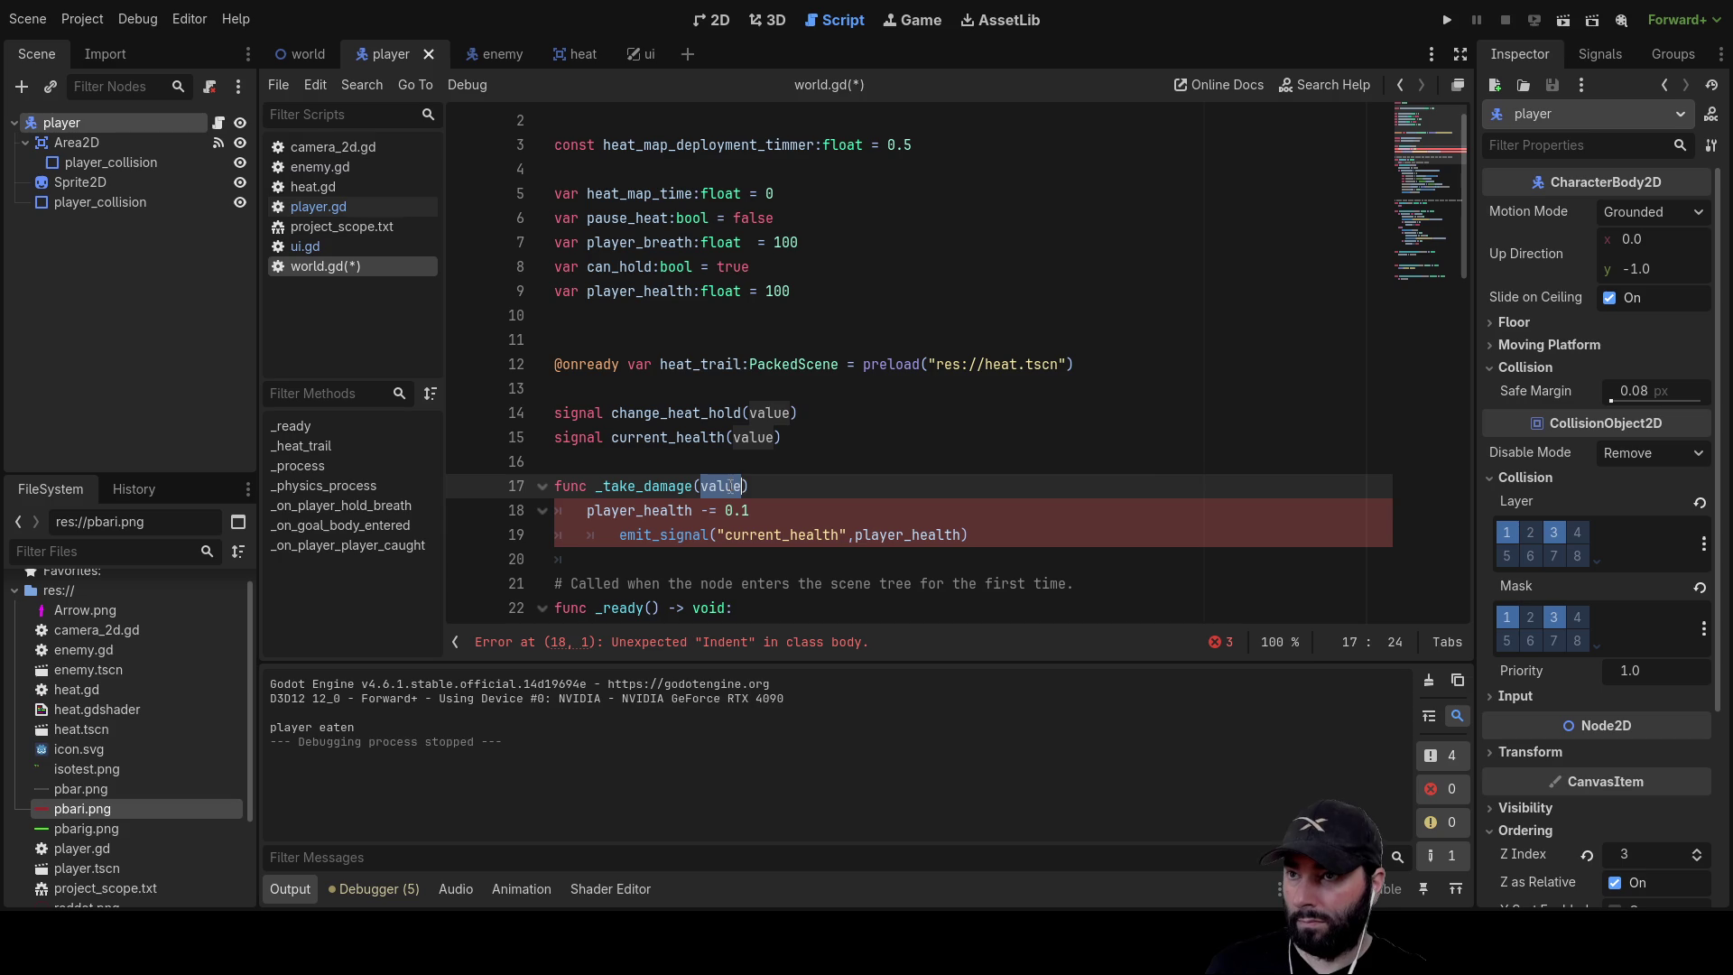
pyautogui.click(761, 506)
pyautogui.write('value')
pyautogui.scroll(-4, 791, 519)
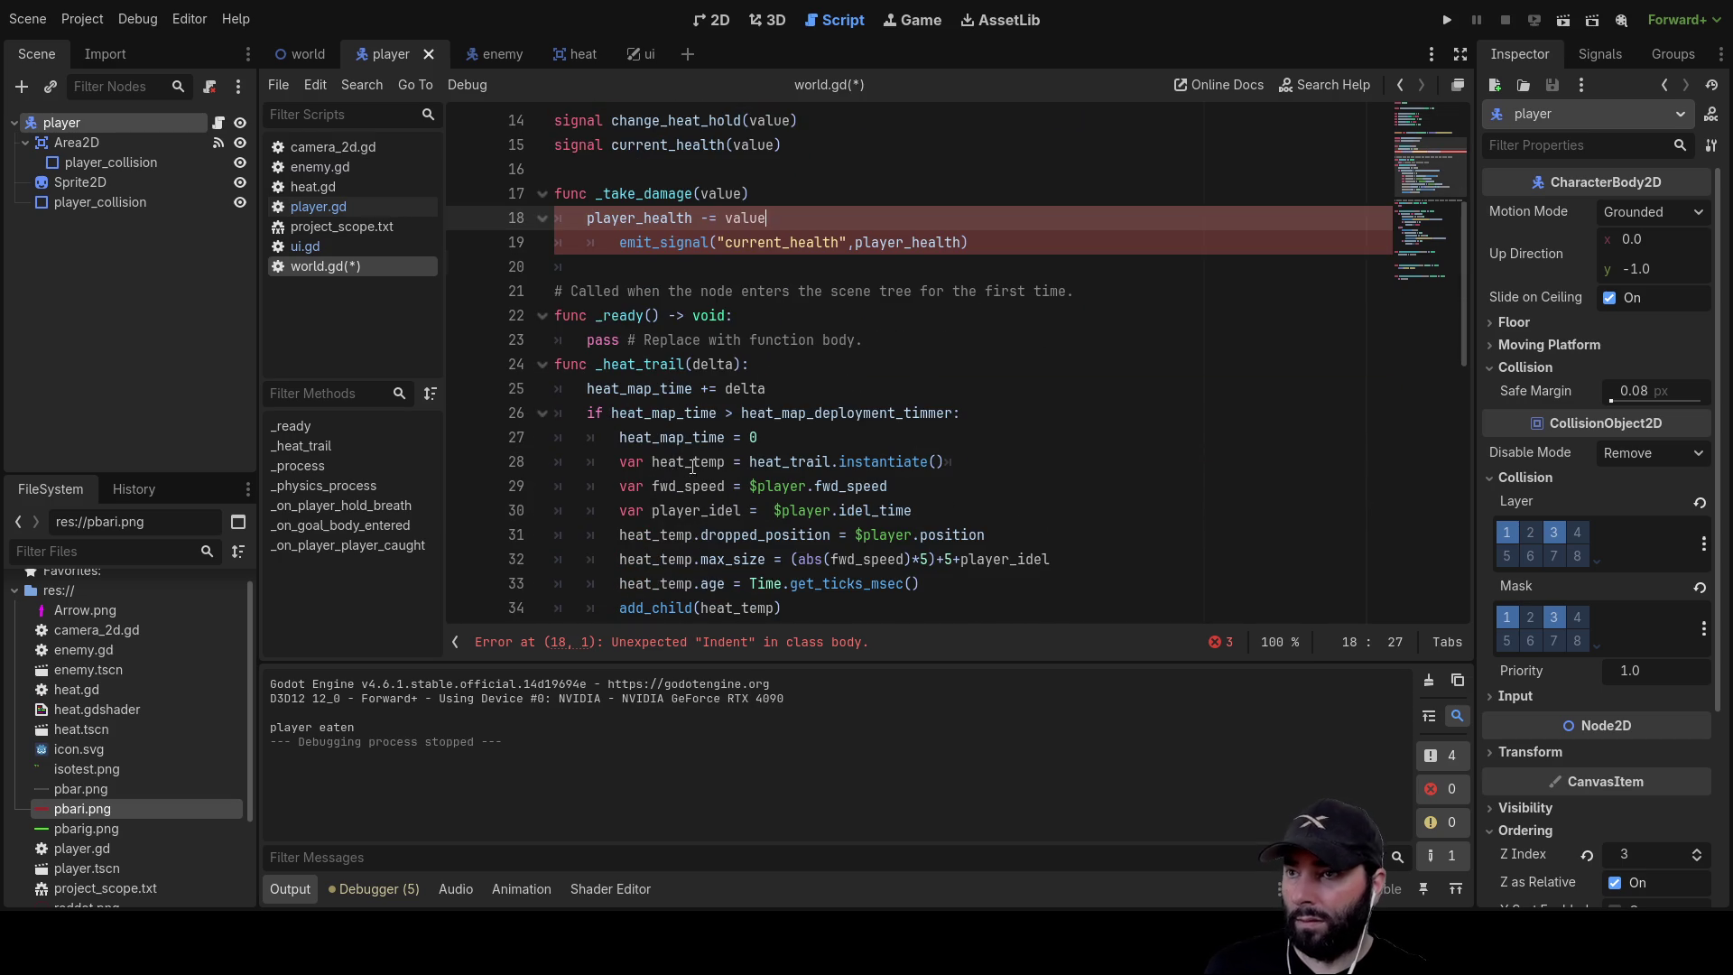
pyautogui.click(588, 242)
pyautogui.press('Delete')
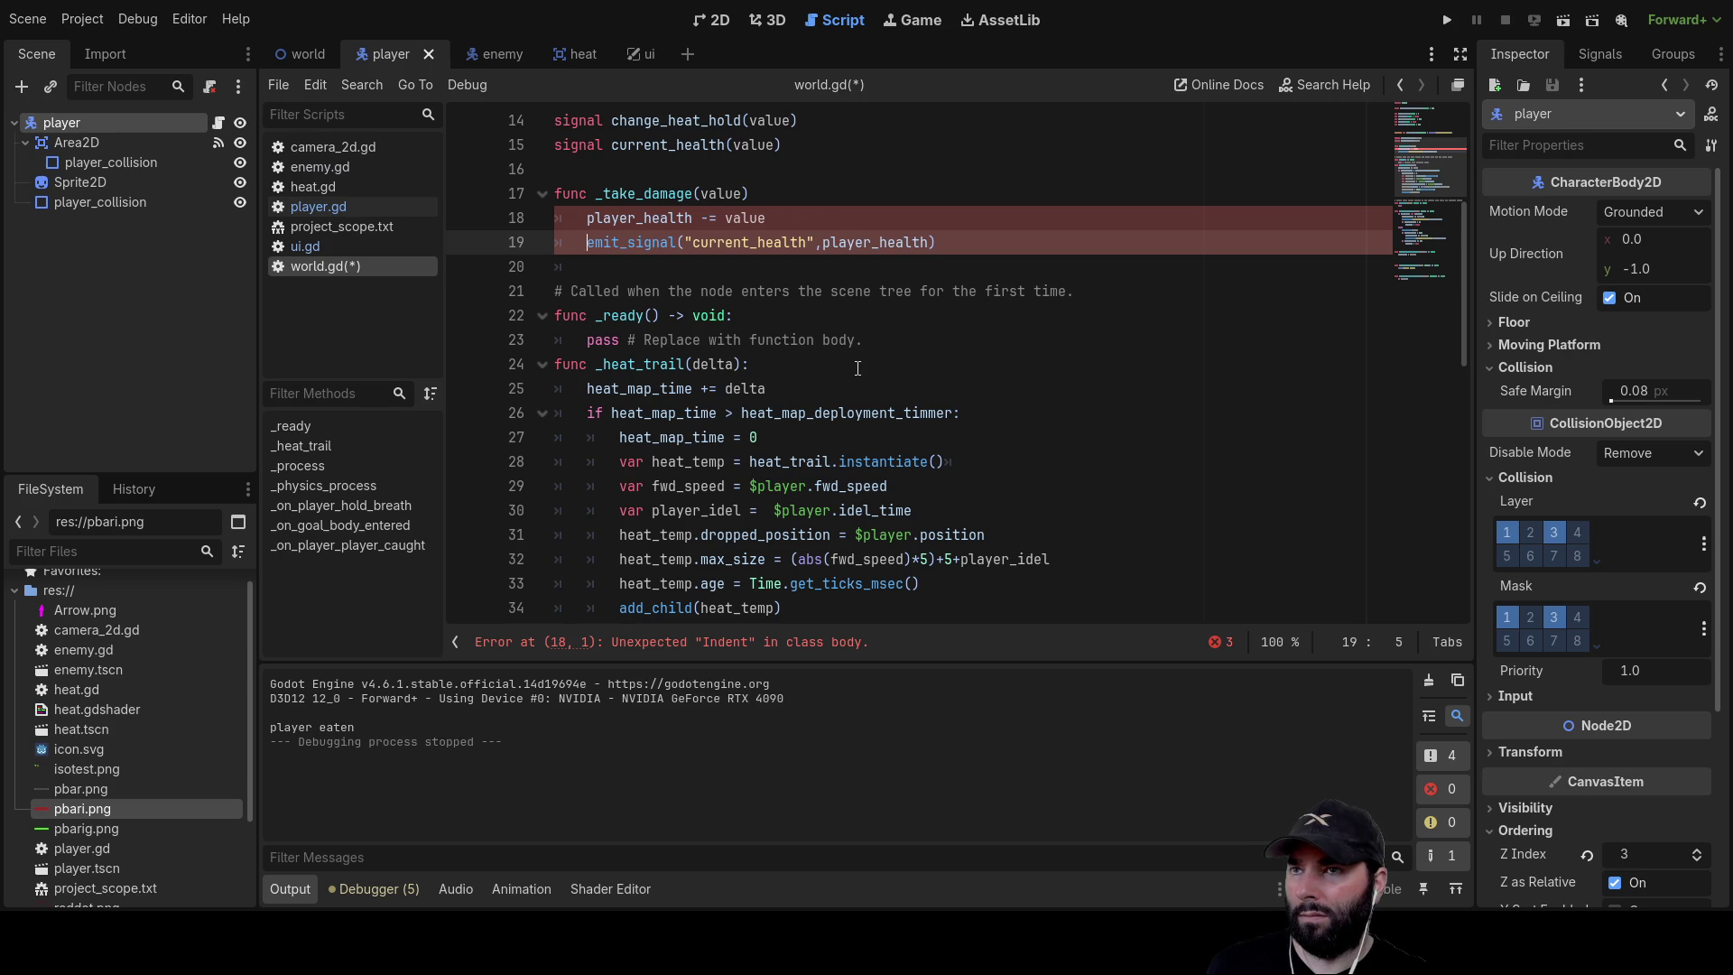
# Select the _take_damage name and return to the empty line inside the if block
pyautogui.scroll(1, 856, 368)
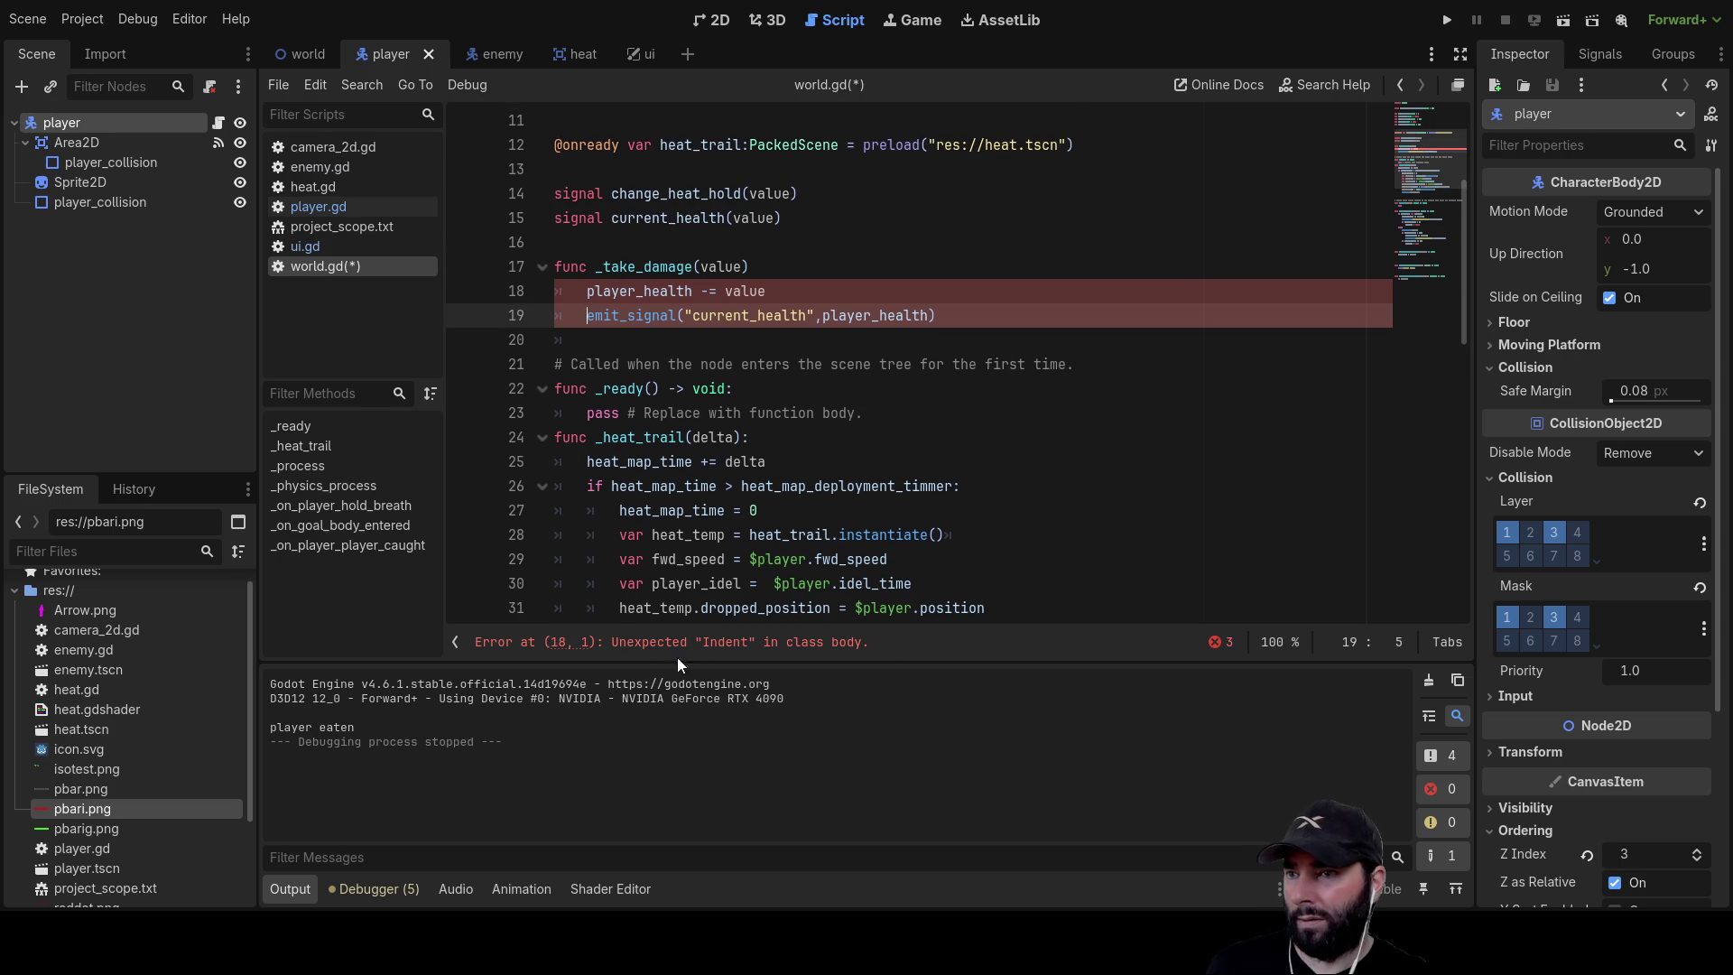
pyautogui.click(773, 265)
pyautogui.write(':')
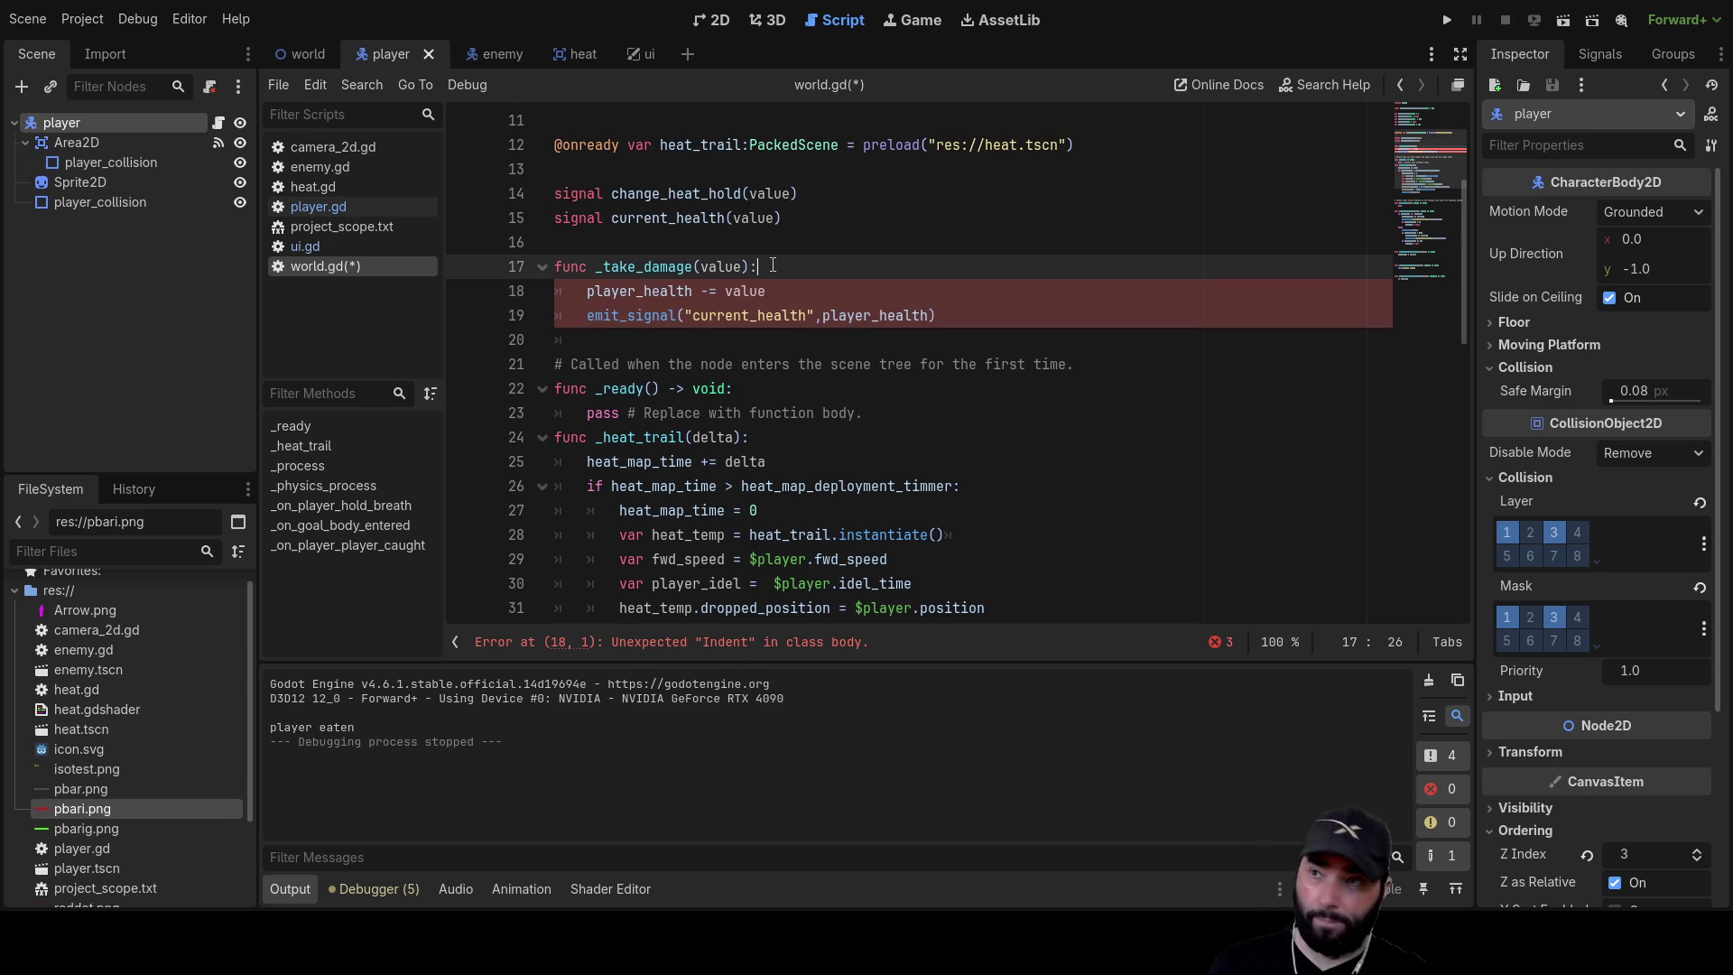
pyautogui.doubleClick(638, 265)
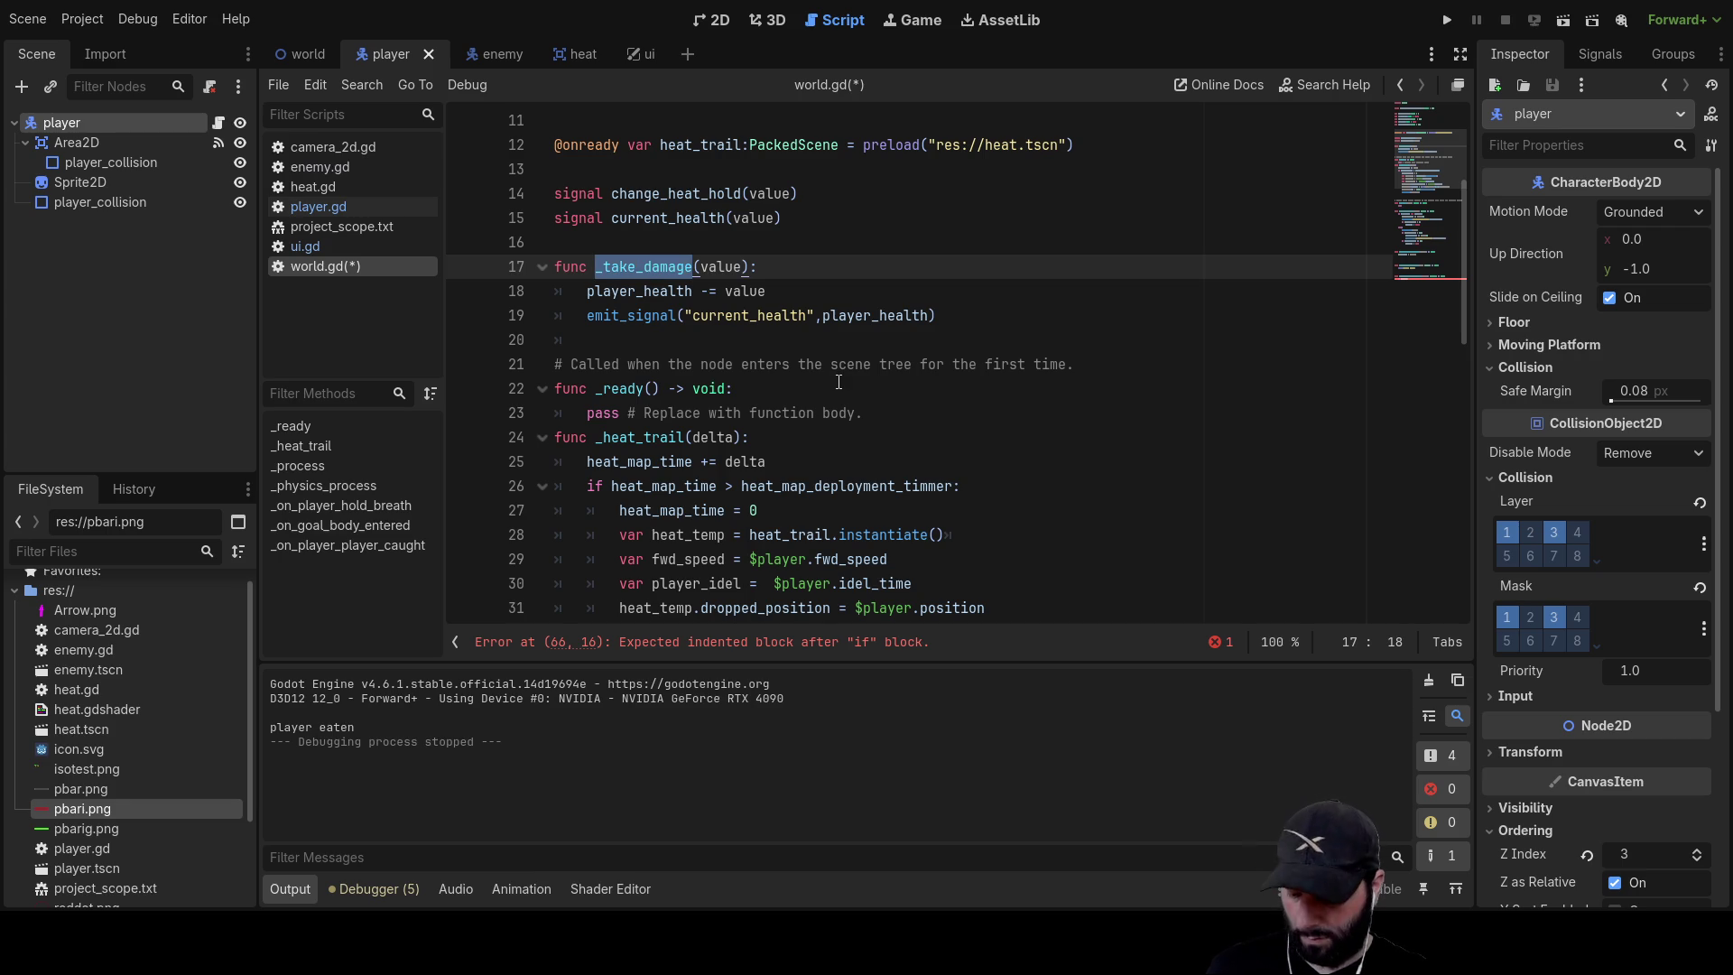
pyautogui.scroll(-3, 780, 308)
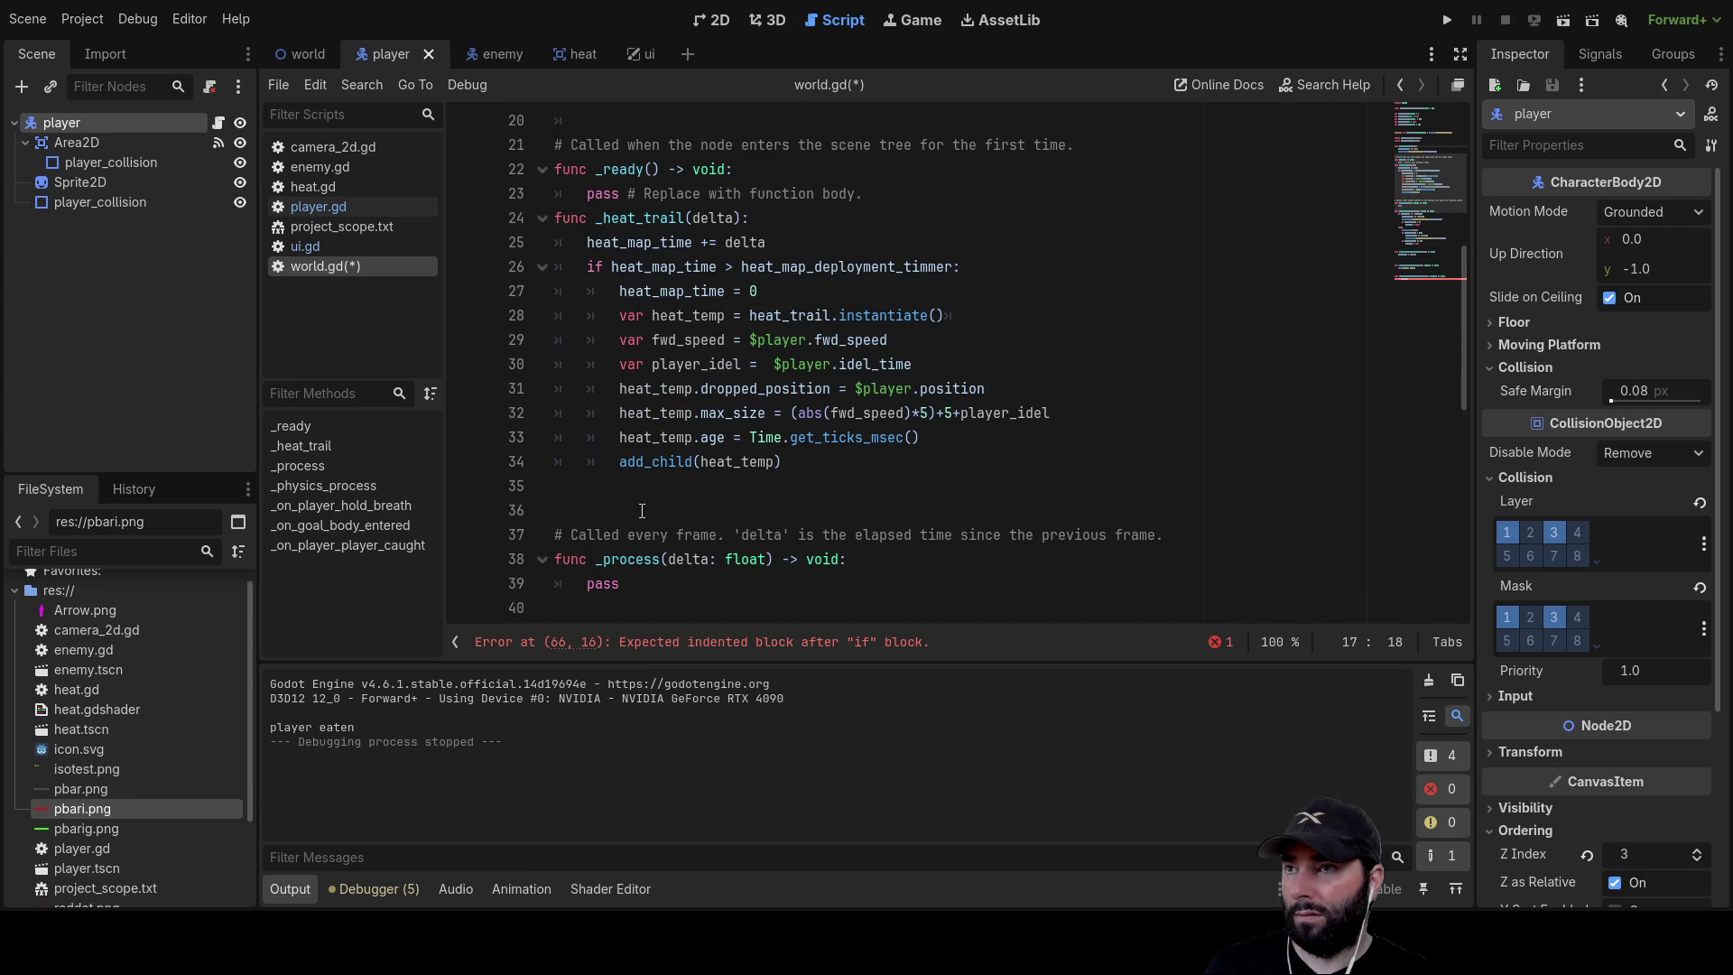
pyautogui.scroll(3, 661, 508)
pyautogui.scroll(-12, 659, 478)
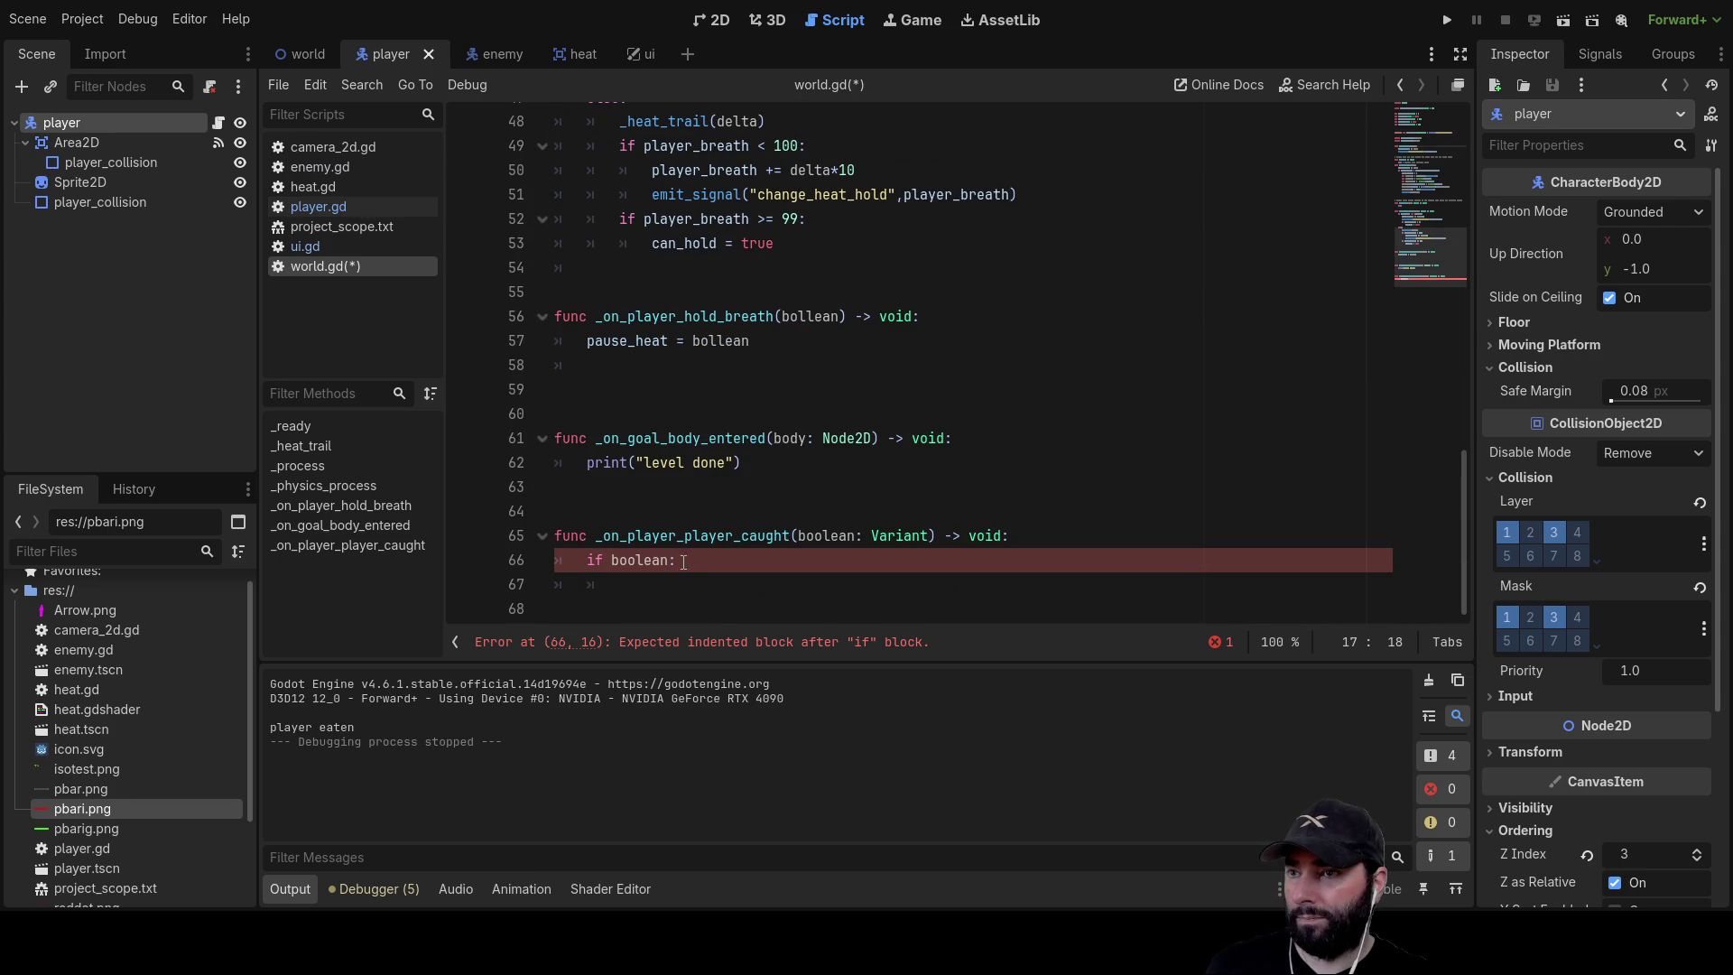
pyautogui.click(655, 583)
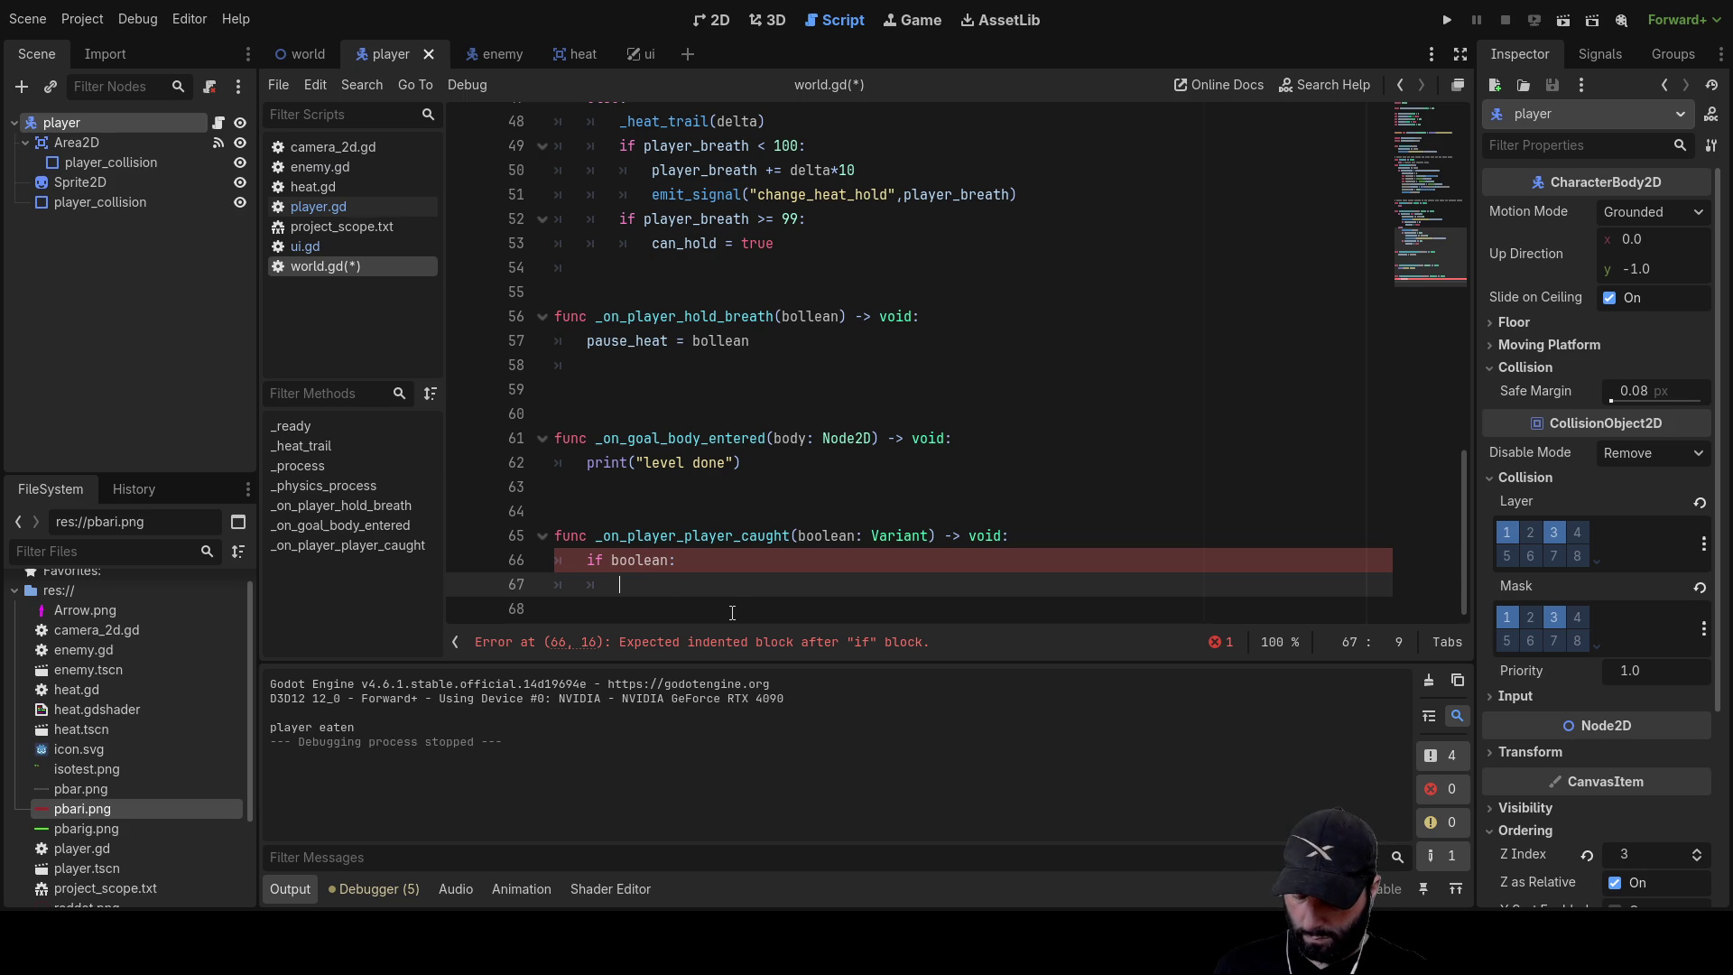
# Run the game, hit the empty-if parse error, add pass on line 67, and restart
pyautogui.write('being-')
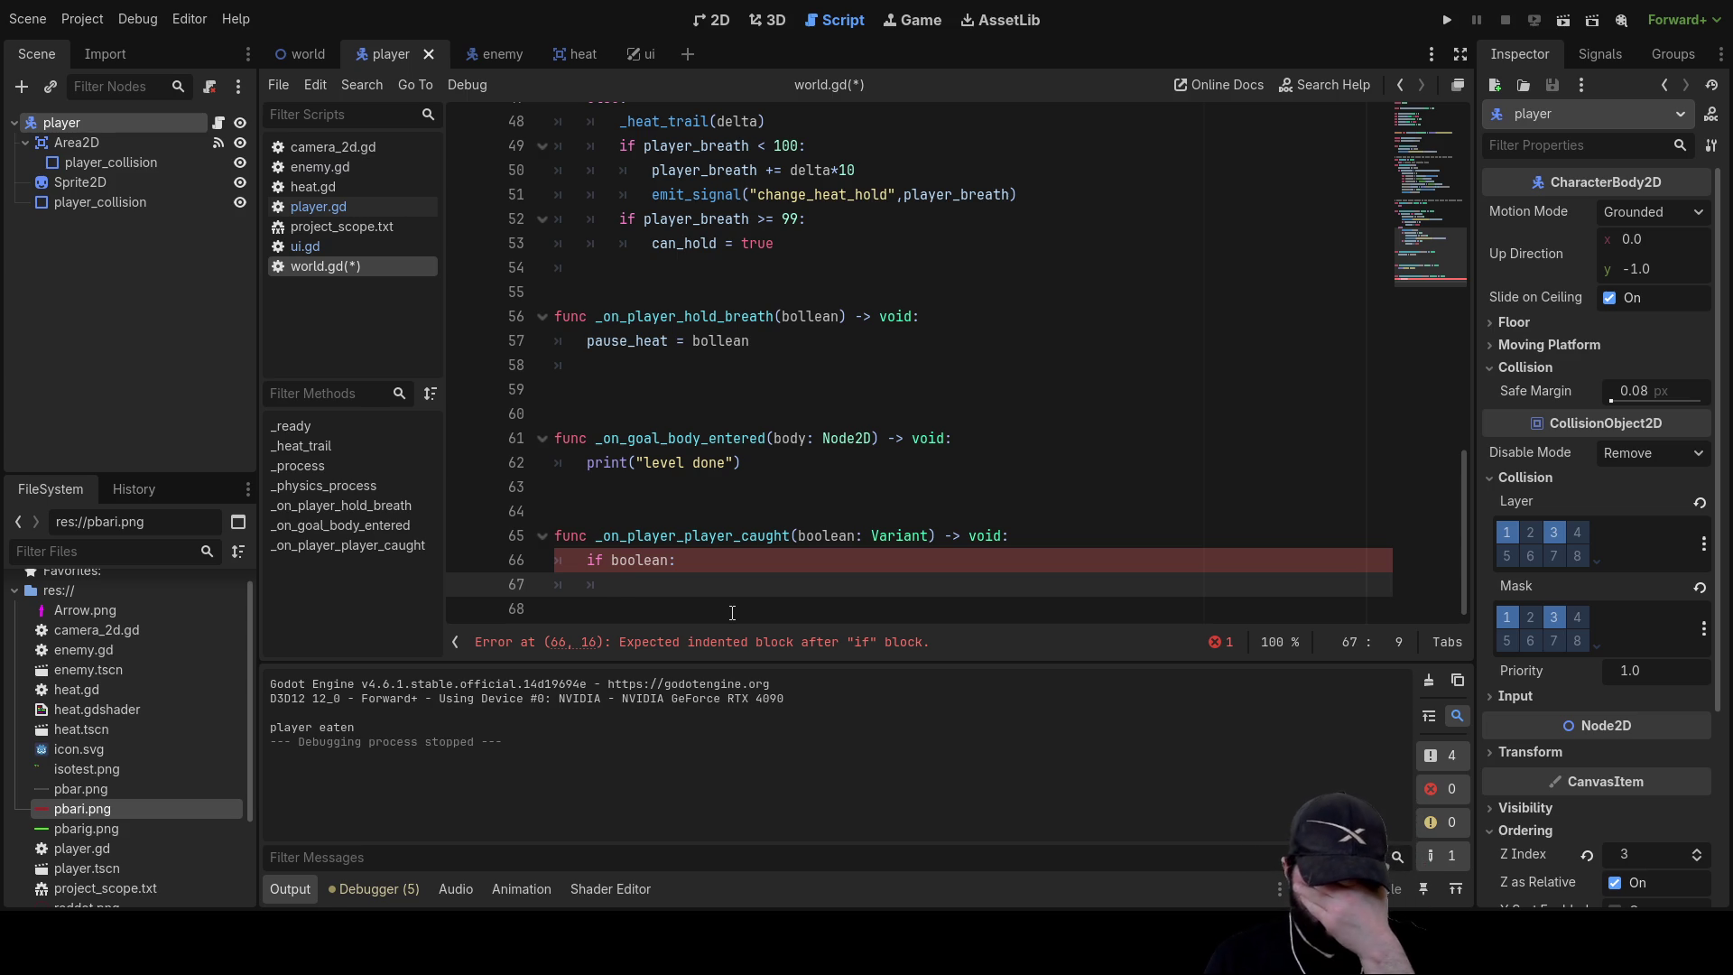
pyautogui.click(1447, 20)
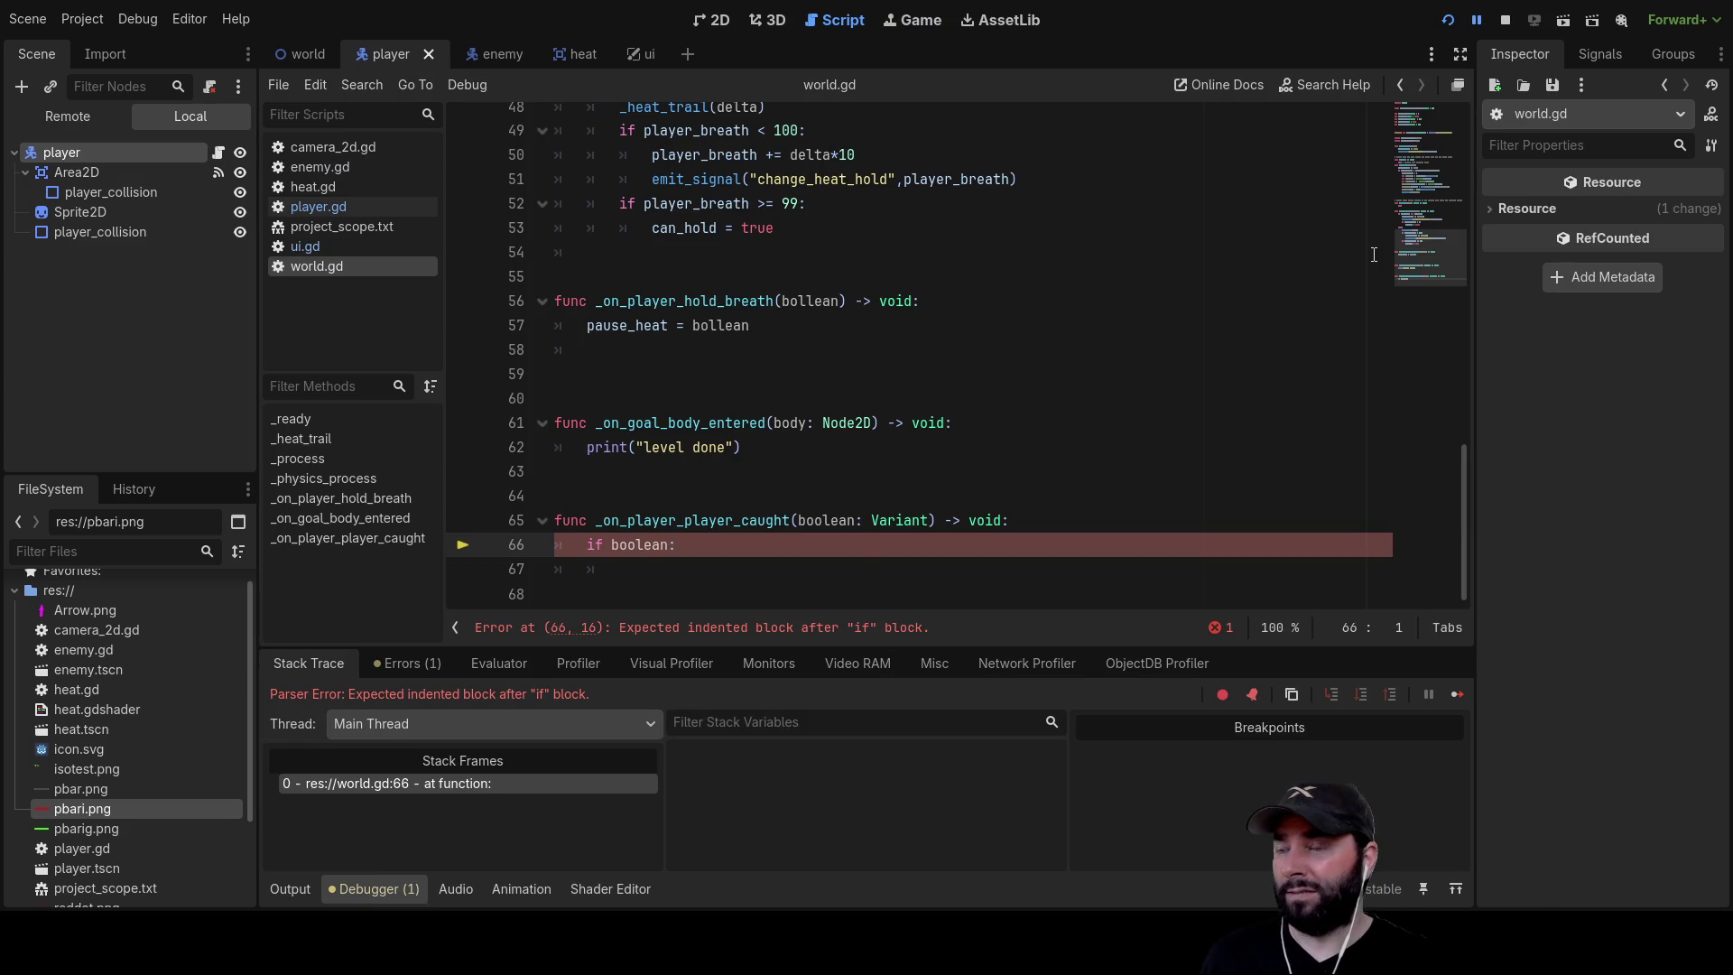
pyautogui.click(621, 570)
pyautogui.write('pass')
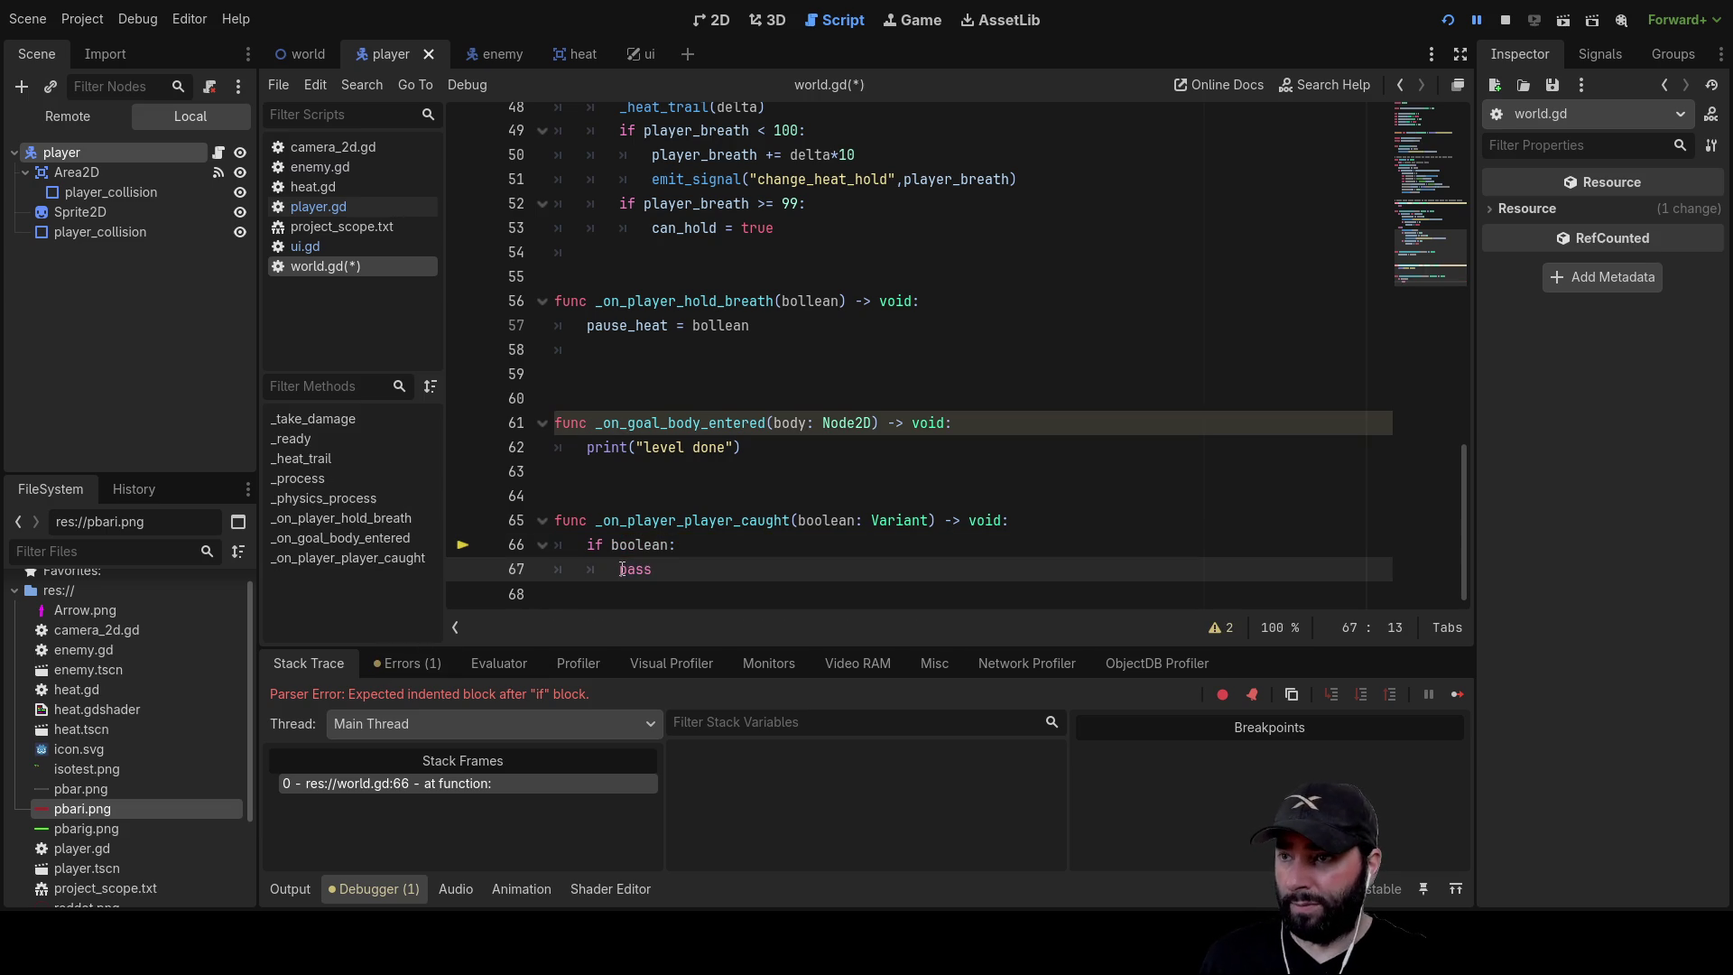
pyautogui.click(1448, 20)
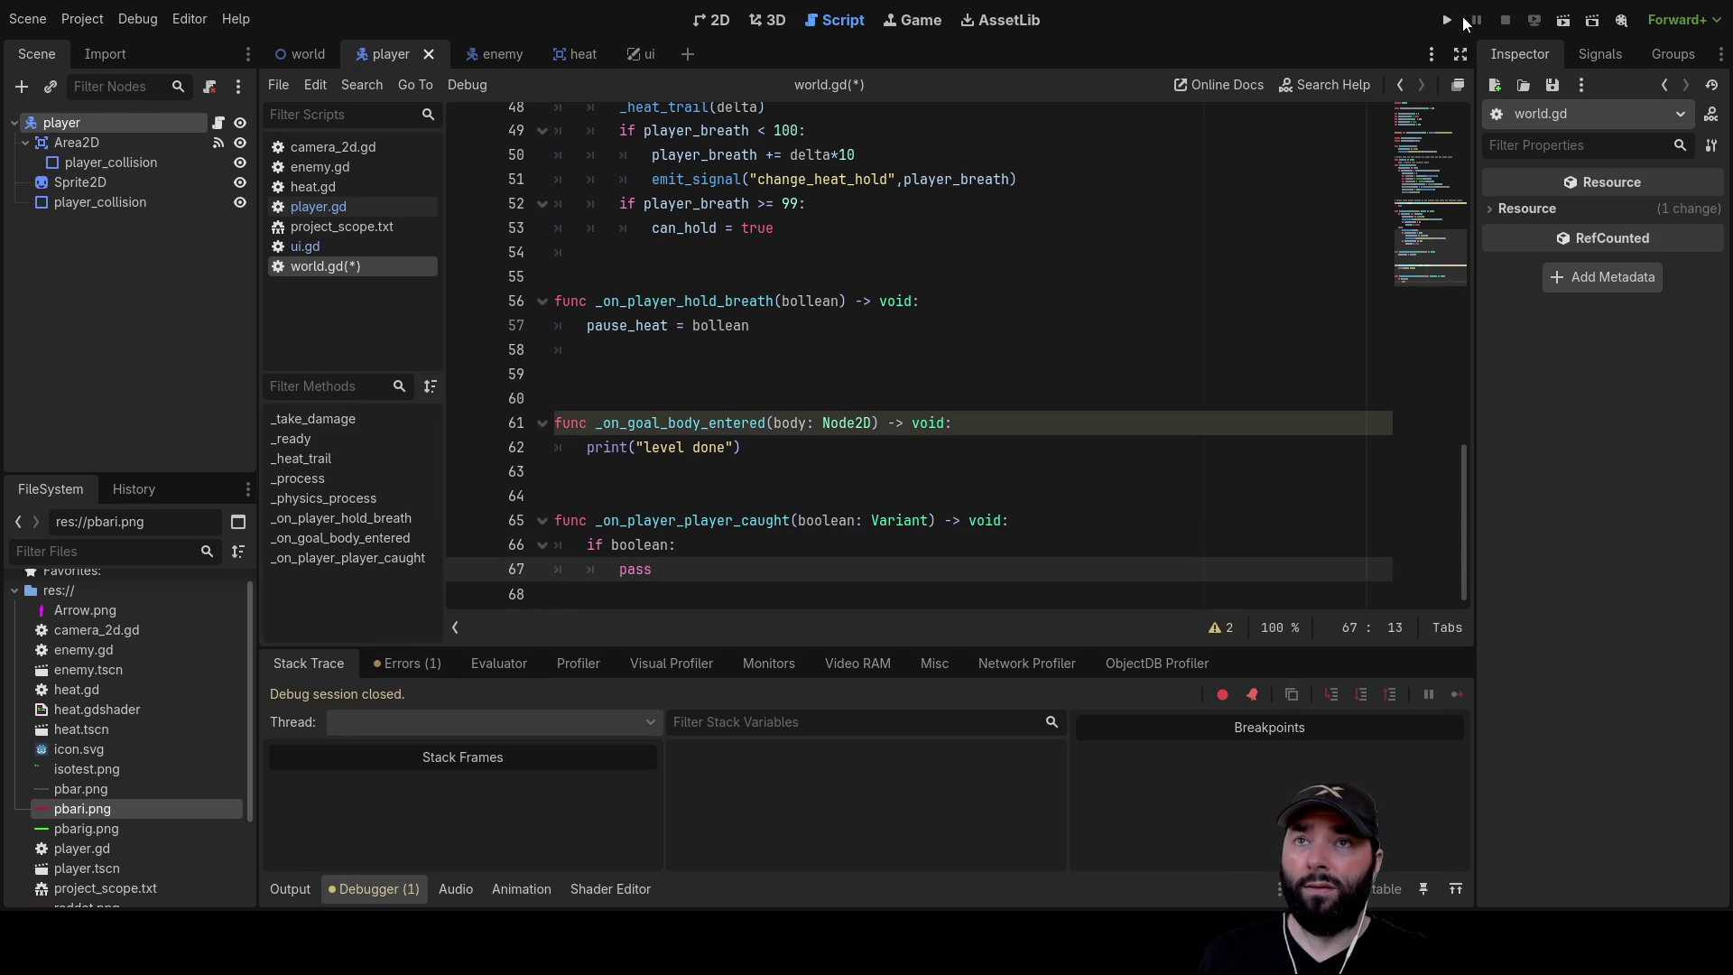
# Steer the player with WASD through the level across the ice toward the goal
pyautogui.press('w')
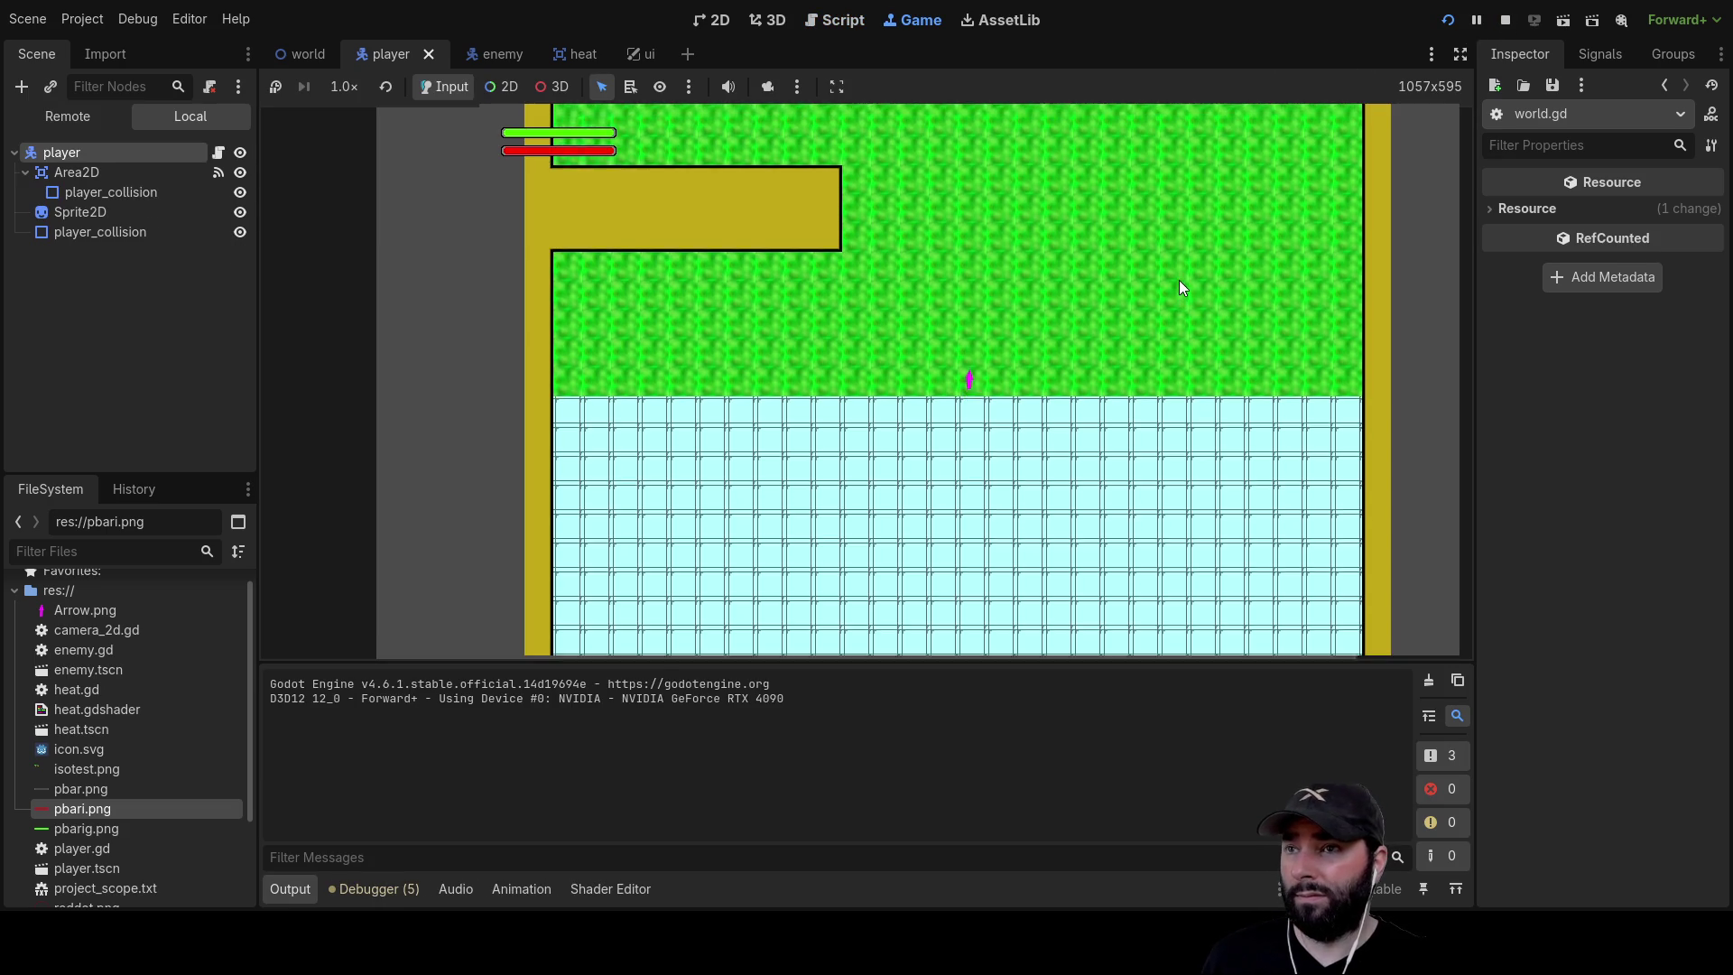
pyautogui.press('a')
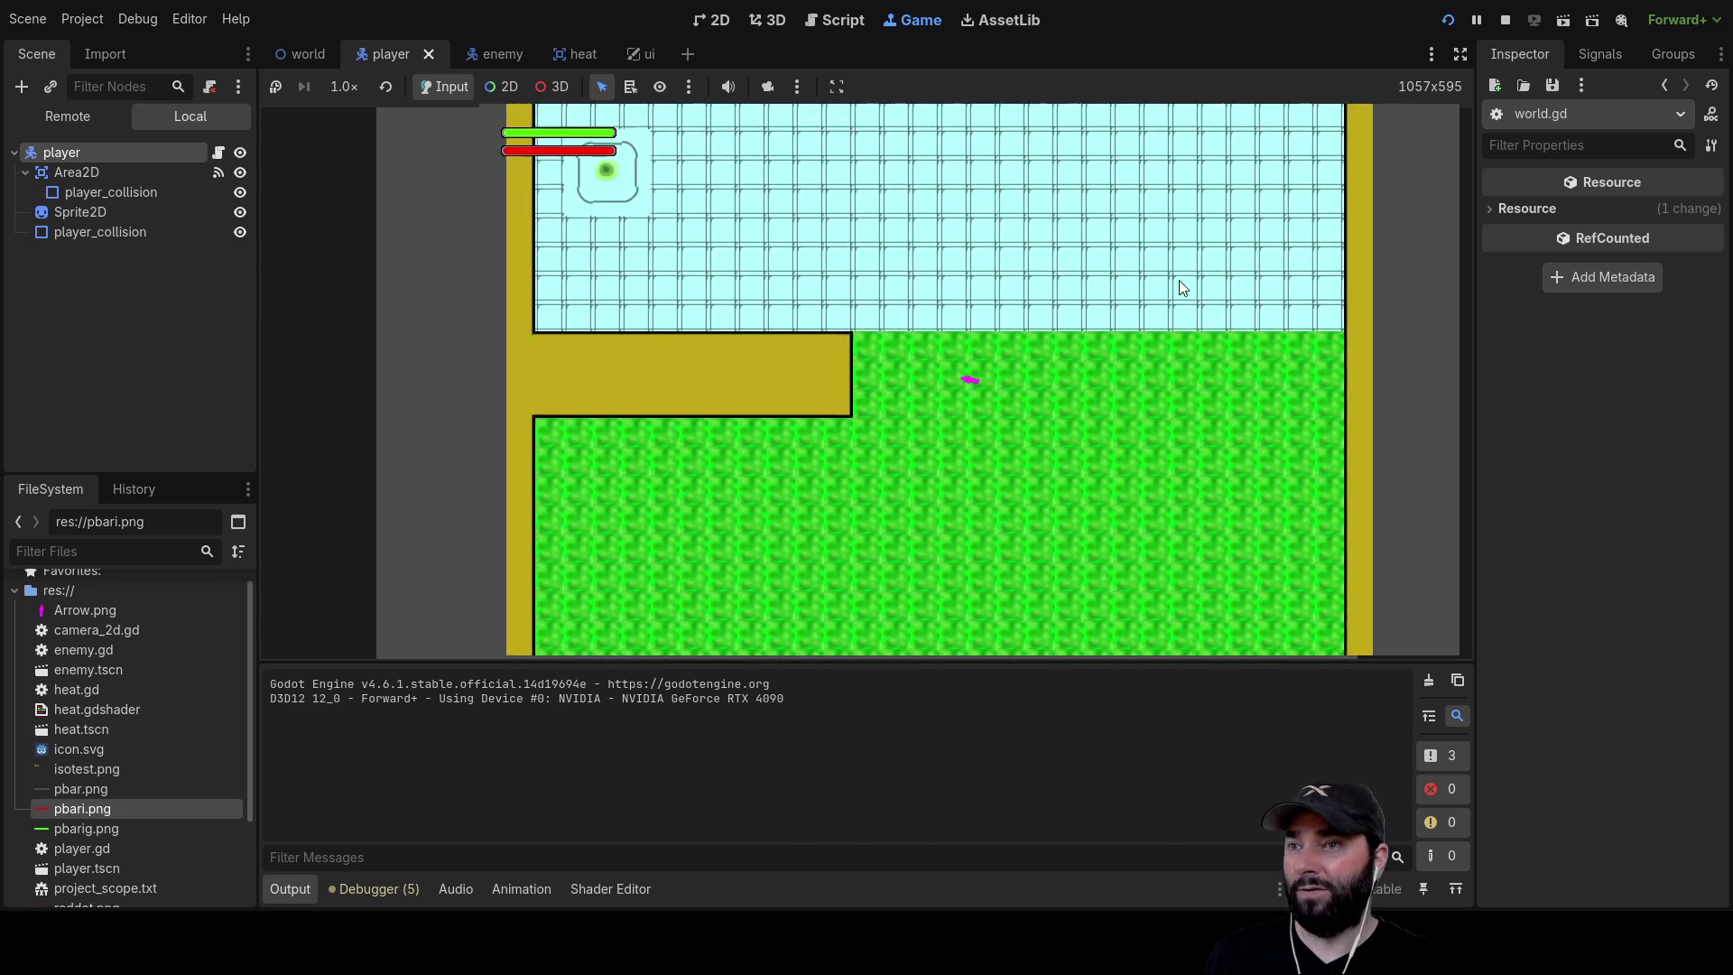
pyautogui.press('s')
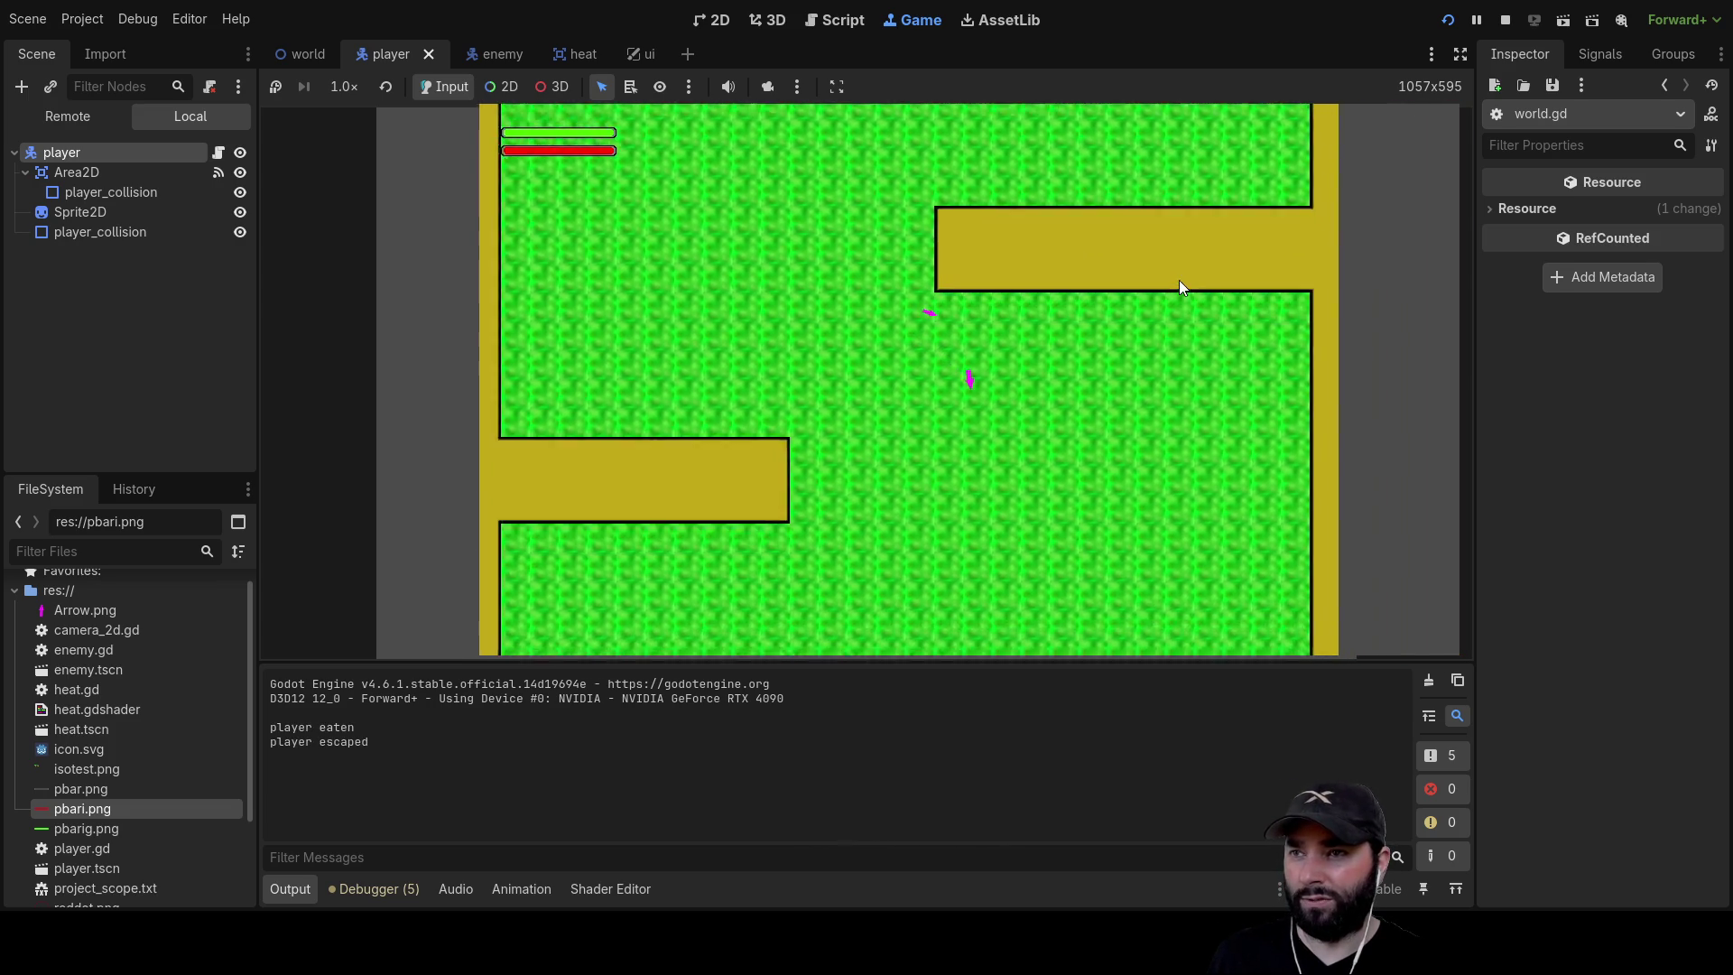
pyautogui.press('a')
pyautogui.press('s')
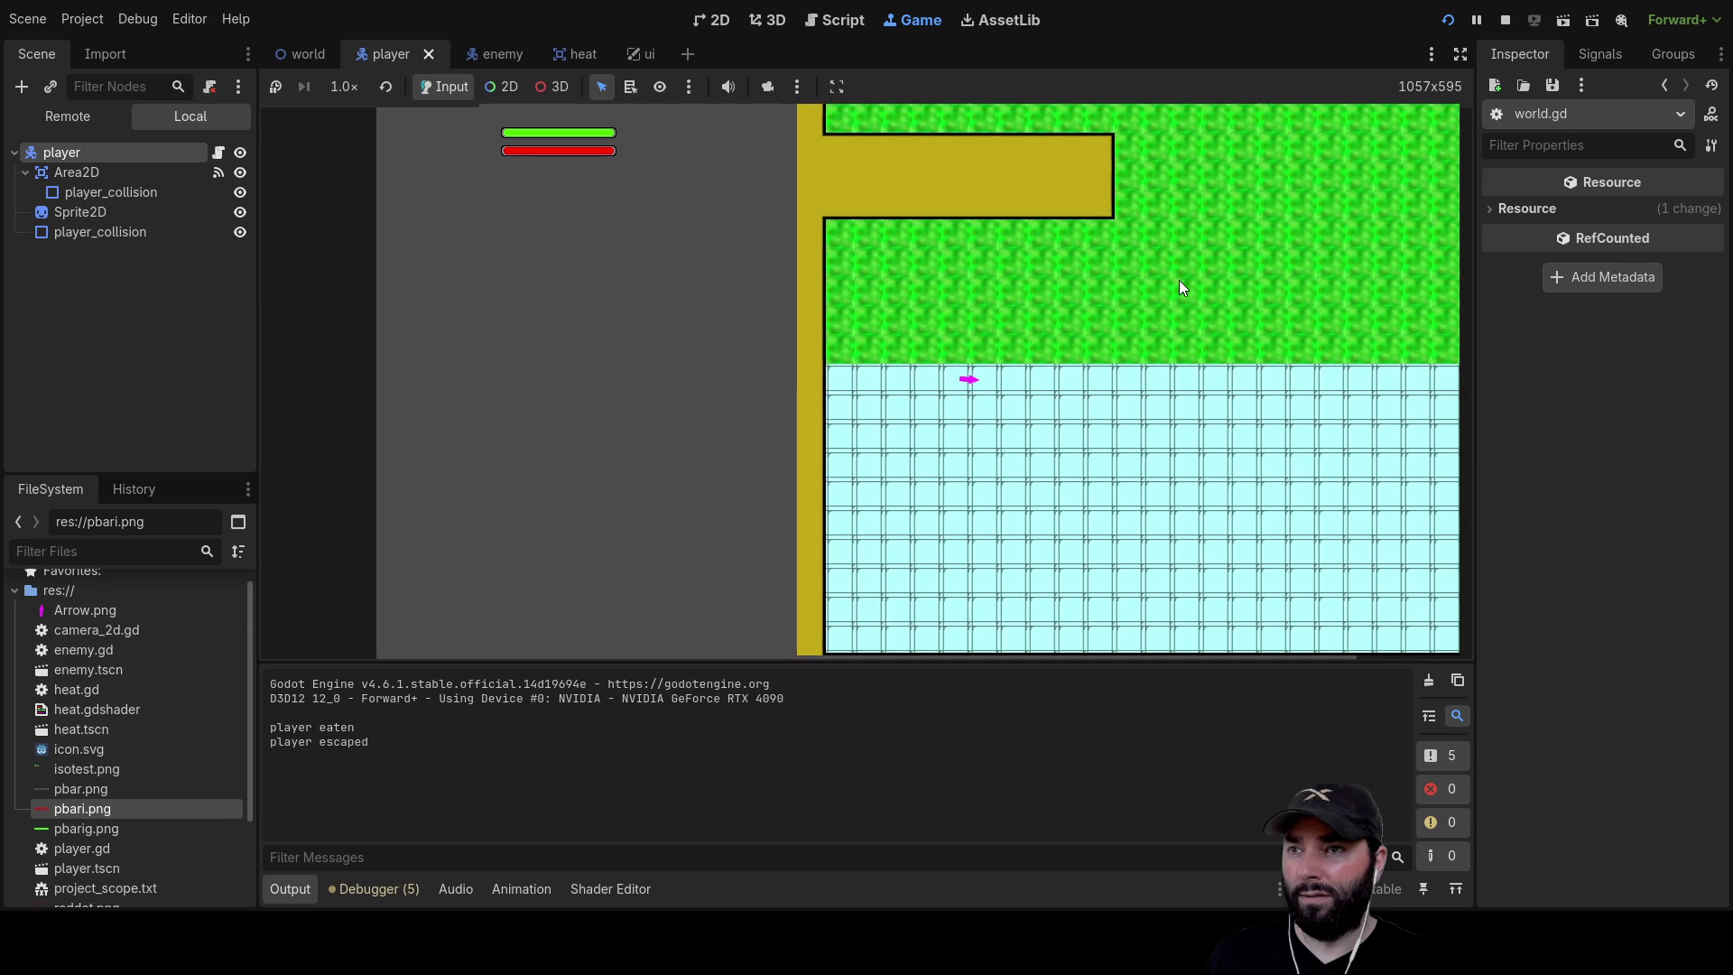
pyautogui.press('d')
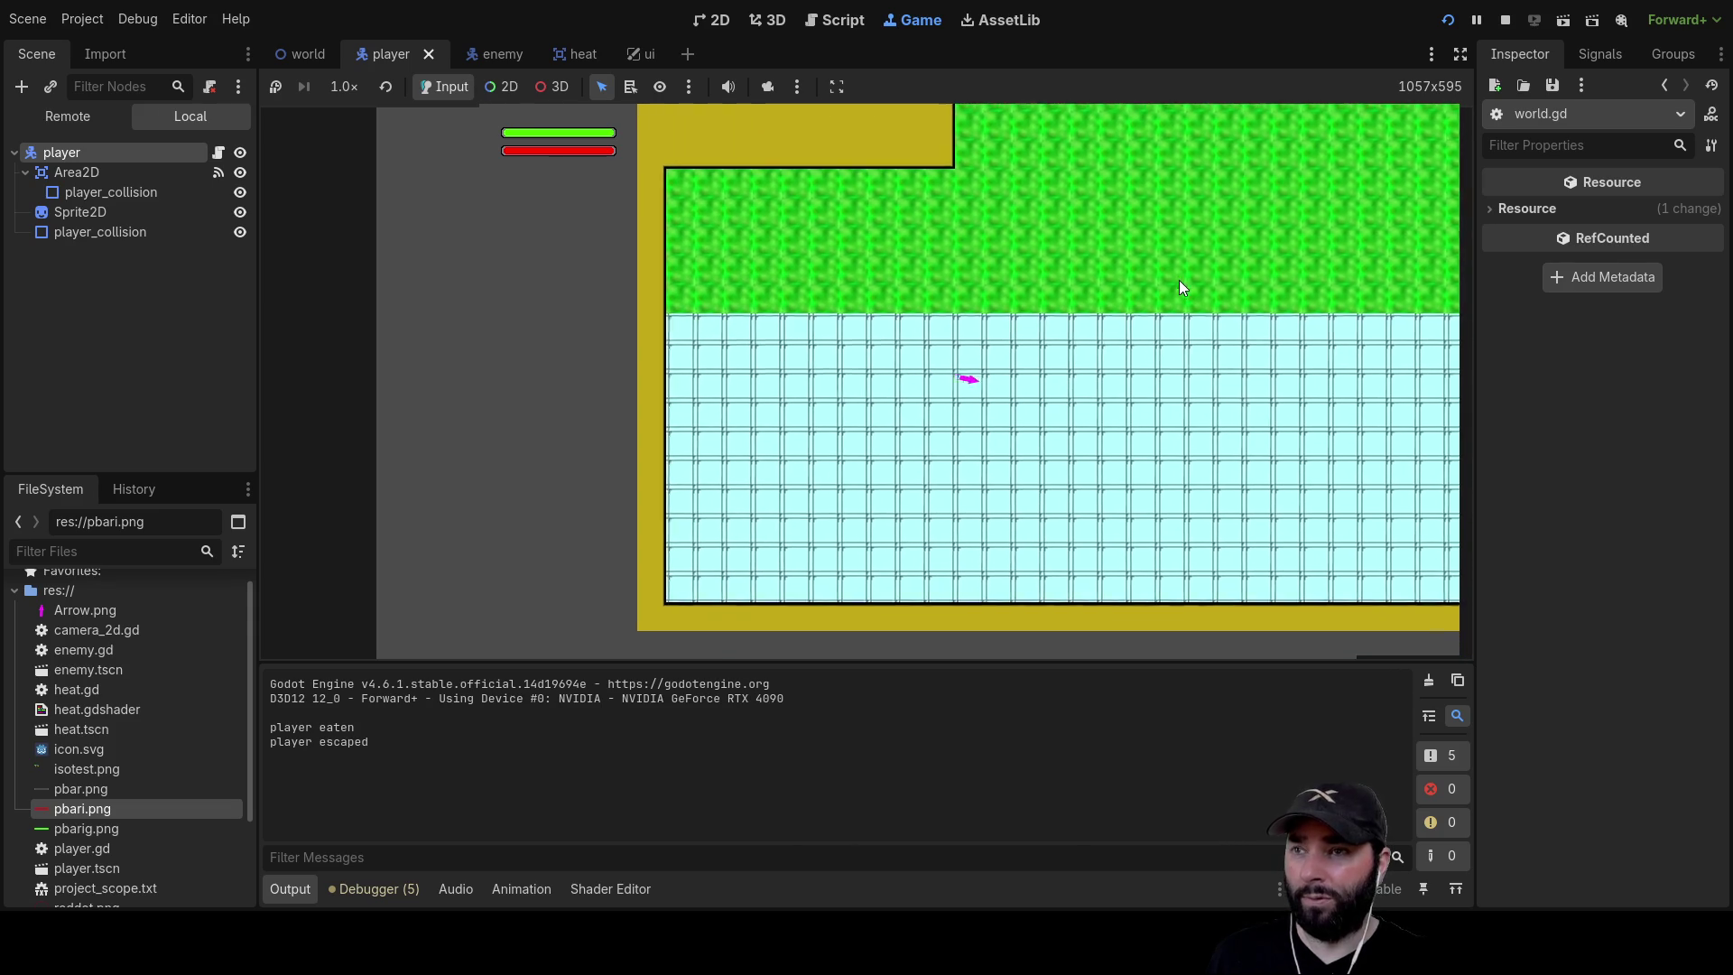
pyautogui.press('w')
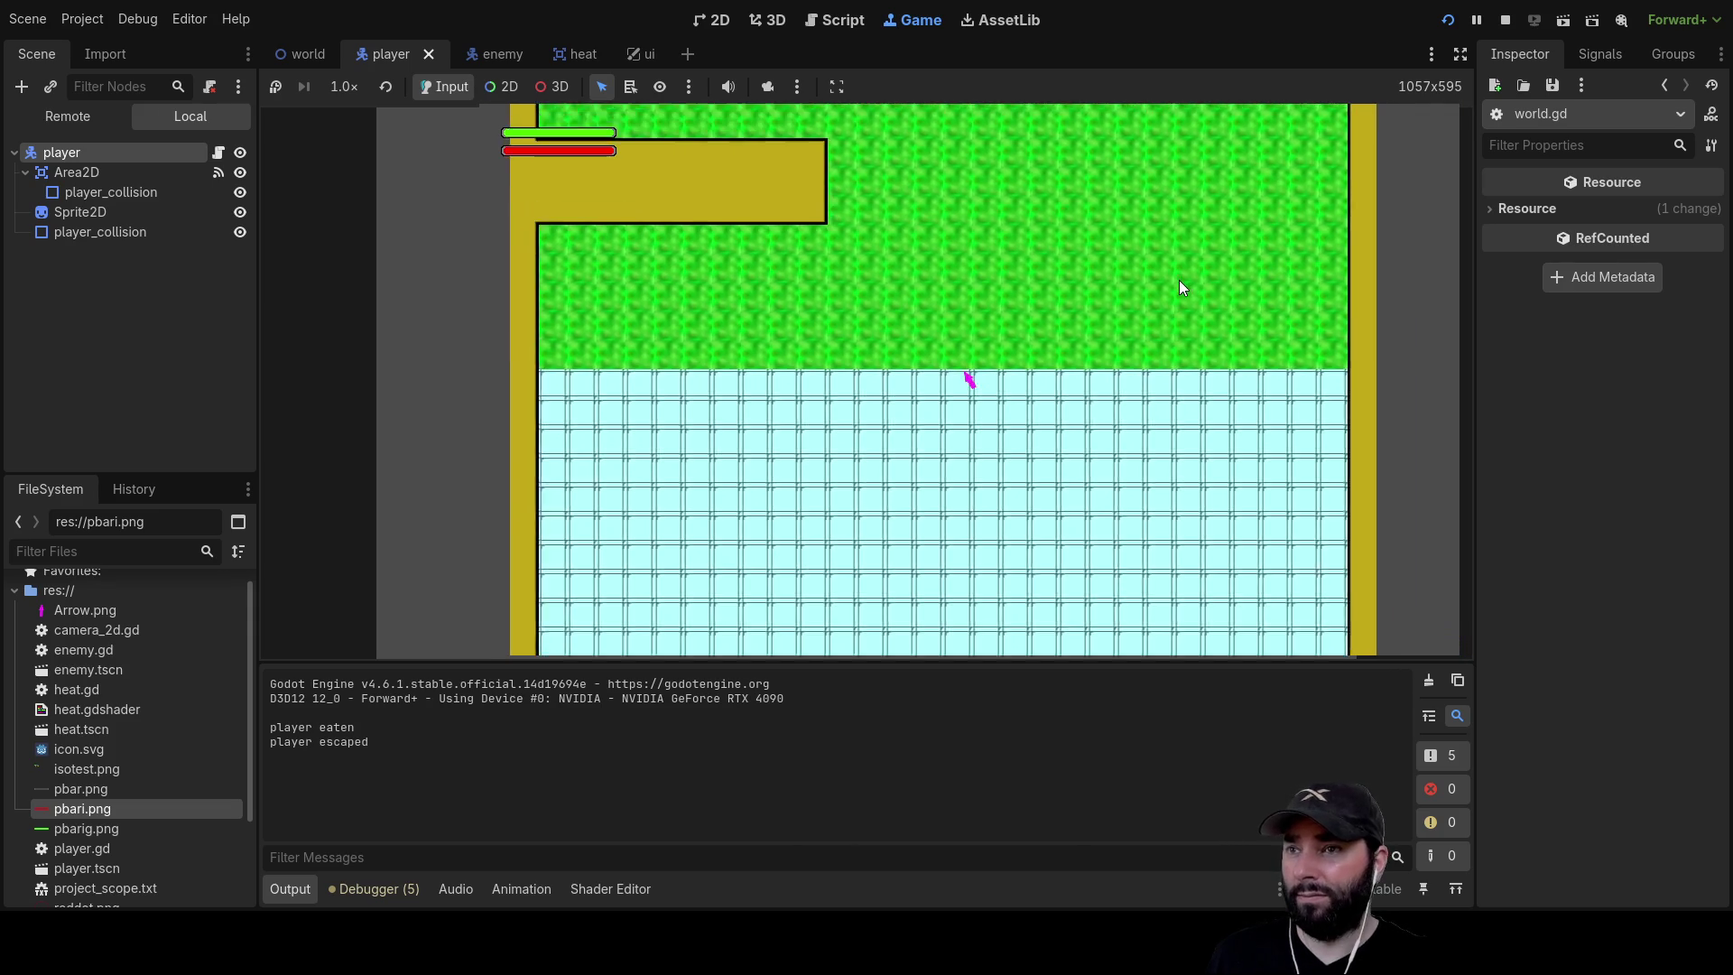
pyautogui.press('w')
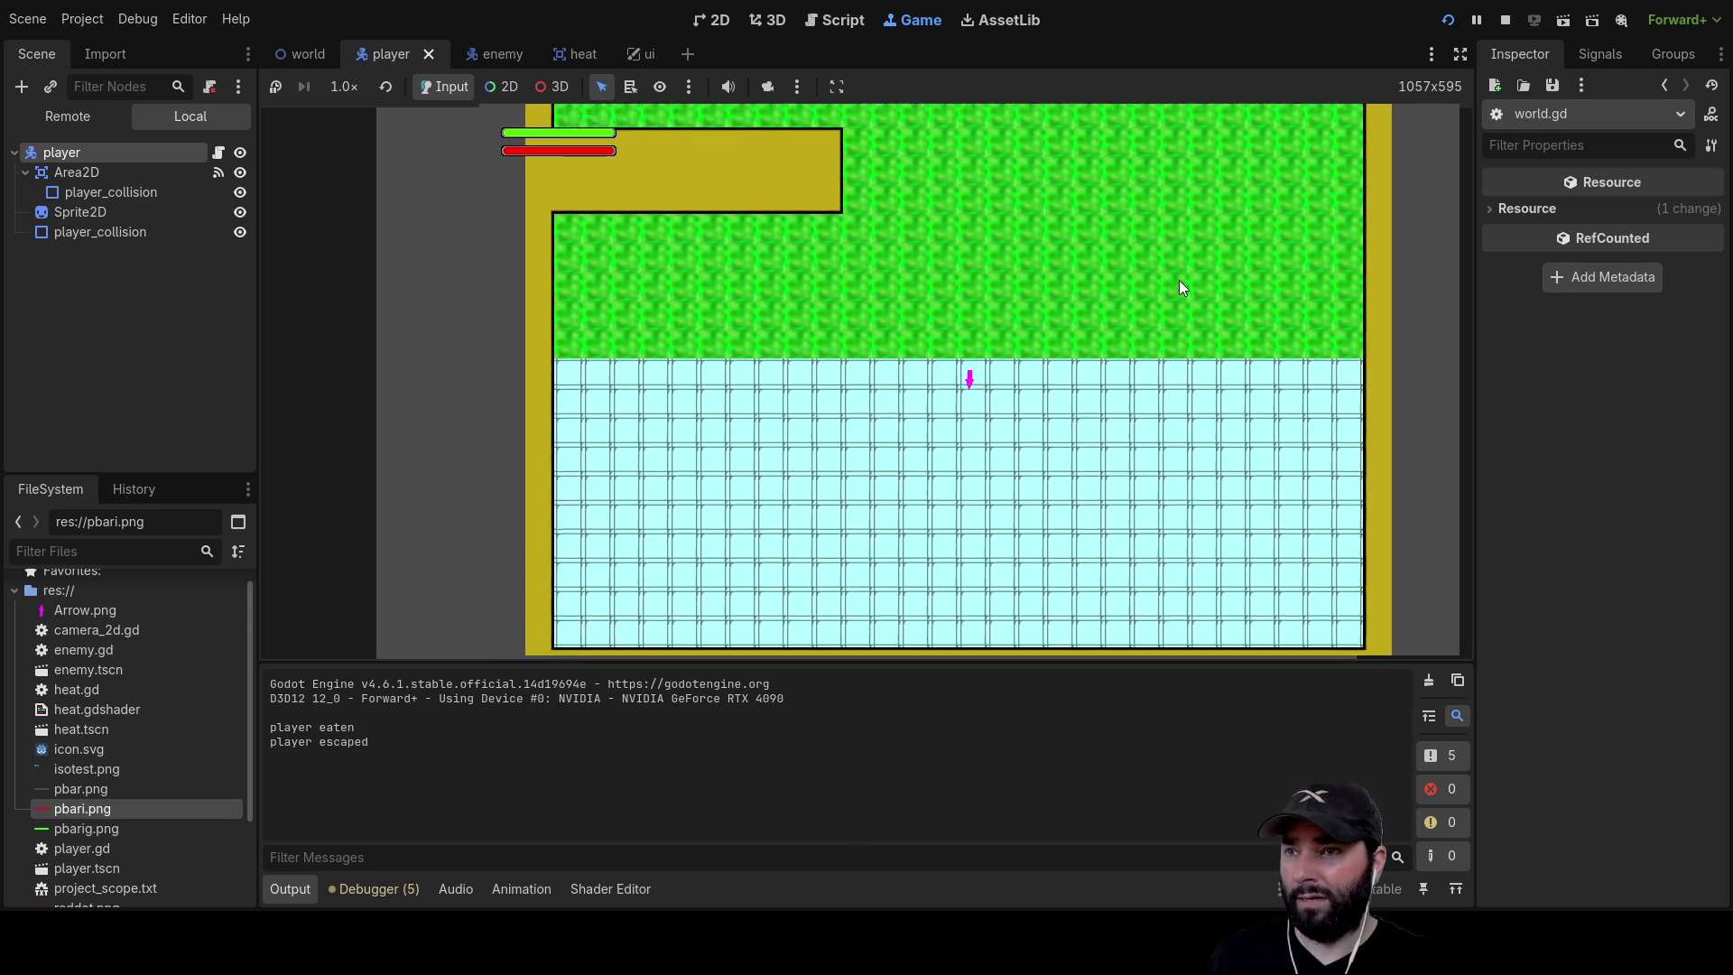
pyautogui.press('d')
pyautogui.press('s')
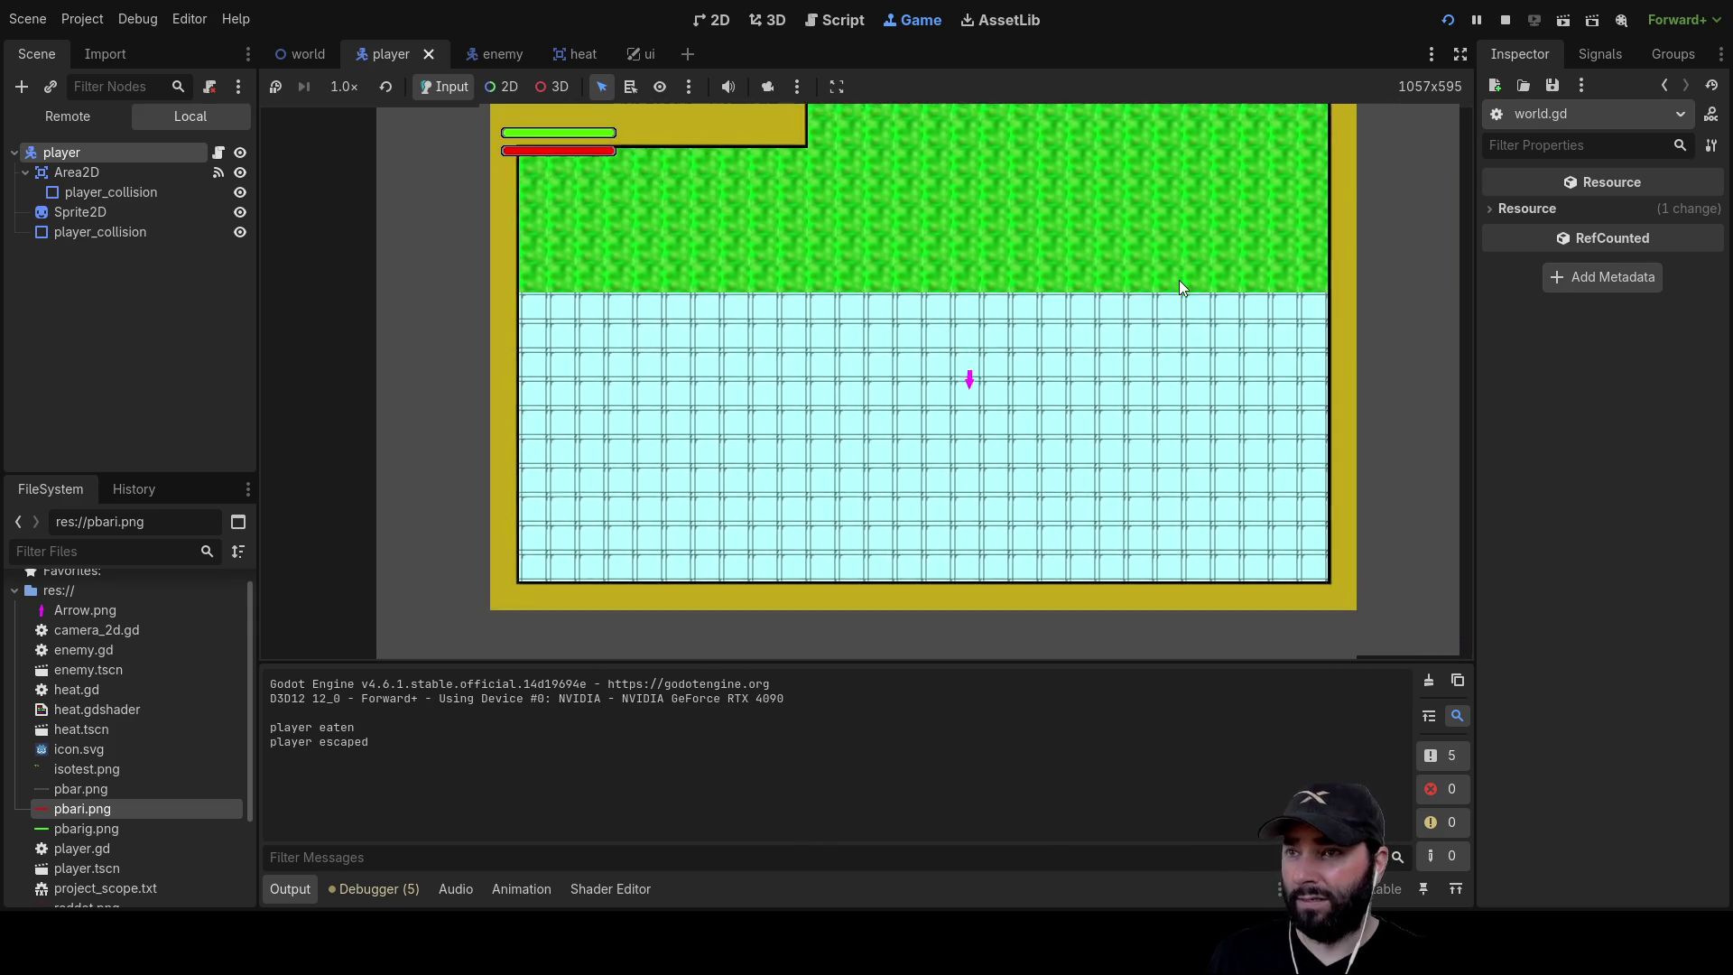
pyautogui.press('w')
pyautogui.press('w')
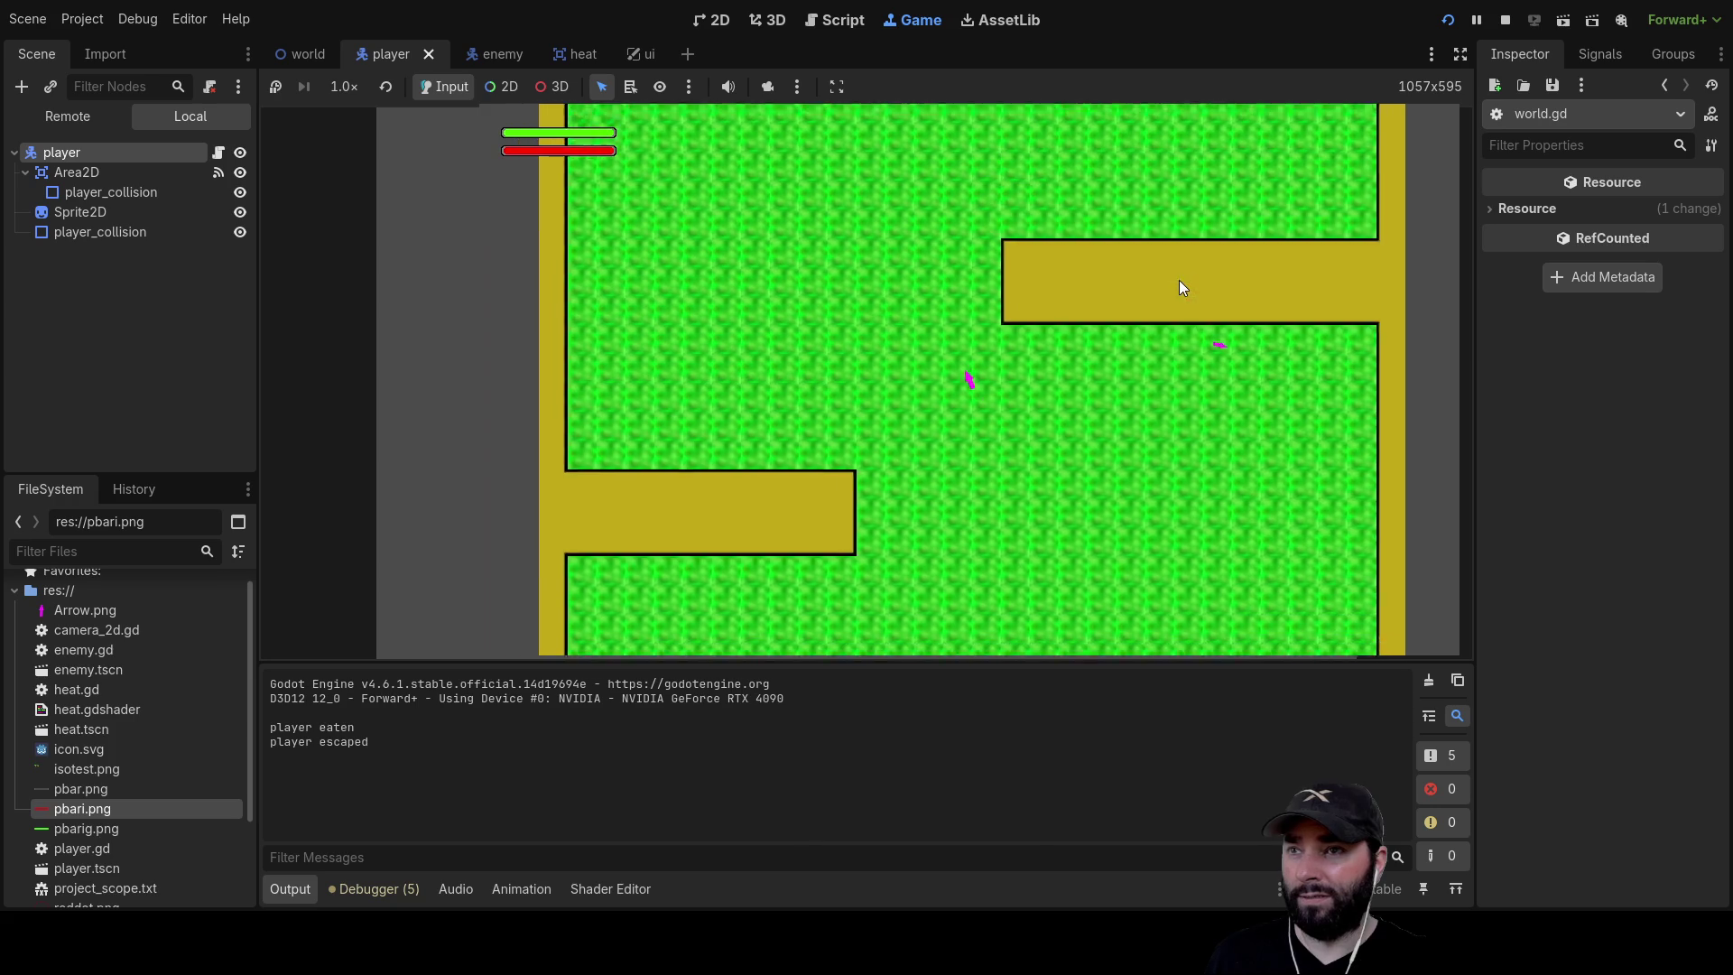
pyautogui.press('w')
pyautogui.press('a')
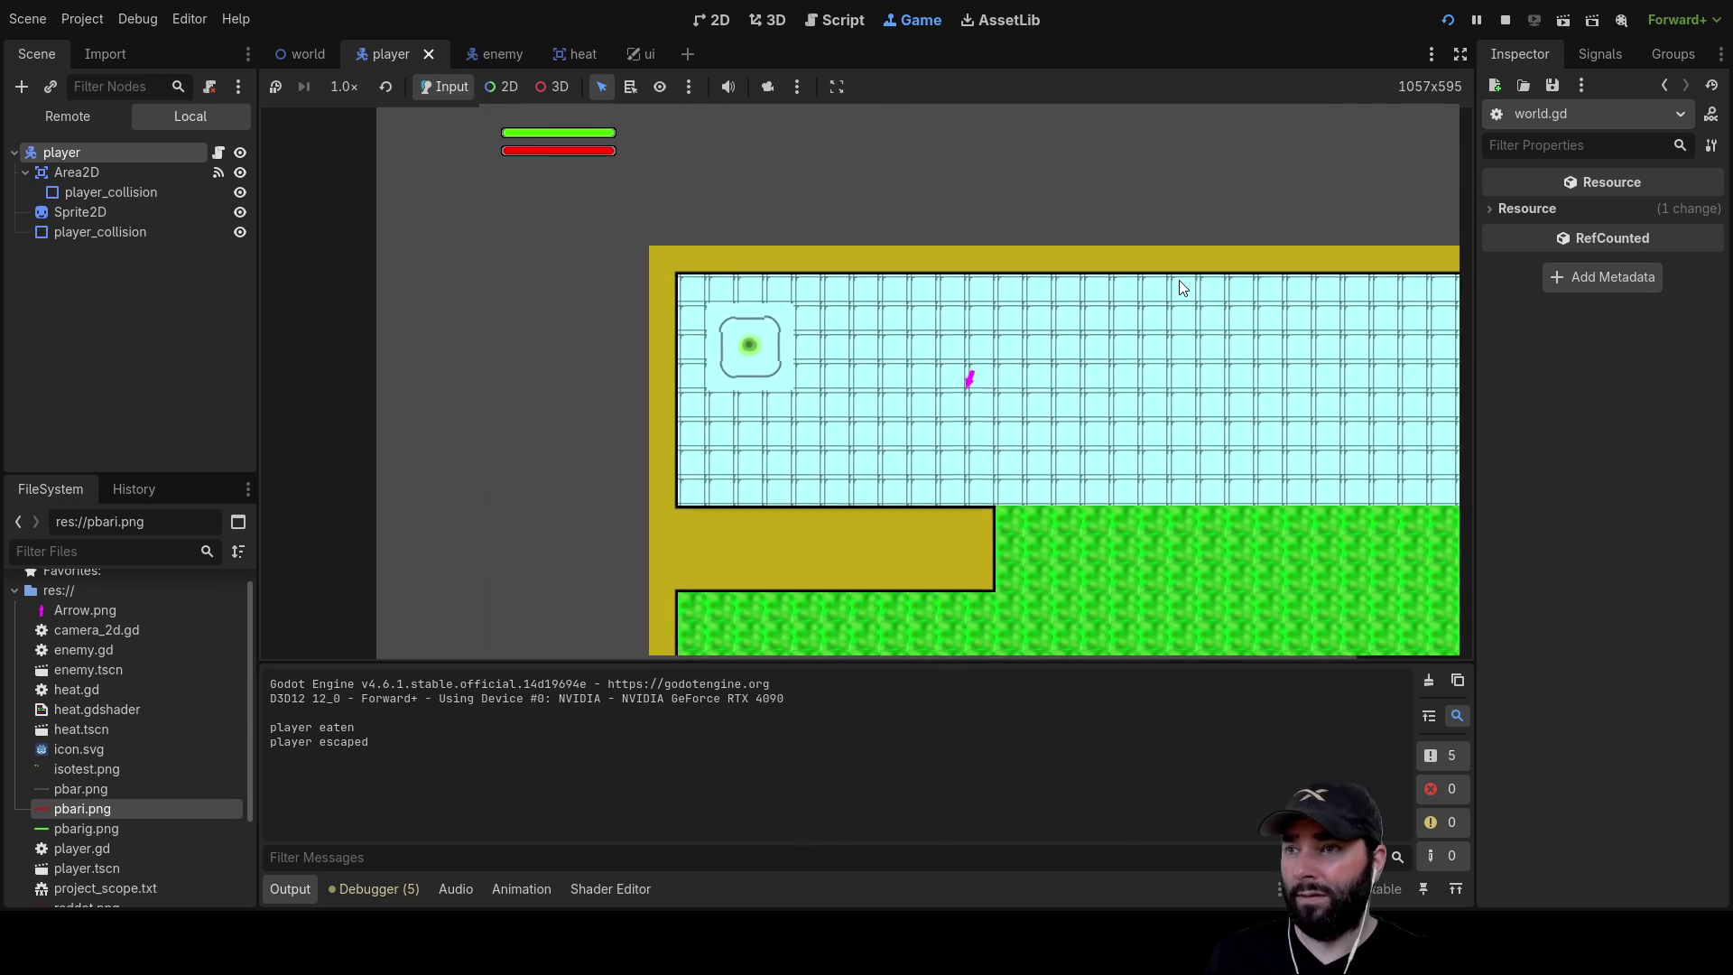
pyautogui.press('a')
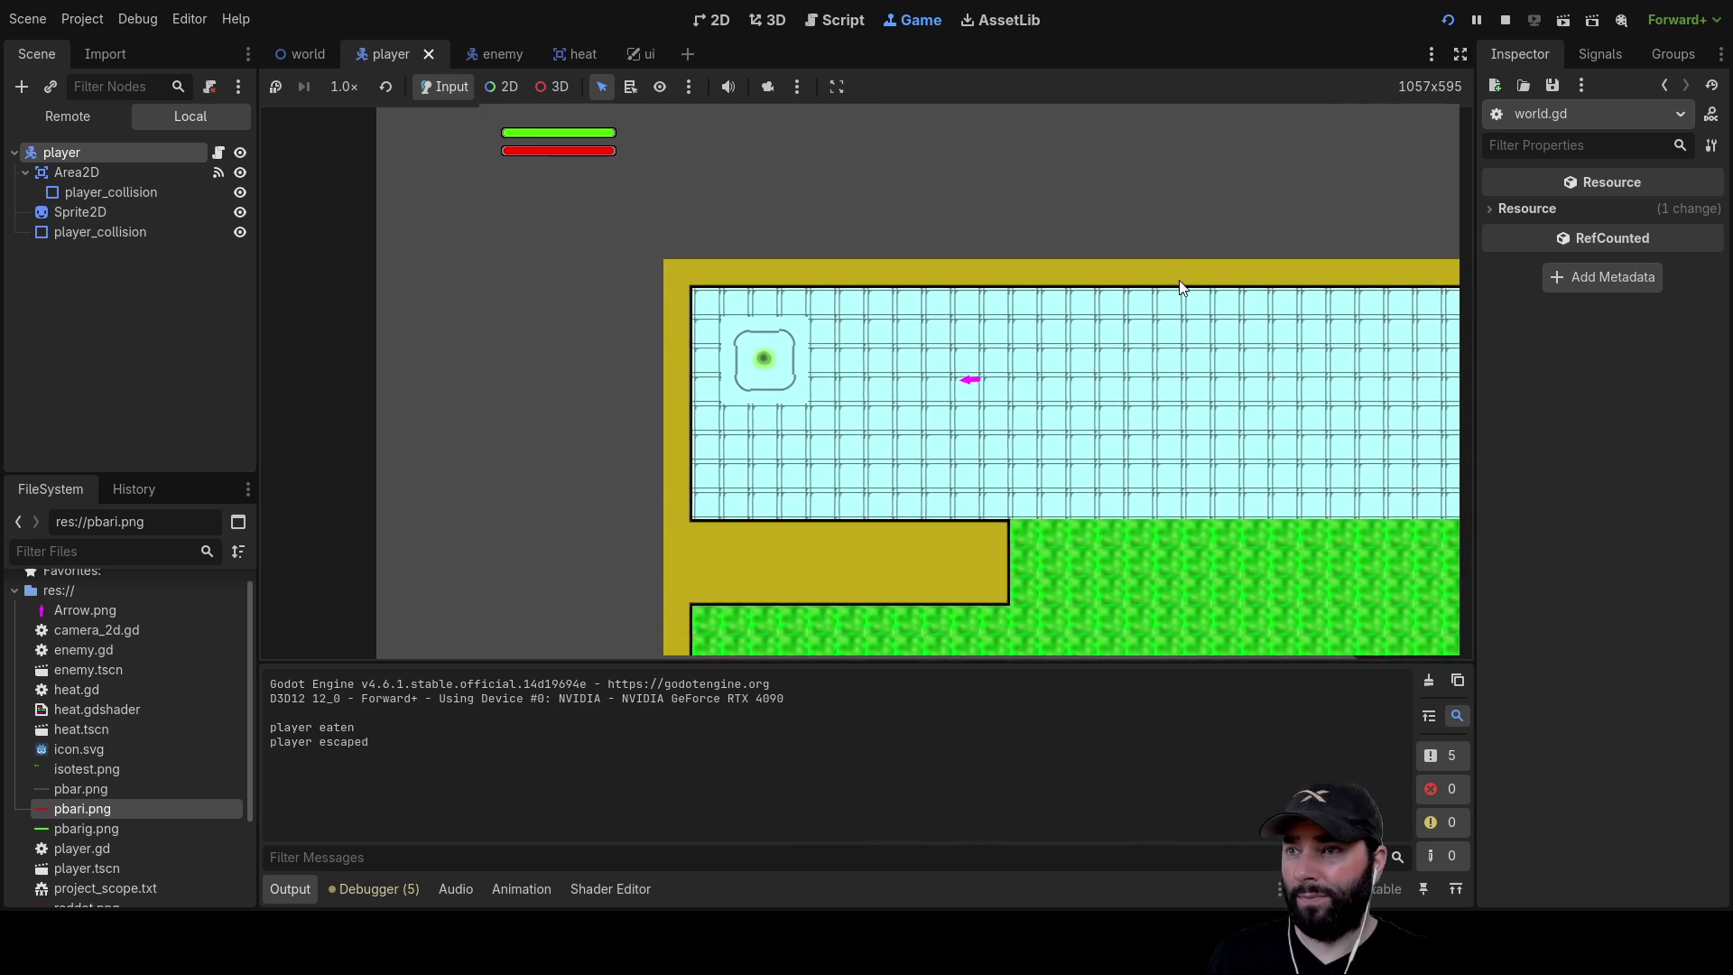
pyautogui.press('a')
pyautogui.press('s')
pyautogui.press('d')
pyautogui.press('s')
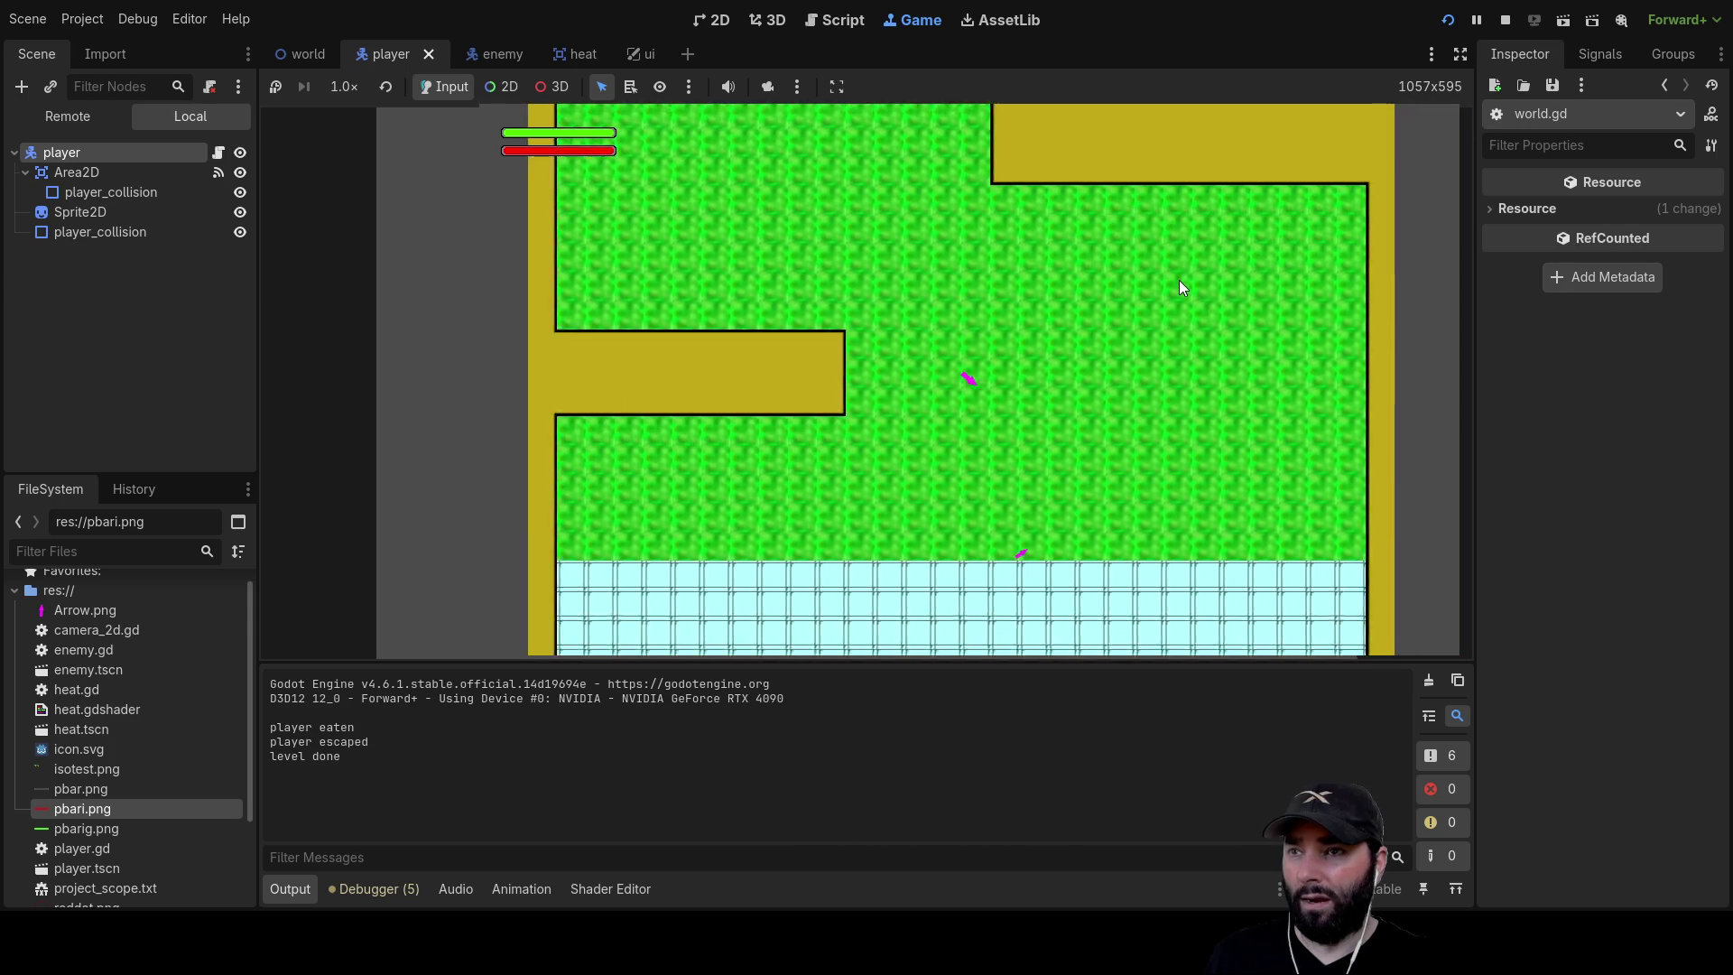
# Run the player into the enemy, escape it, then stop the game with F8
pyautogui.press('a')
pyautogui.press('d')
pyautogui.press('w')
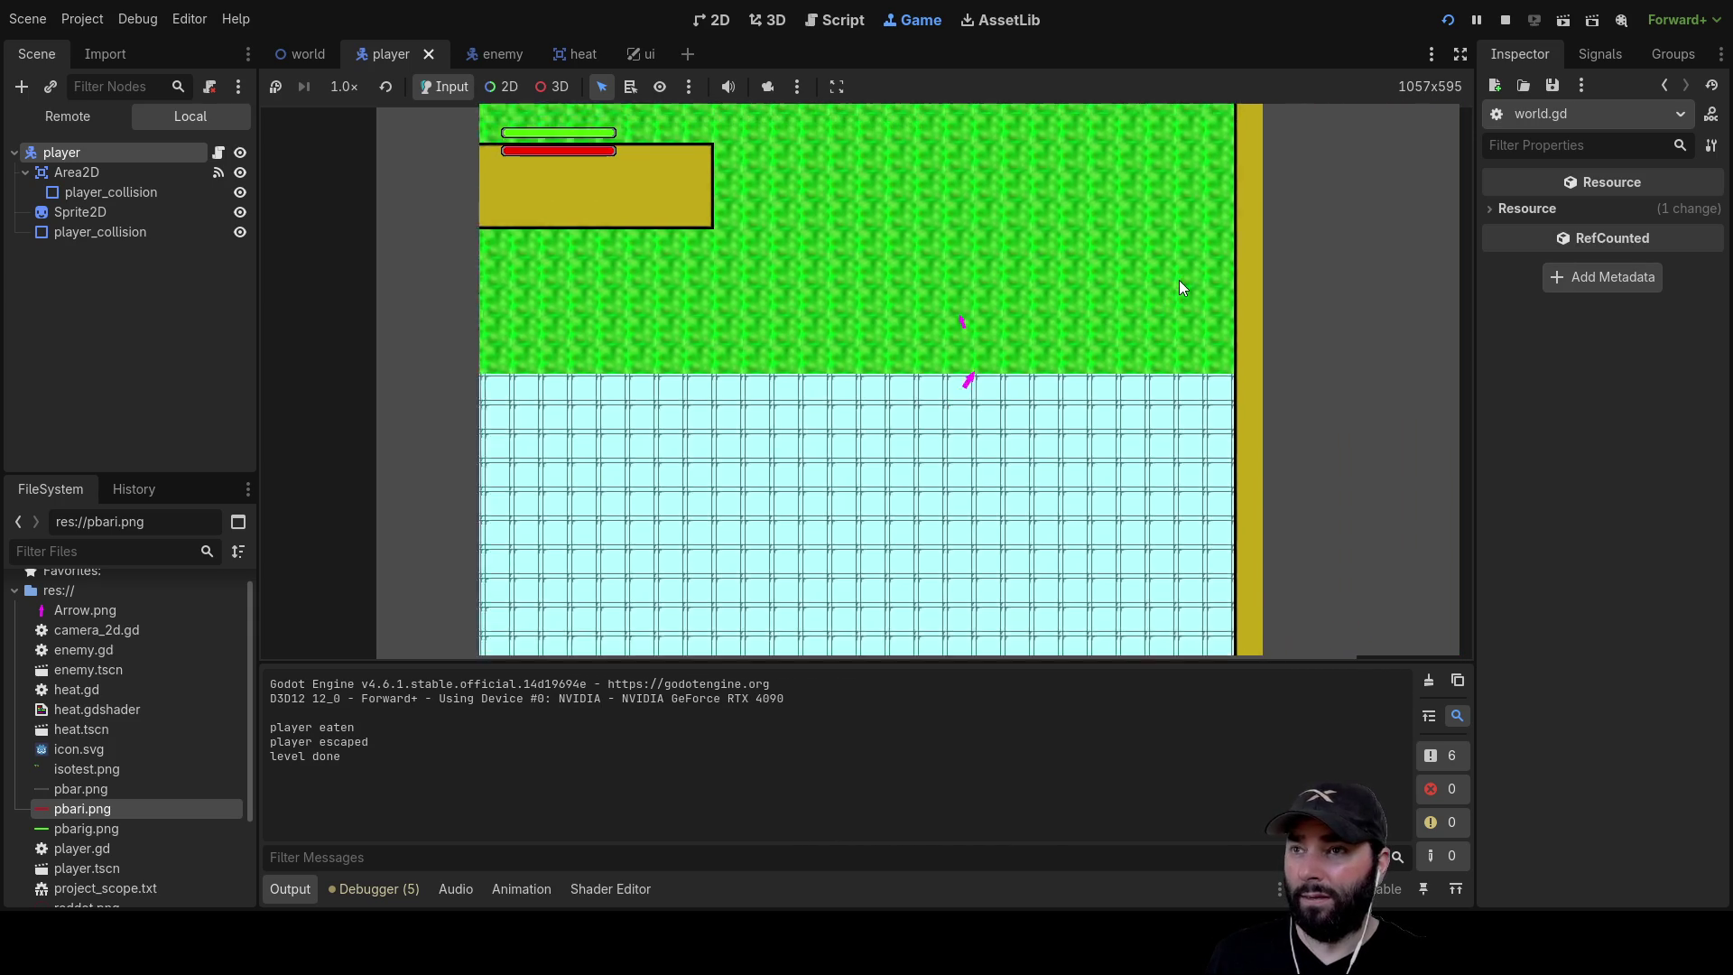
pyautogui.press('s')
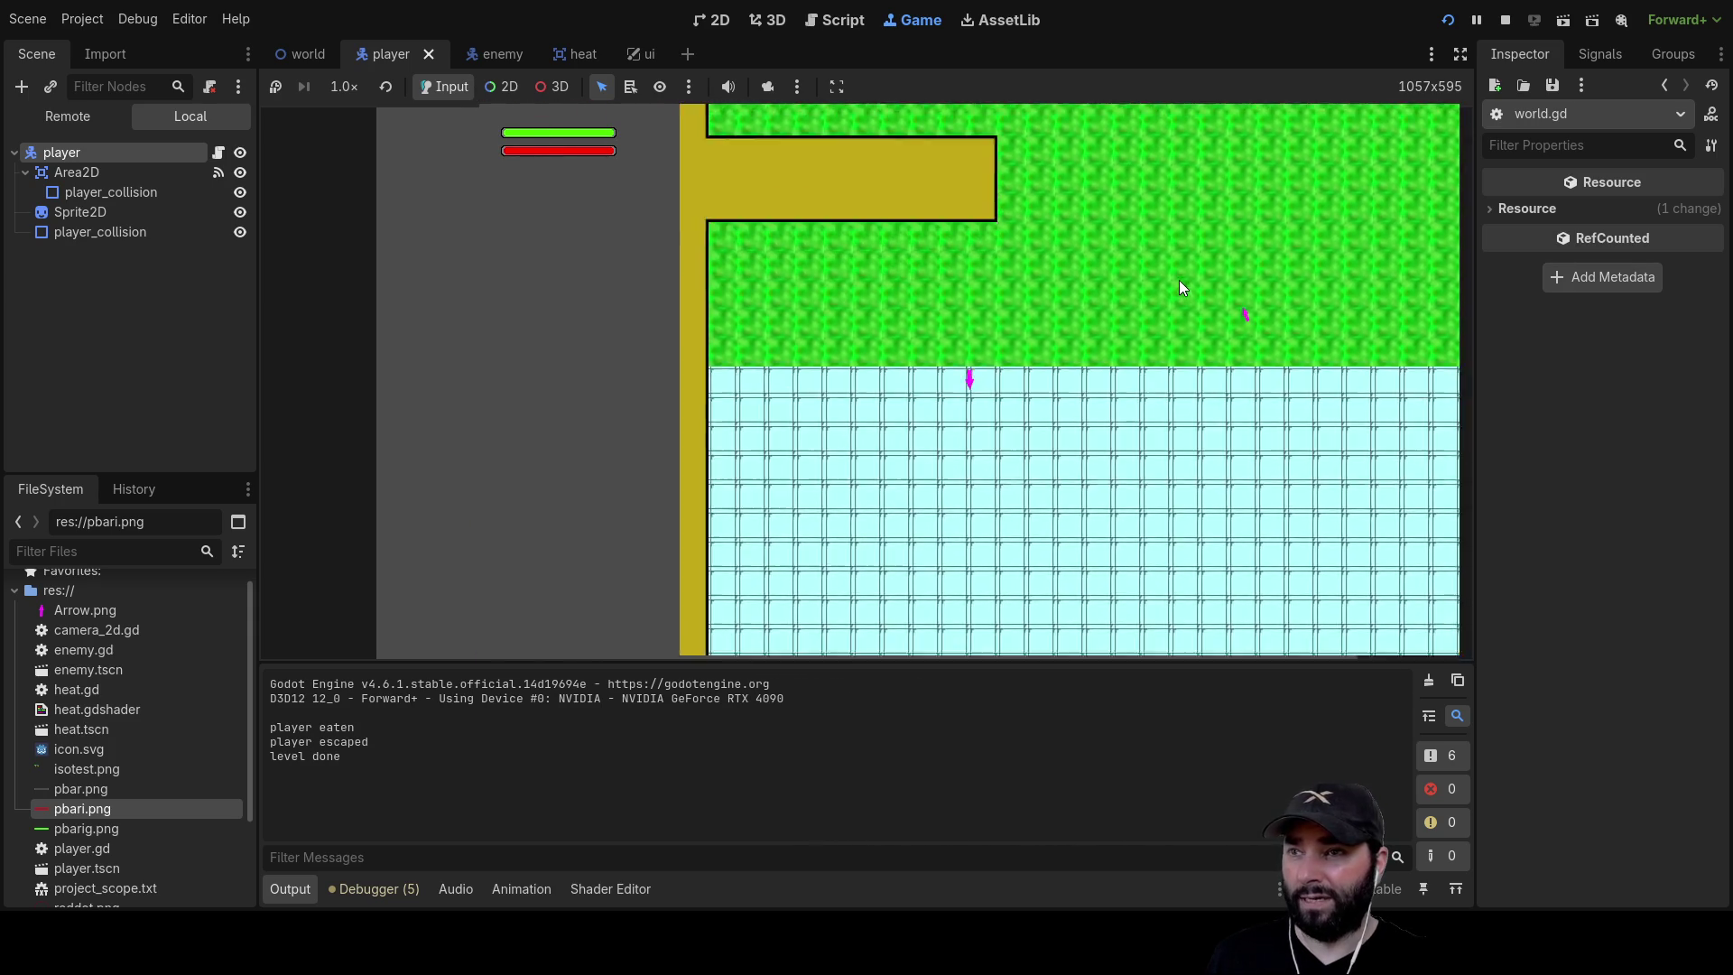
pyautogui.press('w')
pyautogui.press('a')
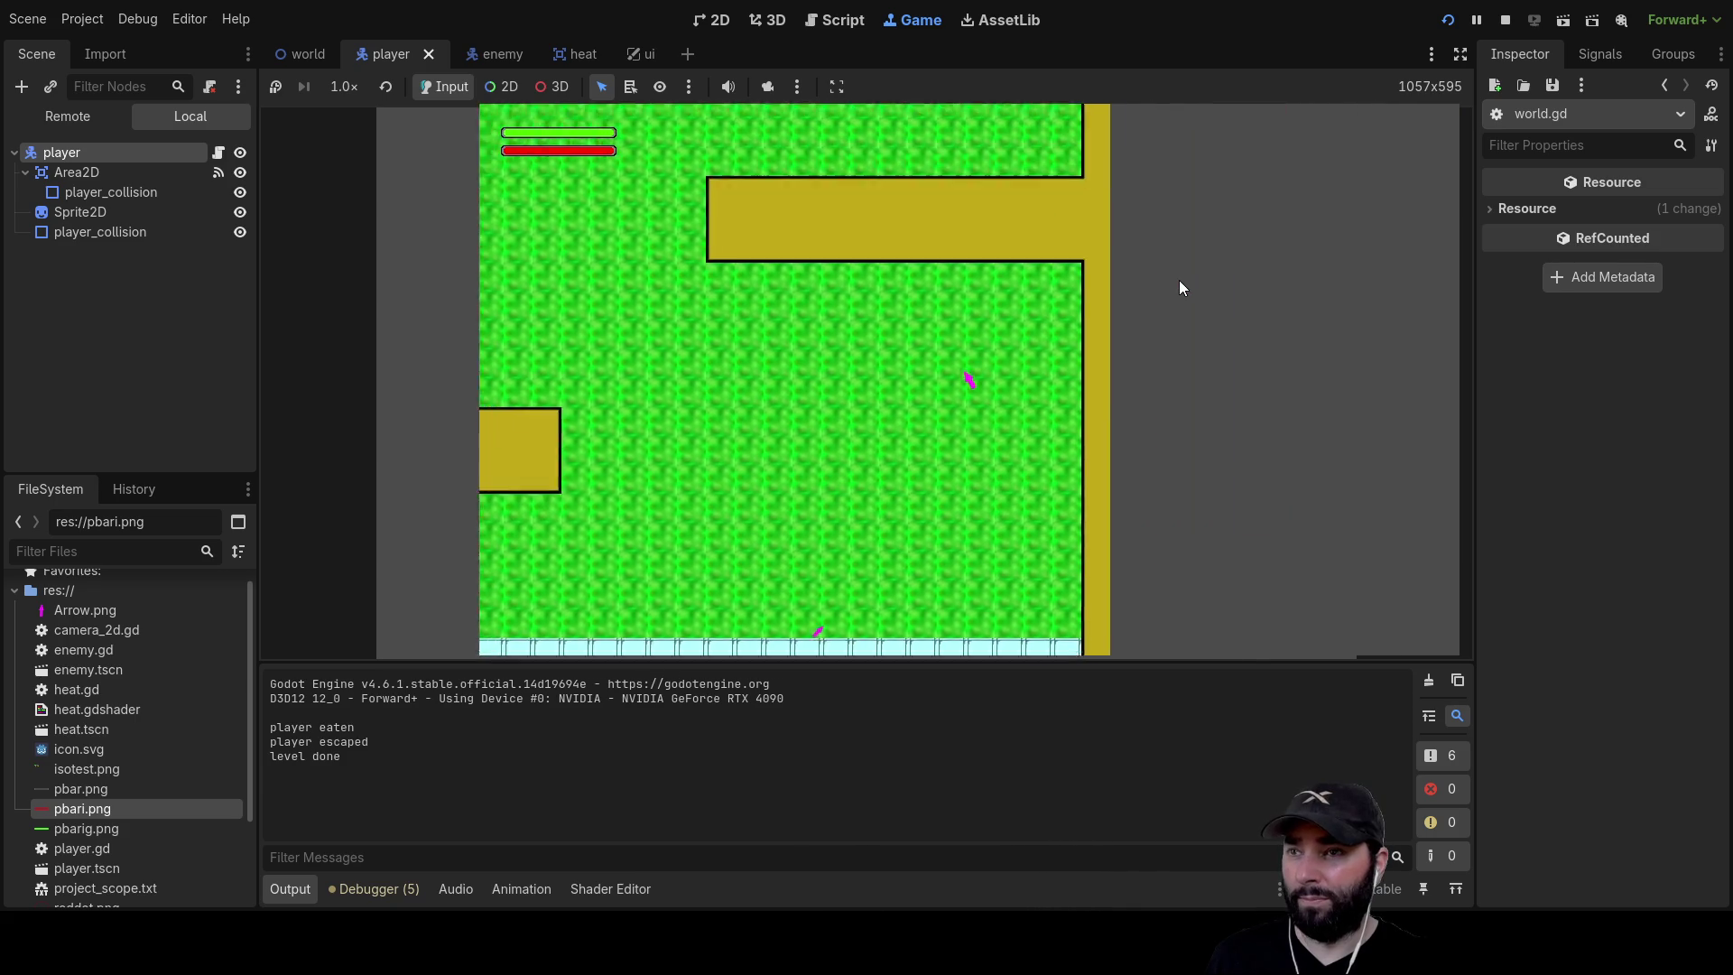
pyautogui.press('w')
pyautogui.press('a')
pyautogui.press('d')
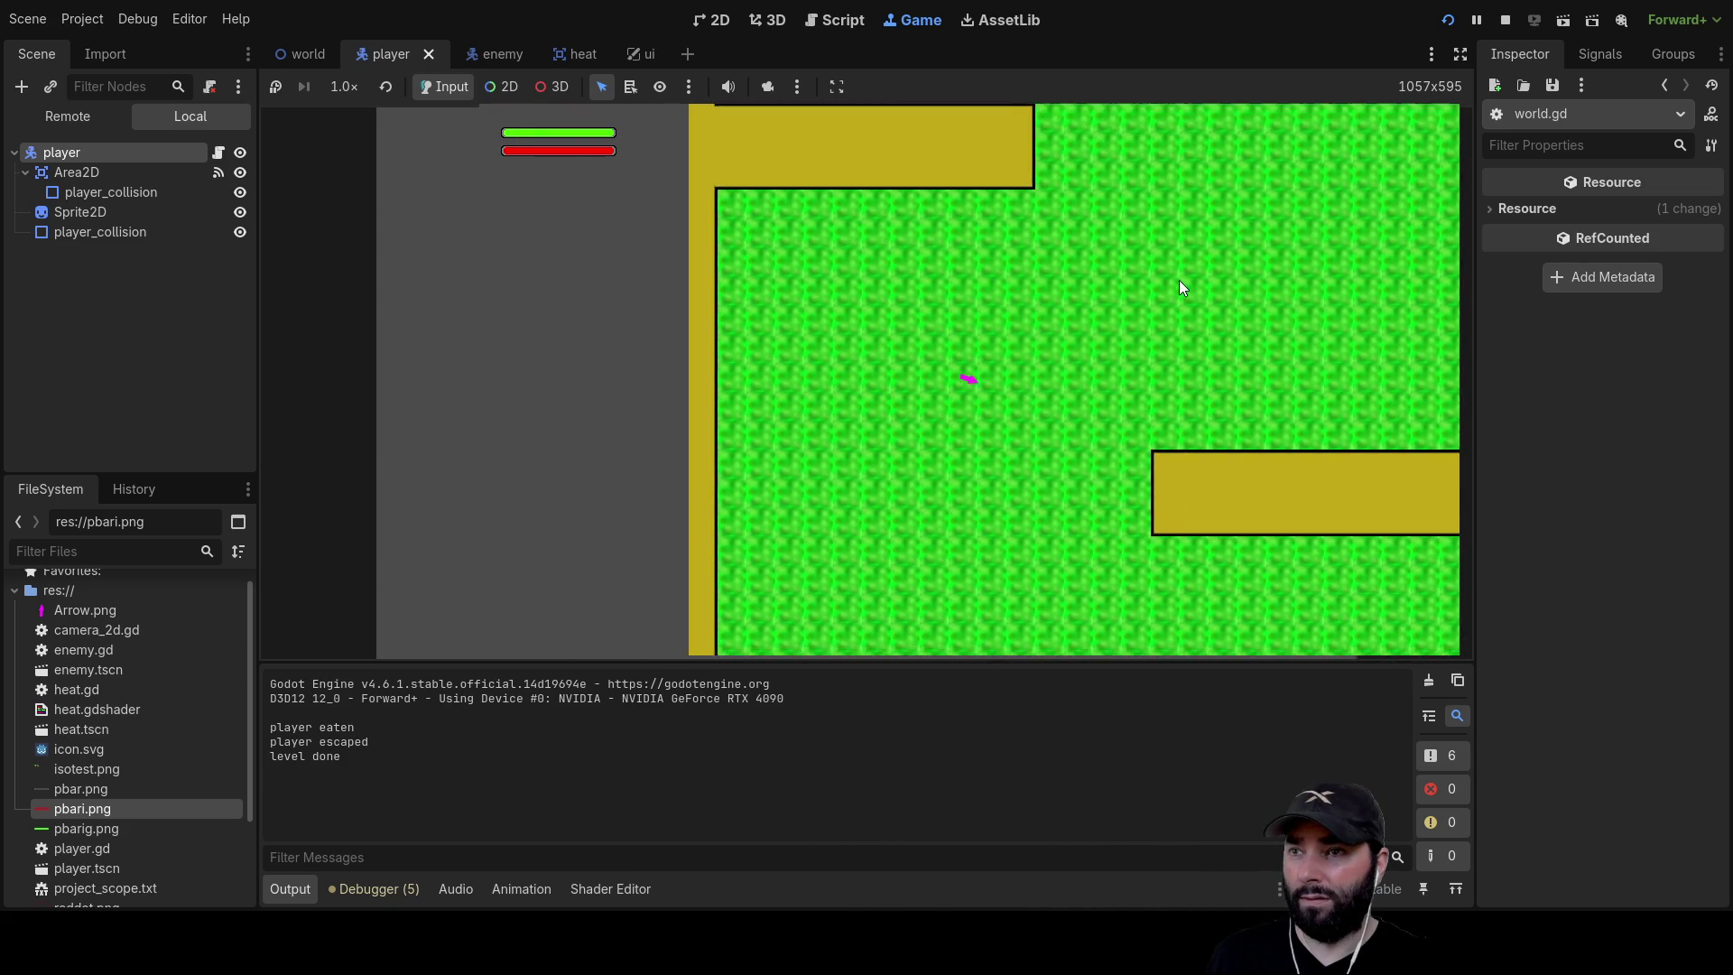
pyautogui.press('s')
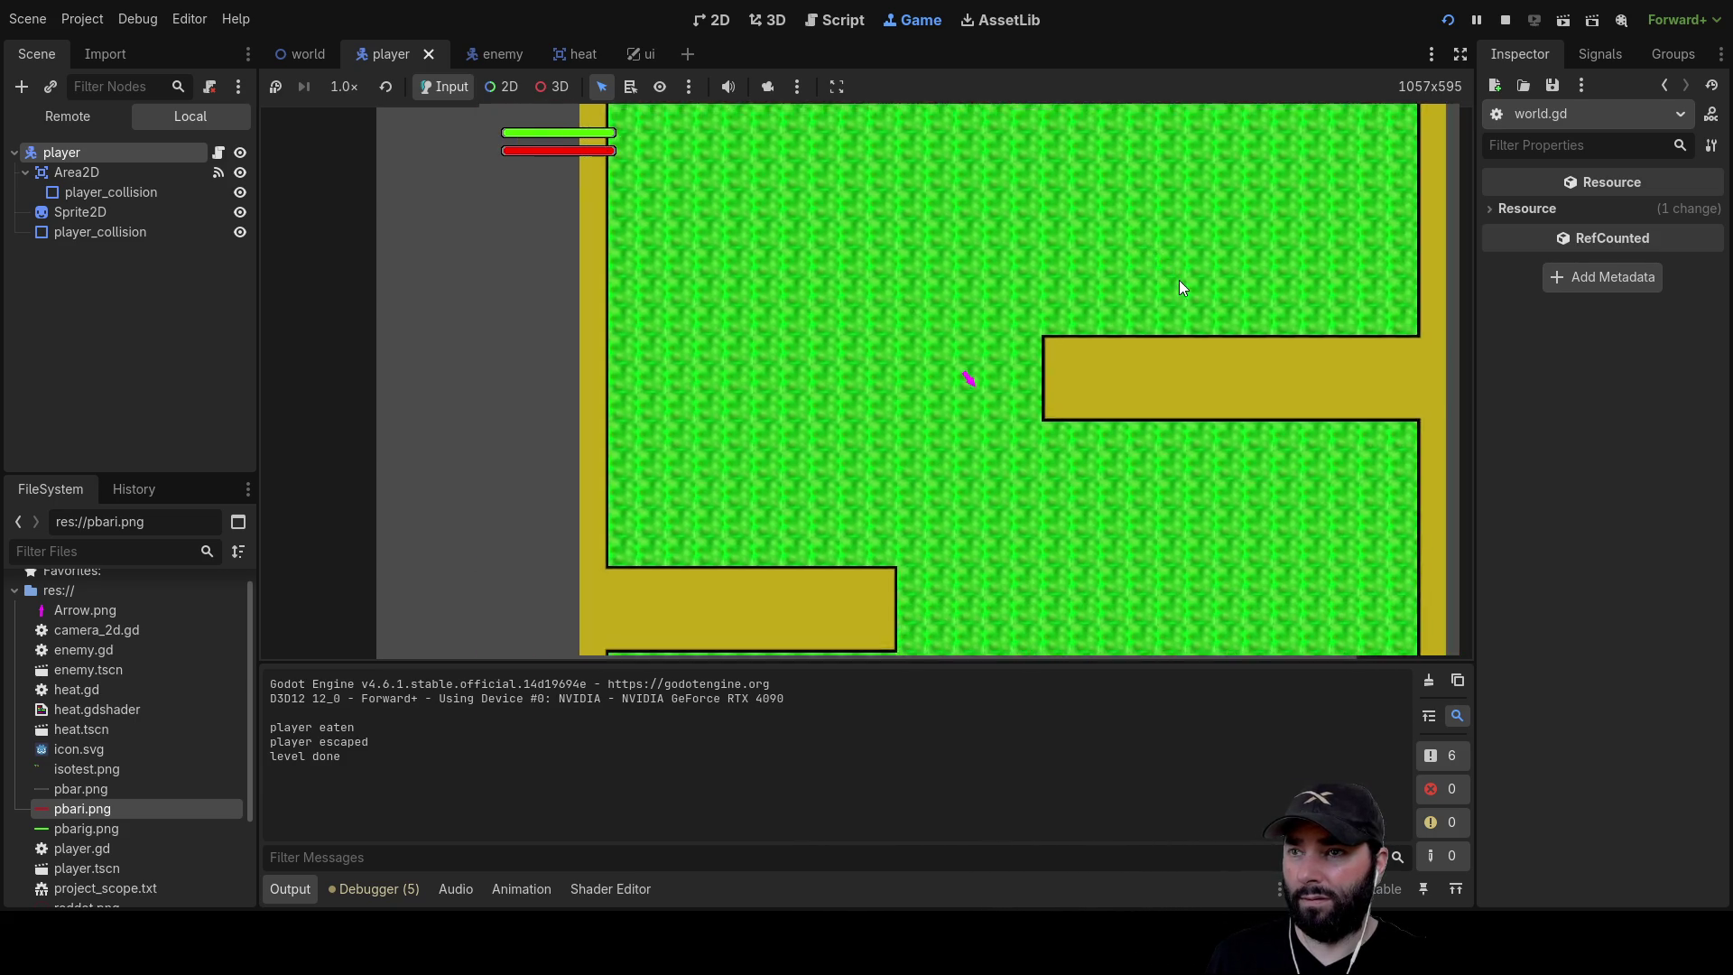
pyautogui.press('s')
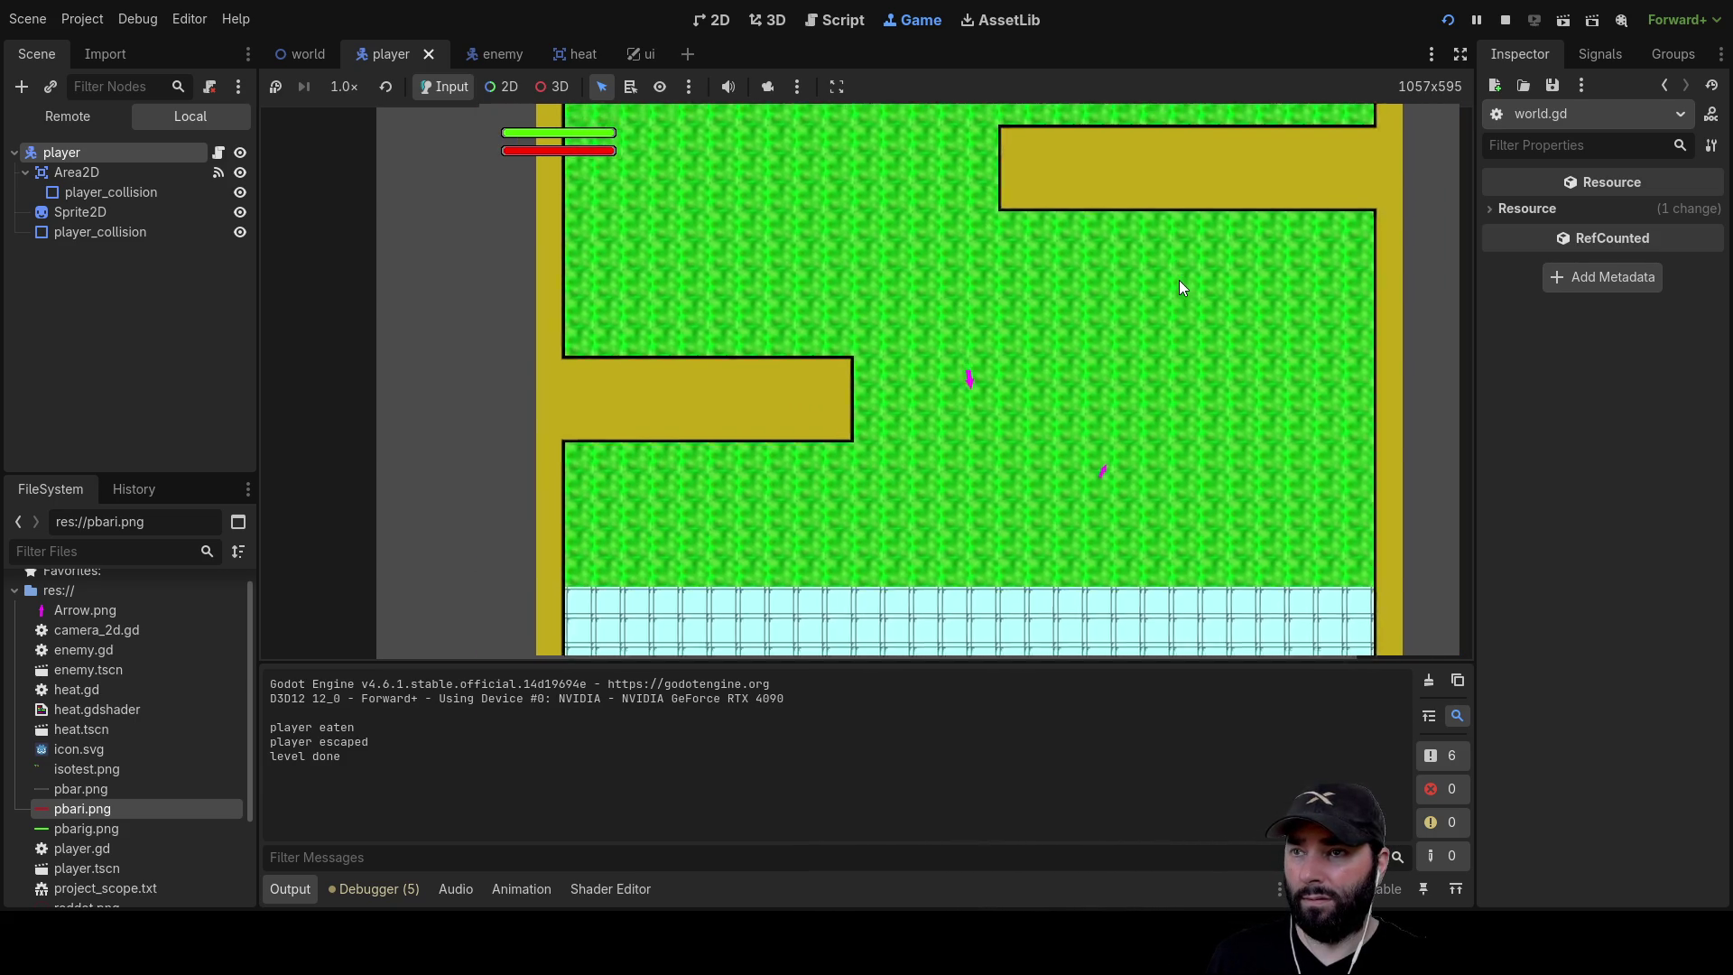
pyautogui.press('a')
pyautogui.press('a')
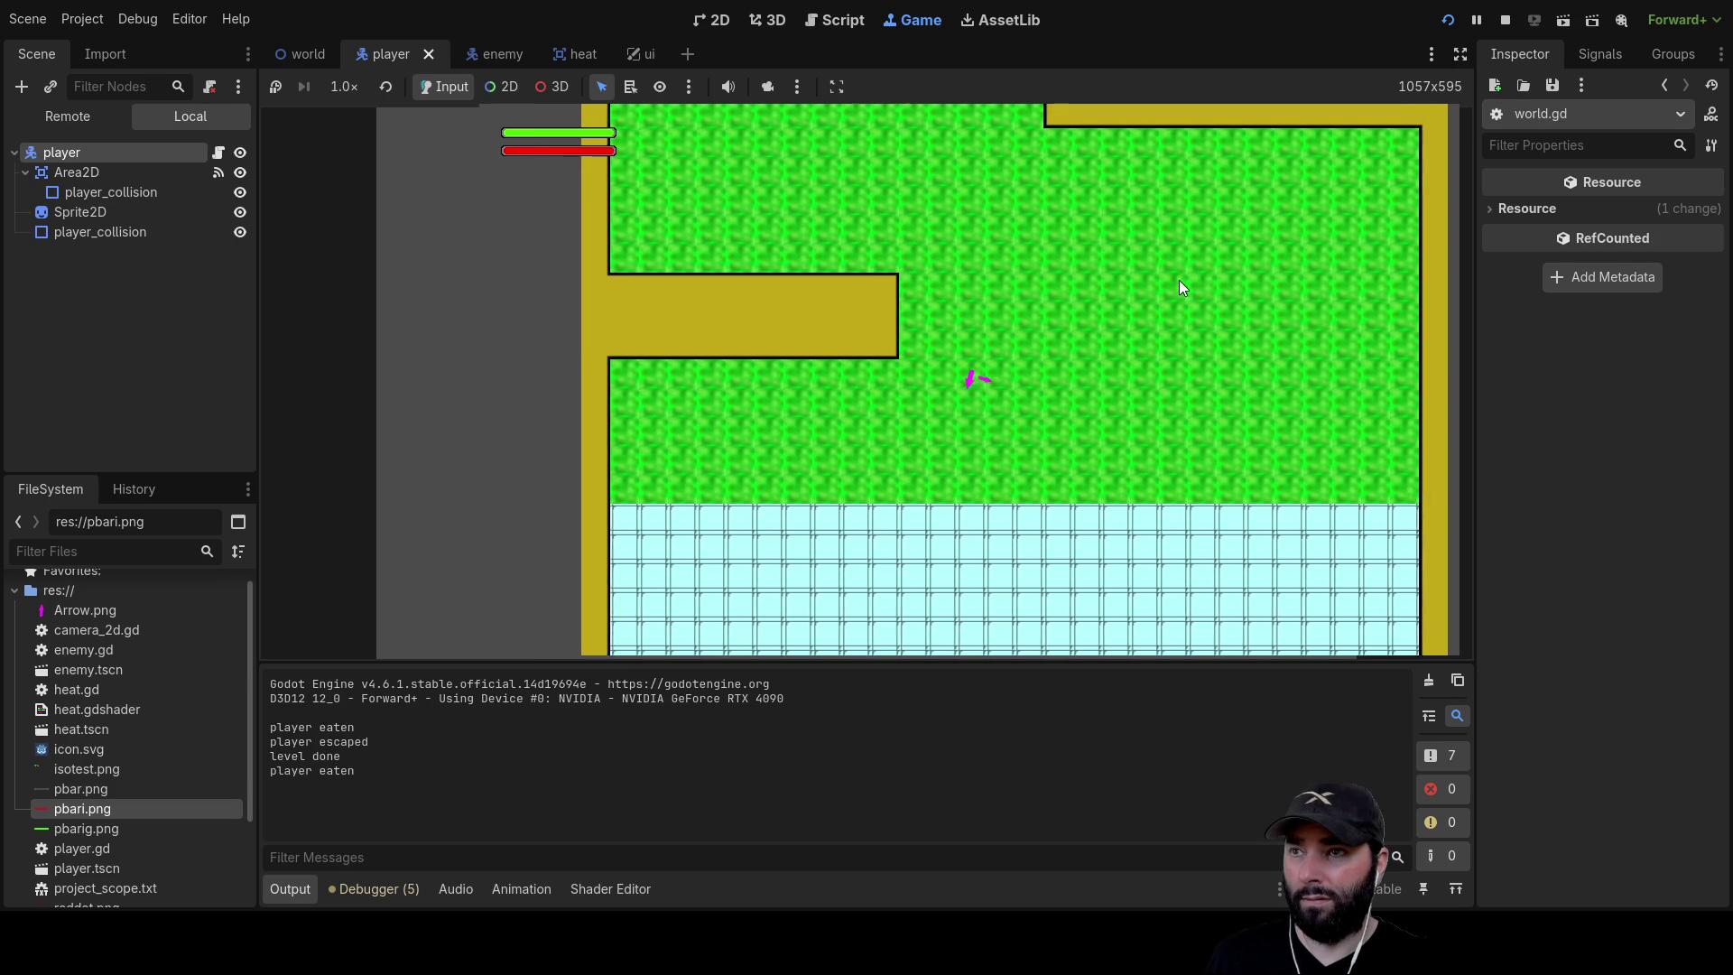
pyautogui.press('s')
pyautogui.press('d')
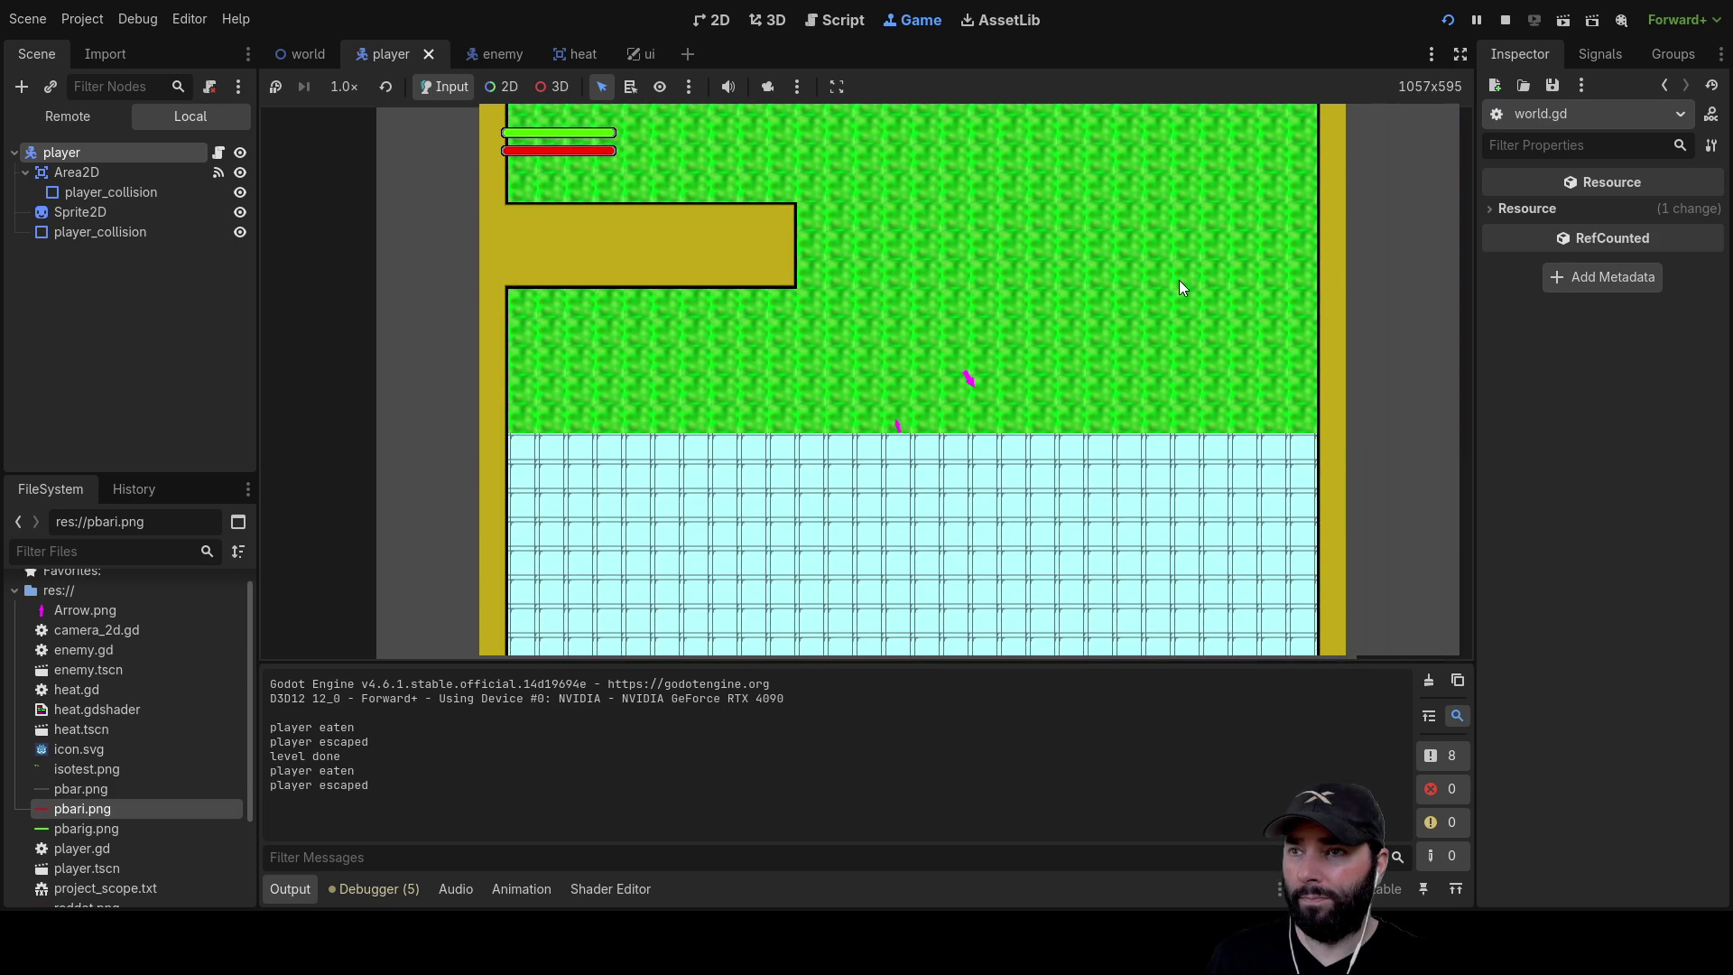
pyautogui.press('a')
pyautogui.press('s')
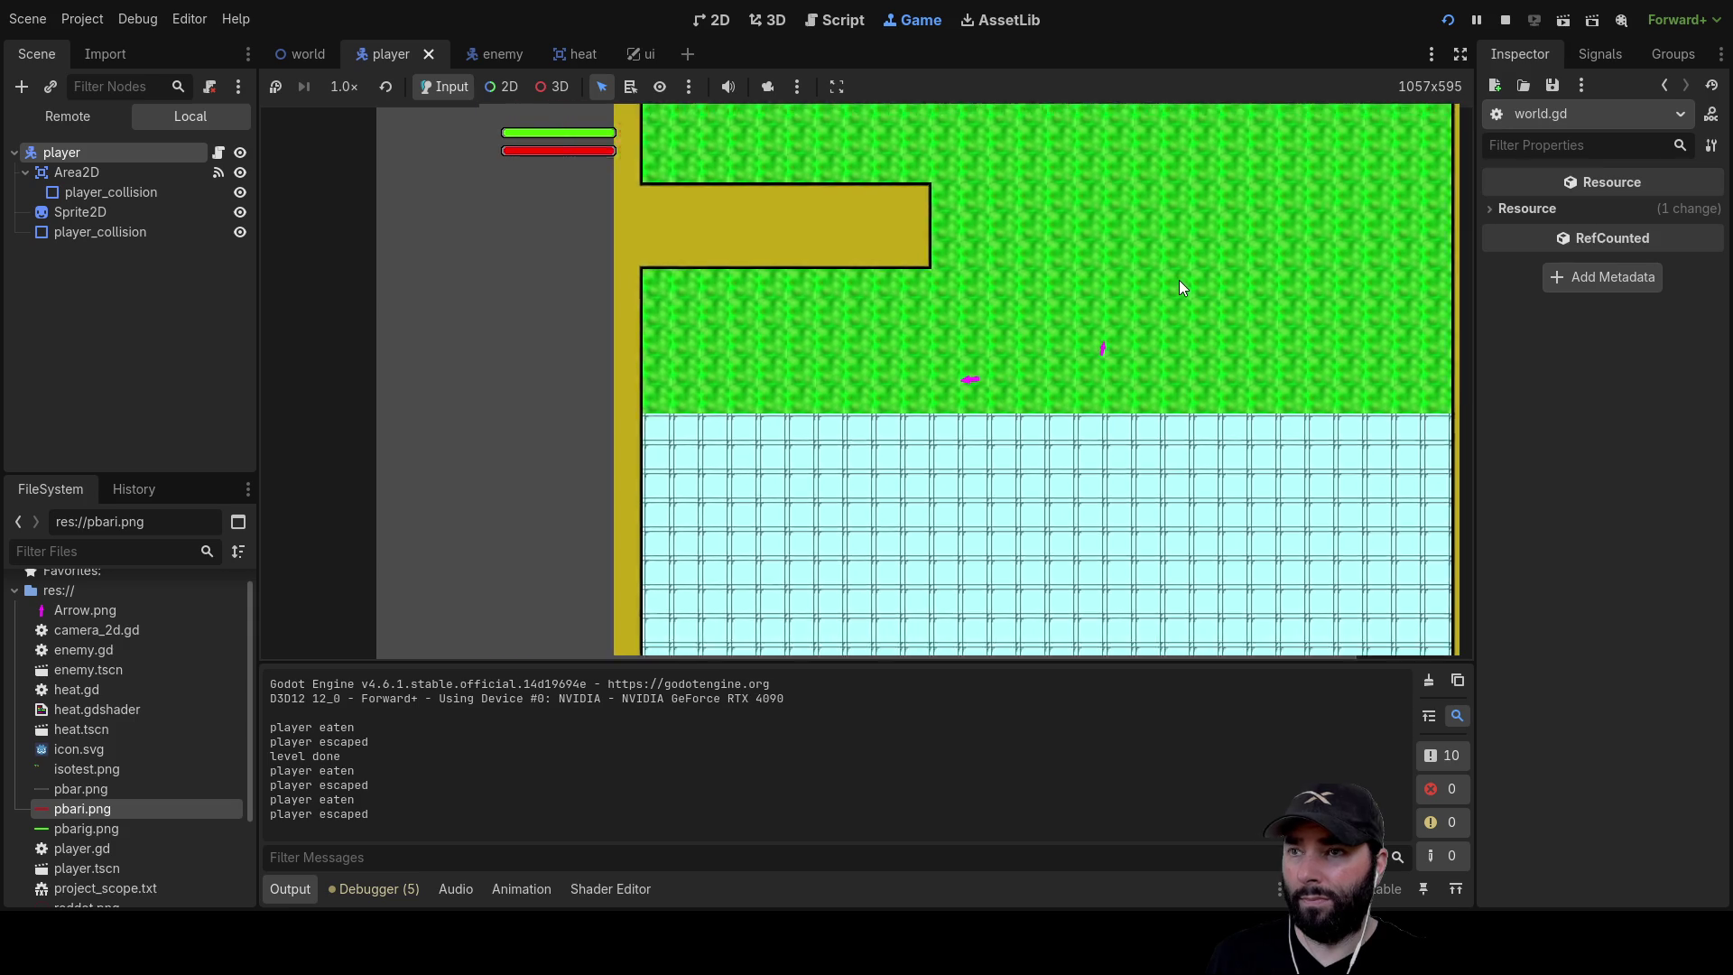
pyautogui.press('a')
pyautogui.press('s')
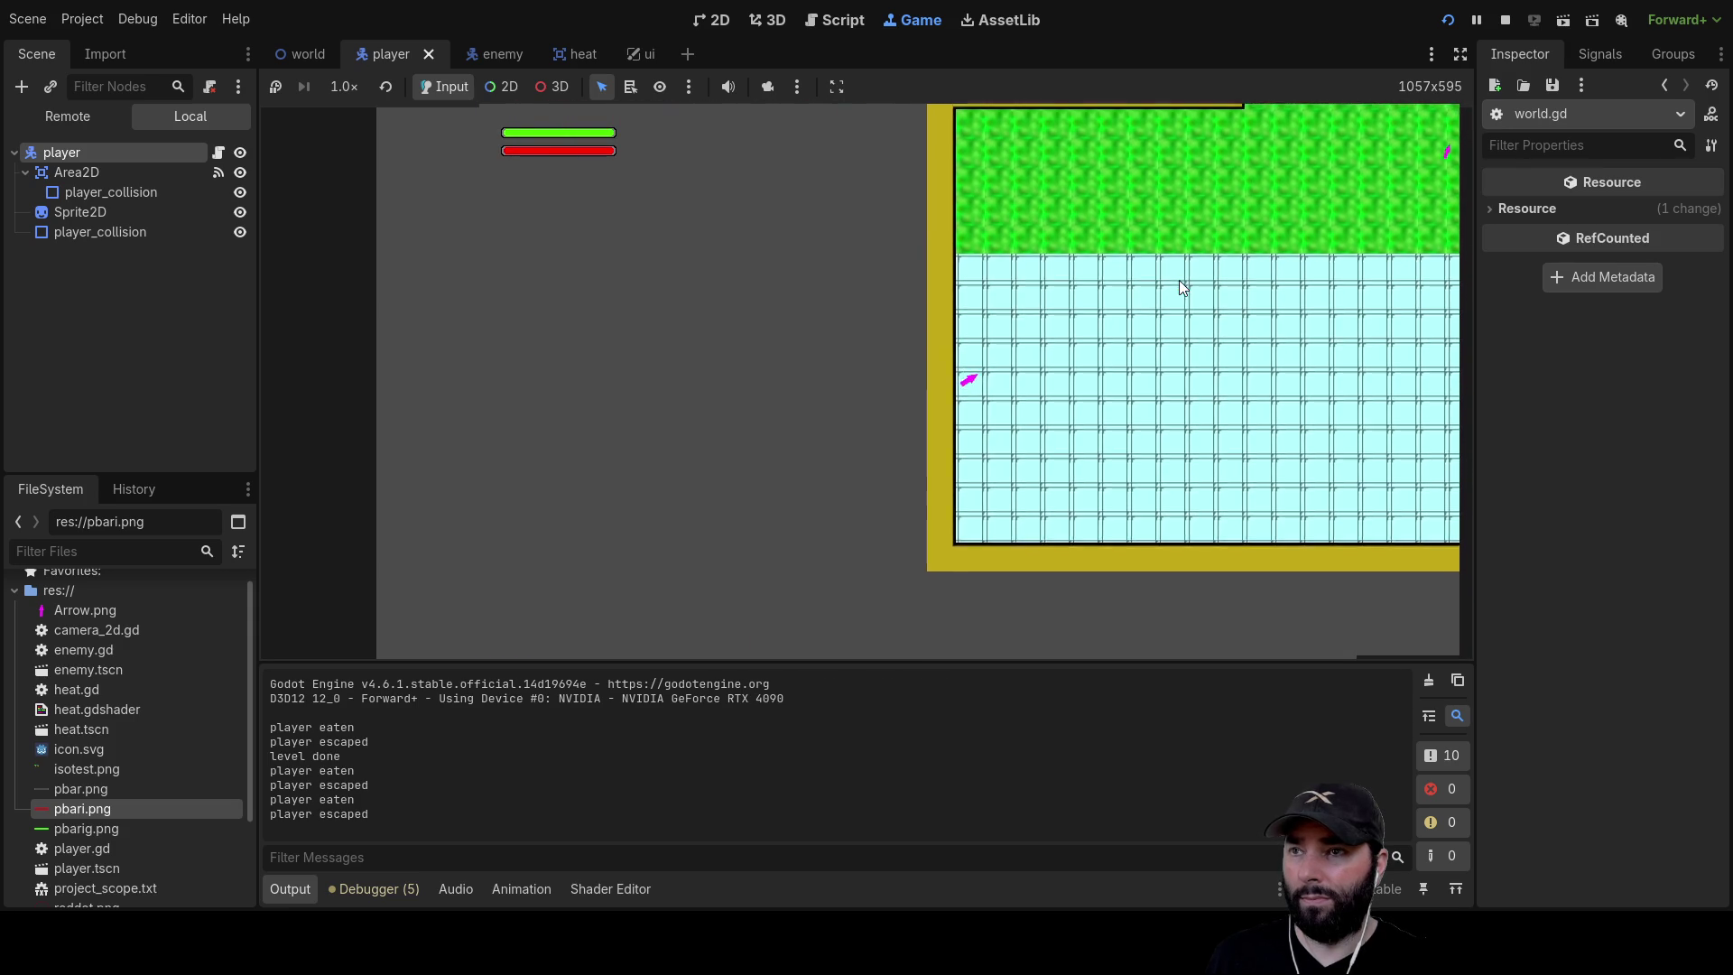
pyautogui.press('s')
pyautogui.press('d')
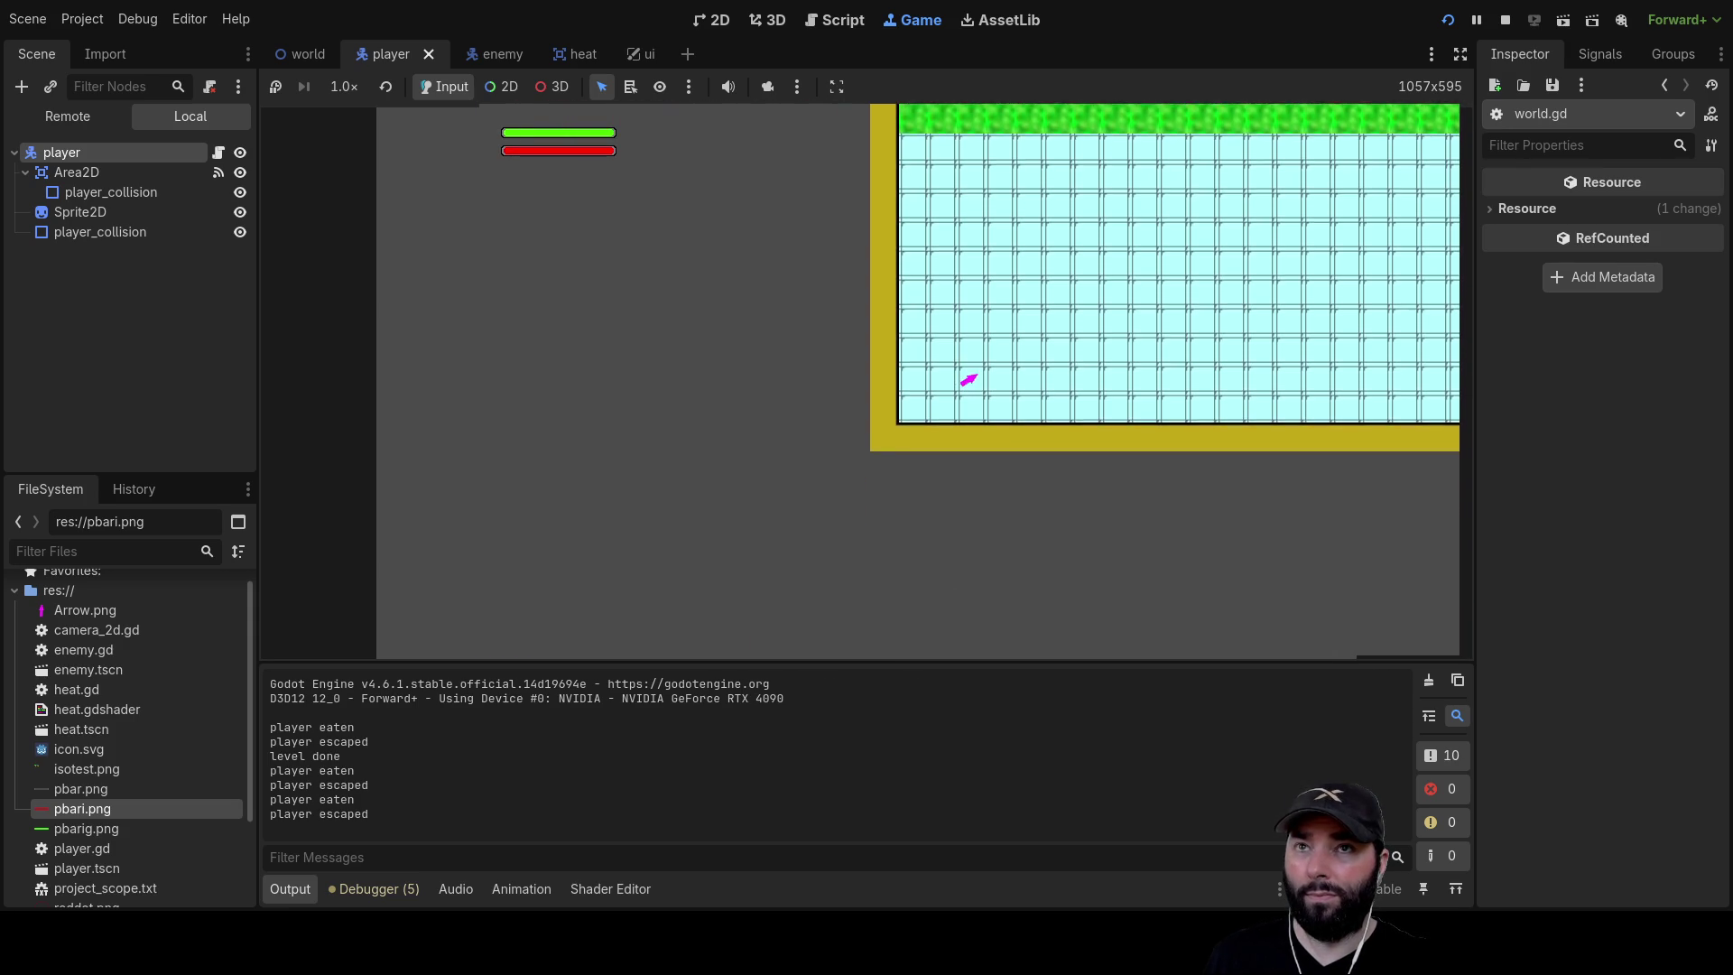
pyautogui.press('F8')
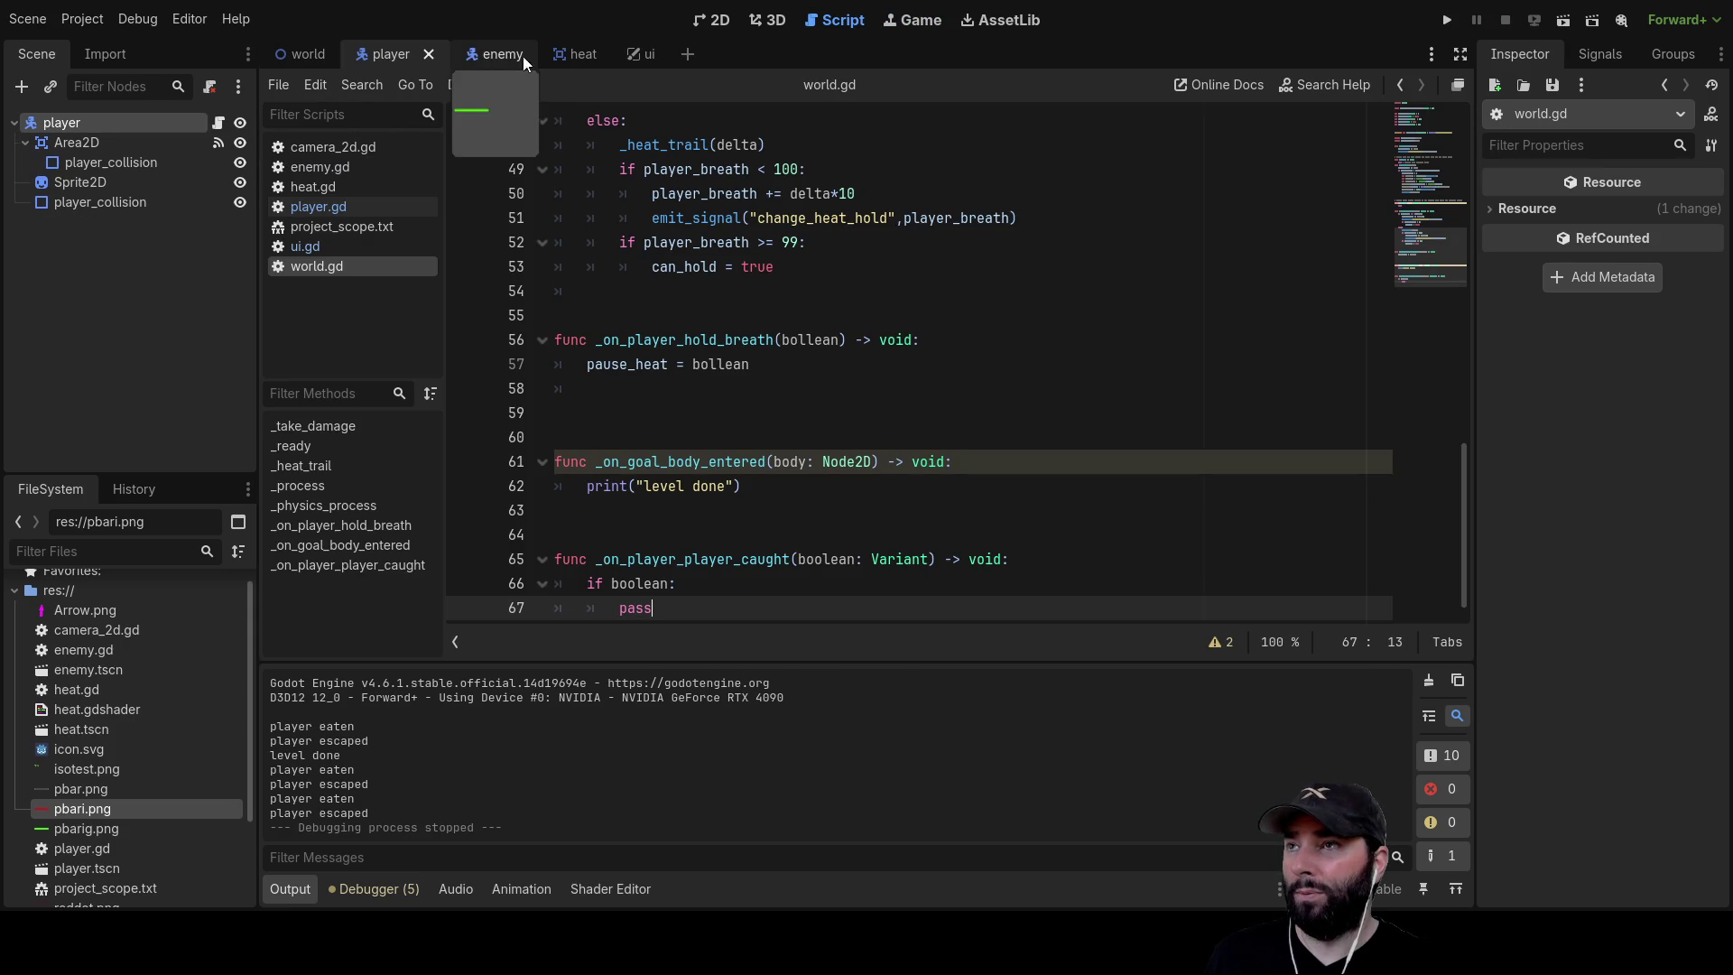
# Comment out move_and_slide() on line 53 of player.gd with # and run the project
pyautogui.click(332, 213)
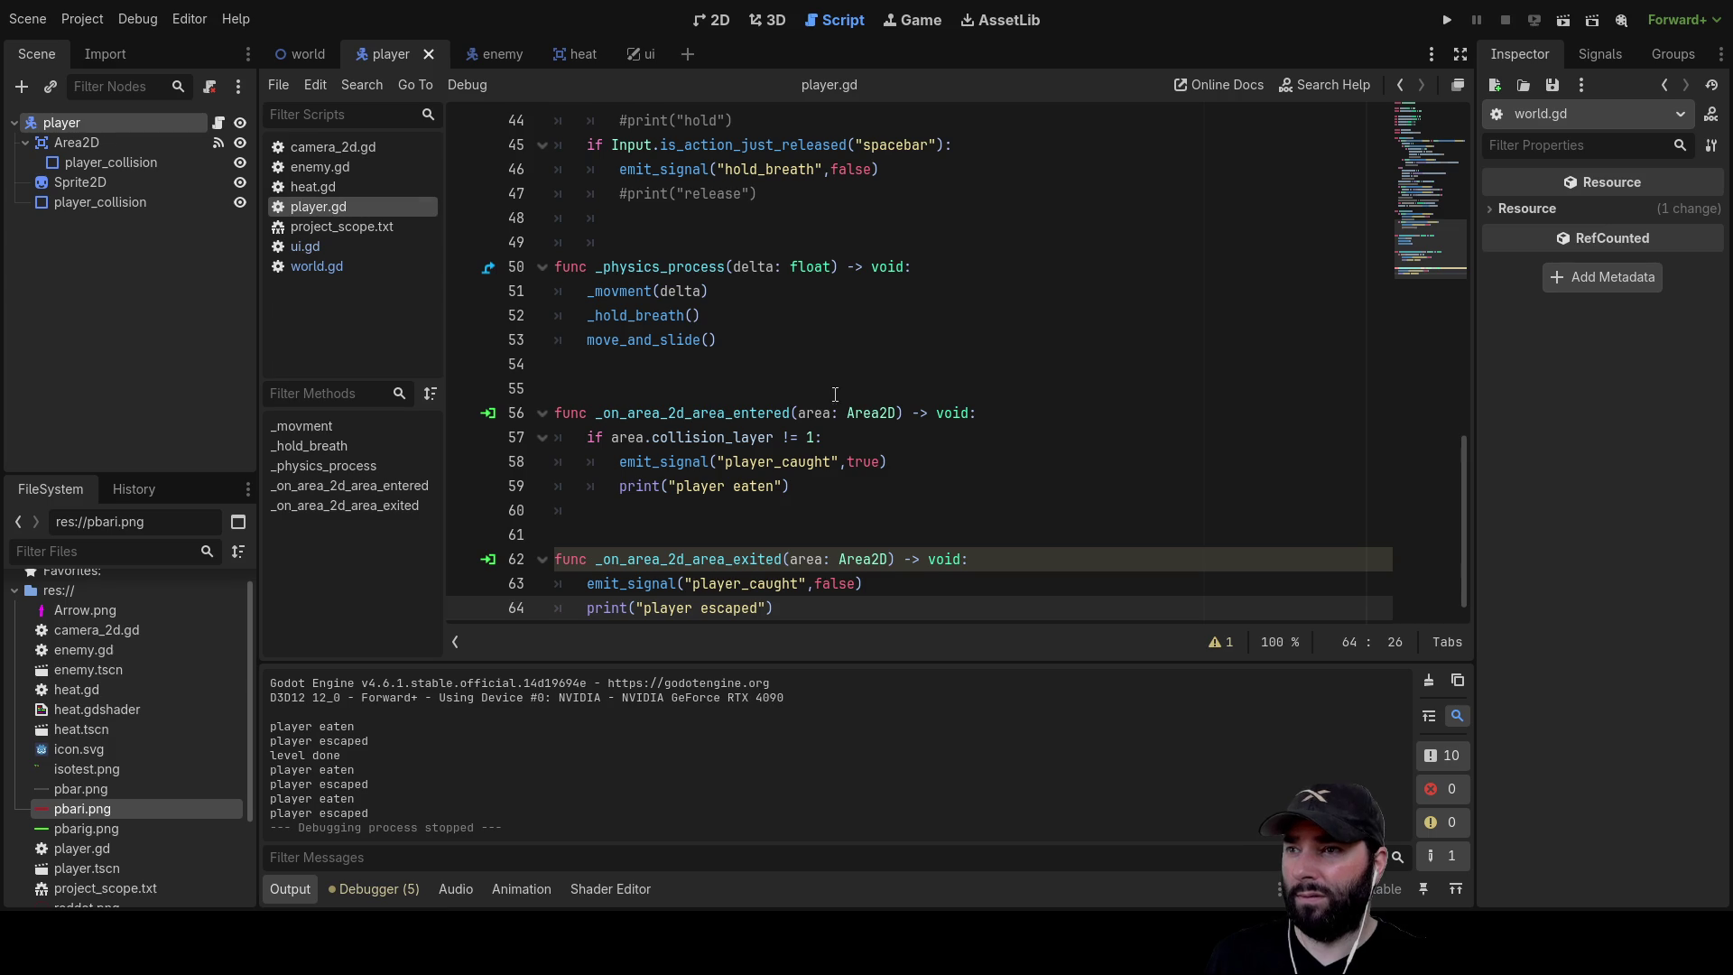
pyautogui.doubleClick(643, 339)
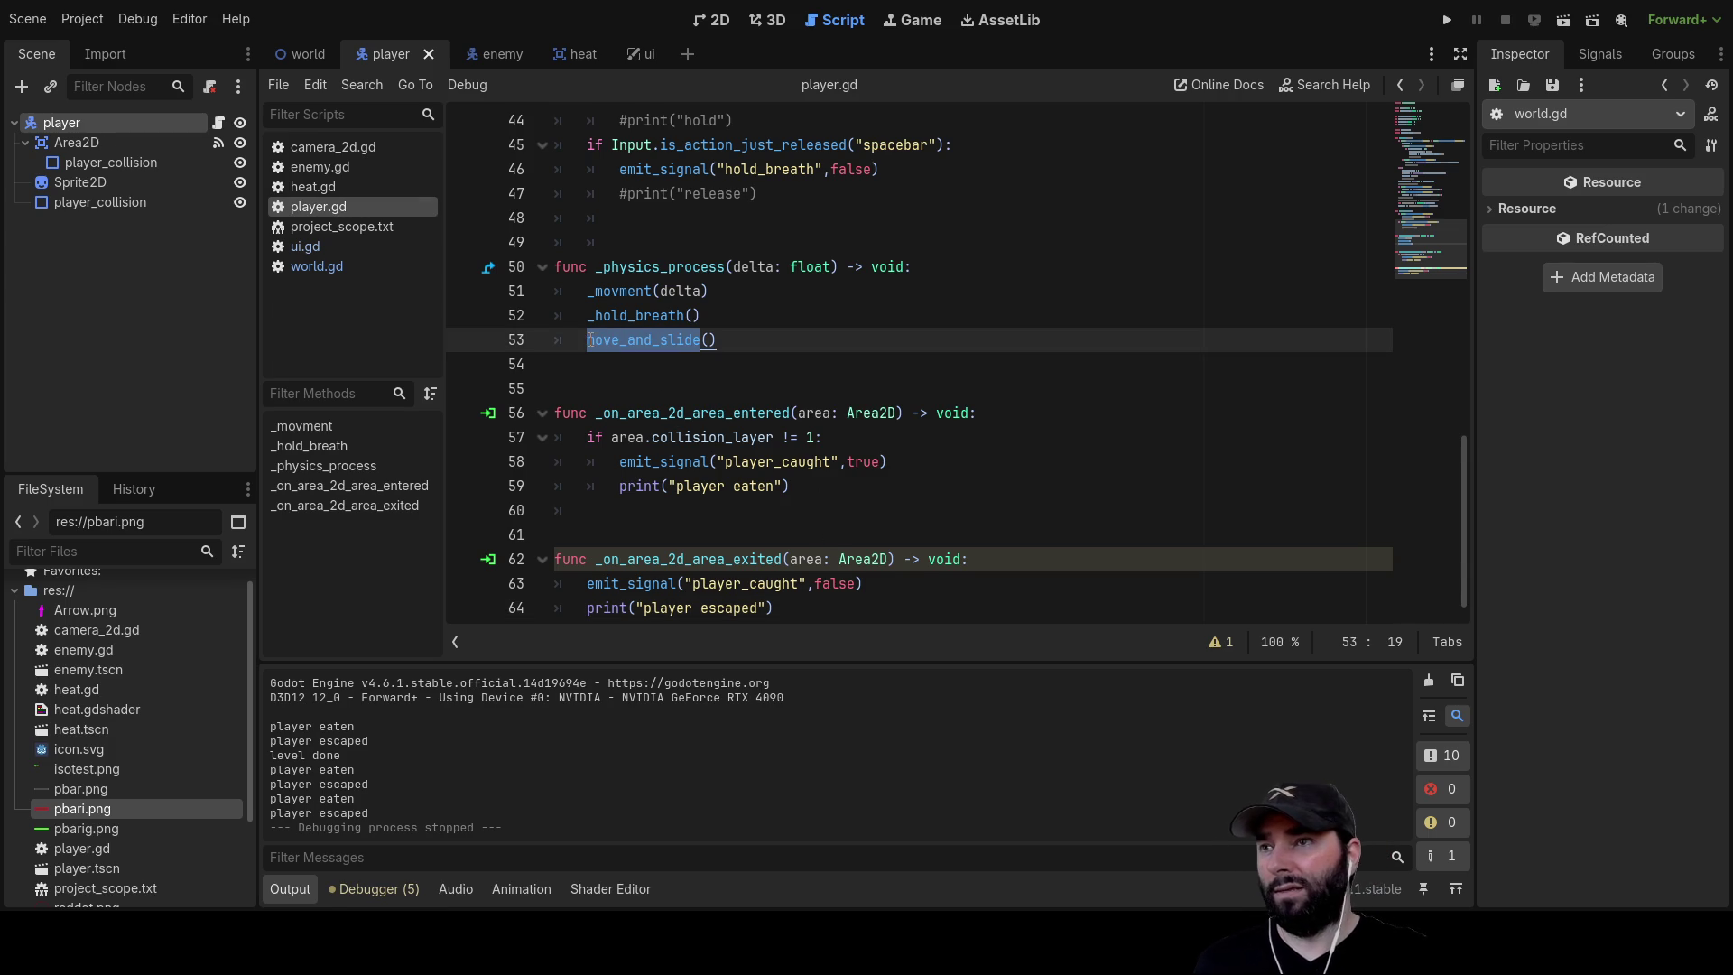
pyautogui.press('Left')
pyautogui.write('#')
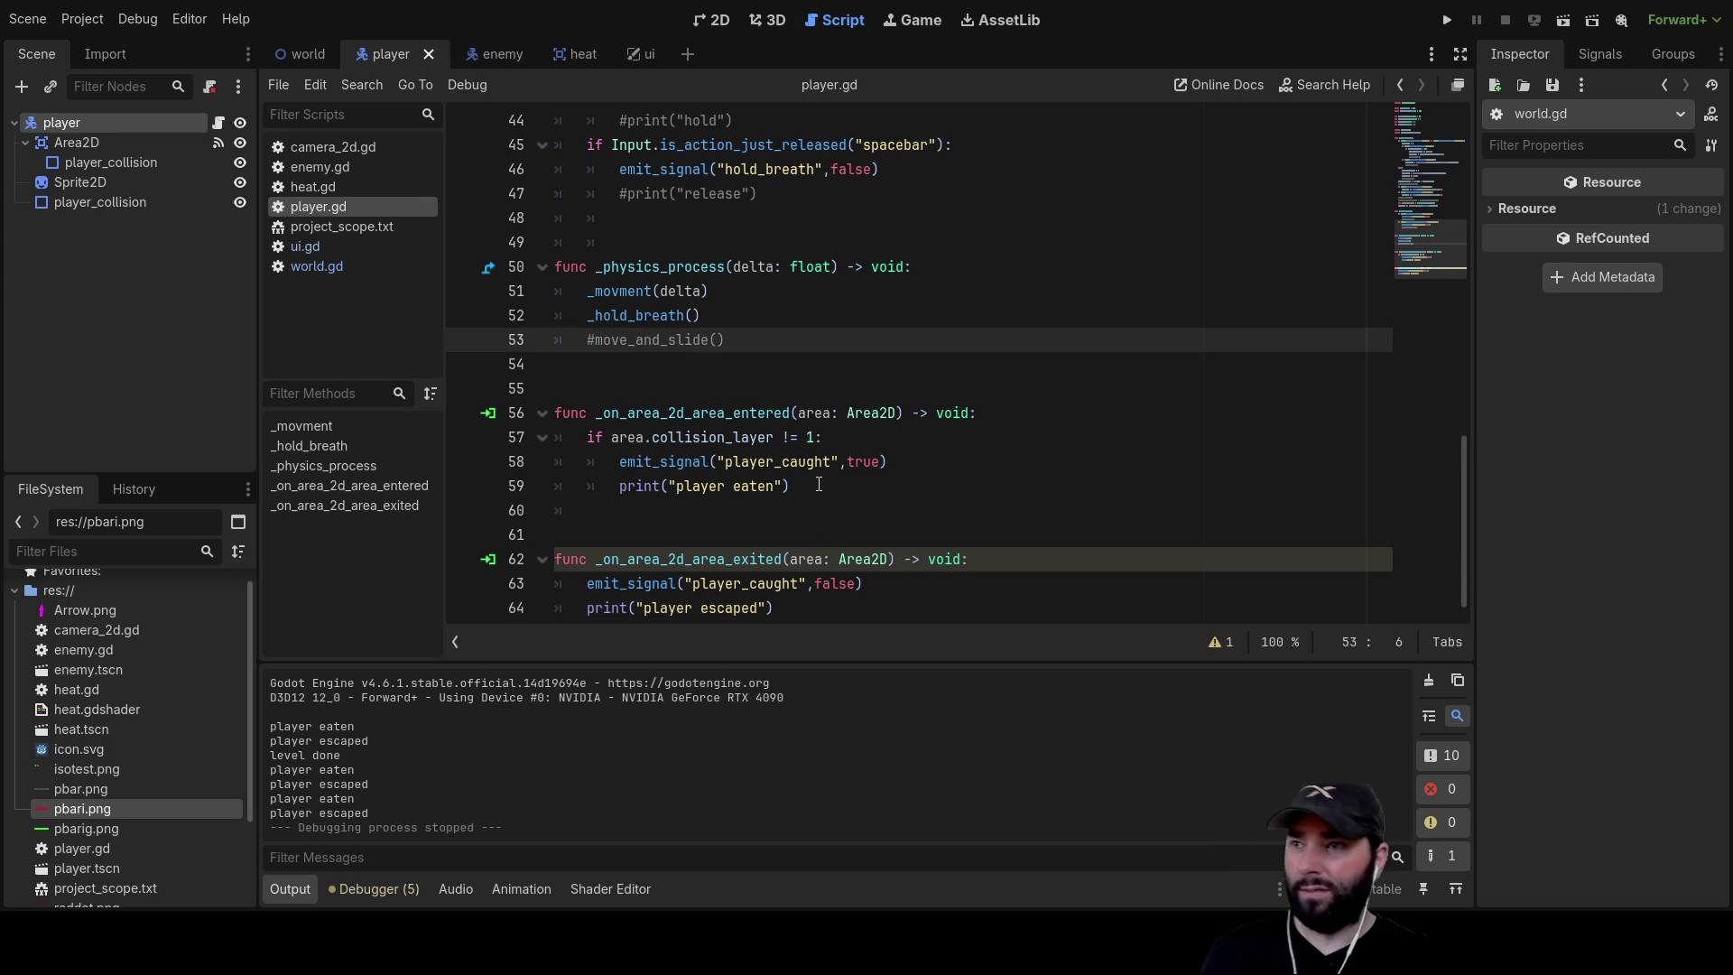
pyautogui.click(1444, 21)
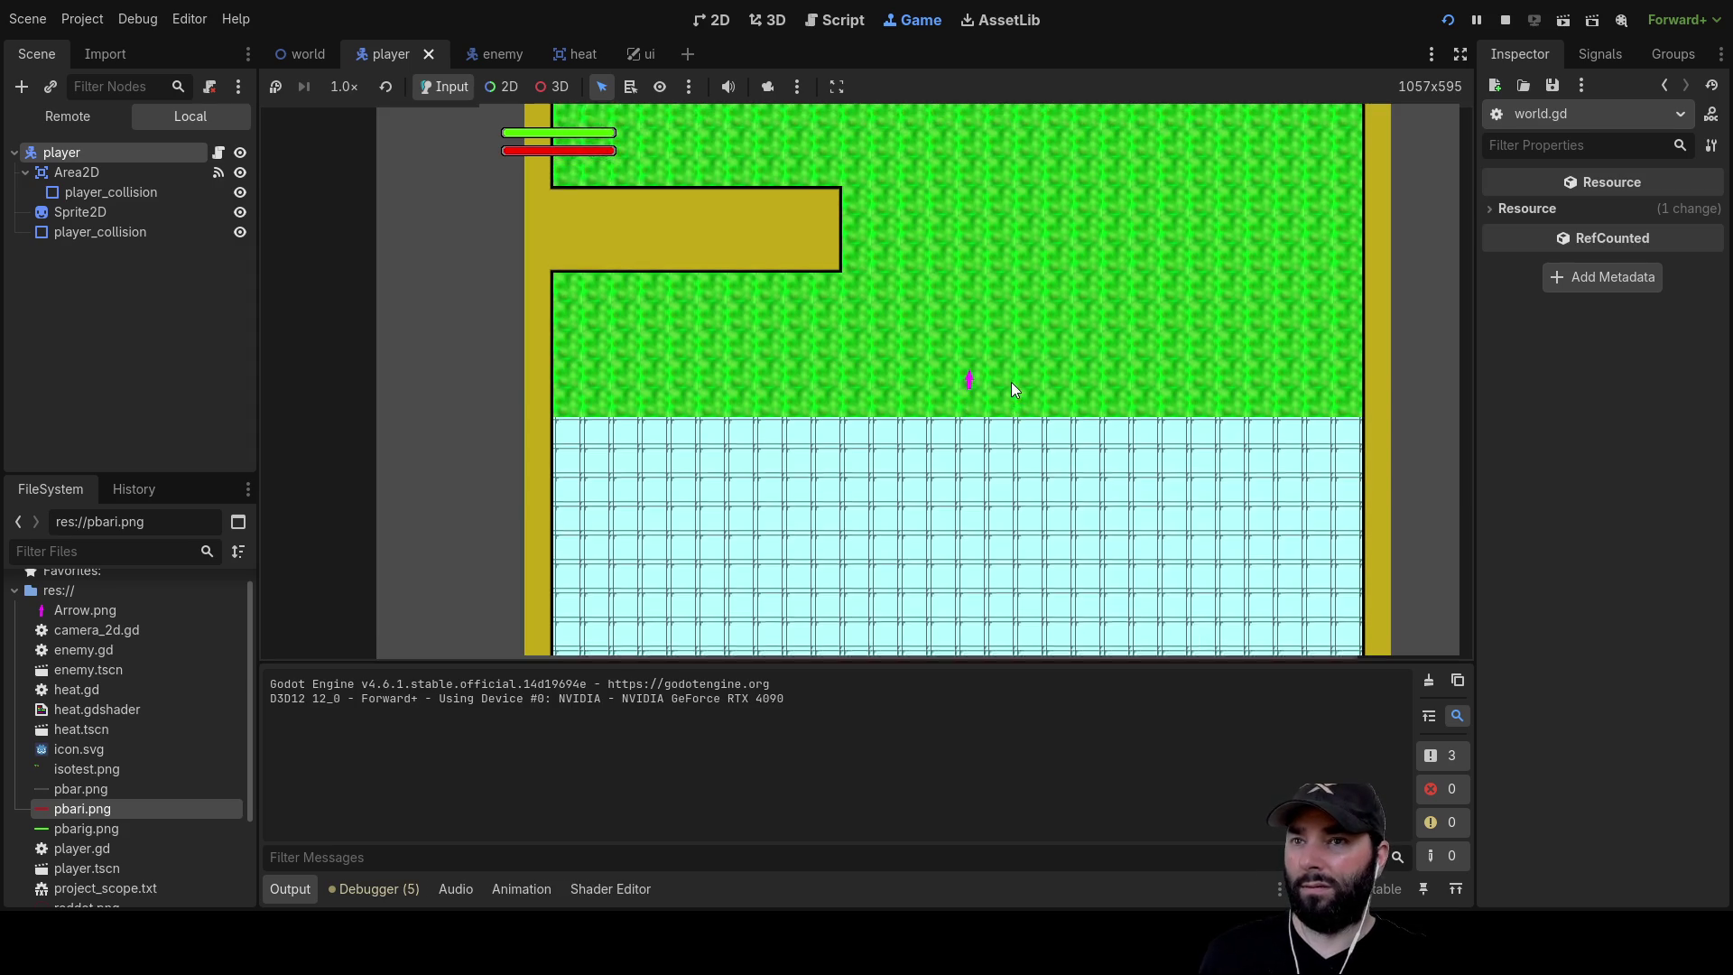
# Move the player with the arrow keys near the enemy to log eaten and escaped, then stop with F8
pyautogui.press('Up')
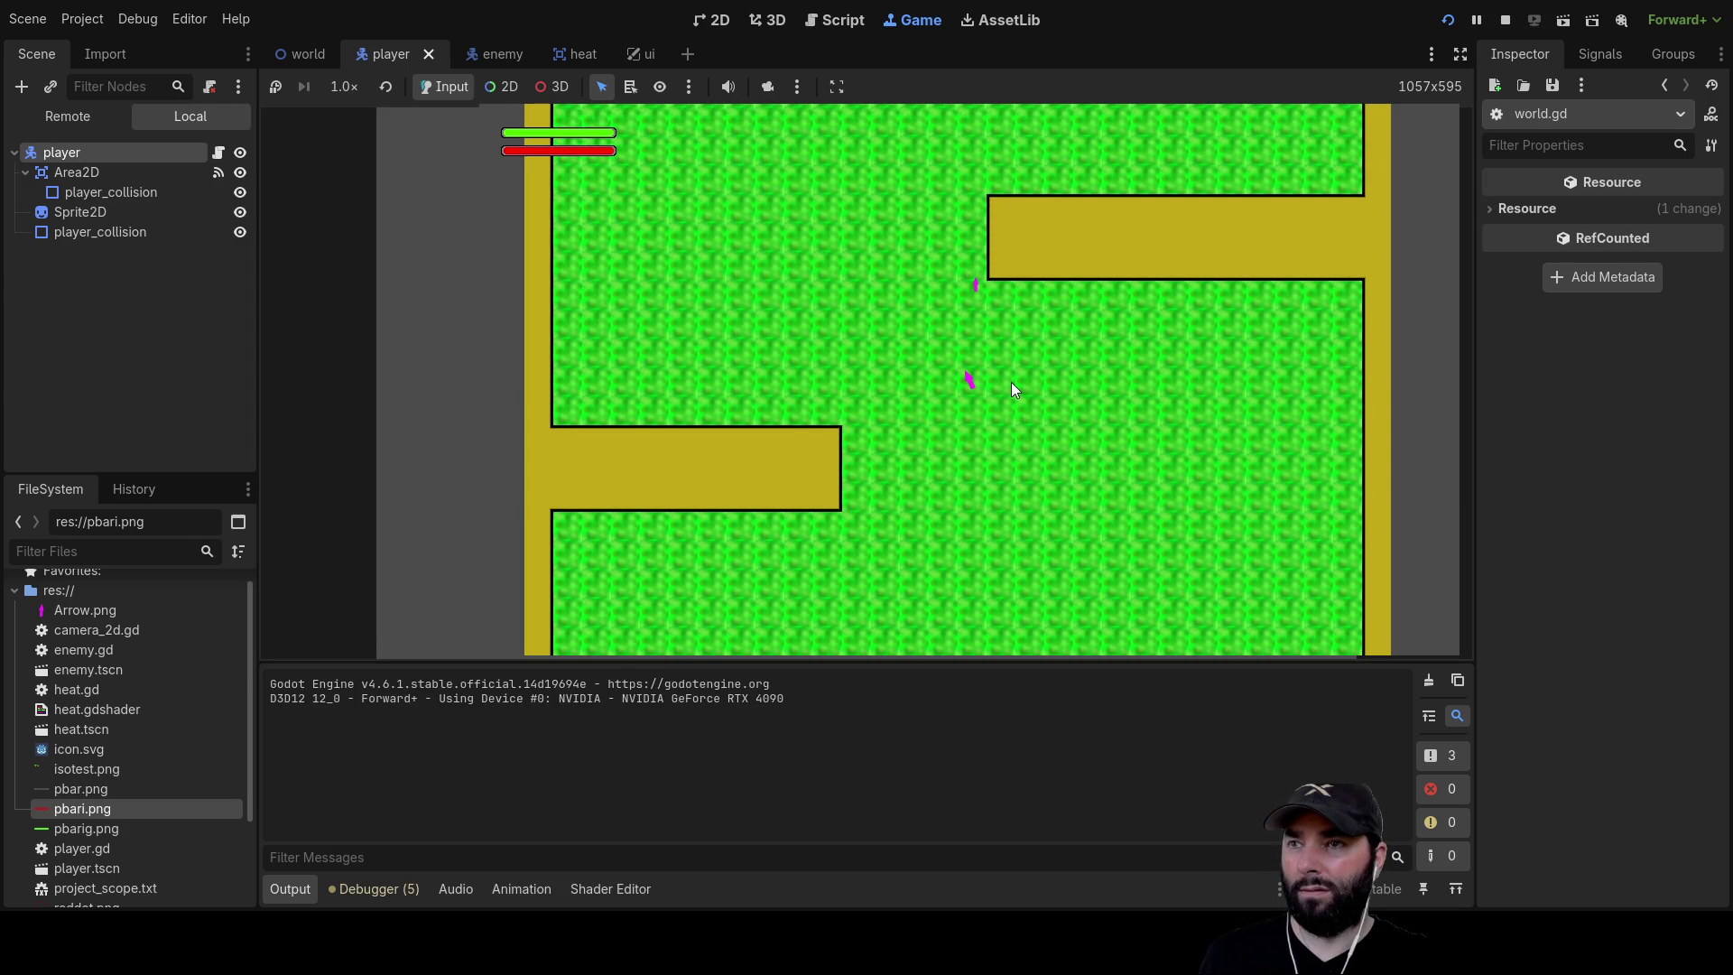
pyautogui.press('Left')
pyautogui.press('Up')
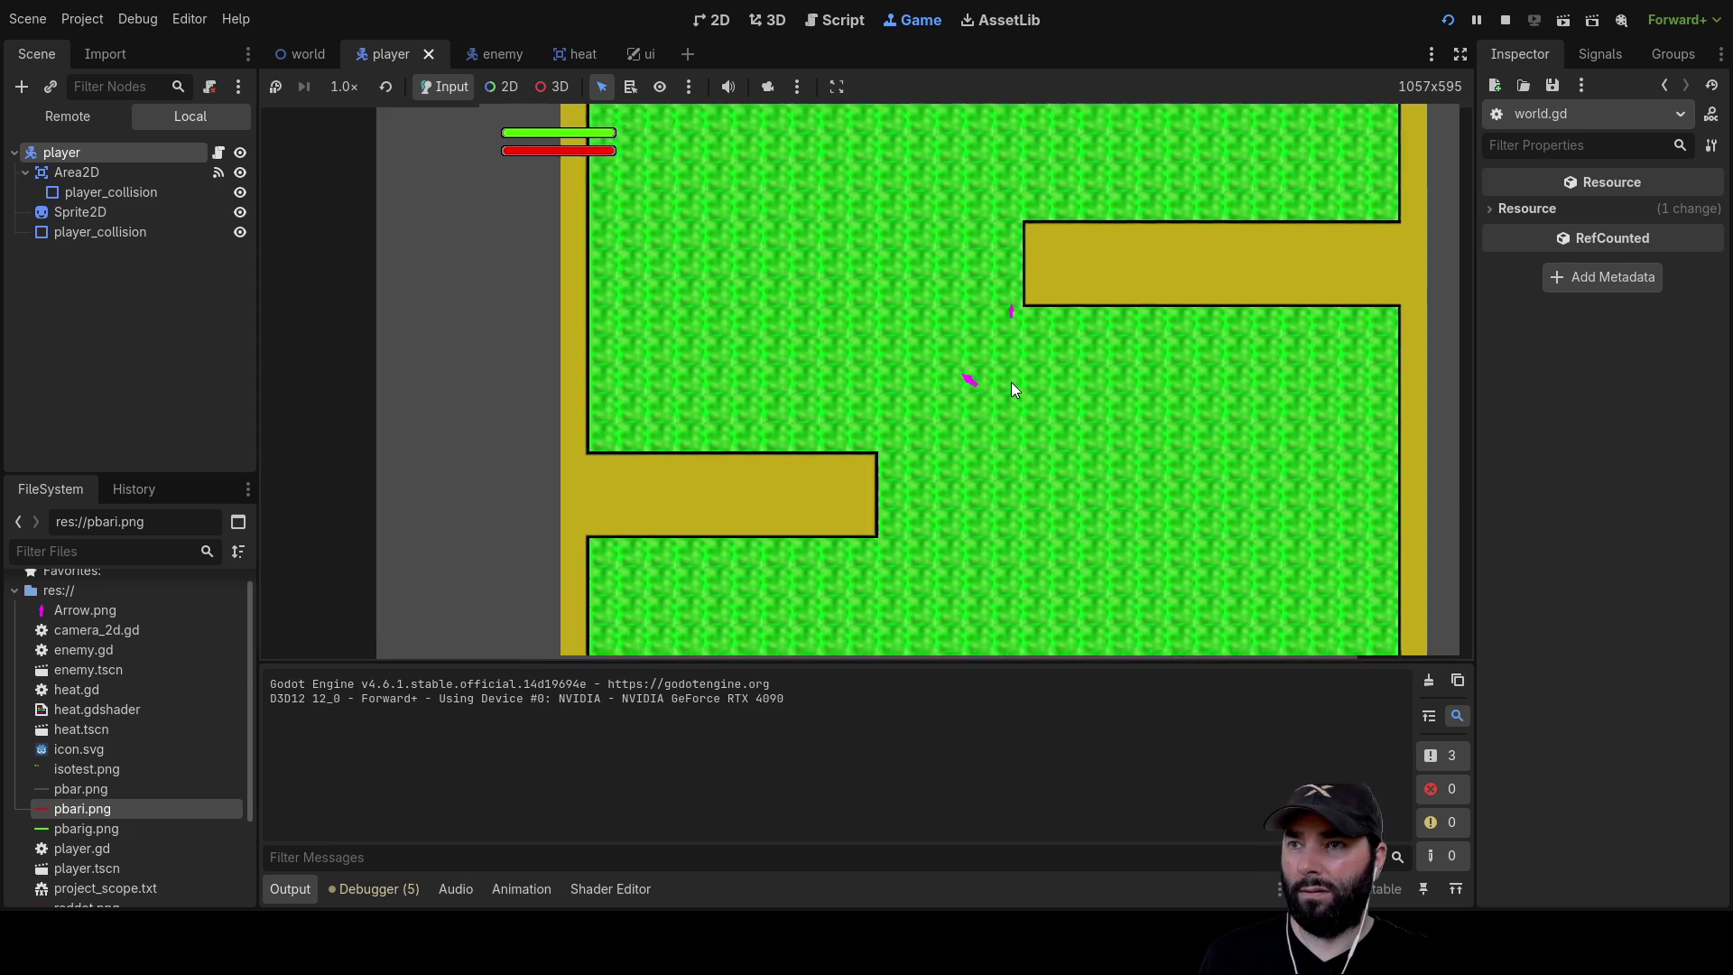
pyautogui.press('Left')
pyautogui.press('Up')
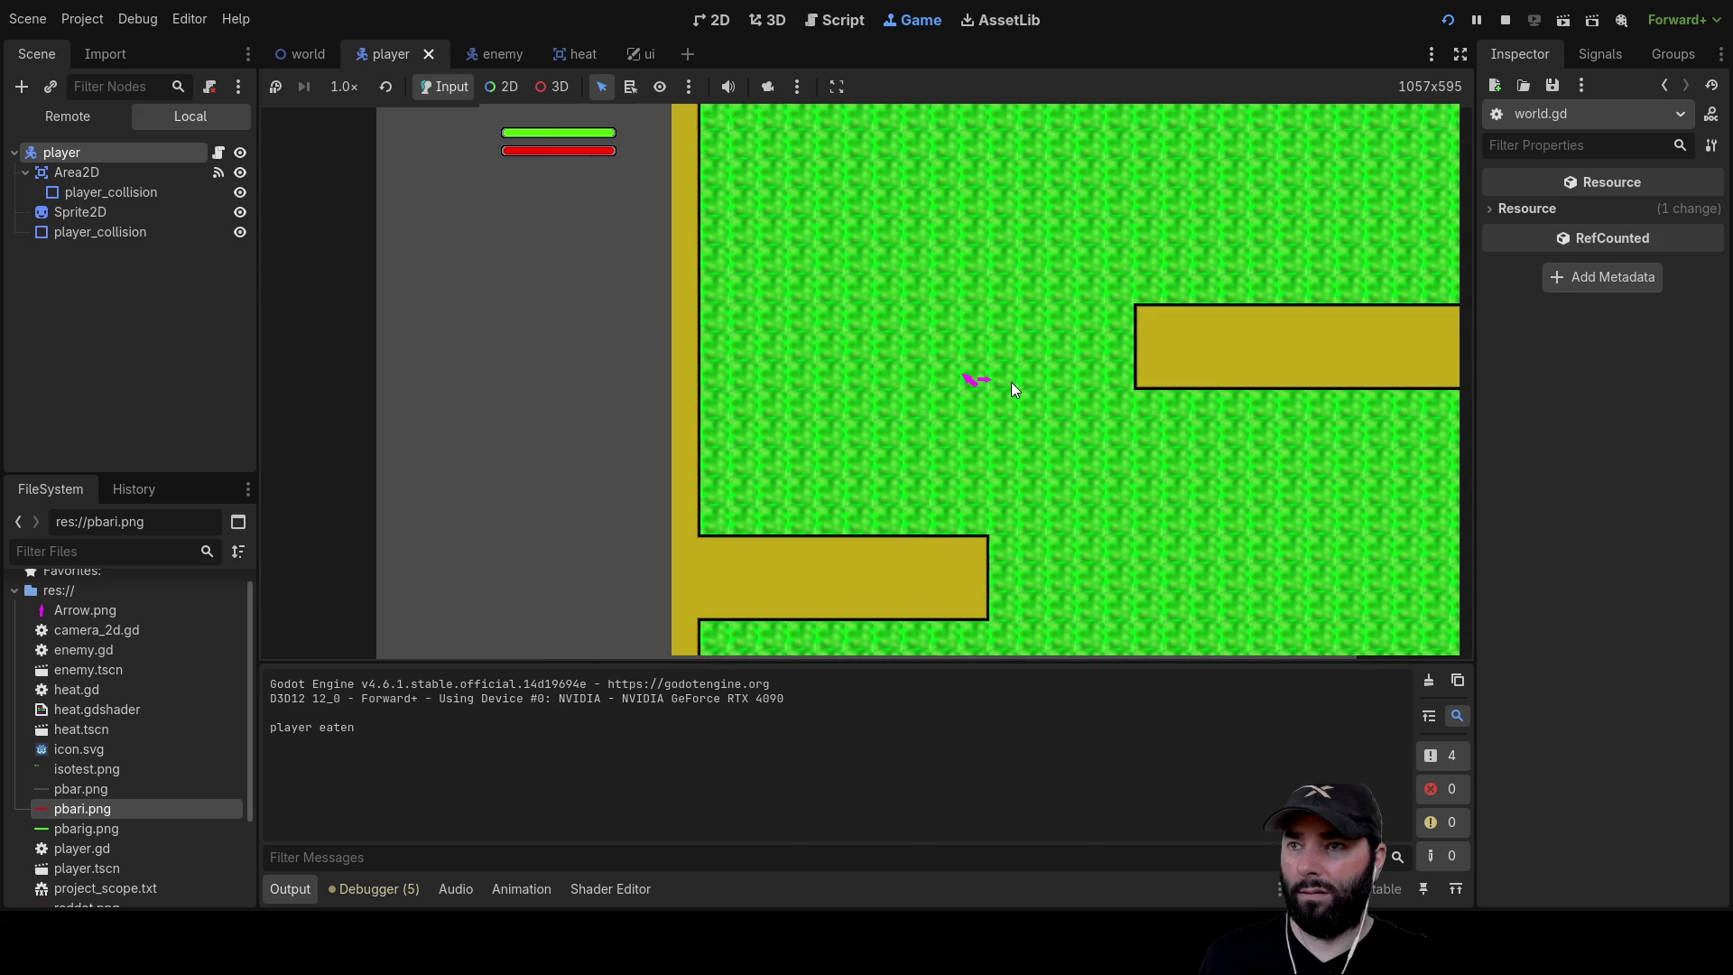
pyautogui.press('Up')
pyautogui.press('Right')
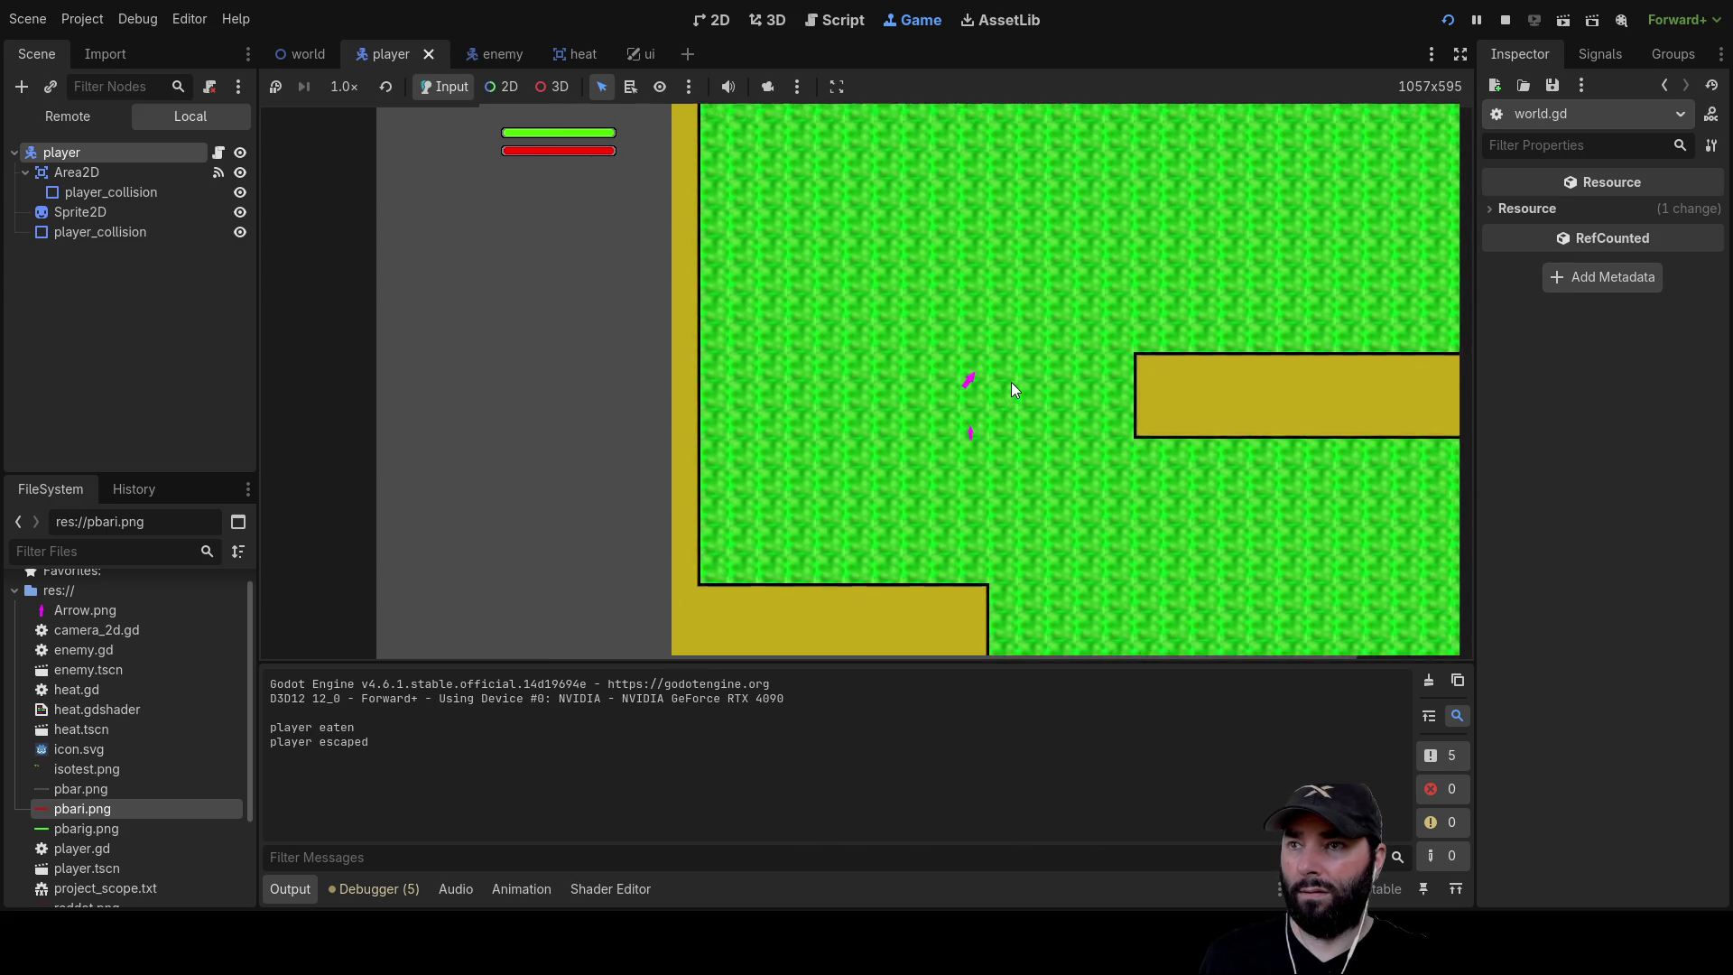
pyautogui.press('Up')
pyautogui.press('Right')
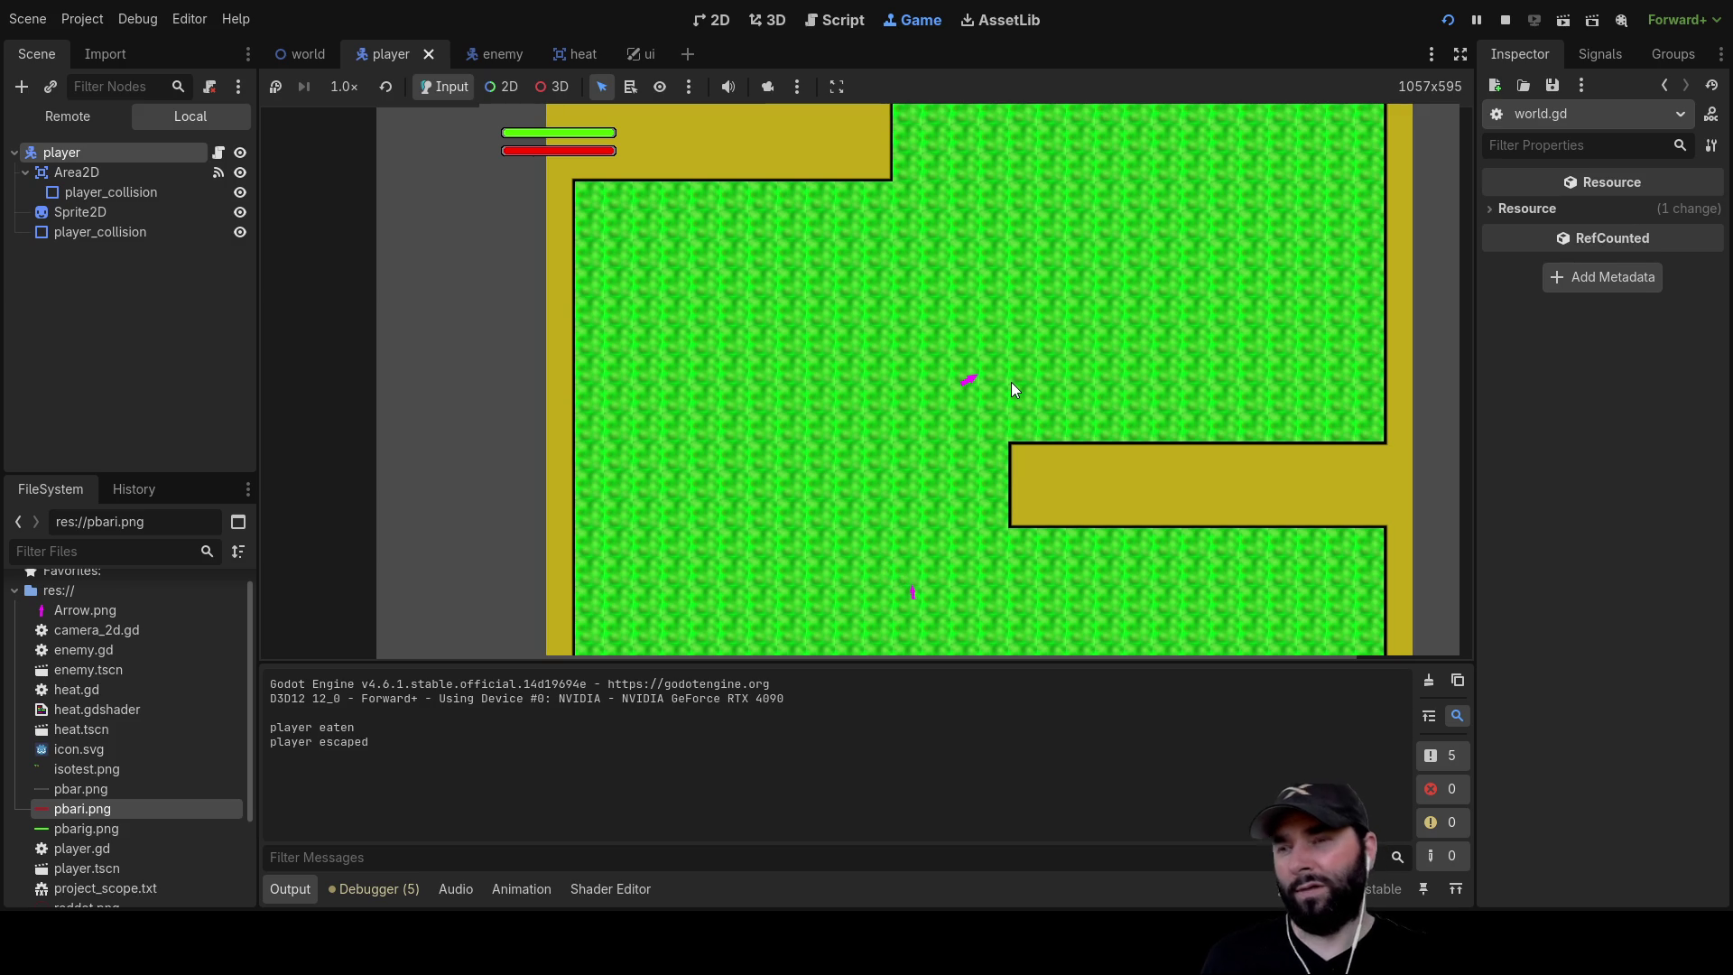
pyautogui.press('Up')
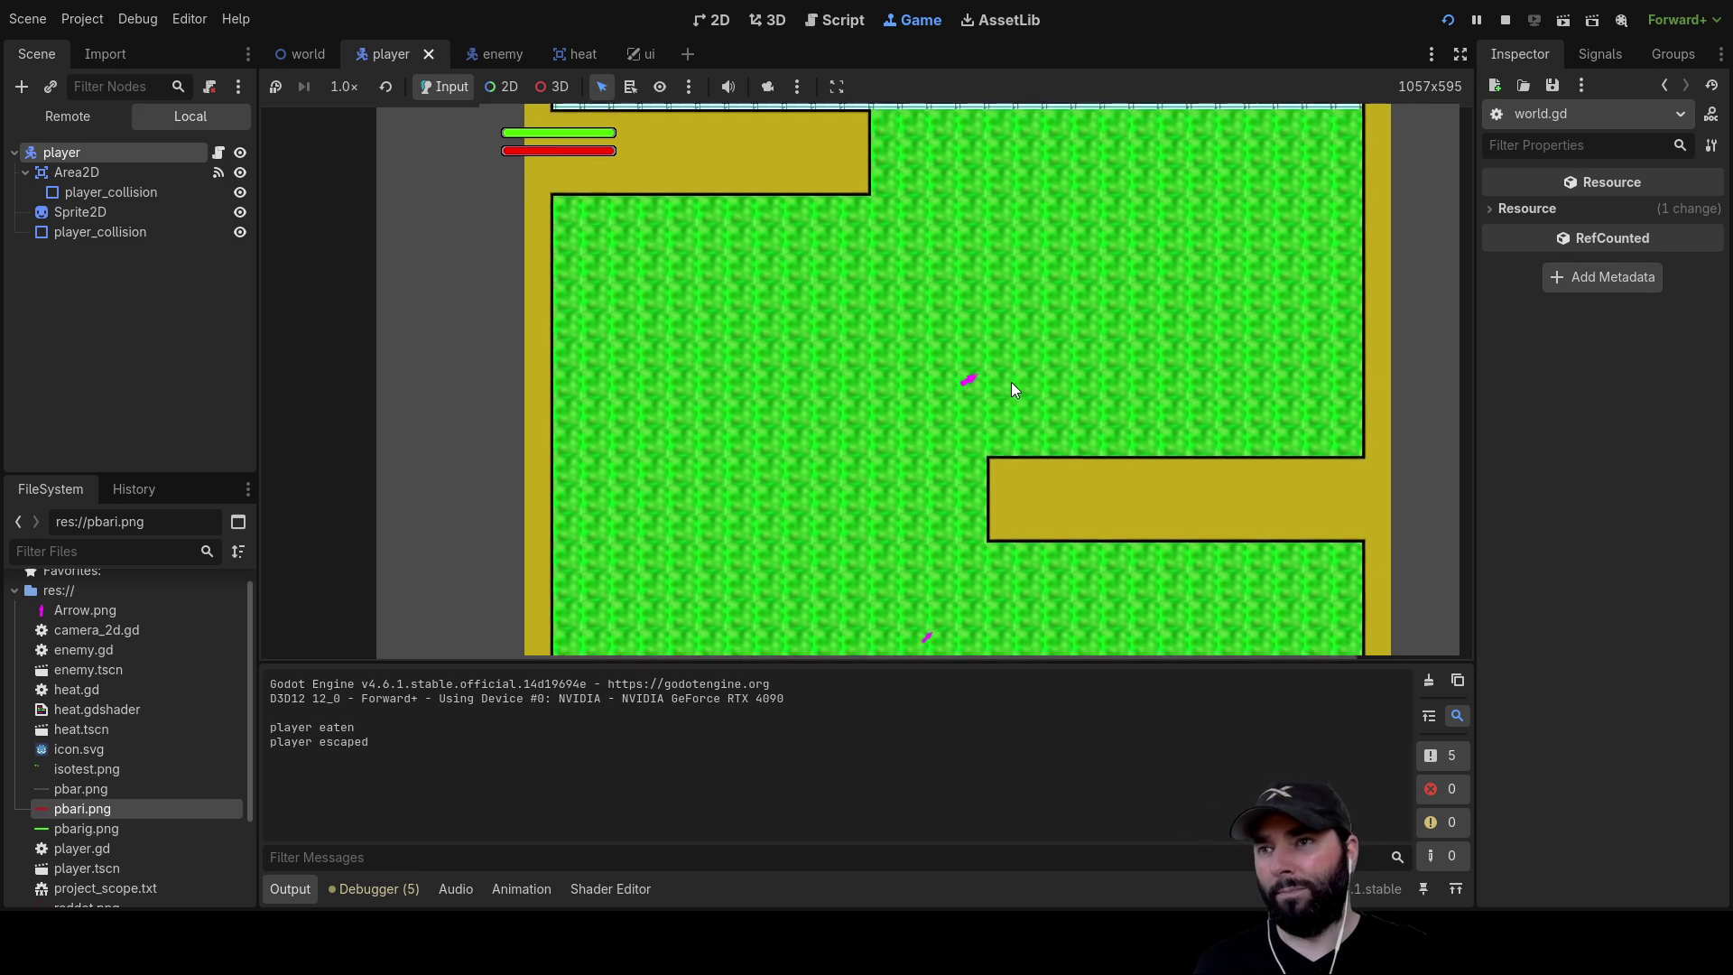
pyautogui.press('Up')
pyautogui.press('Right')
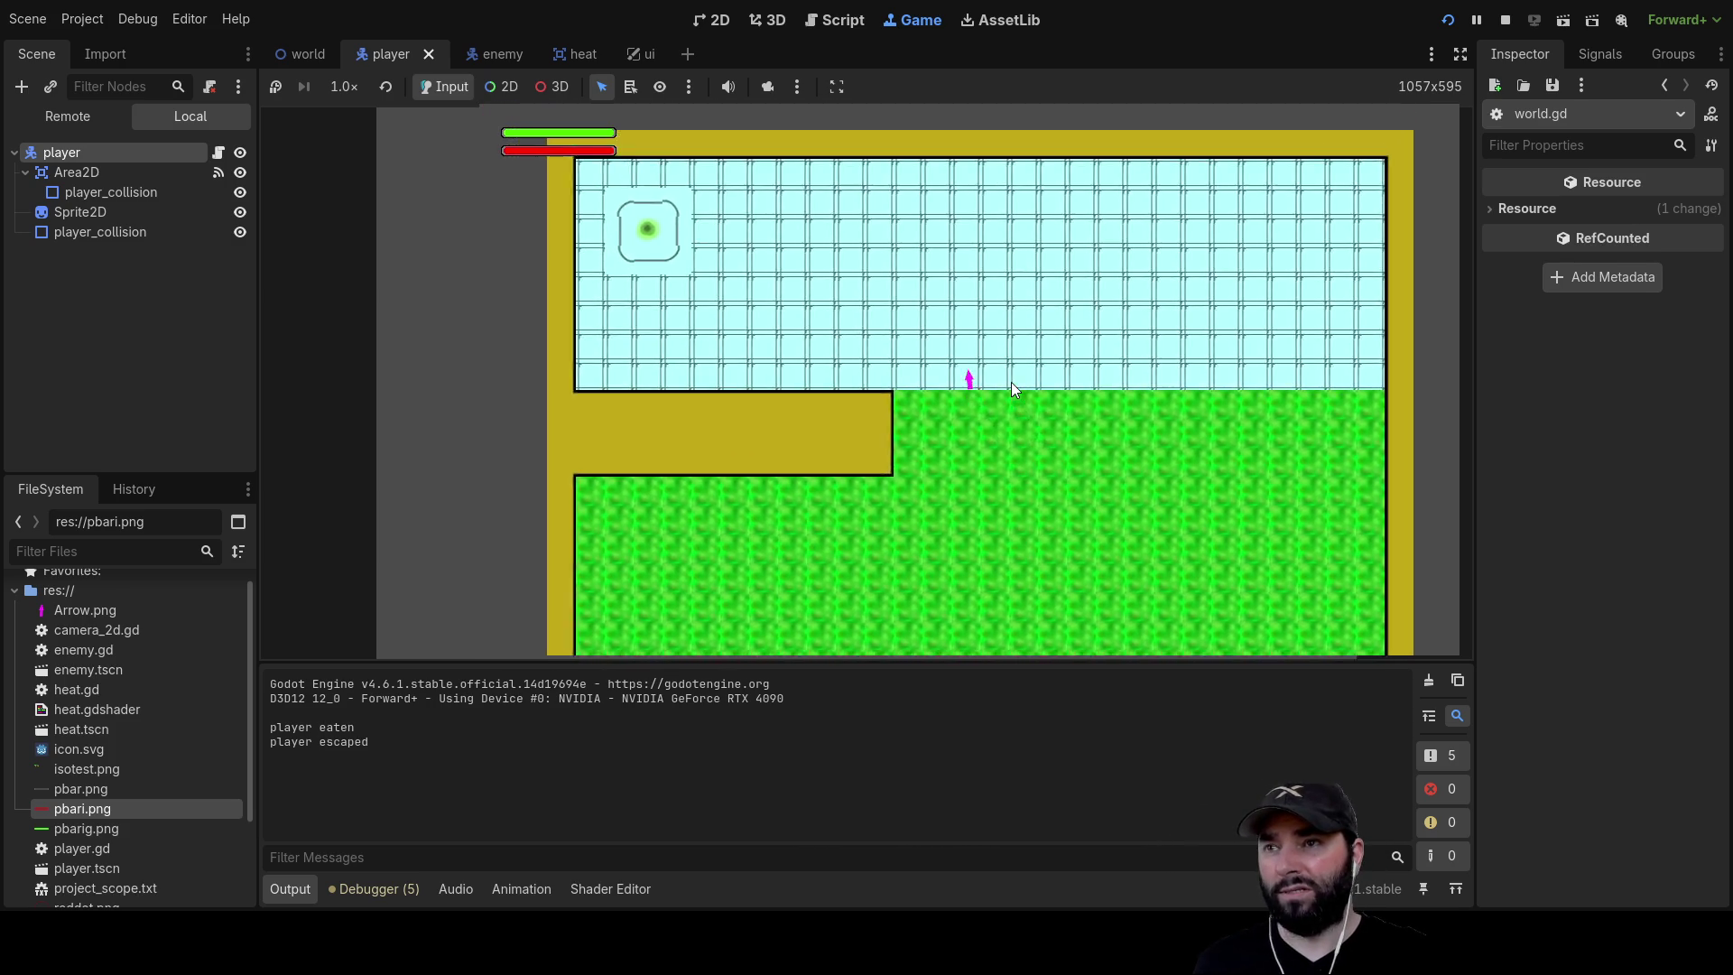
pyautogui.press('Down')
pyautogui.press('Left')
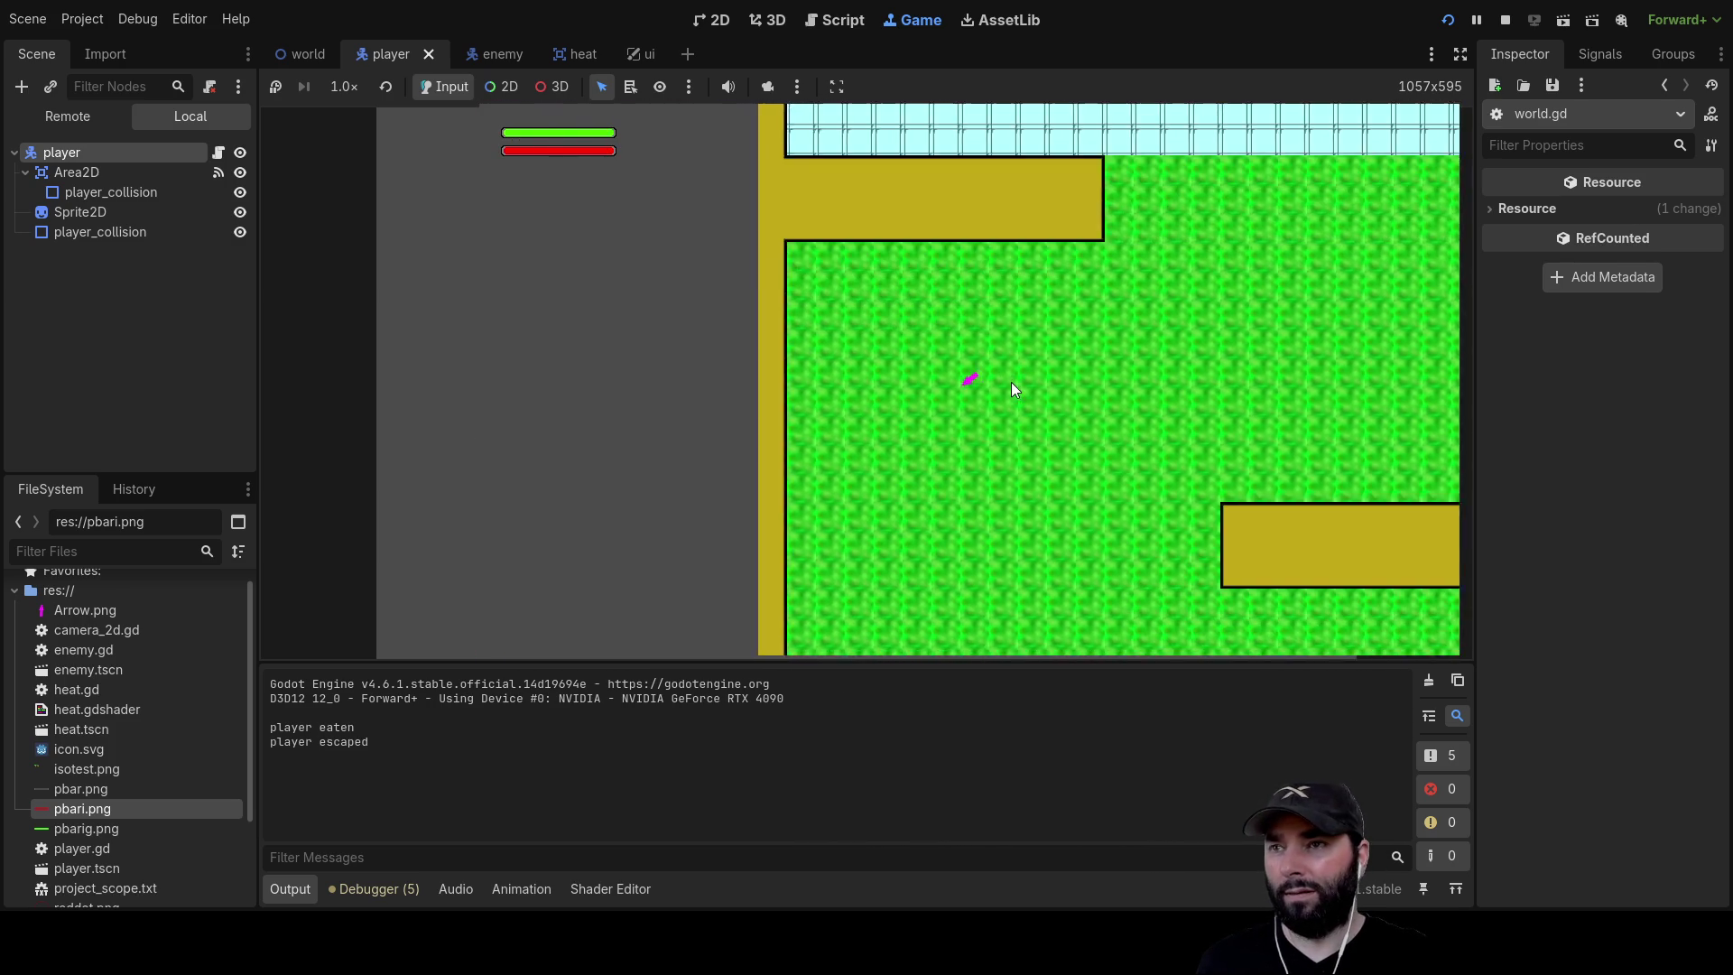
pyautogui.press('Right')
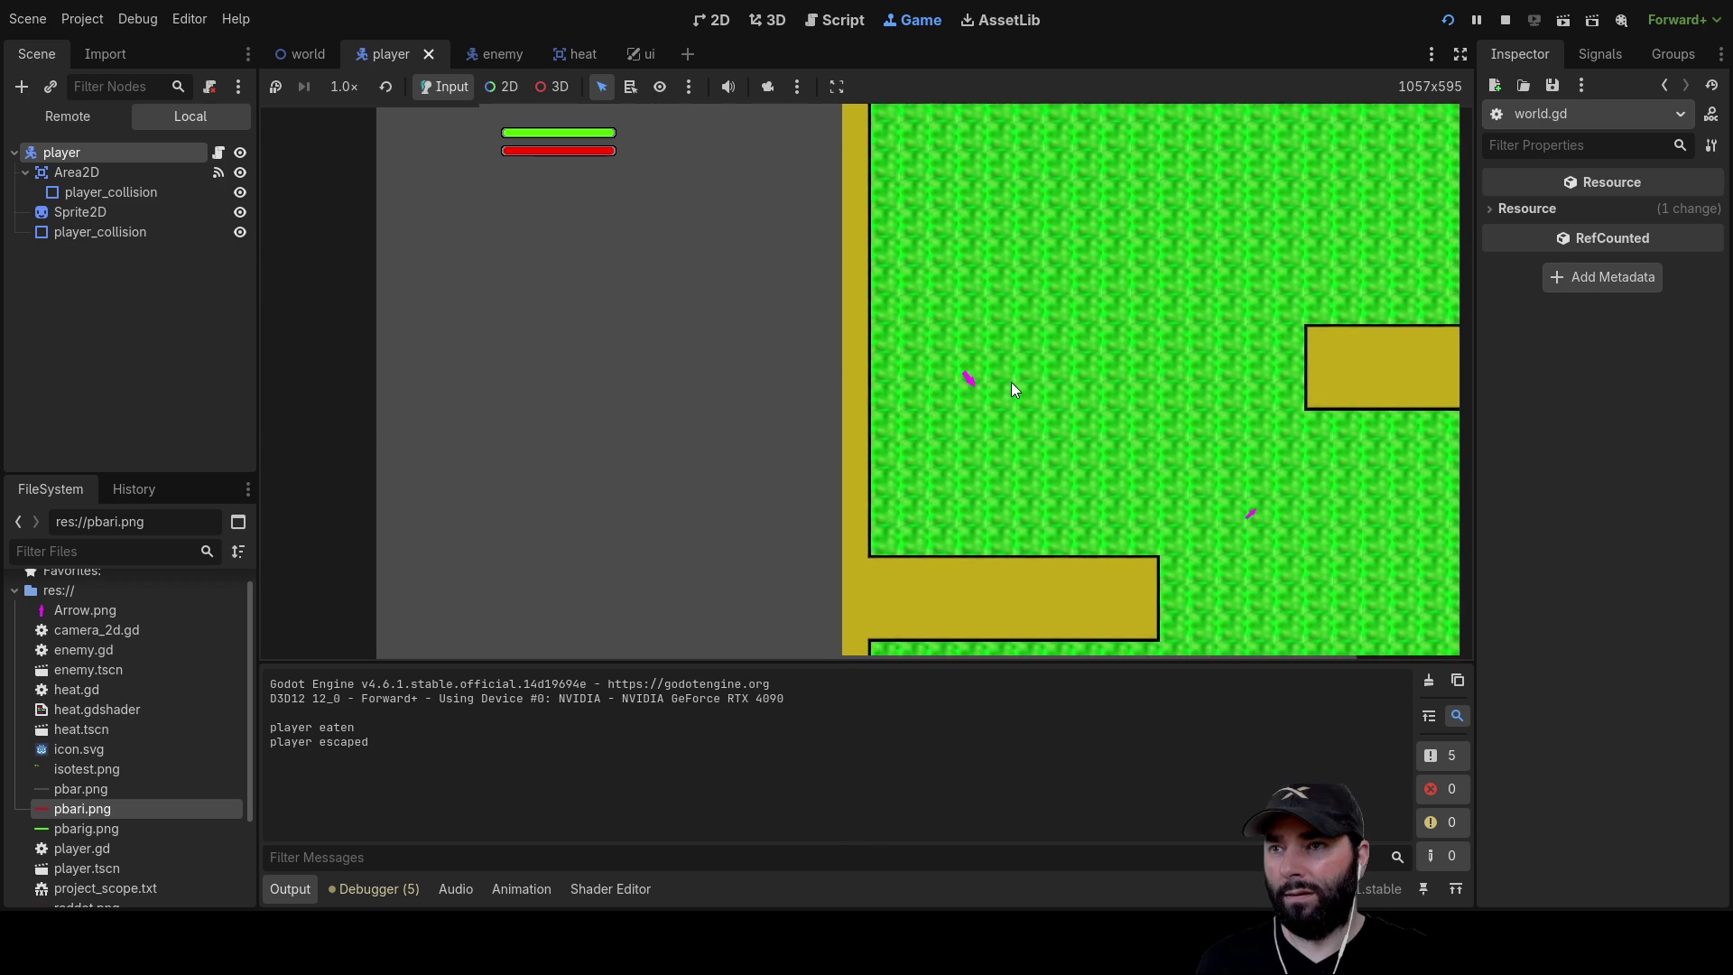
pyautogui.press('Down')
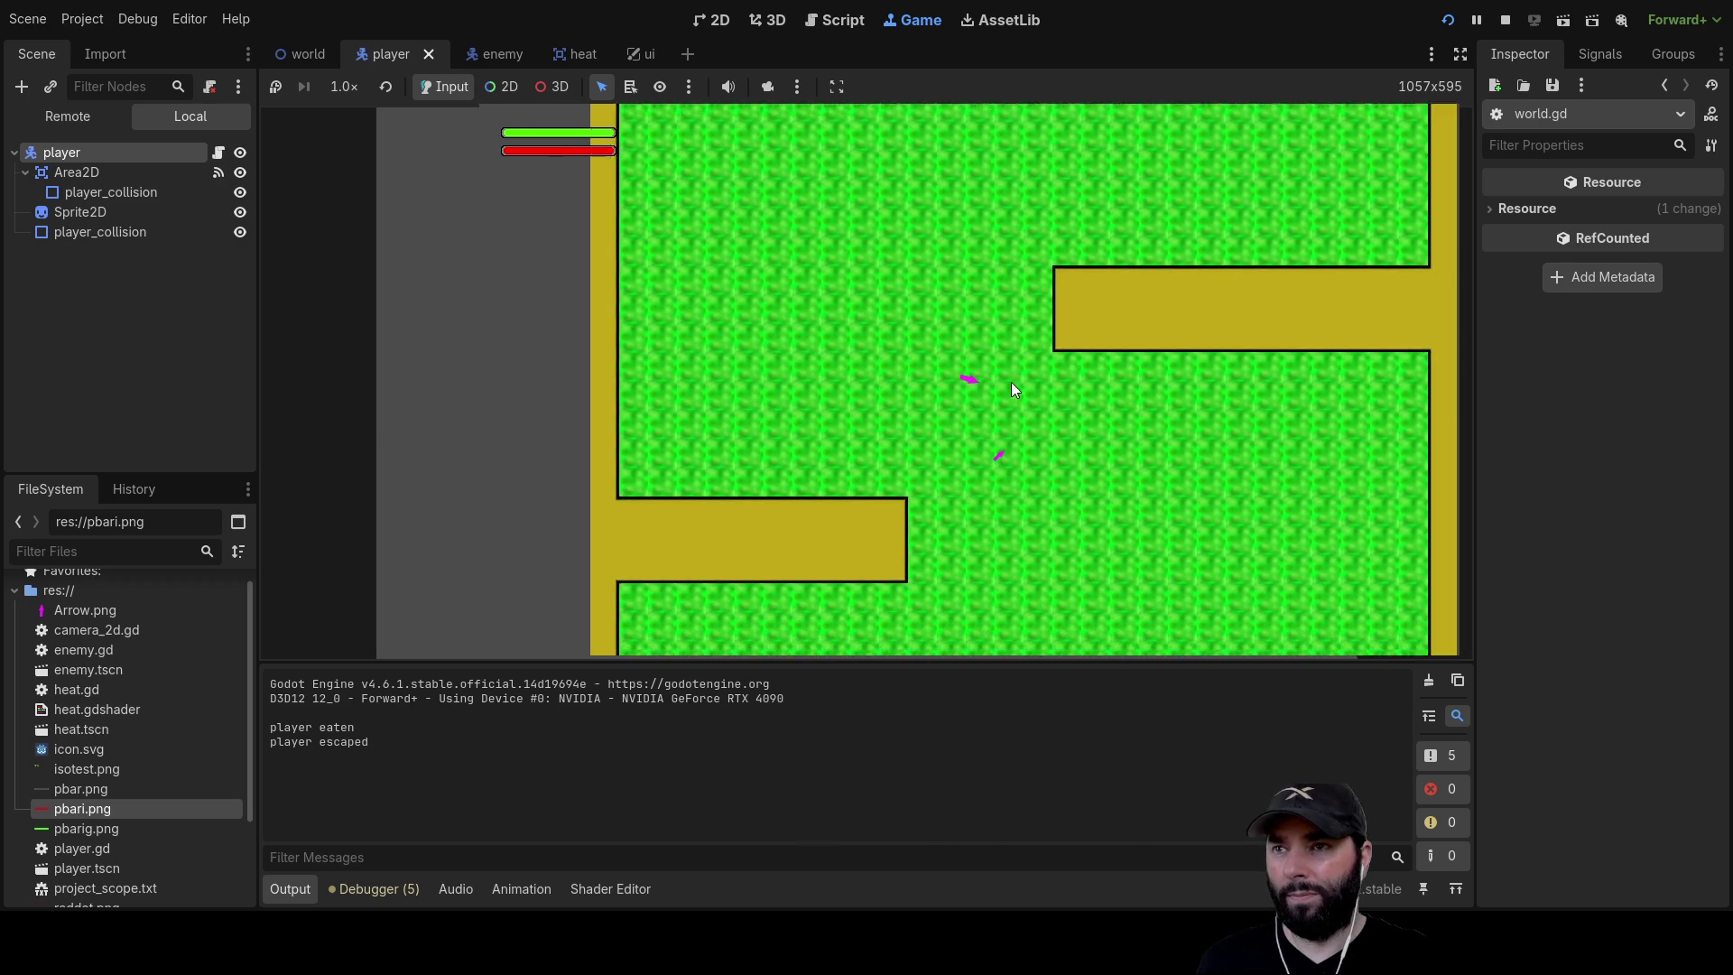
pyautogui.press('Down')
pyautogui.press('Left')
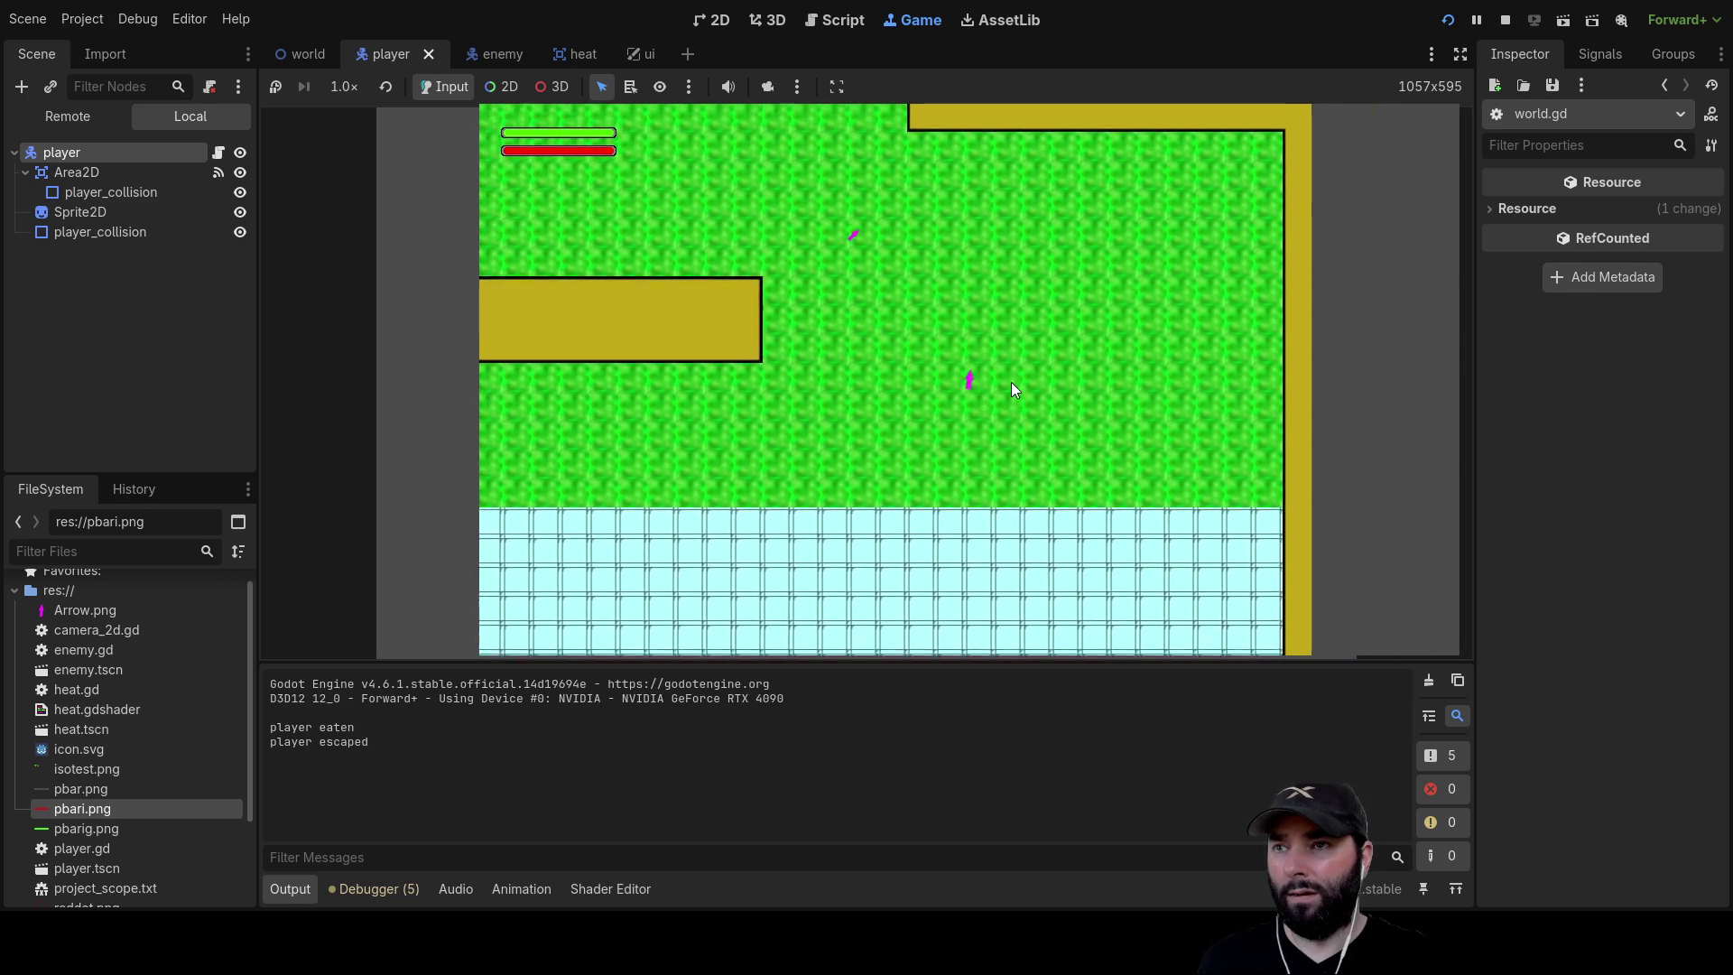
pyautogui.press('Left')
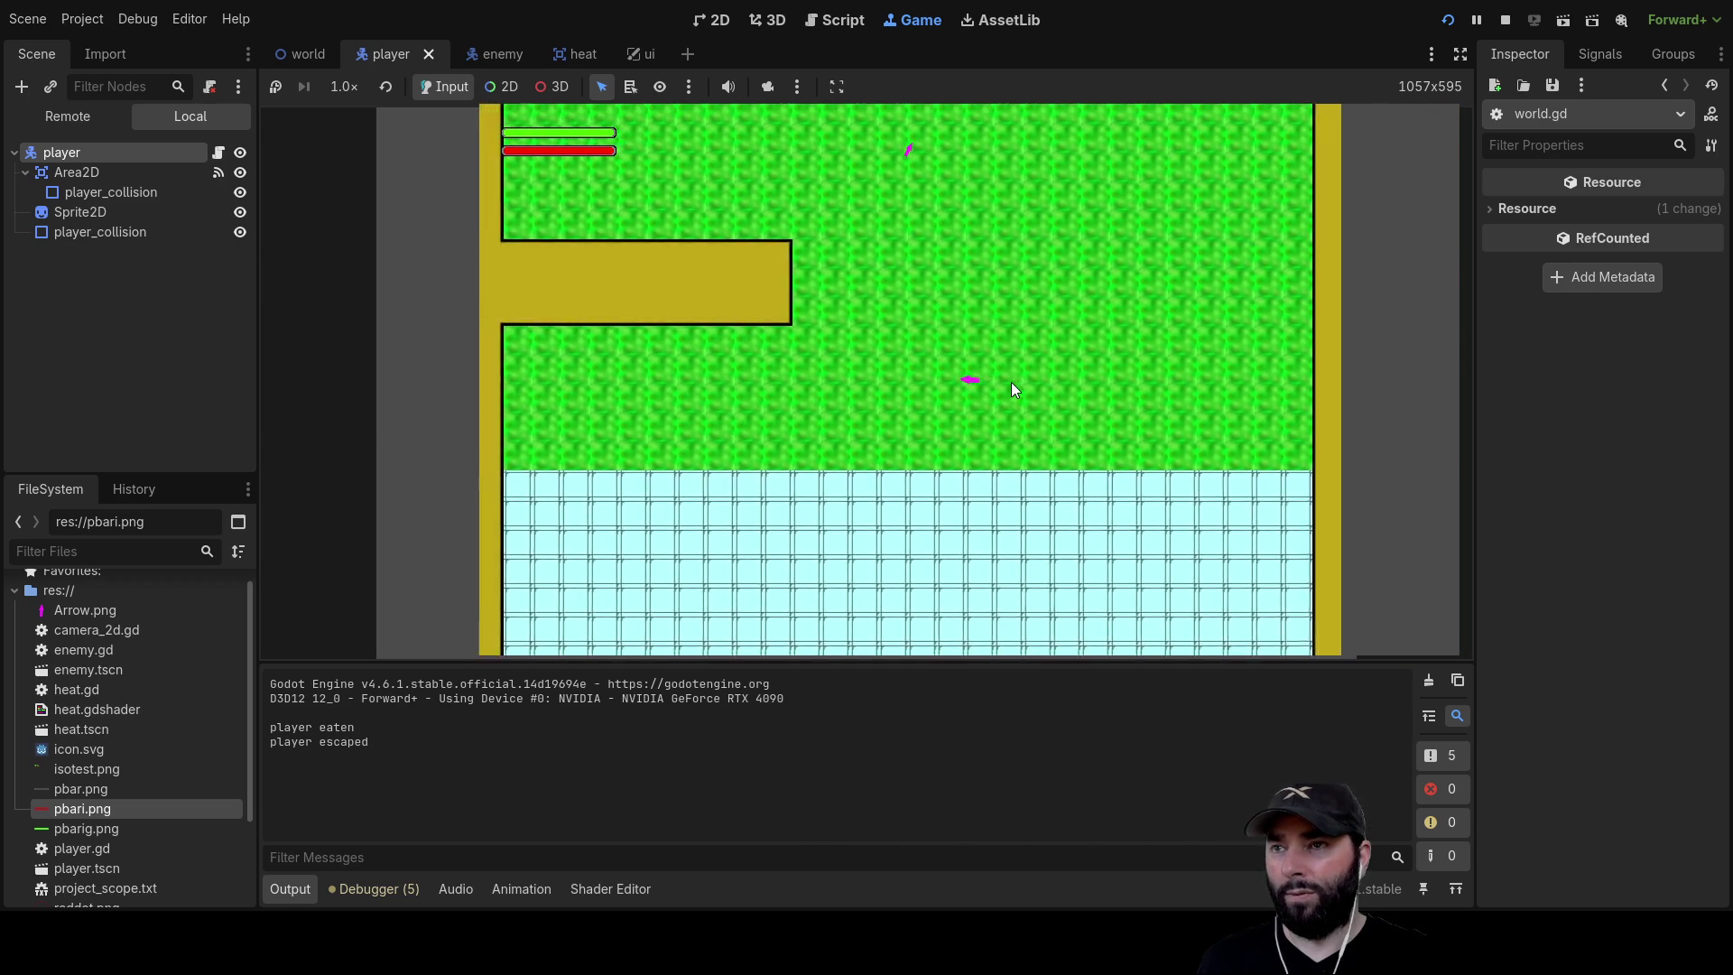
pyautogui.press('Up')
pyautogui.press('Up')
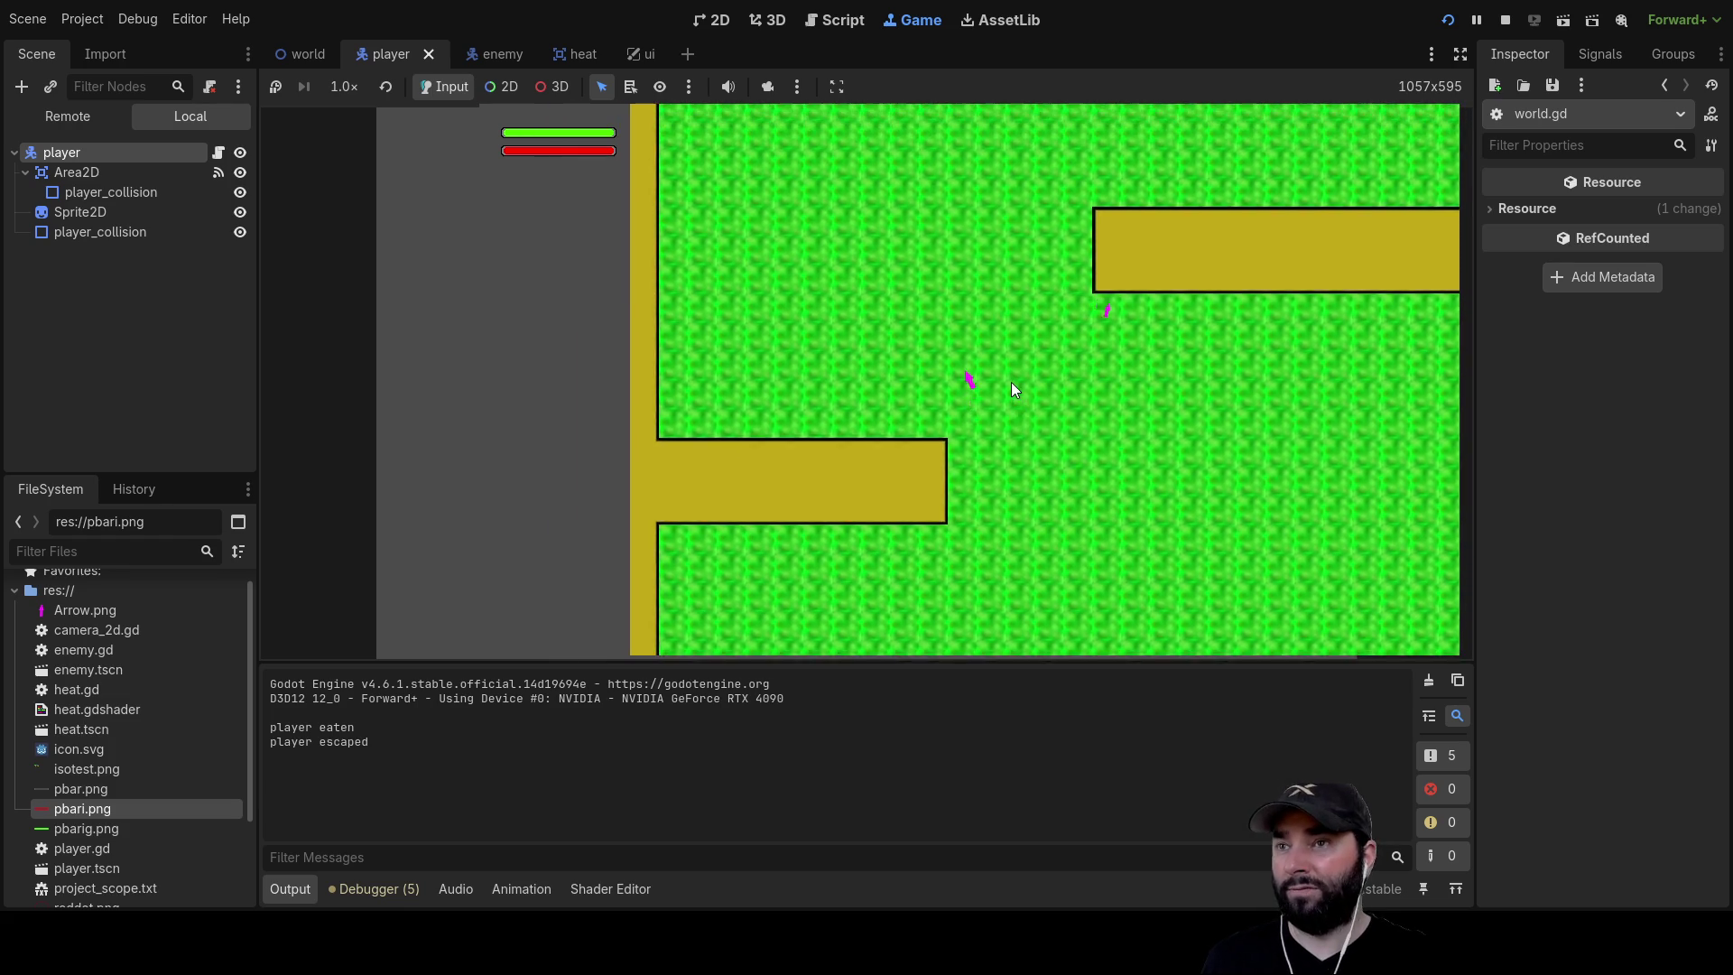
pyautogui.press('Left')
pyautogui.press('Up')
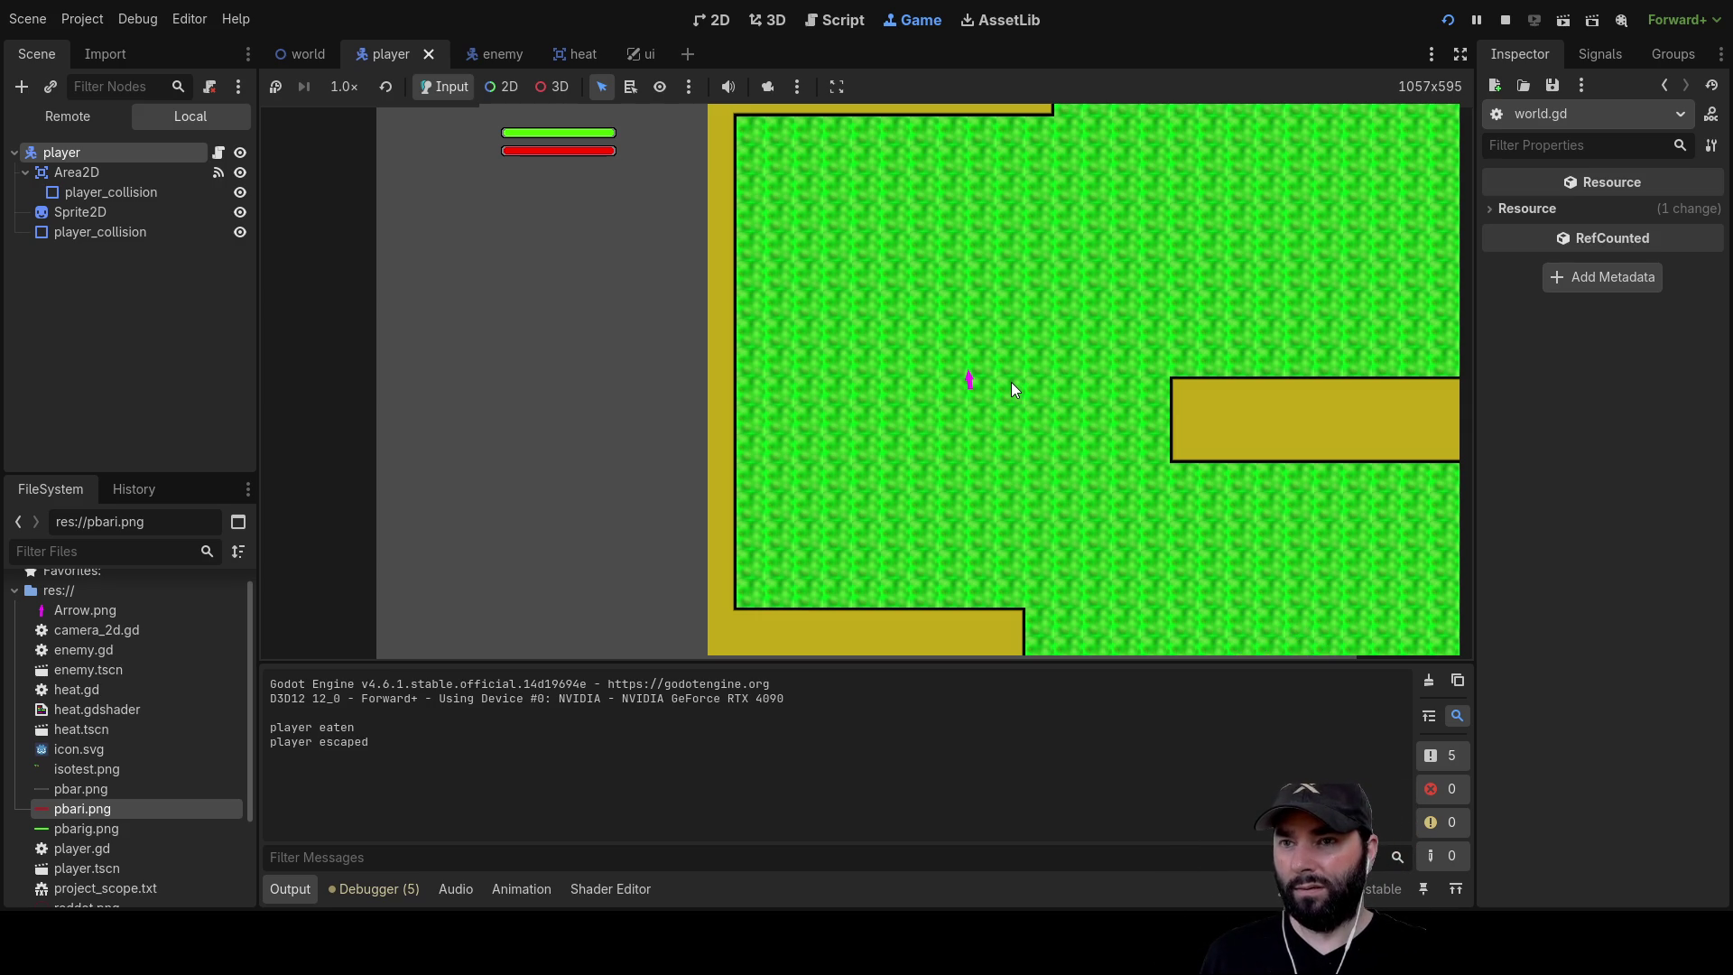
pyautogui.press('Up')
pyautogui.press('Right')
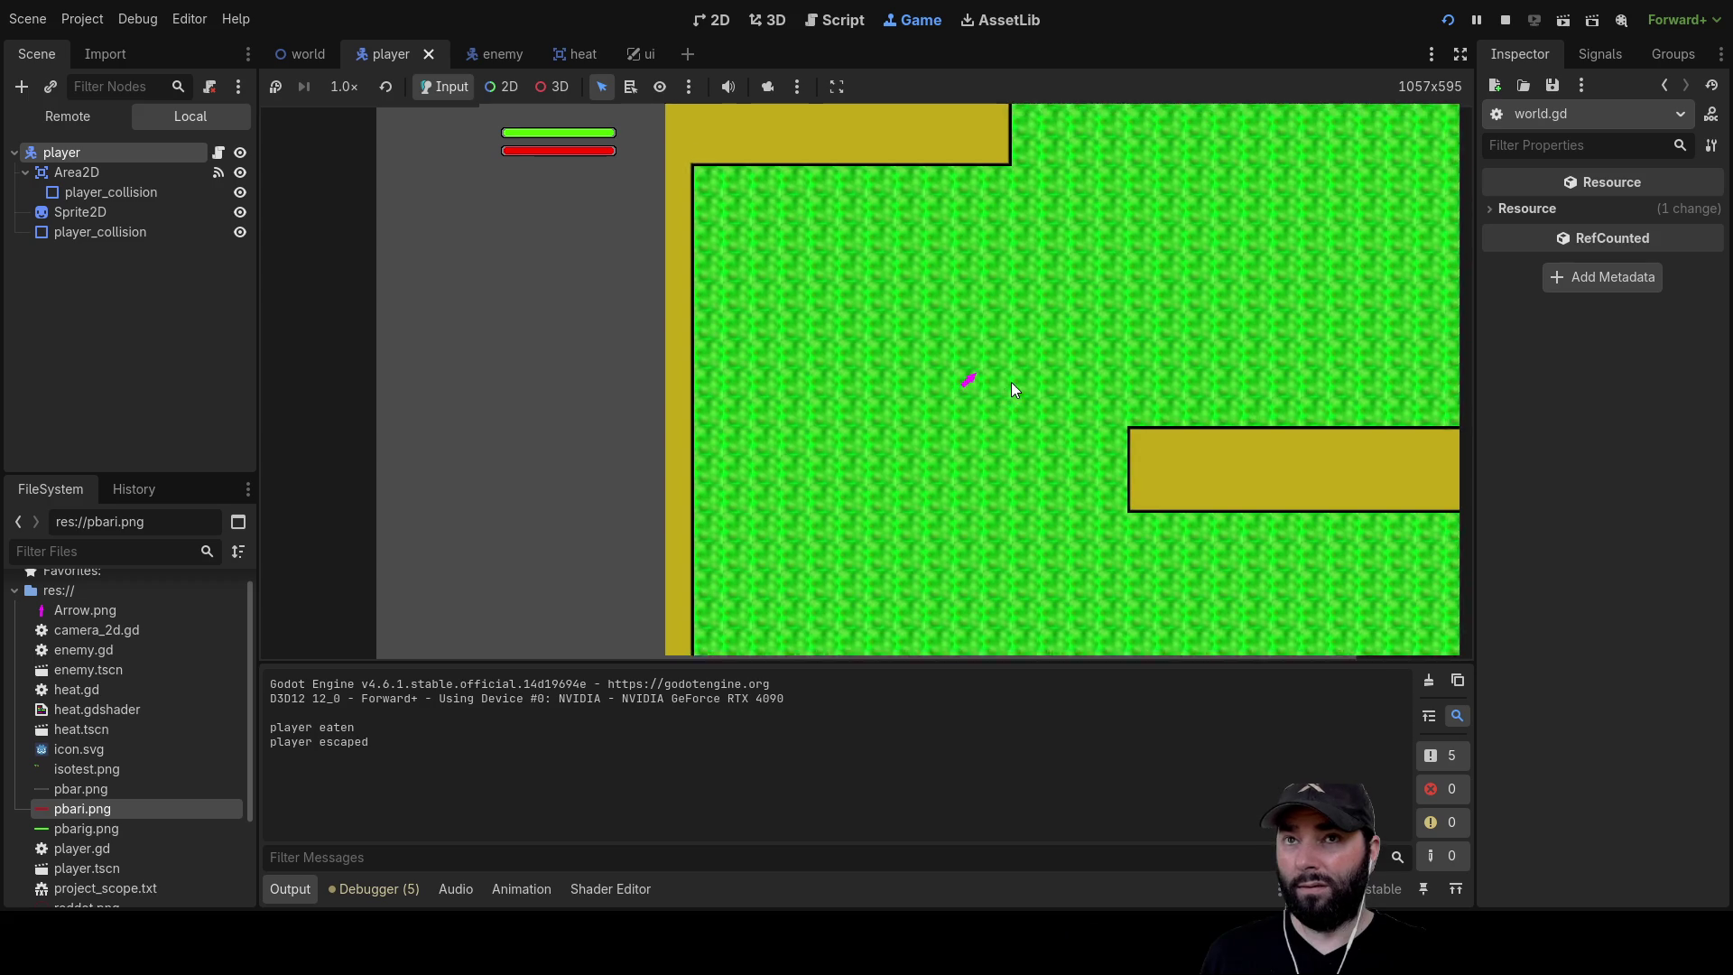
pyautogui.press('Up')
pyautogui.press('Down')
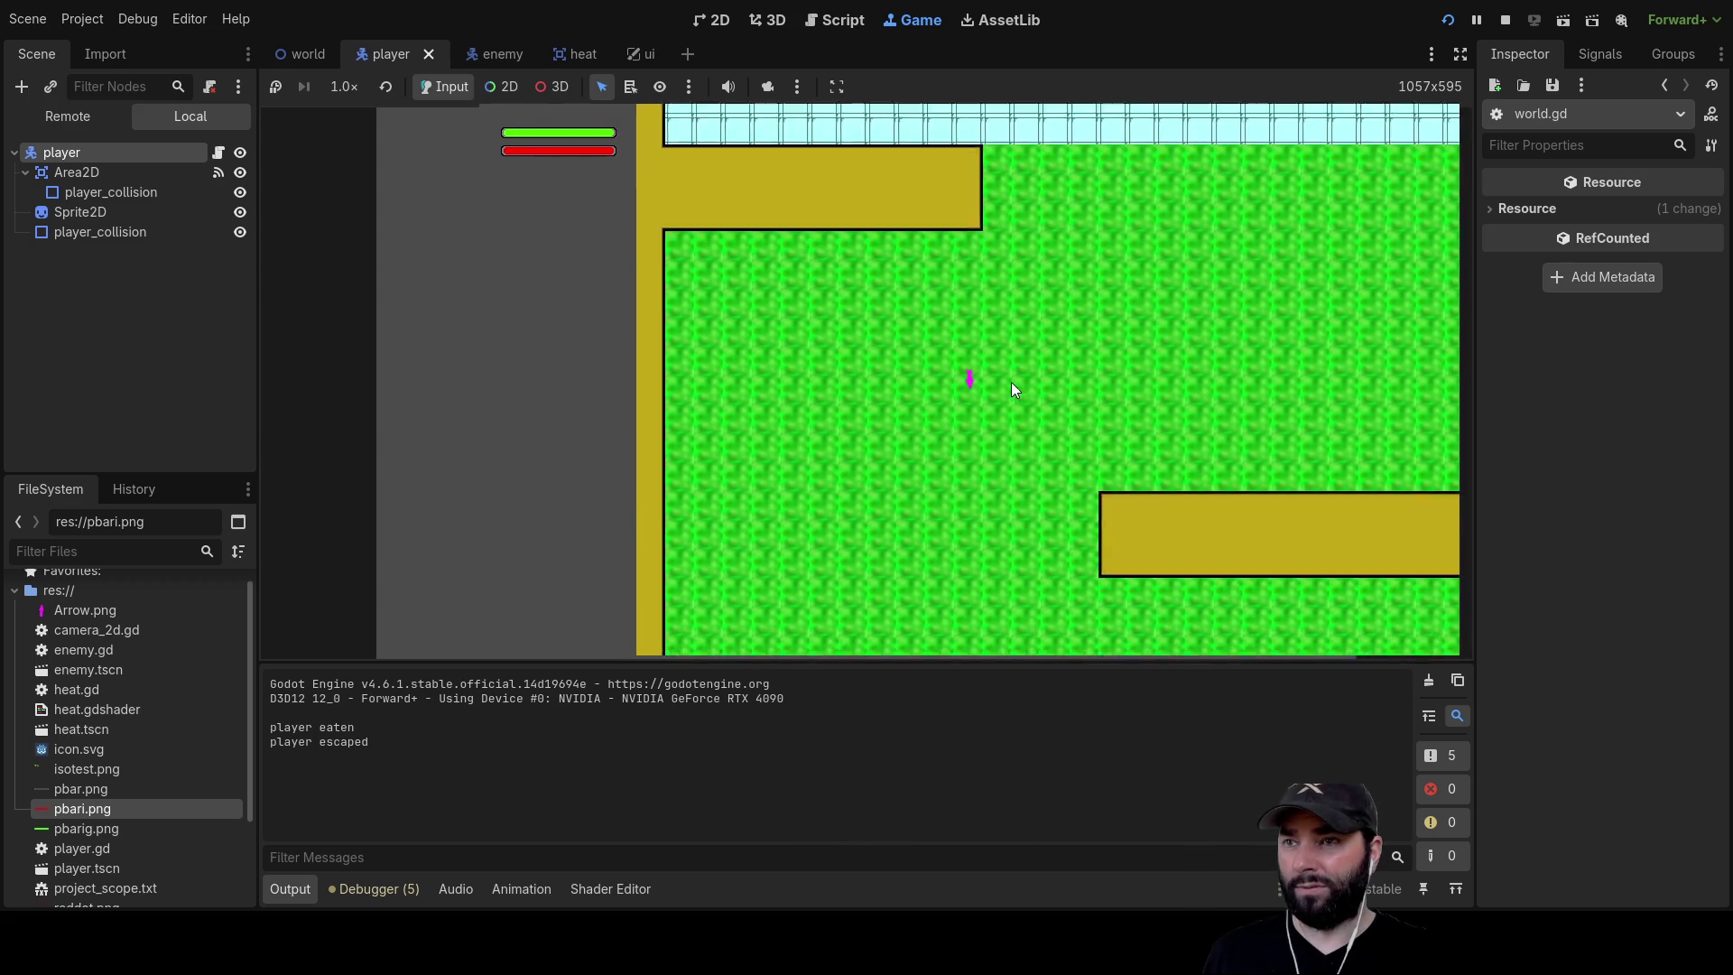
pyautogui.press('Left')
pyautogui.press('Up')
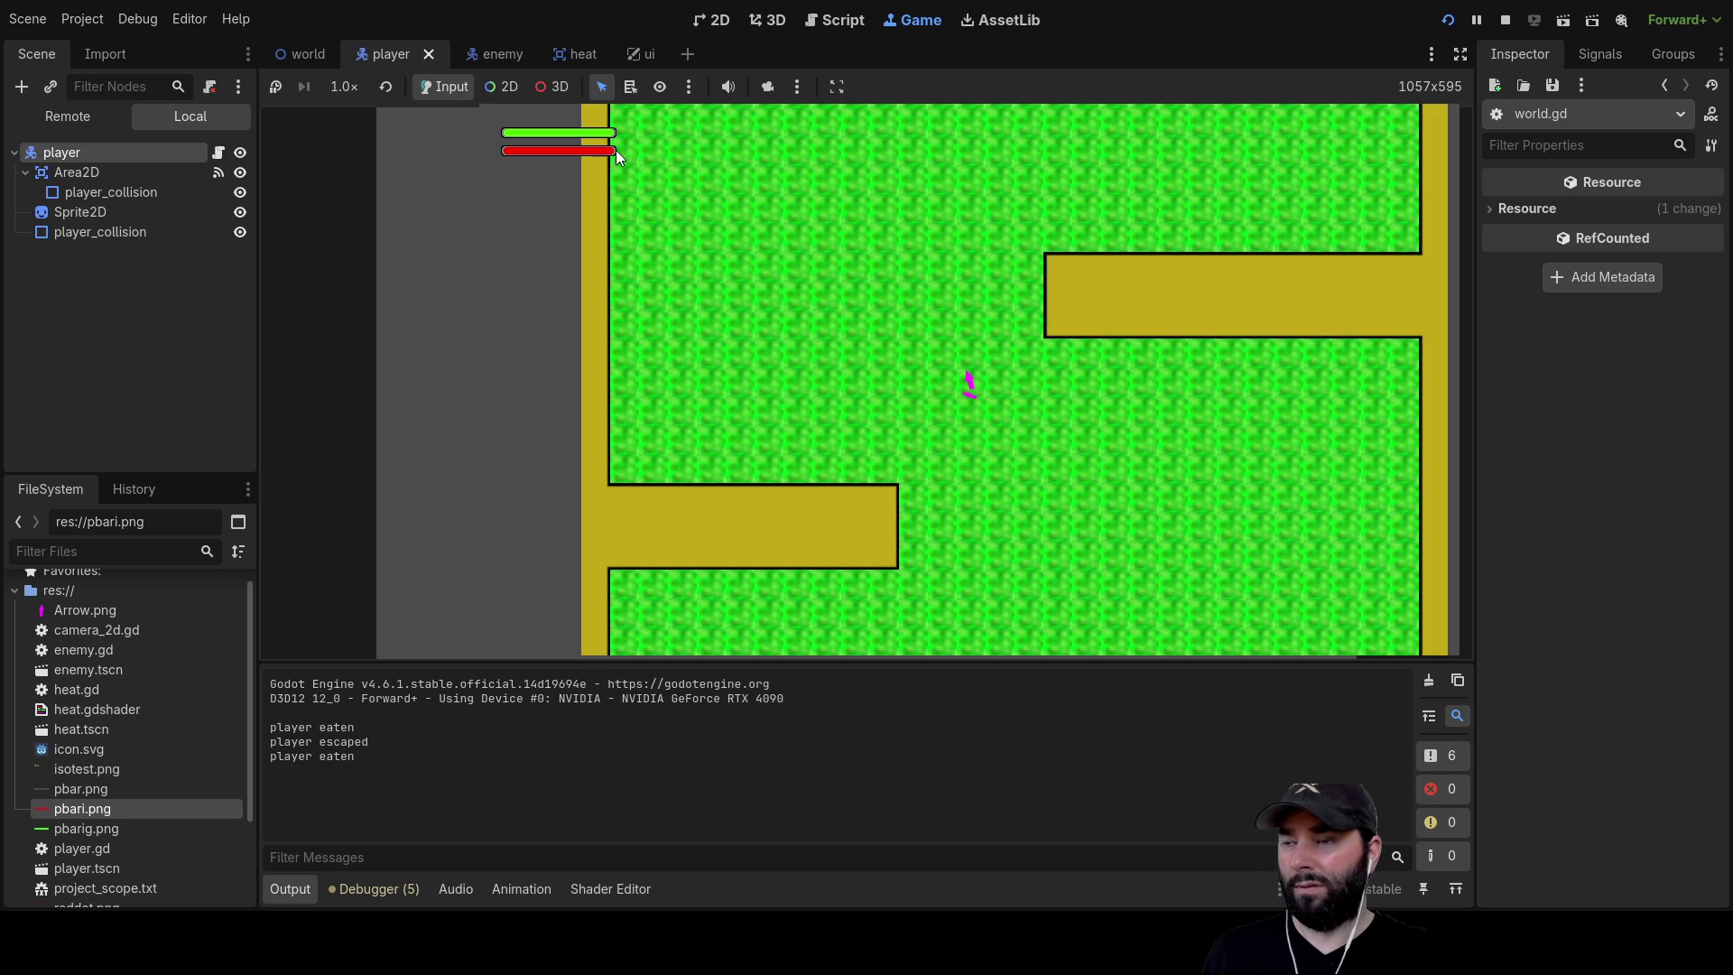
pyautogui.press('F8')
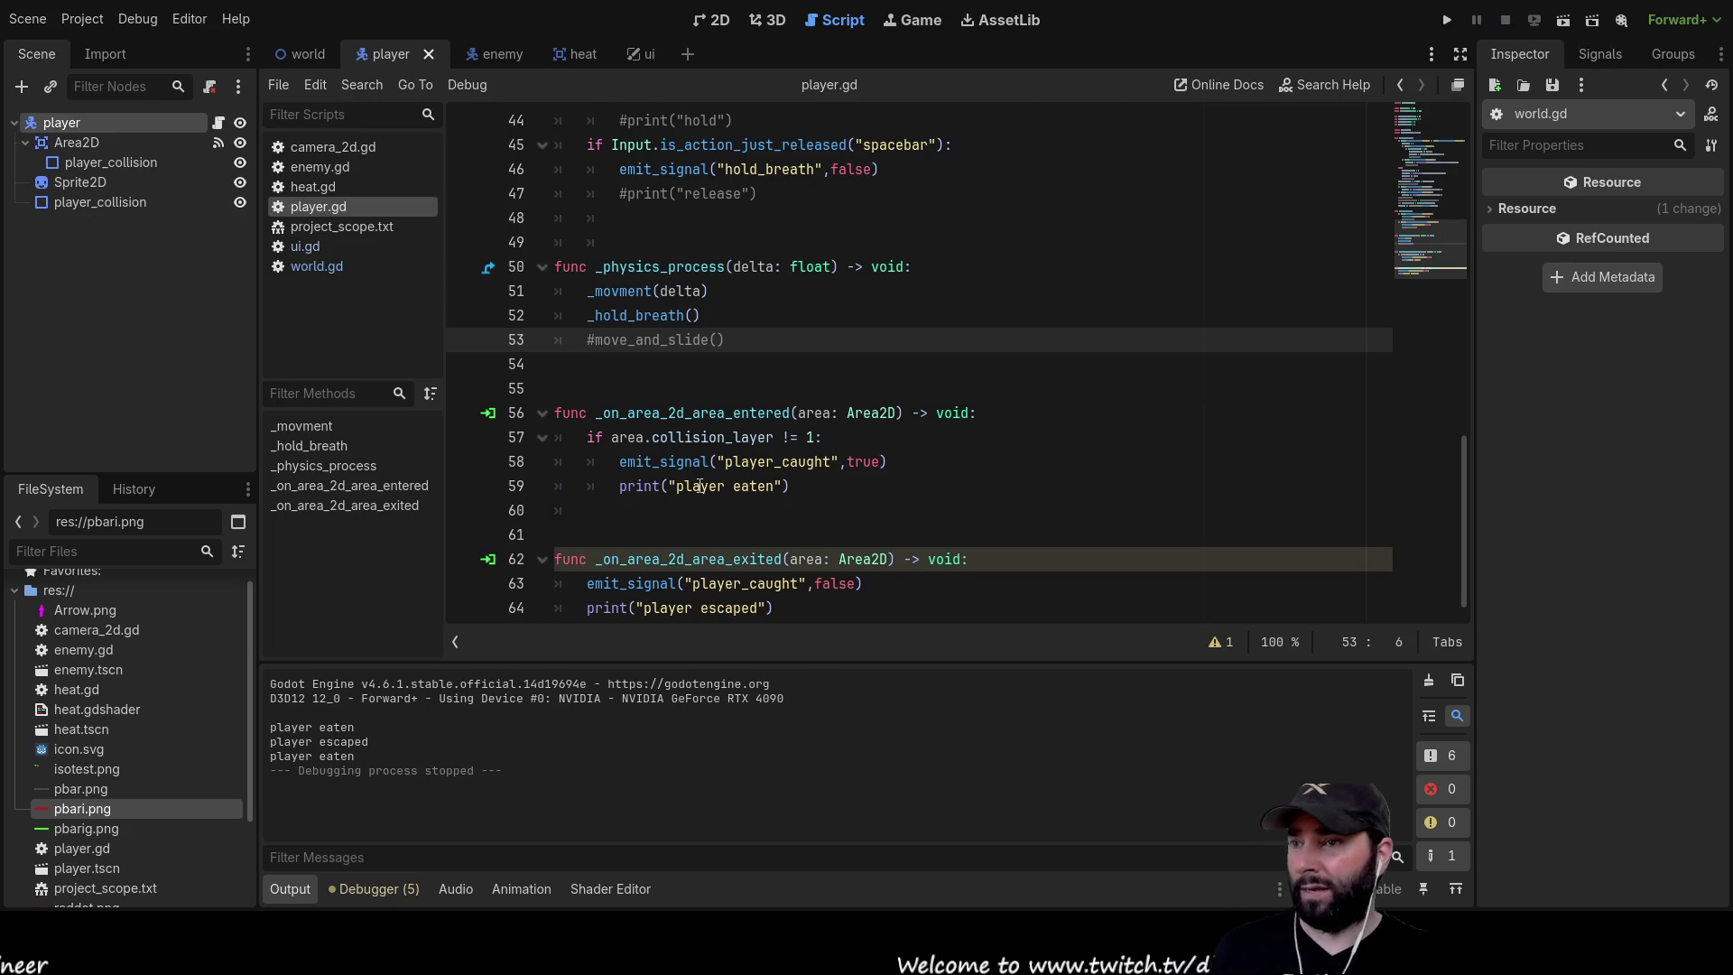
# Inspect the true argument emitted with the player_caught signal in player.gd
pyautogui.scroll(-1, 700, 486)
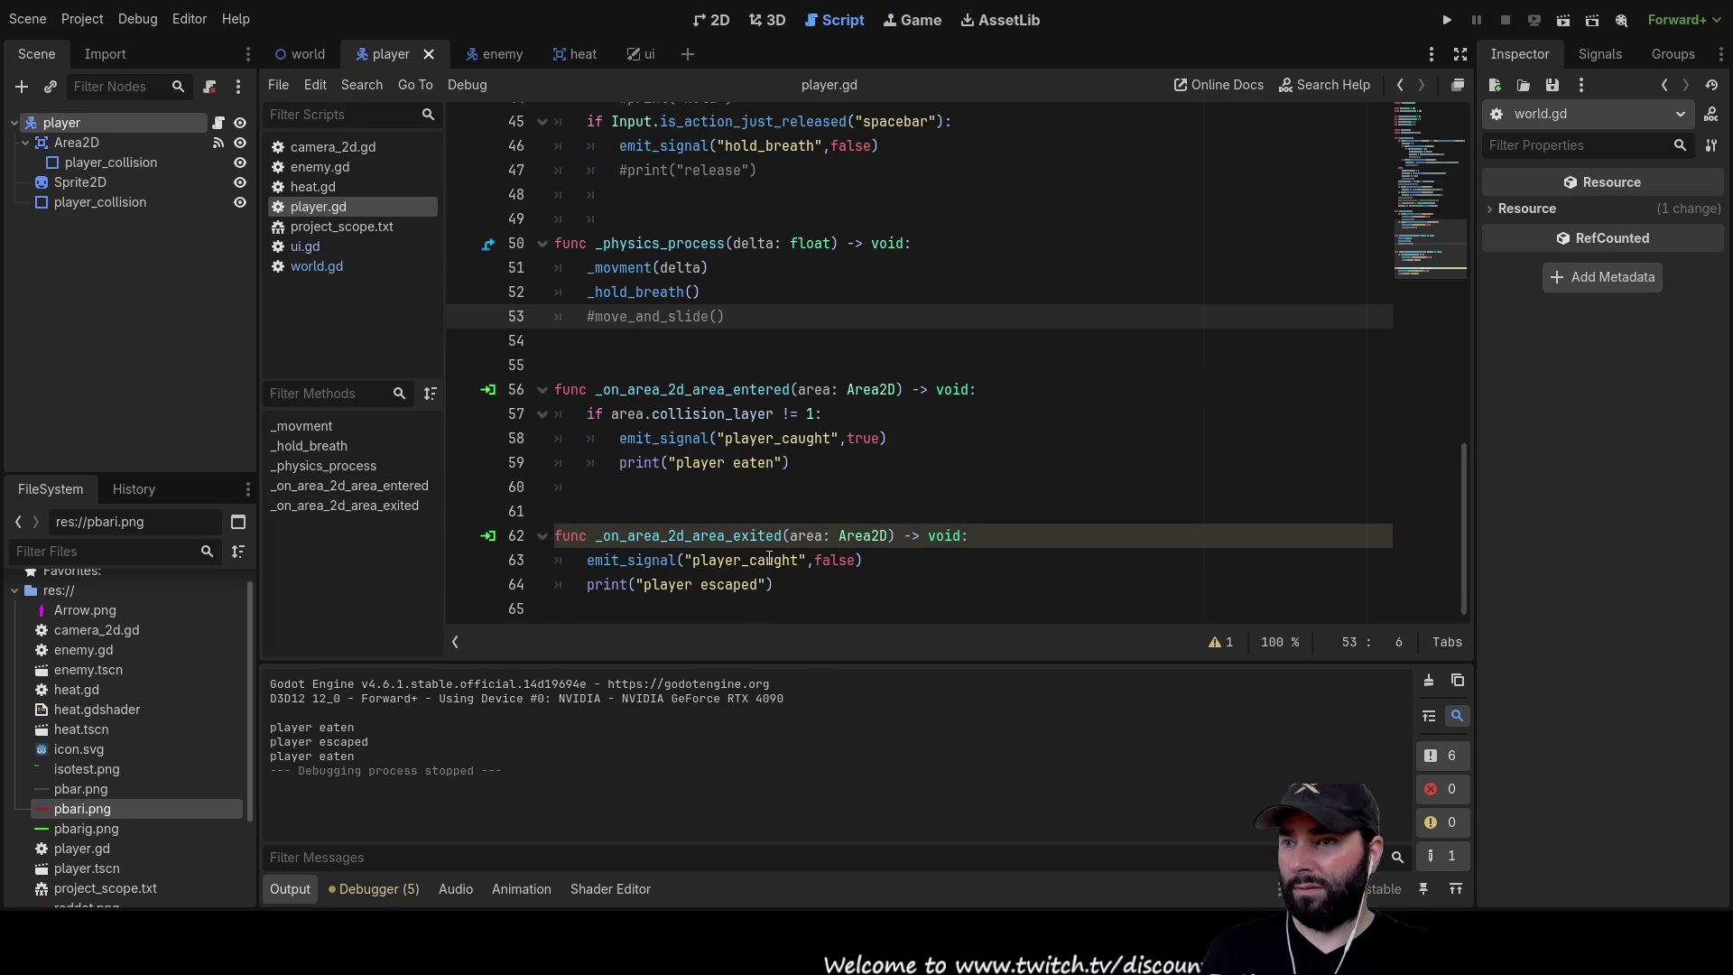
pyautogui.doubleClick(798, 438)
pyautogui.doubleClick(863, 437)
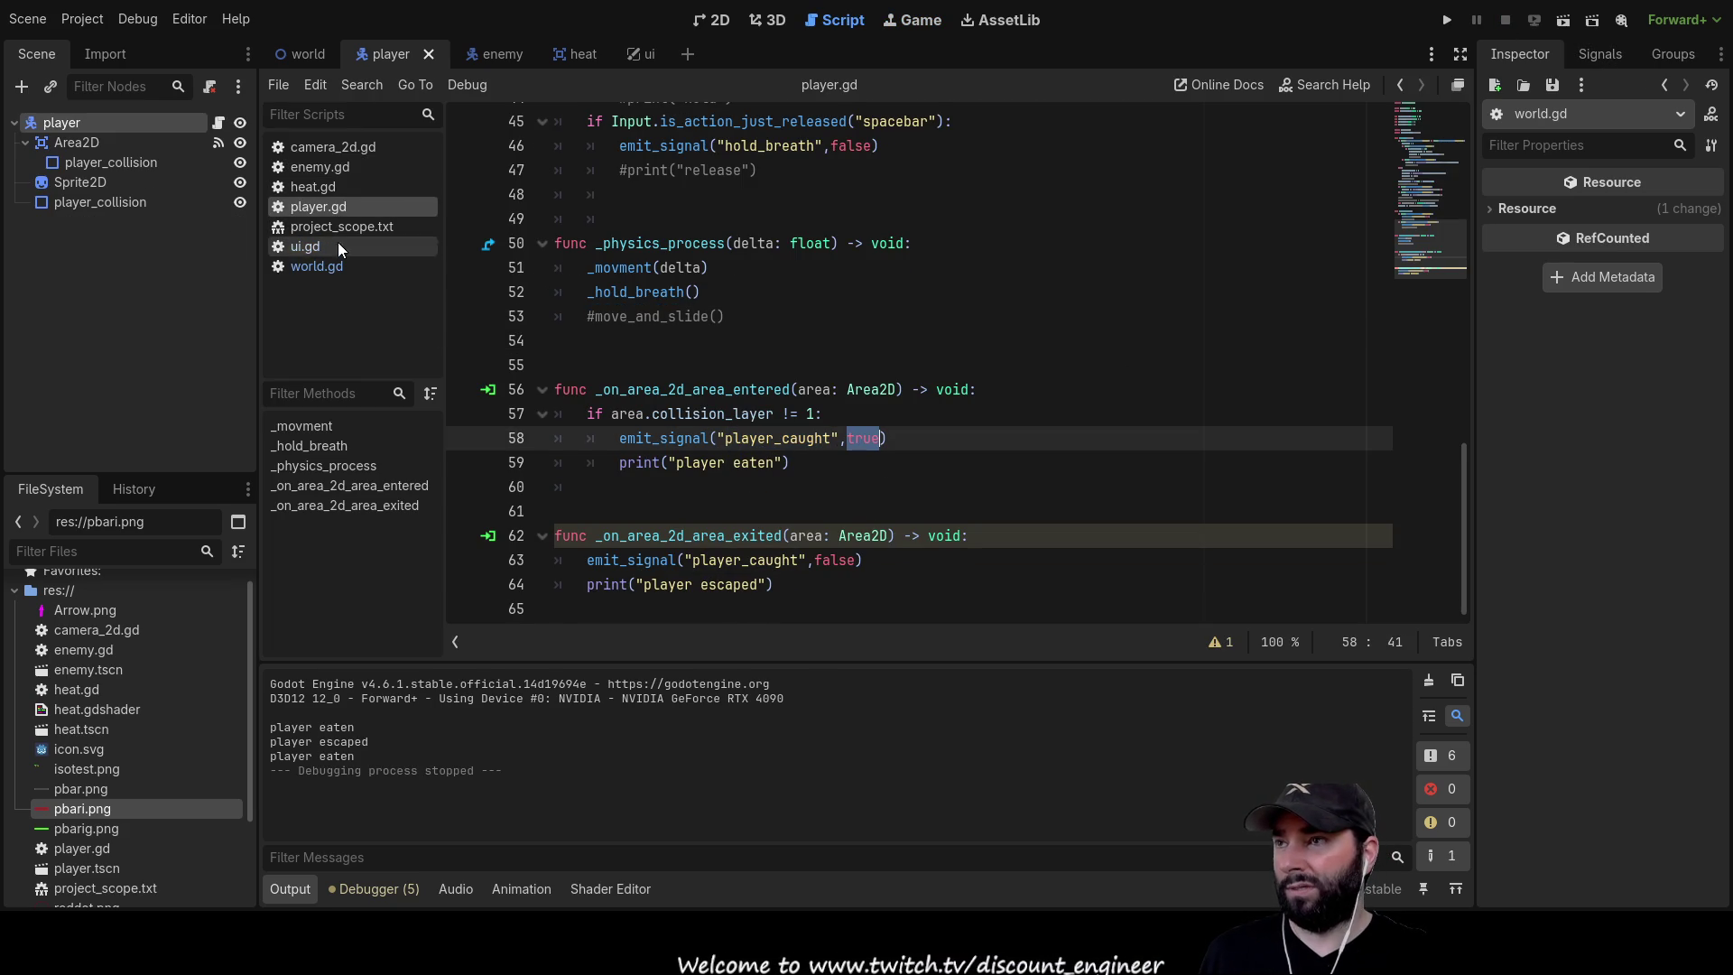
# Replace pass in world.gd's player-caught handler with player_being_munched
pyautogui.click(328, 265)
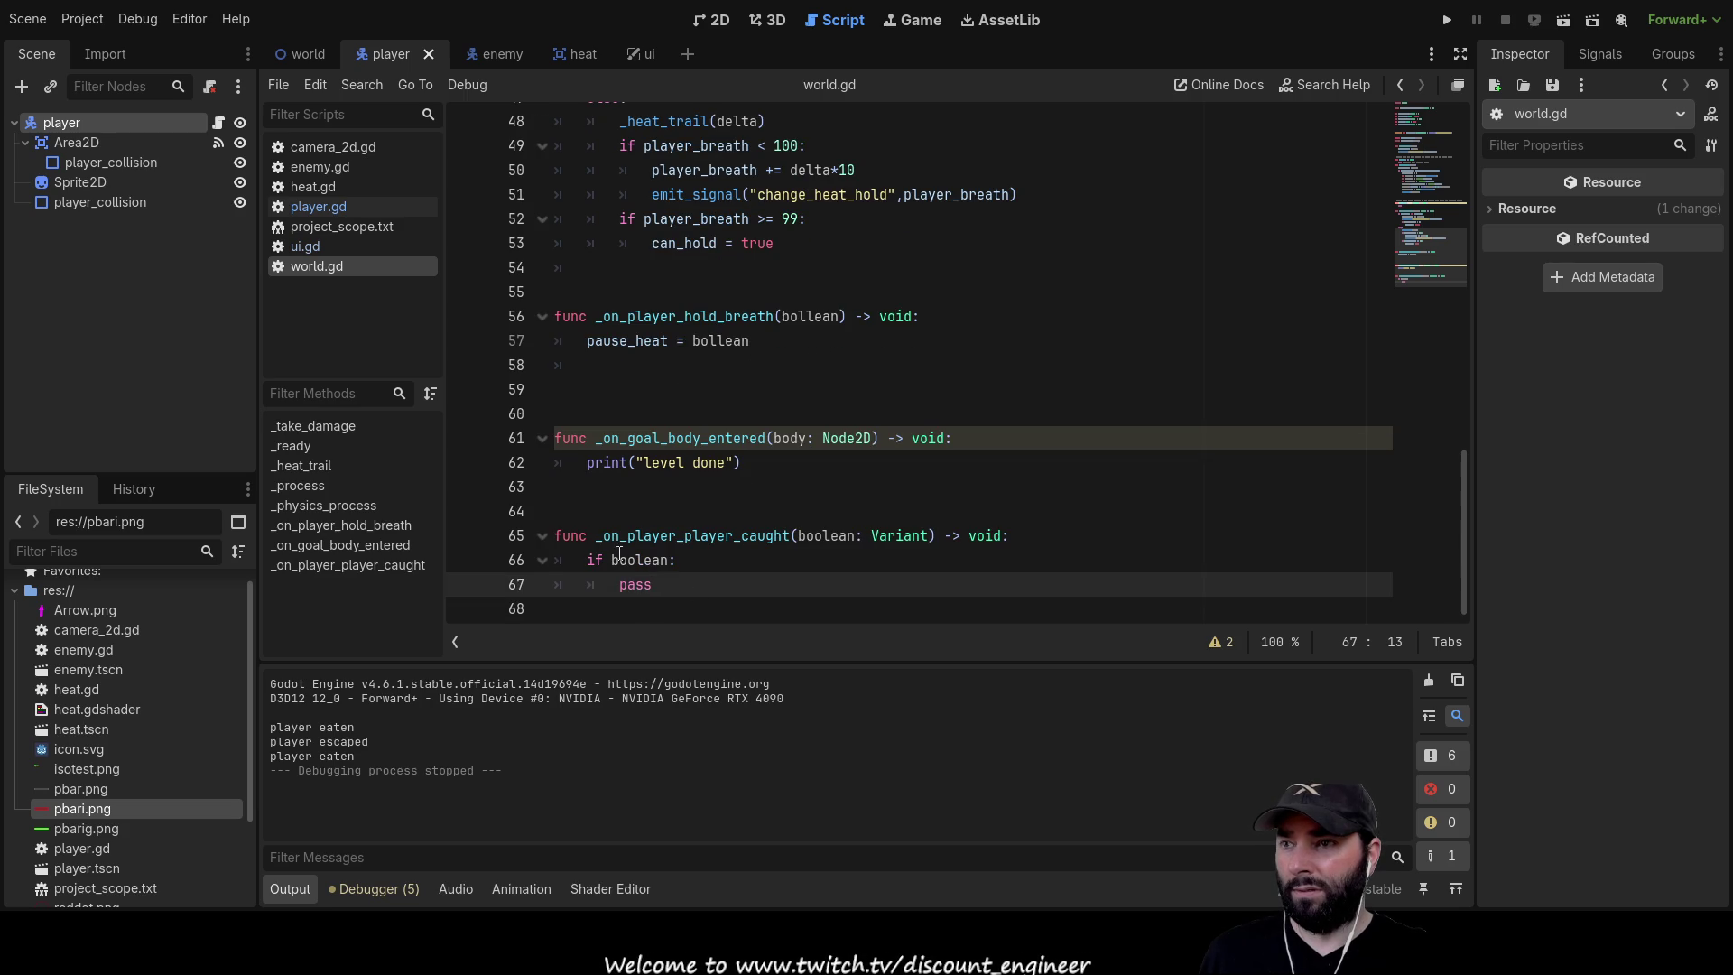
pyautogui.doubleClick(719, 535)
pyautogui.doubleClick(631, 585)
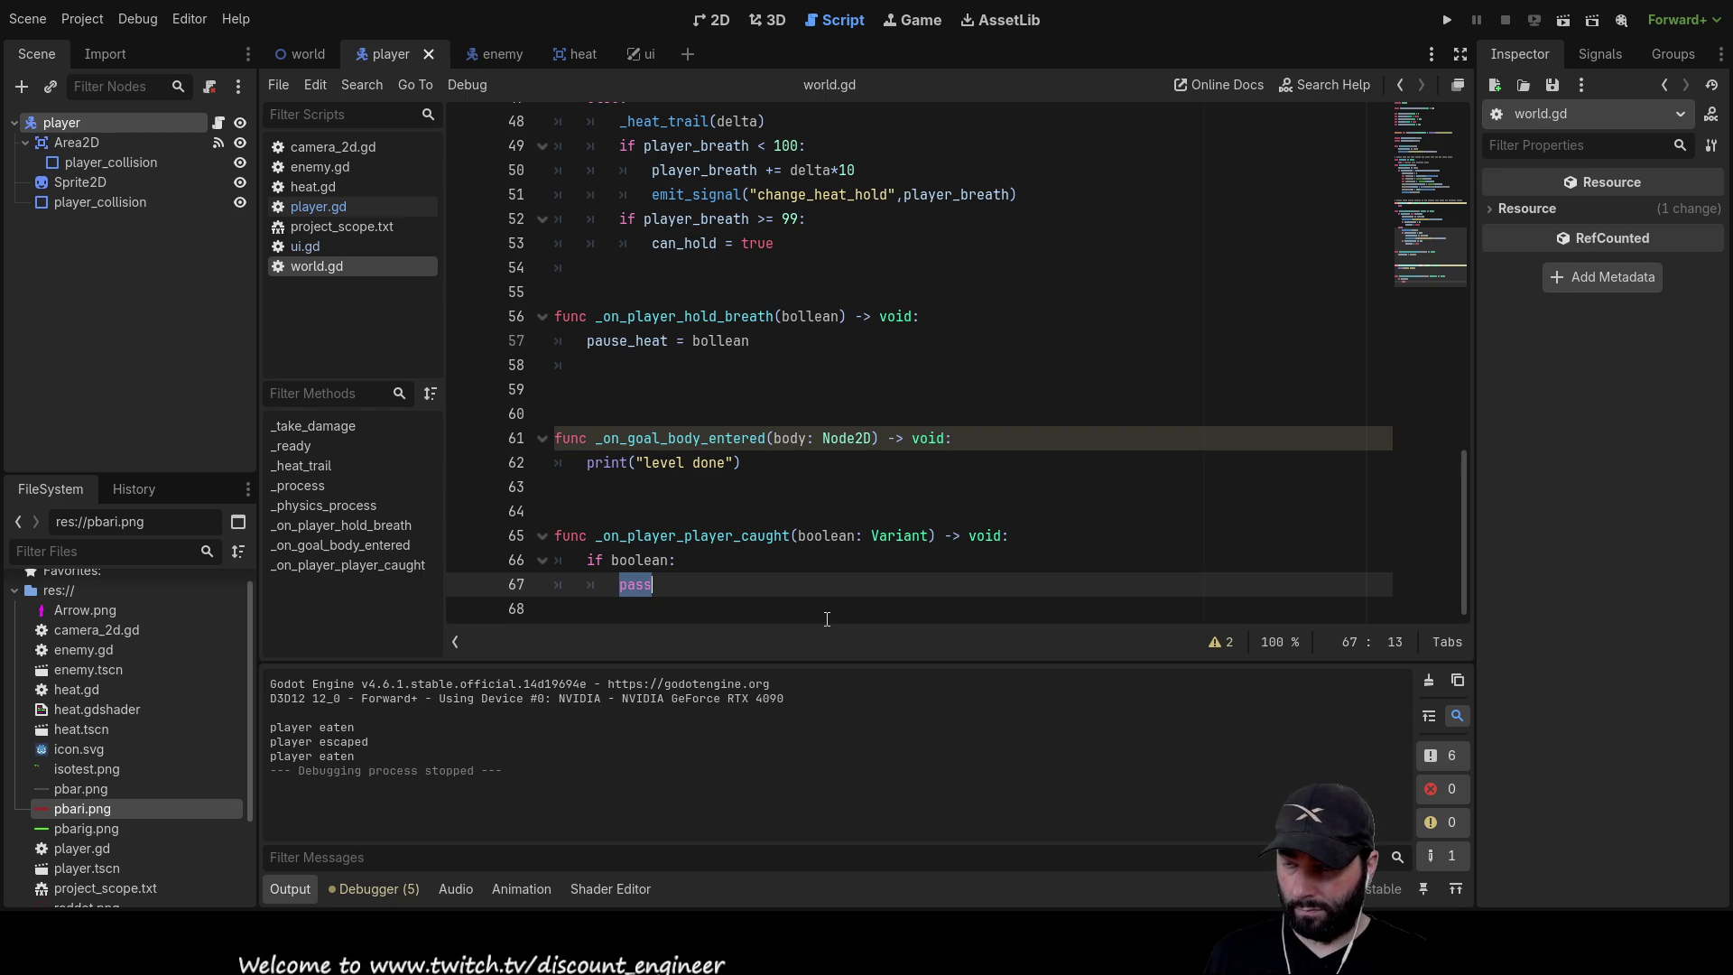
pyautogui.write('pl')
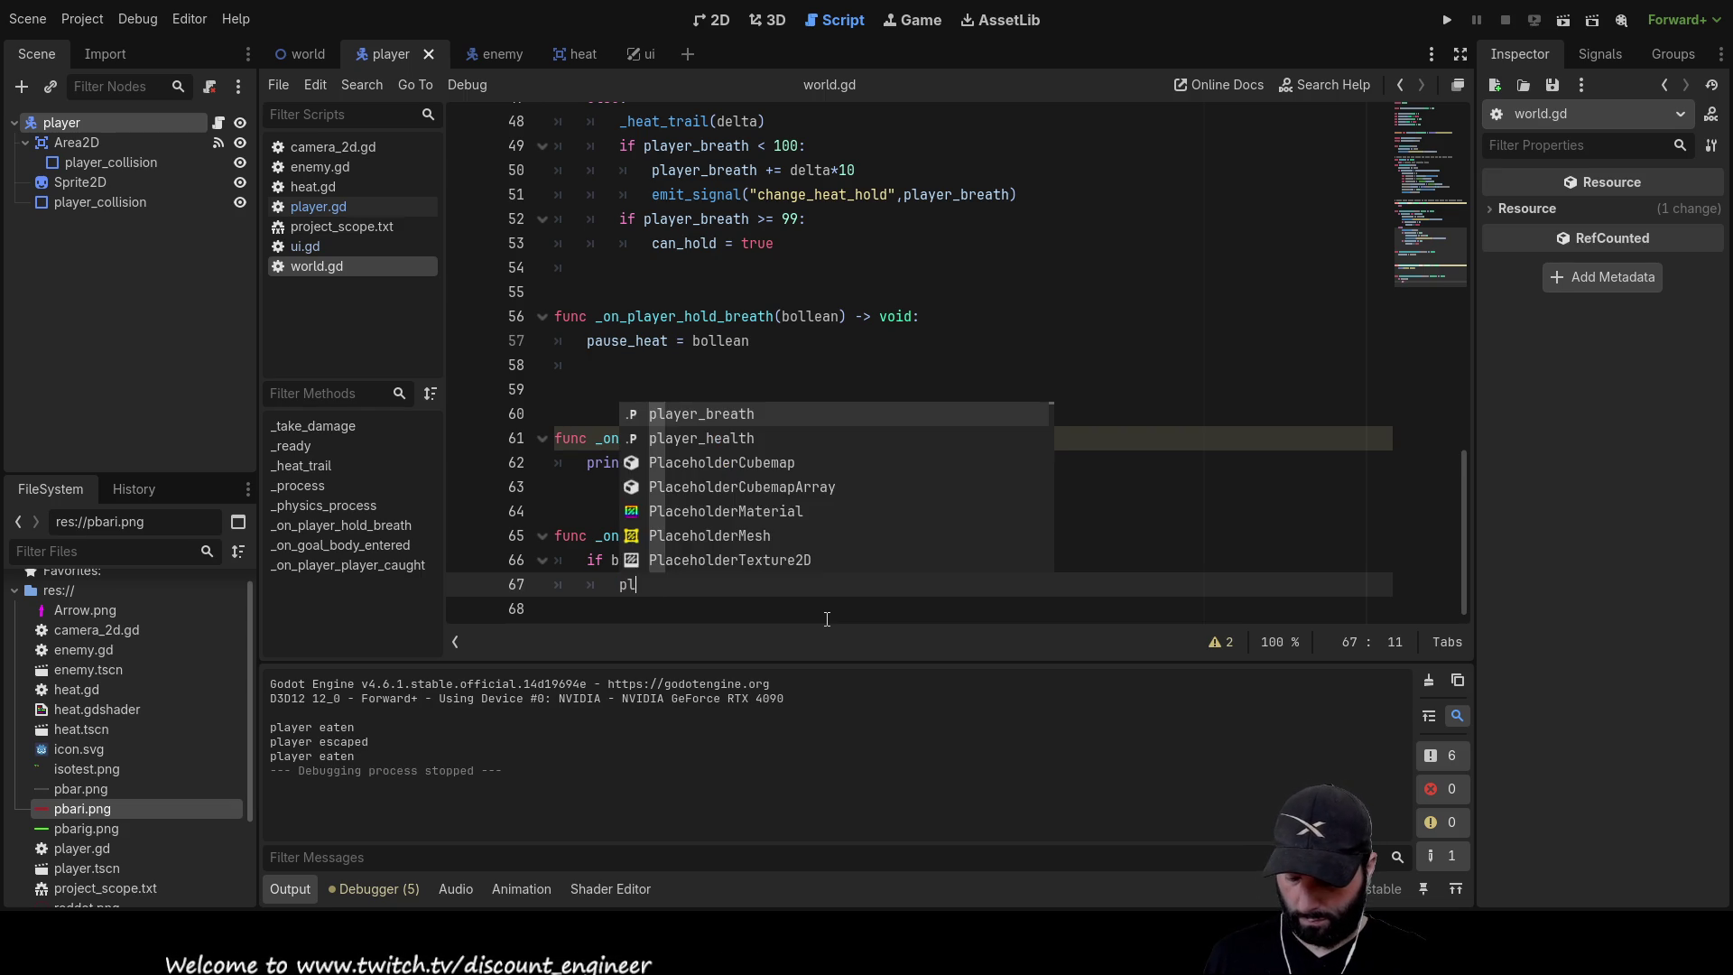
pyautogui.write('ayer_being_munched')
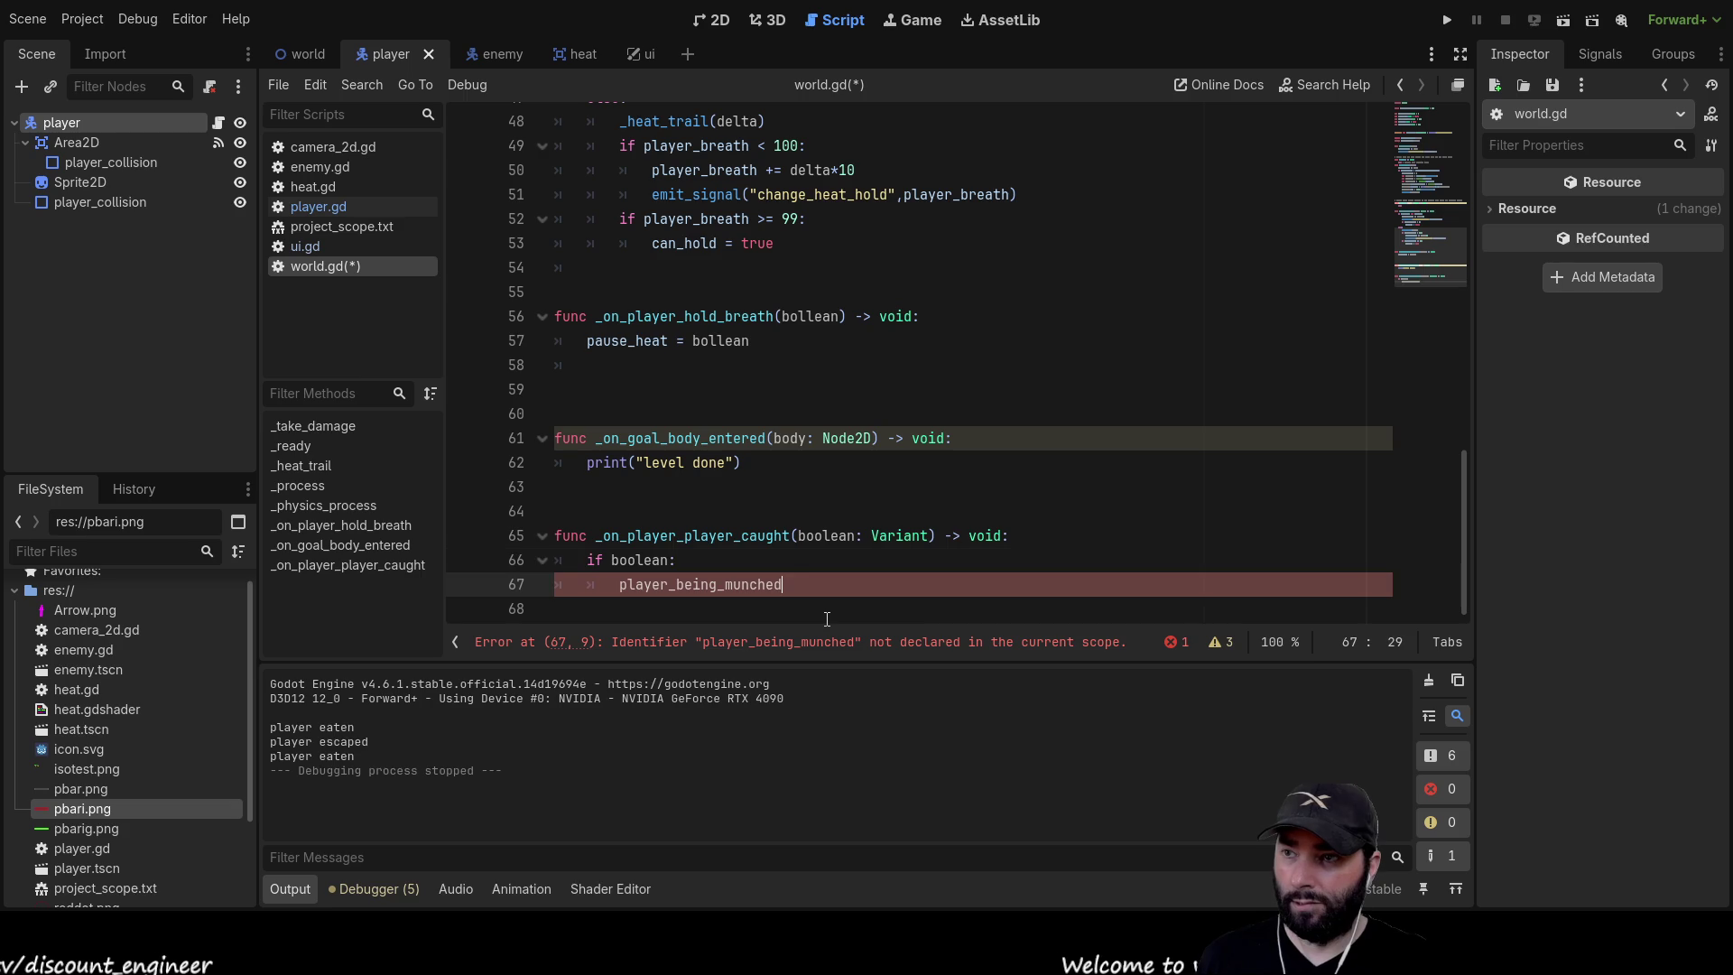
pyautogui.press('Up')
pyautogui.press('Up')
pyautogui.press('Down')
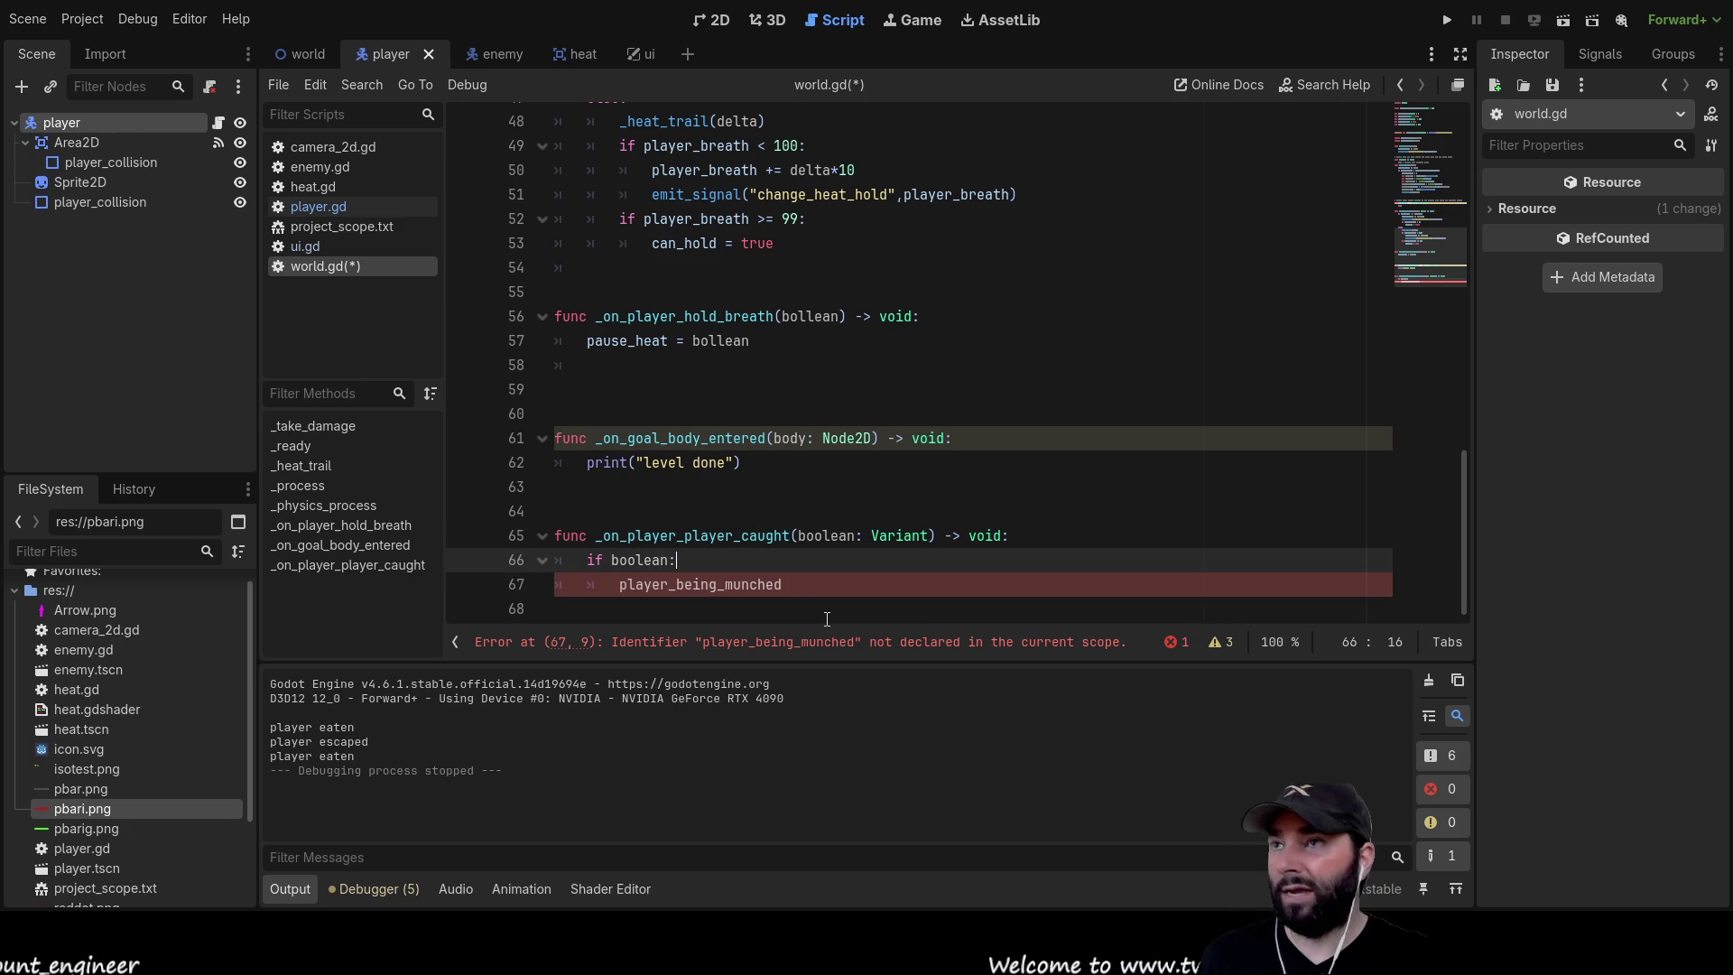
pyautogui.click(496, 54)
pyautogui.scroll(-10, 876, 541)
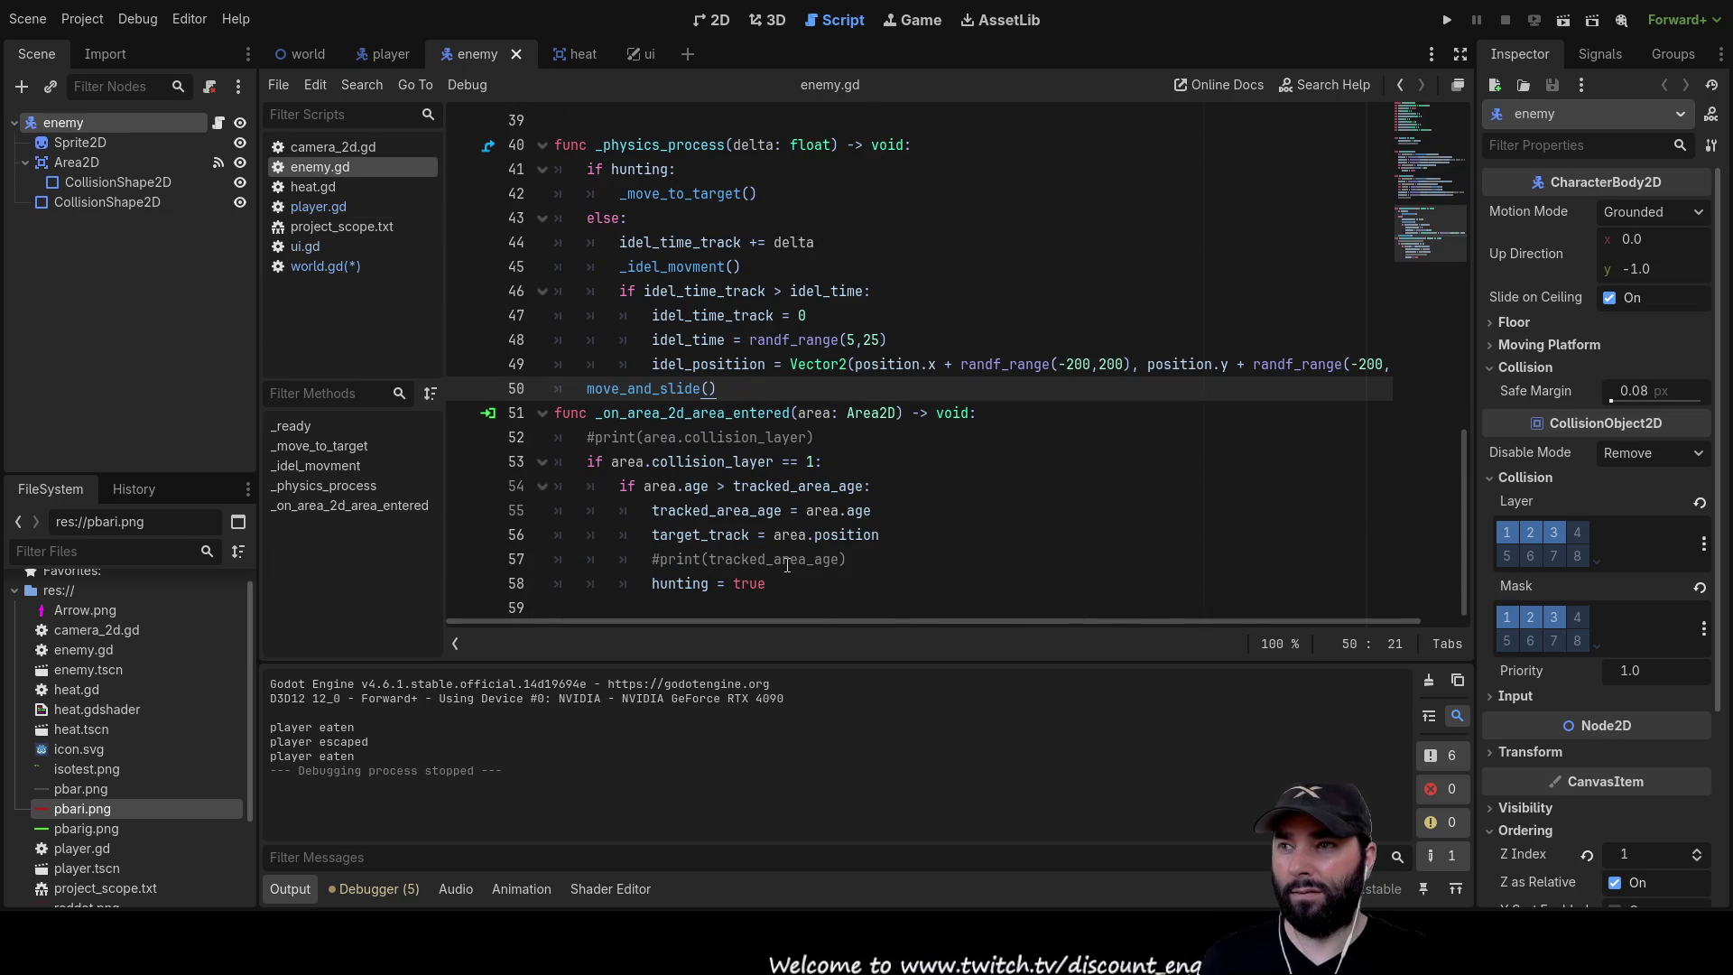
pyautogui.scroll(3, 784, 560)
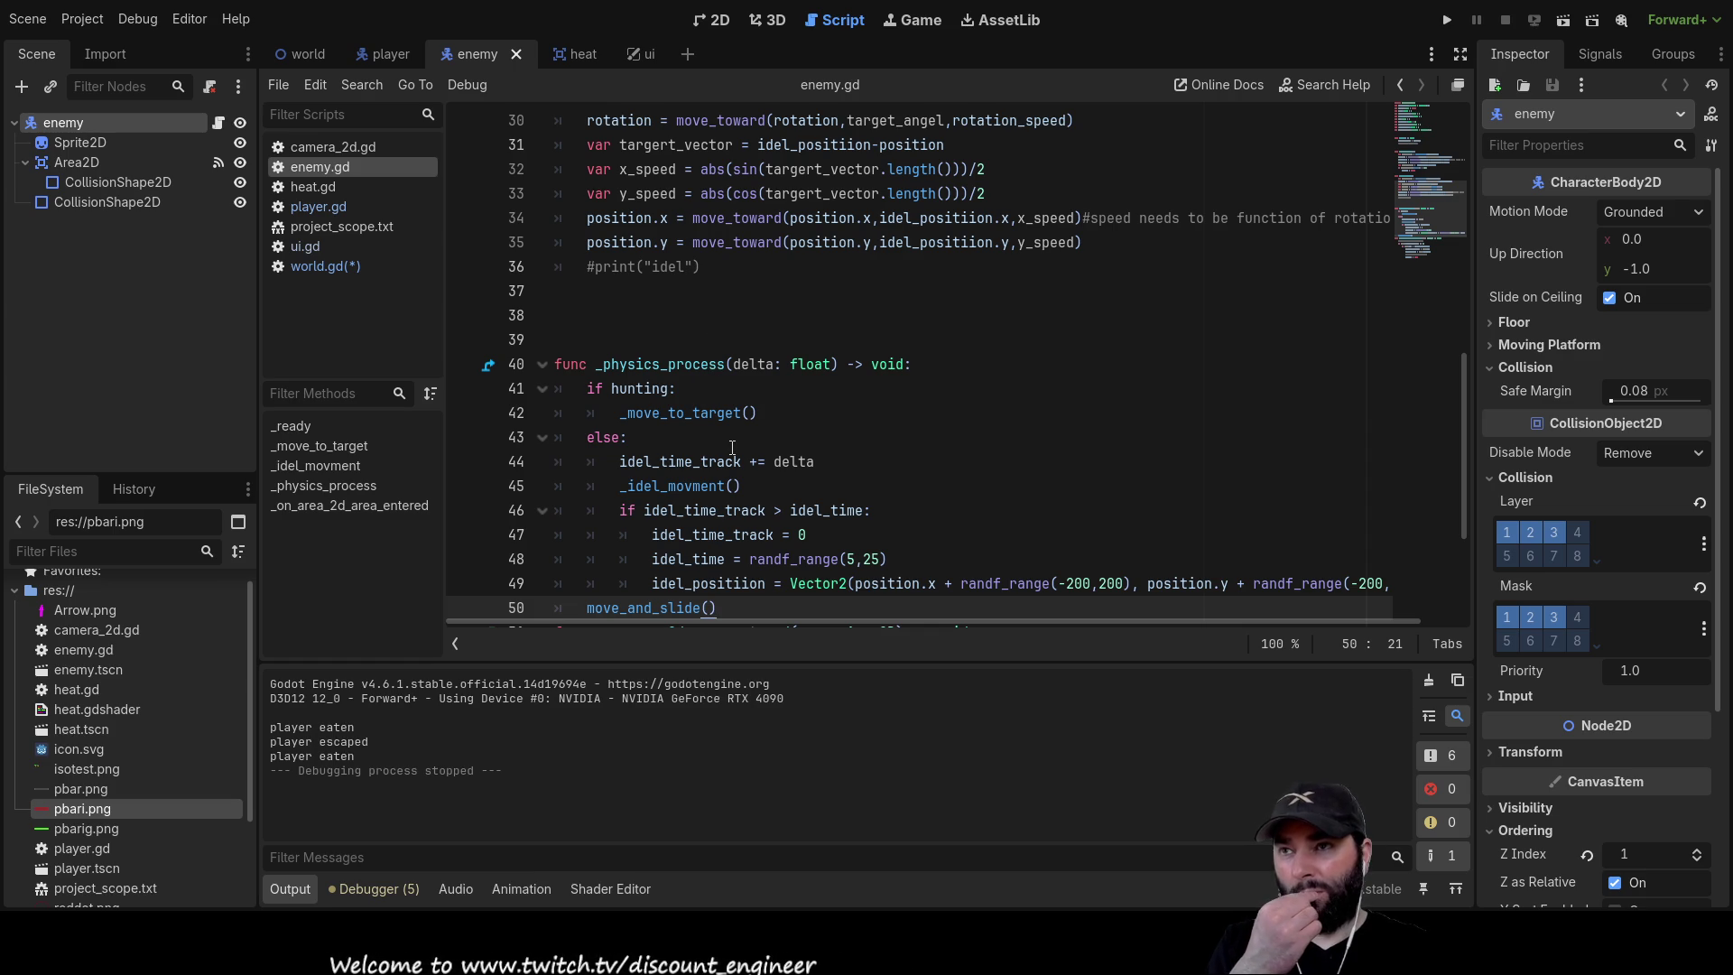
pyautogui.scroll(2, 732, 448)
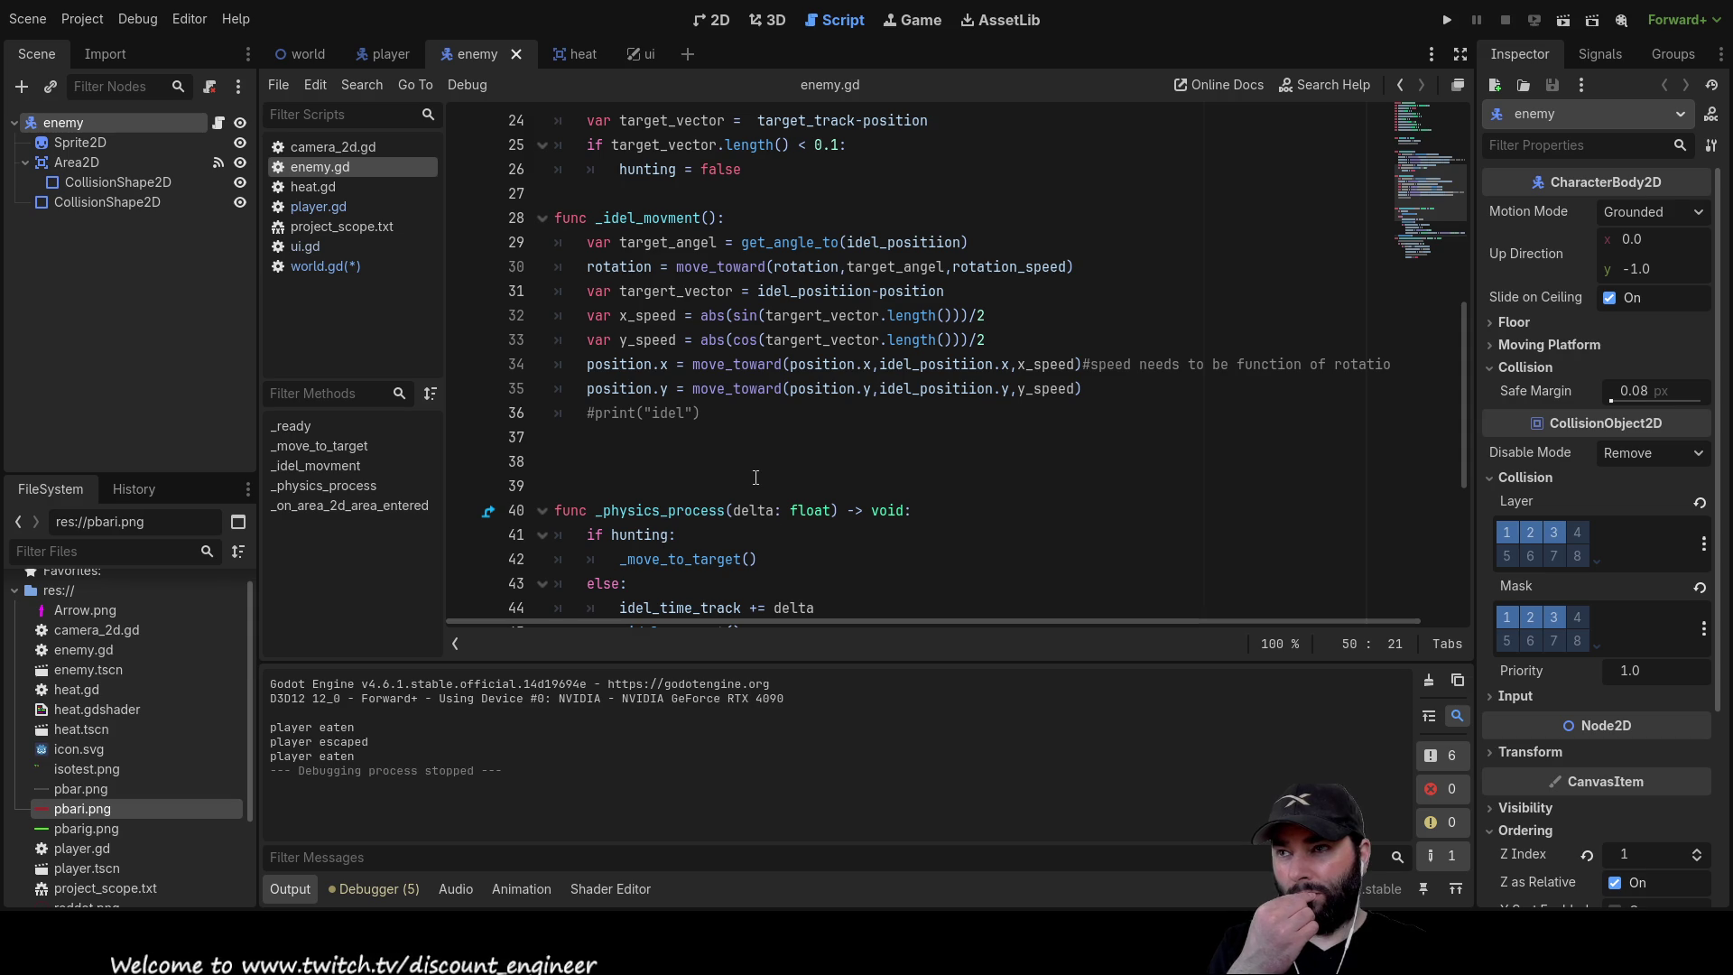
pyautogui.scroll(-5, 755, 477)
pyautogui.scroll(7, 755, 473)
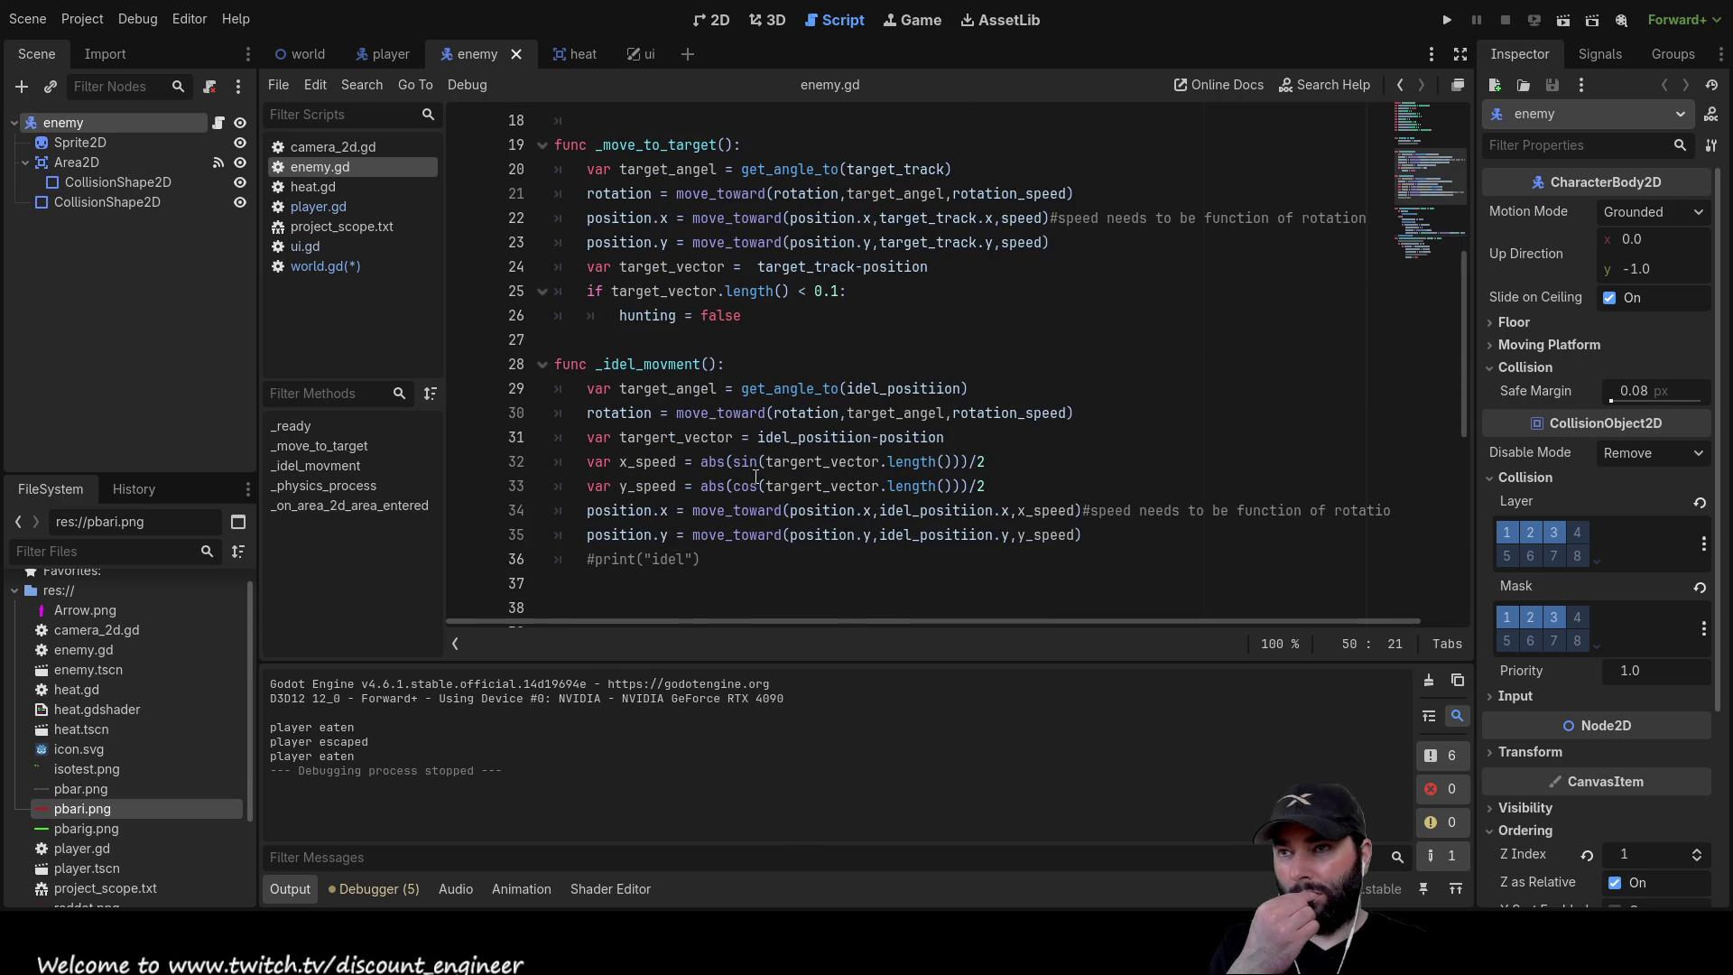
pyautogui.scroll(4, 756, 477)
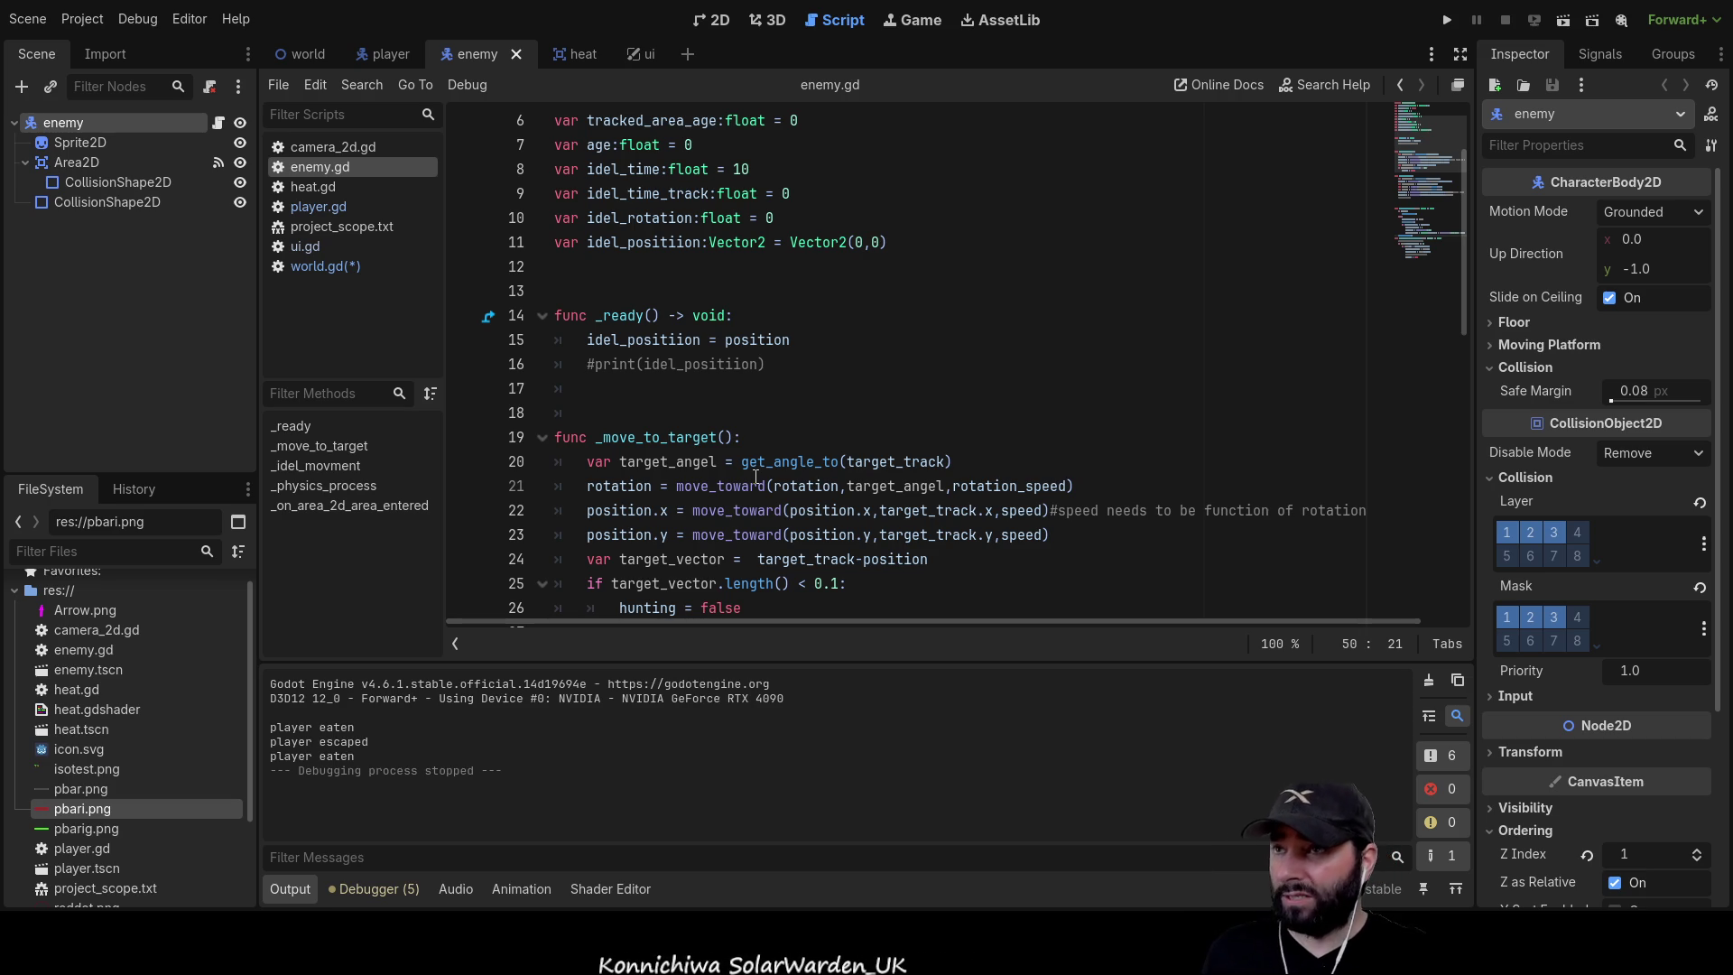
pyautogui.scroll(-7, 838, 456)
pyautogui.scroll(-4, 838, 456)
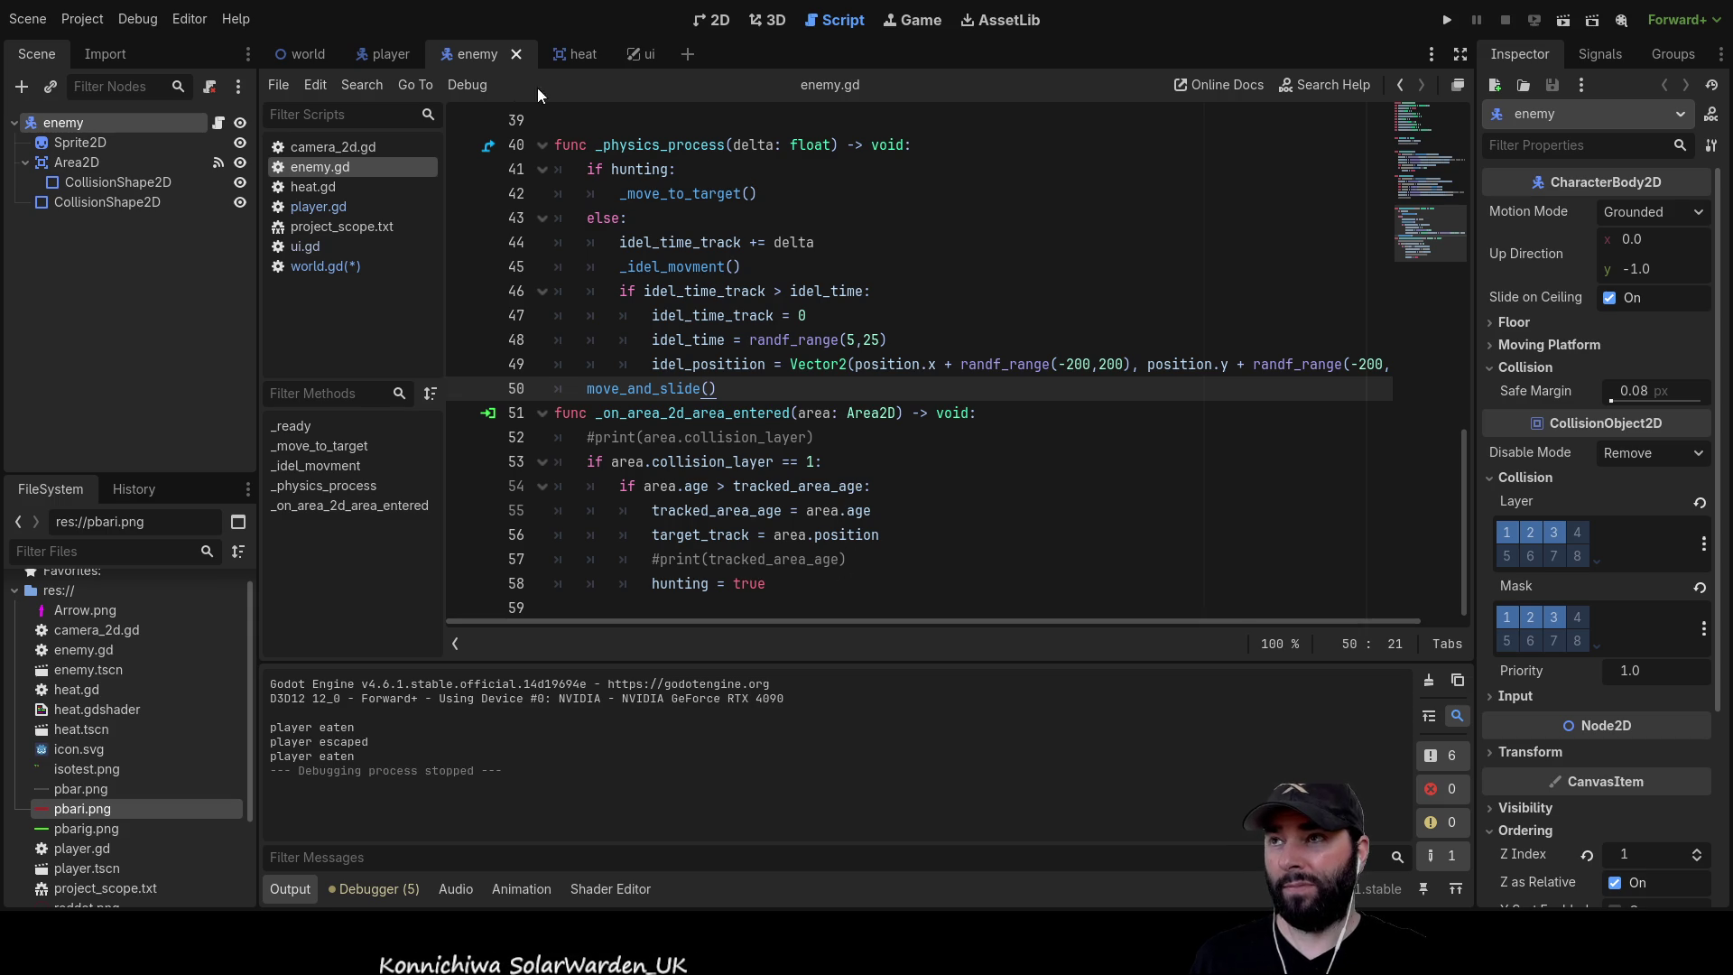
pyautogui.click(386, 56)
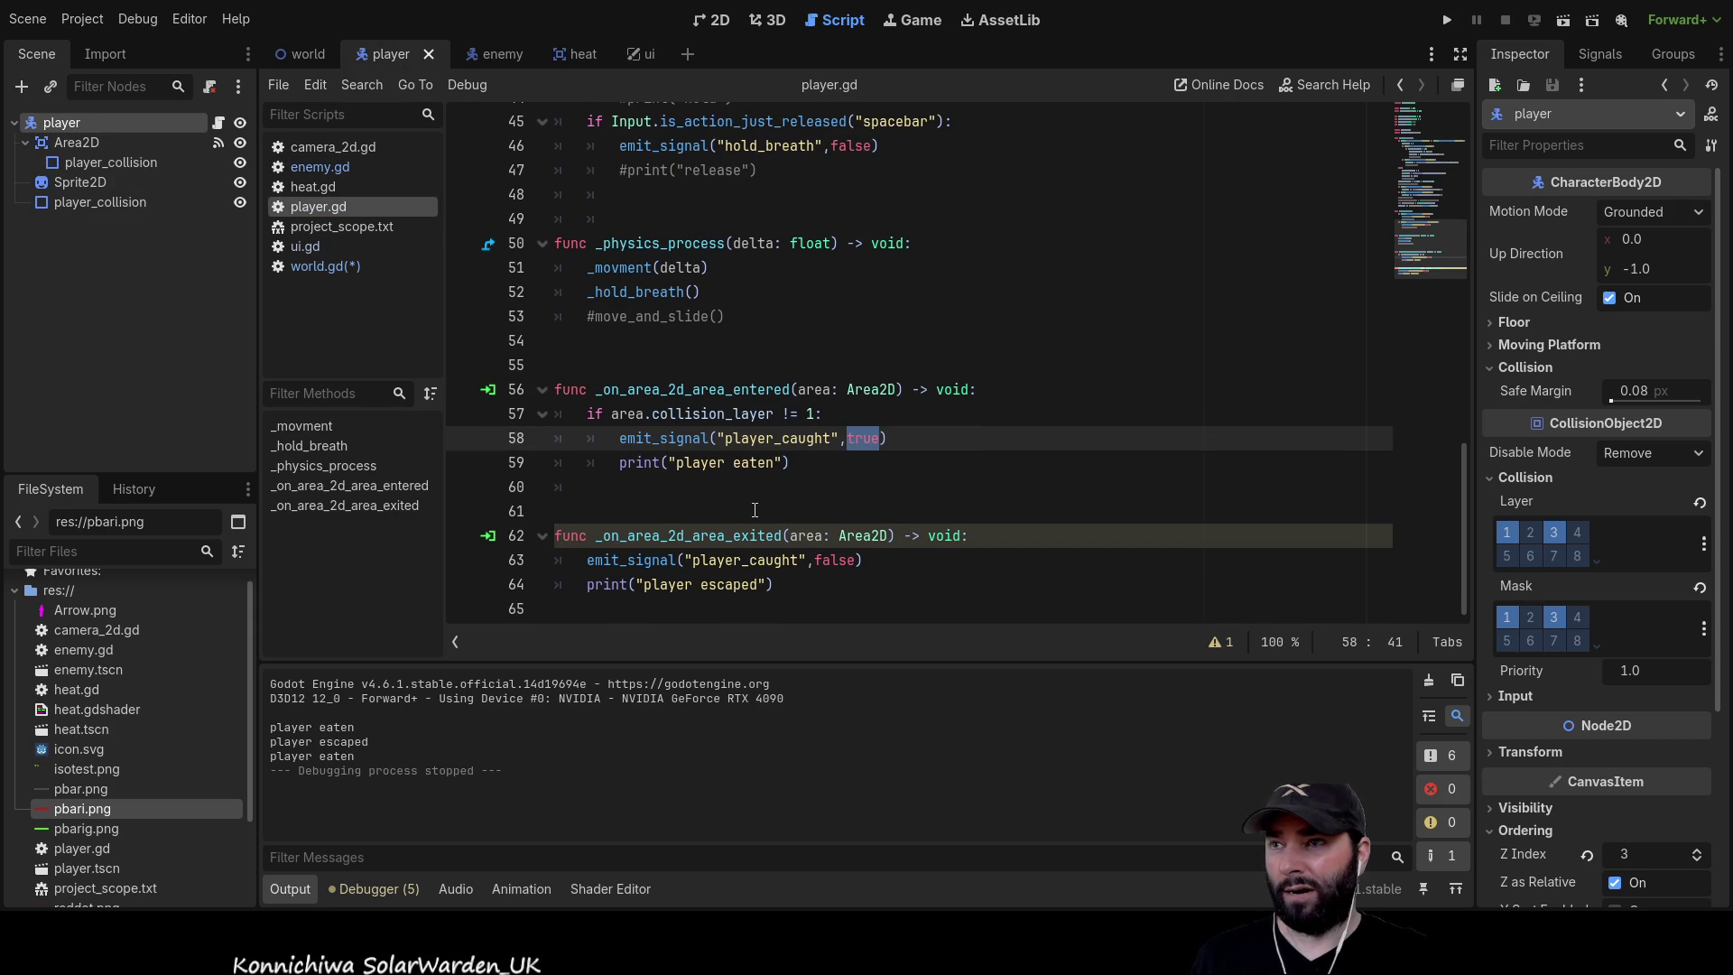
# Delete player.gd's commented move_and_slide line 53, undo the deletion, and save
pyautogui.scroll(1, 755, 510)
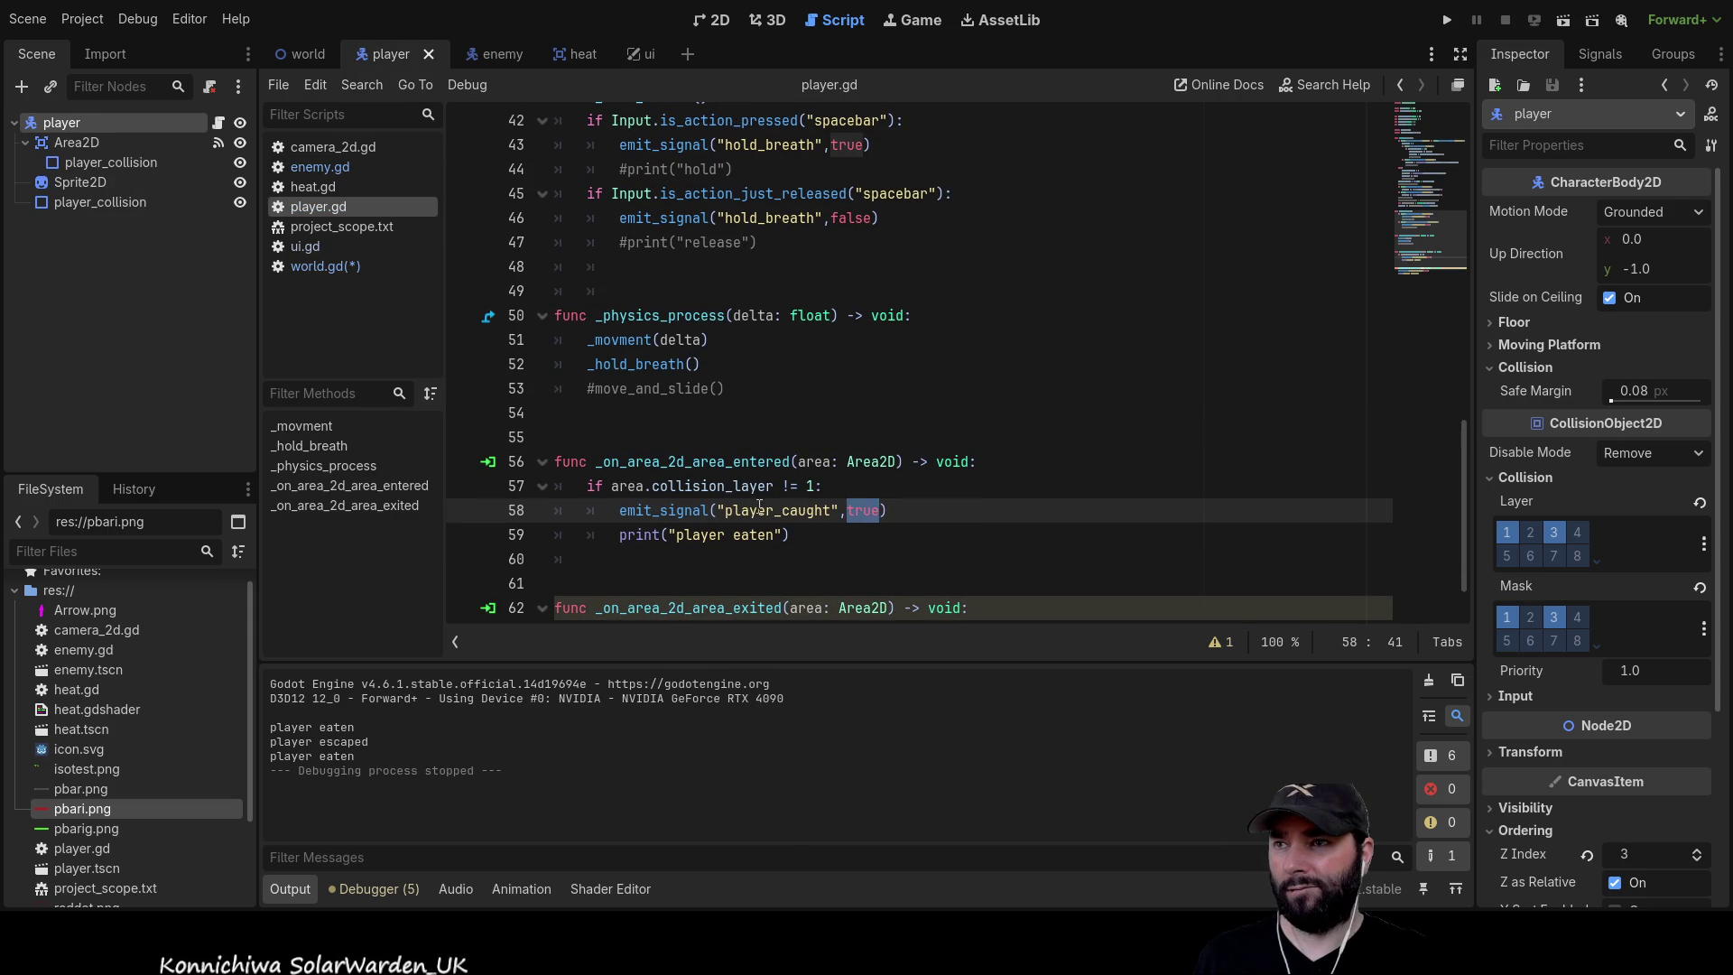
pyautogui.moveTo(736, 388)
pyautogui.mouseDown()
pyautogui.moveTo(560, 388)
pyautogui.moveTo(587, 388)
pyautogui.mouseUp()
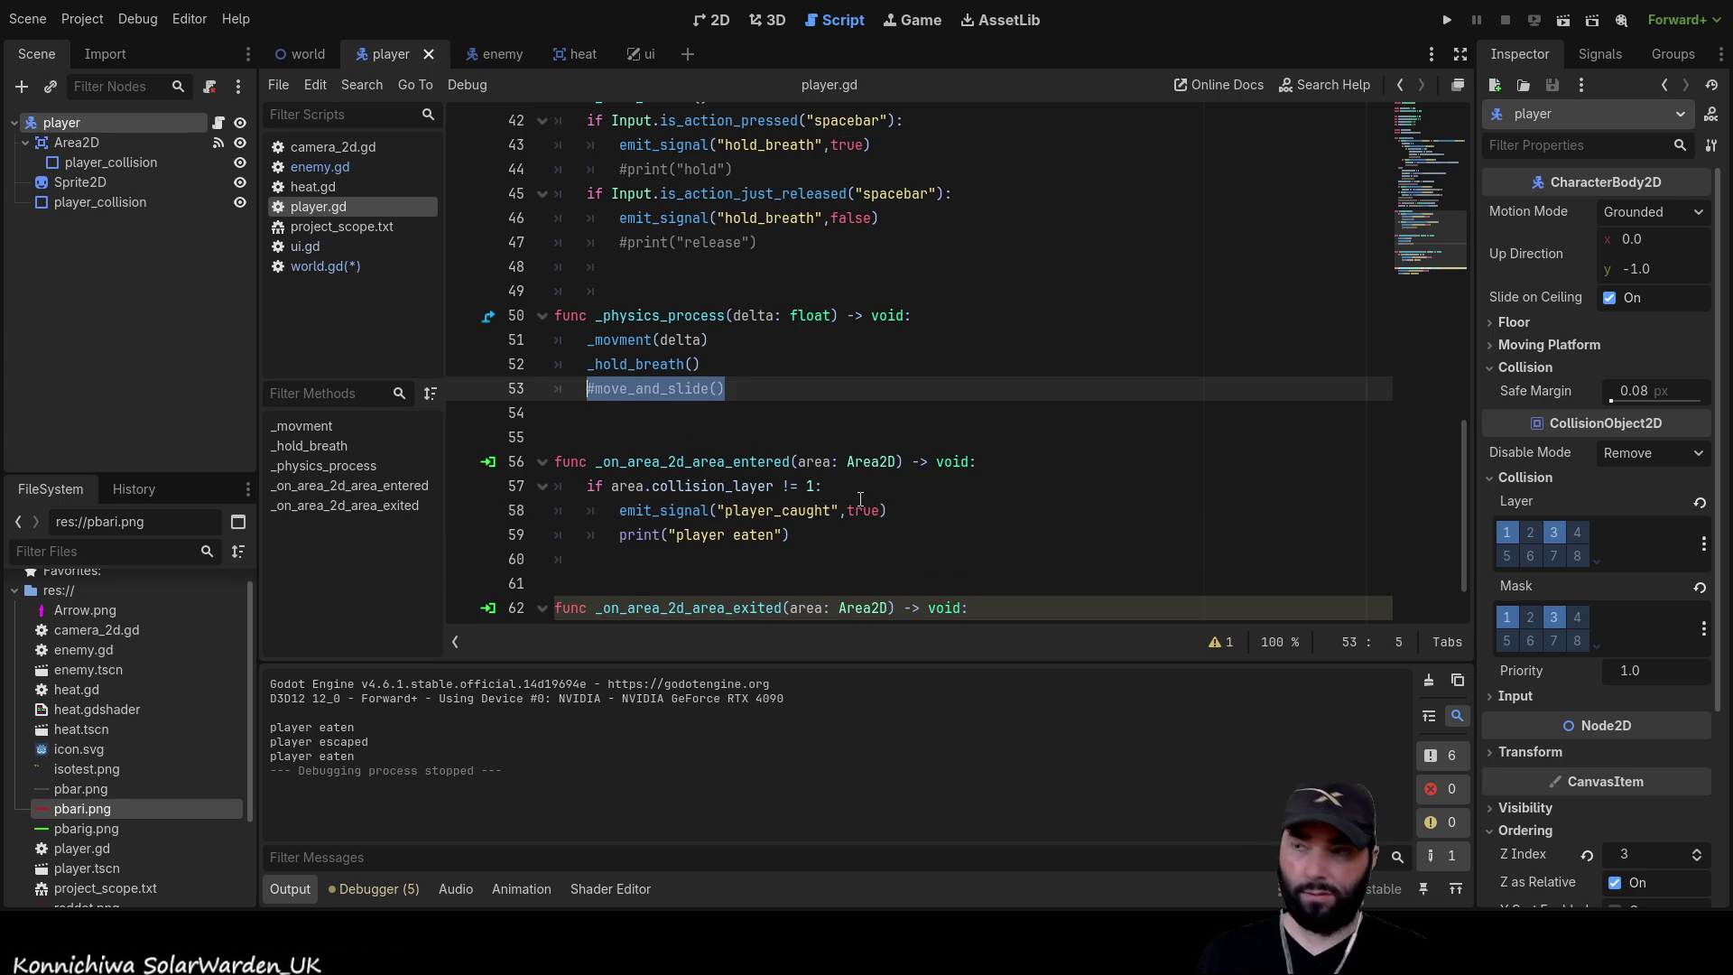
pyautogui.press('Delete')
pyautogui.hotkey('ctrl', 'z')
pyautogui.hotkey('ctrl', 'z')
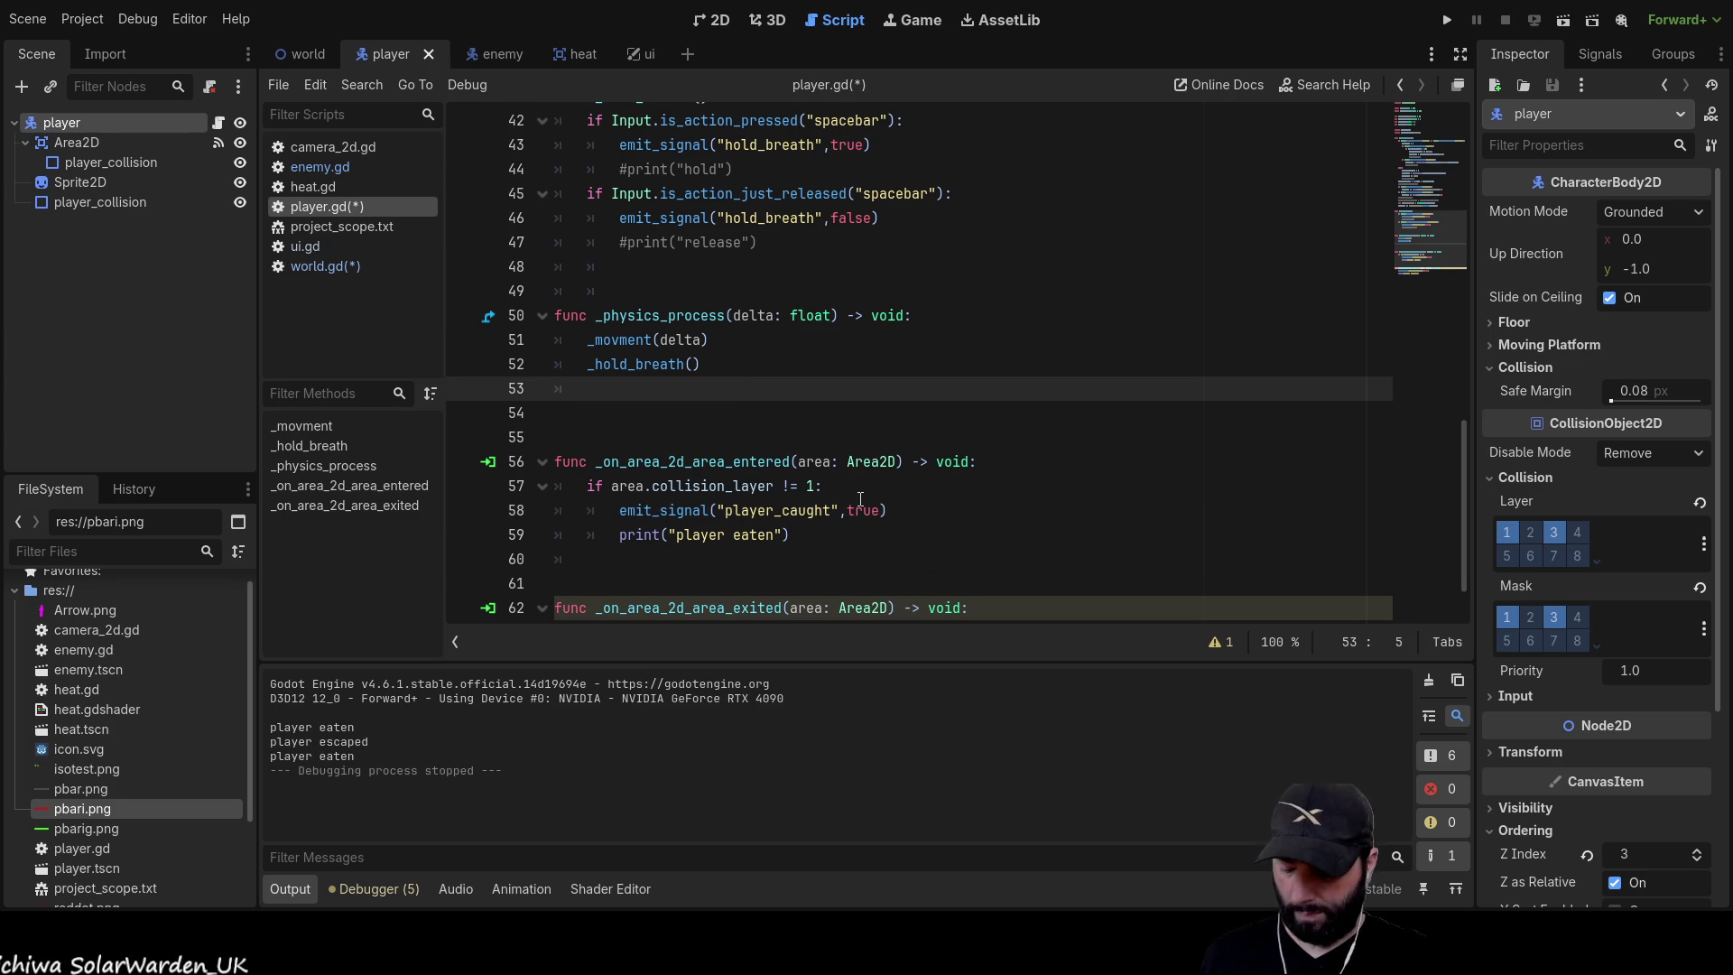
pyautogui.write('#move_and_slide()')
pyautogui.click(681, 434)
pyautogui.hotkey('ctrl', 's')
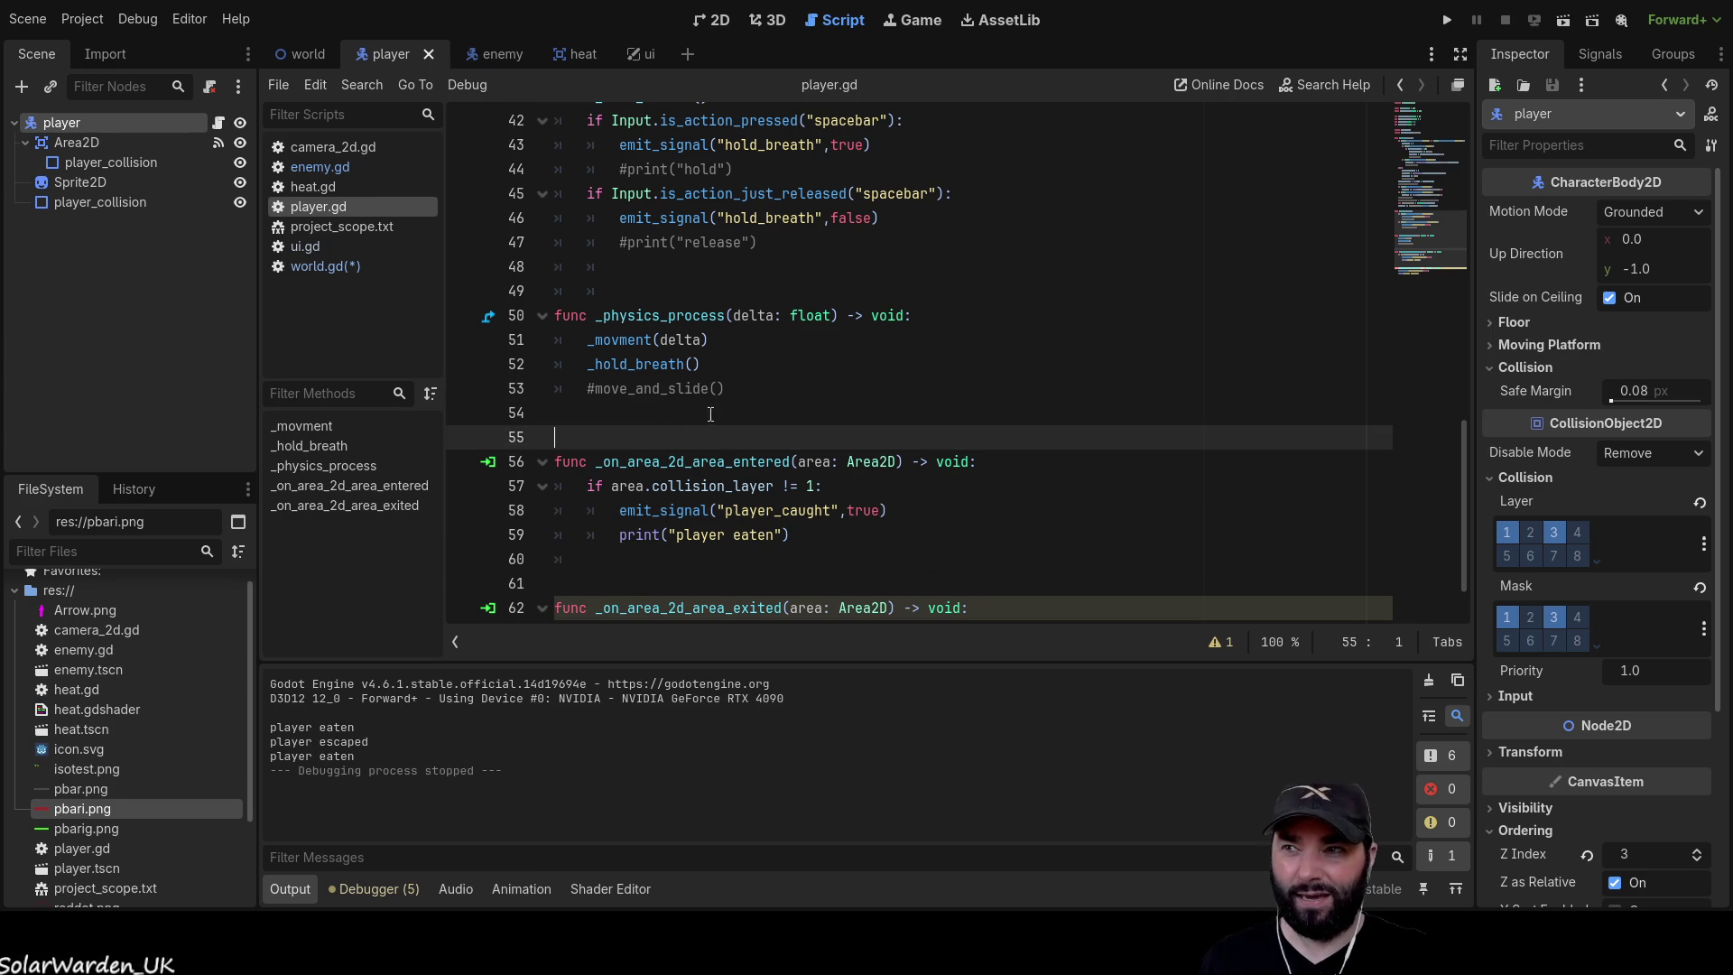
# Review player.gd, then bring up world.gd with its undeclared player_being_munched error
pyautogui.scroll(2, 818, 430)
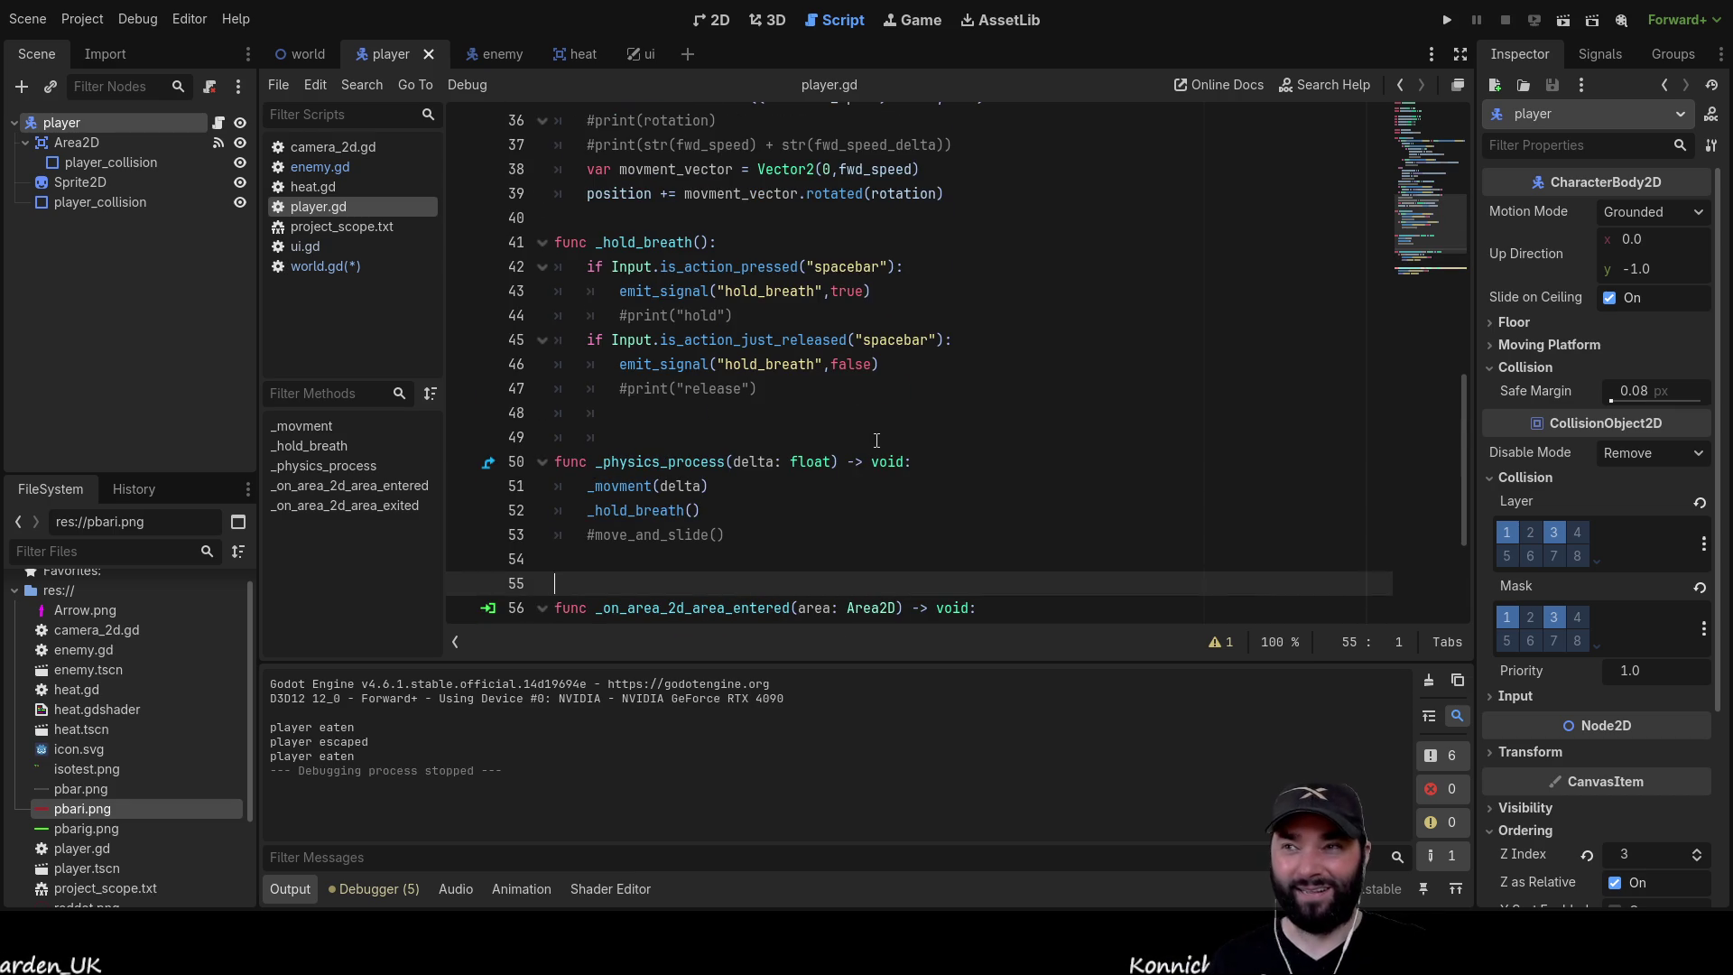
pyautogui.scroll(4, 908, 457)
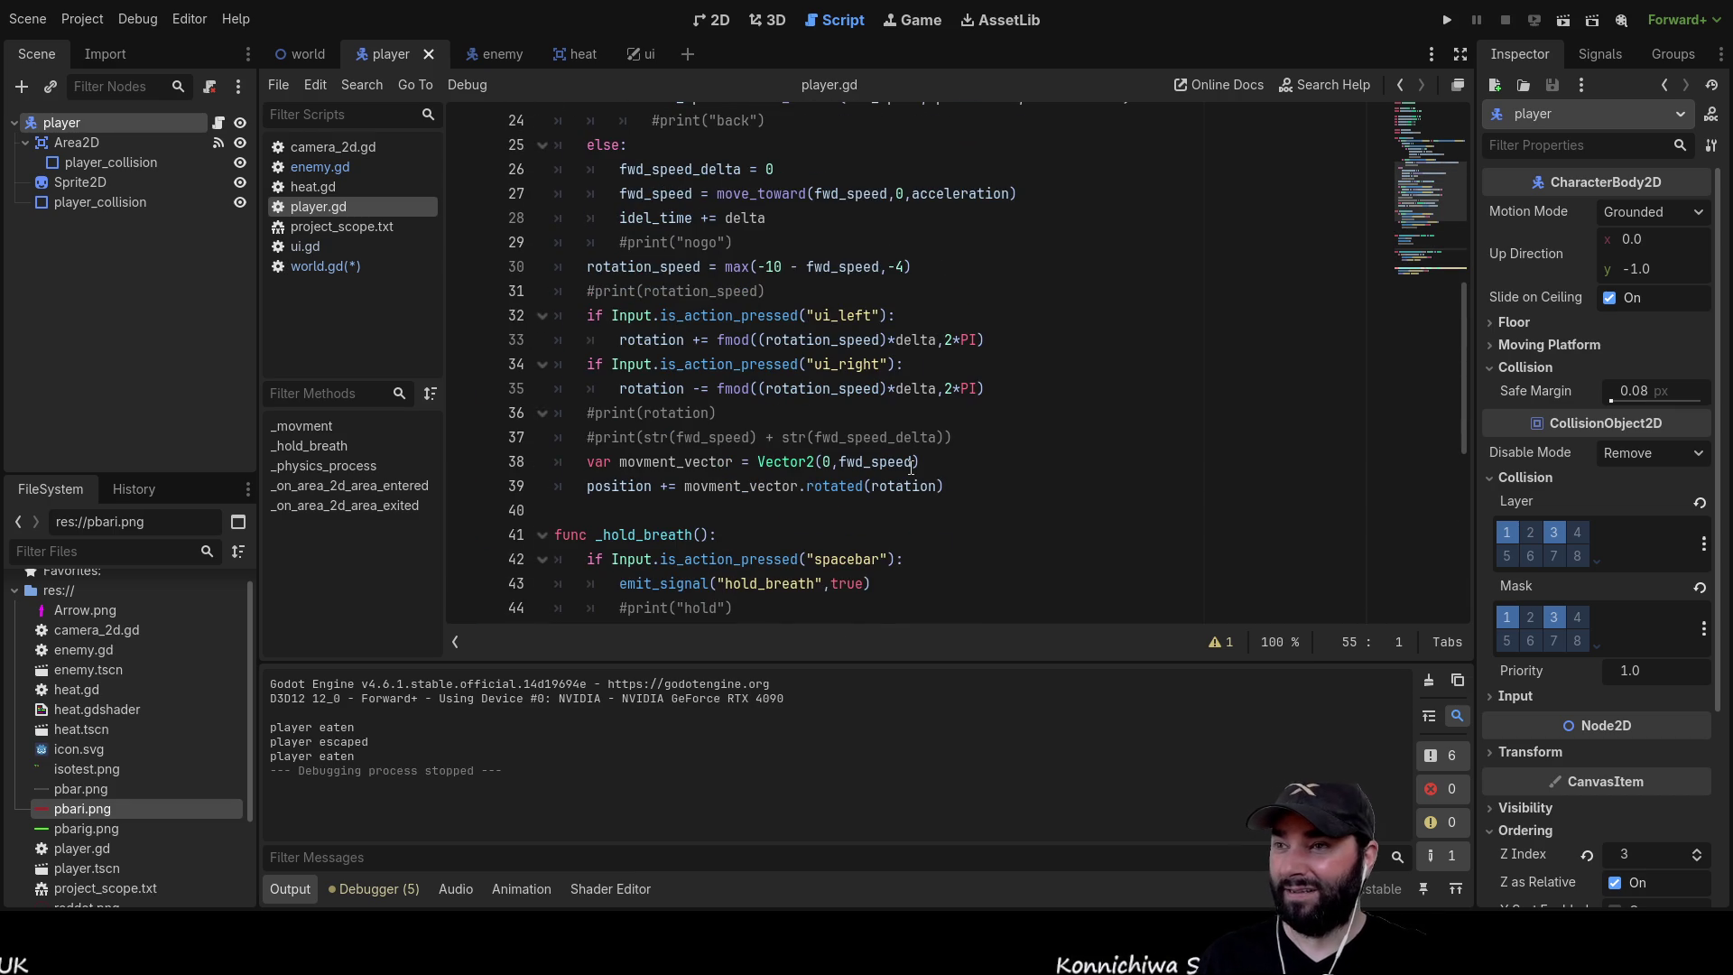
pyautogui.scroll(-7, 911, 466)
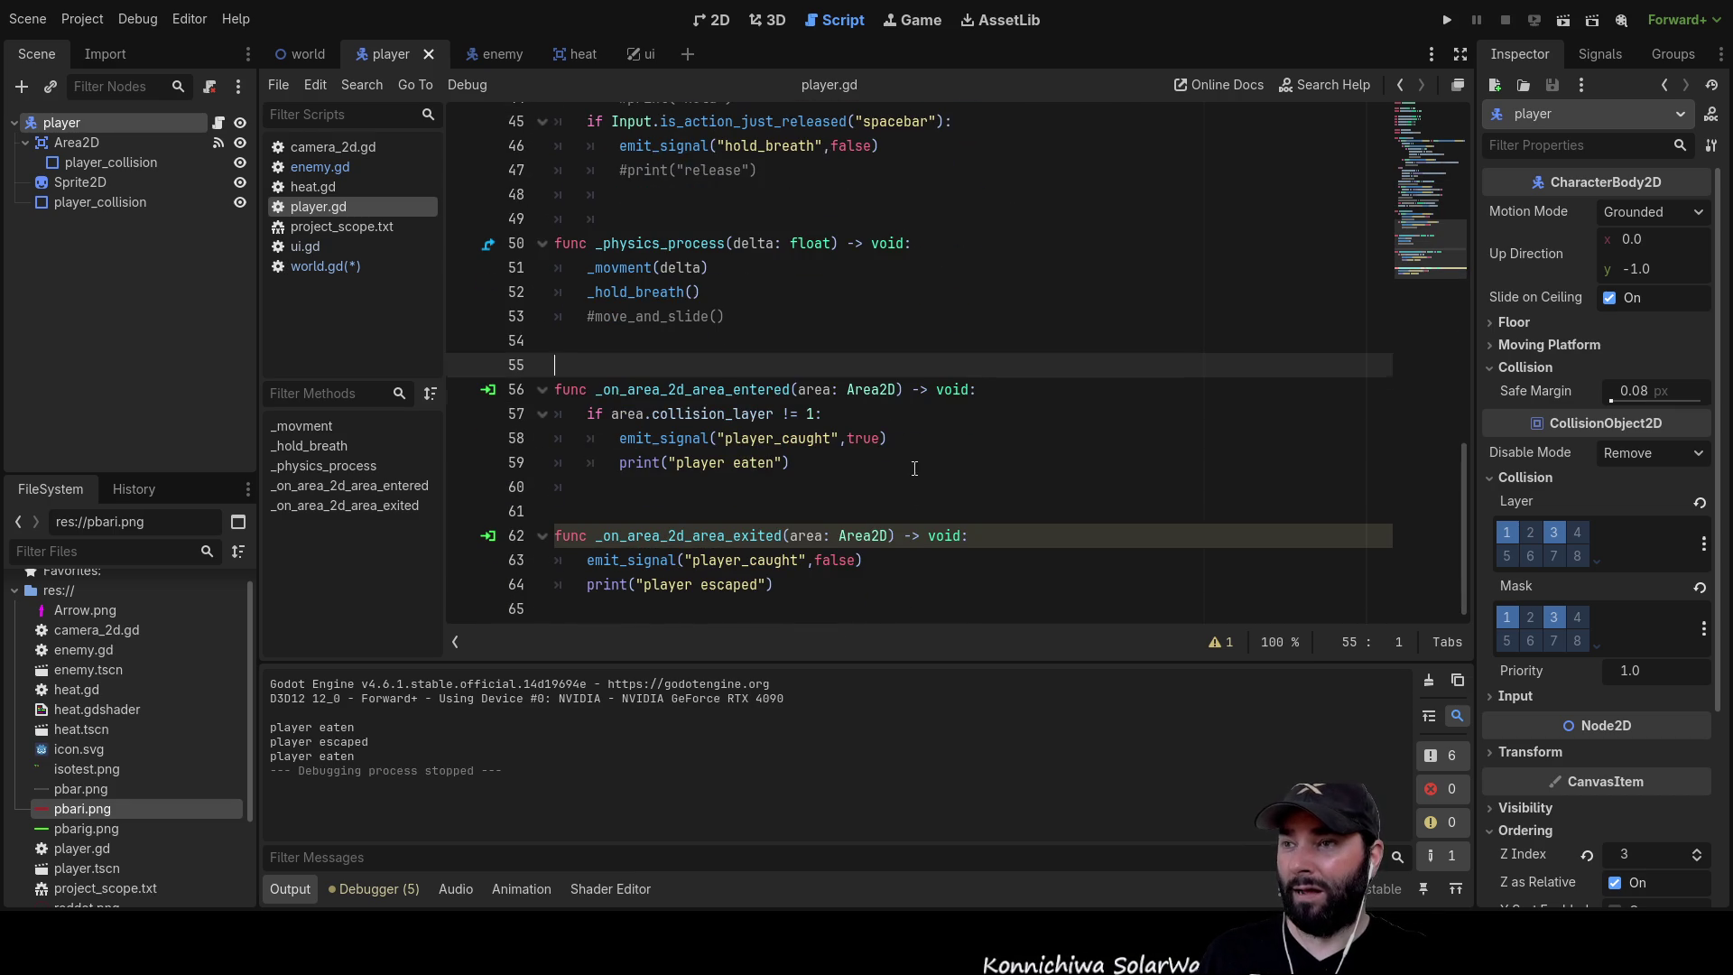
pyautogui.click(332, 267)
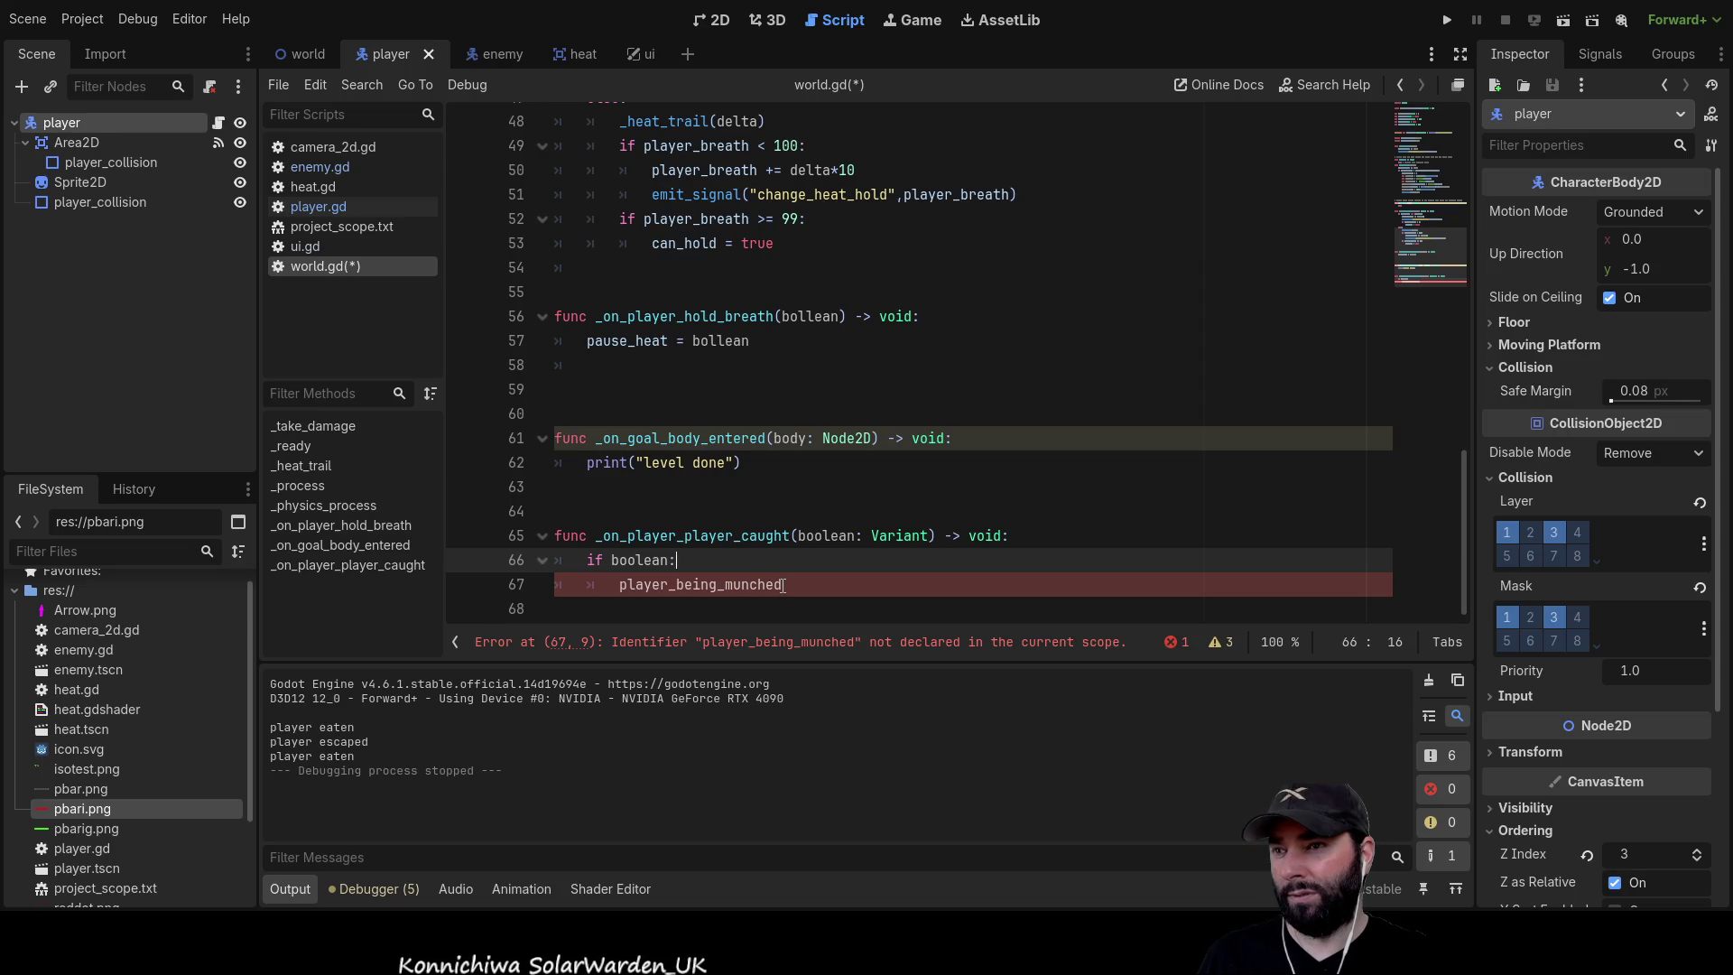
# Compare world.gd's caught handler and its boolean parameter with enemy.gd's area-entered hunting code
pyautogui.moveTo(783, 585)
pyautogui.mouseDown()
pyautogui.moveTo(702, 536)
pyautogui.moveTo(668, 541)
pyautogui.moveTo(704, 585)
pyautogui.moveTo(830, 536)
pyautogui.moveTo(732, 535)
pyautogui.moveTo(685, 560)
pyautogui.moveTo(783, 585)
pyautogui.mouseUp()
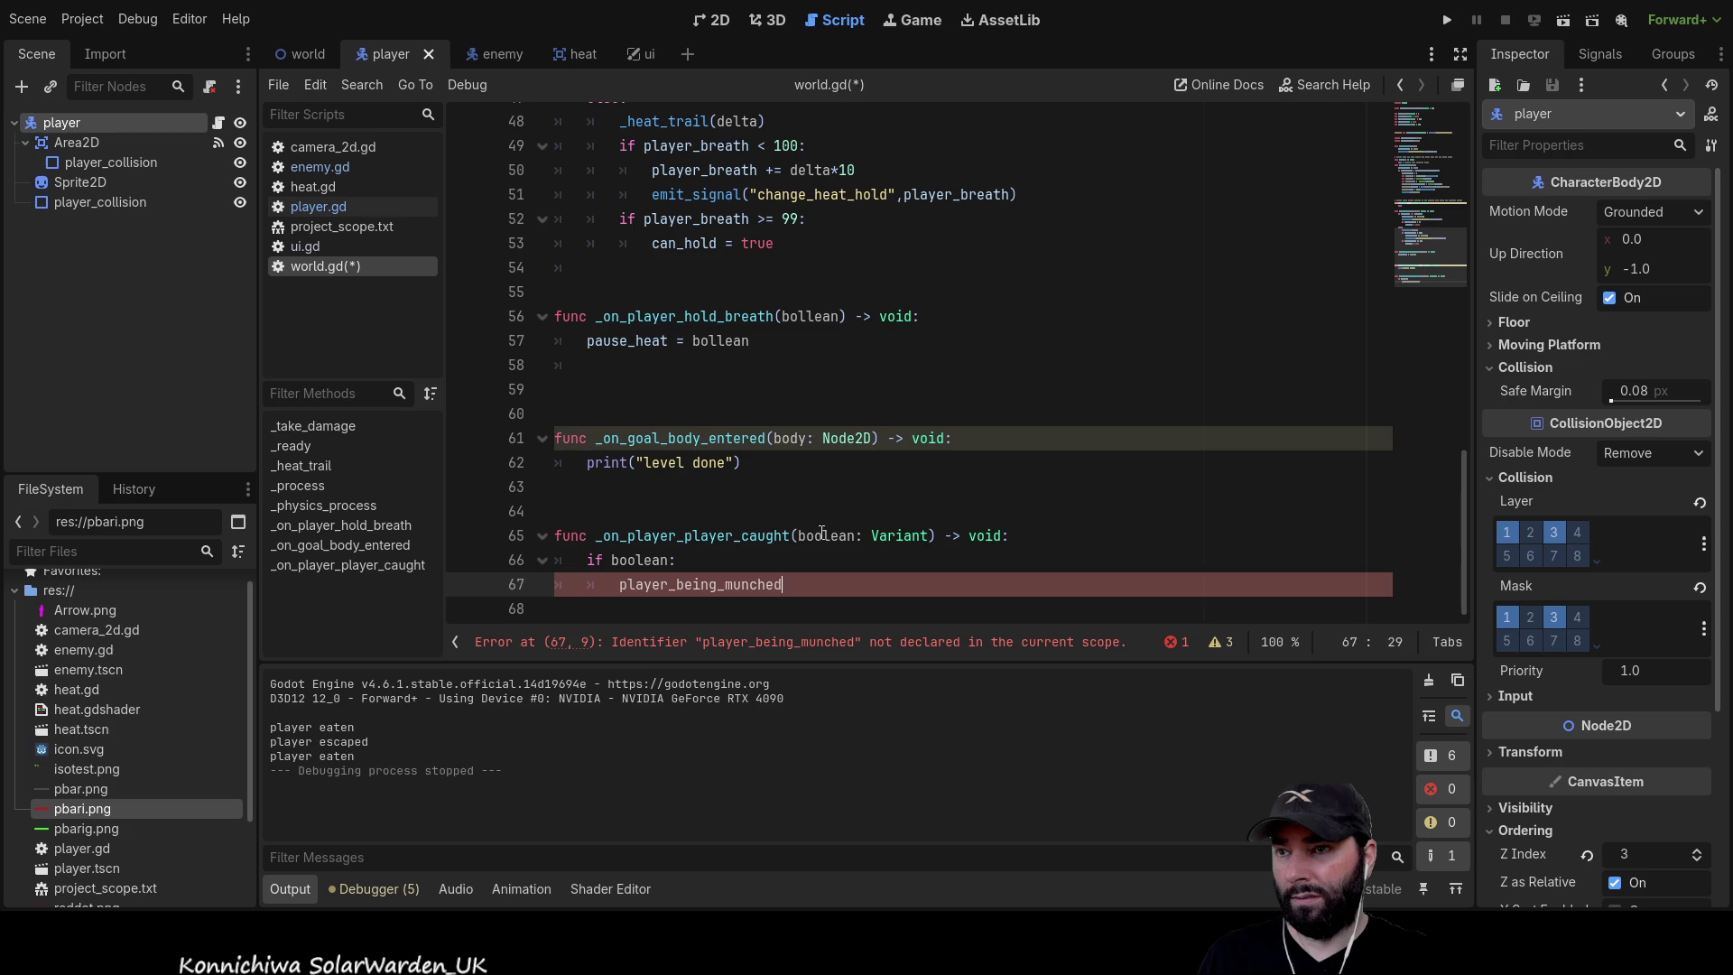
pyautogui.doubleClick(823, 536)
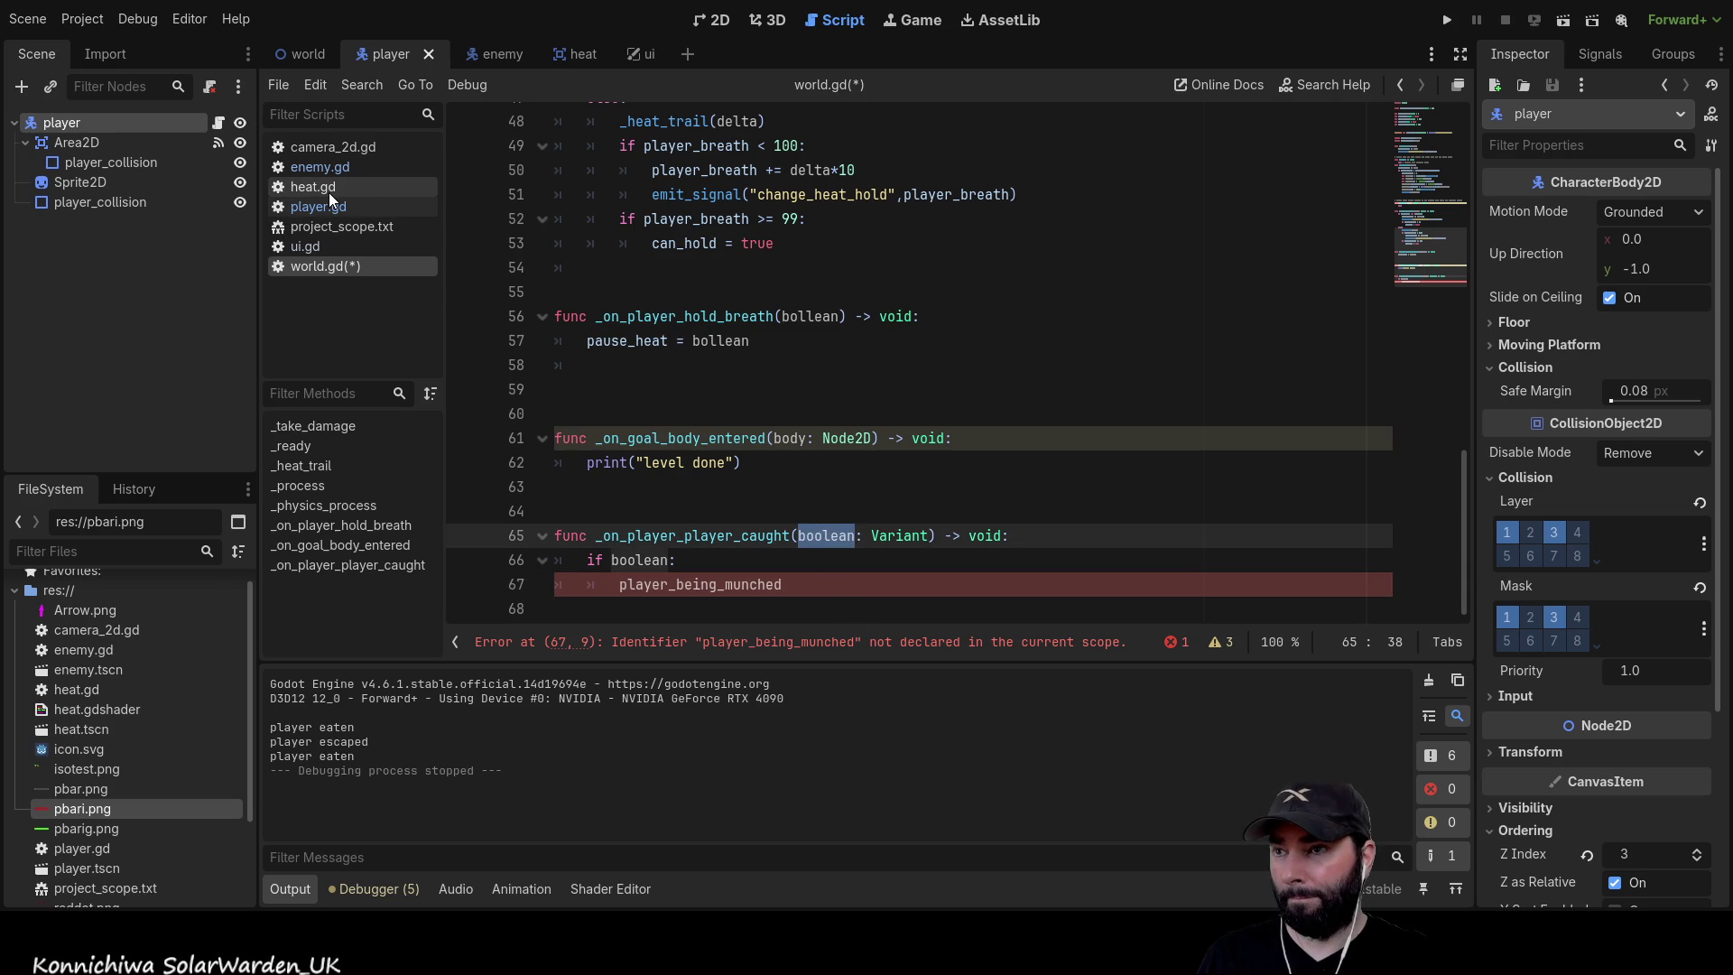
pyautogui.click(344, 170)
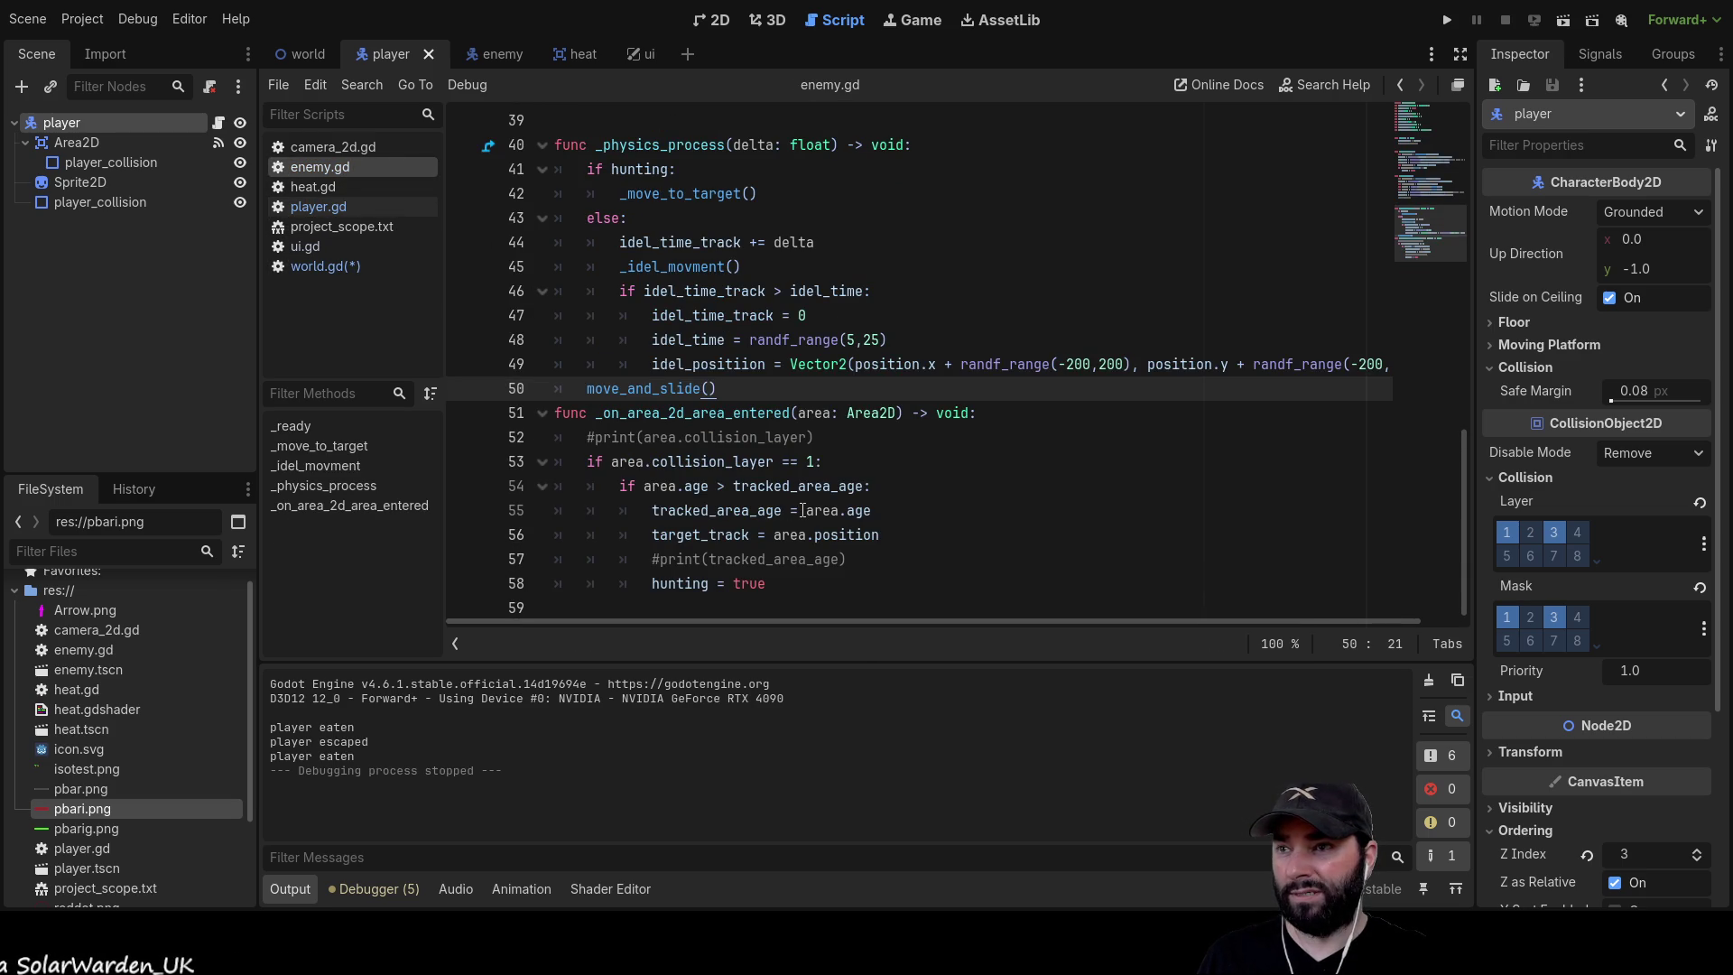
pyautogui.scroll(10, 801, 499)
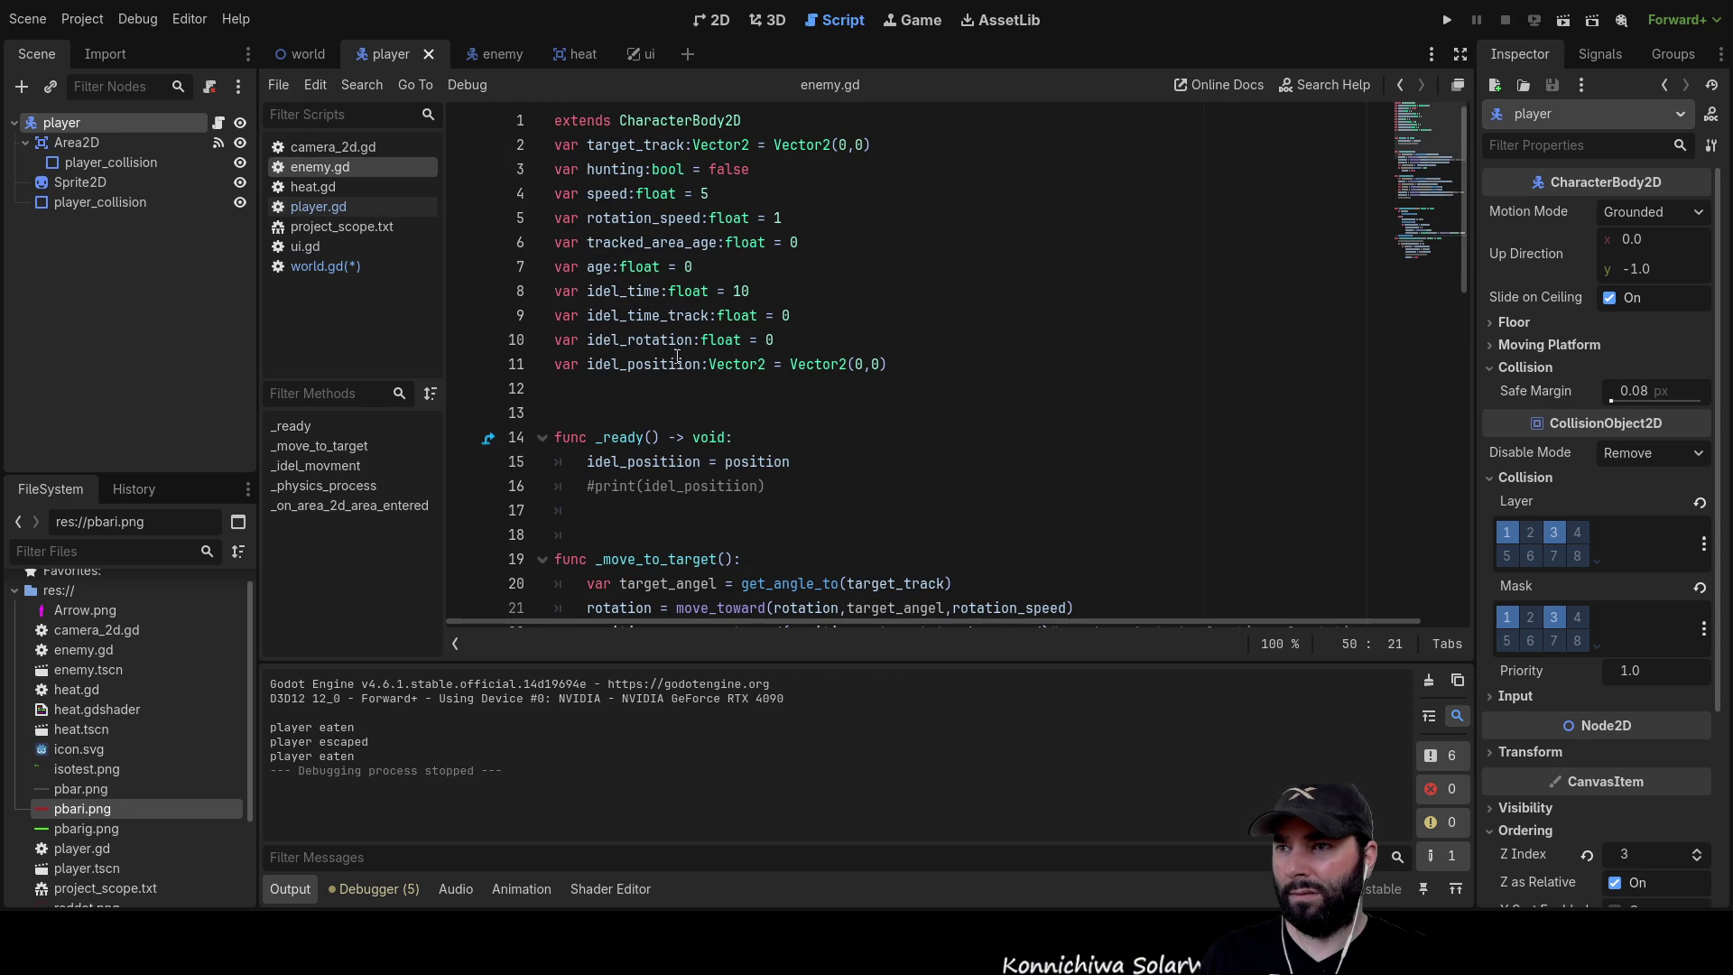
pyautogui.scroll(-7, 722, 431)
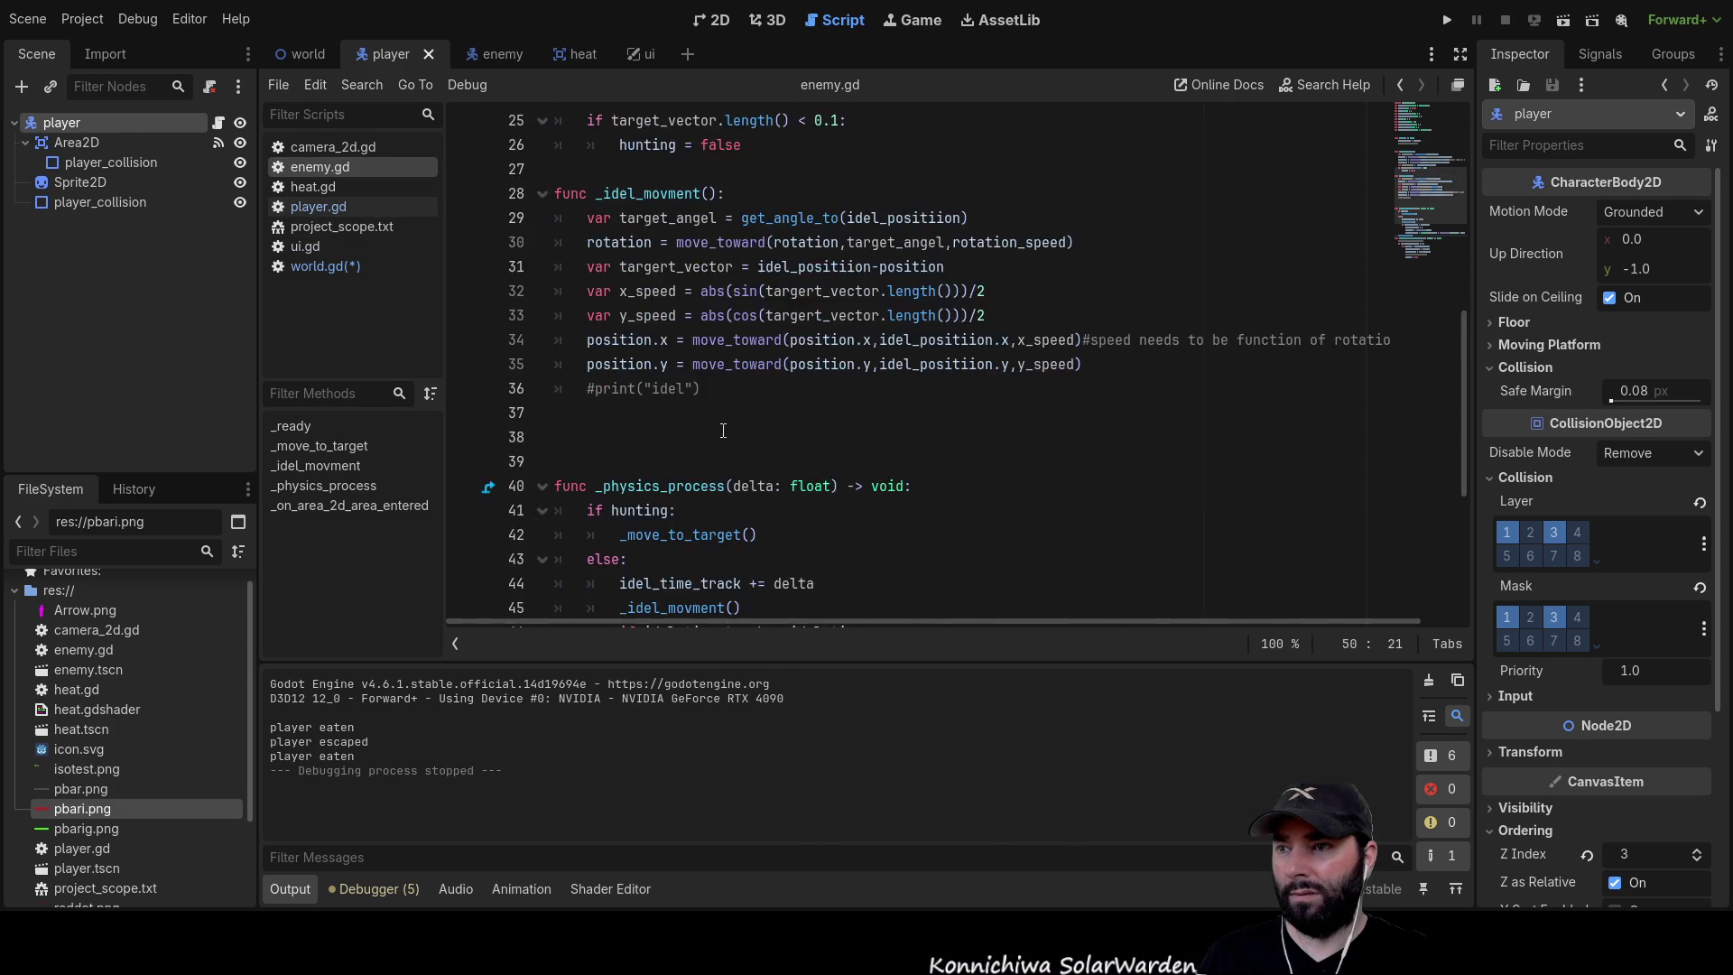
pyautogui.scroll(-6, 722, 430)
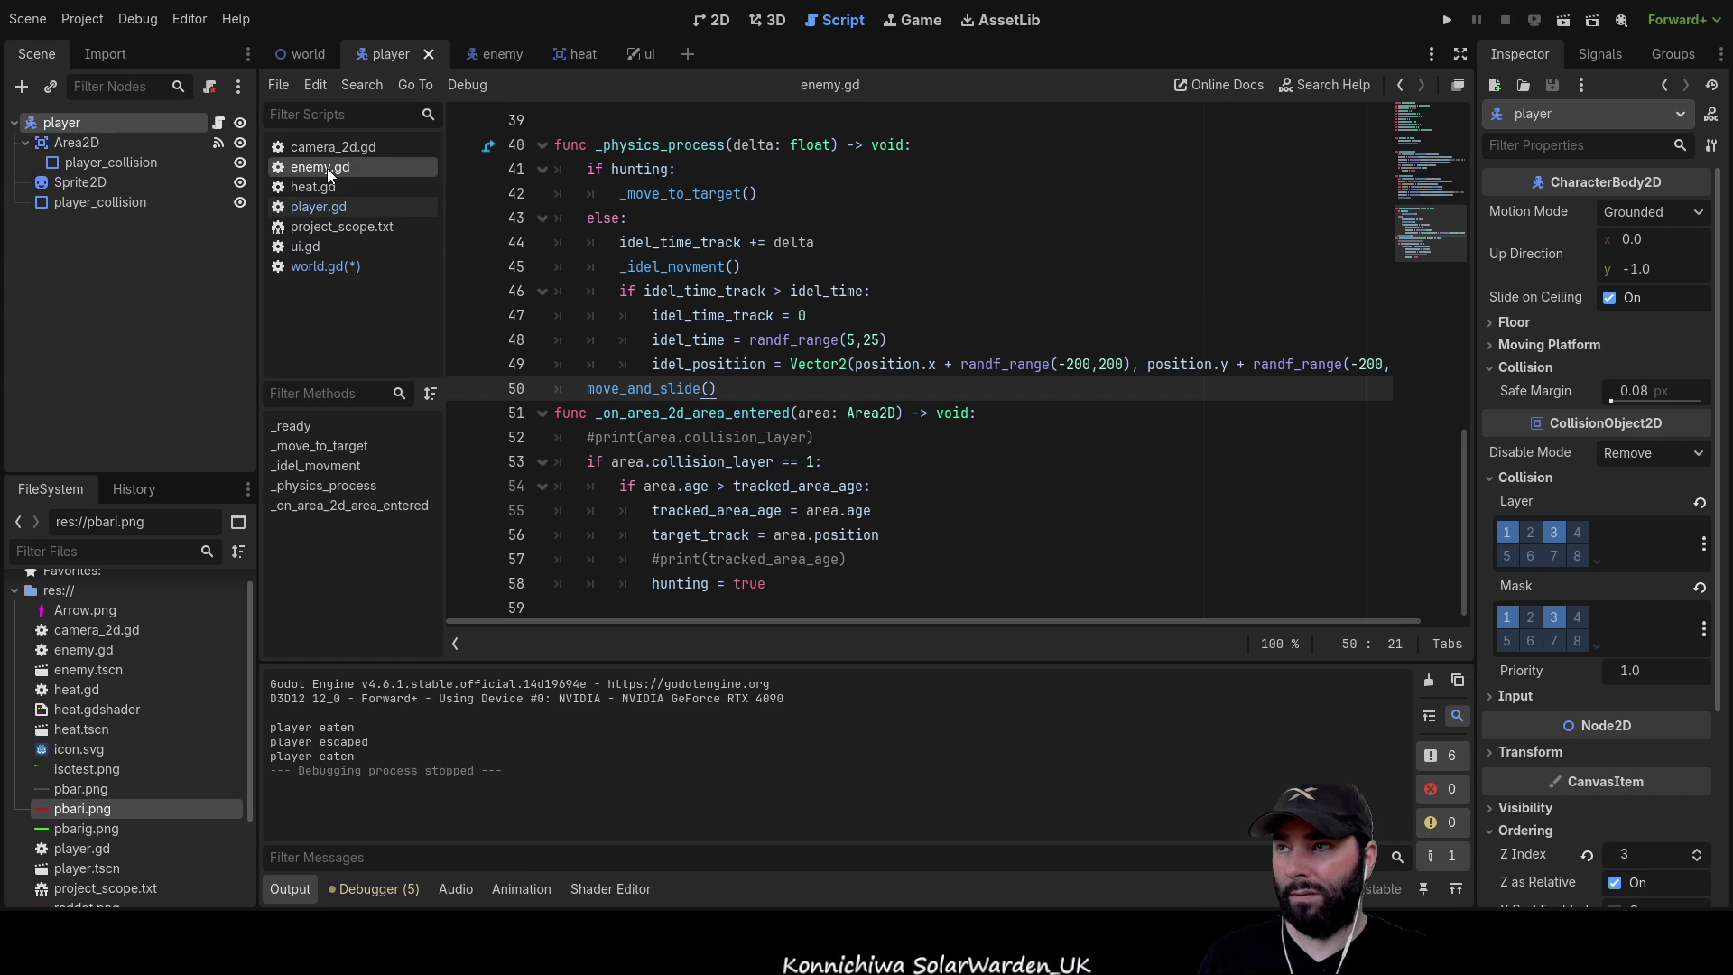
pyautogui.click(329, 266)
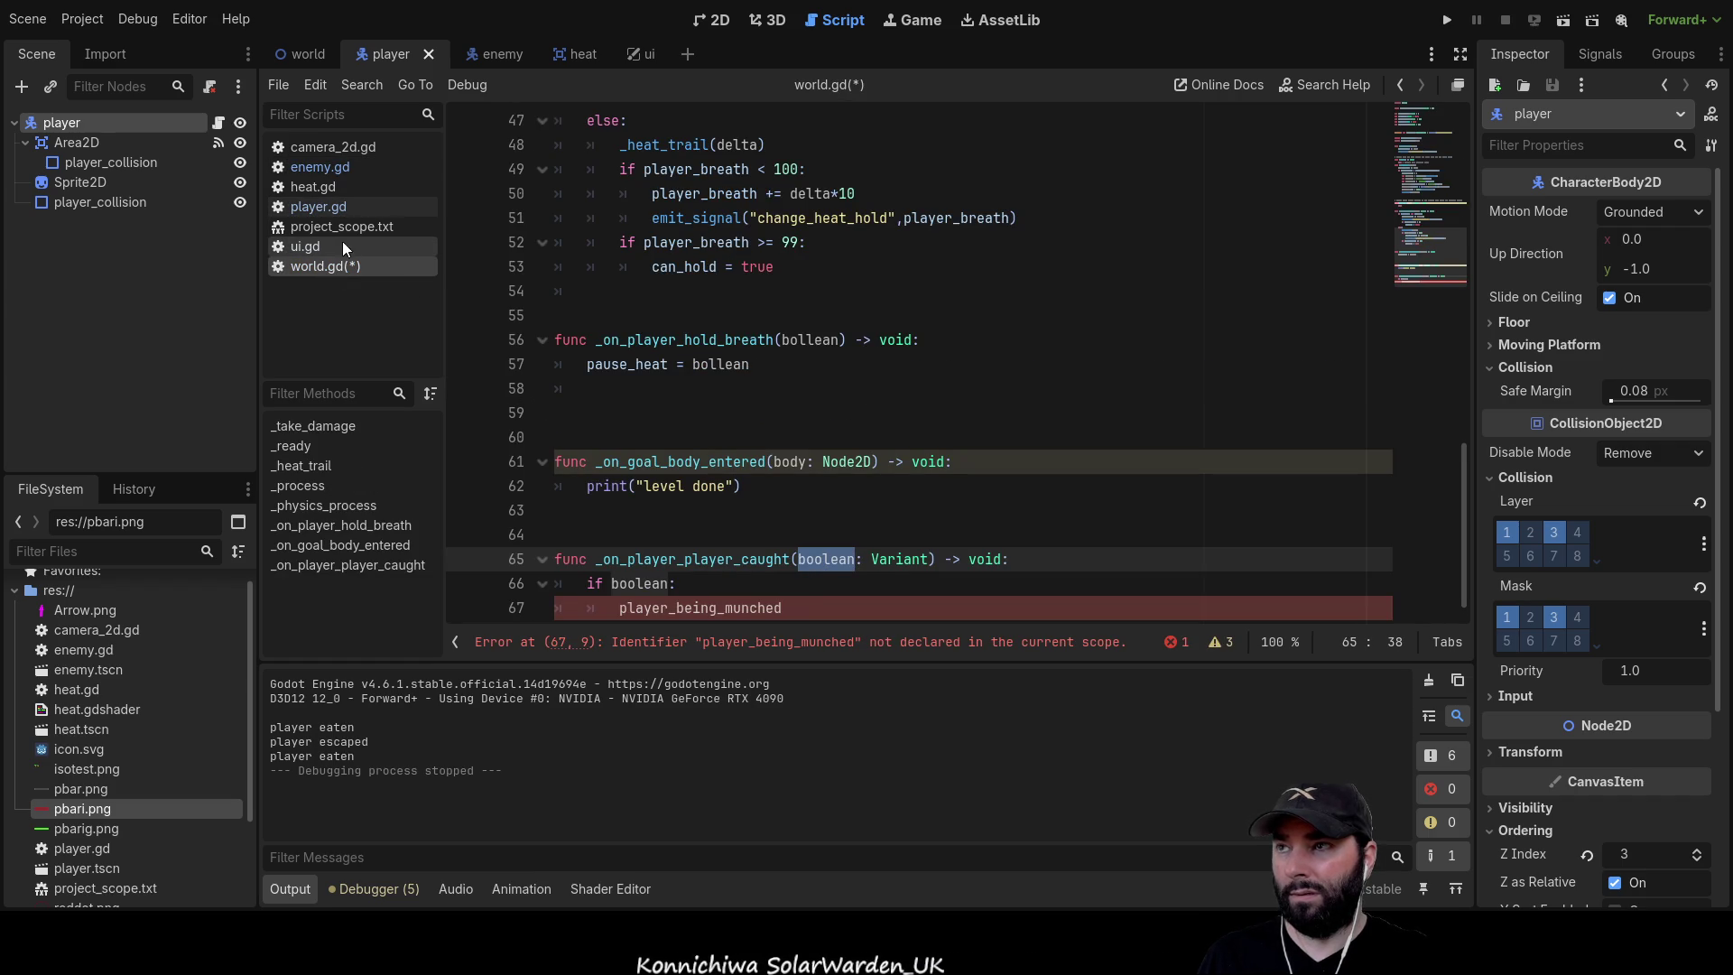
pyautogui.click(328, 166)
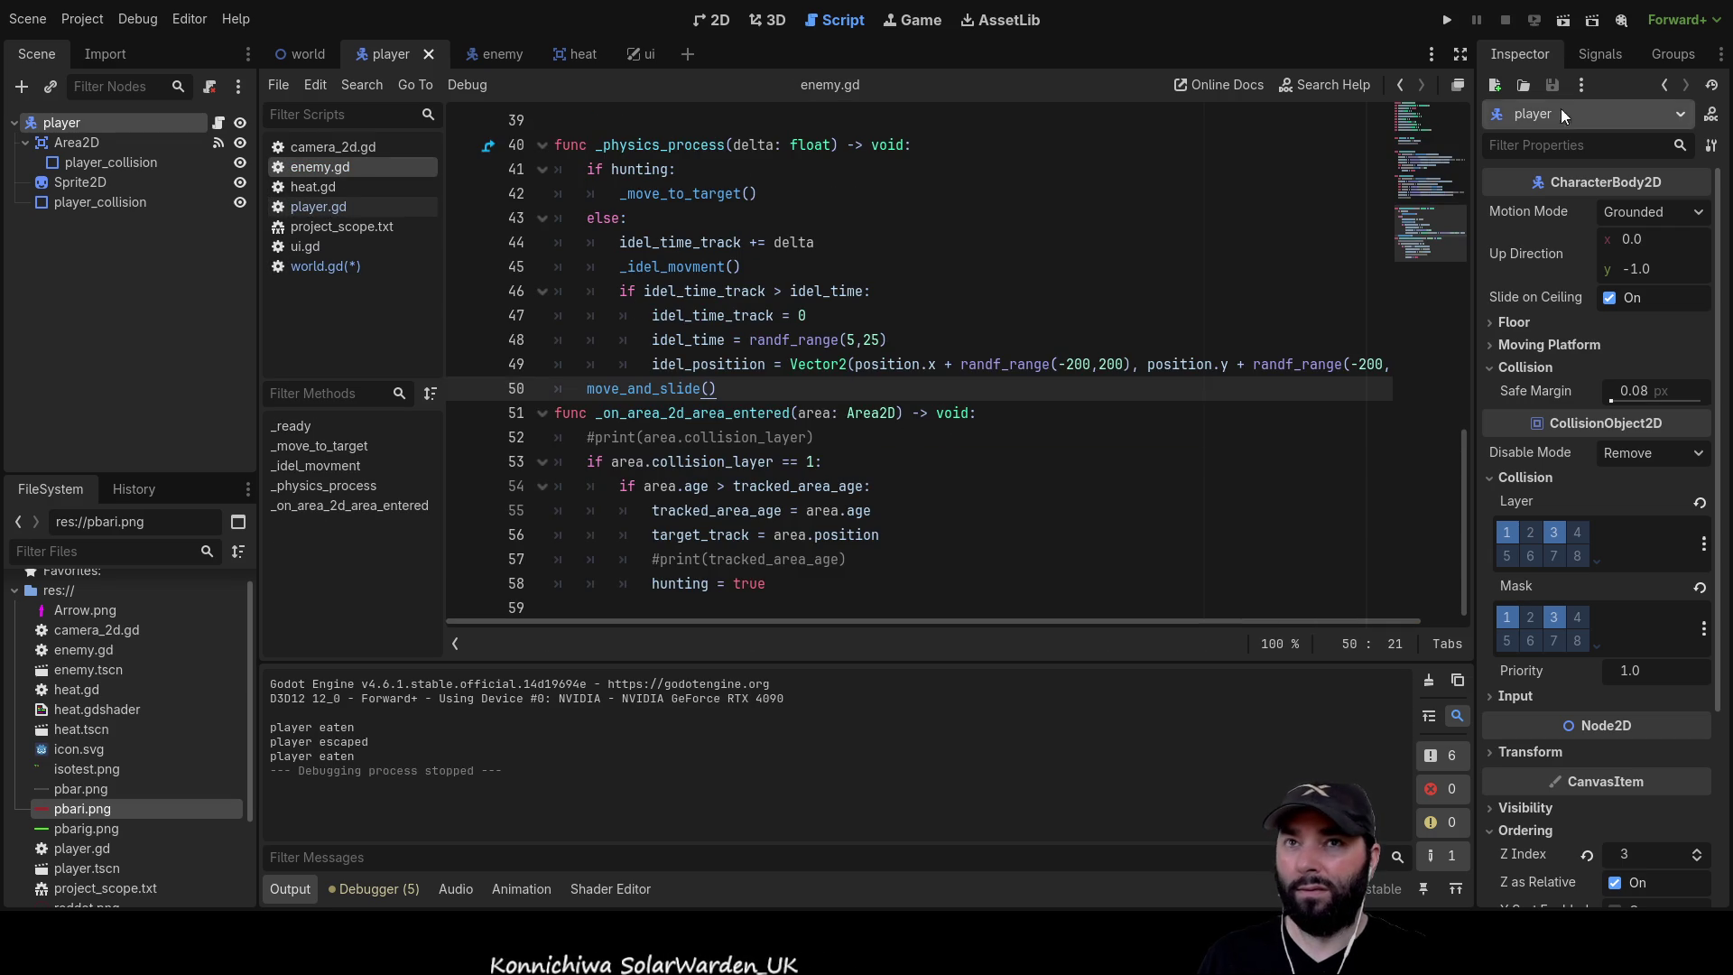
pyautogui.click(1600, 53)
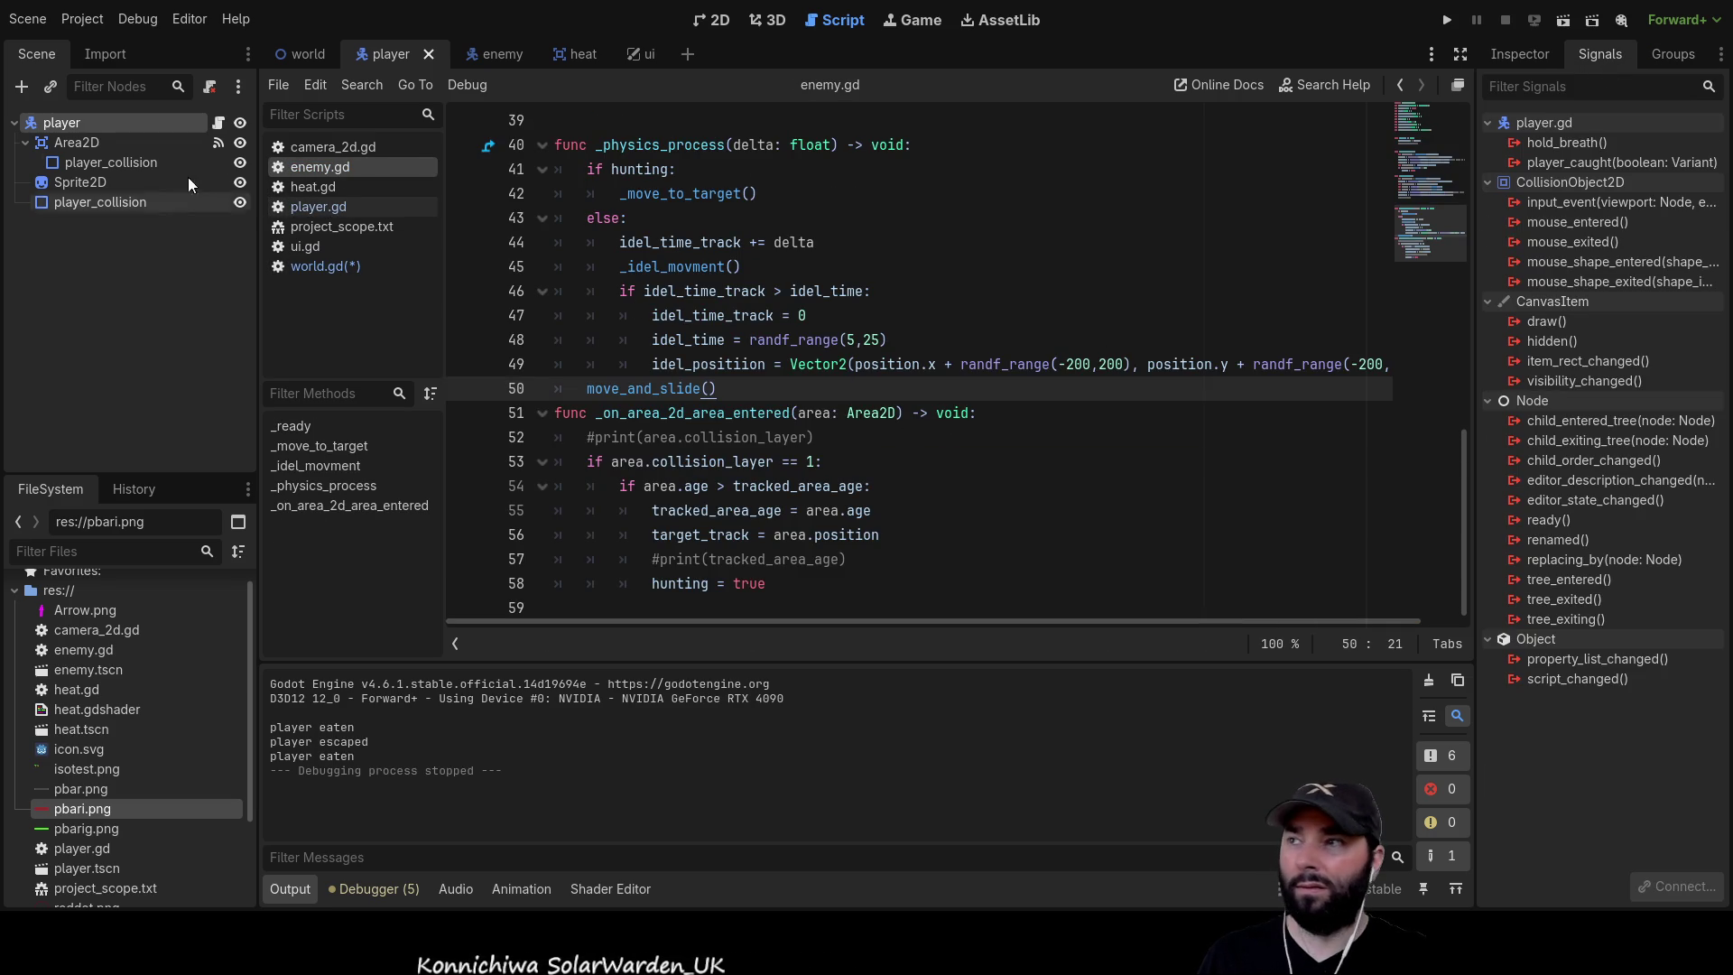
# View the Area2D's area_entered and area_exited connections and jump to player.gd's area-entered handler
pyautogui.click(107, 164)
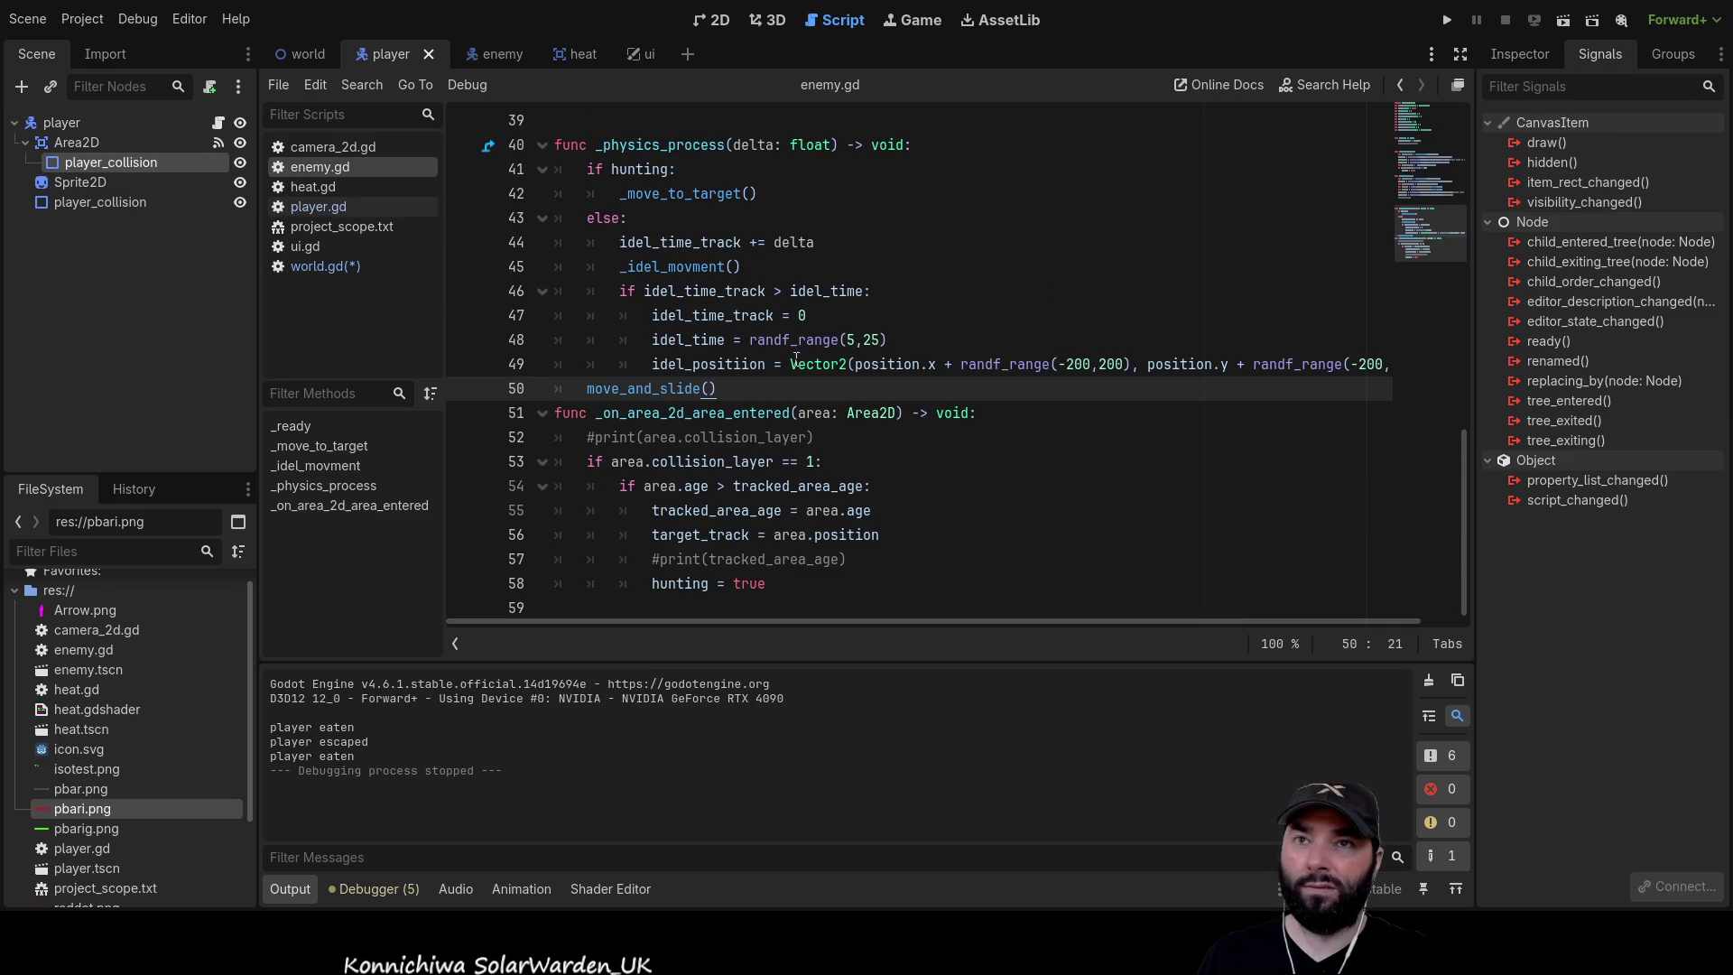
pyautogui.click(72, 145)
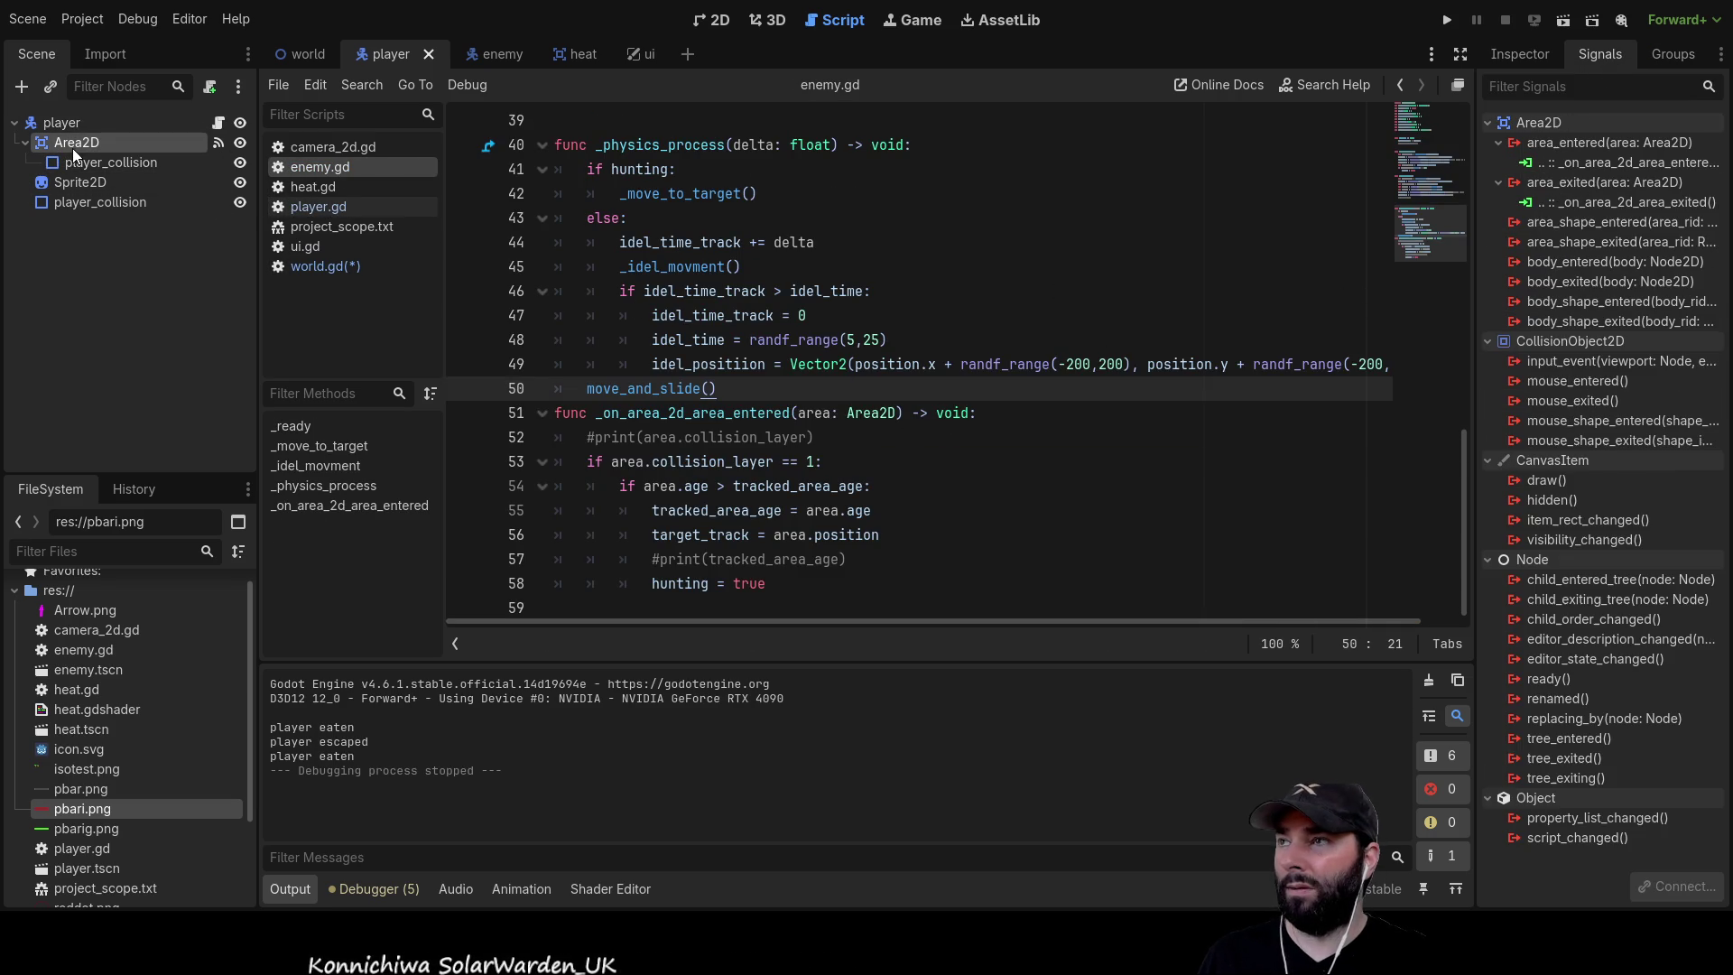
pyautogui.click(1620, 160)
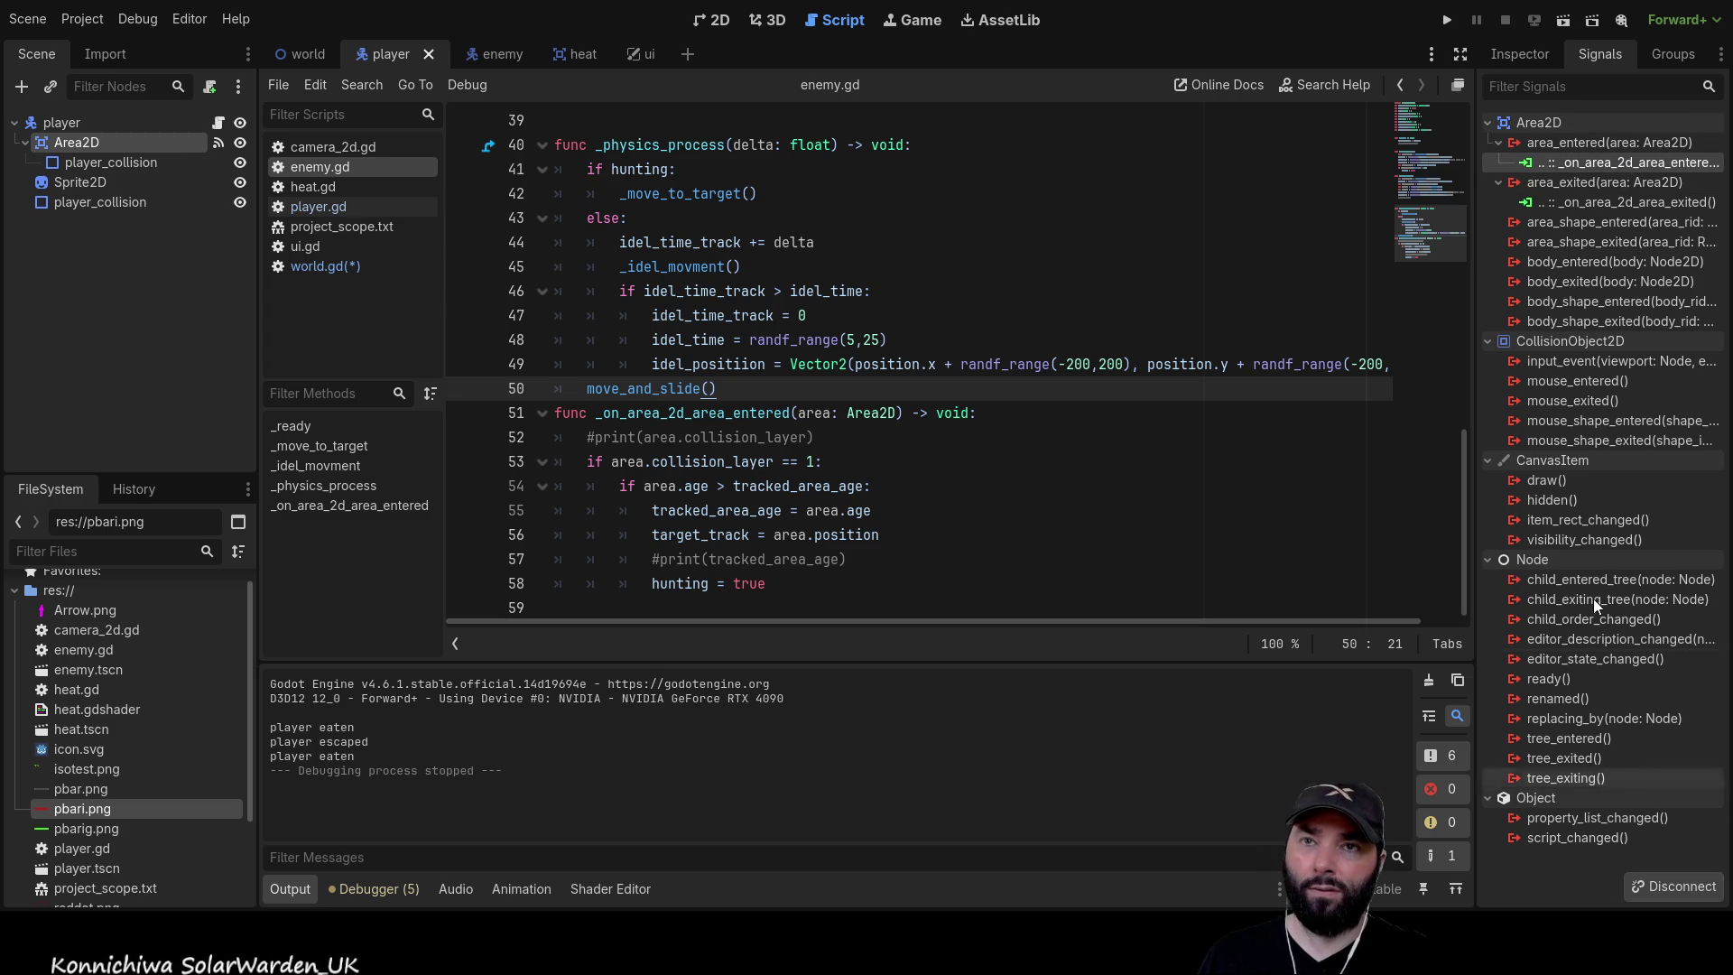
pyautogui.doubleClick(1587, 161)
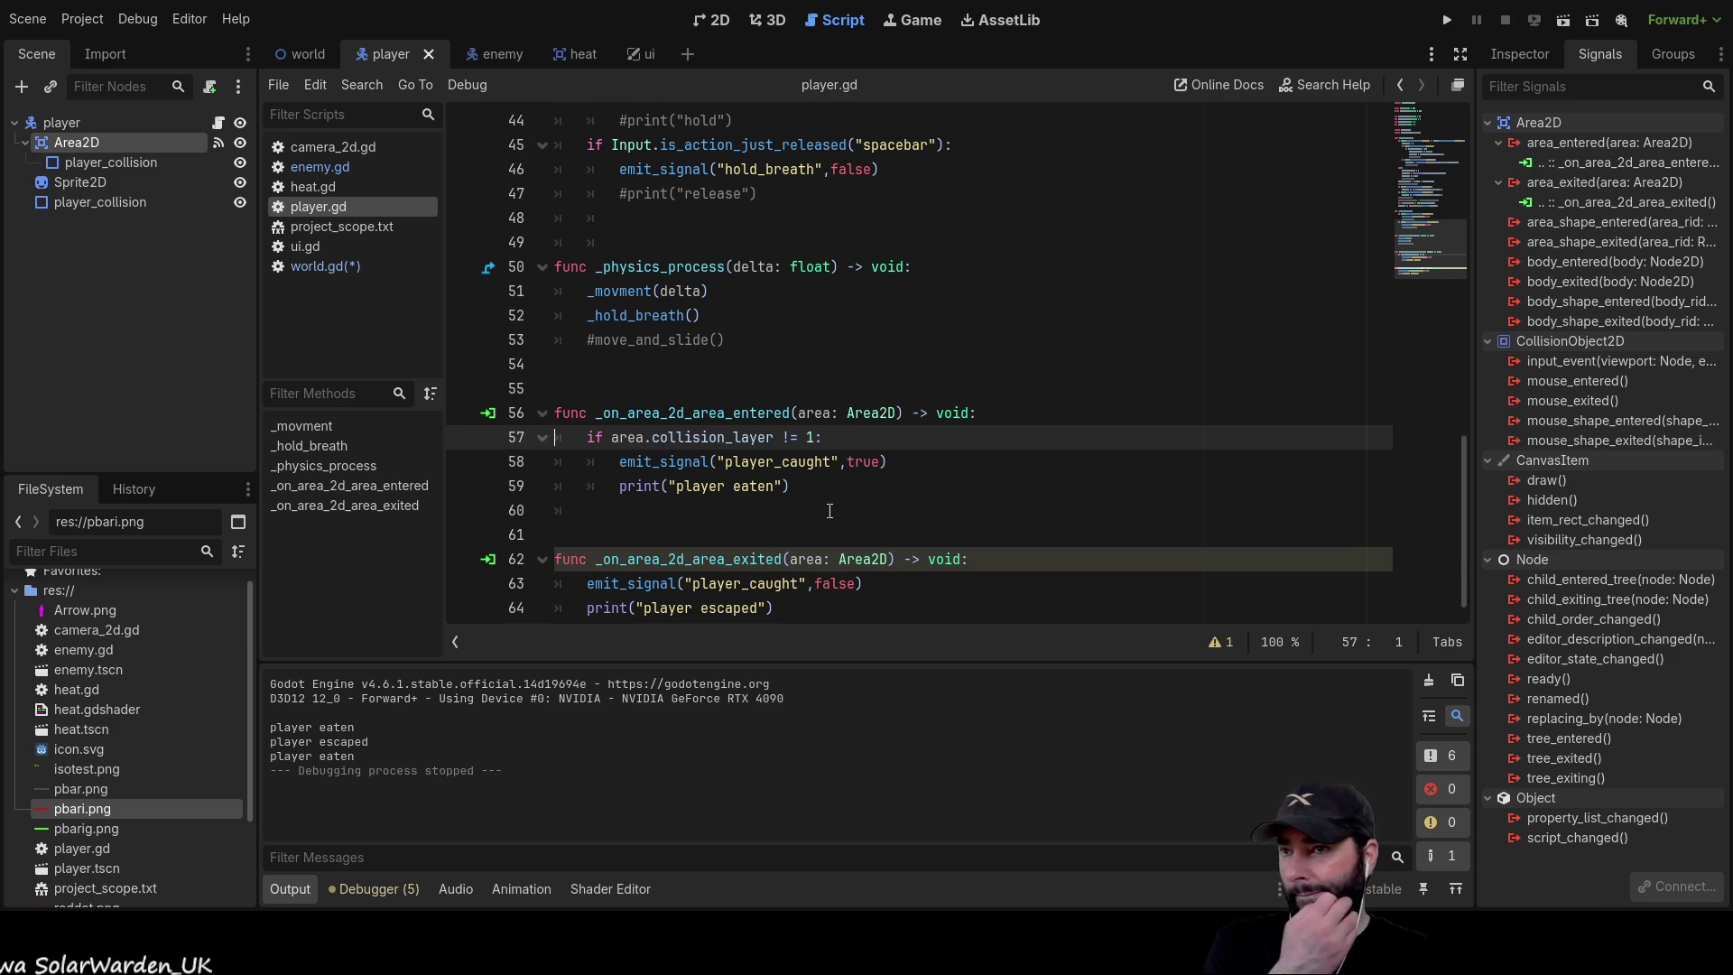
pyautogui.doubleClick(782, 461)
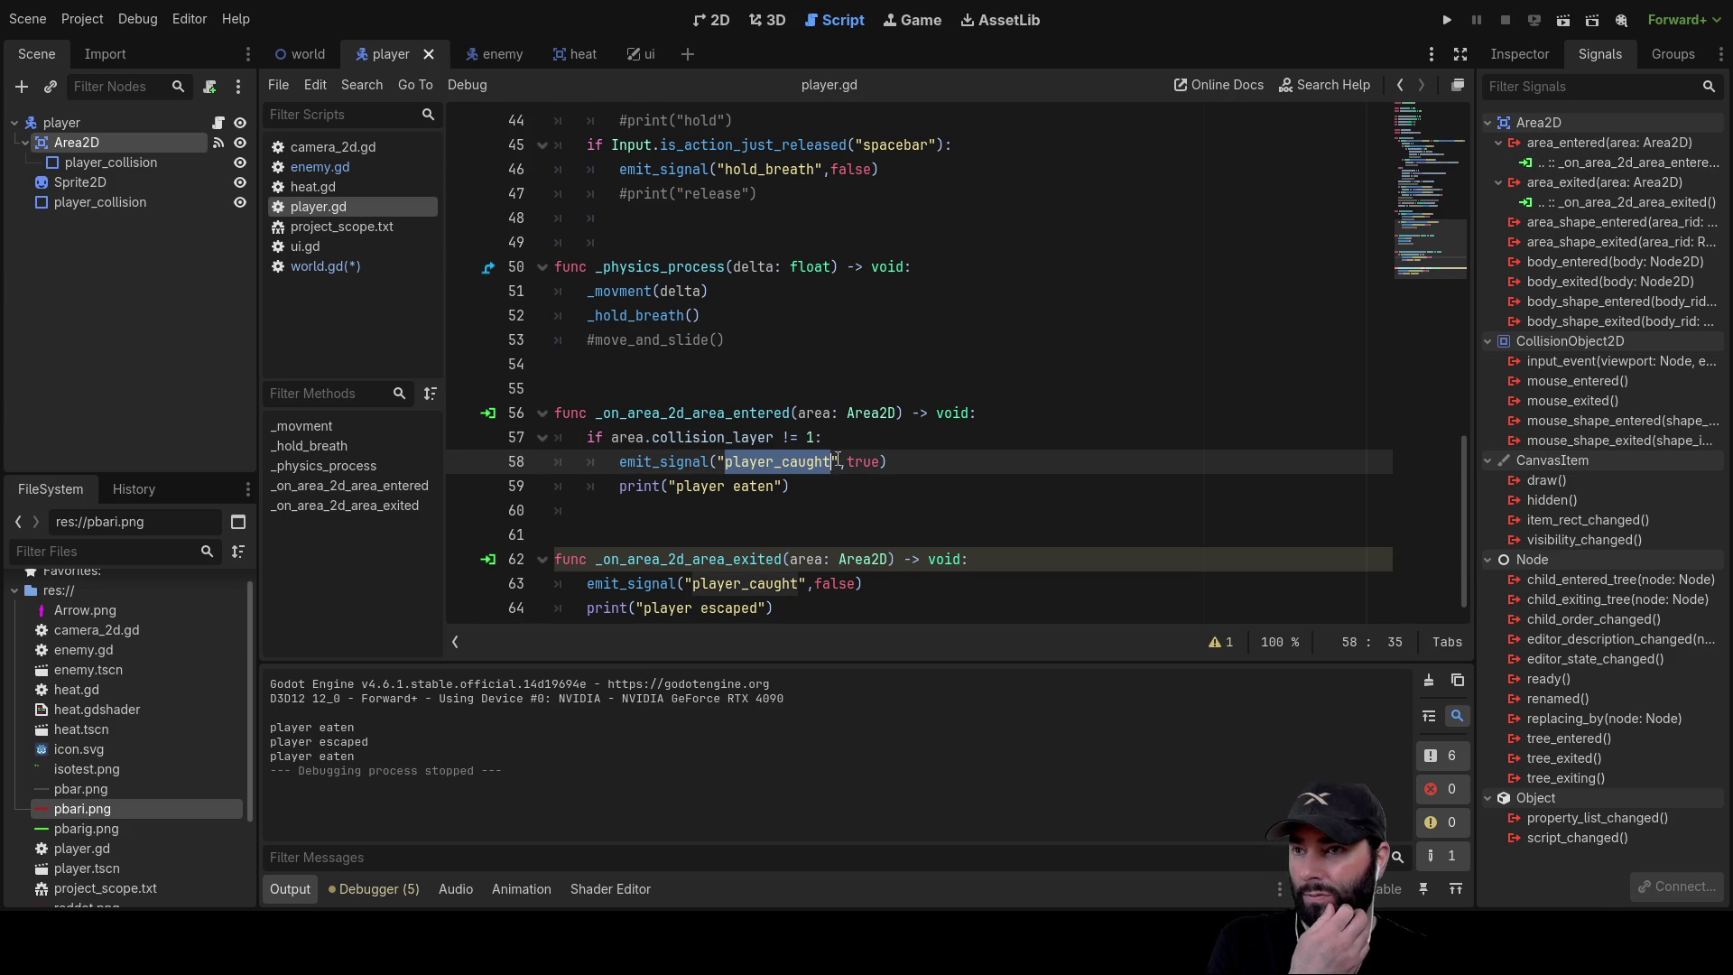
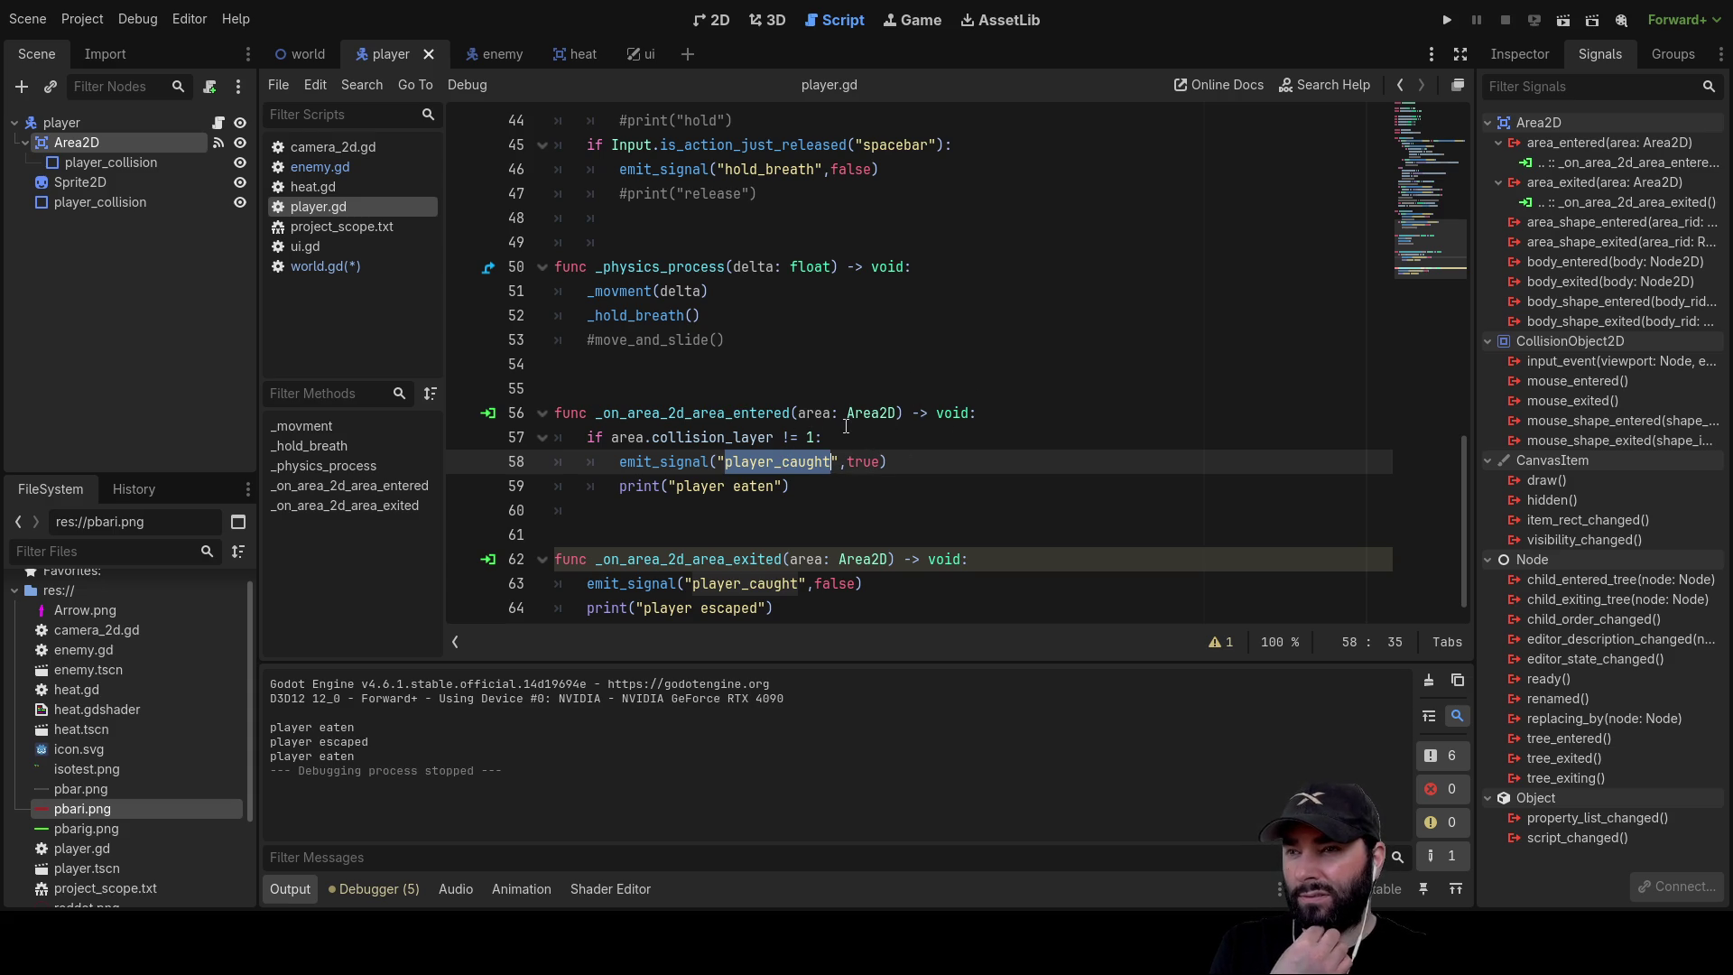
# Inspect the != 1 check, the player_caught uses and the boolean signal argument in player.gd
pyautogui.moveTo(823, 437); pyautogui.dragTo(799, 437)
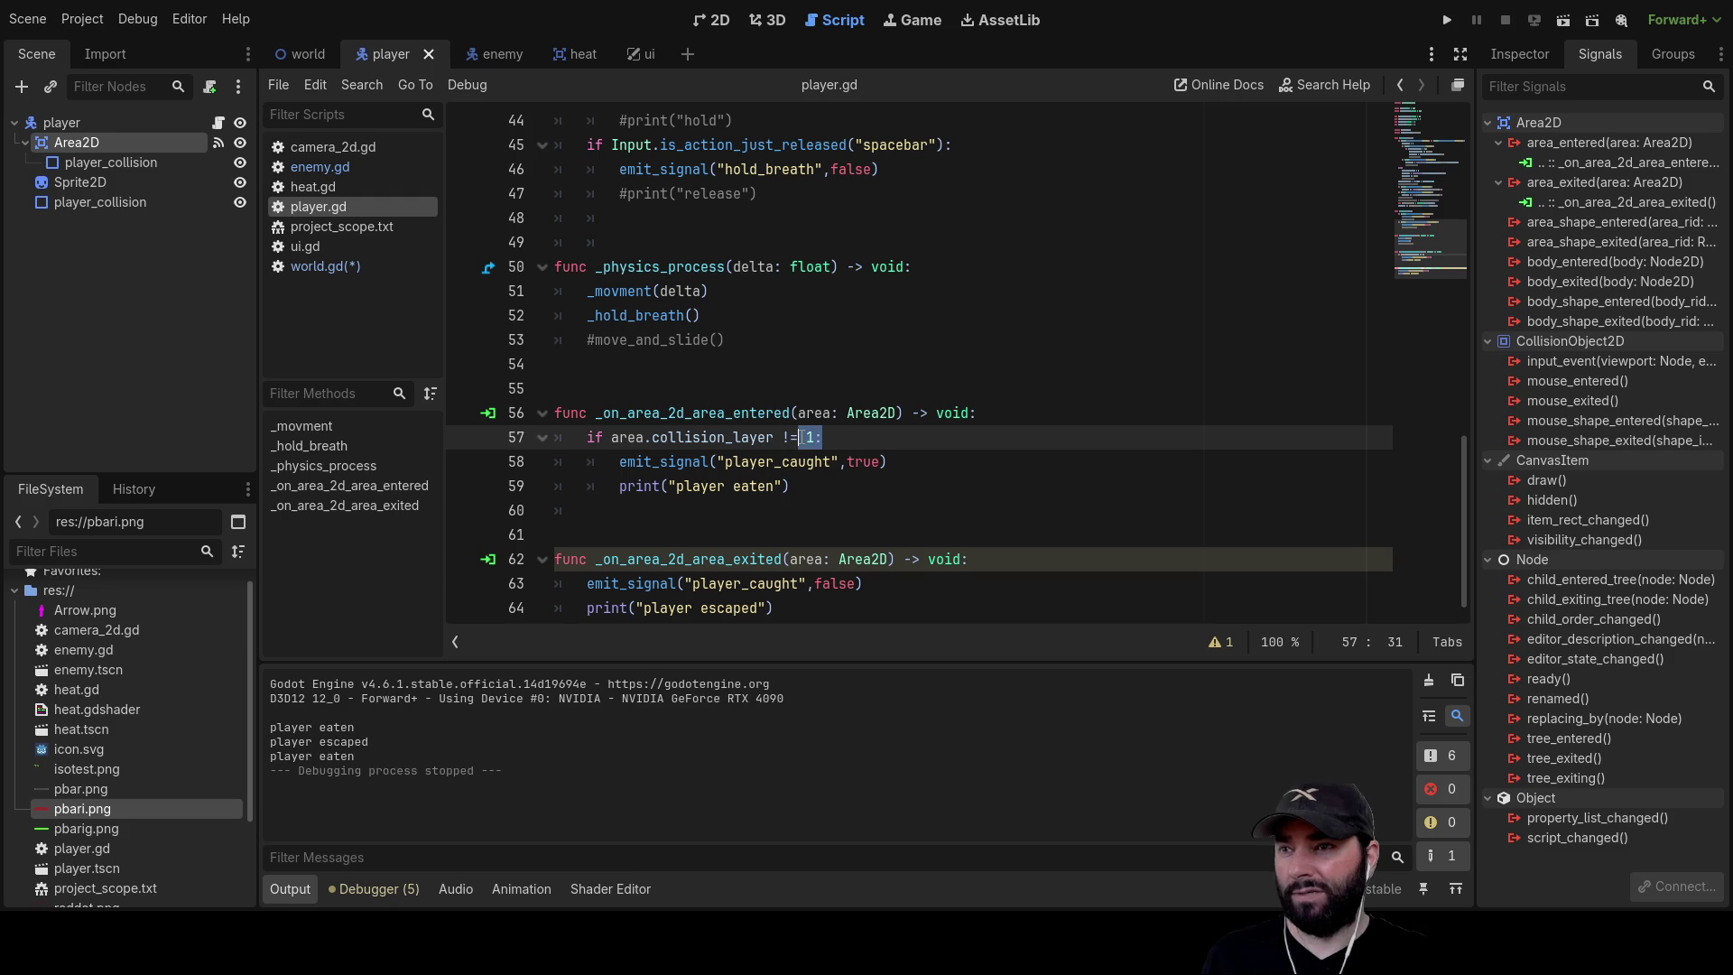
pyautogui.click(865, 464)
pyautogui.doubleClick(767, 464)
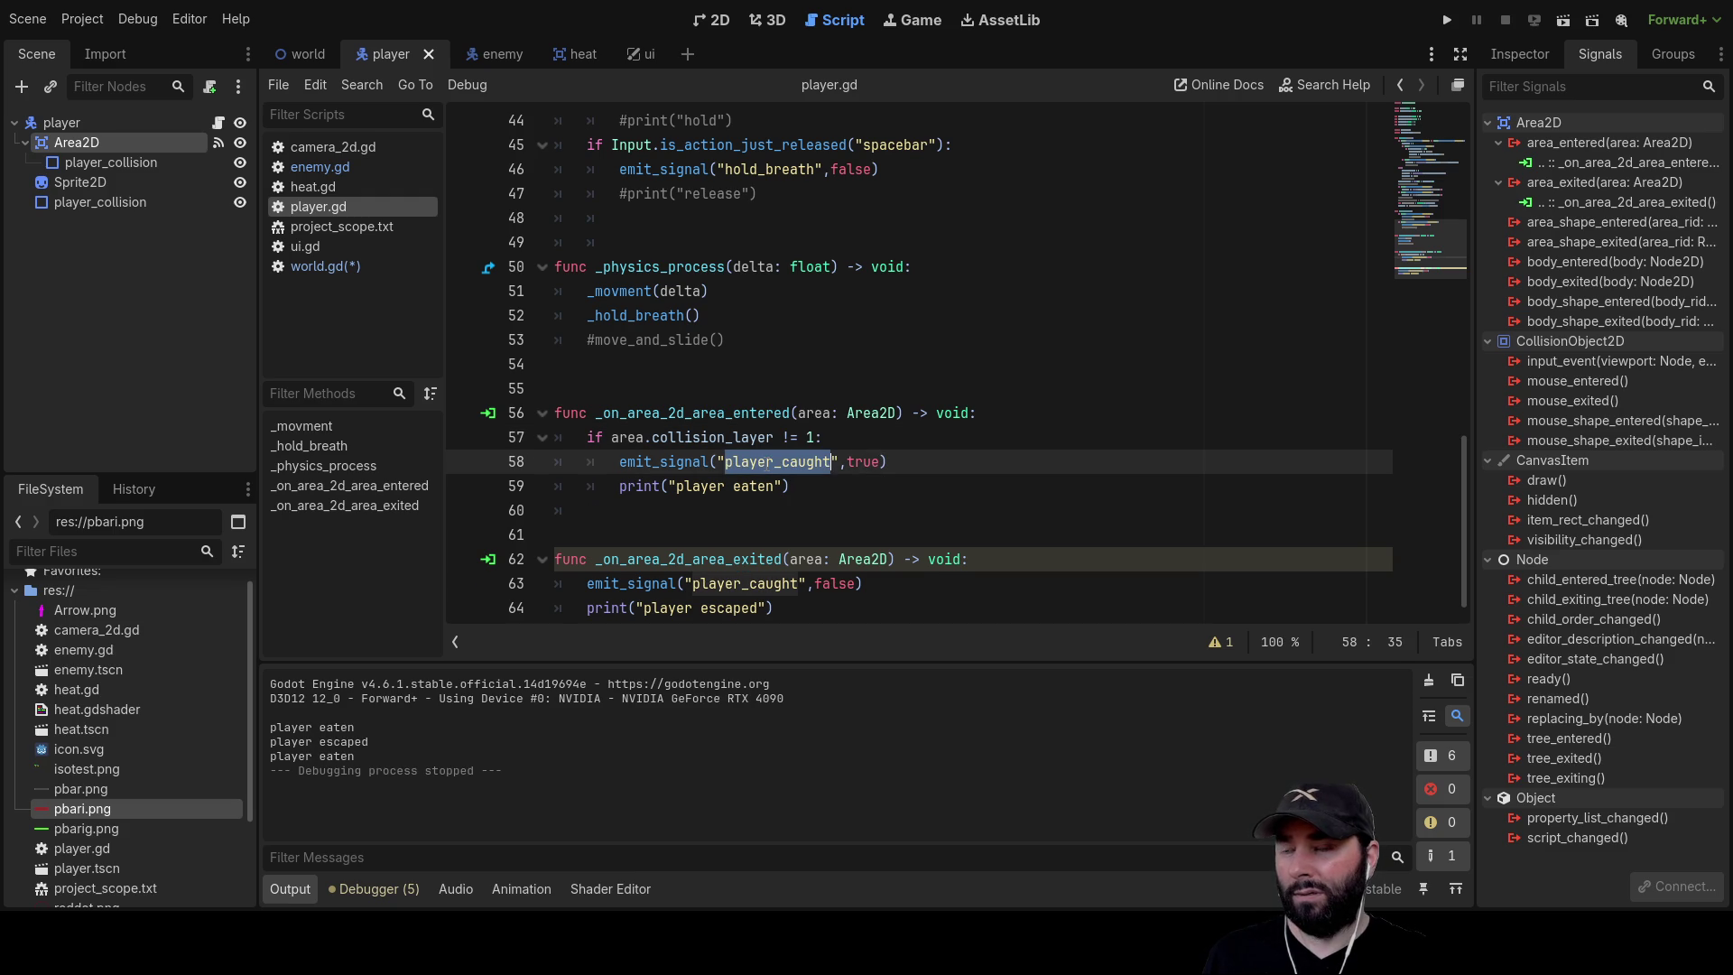
pyautogui.doubleClick(865, 463)
pyautogui.scroll(15, 860, 554)
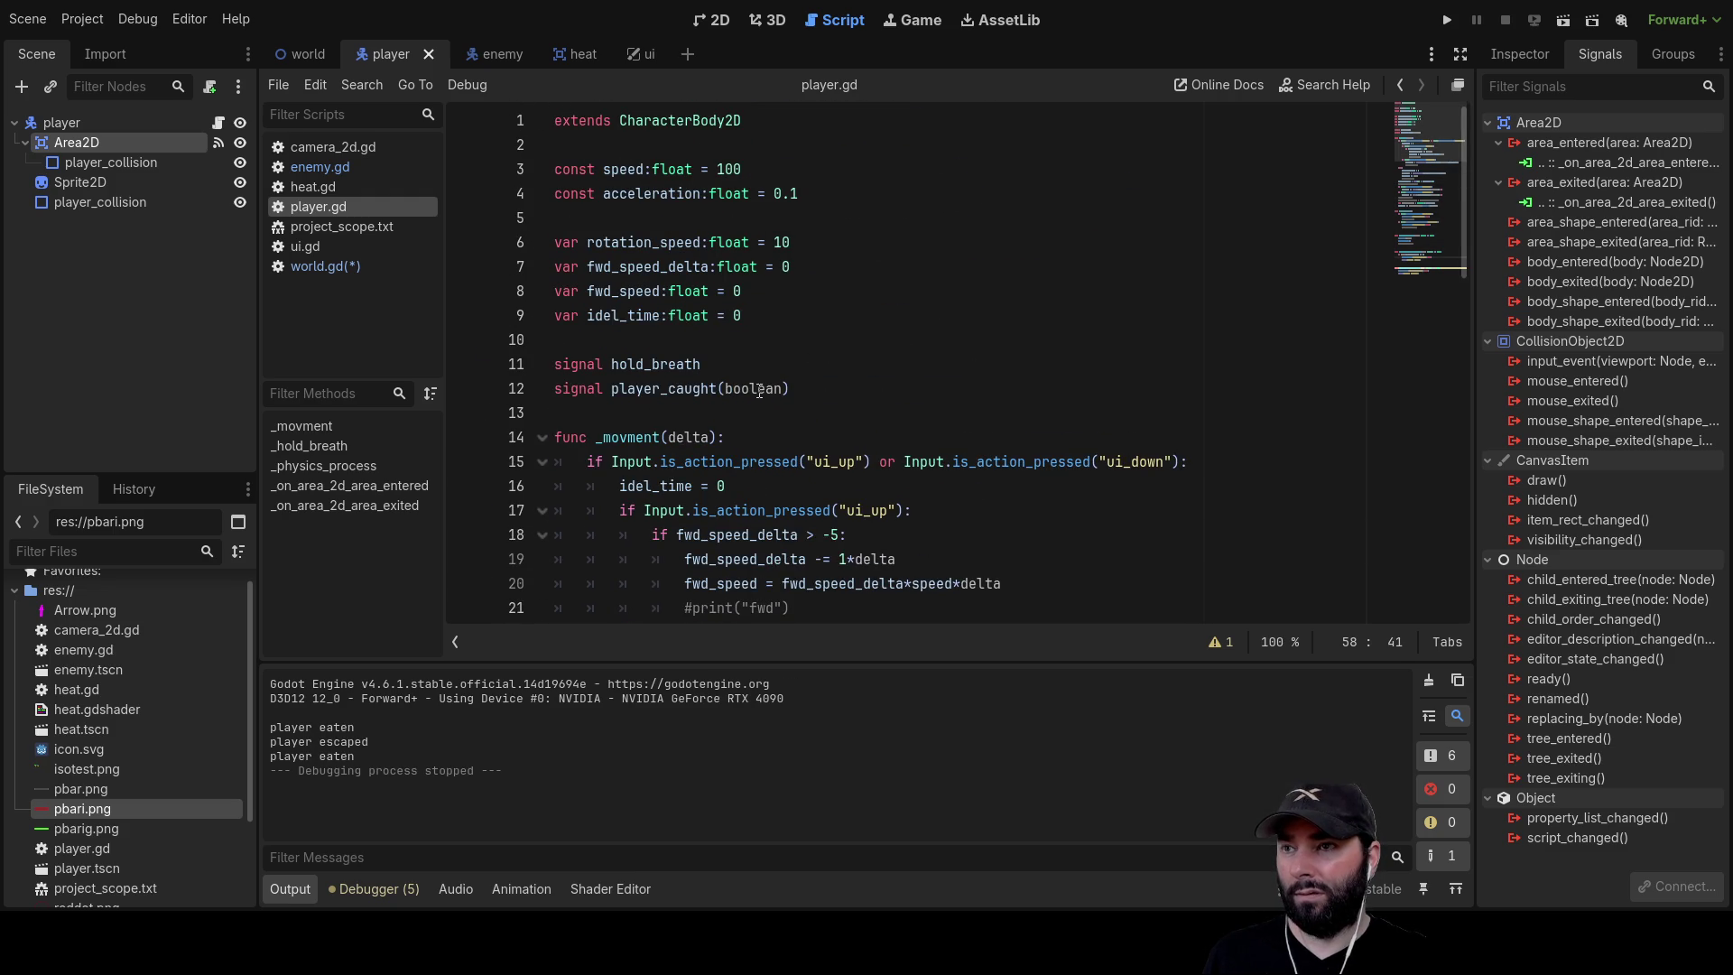
pyautogui.doubleClick(765, 390)
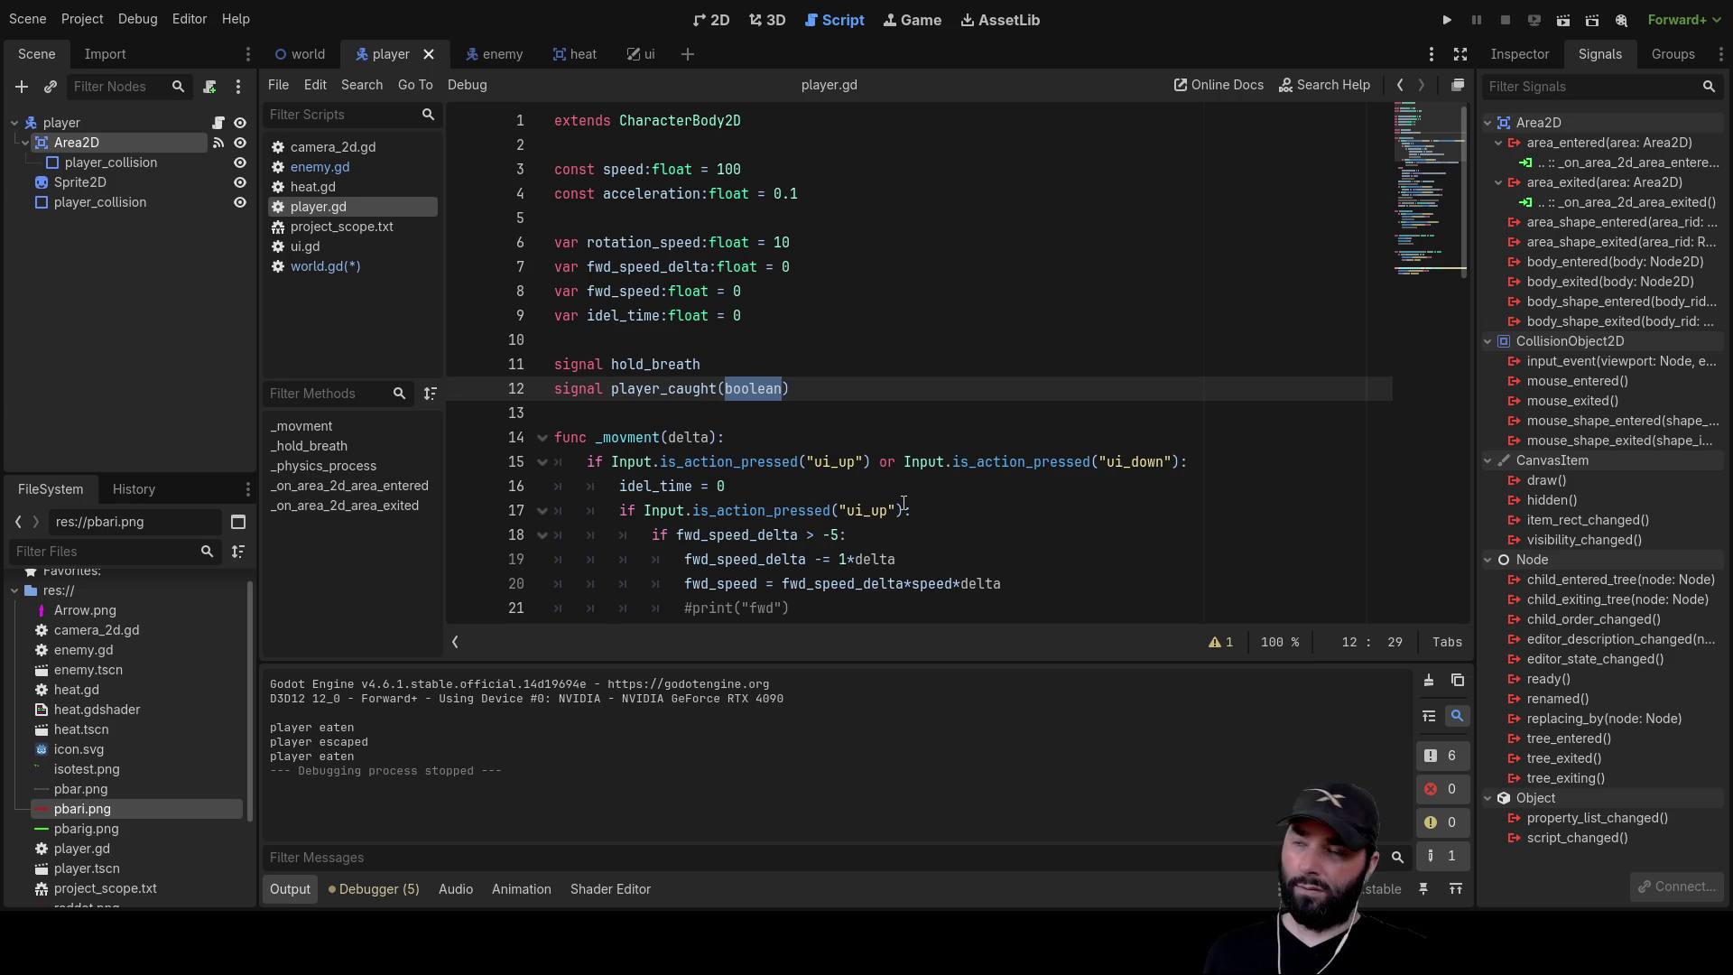
pyautogui.scroll(-15, 904, 503)
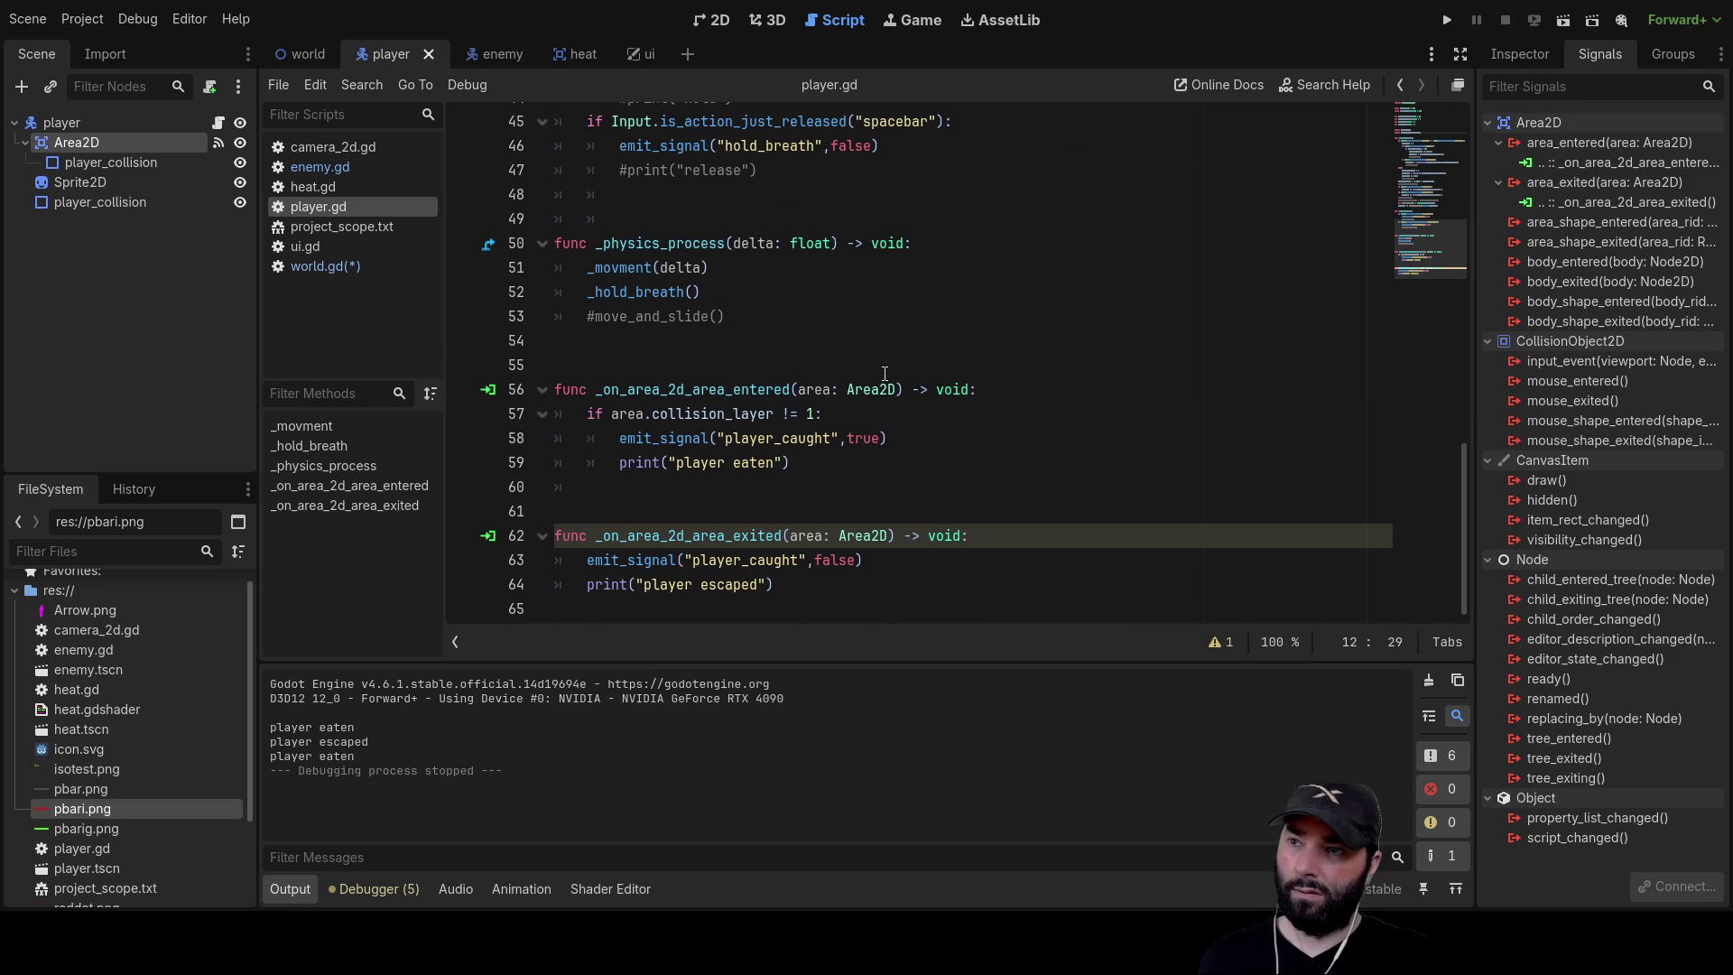
# Add the comment #damage type 1 at the end of line 56's area-entered handler
pyautogui.click(1021, 385)
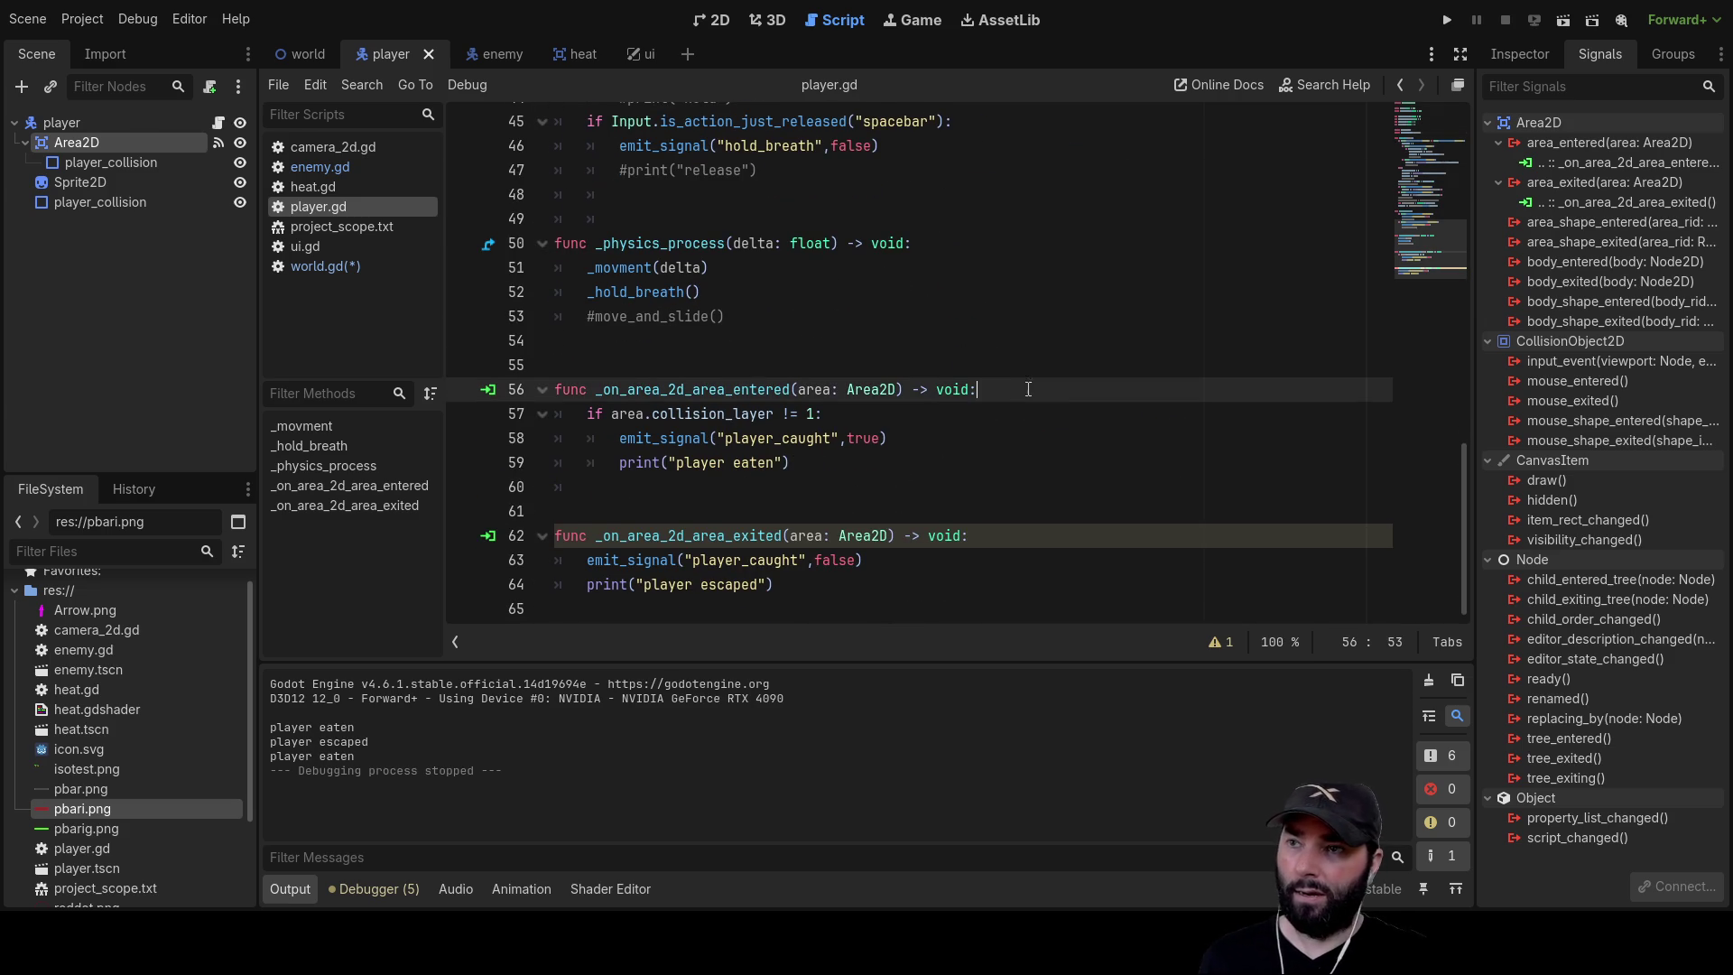
pyautogui.write(' #')
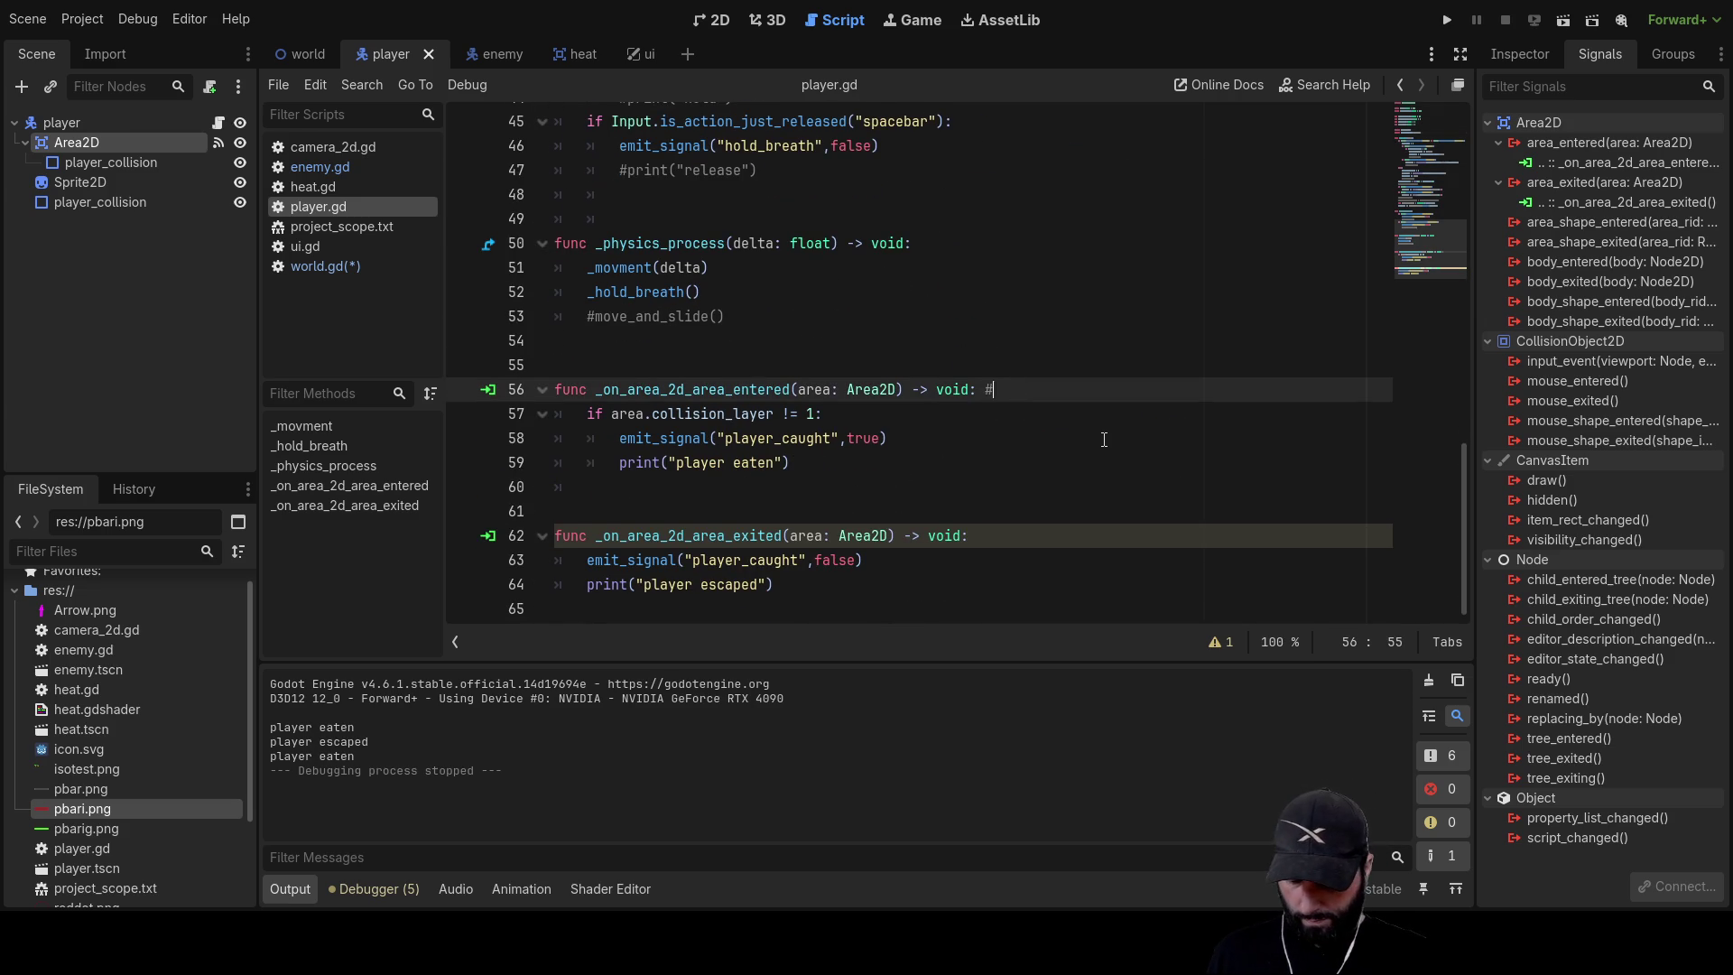
pyautogui.write('damage type 1')
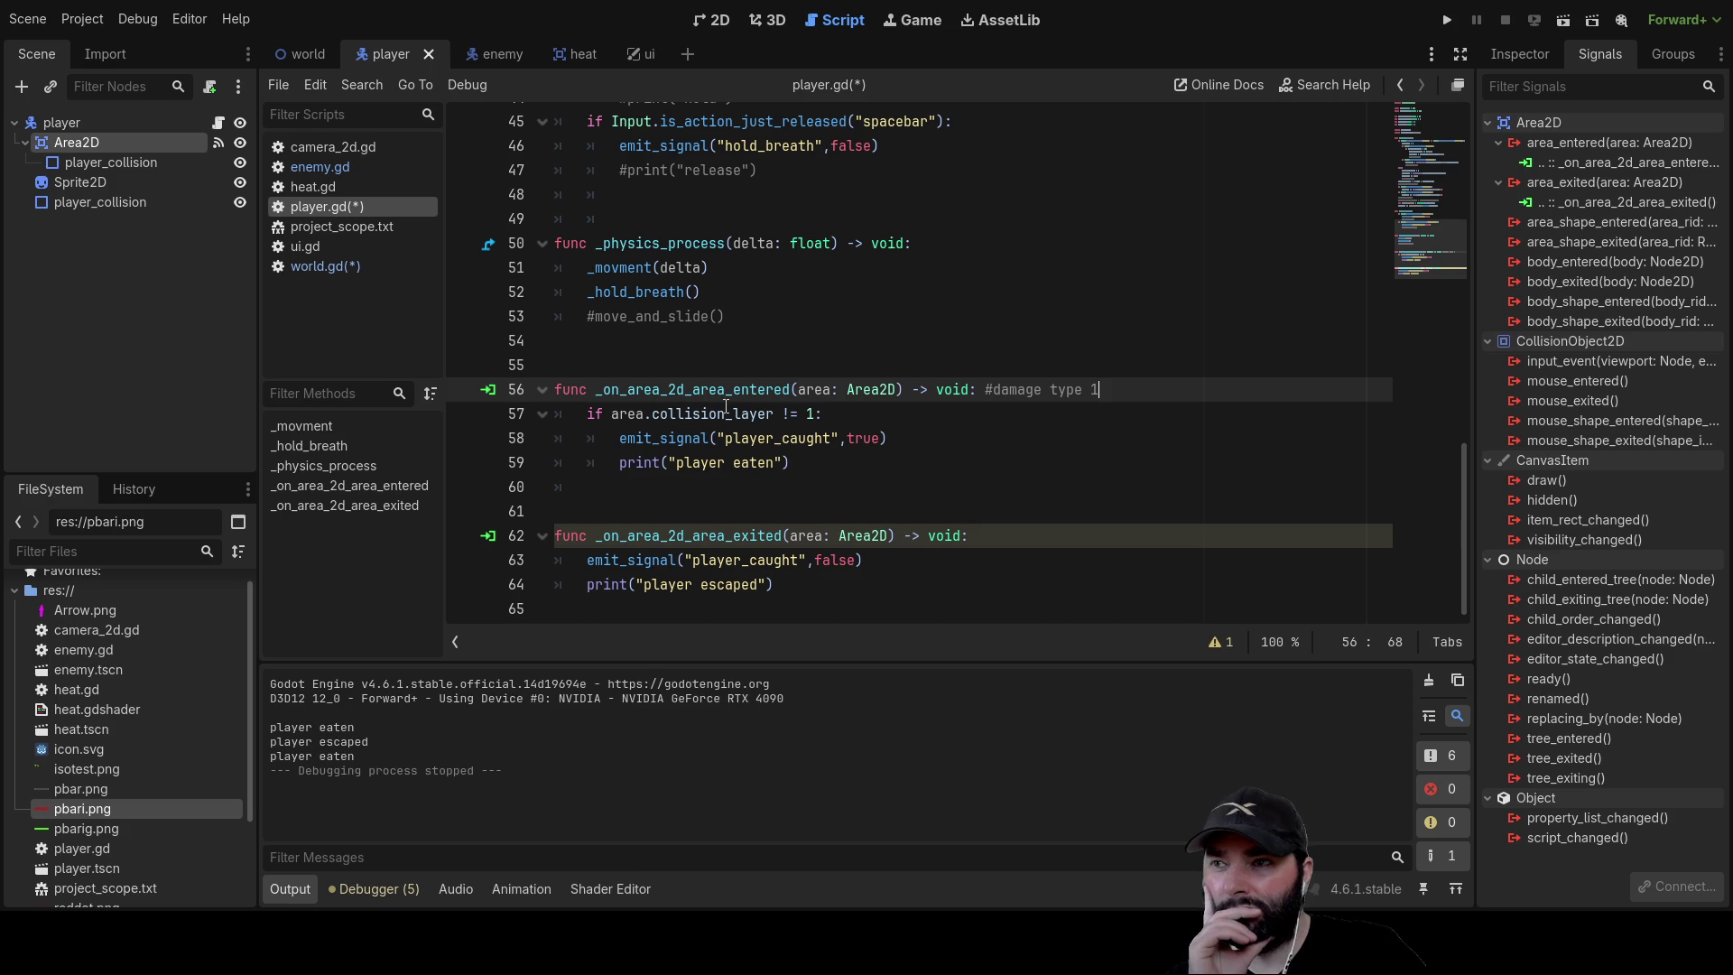
pyautogui.moveTo(822, 413); pyautogui.dragTo(596, 414)
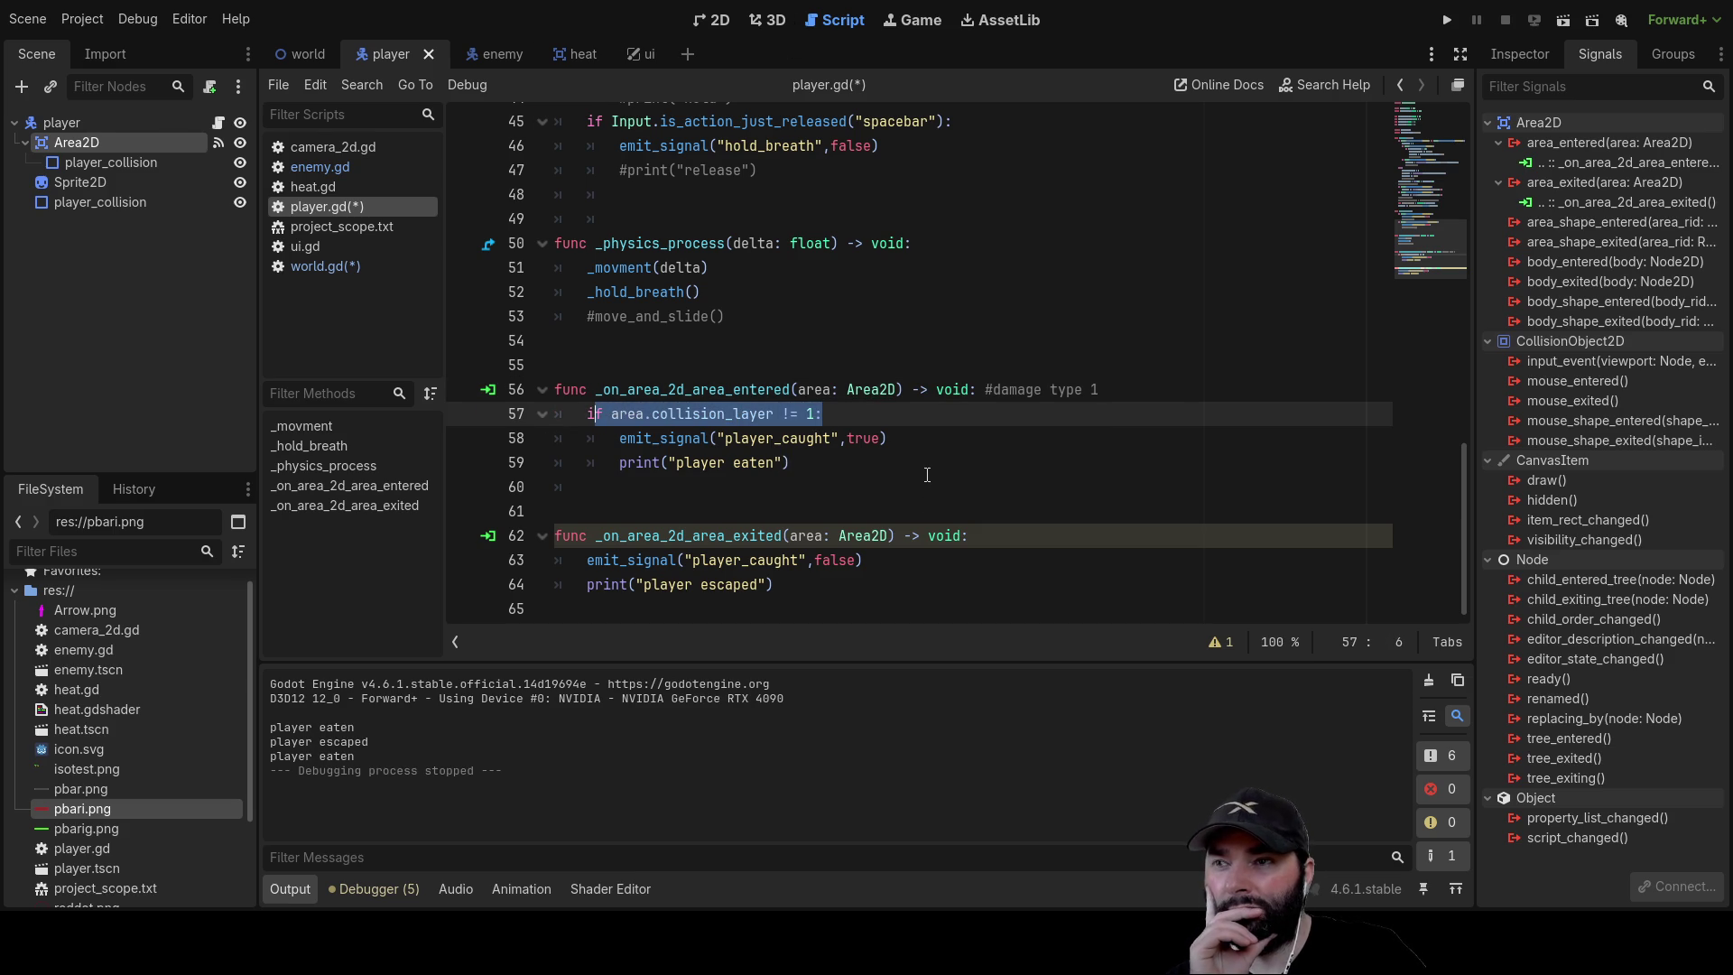
pyautogui.click(781, 462)
pyautogui.scroll(8, 863, 370)
pyautogui.scroll(6, 863, 370)
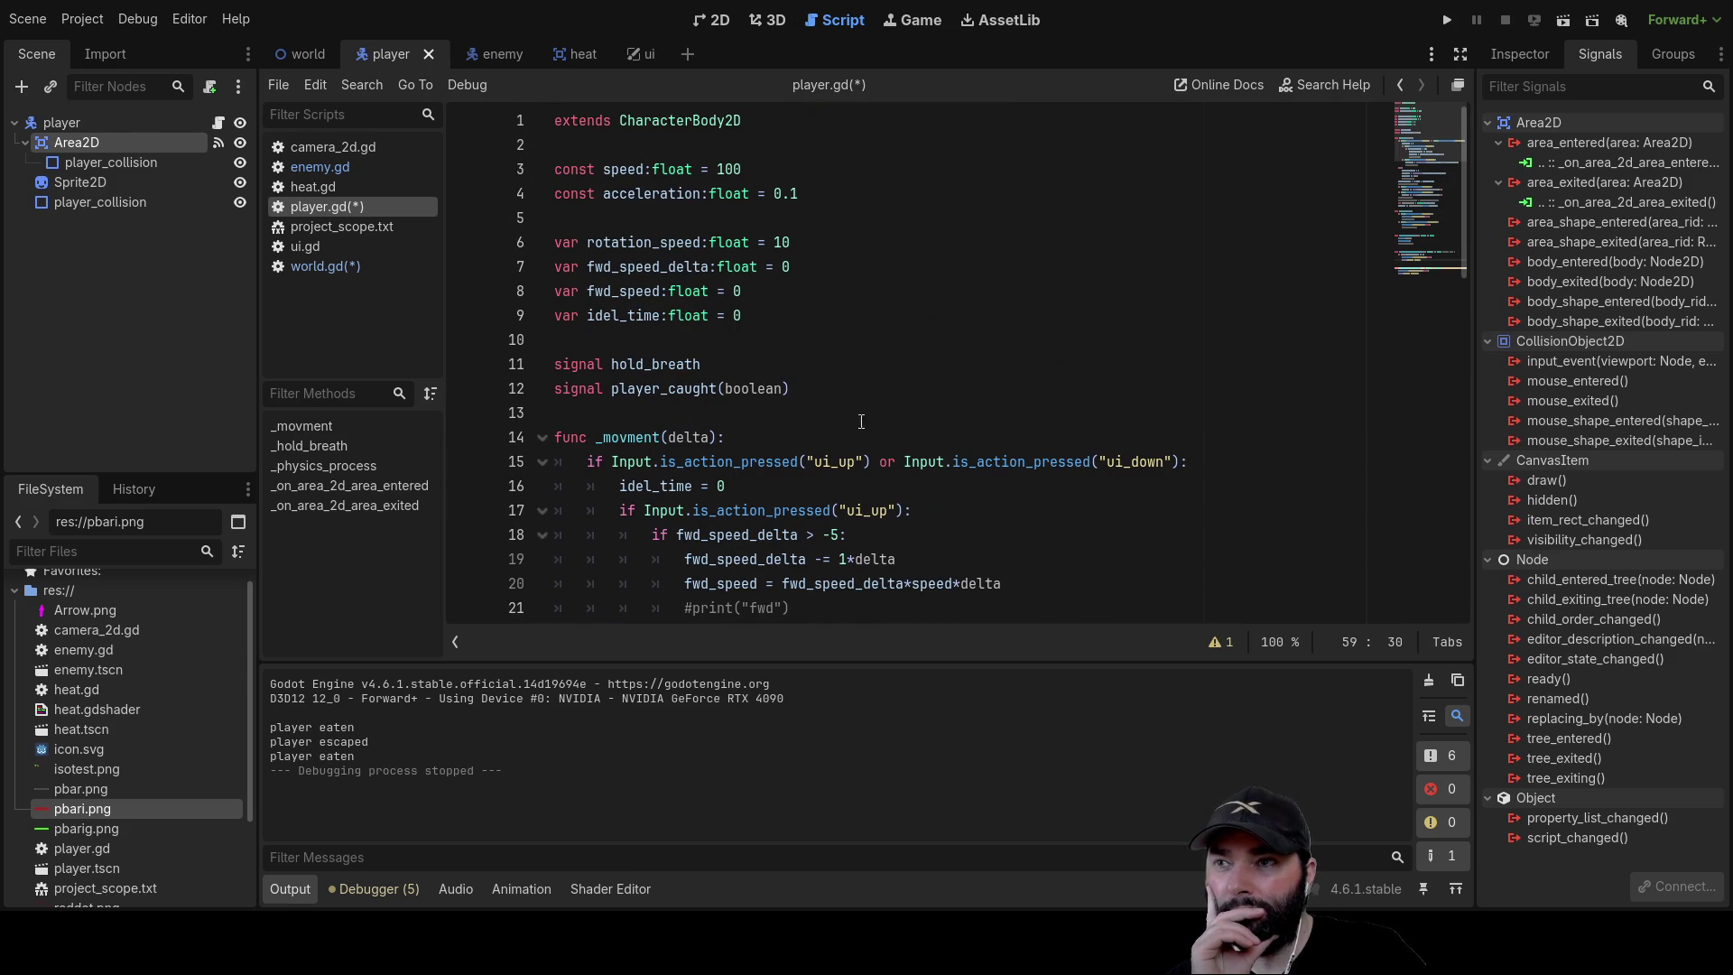
# Rename the player_caught signal argument from boolean to value in player.gd
pyautogui.click(742, 388)
pyautogui.doubleClick(743, 388)
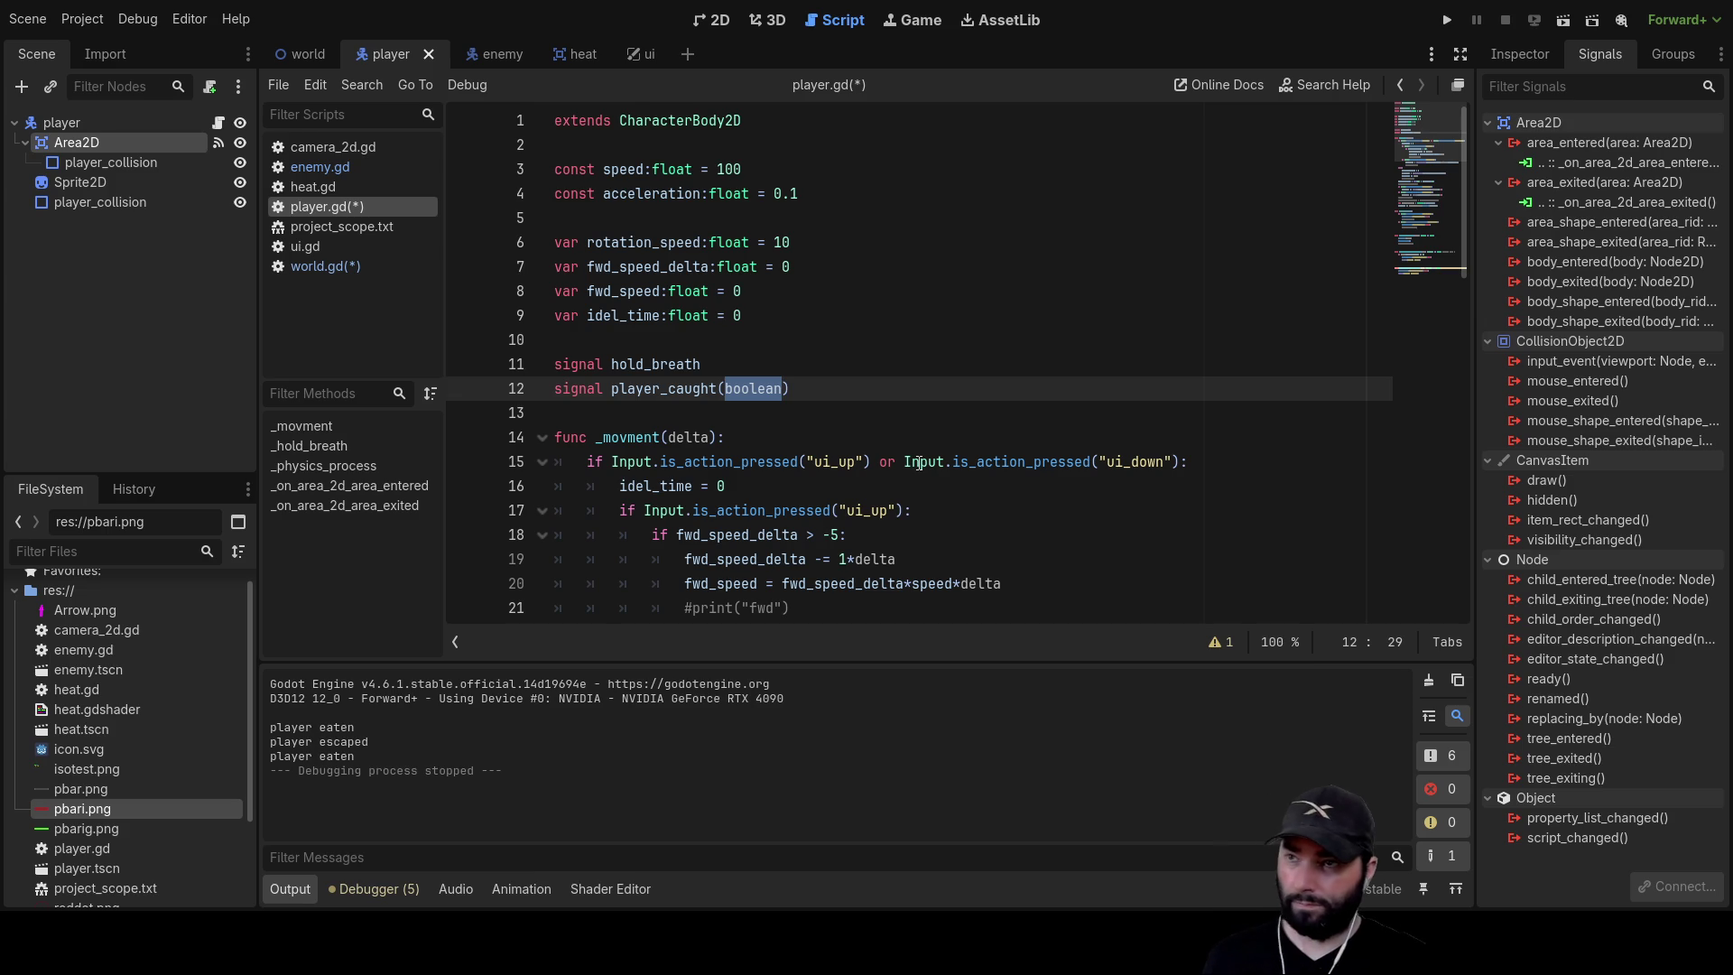
pyautogui.write('val')
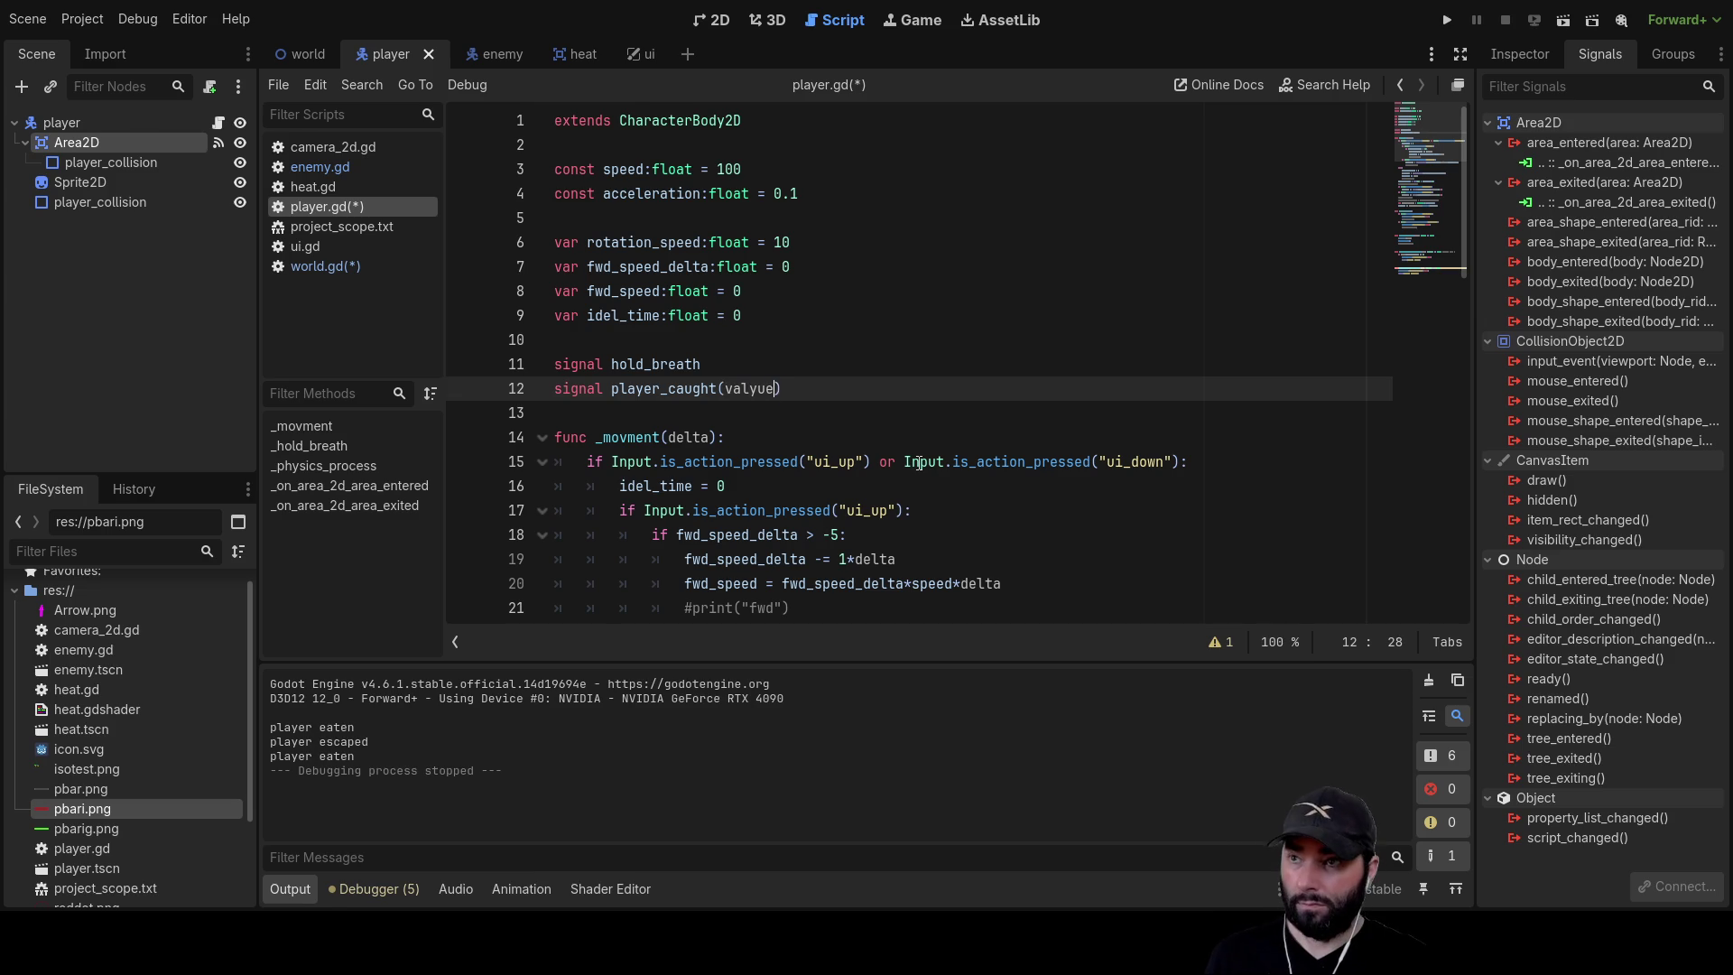
pyautogui.write('ue')
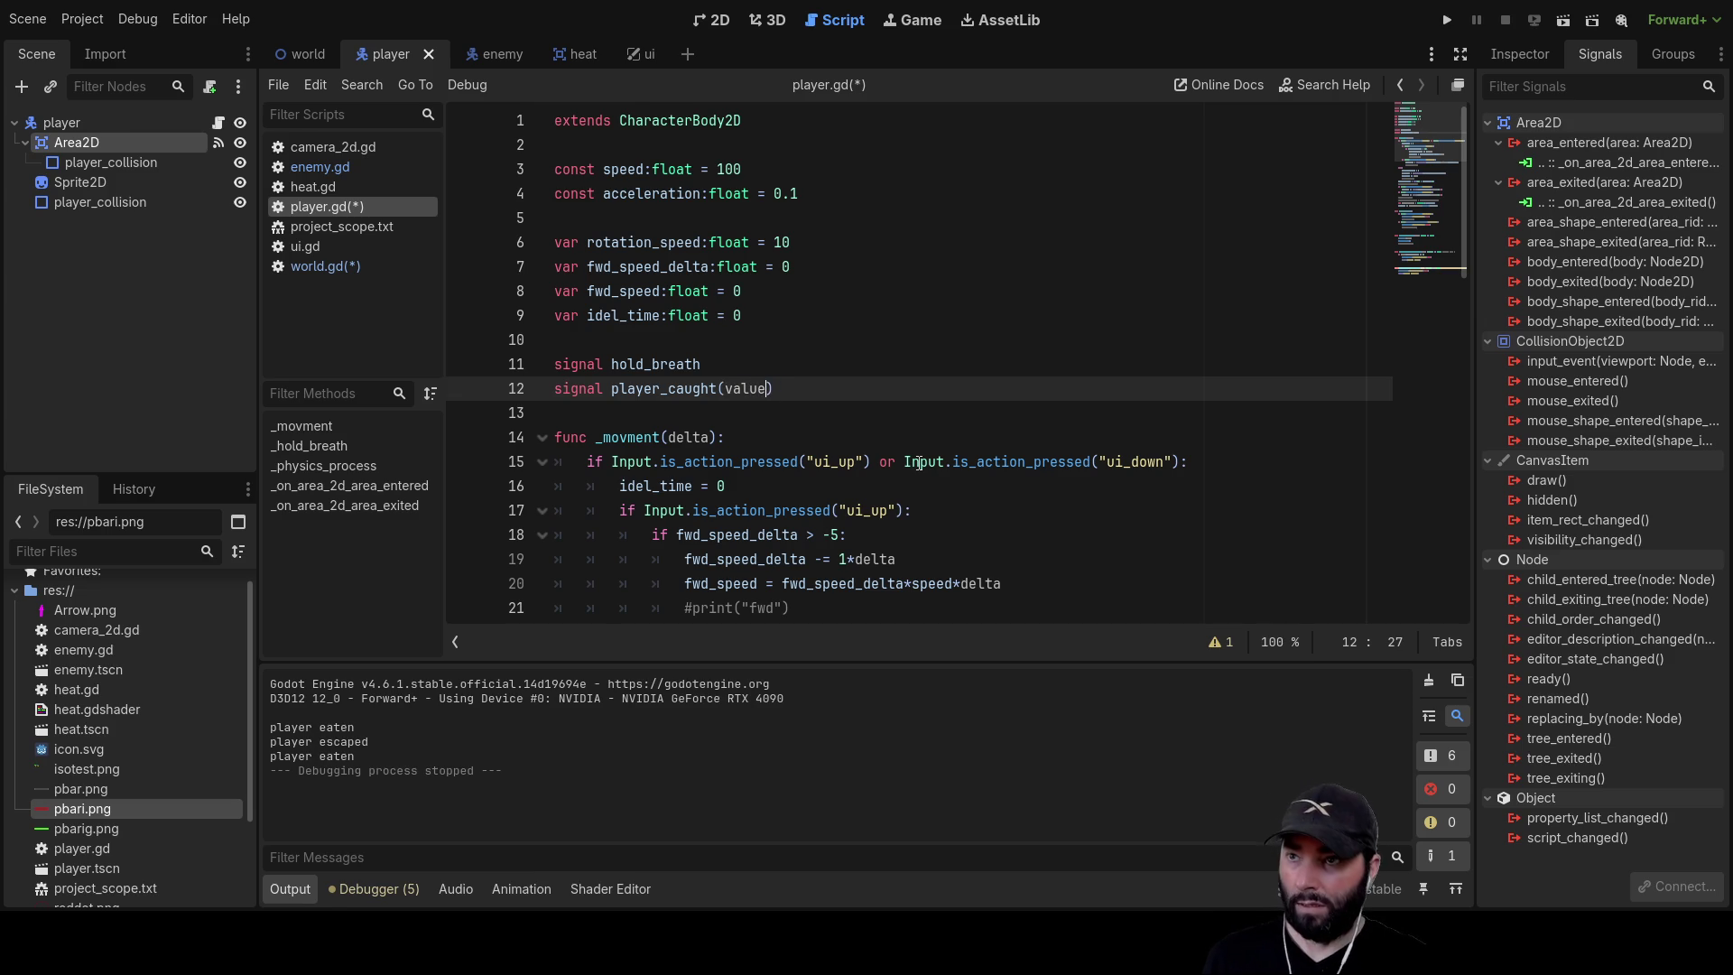
# Rename the caught handler's parameter on world.gd line 65 to value and save the scripts
pyautogui.click(336, 264)
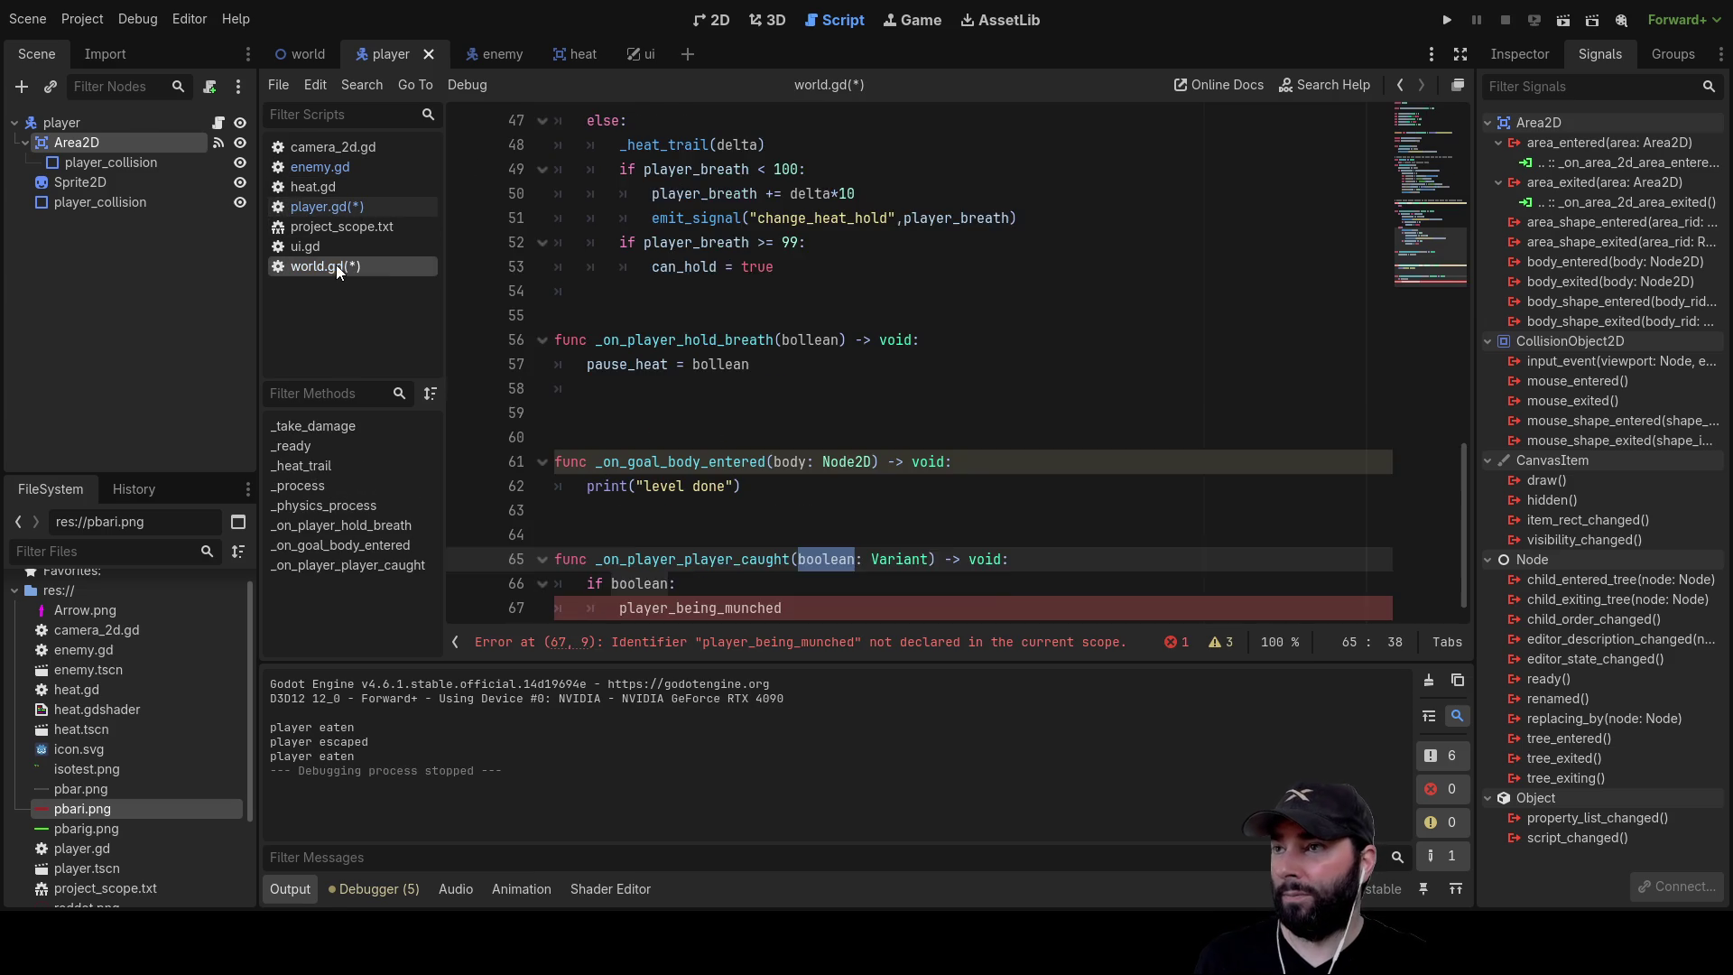
pyautogui.click(792, 584)
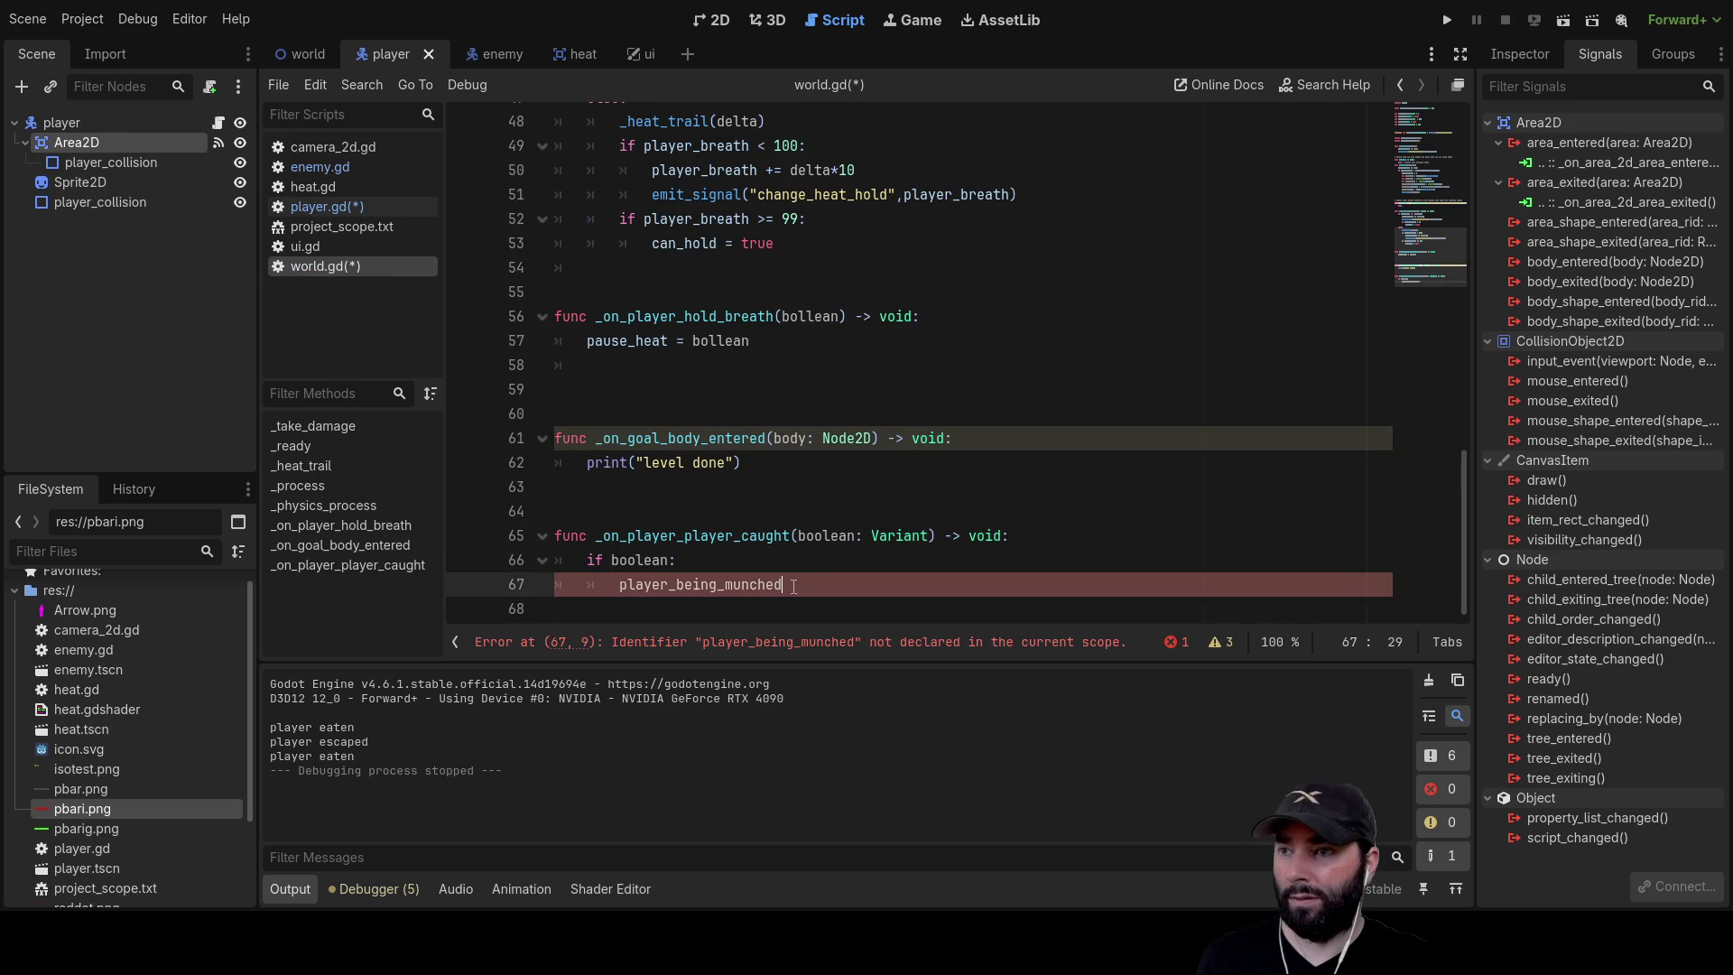
pyautogui.doubleClick(825, 534)
pyautogui.write('value')
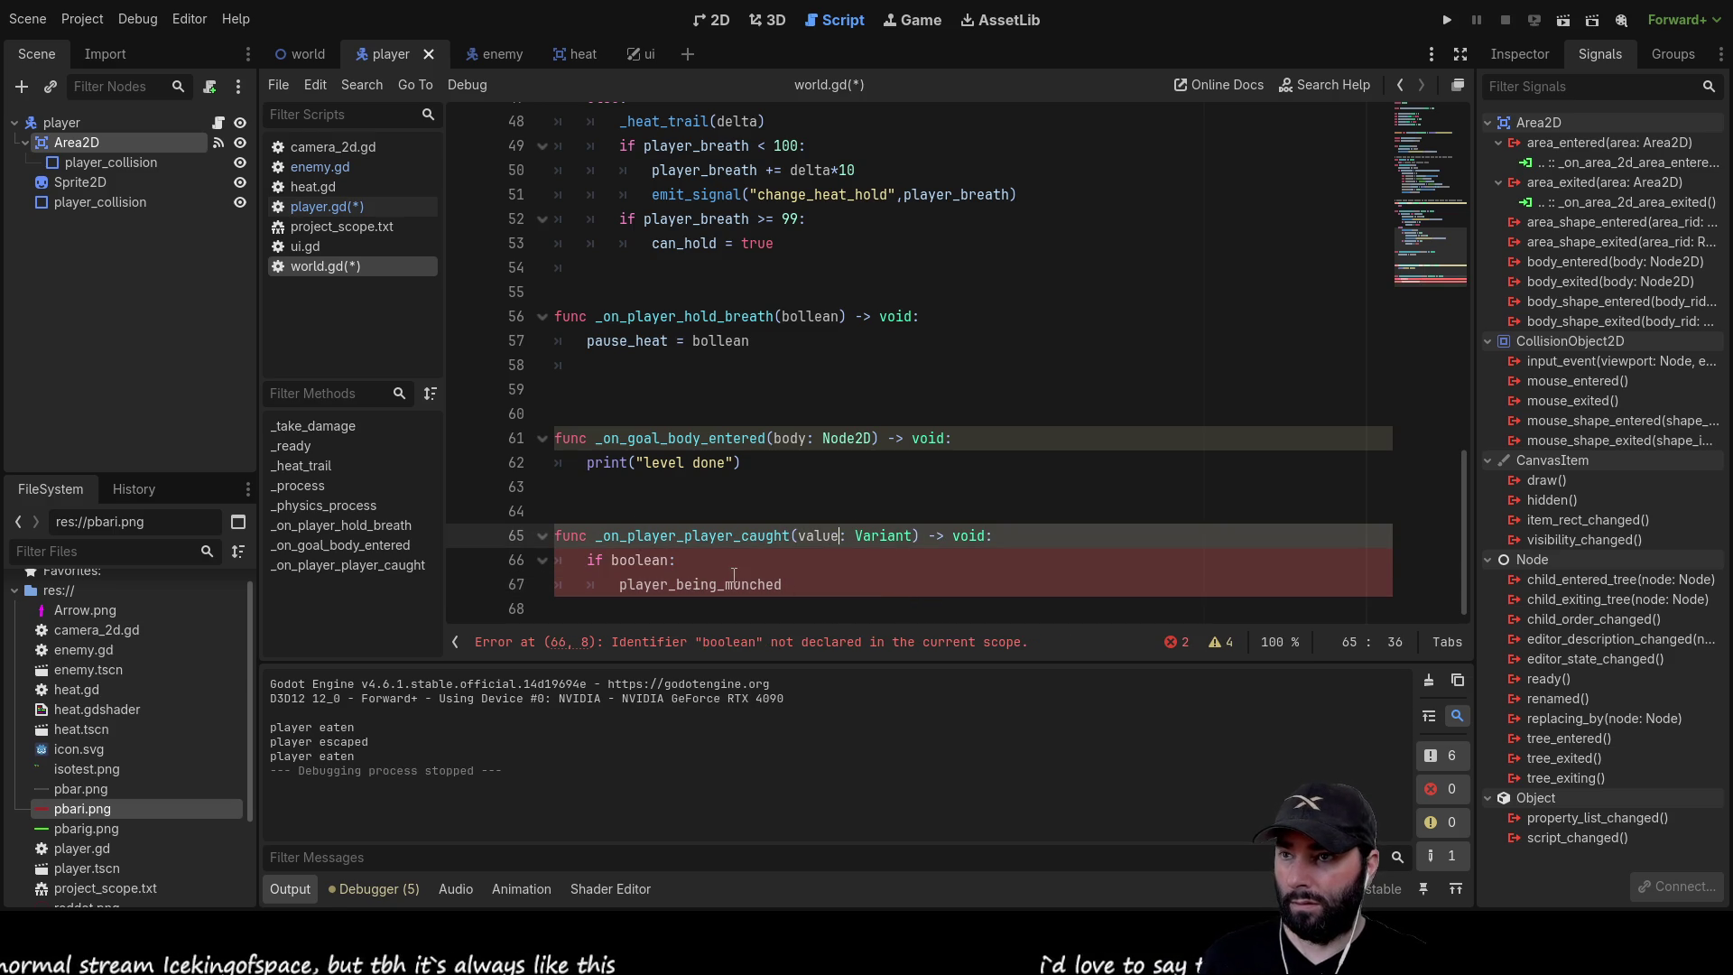
pyautogui.press('Down')
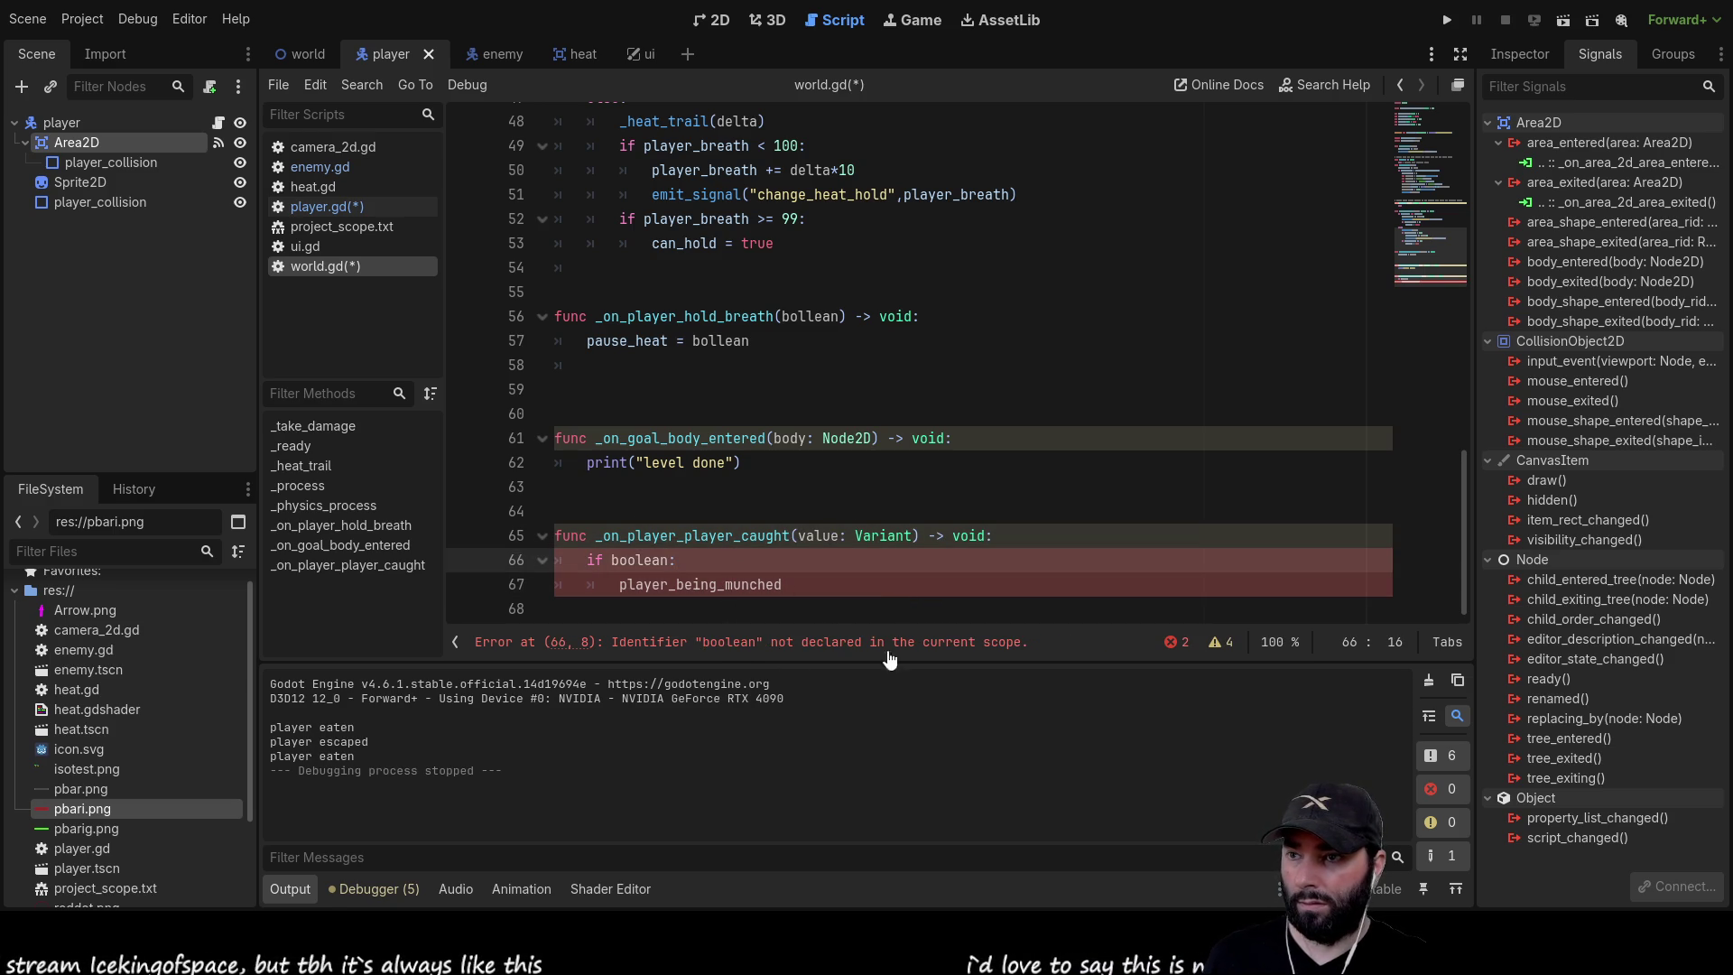
pyautogui.click(319, 213)
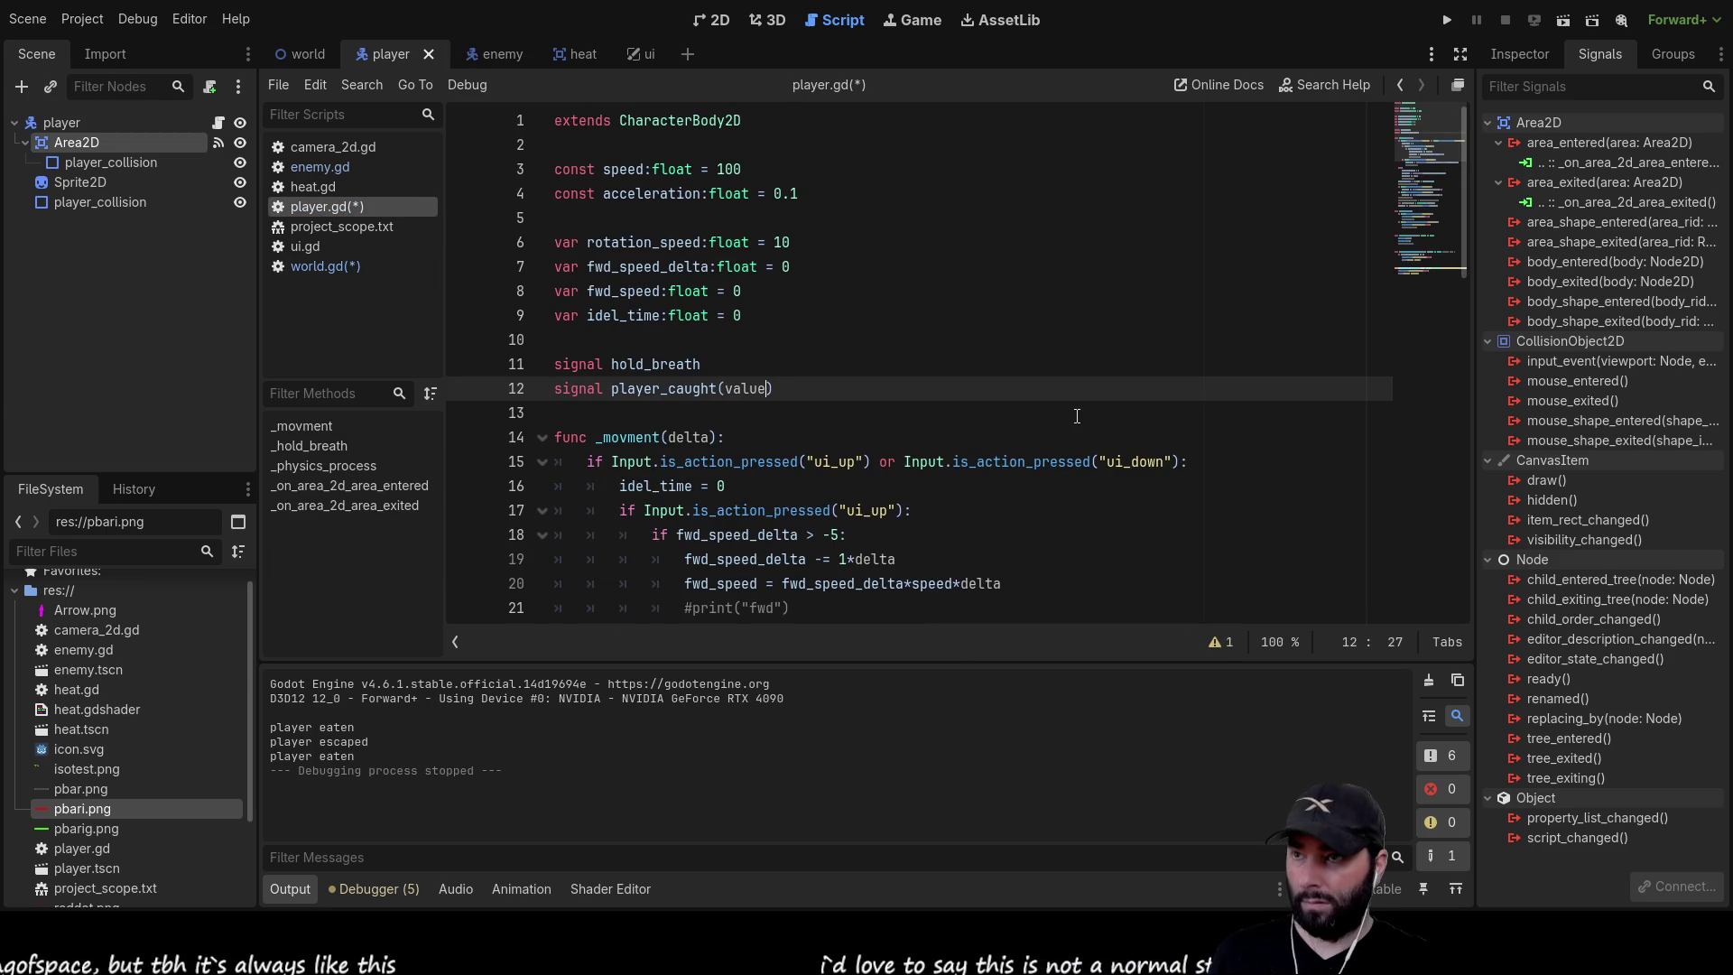
pyautogui.hotkey('ctrl', 's')
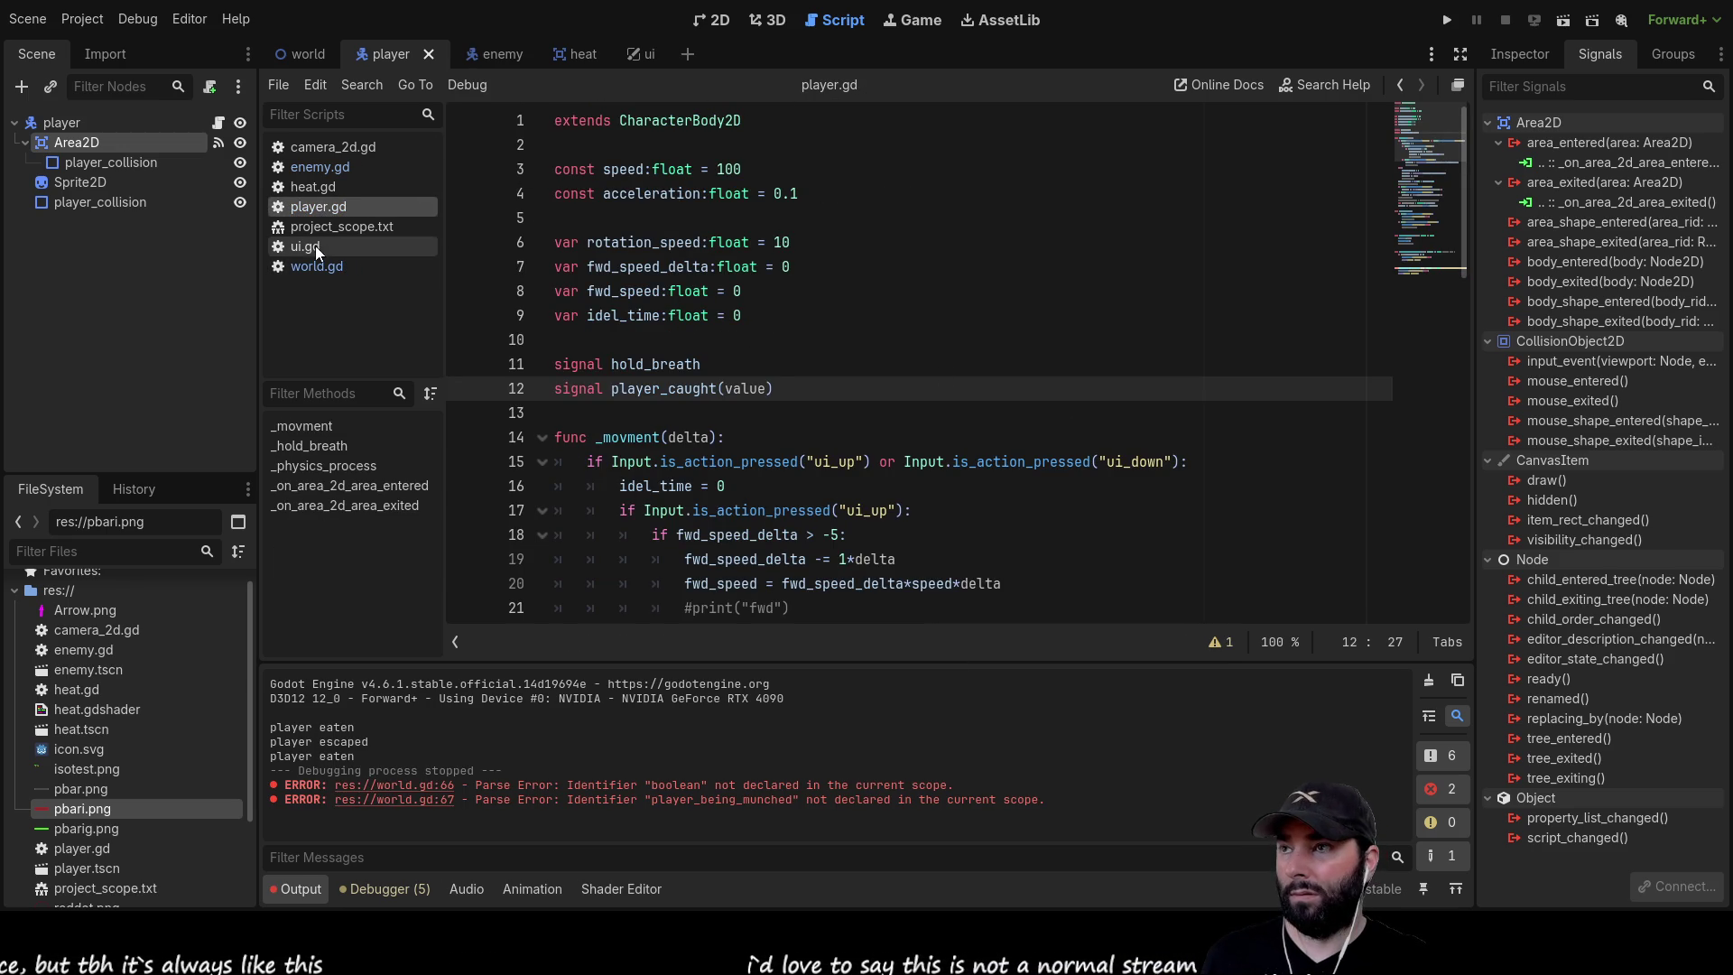
# Replace world.gd's broken if-boolean block on lines 66–67 with damge +=value
pyautogui.click(312, 265)
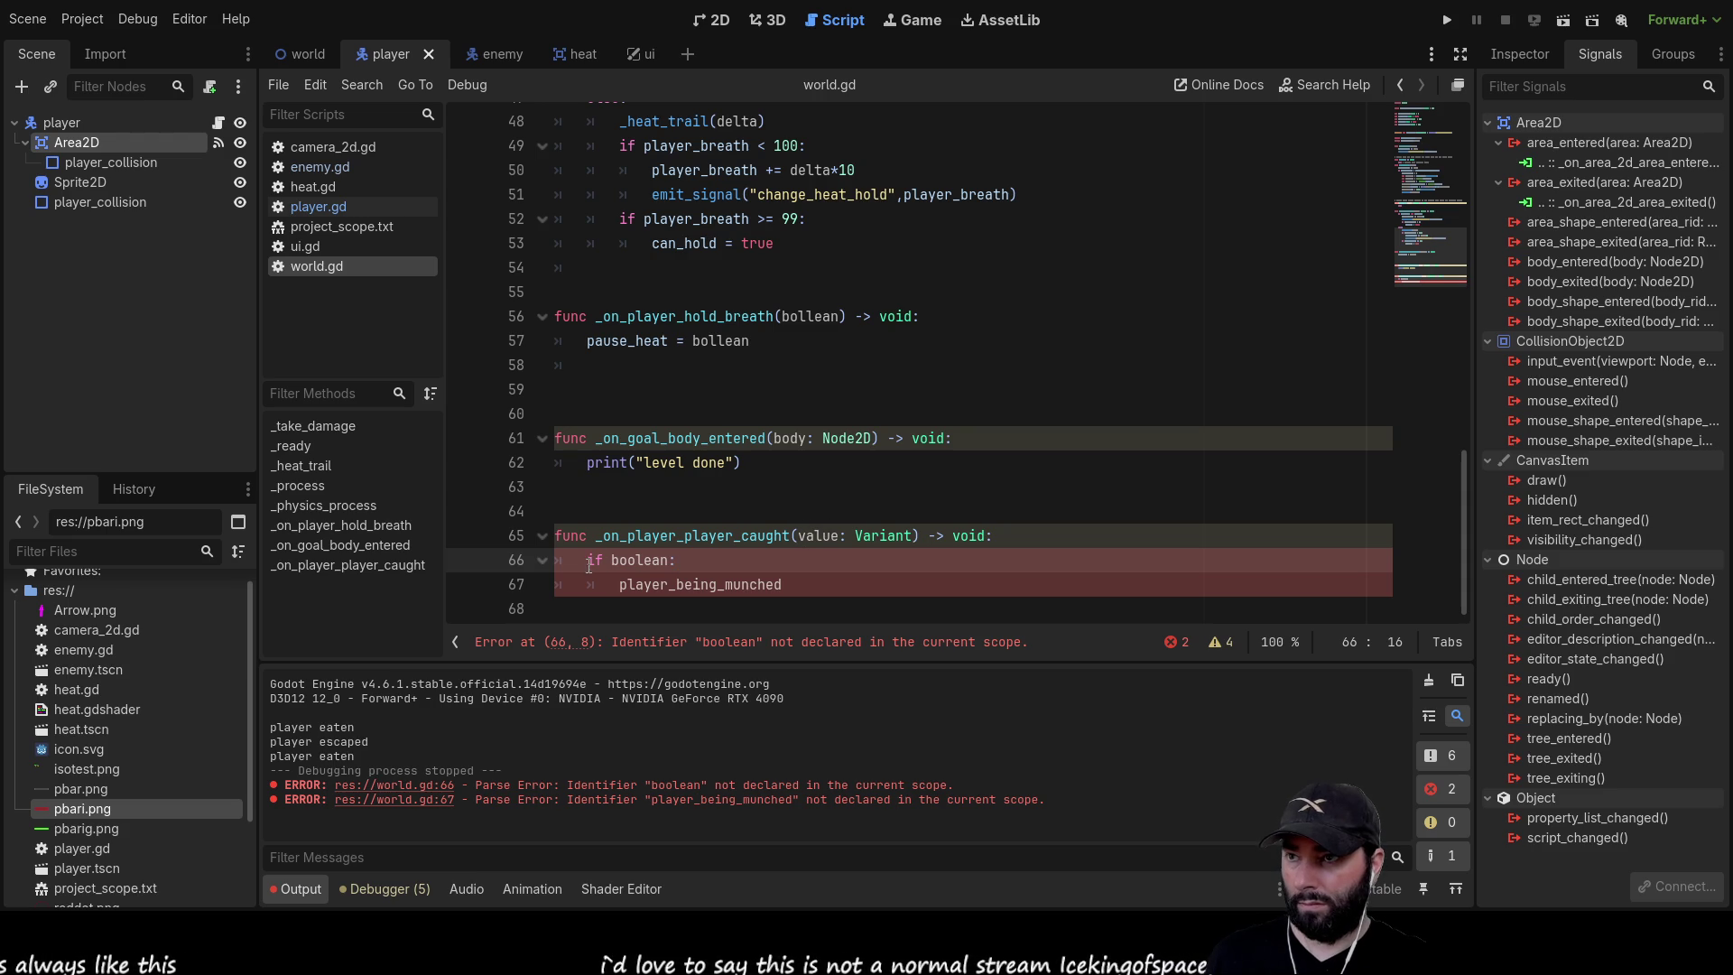
pyautogui.moveTo(587, 561); pyautogui.dragTo(802, 585)
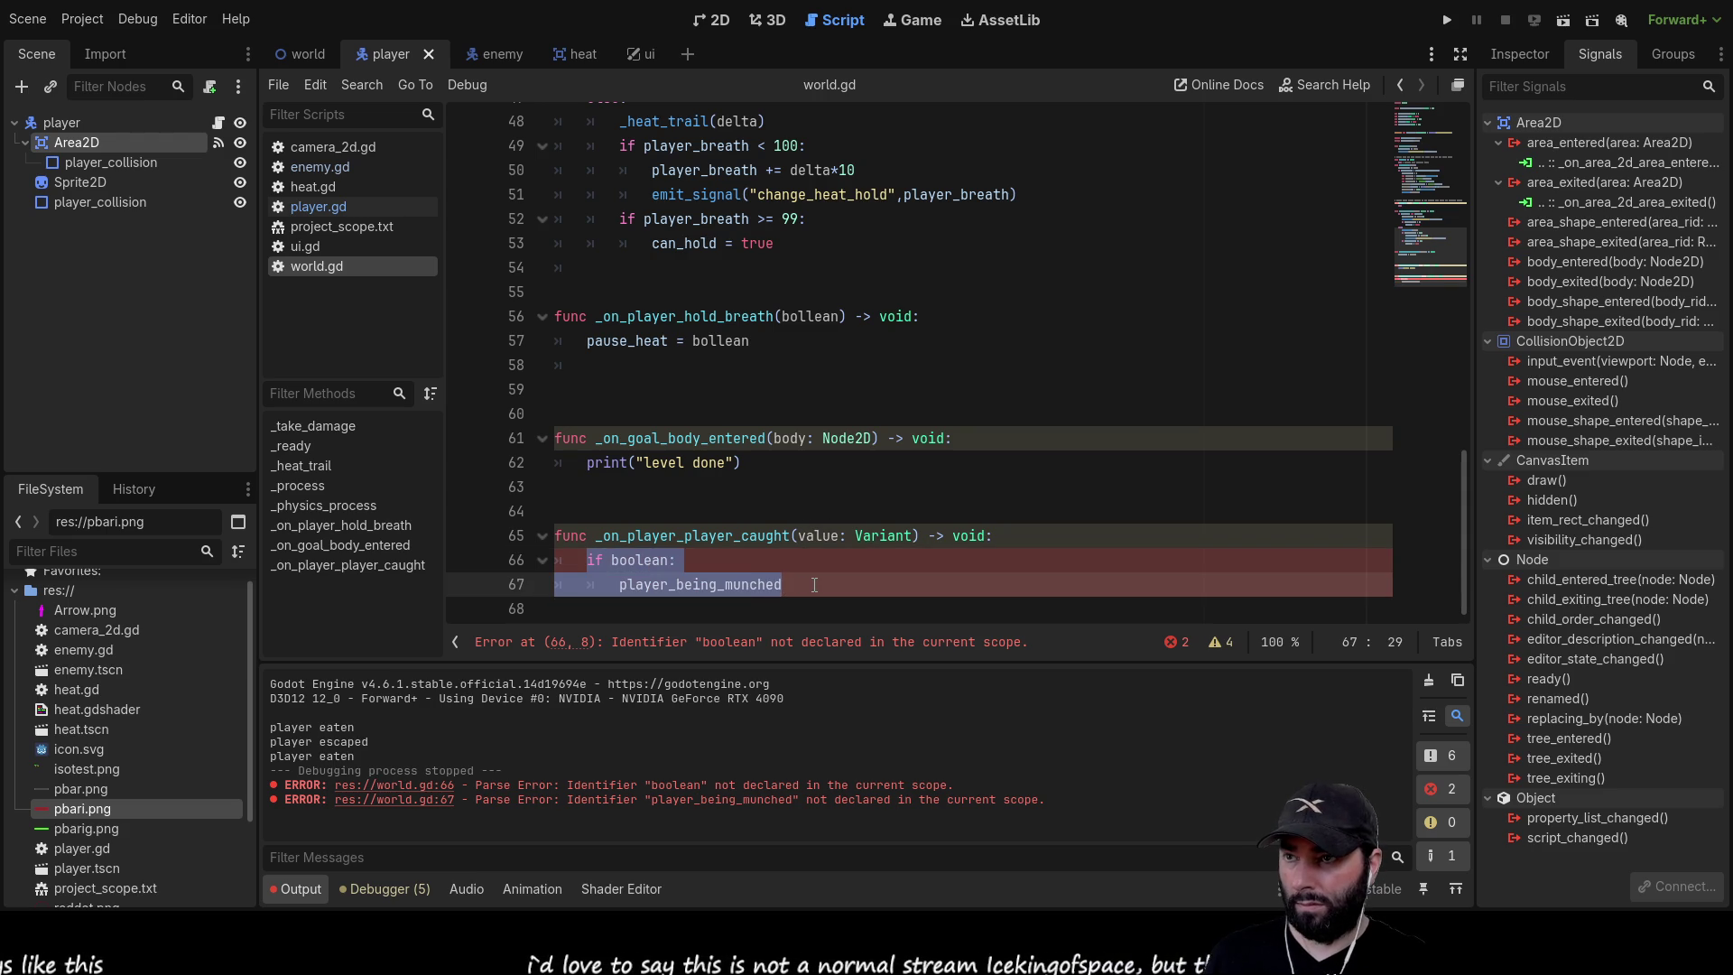
pyautogui.press('BackSpace')
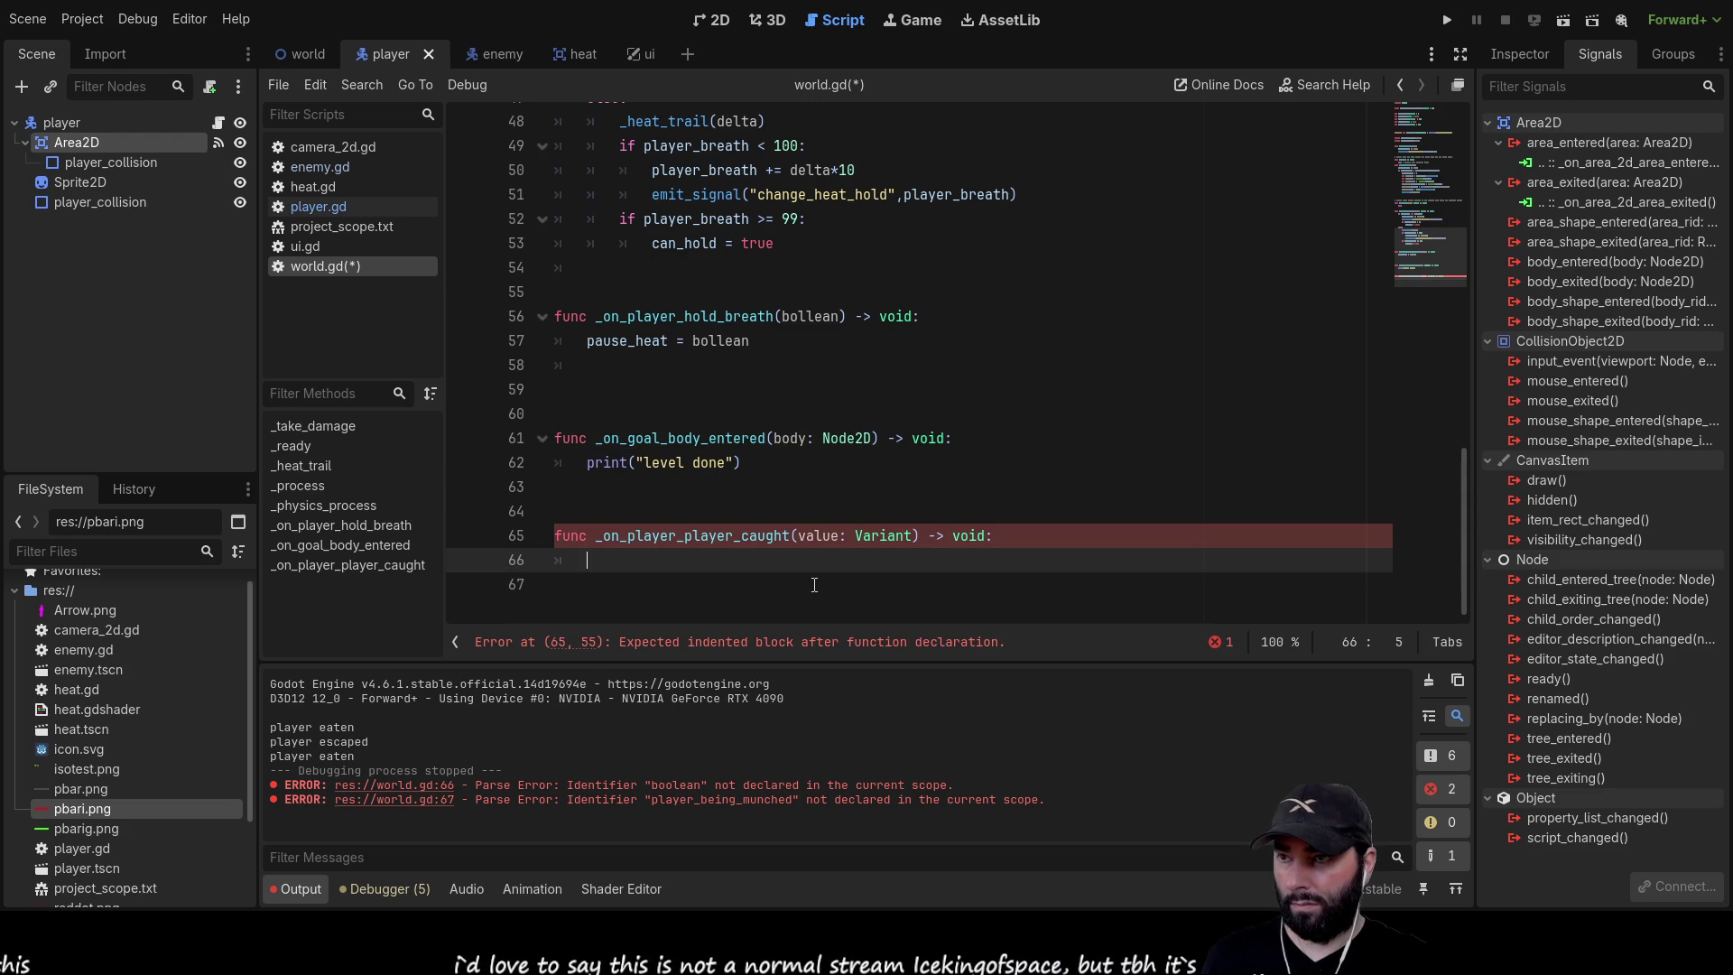
pyautogui.write('damge')
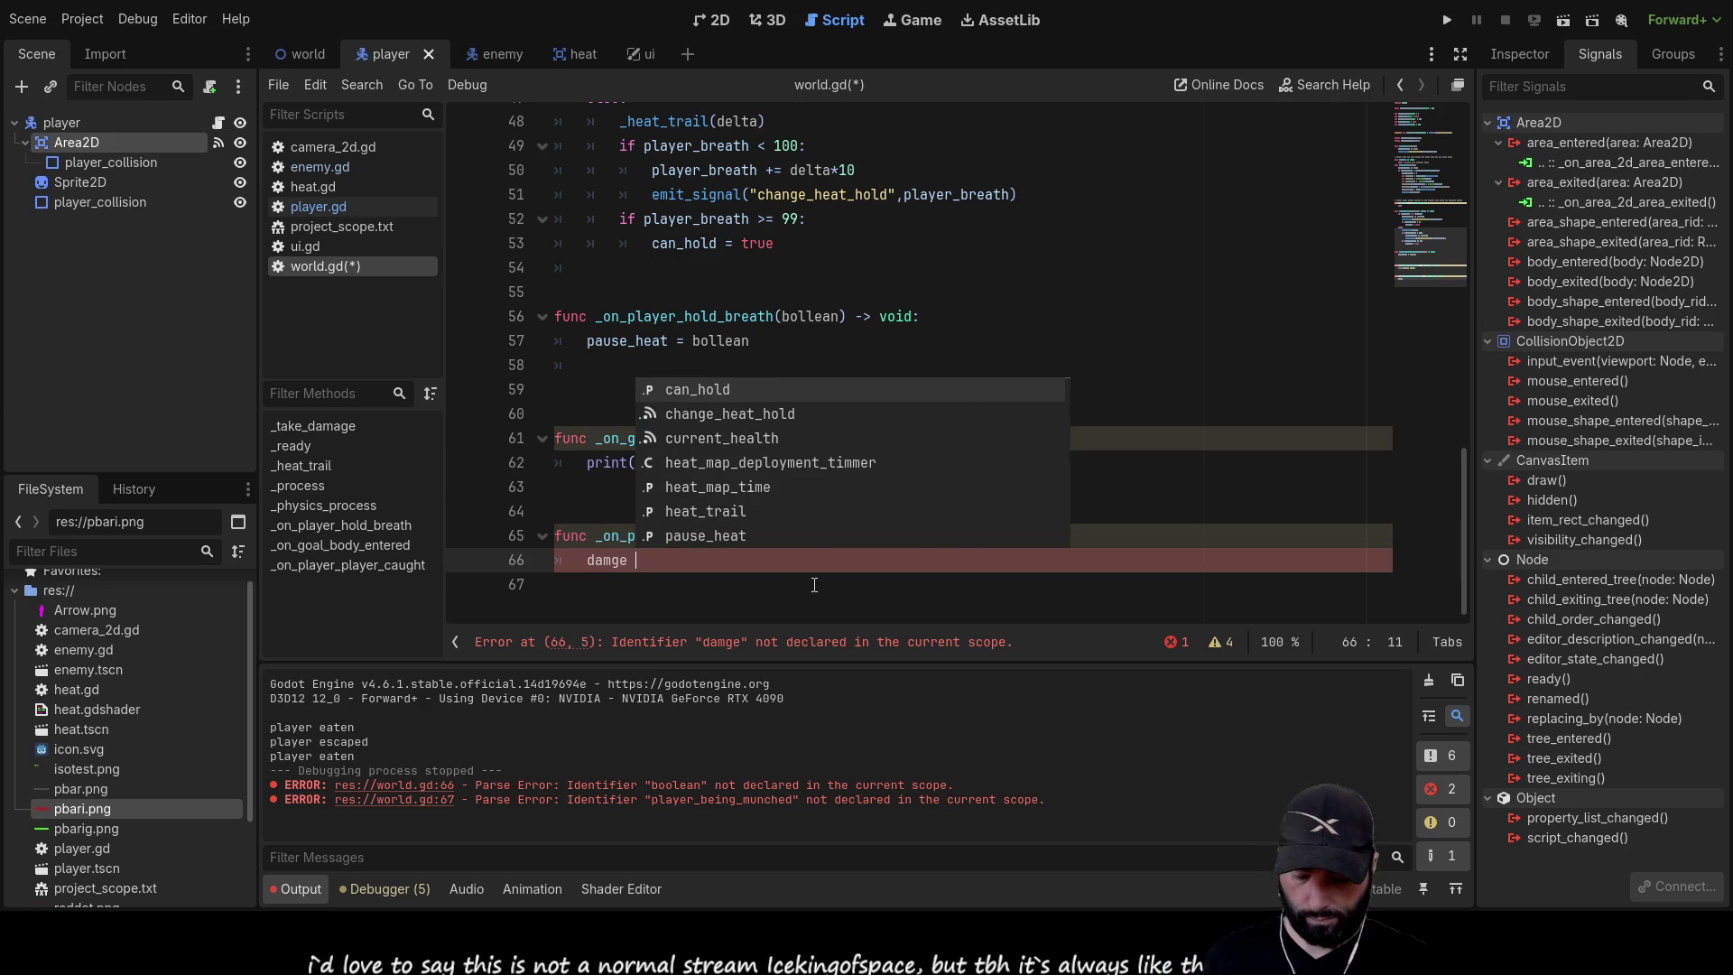
pyautogui.write(' +')
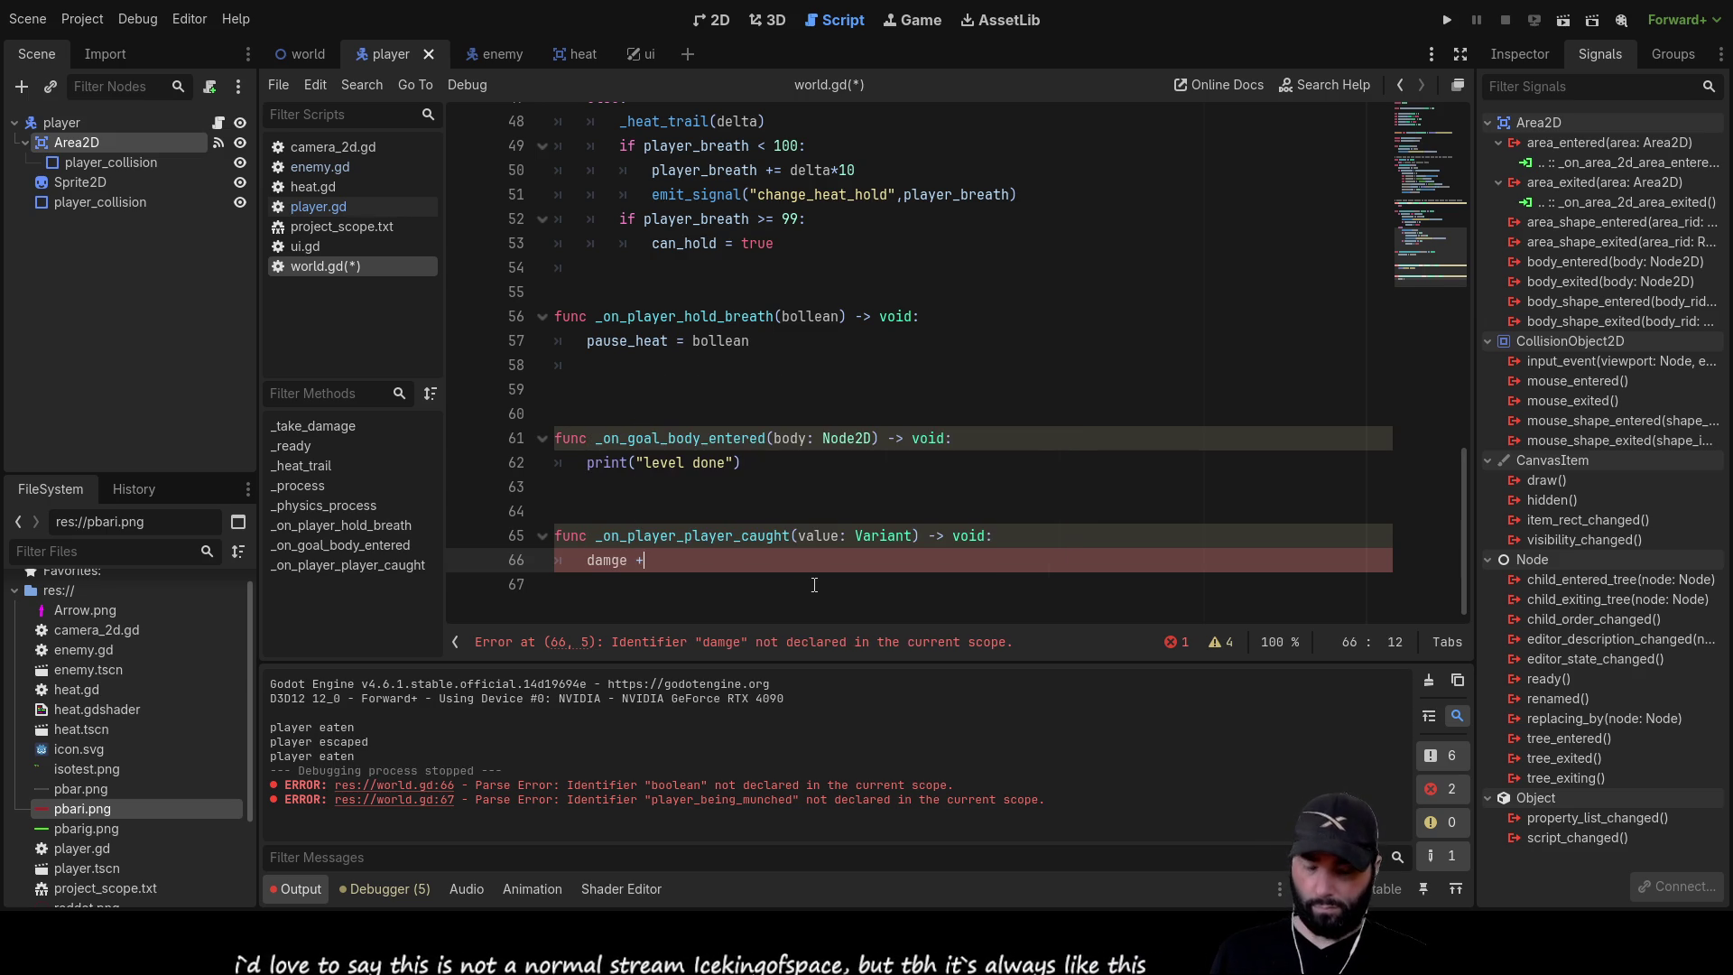
pyautogui.write('=value')
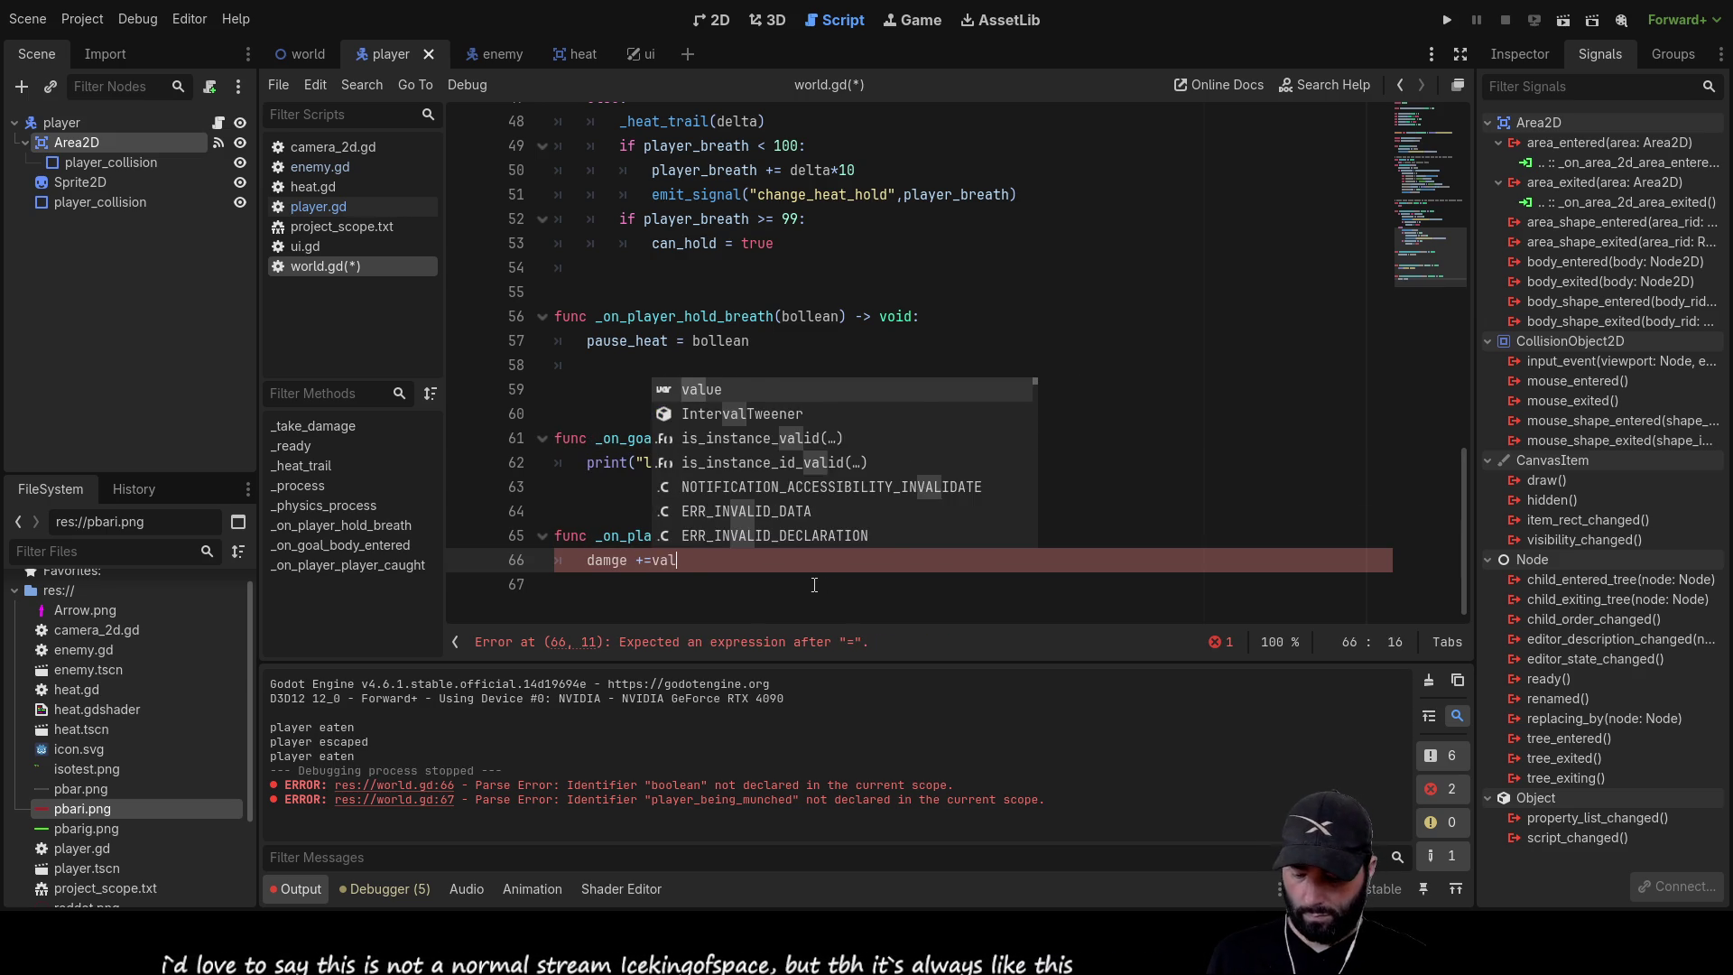
# Correct the misspelled damge to dammage_value on line 66 of world.gd
pyautogui.click(674, 578)
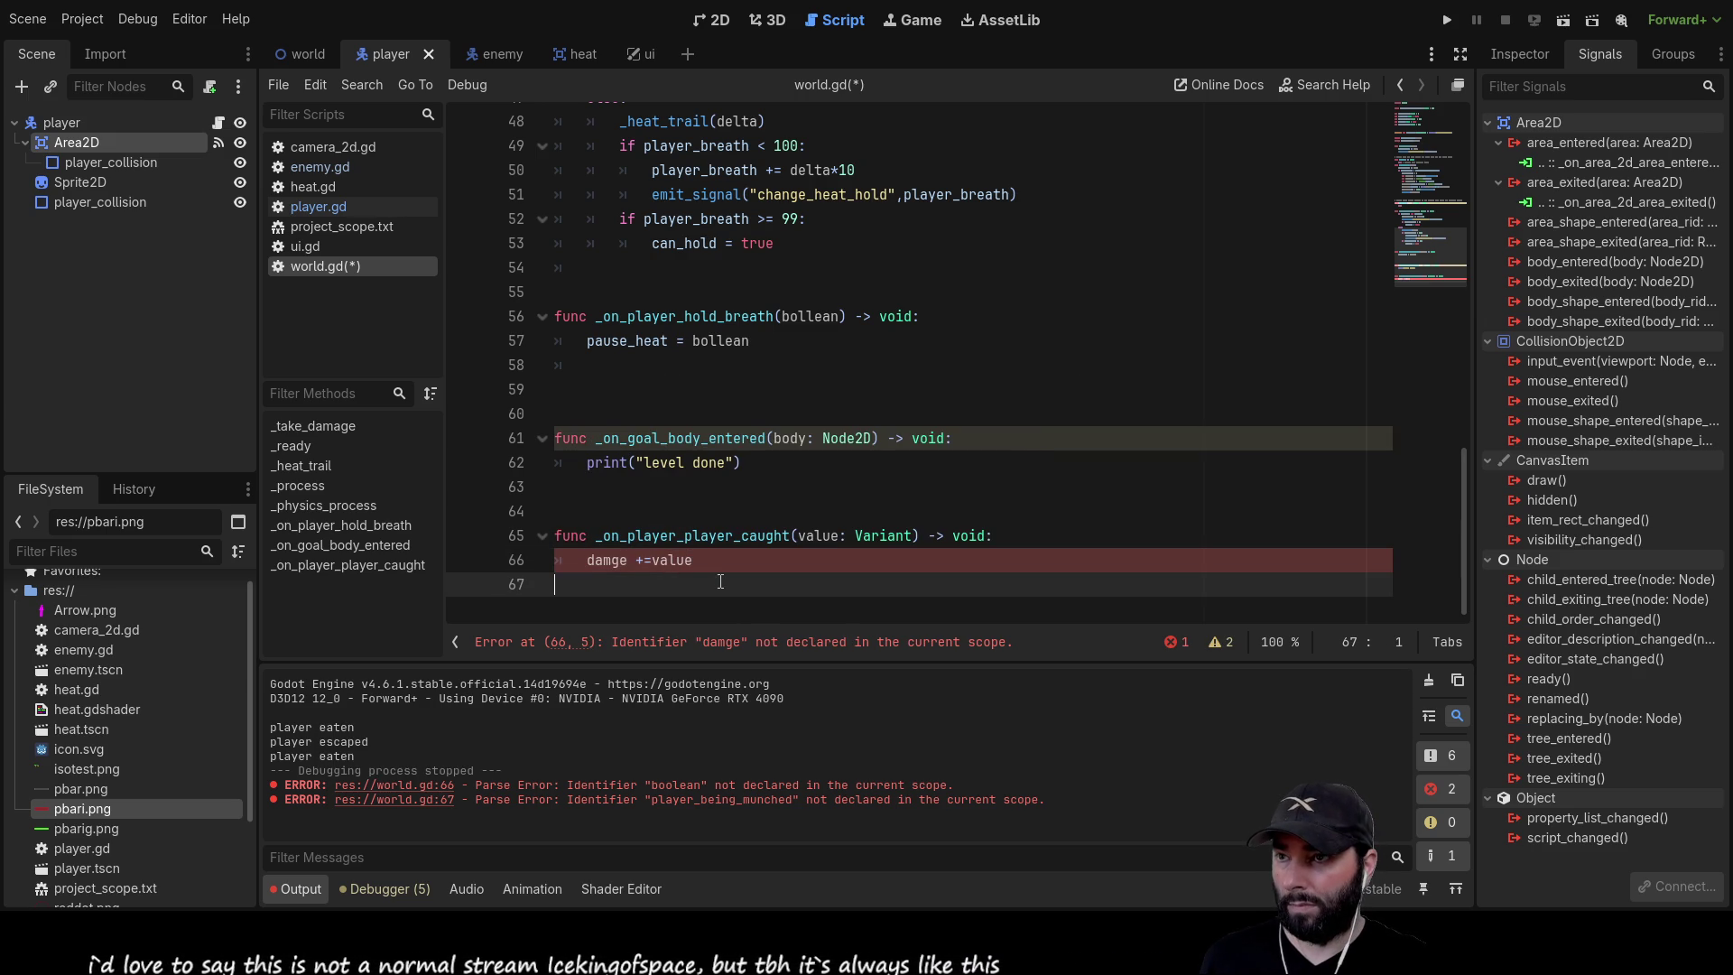
pyautogui.click(618, 564)
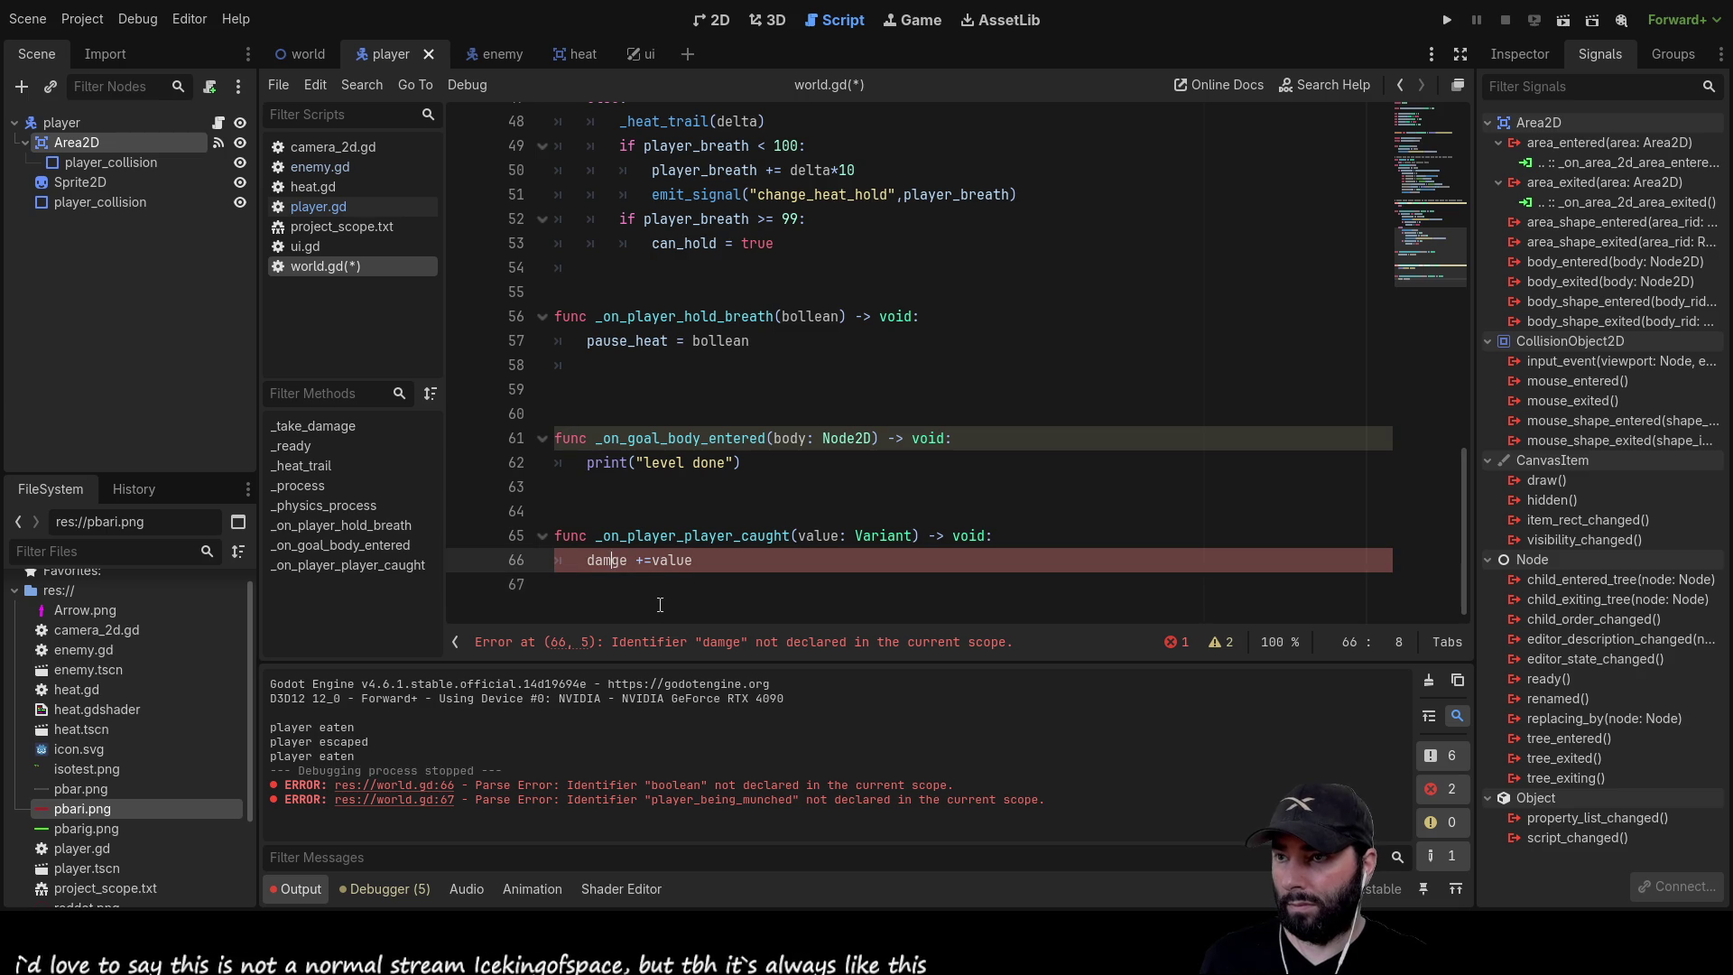
pyautogui.write('ma')
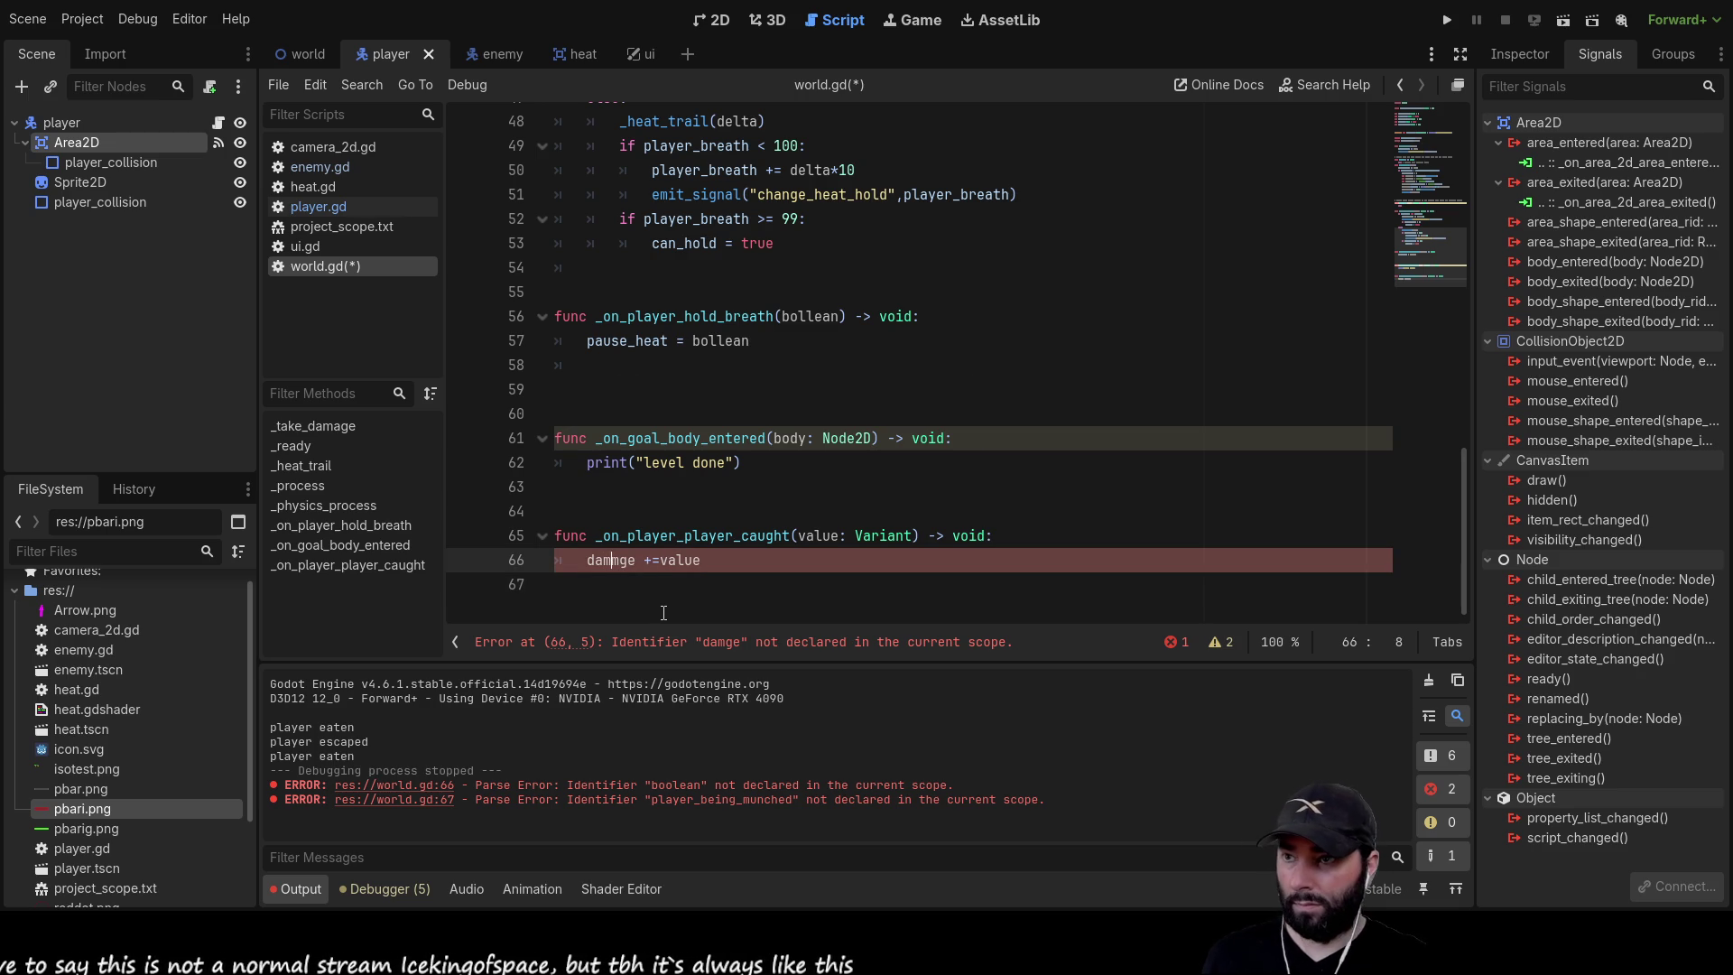
pyautogui.click(644, 564)
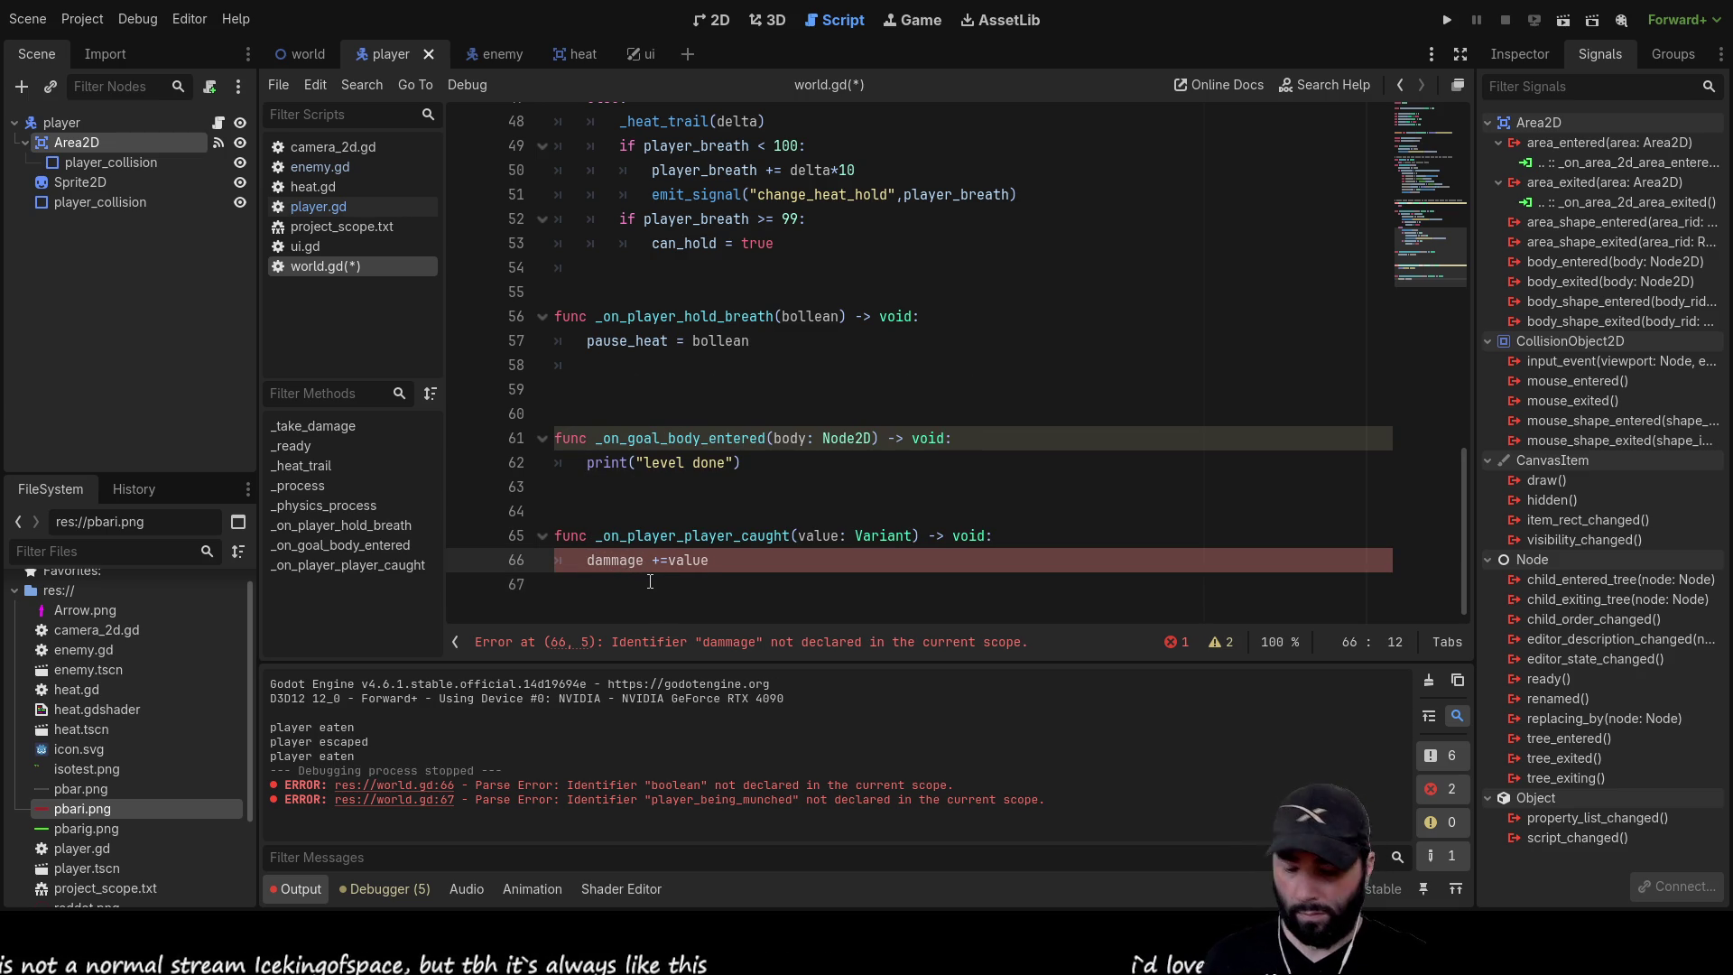
pyautogui.write('_value')
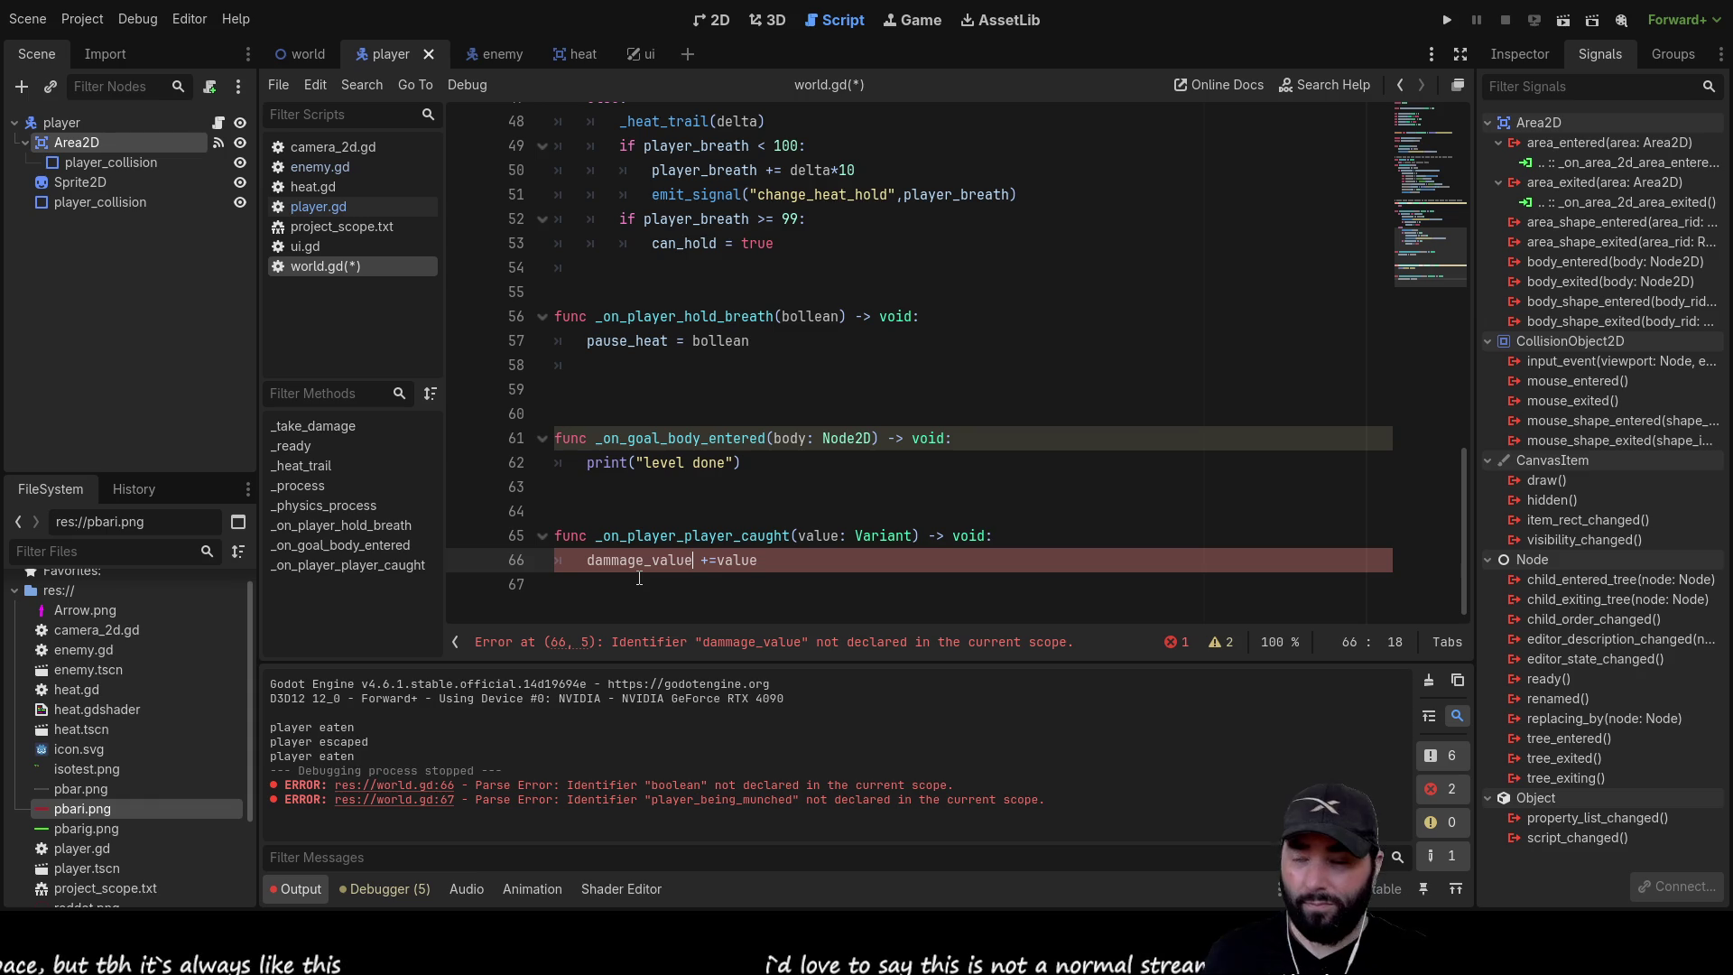
# Declare var dammage_value:float = 0 on line 10 of world.gd
pyautogui.doubleClick(648, 557)
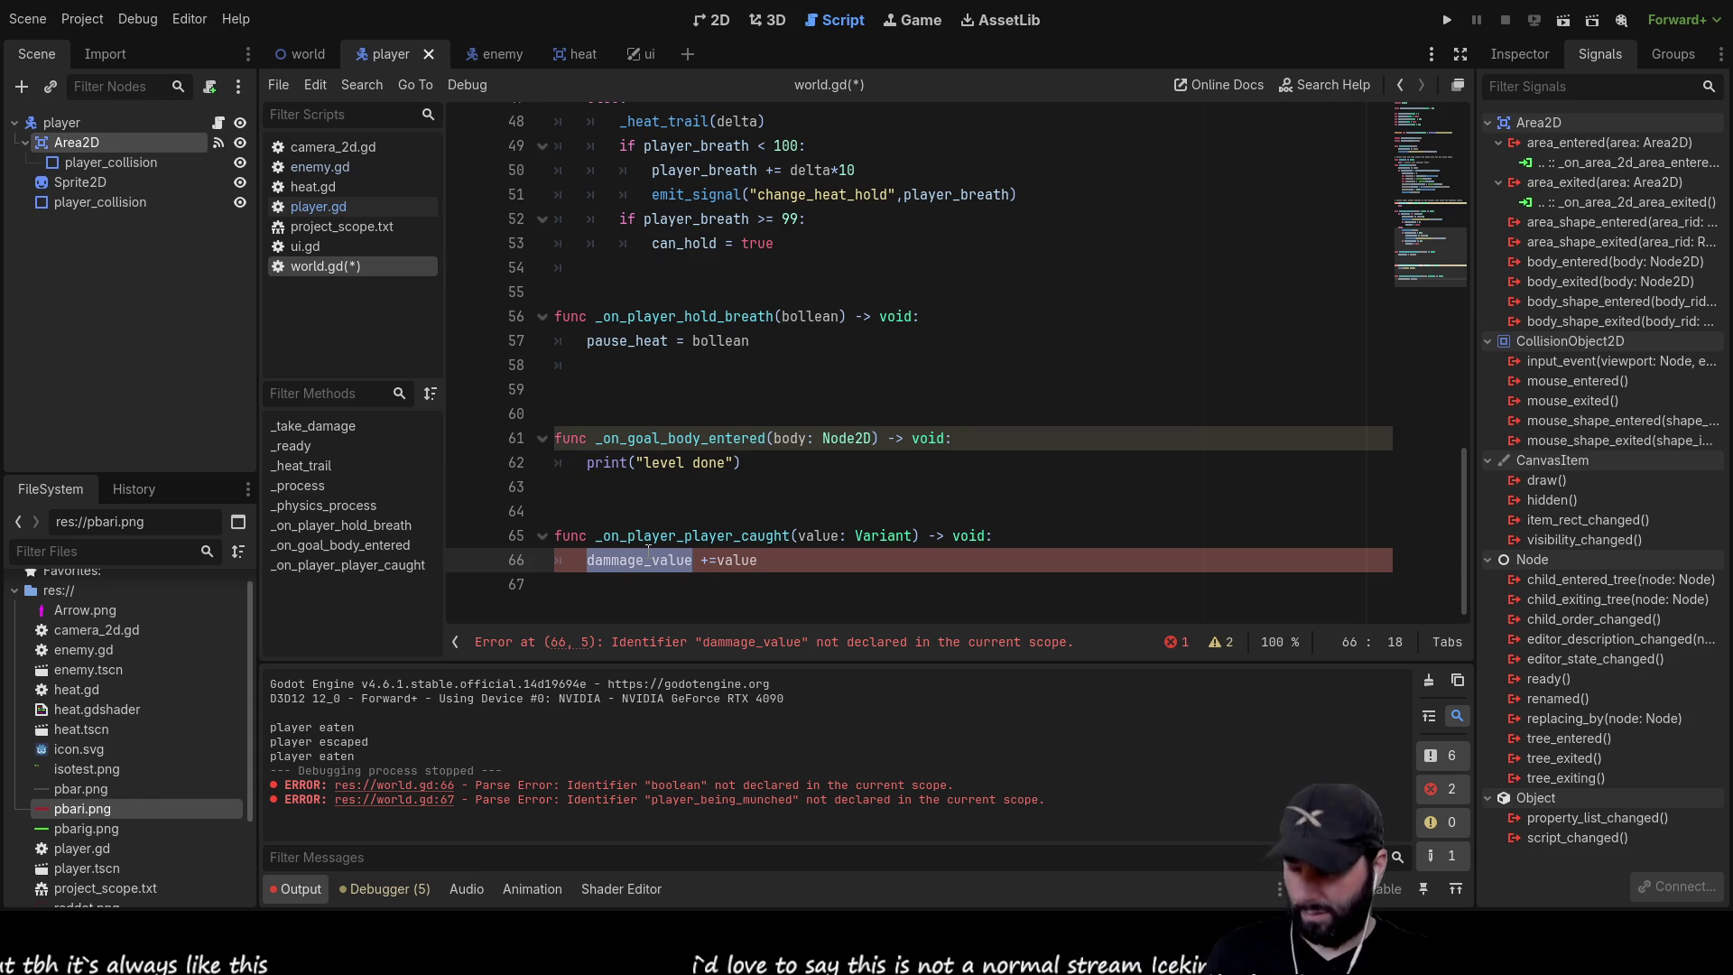
pyautogui.scroll(15, 702, 506)
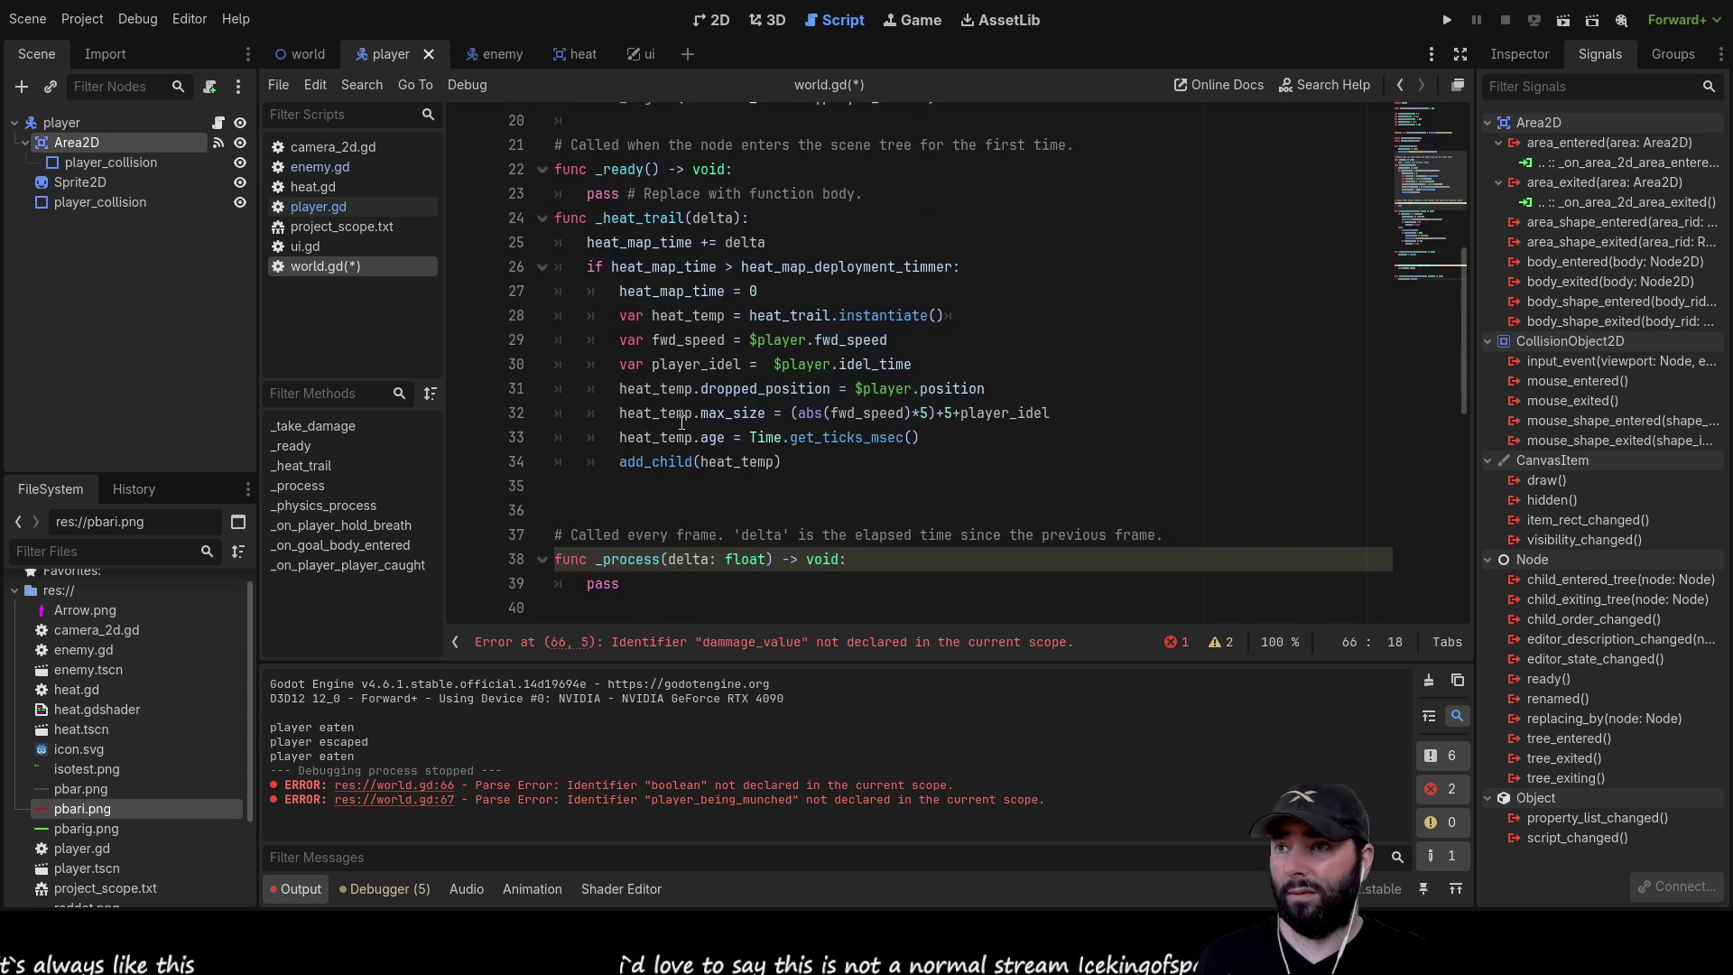
pyautogui.click(573, 350)
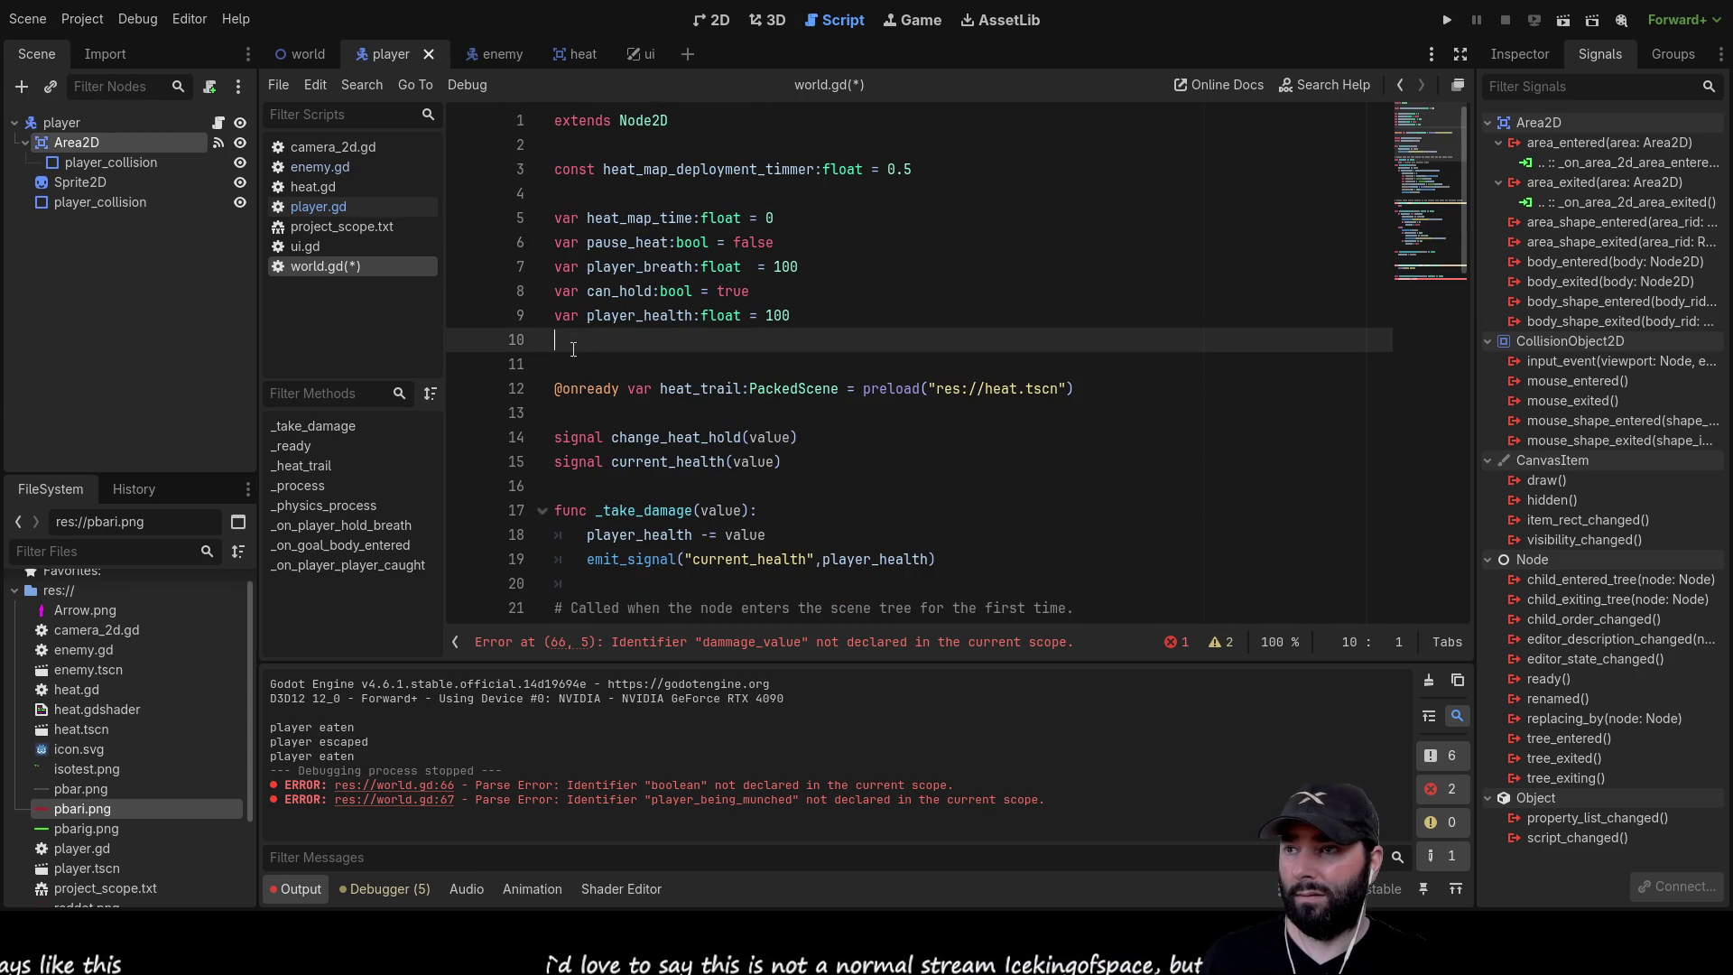
pyautogui.write('var dammage_value:float = 0')
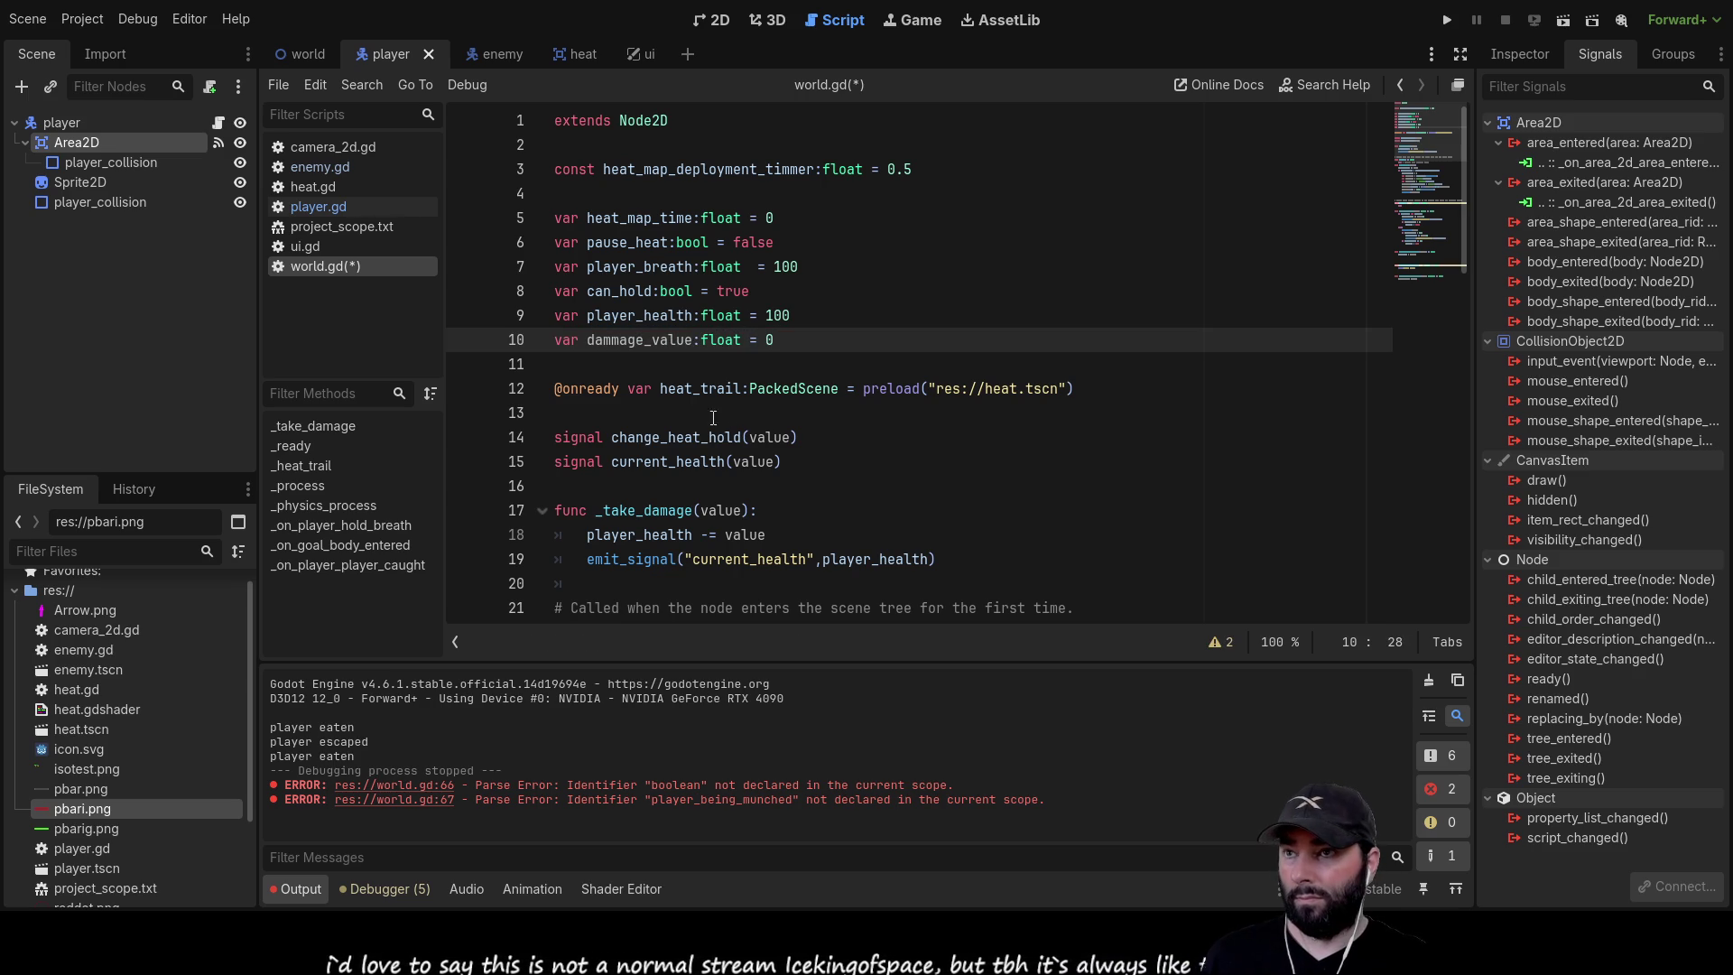
pyautogui.scroll(-15, 713, 418)
pyautogui.click(804, 602)
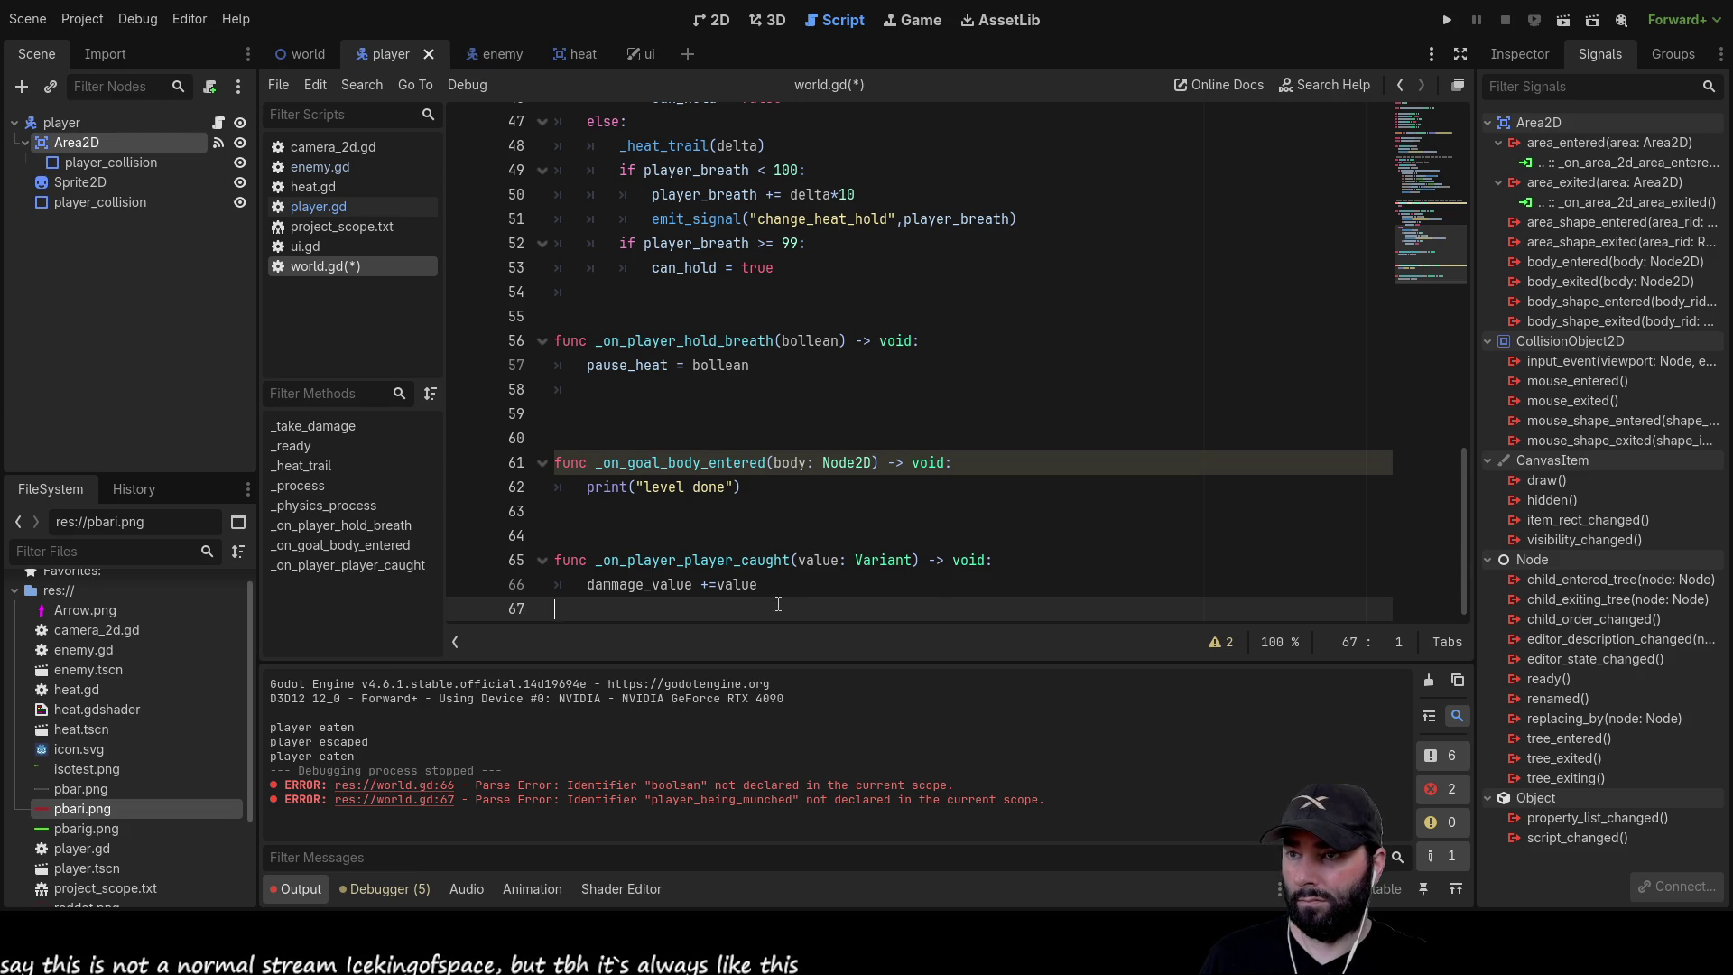
# Start an if dammage_value <>0 condition on the empty line 54 of the physics loop
pyautogui.click(686, 584)
pyautogui.doubleClick(639, 584)
pyautogui.scroll(2, 752, 430)
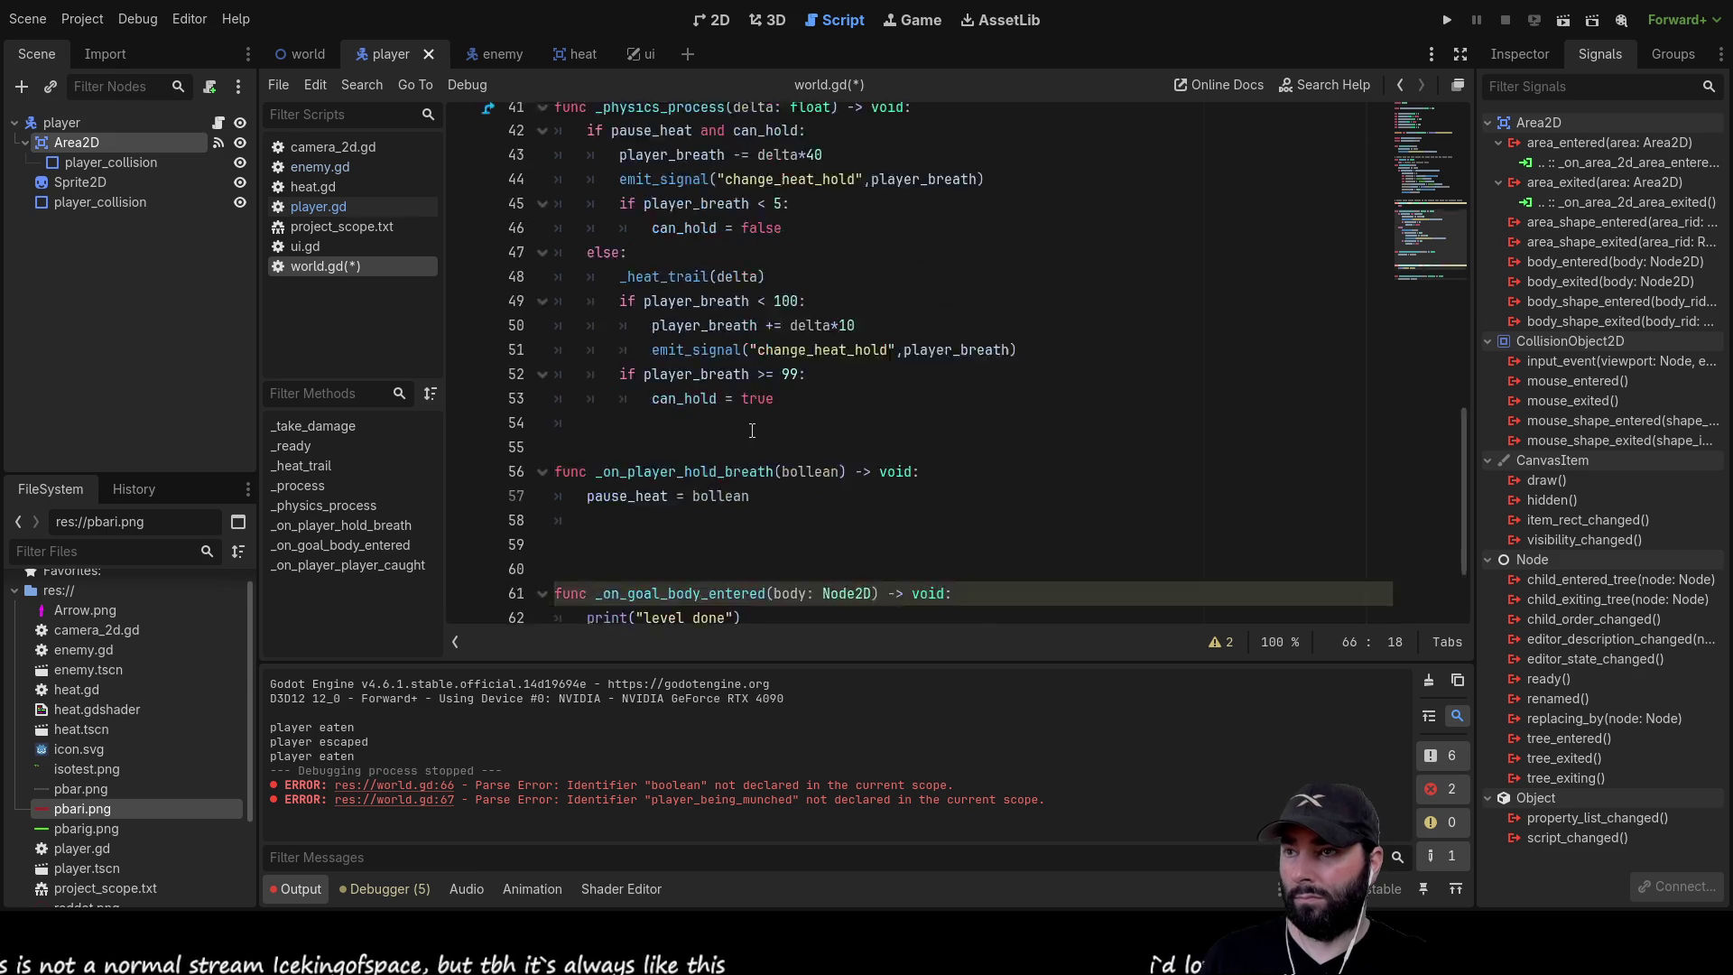
pyautogui.scroll(9, 752, 431)
pyautogui.scroll(-6, 753, 423)
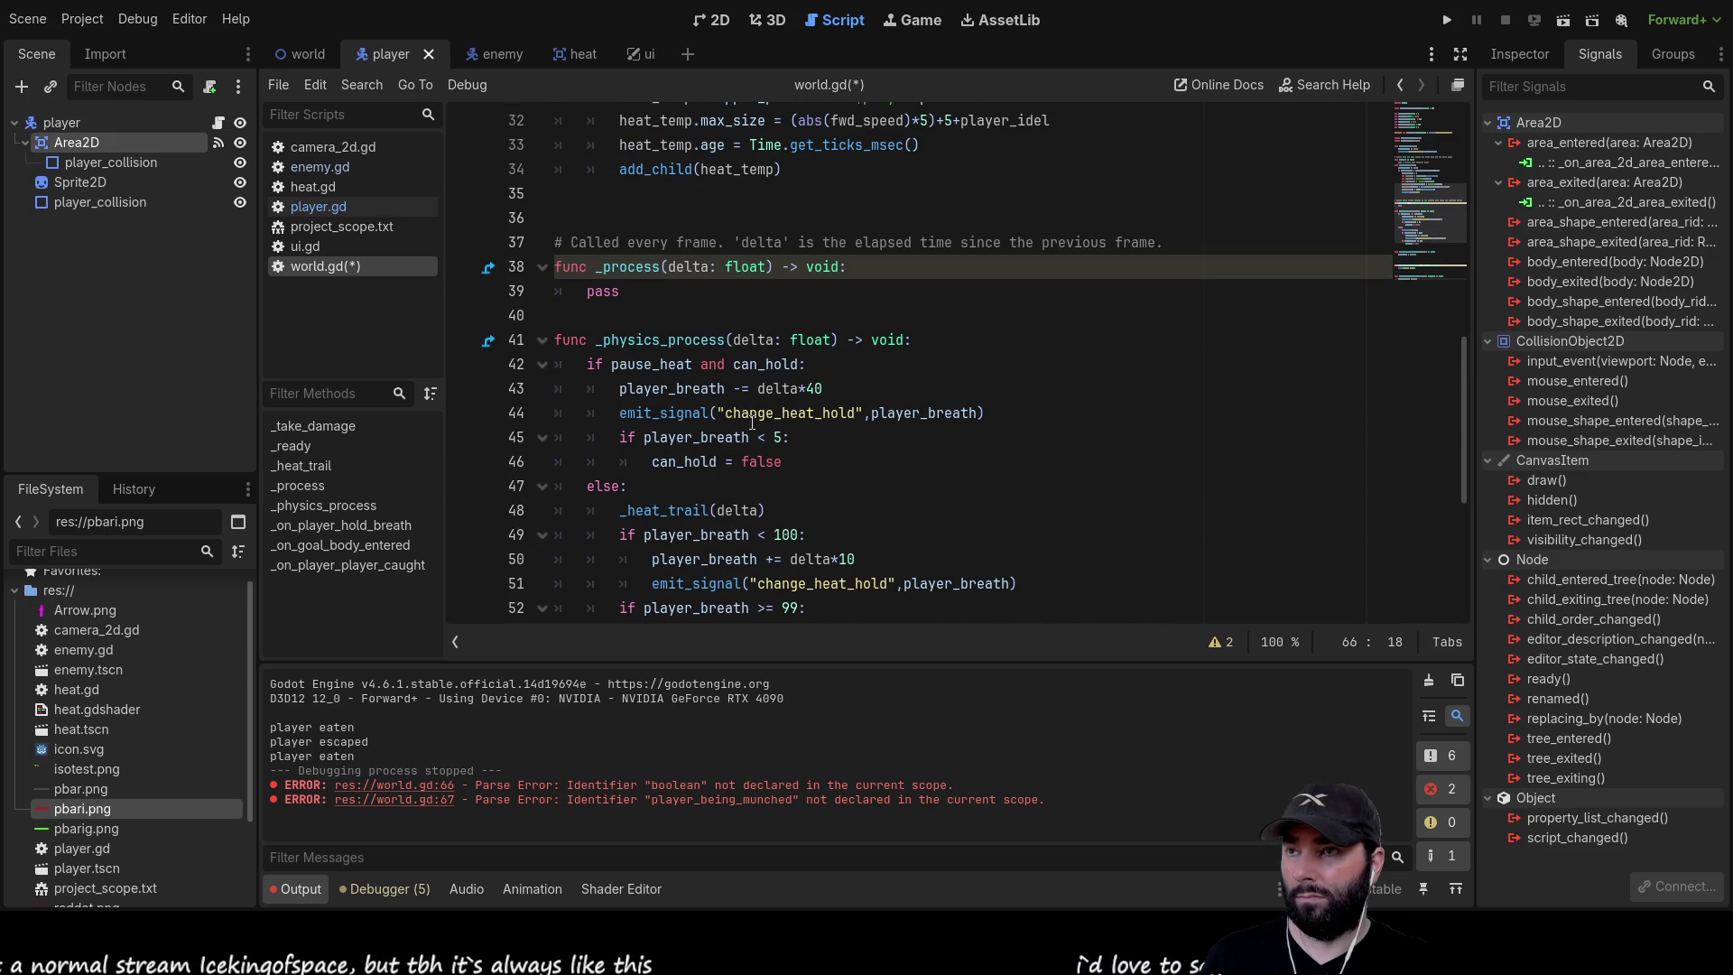
pyautogui.scroll(-2, 754, 422)
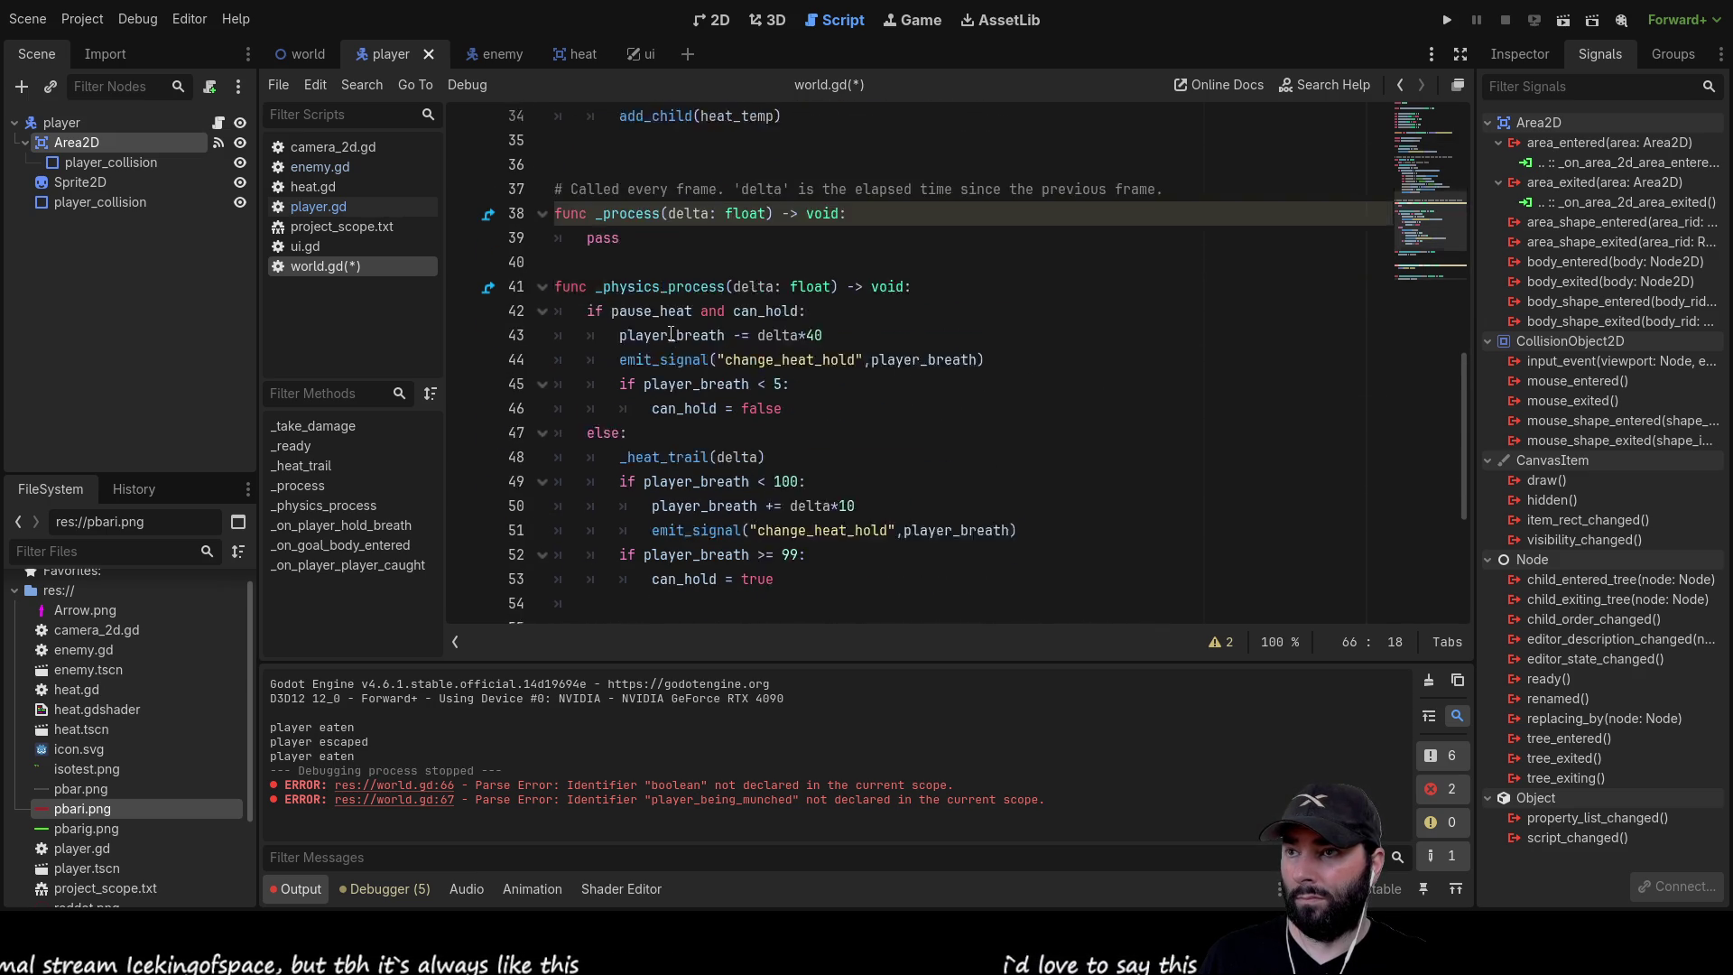
pyautogui.click(613, 507)
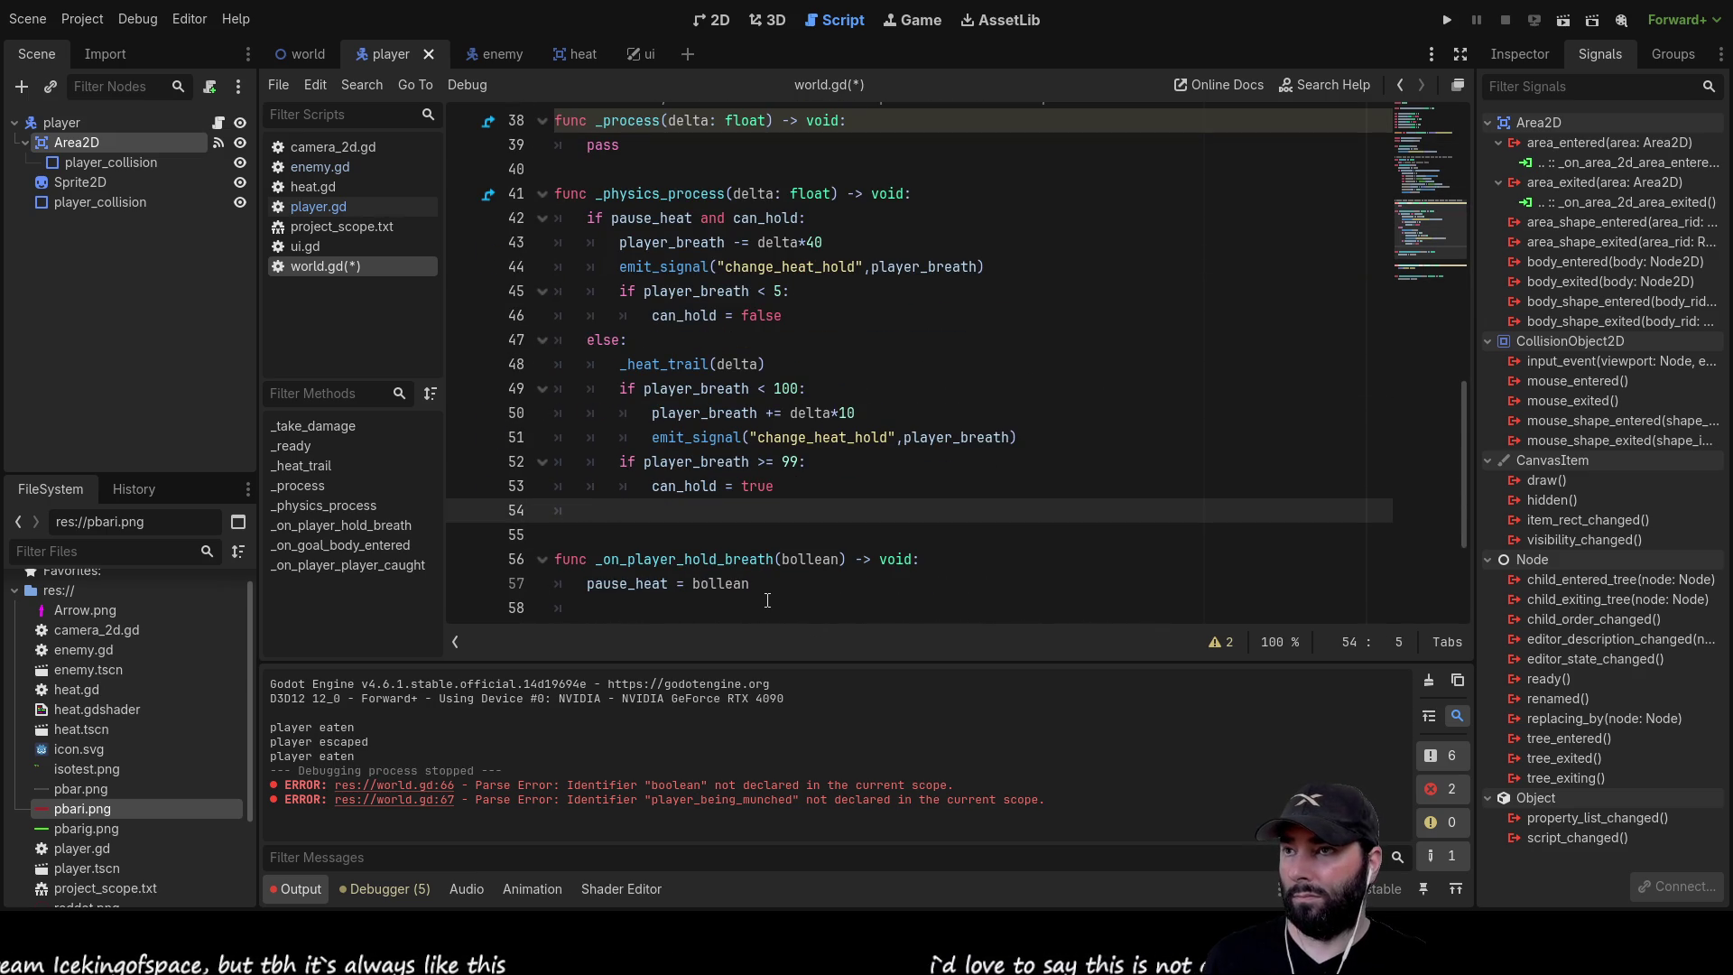
pyautogui.write('if')
pyautogui.scroll(-3, 767, 600)
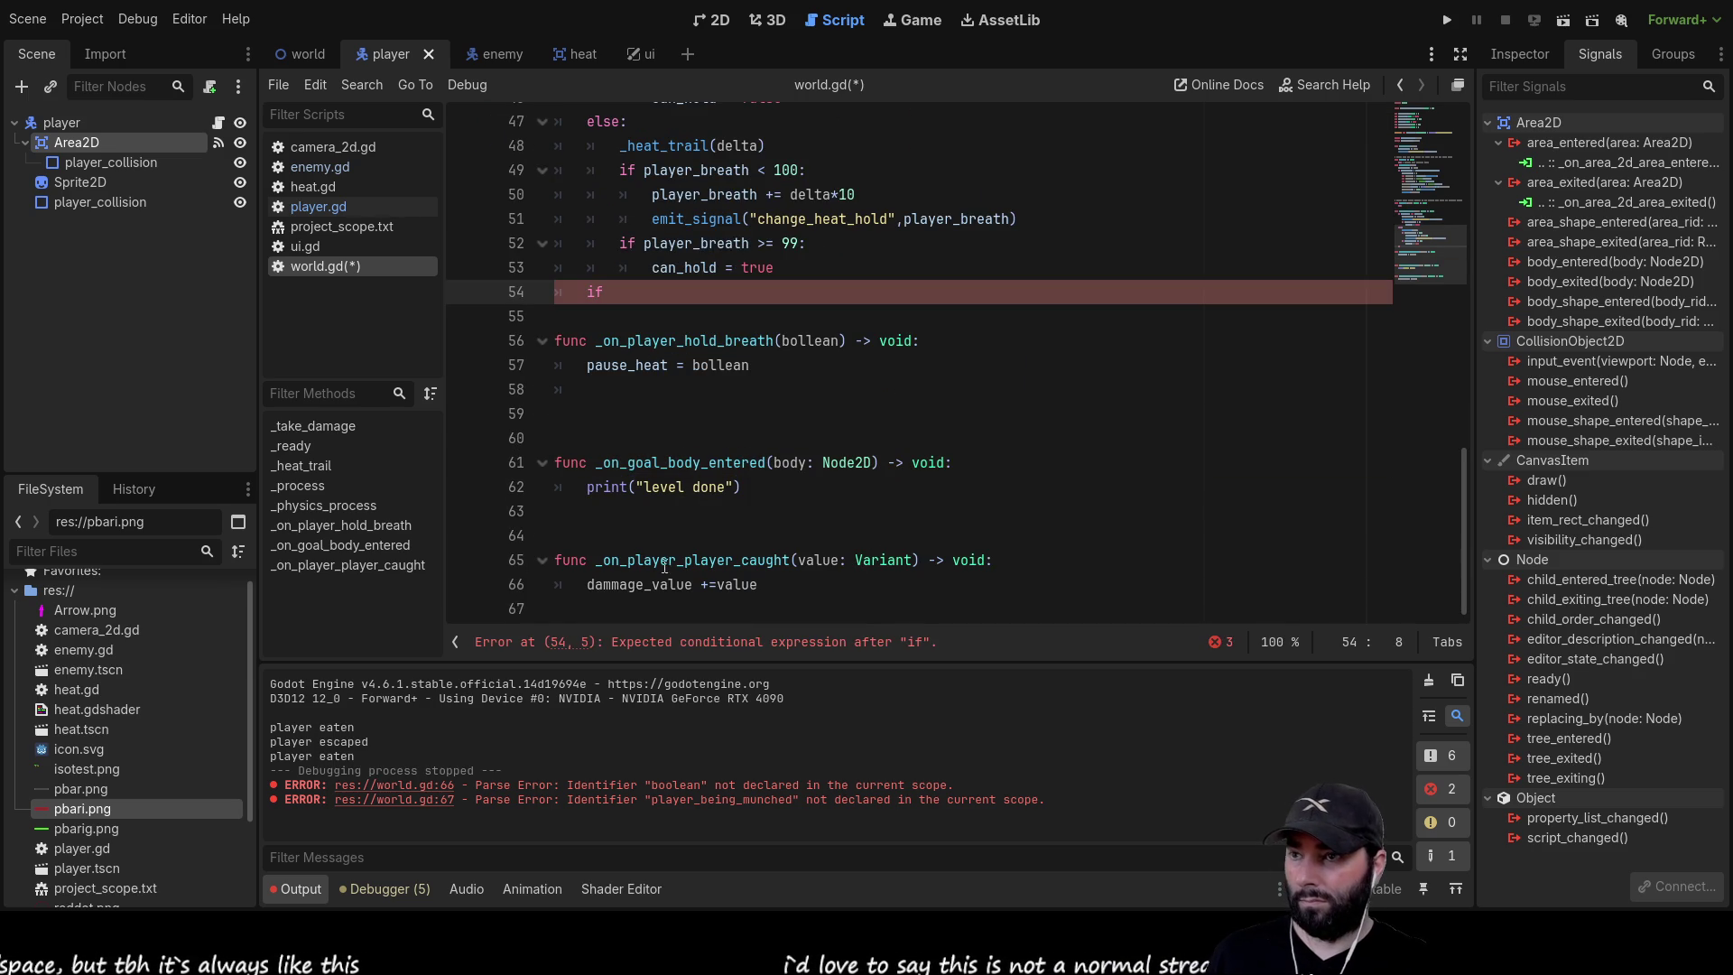
pyautogui.doubleClick(620, 593)
pyautogui.hotkey('ctrl', 'c')
pyautogui.scroll(3, 658, 564)
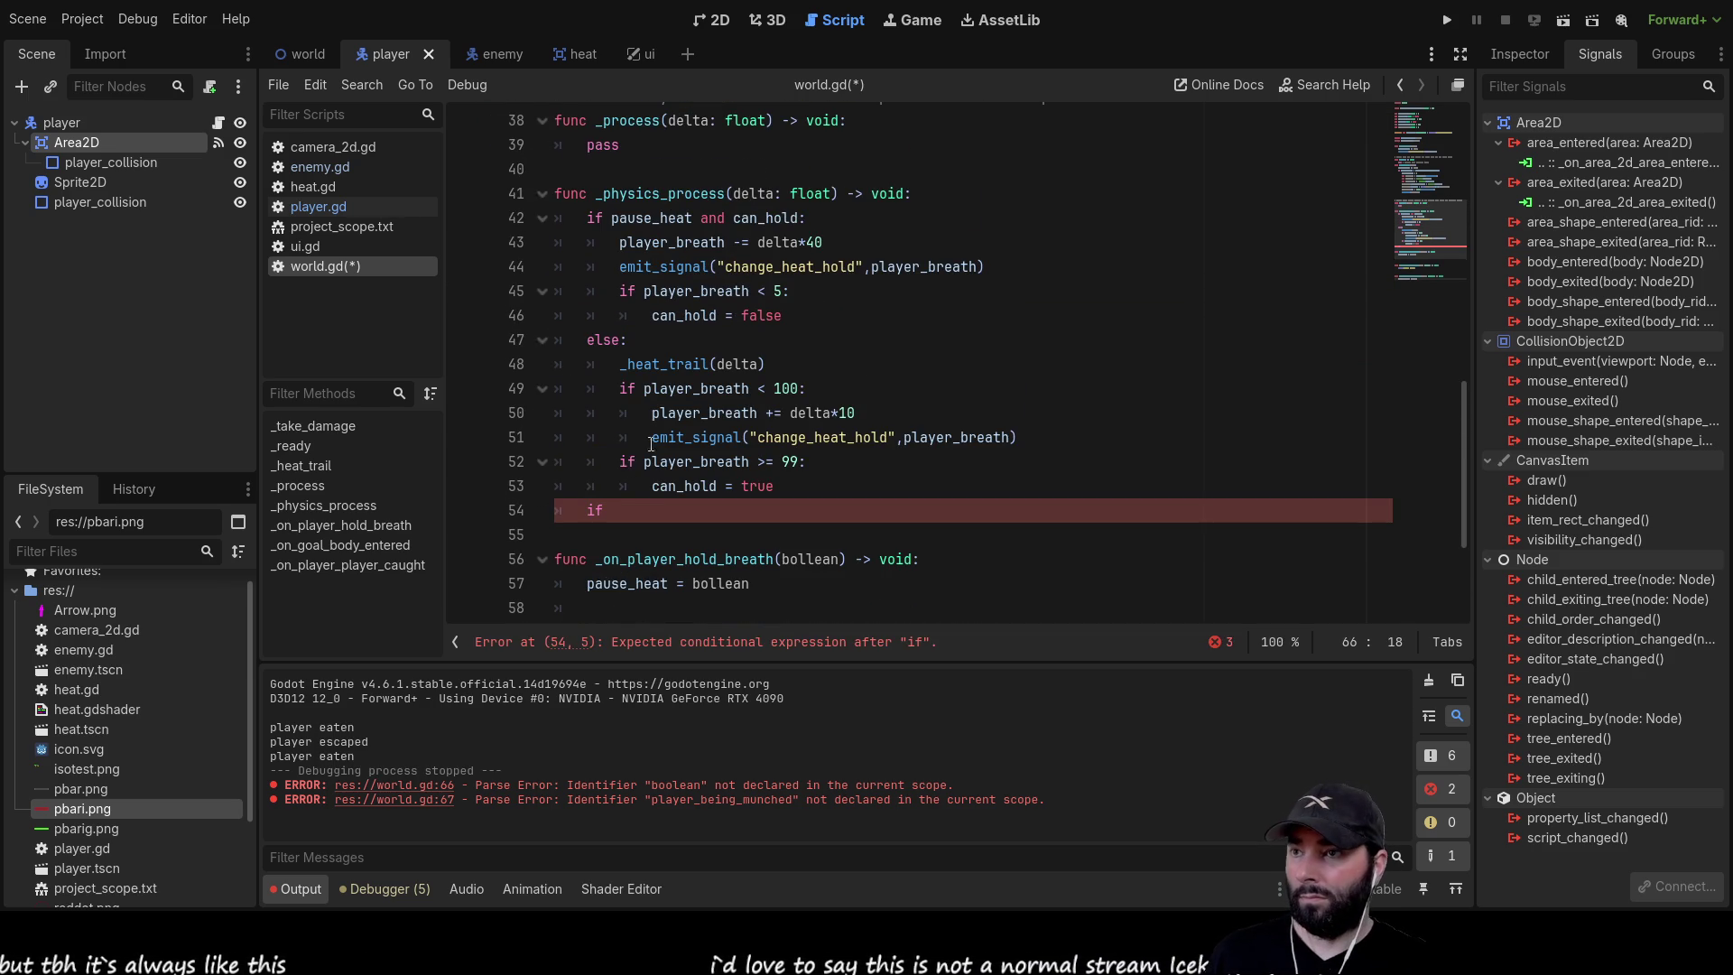
pyautogui.click(636, 507)
pyautogui.hotkey('ctrl', 'v')
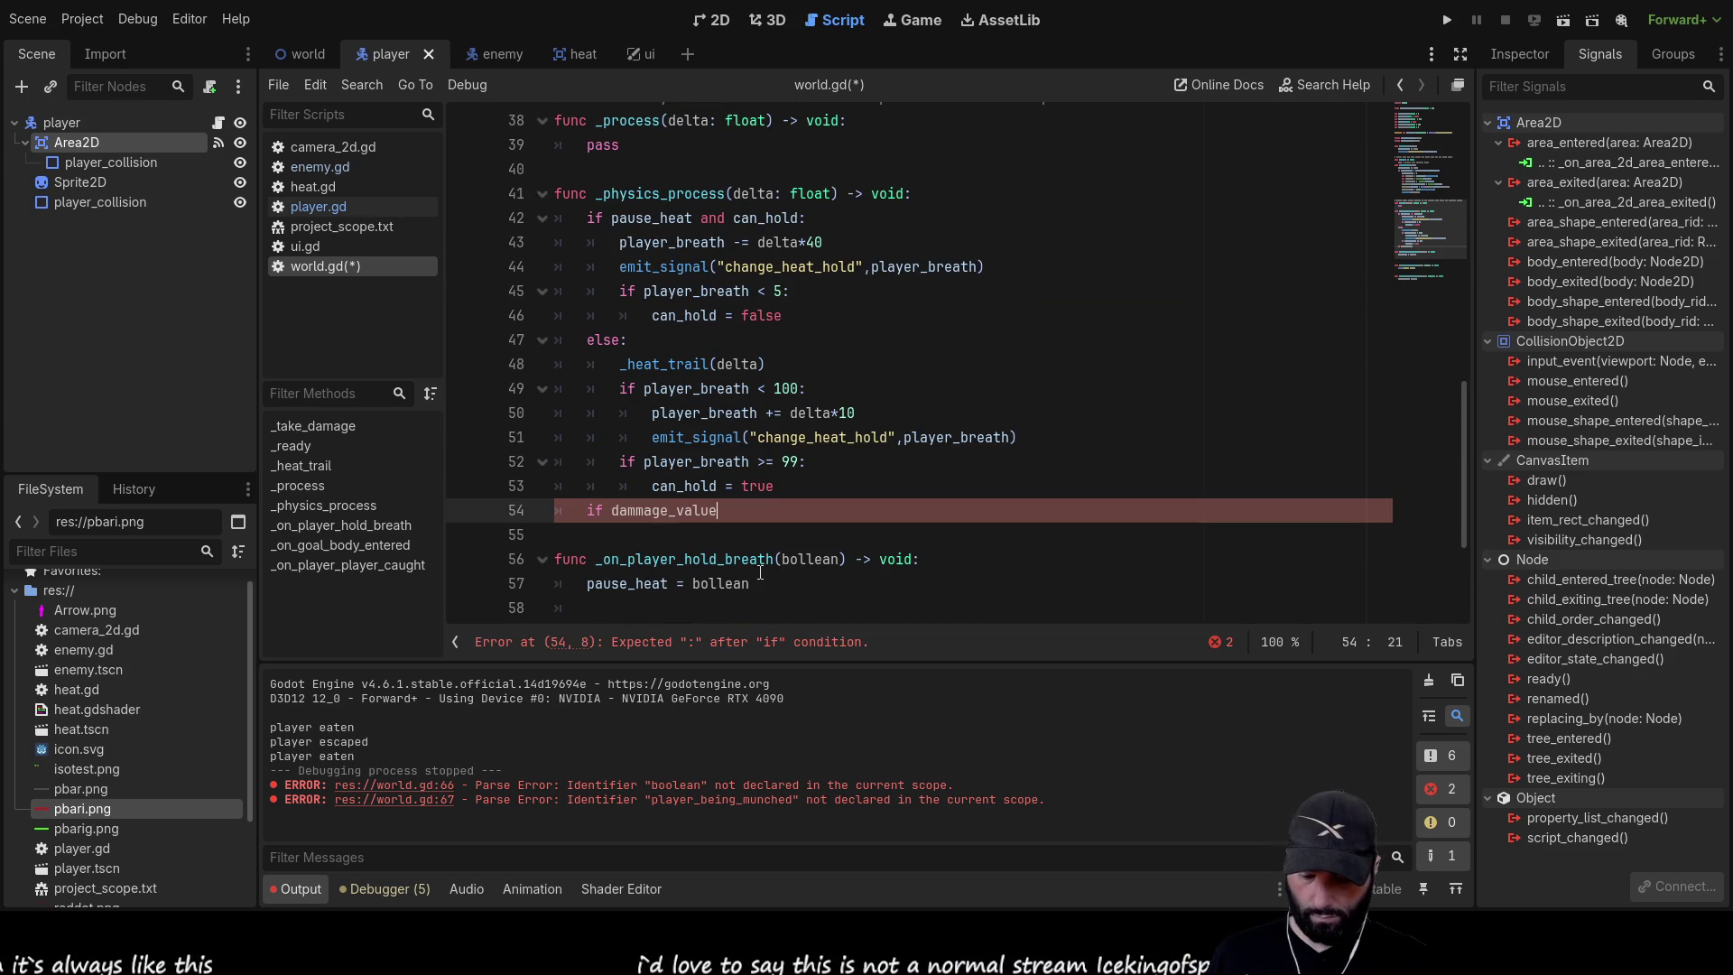
pyautogui.write('<>0:')
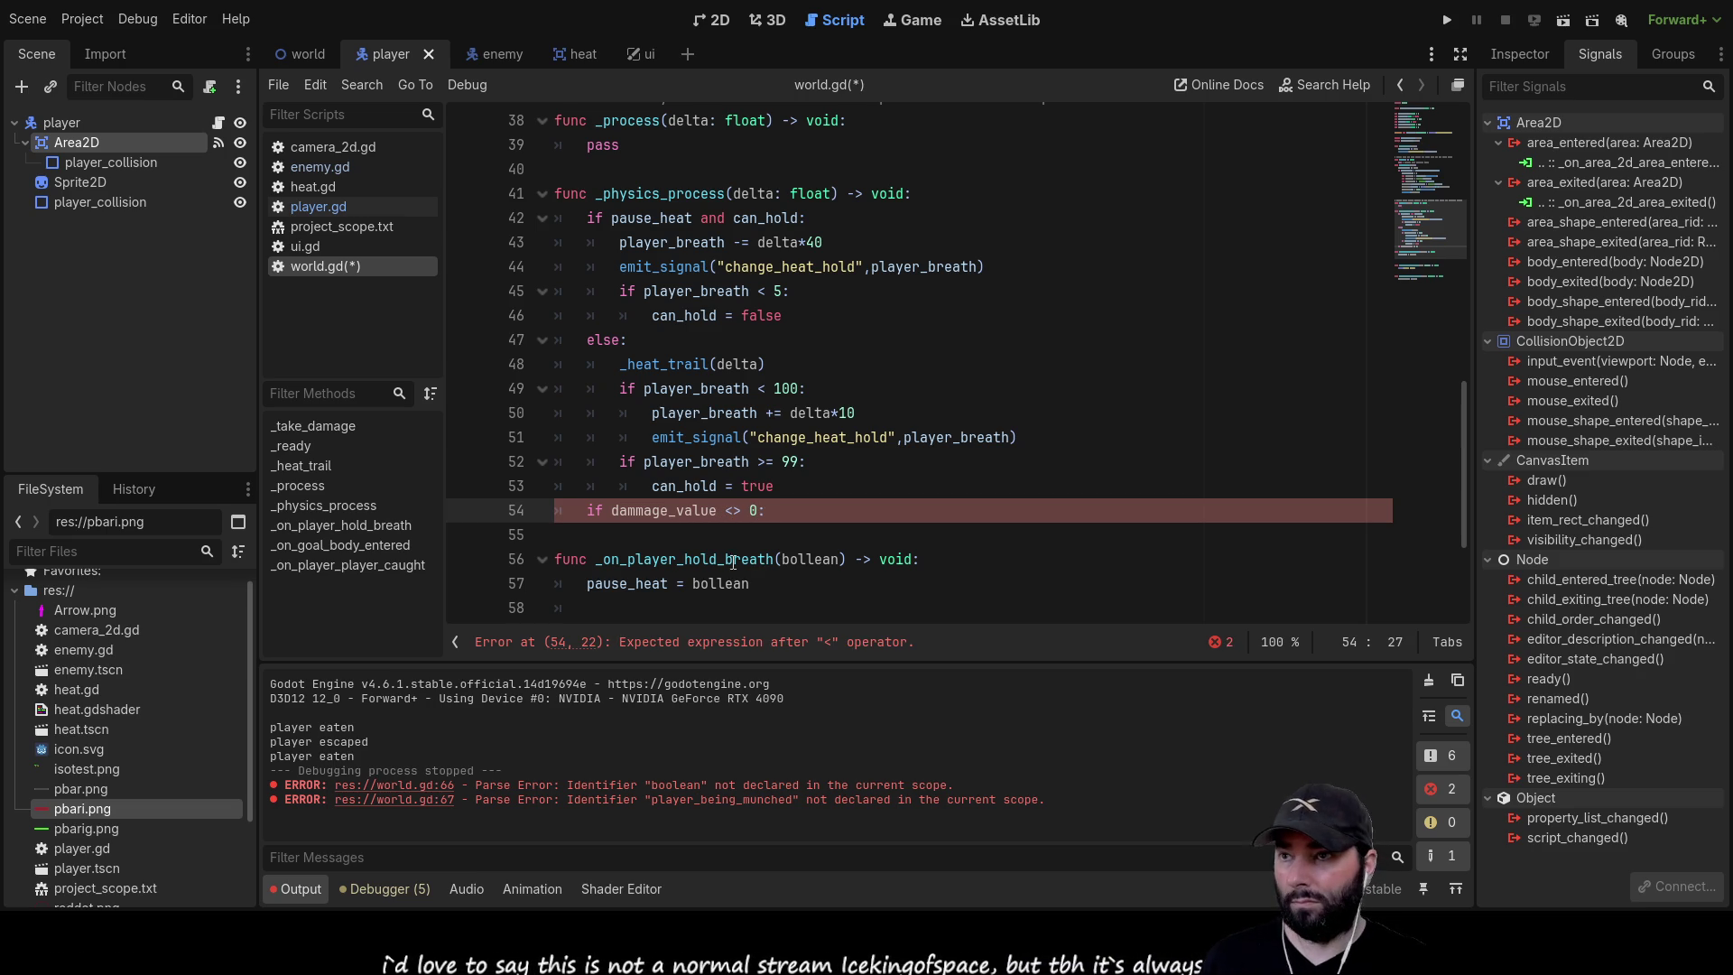
# Add an indented _take_damage(dammage_value) call under the new condition
pyautogui.scroll(4, 733, 561)
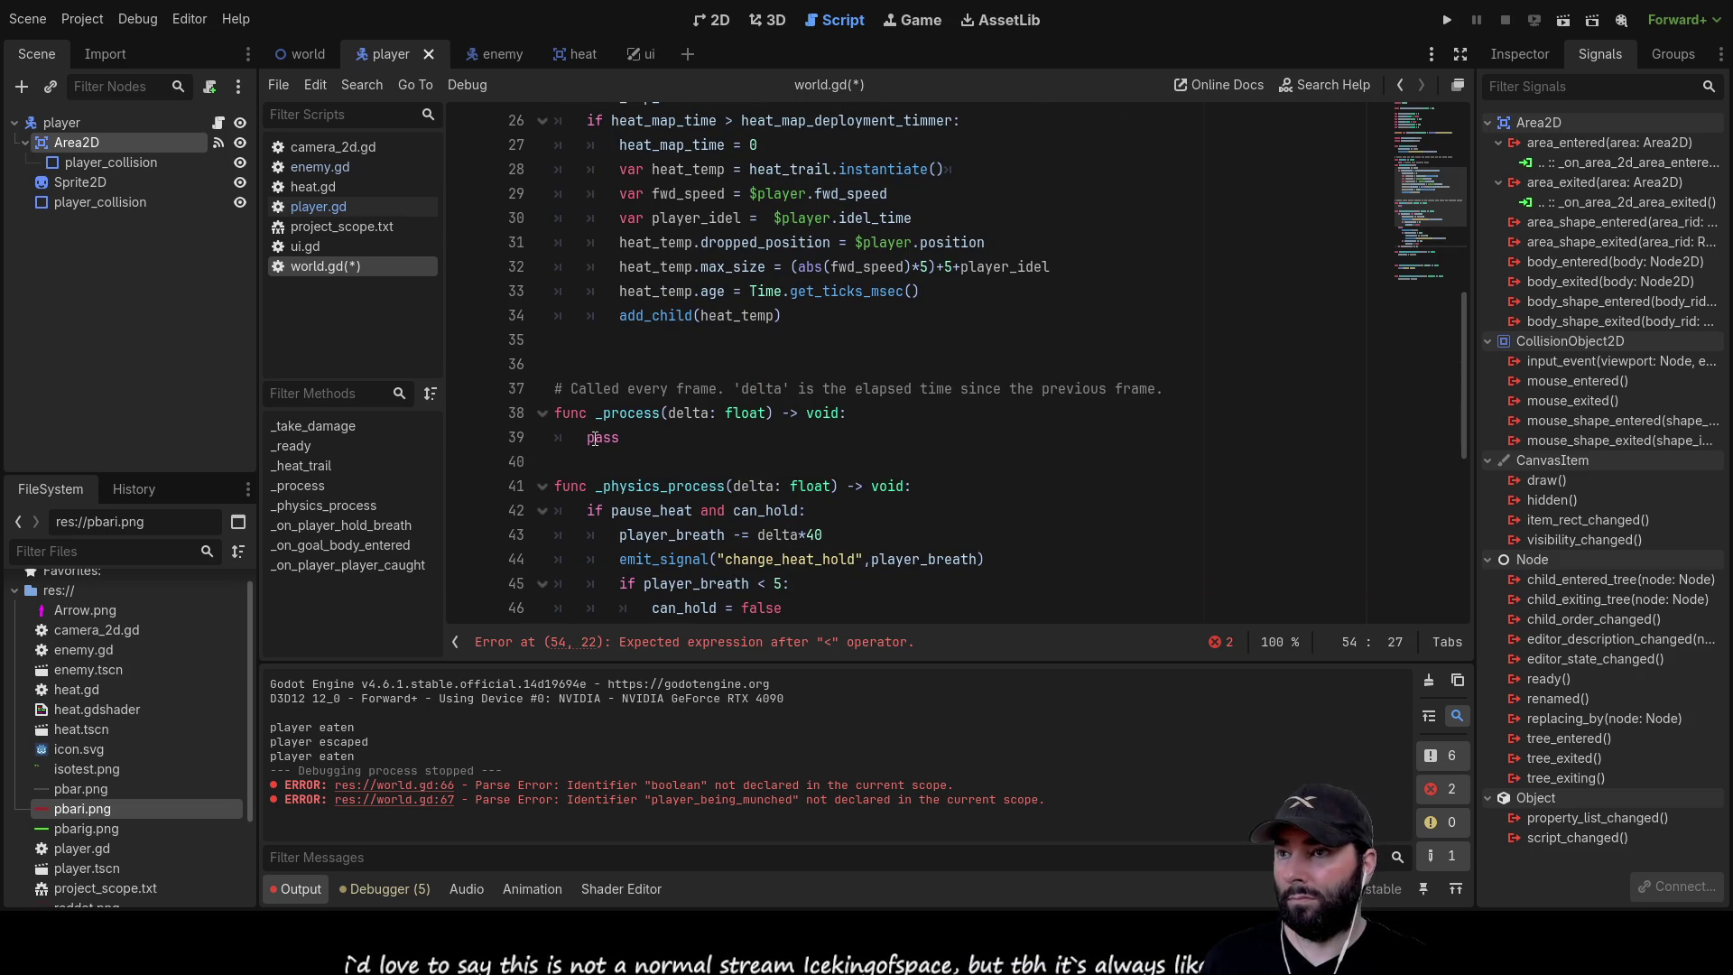
pyautogui.scroll(5, 650, 417)
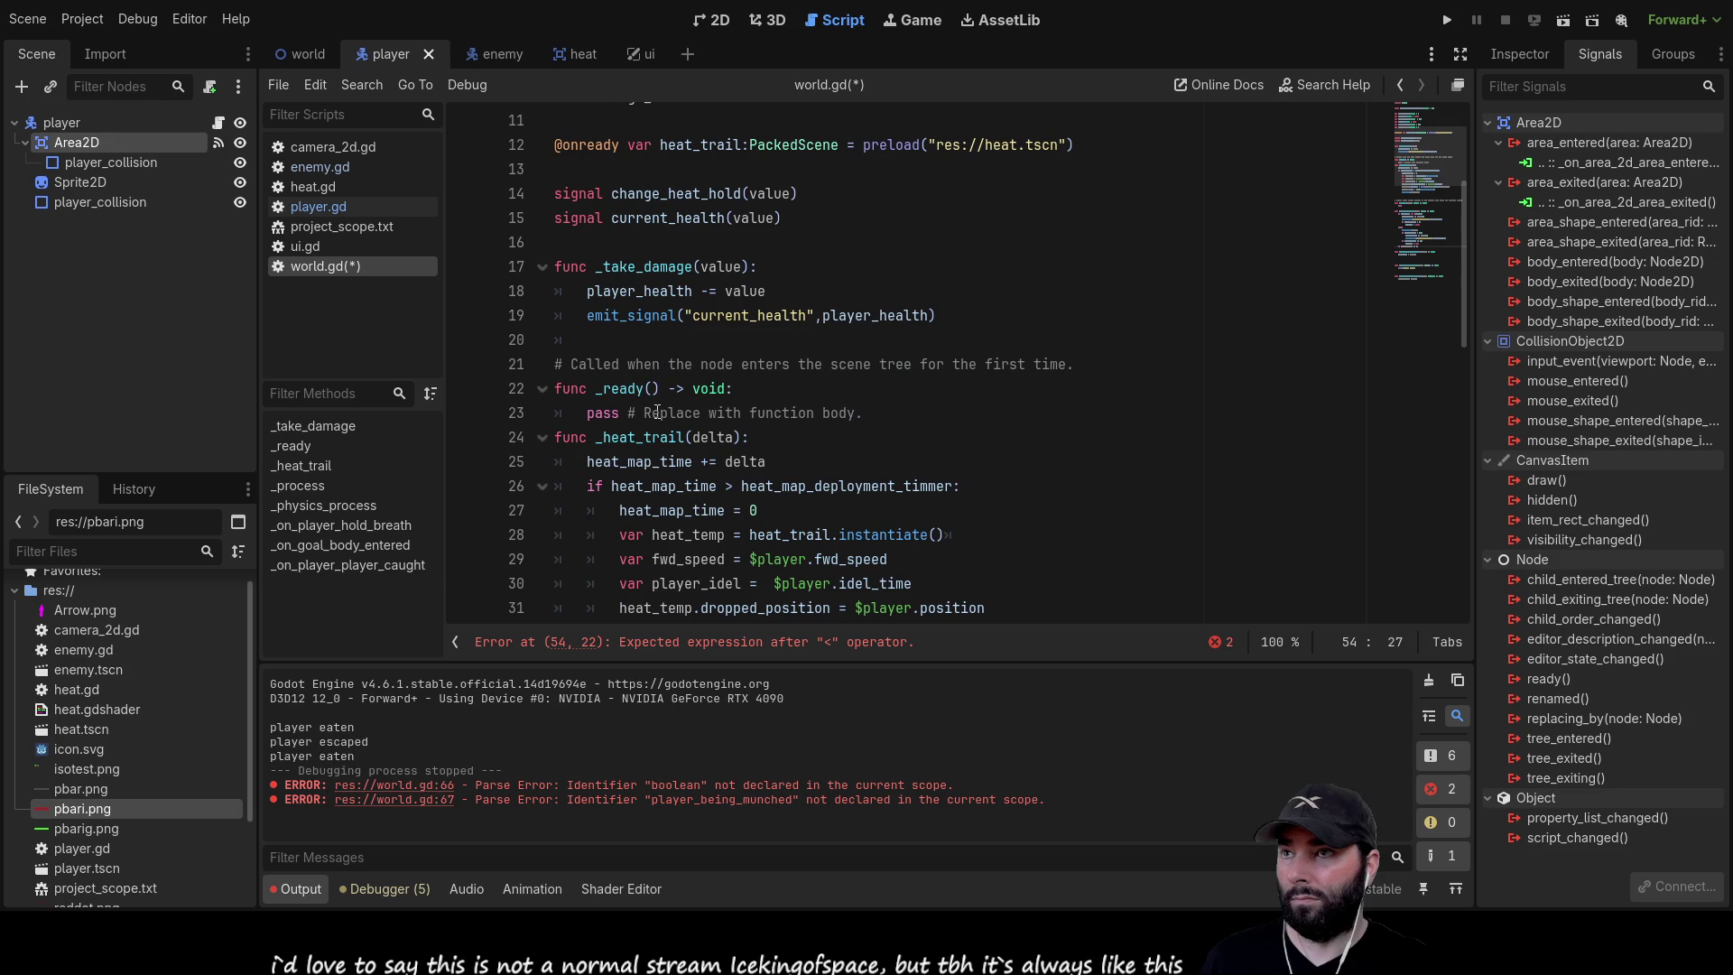
pyautogui.doubleClick(656, 267)
pyautogui.hotkey('ctrl', 'c')
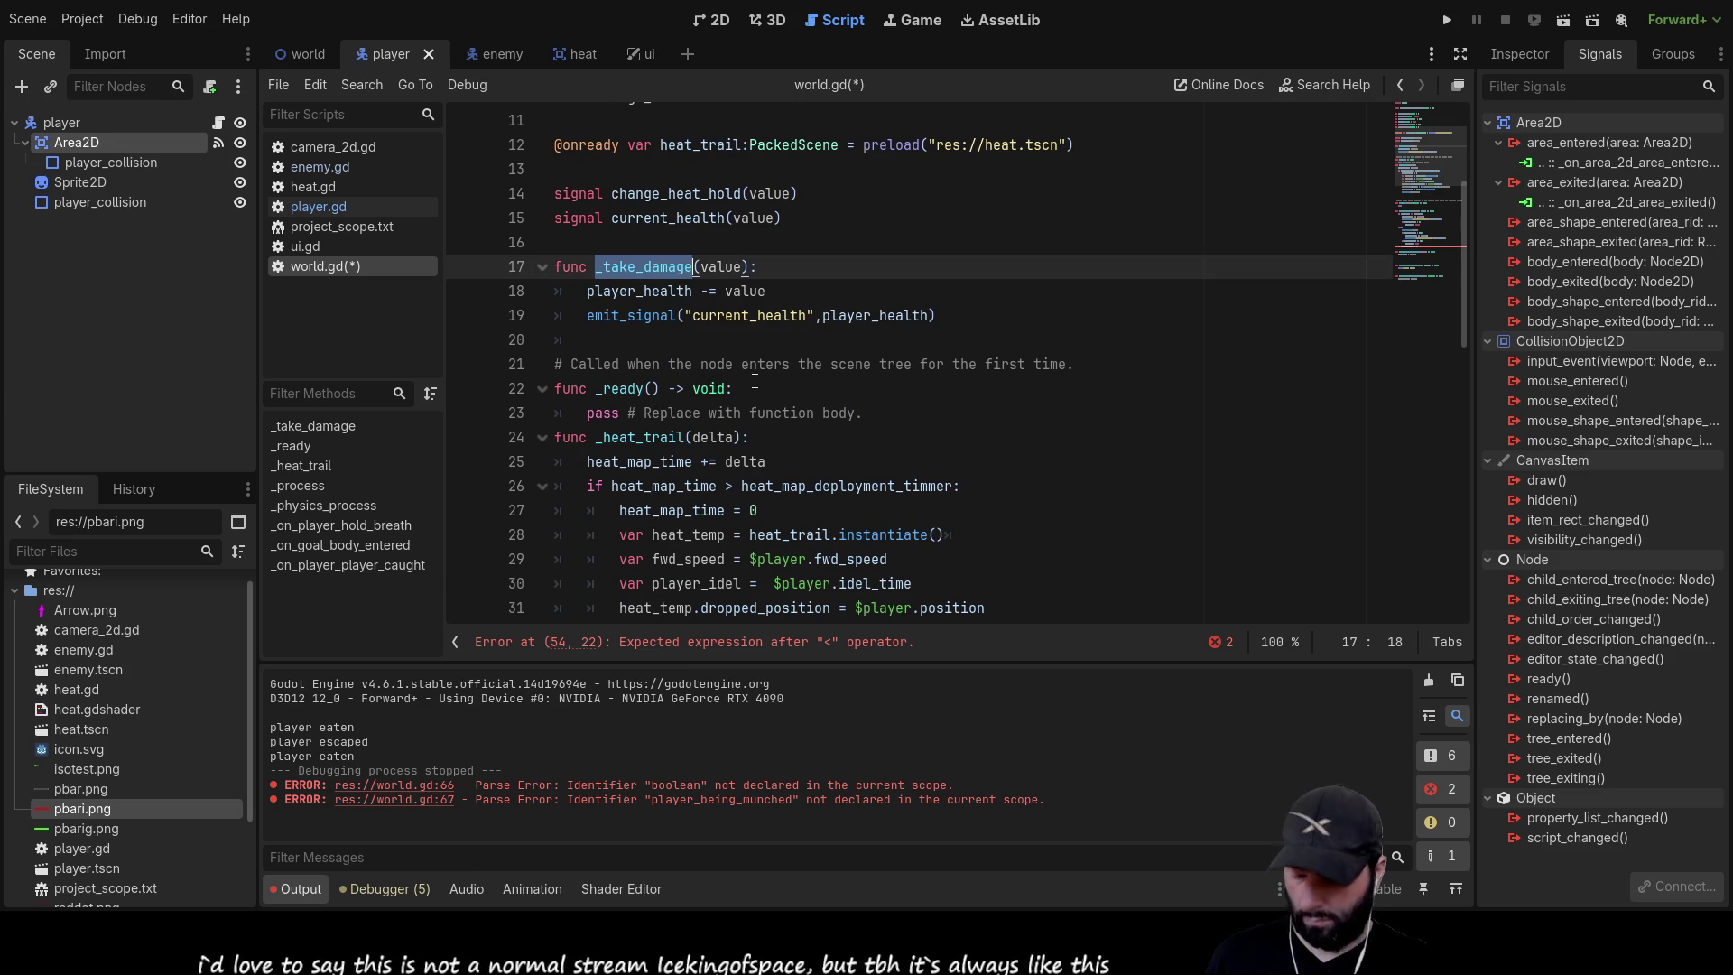
pyautogui.scroll(-12, 754, 381)
pyautogui.click(696, 316)
pyautogui.press('Tab')
pyautogui.press('Tab')
pyautogui.hotkey('ctrl', 'v')
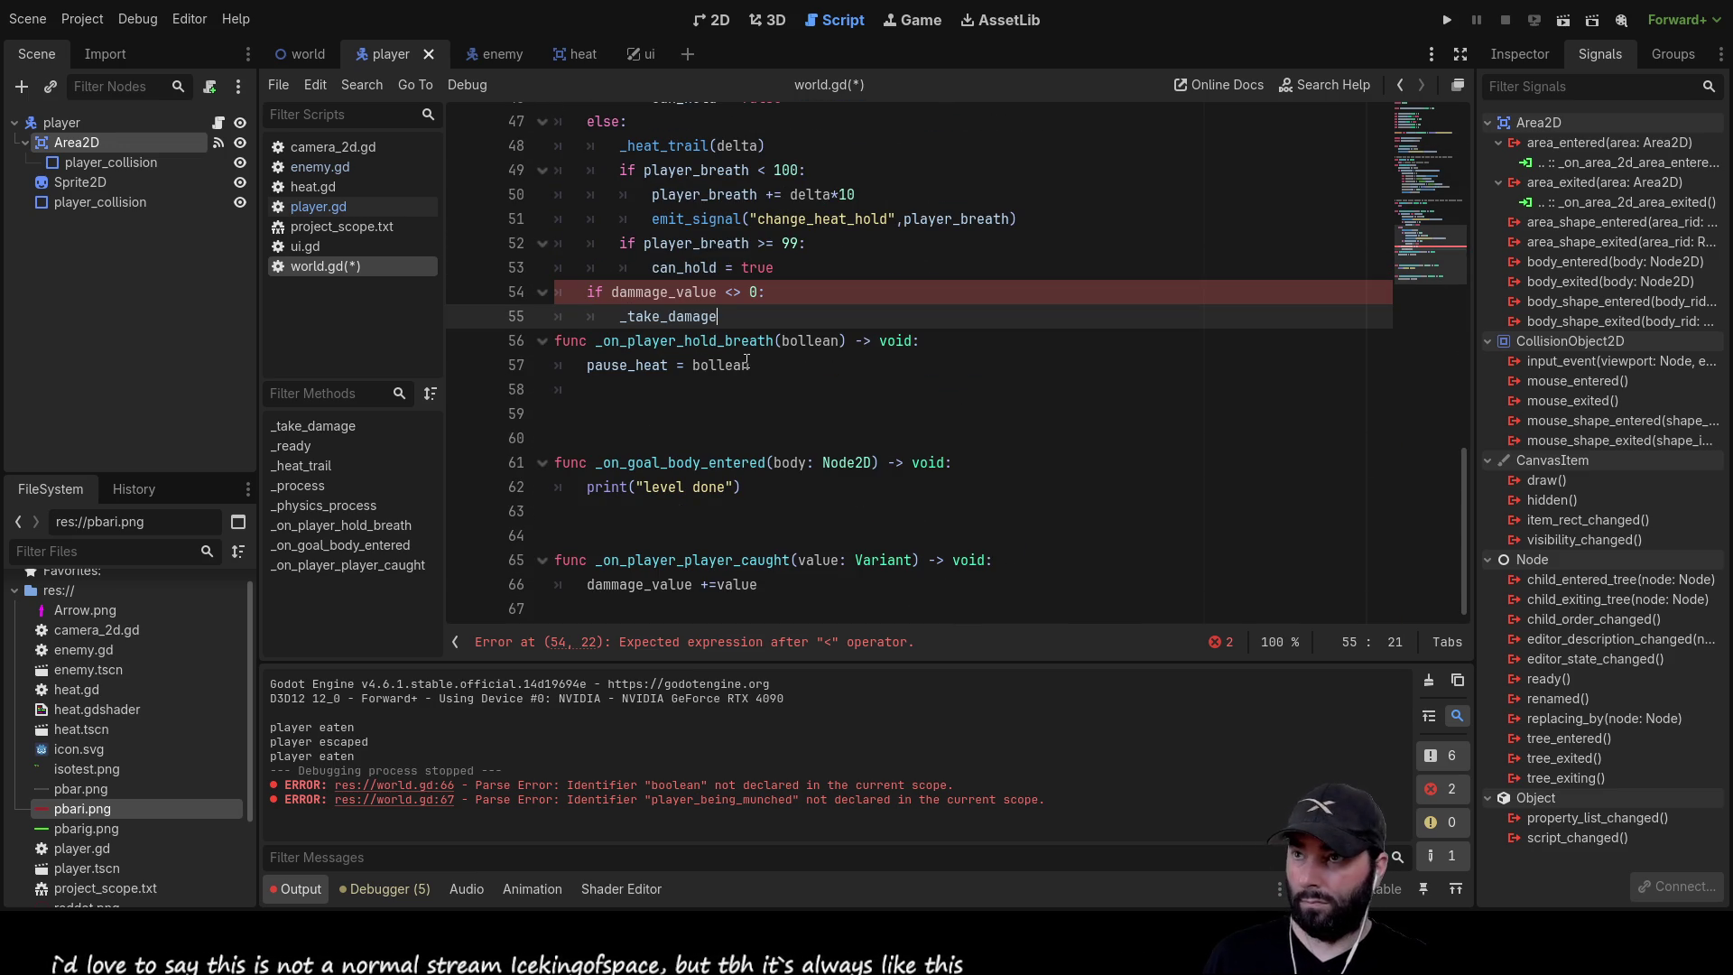
pyautogui.write('()')
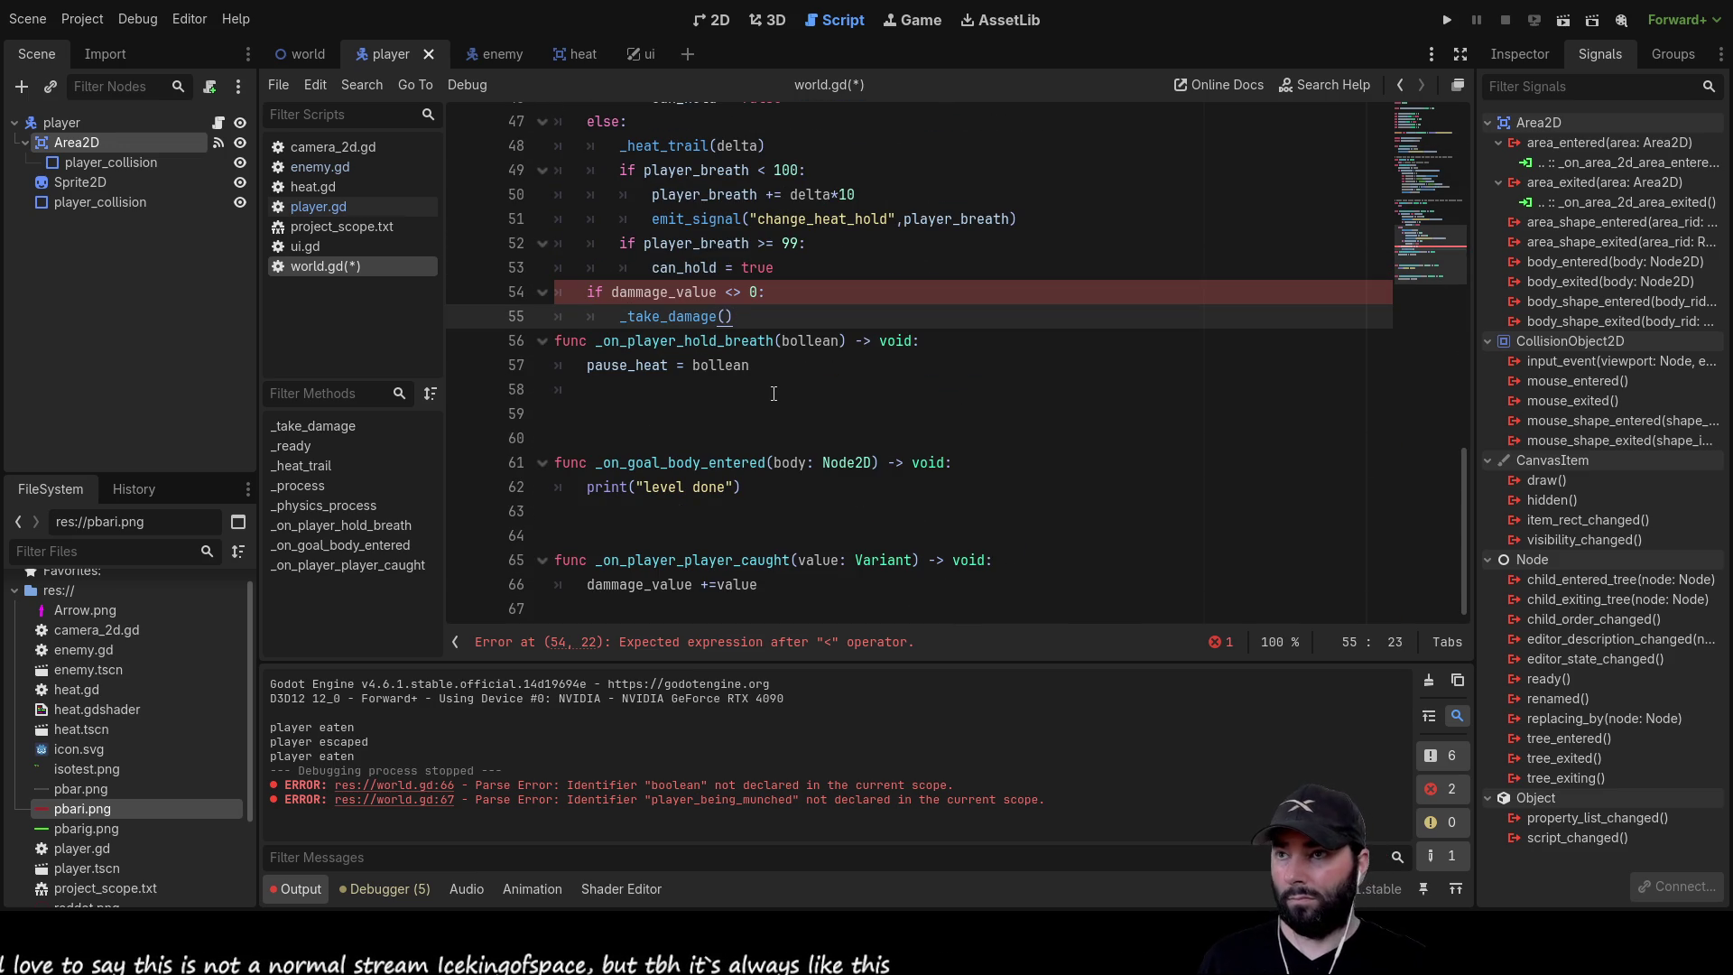
pyautogui.doubleClick(703, 293)
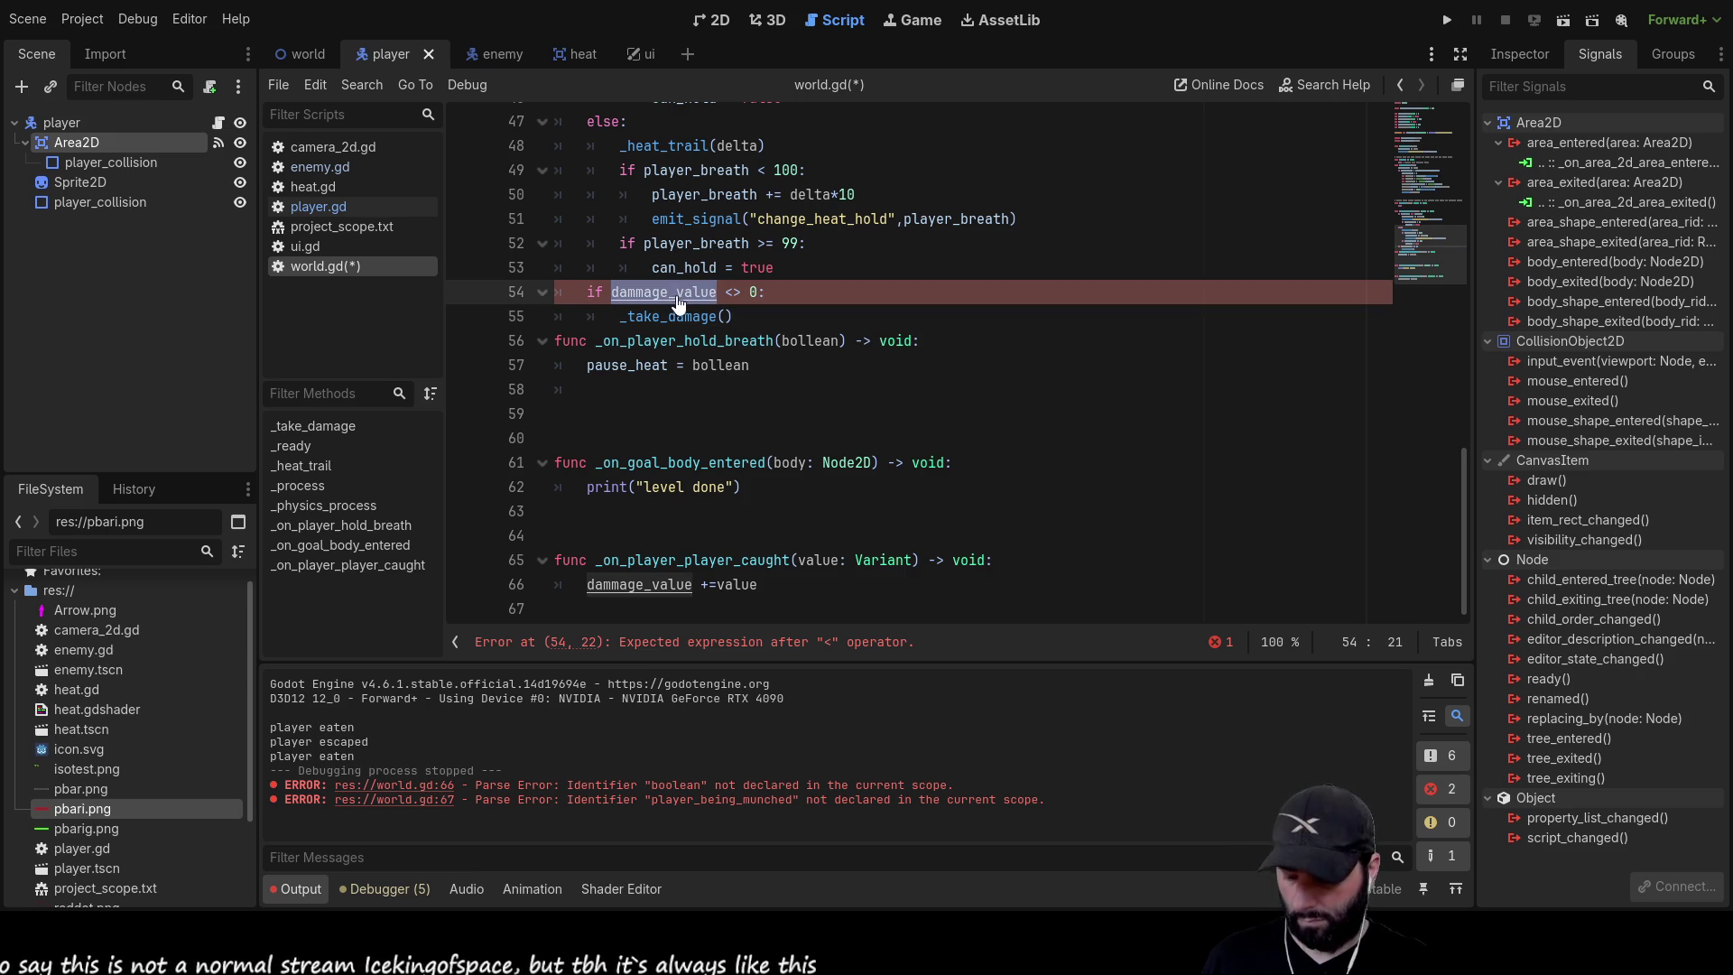
pyautogui.hotkey('ctrl', 'c')
pyautogui.click(728, 316)
pyautogui.hotkey('ctrl', 'v')
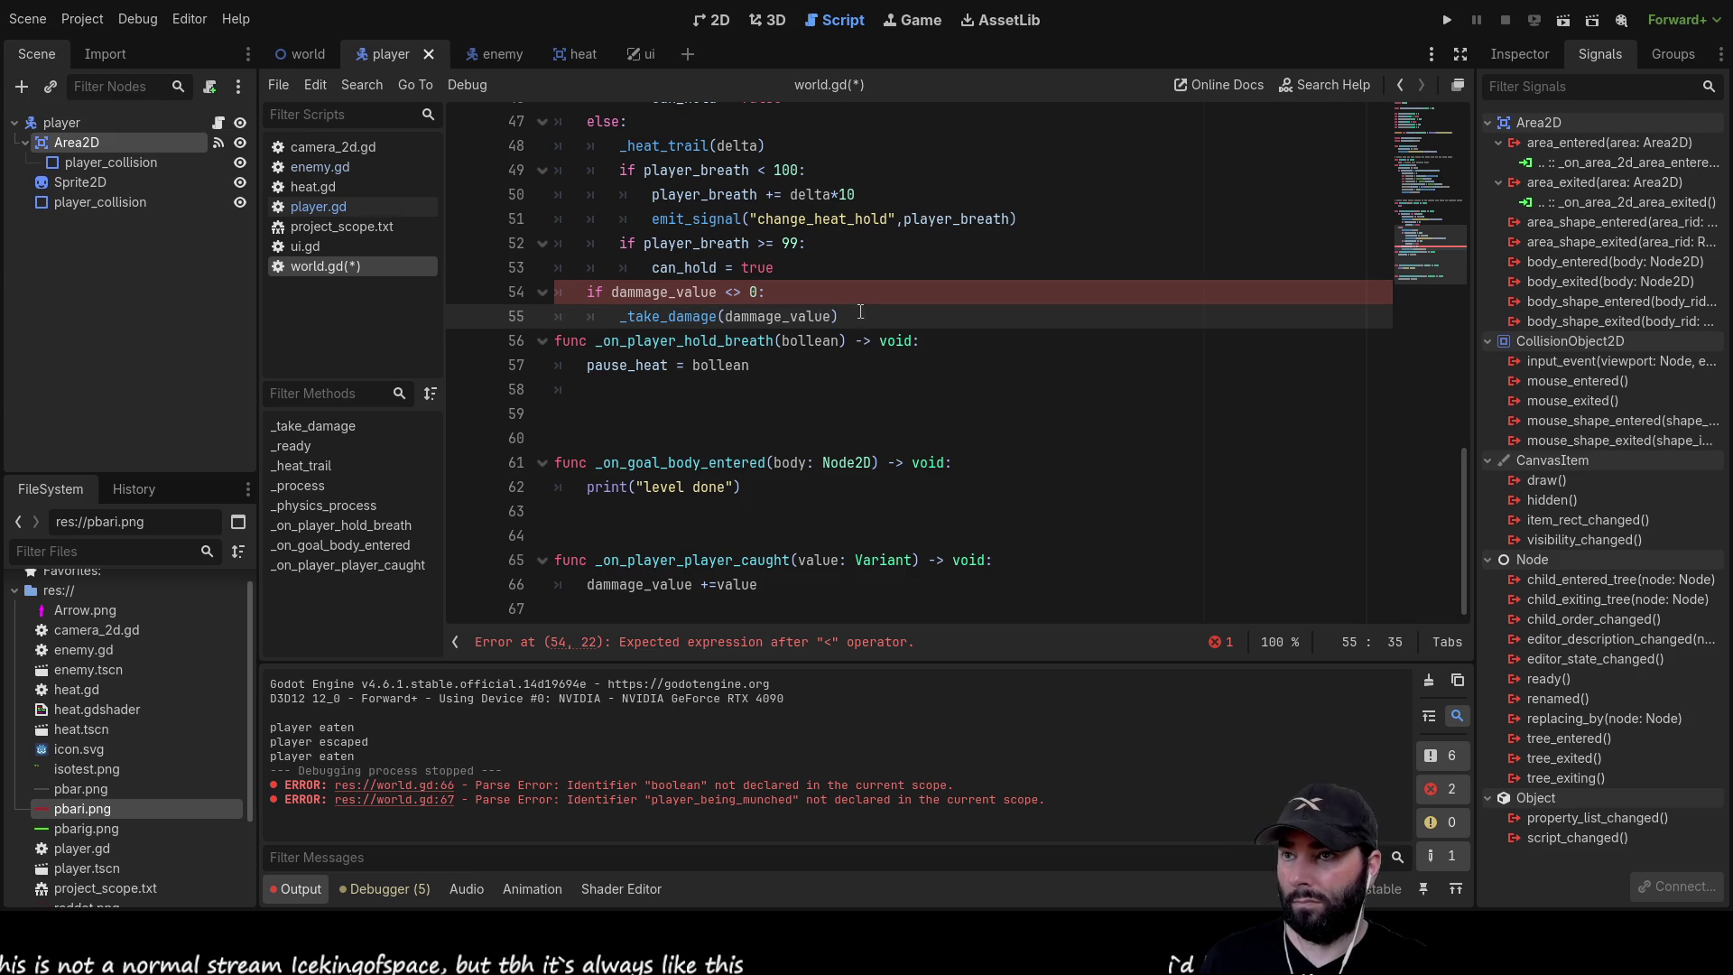
pyautogui.press('Return')
# Delete the invalid <> comparison operator on line 54
pyautogui.press('Up')
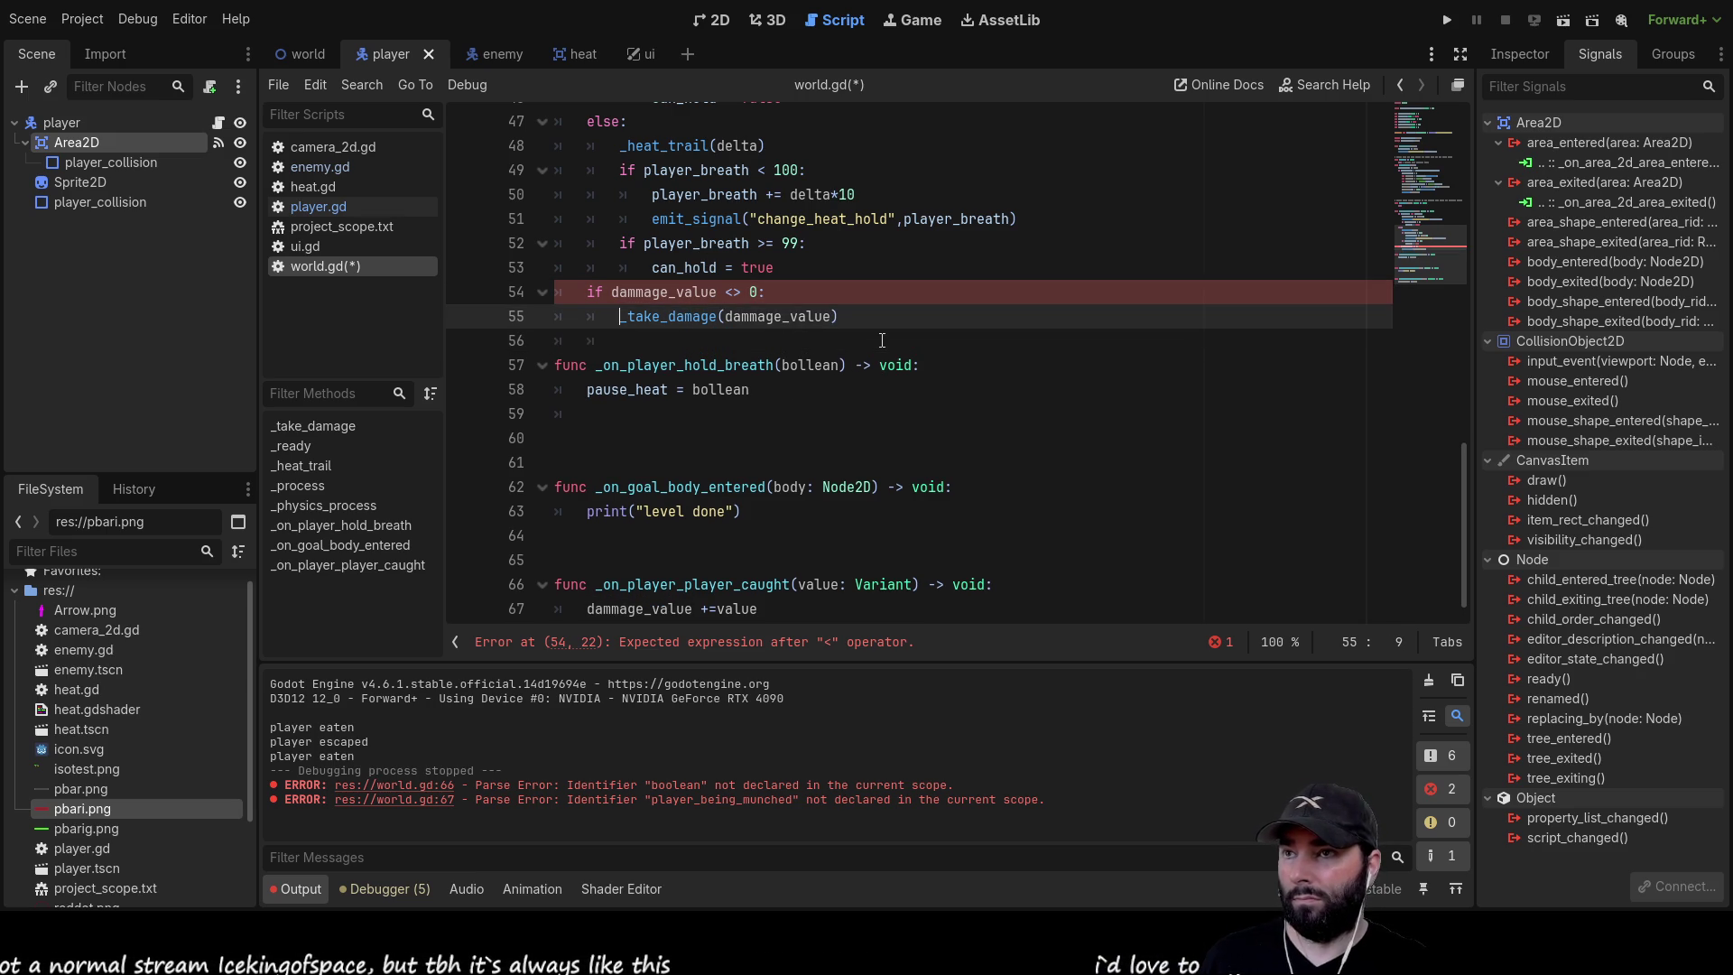
pyautogui.press('Up')
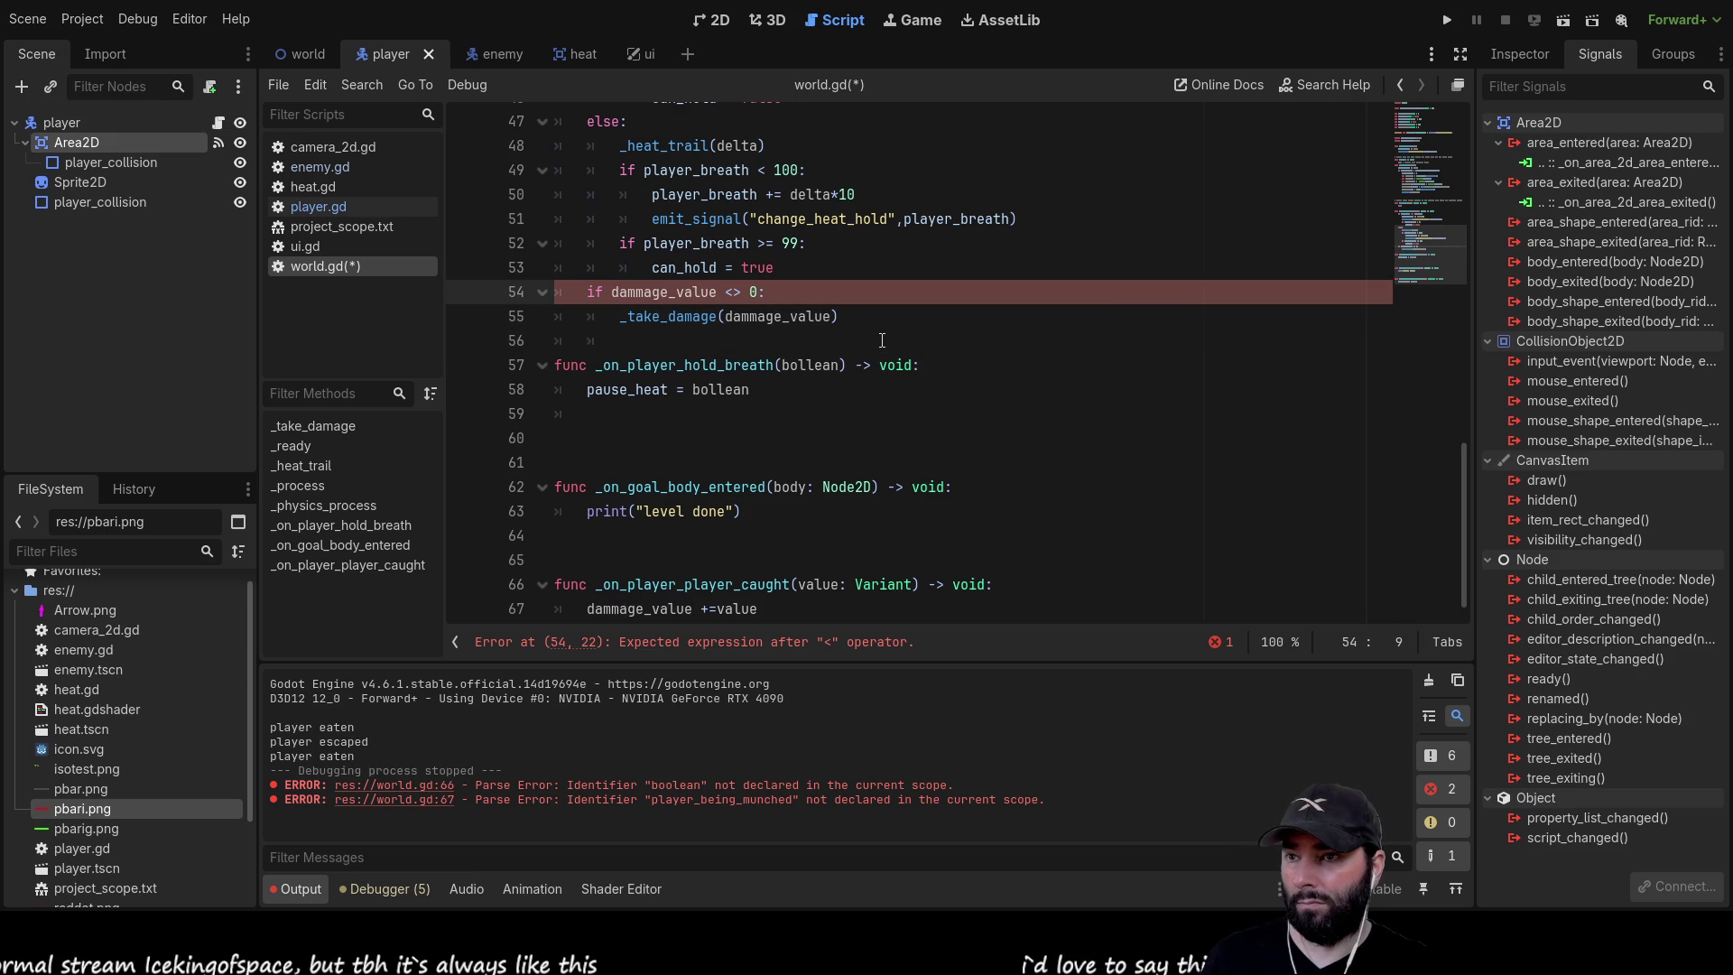
pyautogui.press('Right')
pyautogui.press('Right')
pyautogui.press('Right')
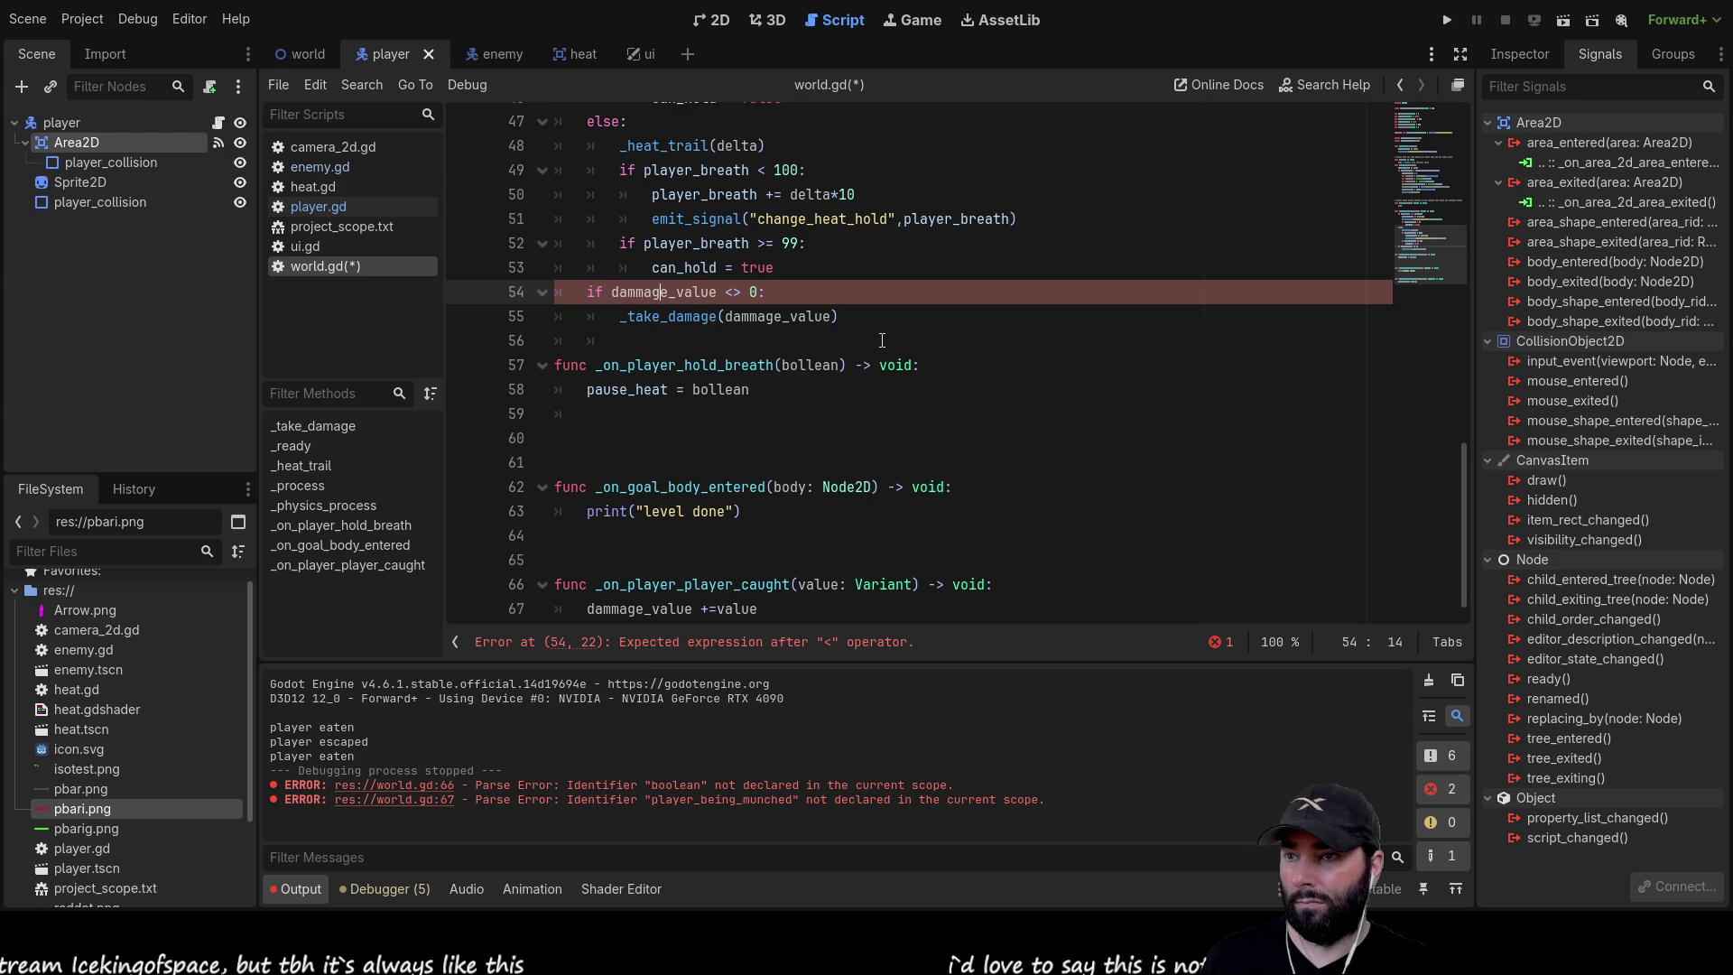
pyautogui.press('BackSpace')
# Complete the condition as dammage_value != 0
pyautogui.write('!=')
pyautogui.click(686, 463)
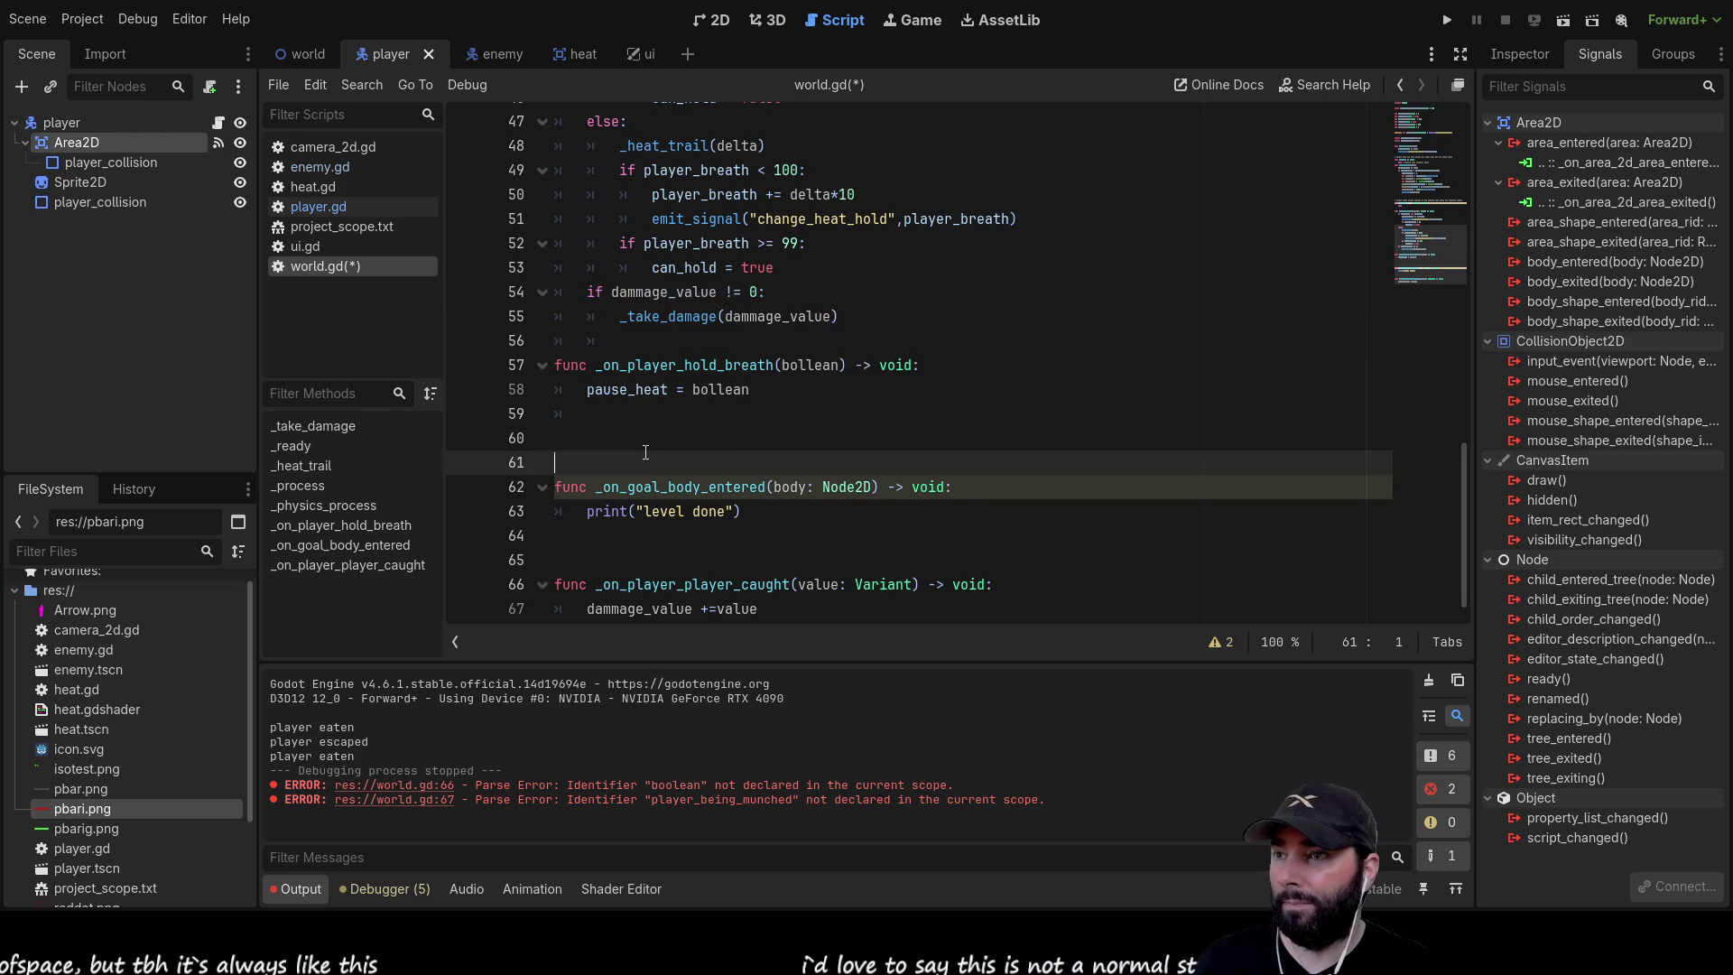
pyautogui.scroll(9, 817, 346)
pyautogui.scroll(7, 817, 346)
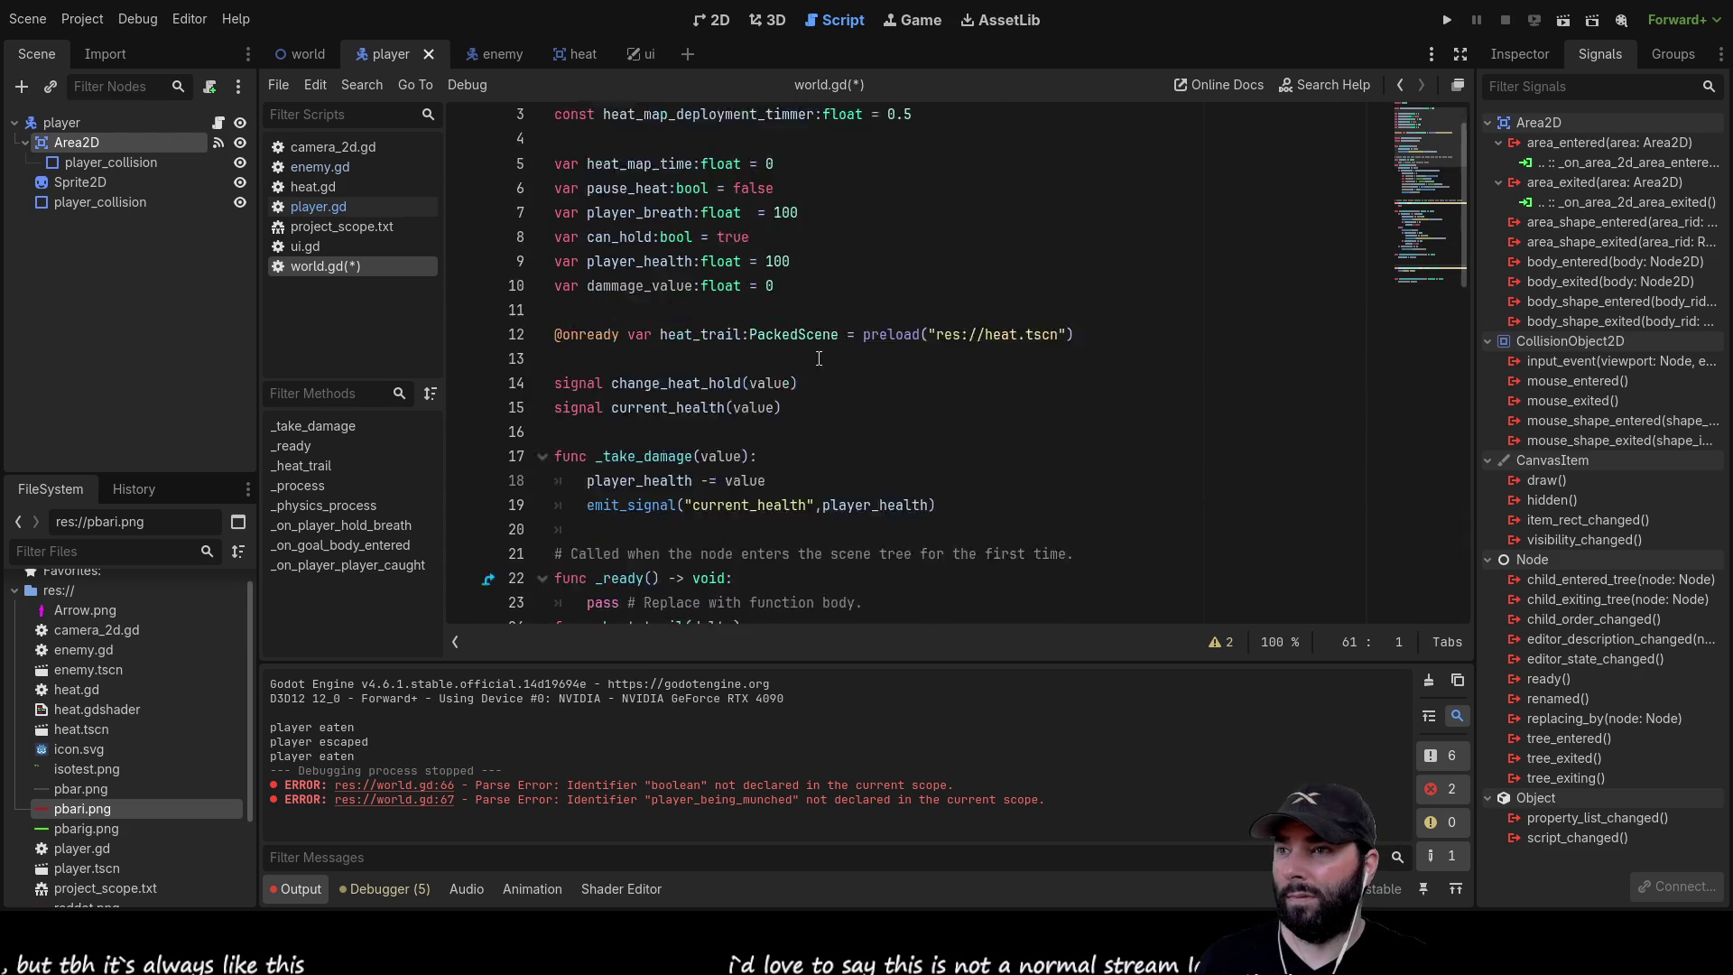
pyautogui.scroll(-7, 807, 356)
pyautogui.scroll(5, 800, 365)
pyautogui.scroll(-2, 767, 370)
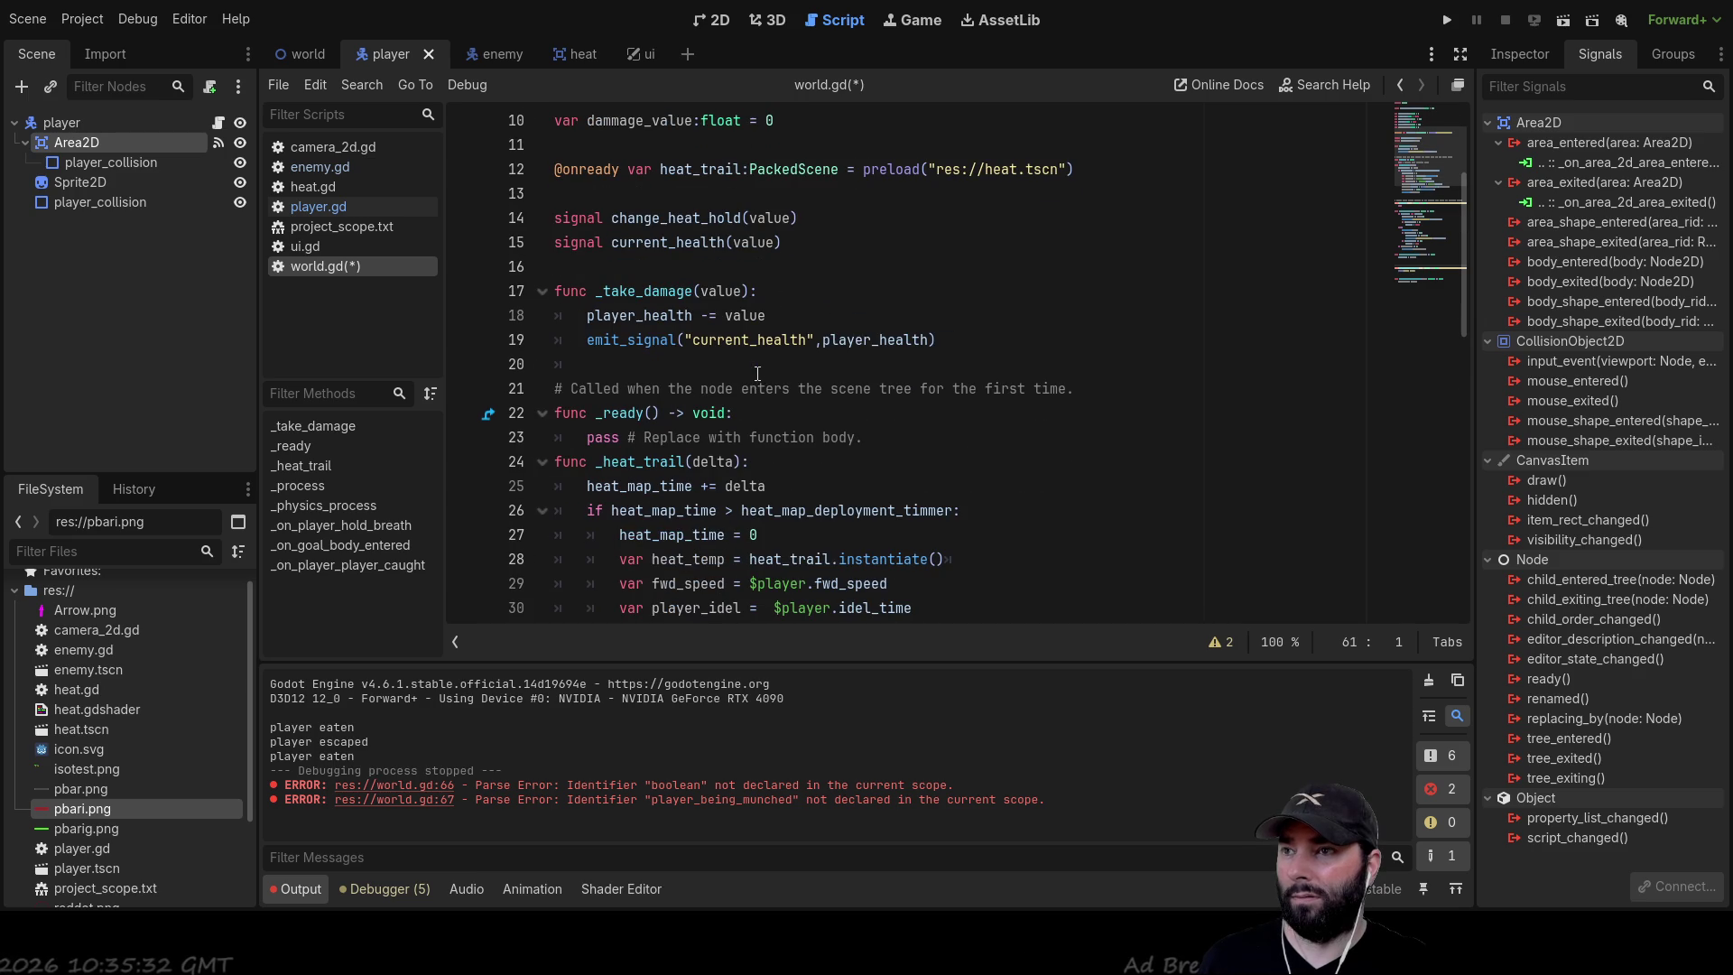
# Add an if player_health < 0: check above the emit_signal call in _take_damage
pyautogui.click(585, 339)
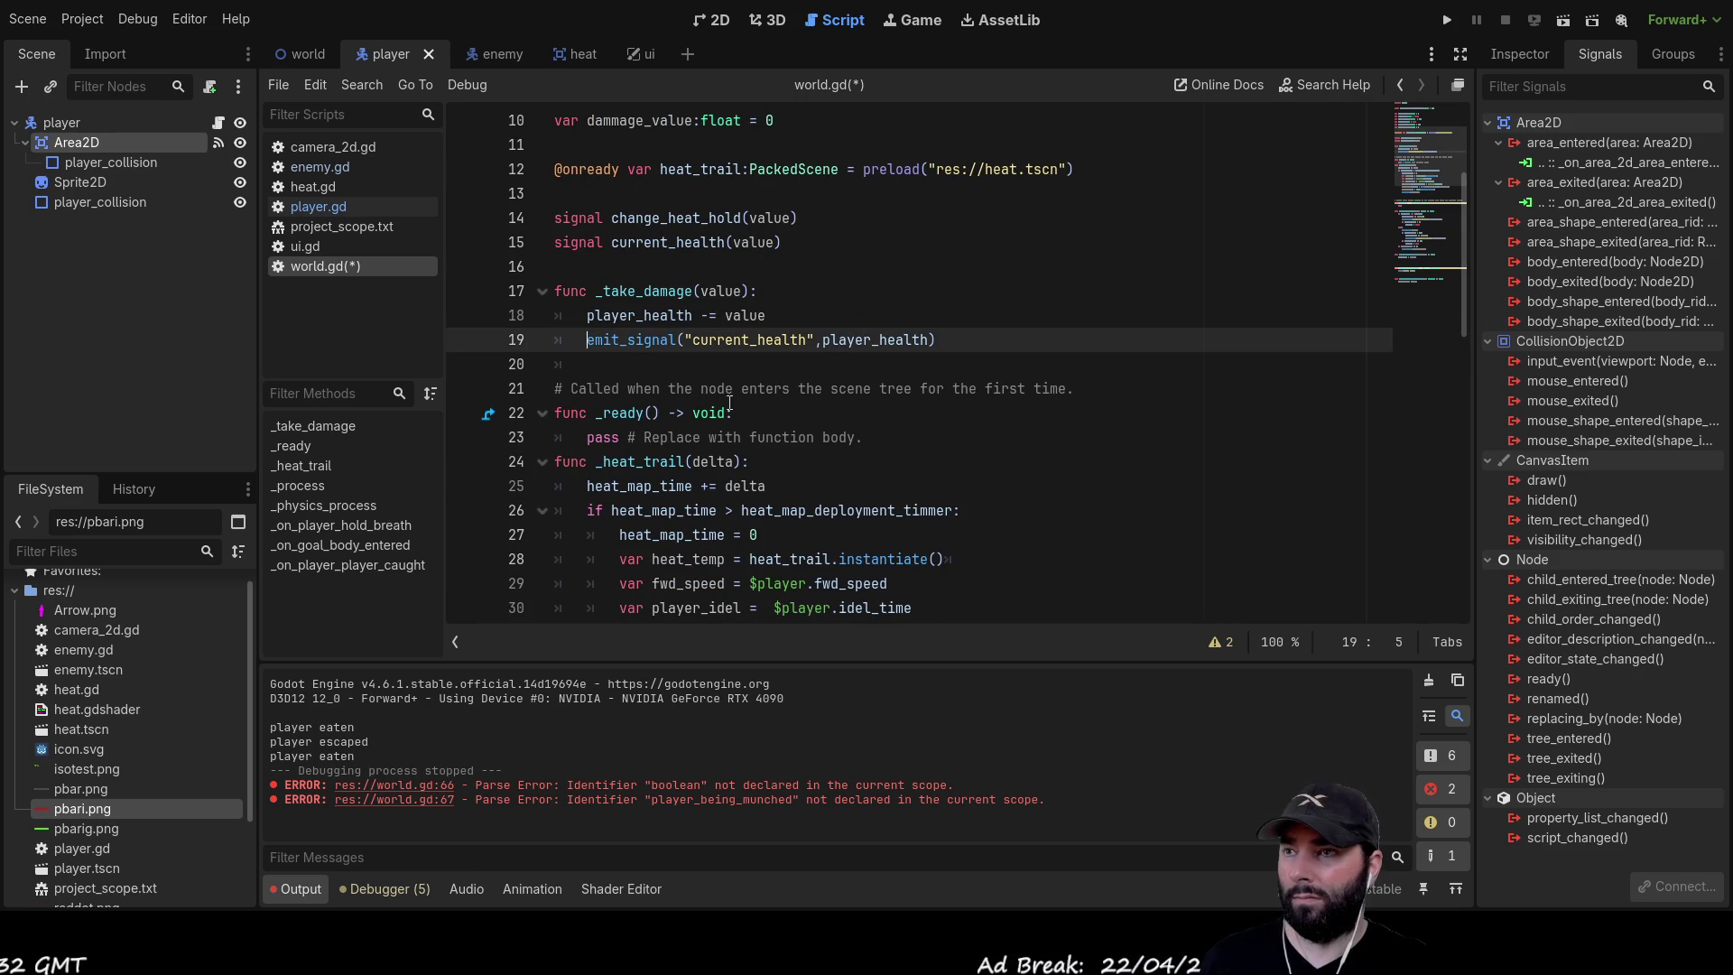
pyautogui.press('Return')
pyautogui.press('Up')
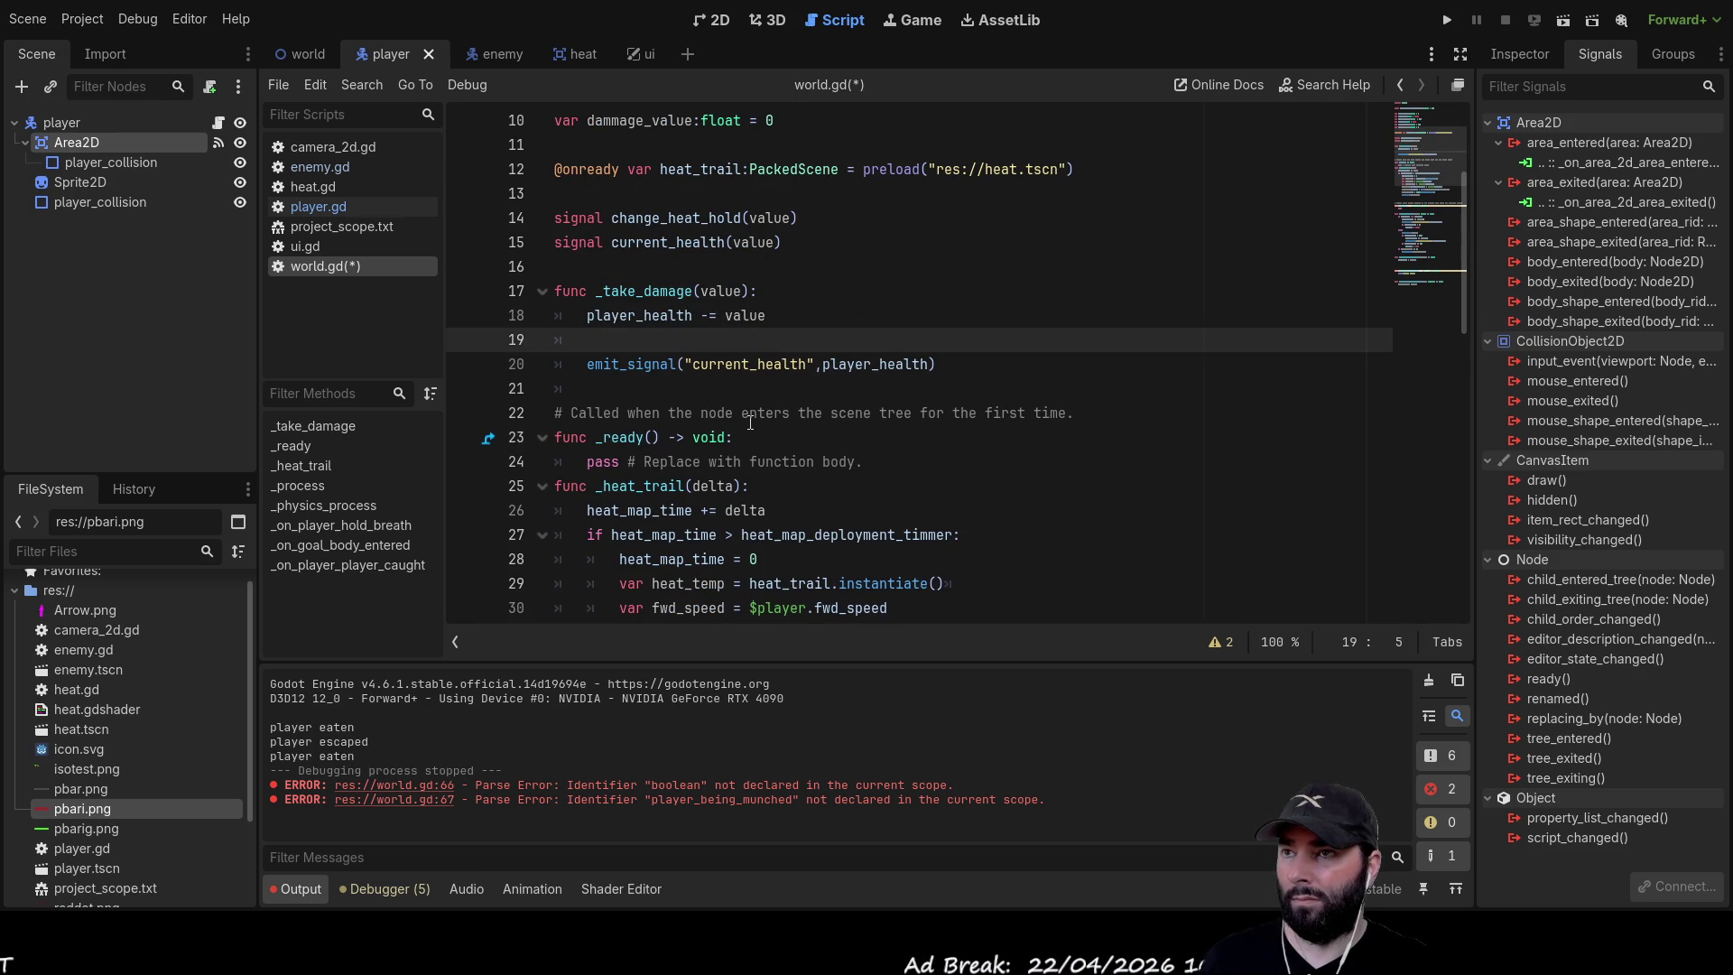
pyautogui.write('if')
pyautogui.doubleClick(663, 318)
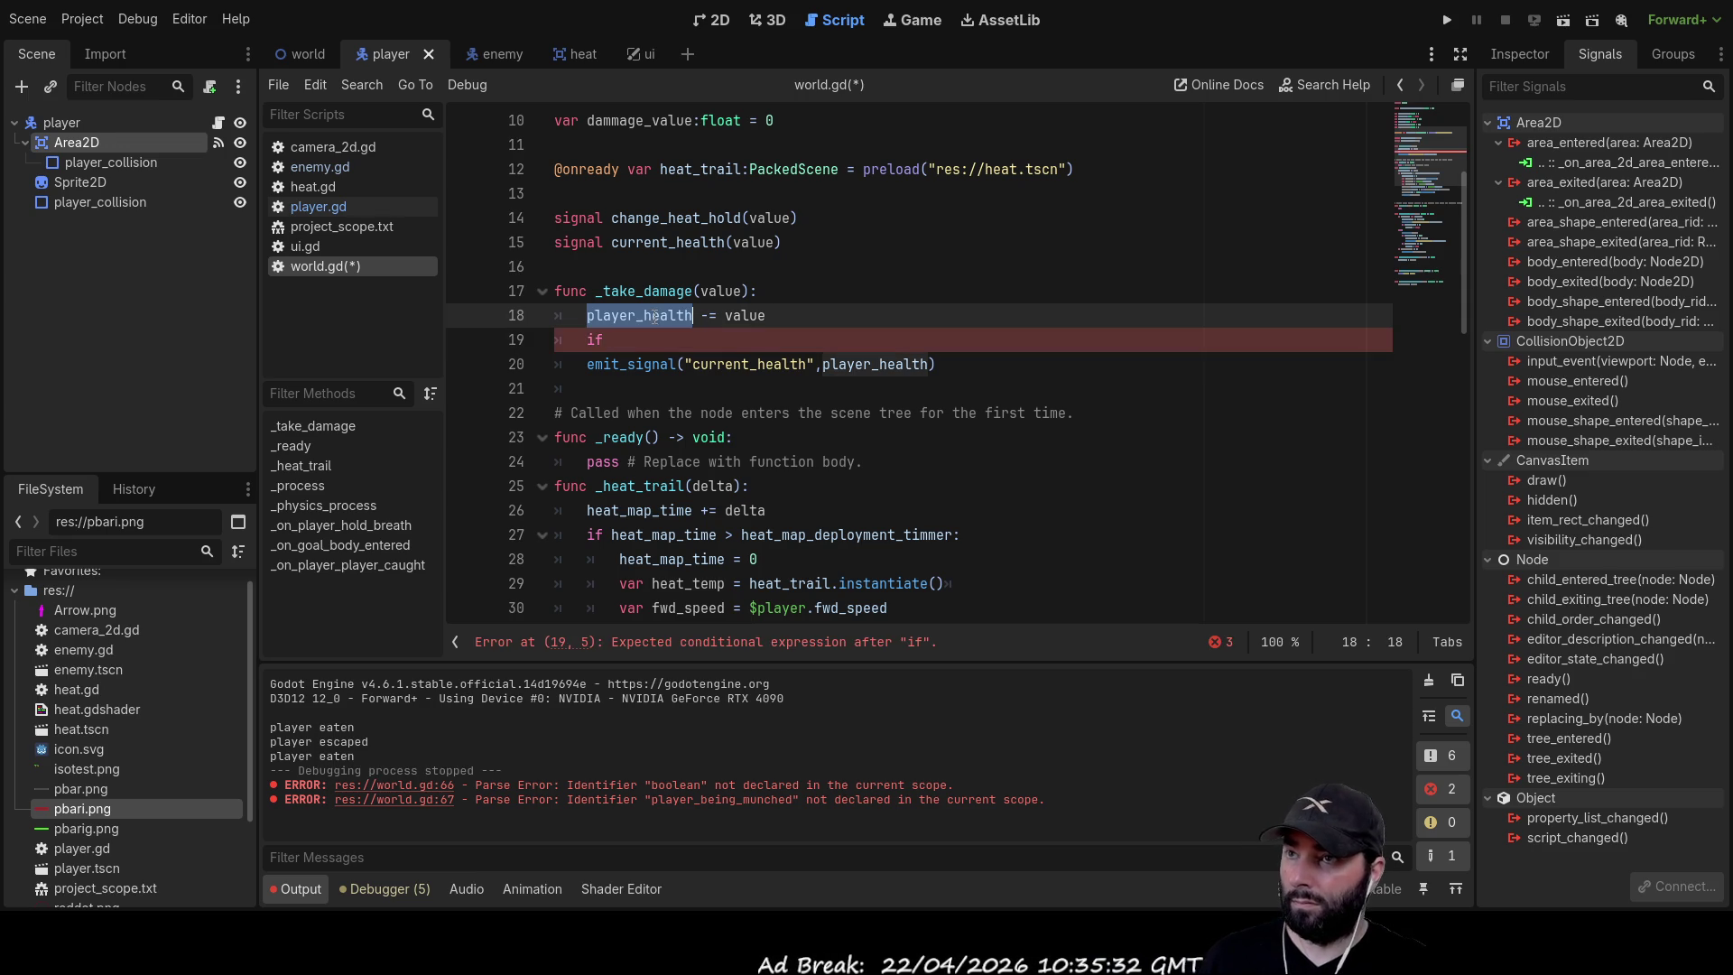
pyautogui.hotkey('ctrl', 'c')
pyautogui.click(663, 333)
pyautogui.hotkey('ctrl', 'v')
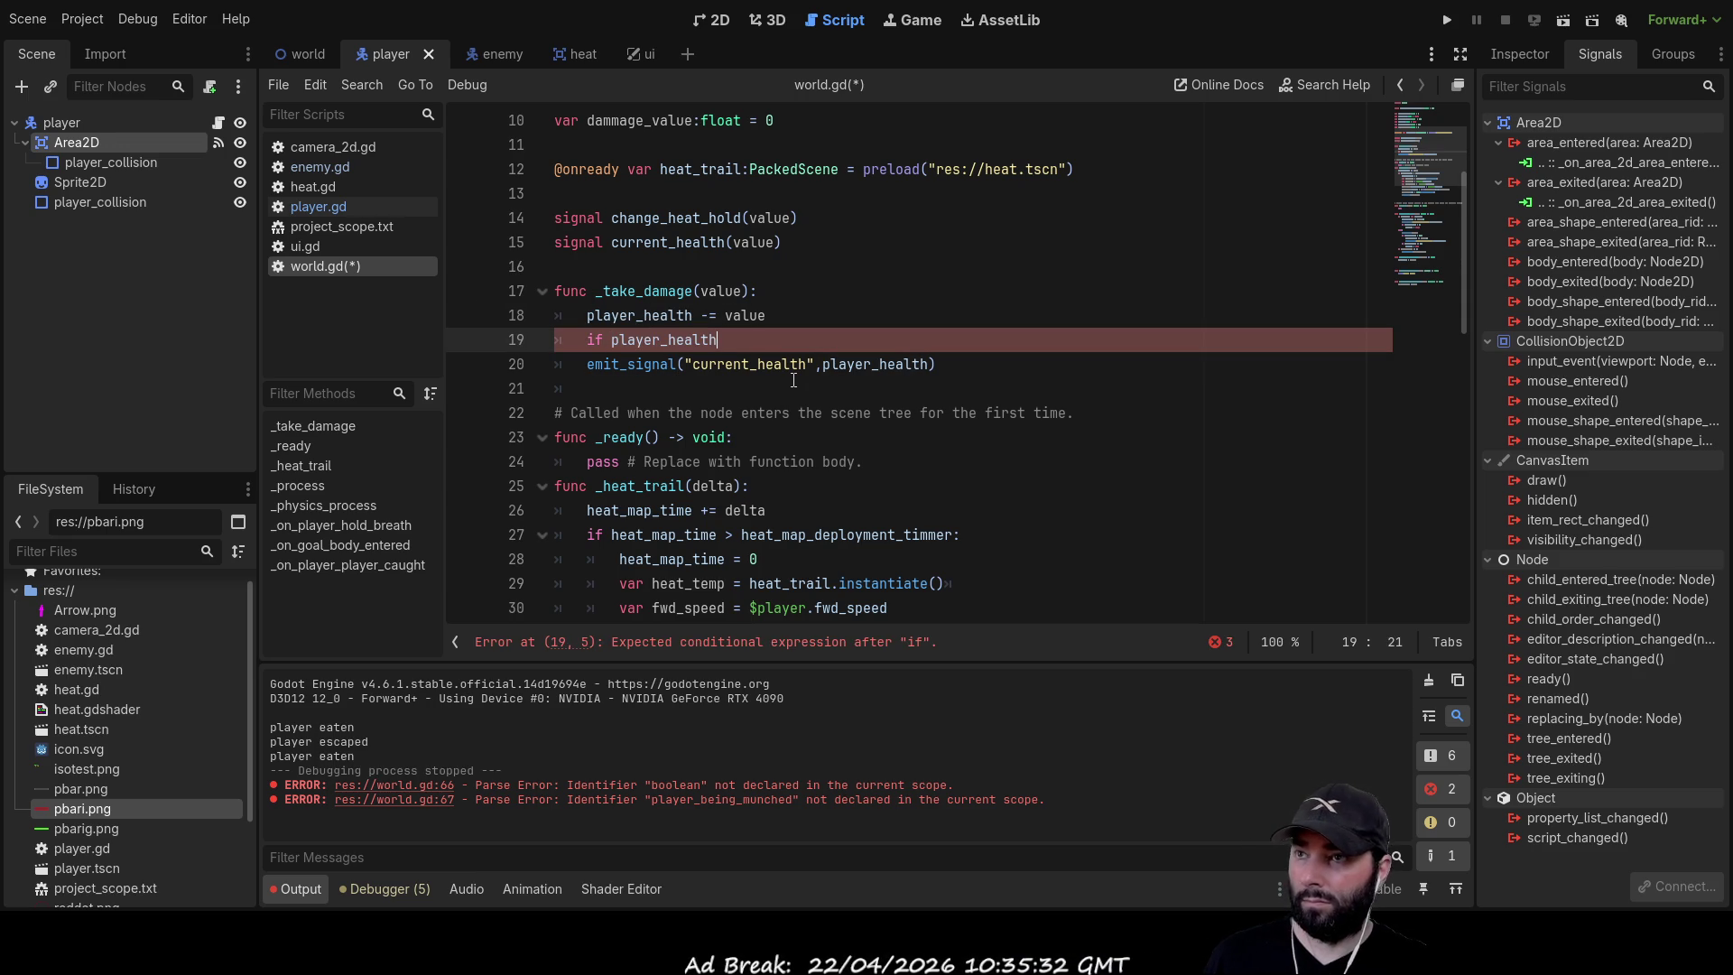
pyautogui.write(' < 0')
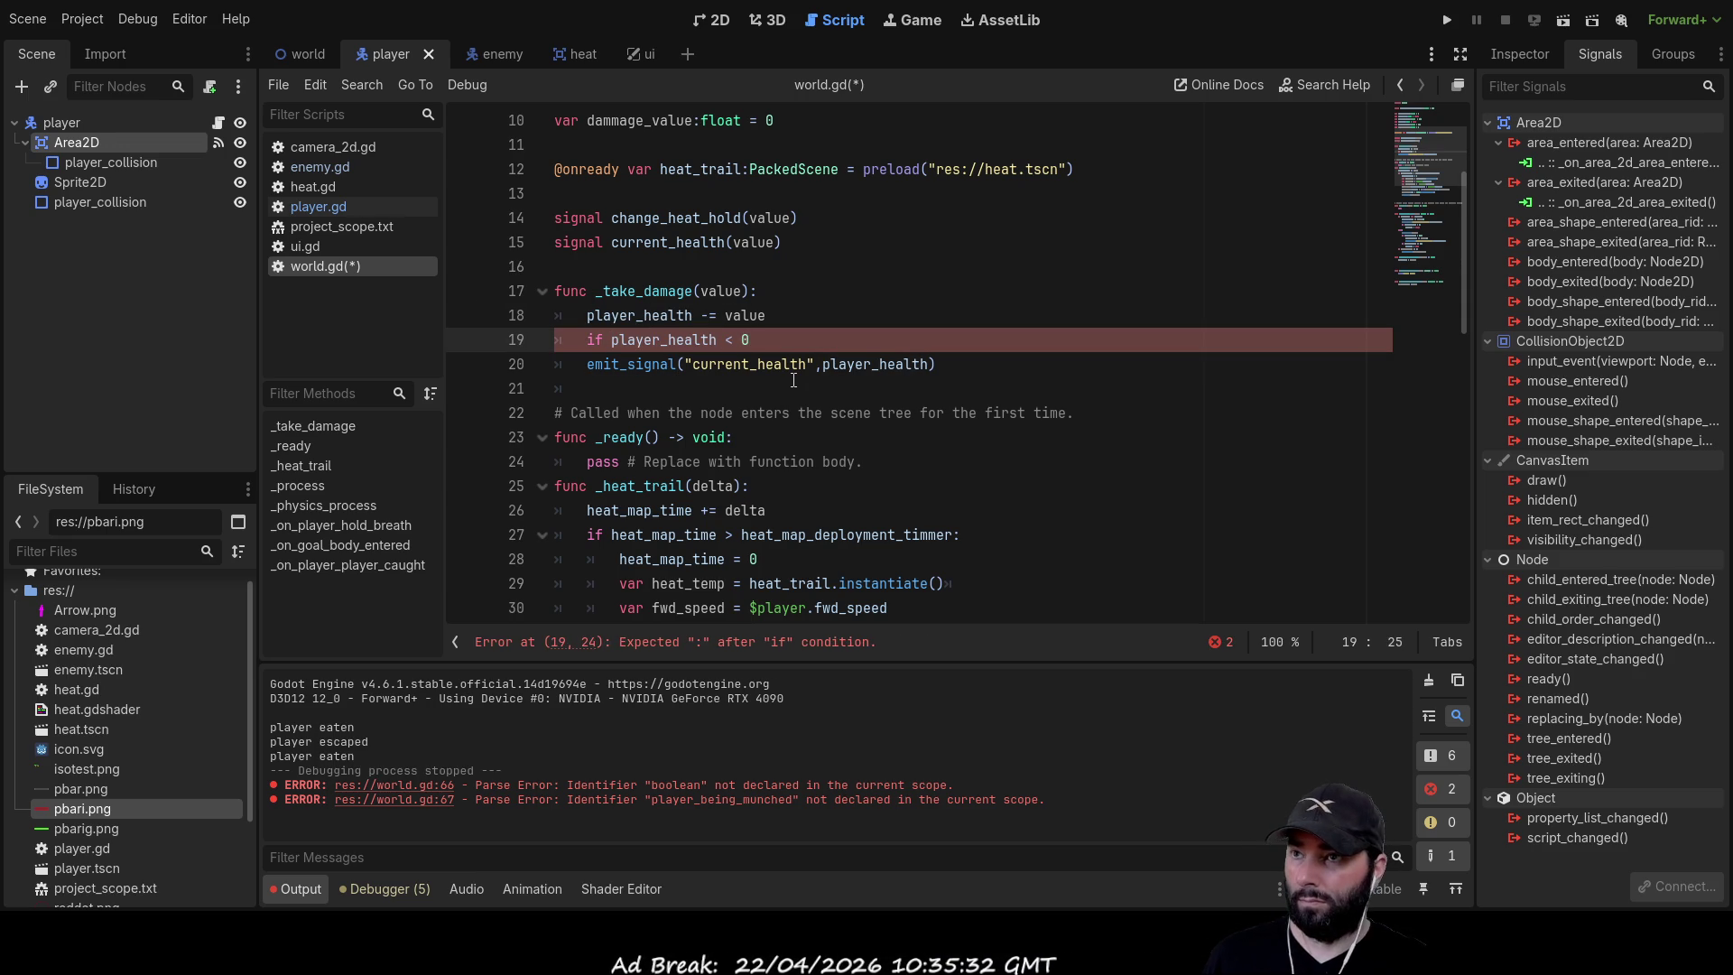
pyautogui.write(':')
pyautogui.press('Return')
pyautogui.write('print()')
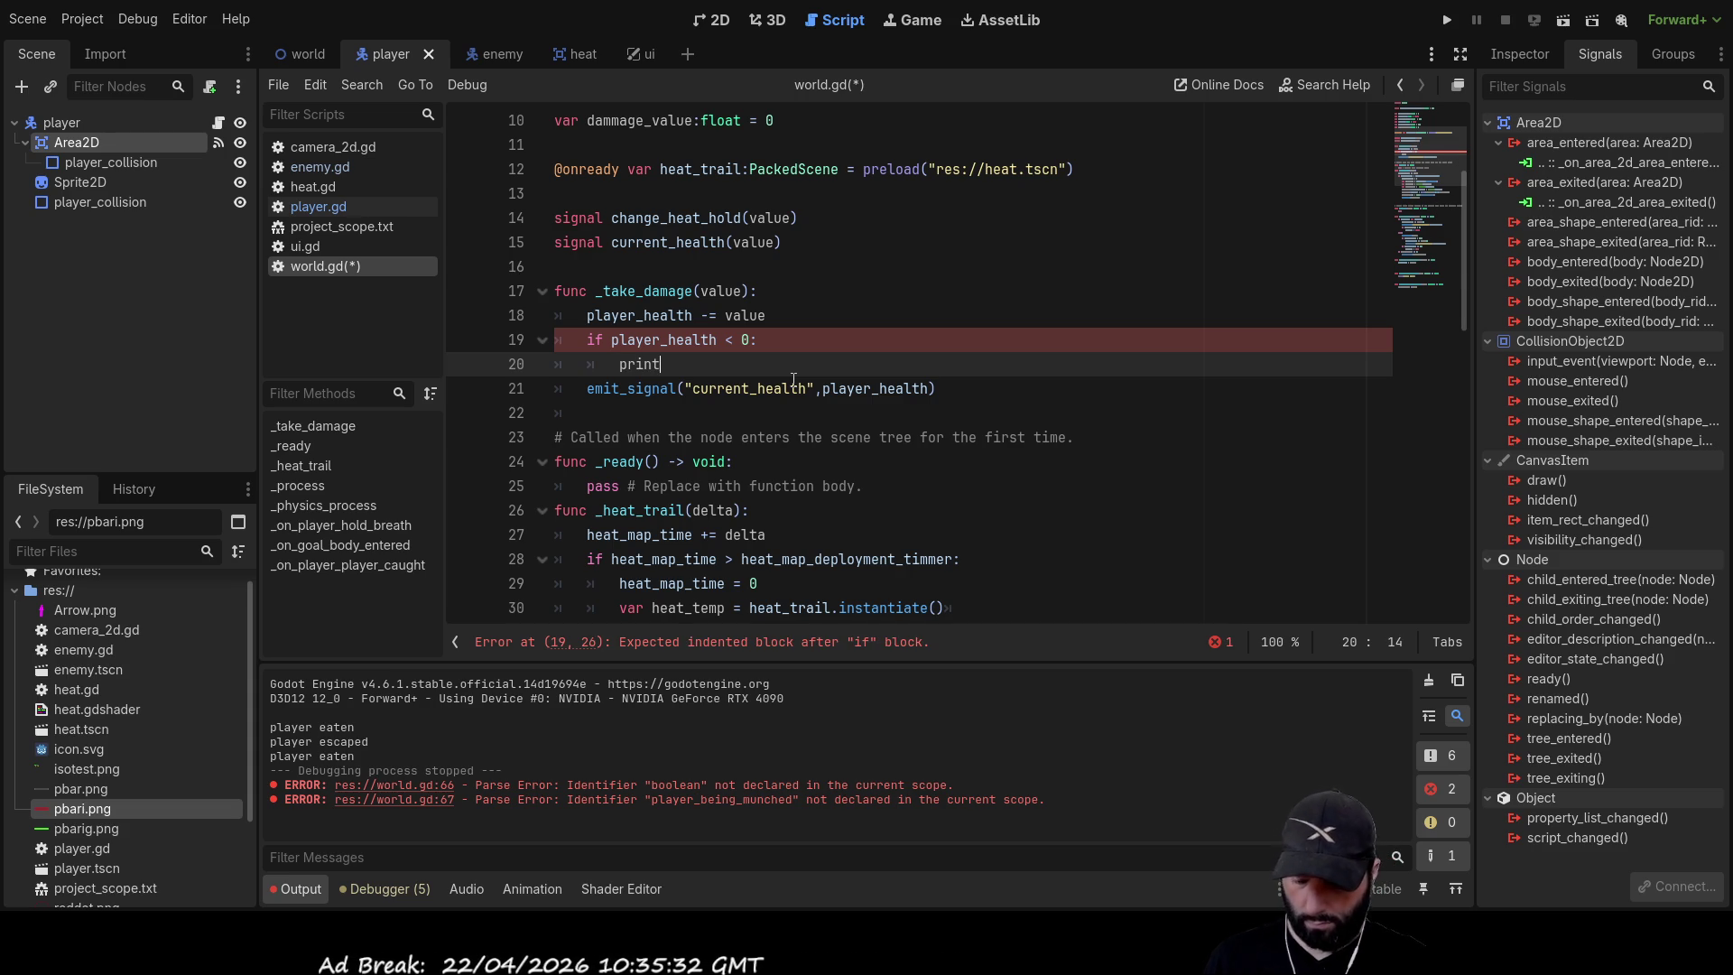
# Give the health check a print("gameover") body and a #restat level comment
pyautogui.press('Left')
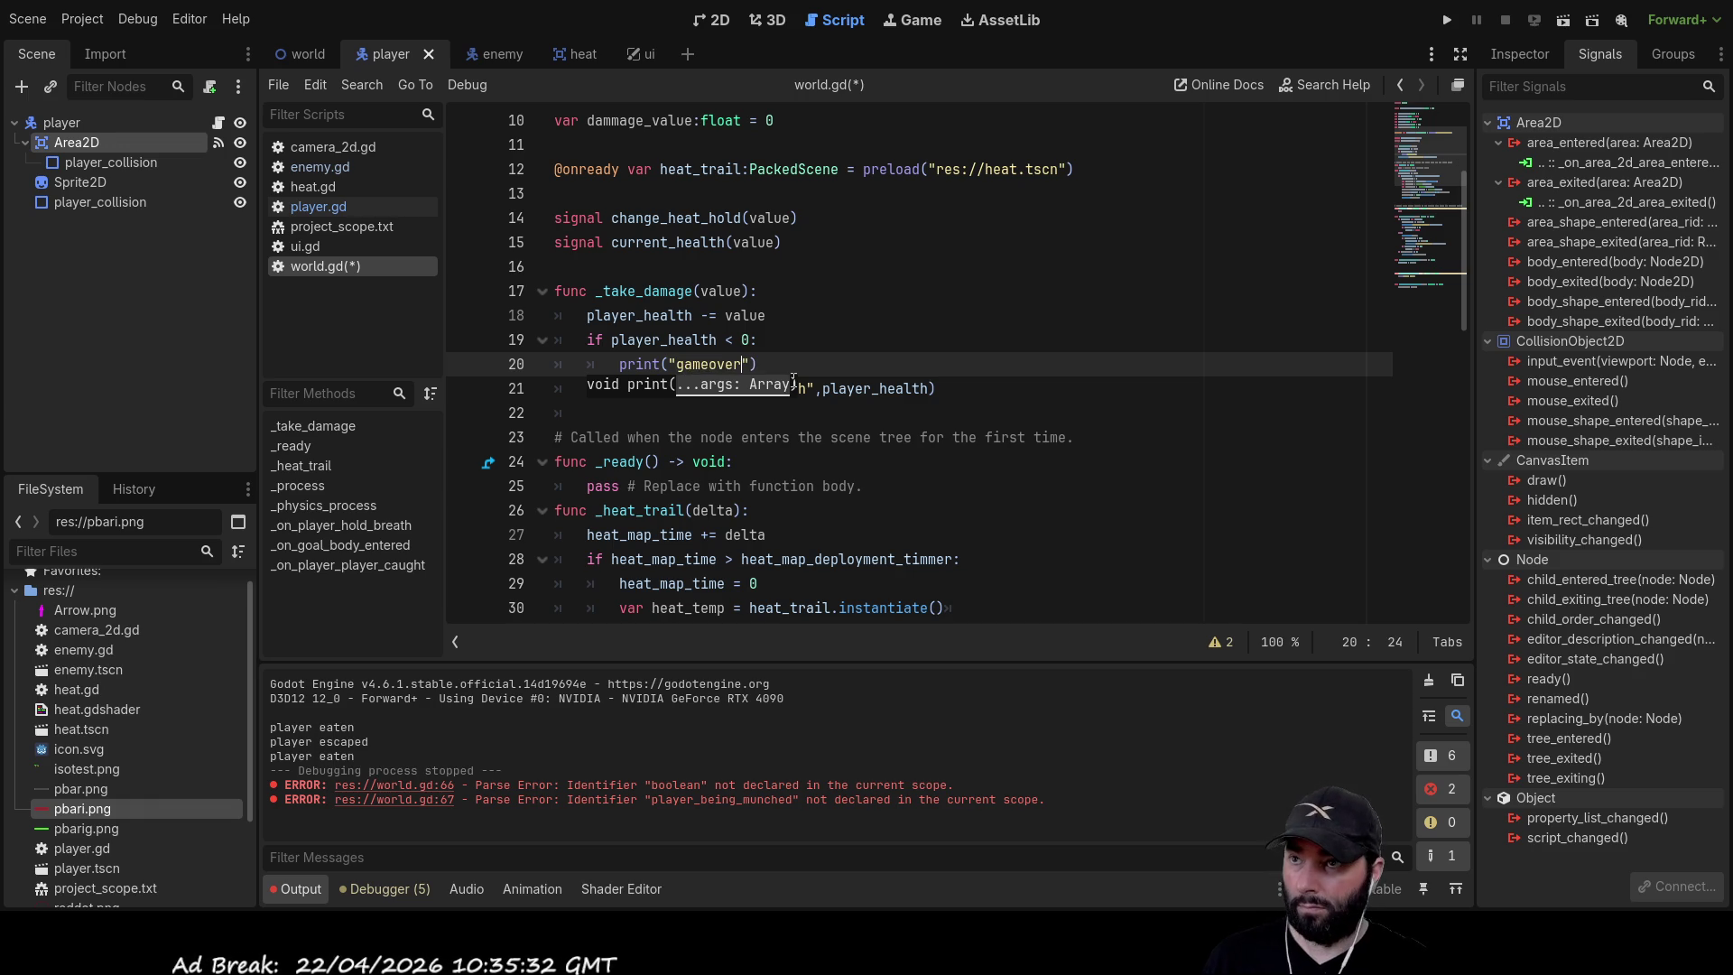
pyautogui.press('Escape')
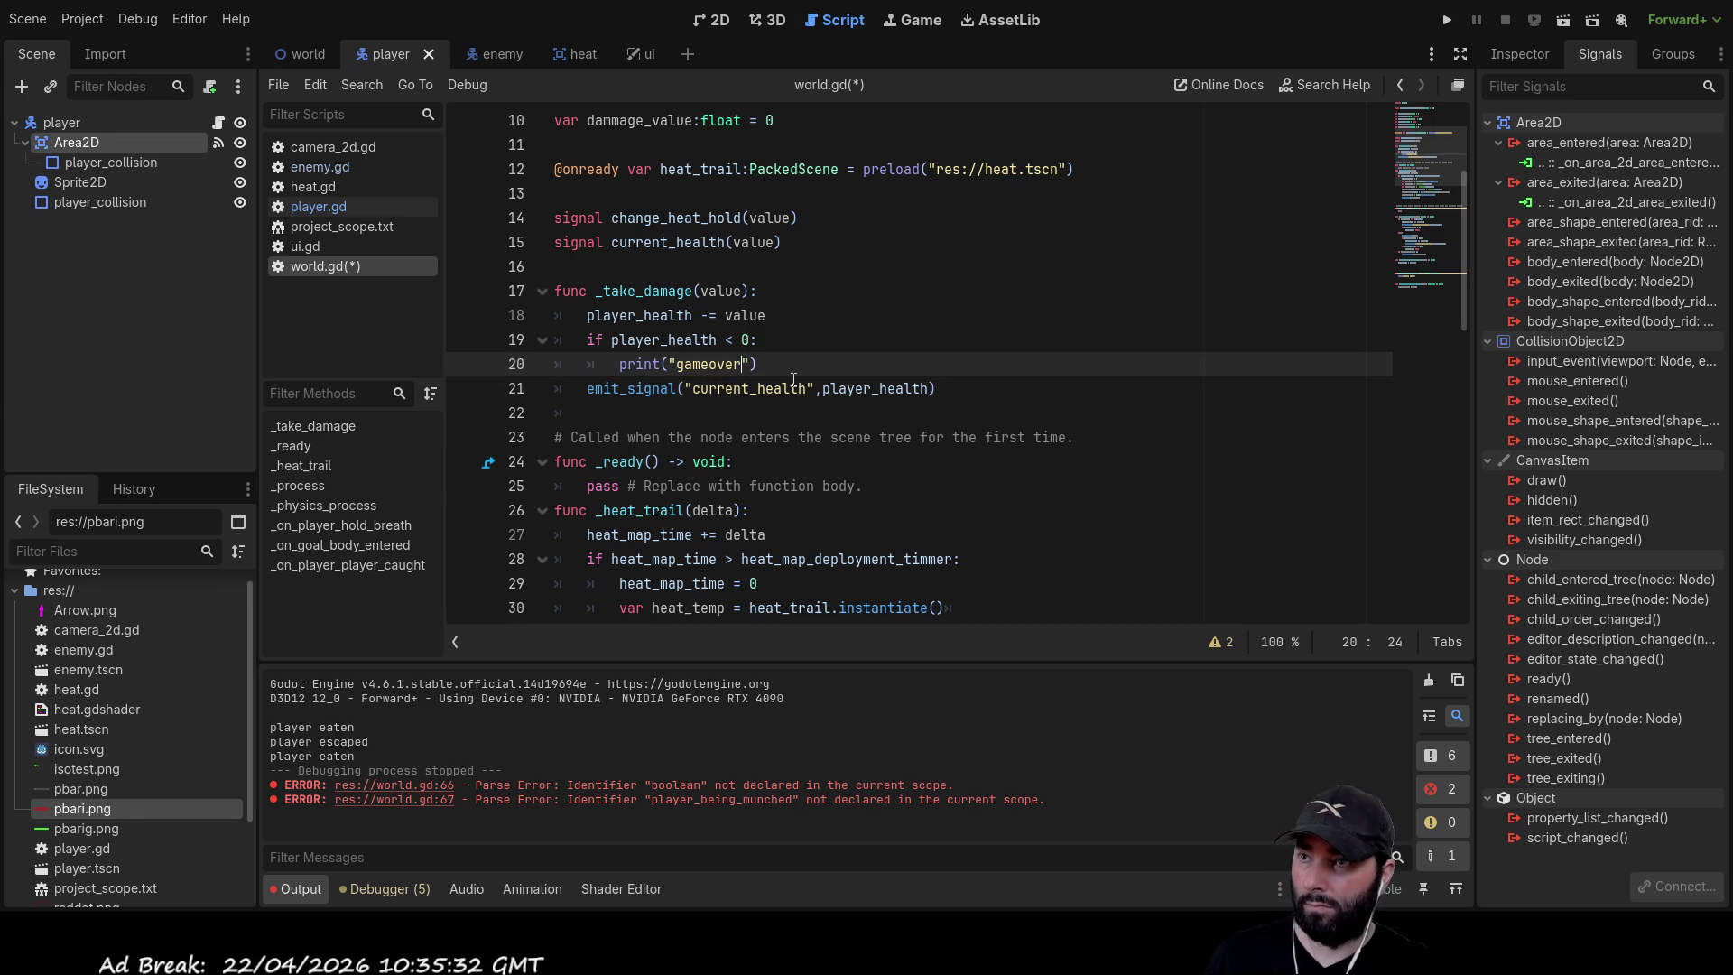
pyautogui.press('Return')
pyautogui.write('#restat level with button')
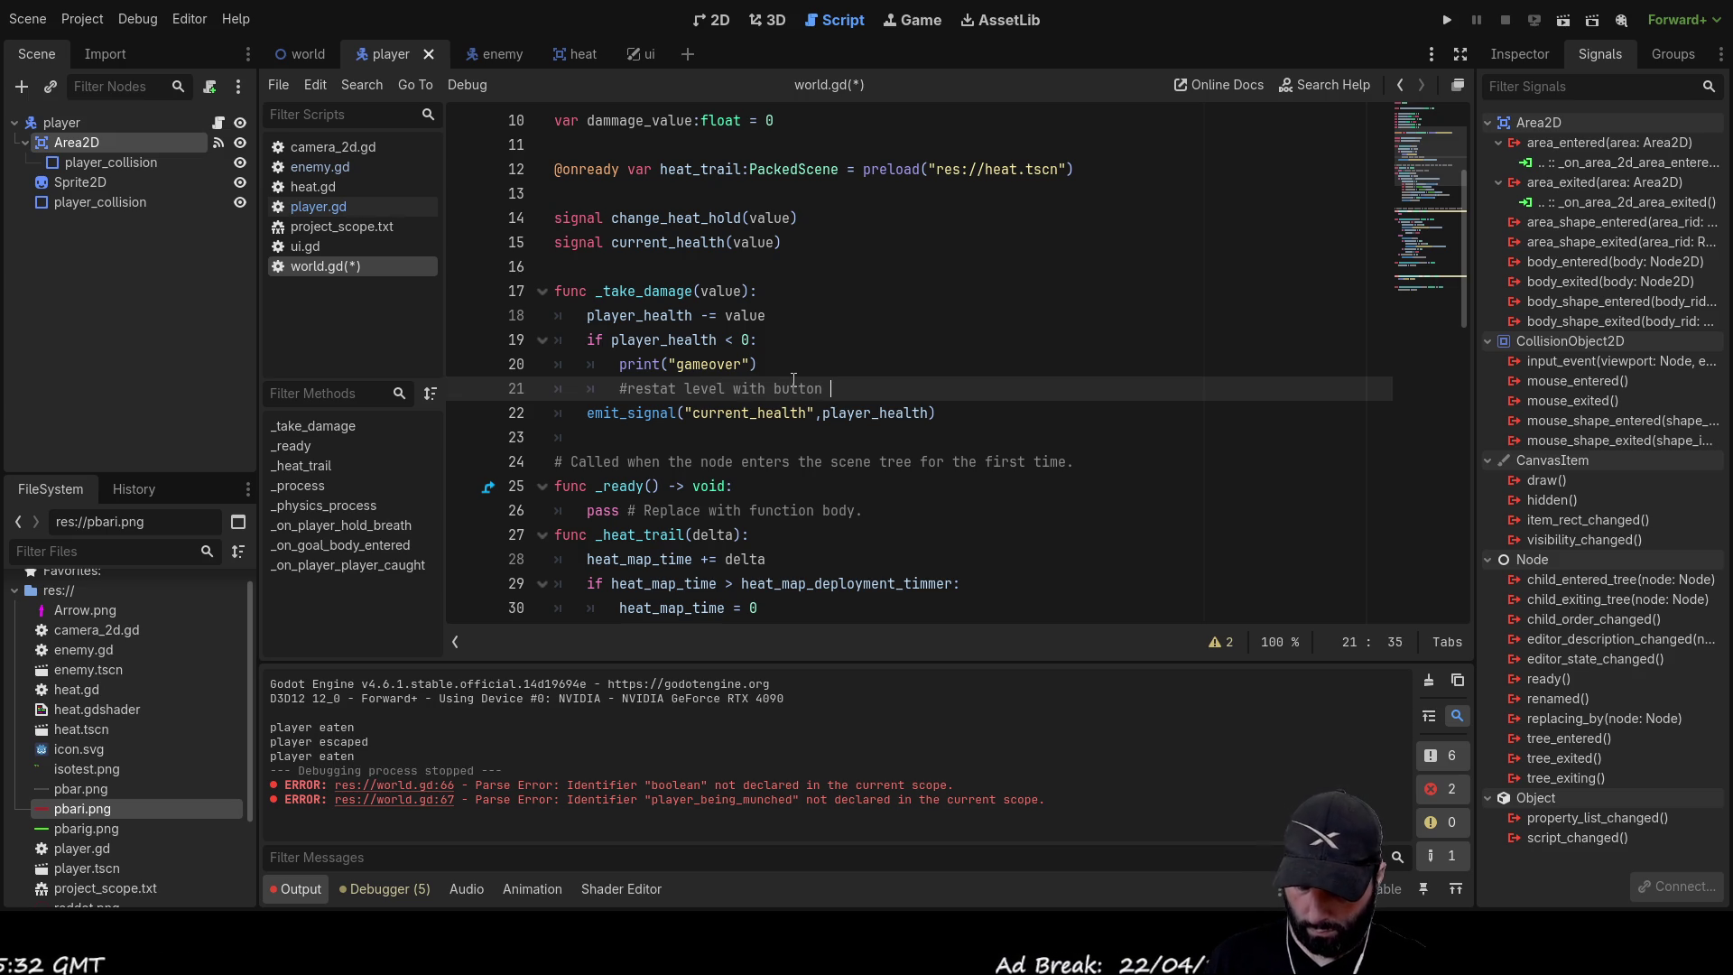
# Remove the old player_health < 0 condition line from _take_damage
pyautogui.press('Up')
pyautogui.press('Up')
pyautogui.press('Up')
pyautogui.press('Down')
pyautogui.press('Down')
pyautogui.press('Down')
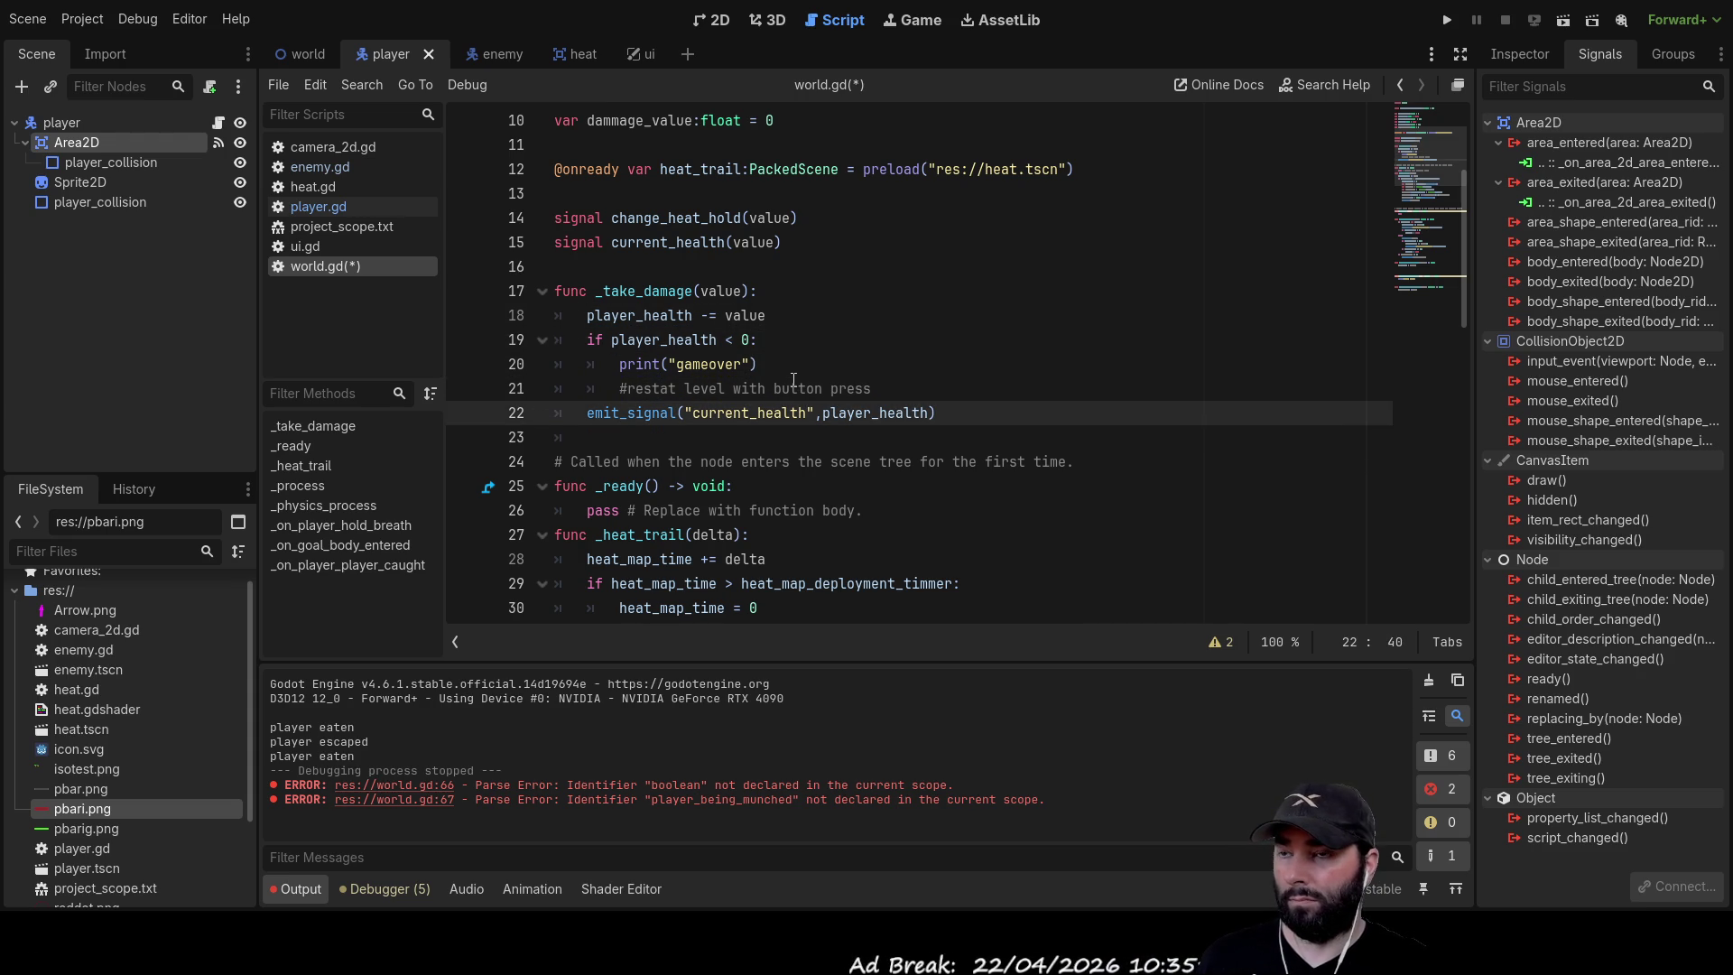
pyautogui.press('Up')
pyautogui.press('Up')
pyautogui.press('Up')
pyautogui.press('Down')
pyautogui.press('Up')
pyautogui.press('Down')
pyautogui.press('Home')
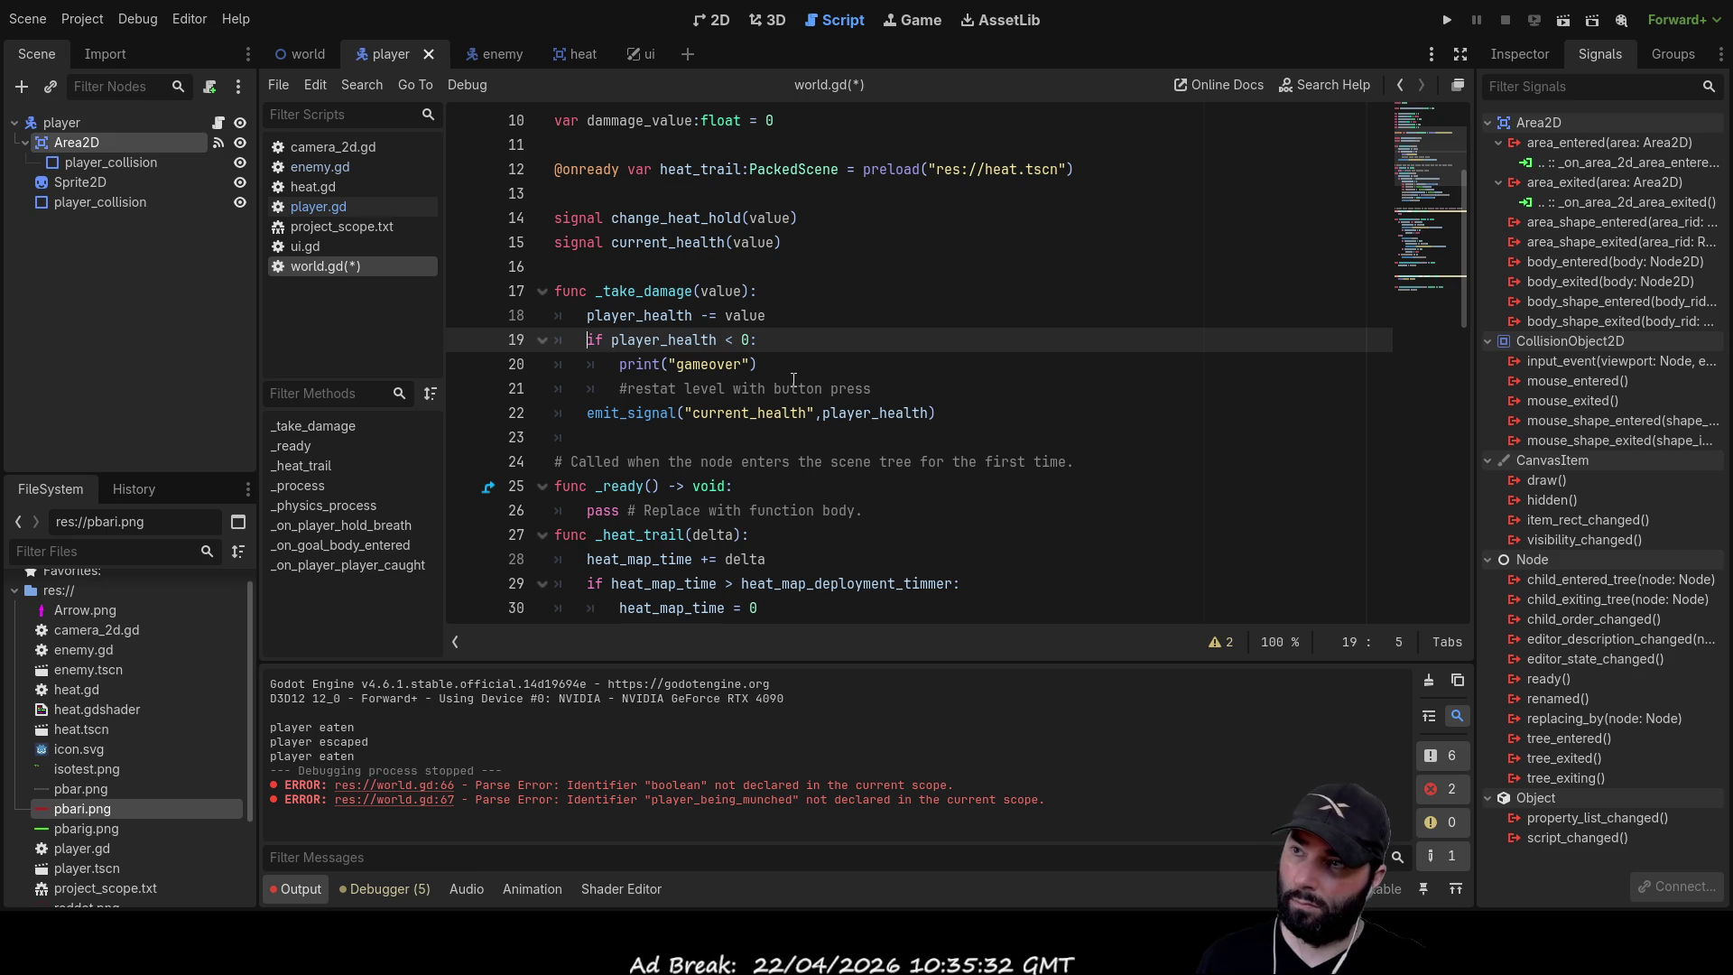
pyautogui.hotkey('ctrl', 'shift', 'Right')
pyautogui.hotkey('ctrl', 'shift', 'Right')
pyautogui.hotkey('ctrl', 'shift', 'Right')
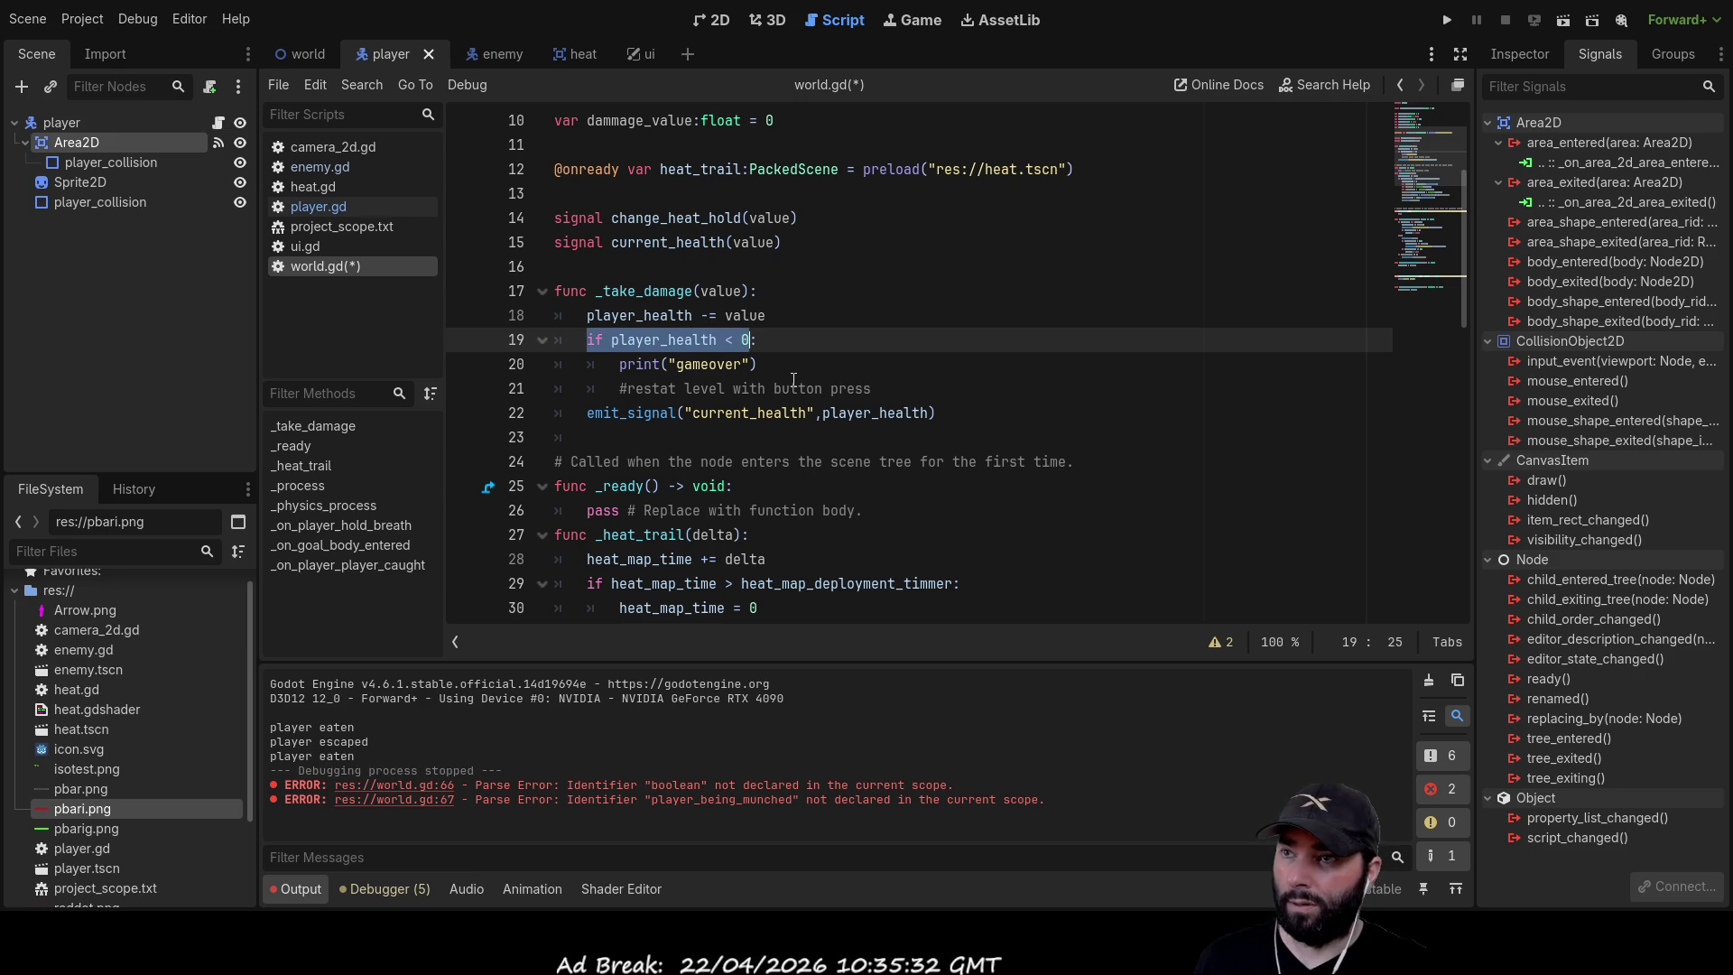
pyautogui.press('Delete')
pyautogui.press('Delete')
pyautogui.press('Up')
pyautogui.press('Return')
# Make the check player_health > 0, indent the subtraction under it, and add an else branch
pyautogui.hotkey('ctrl', 'z')
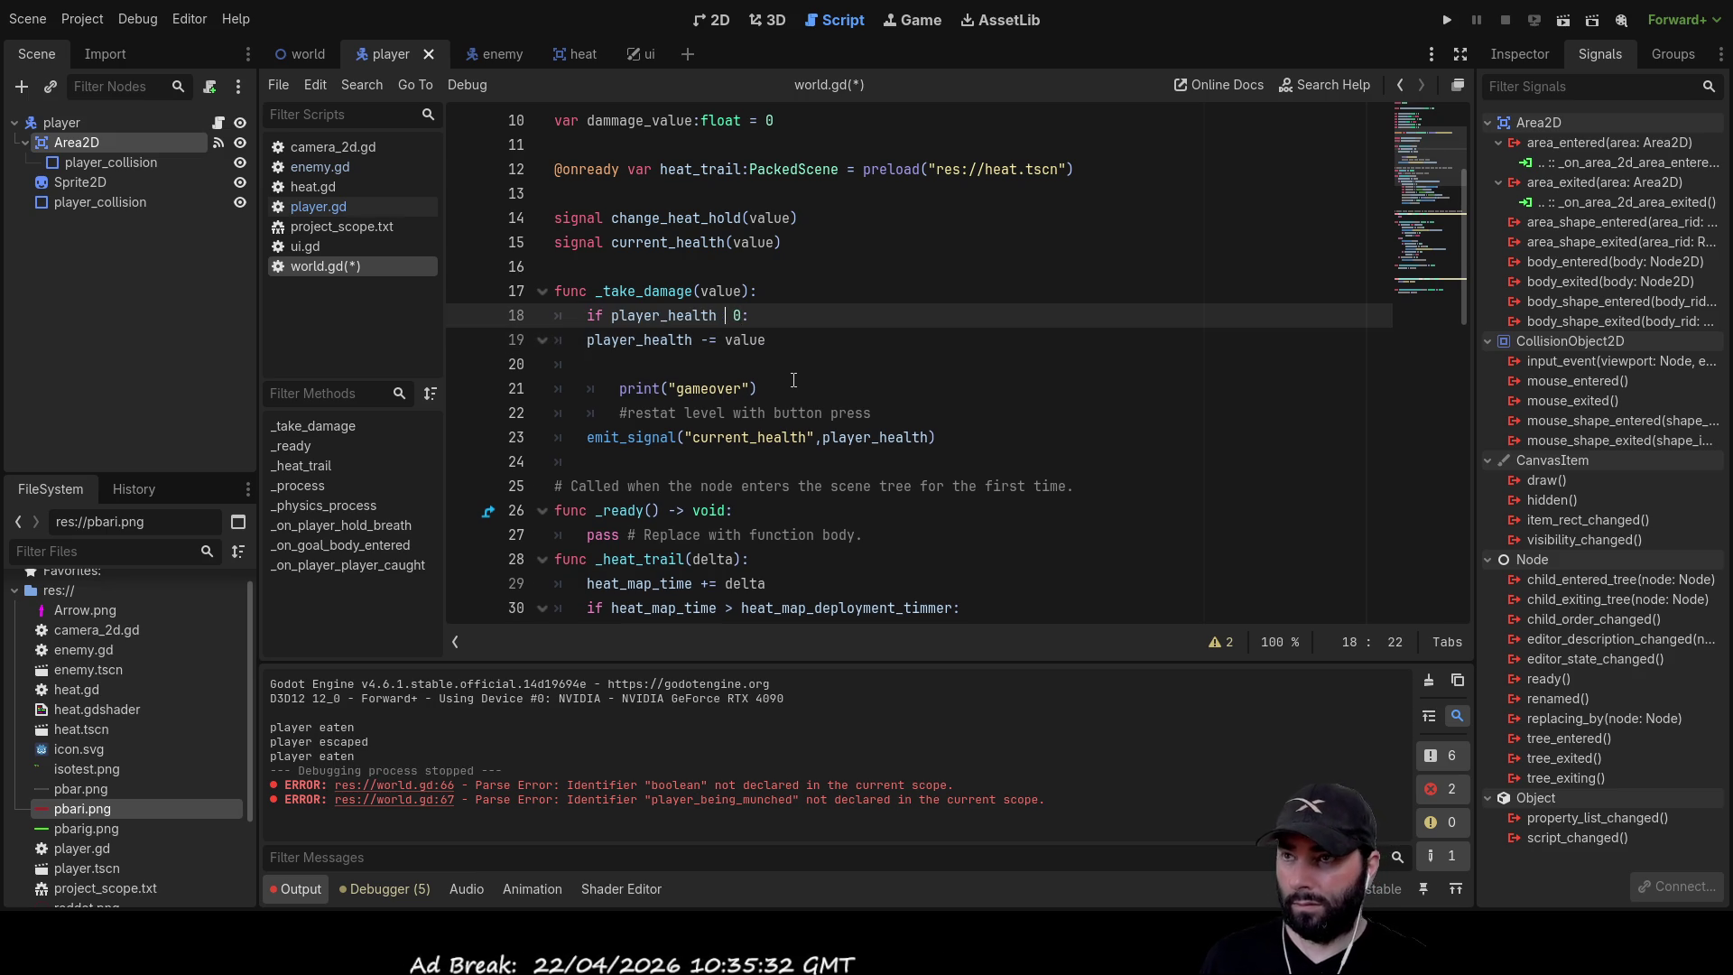
pyautogui.write('>')
pyautogui.press('Down')
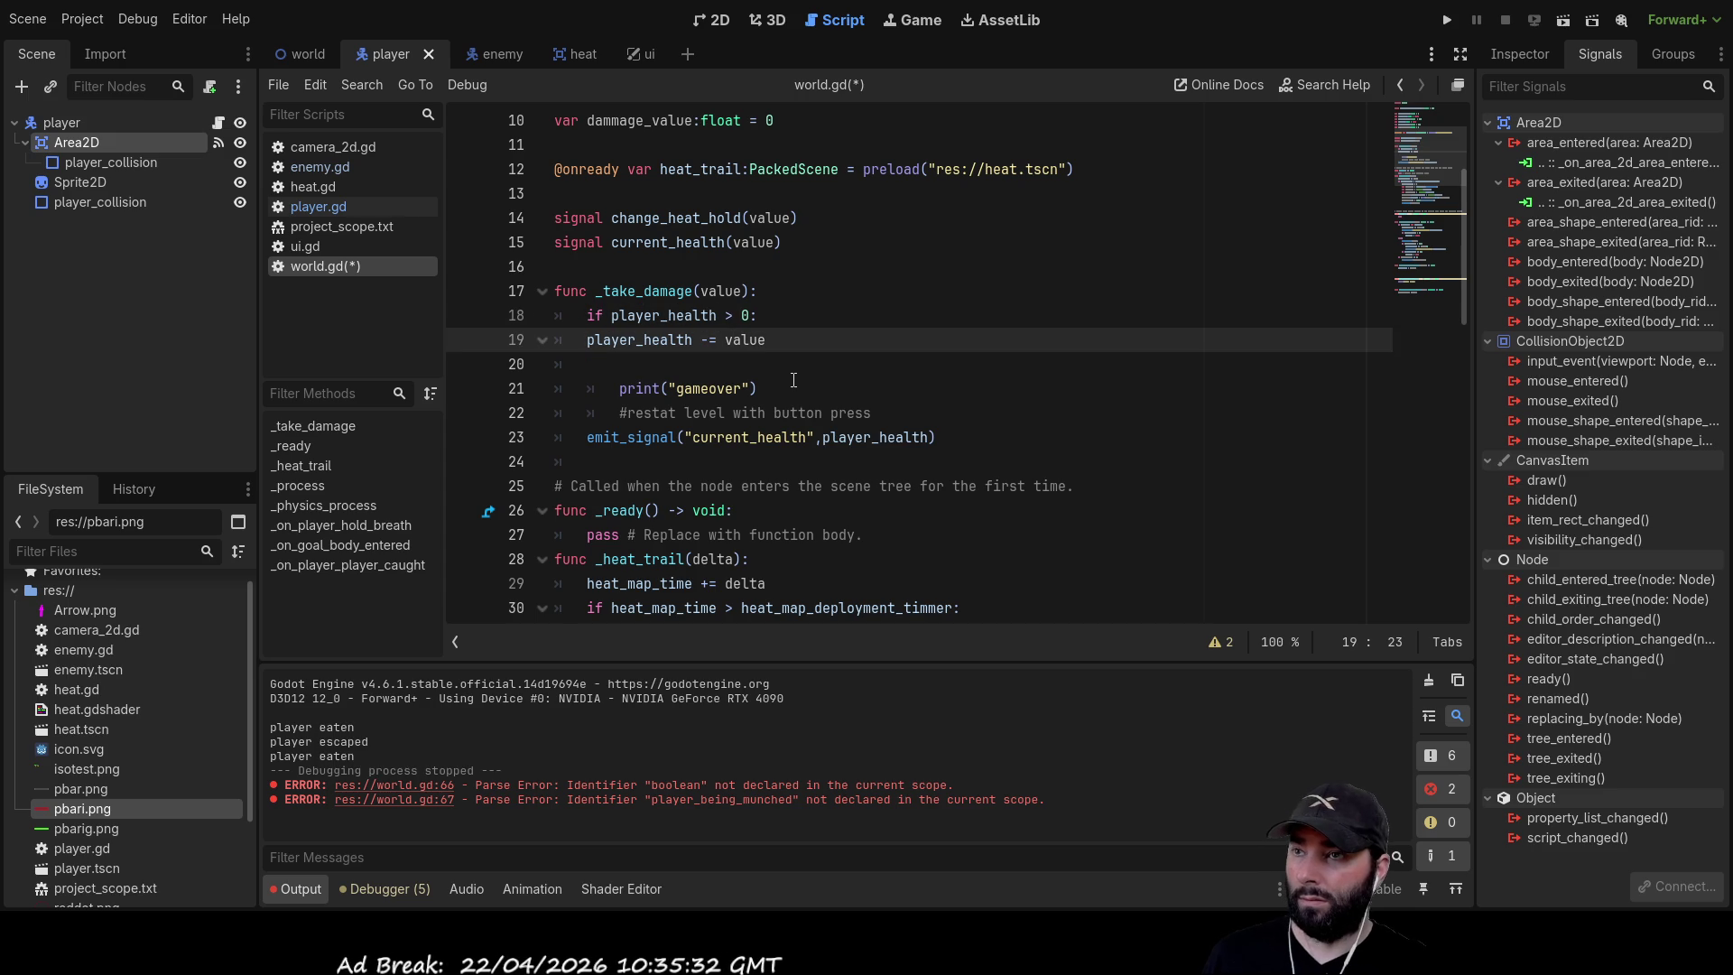
pyautogui.press('Home')
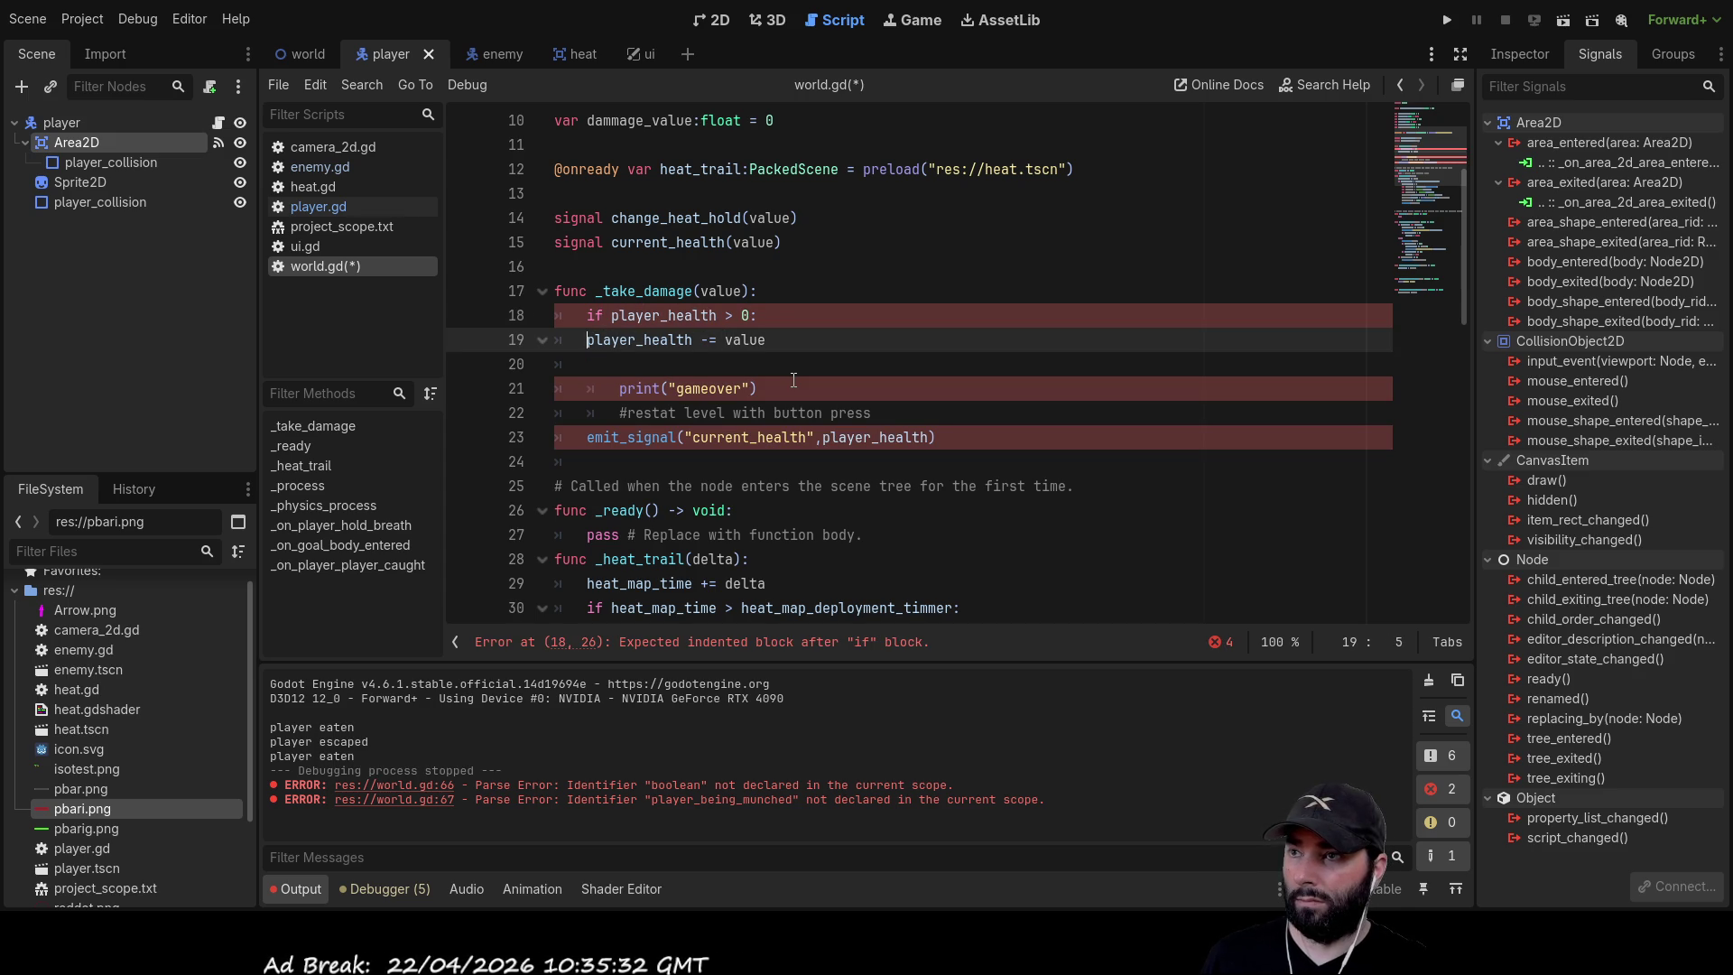
pyautogui.press('Tab')
pyautogui.press('Down')
pyautogui.write('else')
pyautogui.press('Down')
pyautogui.press('Down')
pyautogui.press('Down')
# Move emit_signal under the subtraction inside the > 0 branch, then run the game with F5
pyautogui.press('Home')
pyautogui.press('Home')
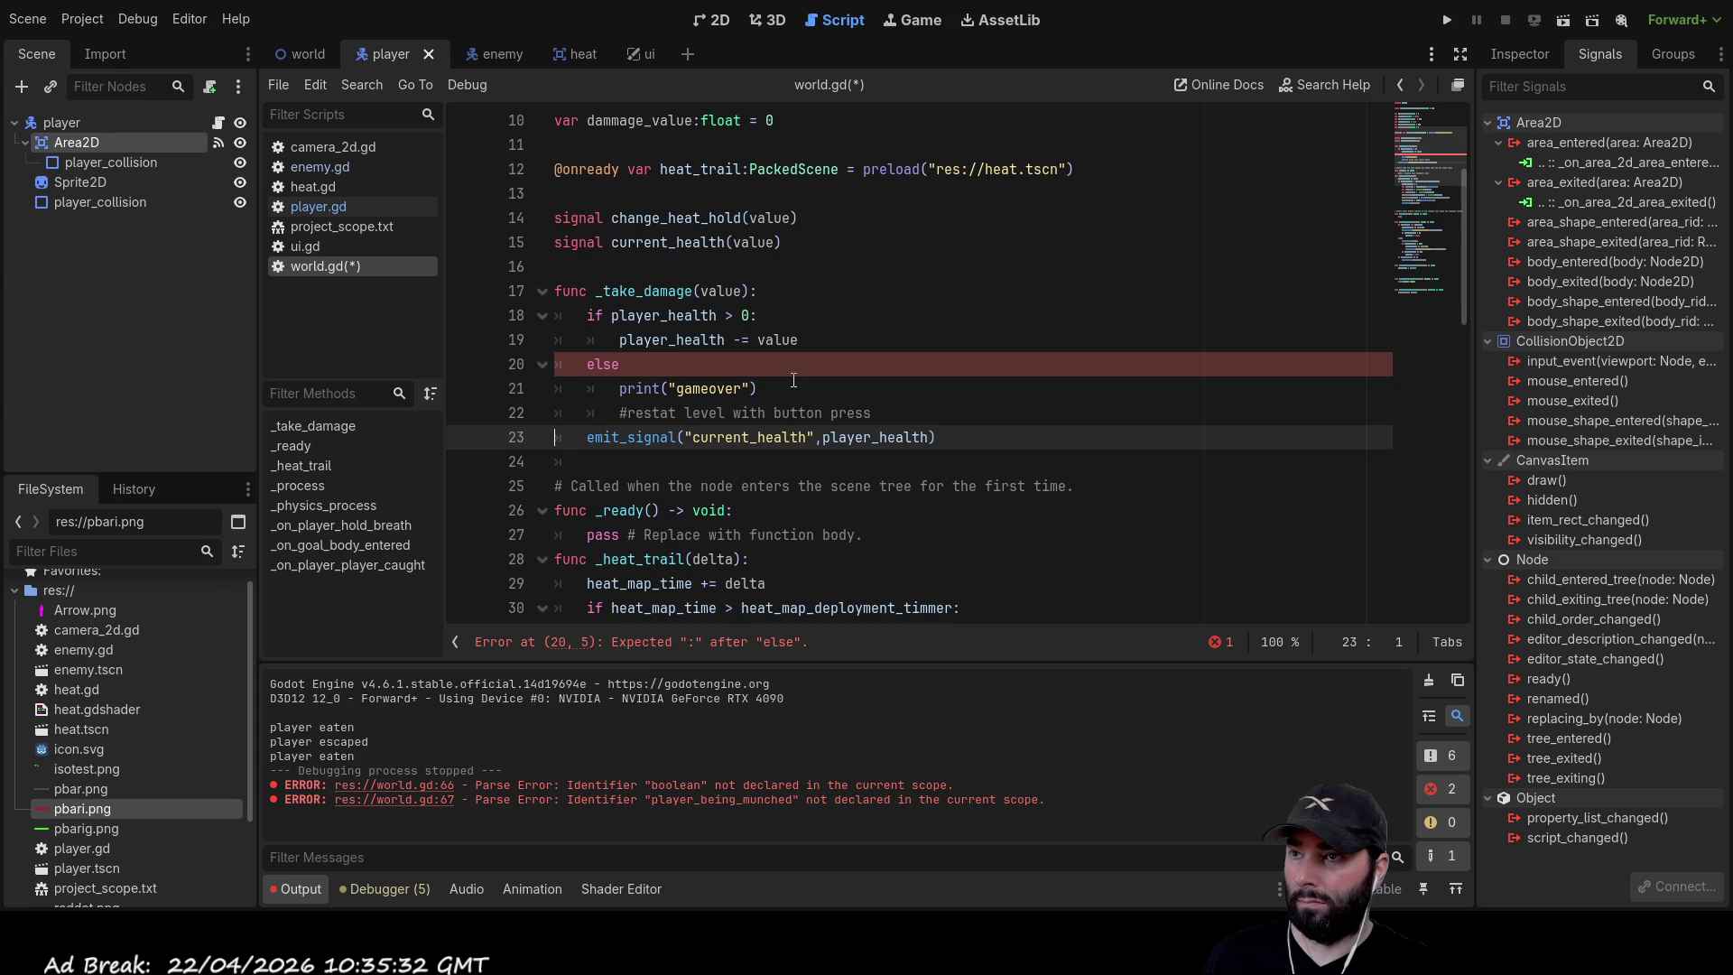
pyautogui.press('Home')
pyautogui.hotkey('ctrl', 'shift', 'Right')
pyautogui.hotkey('ctrl', 'shift', 'Right')
pyautogui.hotkey('ctrl', 'shift', 'Right')
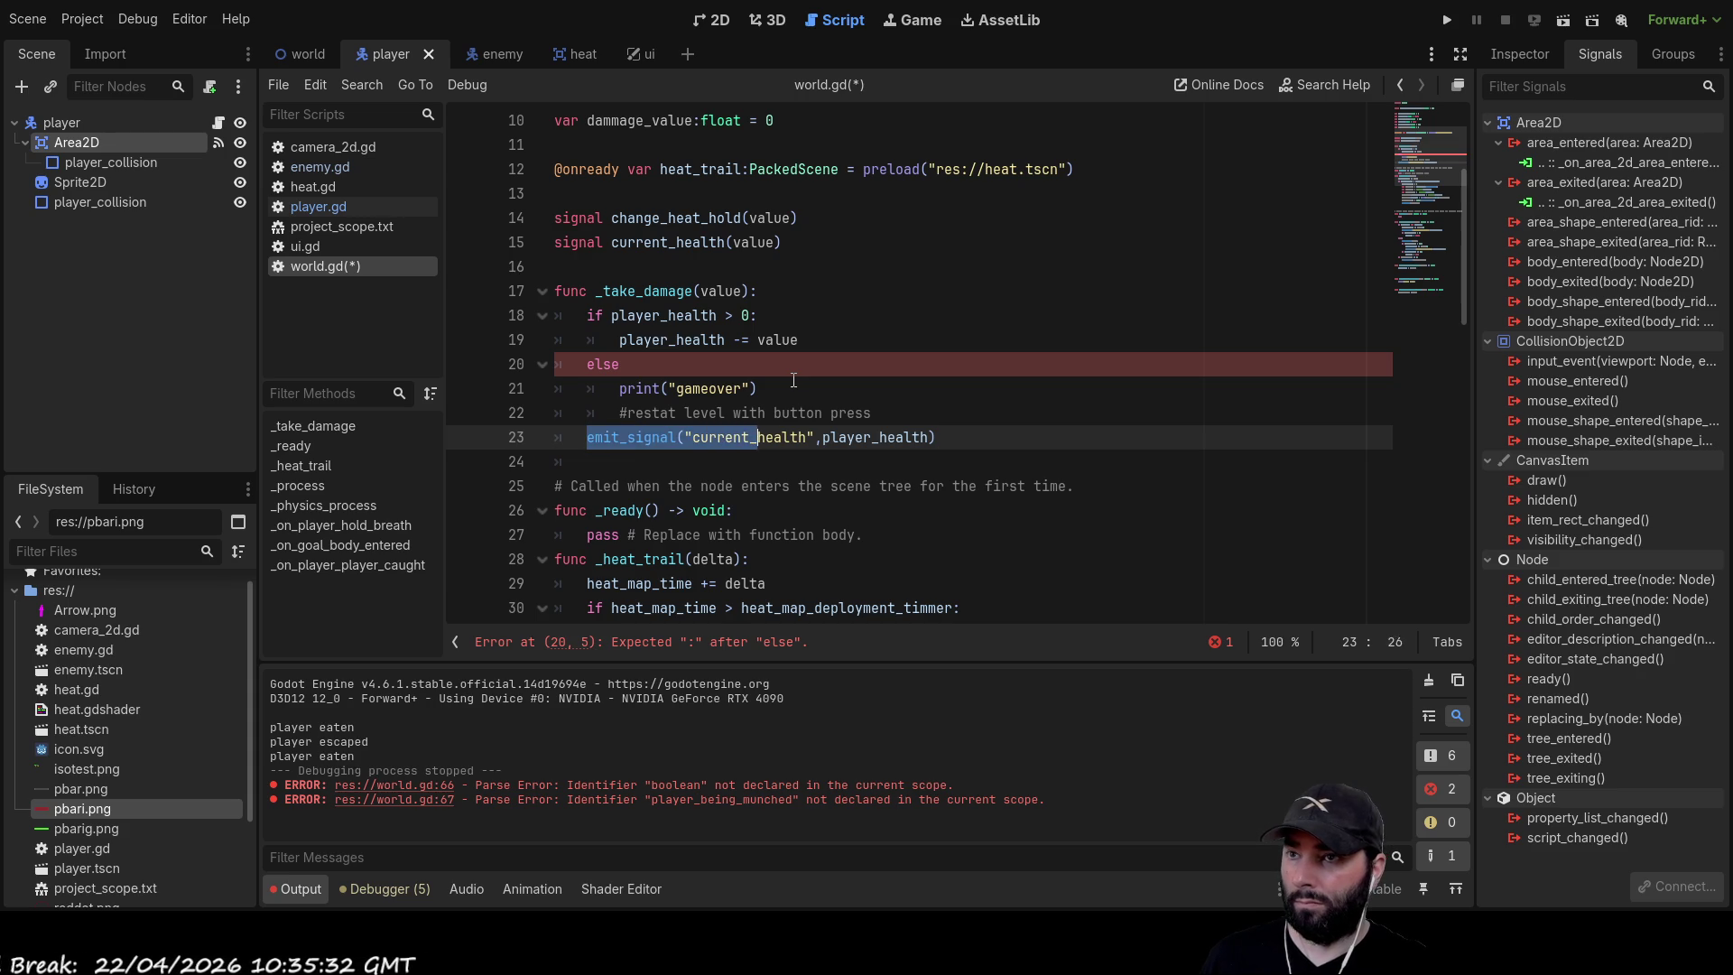
pyautogui.hotkey('ctrl', 'shift', 'Right')
pyautogui.hotkey('ctrl', 'shift', 'Right')
pyautogui.hotkey('ctrl', 'shift', 'Right')
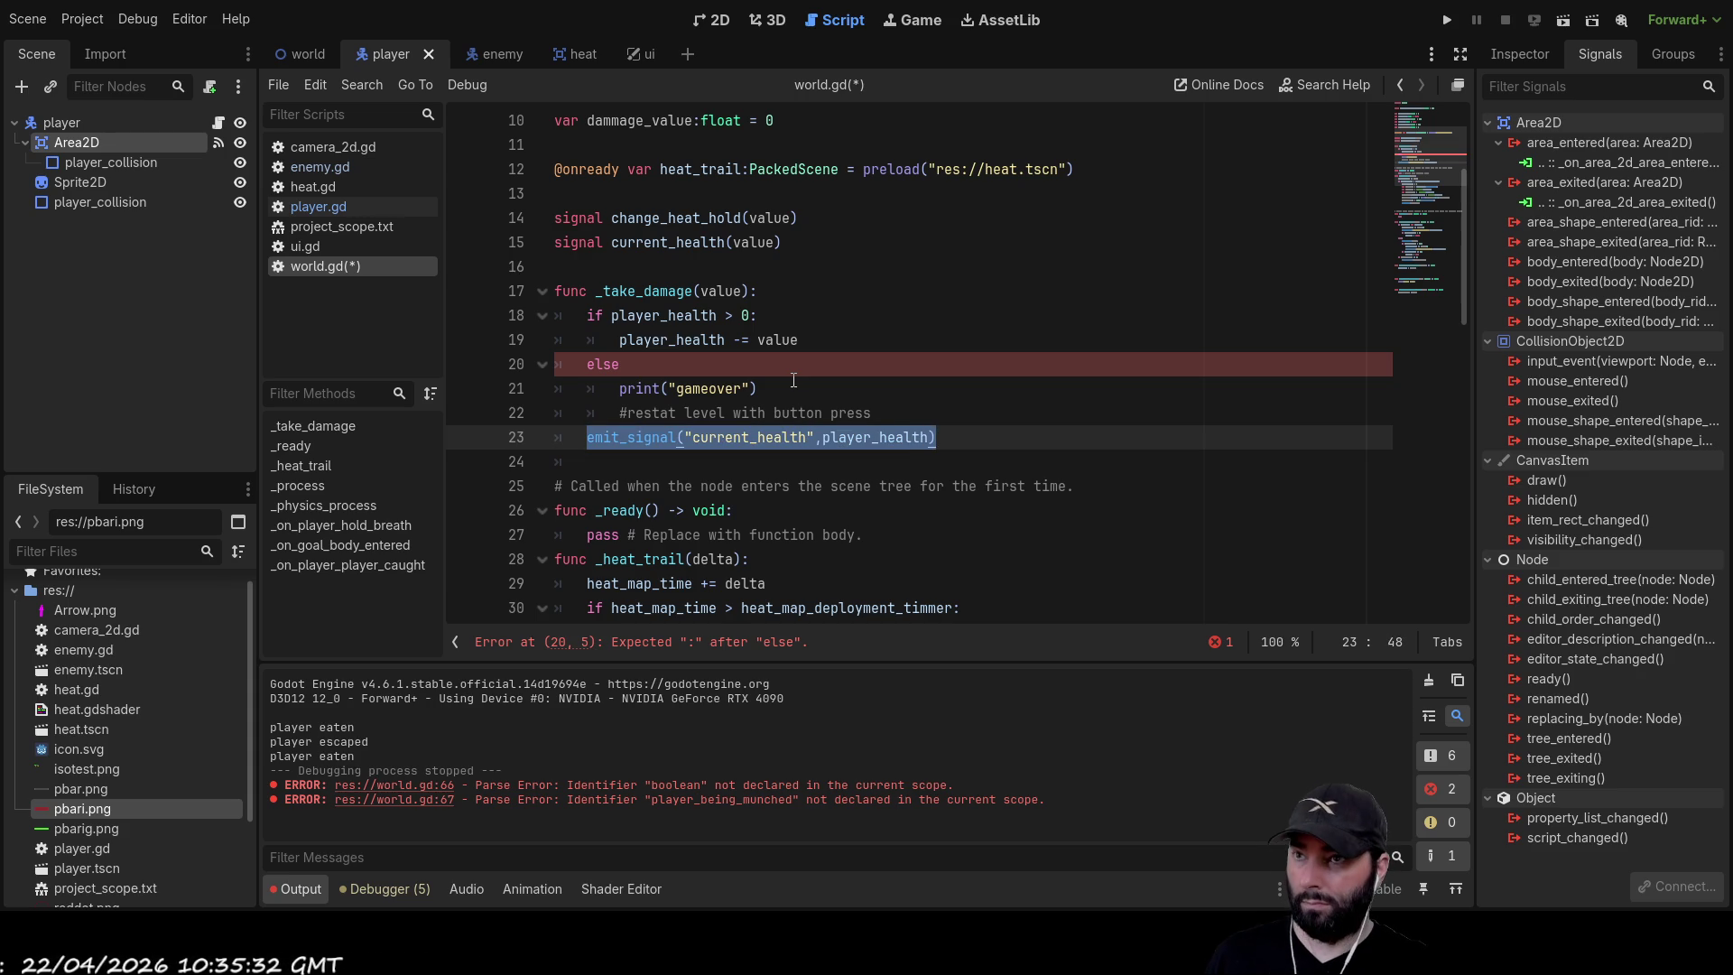
pyautogui.hotkey('ctrl', 'x')
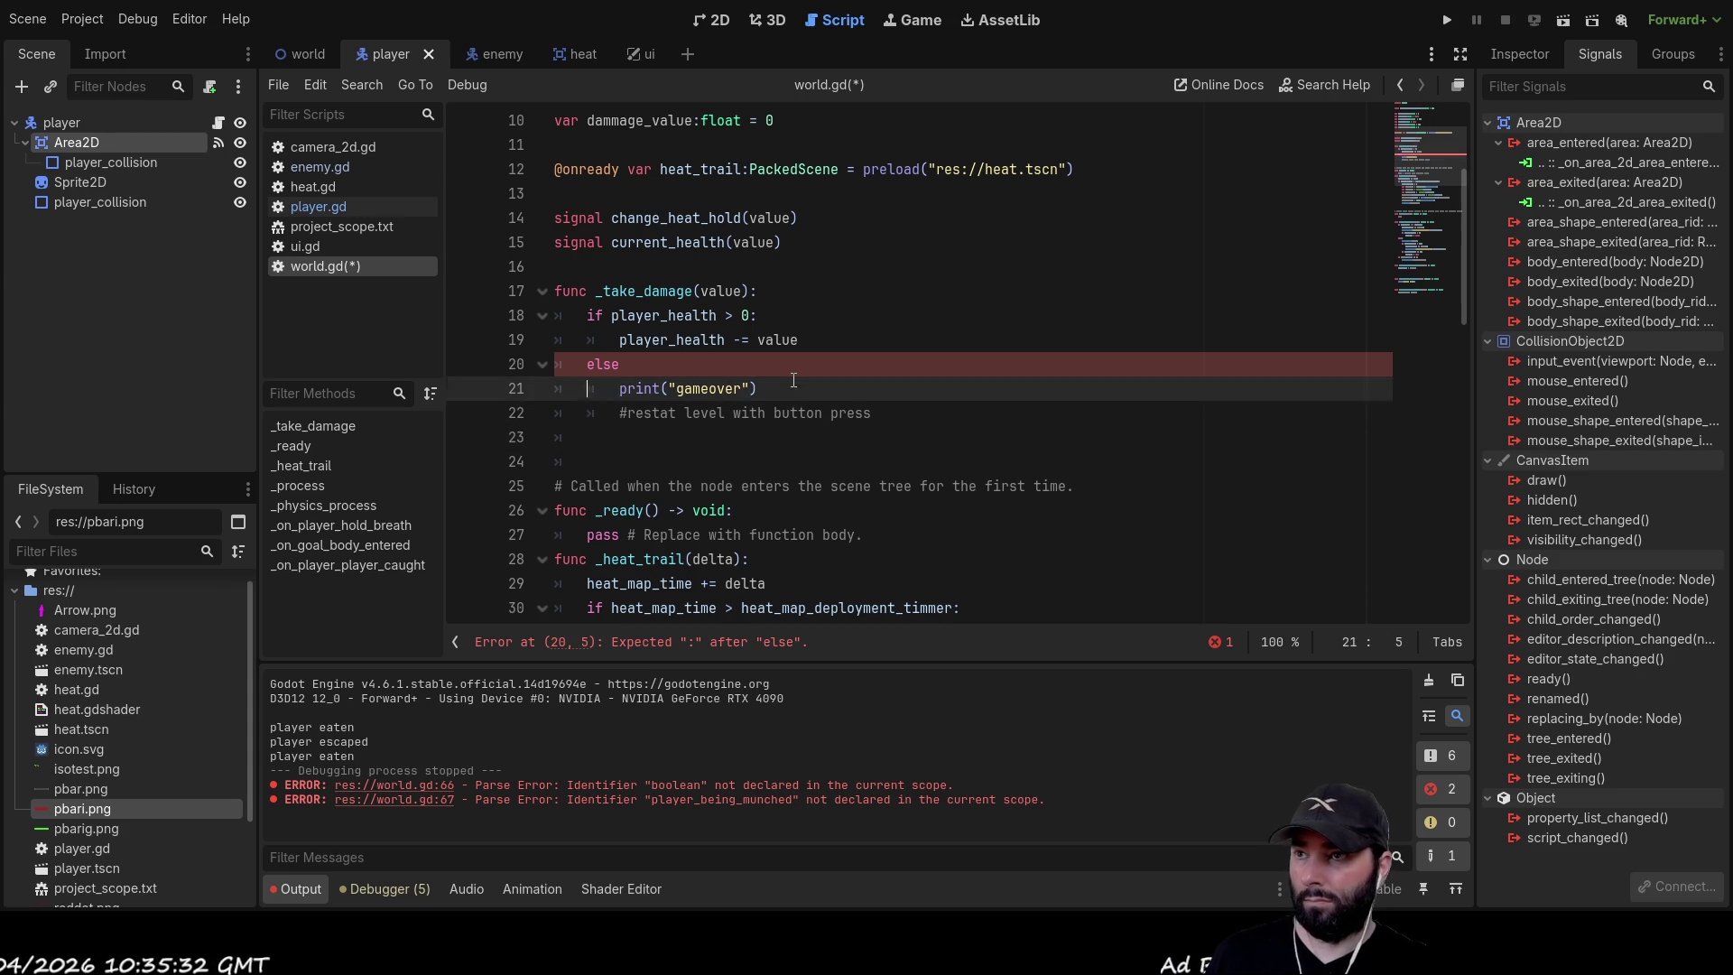
pyautogui.press('Up')
pyautogui.press('Up')
pyautogui.press('Up')
pyautogui.press('End')
pyautogui.press('Return')
pyautogui.hotkey('ctrl', 'v')
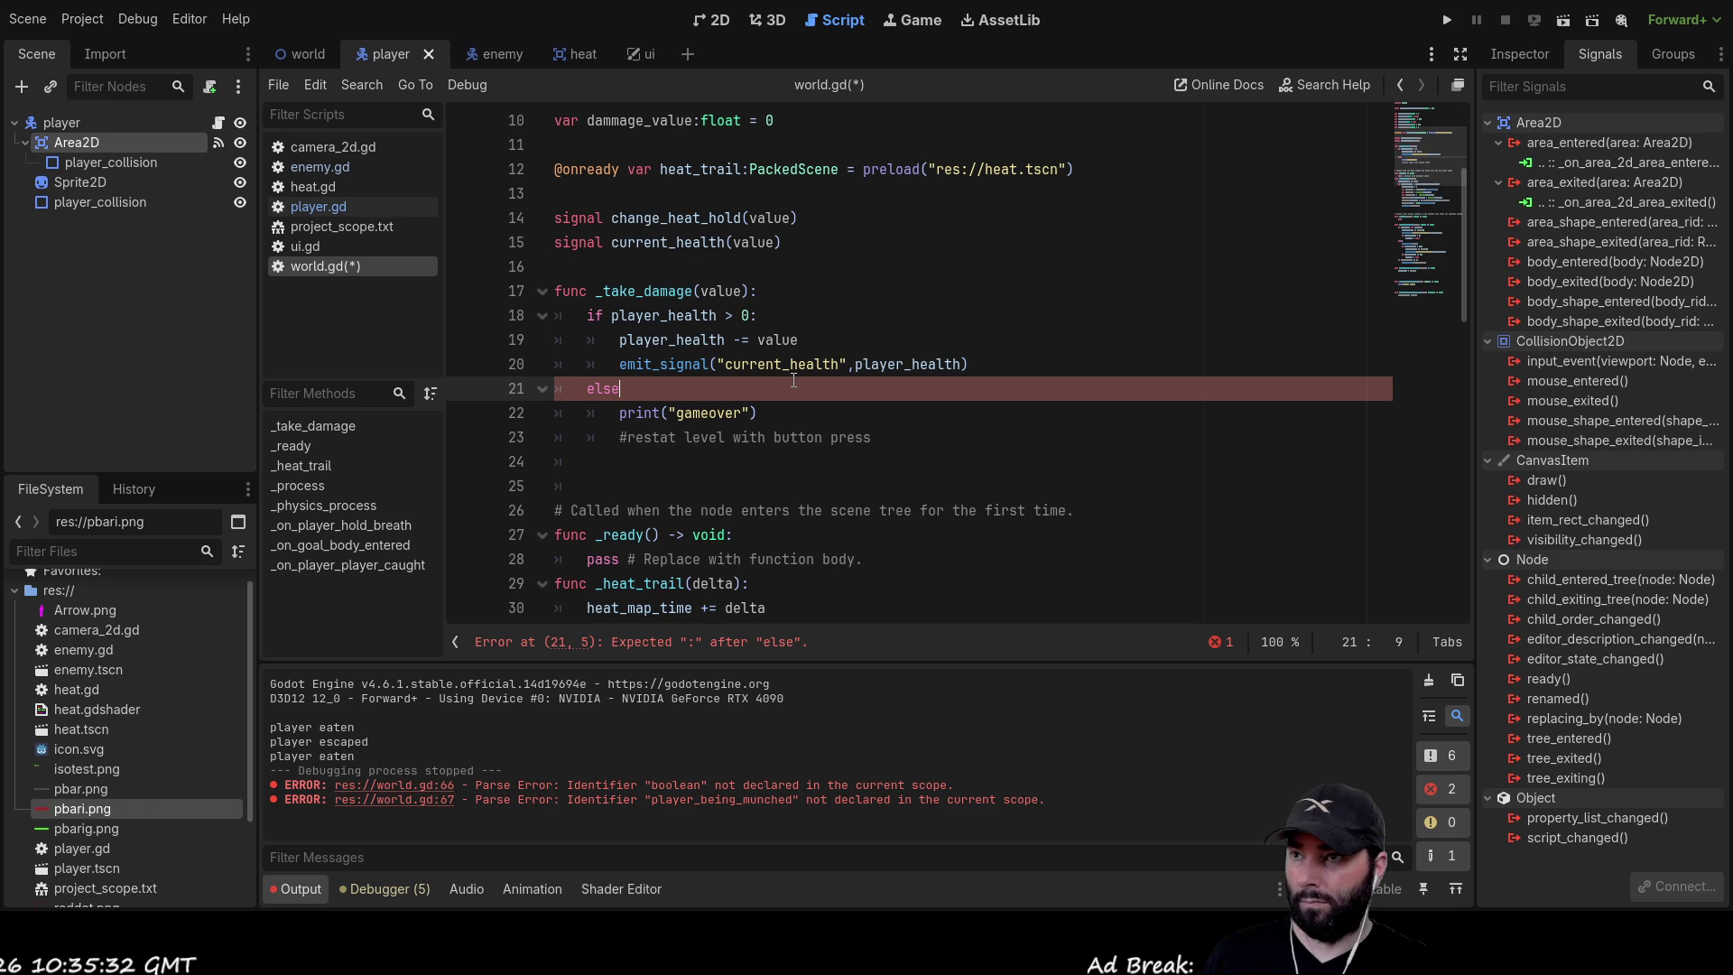
pyautogui.press('Down')
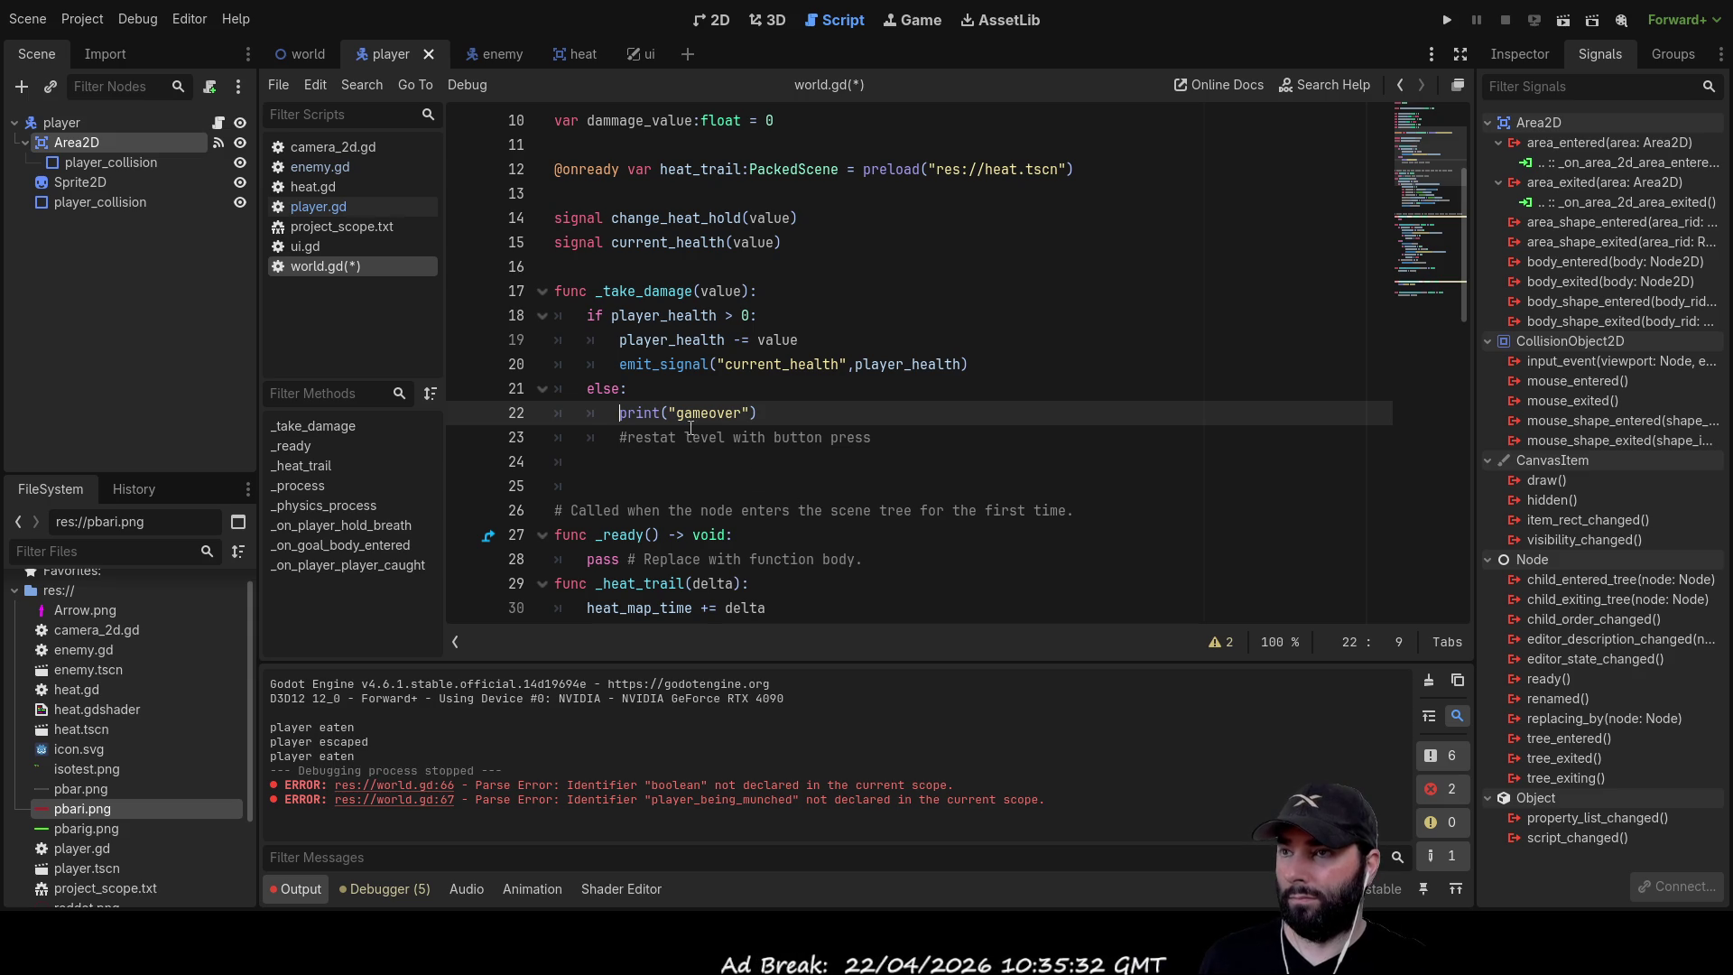
pyautogui.press('F5')
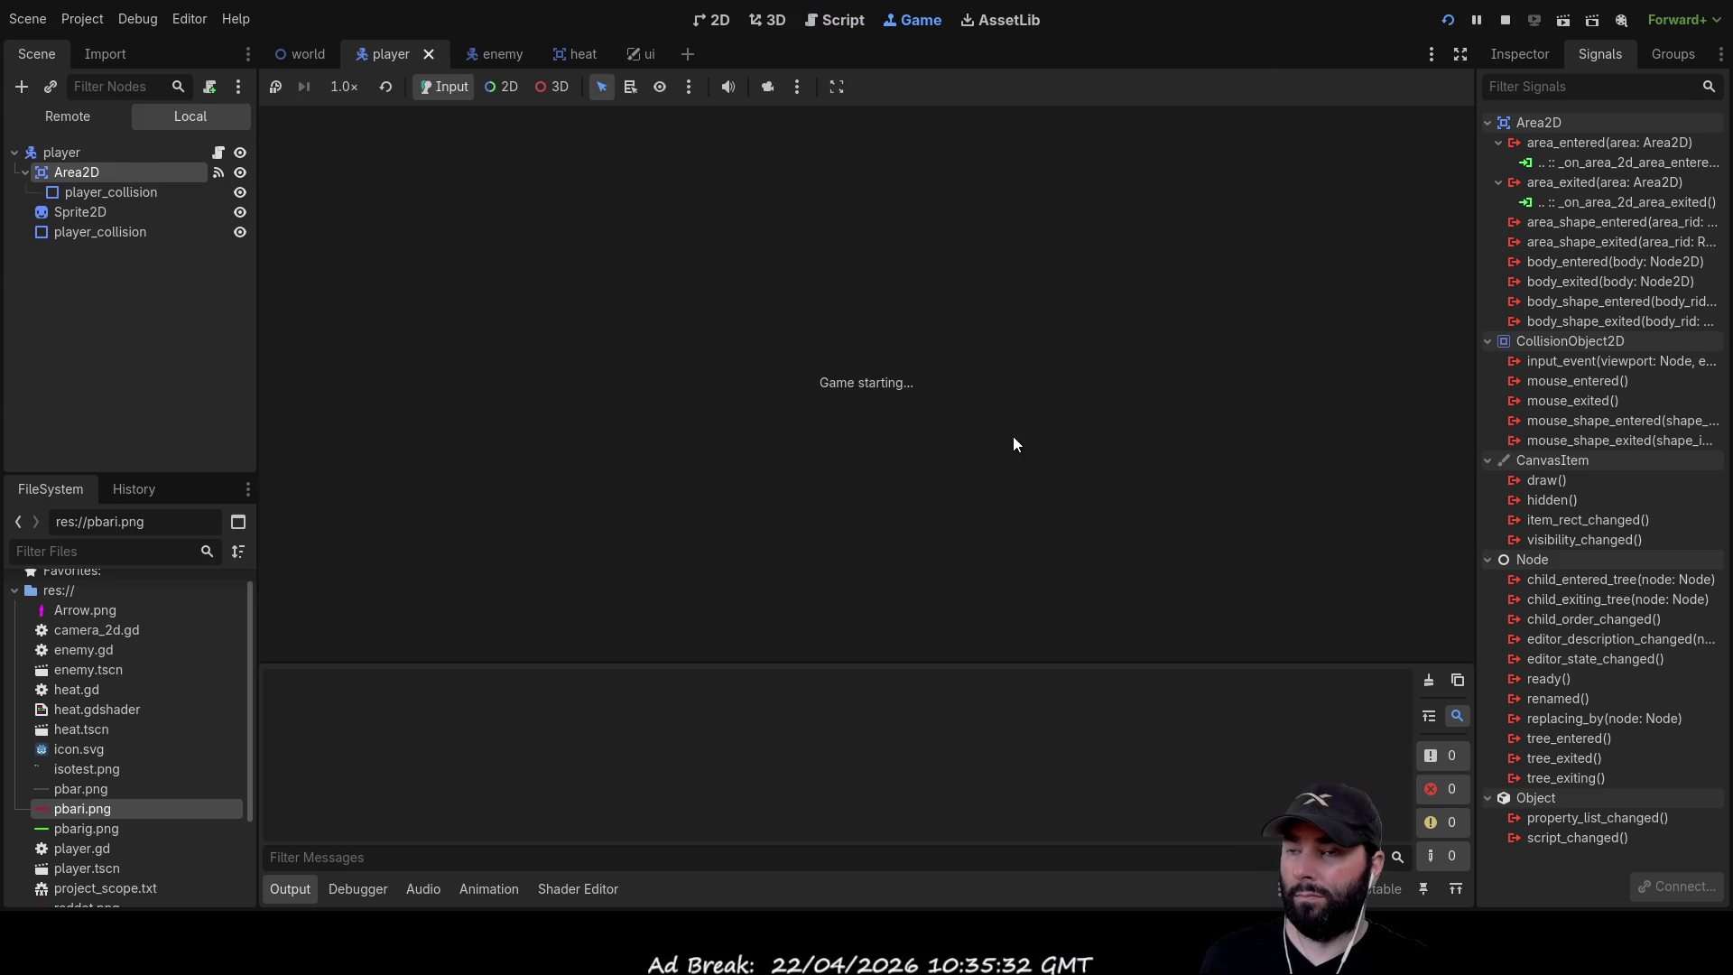
# Steer the player up through the level until the float-plus-bool error appears, then stop the game
pyautogui.press('Up')
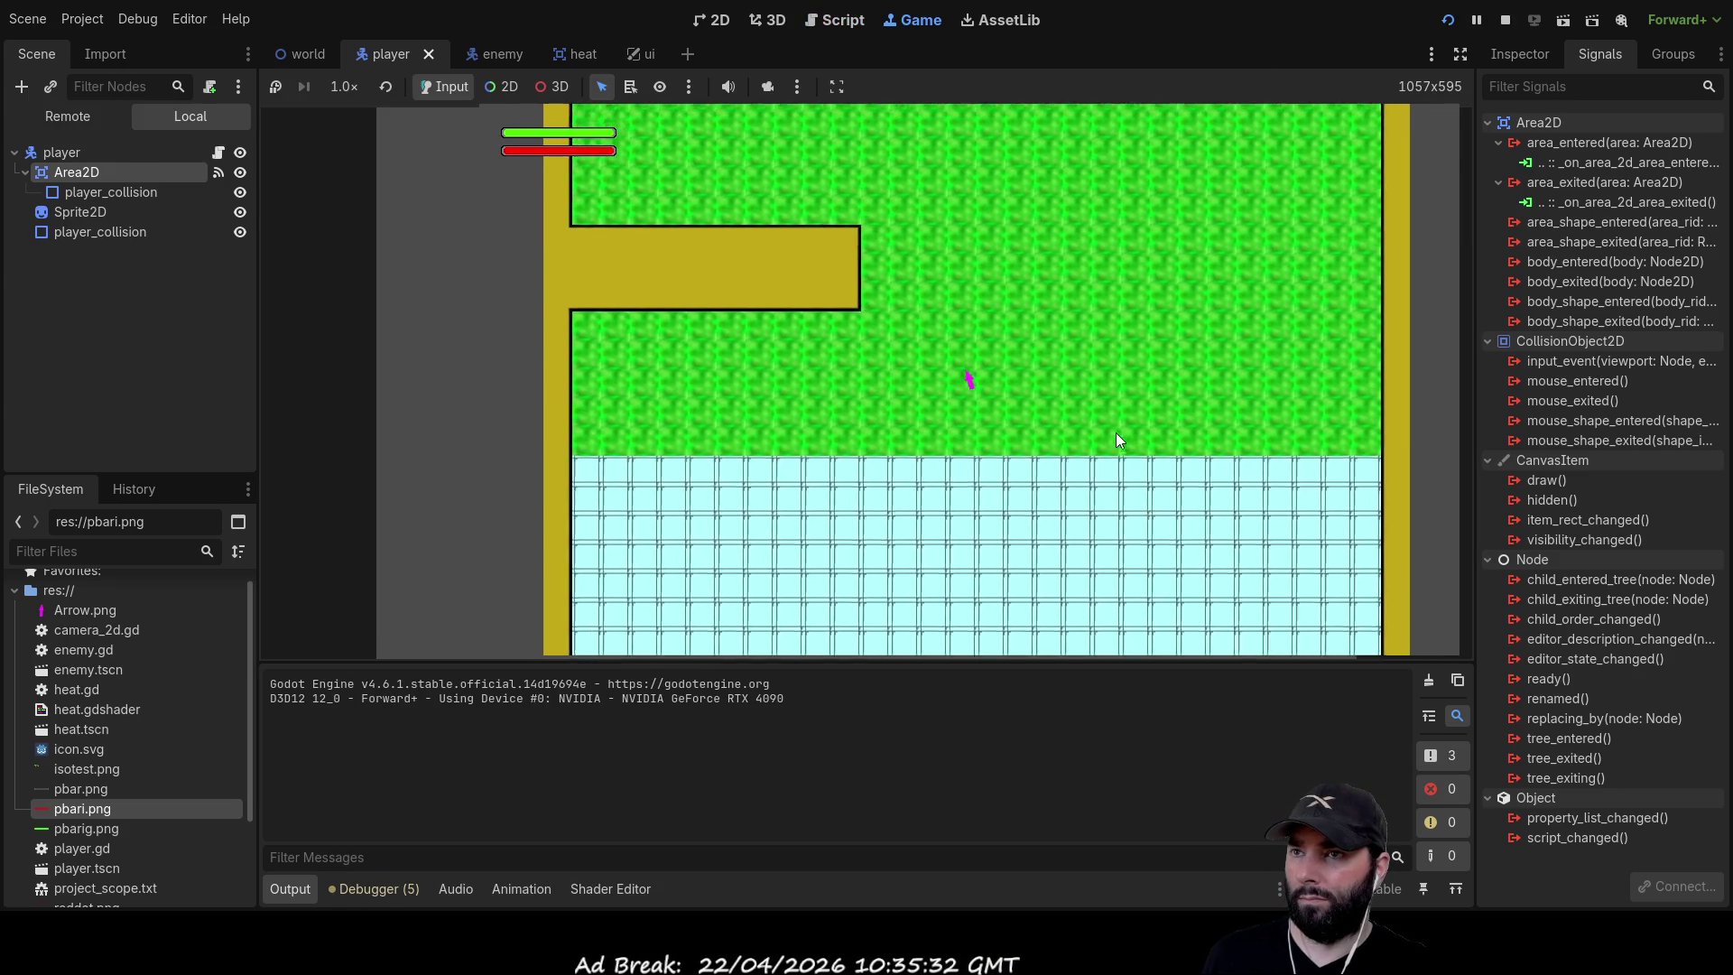
pyautogui.press('Up')
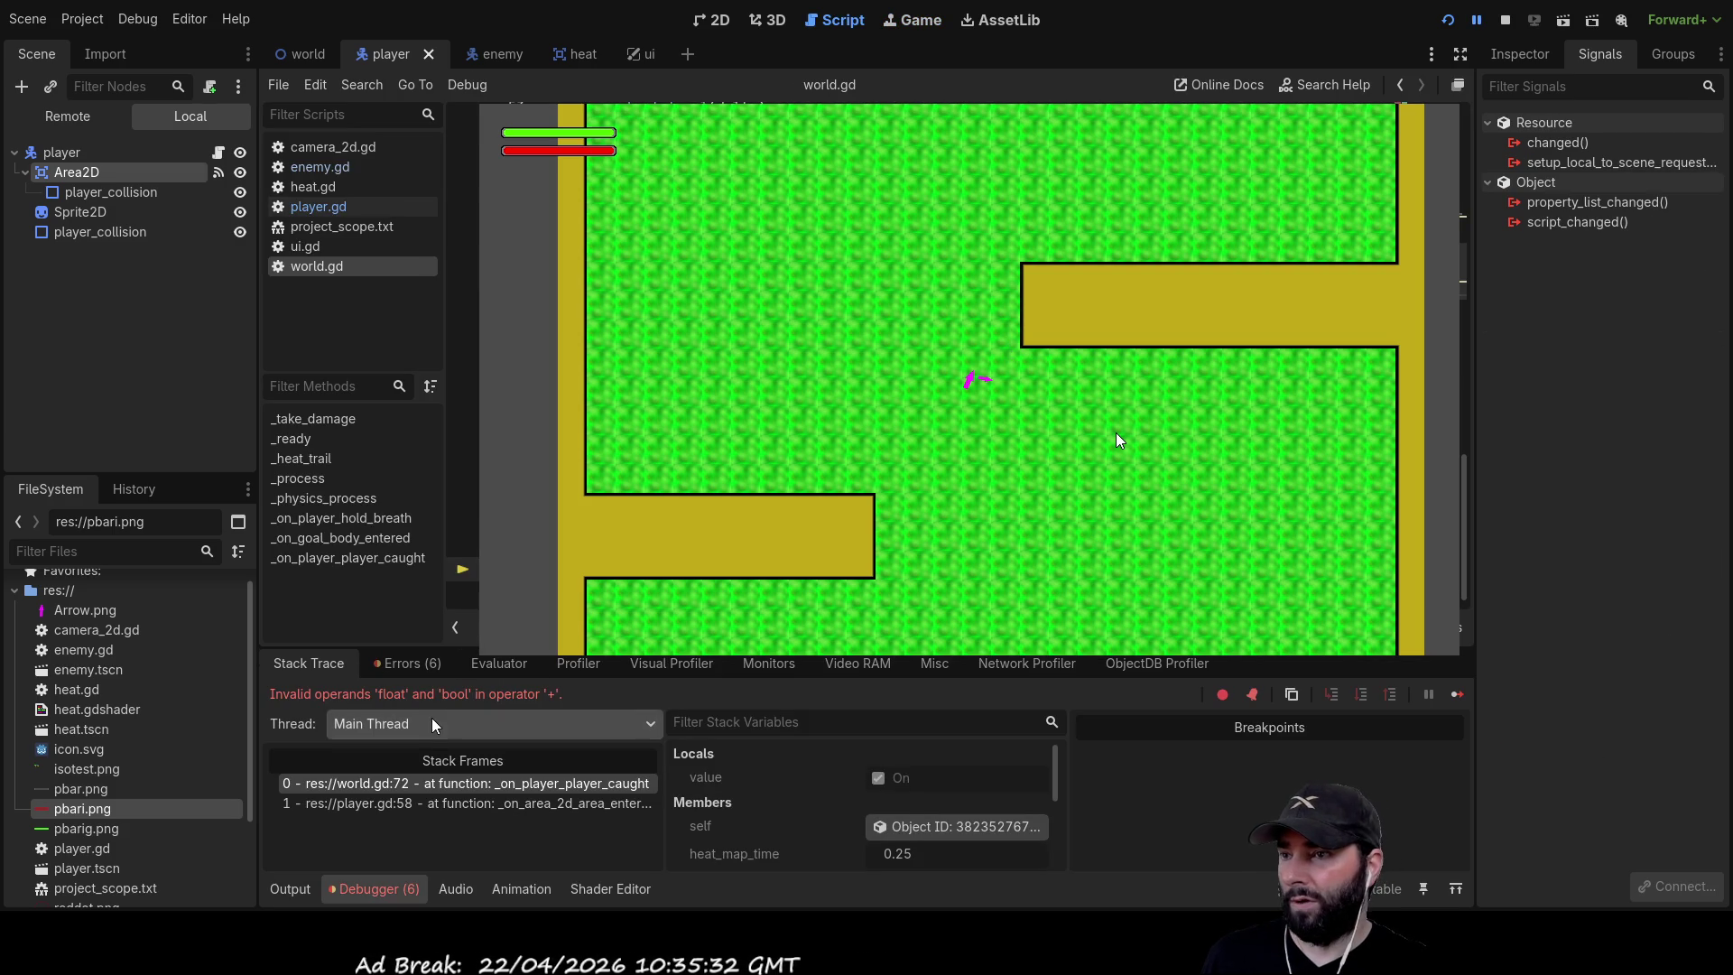
pyautogui.click(1506, 20)
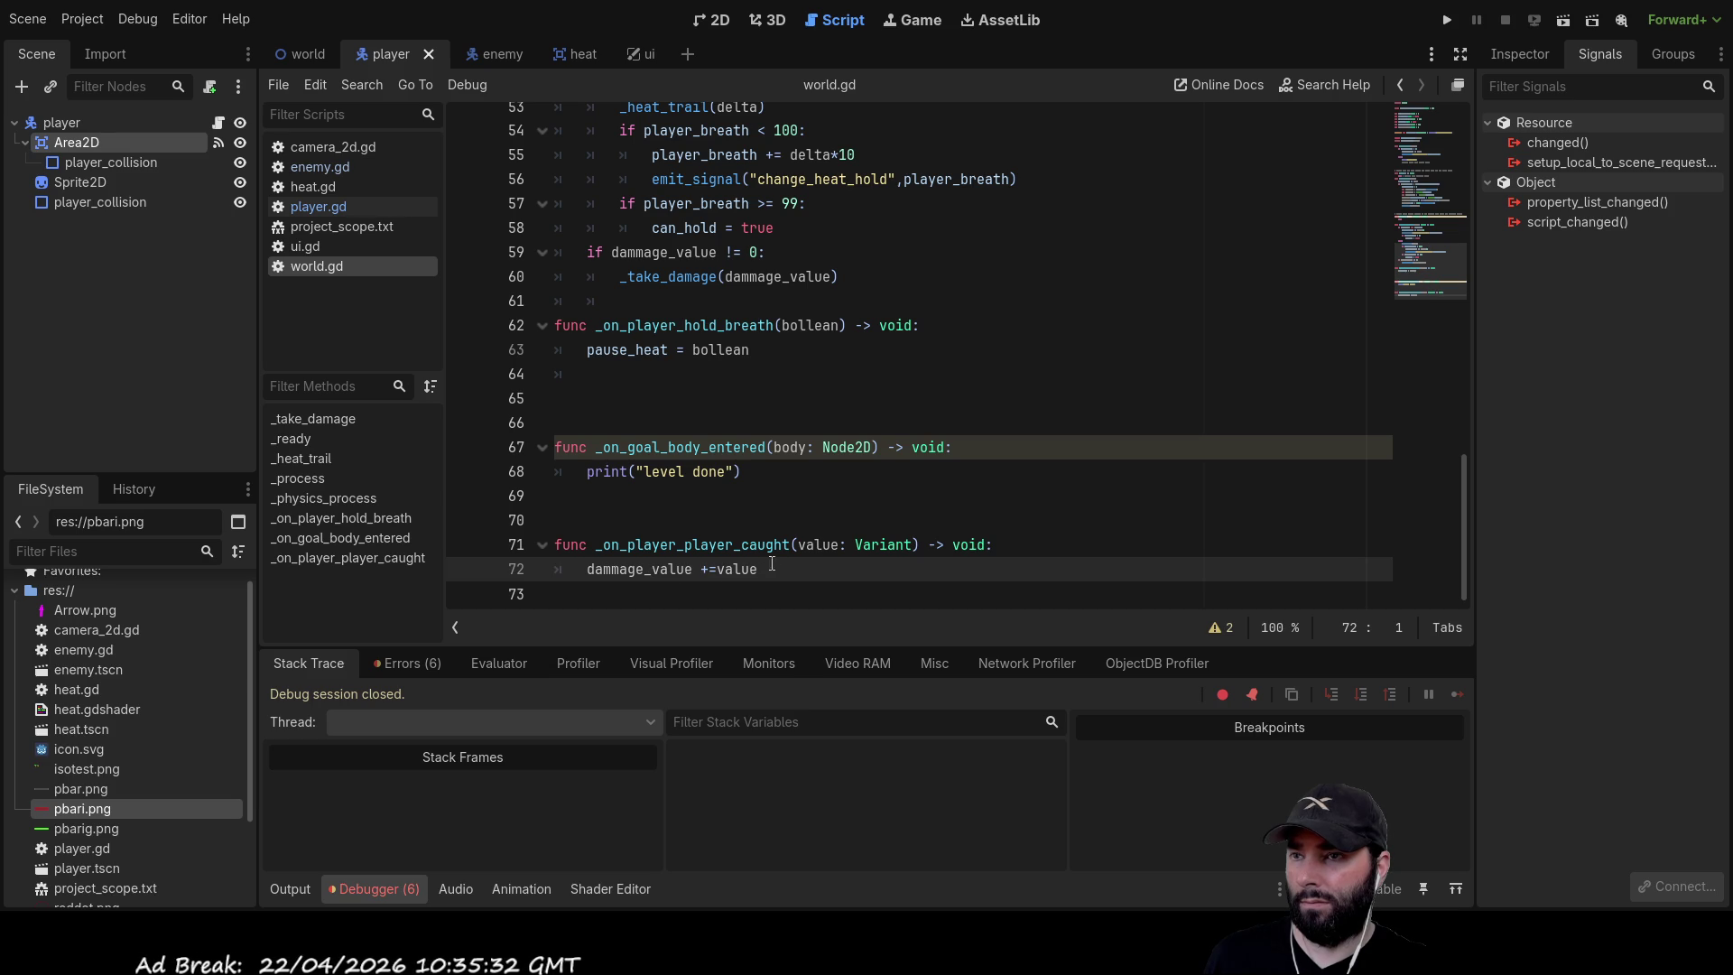
pyautogui.doubleClick(827, 546)
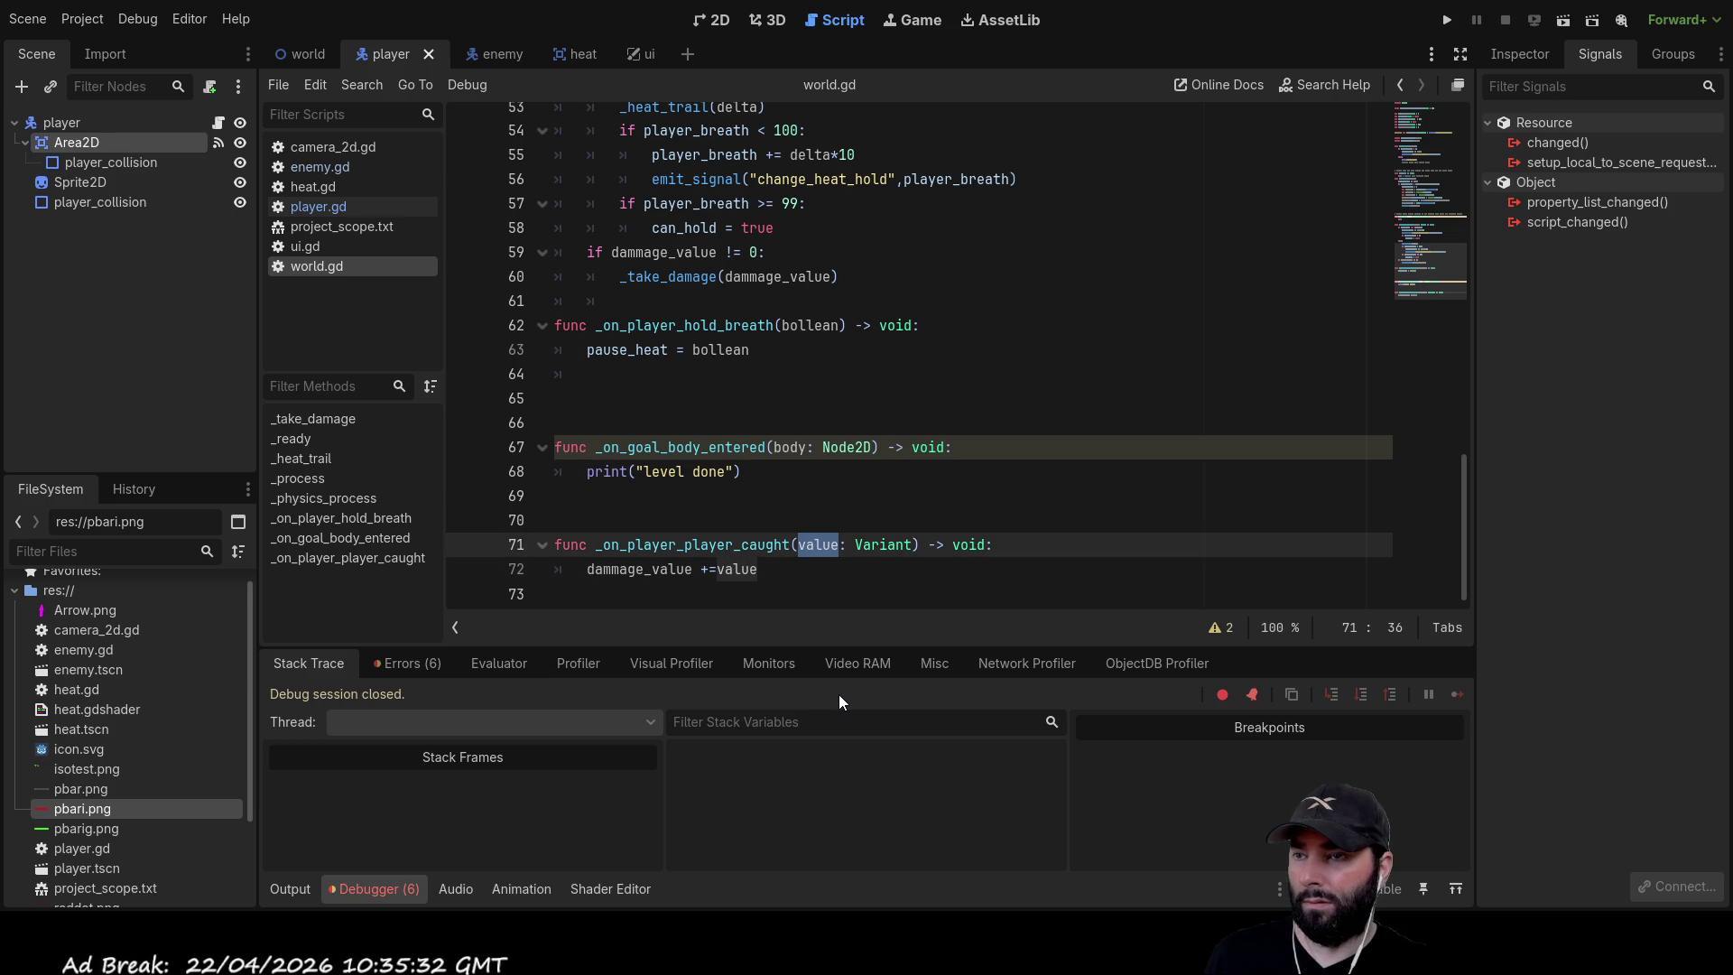
# Go to player.gd and locate the player_caught signal and its emissions
pyautogui.doubleClick(705, 547)
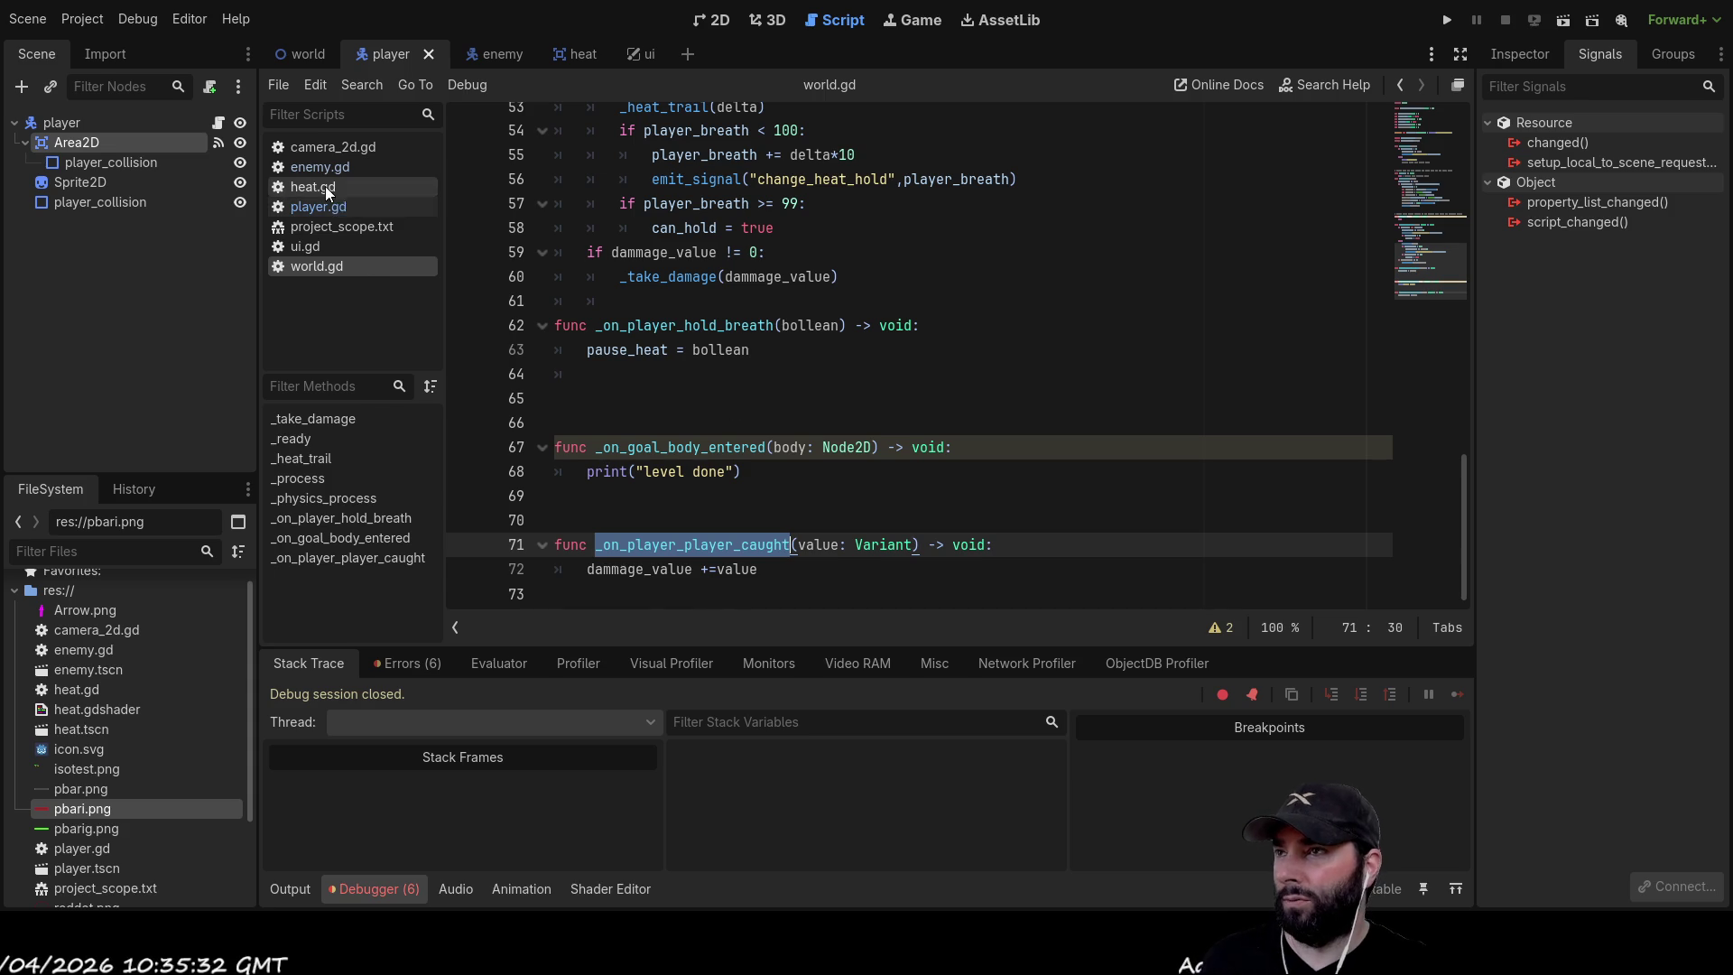
pyautogui.click(340, 209)
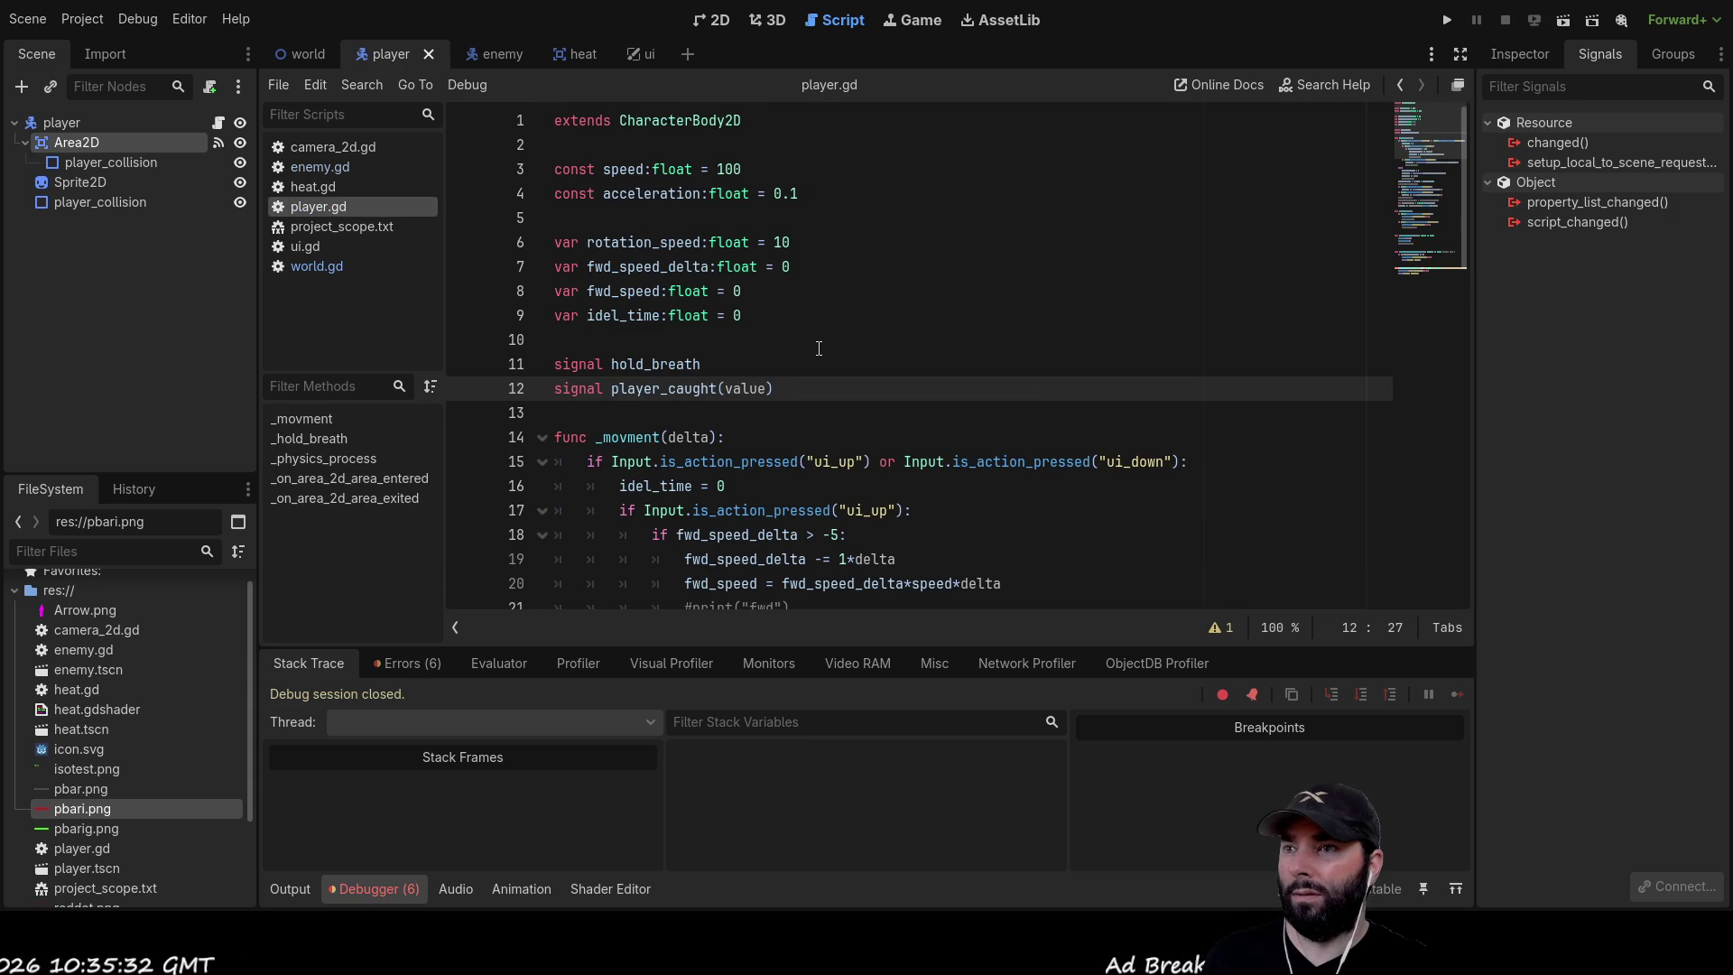
pyautogui.doubleClick(657, 388)
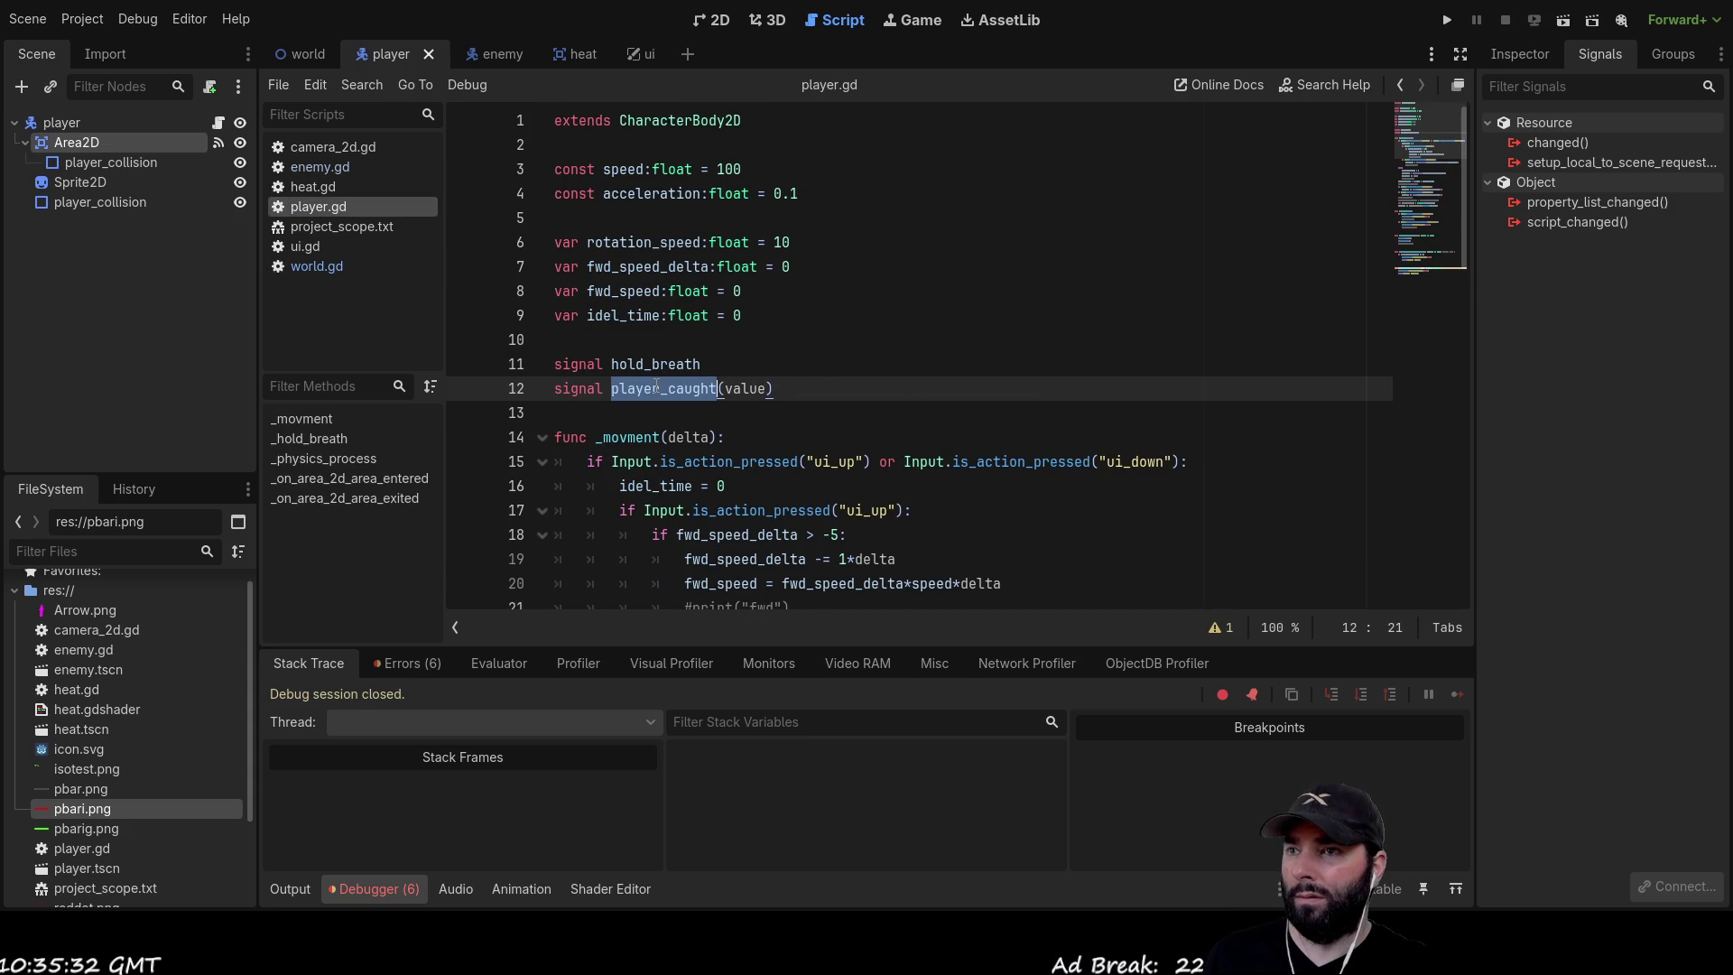
pyautogui.click(757, 390)
pyautogui.doubleClick(694, 388)
pyautogui.scroll(-15, 883, 388)
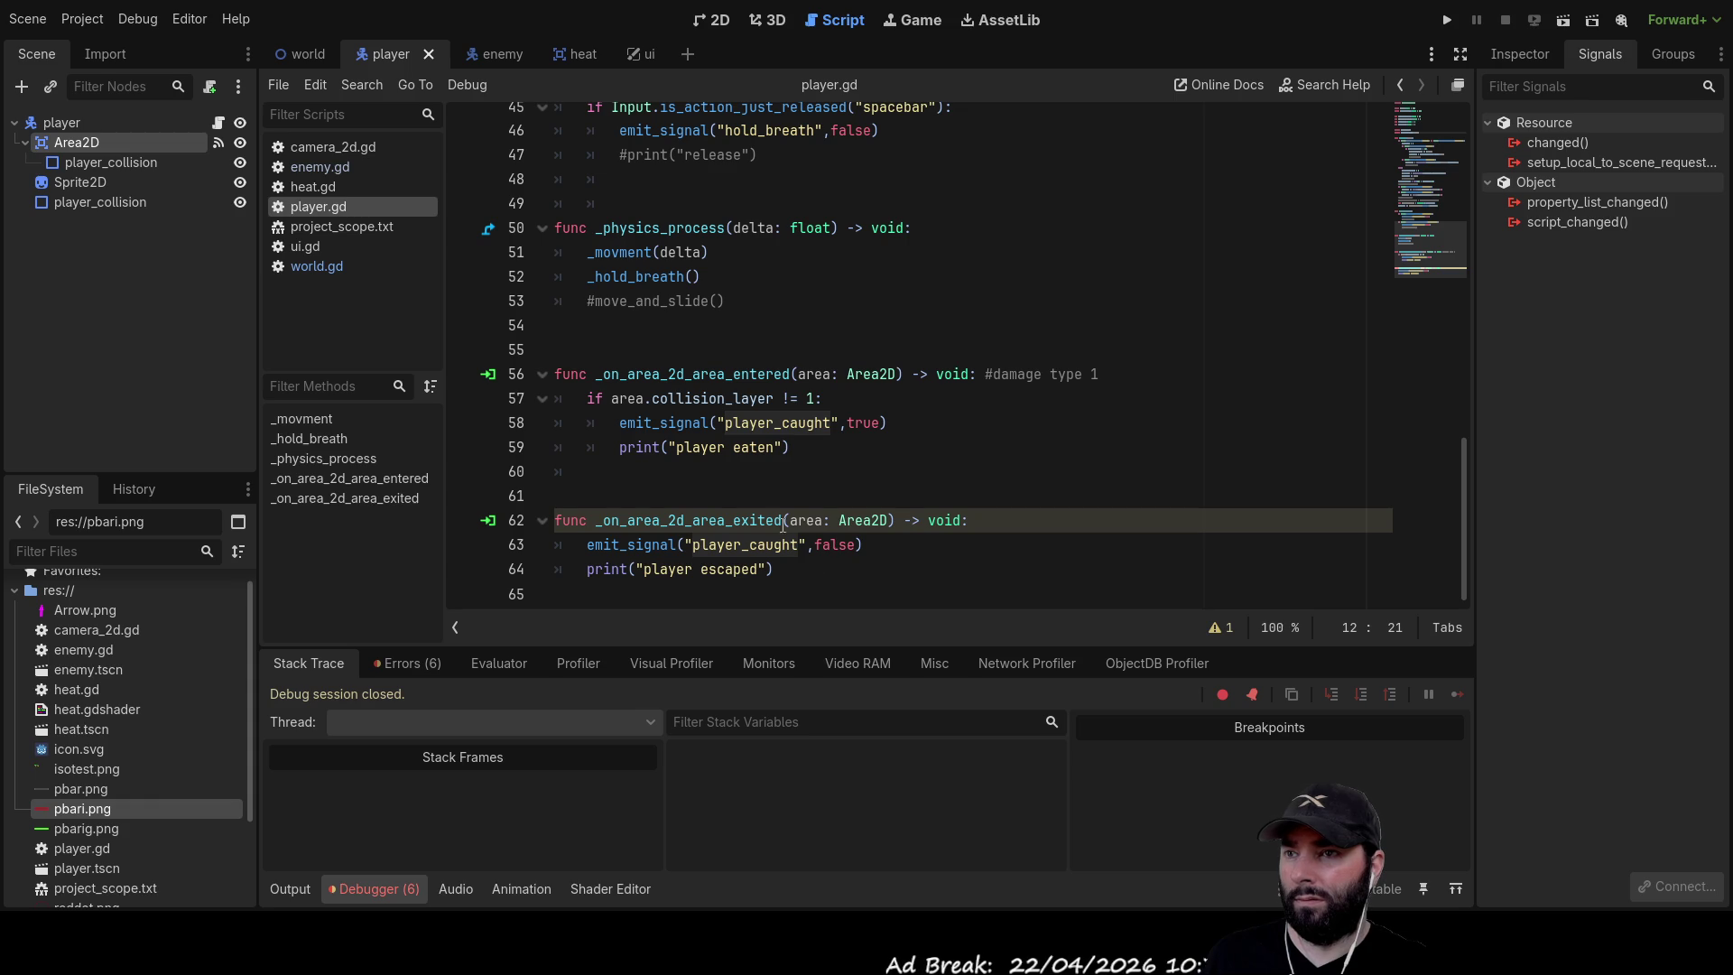
# Emit 1 instead of true and 0 instead of false for player_caught, then run the game again
pyautogui.doubleClick(863, 423)
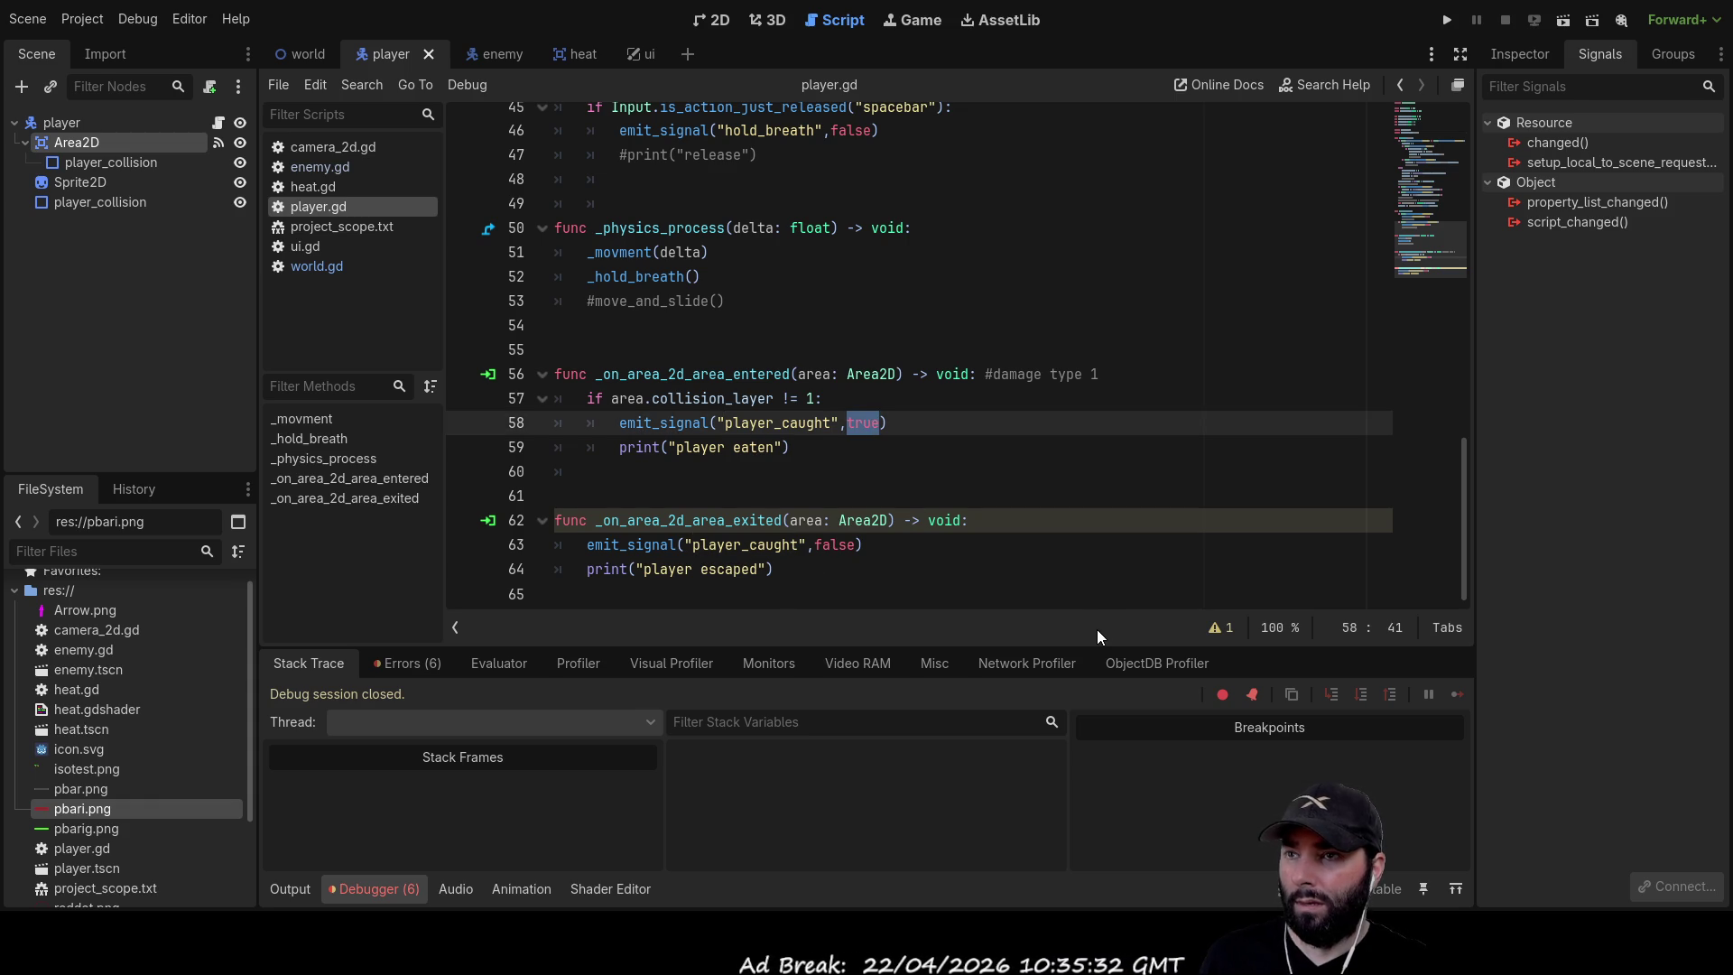
pyautogui.write('1')
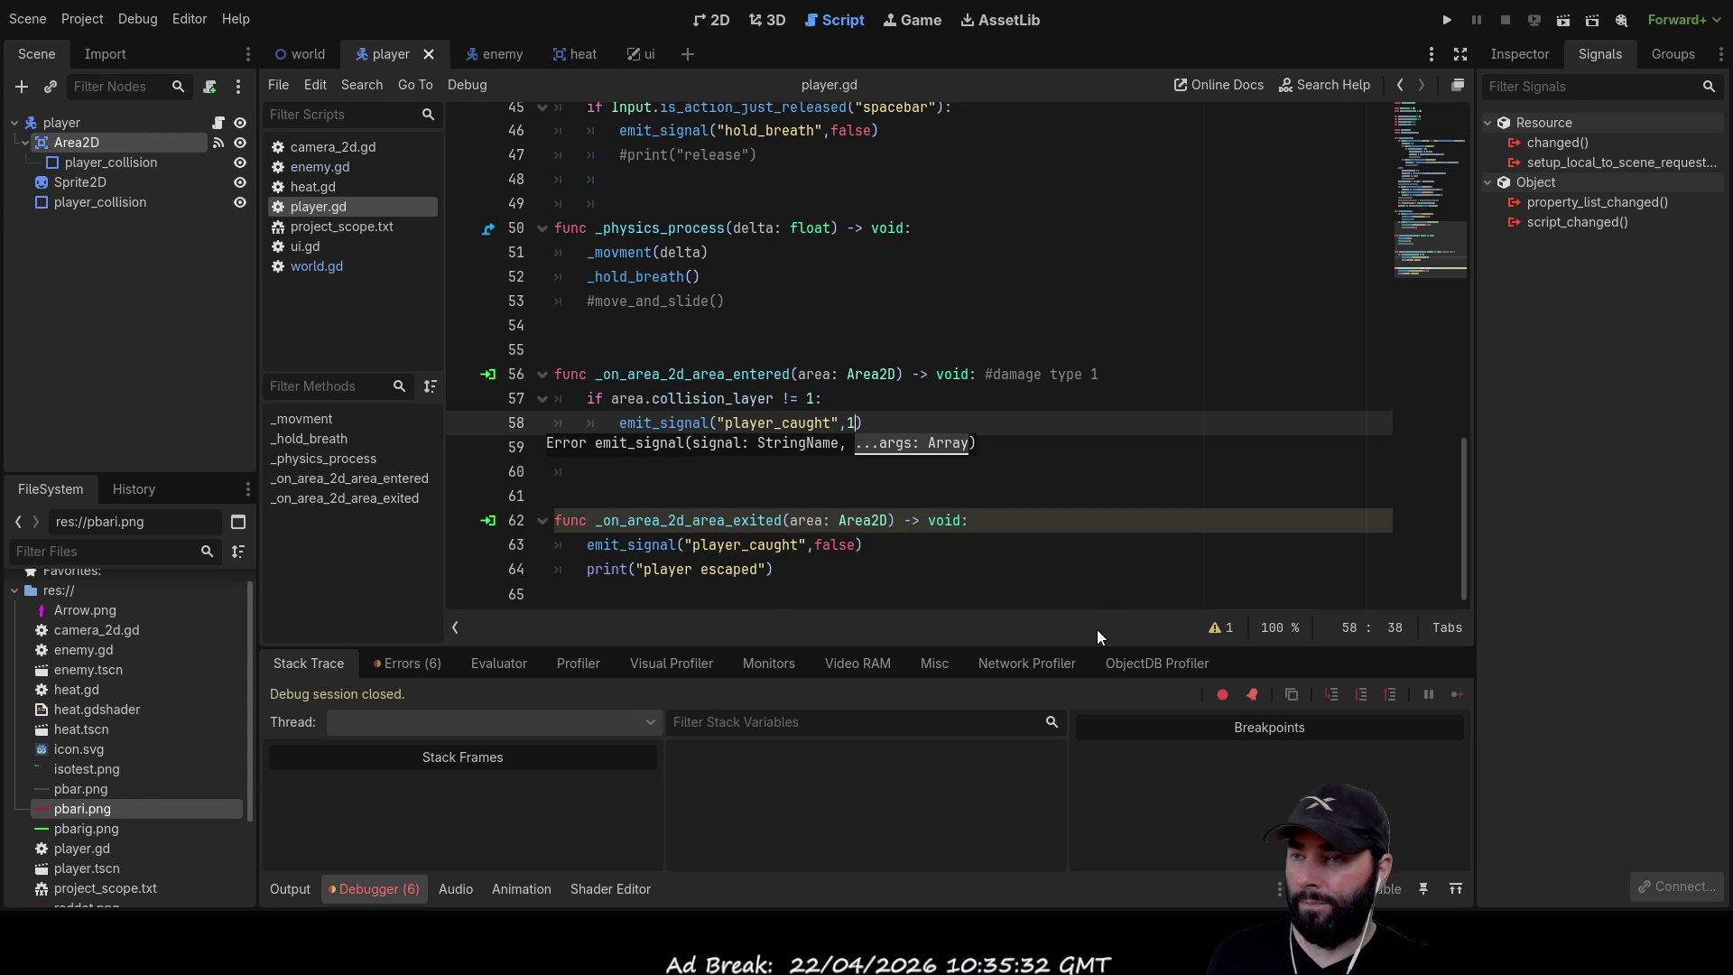
pyautogui.press('Down')
pyautogui.press('Down')
pyautogui.press('Down')
pyautogui.press('Down')
pyautogui.press('Down')
pyautogui.press('End')
pyautogui.press('Left')
pyautogui.press('BackSpace')
pyautogui.press('BackSpace')
pyautogui.press('BackSpace')
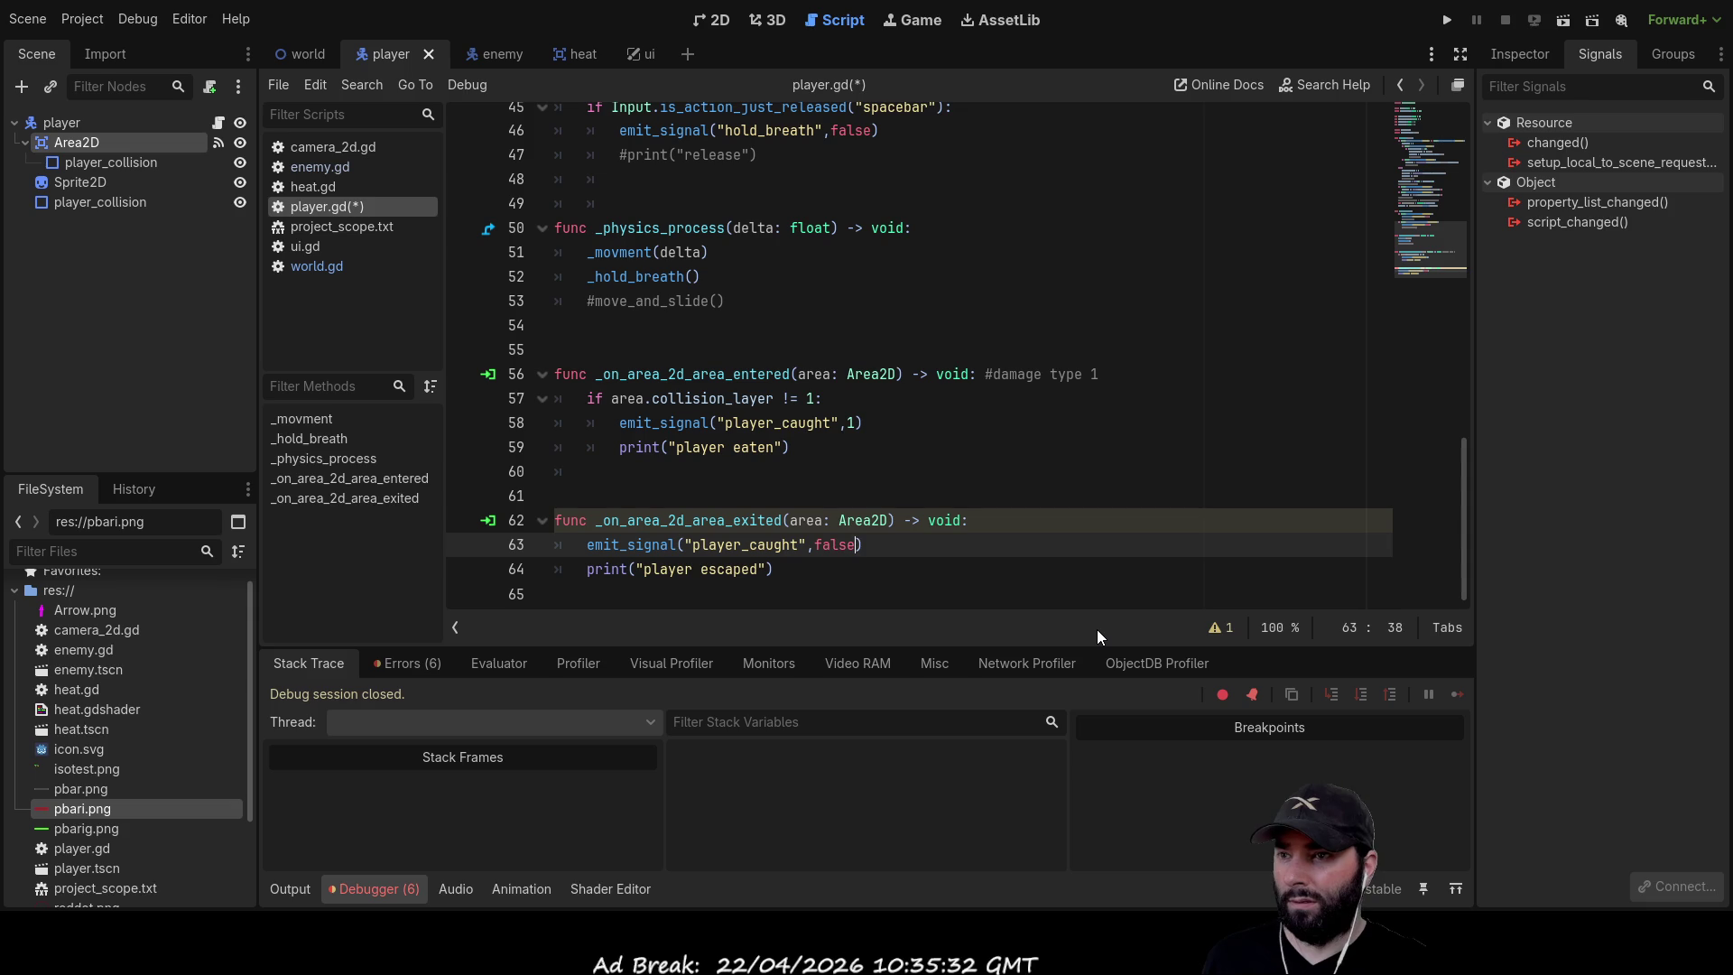
pyautogui.press('BackSpace')
pyautogui.press('BackSpace')
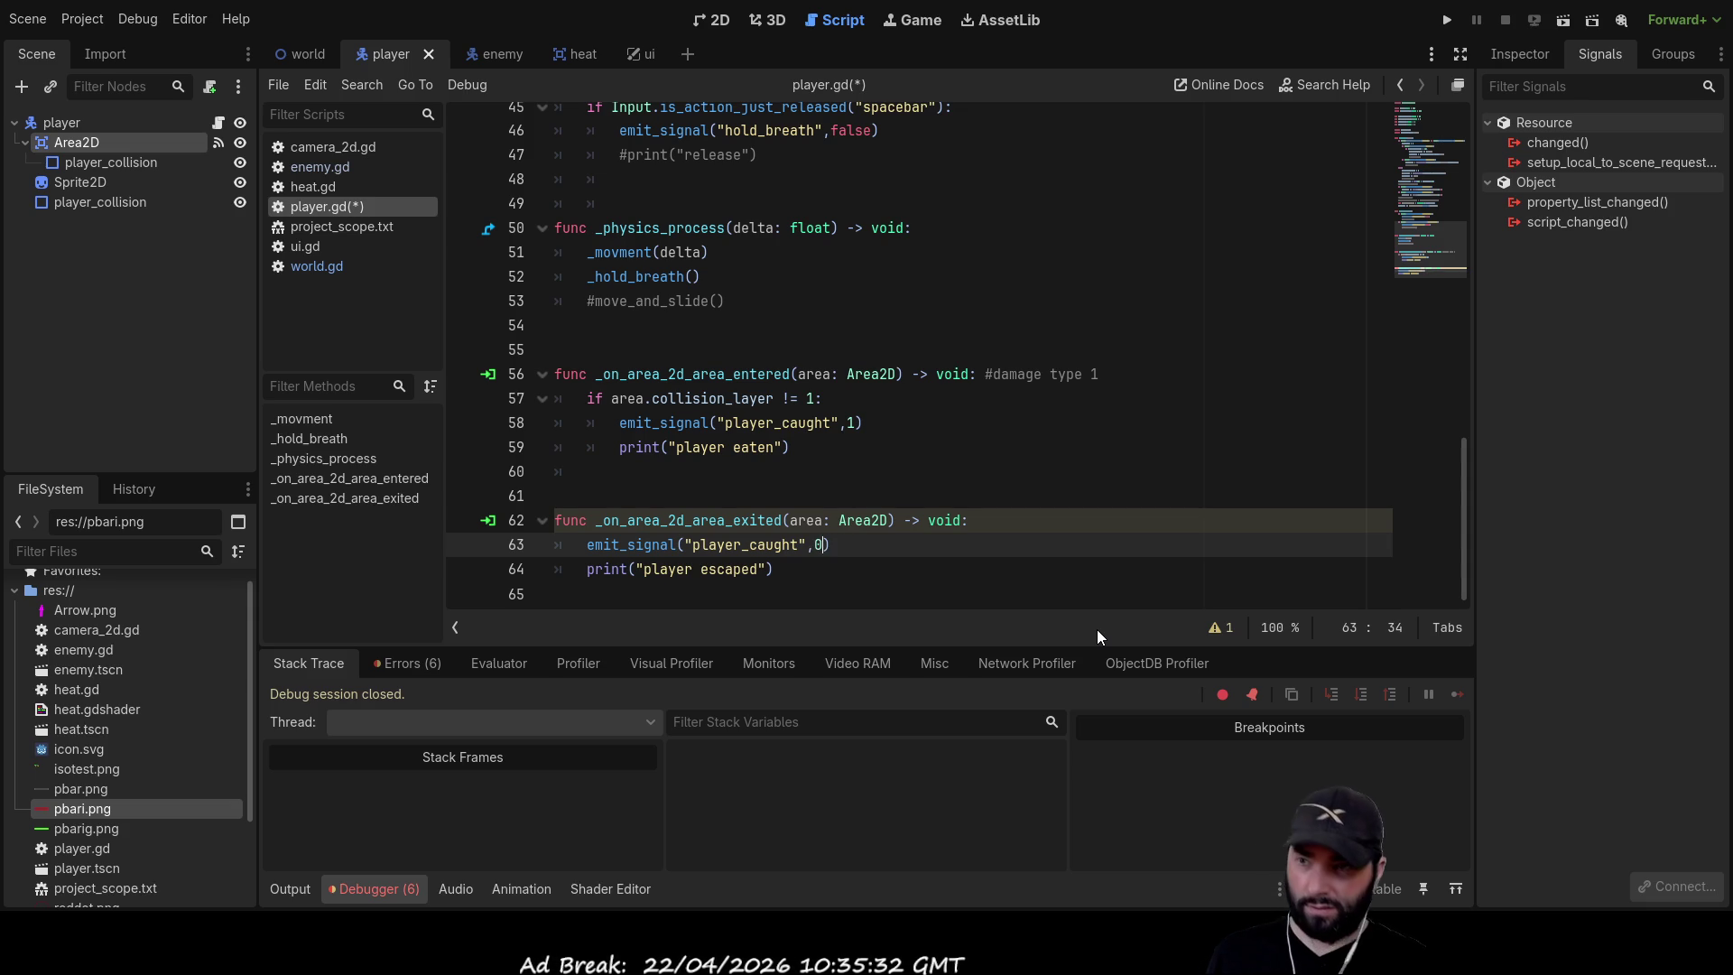
pyautogui.write('0')
pyautogui.press('Up')
pyautogui.press('Up')
pyautogui.press('Up')
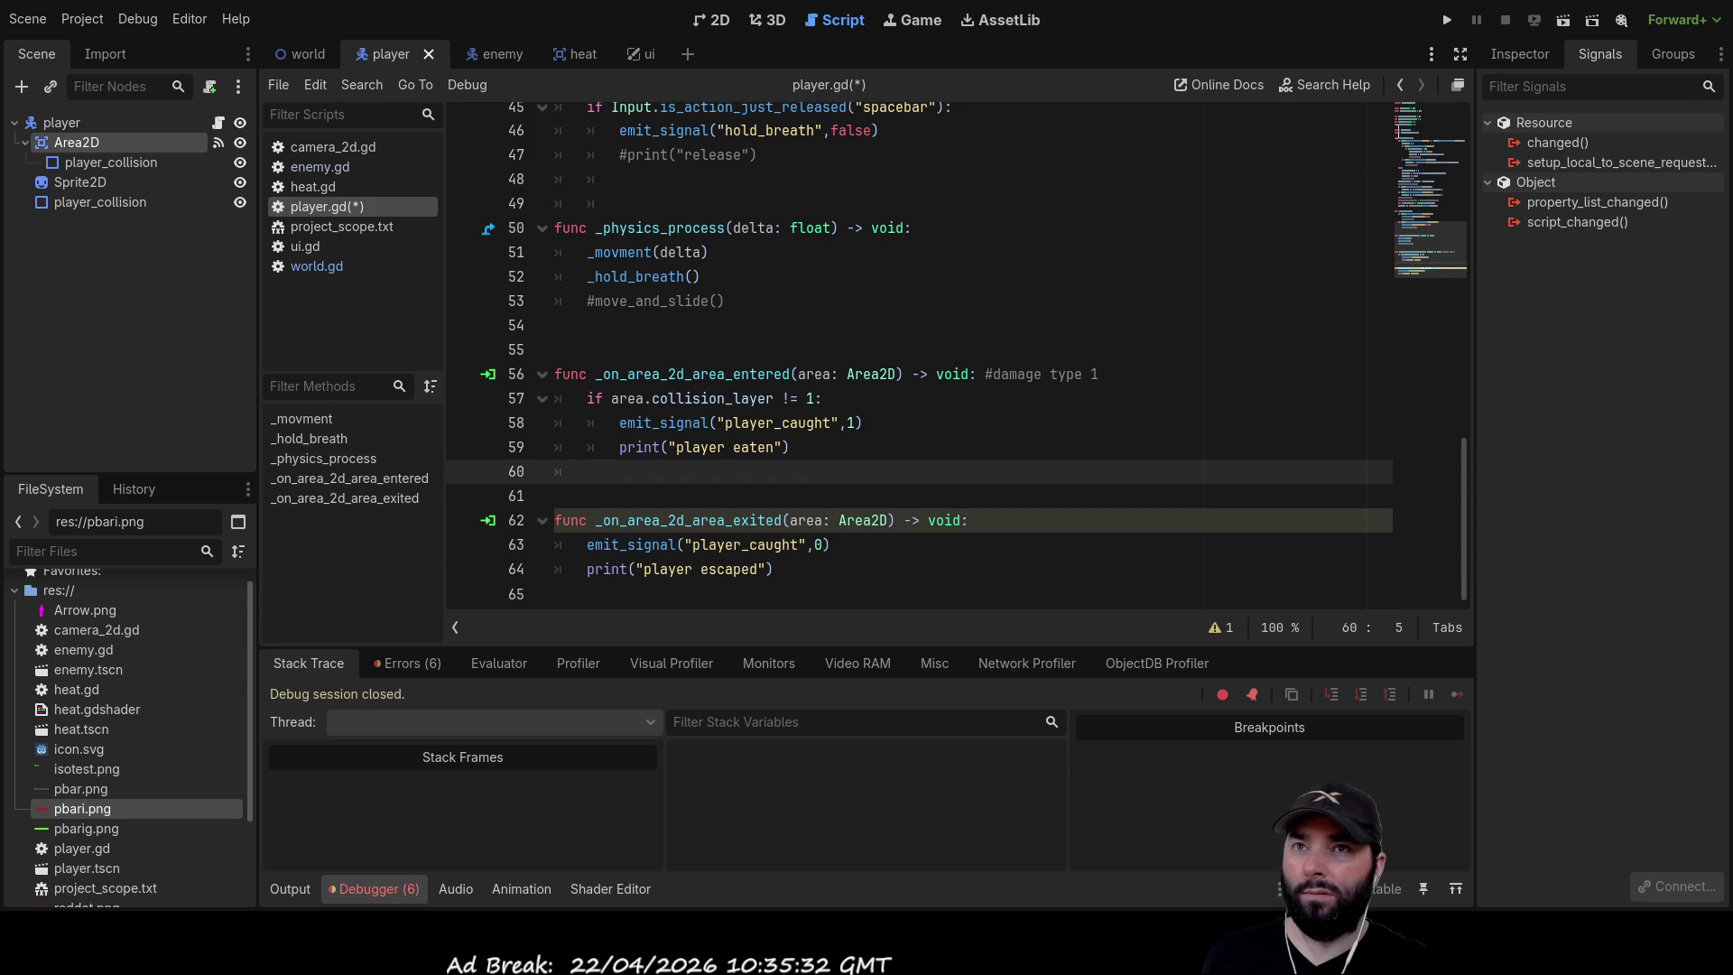
pyautogui.click(1454, 25)
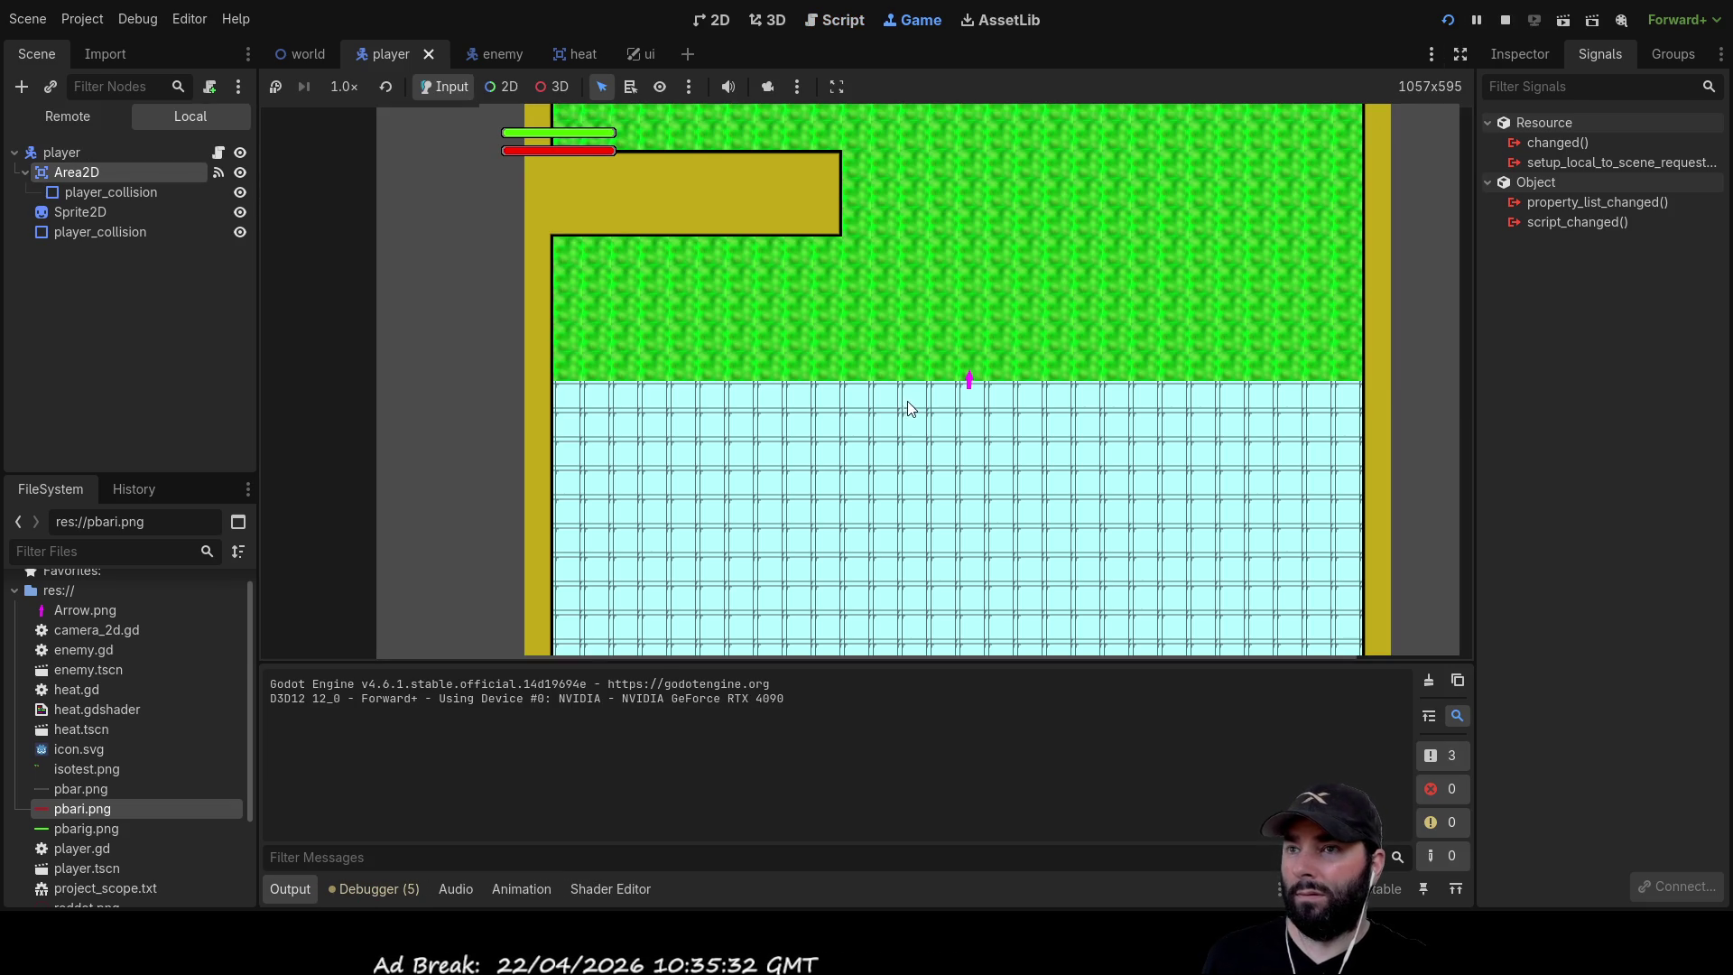
# Finish the running play-test with the arrow keys and stop the game with F8
pyautogui.press('Up')
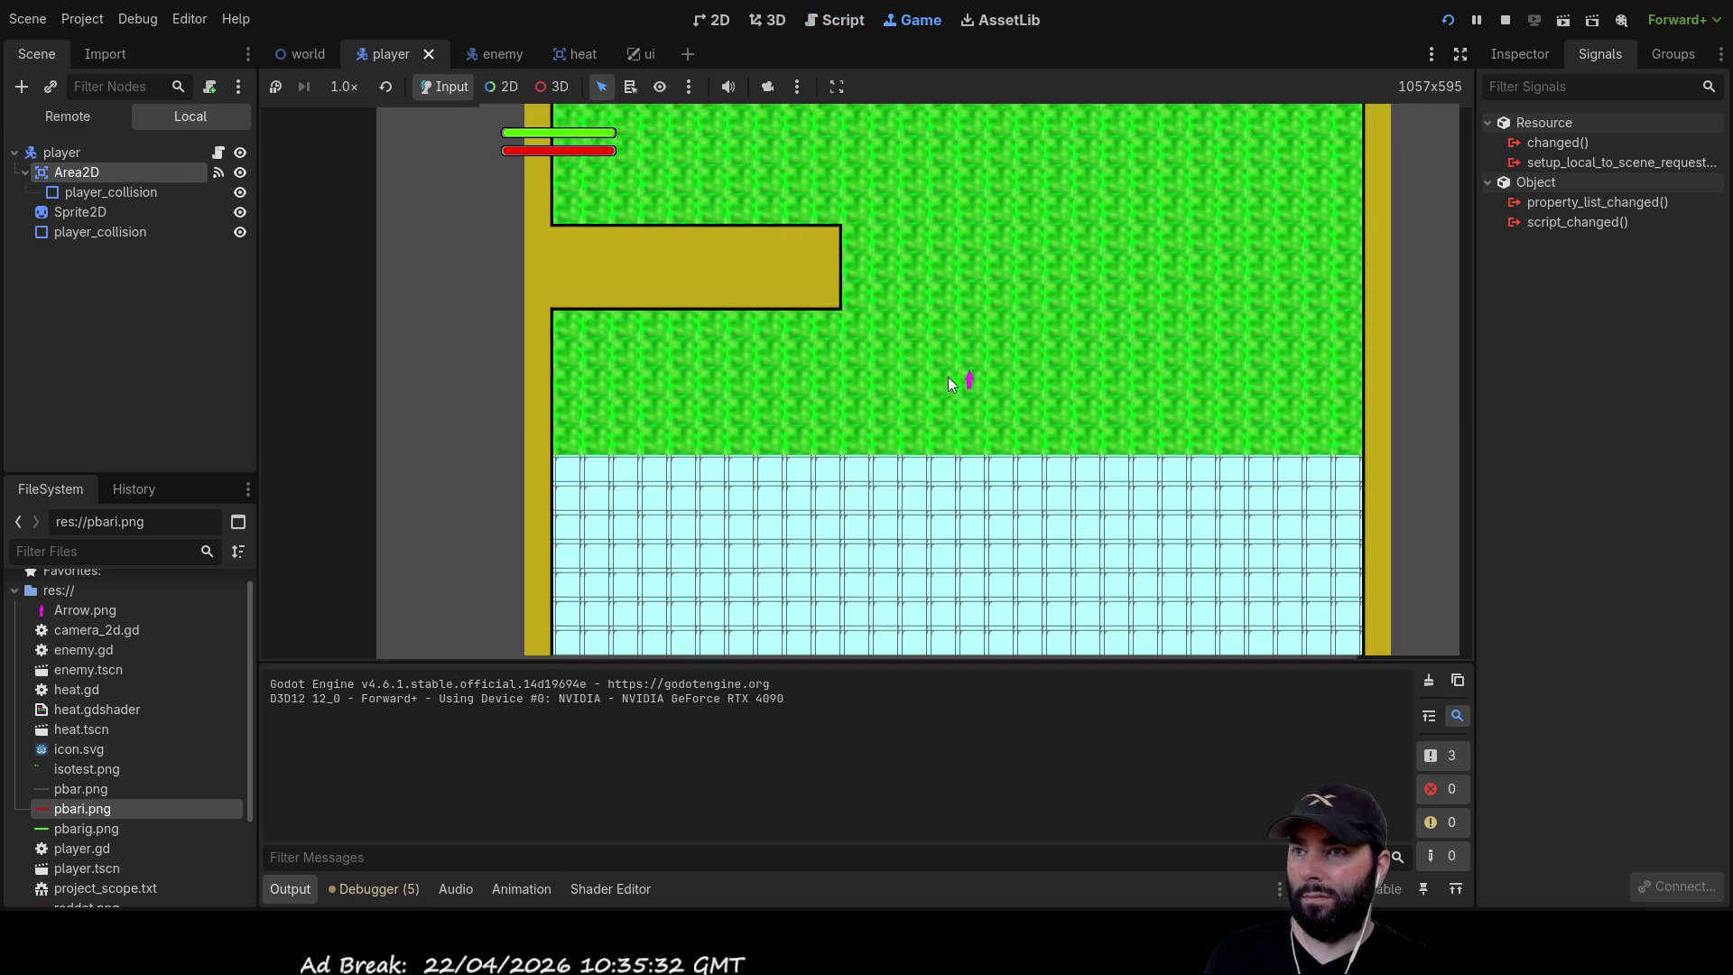
pyautogui.press('Left')
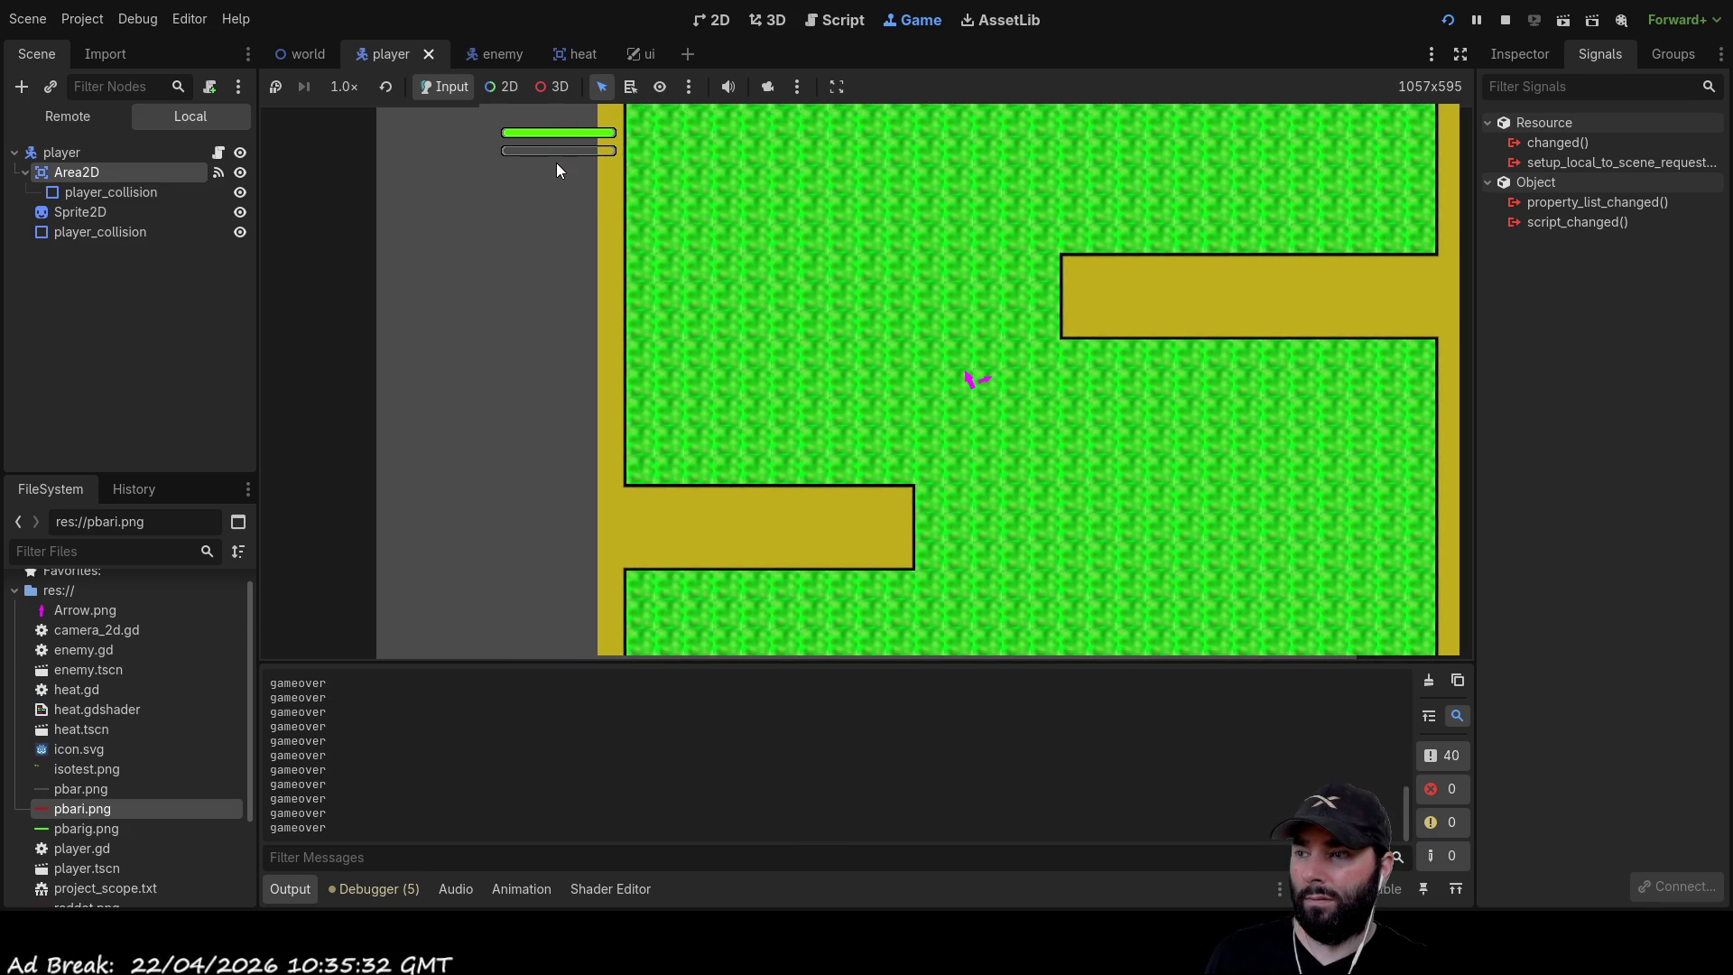
pyautogui.press('F8')
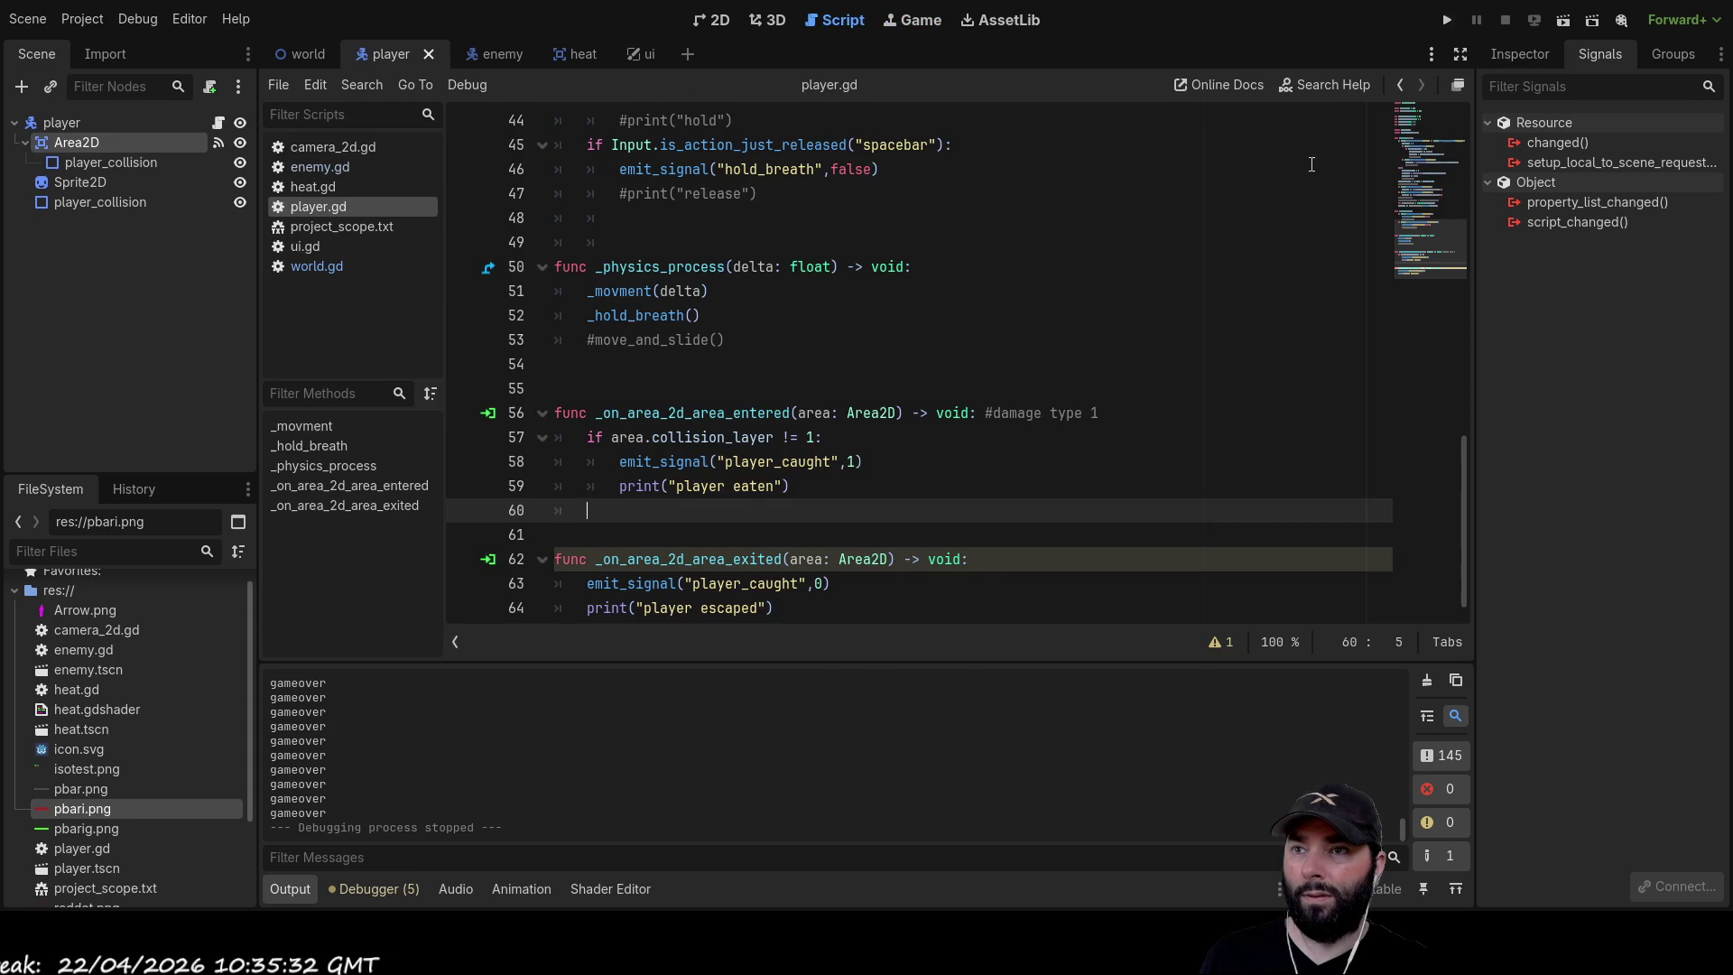
# Change the player_caught damage on line 58 to 0.1, then play-test and stop
pyautogui.click(848, 461)
pyautogui.write('0.')
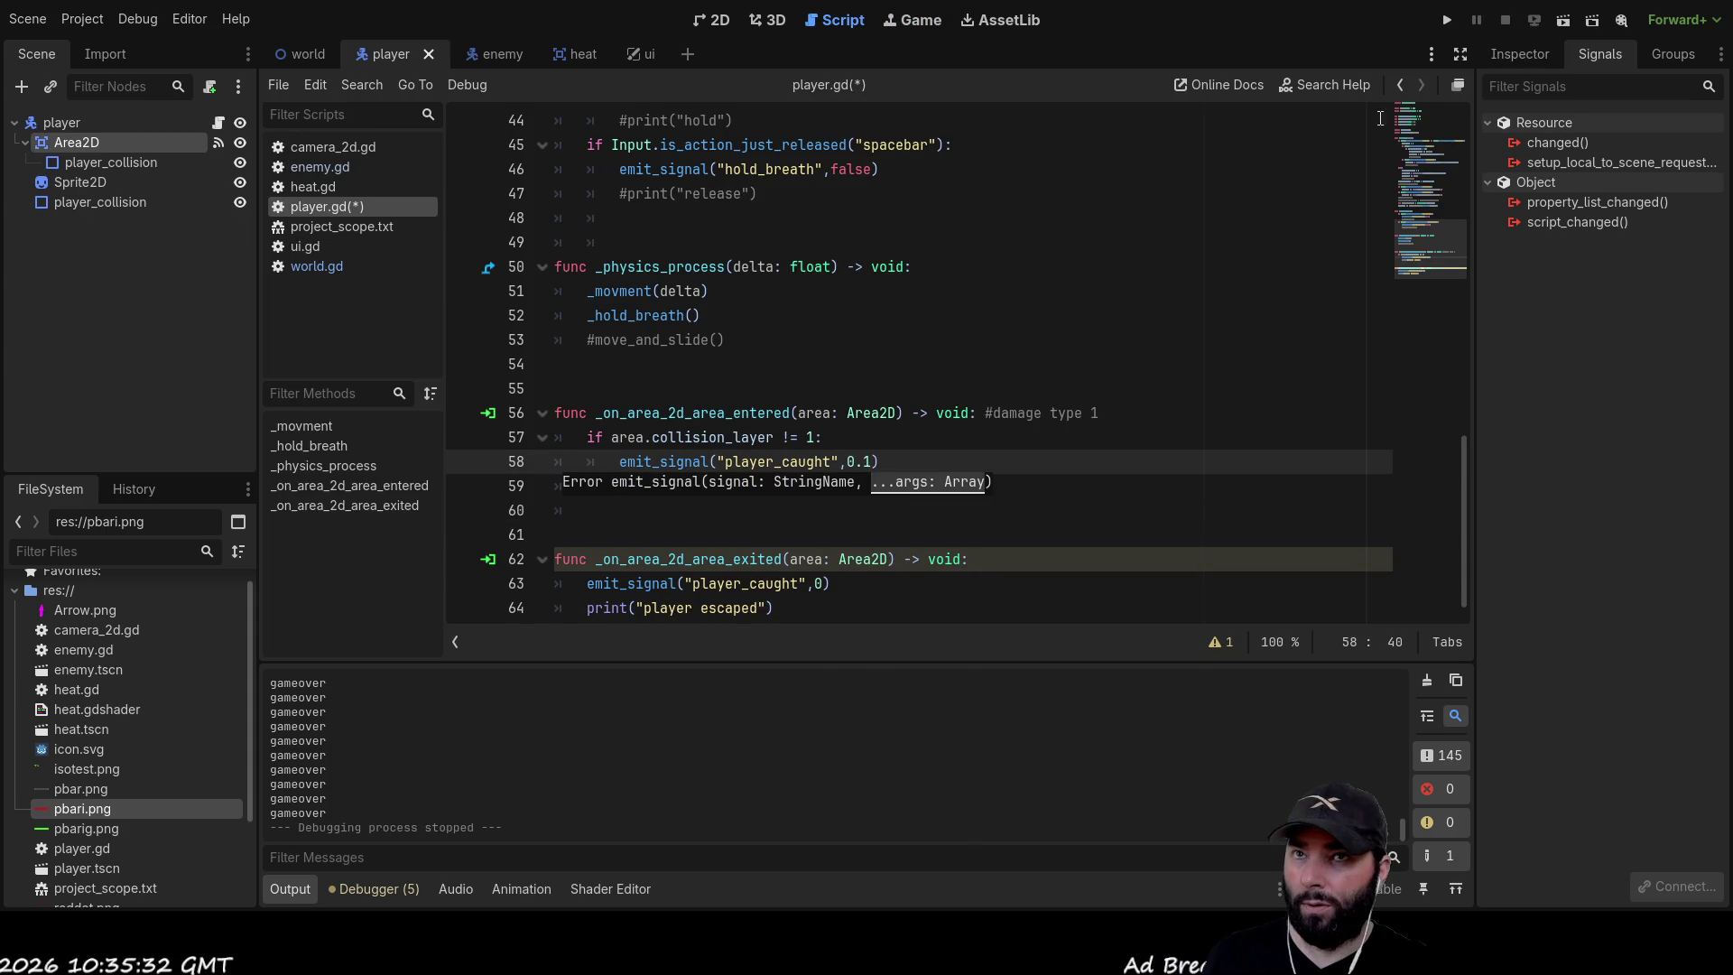
pyautogui.click(1450, 20)
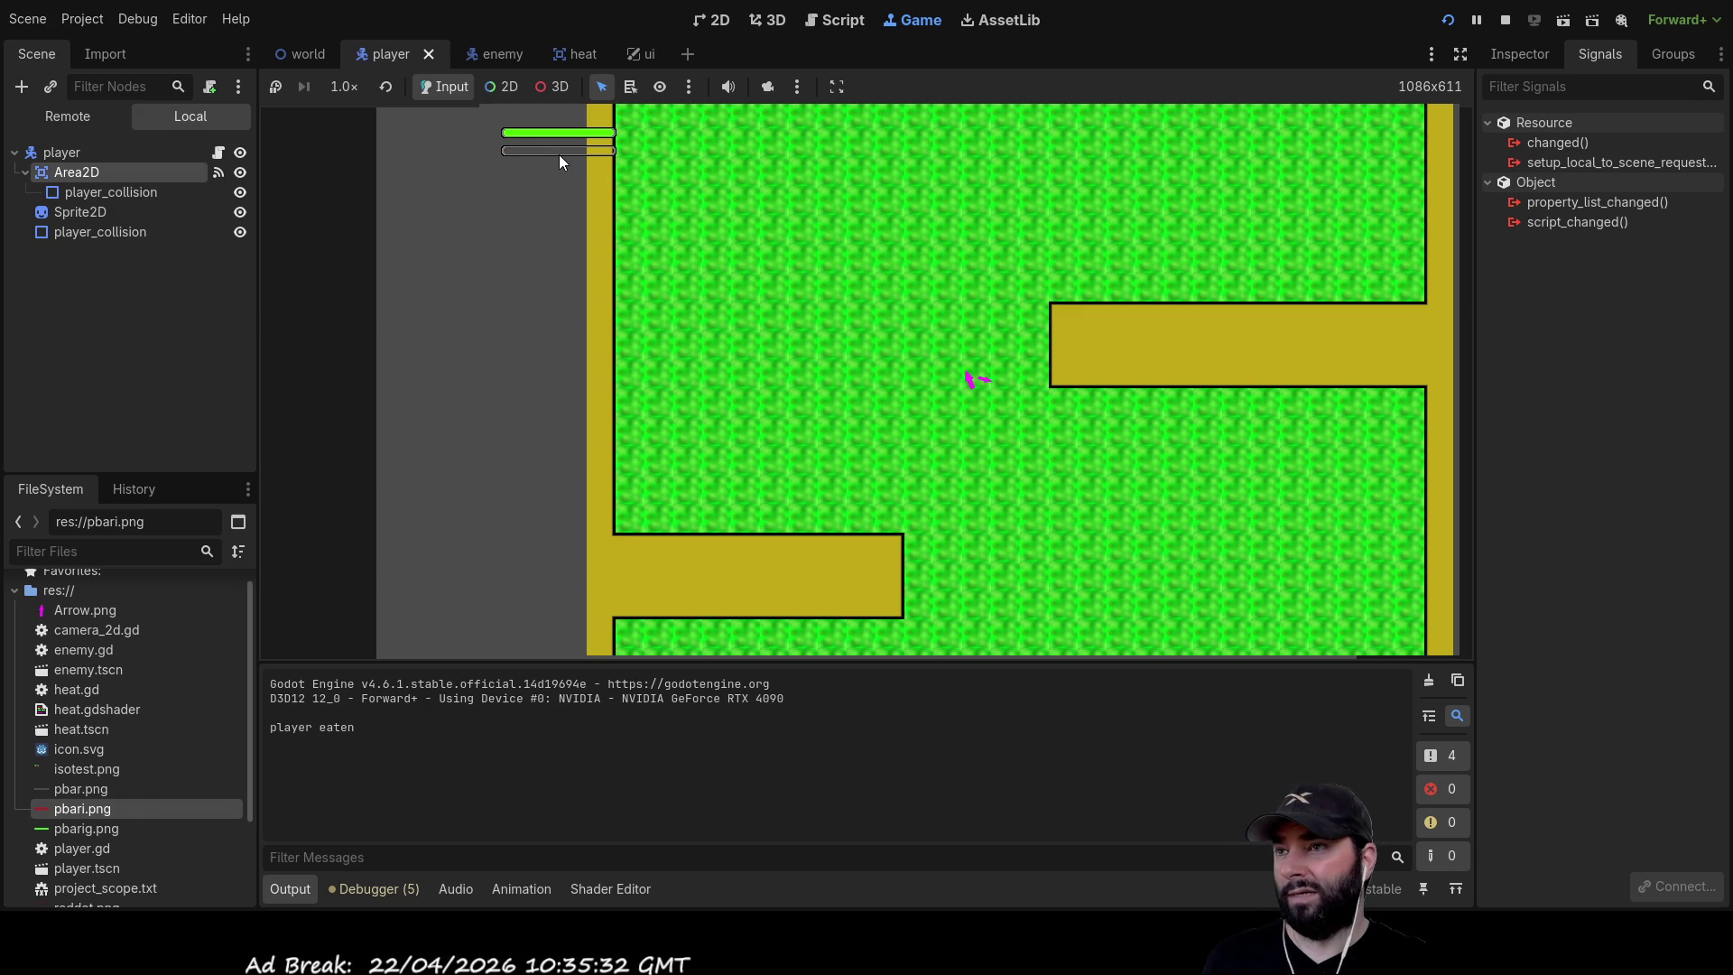
pyautogui.press('F8')
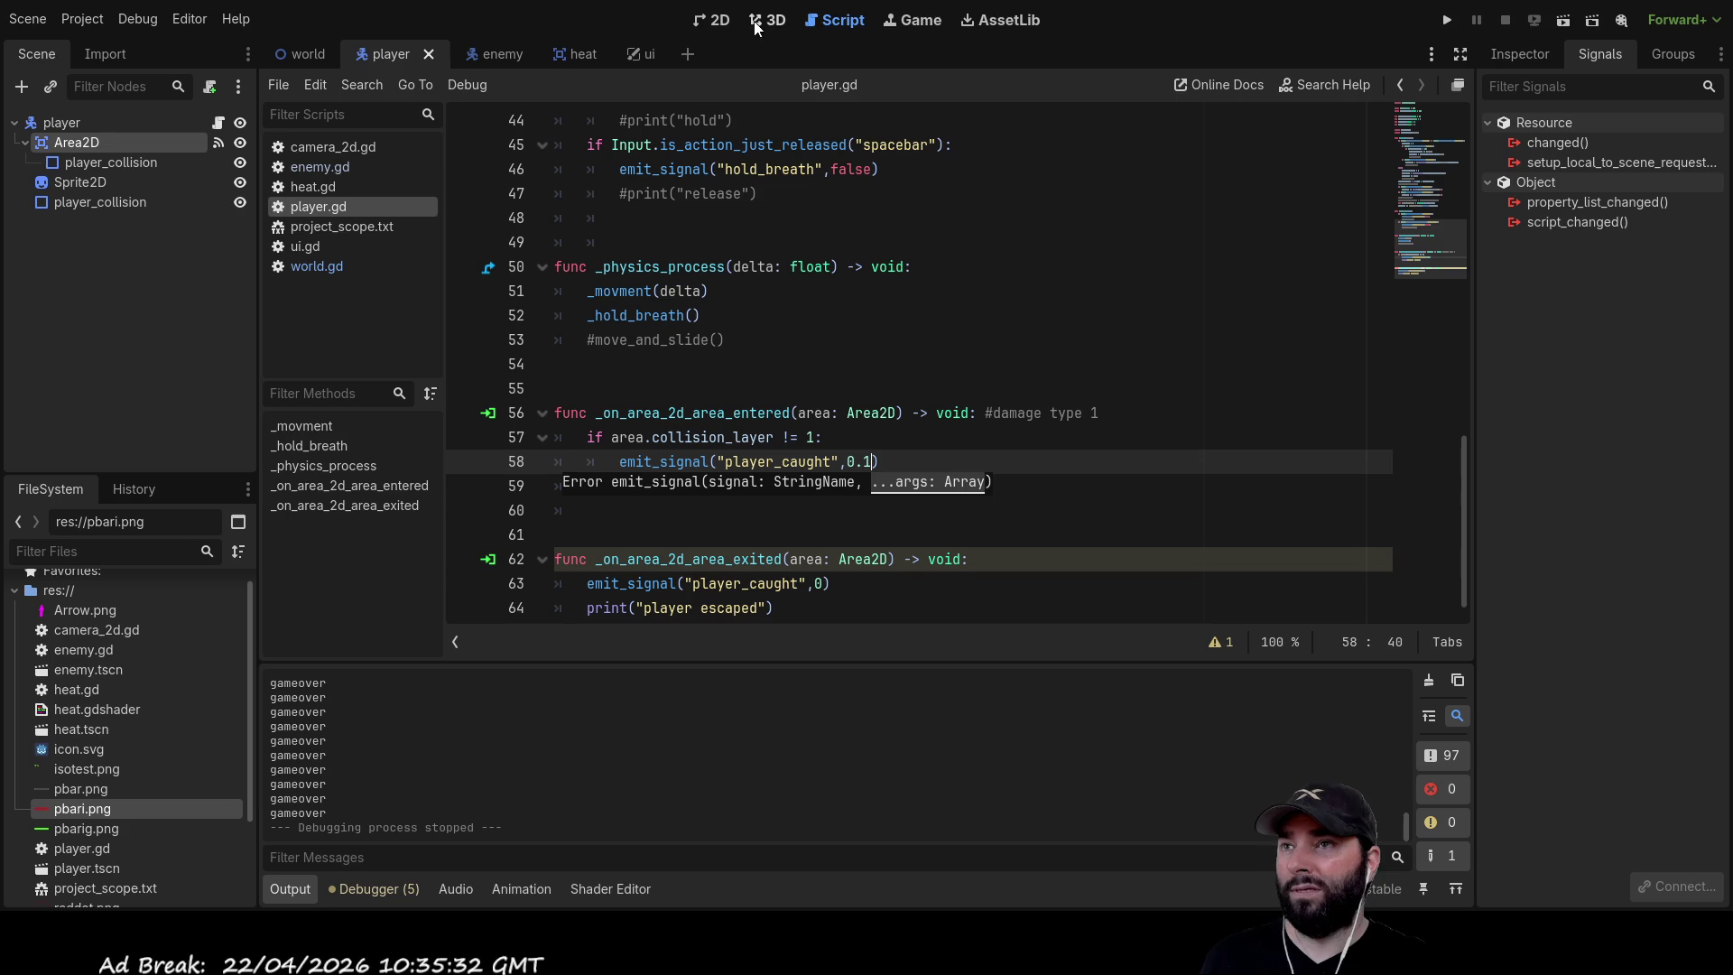
# Show the world scene in the 2D view
pyautogui.click(281, 54)
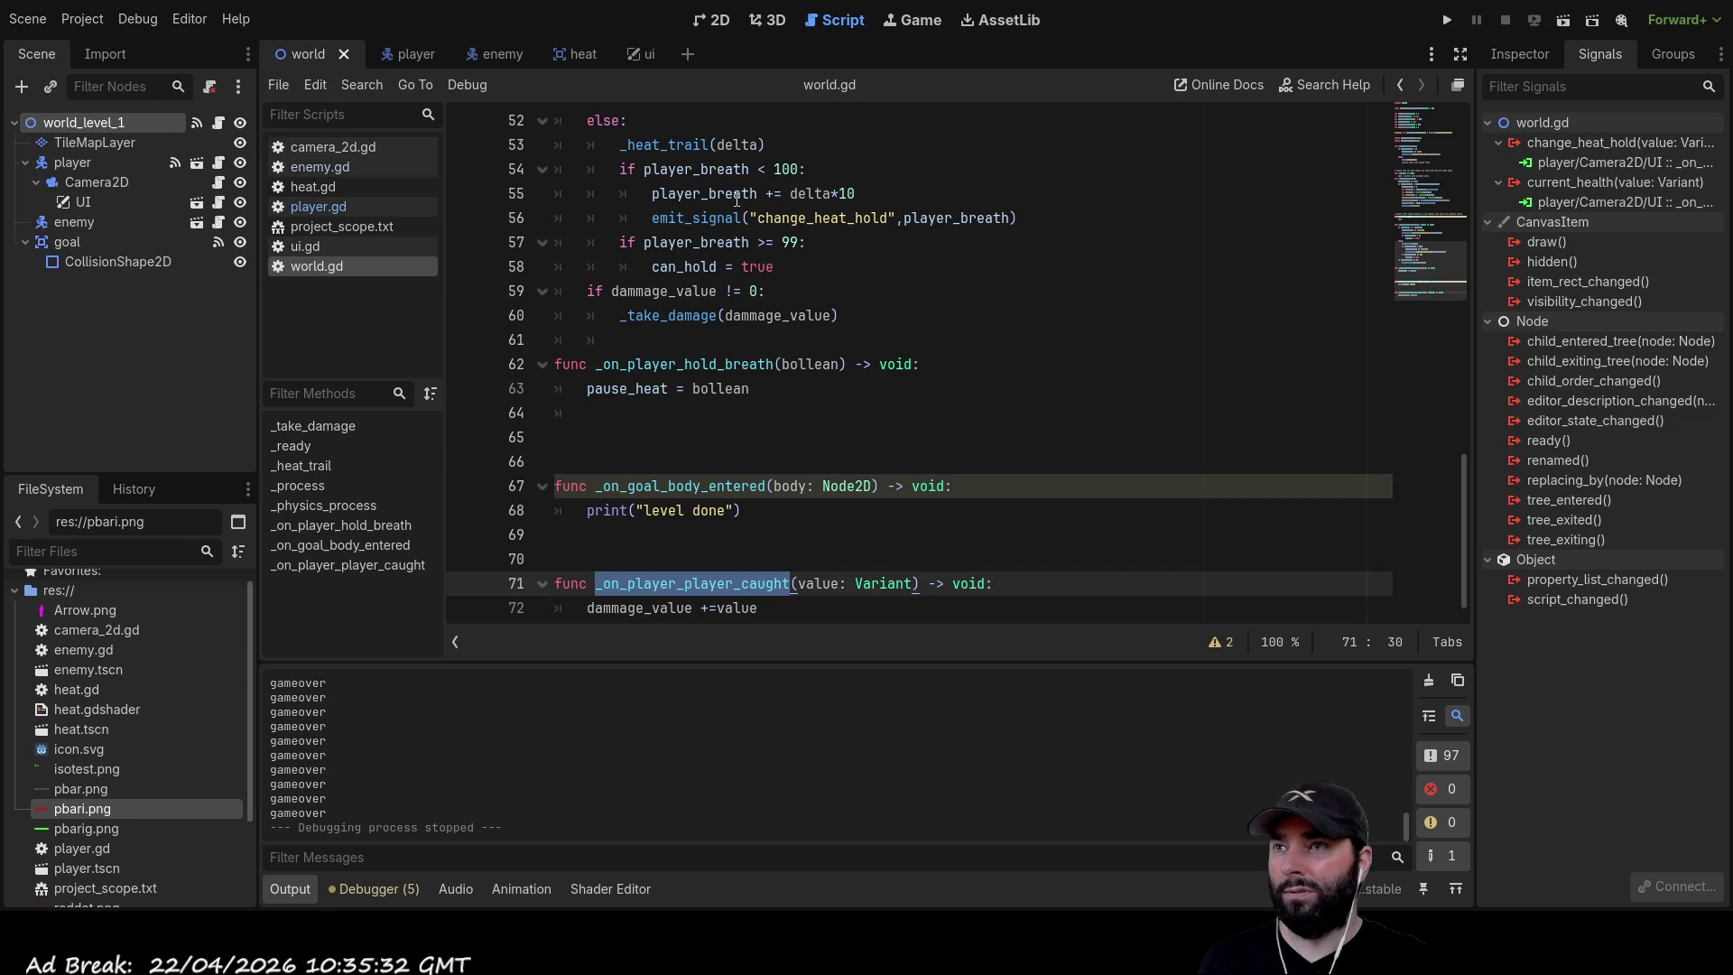
pyautogui.click(718, 20)
pyautogui.scroll(-9, 726, 218)
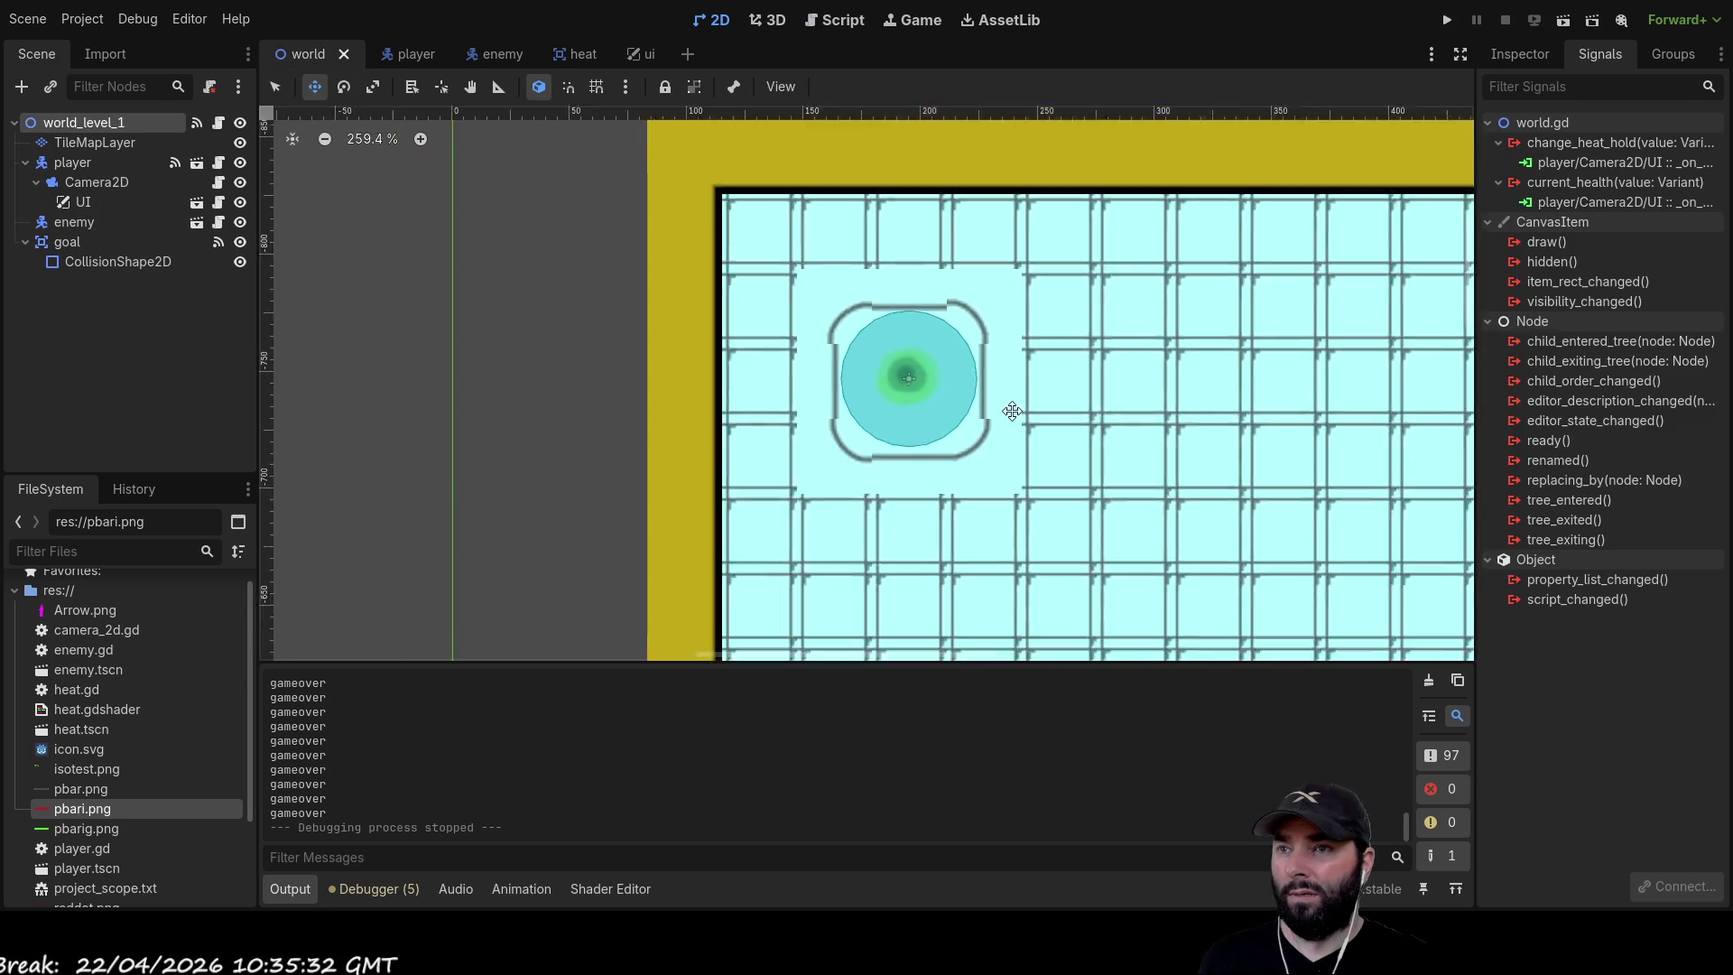
pyautogui.scroll(-2, 301, 307)
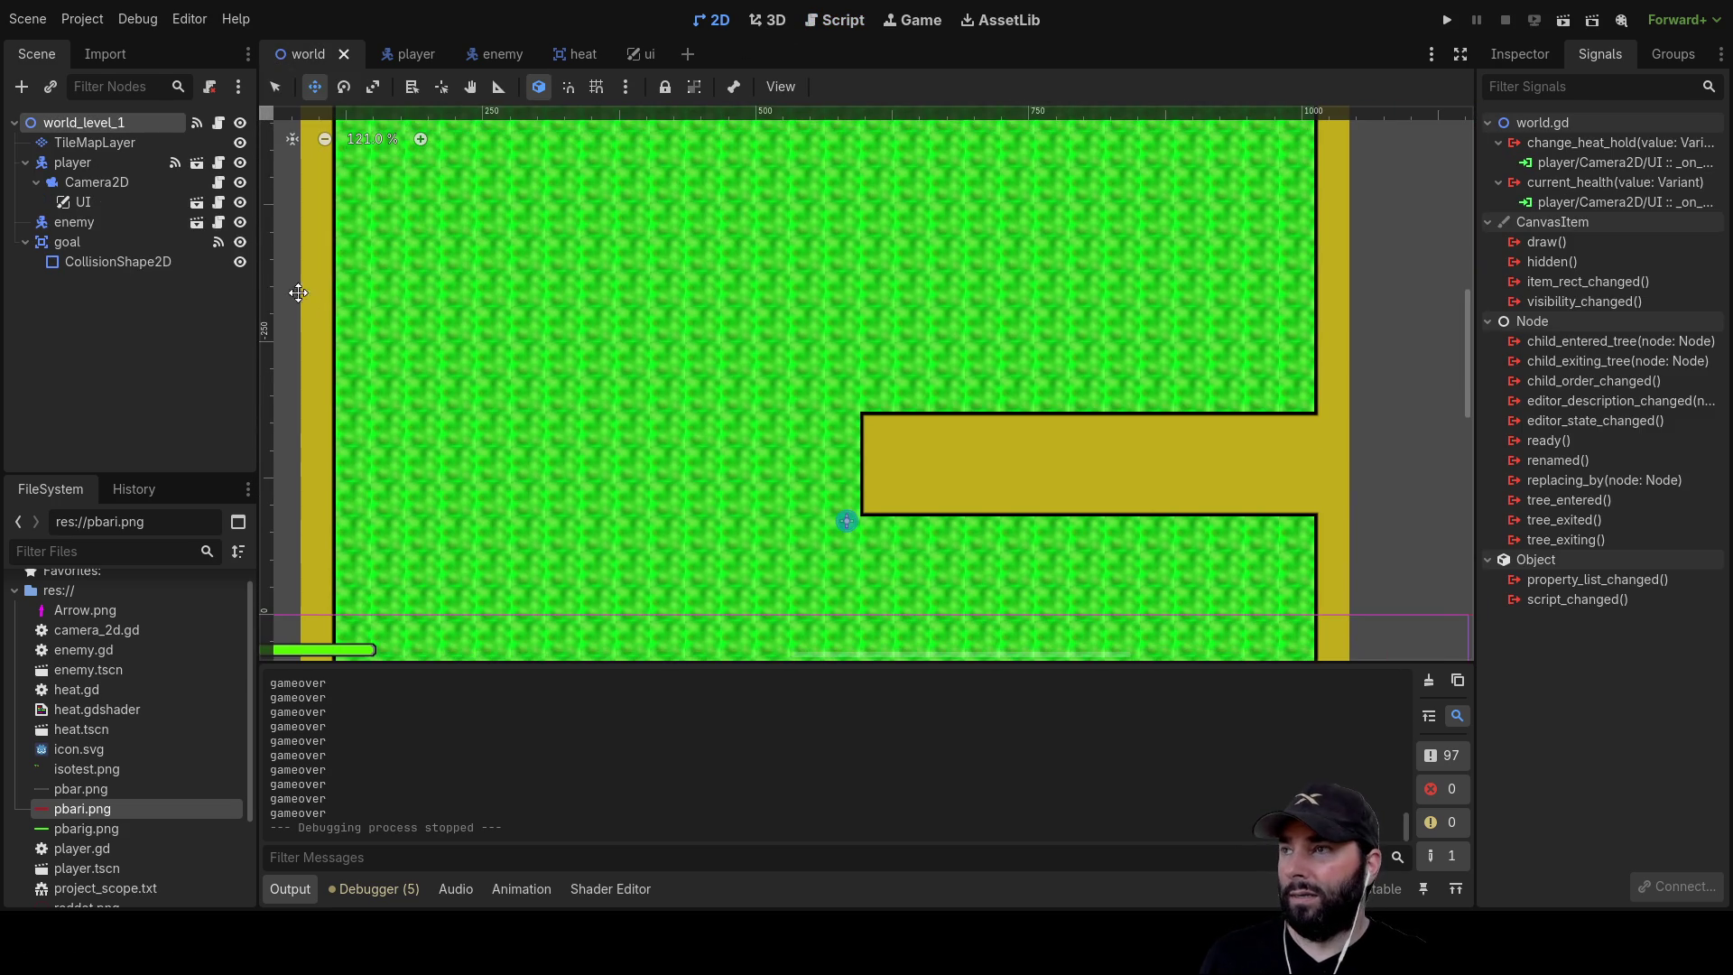
pyautogui.click(81, 236)
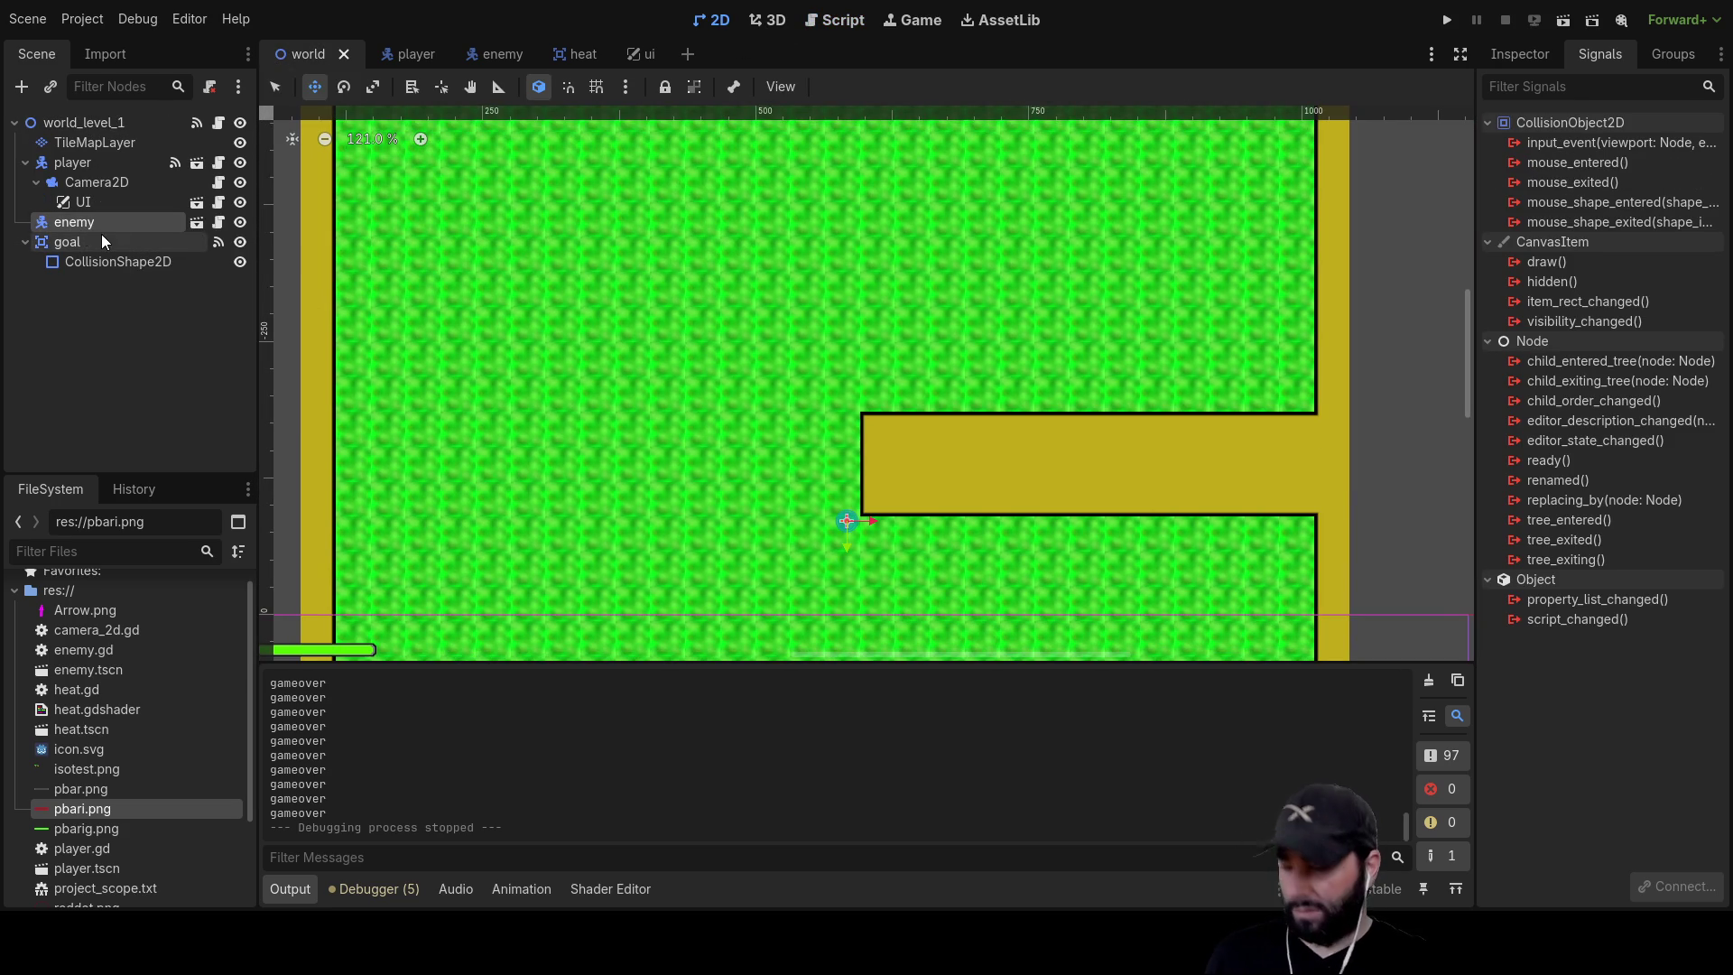
# Paste two copies of the enemy node and move the nested copy up to the scene root
pyautogui.click(67, 124)
pyautogui.hotkey('ctrl', 'v')
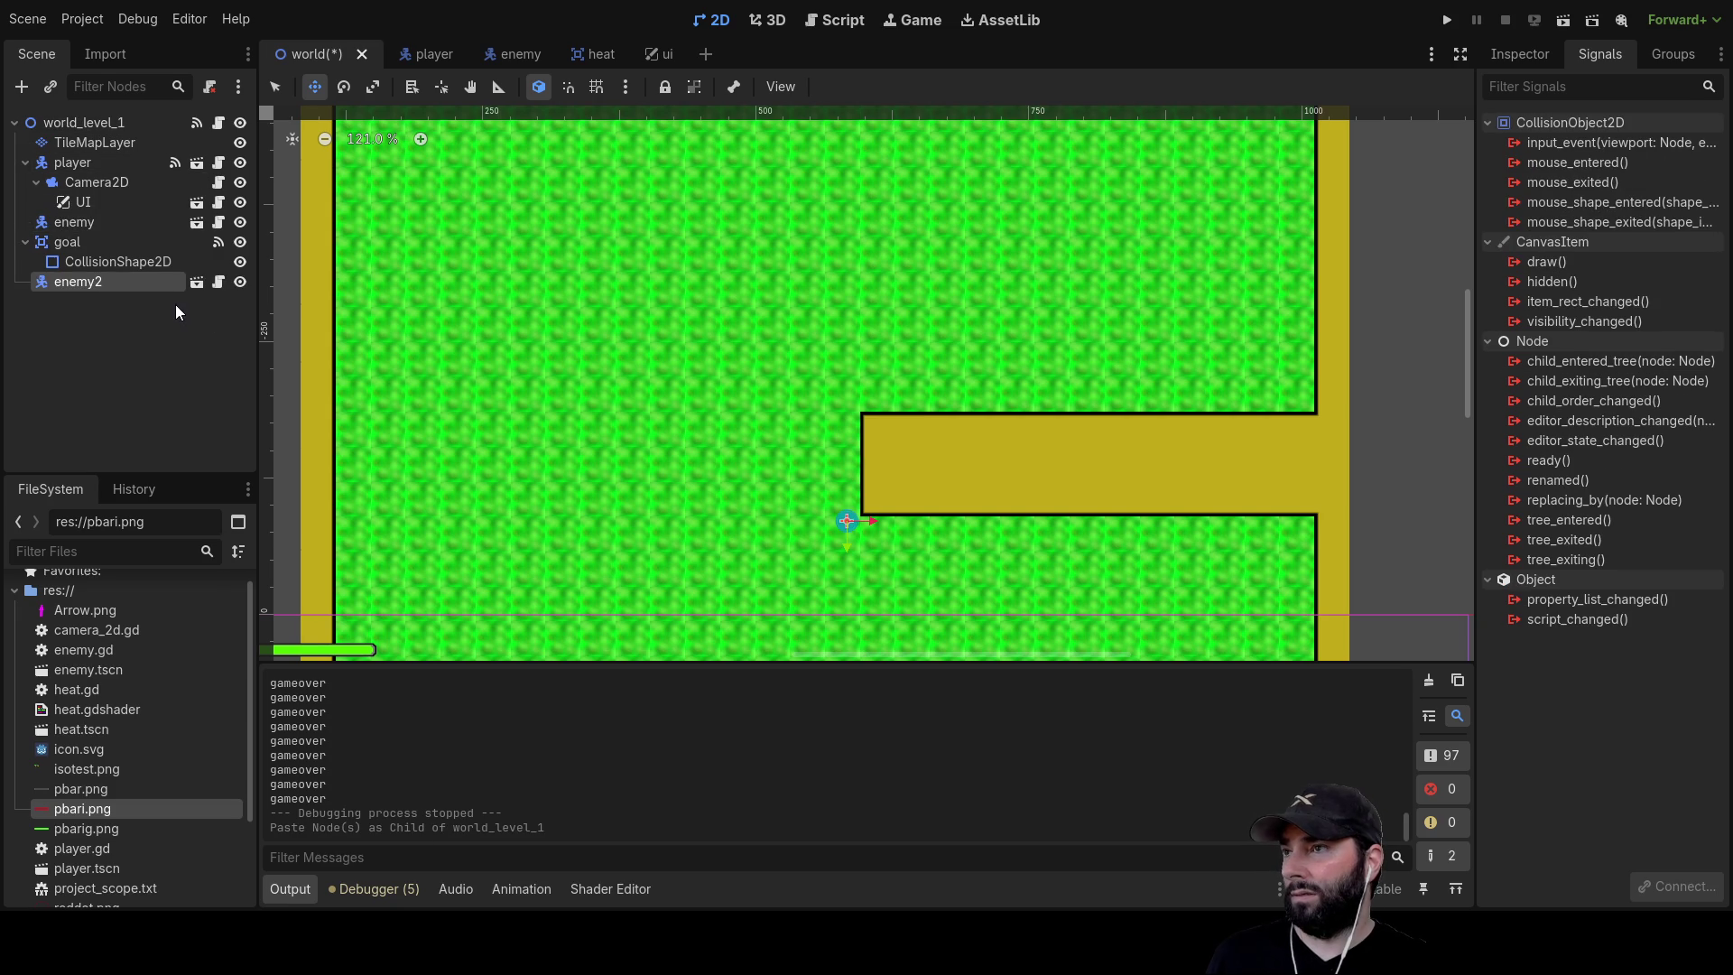
pyautogui.hotkey('ctrl', 'v')
pyautogui.scroll(-3, 546, 280)
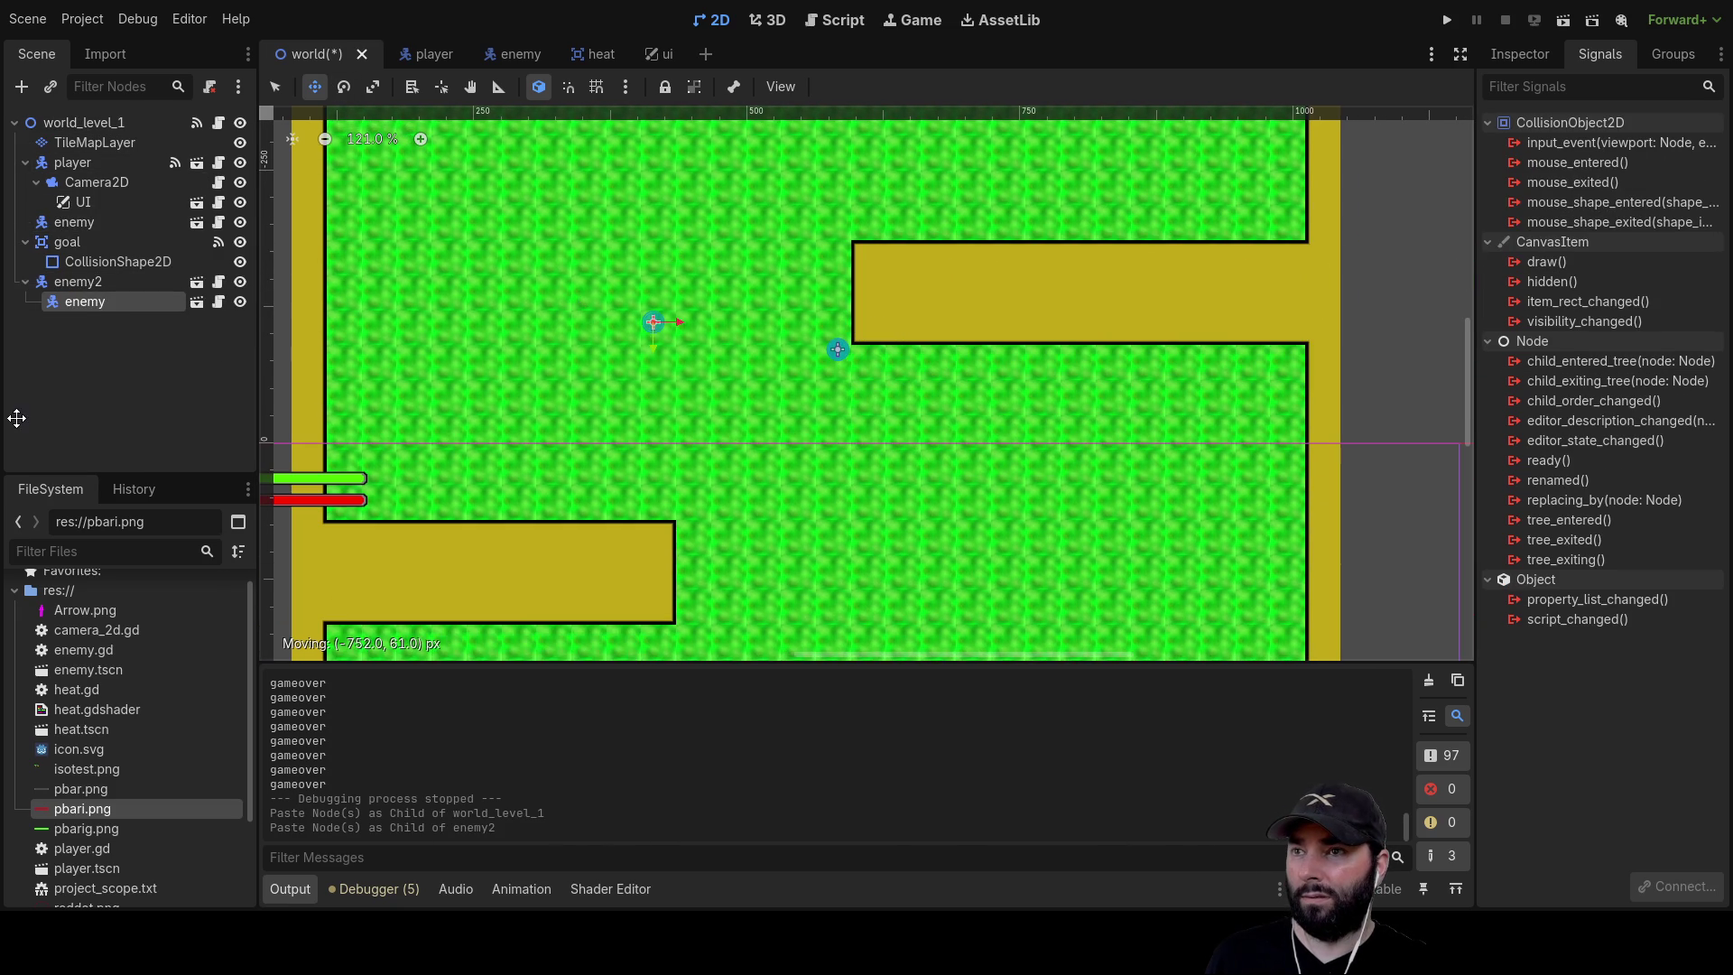
pyautogui.scroll(-6, 892, 486)
pyautogui.scroll(5, 800, 342)
pyautogui.scroll(-2, 542, 336)
pyautogui.moveTo(82, 299); pyautogui.dragTo(74, 123)
# Place enemy2 in the upper-left green area and nudge the original enemy near the wall's tip
pyautogui.click(68, 289)
pyautogui.moveTo(842, 466)
pyautogui.mouseDown()
pyautogui.moveTo(844, 448)
pyautogui.moveTo(1260, 434)
pyautogui.moveTo(1179, 463)
pyautogui.mouseUp()
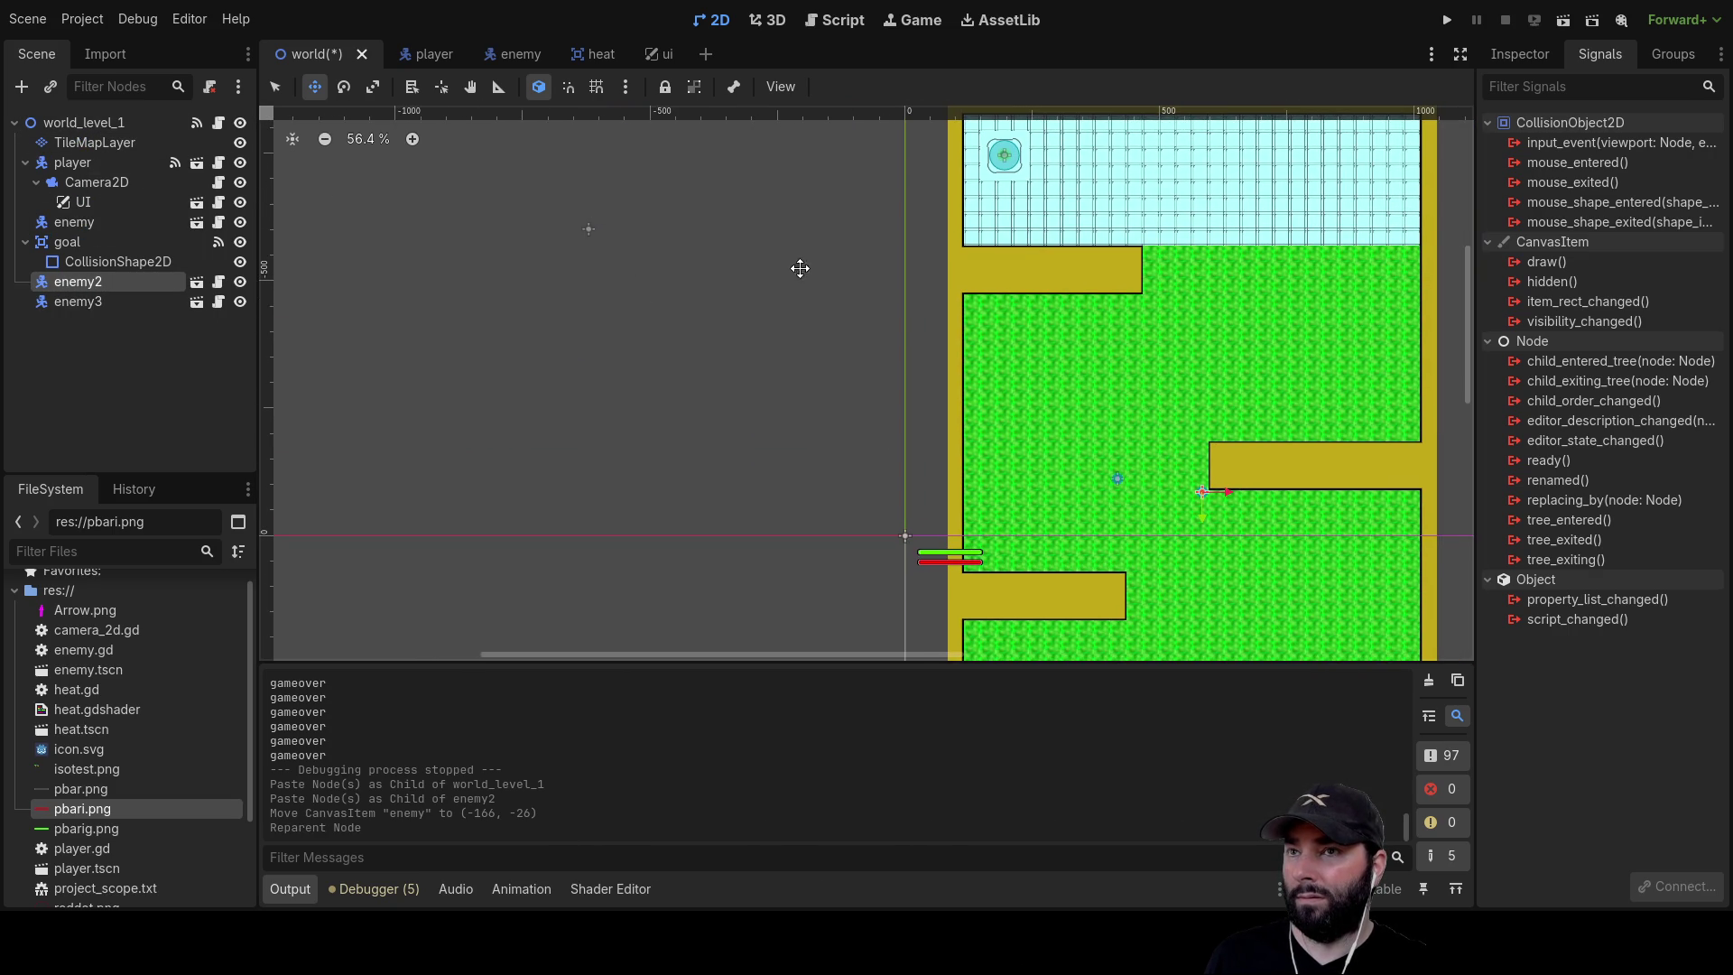
pyautogui.moveTo(770, 266); pyautogui.dragTo(538, 511)
pyautogui.scroll(9, 871, 449)
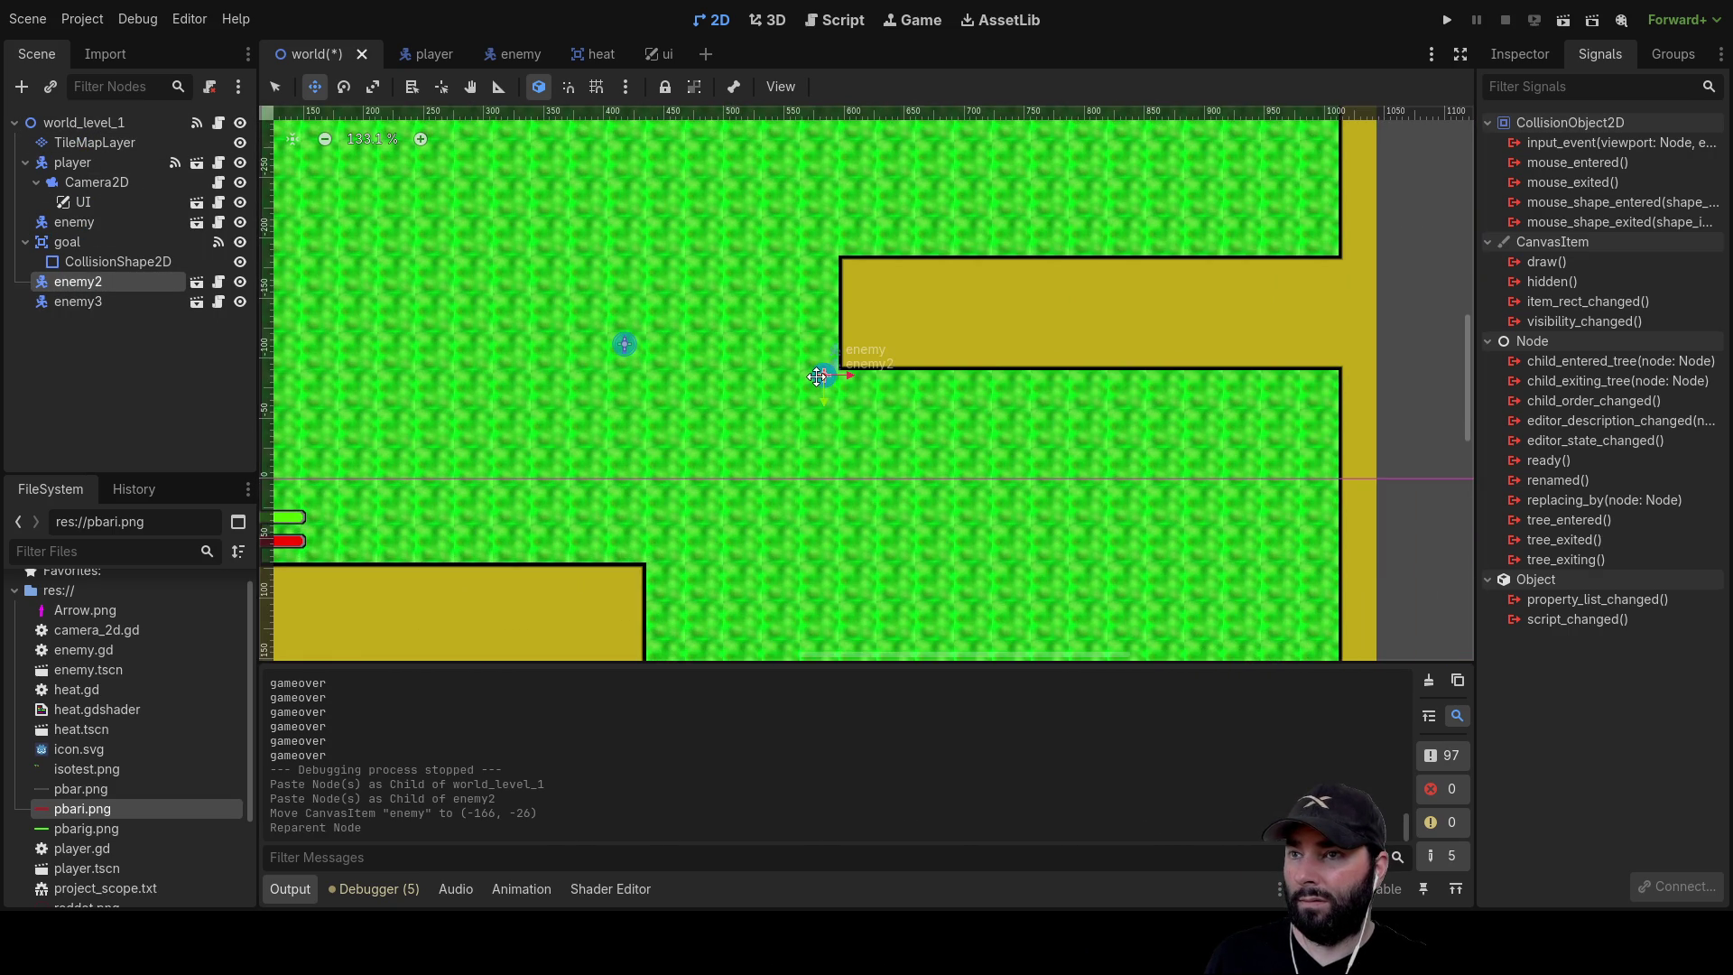
pyautogui.moveTo(621, 282); pyautogui.dragTo(580, 282)
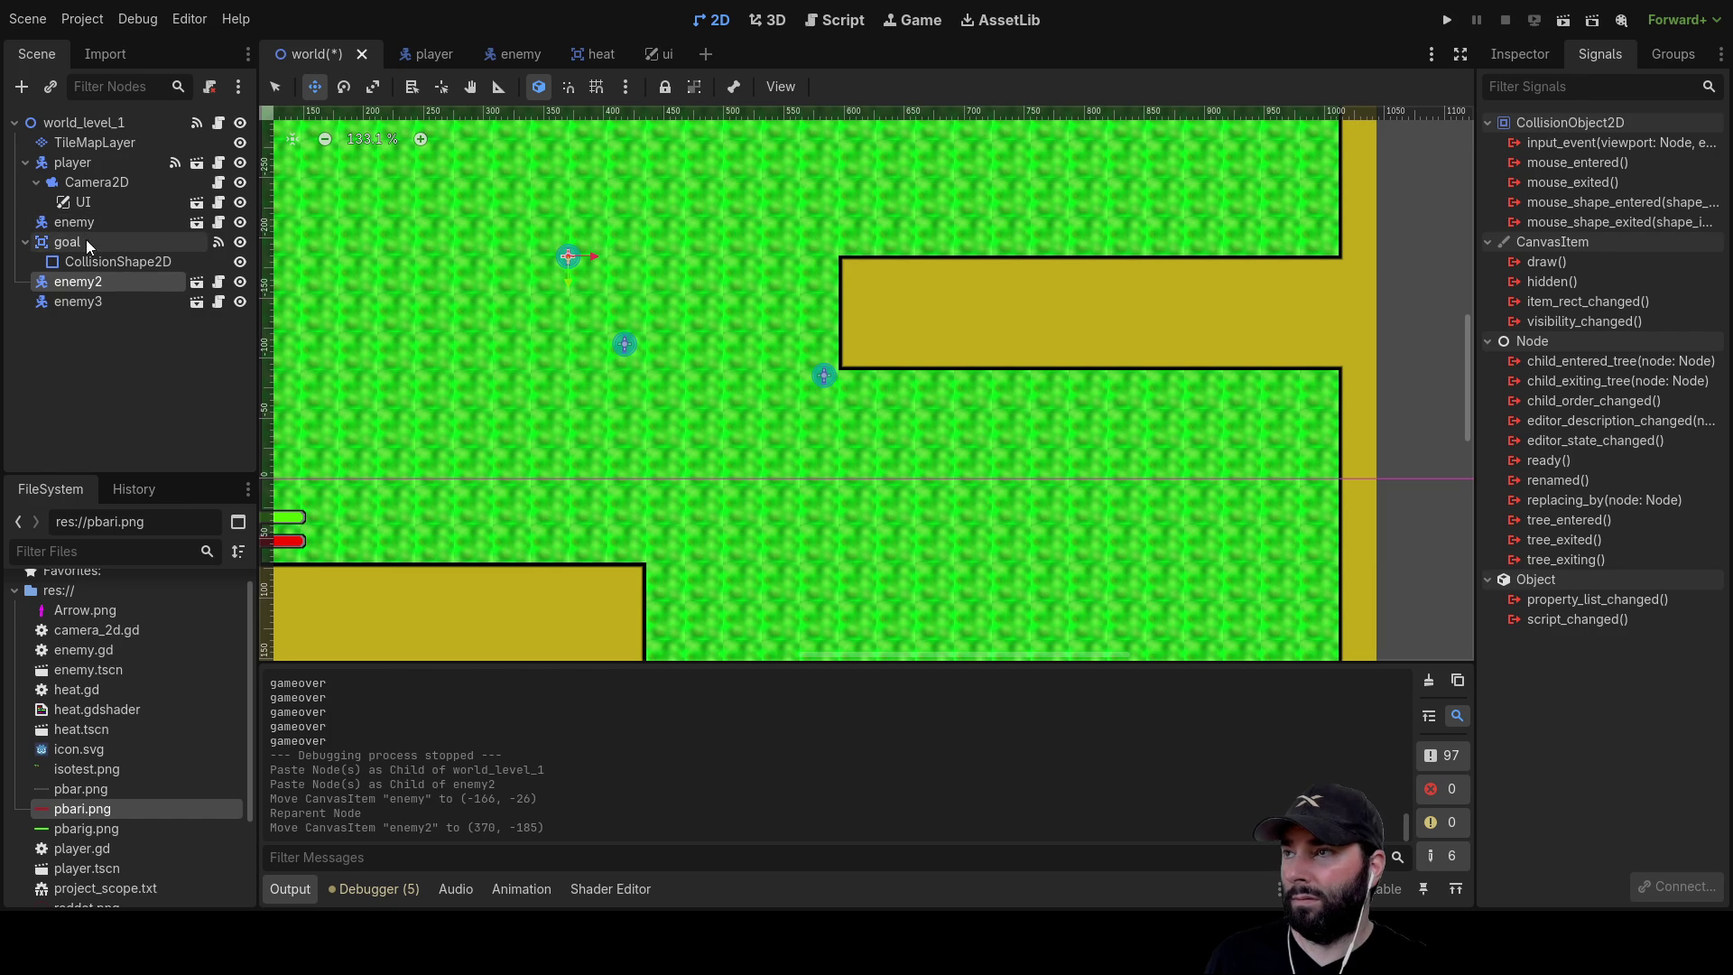
pyautogui.moveTo(727, 272); pyautogui.dragTo(725, 287)
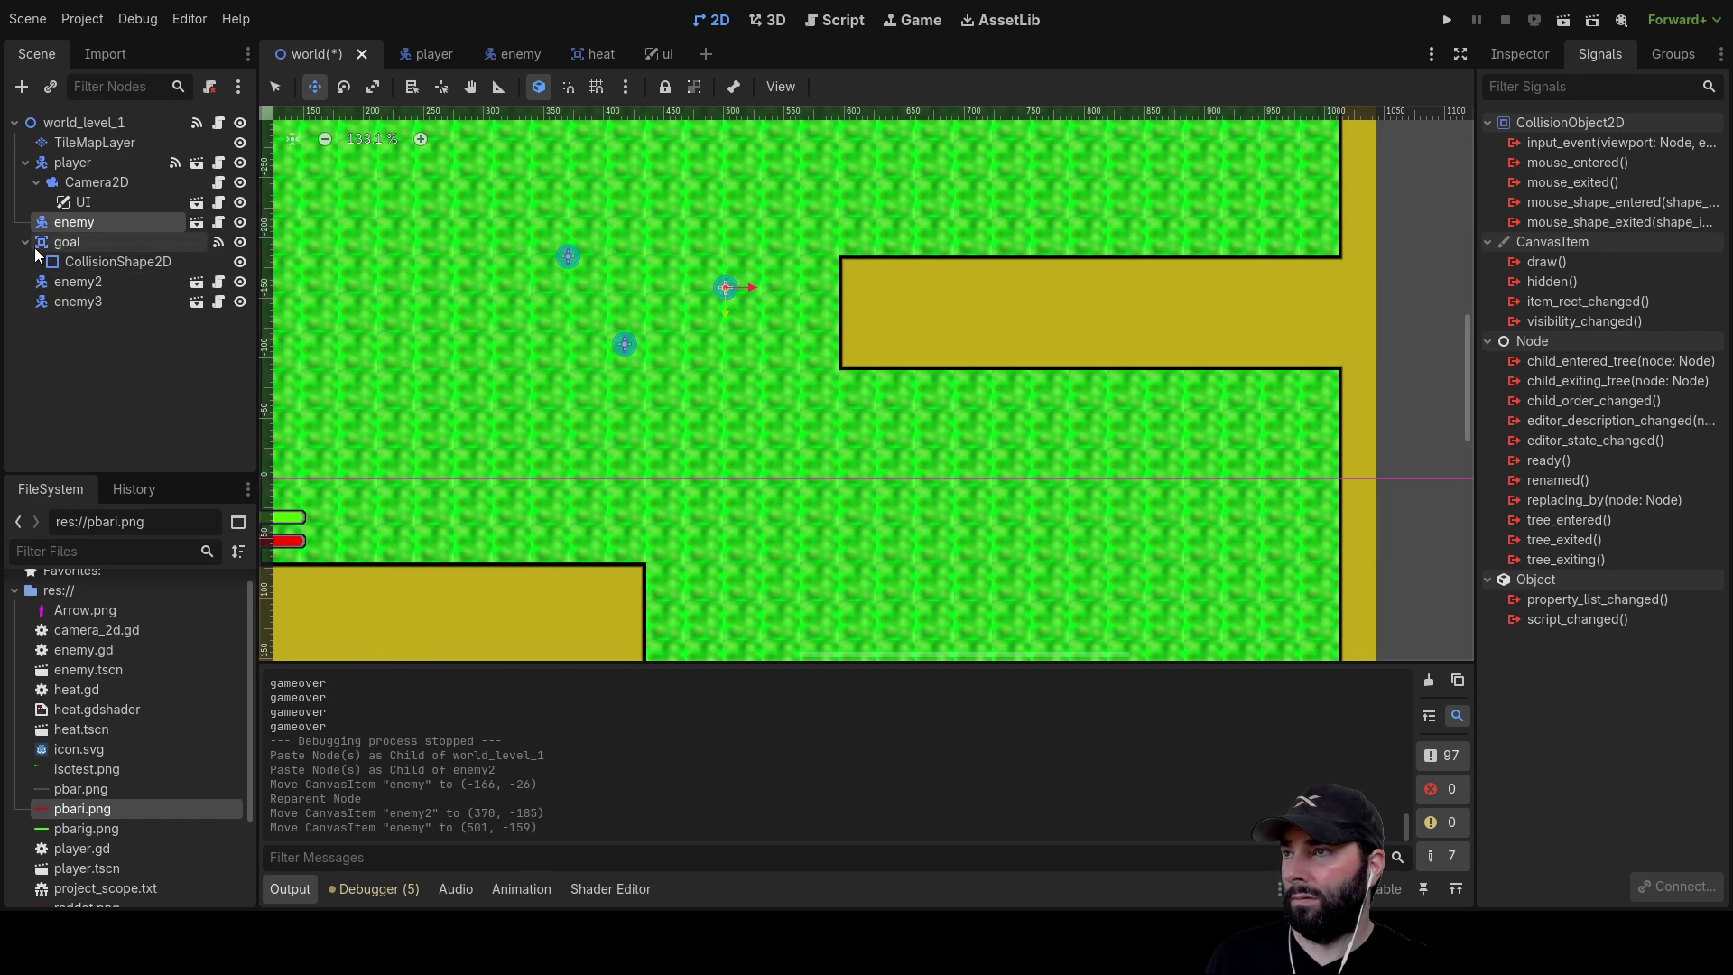
# Move the goal node below all the enemies in the scene tree
pyautogui.click(58, 241)
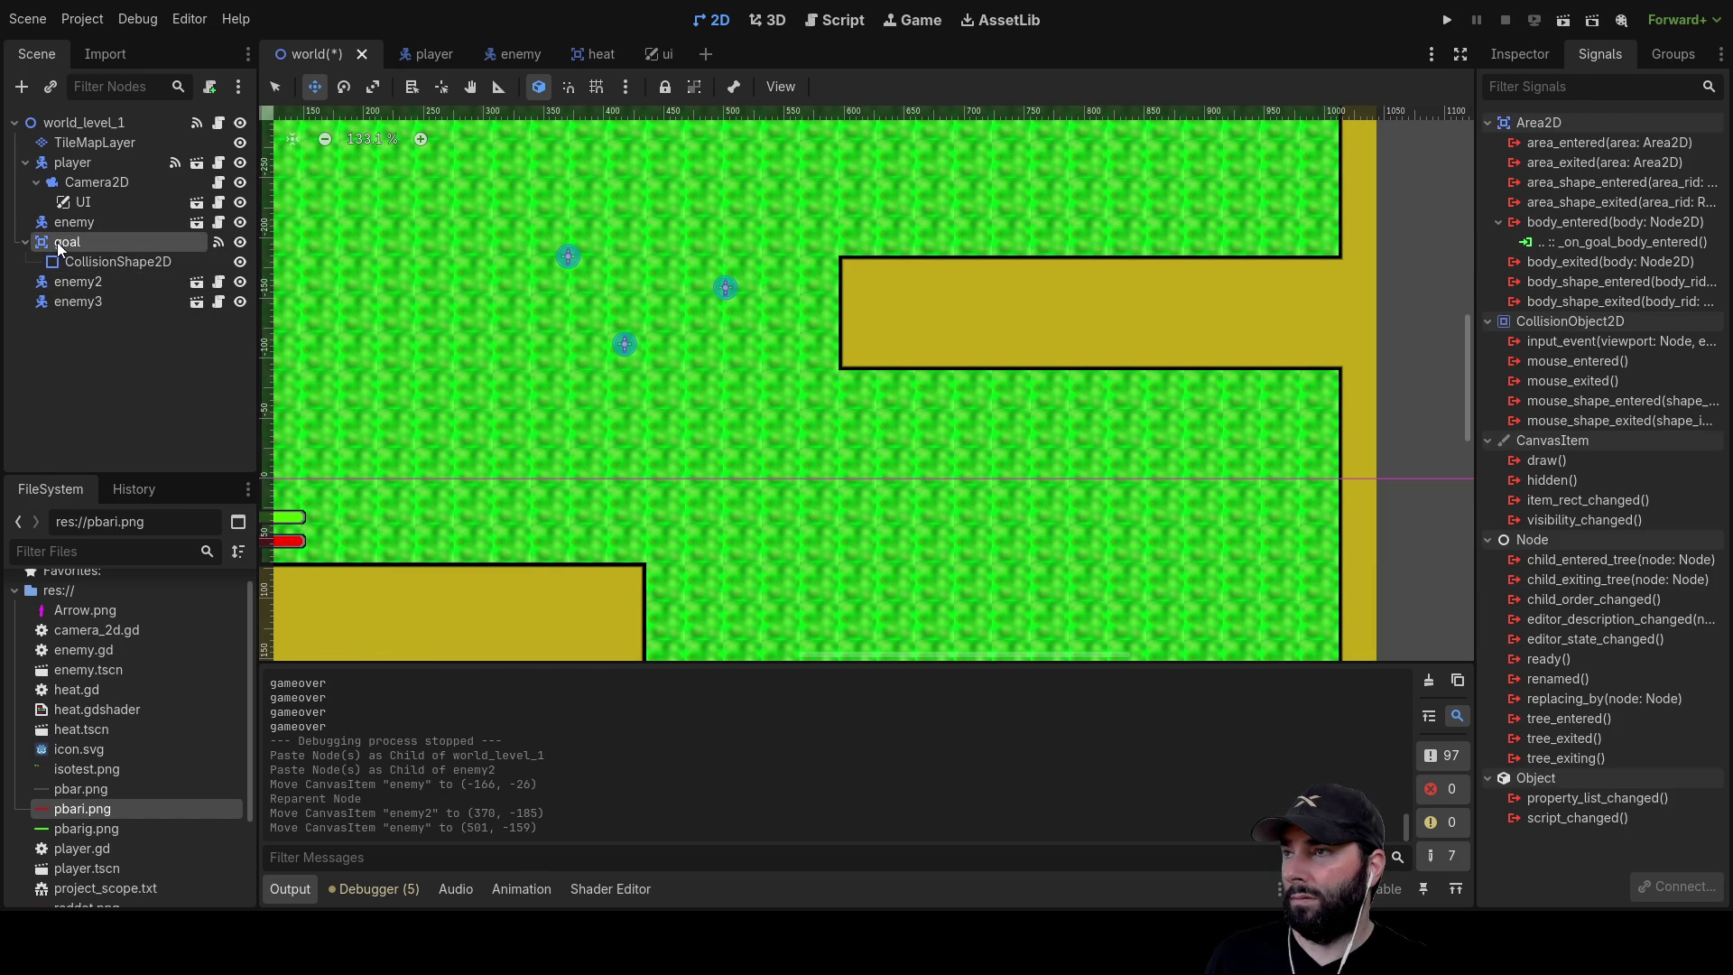
pyautogui.moveTo(57, 240); pyautogui.dragTo(58, 323)
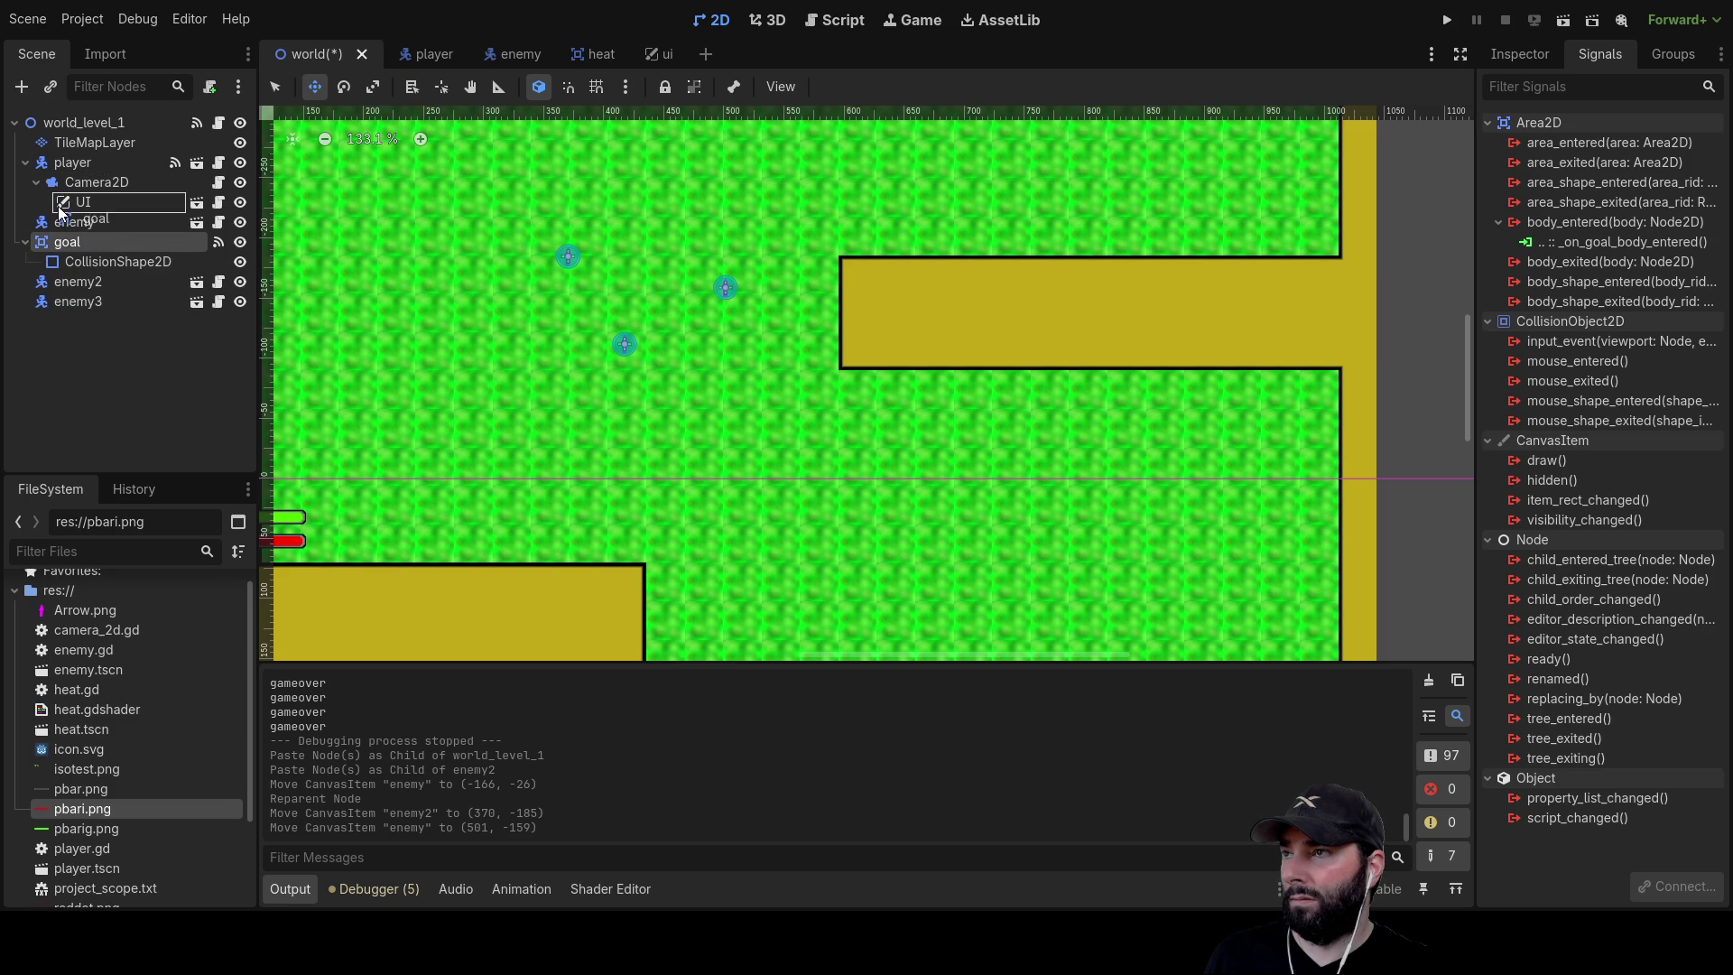
pyautogui.moveTo(58, 212); pyautogui.dragTo(47, 129)
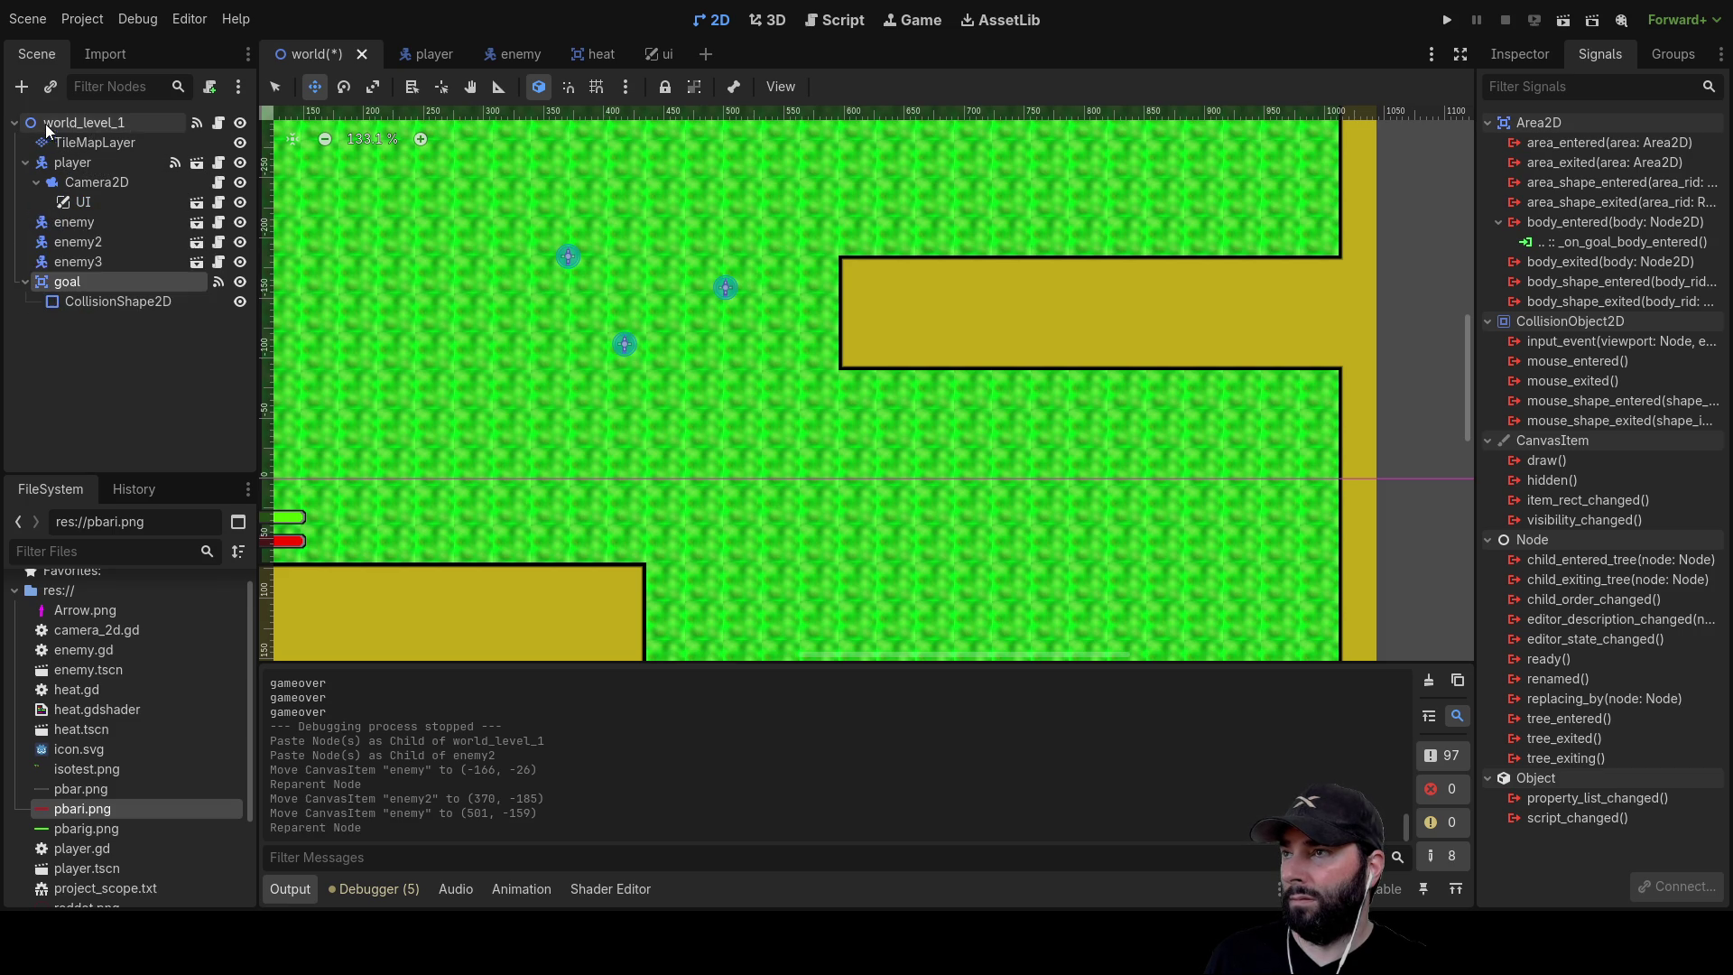
# Add a new Node2D to the world root
pyautogui.click(73, 224)
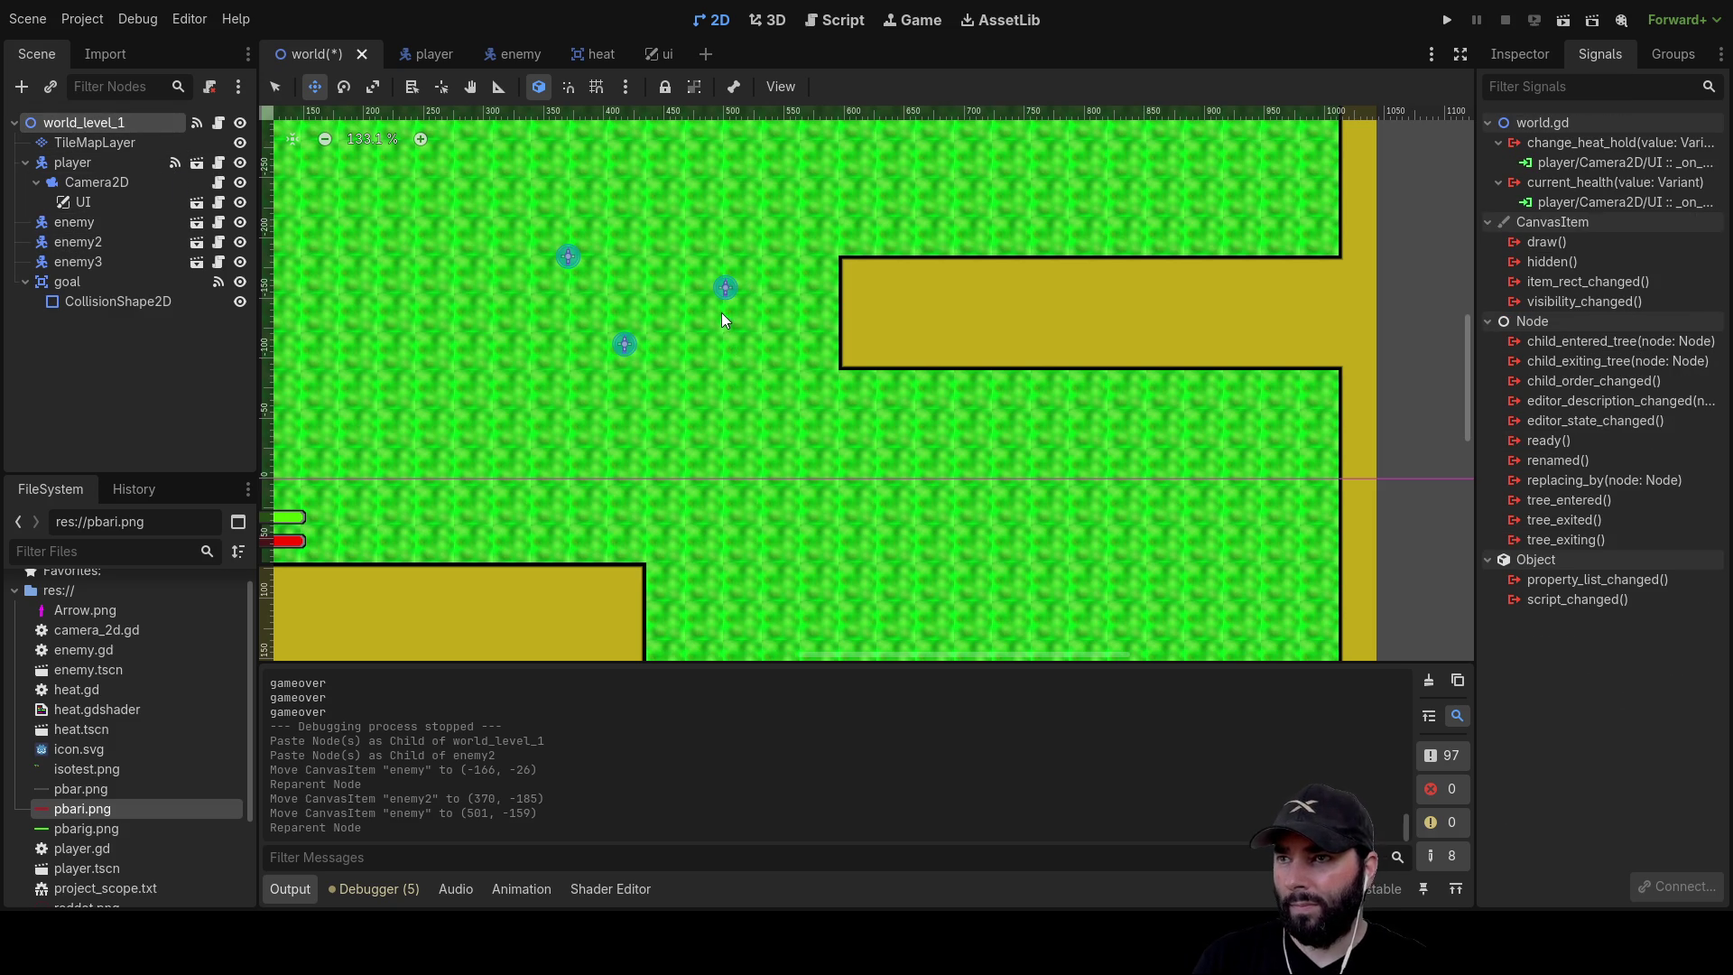
pyautogui.hotkey('ctrl', 'a')
pyautogui.press('Return')
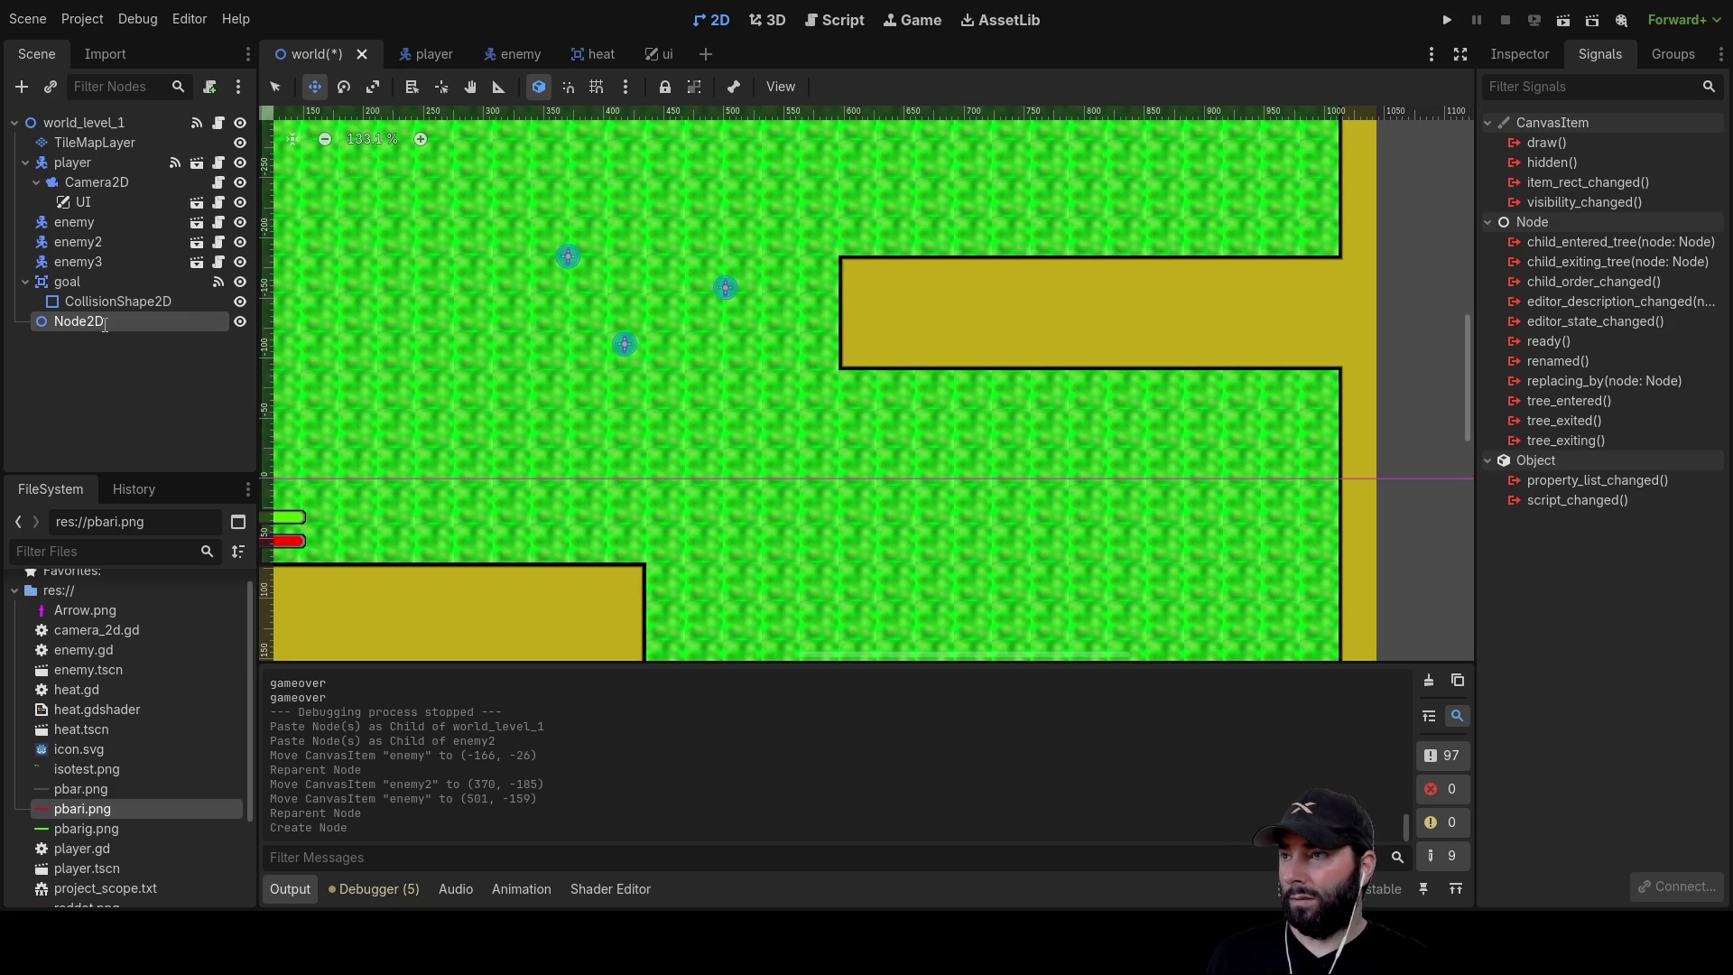
# Name the new Node2D 'enemys' and drag enemy, enemy2 and enemy3 inside it
pyautogui.write('enemys')
pyautogui.press('Return')
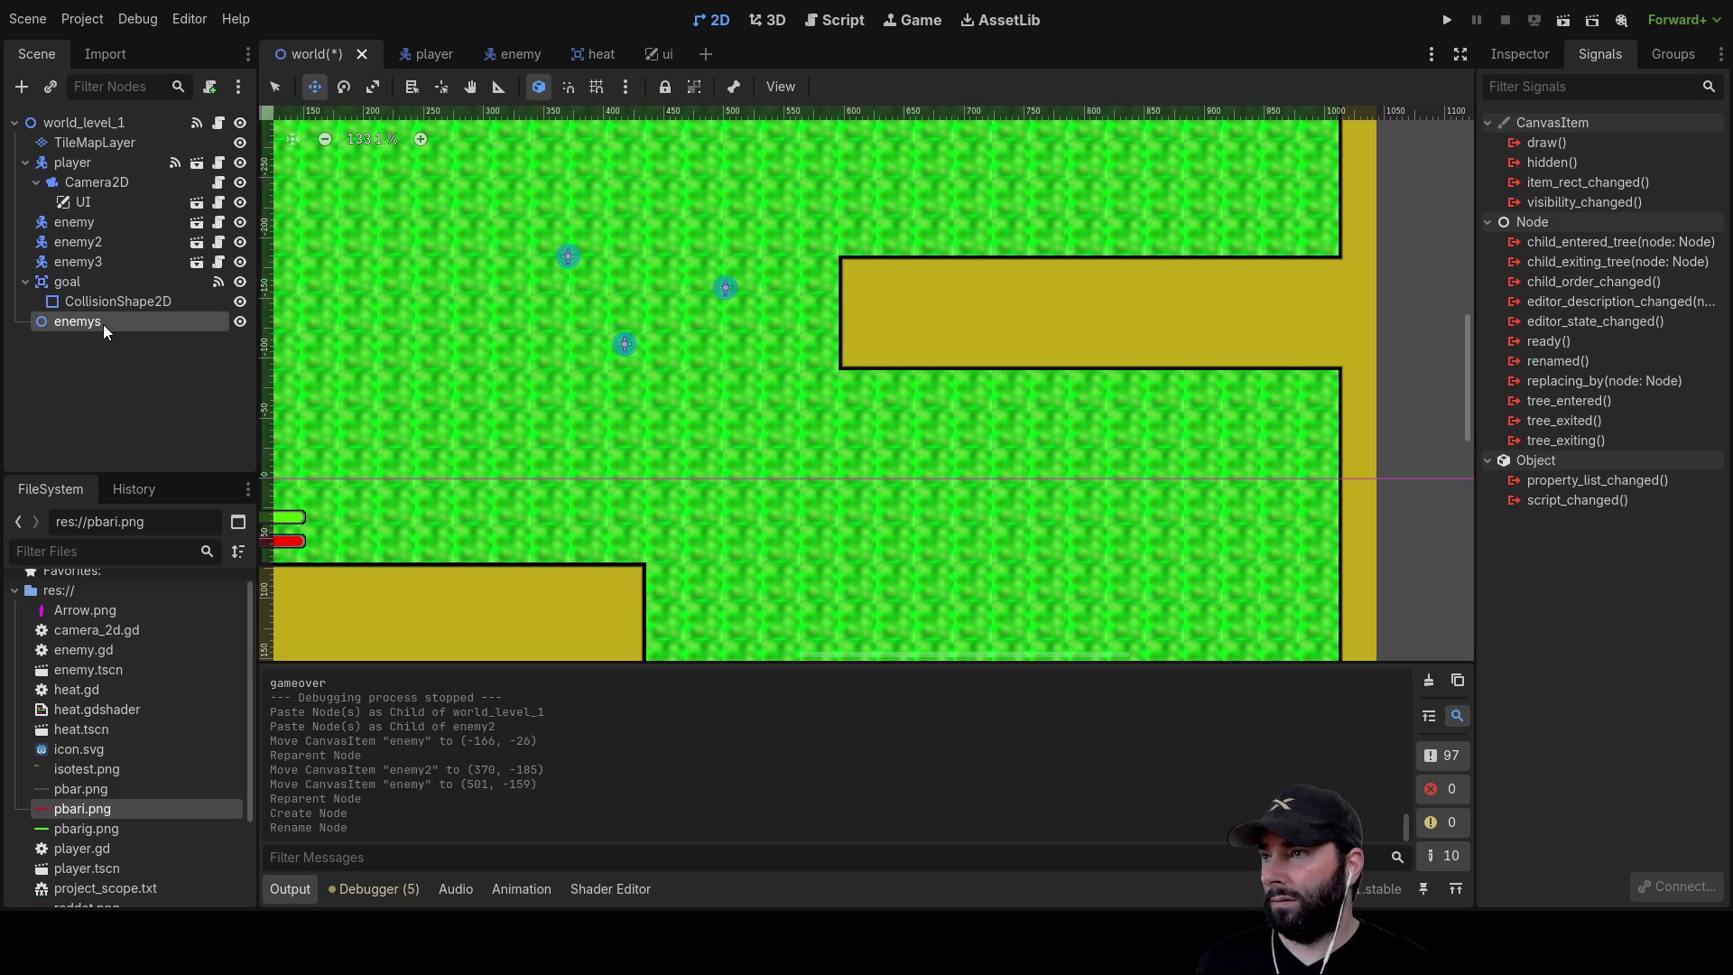
pyautogui.moveTo(76, 224)
pyautogui.mouseDown()
pyautogui.moveTo(80, 321)
pyautogui.moveTo(79, 219)
pyautogui.moveTo(73, 301)
pyautogui.mouseUp()
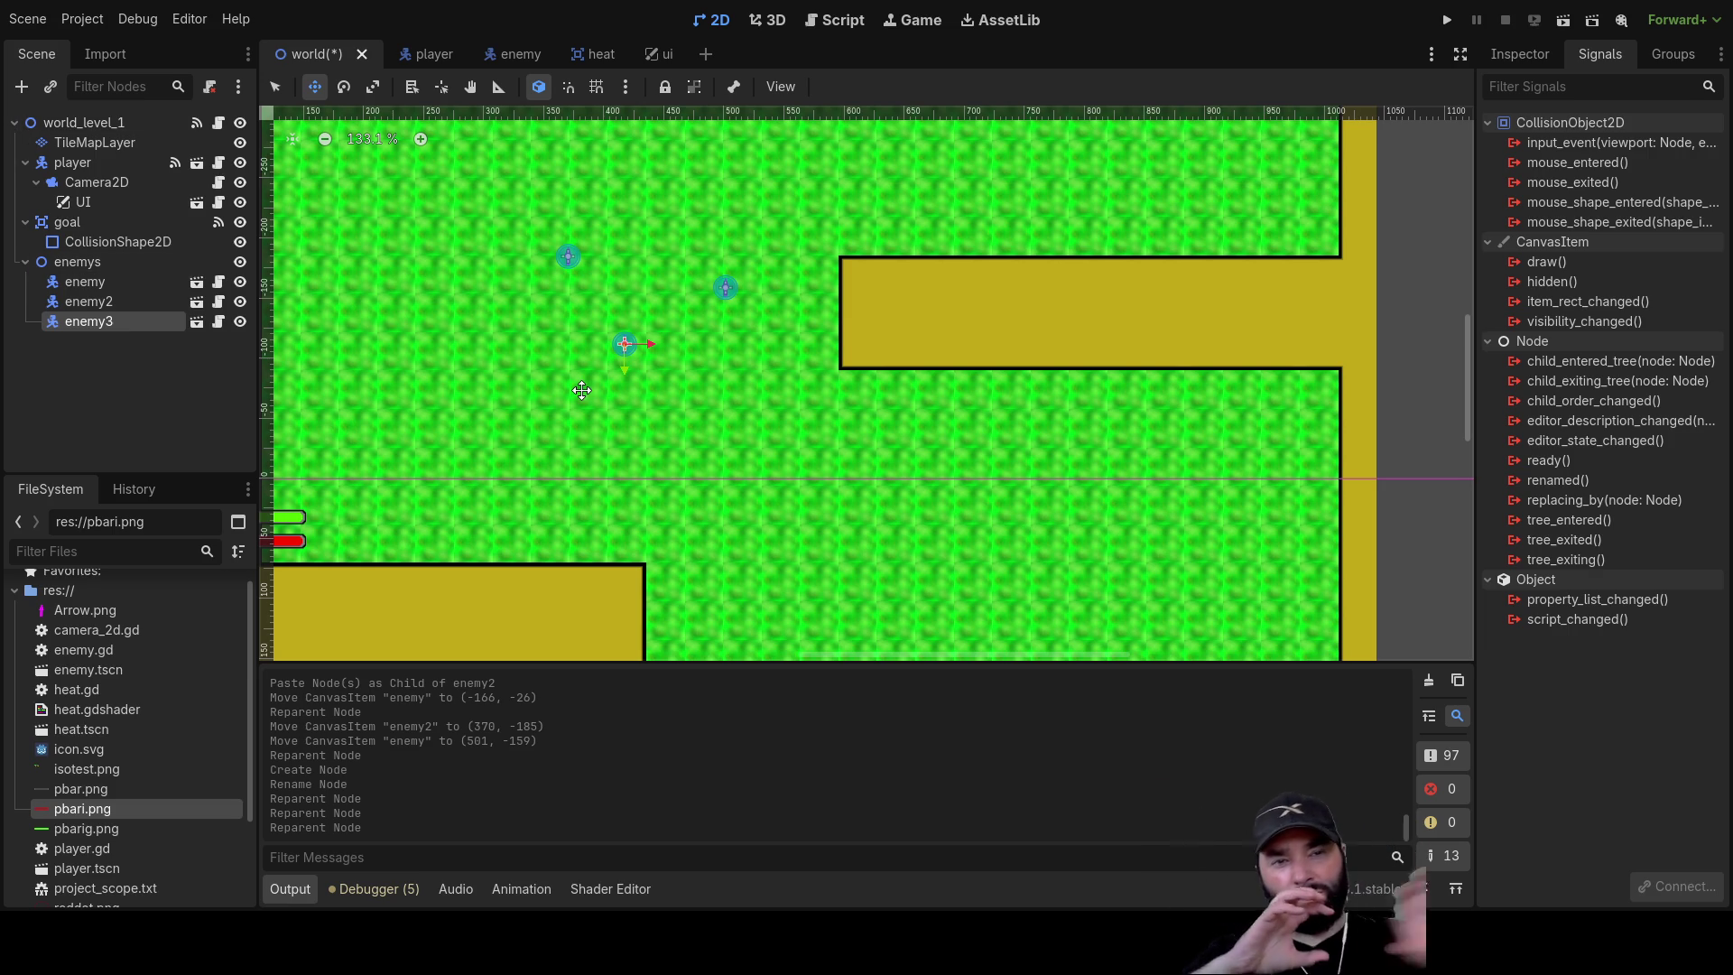
# Run the level with the three grouped enemies, move the player until caught, then stop
pyautogui.click(1447, 15)
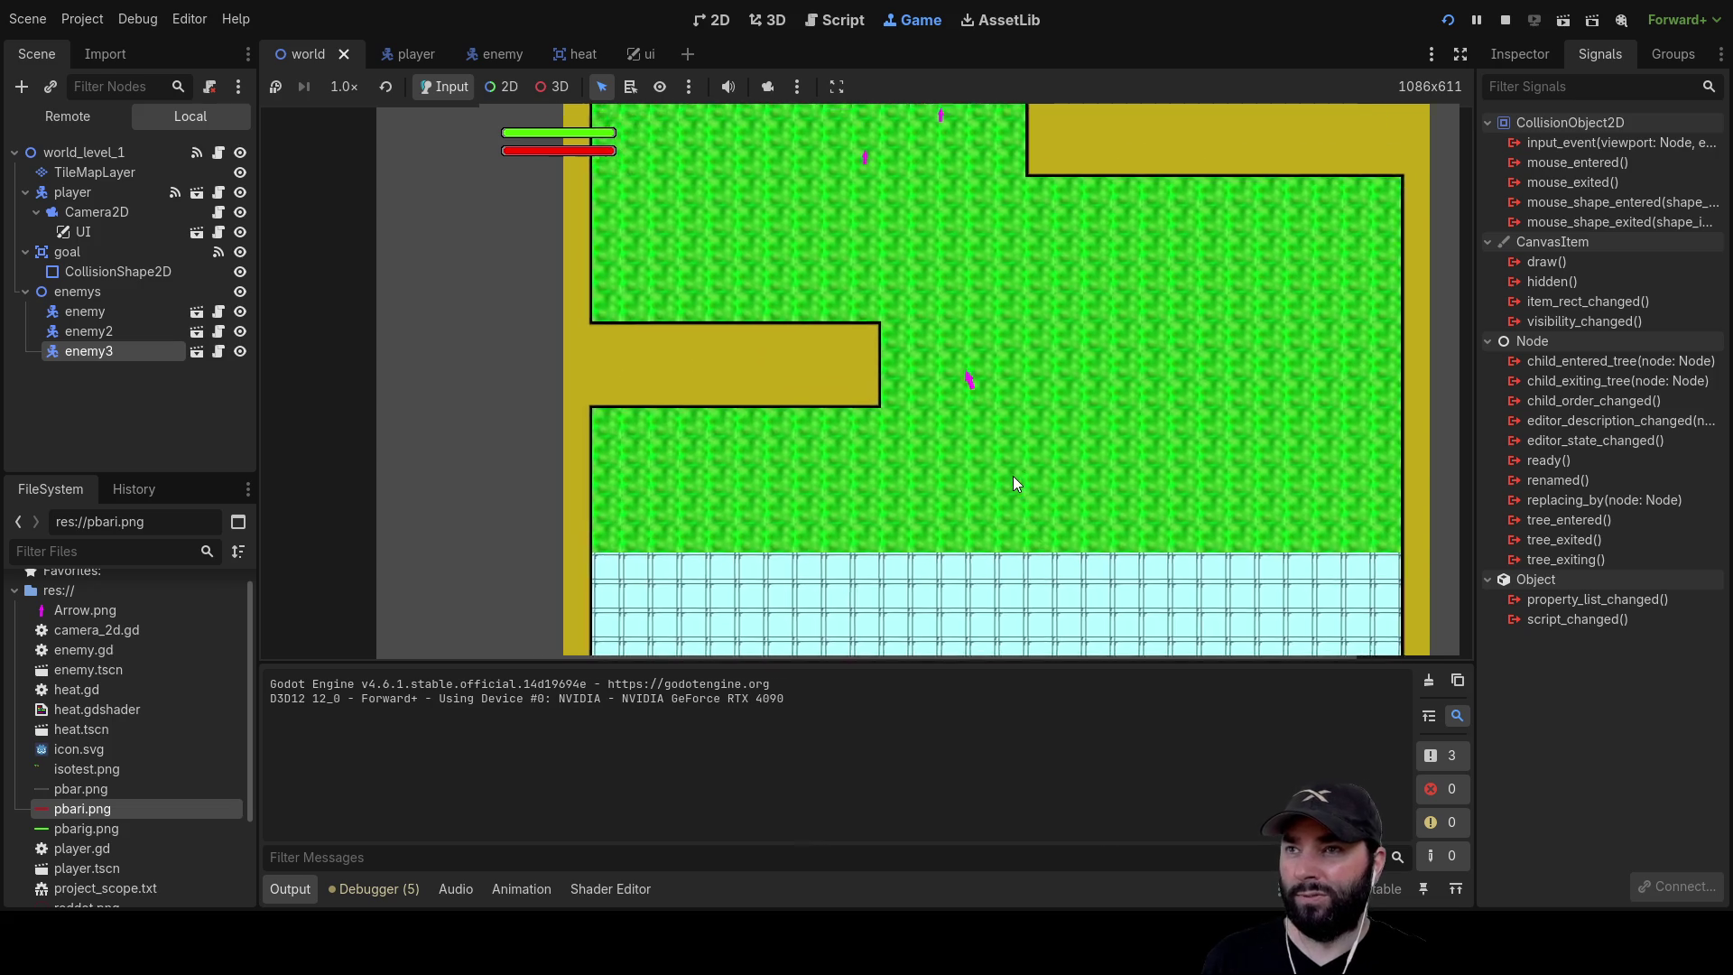
pyautogui.press('w')
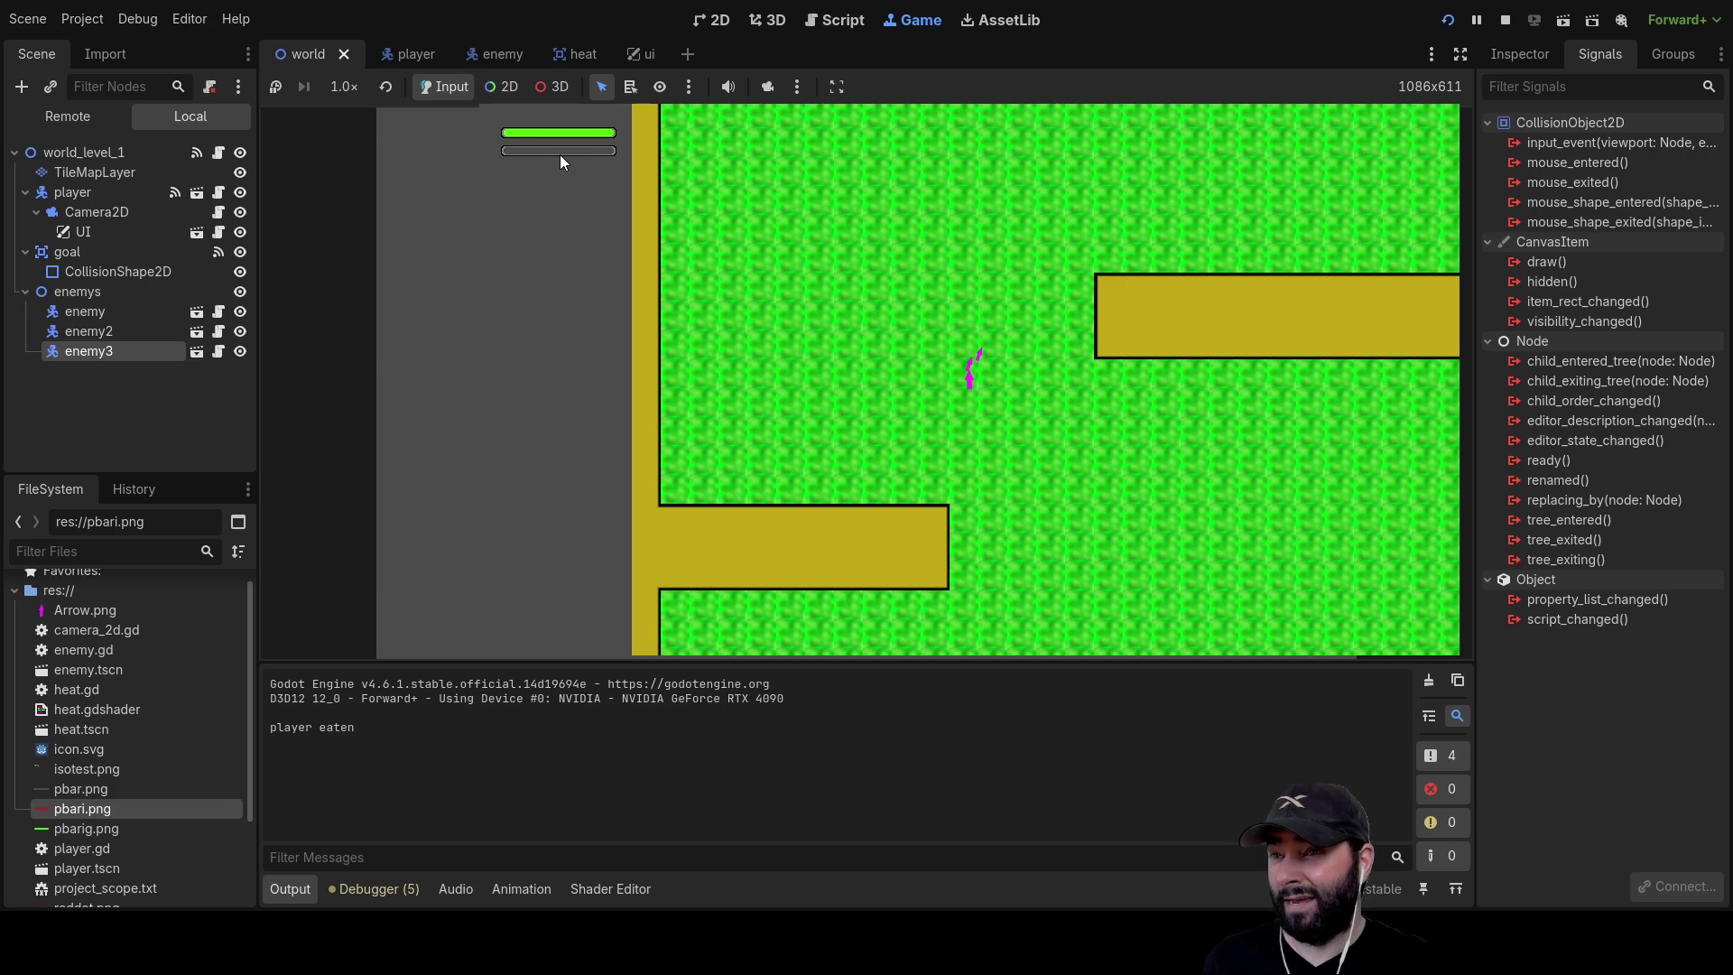
pyautogui.click(1505, 19)
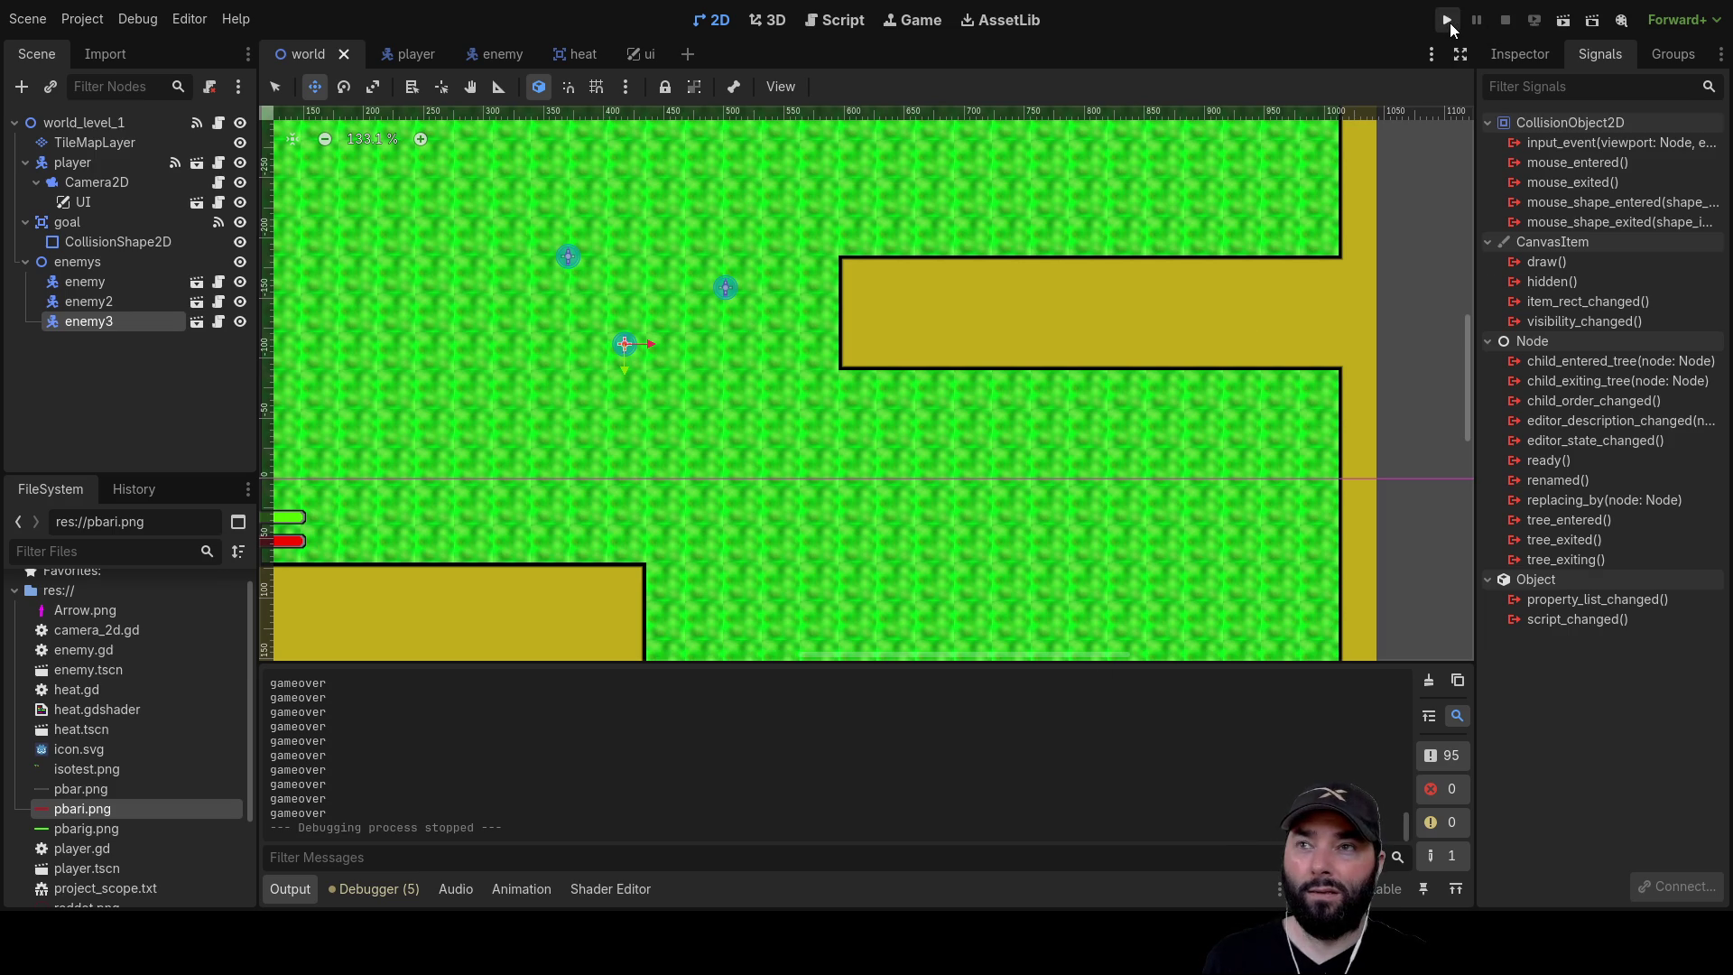
# Highlight dammage_value on line 72 of world.gd, scroll the Output log, and rerun the game
pyautogui.click(841, 21)
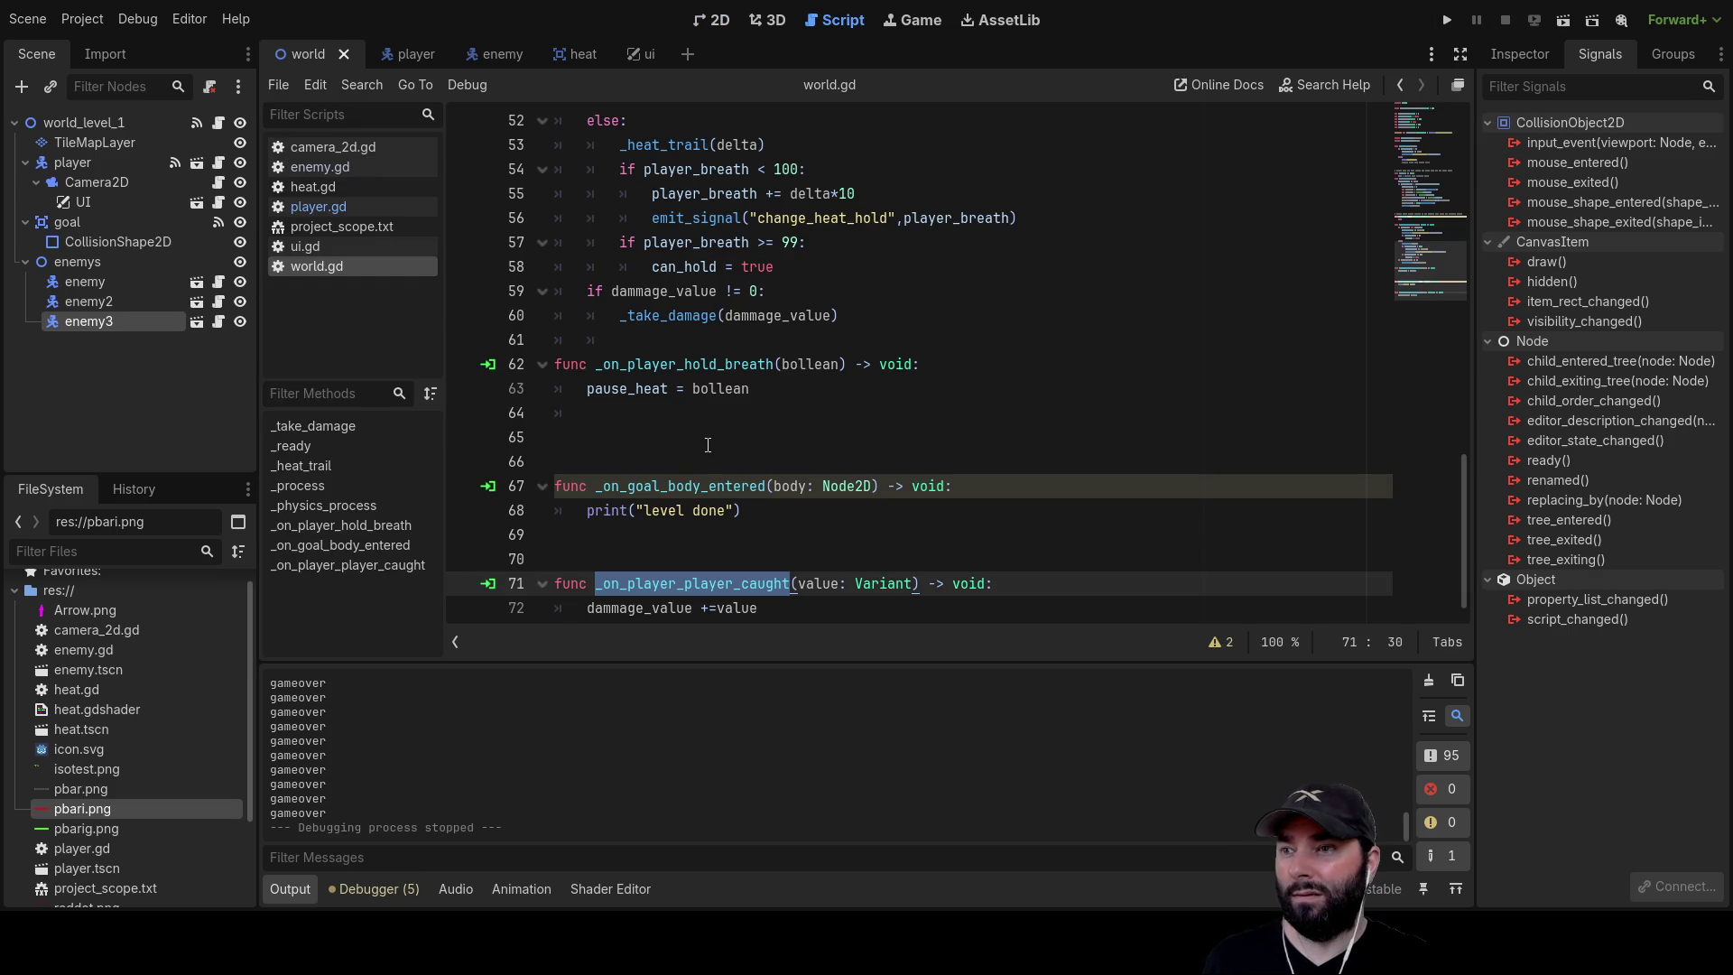
pyautogui.scroll(-1, 775, 562)
pyautogui.doubleClick(645, 585)
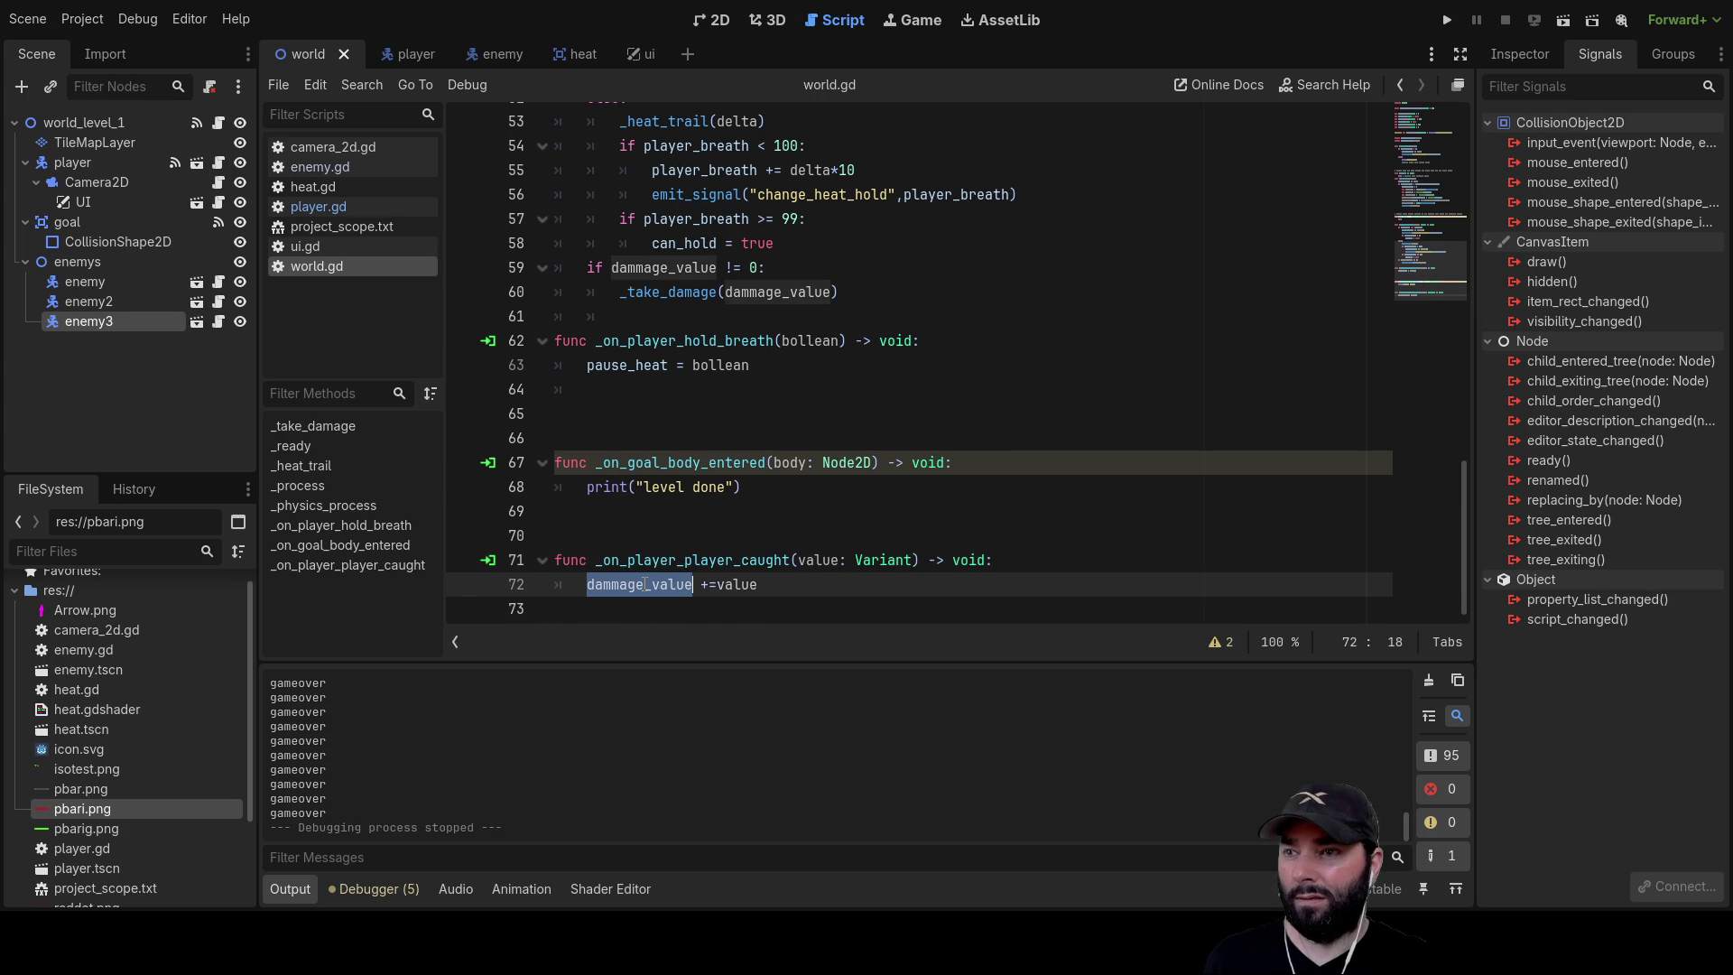
pyautogui.scroll(10, 514, 740)
pyautogui.scroll(5, 466, 753)
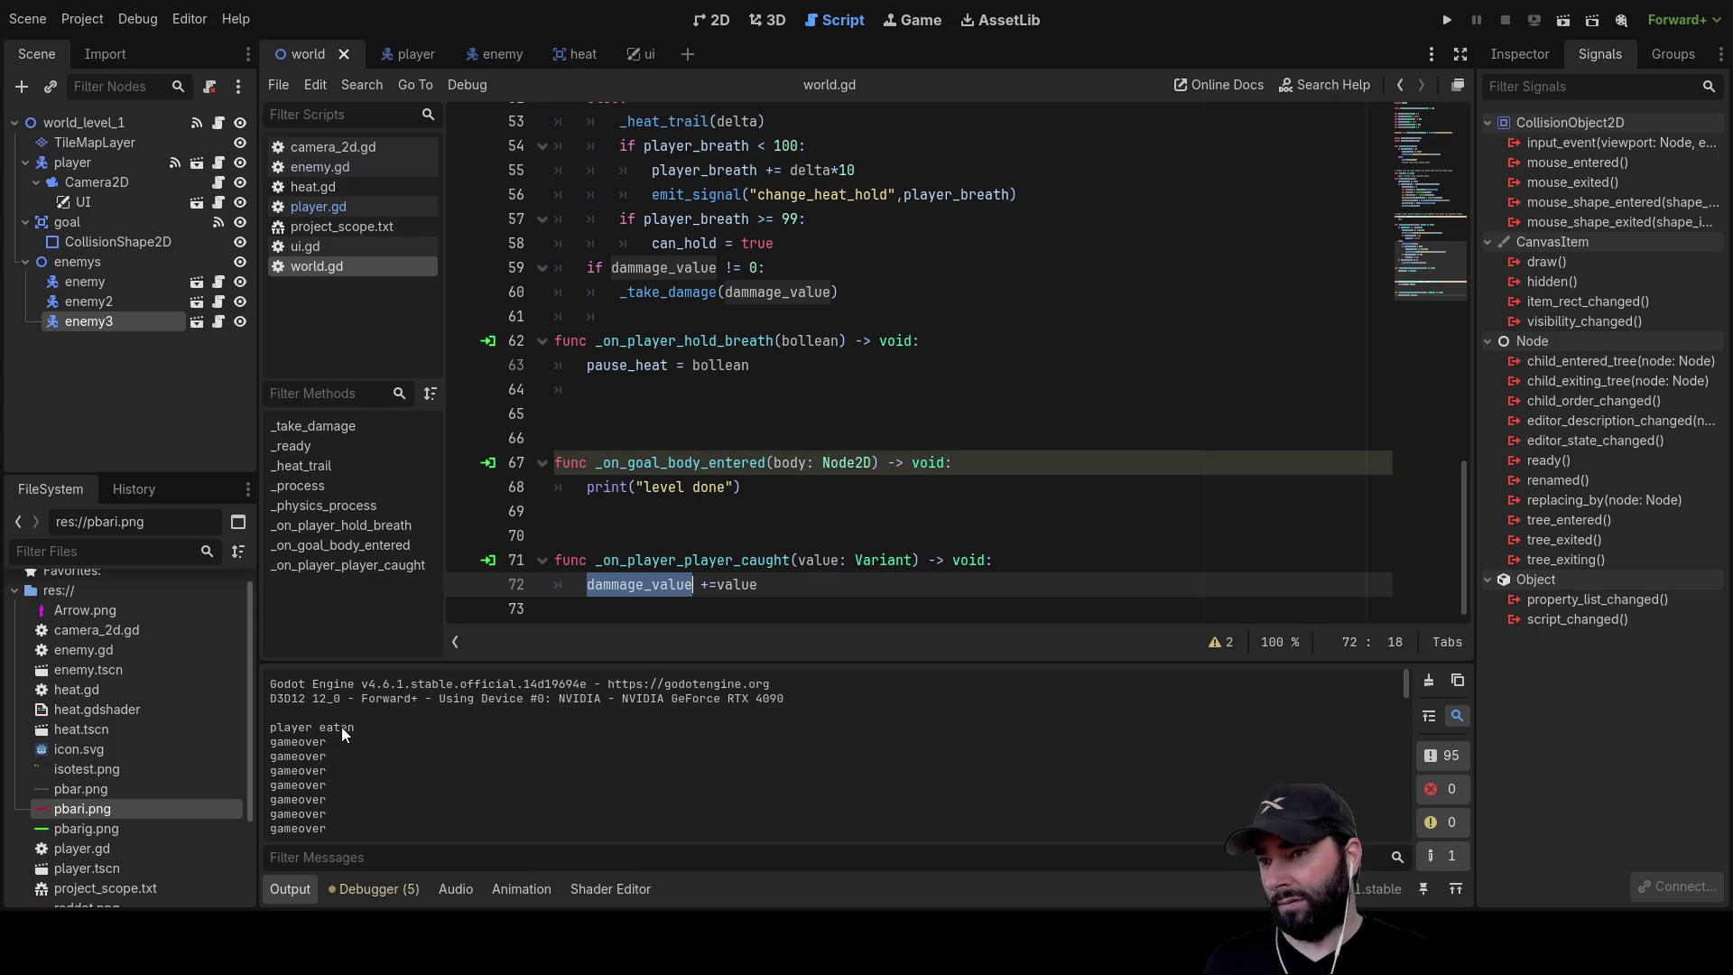
pyautogui.scroll(-10, 354, 729)
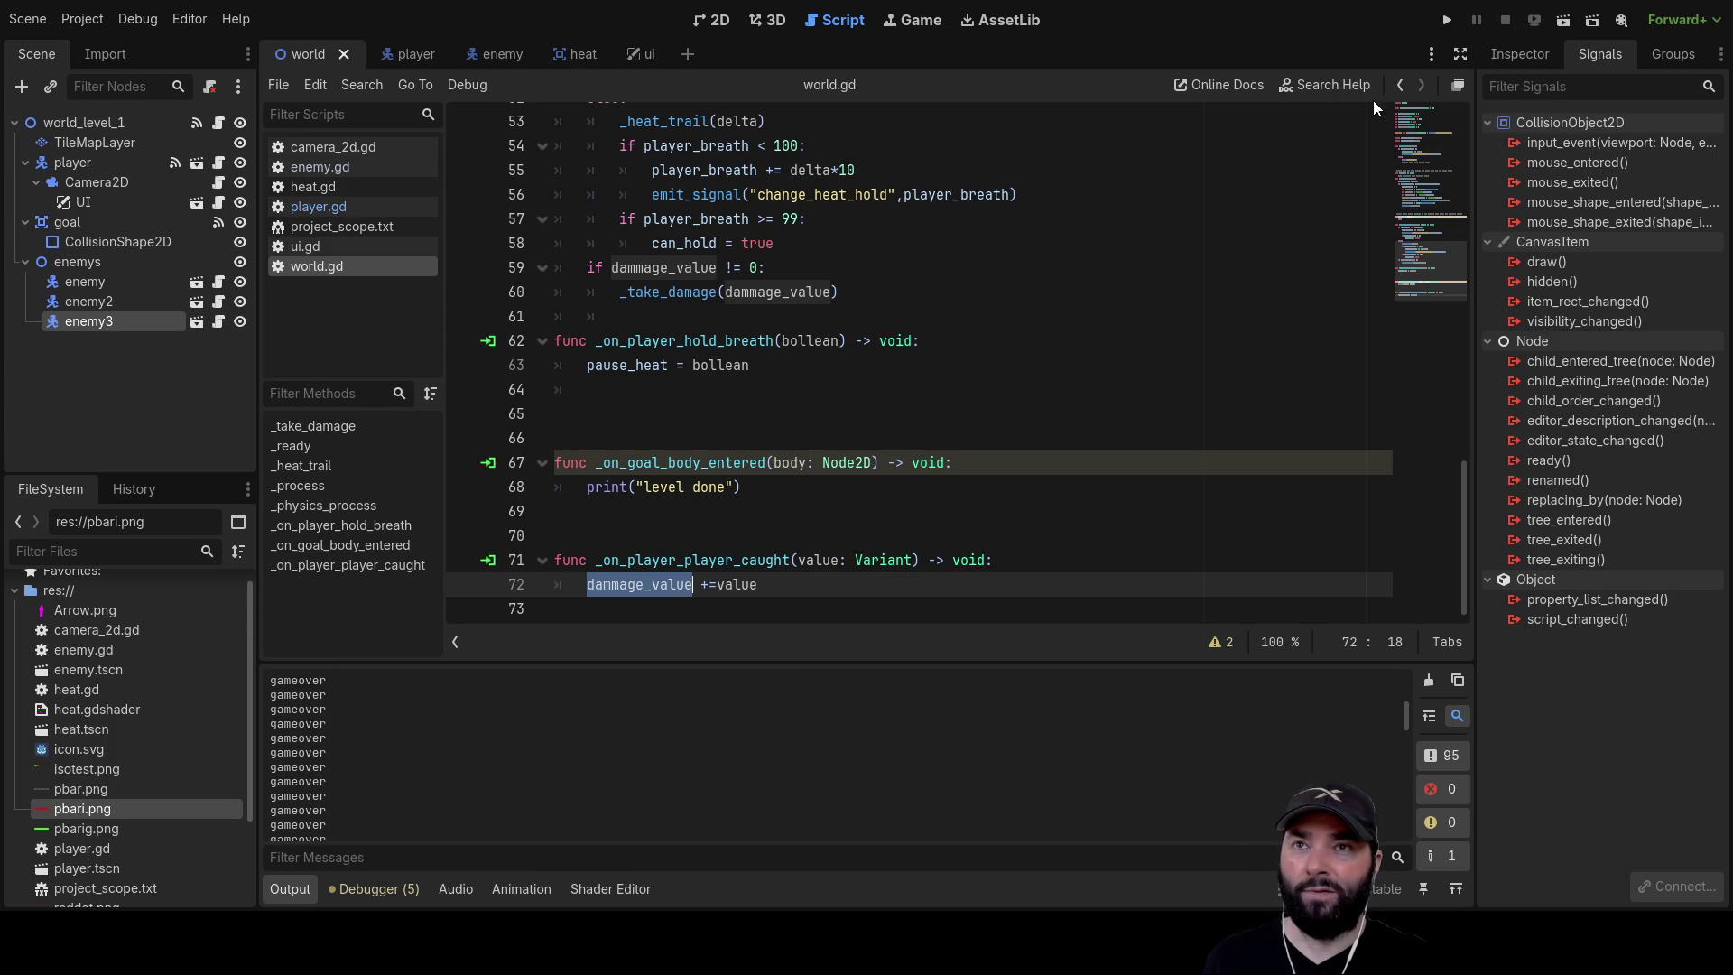
pyautogui.click(1445, 20)
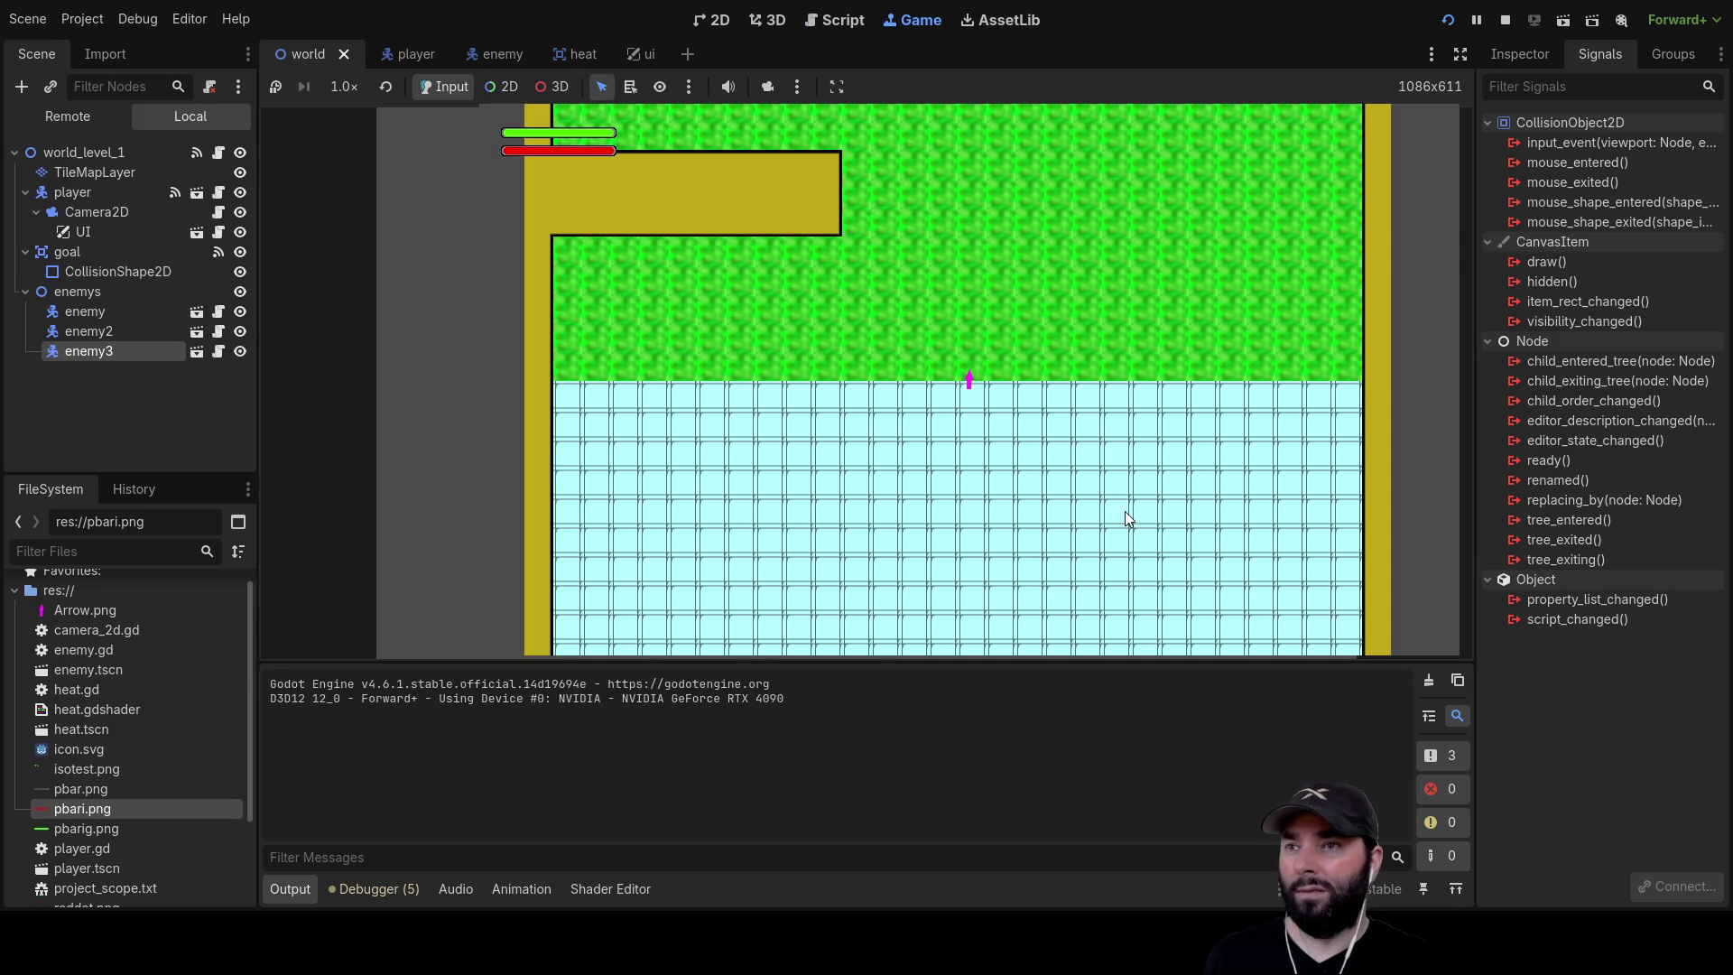
# Play the level with W/A, restart it, play with the Up arrow, then stop with F8
pyautogui.press('w')
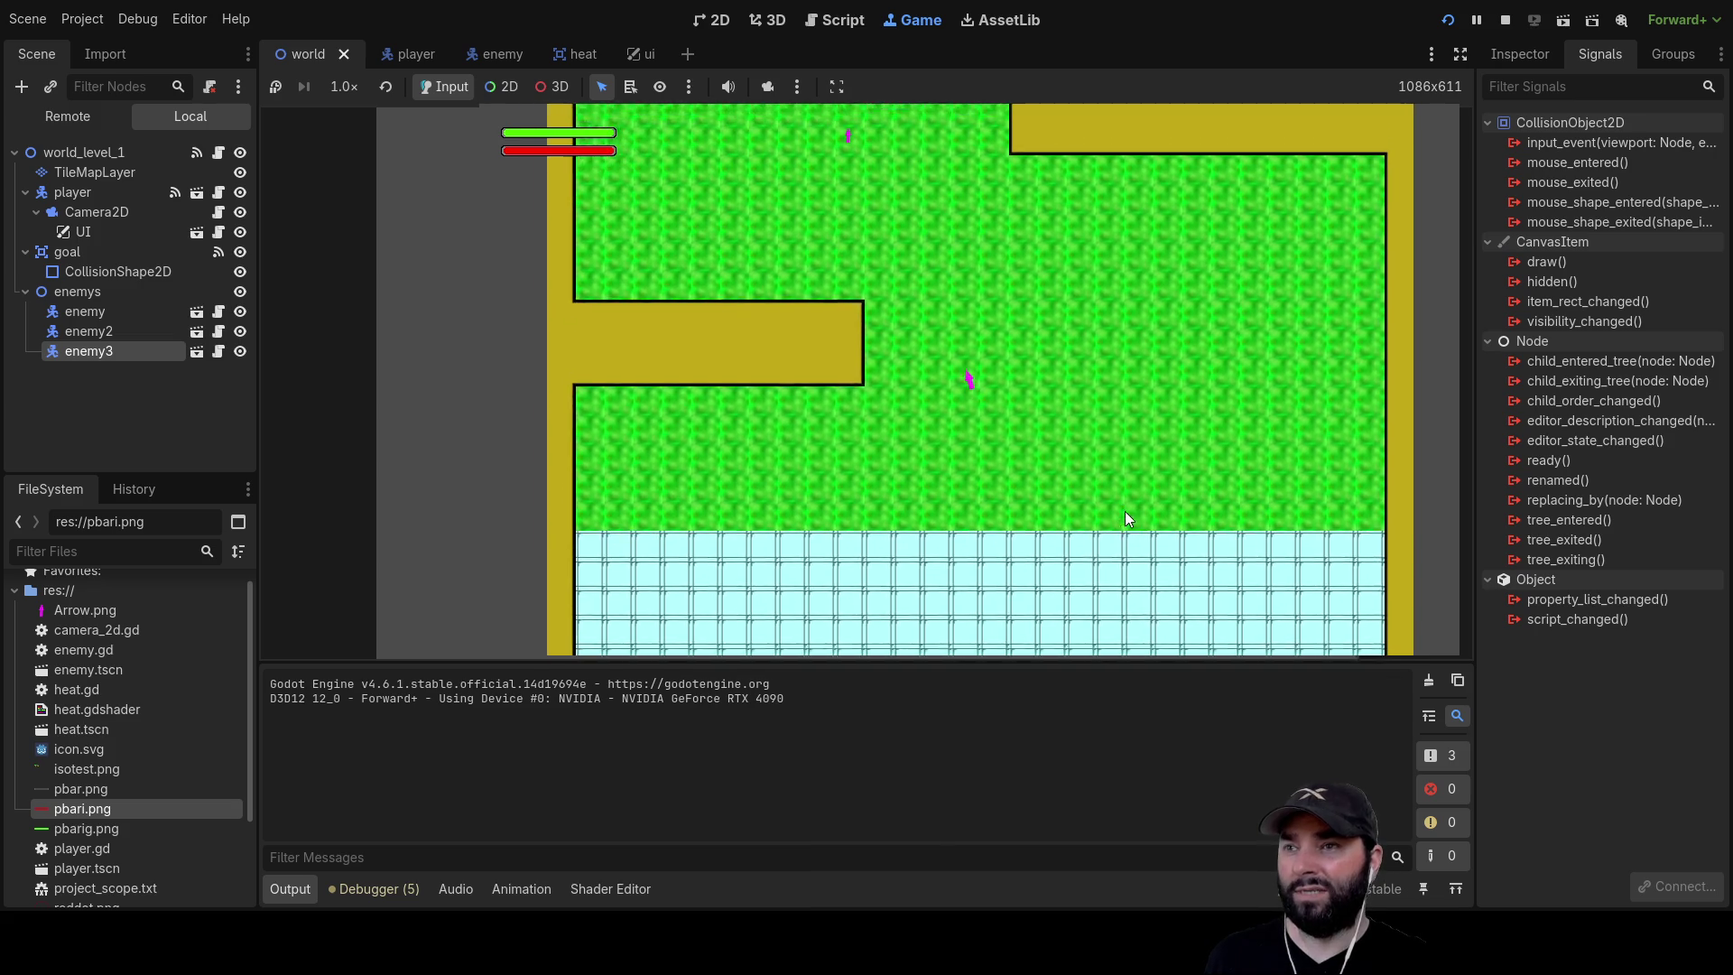
pyautogui.press('a')
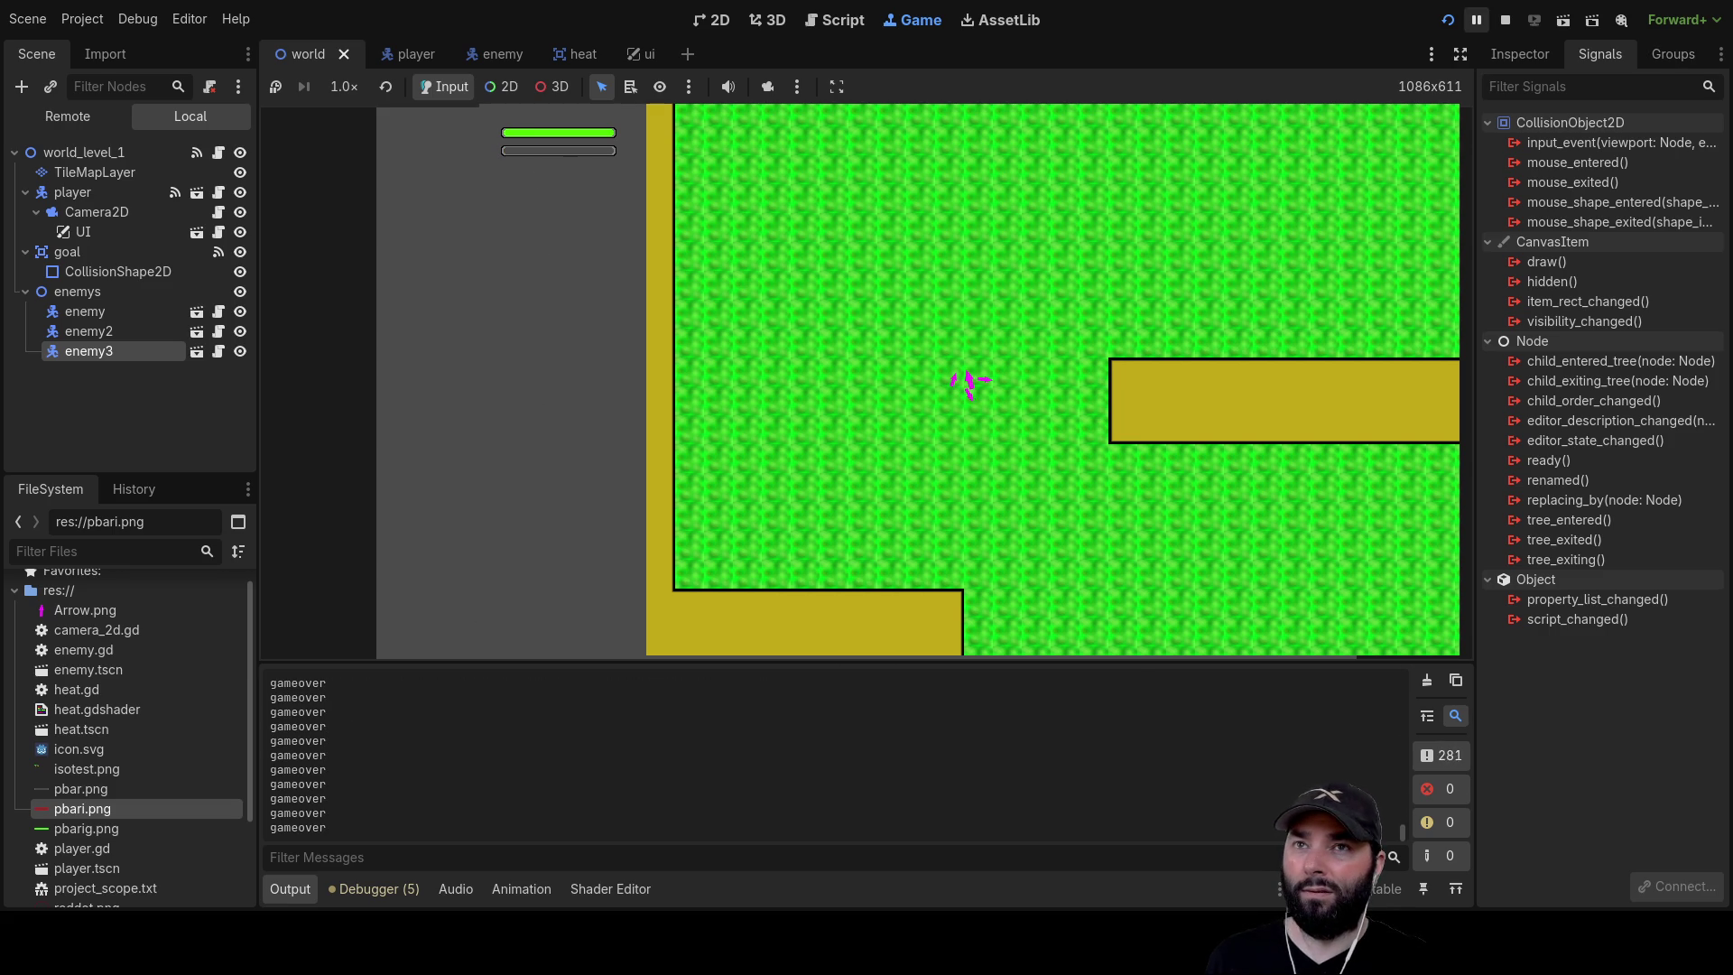
pyautogui.click(1503, 20)
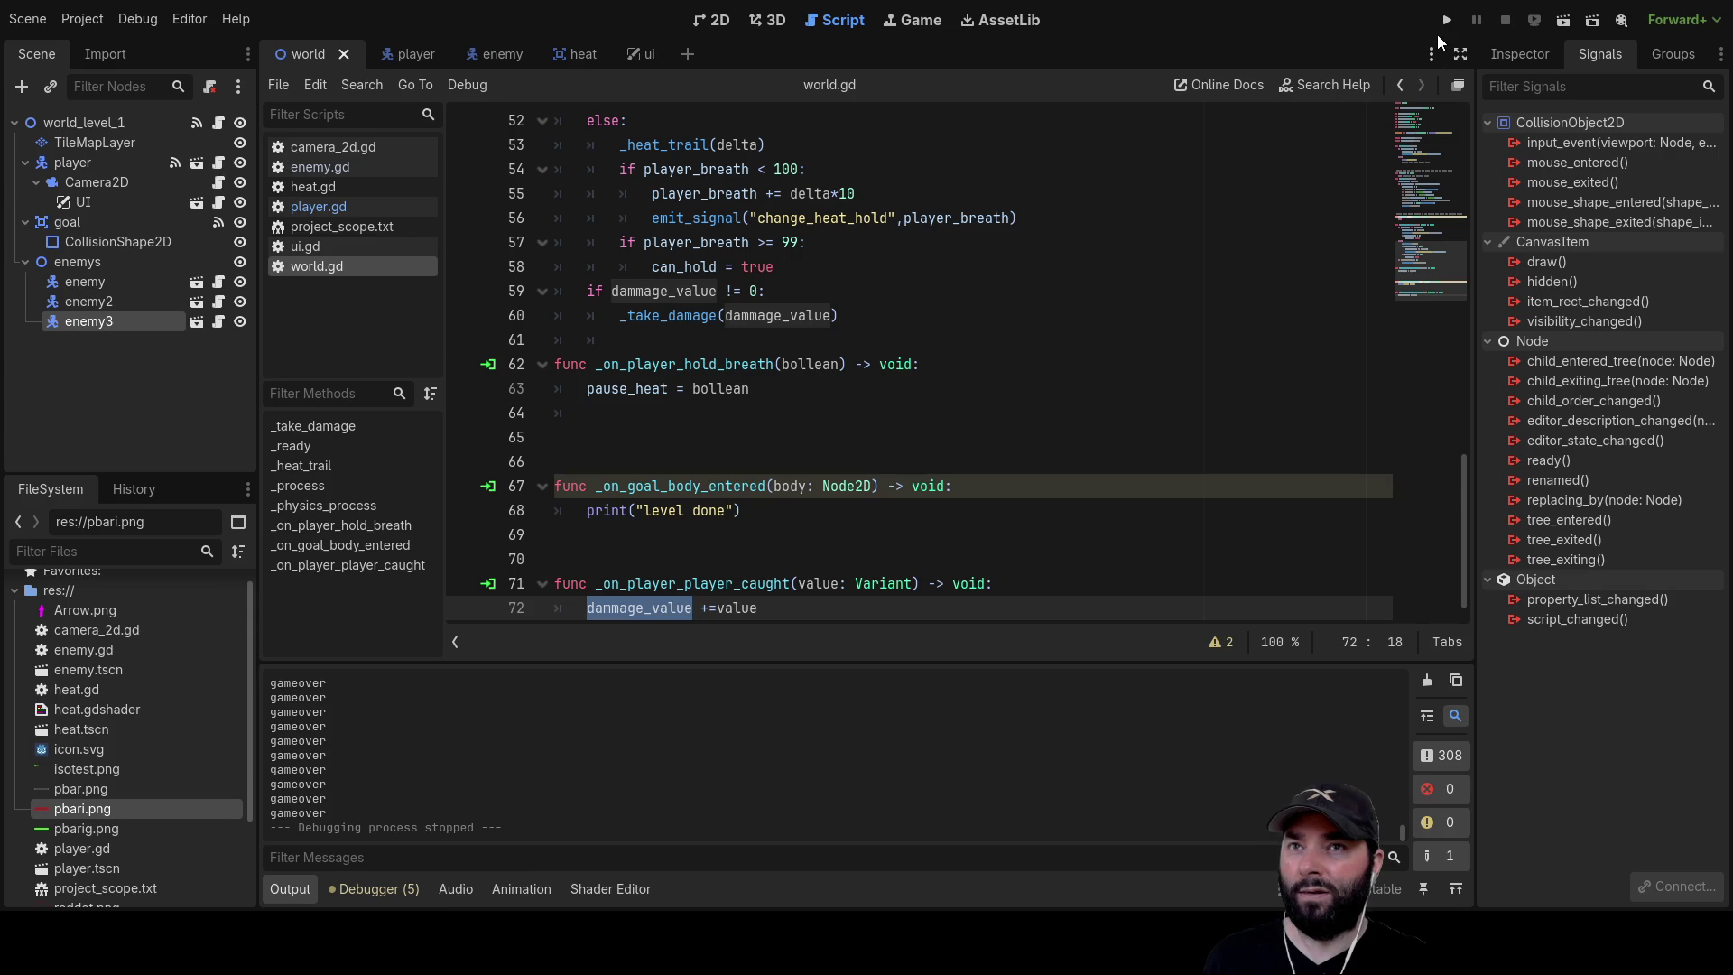
pyautogui.click(1444, 23)
pyautogui.press('Up')
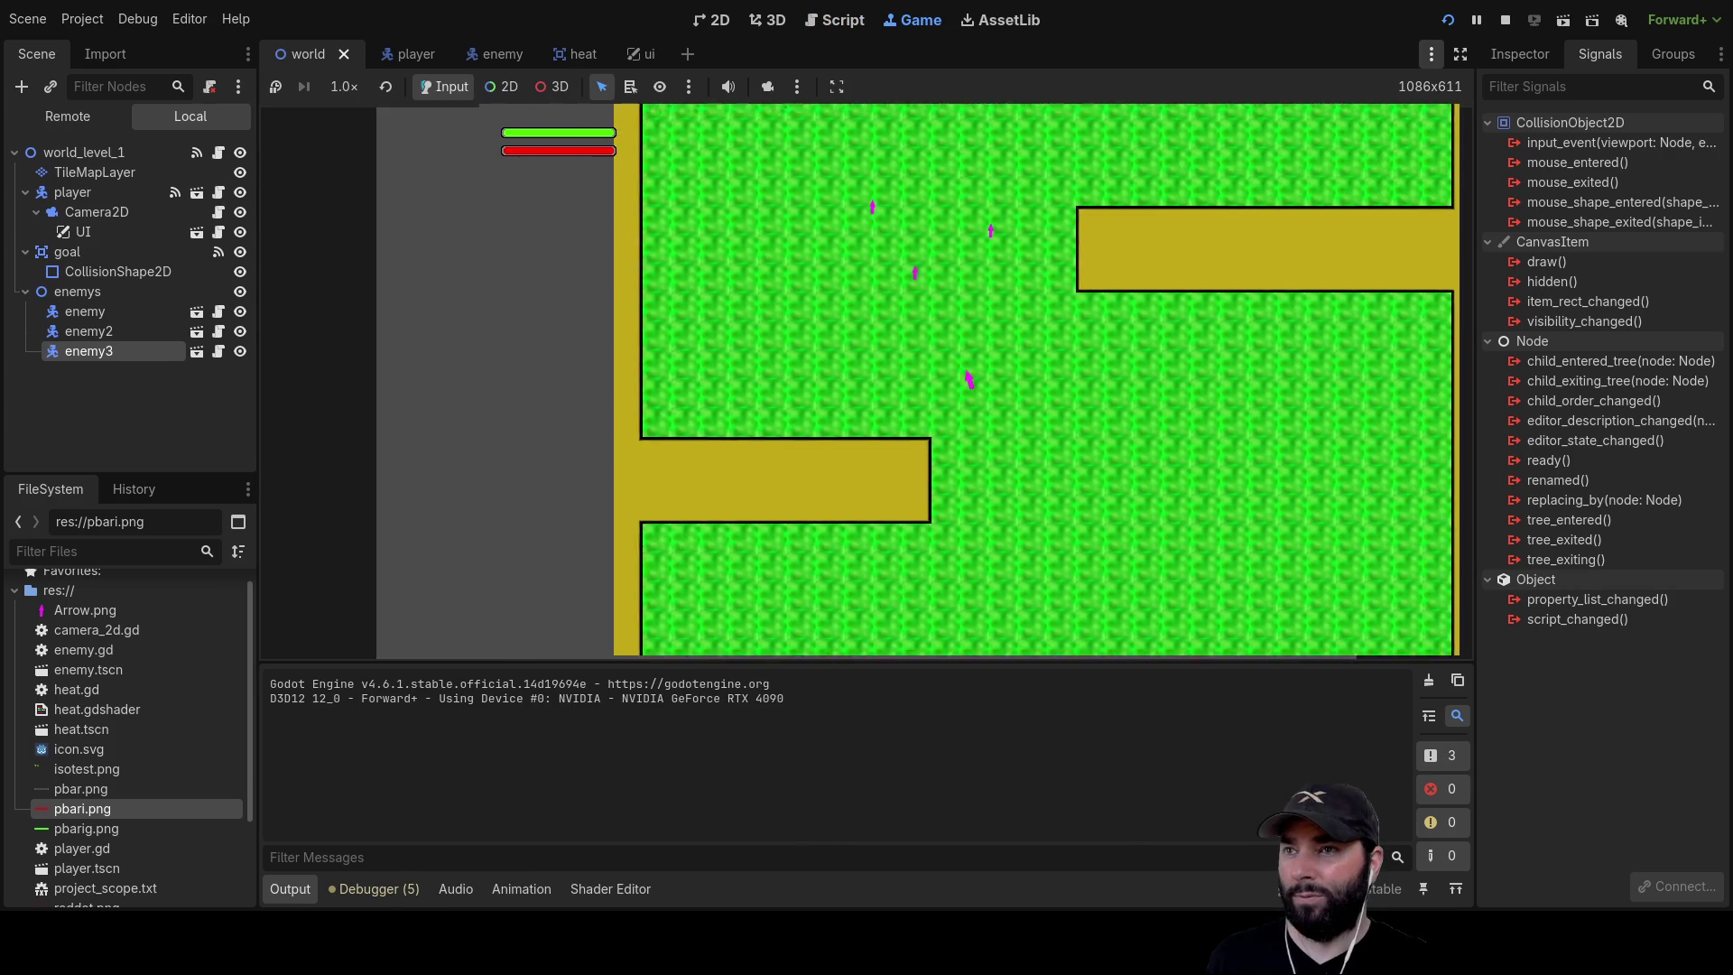
pyautogui.press('Up')
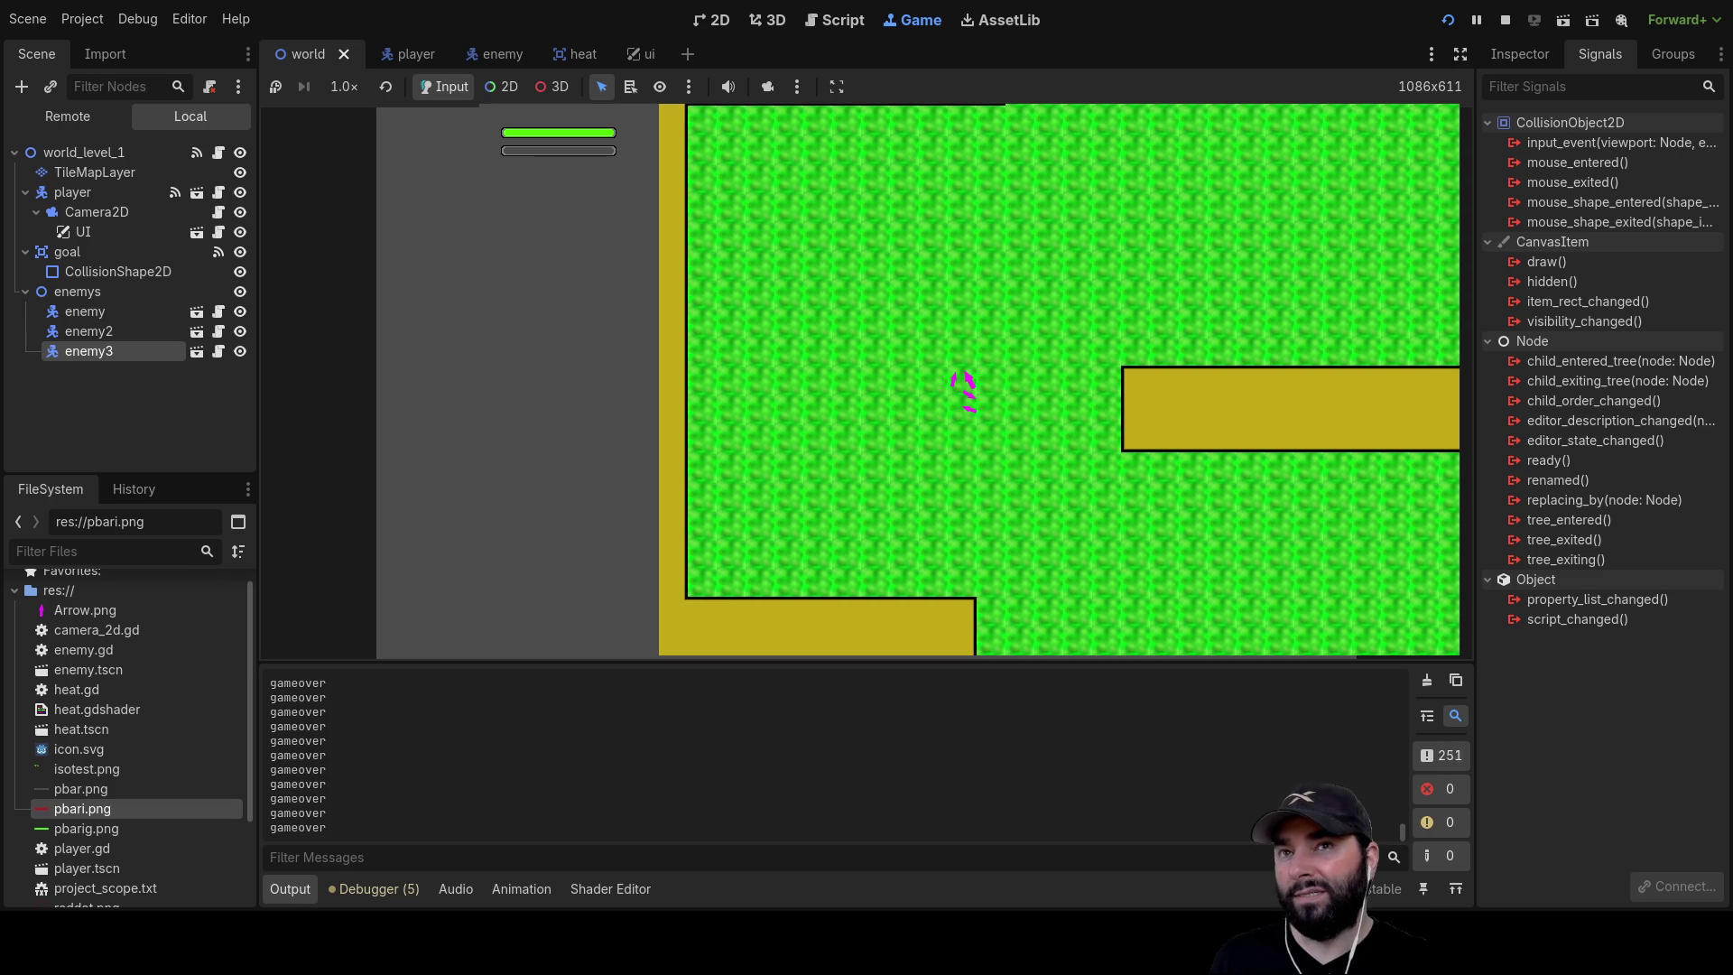
pyautogui.press('F8')
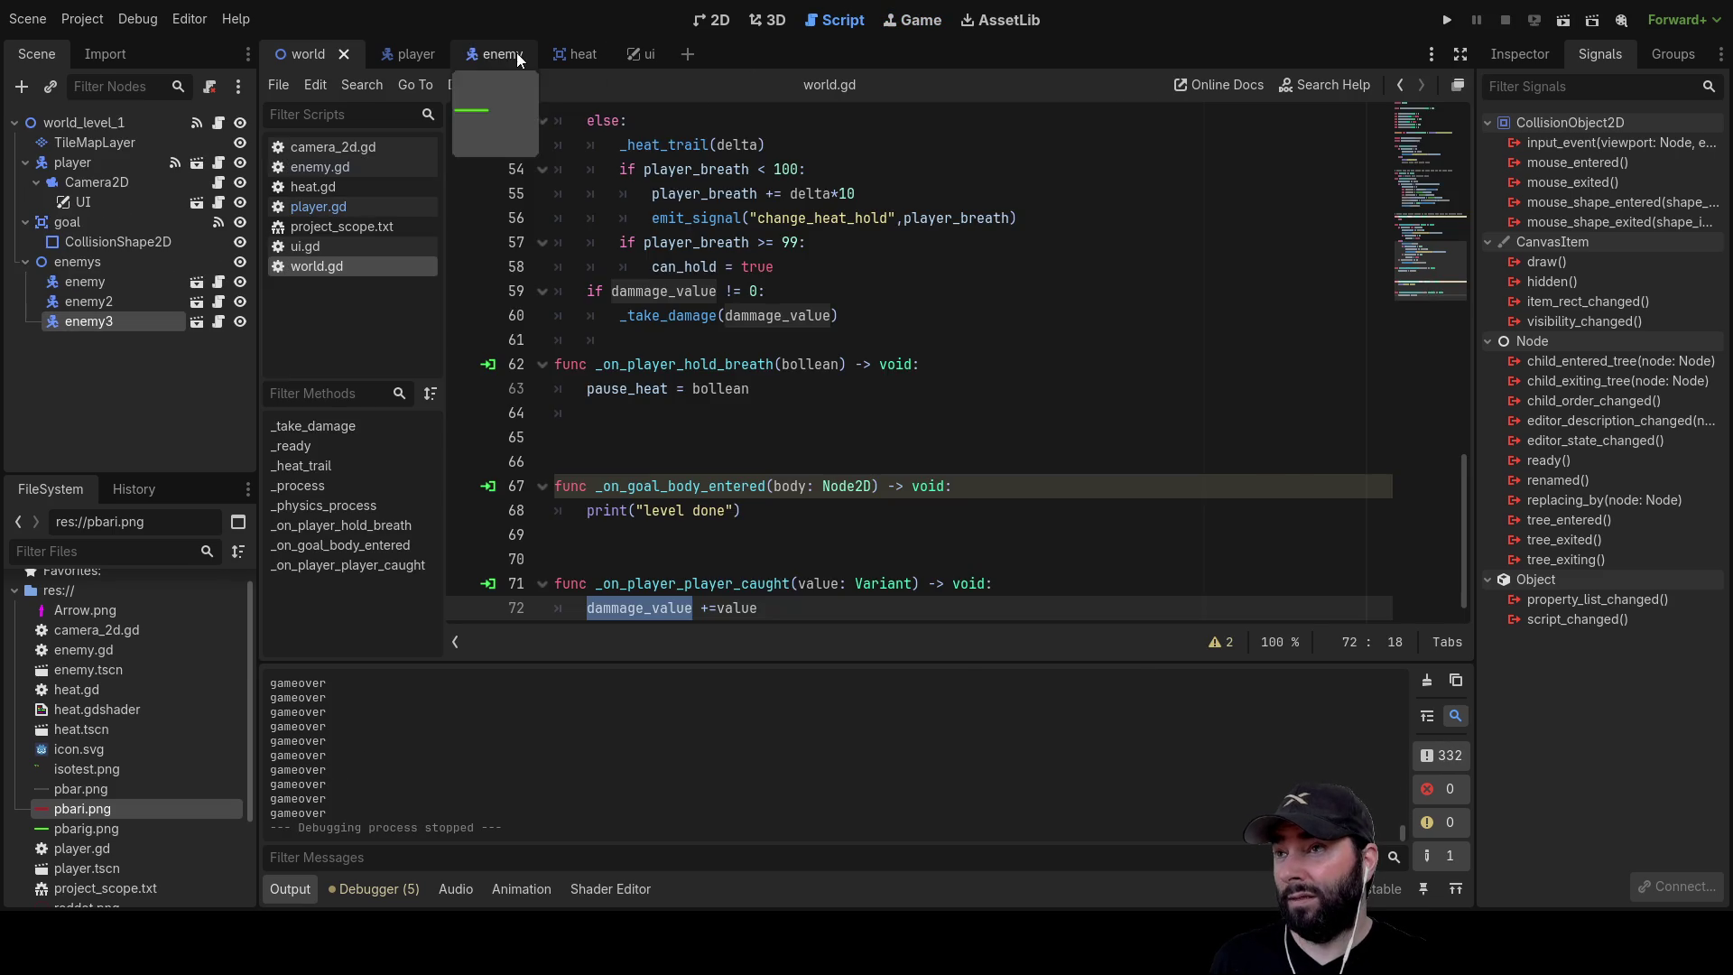
# Open the enemy scene and view its collision shape's Ordering properties in the Inspector
pyautogui.click(523, 55)
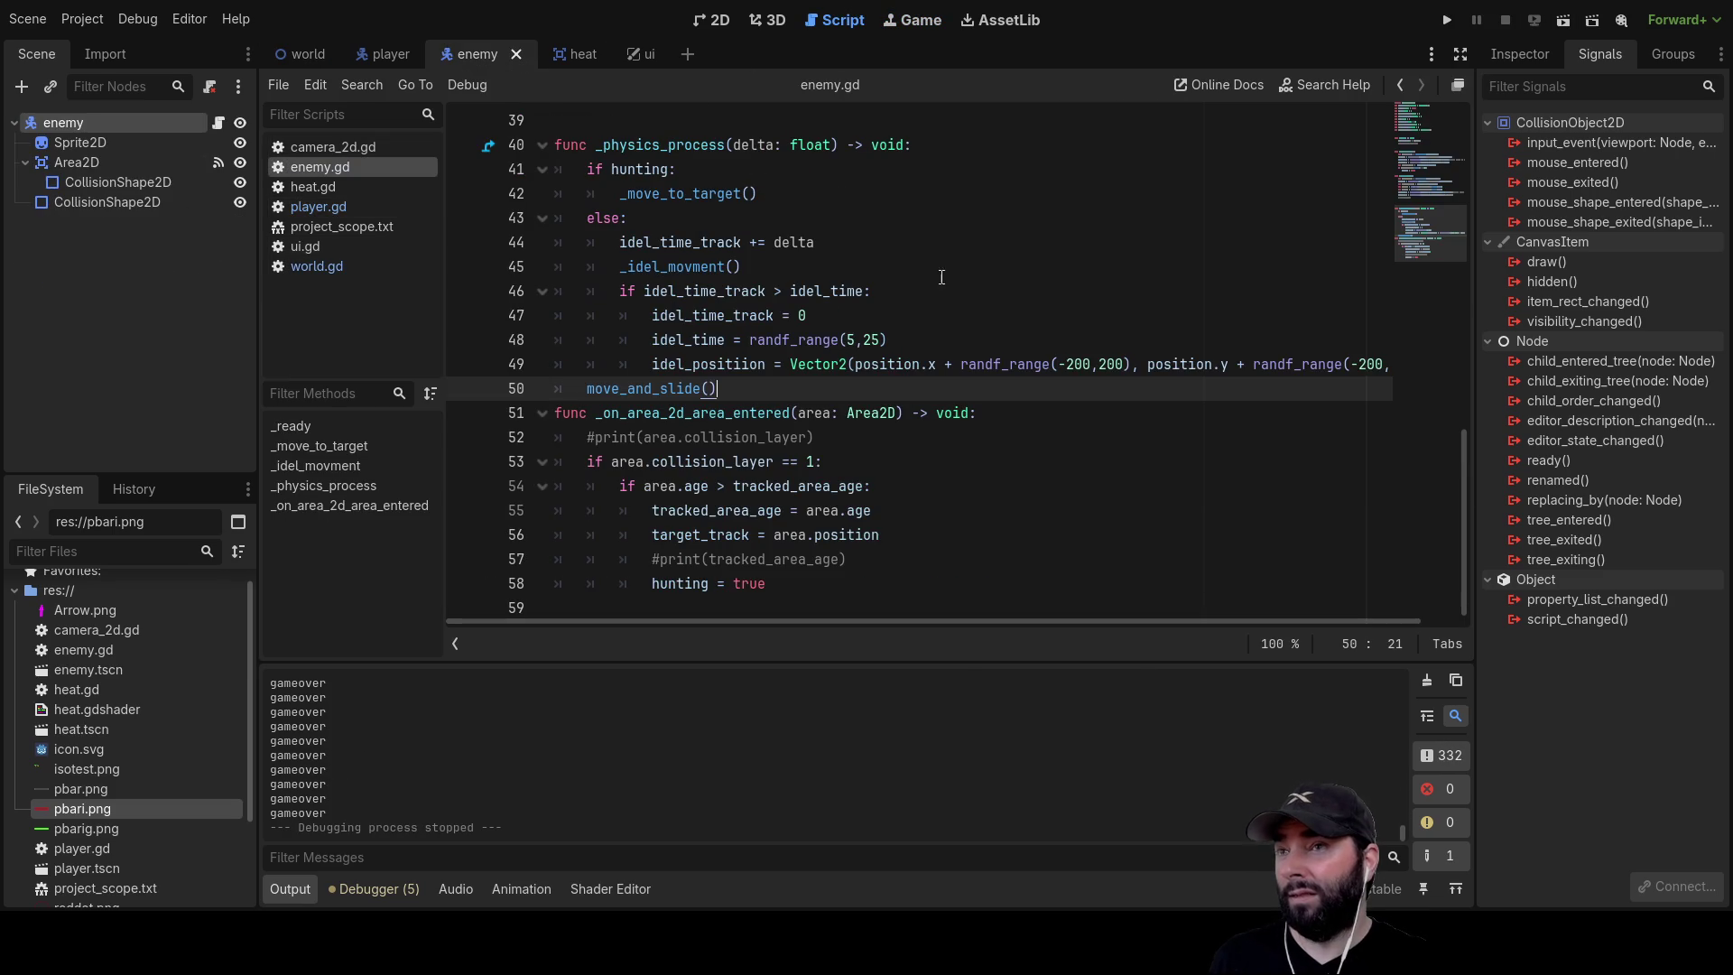
pyautogui.click(1534, 50)
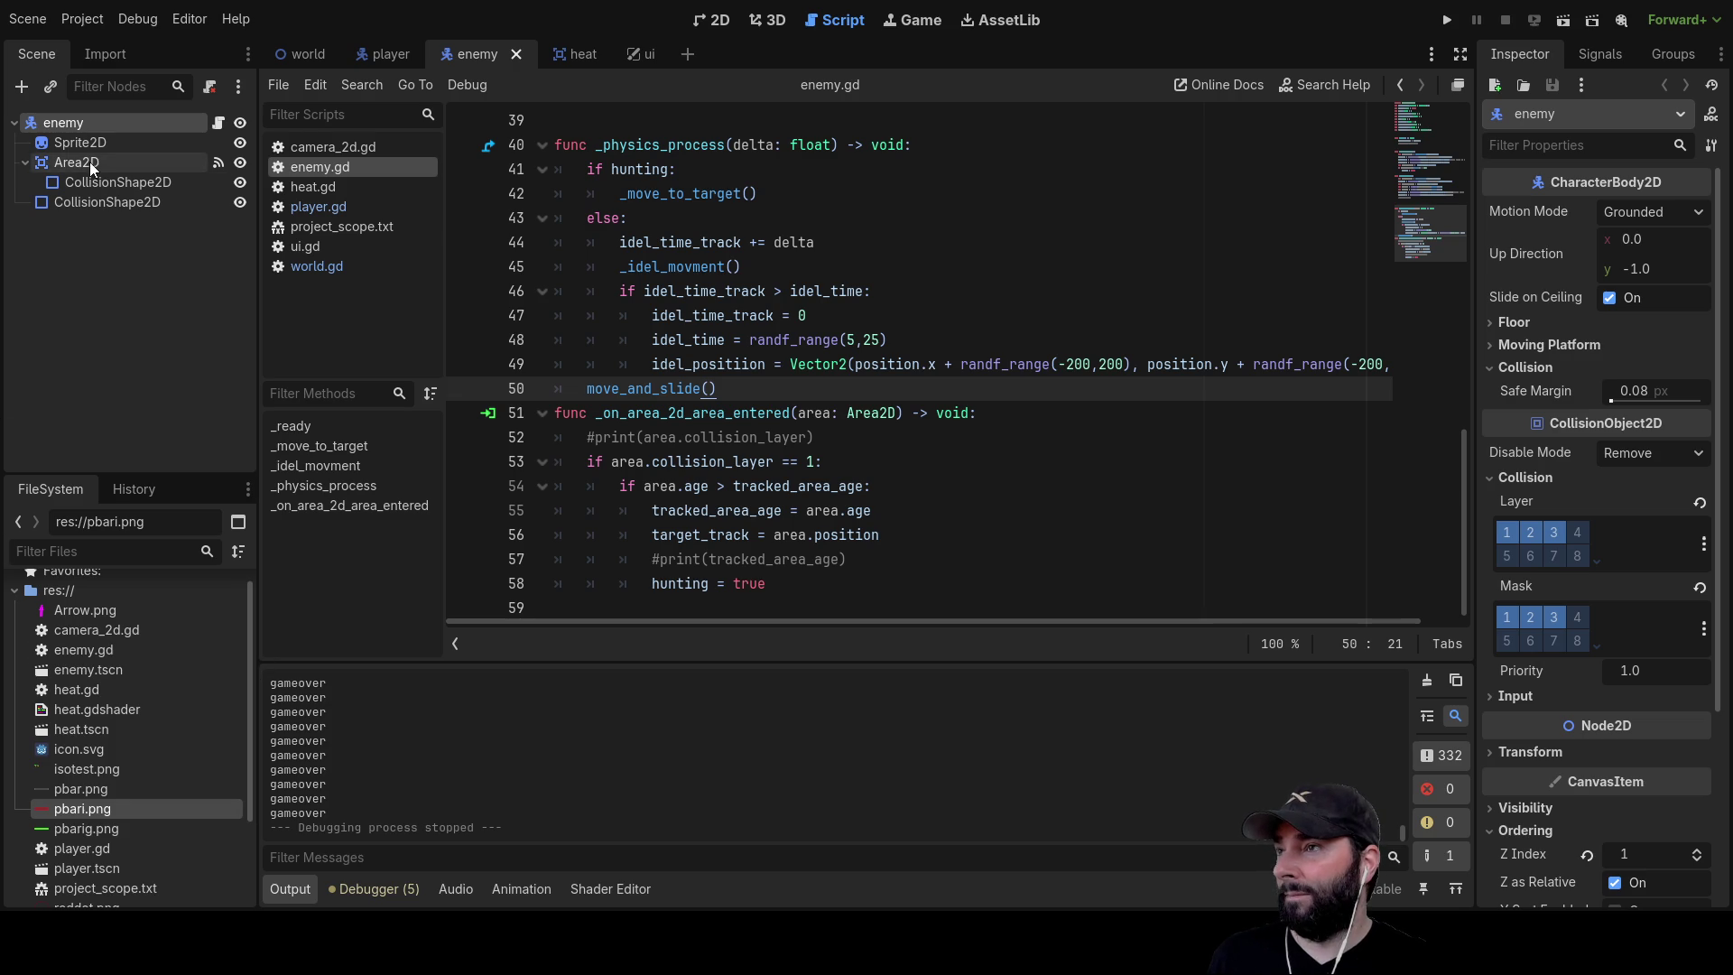
pyautogui.click(99, 207)
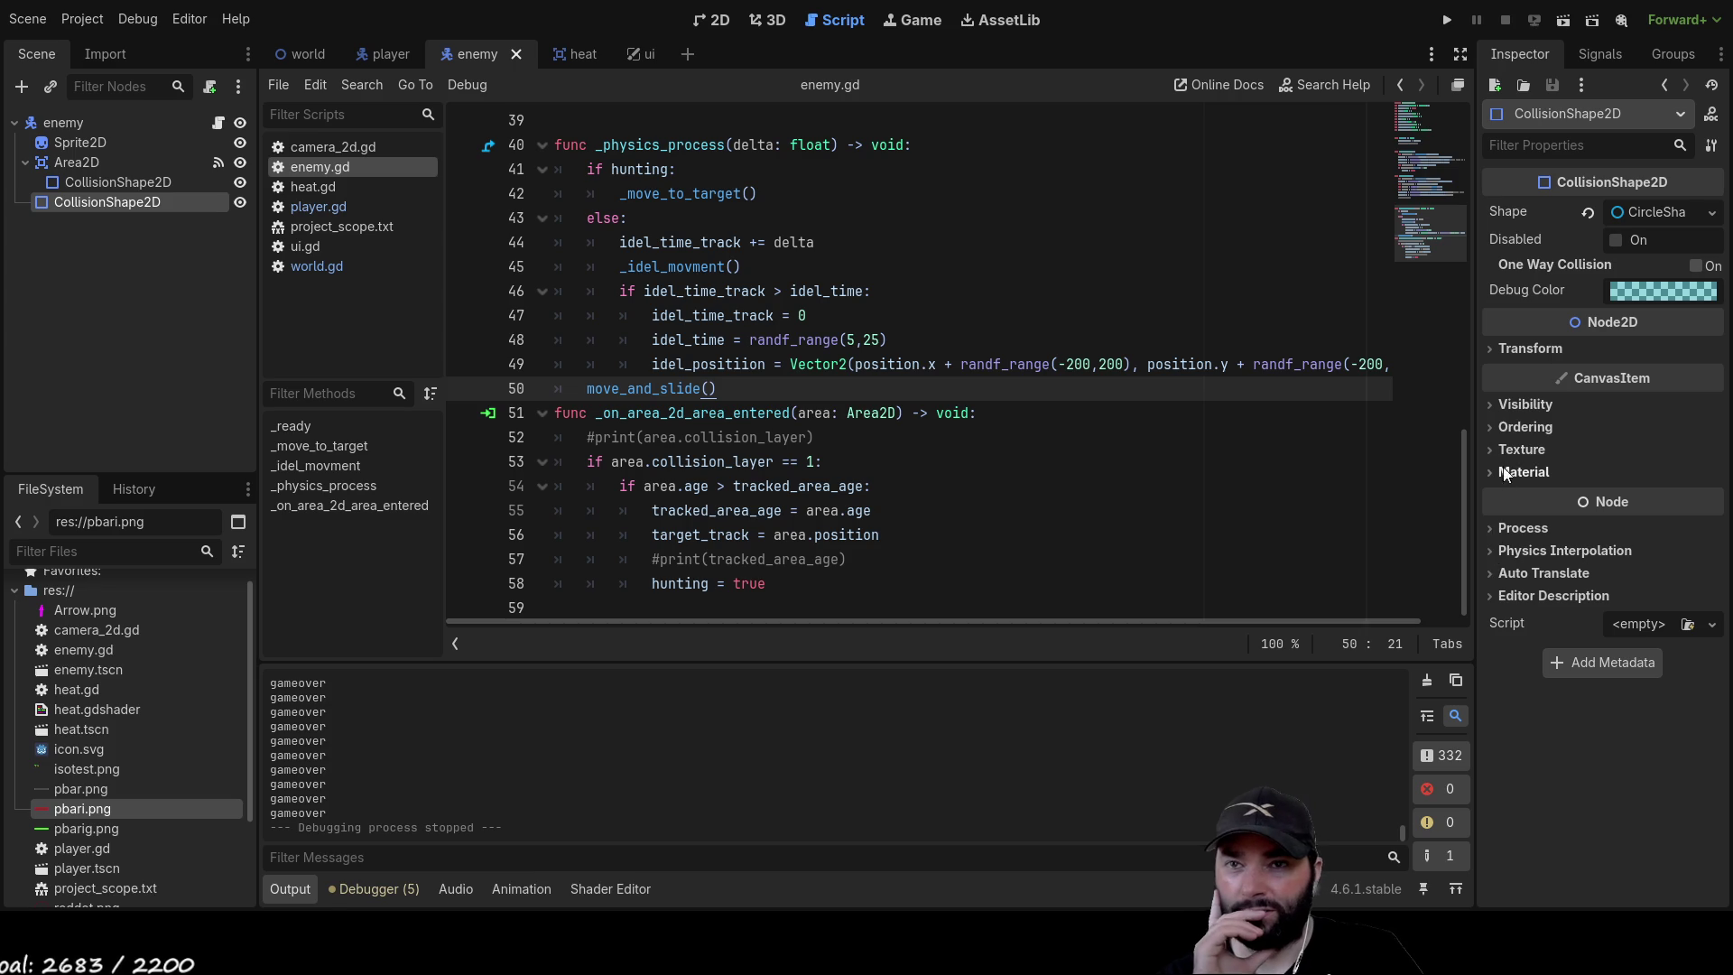
pyautogui.click(1489, 426)
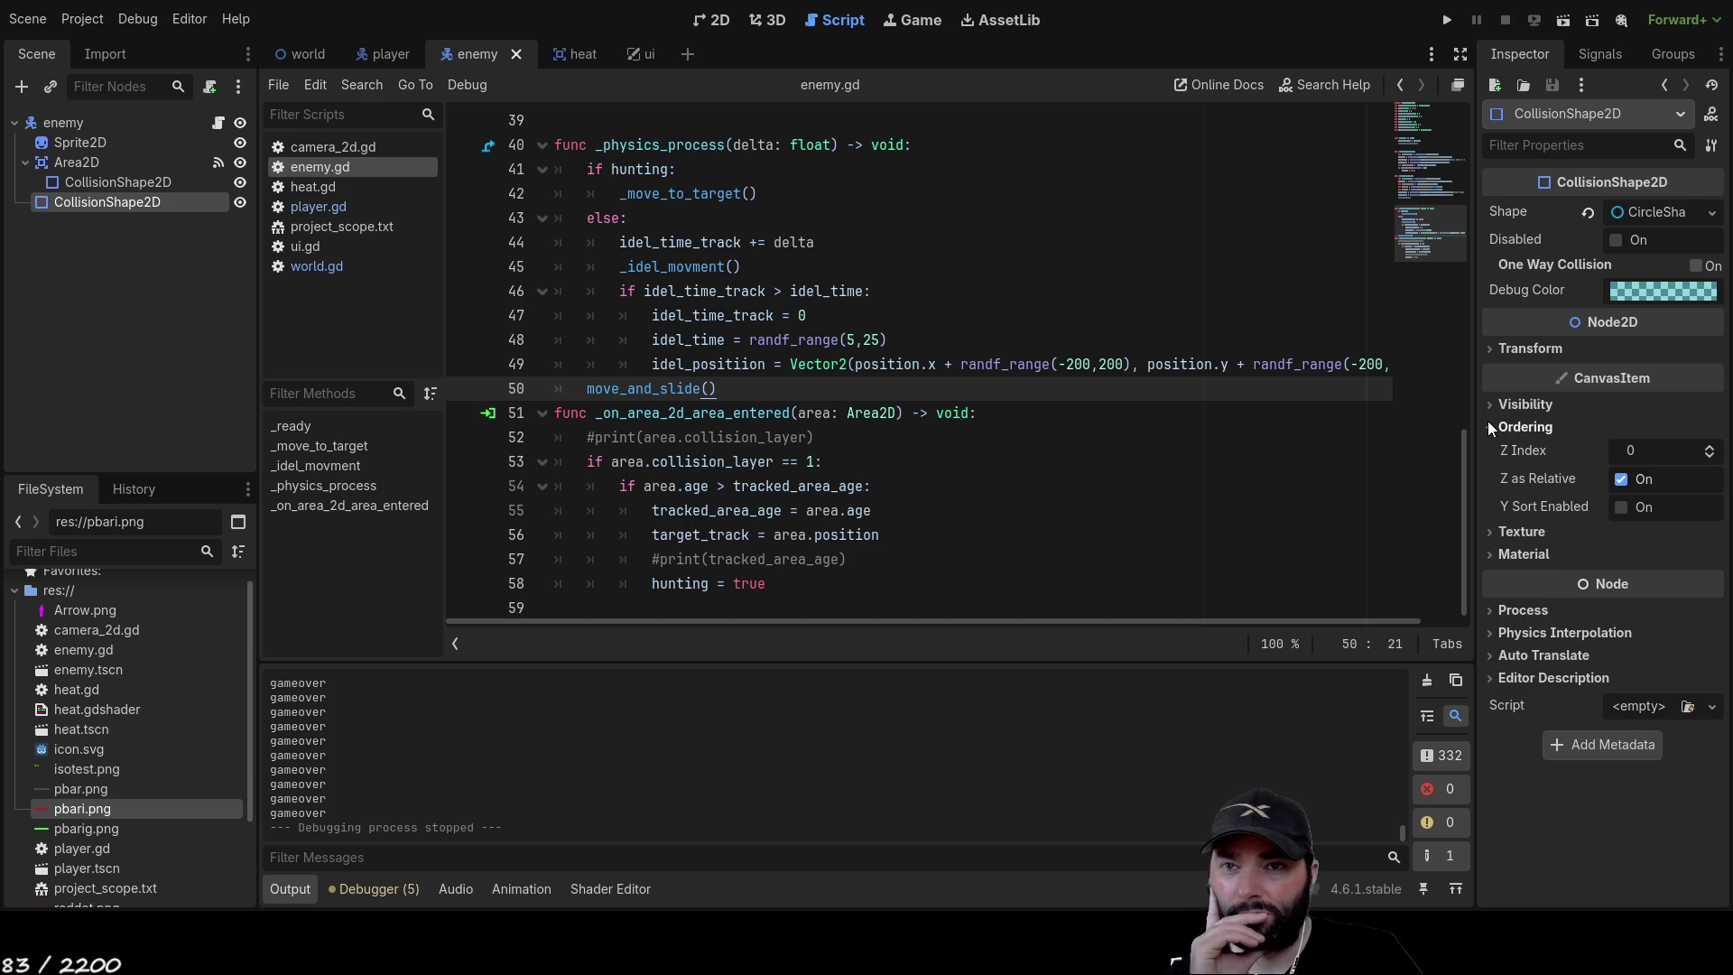
pyautogui.click(1490, 424)
pyautogui.click(1488, 429)
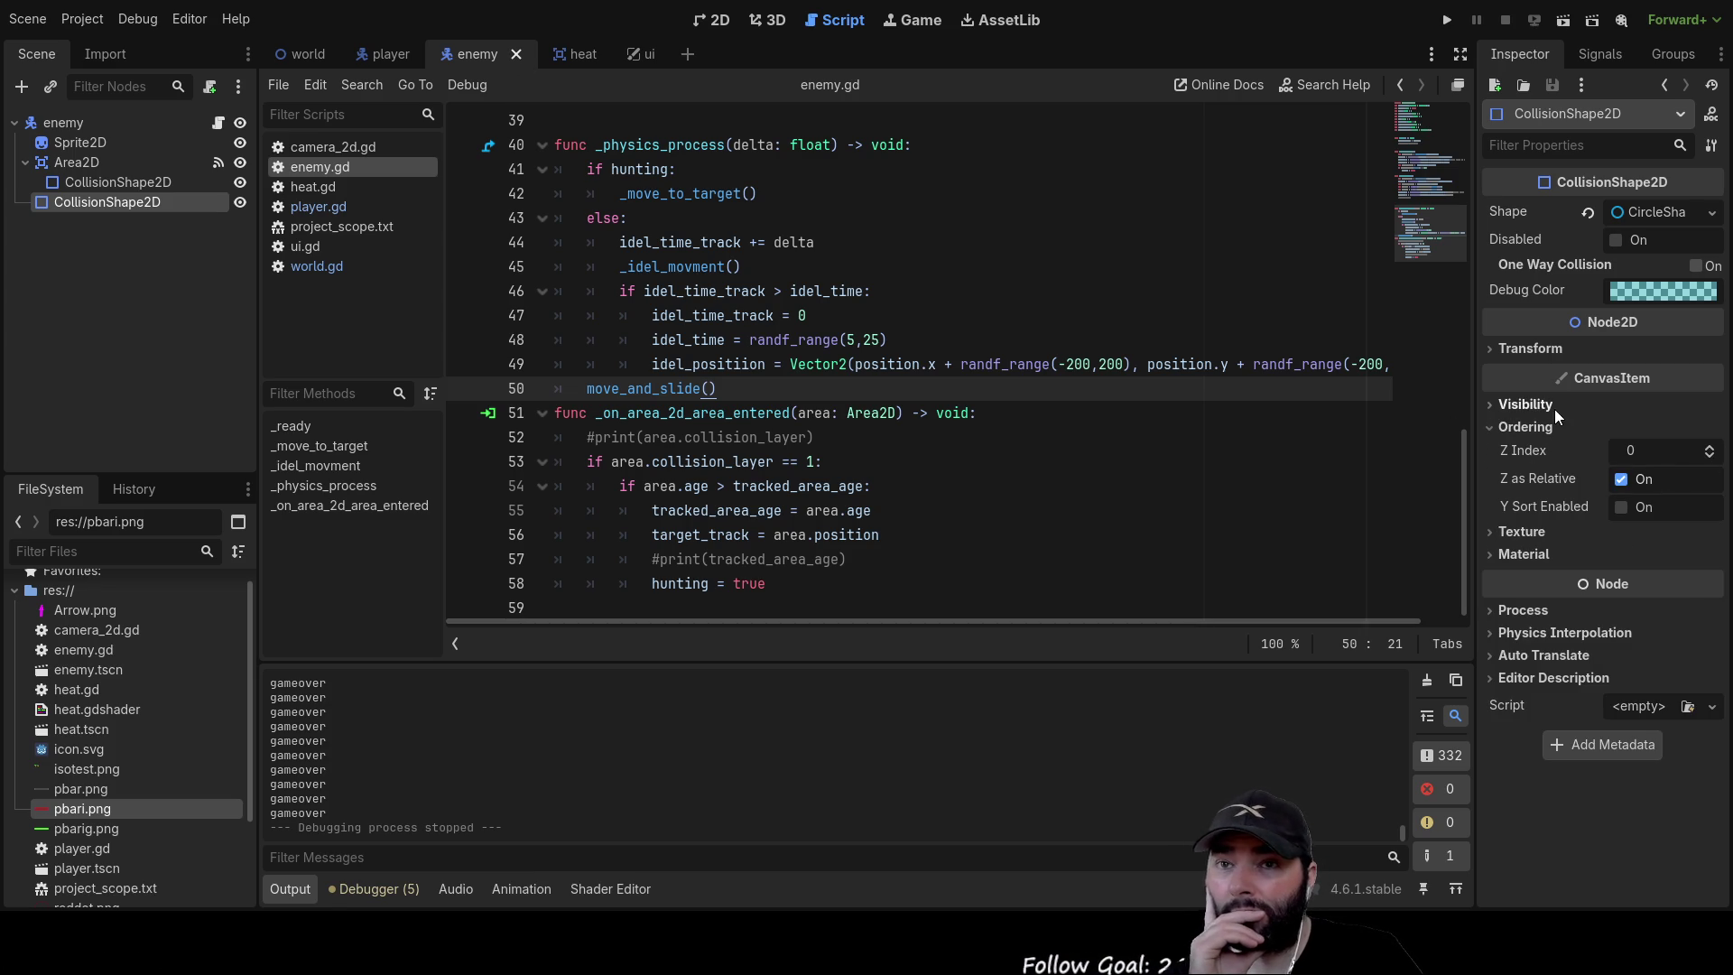
# Raise the enemy root's Z Index from 1 to 3, then save and run with F5
pyautogui.click(76, 126)
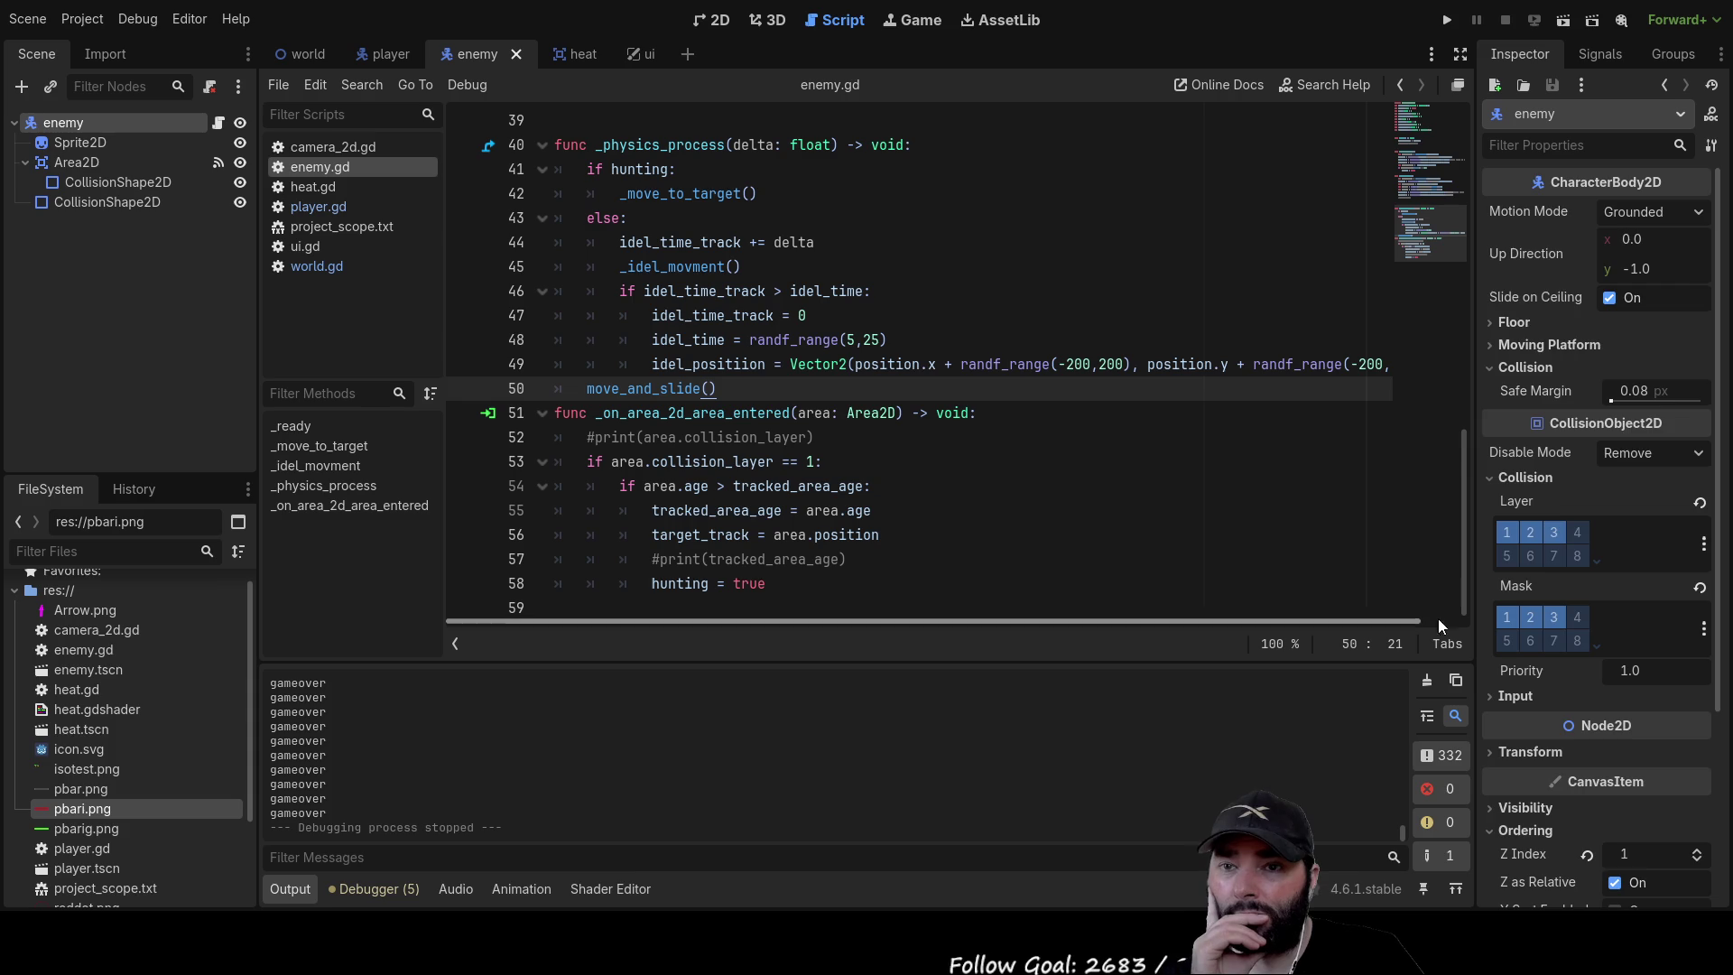
pyautogui.scroll(-5, 1583, 592)
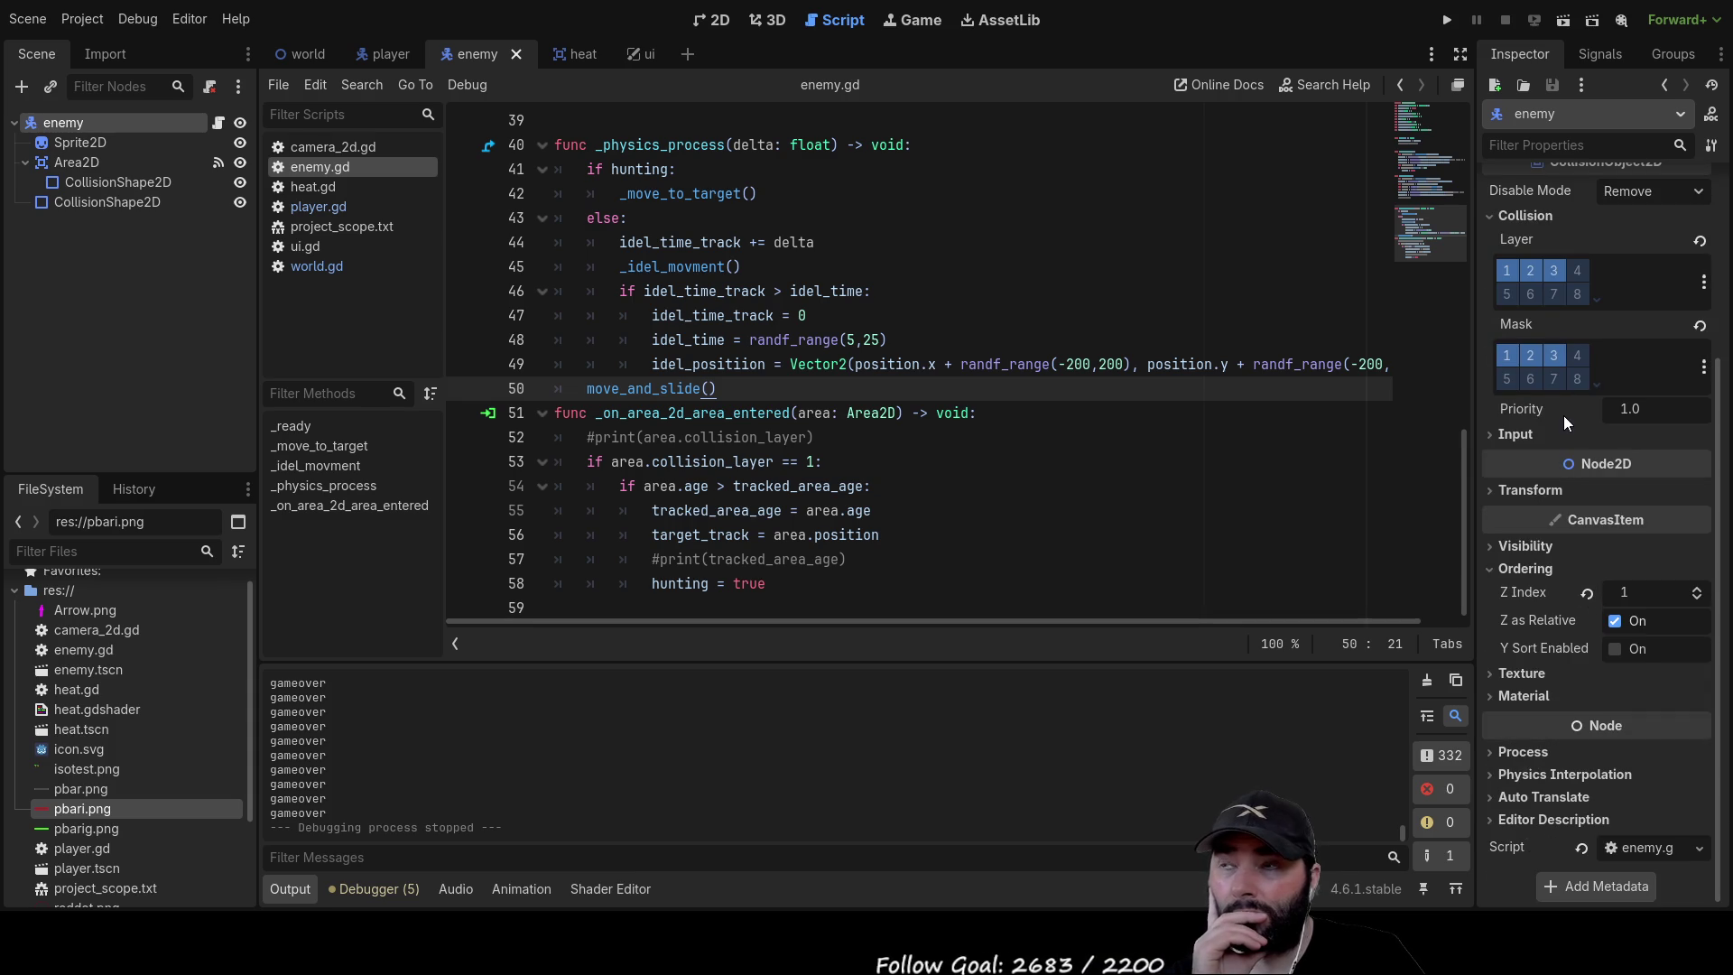
pyautogui.scroll(4, 1563, 421)
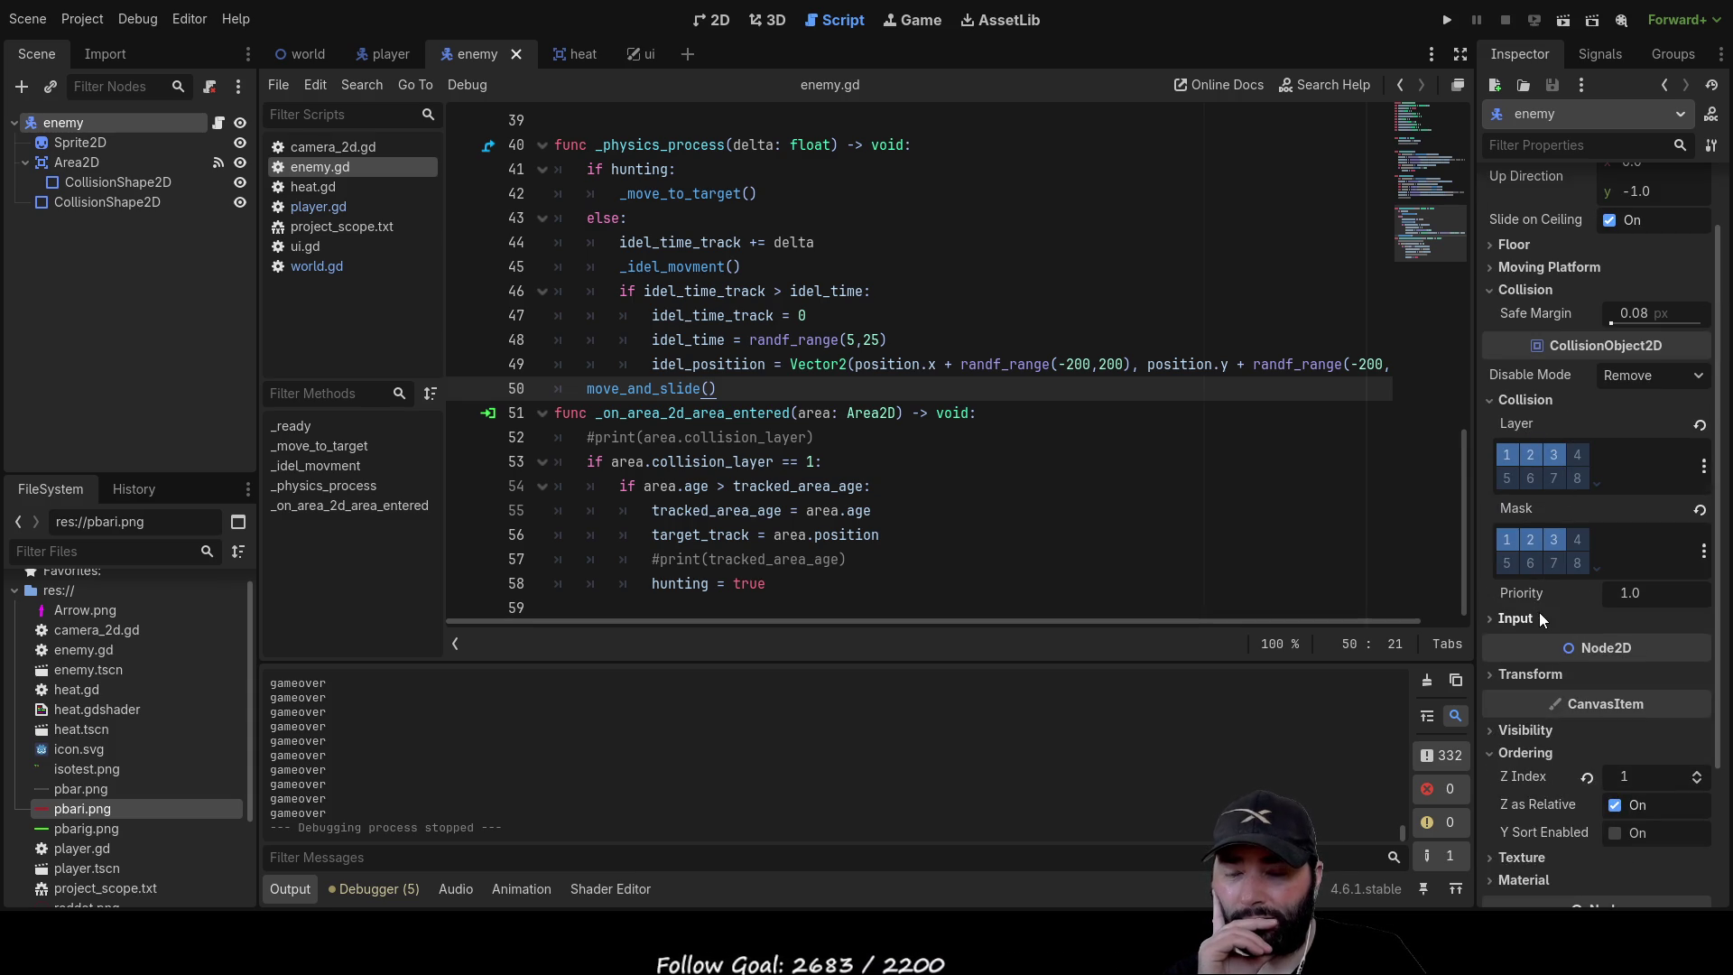
pyautogui.scroll(-4, 1535, 598)
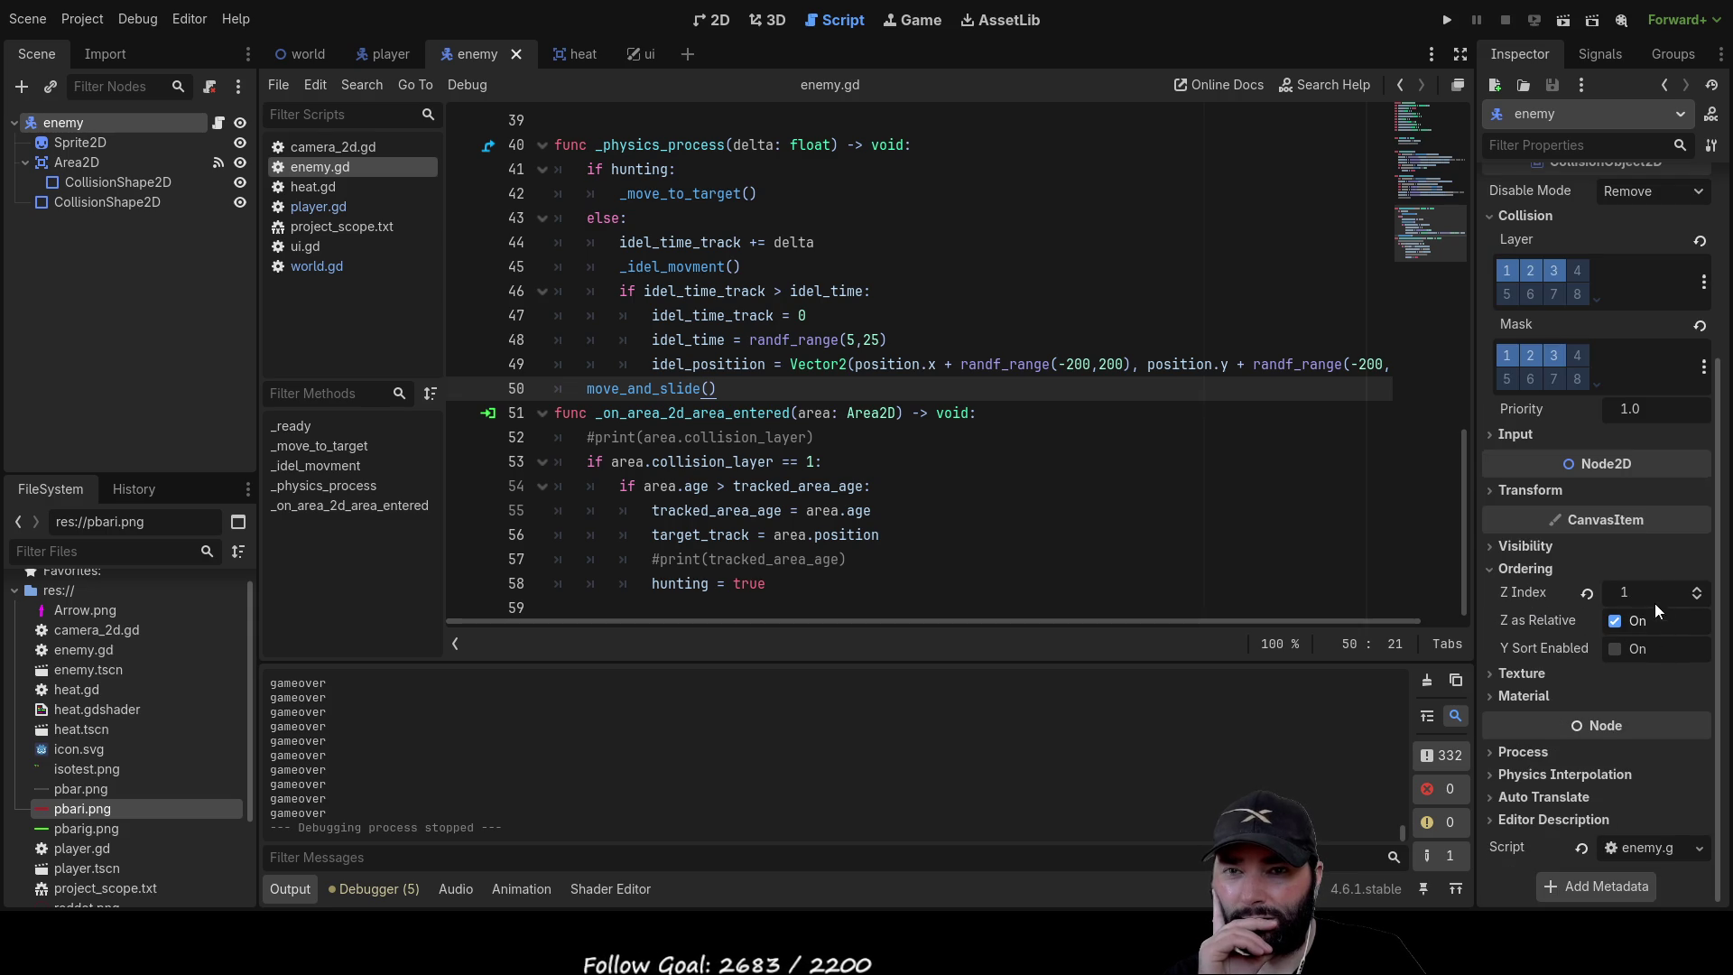
pyautogui.click(1697, 590)
pyautogui.click(1697, 590)
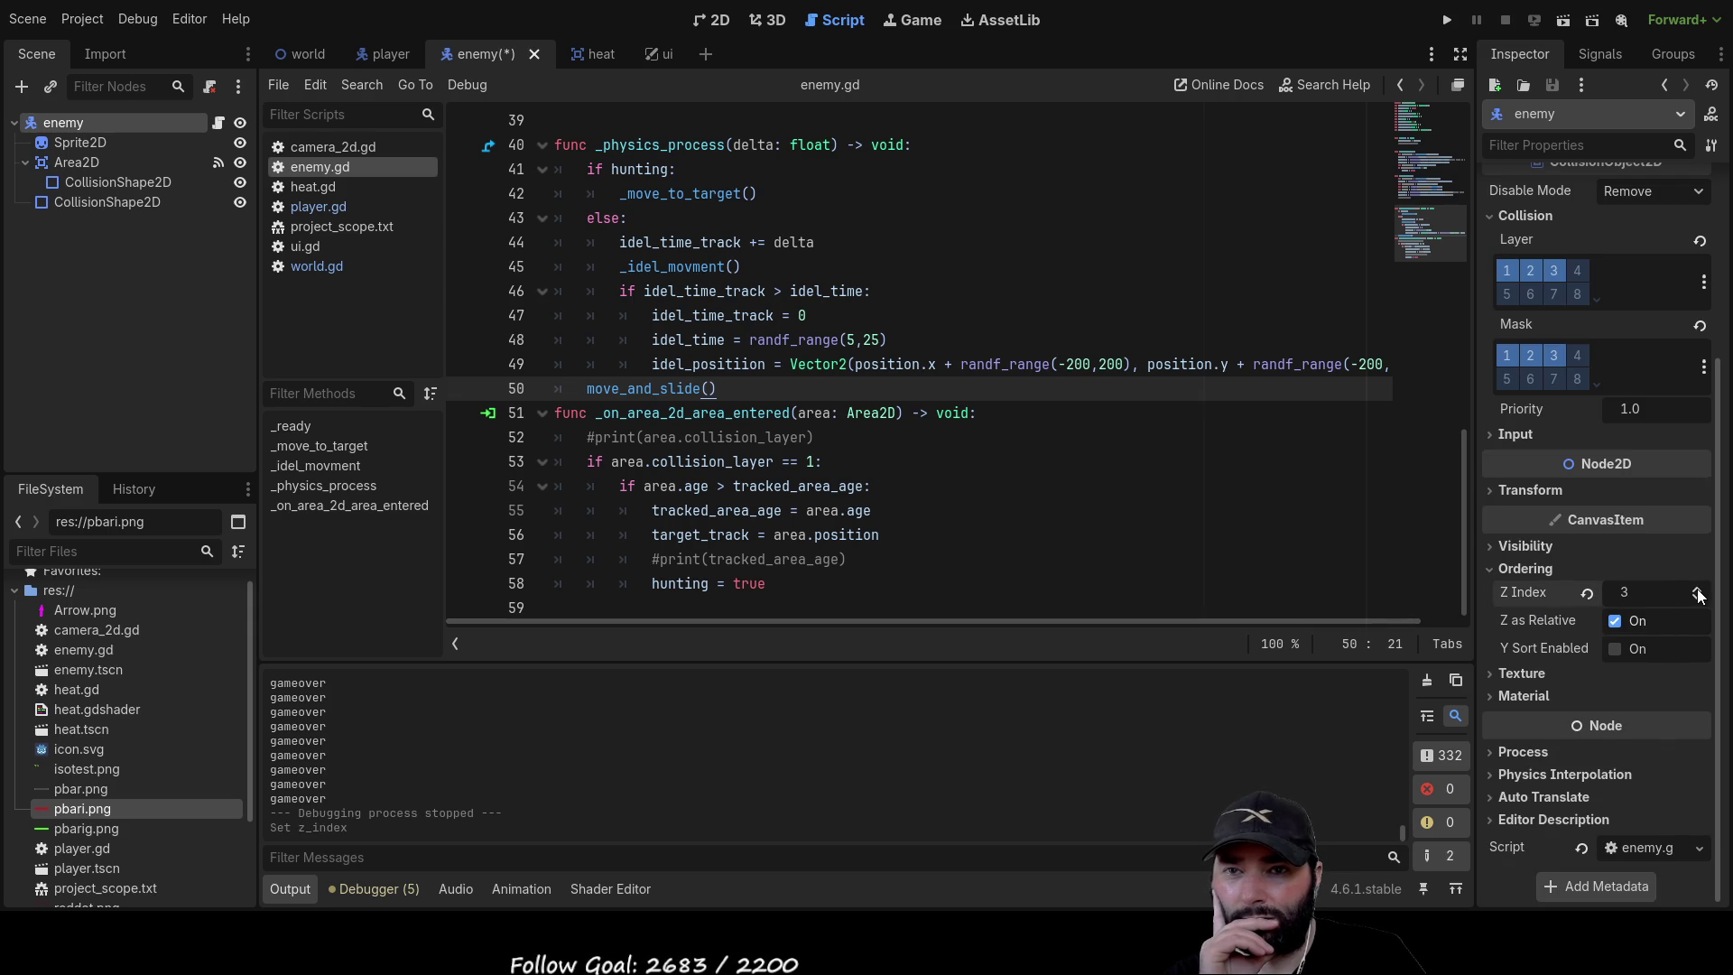
pyautogui.press('F5')
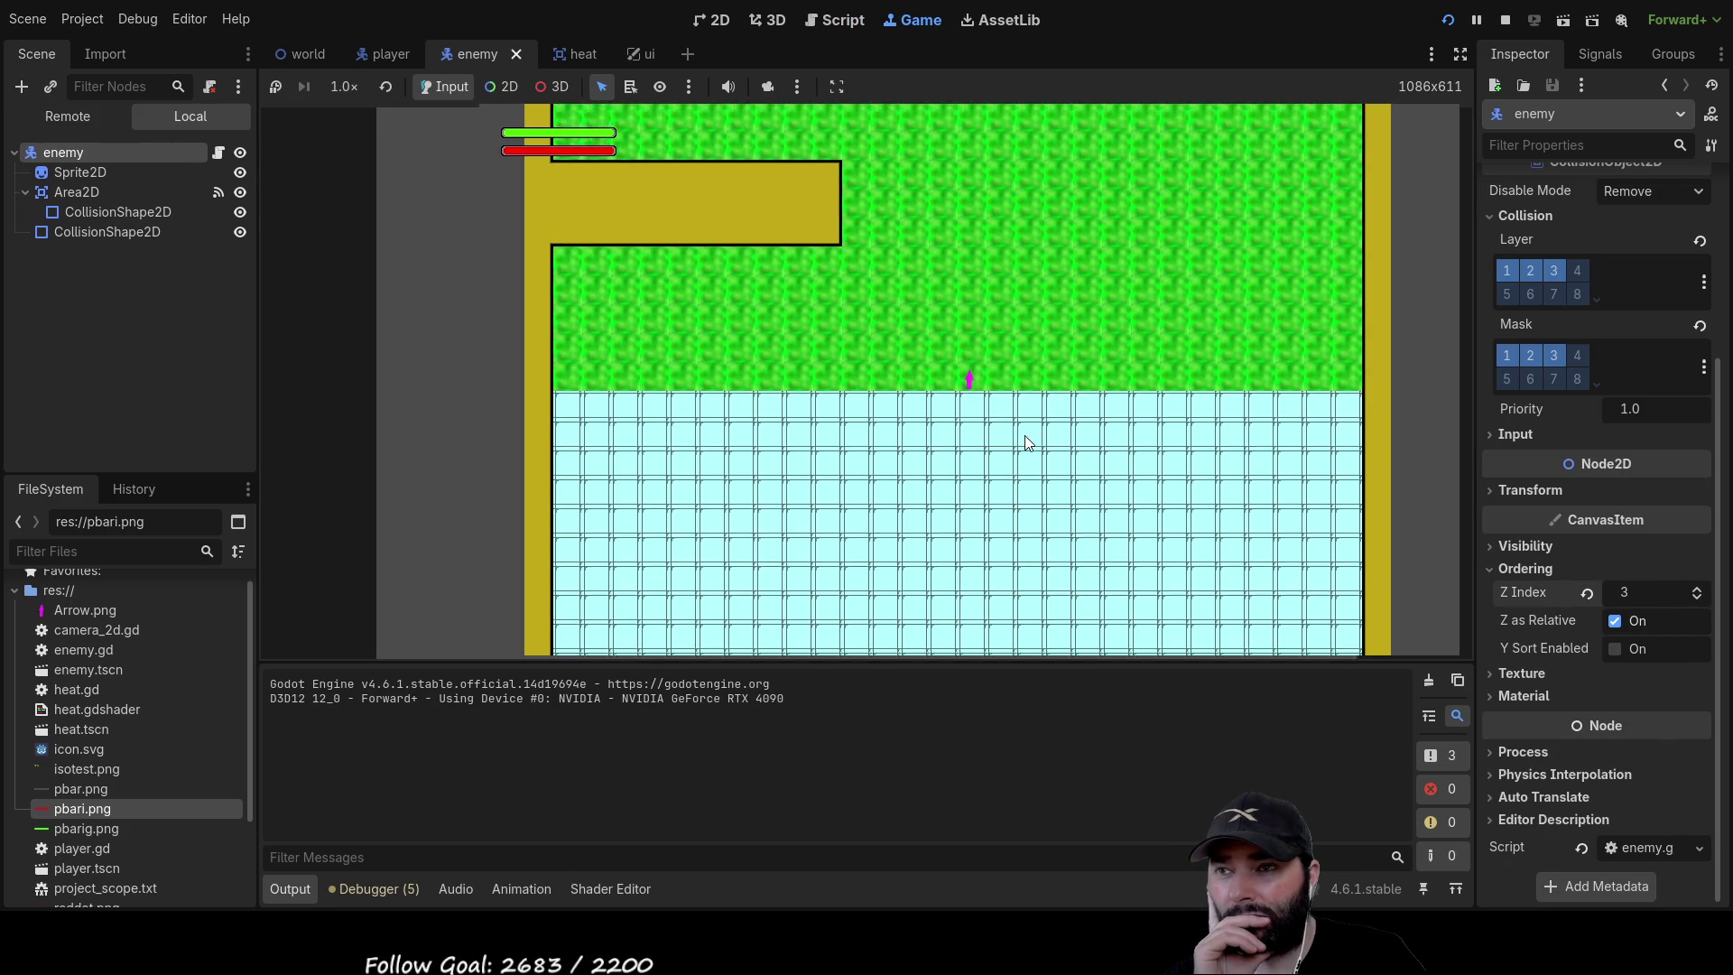
# Play with W/A/S, zoom the game camera out and back, stop with F8, and return to 2D
pyautogui.press('w')
pyautogui.press('a')
pyautogui.press('w')
pyautogui.scroll(-2, 1026, 435)
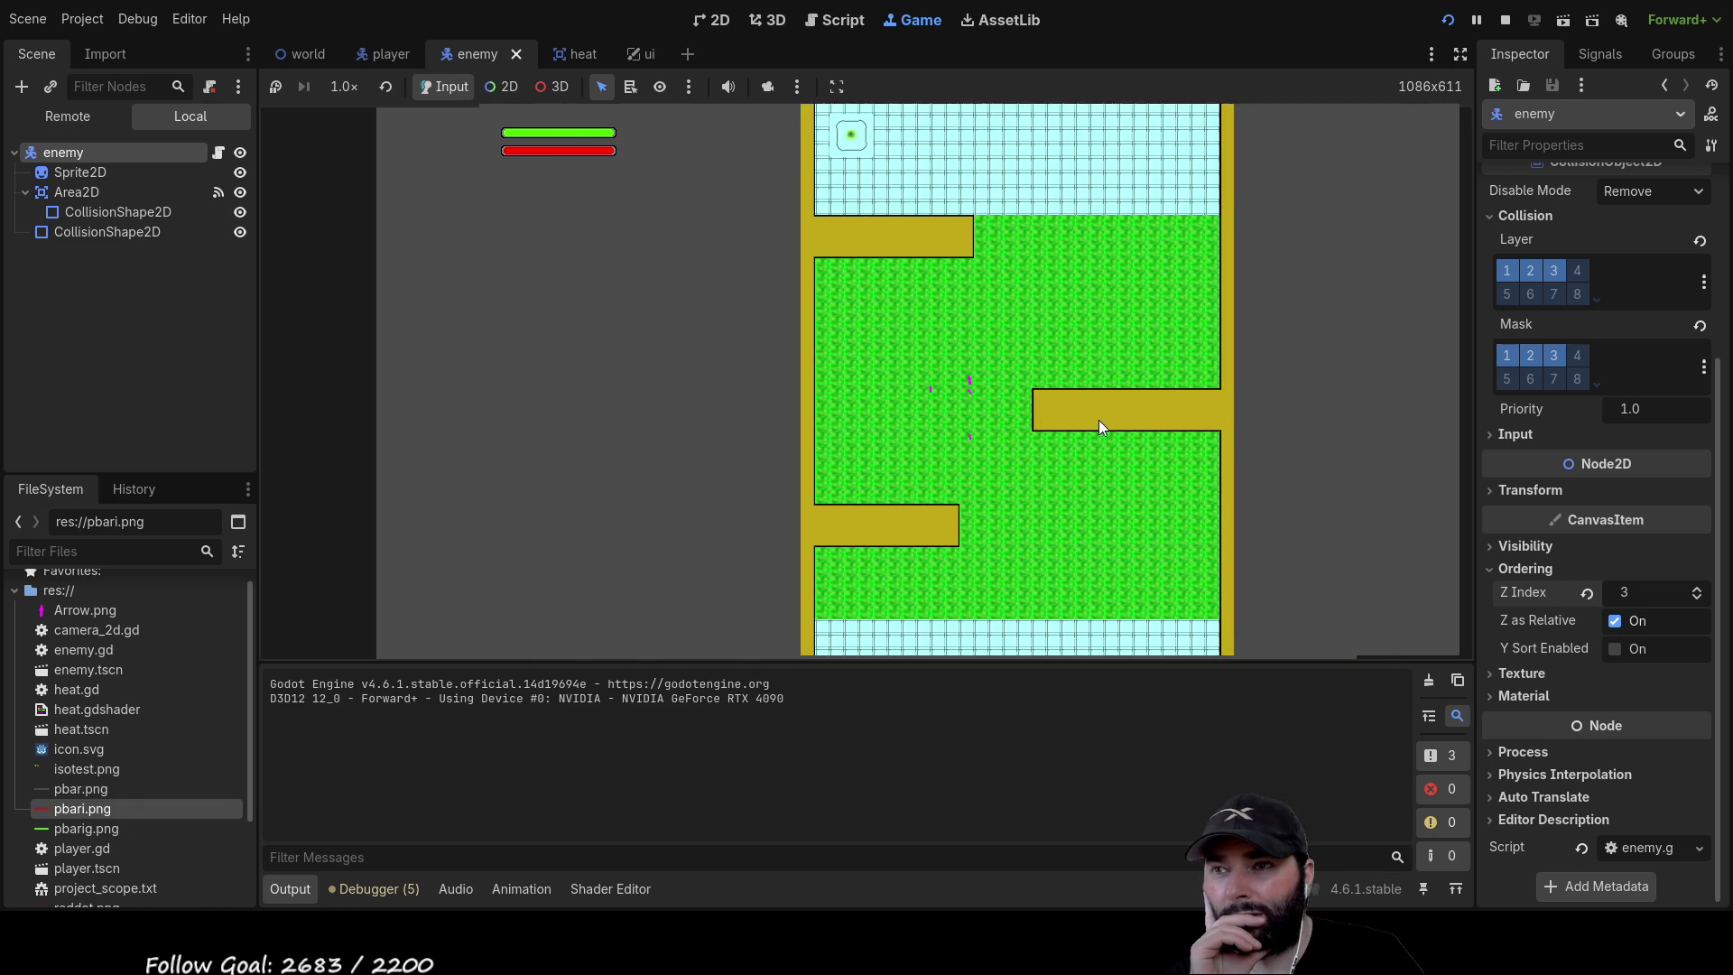
pyautogui.scroll(2, 1098, 419)
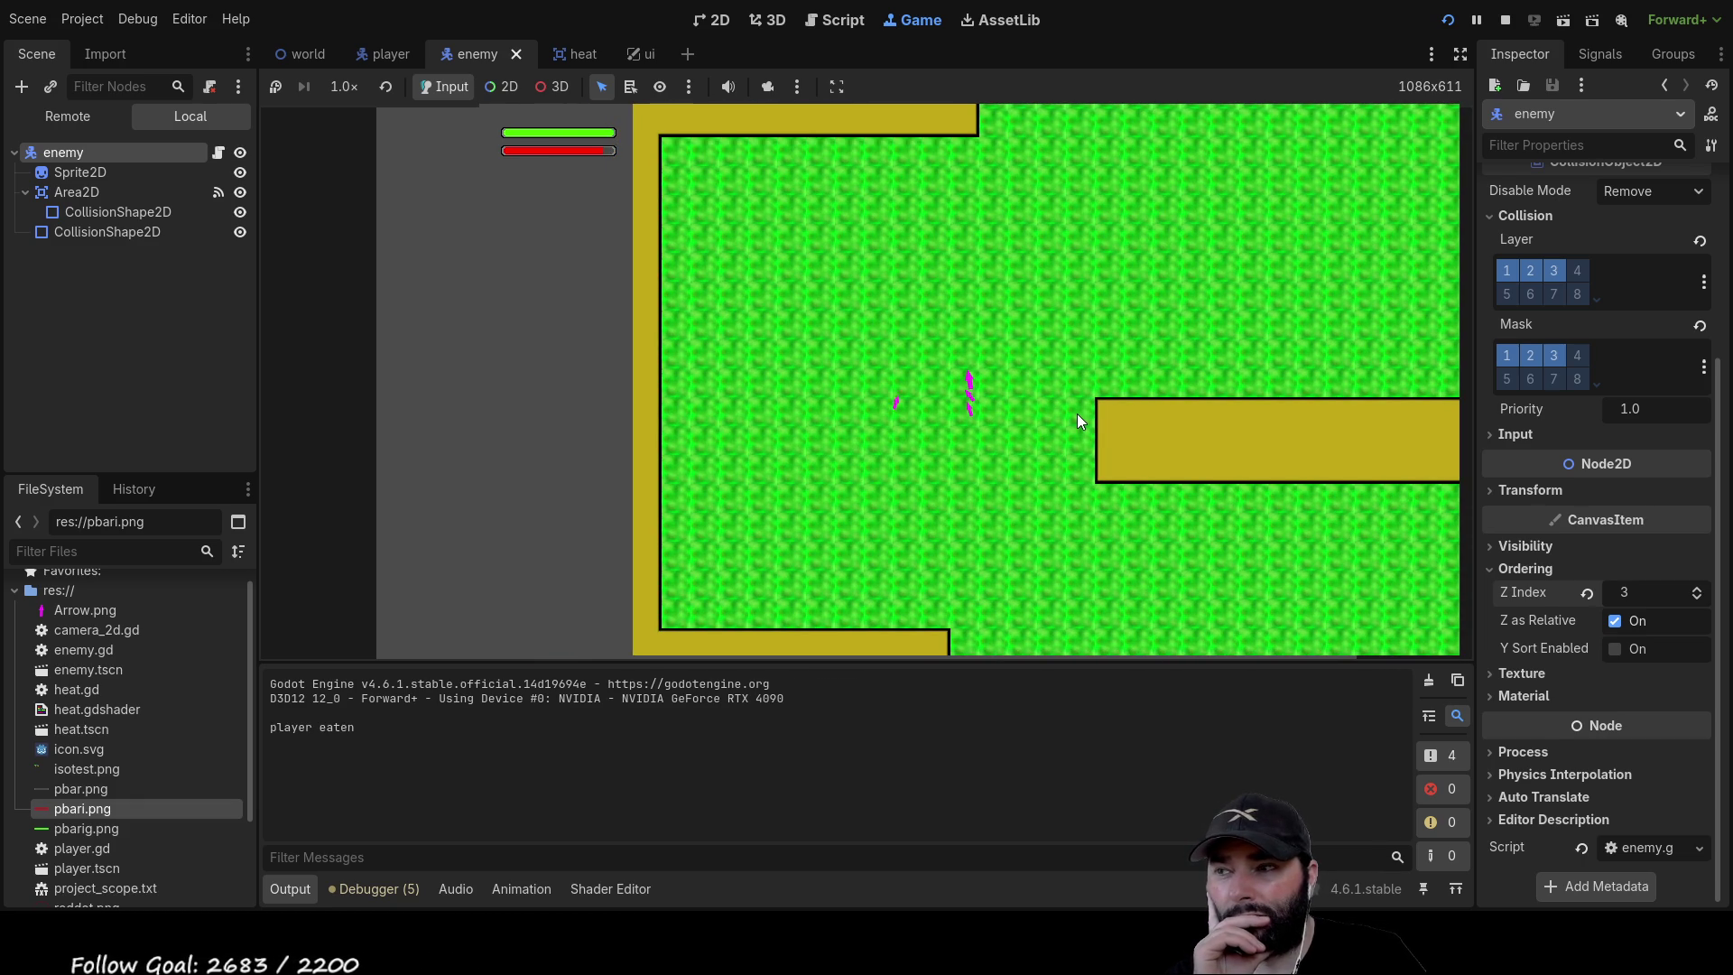
pyautogui.press('s')
pyautogui.press('s')
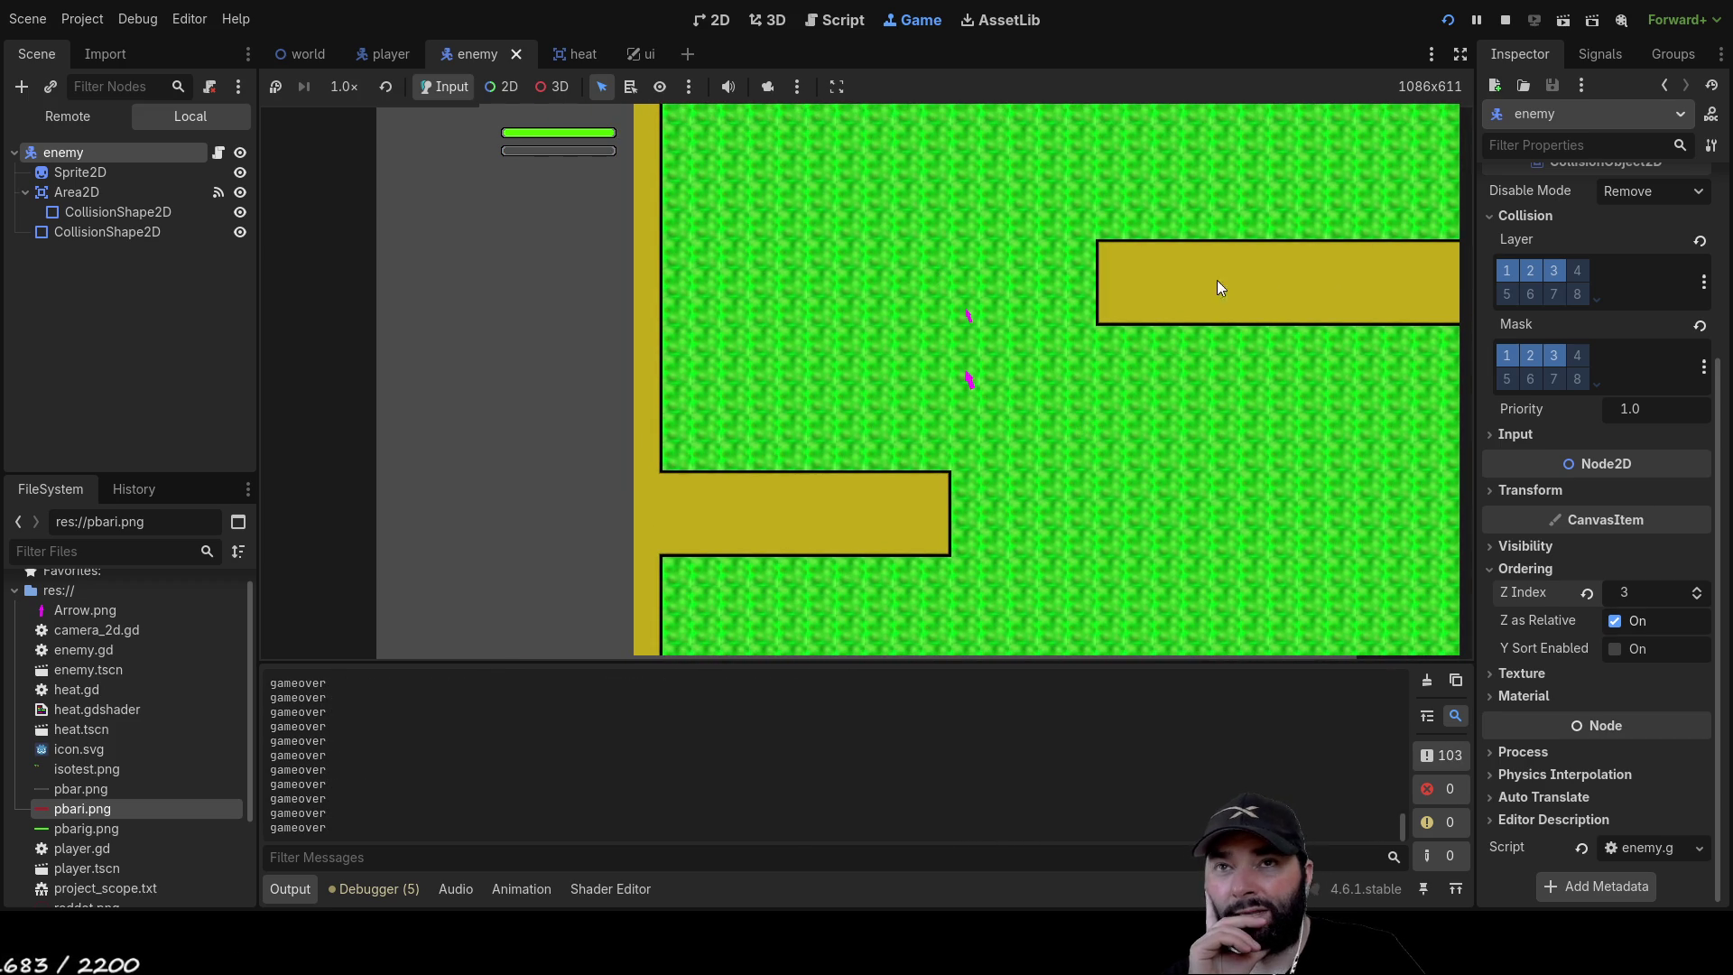
pyautogui.press('F8')
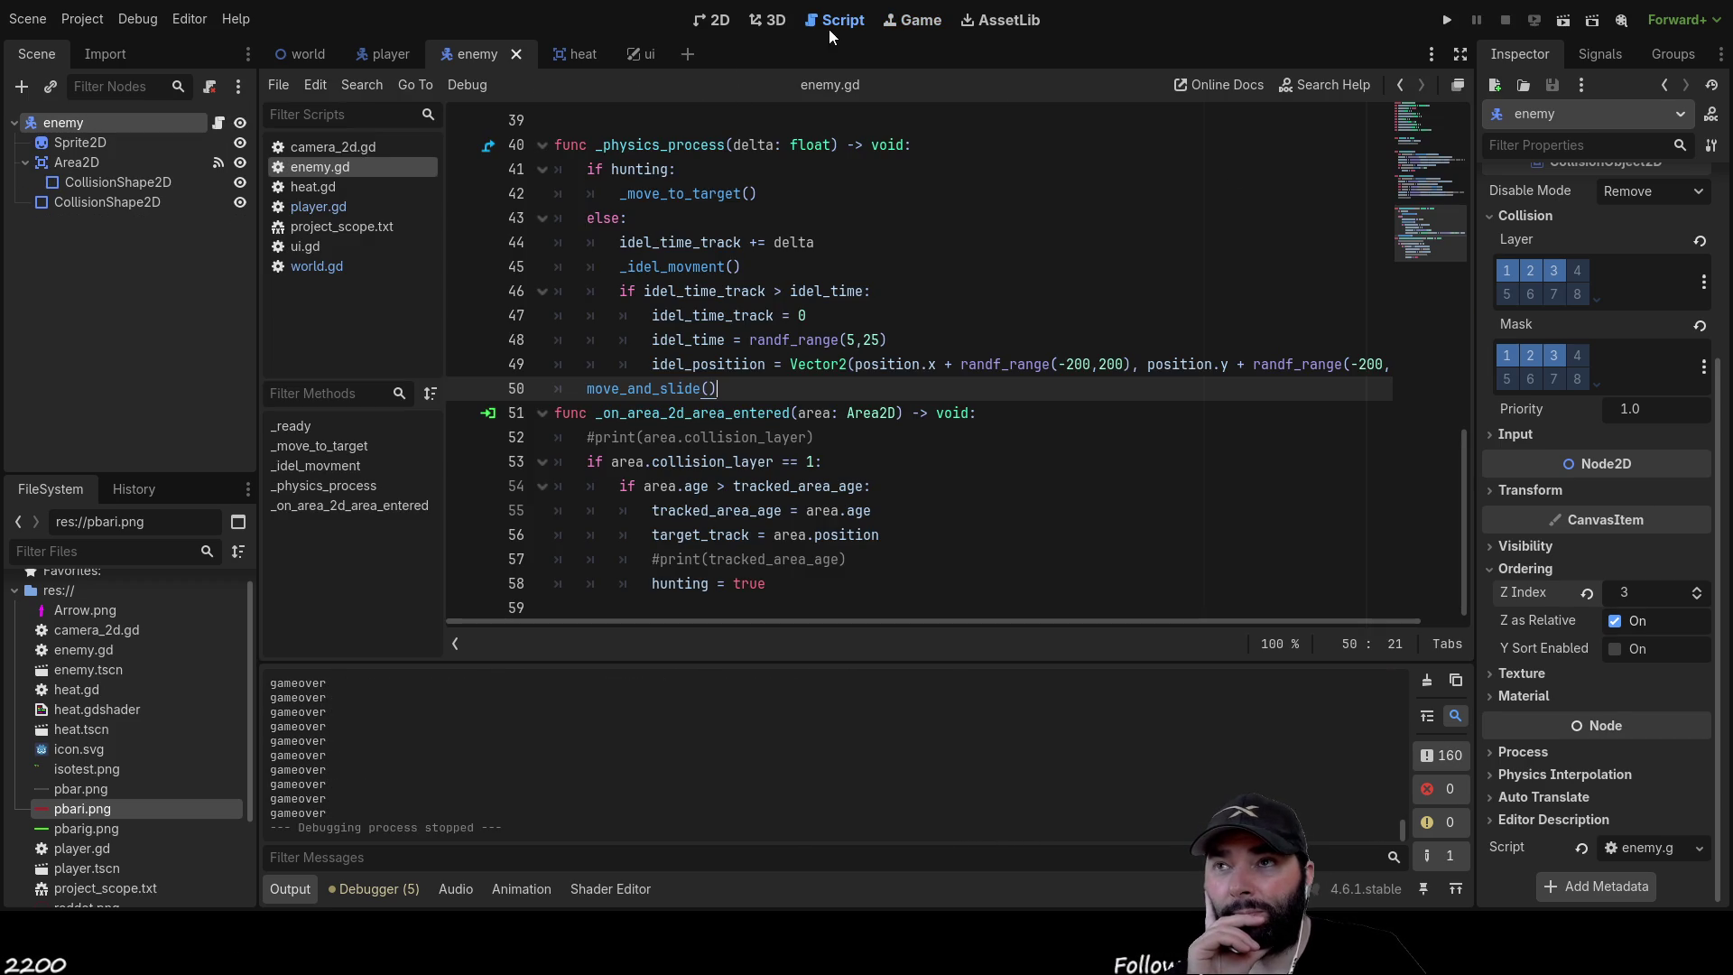
pyautogui.click(713, 20)
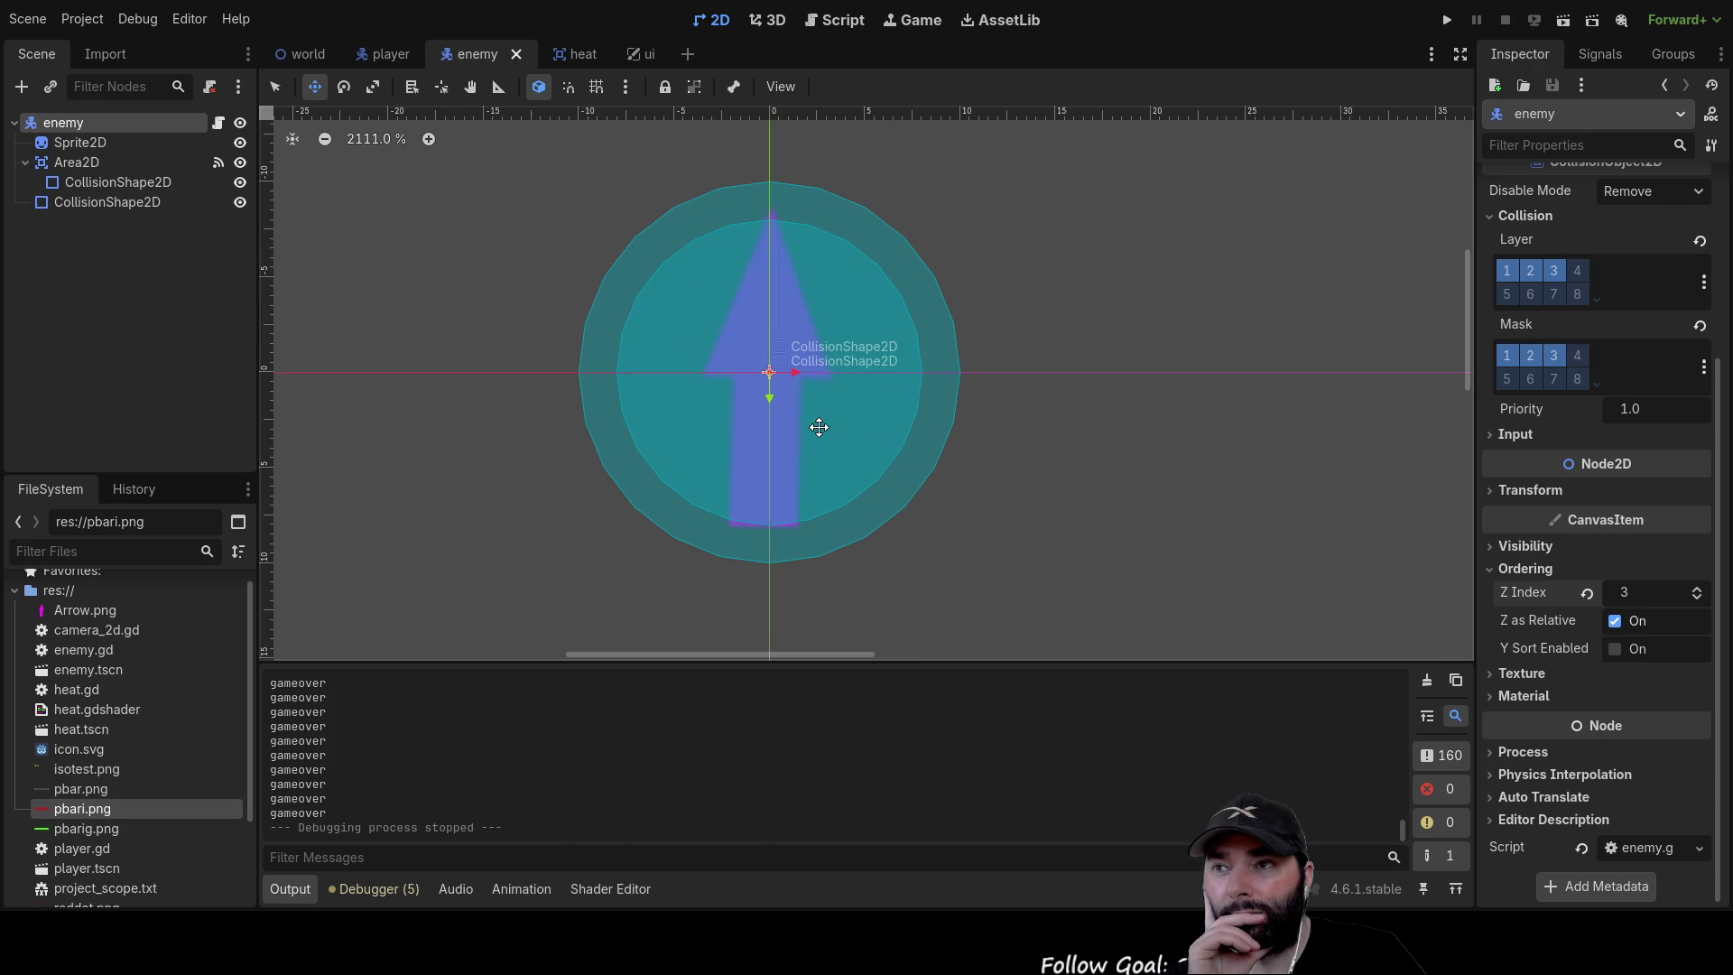
# Shrink the enemy's lower CollisionShape2D circle in two drags to the arrow's middle, then run
pyautogui.click(98, 201)
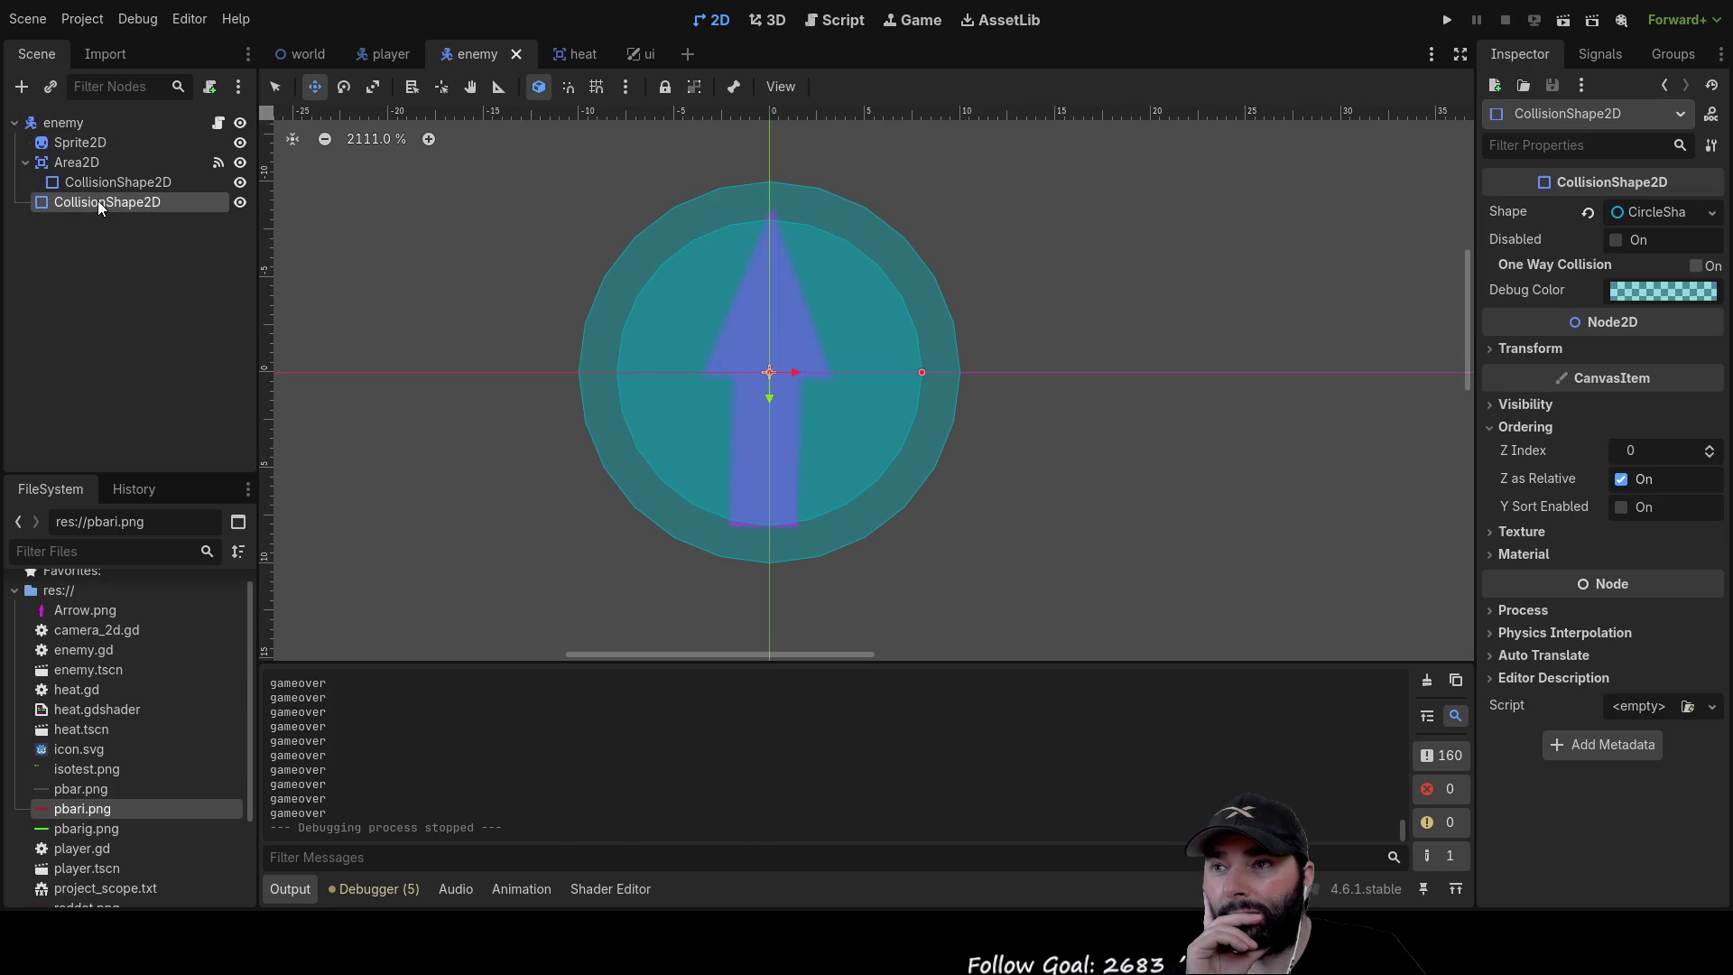
pyautogui.moveTo(920, 374); pyautogui.dragTo(846, 372)
pyautogui.click(106, 177)
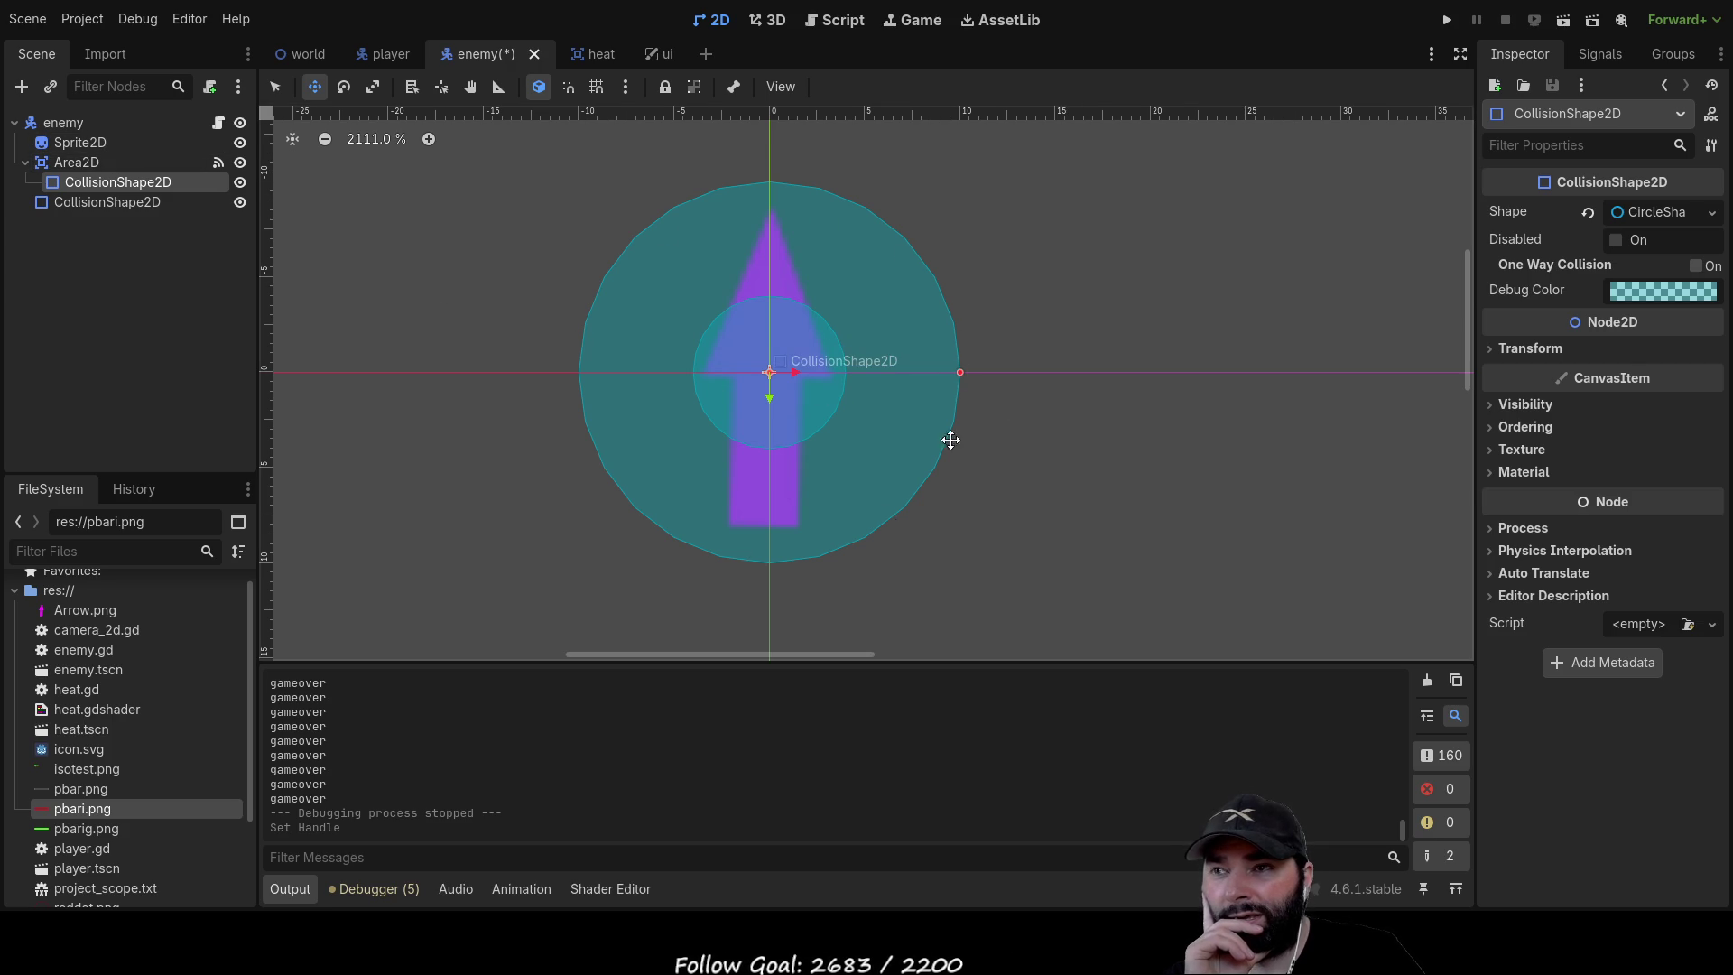
pyautogui.click(119, 198)
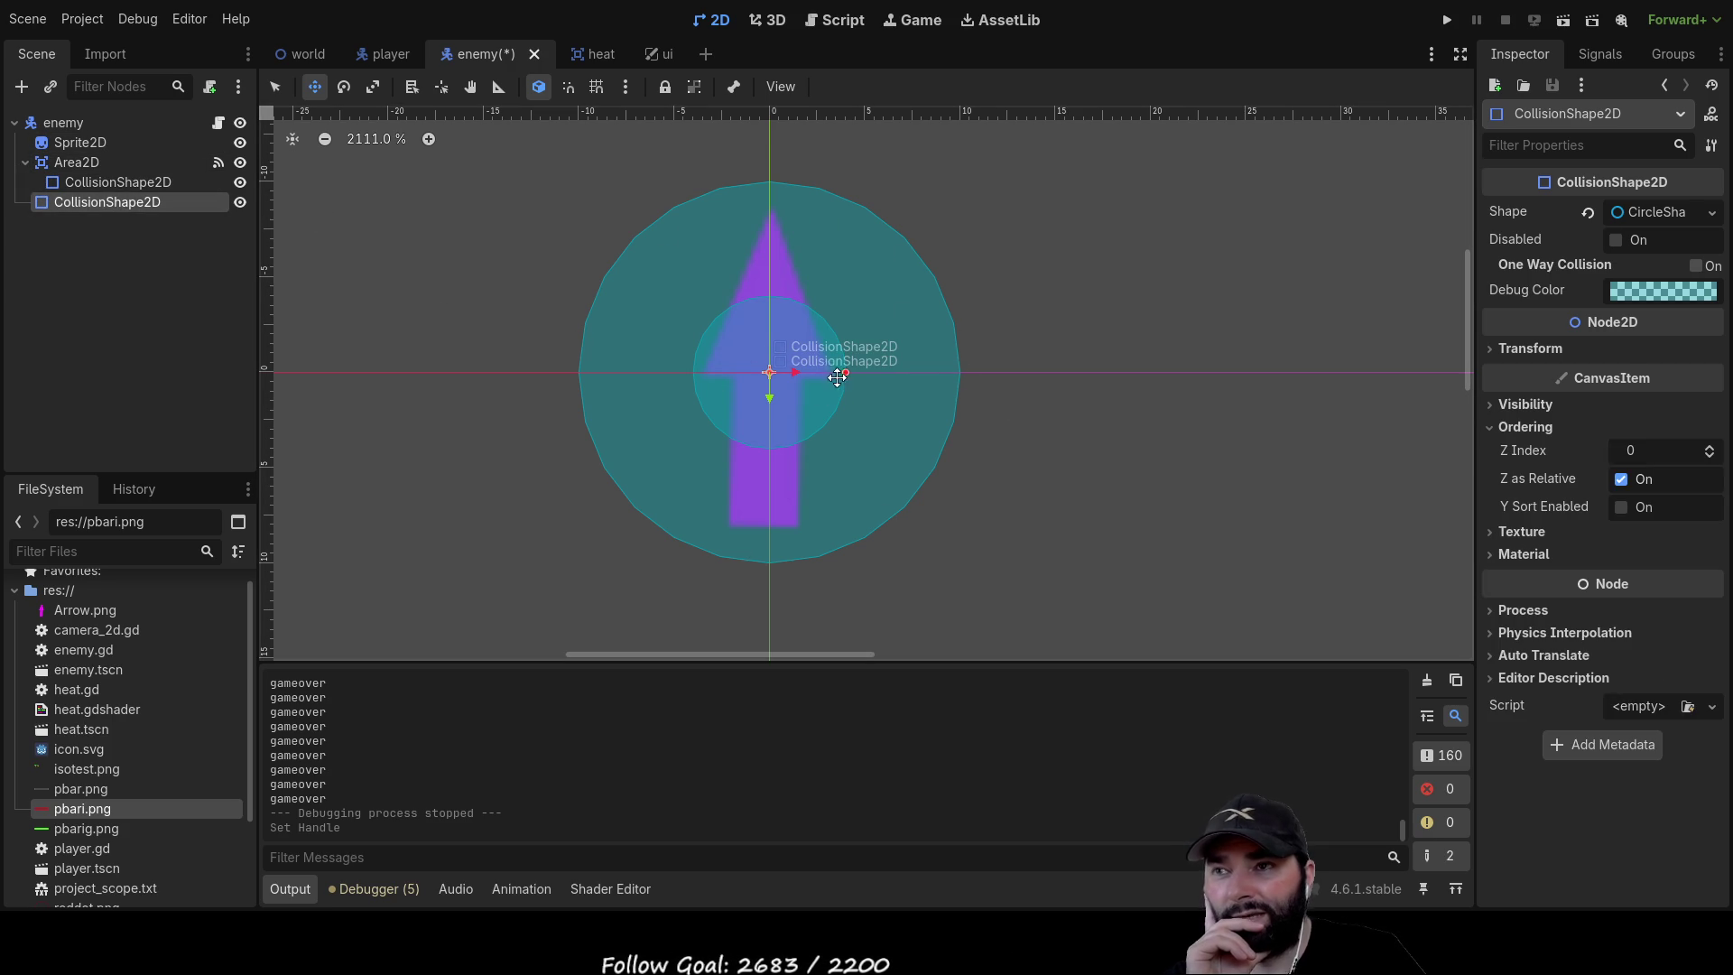
pyautogui.moveTo(846, 373); pyautogui.dragTo(827, 372)
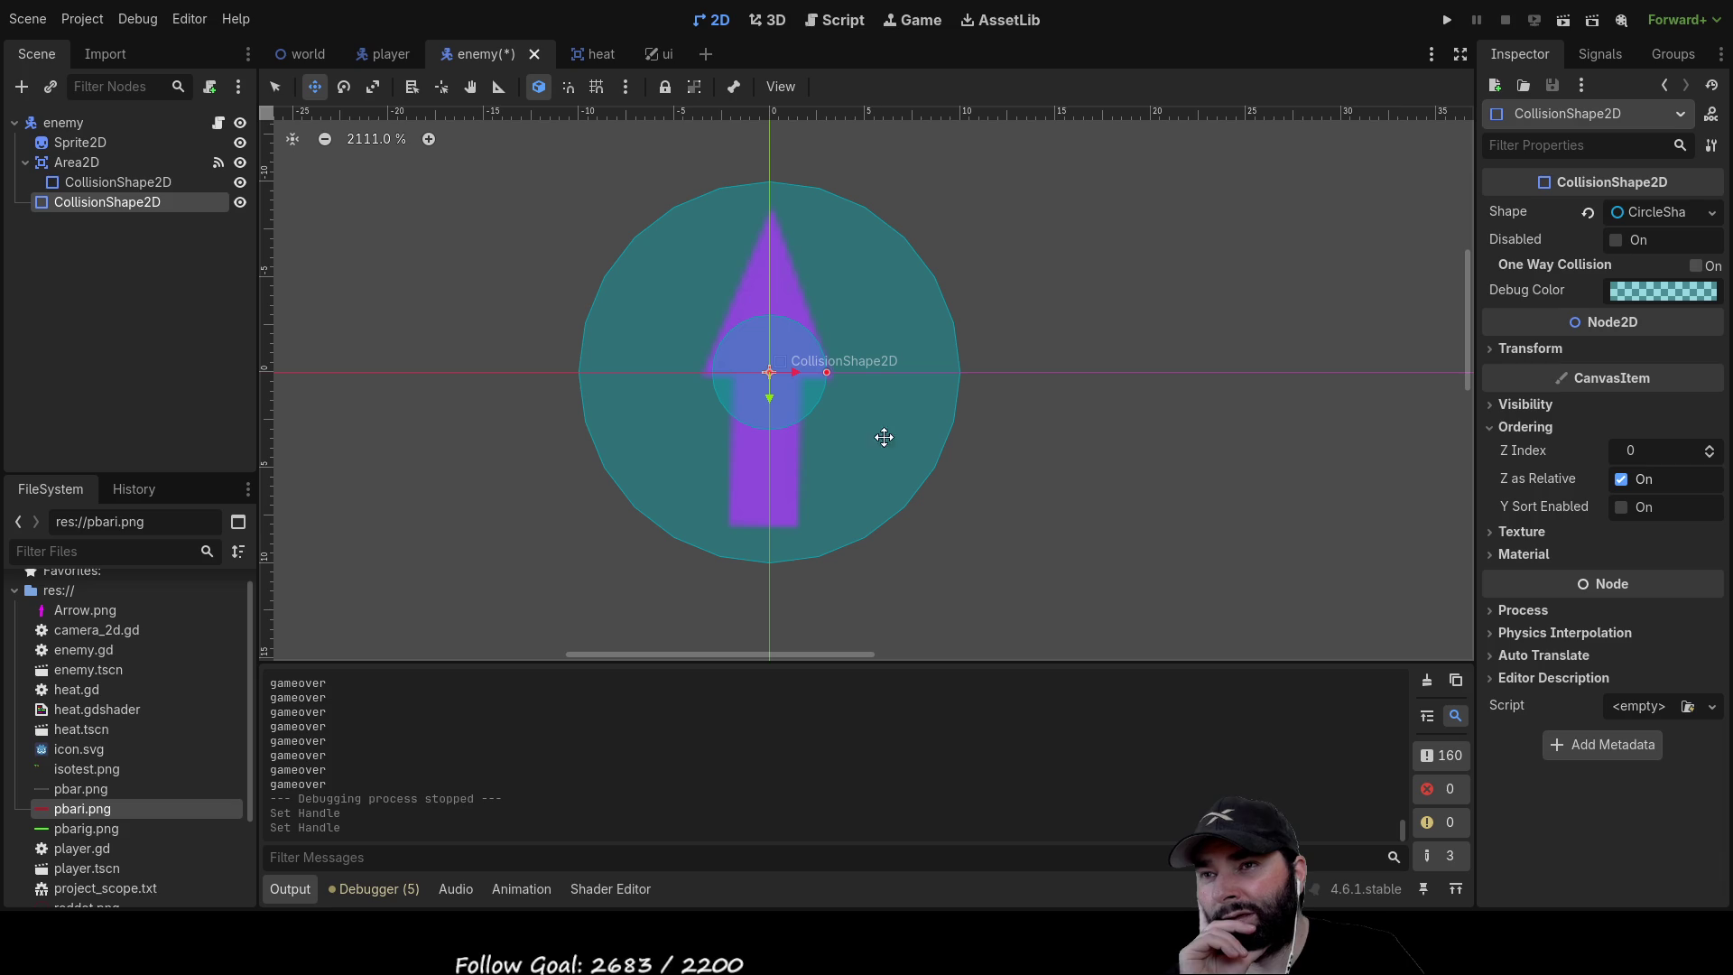
pyautogui.click(1447, 20)
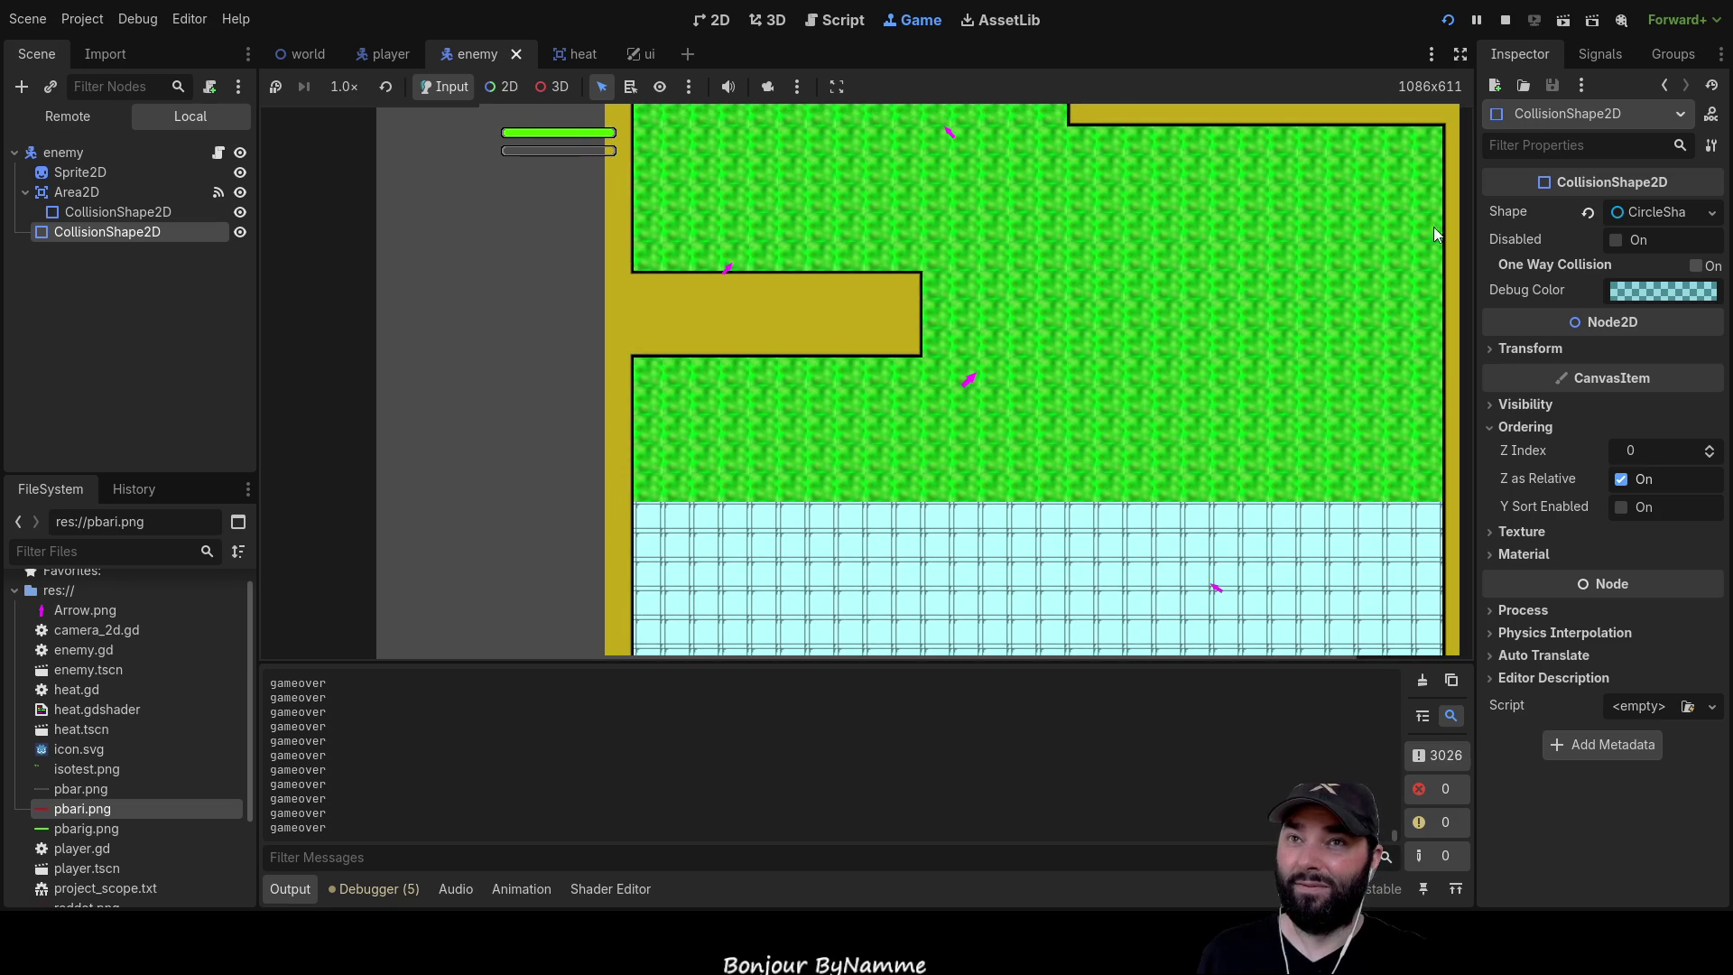
# Stop the play-test of the smaller enemy hitbox
pyautogui.click(1505, 19)
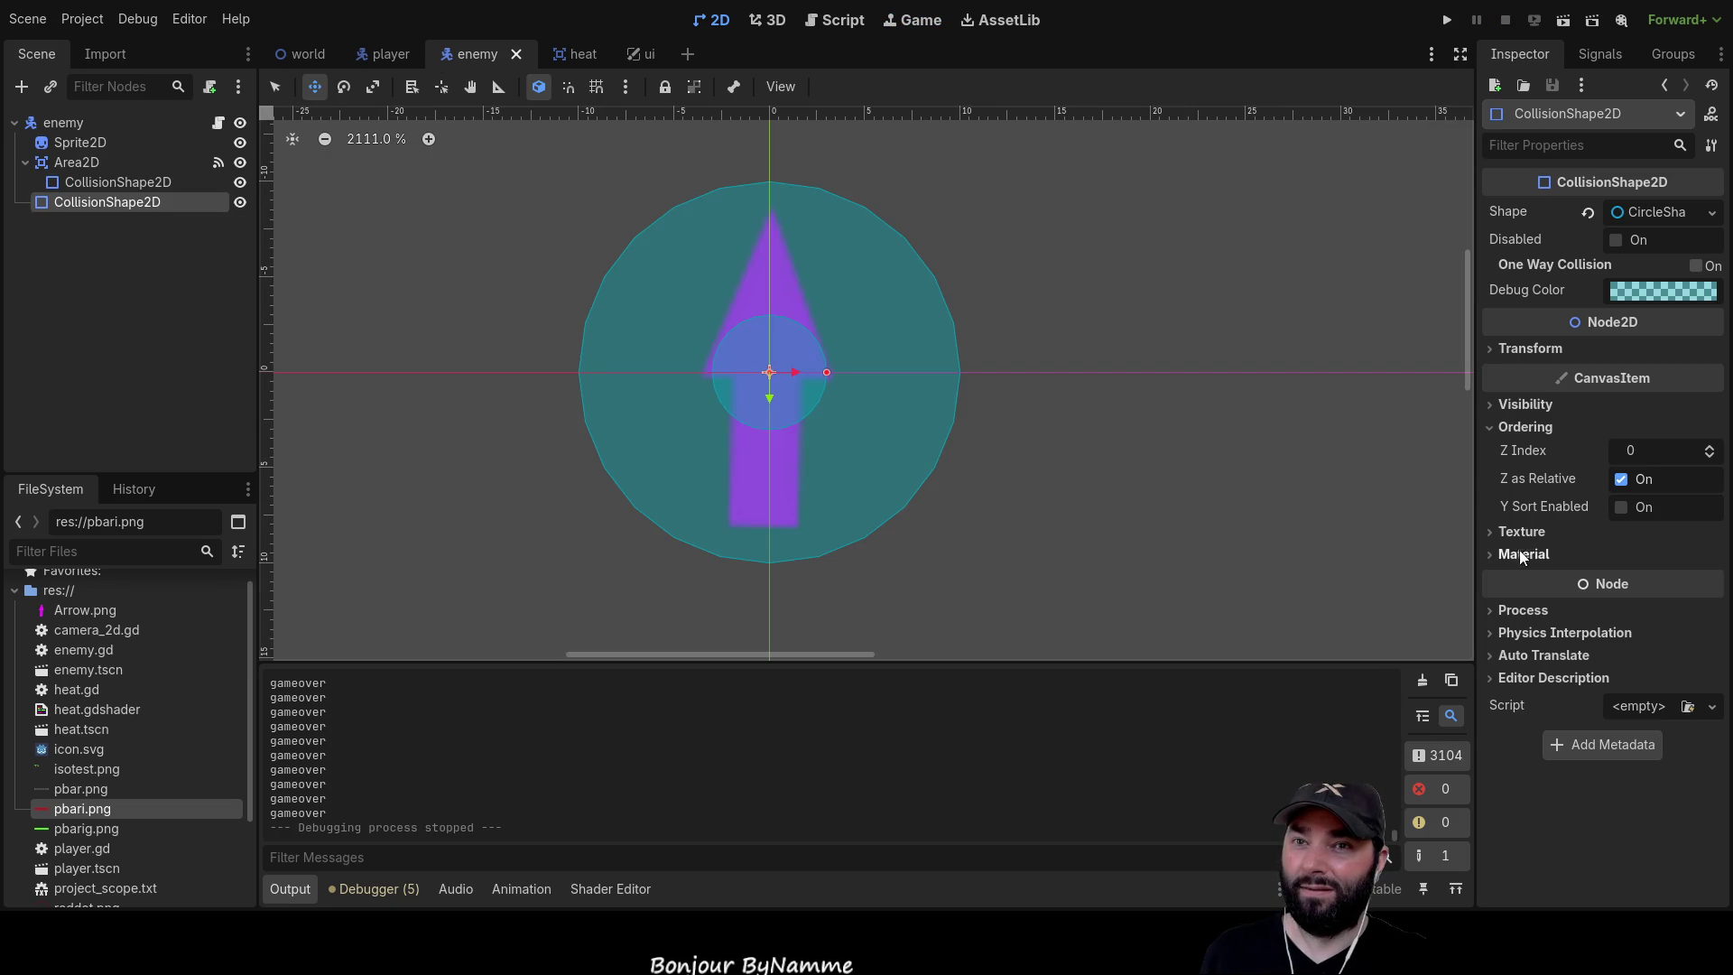
# Inspect the enemy root node's properties, then return to the world level scene
pyautogui.click(62, 123)
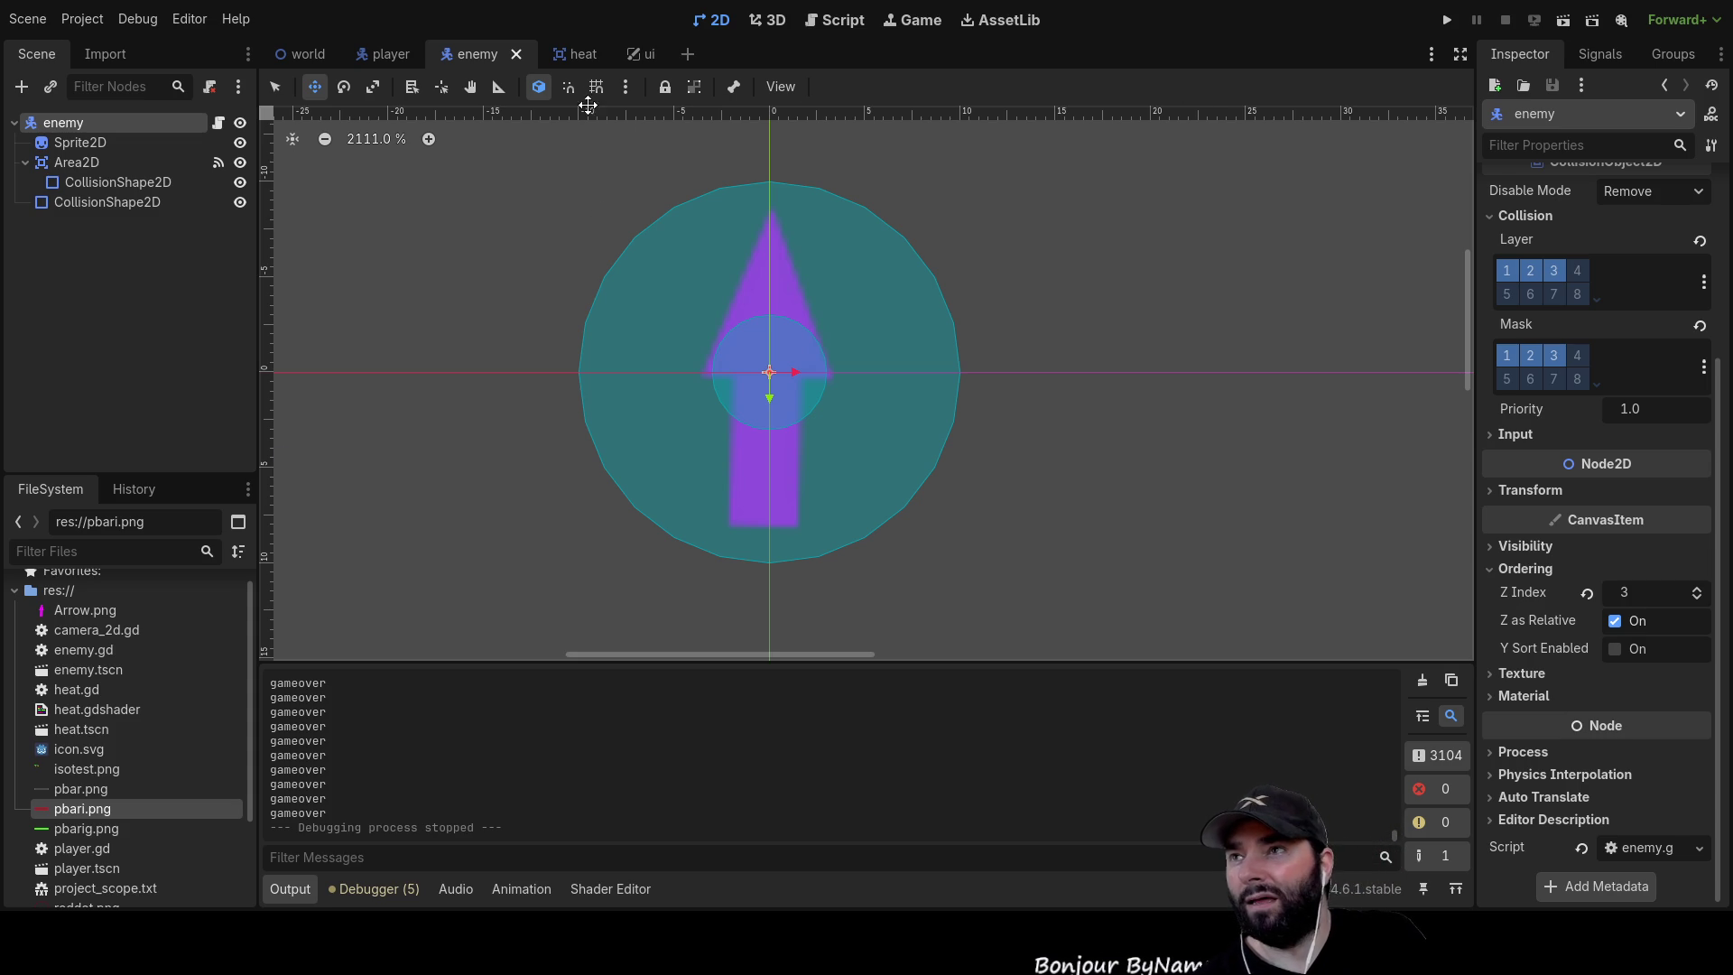
pyautogui.click(321, 47)
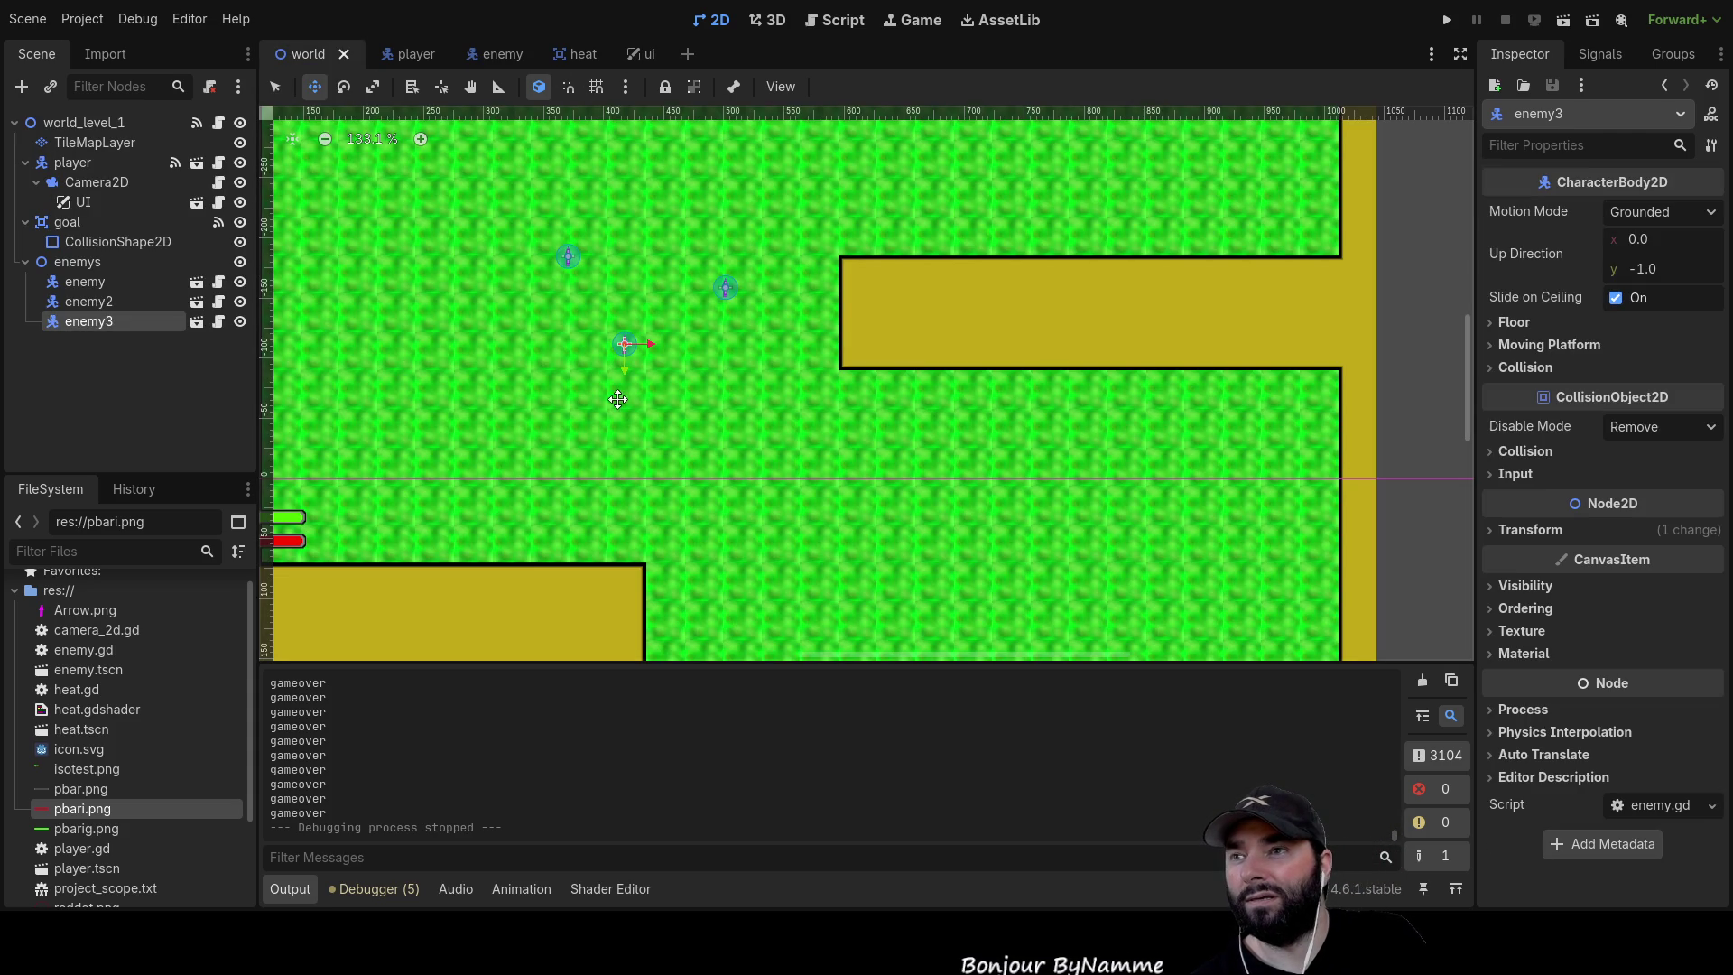
# Select the TileMapLayer, zoom out to the light-blue ice area, and open its tileset editor
pyautogui.click(99, 146)
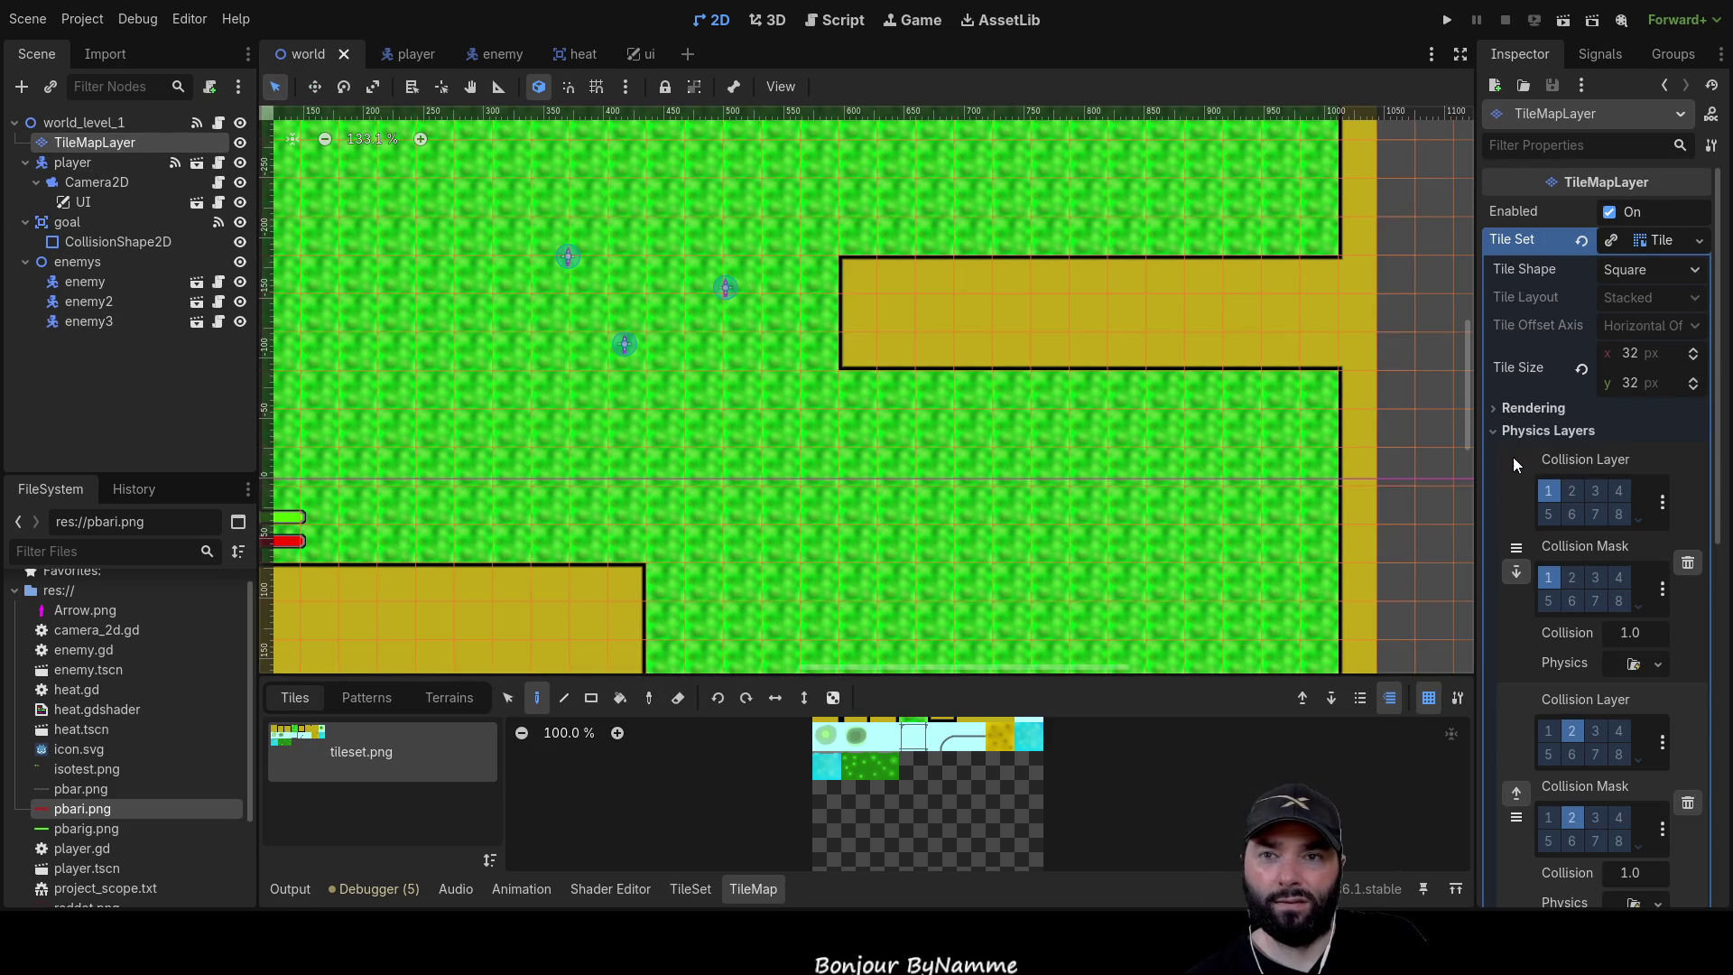
pyautogui.scroll(-3, 1513, 456)
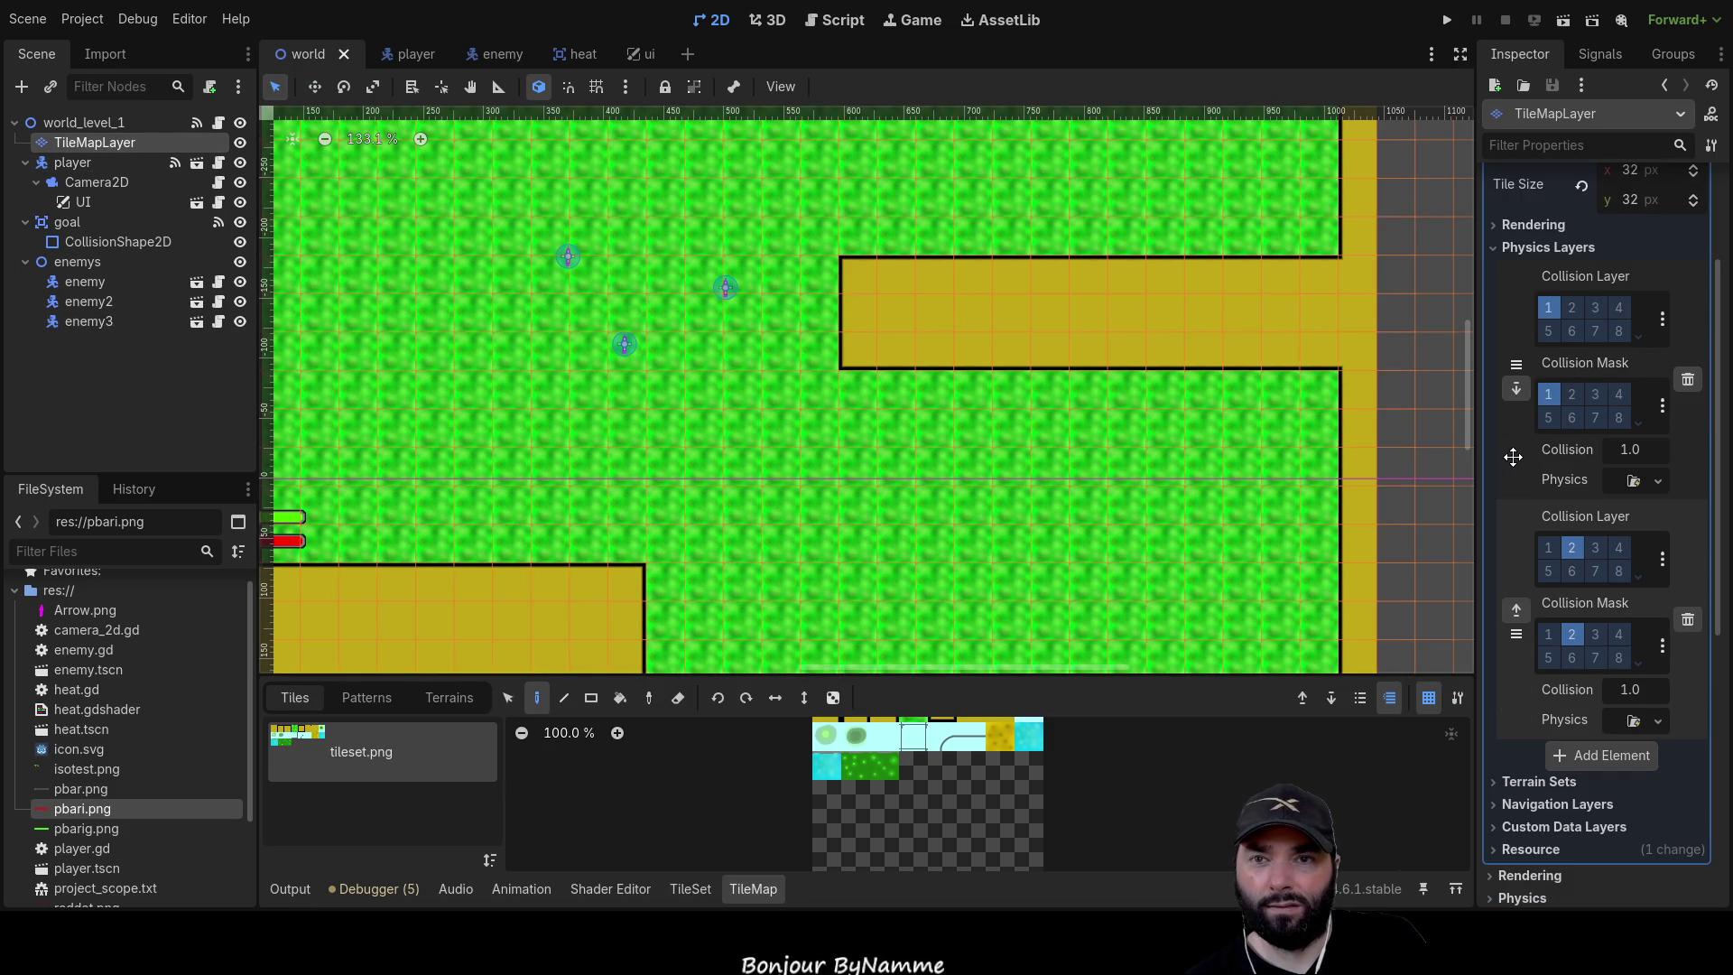
pyautogui.scroll(1, 1511, 460)
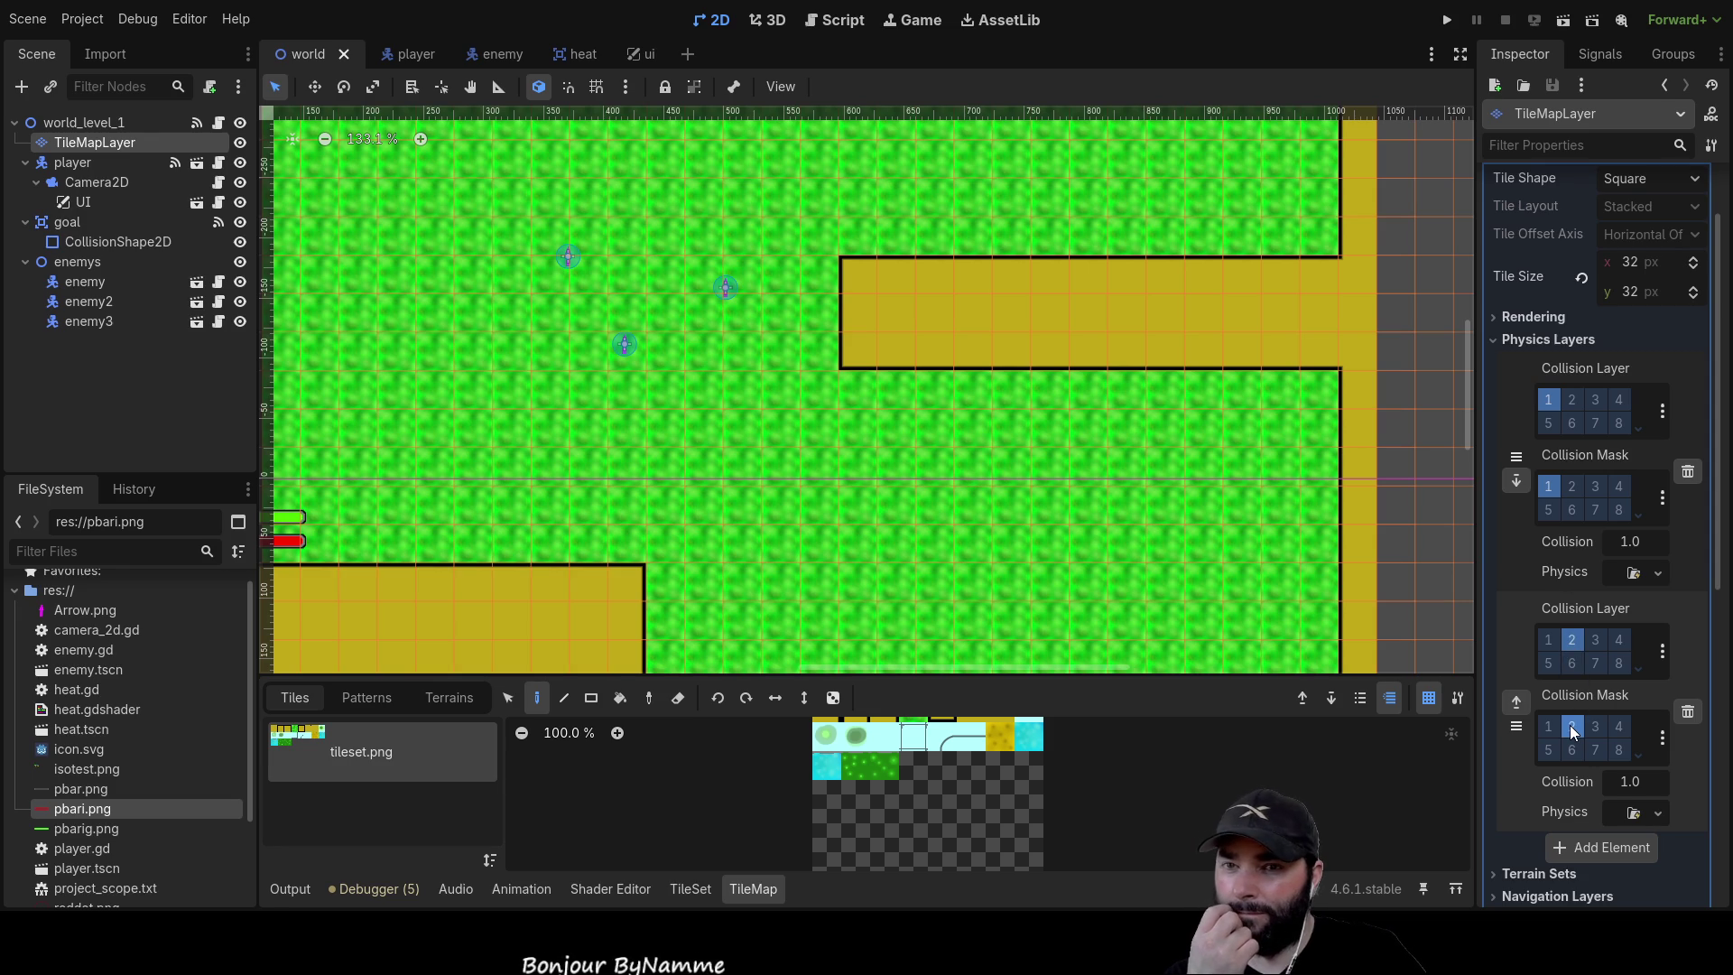
pyautogui.scroll(-4, 821, 493)
pyautogui.moveTo(820, 493); pyautogui.dragTo(875, 269)
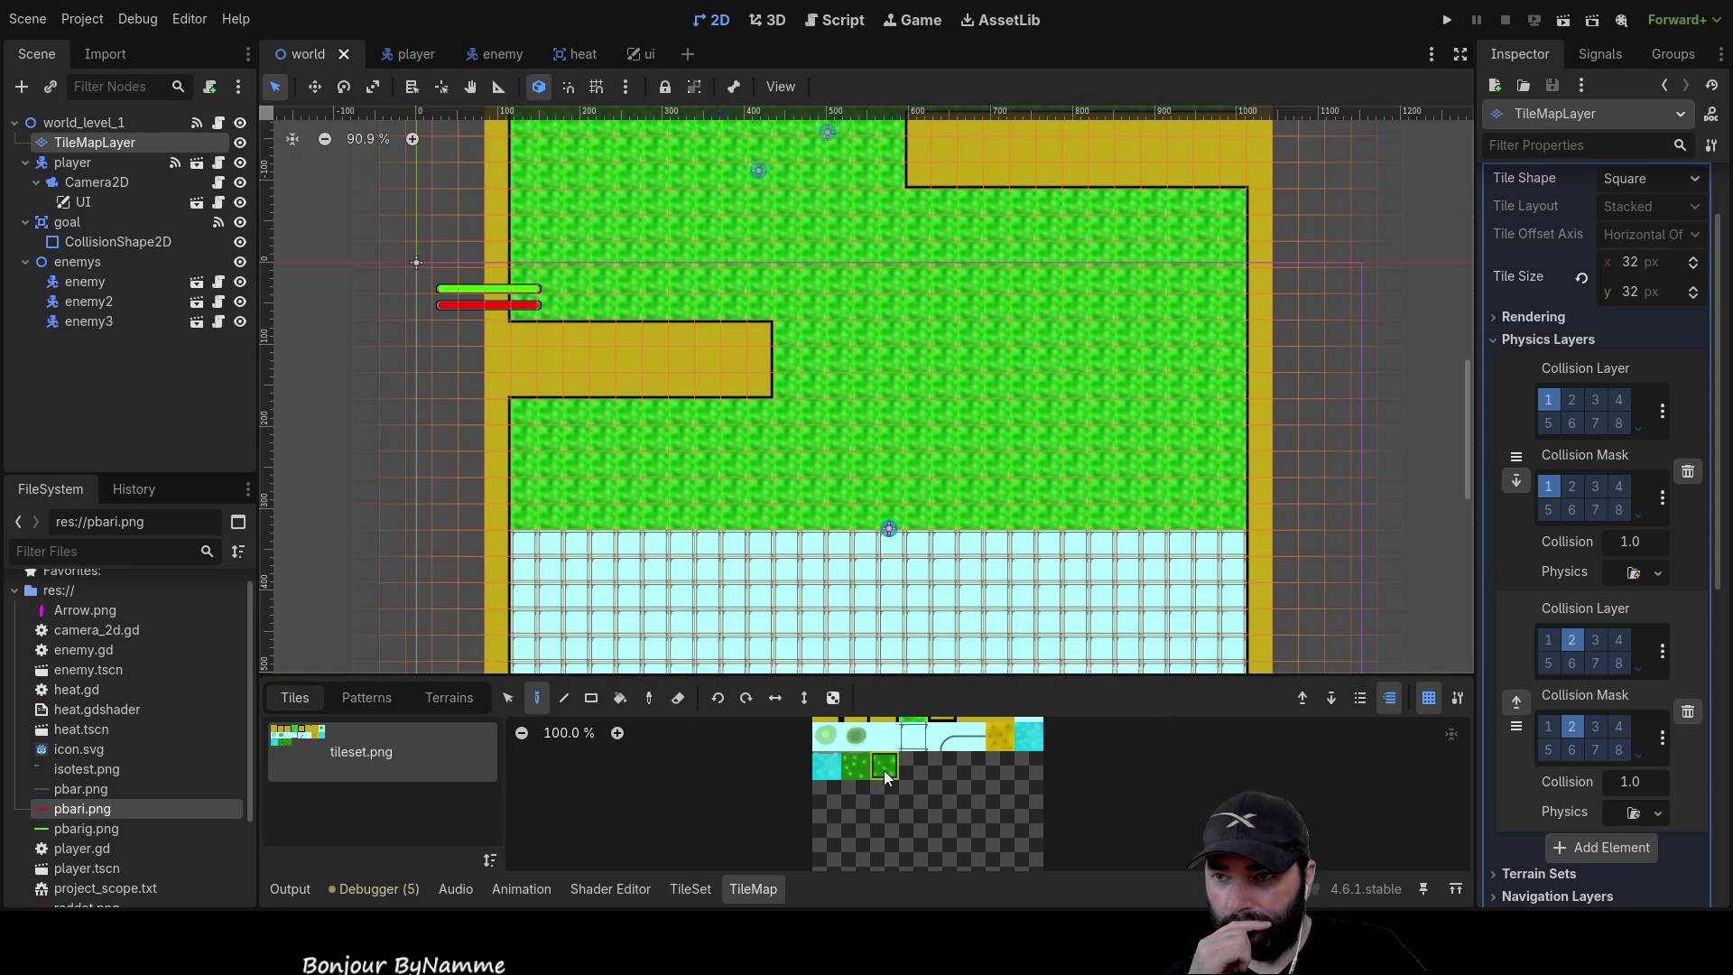
pyautogui.scroll(1, 686, 788)
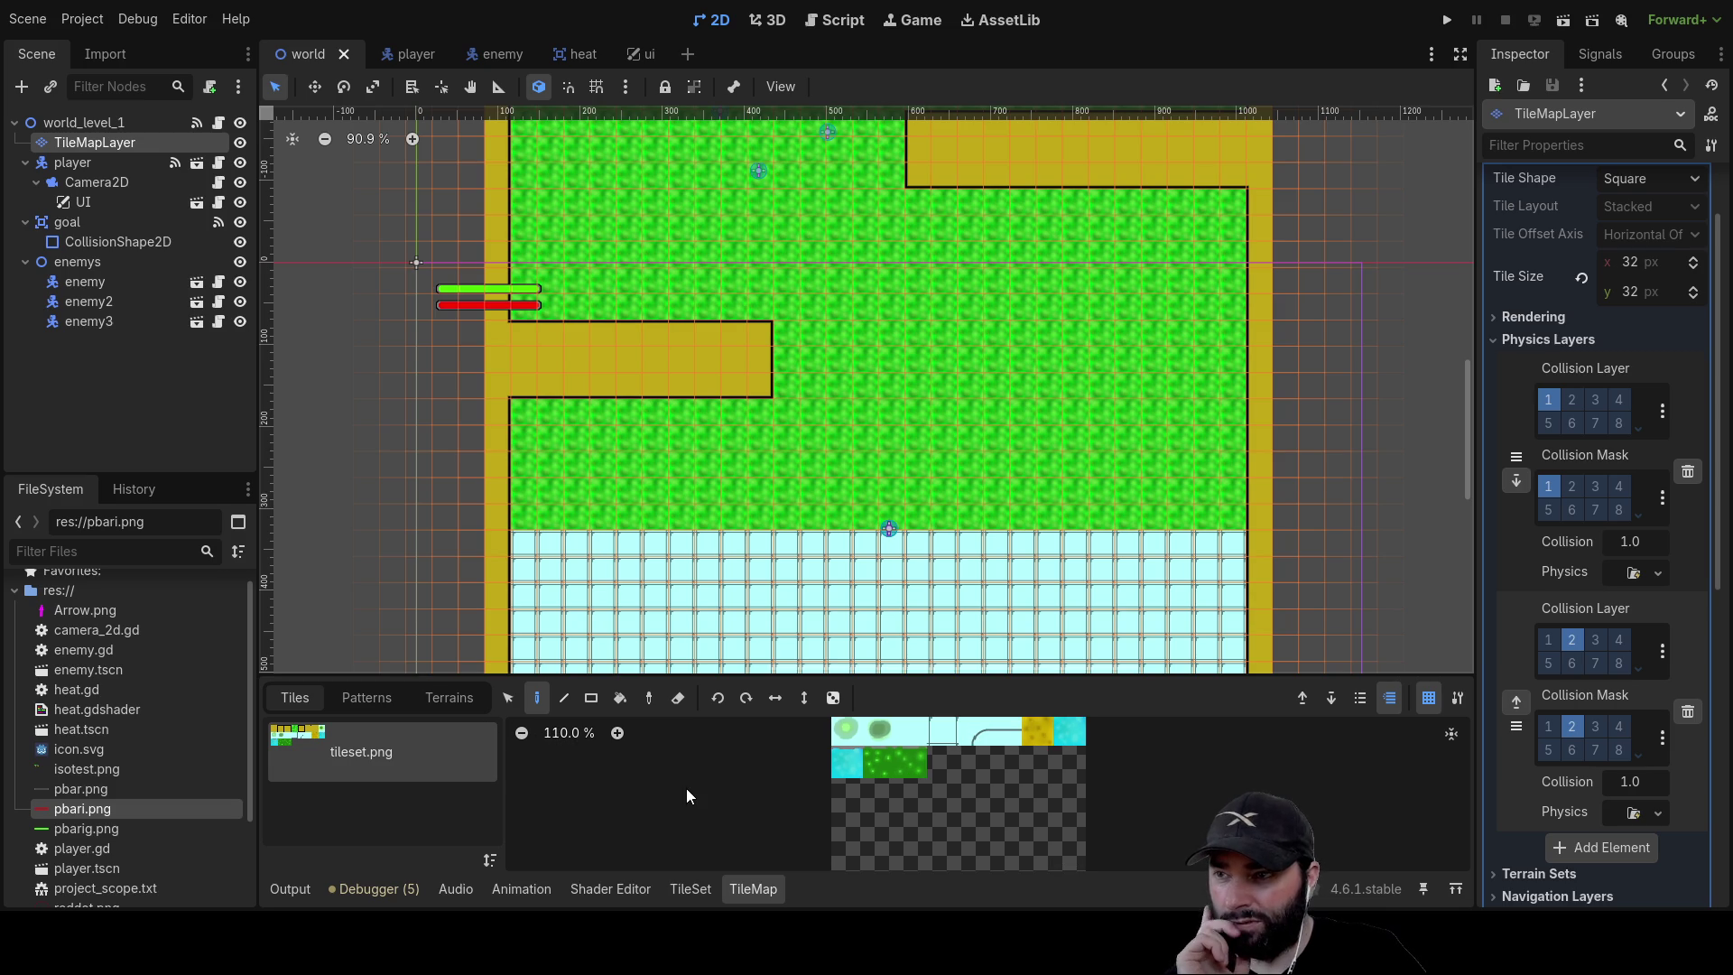
pyautogui.click(692, 884)
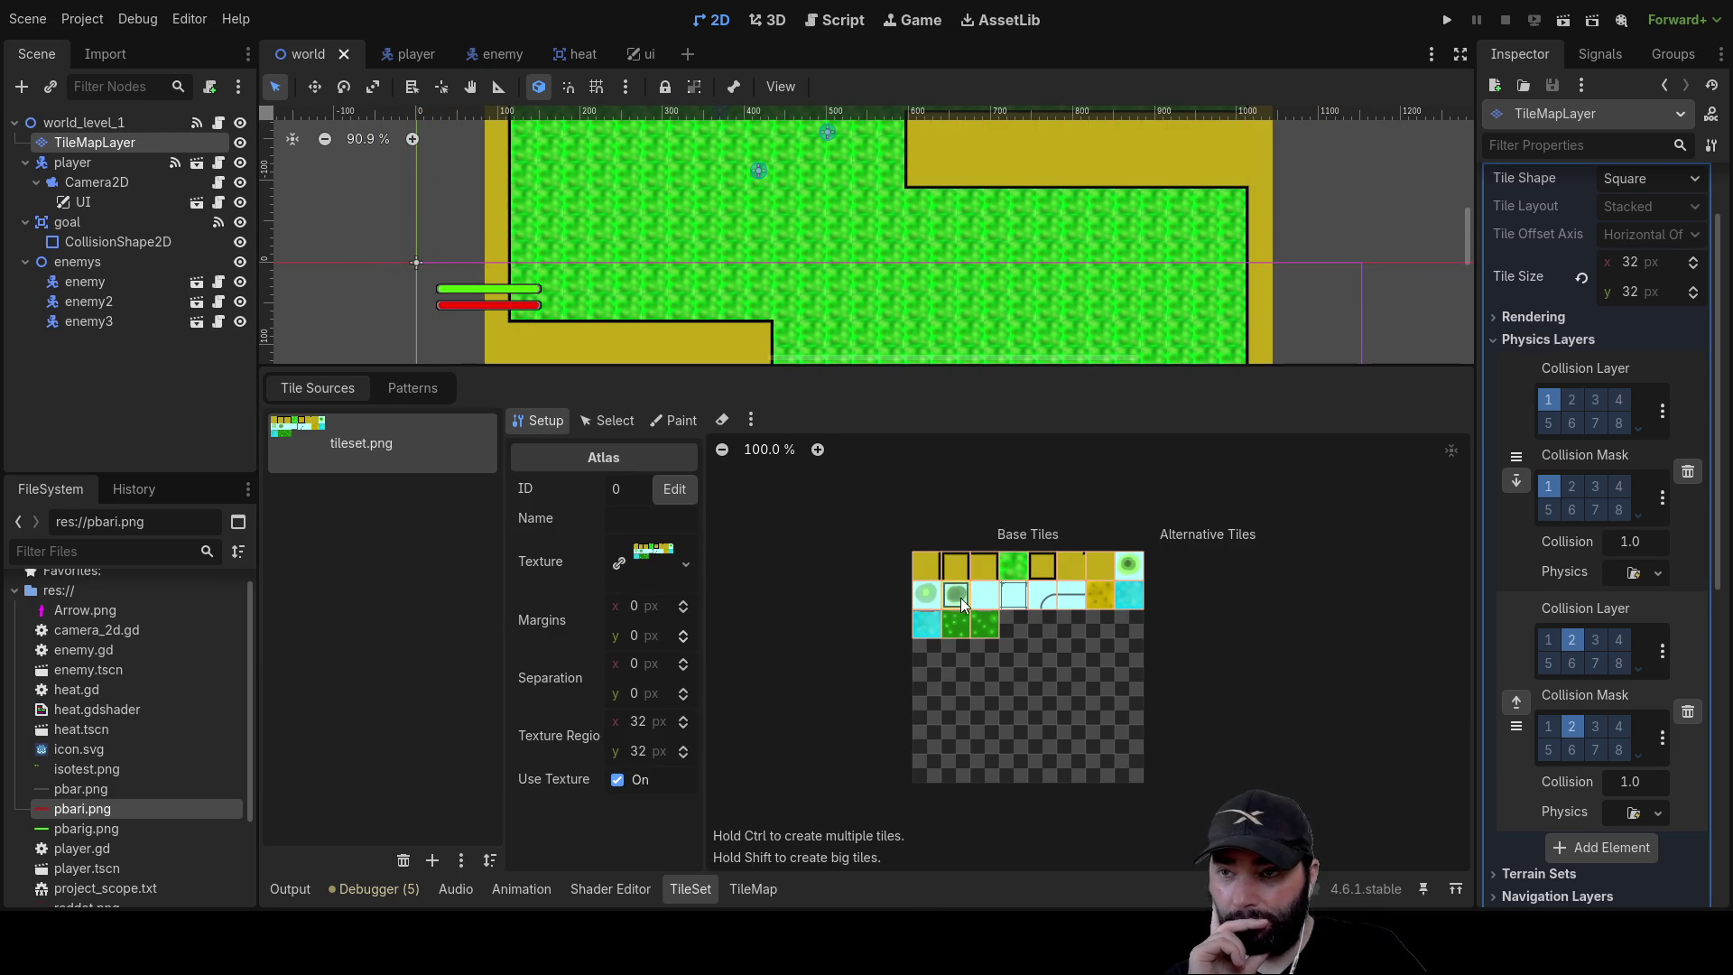
# Paint a Physics Layer 1 collision shape onto the light-blue grid tile
pyautogui.scroll(7, 1042, 657)
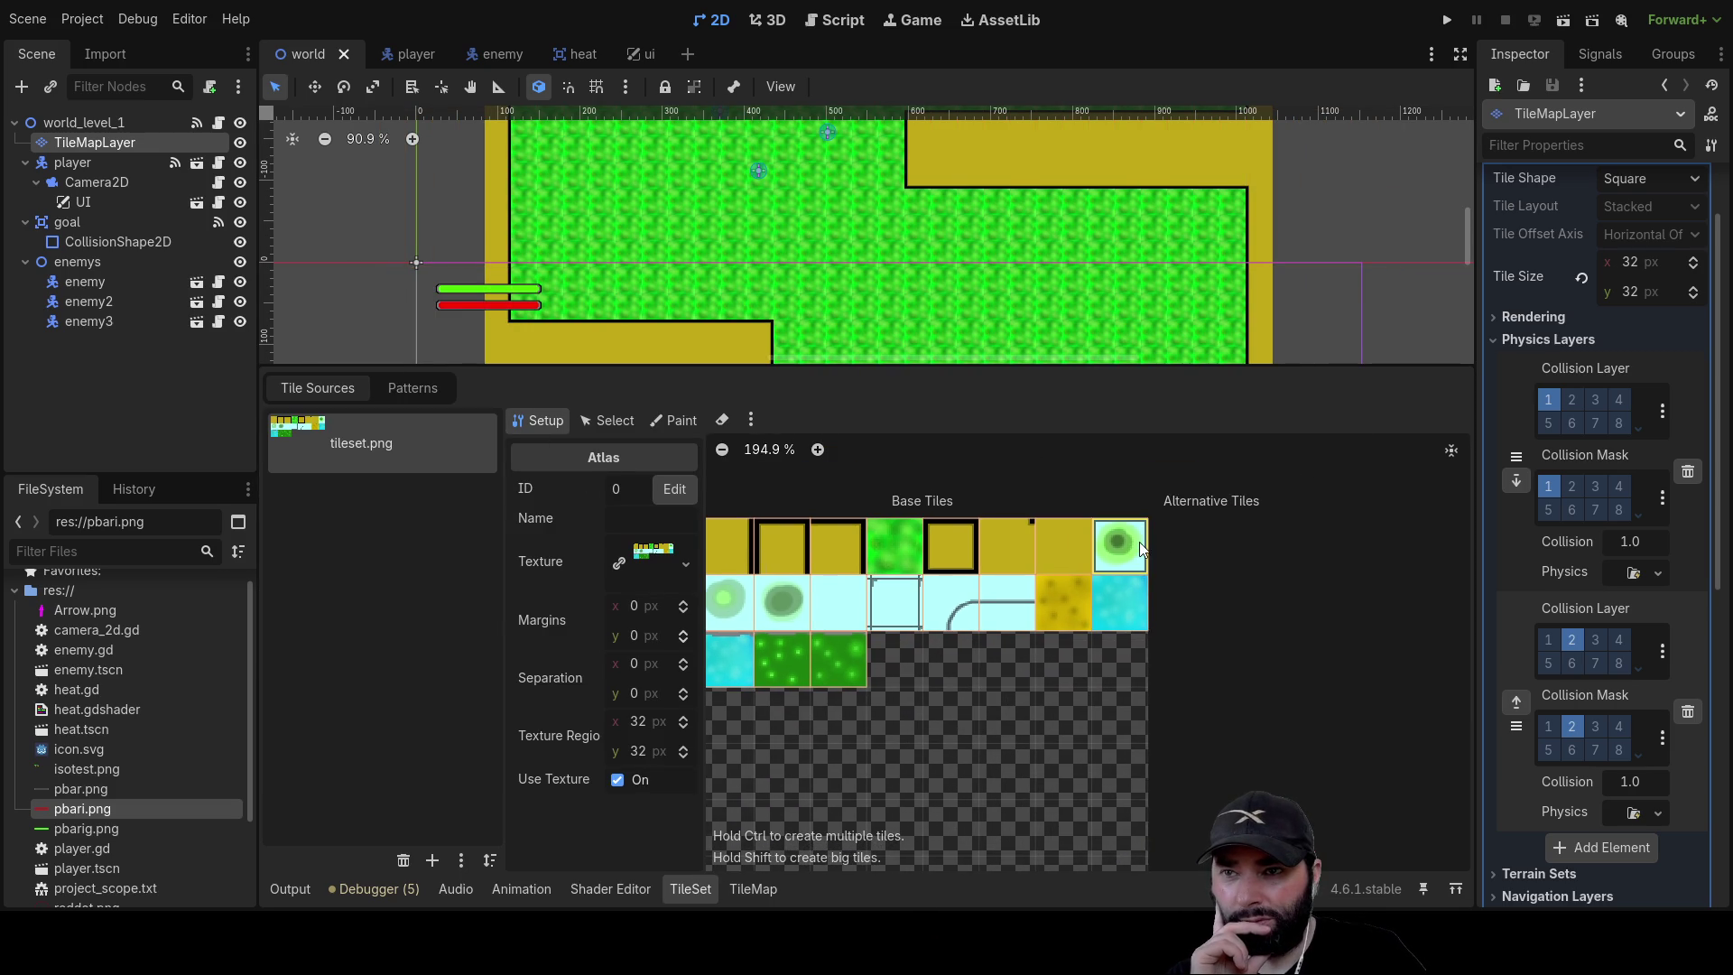
pyautogui.click(679, 421)
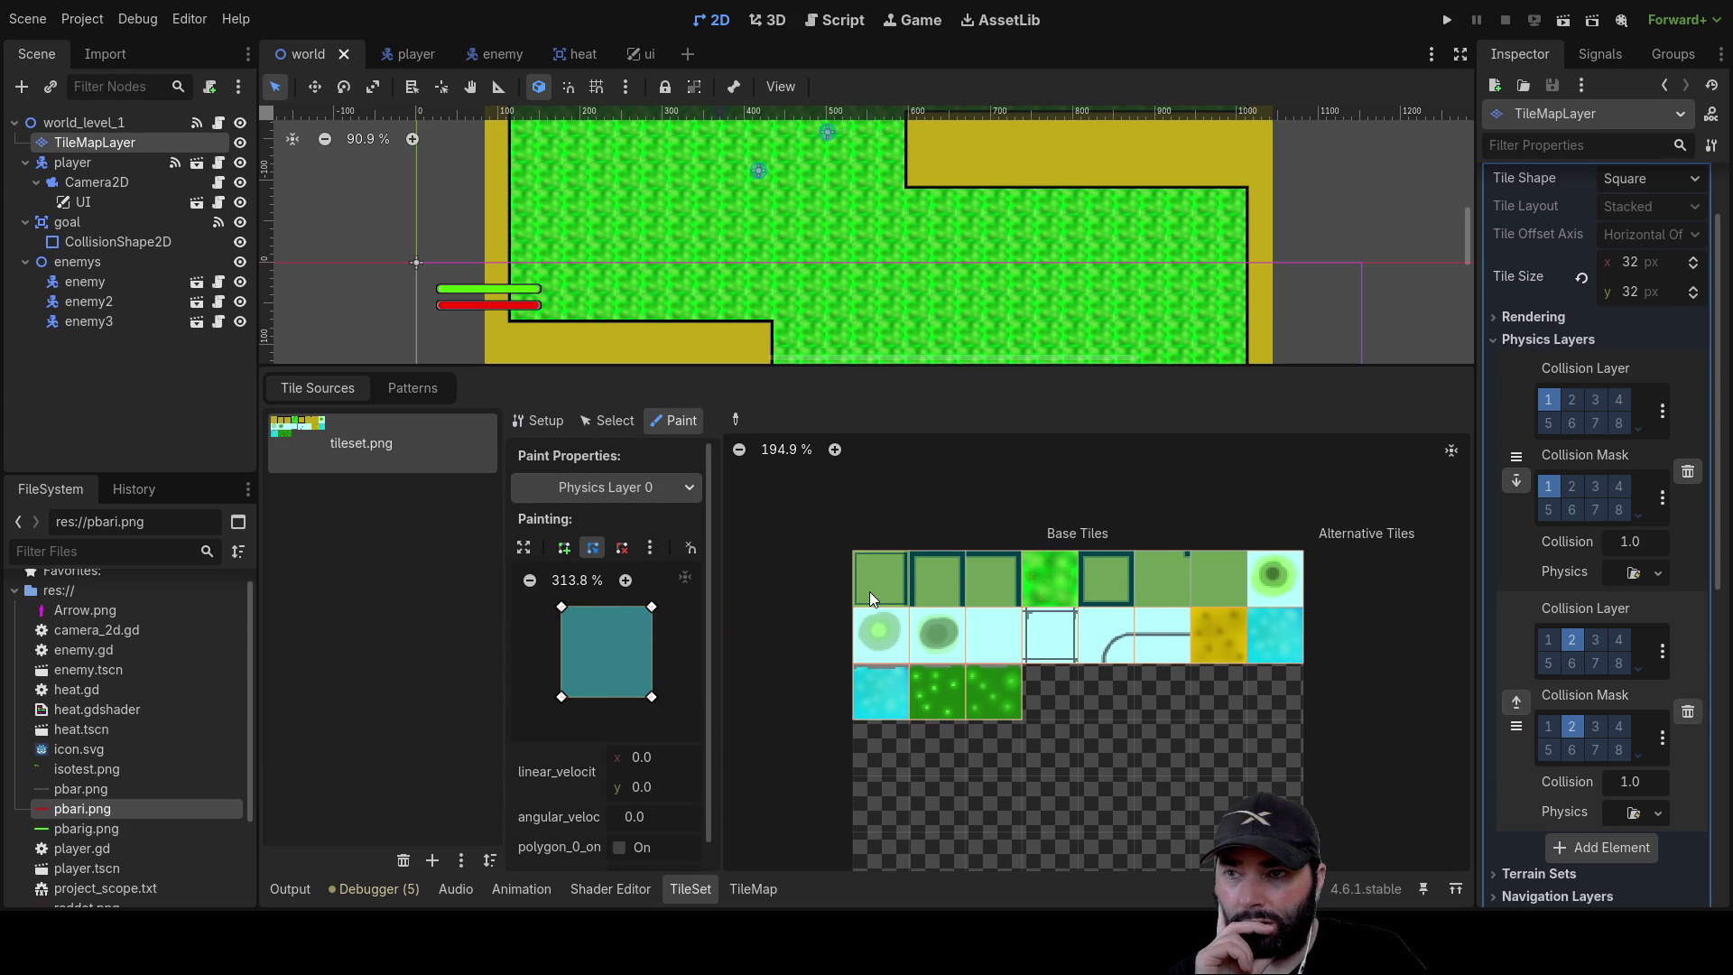
pyautogui.scroll(3, 1109, 776)
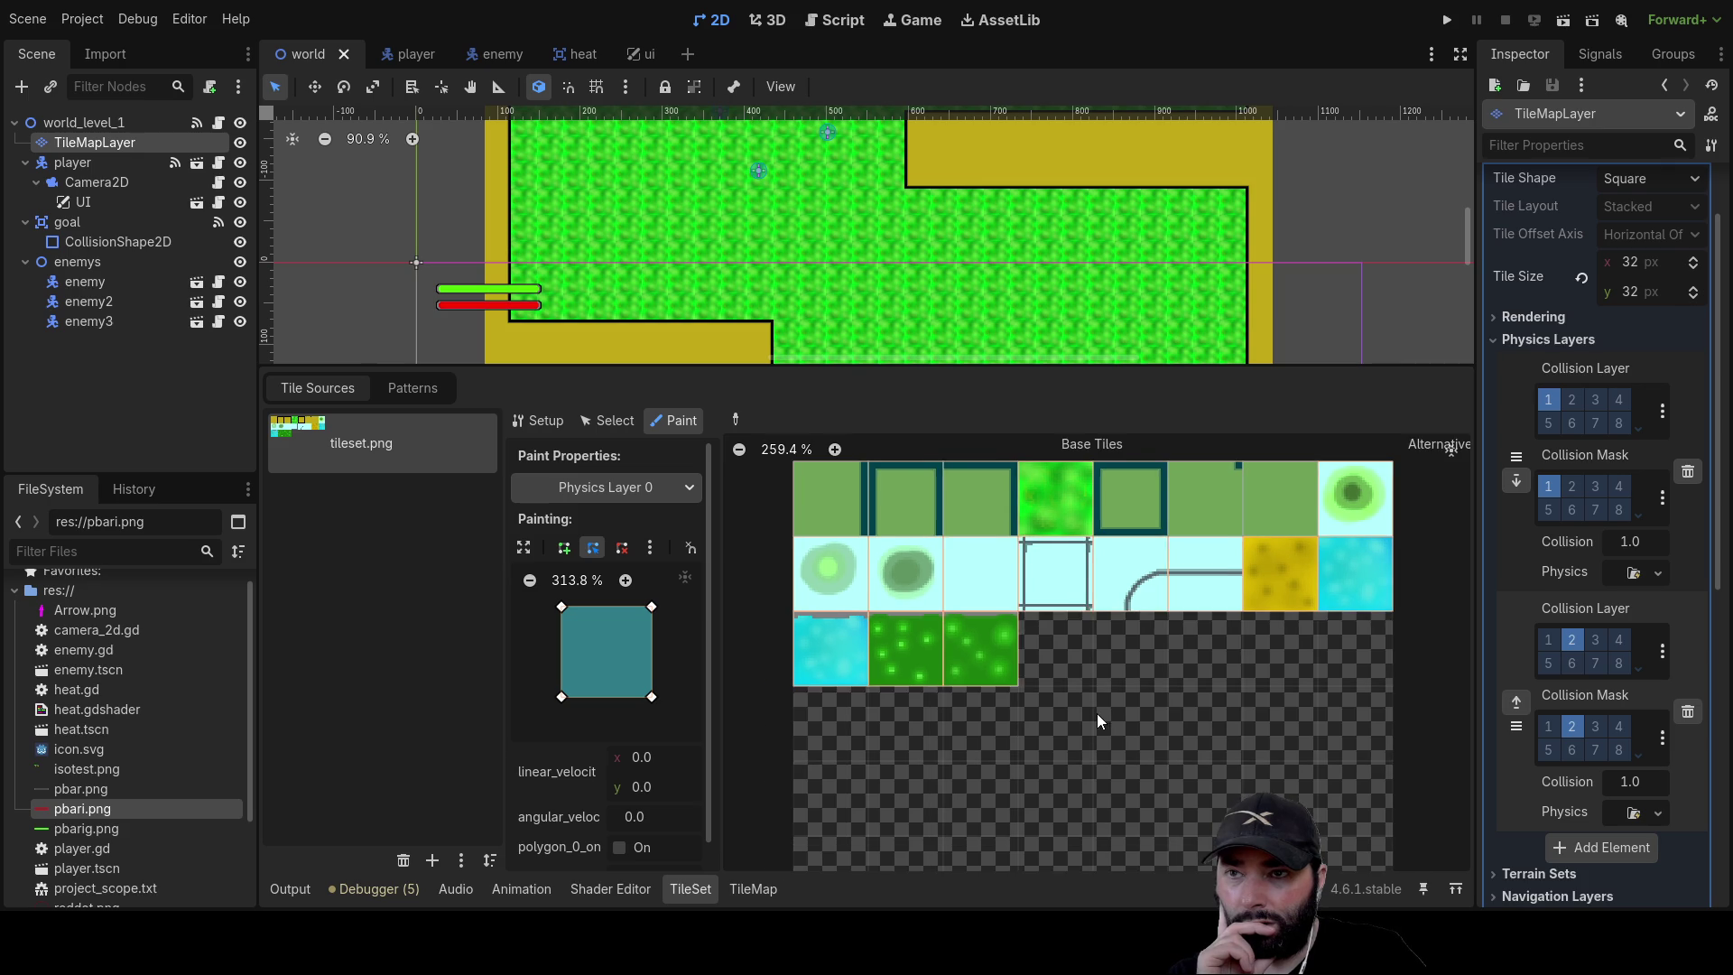
pyautogui.moveTo(1098, 709); pyautogui.dragTo(1009, 774)
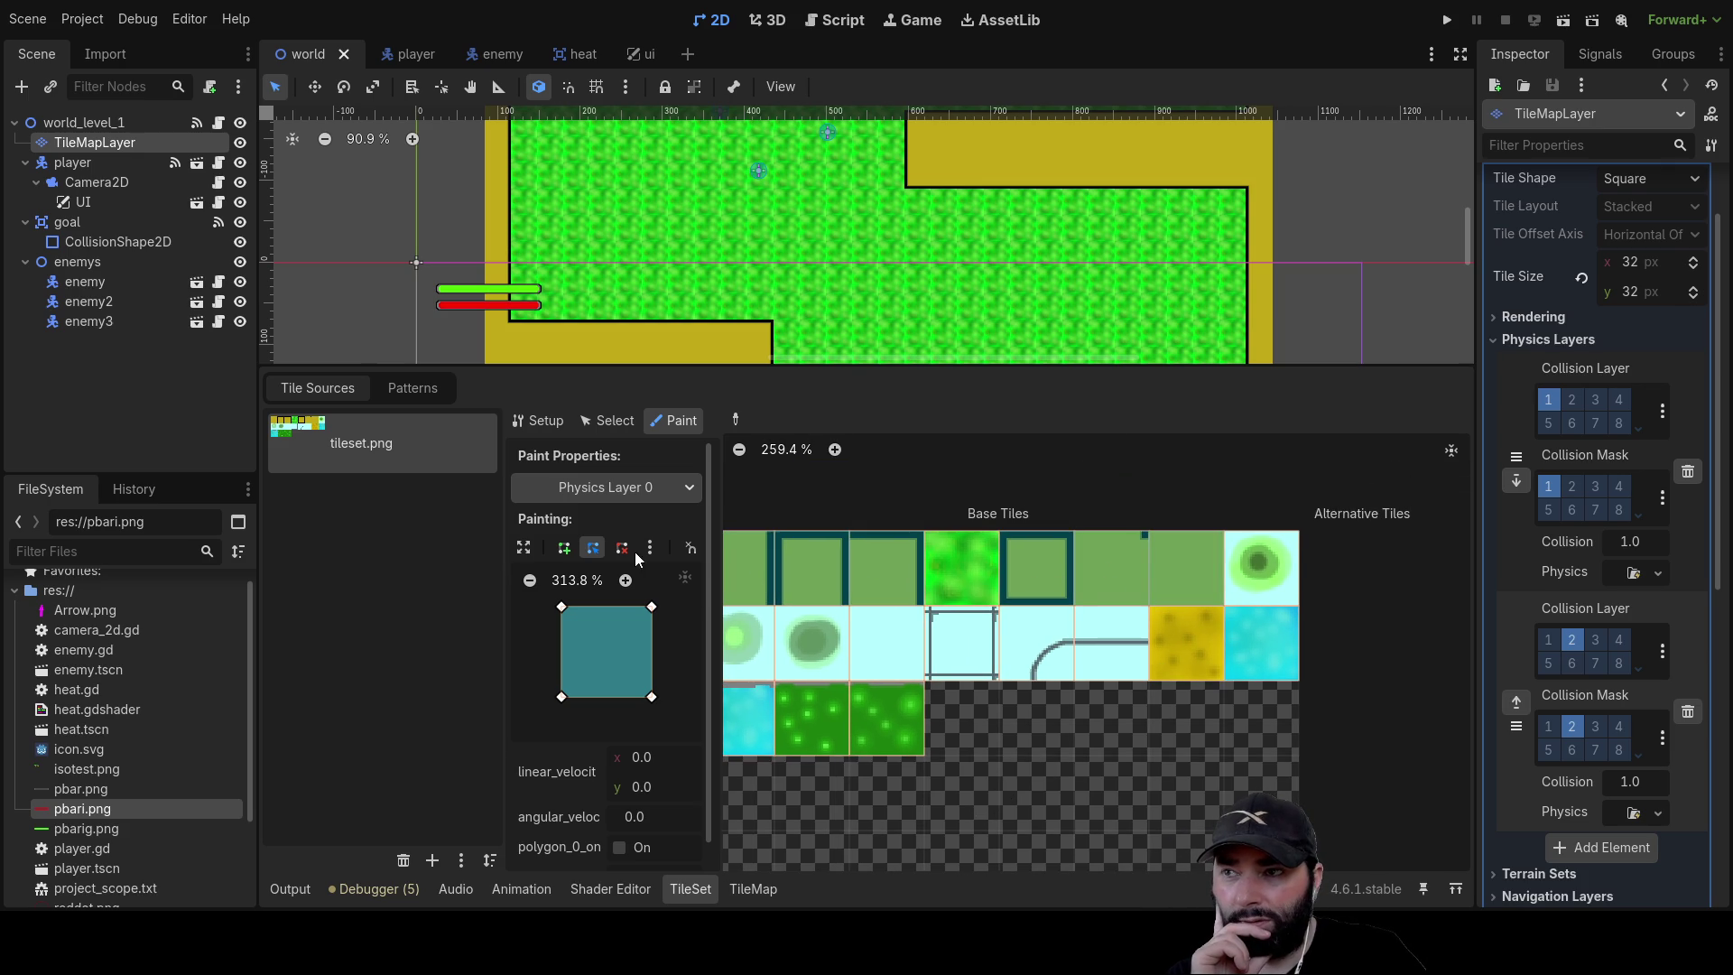
pyautogui.click(690, 493)
pyautogui.click(650, 528)
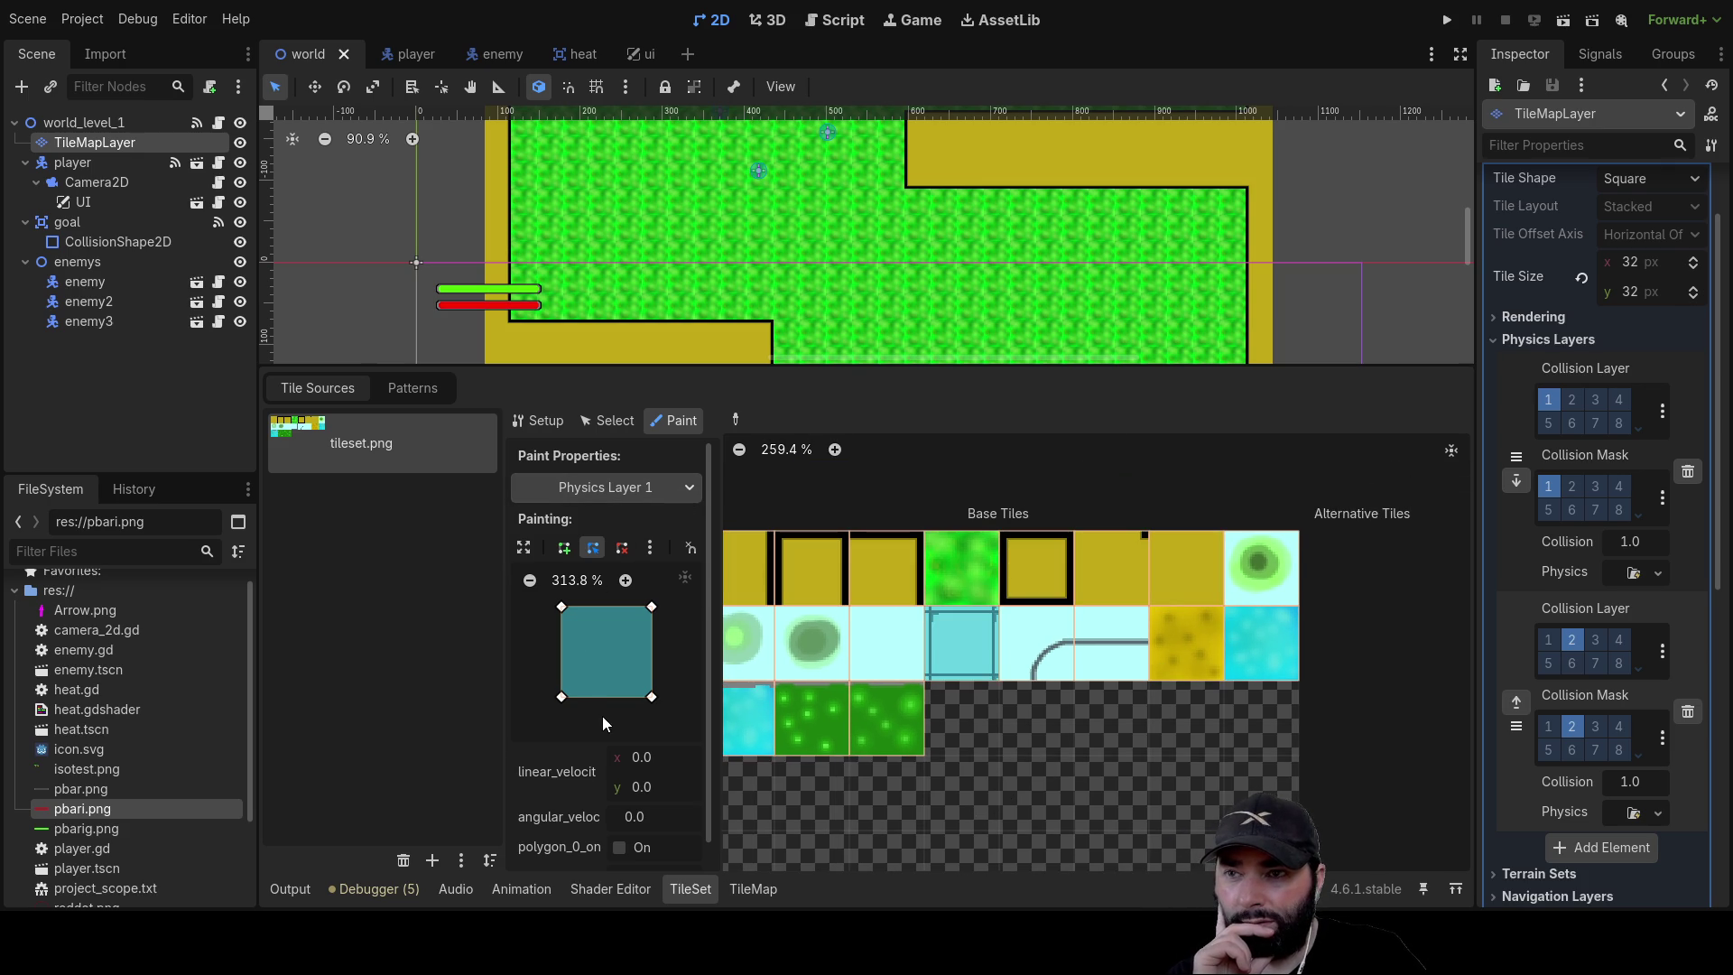
pyautogui.click(966, 625)
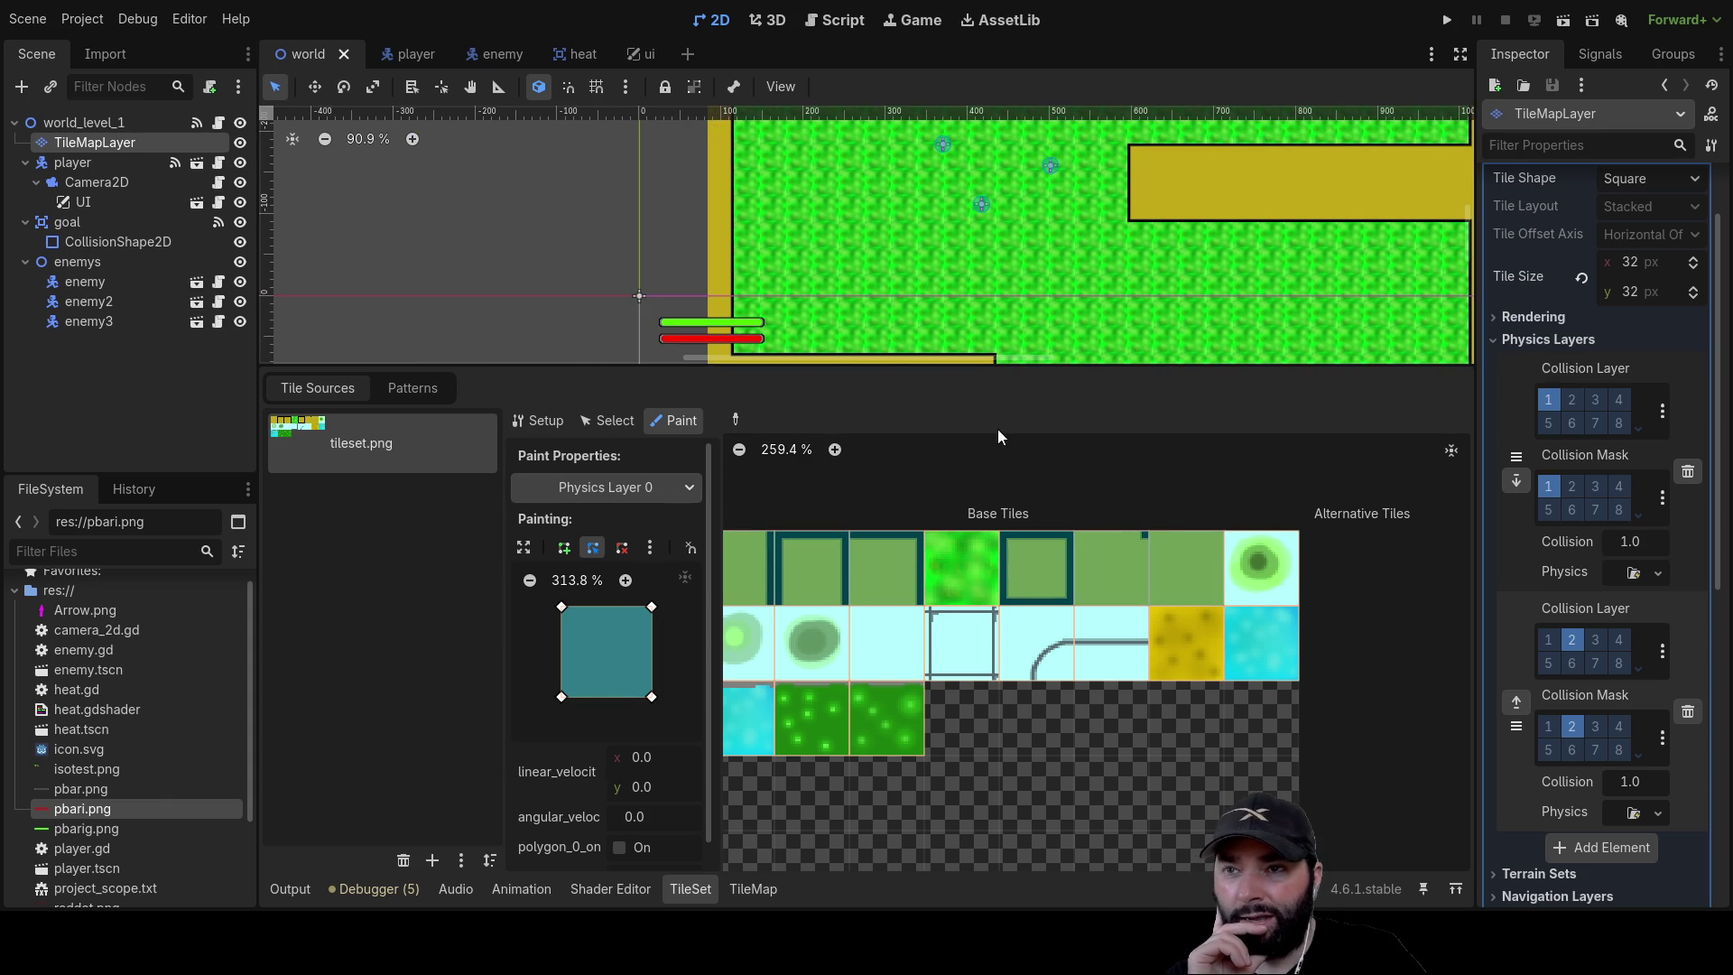
# Run the project, steer the player across the grass and ice with arrow keys, then stop it
pyautogui.click(1449, 19)
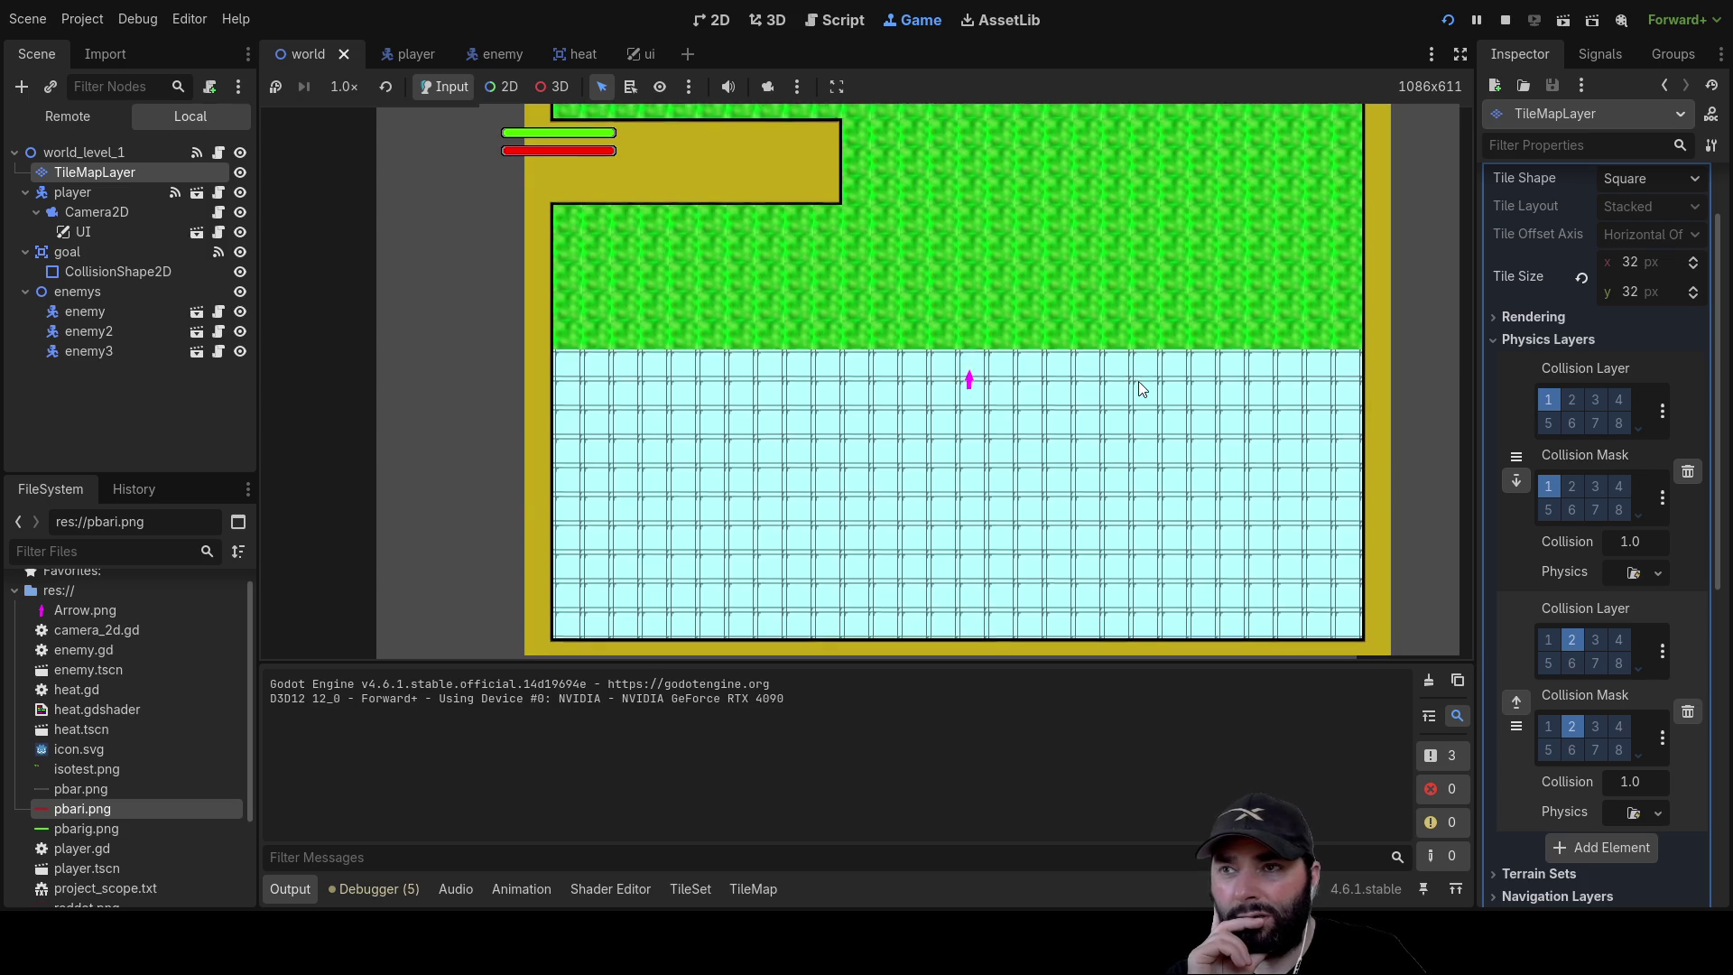
pyautogui.press('Right')
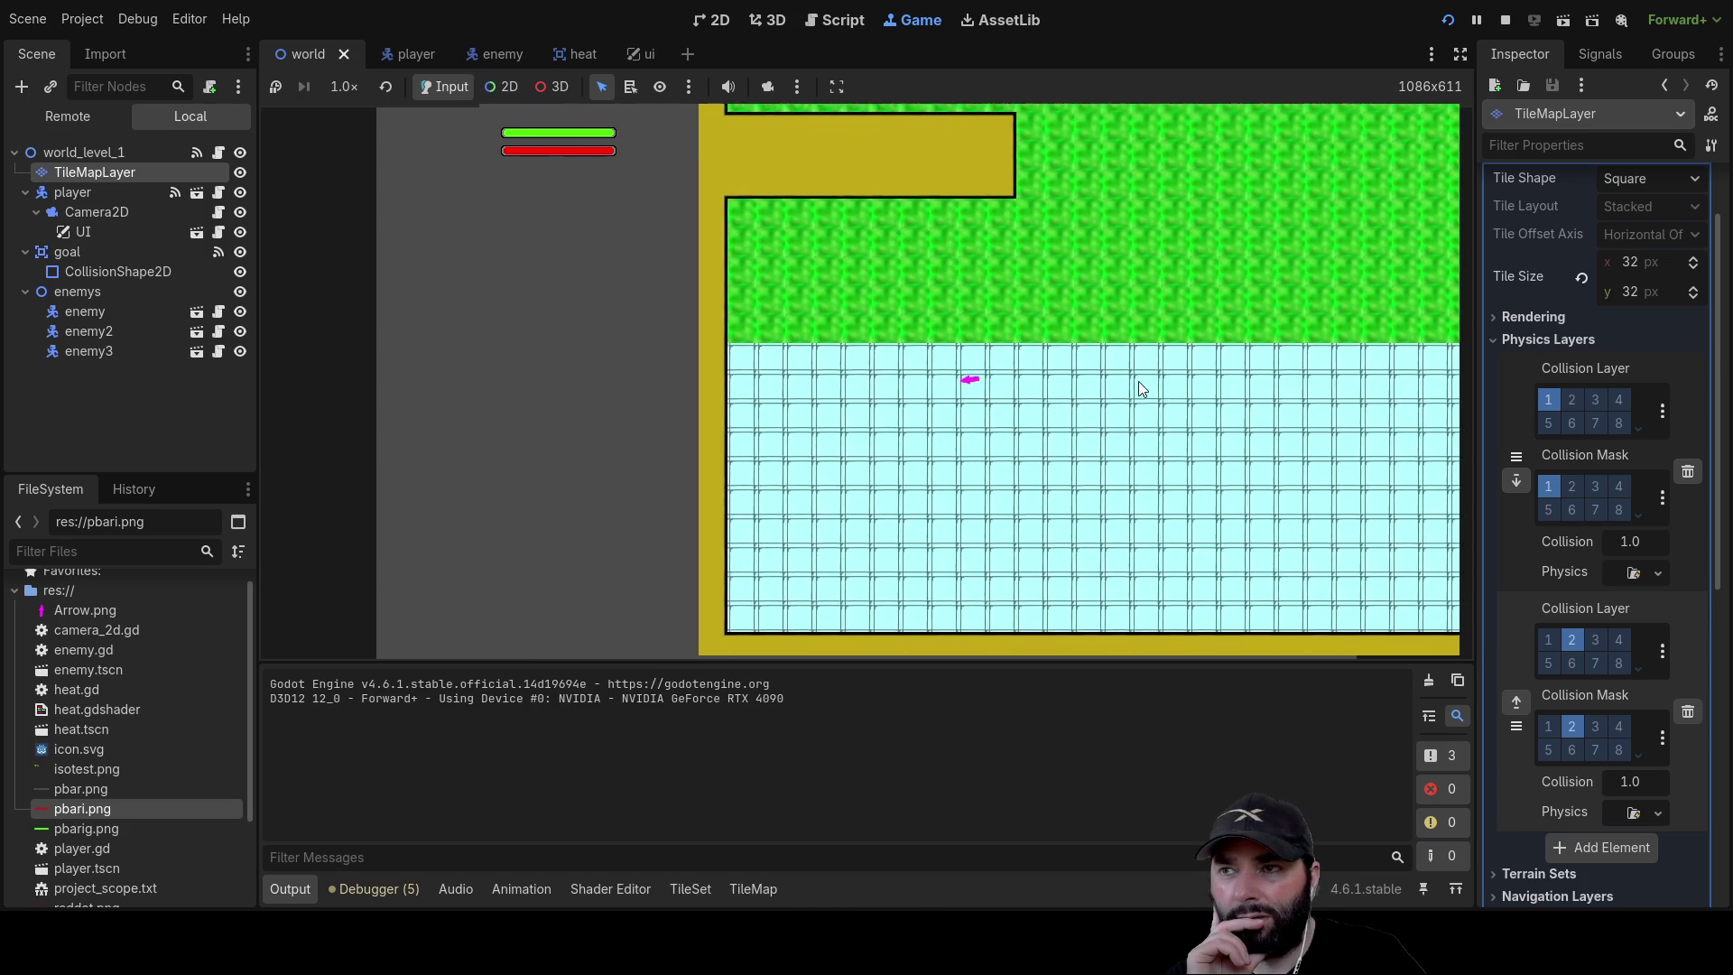
pyautogui.press('Left')
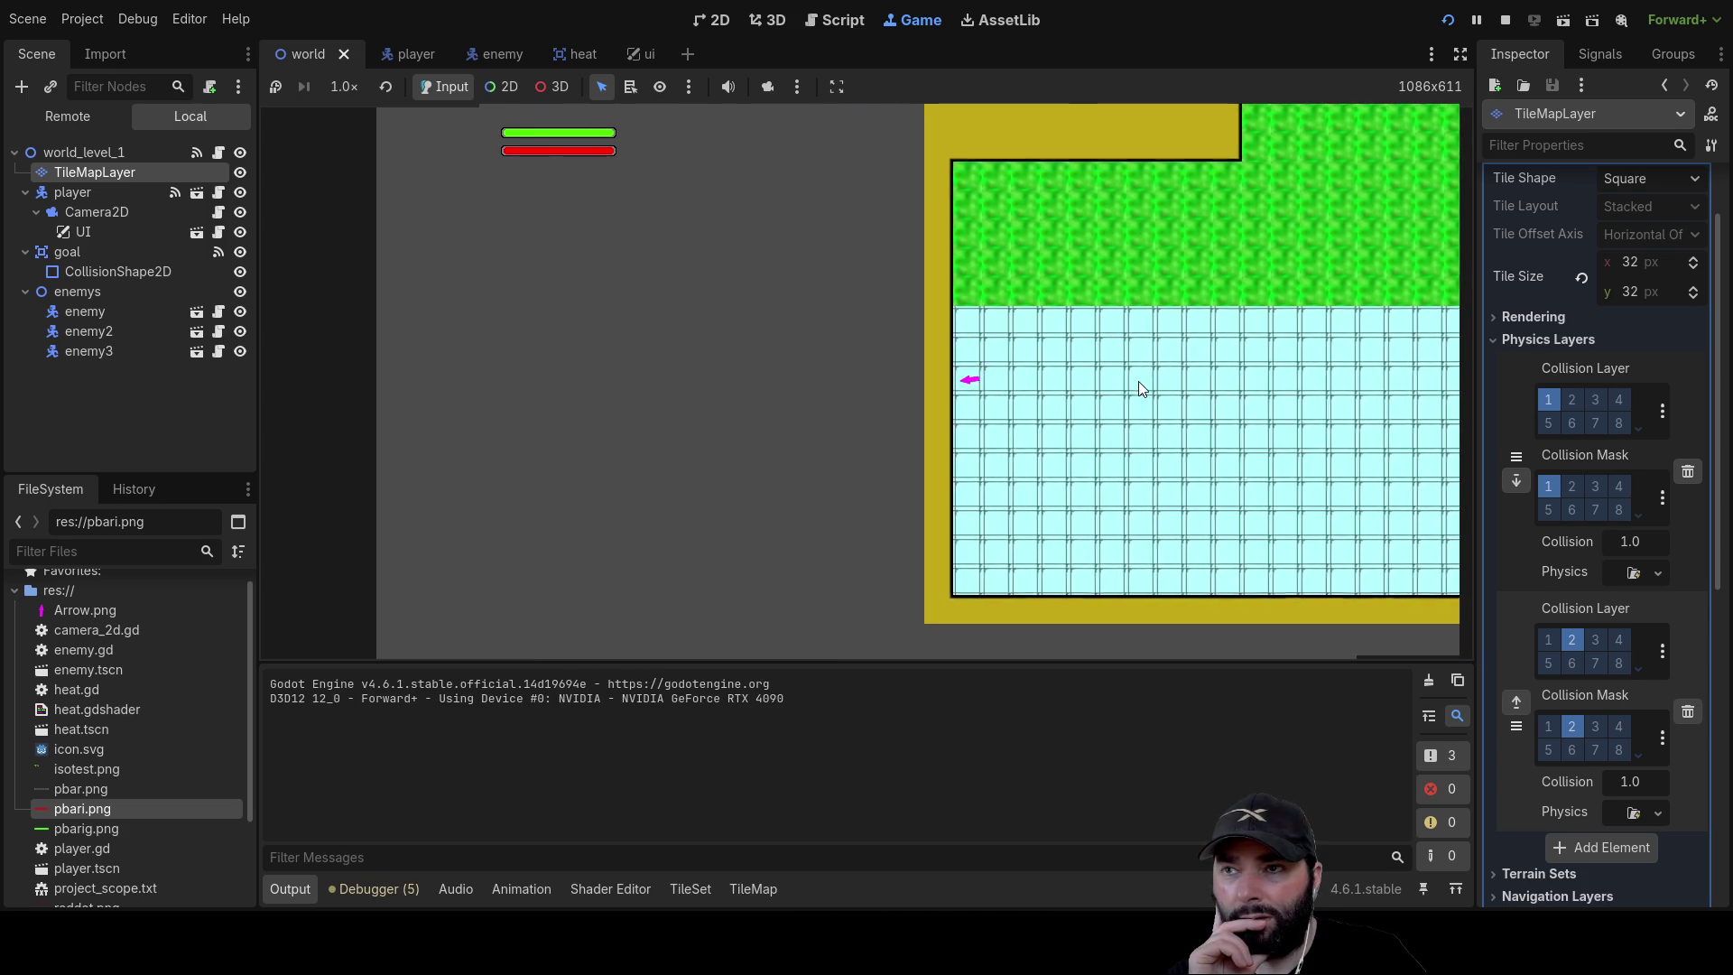
pyautogui.press('Right')
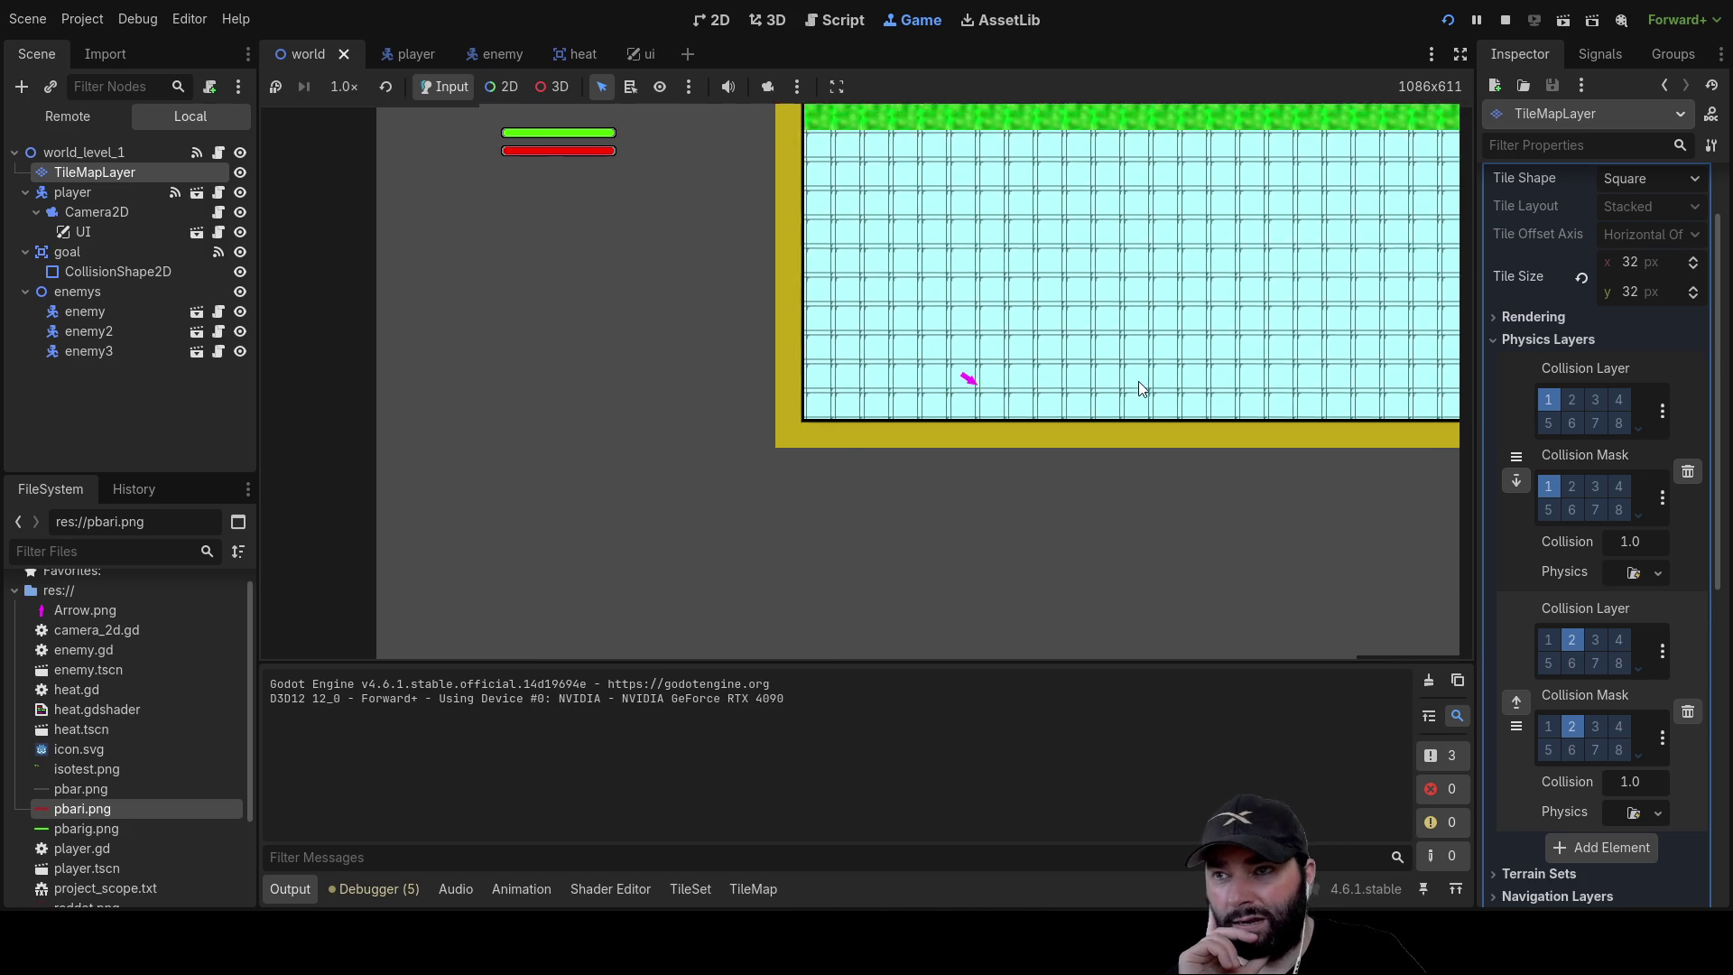
pyautogui.press('Up')
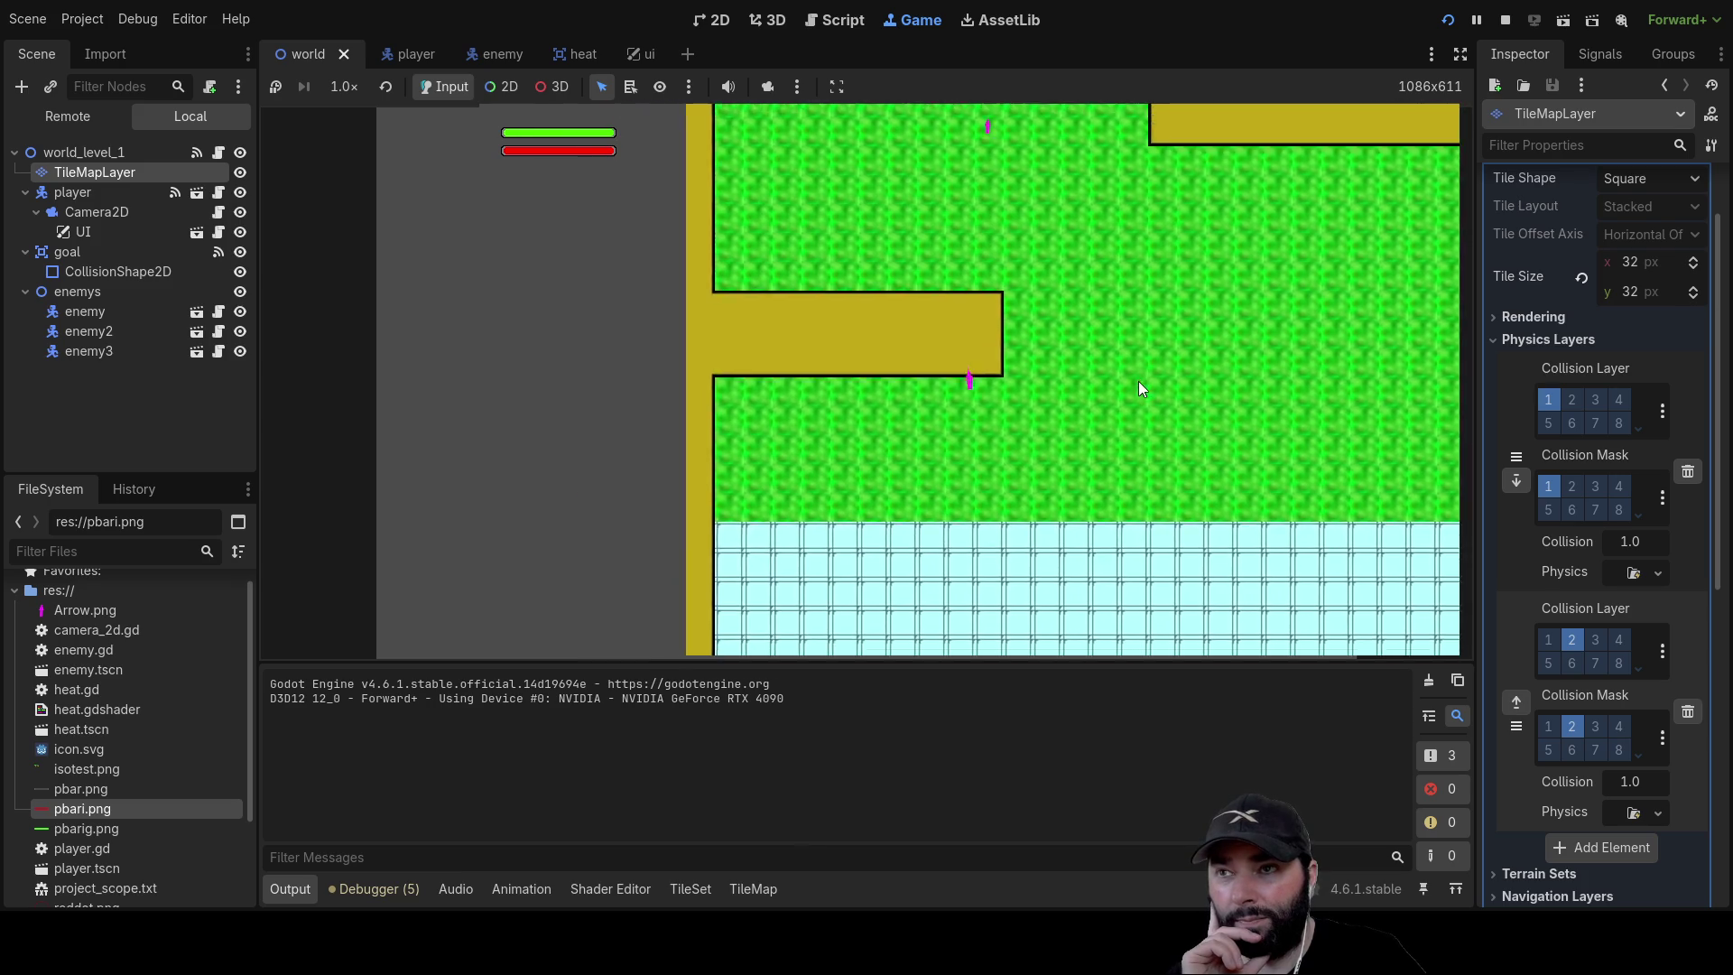
pyautogui.press('Down')
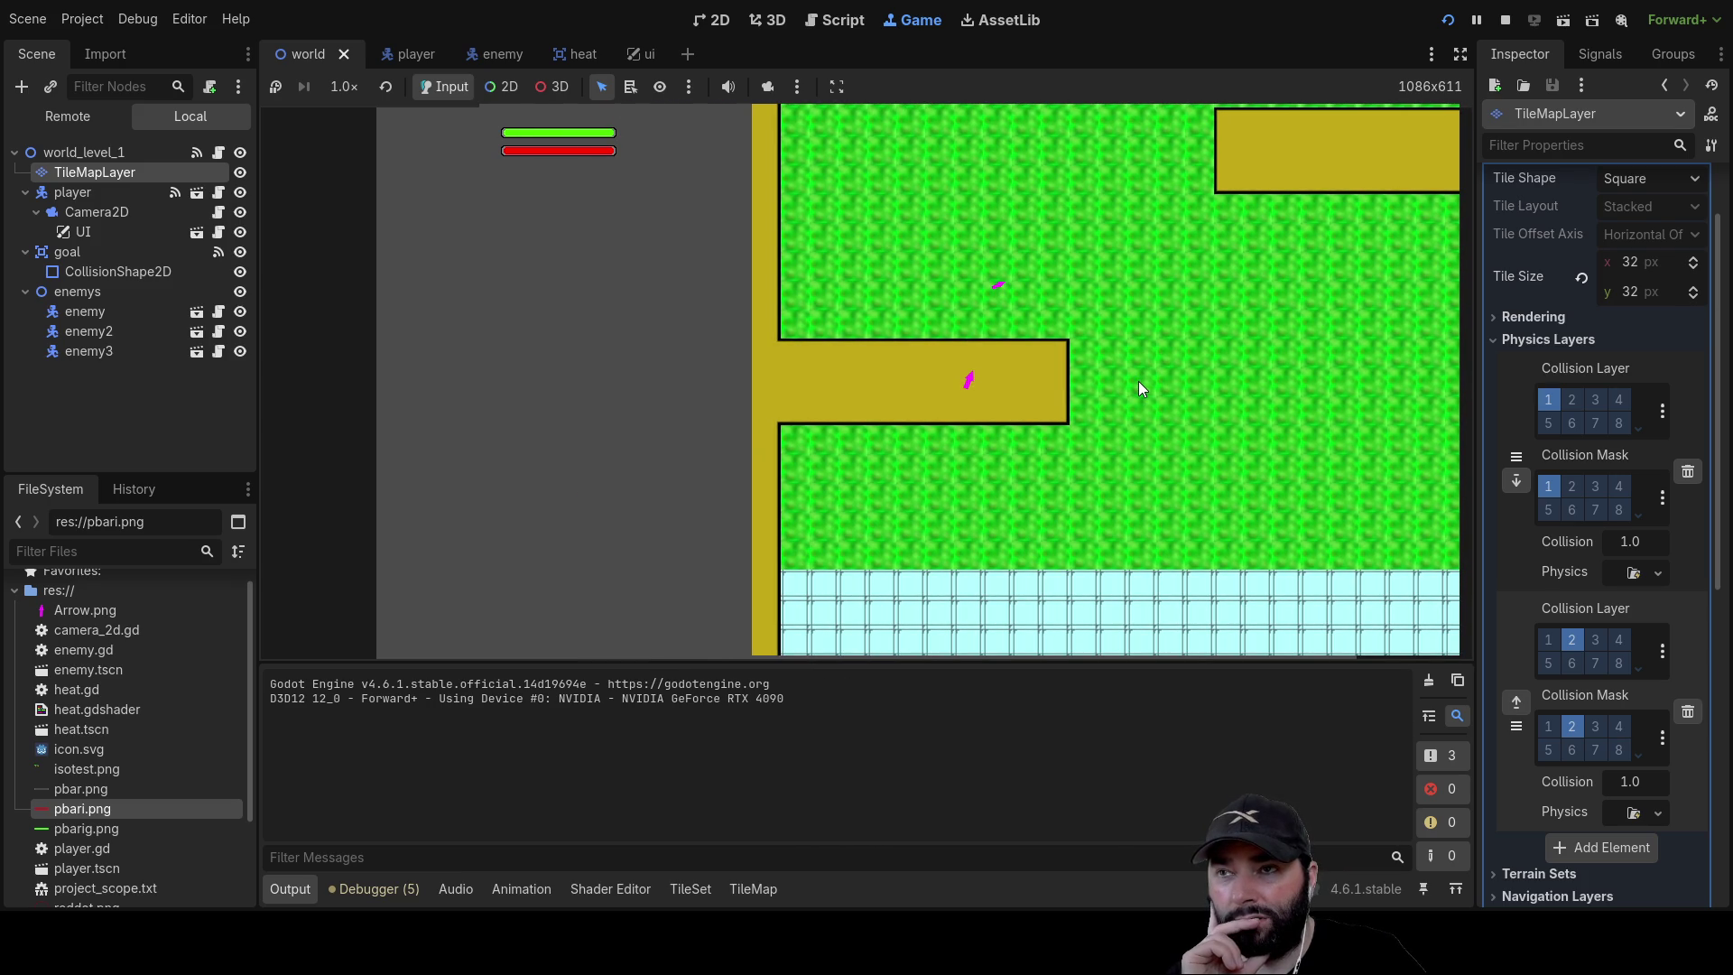
pyautogui.press('Right')
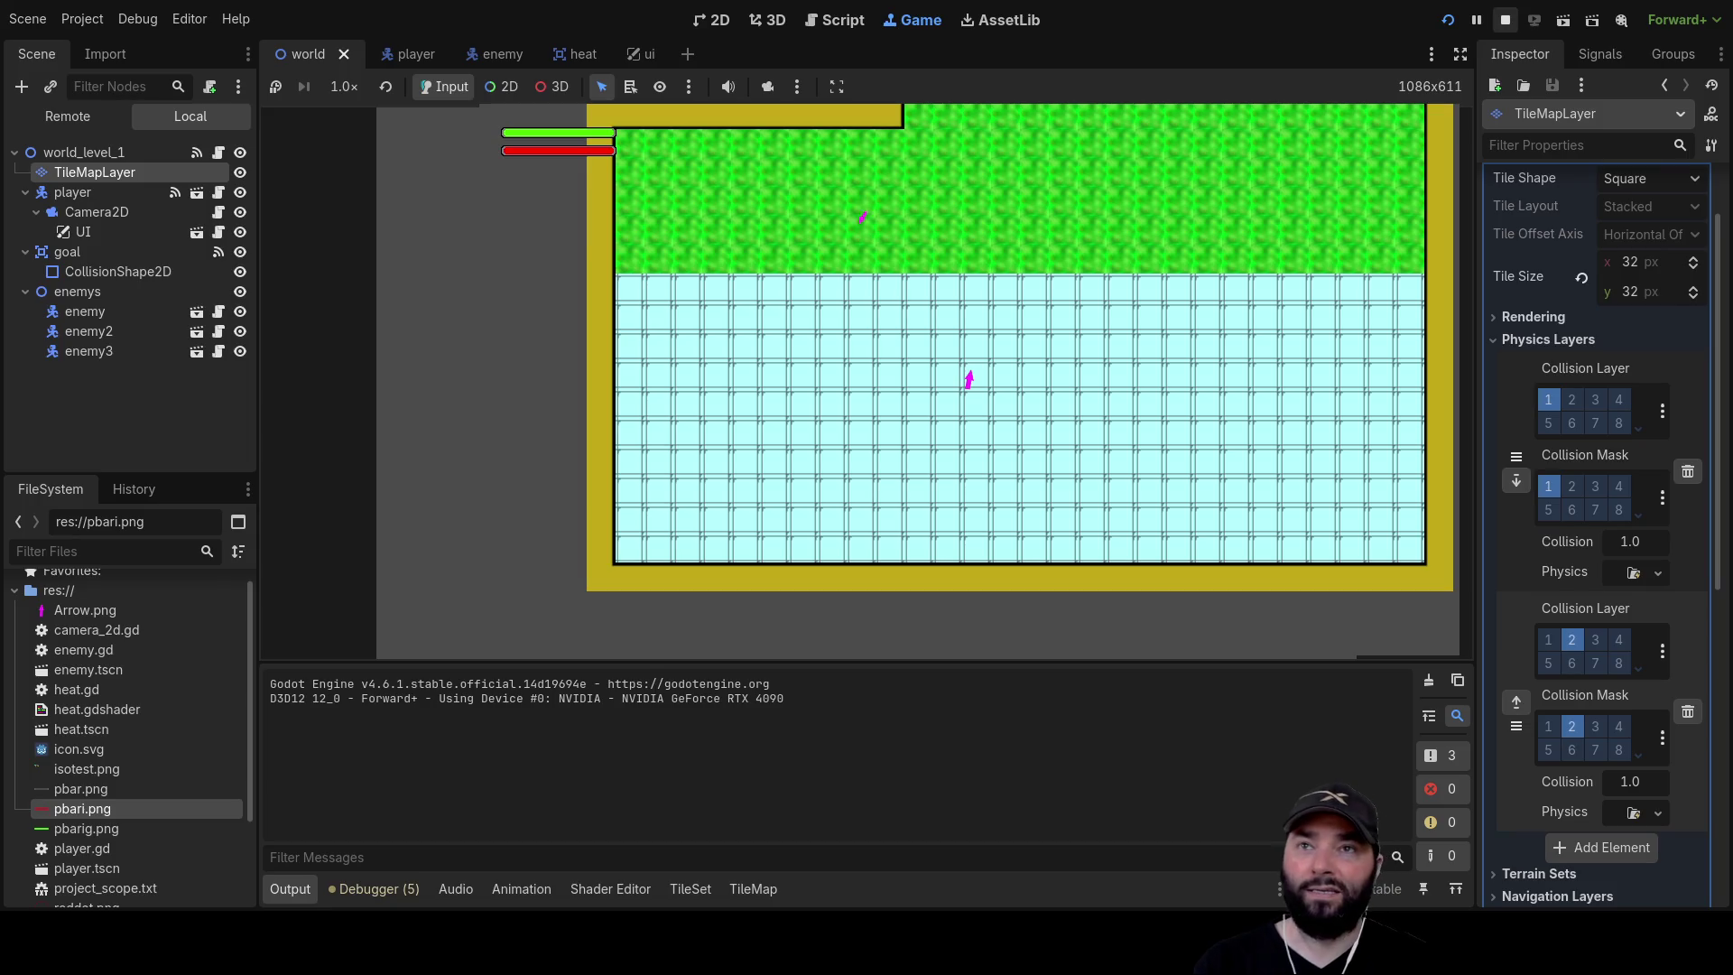
pyautogui.click(1505, 19)
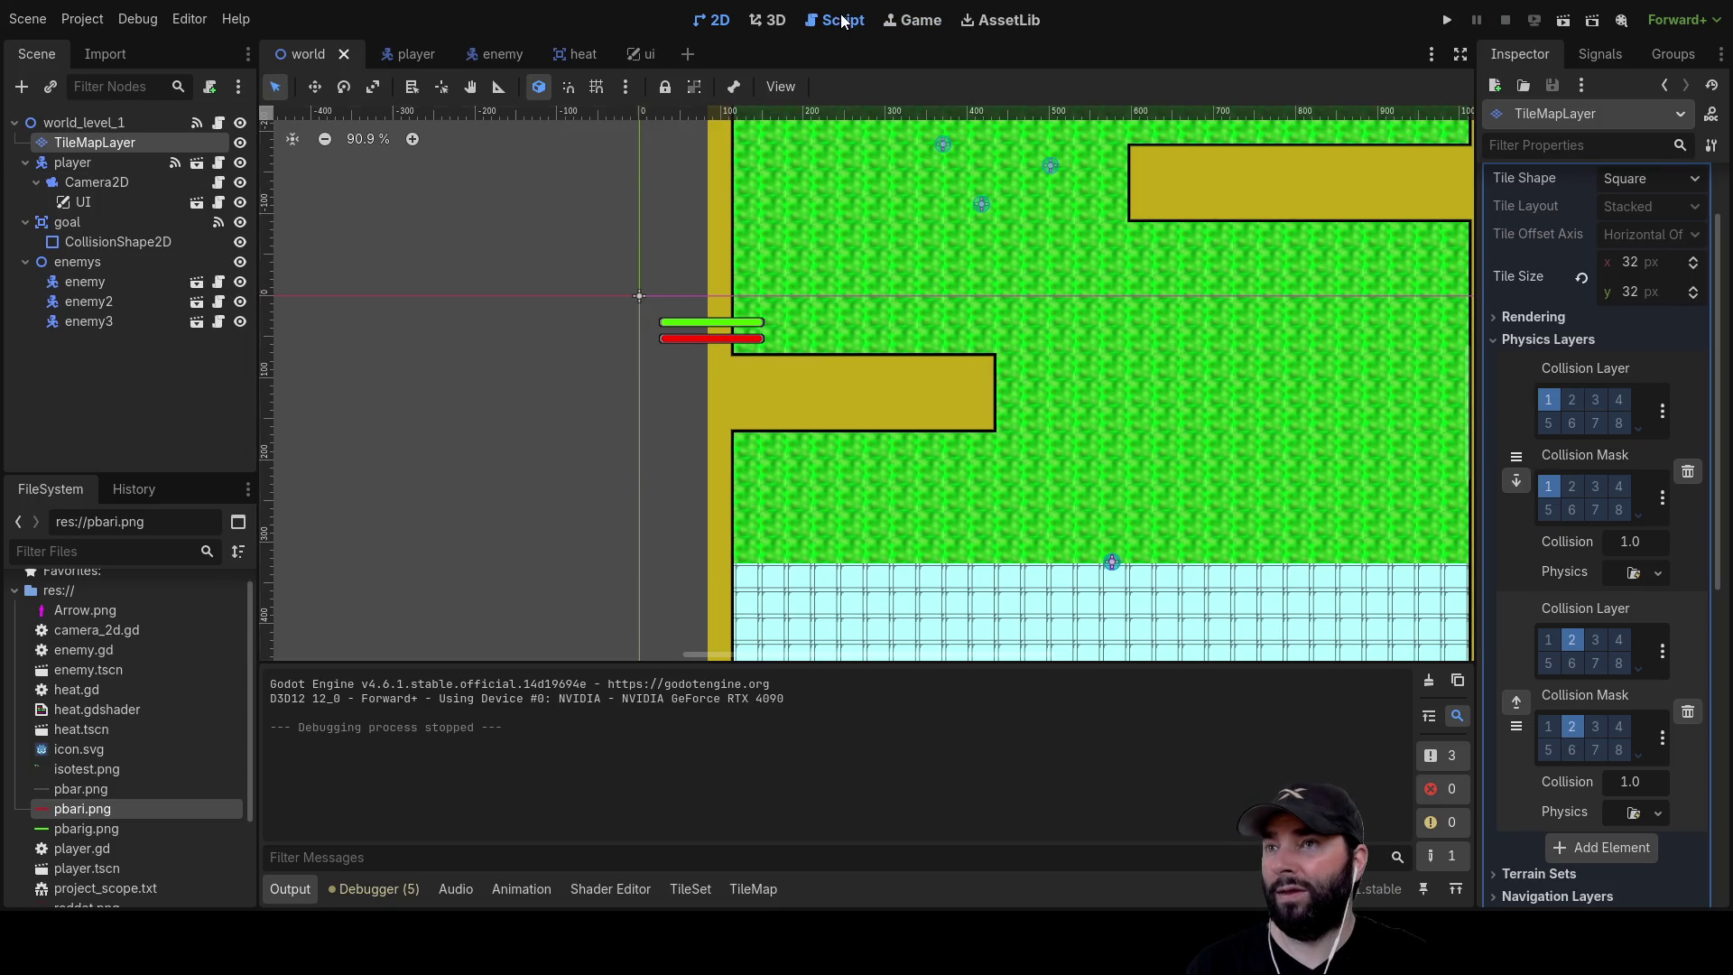
# Uncomment move_and_slide() on line 53 of player.gd and open its CharacterBody2D documentation
pyautogui.click(841, 20)
pyautogui.scroll(-1, 681, 374)
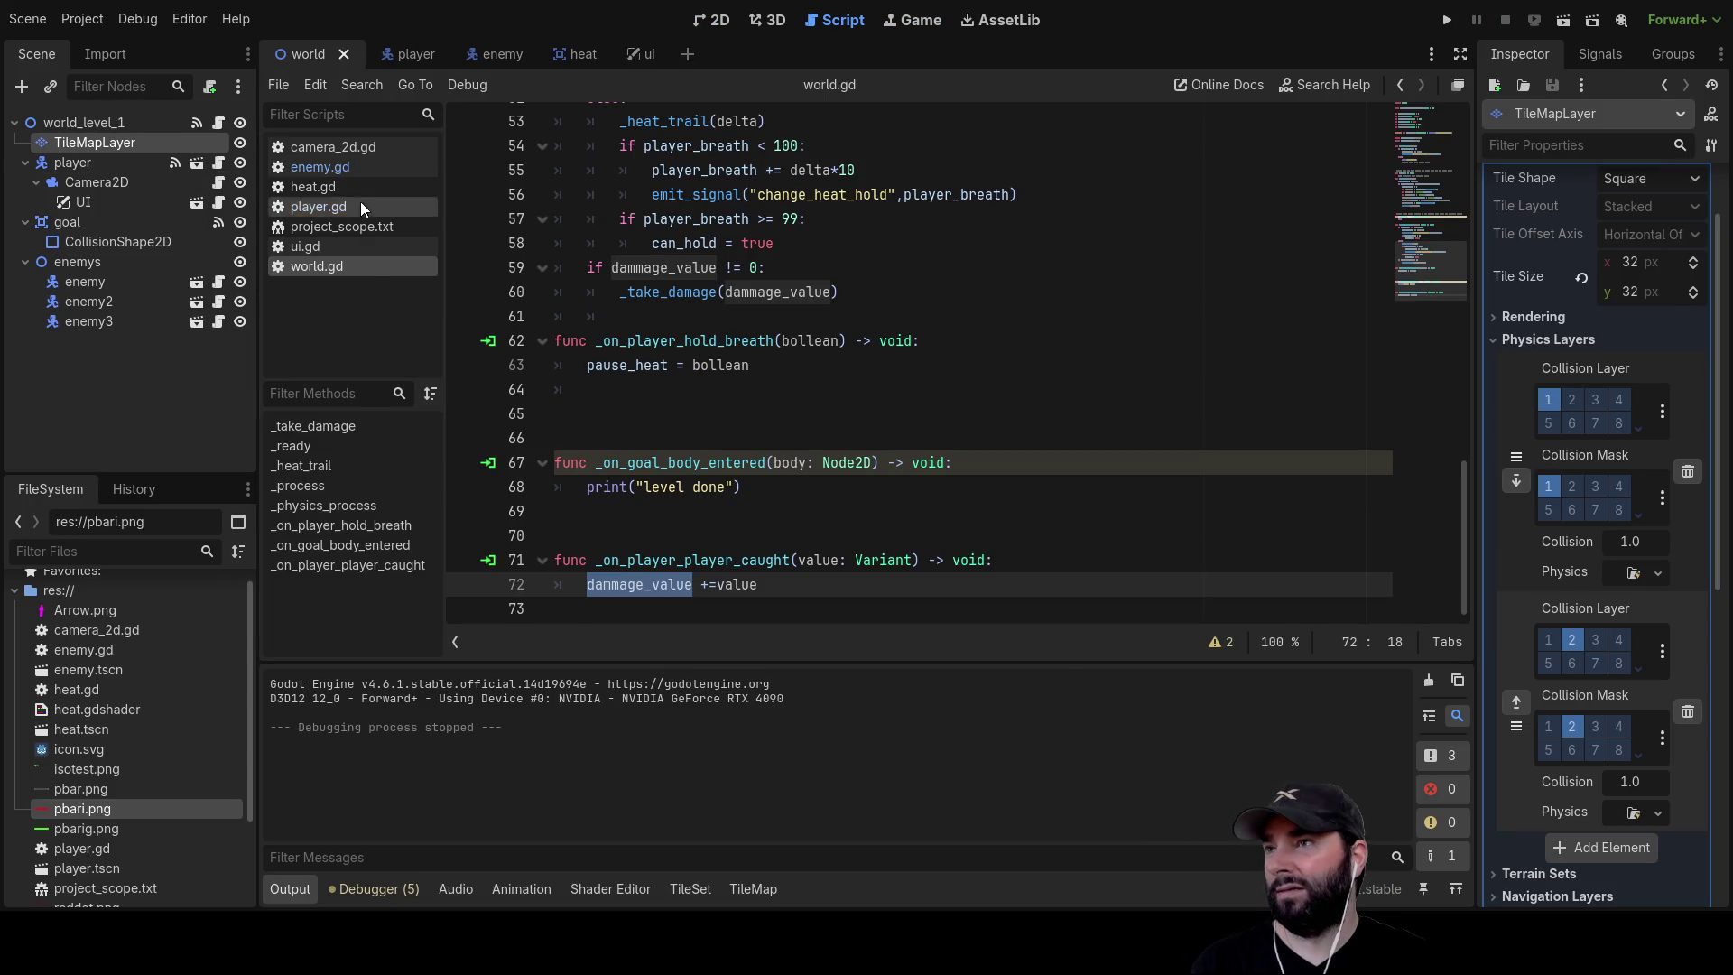
pyautogui.click(336, 207)
pyautogui.click(588, 339)
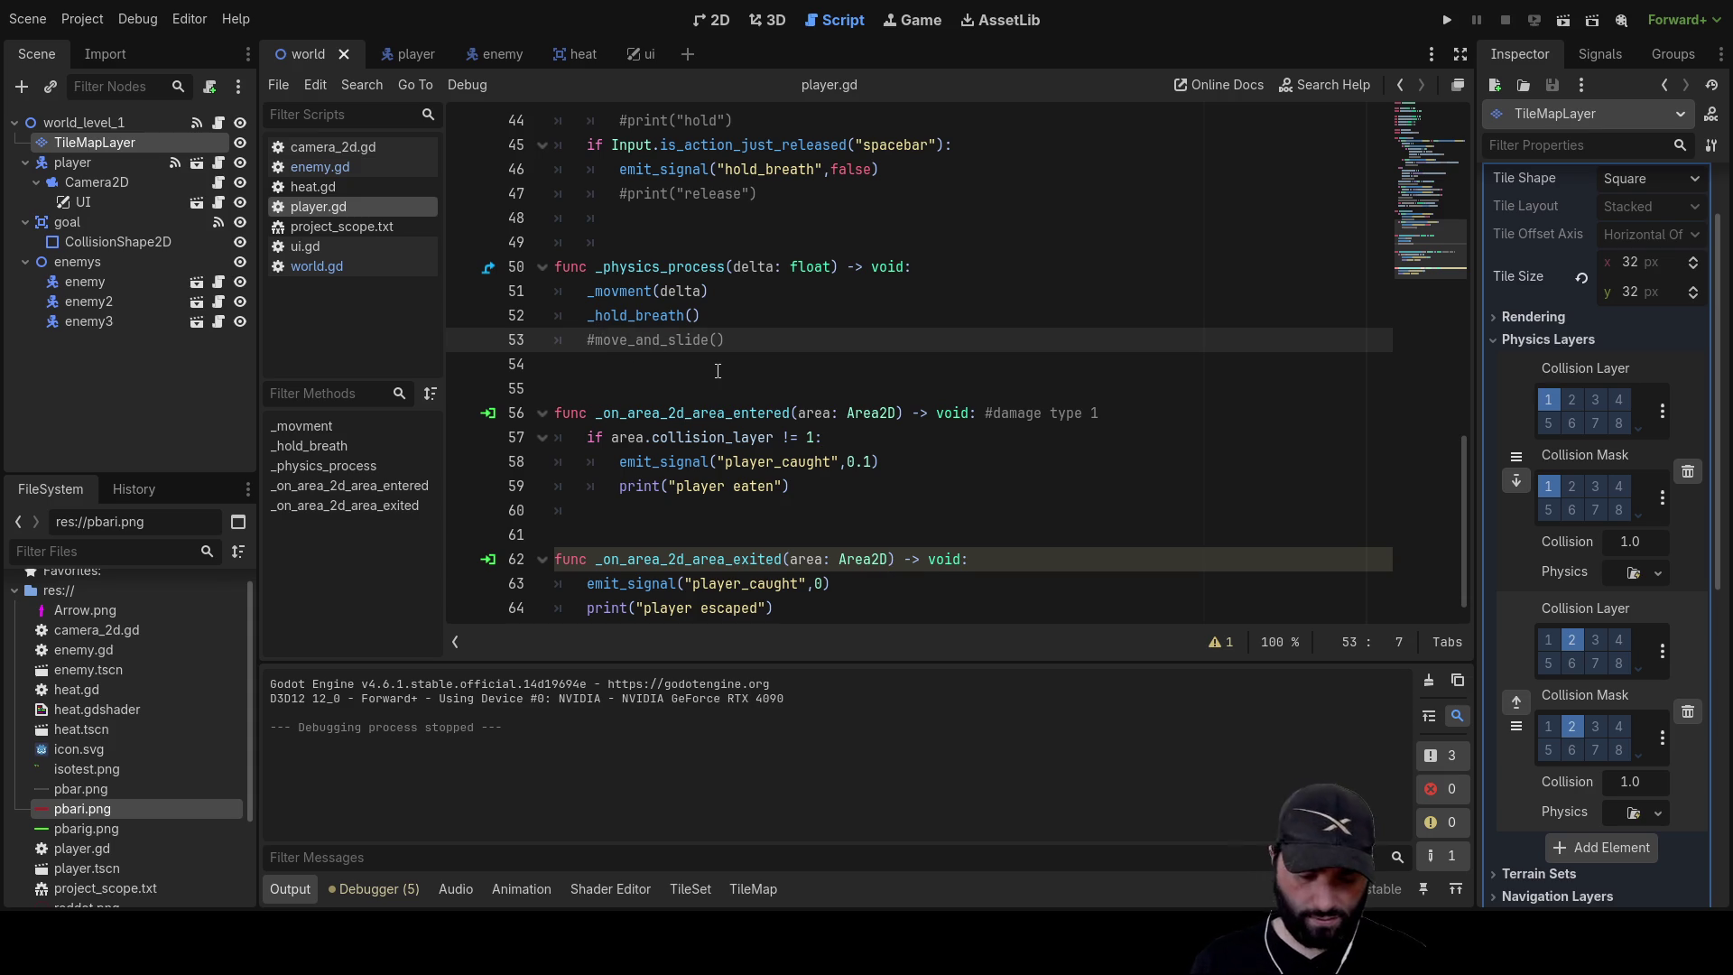
pyautogui.keyDown('ctrl'); pyautogui.click(654, 350); pyautogui.keyUp('ctrl')
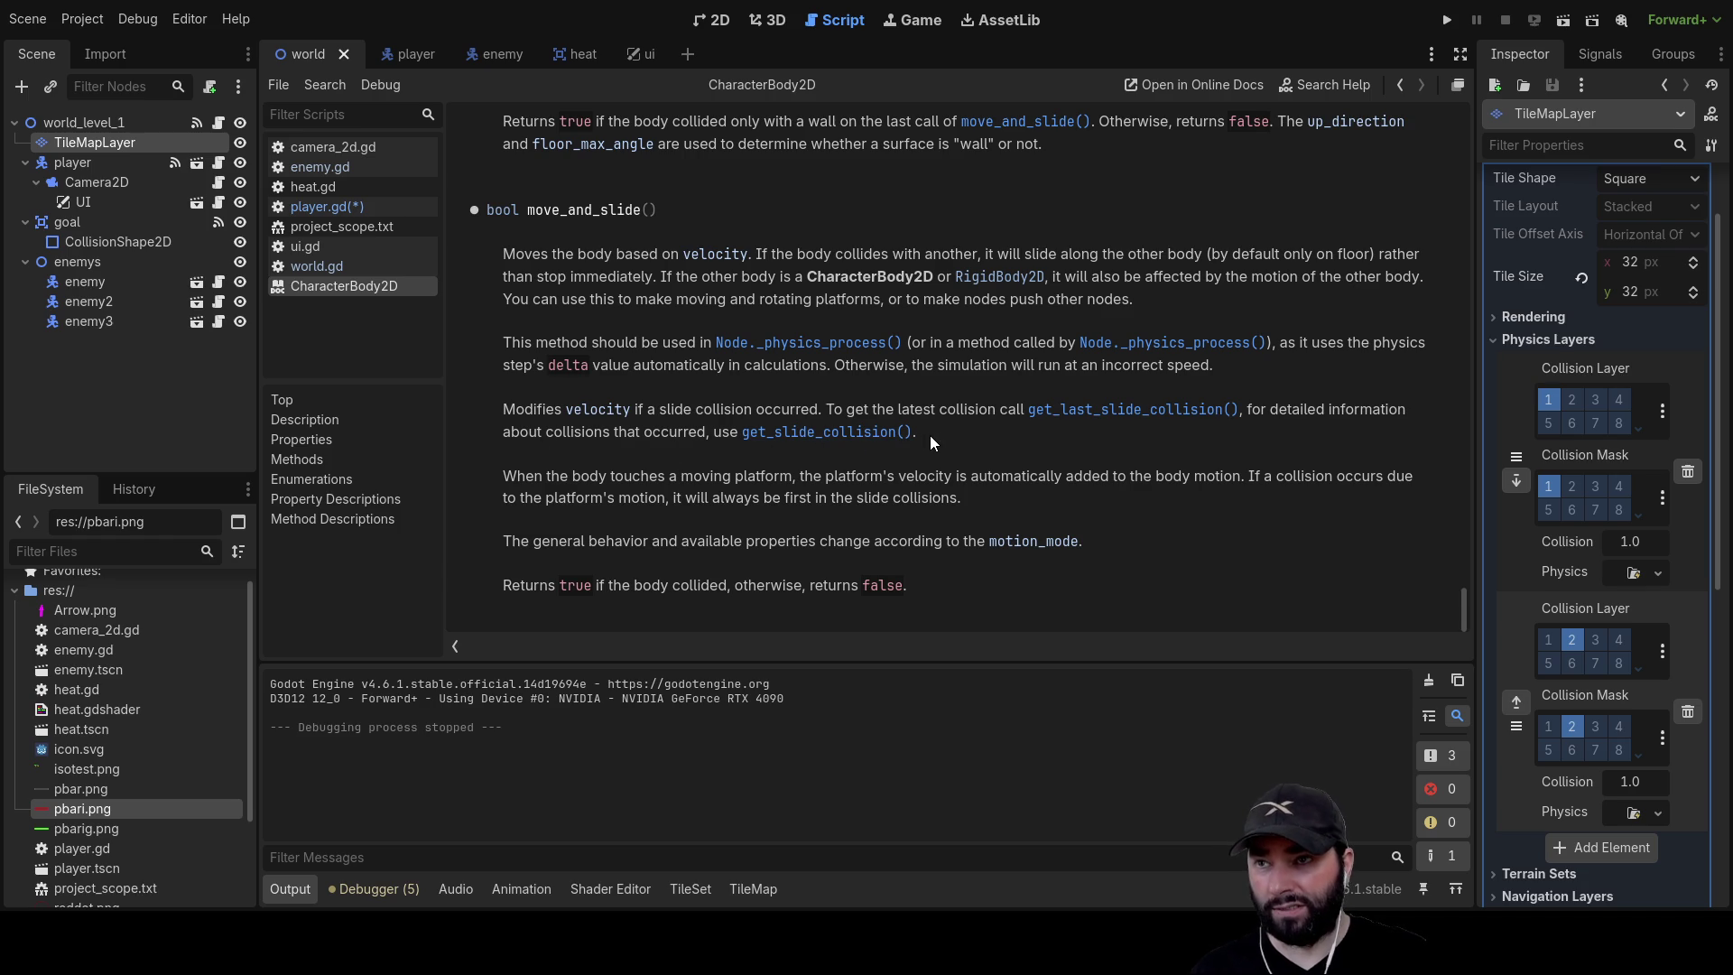
# Copy get_slide_collision() from the docs onto a new line above move_and_slide(), then open its help
pyautogui.moveTo(913, 431); pyautogui.dragTo(763, 442)
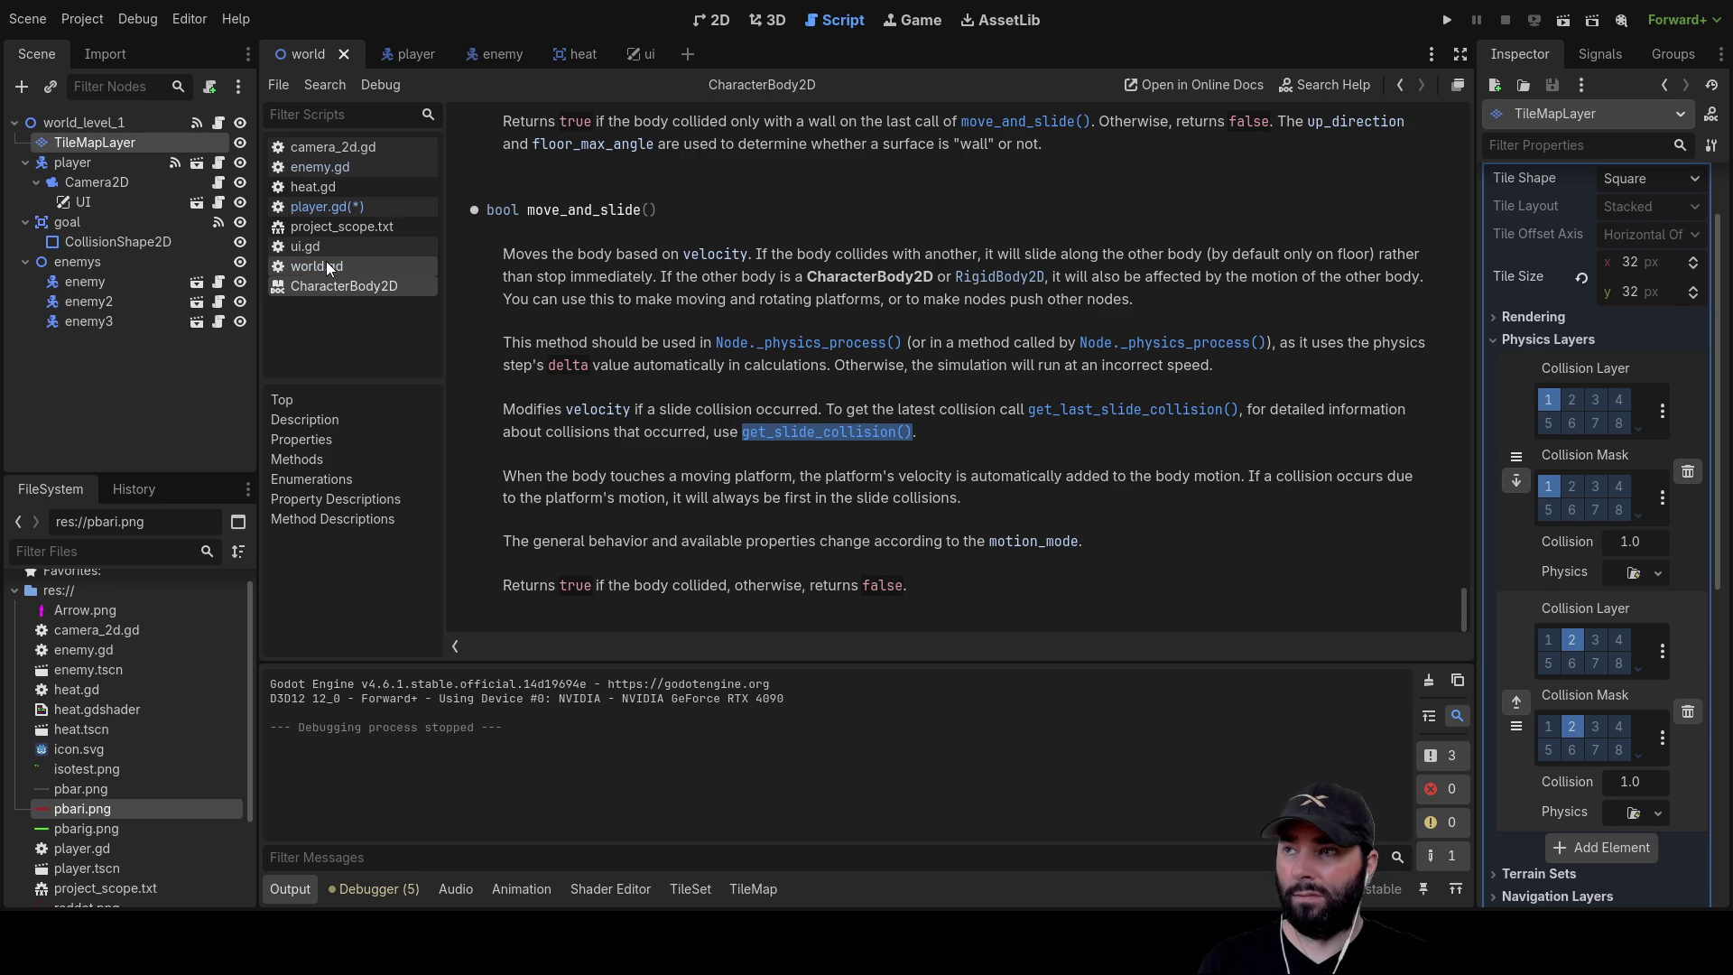
pyautogui.click(329, 209)
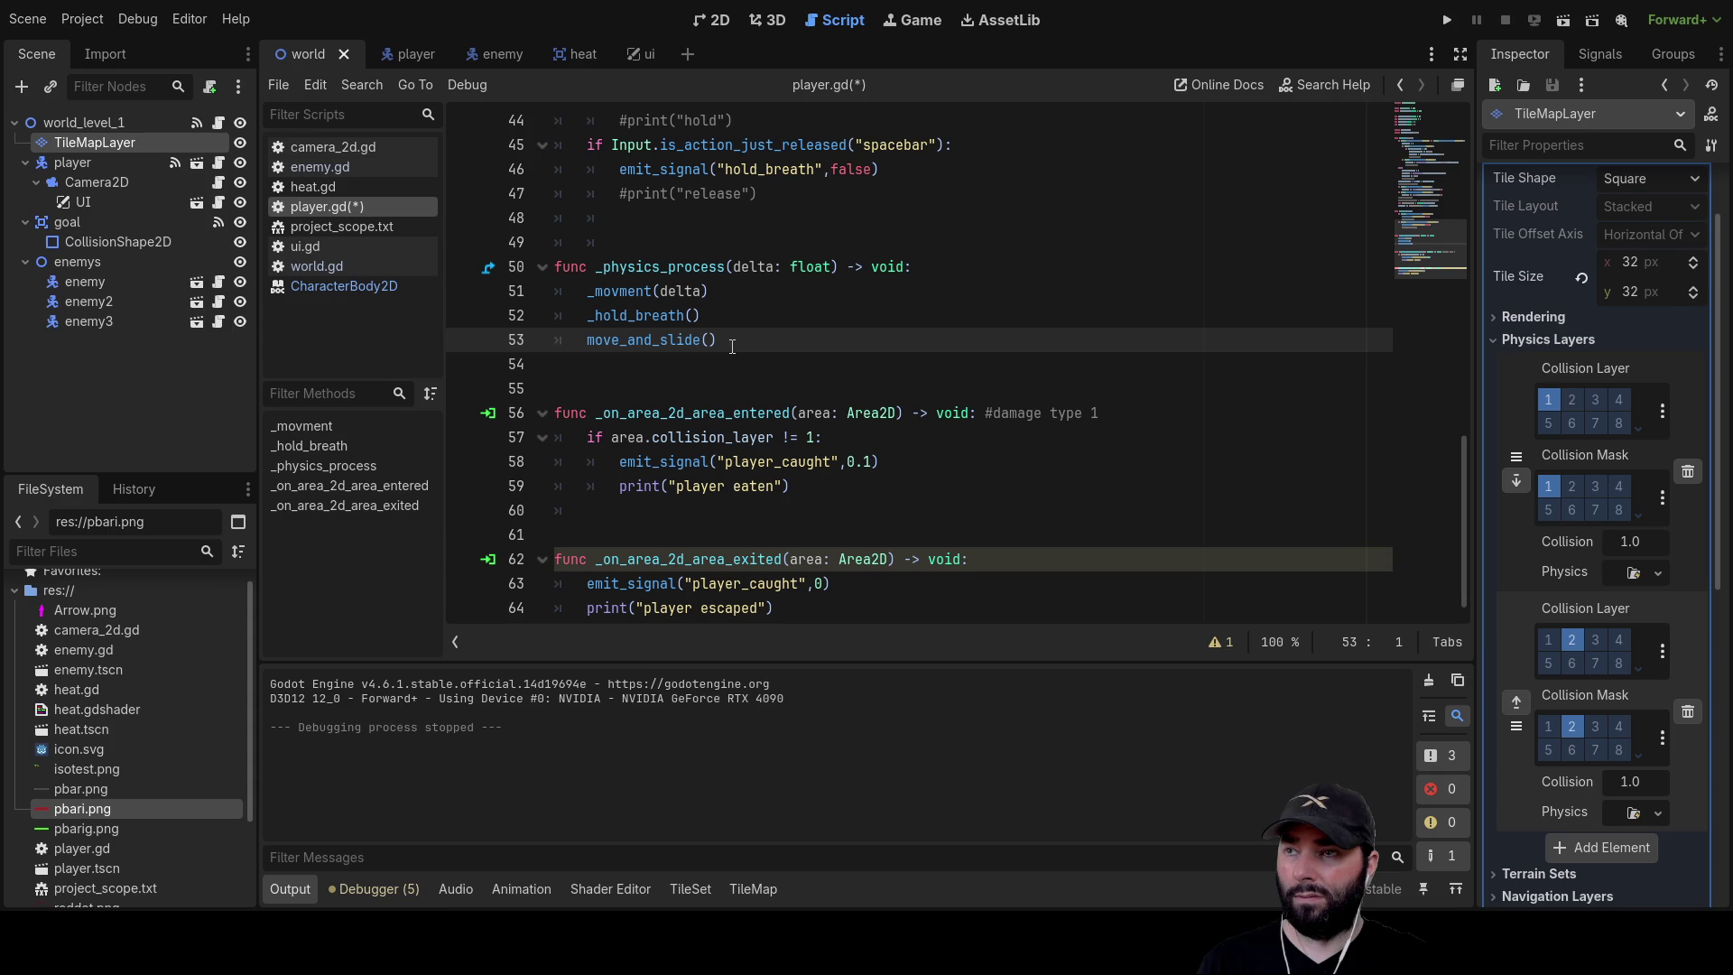
pyautogui.press('Return')
pyautogui.press('Up')
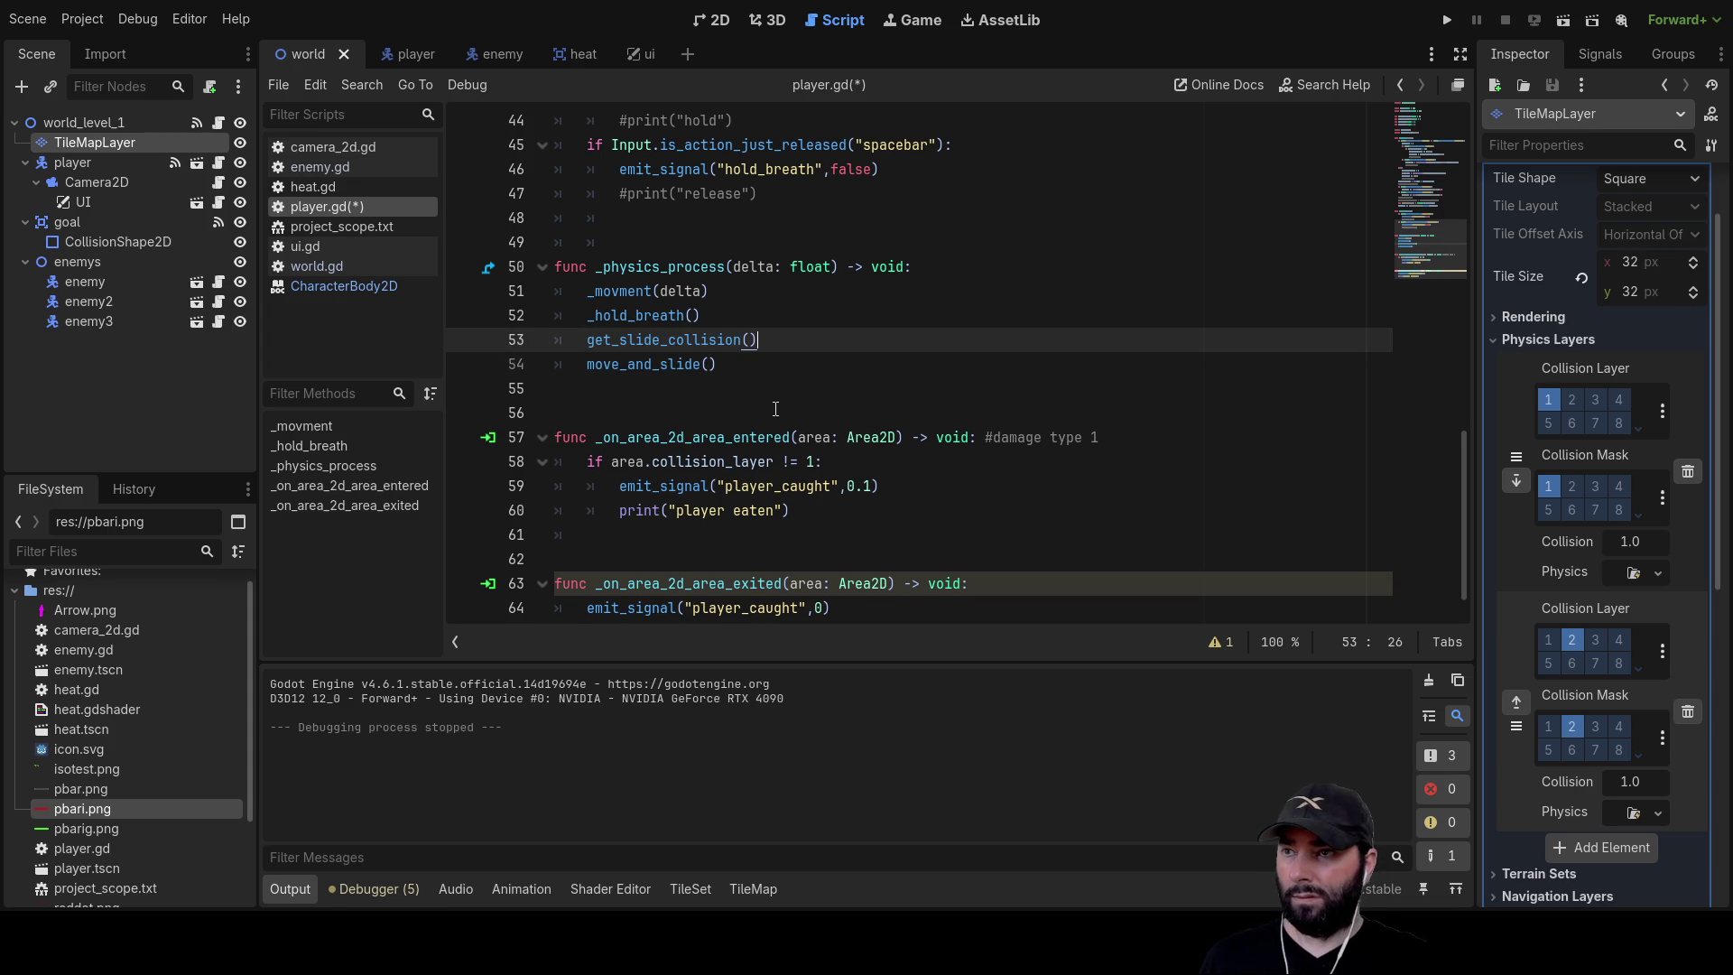
pyautogui.press('Left')
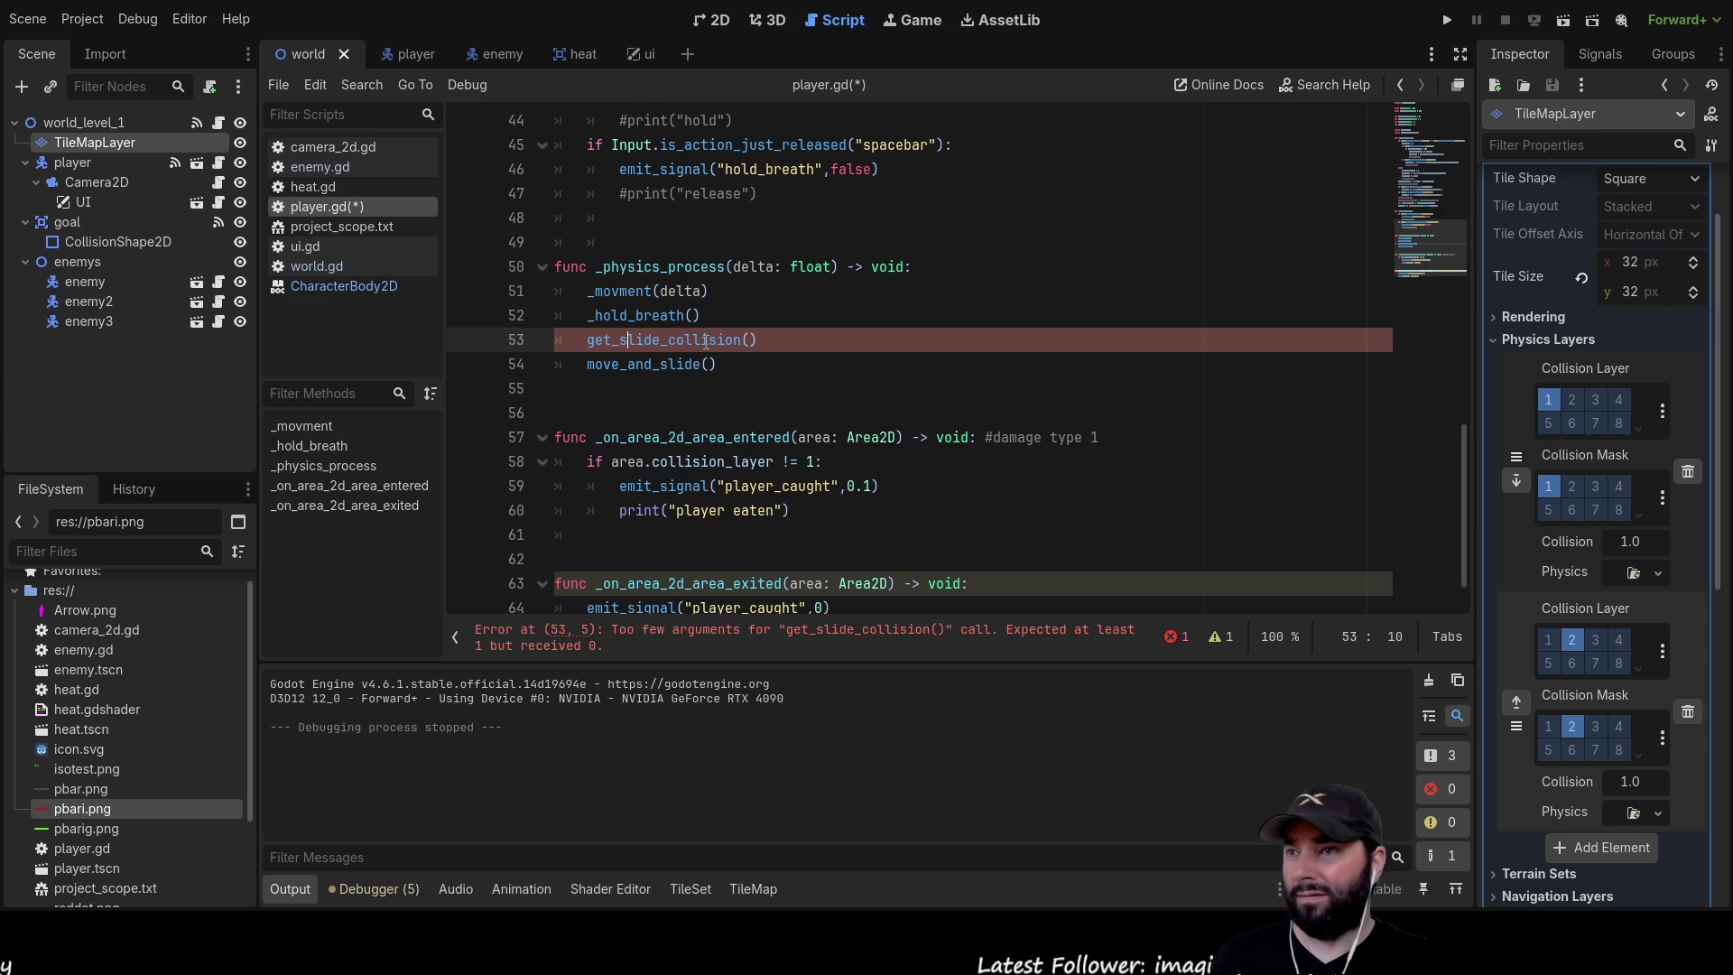
pyautogui.keyDown('ctrl'); pyautogui.click(706, 342); pyautogui.keyUp('ctrl')
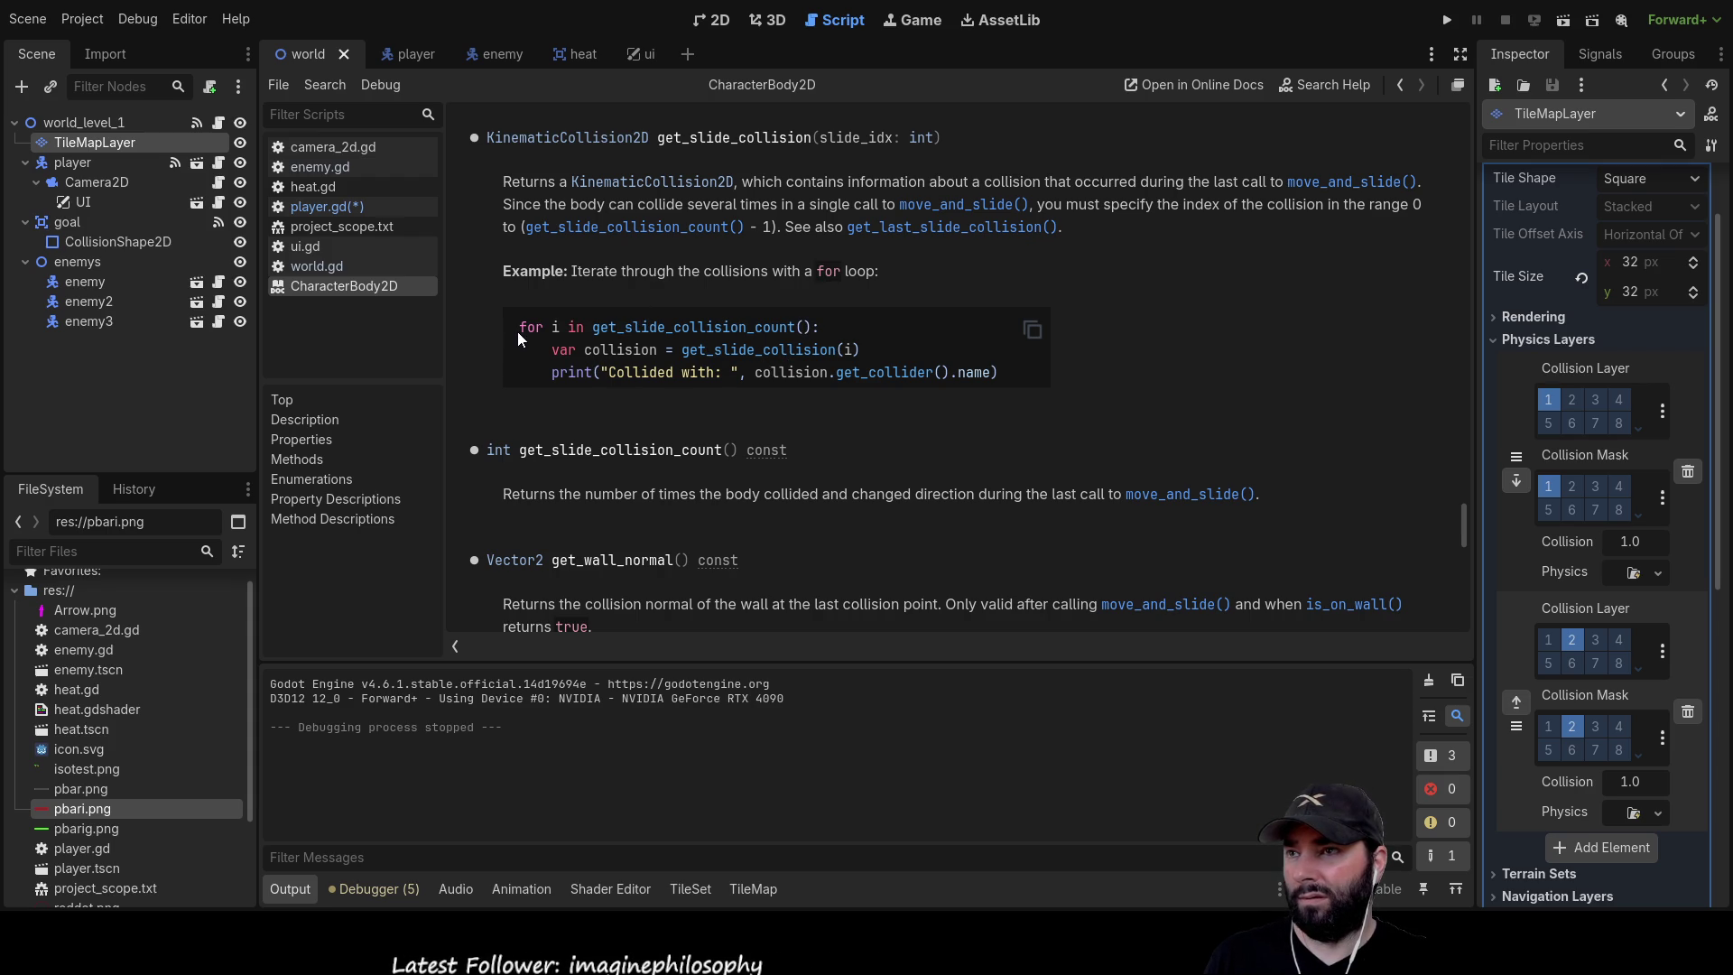
# Copy the docs' collision loop example and paste it below move_and_slide() in player.gd
pyautogui.moveTo(520, 326); pyautogui.dragTo(1002, 374)
pyautogui.hotkey('ctrl', 'c')
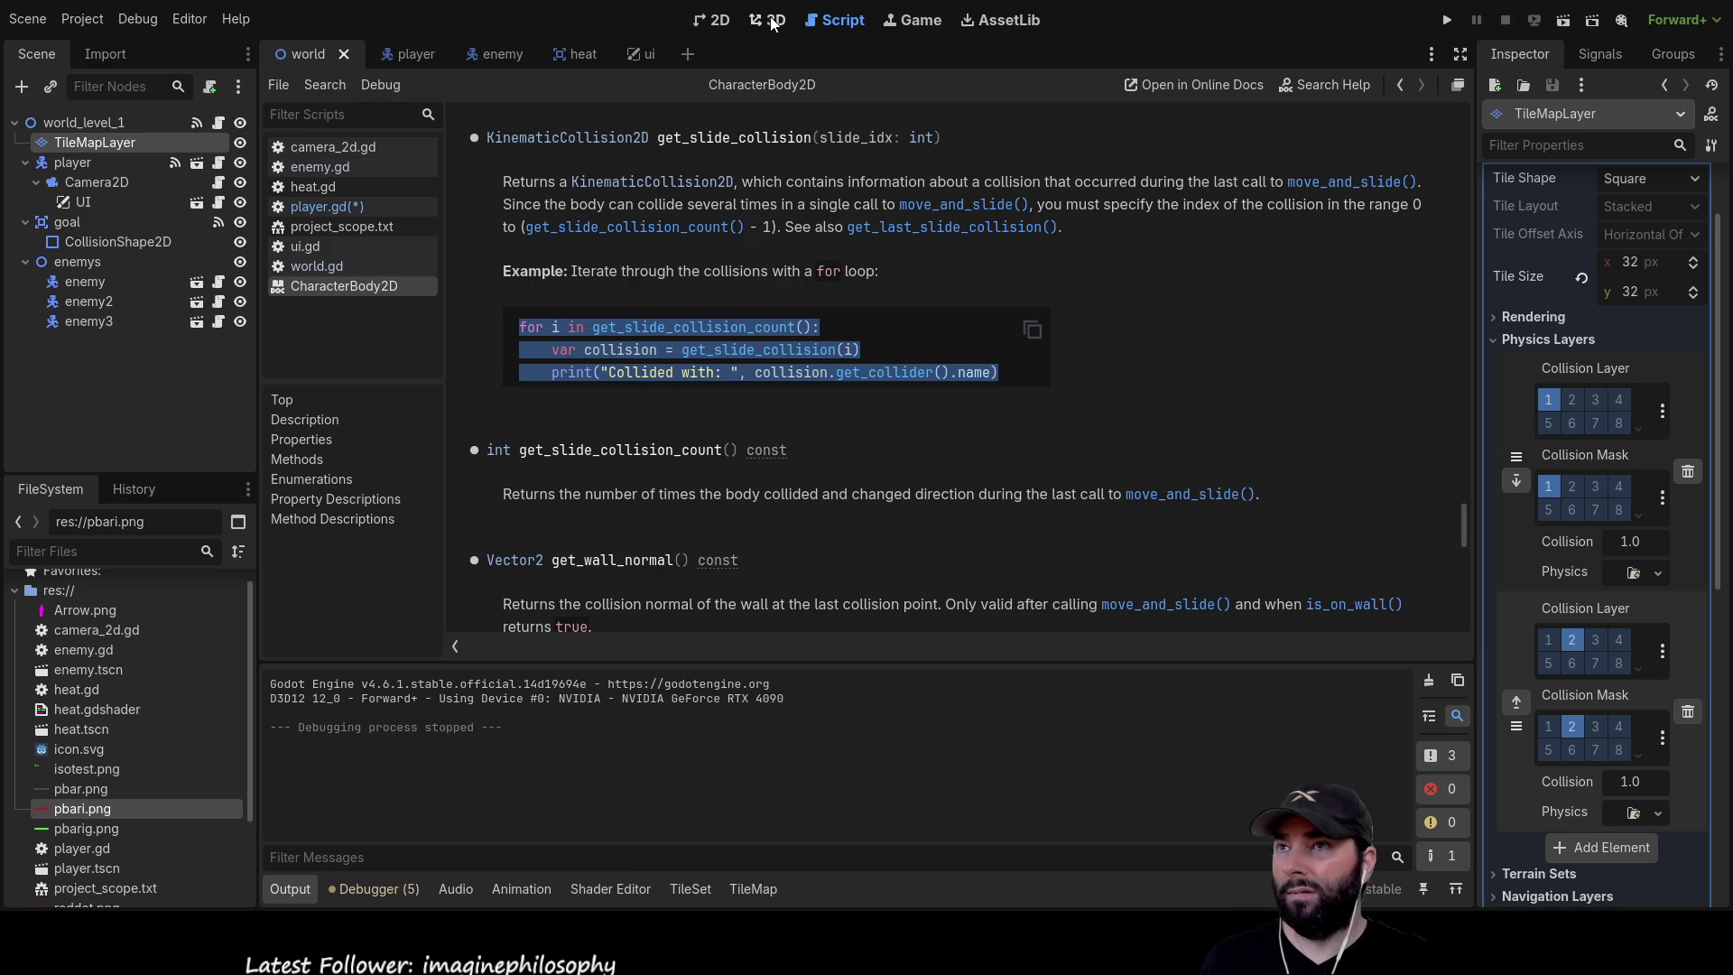
pyautogui.click(317, 264)
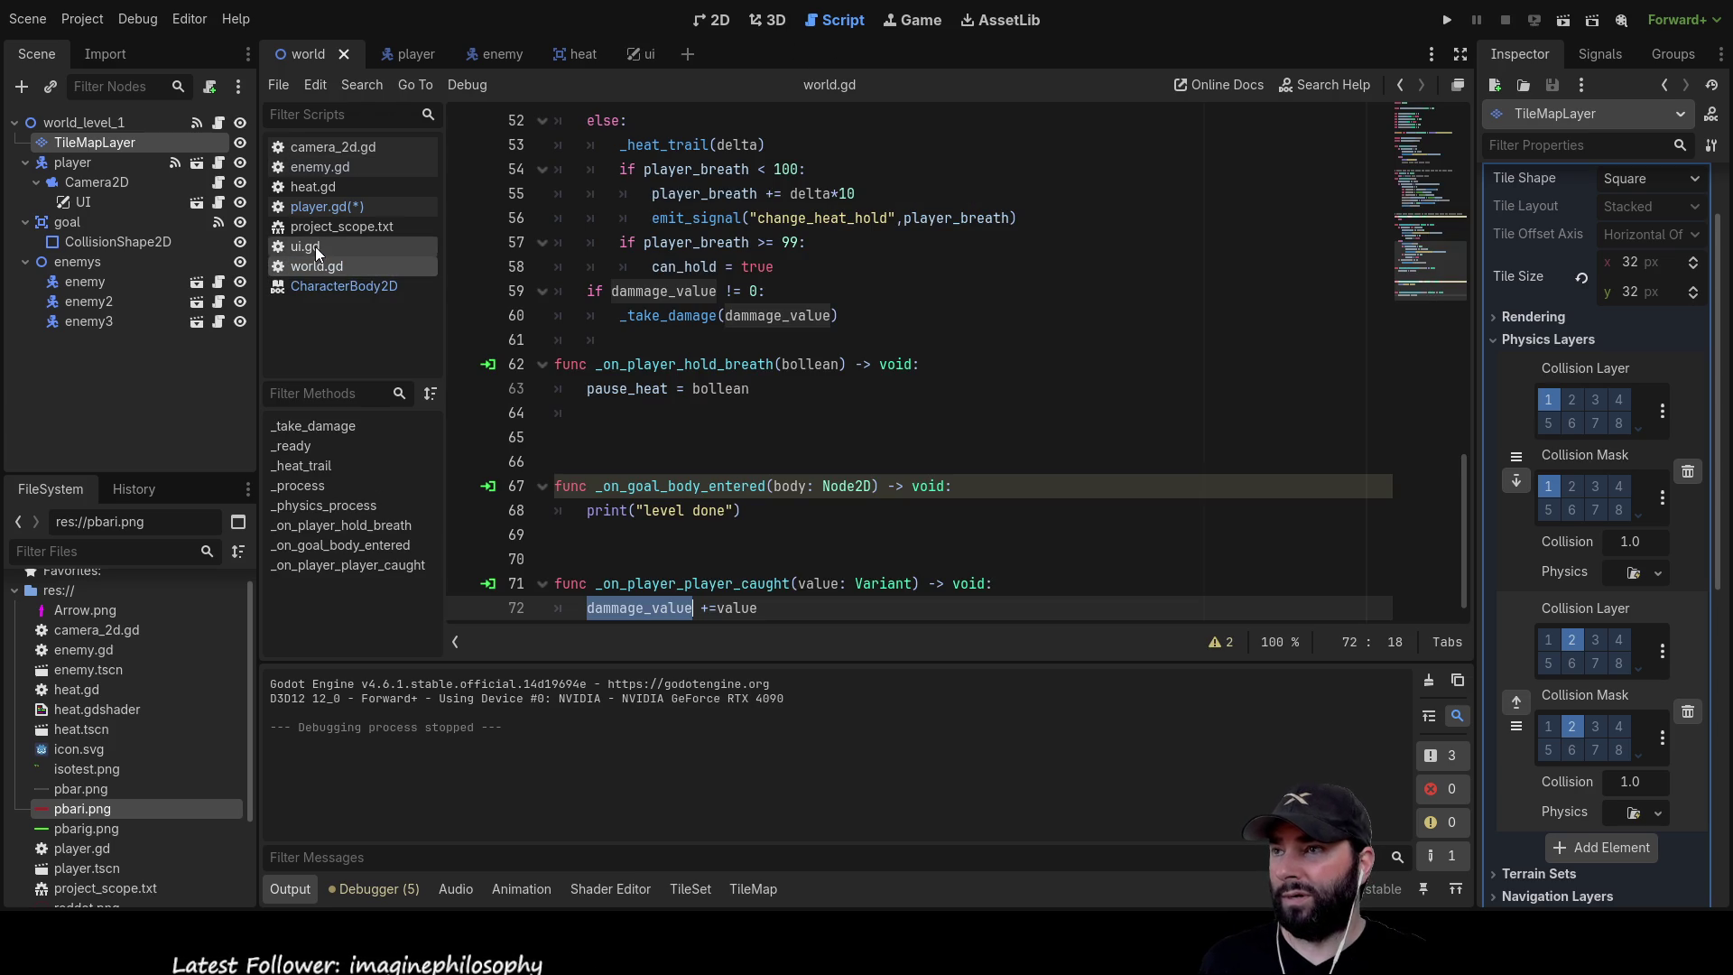
pyautogui.click(331, 206)
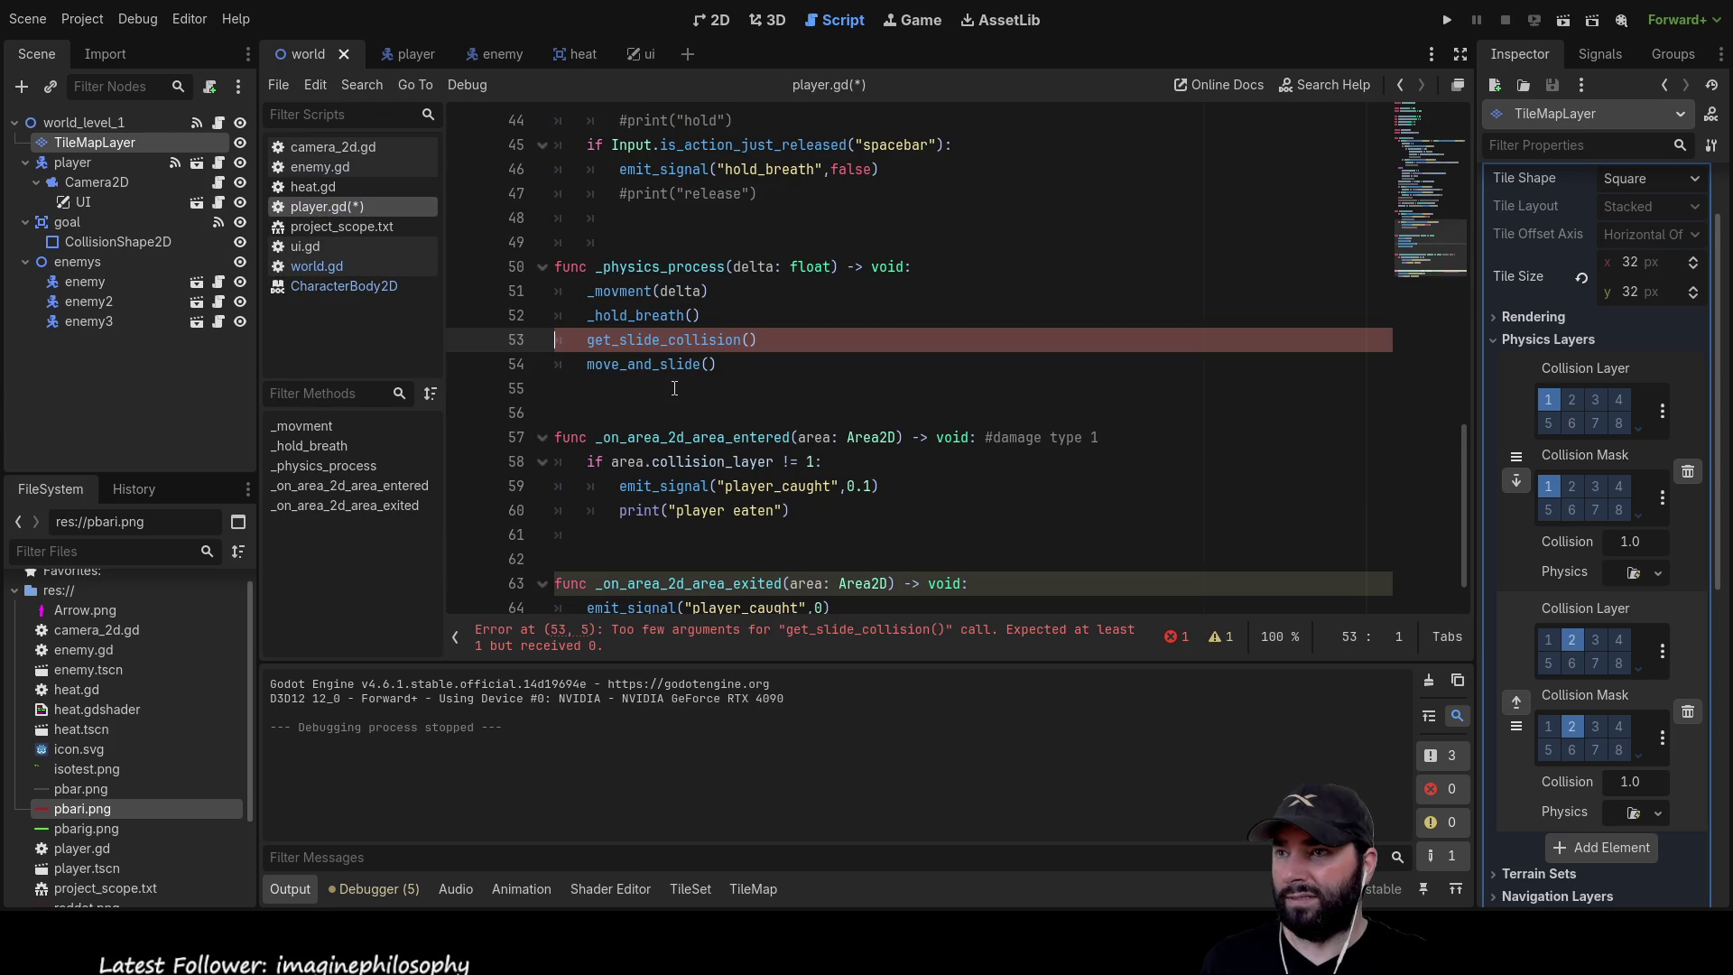
pyautogui.click(609, 387)
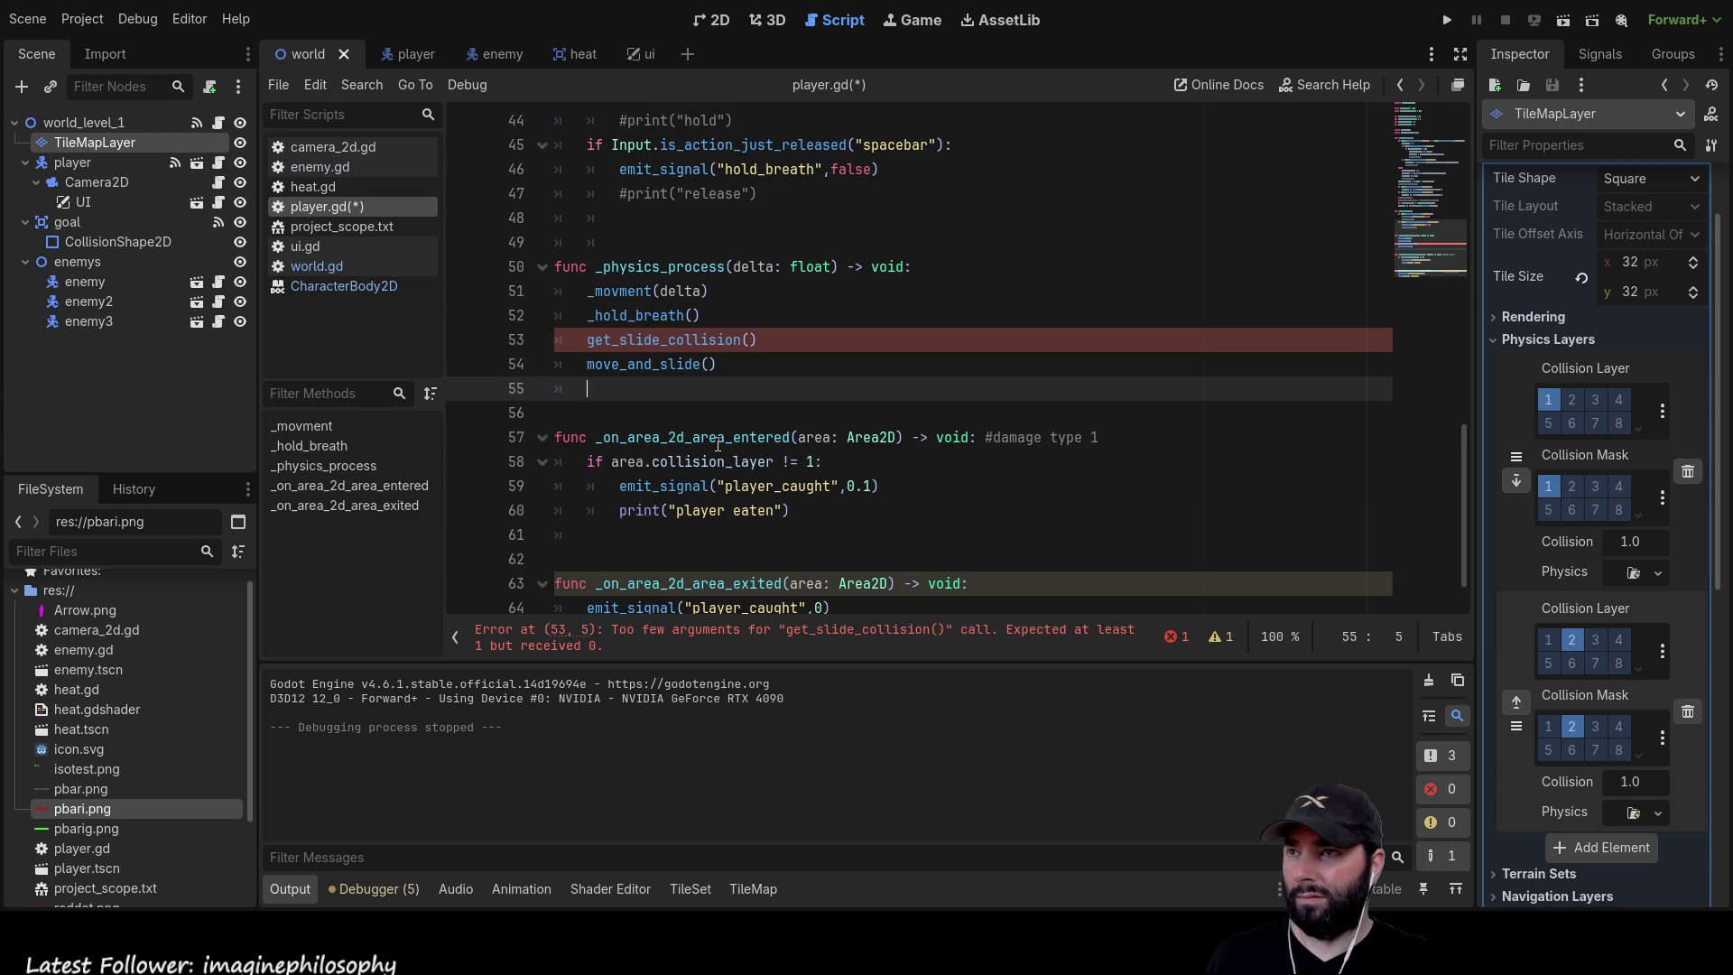
pyautogui.hotkey('ctrl', 'v')
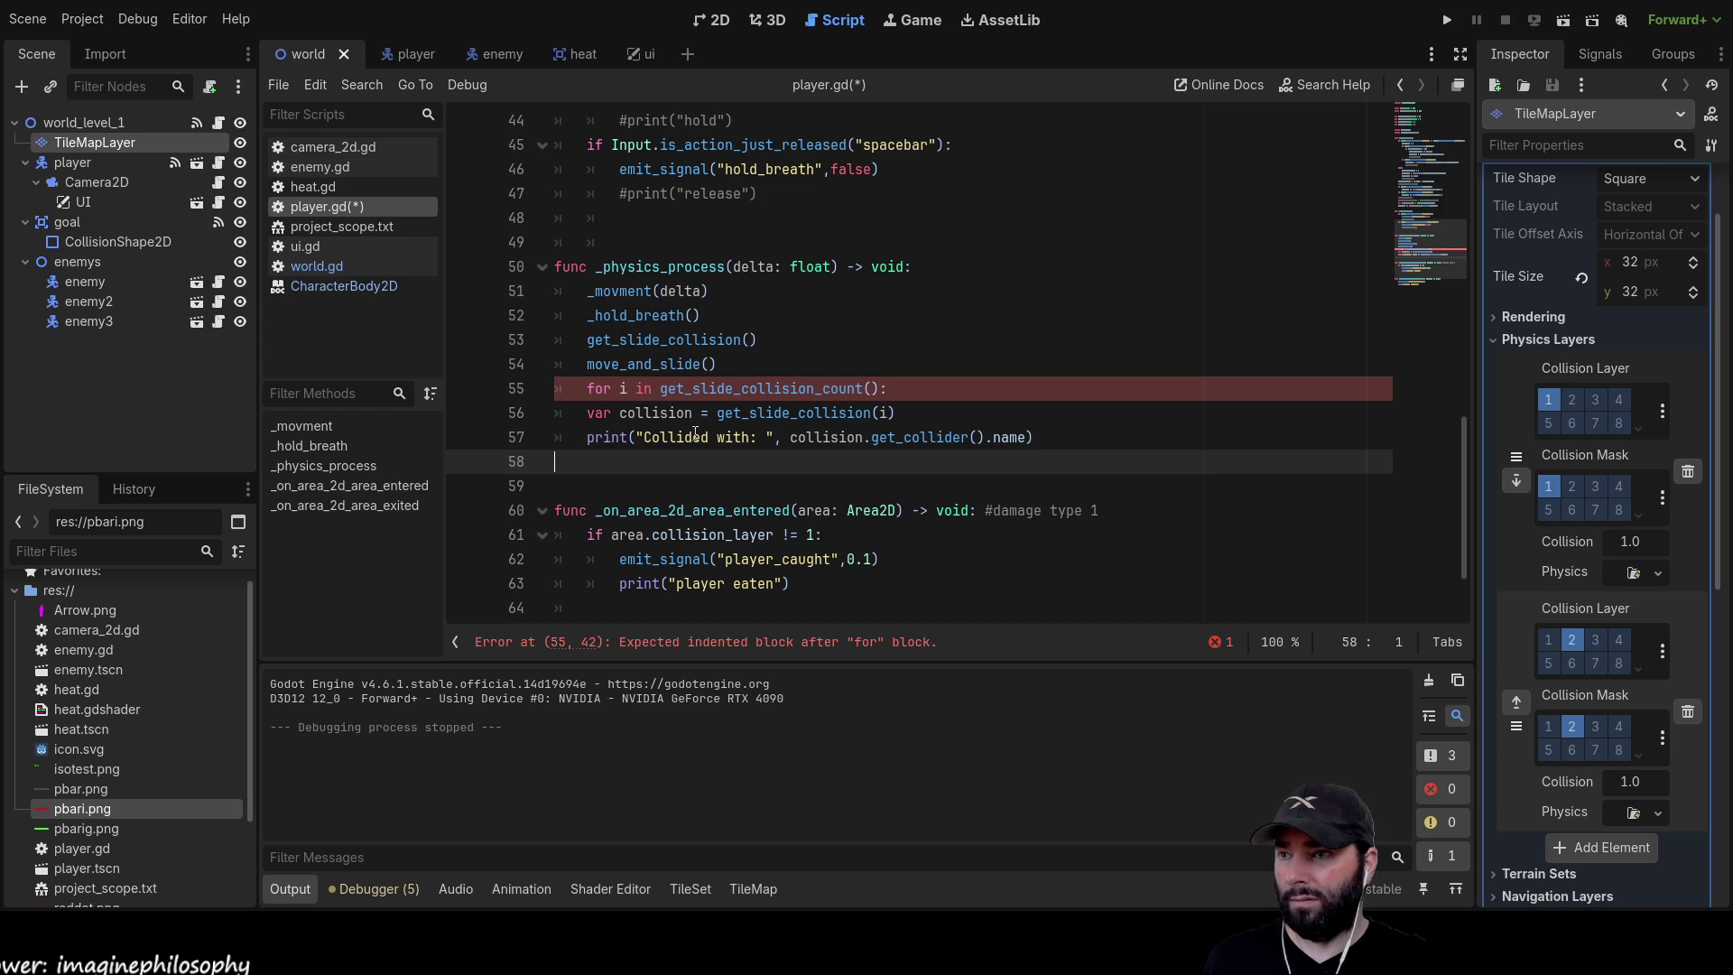
# Indent the var and print lines into the loop and delete the stray get_slide_collision() line
pyautogui.click(584, 412)
pyautogui.press('Tab')
pyautogui.click(581, 437)
pyautogui.press('Tab')
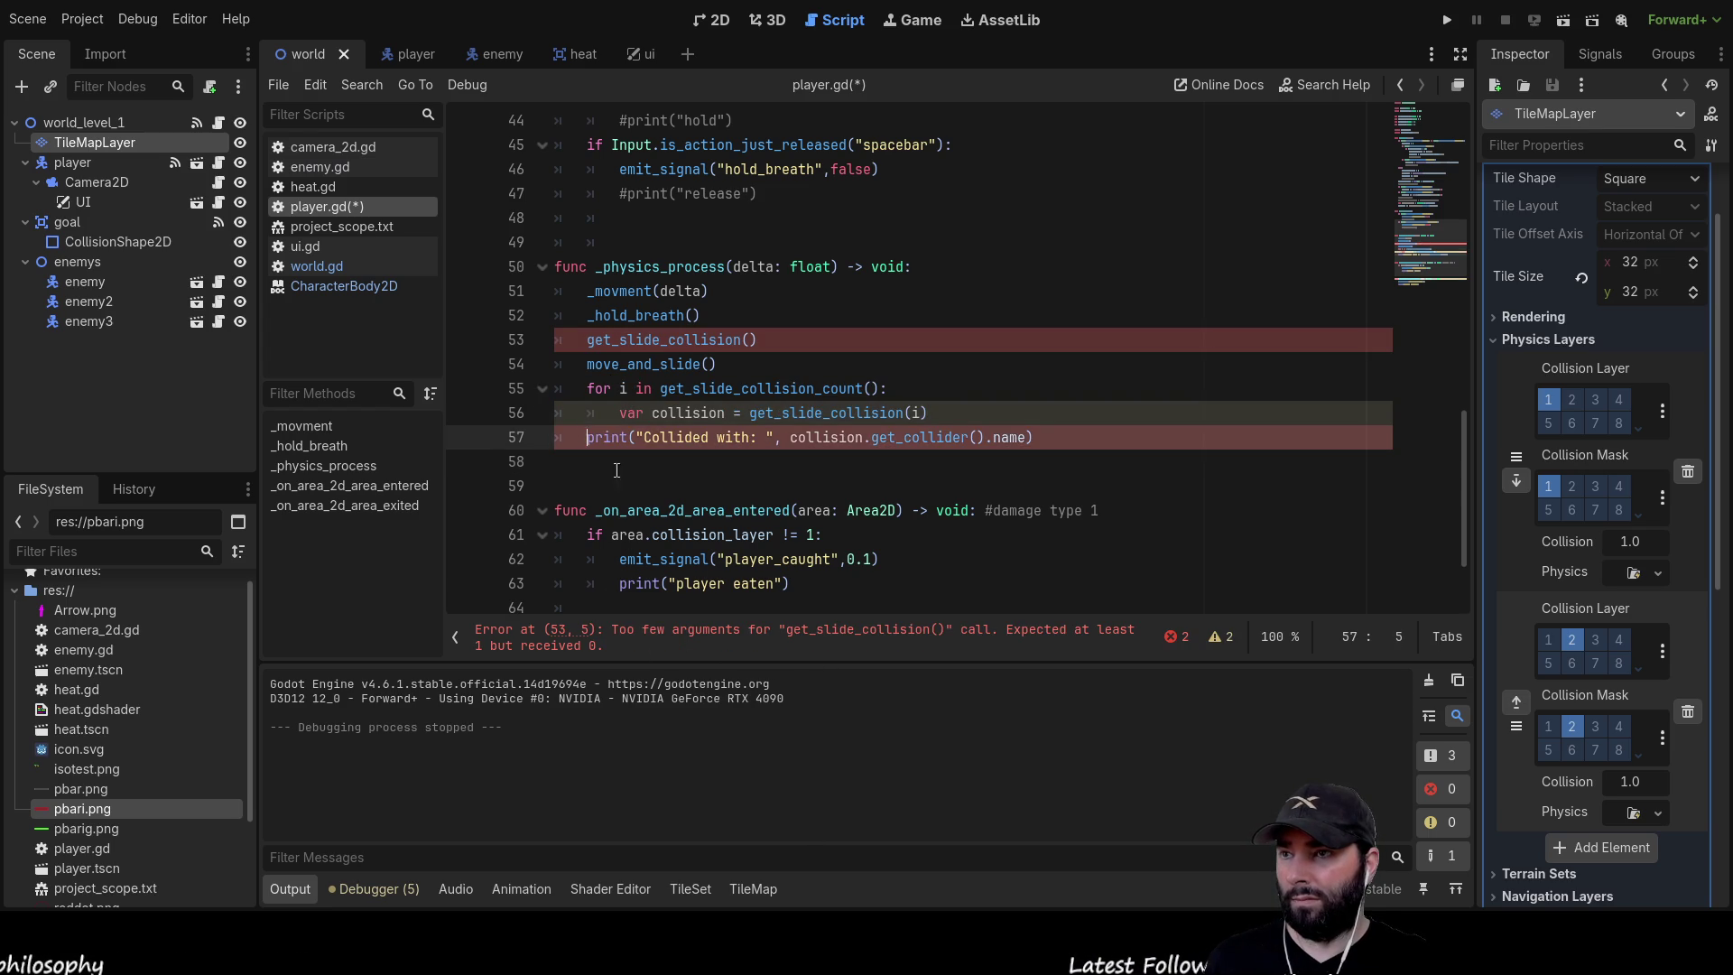
pyautogui.click(766, 341)
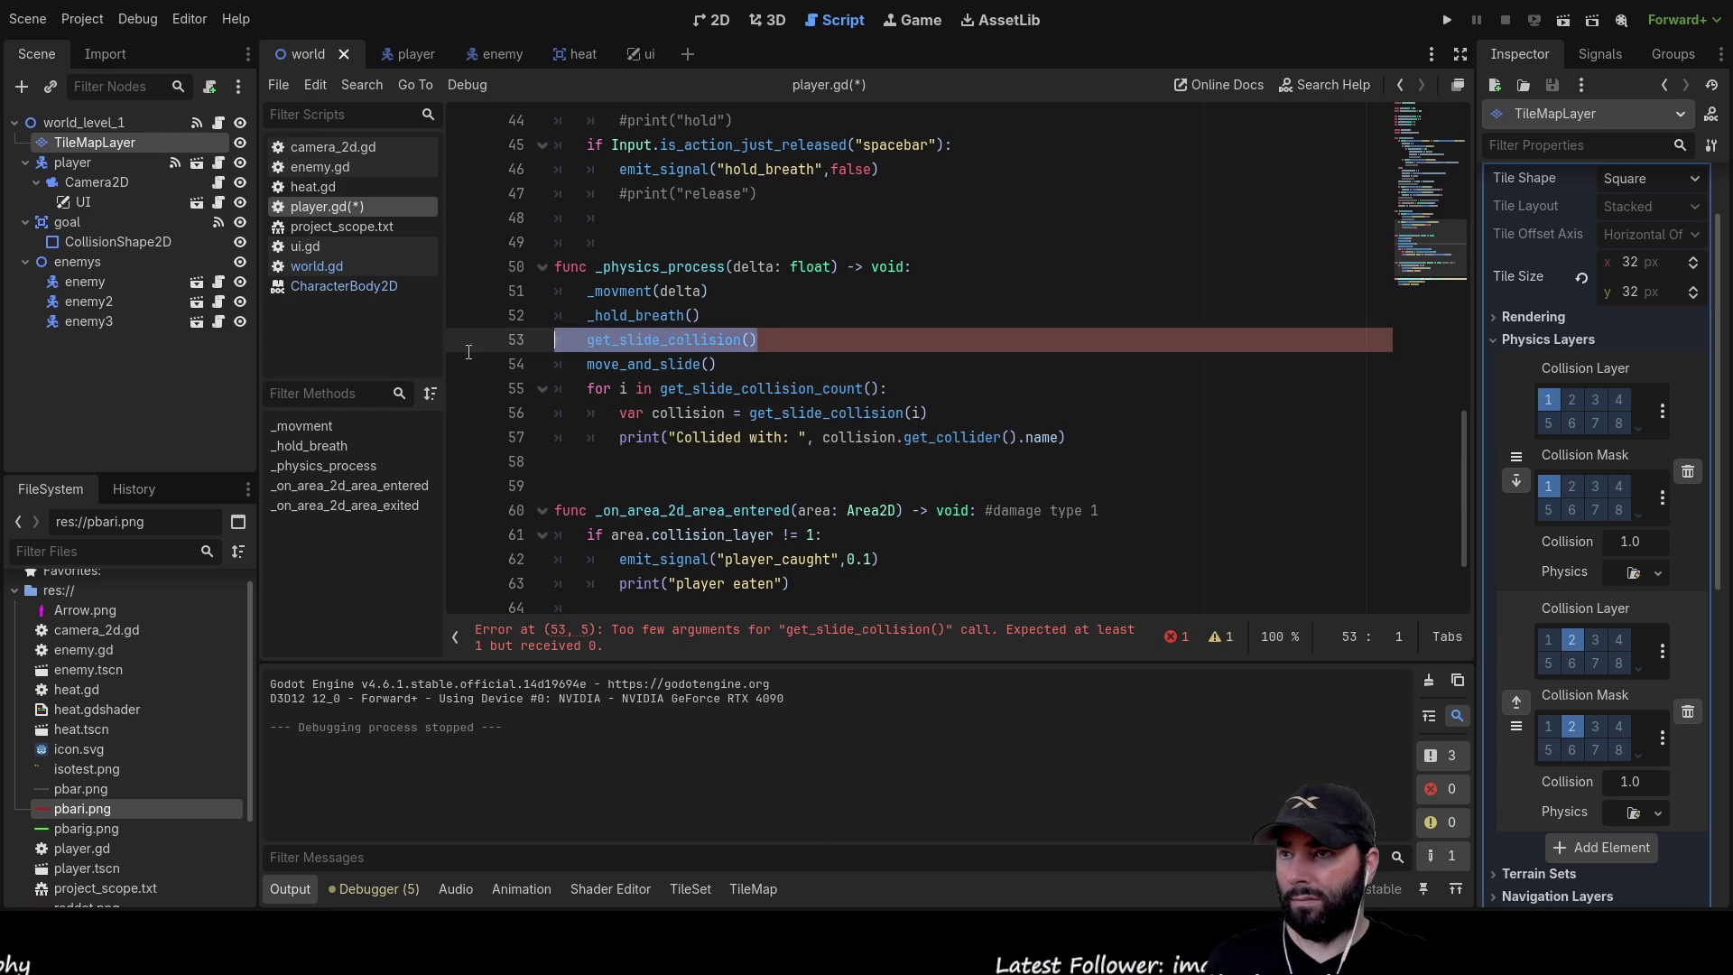
pyautogui.tripleClick(763, 340)
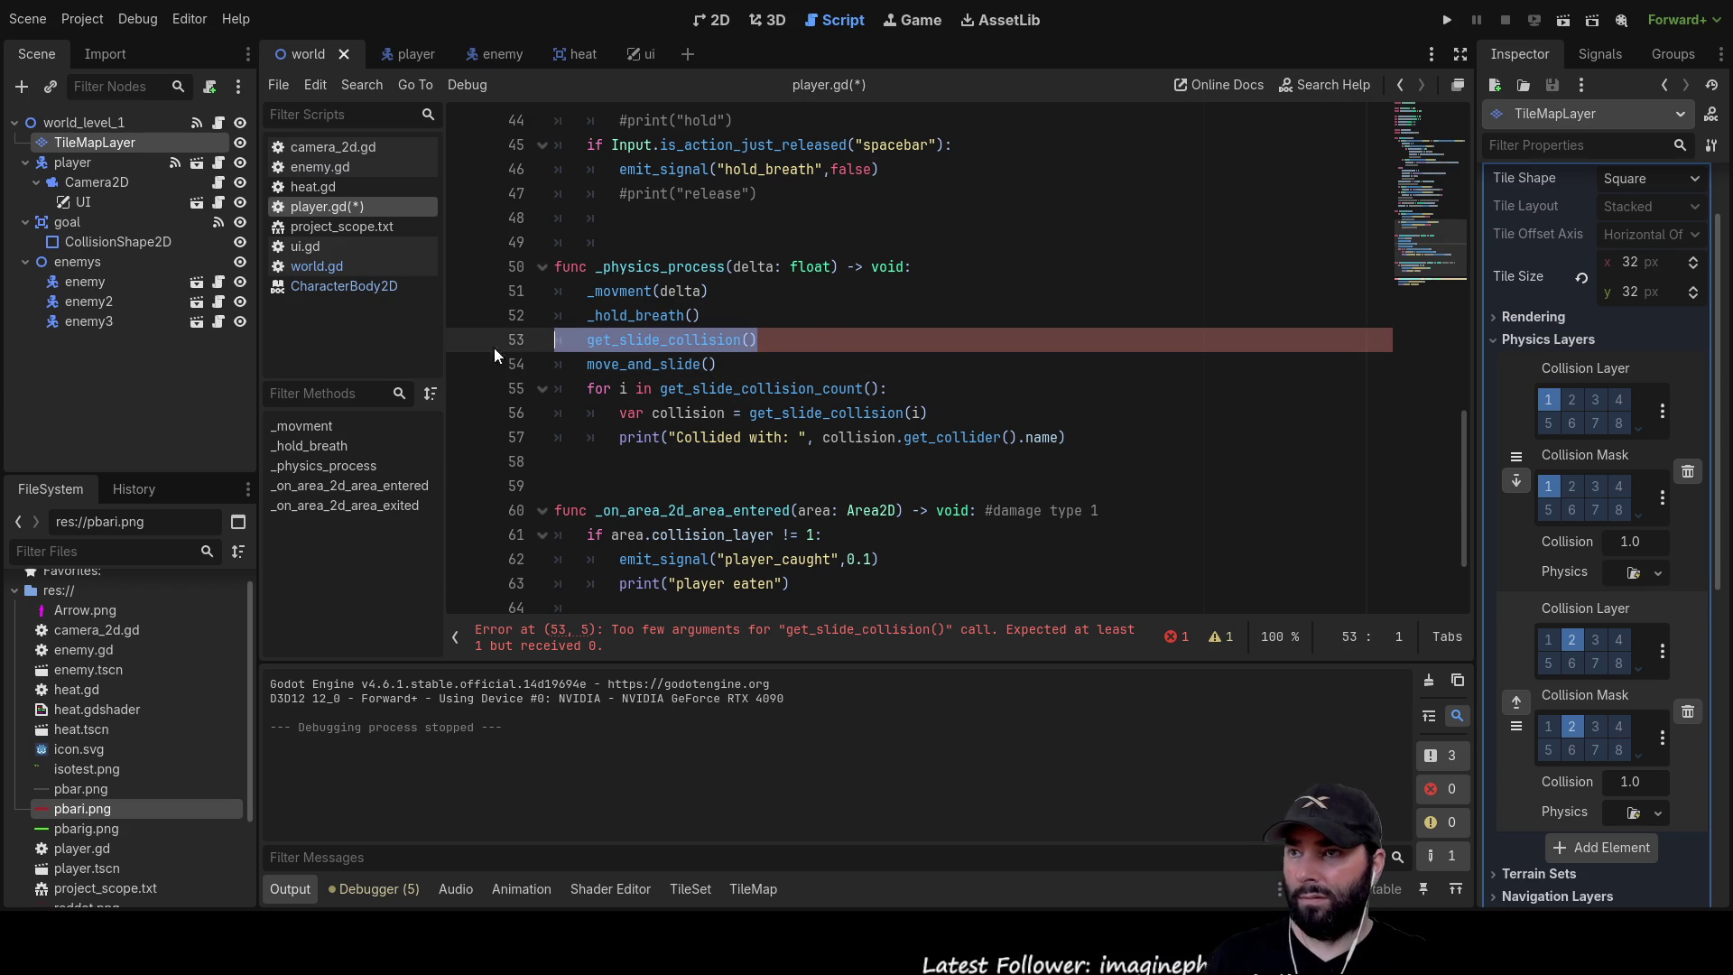
pyautogui.press('BackSpace')
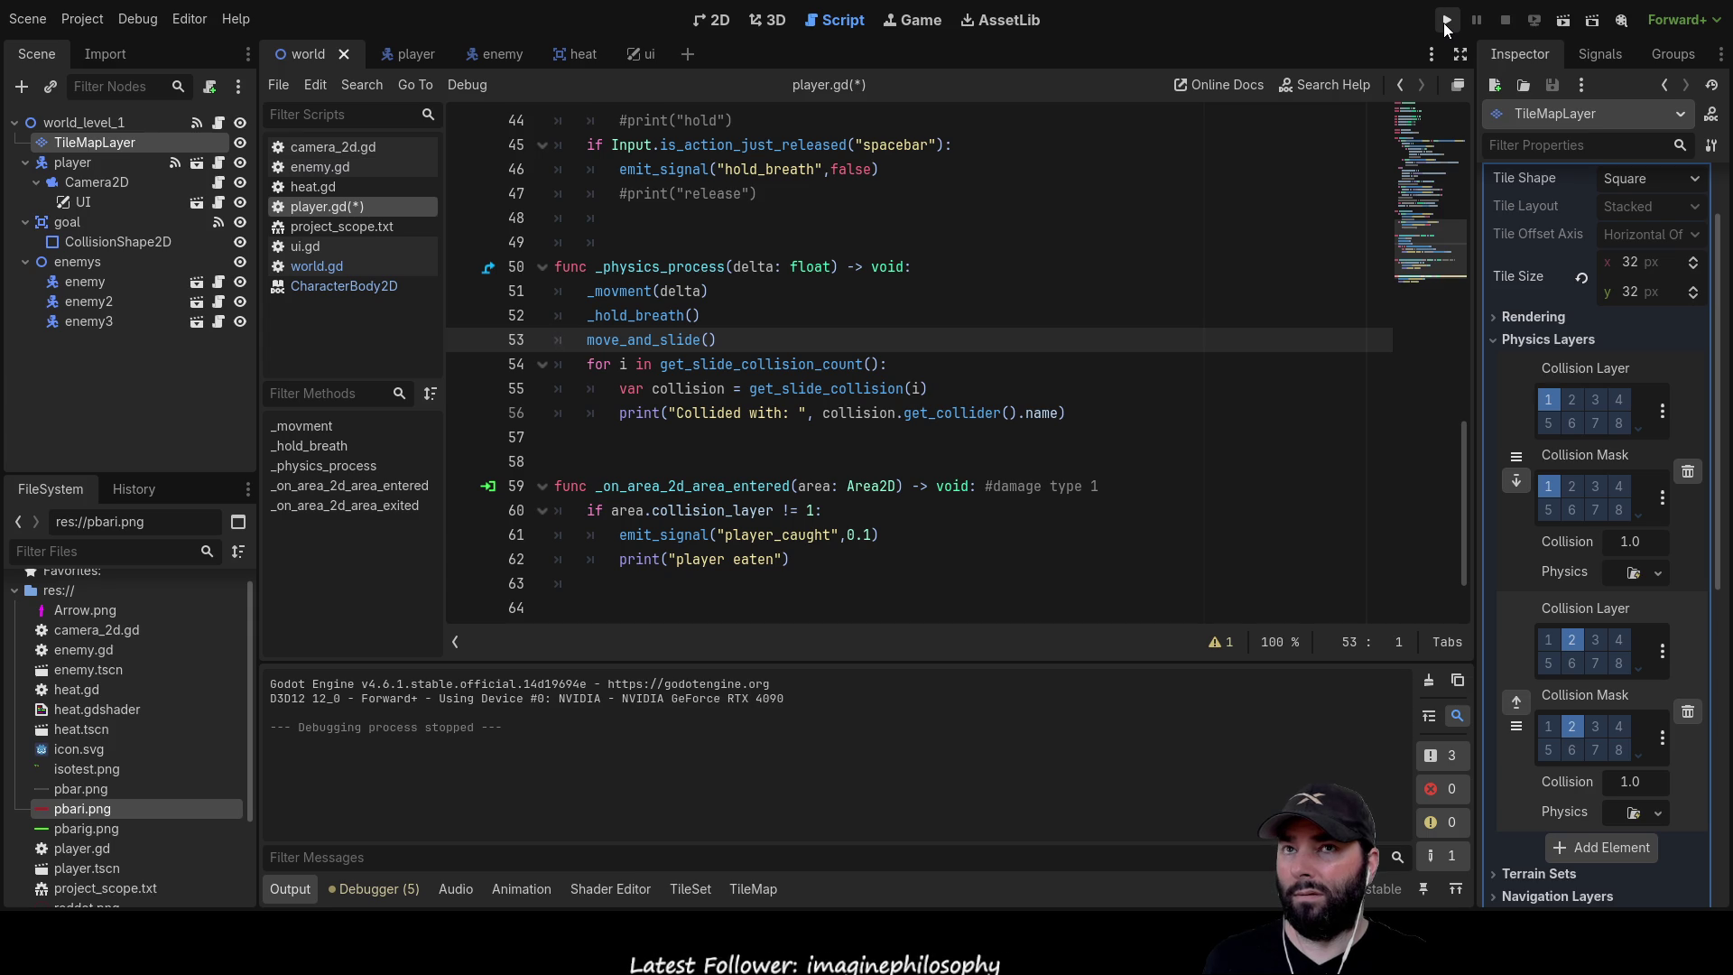
# Run the game and steer the player up, left and down into the walls
pyautogui.click(1447, 20)
pyautogui.press('Up')
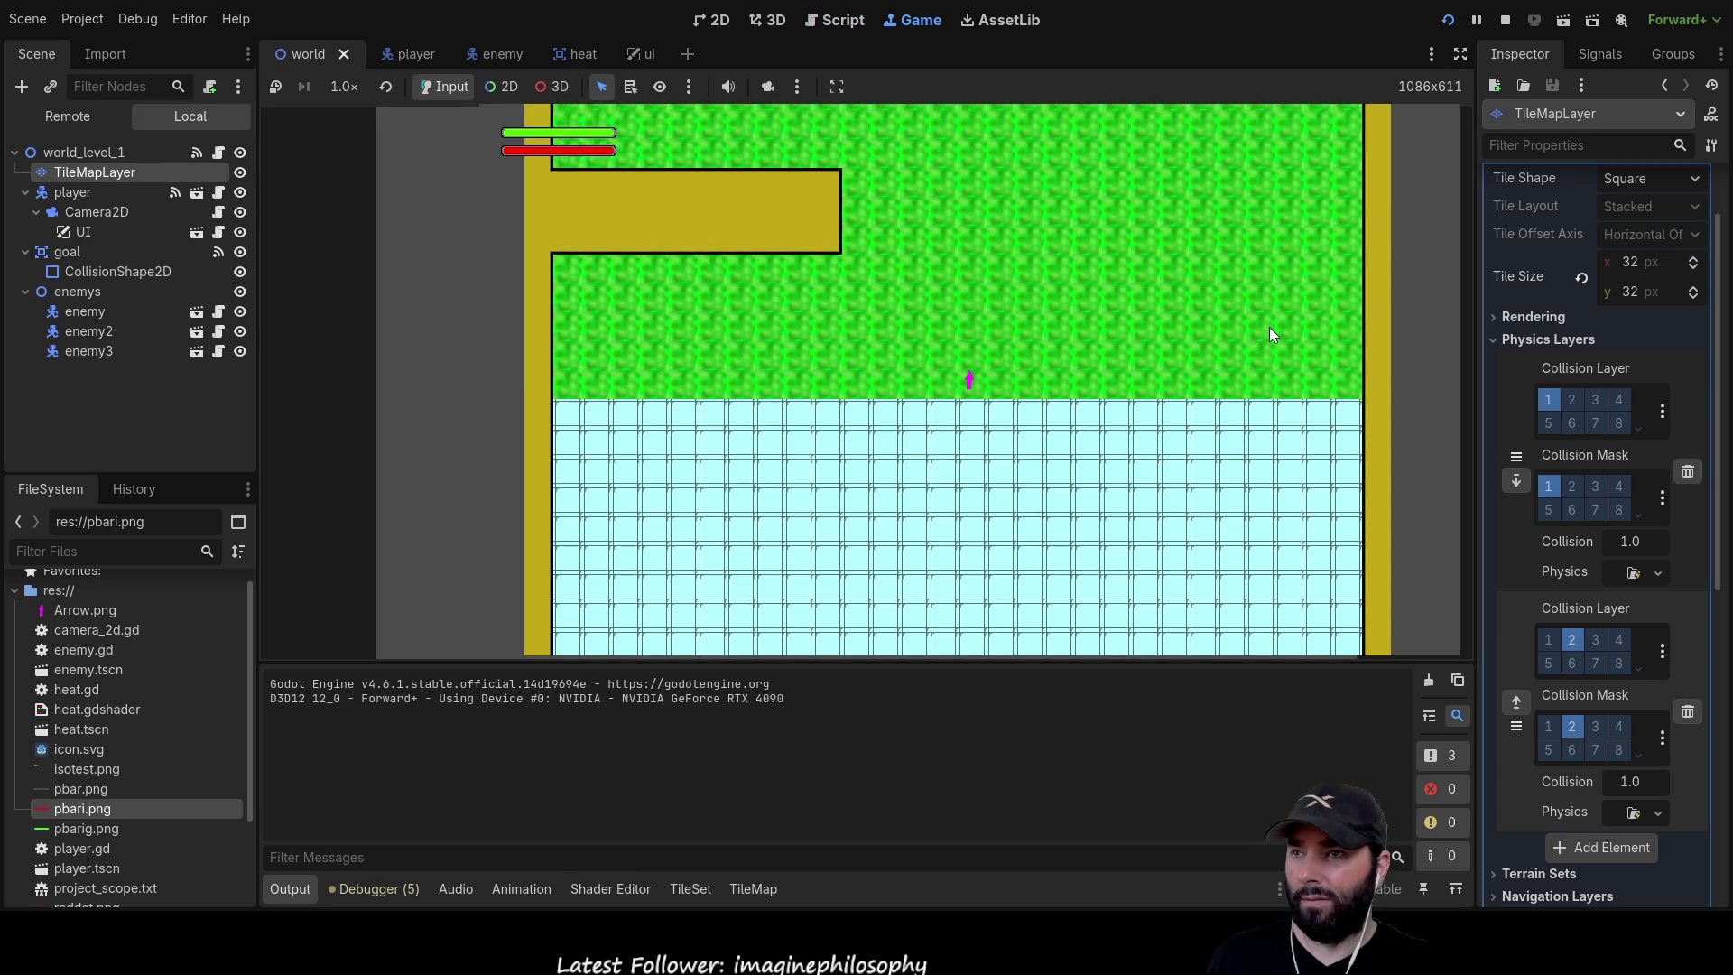
pyautogui.press('Left')
pyautogui.press('Left')
pyautogui.press('Down')
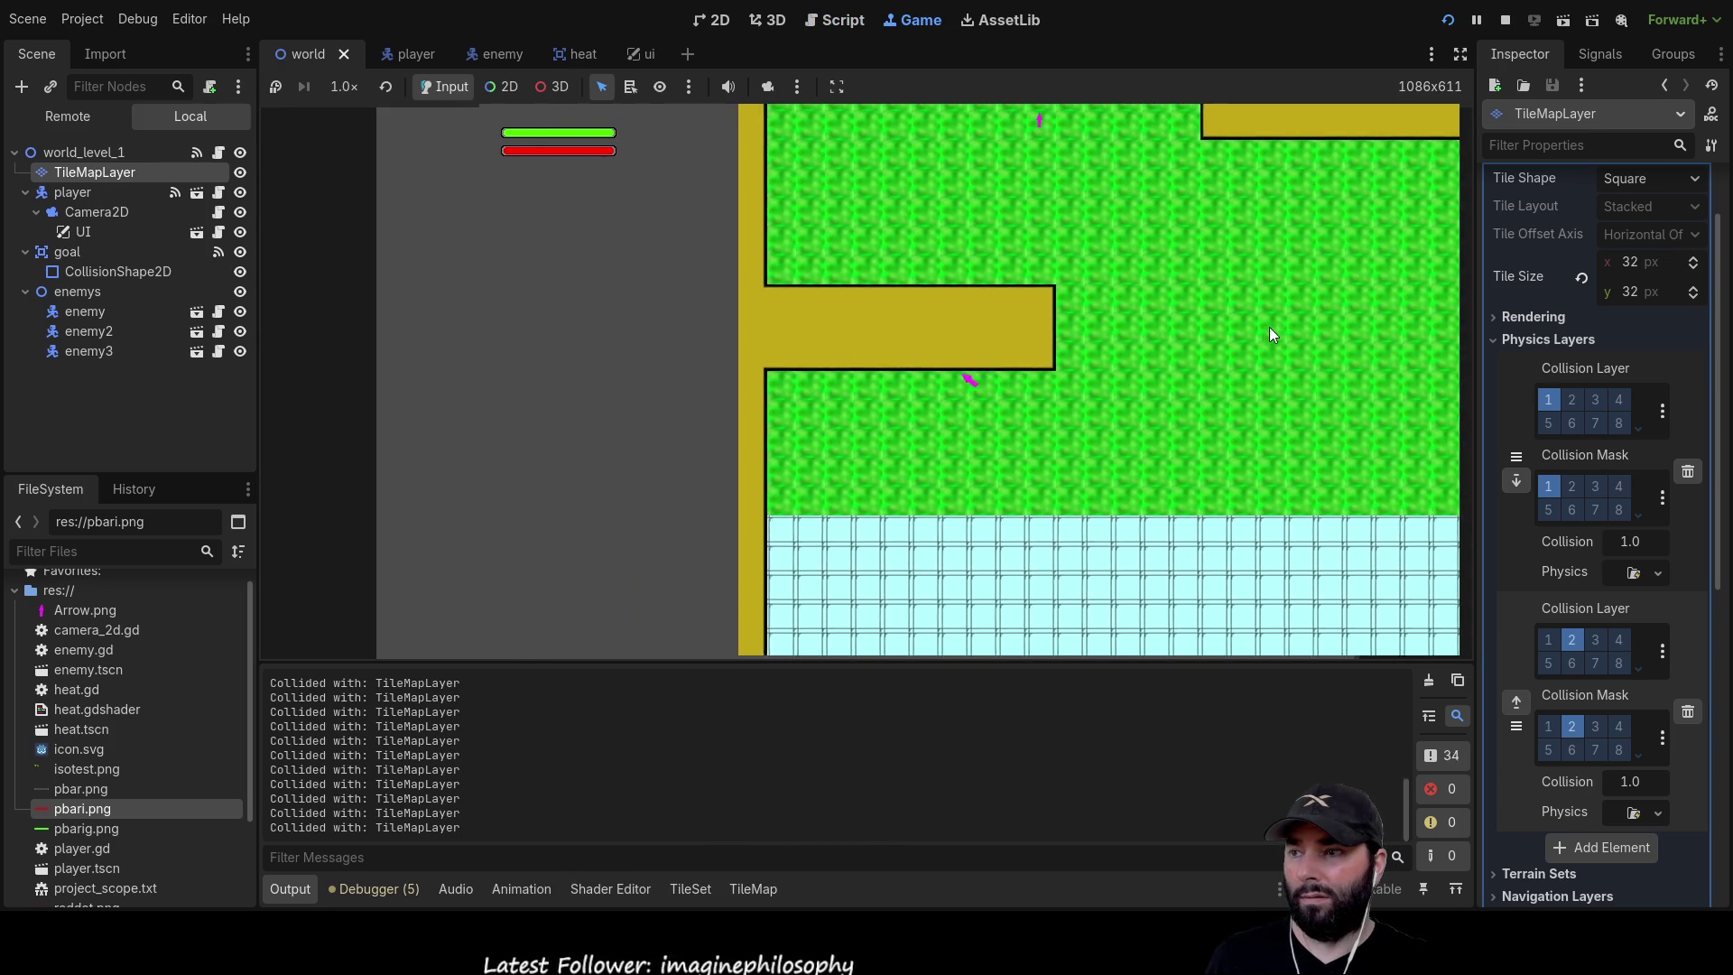
pyautogui.press('Down')
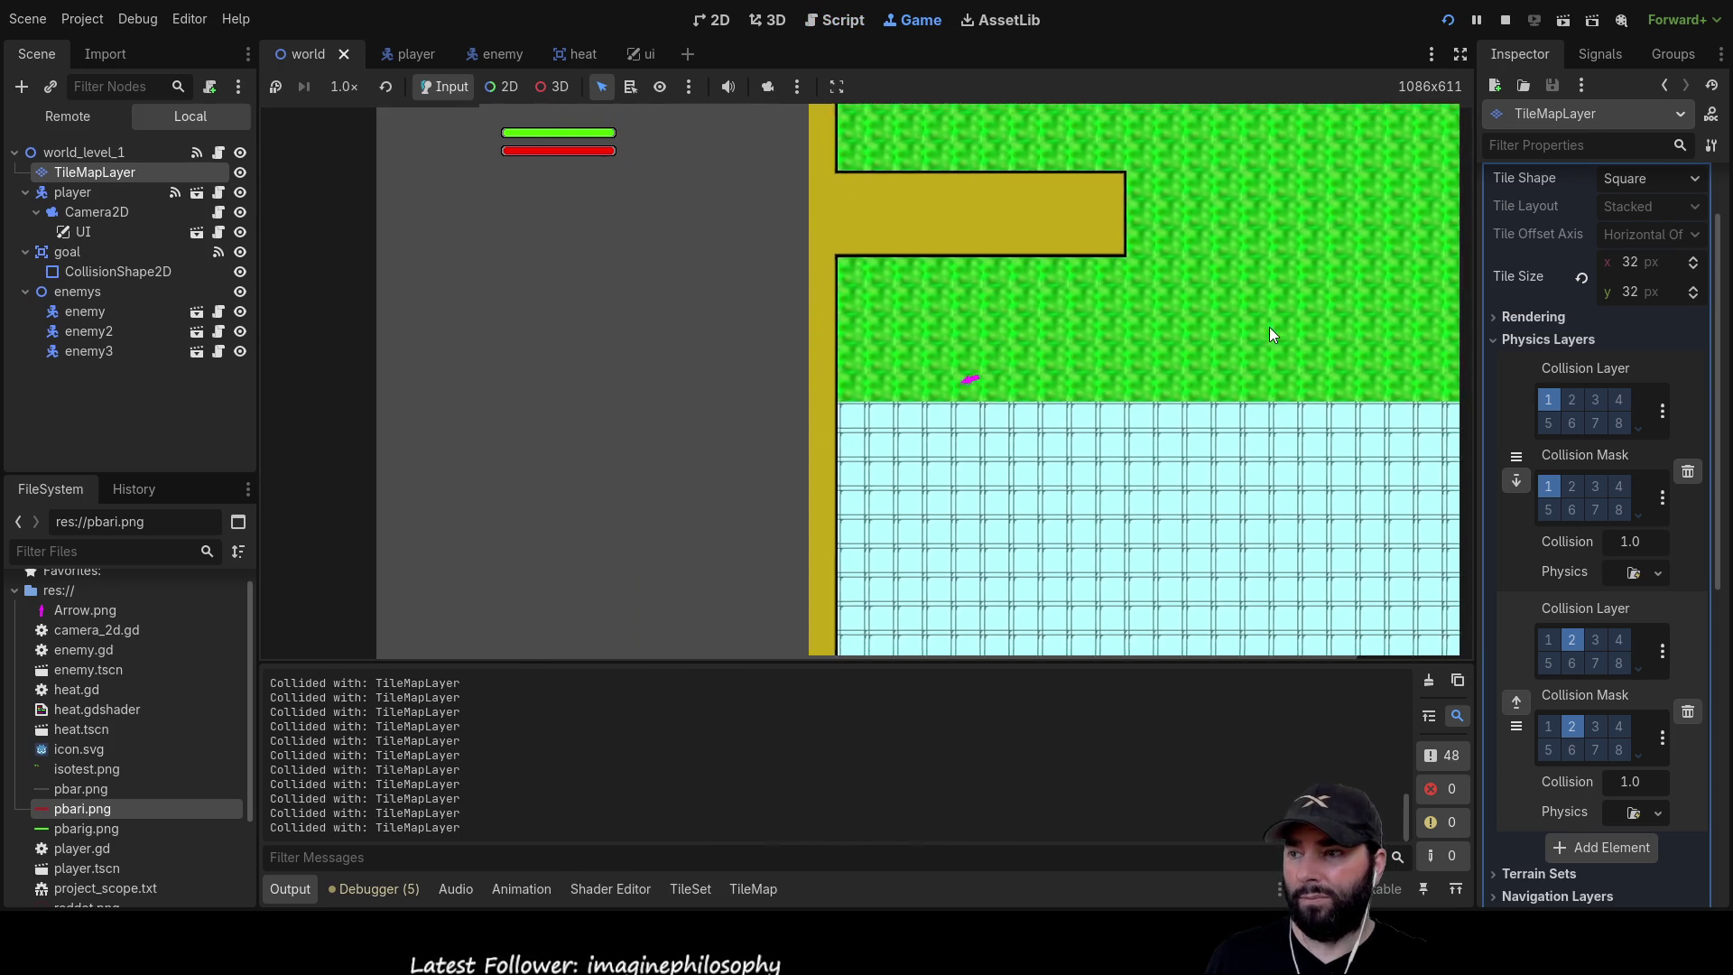
pyautogui.press('Right')
pyautogui.press('Down')
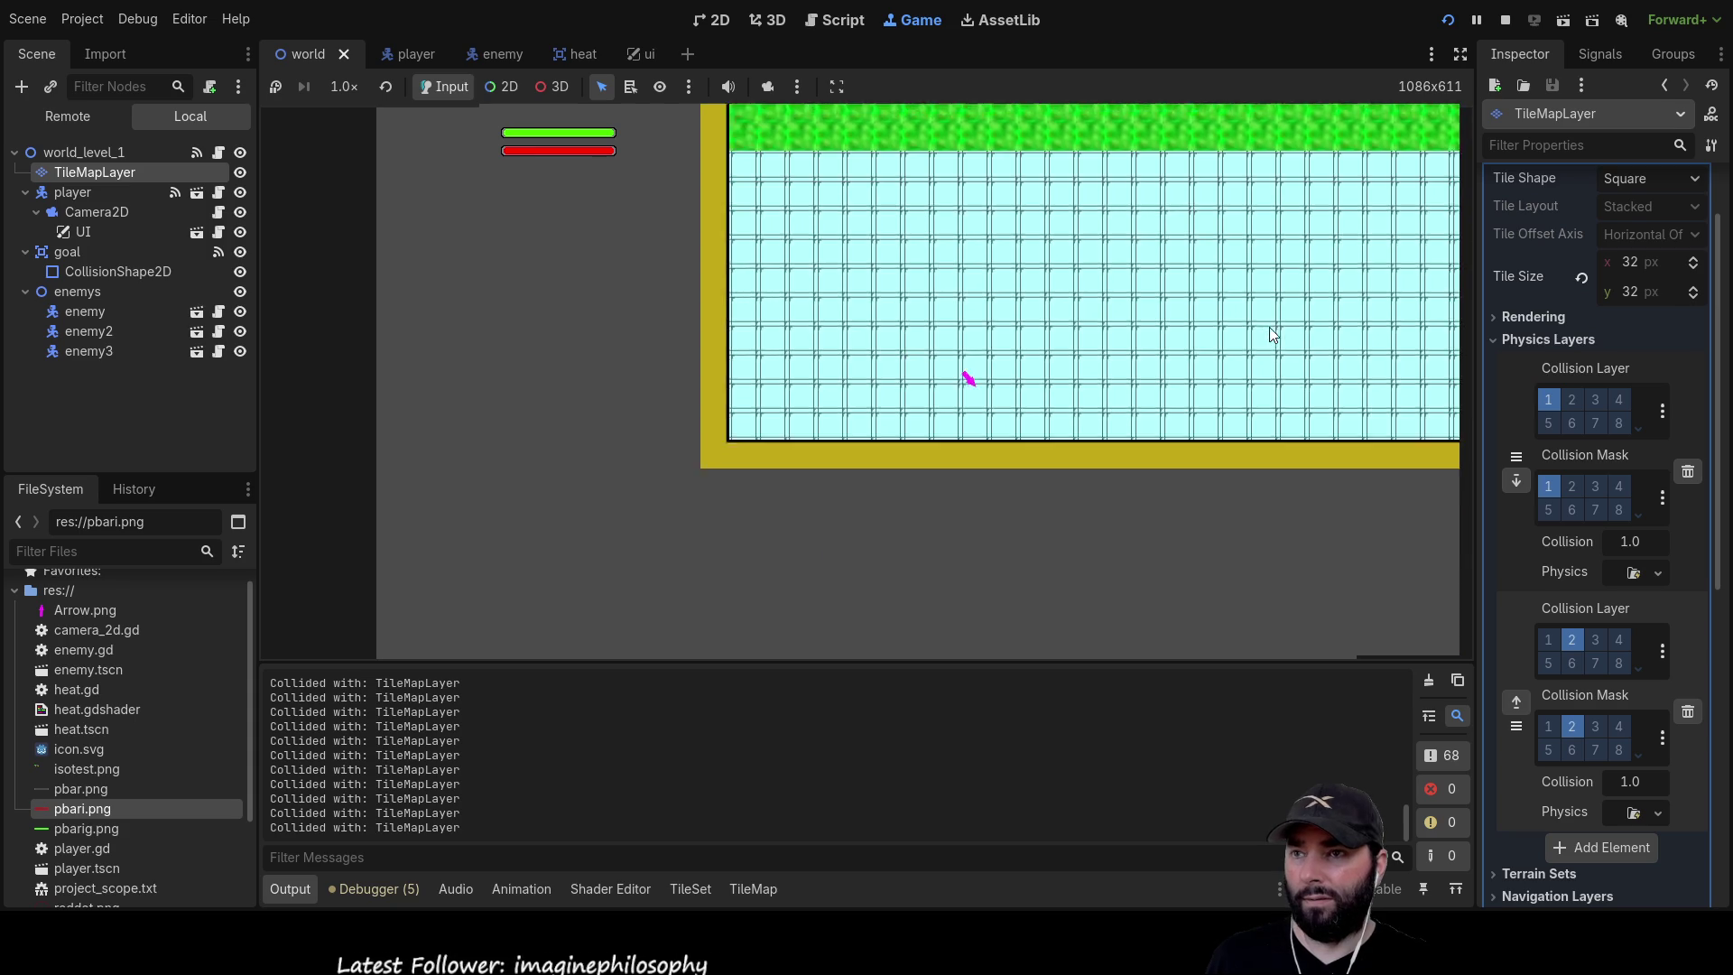
pyautogui.press('Up')
pyautogui.press('Up')
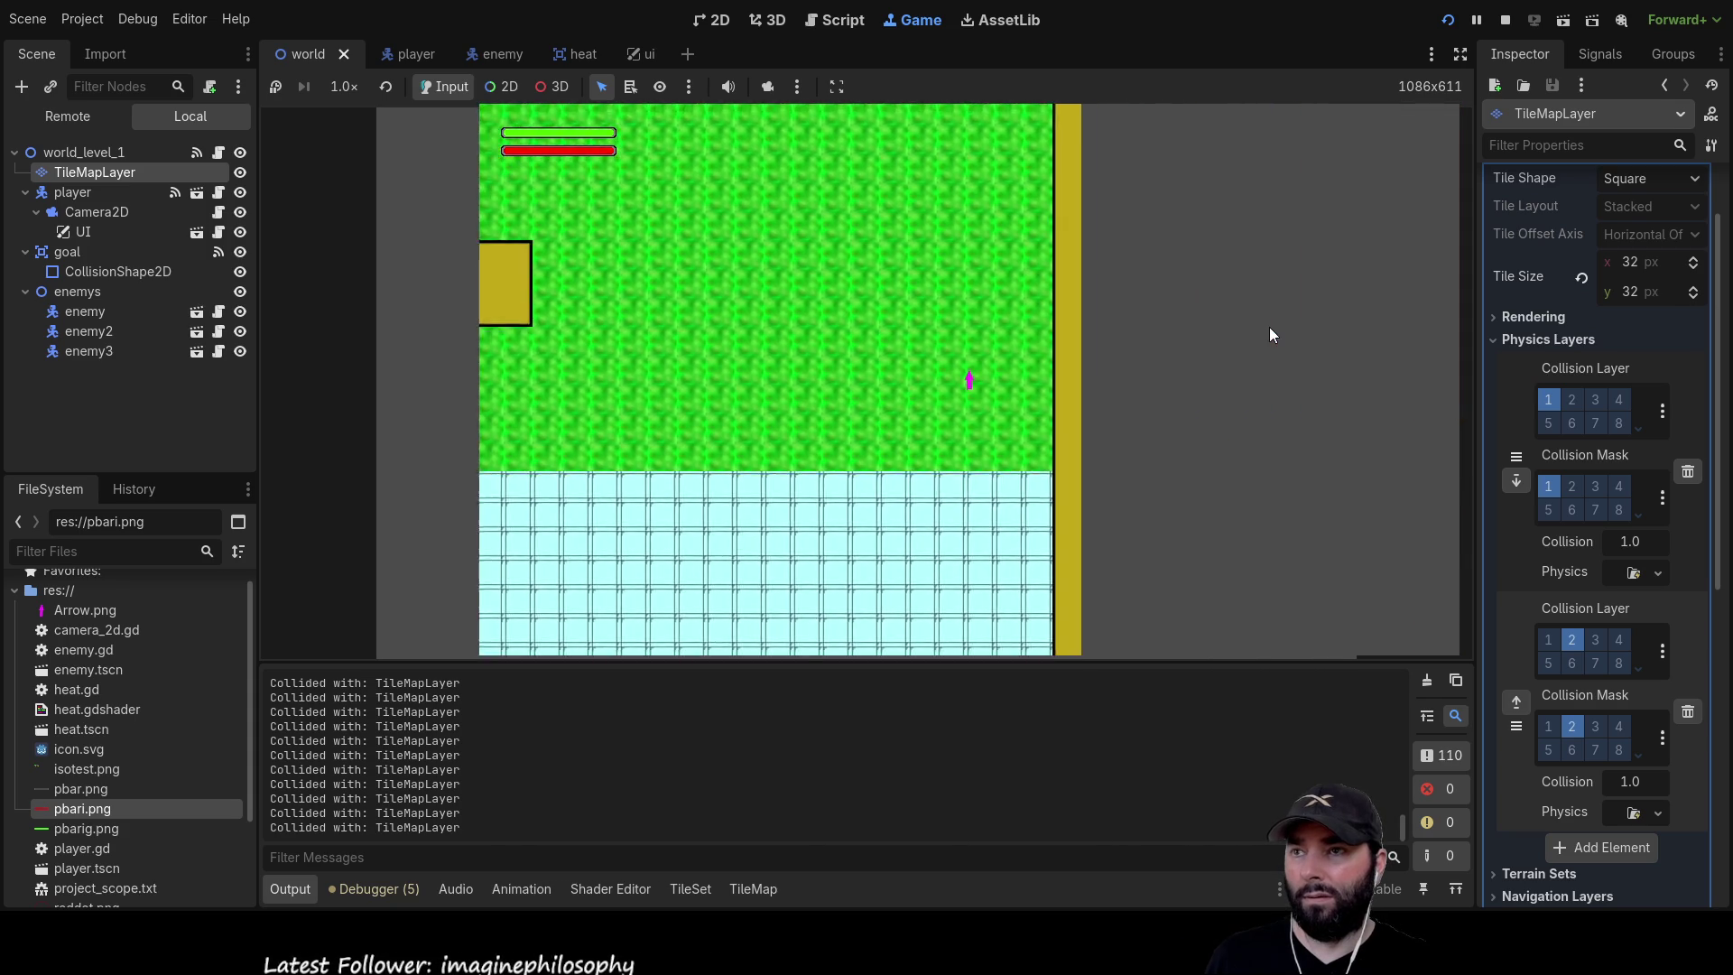
pyautogui.press('Left')
pyautogui.press('Left')
pyautogui.press('Up')
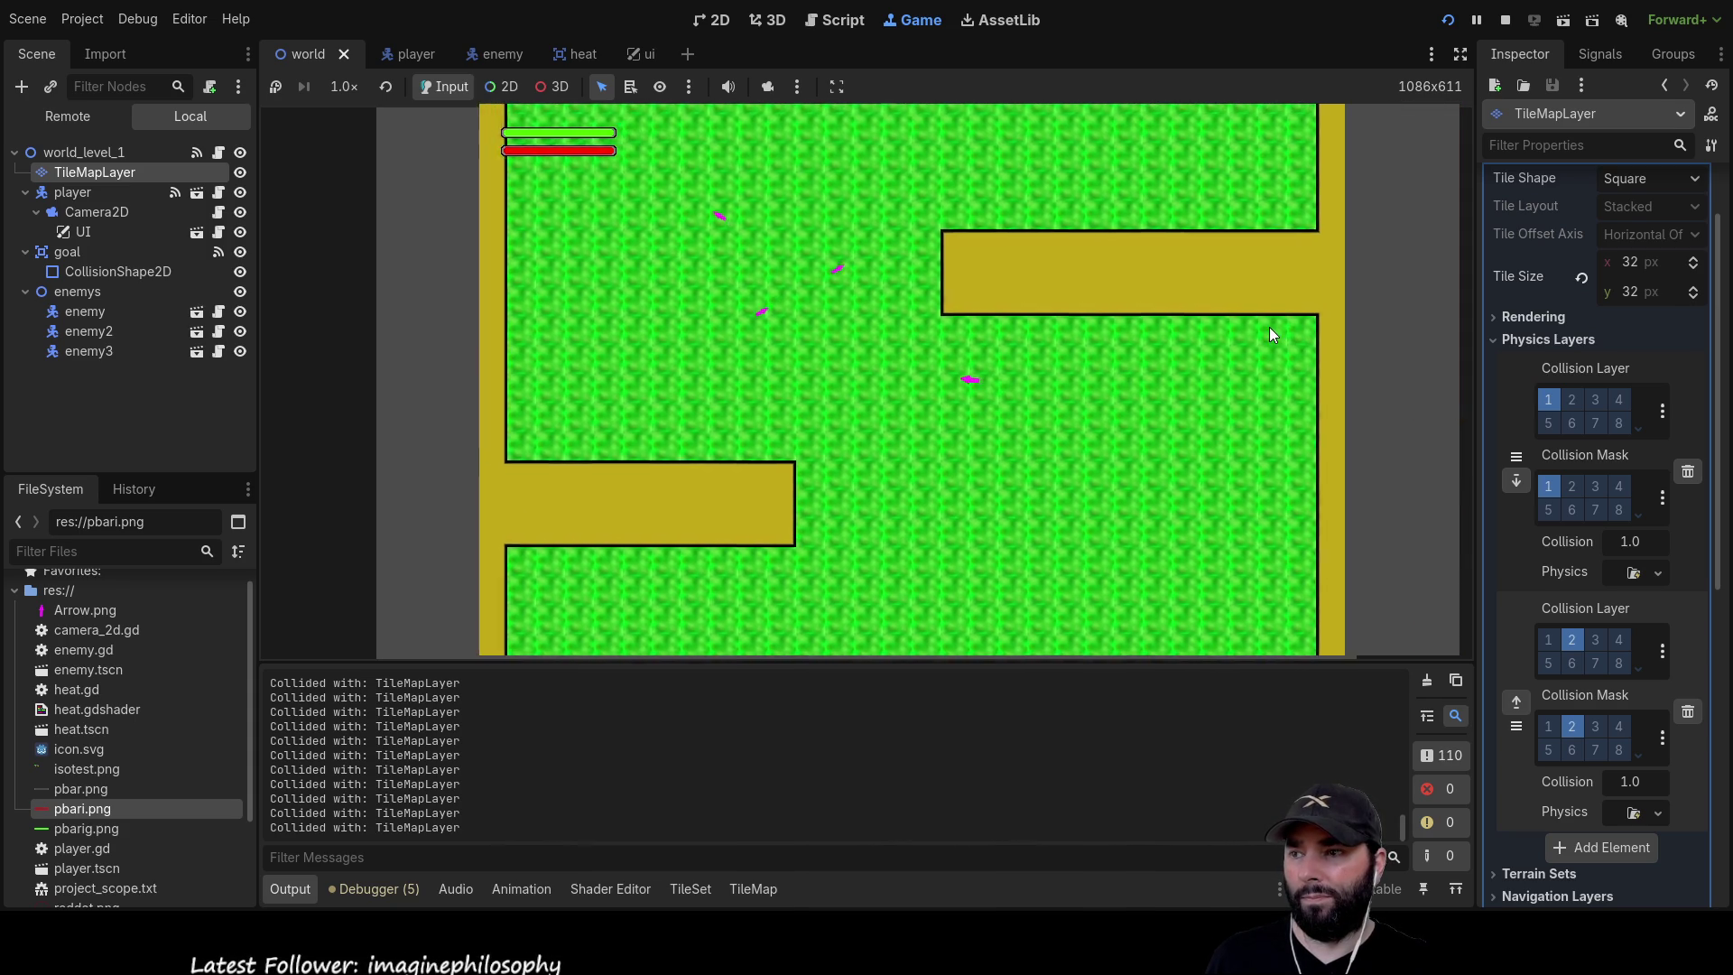
pyautogui.press('Left')
pyautogui.press('Up')
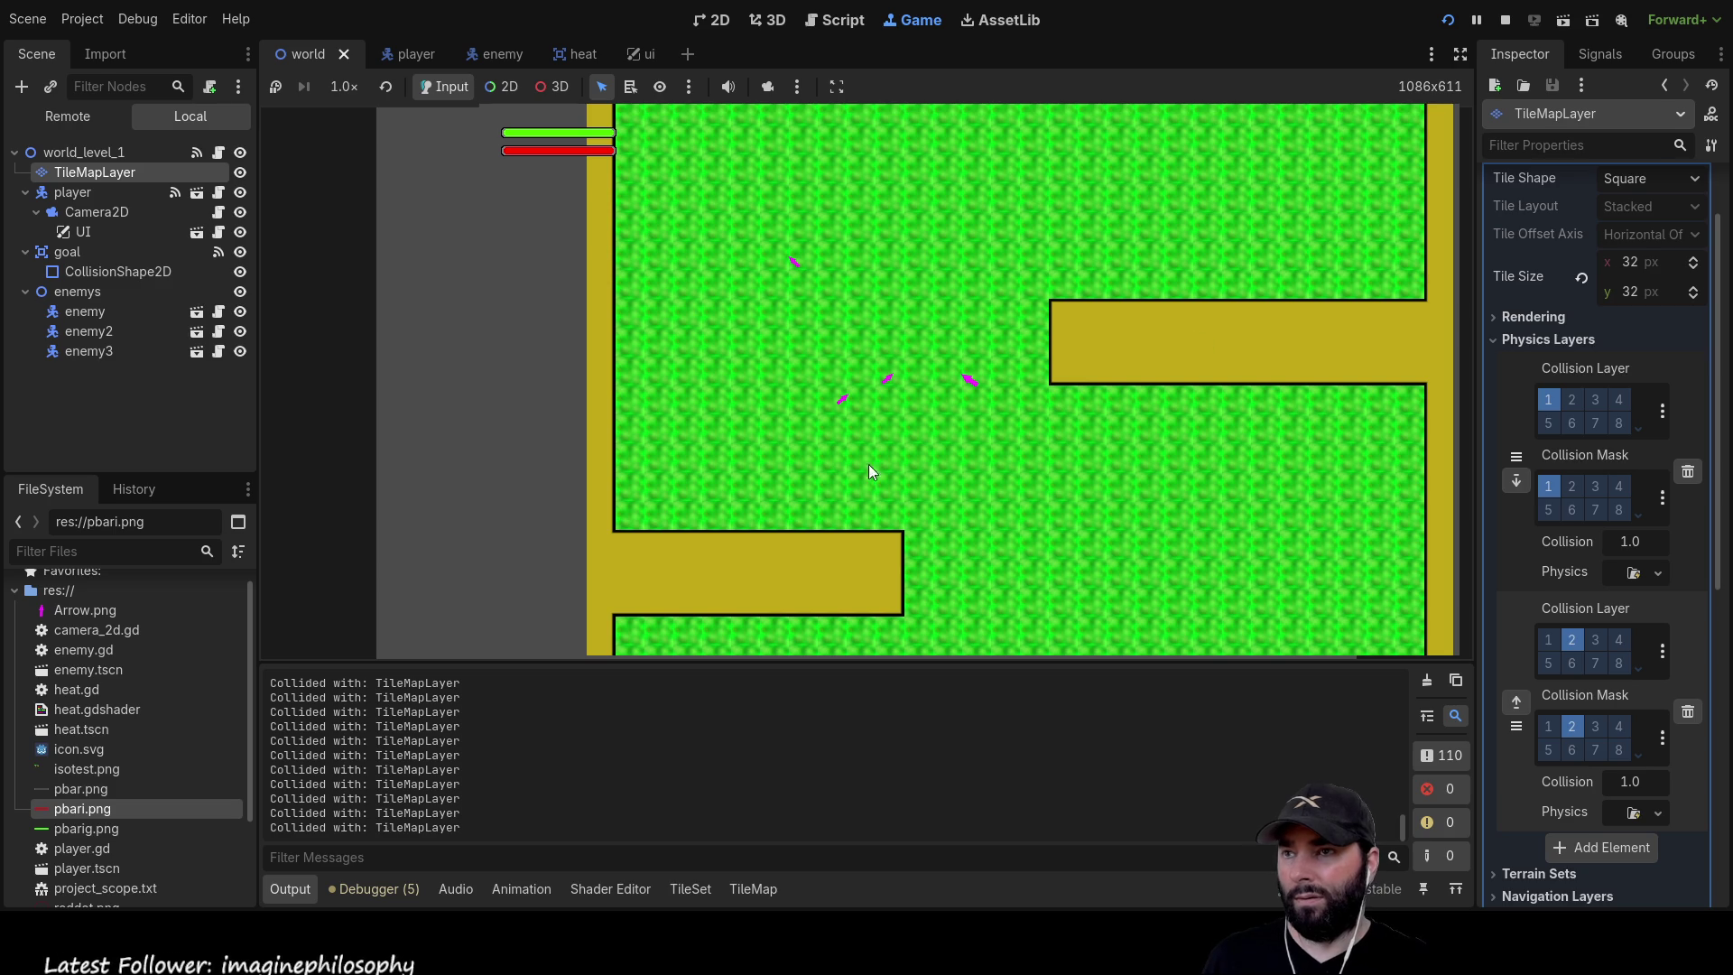
# Drive the player right into an enemy and around the level, then stop the game
pyautogui.press('Right')
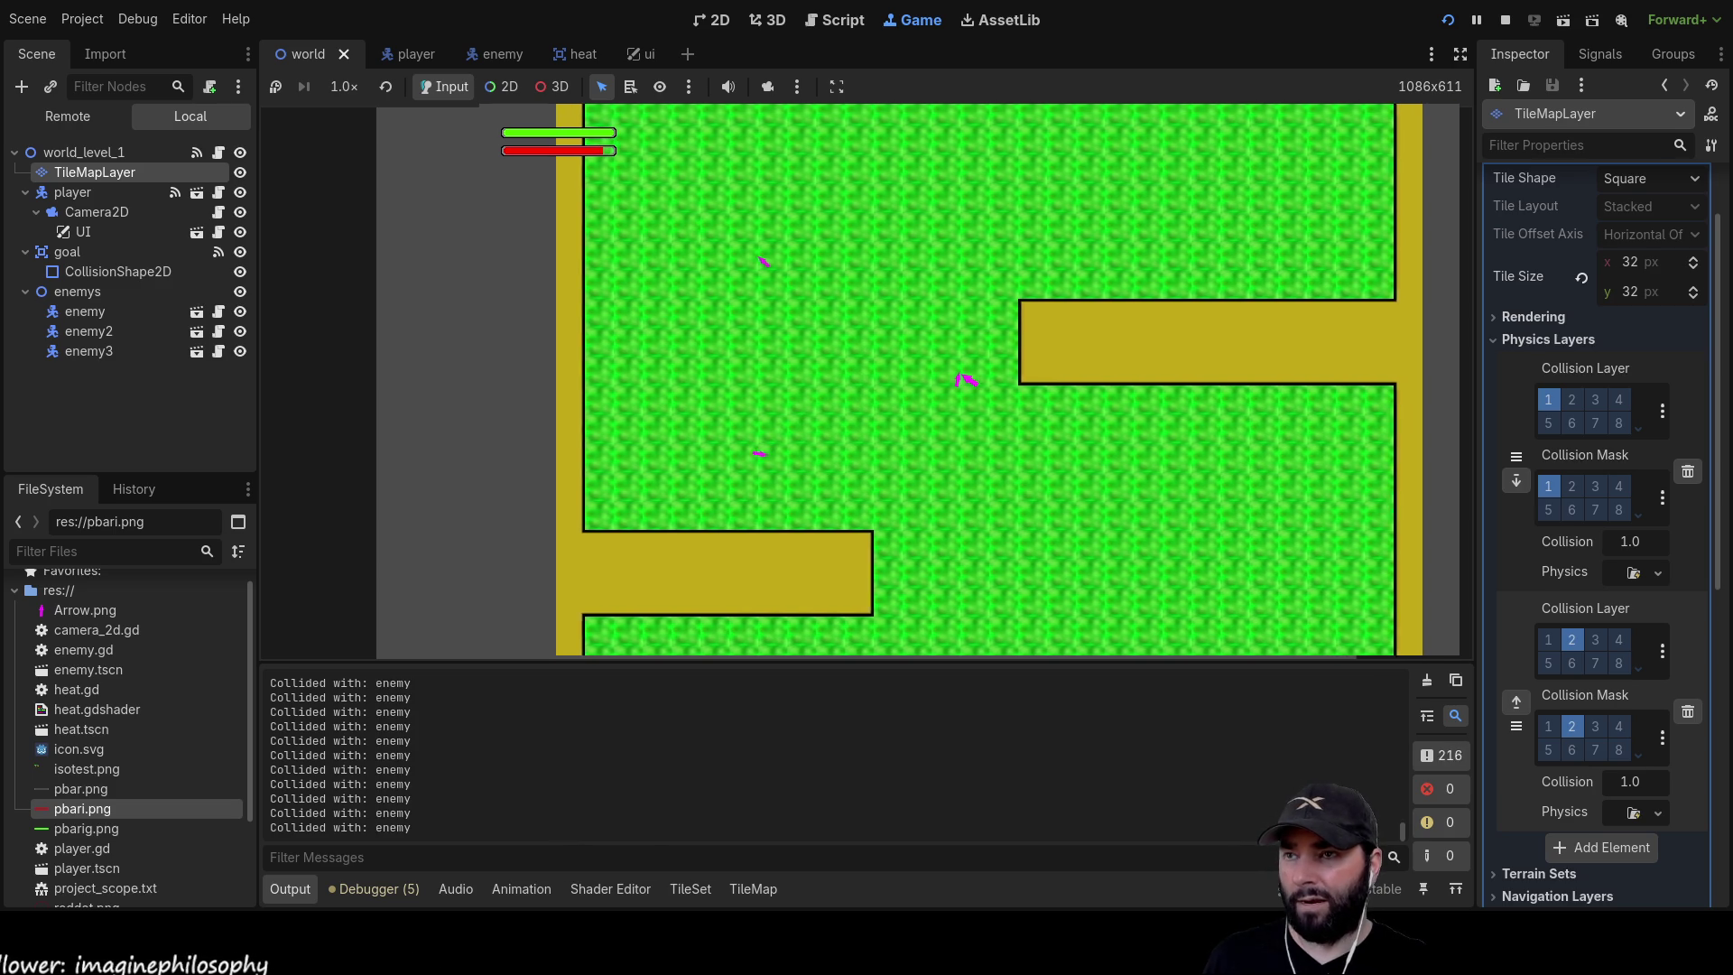
pyautogui.press('Down')
pyautogui.press('Down')
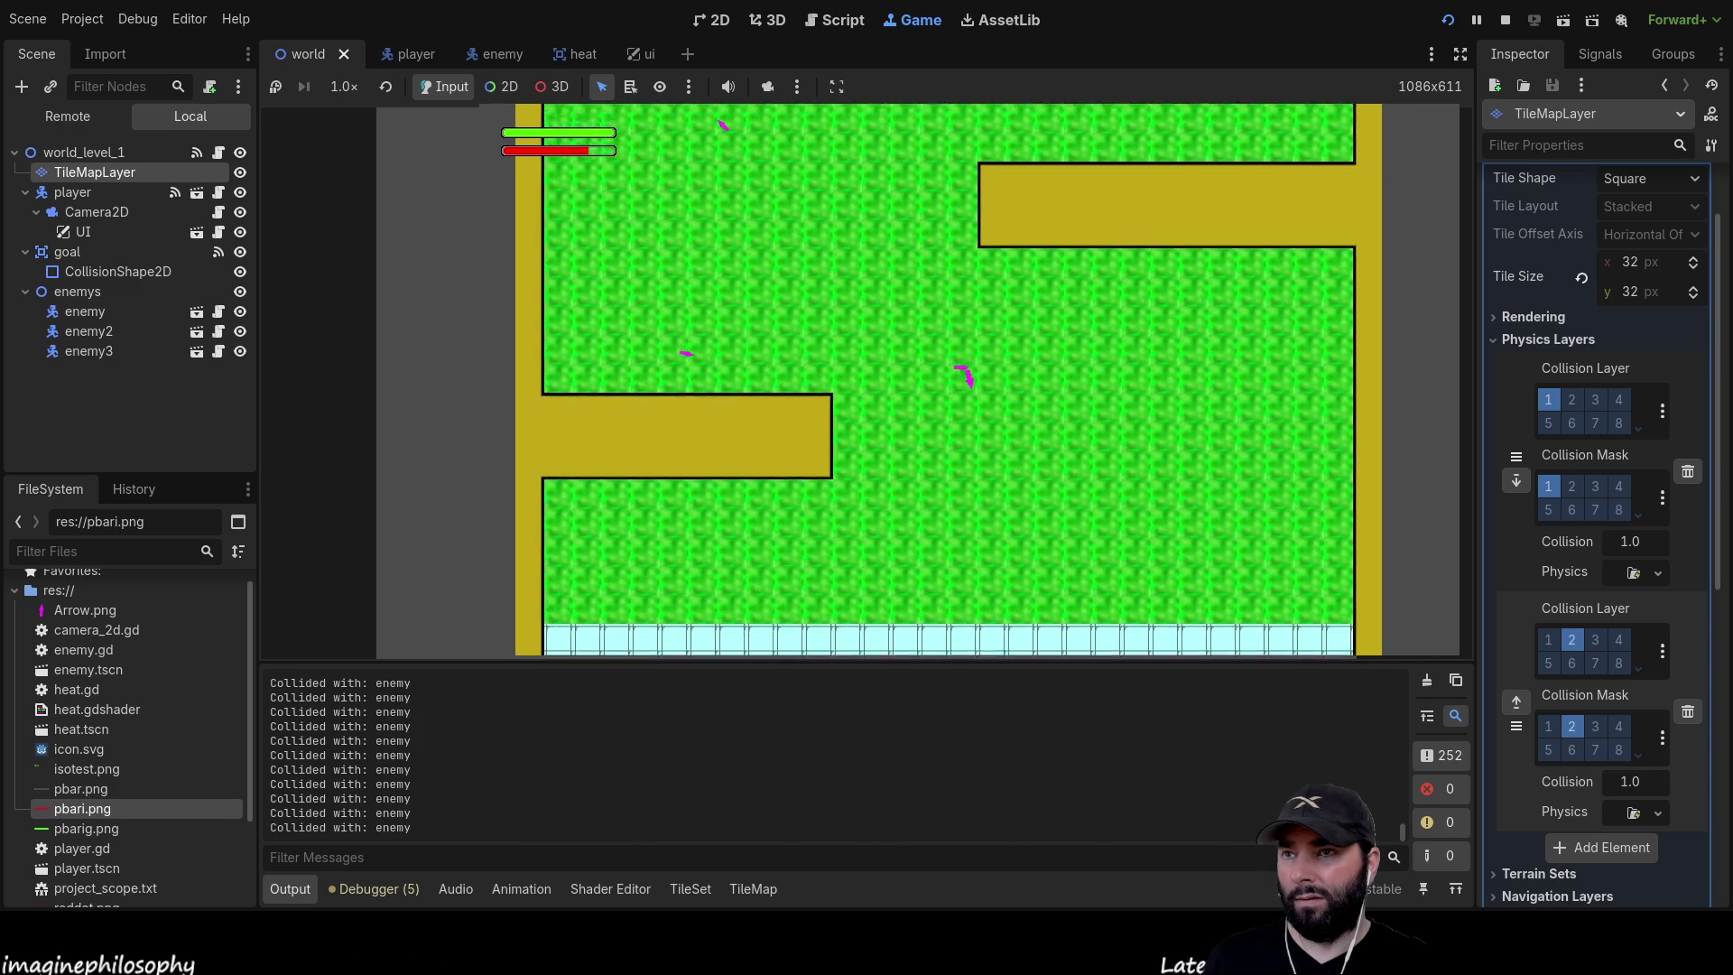
pyautogui.press('Left')
pyautogui.press('Right')
pyautogui.press('Up')
pyautogui.press('Down')
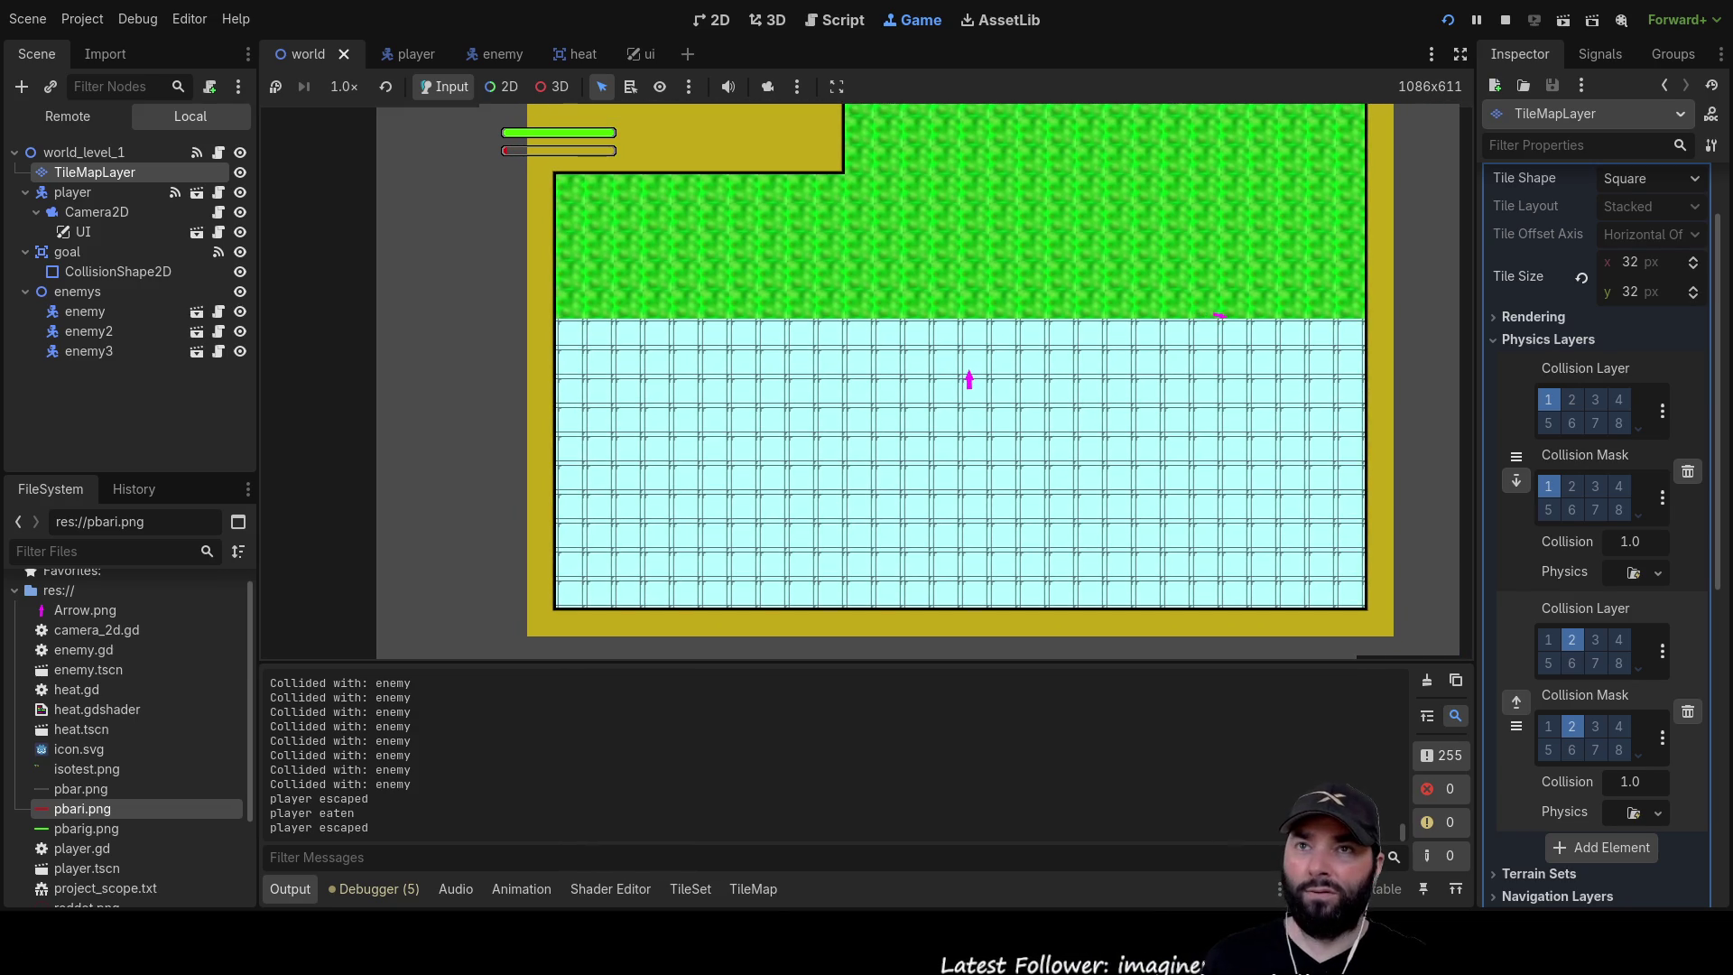
pyautogui.click(1505, 20)
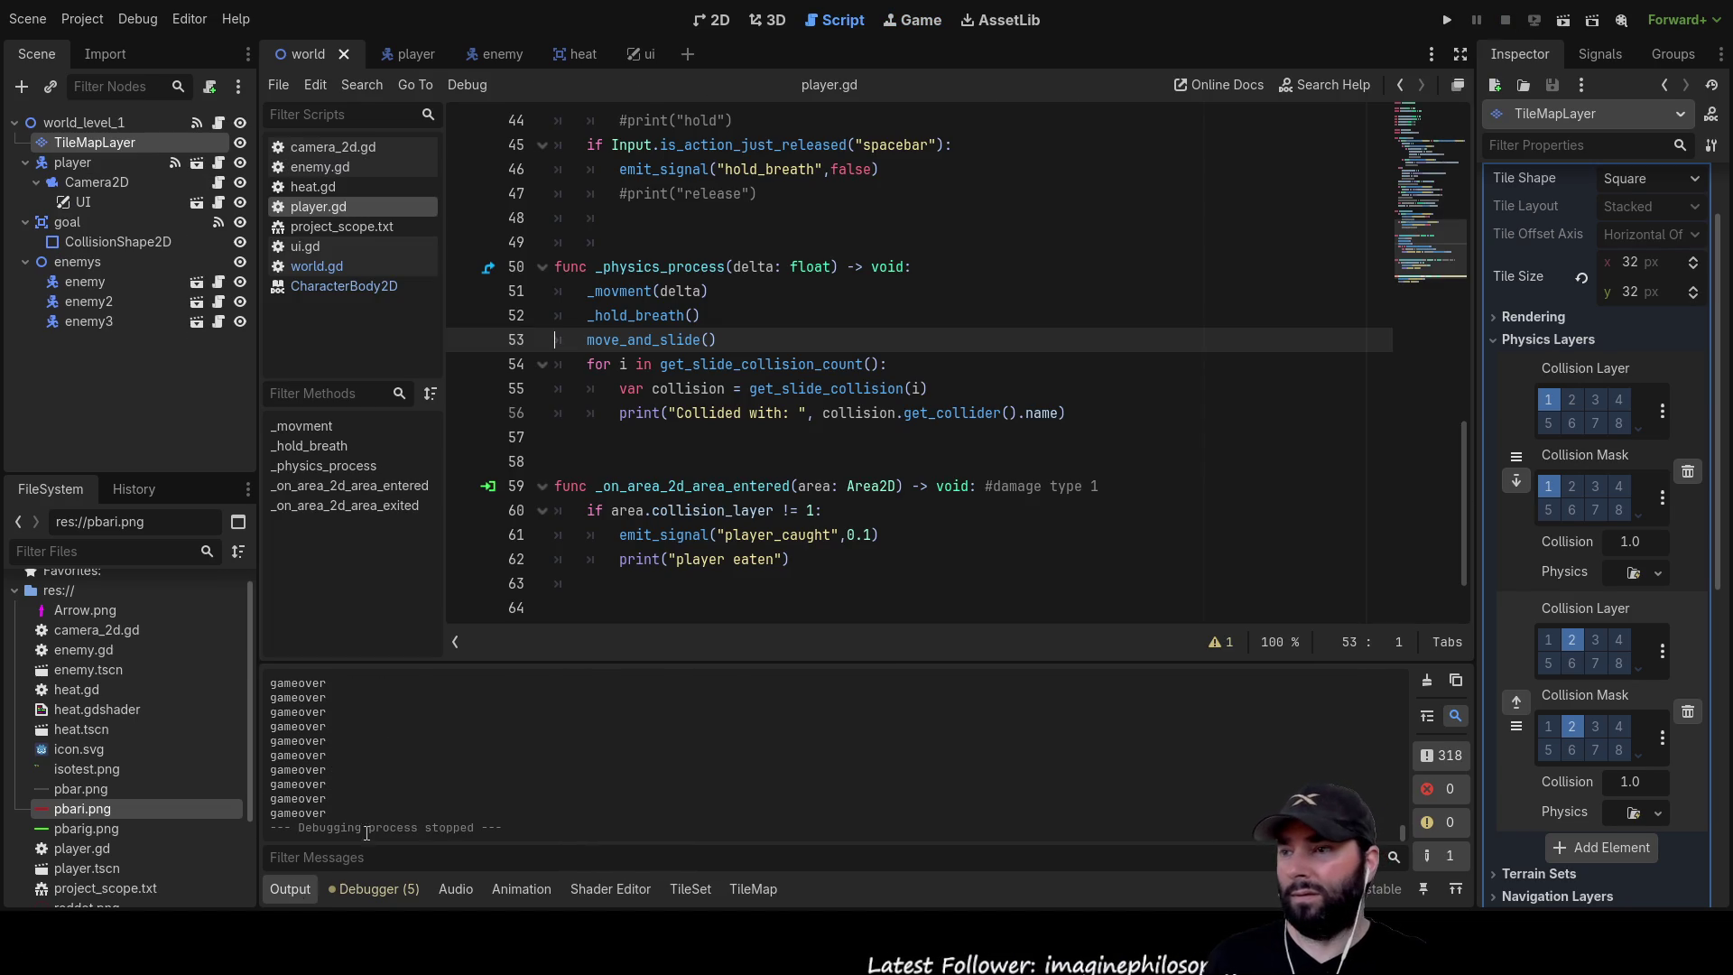
# Enlarge the script area, comment out move_and_slide() with Ctrl+K, and add a blank line above it
pyautogui.scroll(15, 494, 701)
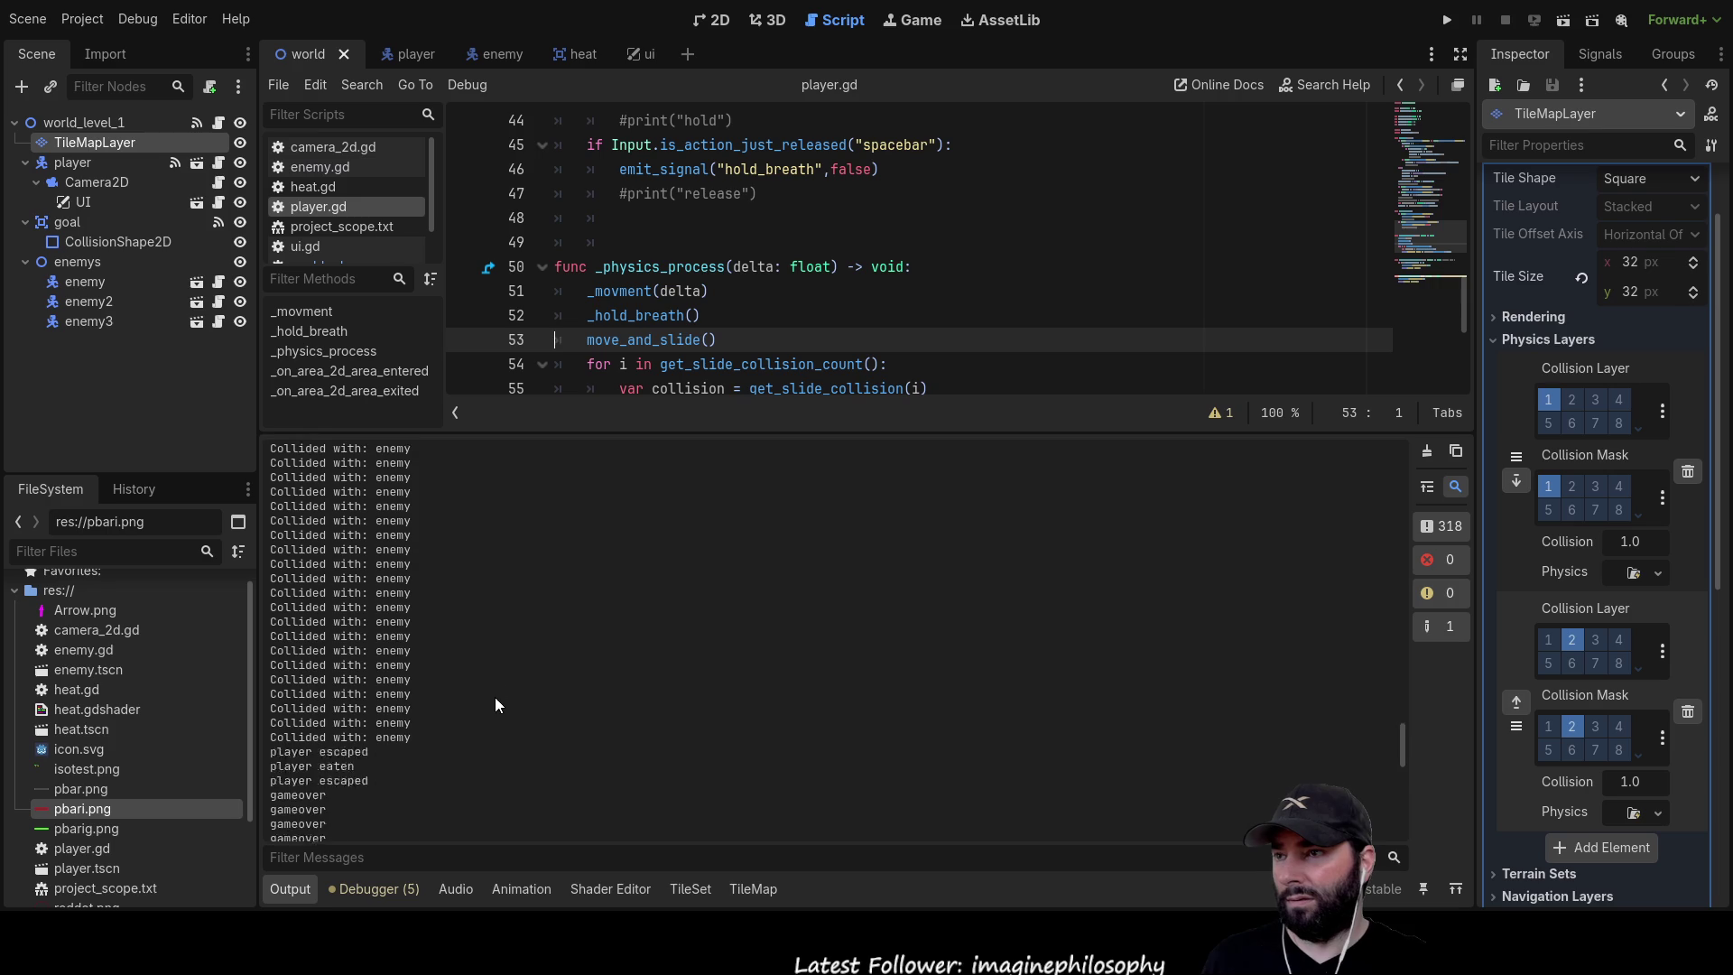
pyautogui.scroll(10, 419, 658)
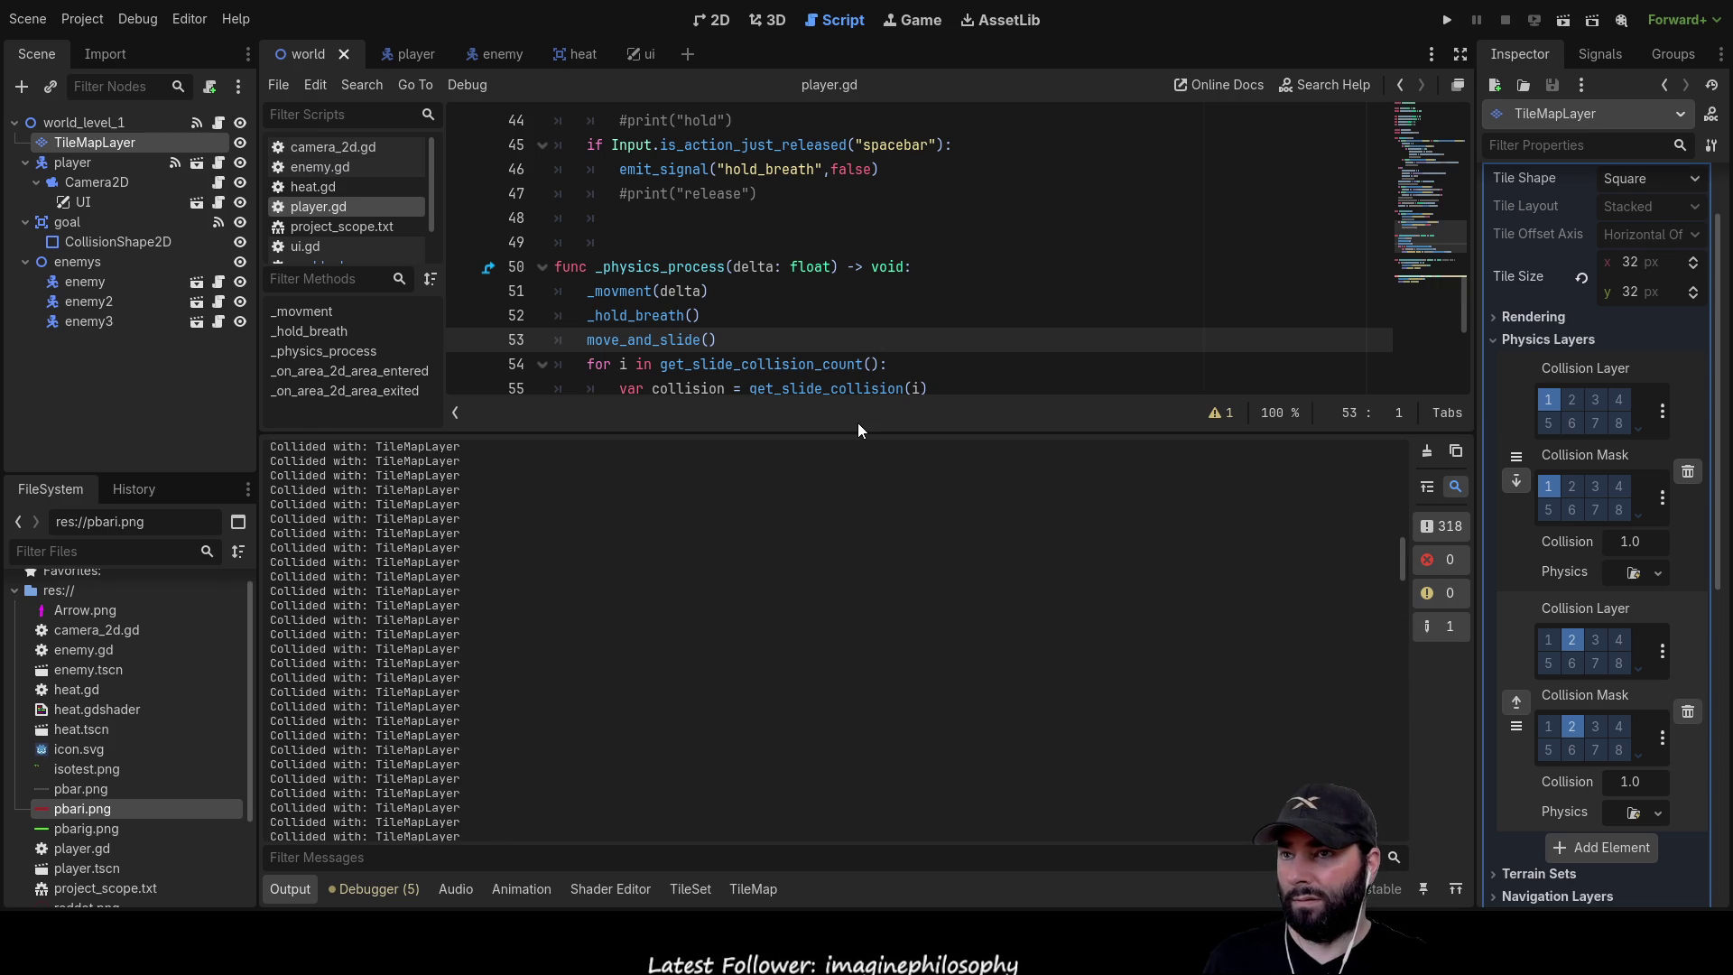
pyautogui.moveTo(856, 431); pyautogui.dragTo(856, 552)
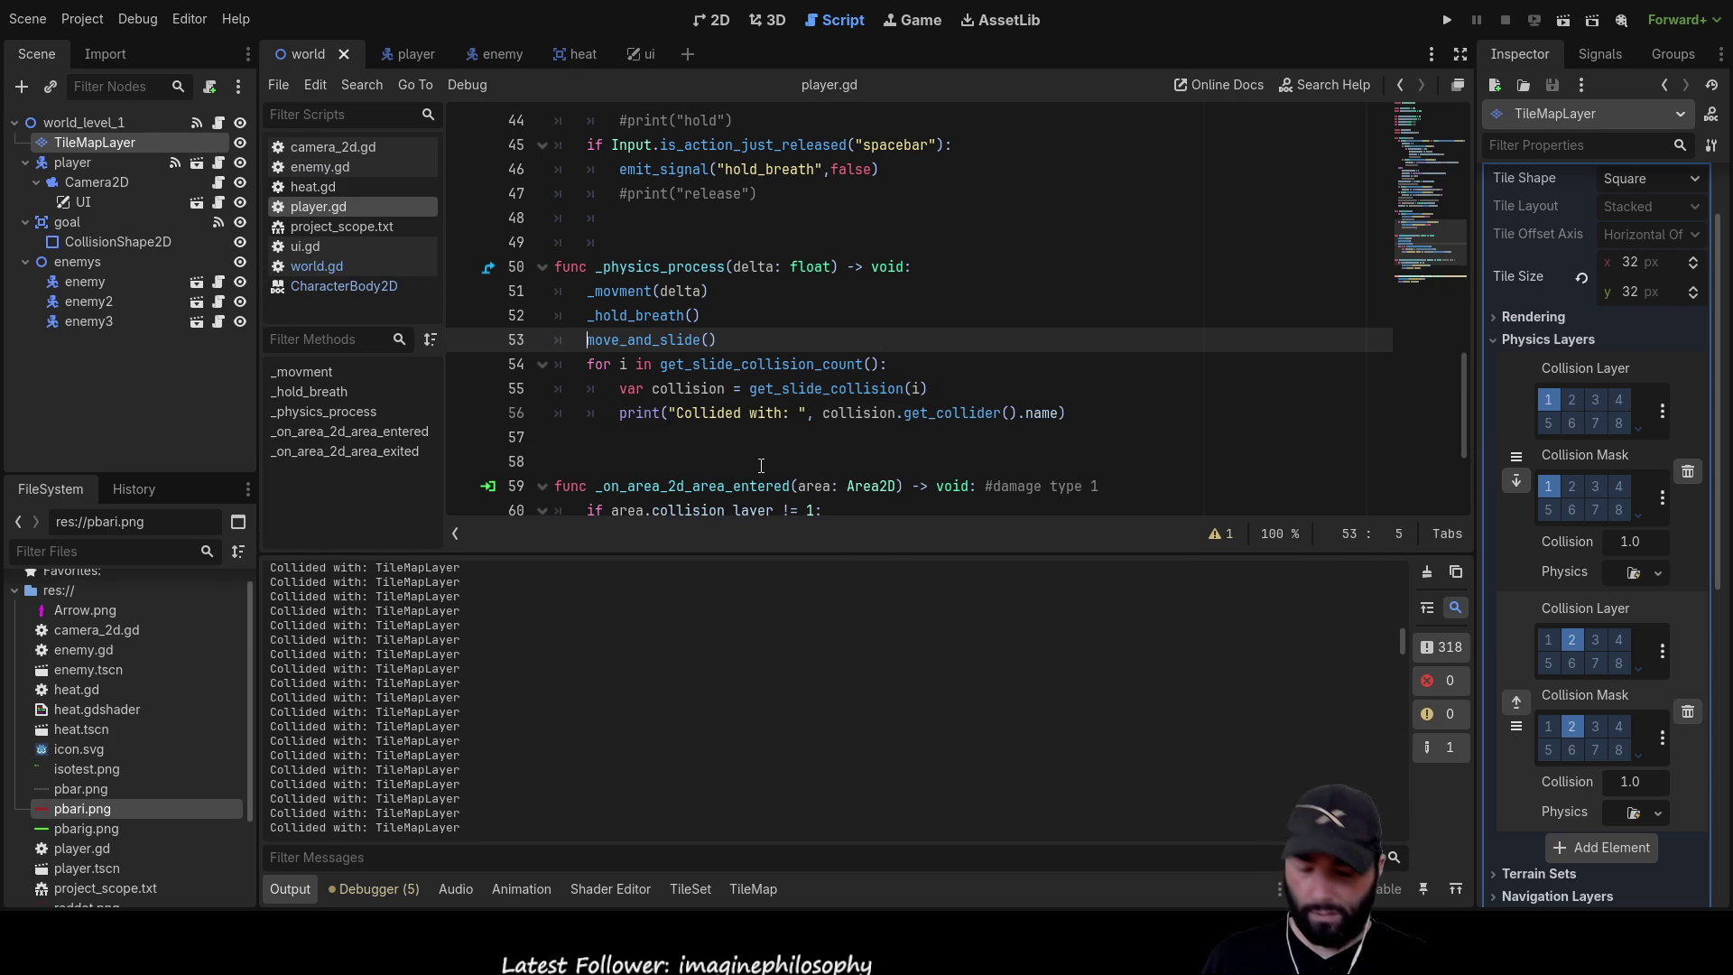
pyautogui.hotkey('ctrl', 'k')
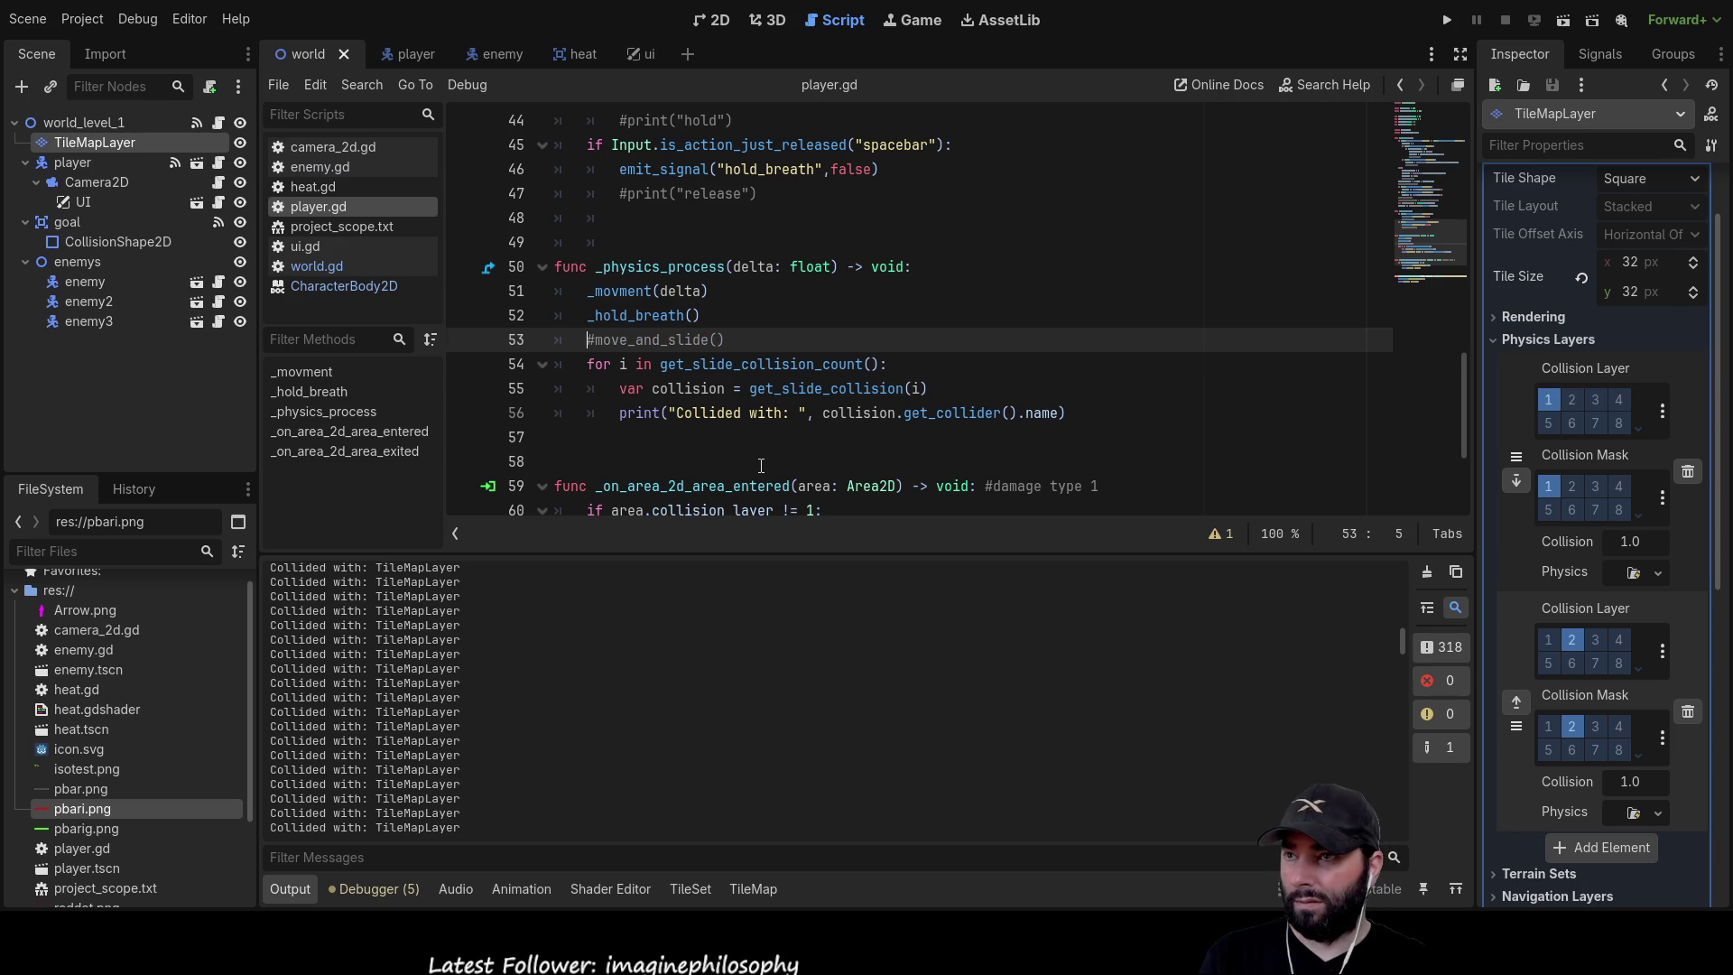
pyautogui.press('Return')
pyautogui.press('Up')
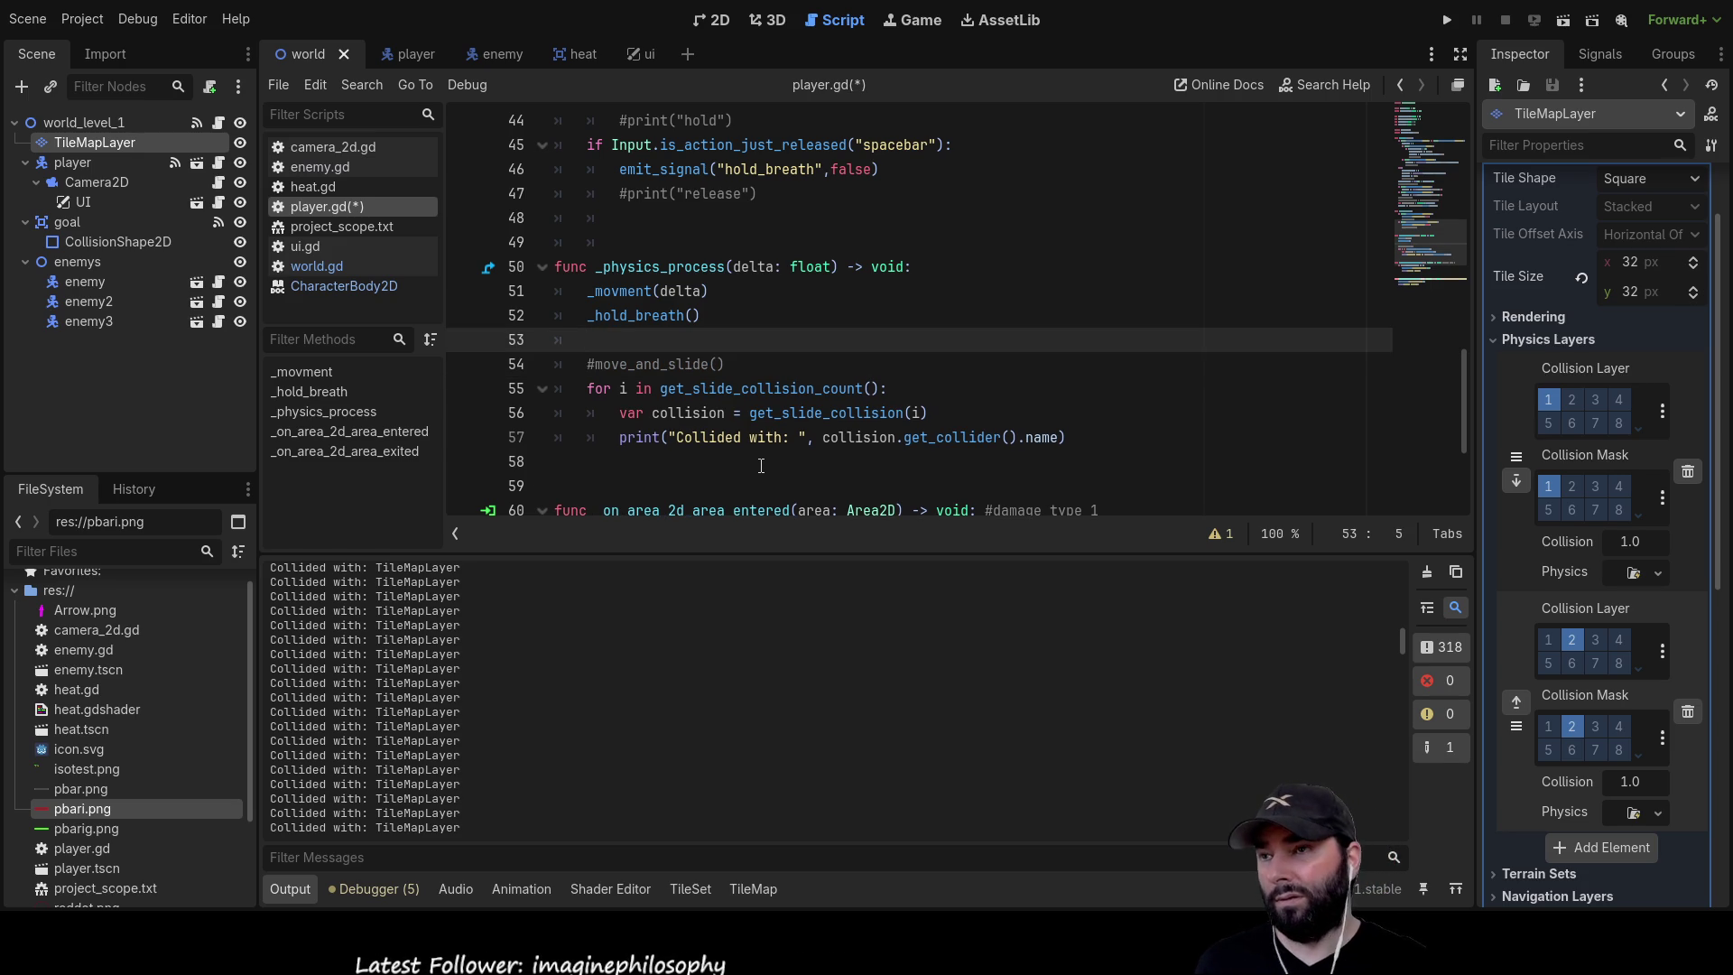
# Add blank lines at the top of _movment and select the three-line collision loop
pyautogui.scroll(3, 719, 436)
pyautogui.scroll(-3, 719, 436)
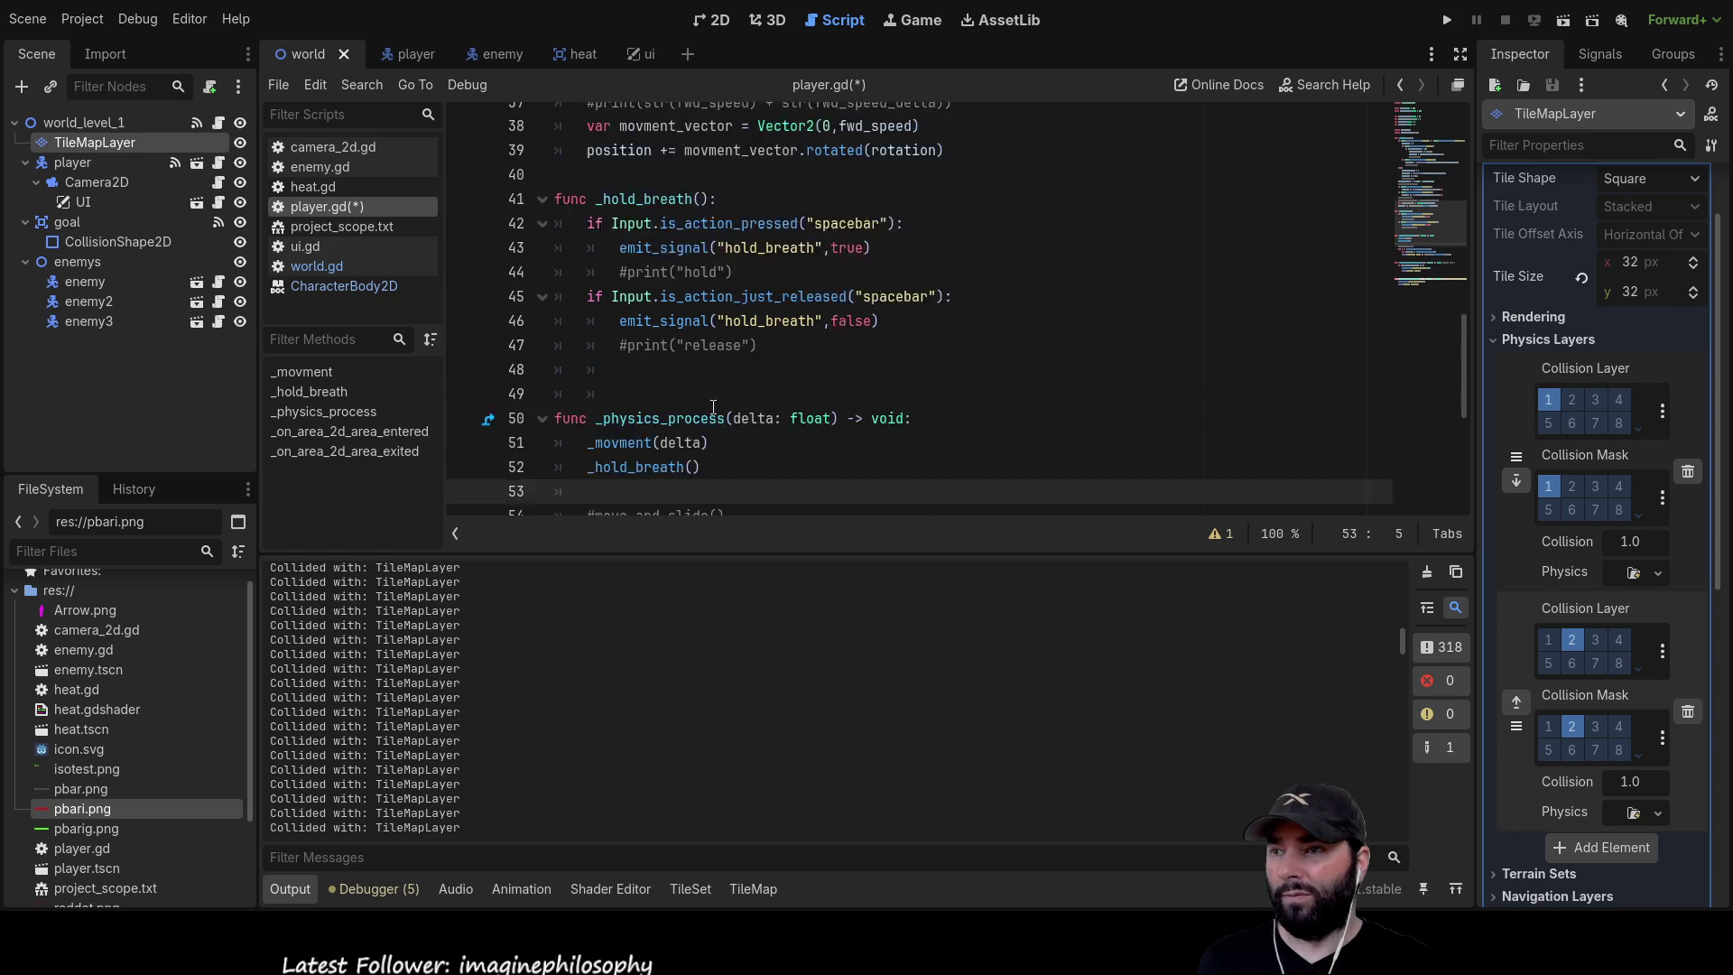
pyautogui.doubleClick(619, 283)
pyautogui.scroll(1, 928, 376)
pyautogui.scroll(10, 929, 377)
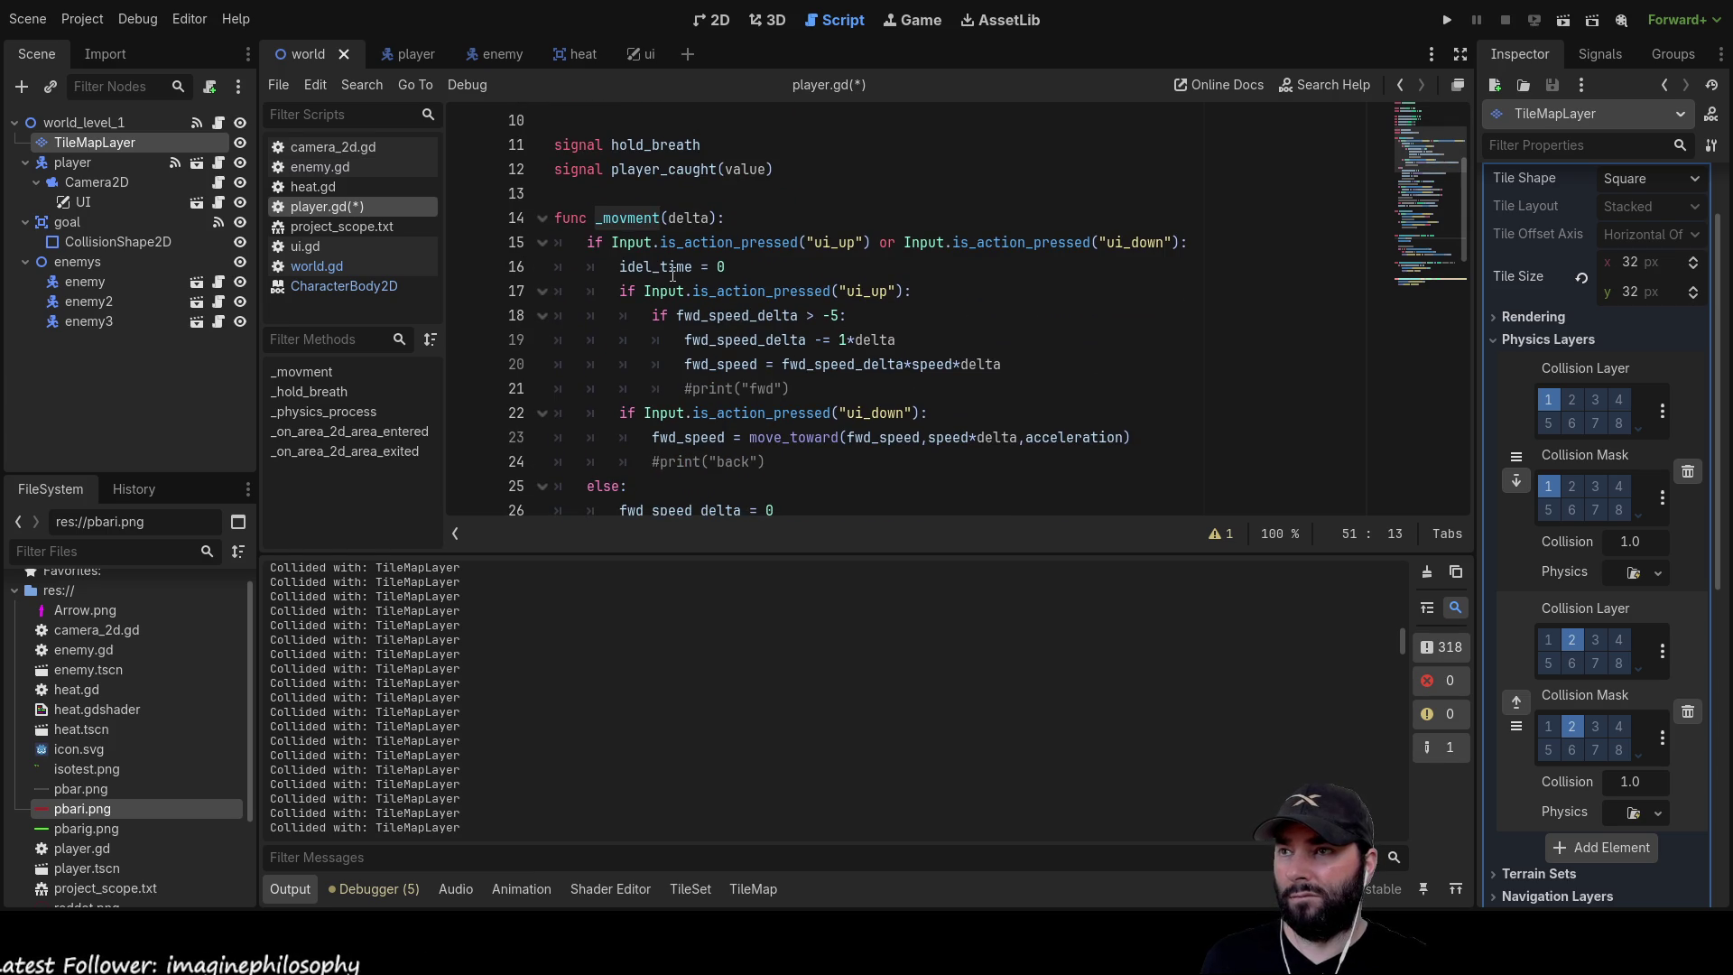
pyautogui.click(587, 242)
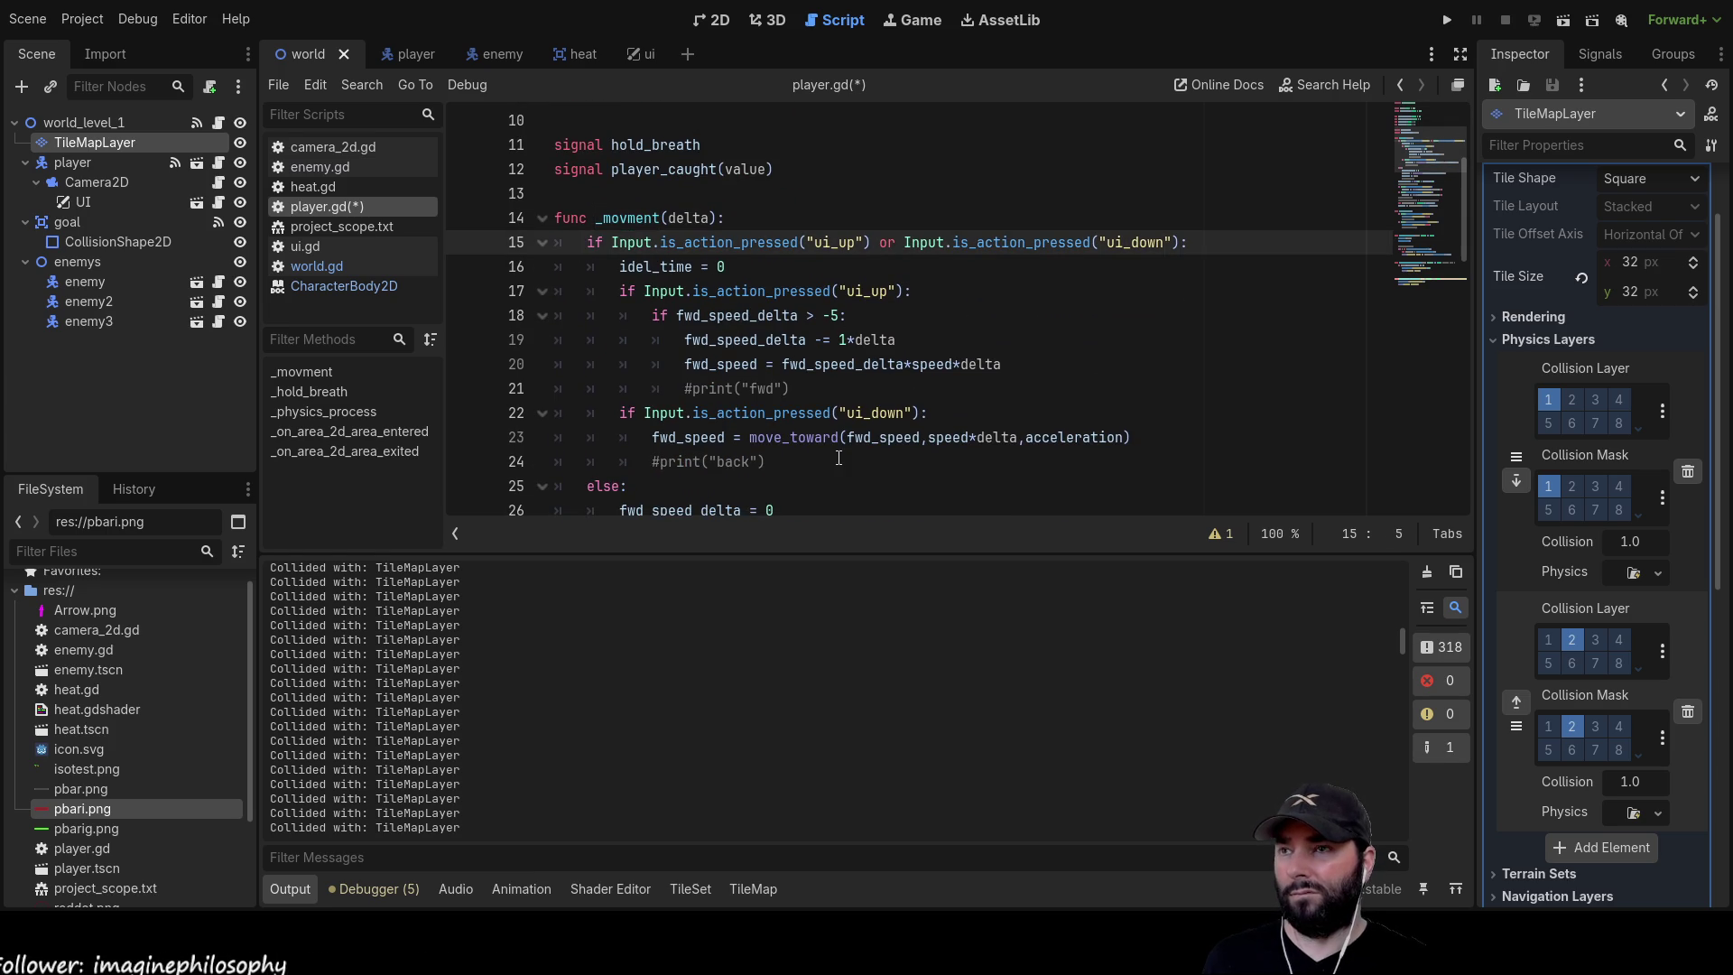
pyautogui.press('Return')
pyautogui.press('Return')
pyautogui.press('Up')
pyautogui.press('Up')
pyautogui.scroll(-10, 839, 457)
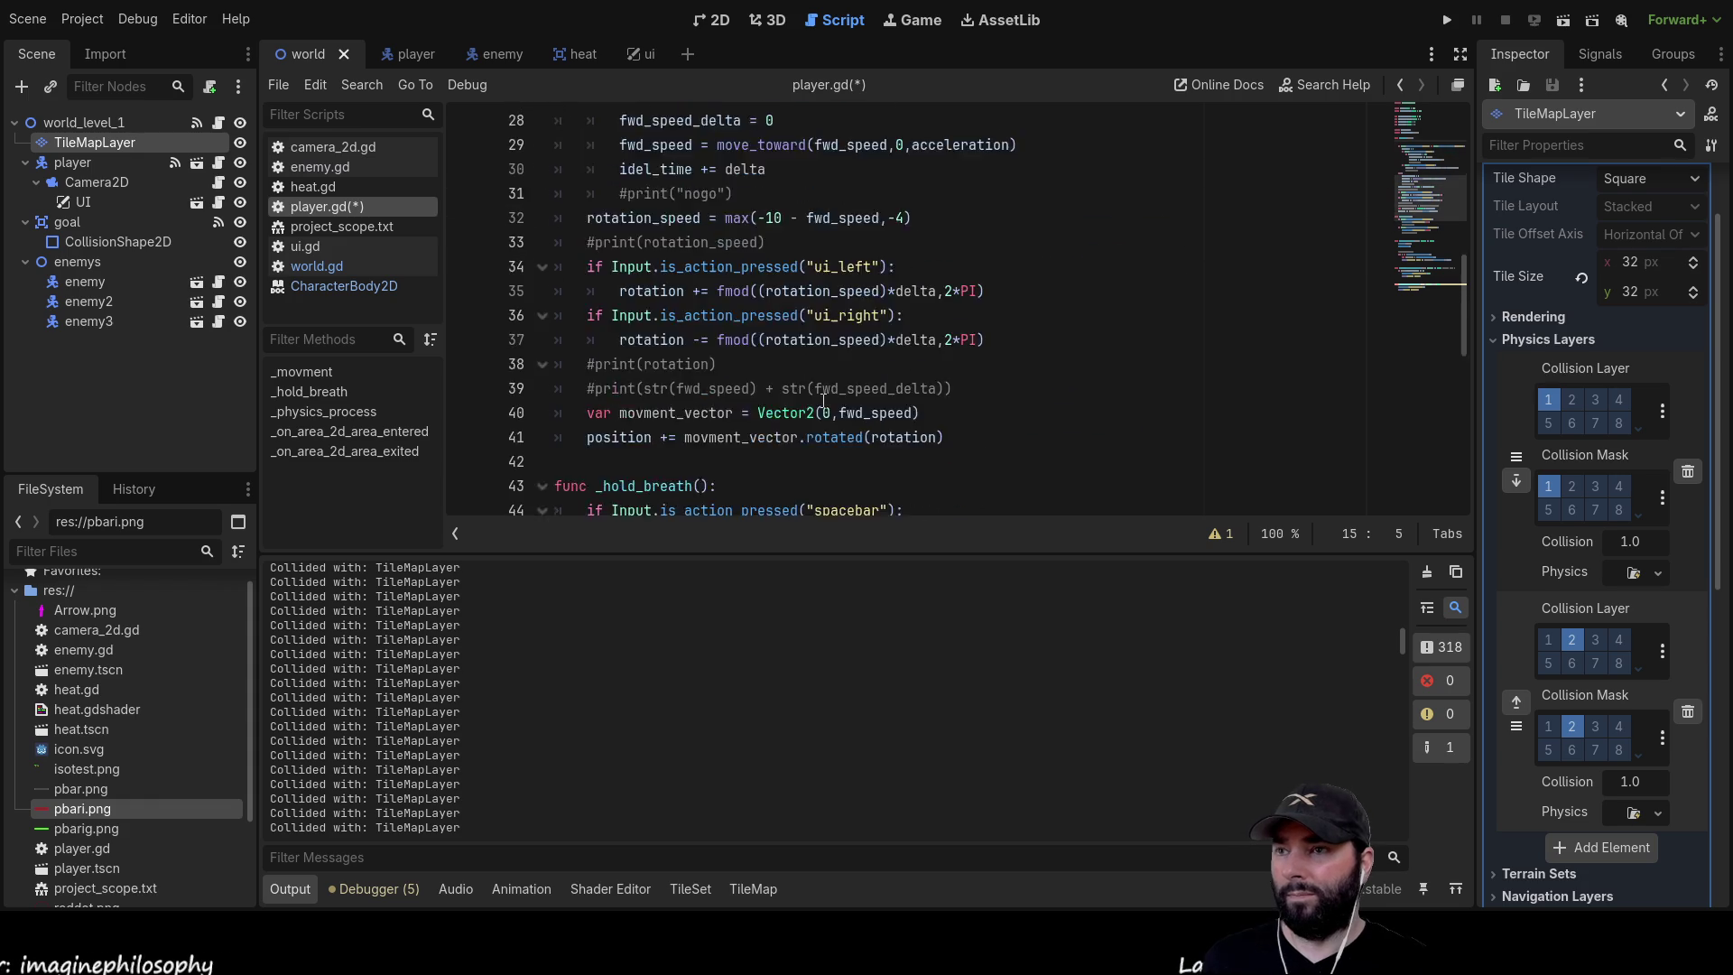
pyautogui.scroll(3, 742, 364)
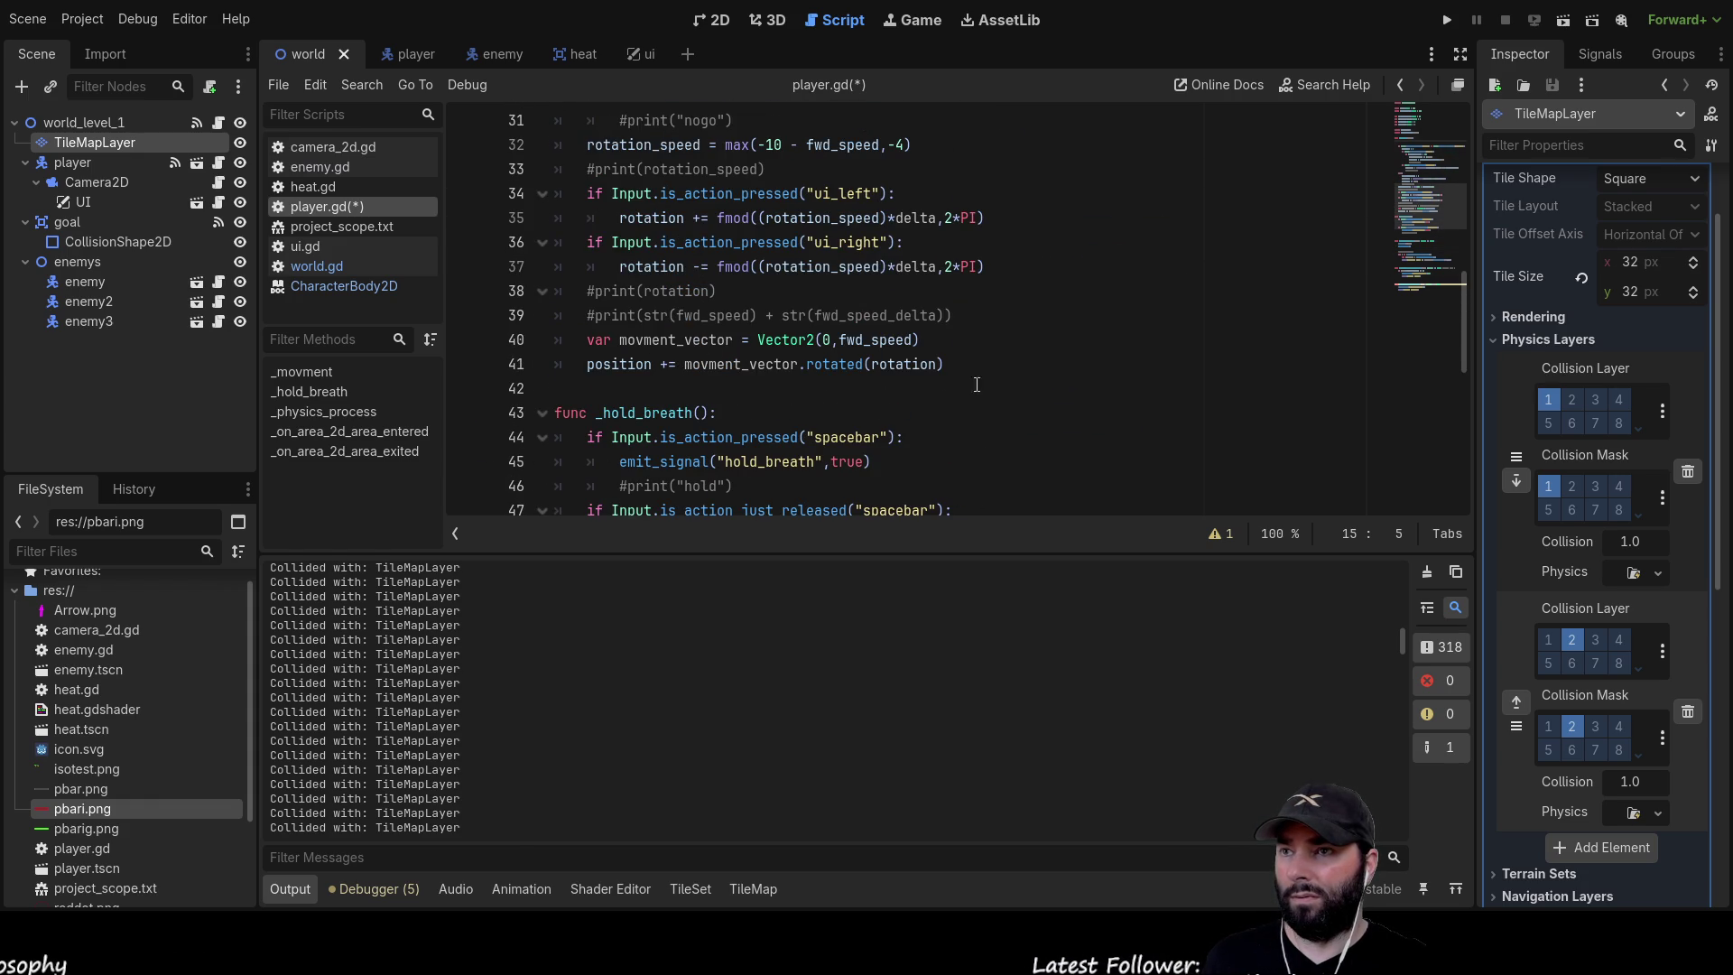
pyautogui.scroll(-5, 865, 403)
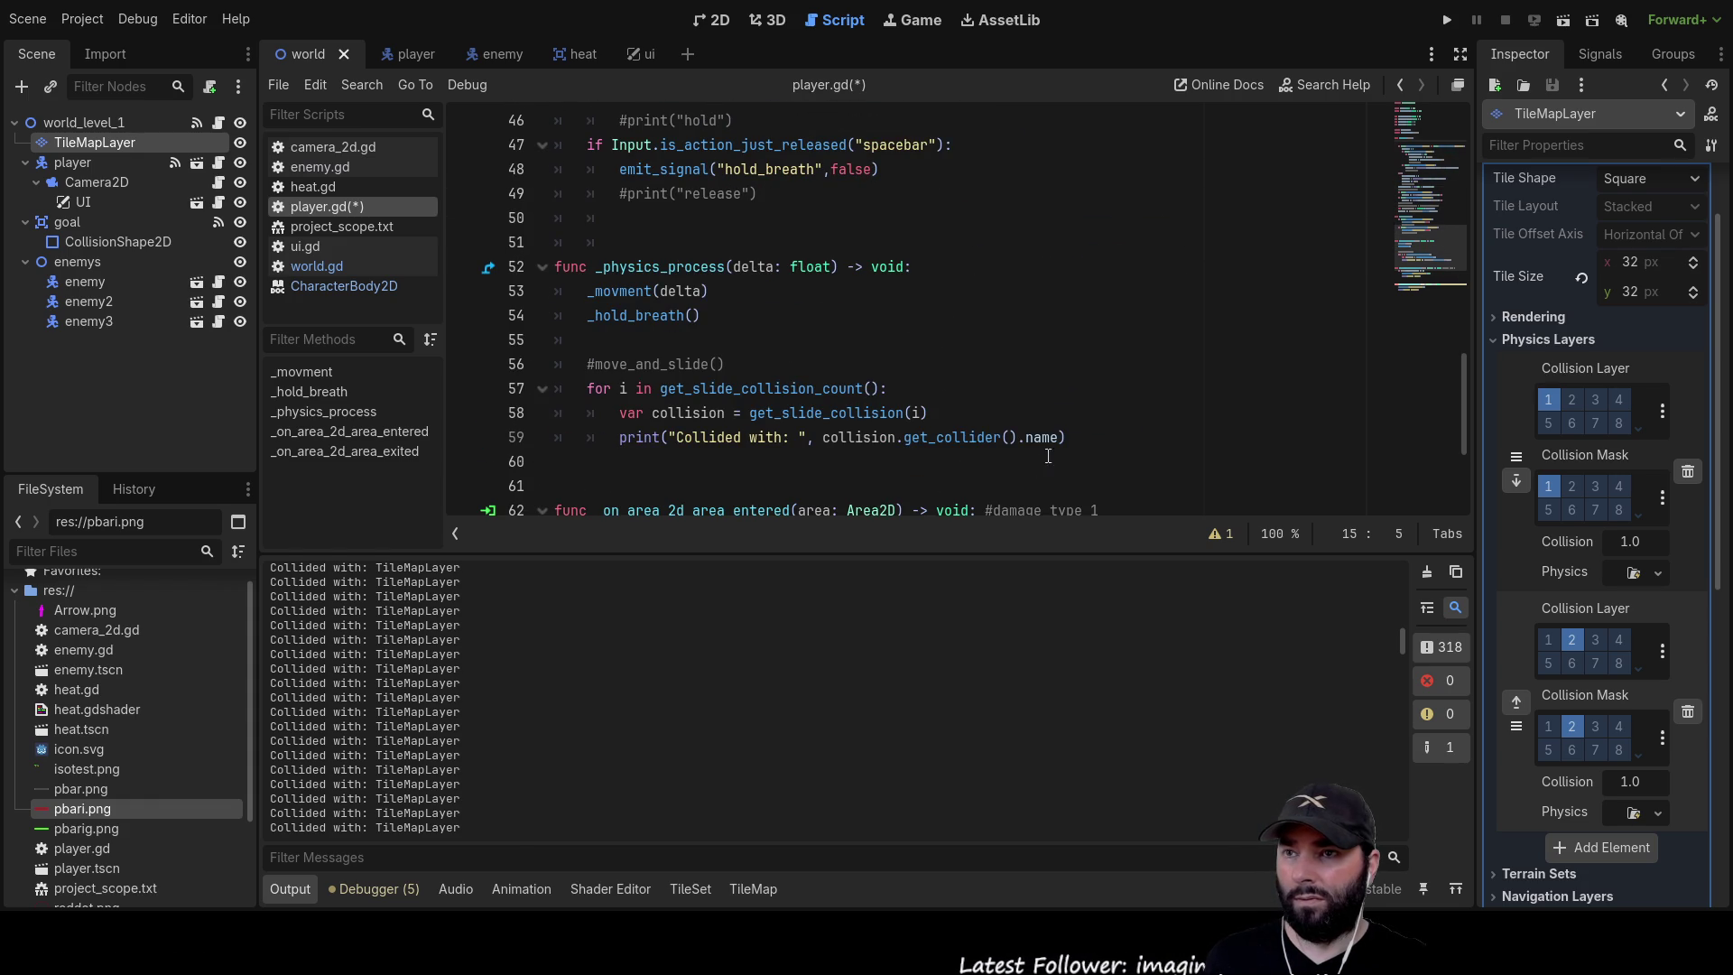
pyautogui.moveTo(1068, 437); pyautogui.dragTo(518, 398)
pyautogui.hotkey('ctrl', 'c')
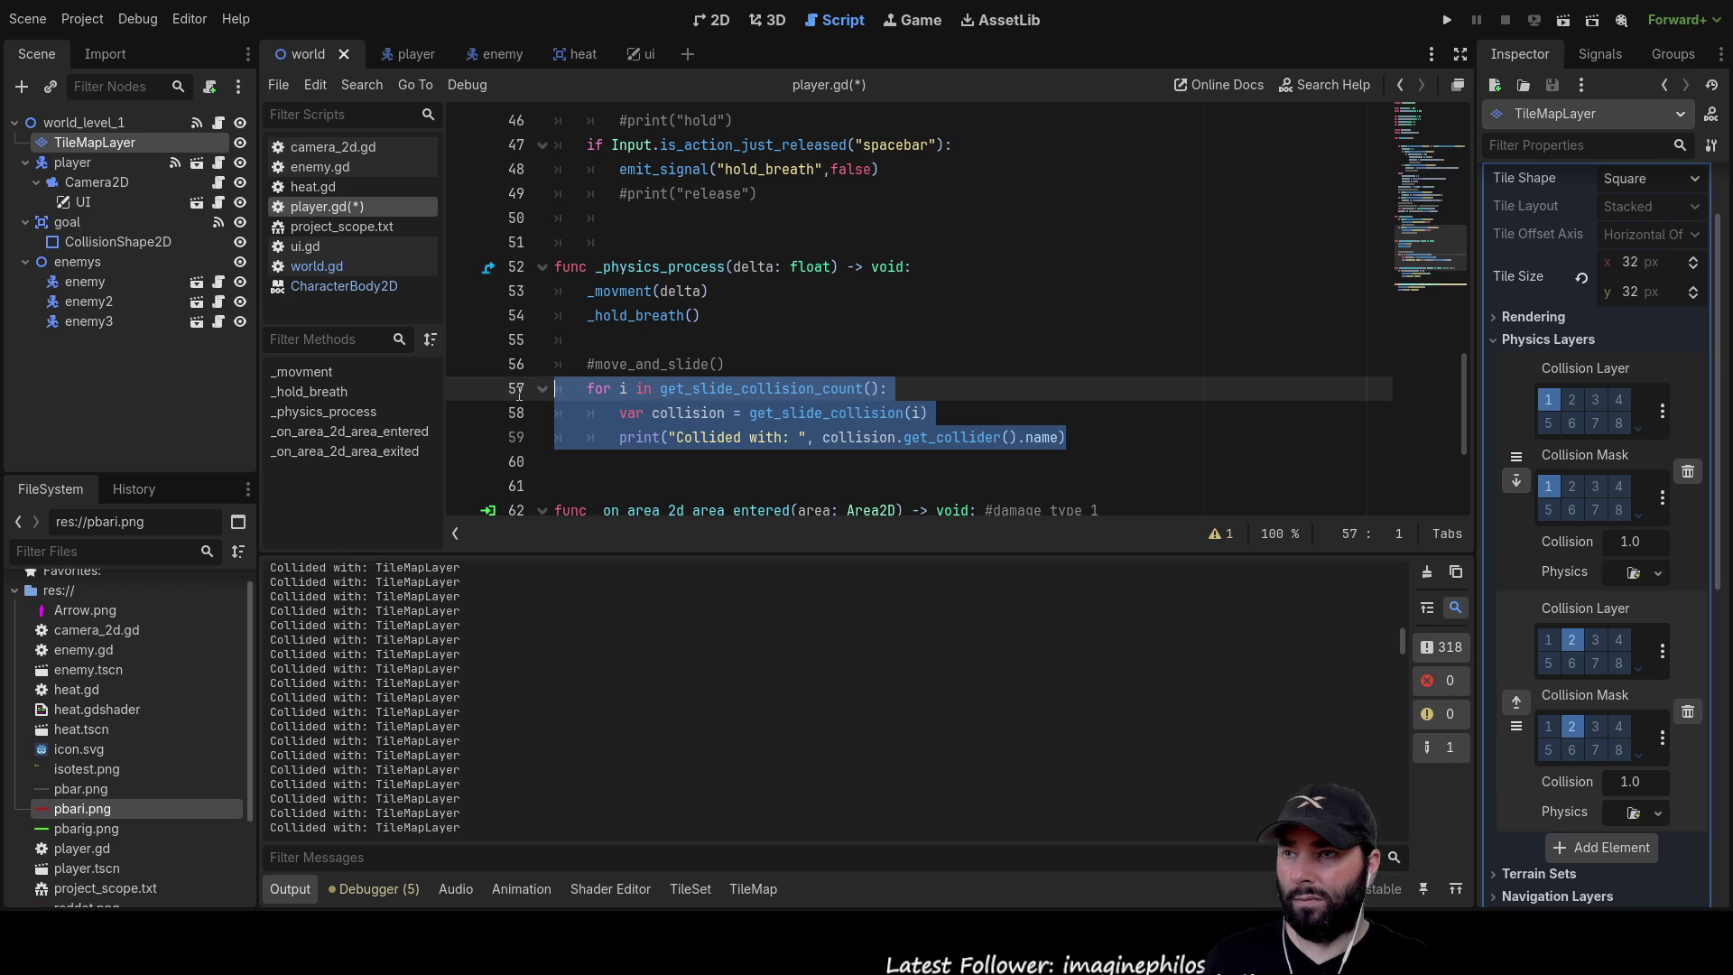
# Cut the collision loop from _physics_process and paste it at the top of _movment
pyautogui.press('BackSpace')
pyautogui.scroll(2, 821, 374)
pyautogui.scroll(13, 820, 373)
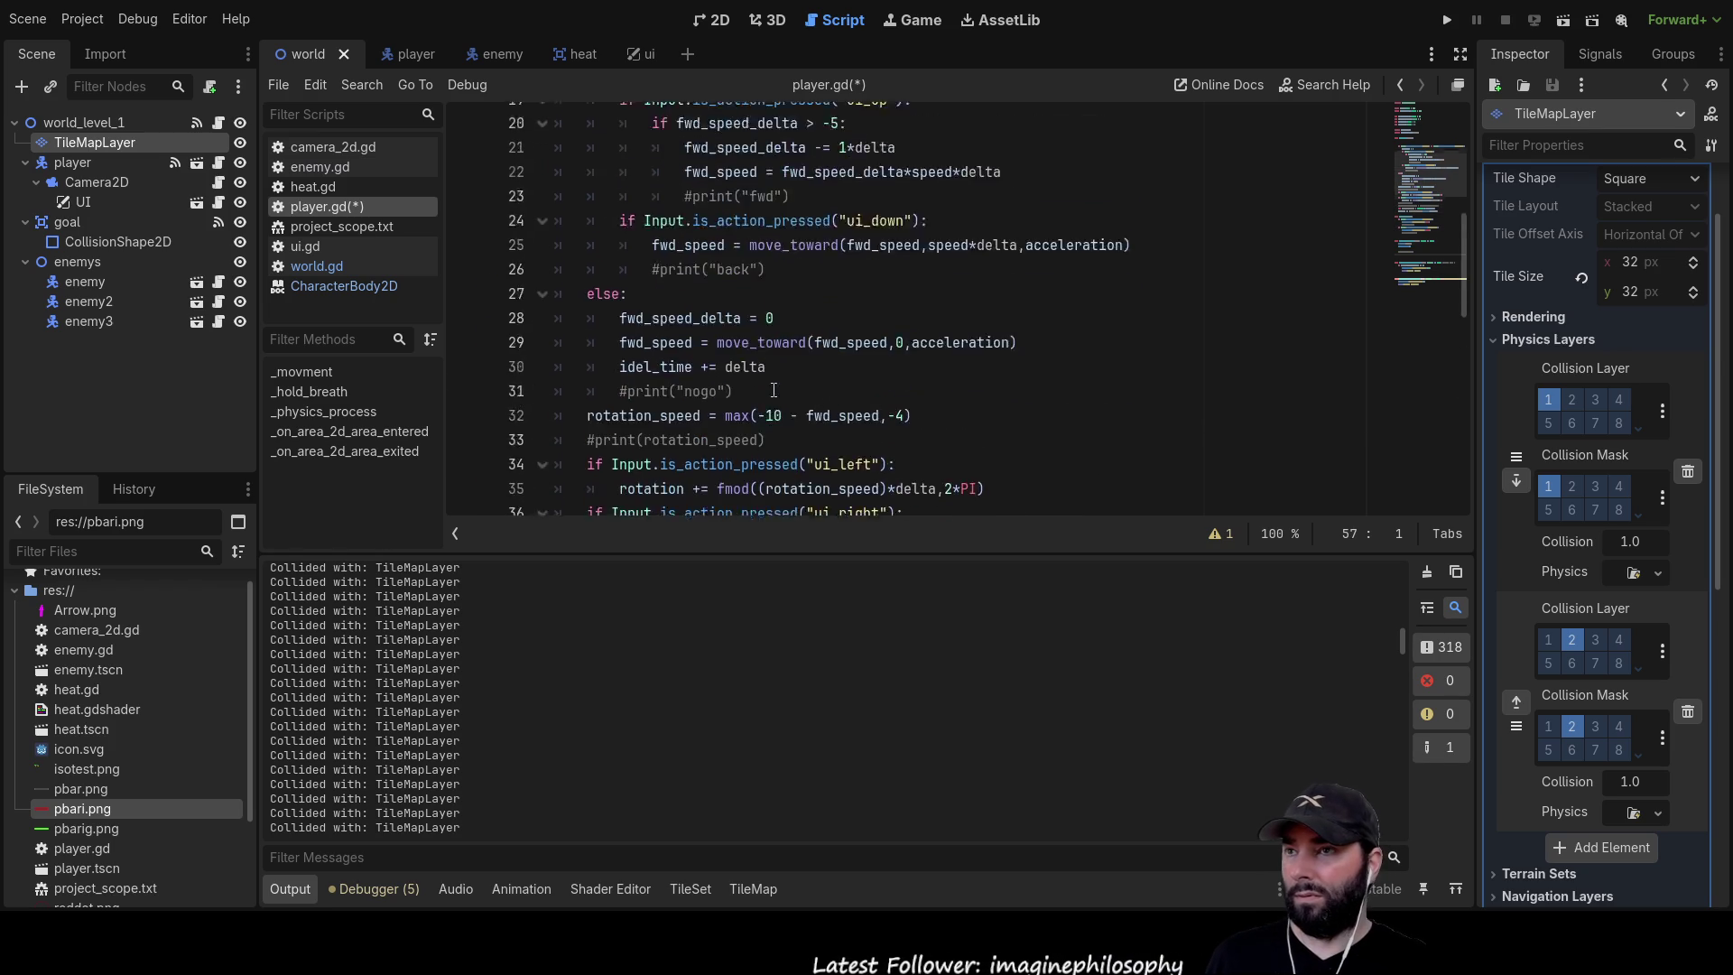
pyautogui.click(763, 388)
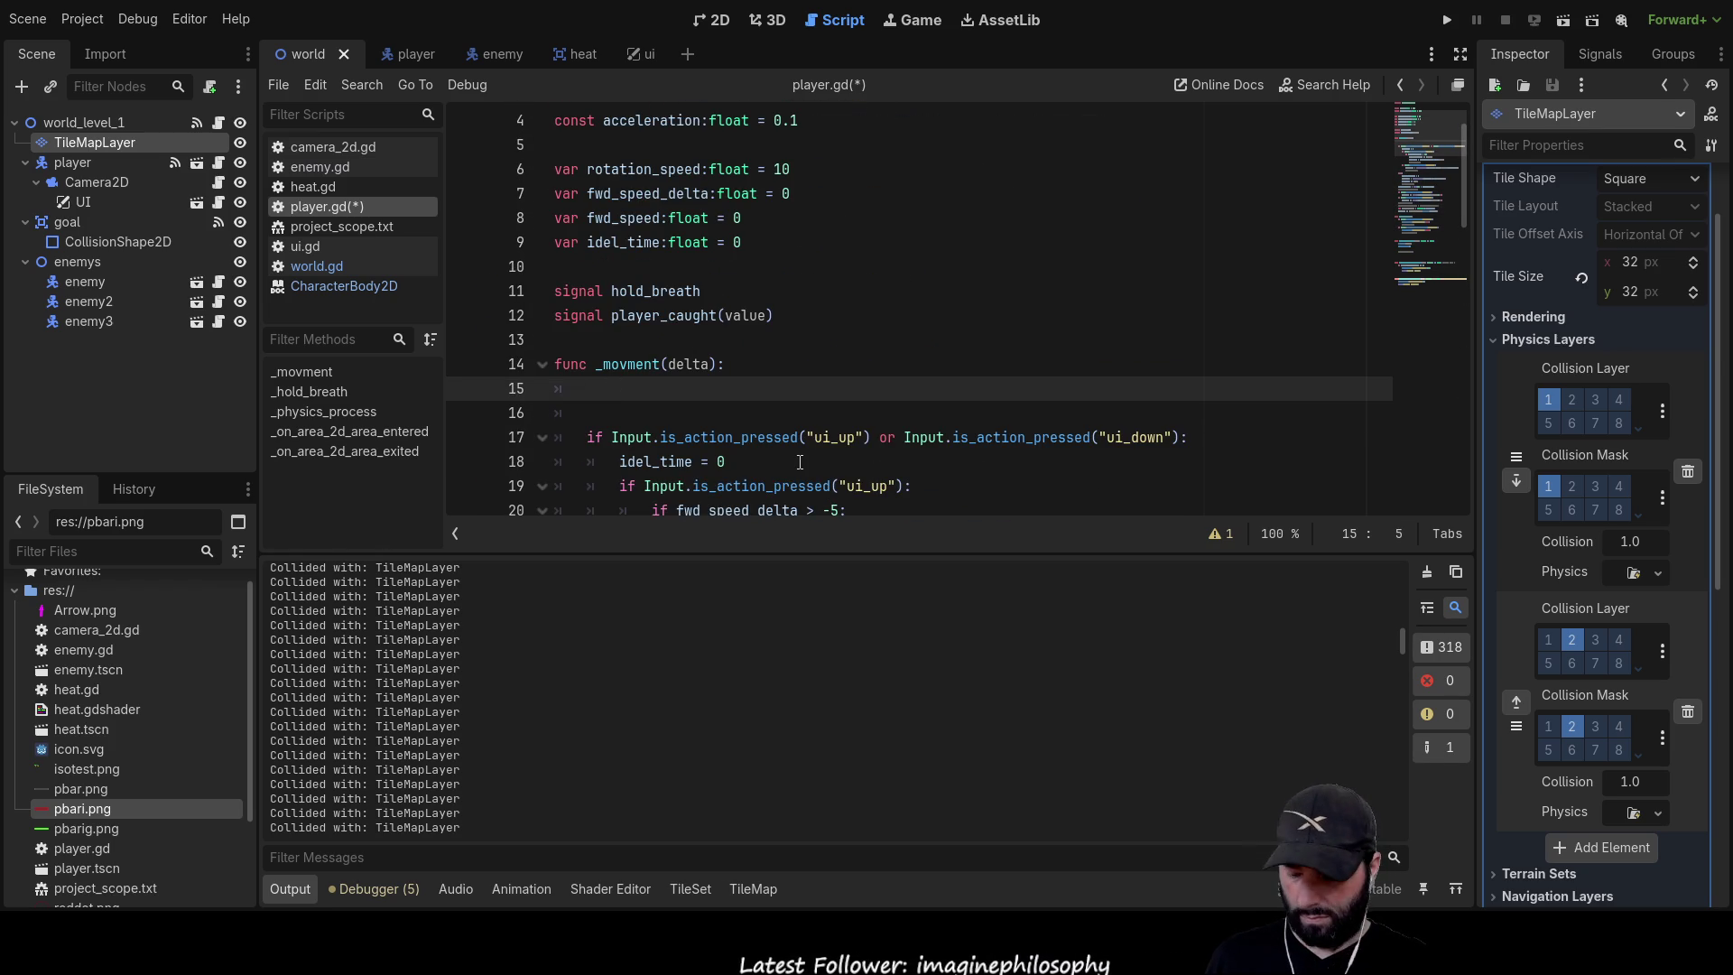
pyautogui.hotkey('ctrl', 'v')
# Fix the indentation of the pasted for loop and its body in _movment
pyautogui.scroll(-2, 649, 298)
pyautogui.press('Up')
pyautogui.press('Up')
pyautogui.press('Home')
pyautogui.press('BackSpace')
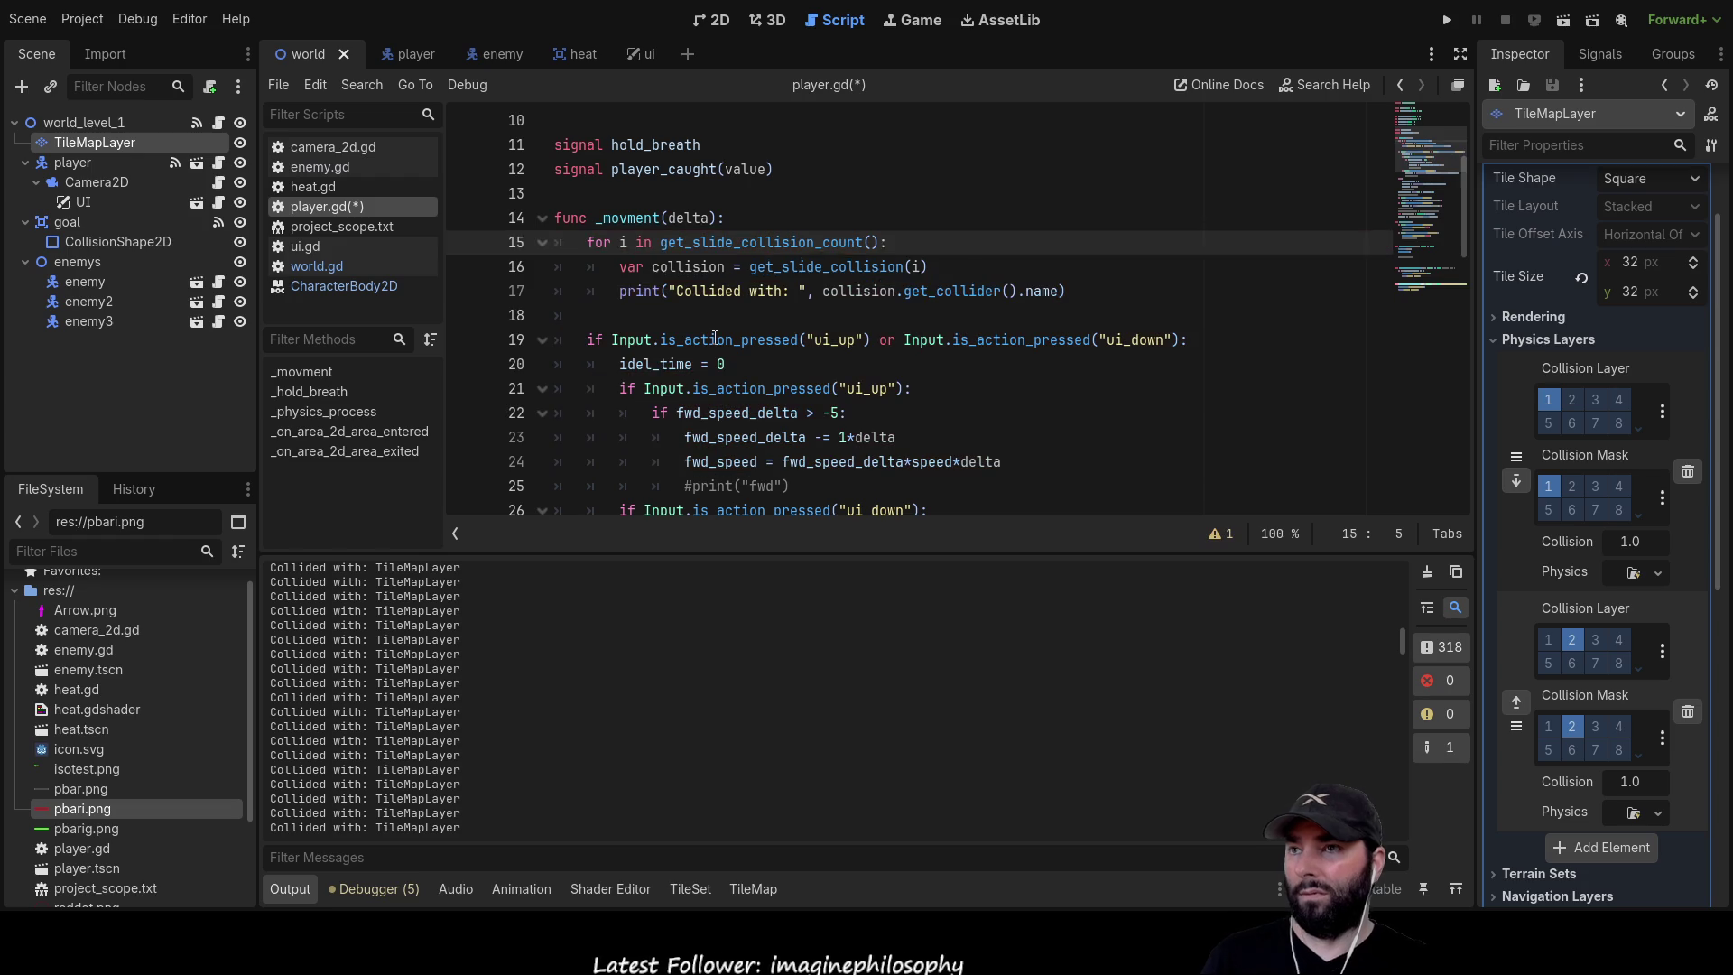
pyautogui.press('Down')
pyautogui.press('Home')
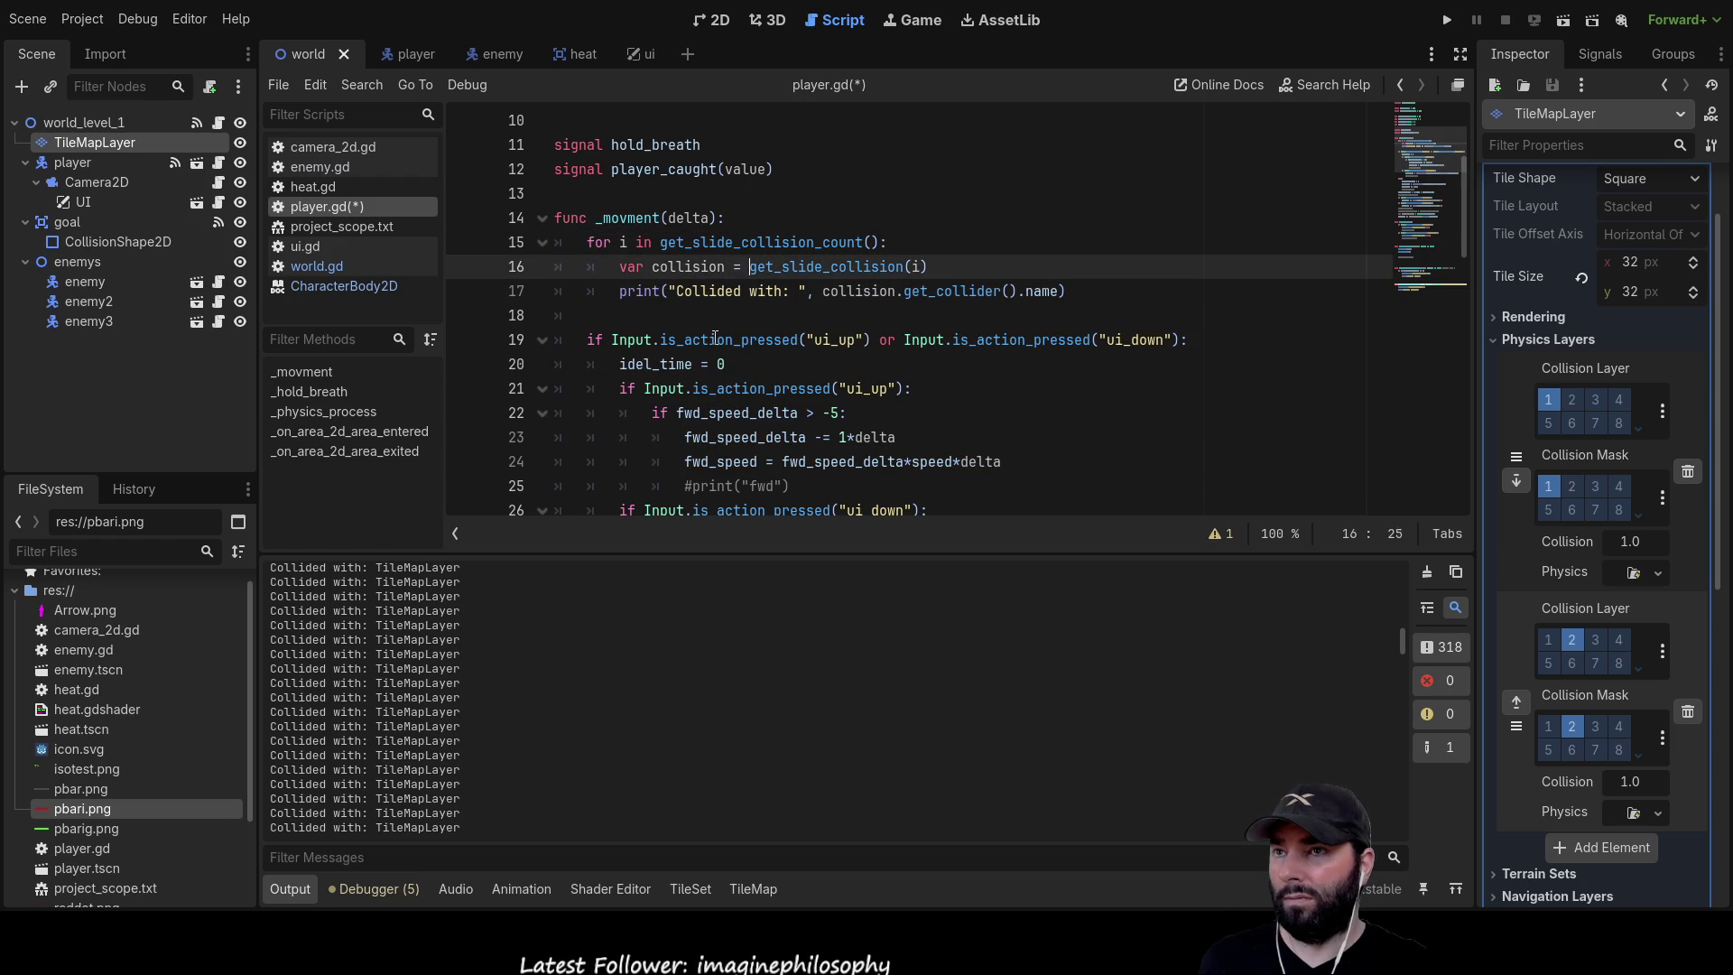
pyautogui.click(782, 263)
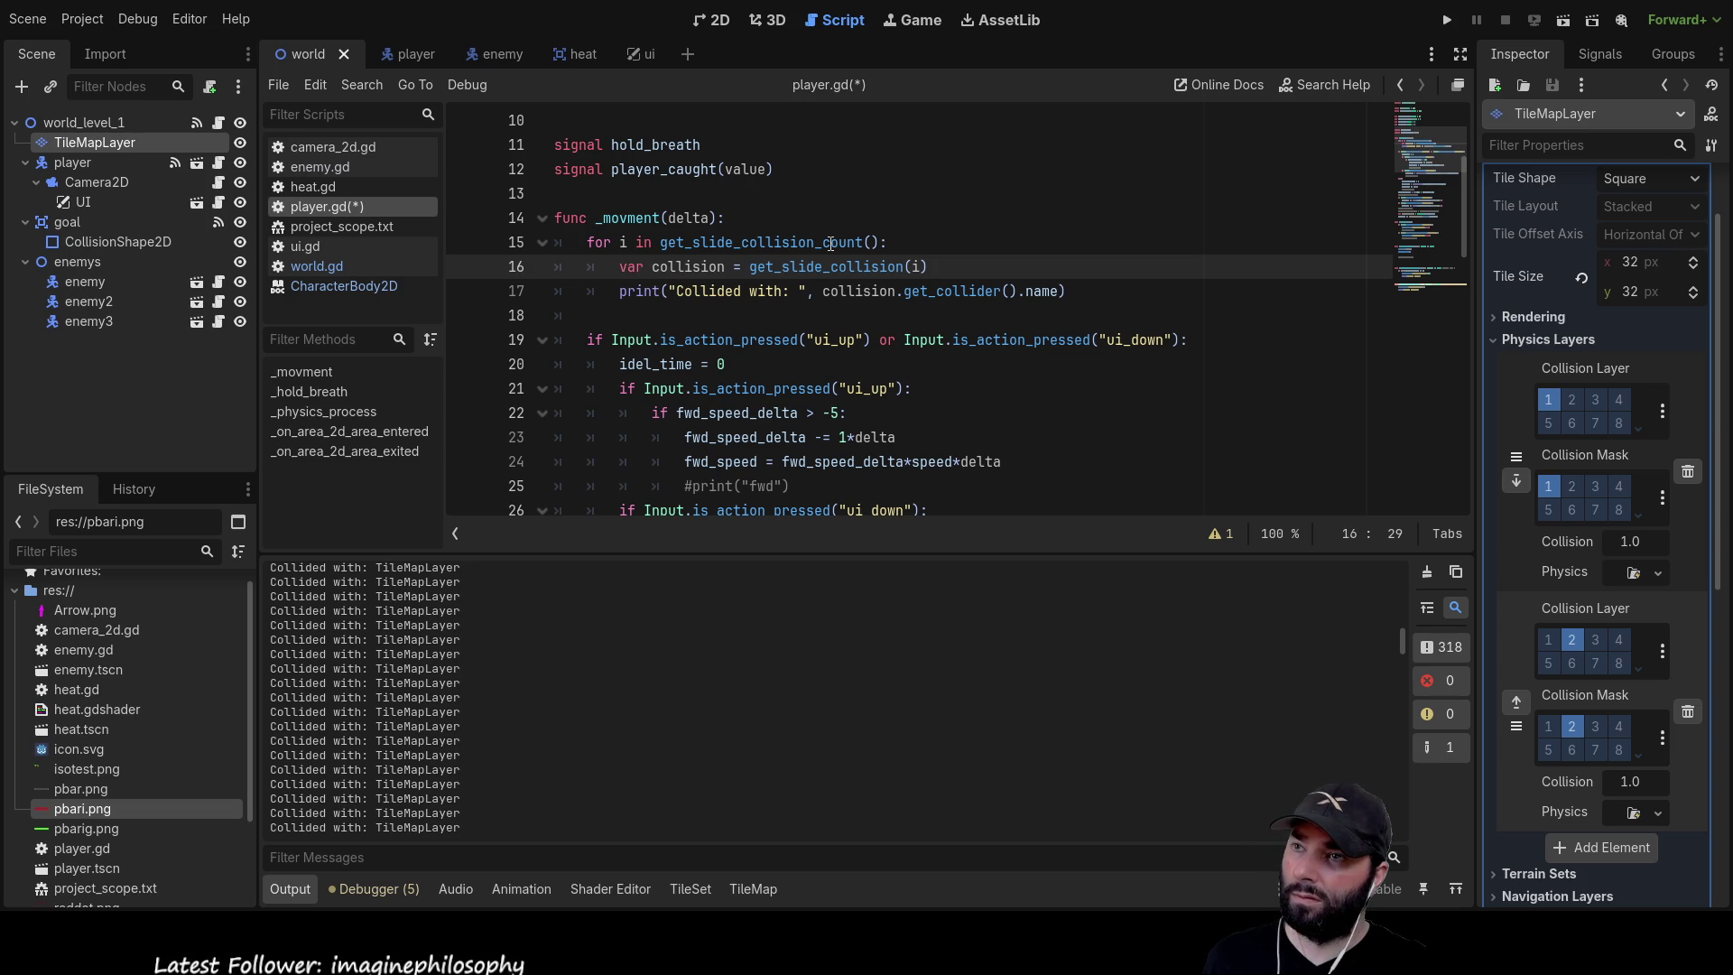
pyautogui.scroll(-7, 728, 401)
pyautogui.scroll(-5, 729, 401)
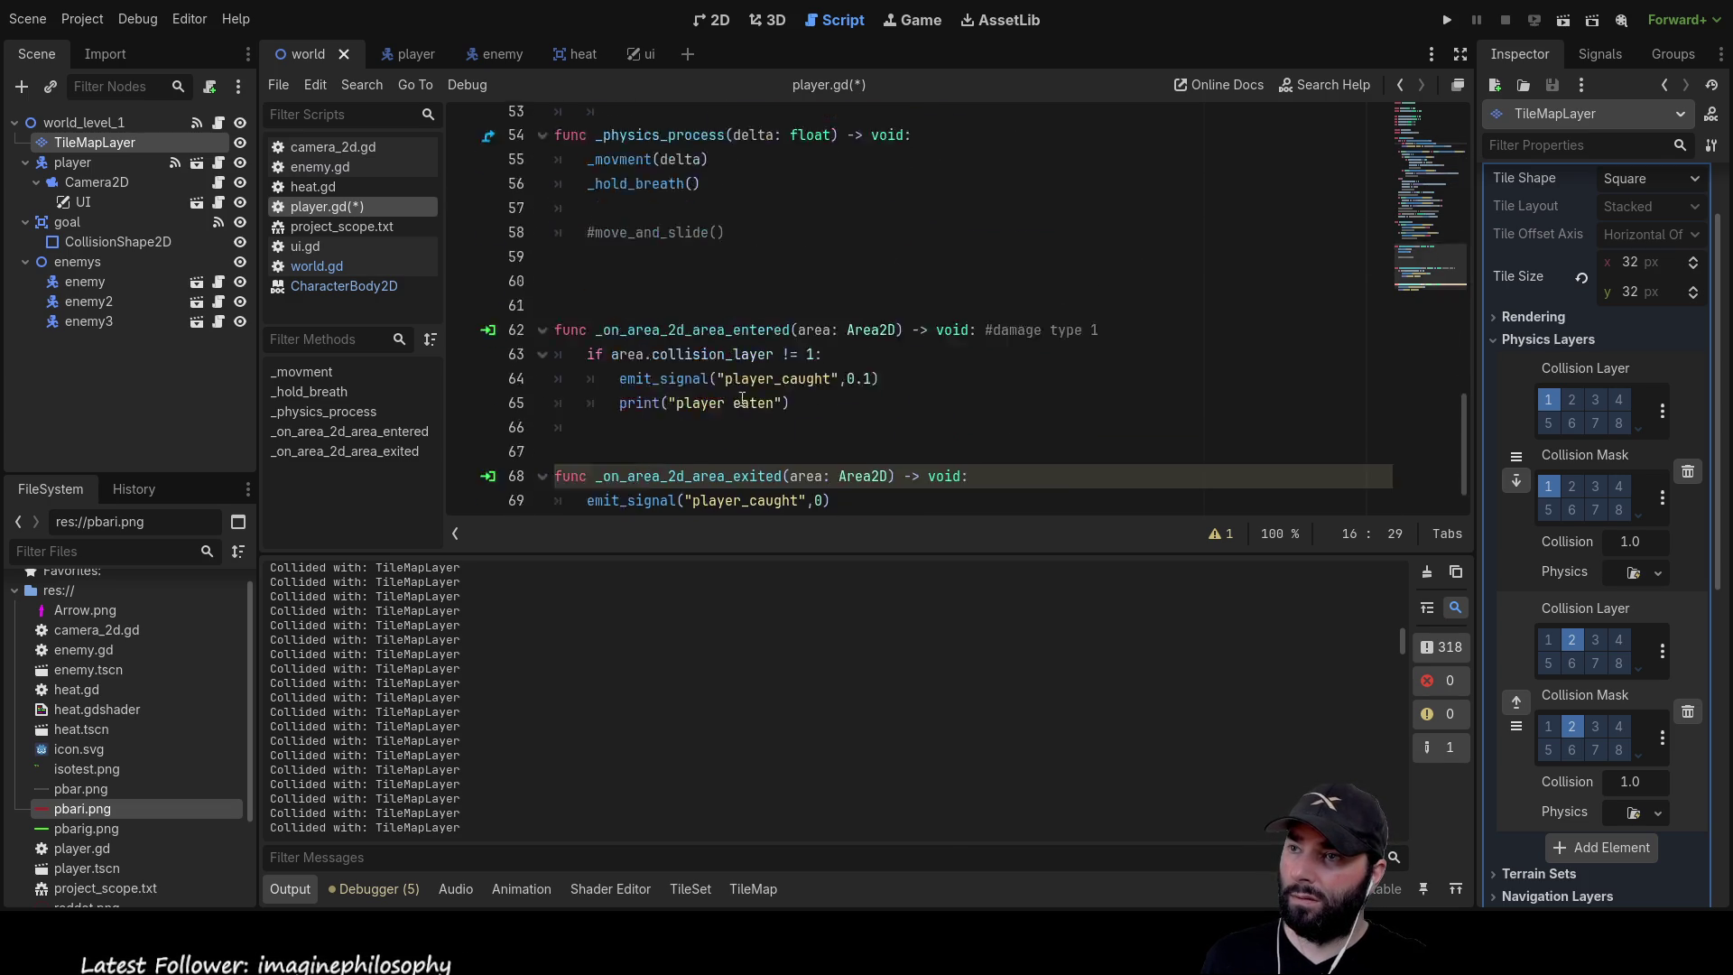
pyautogui.scroll(15, 713, 361)
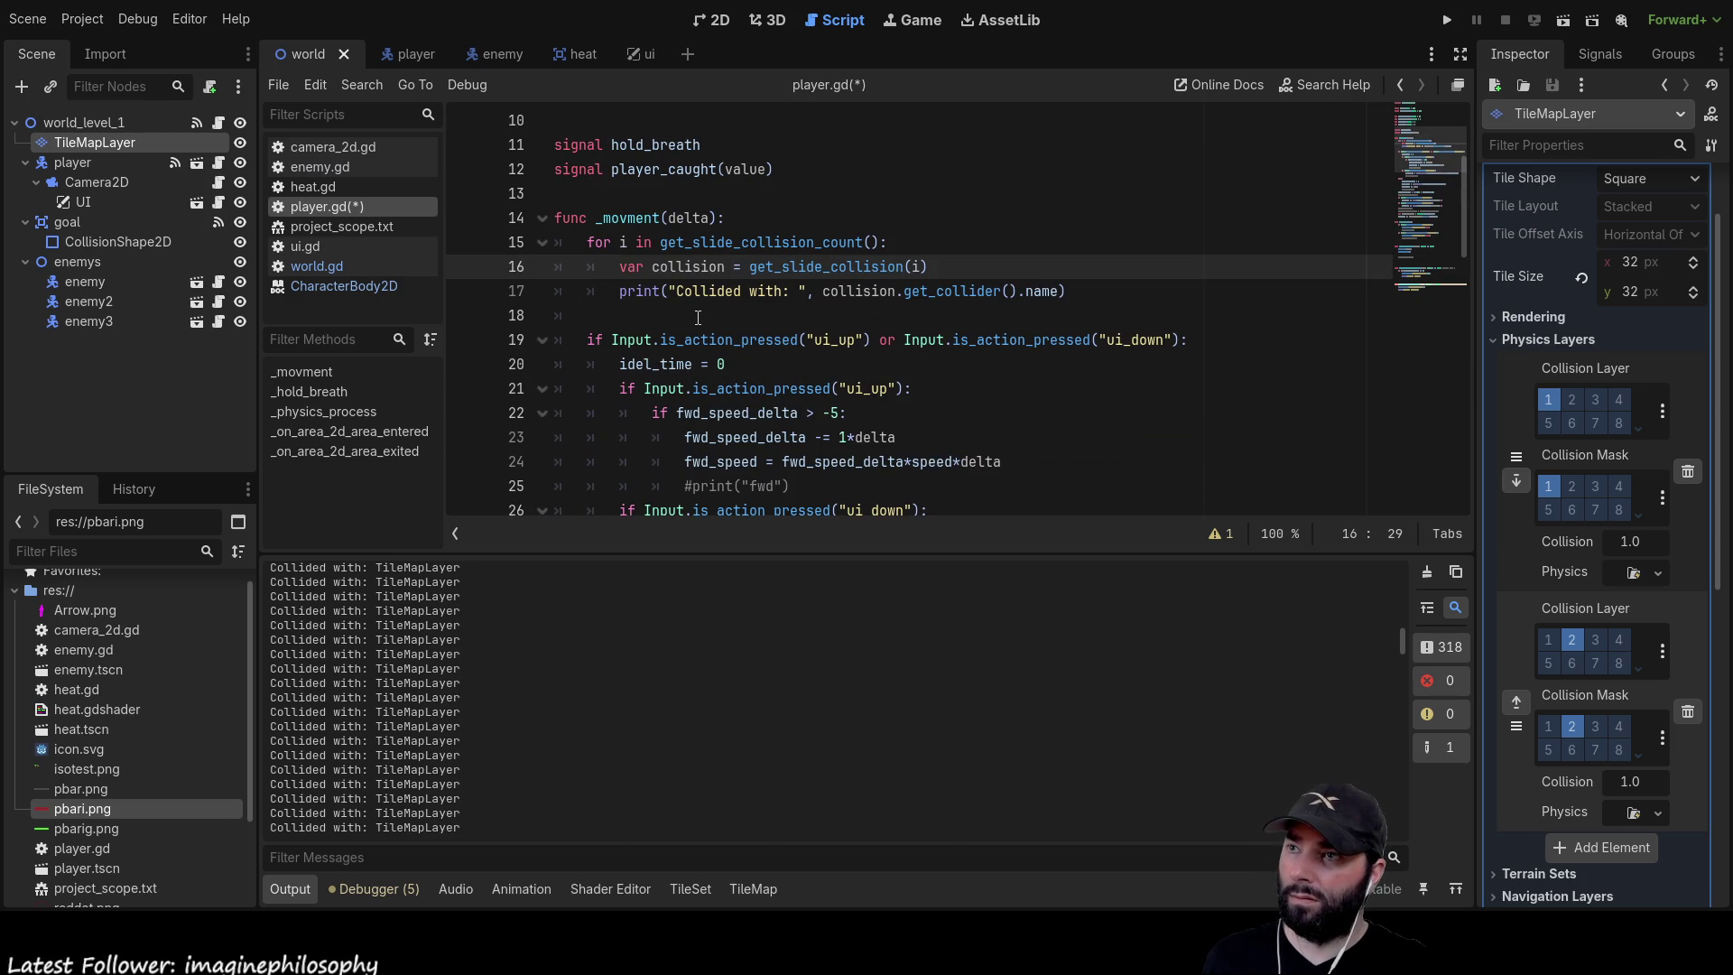
# Play-test the game with F5, steering the player past the walls and through the green area into the cyan zone
pyautogui.press('F5')
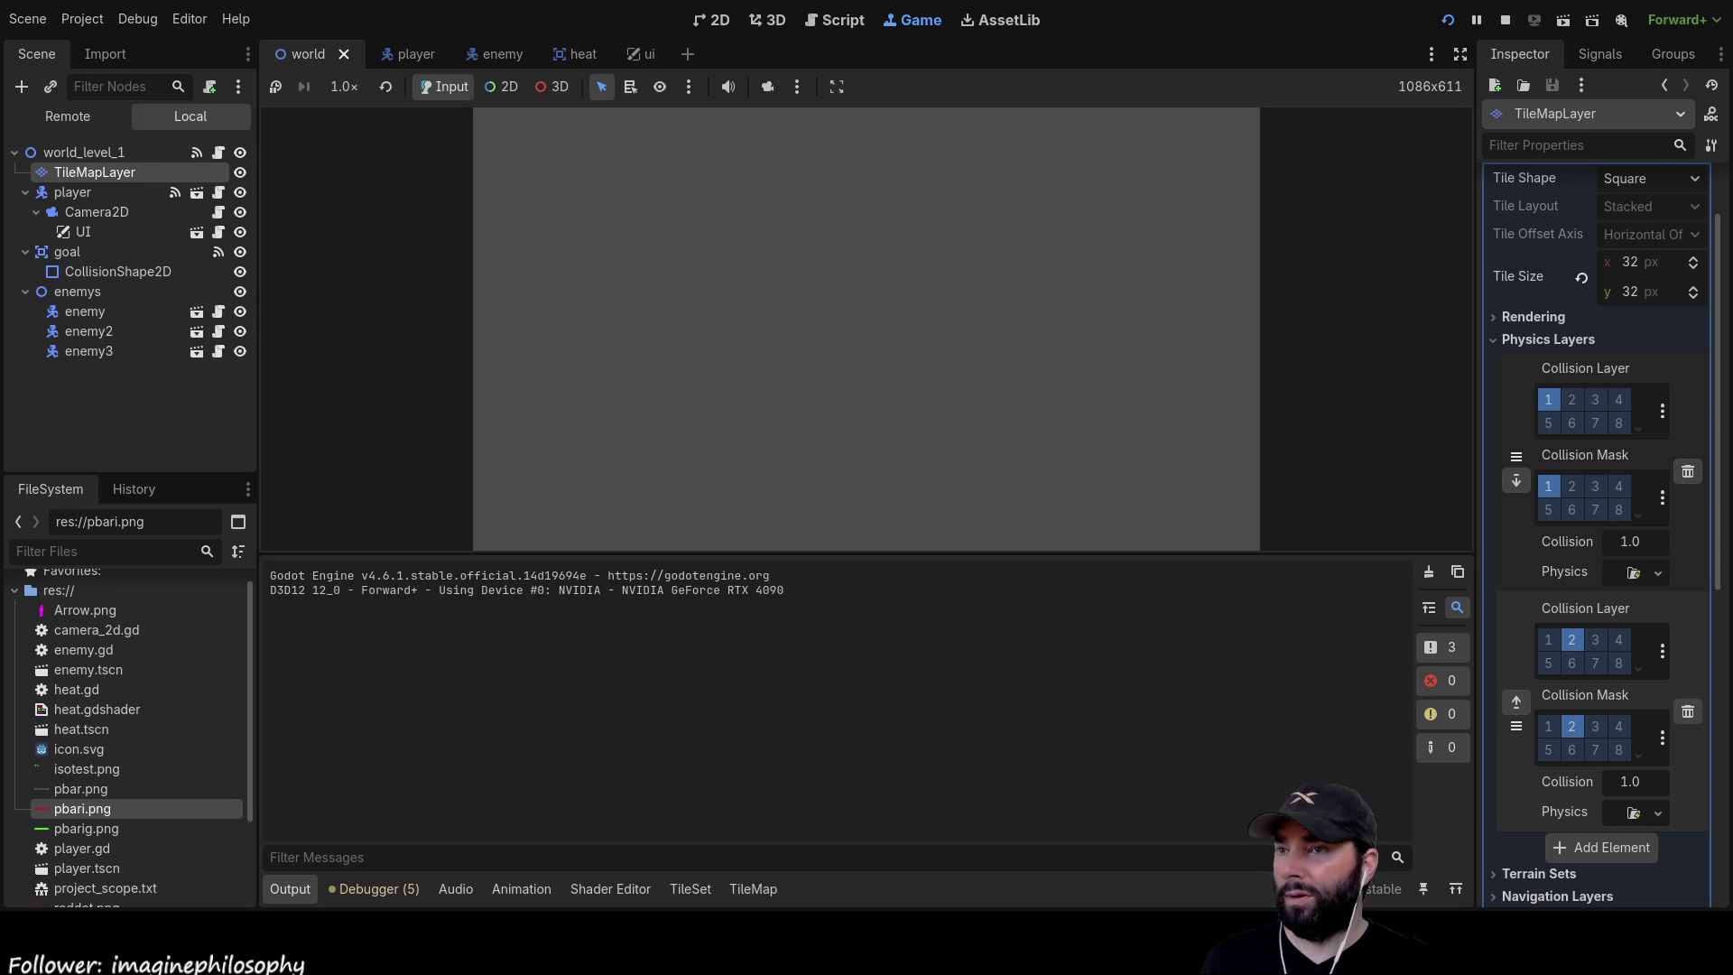
pyautogui.press('w')
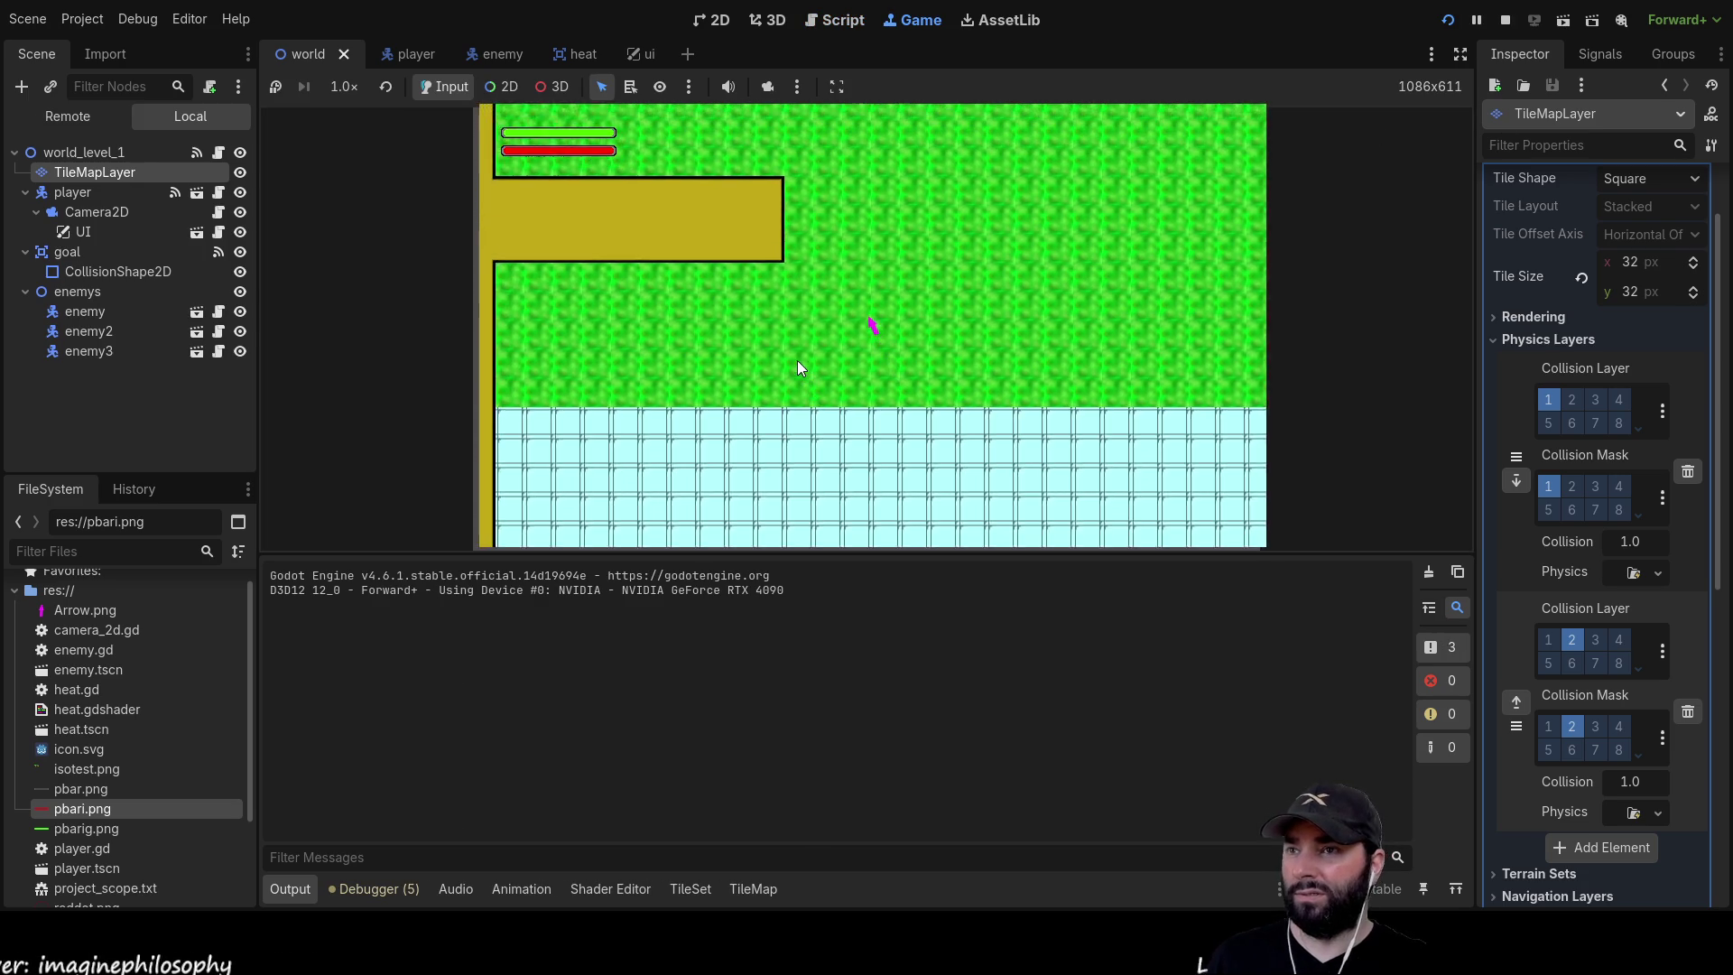
pyautogui.press('w')
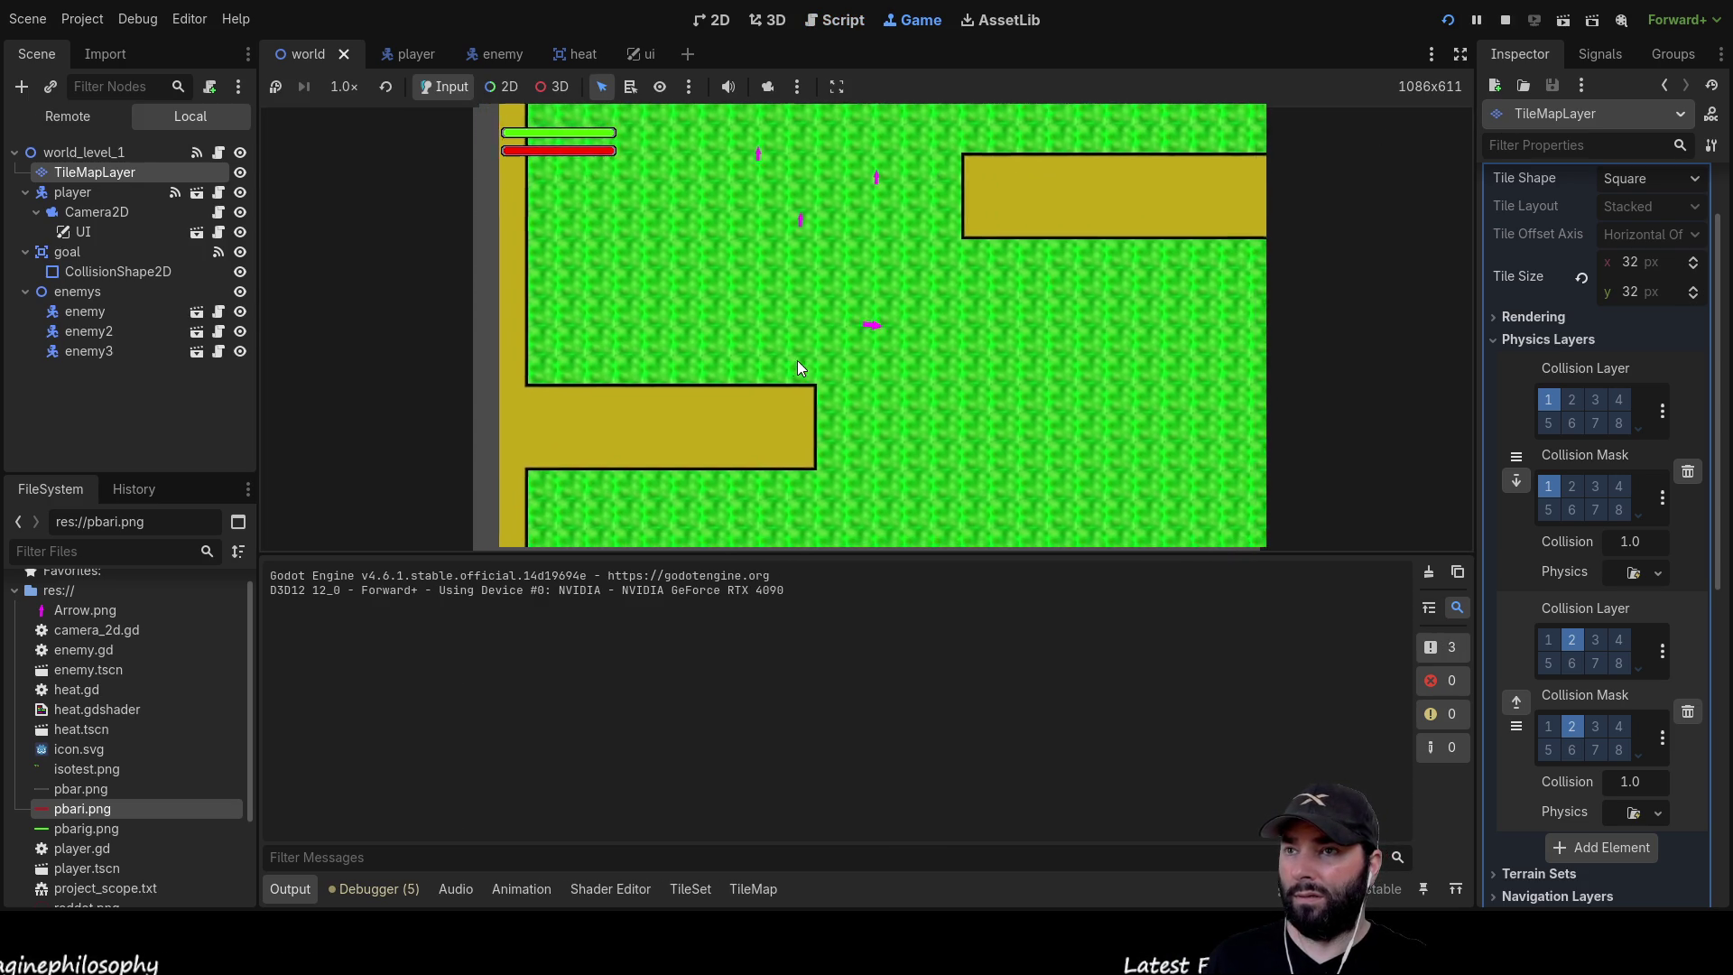
pyautogui.press('s')
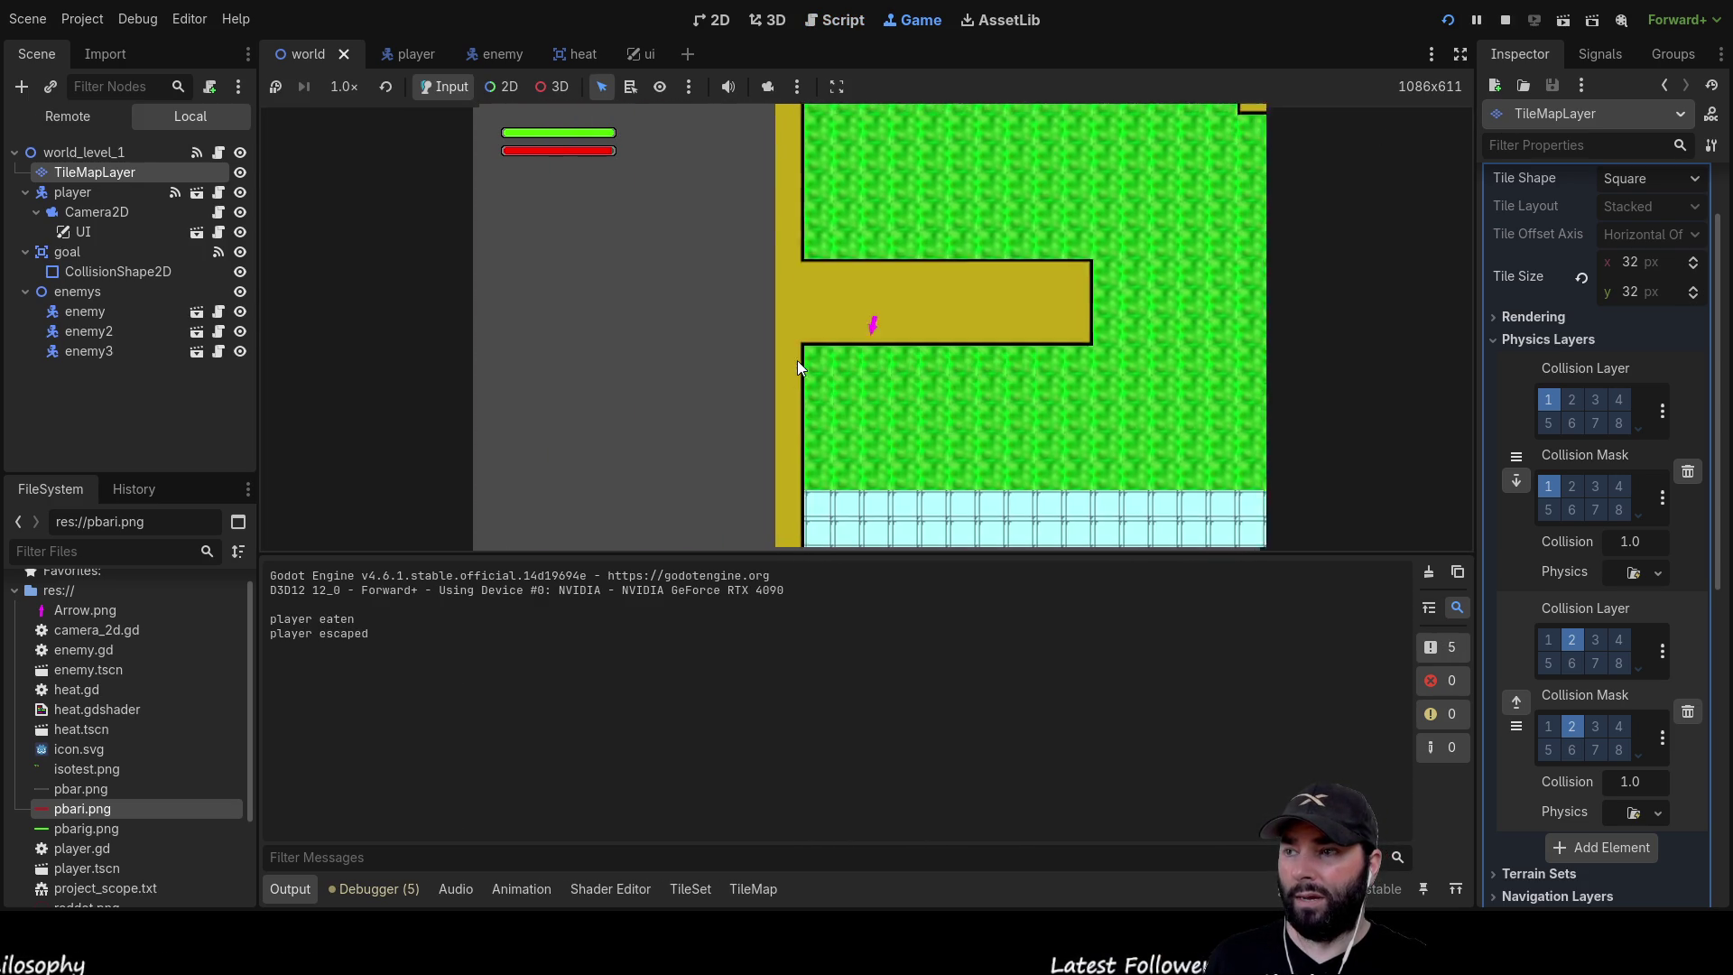
pyautogui.press('w')
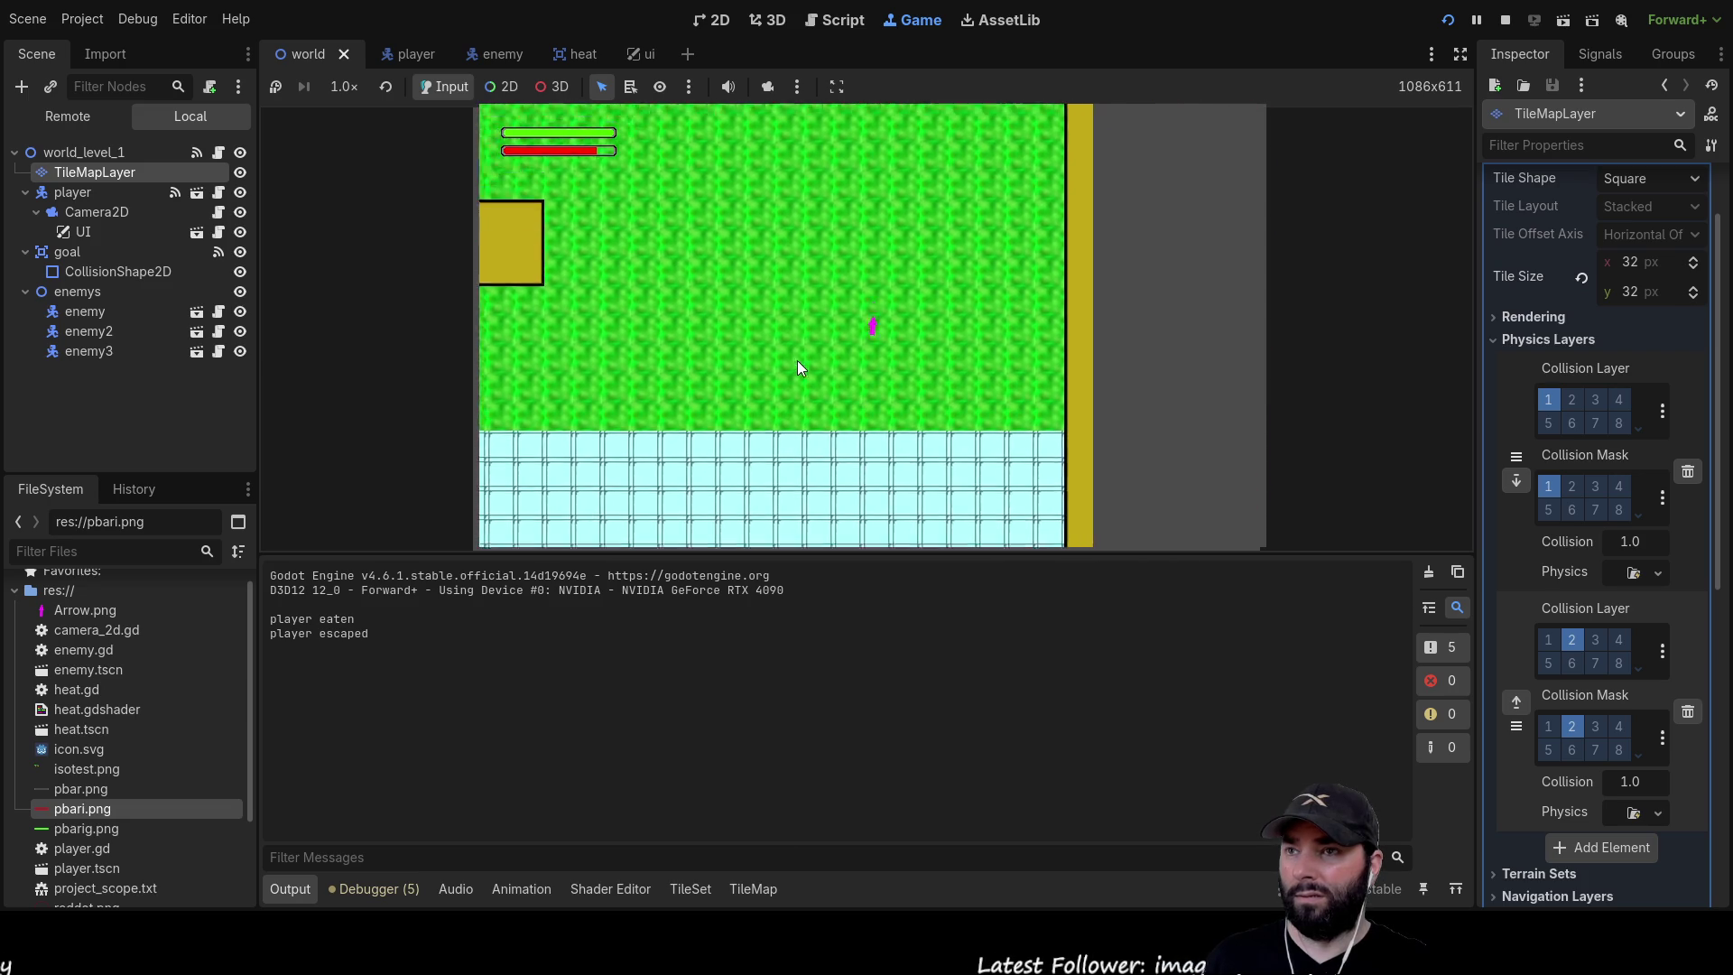
pyautogui.press('a')
pyautogui.press('s')
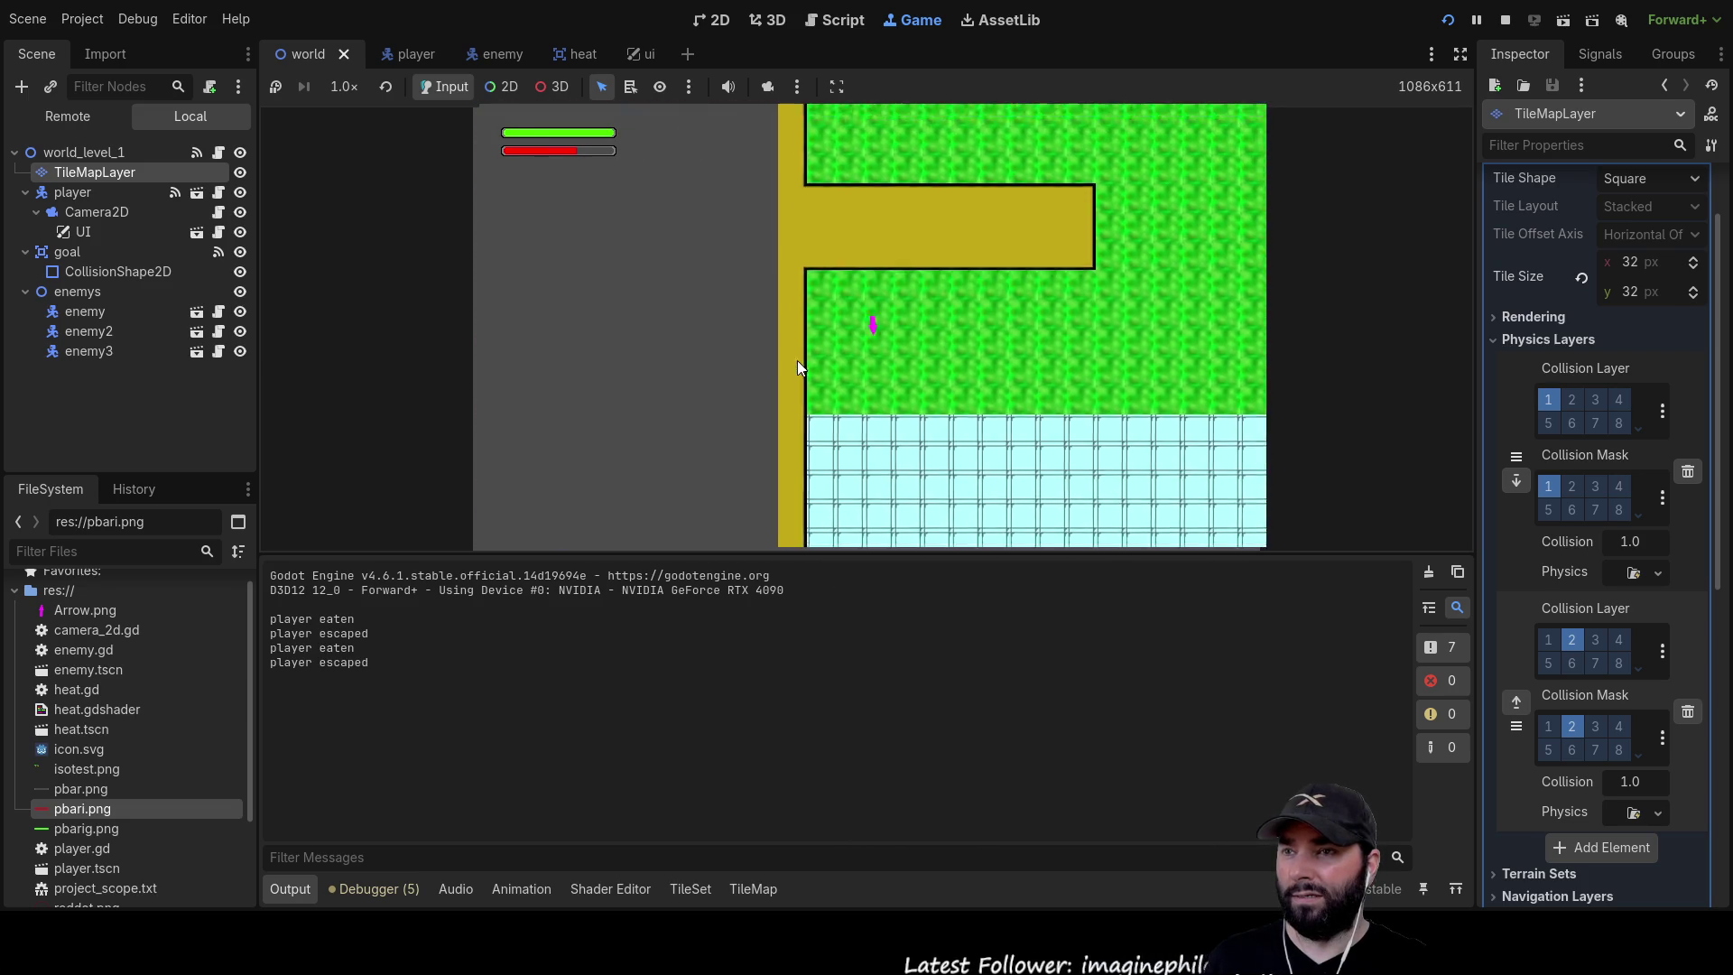
pyautogui.press('w')
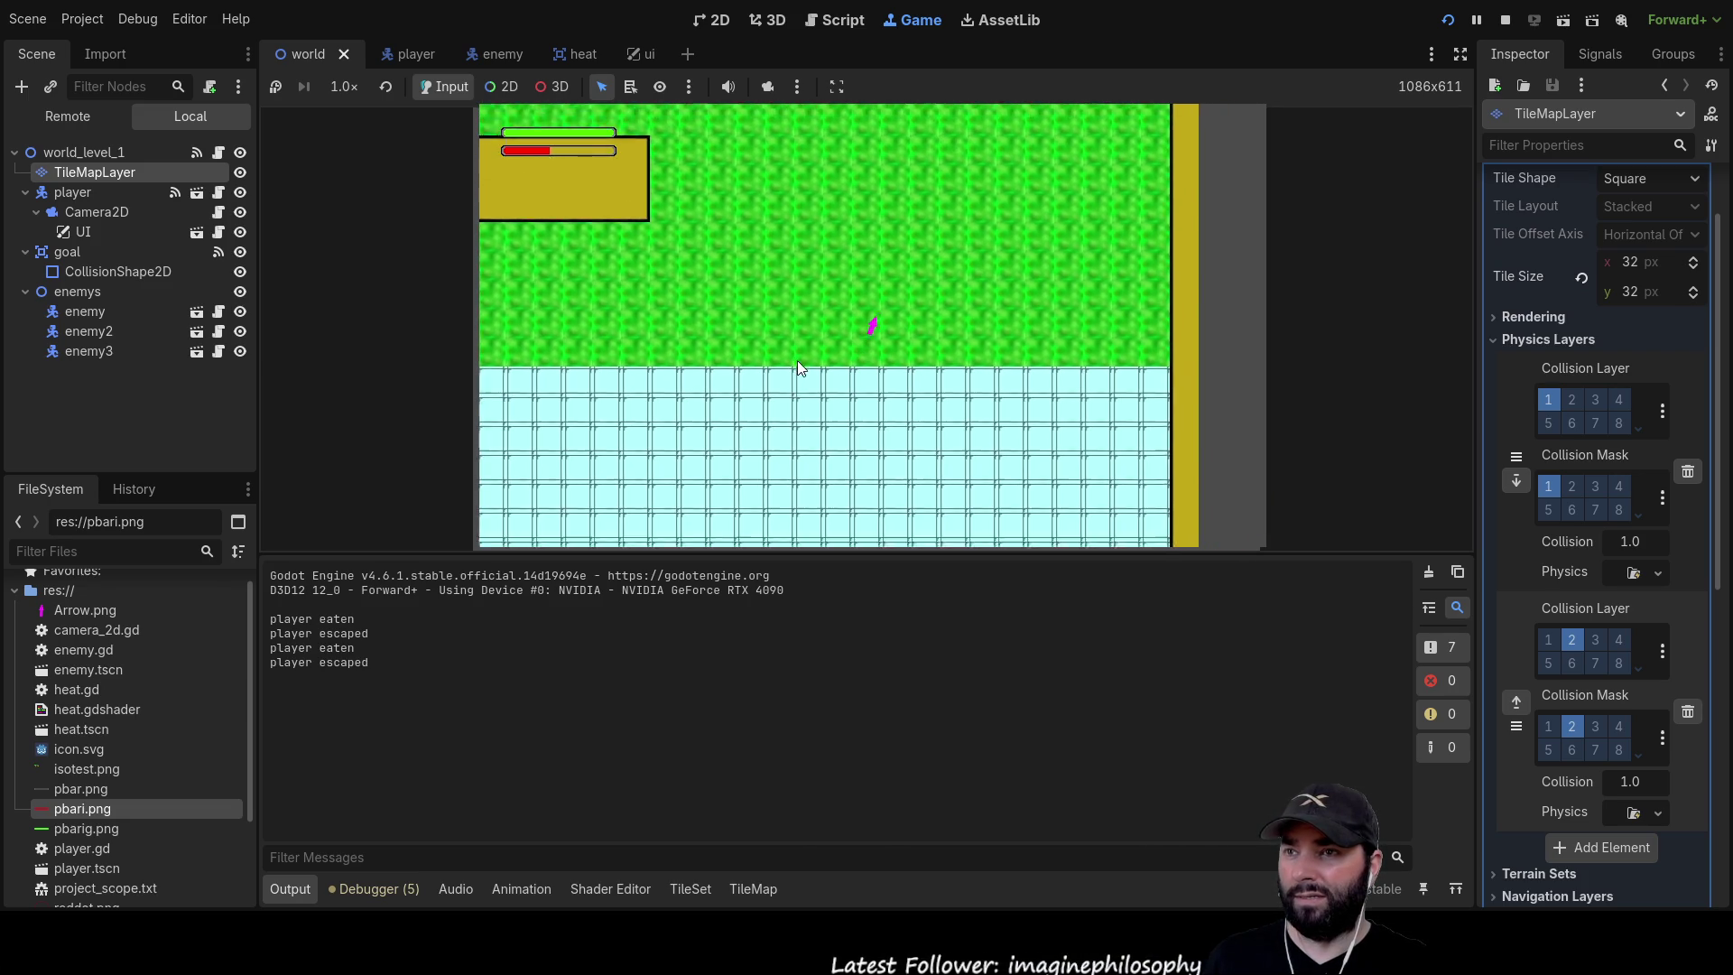
pyautogui.press('s')
pyautogui.press('s')
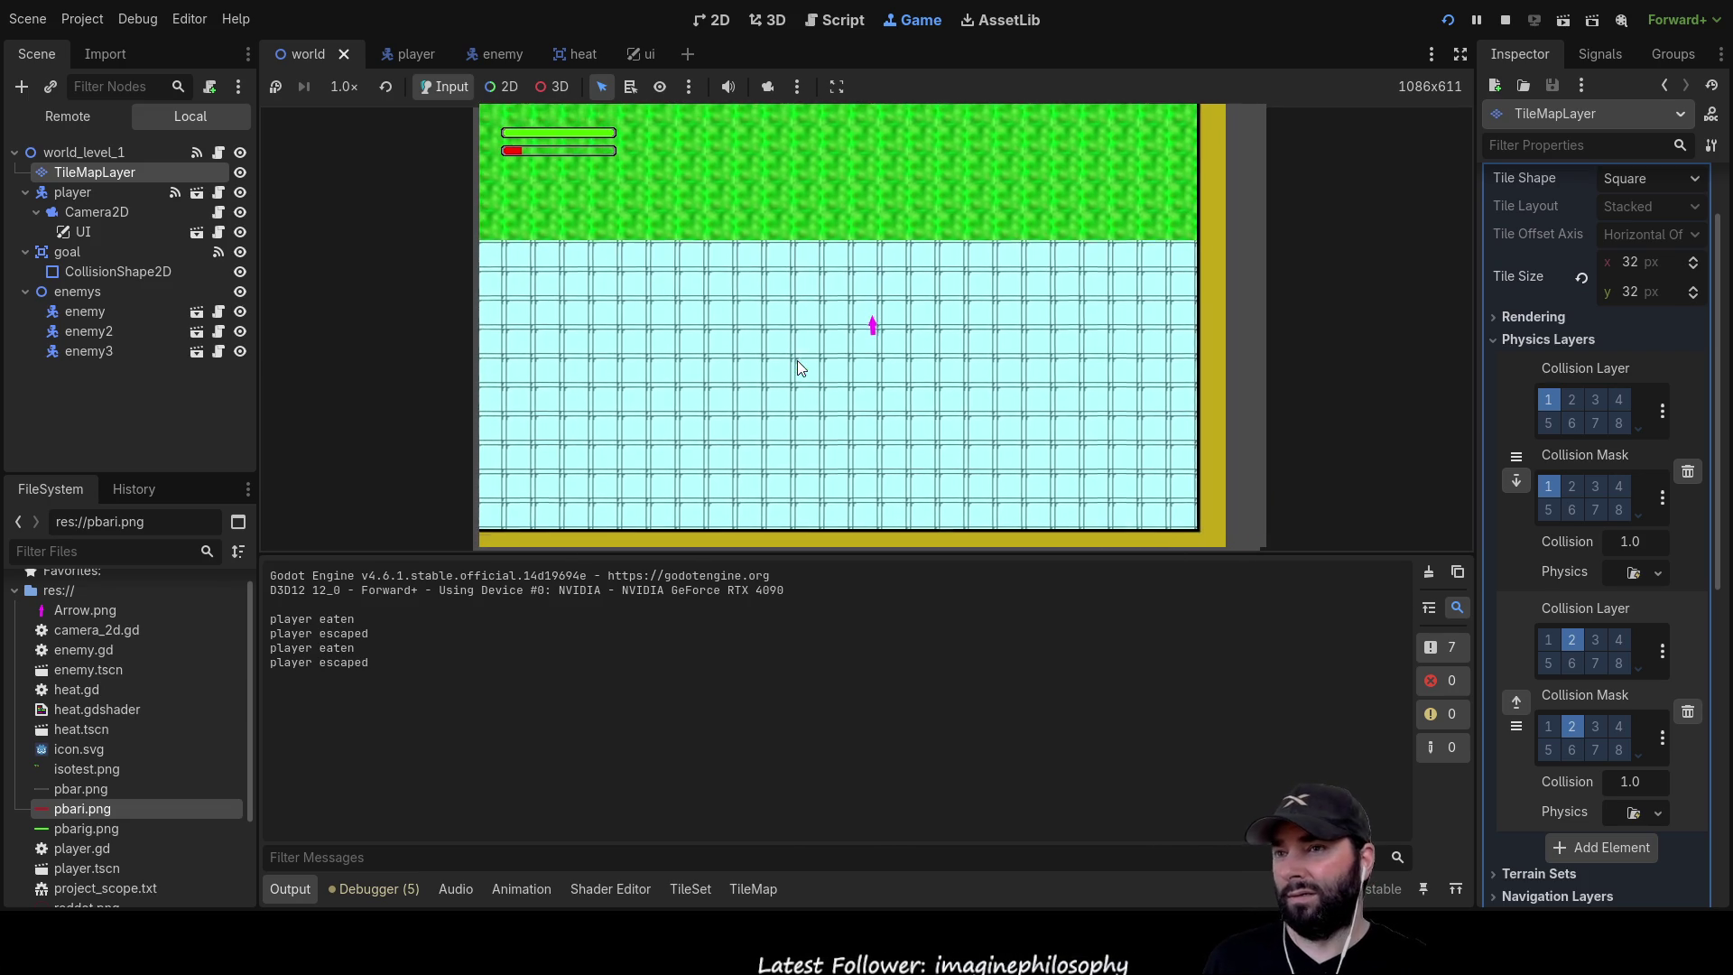
# Uncomment move_and_slide() on line 58 of player.gd and open its CharacterBody2D documentation
pyautogui.scroll(-12, 627, 298)
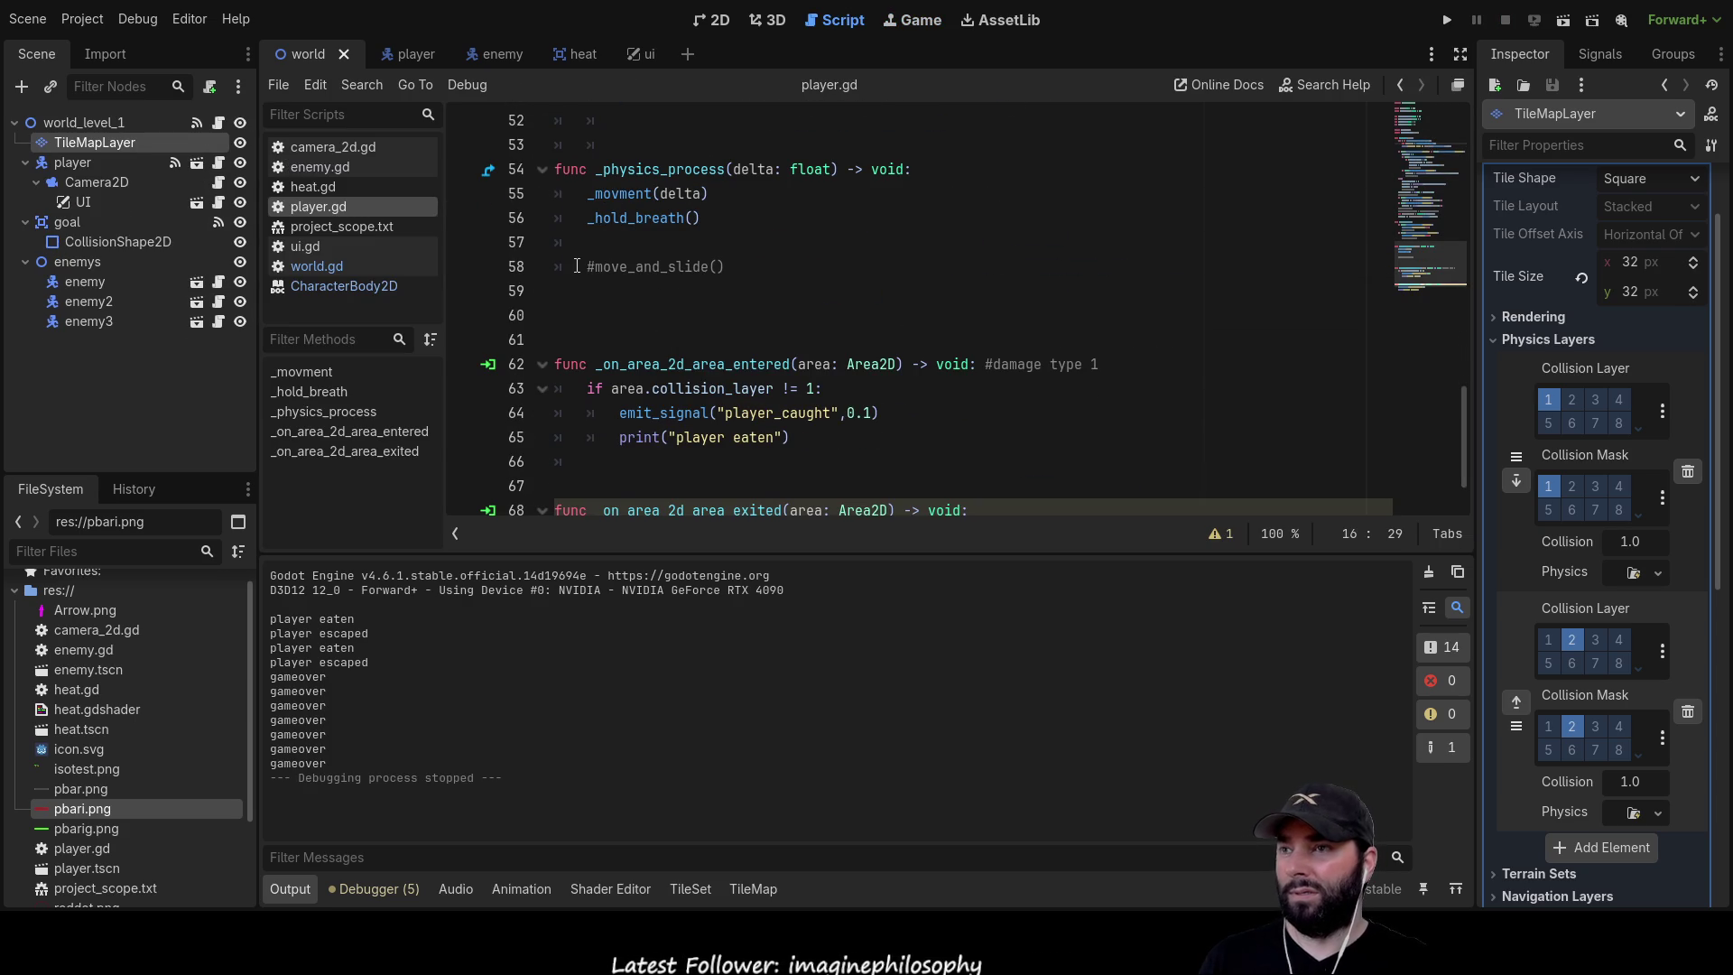
pyautogui.click(632, 263)
pyautogui.press('Home')
pyautogui.press('Delete')
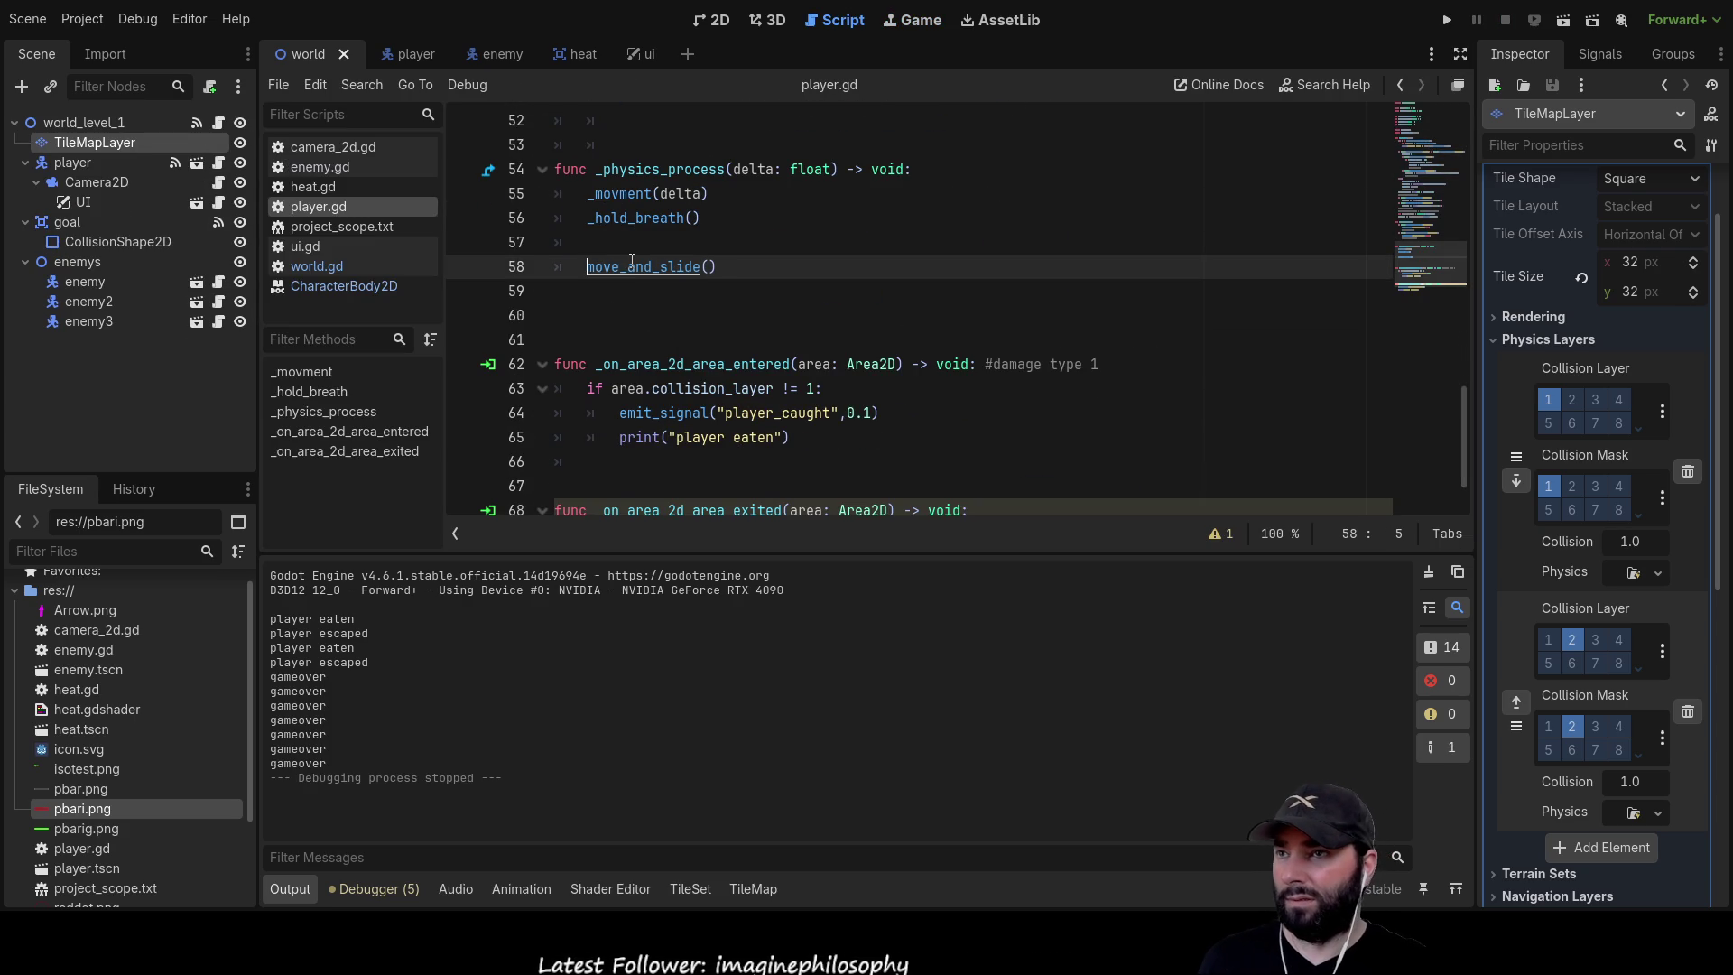
pyautogui.keyDown('ctrl'); pyautogui.click(631, 266); pyautogui.keyUp('ctrl')
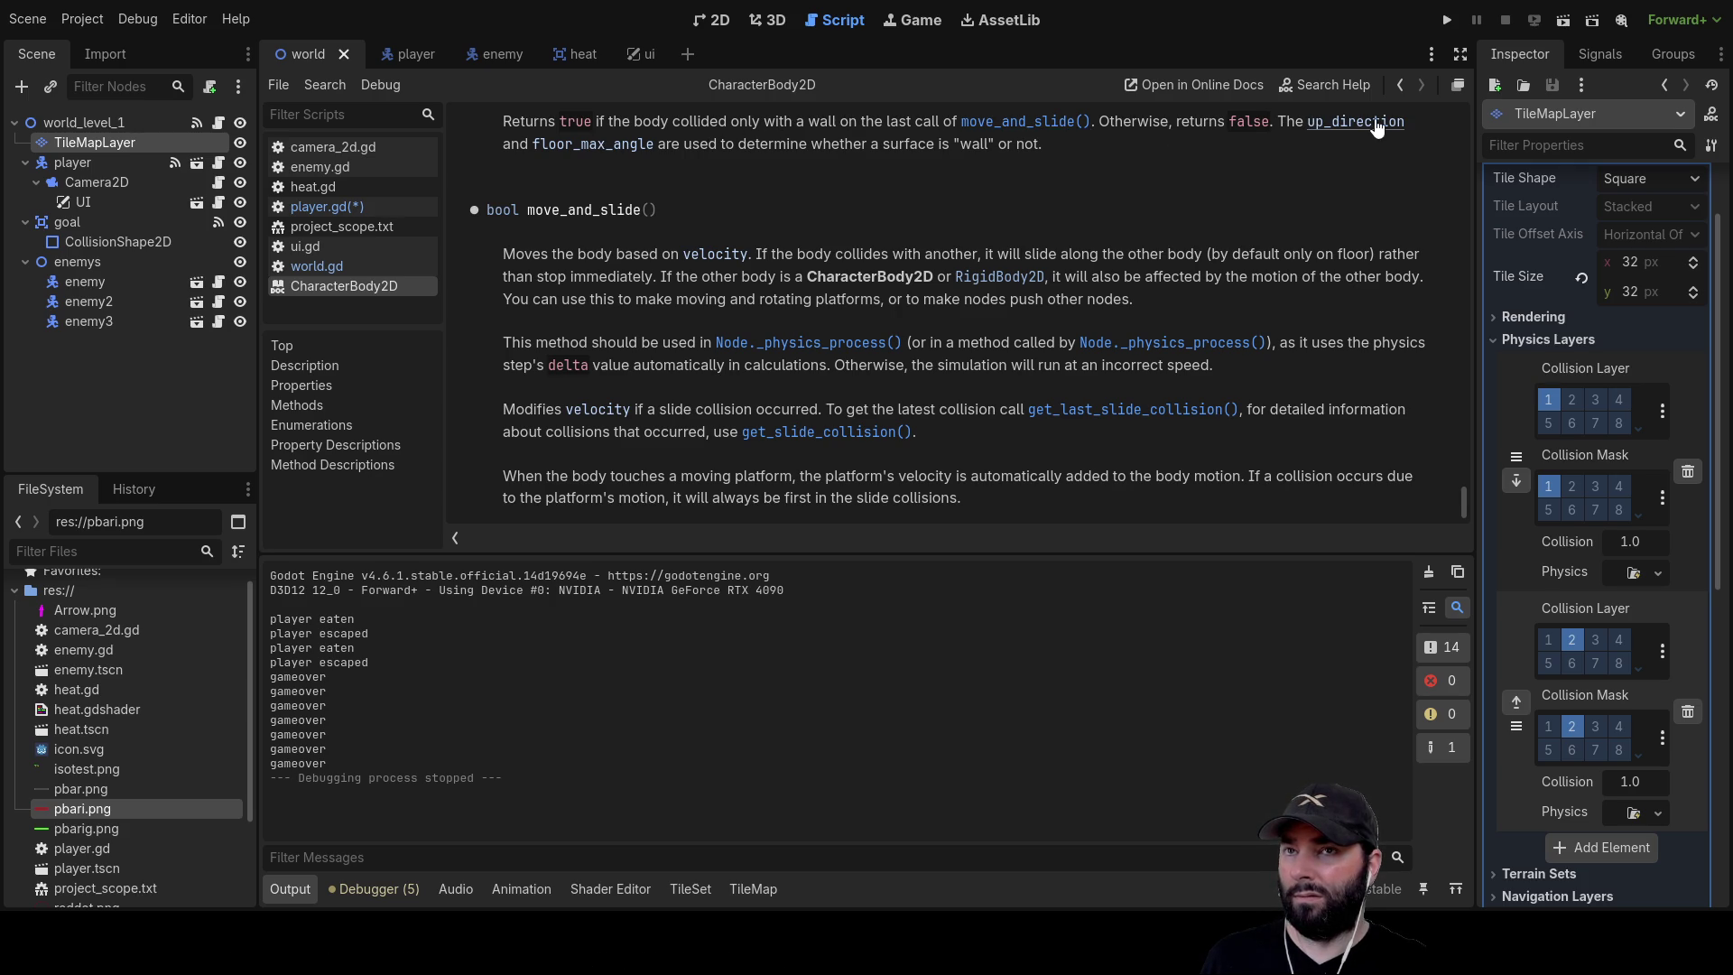
pyautogui.scroll(4, 711, 180)
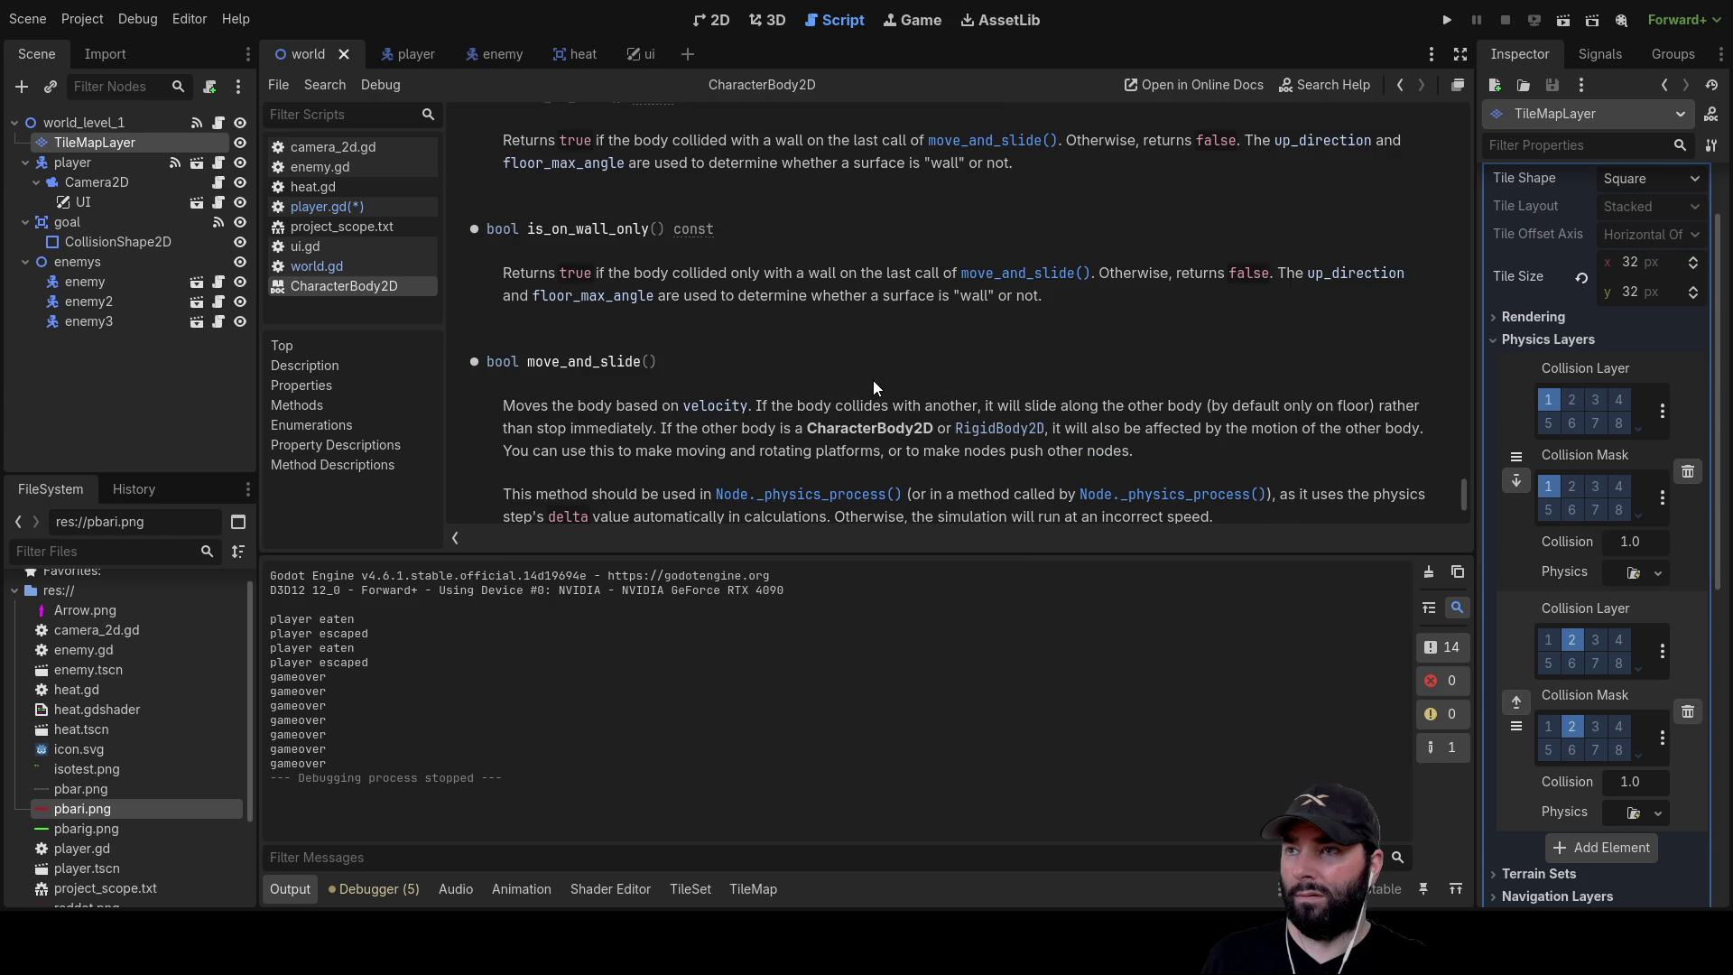
pyautogui.scroll(3, 790, 375)
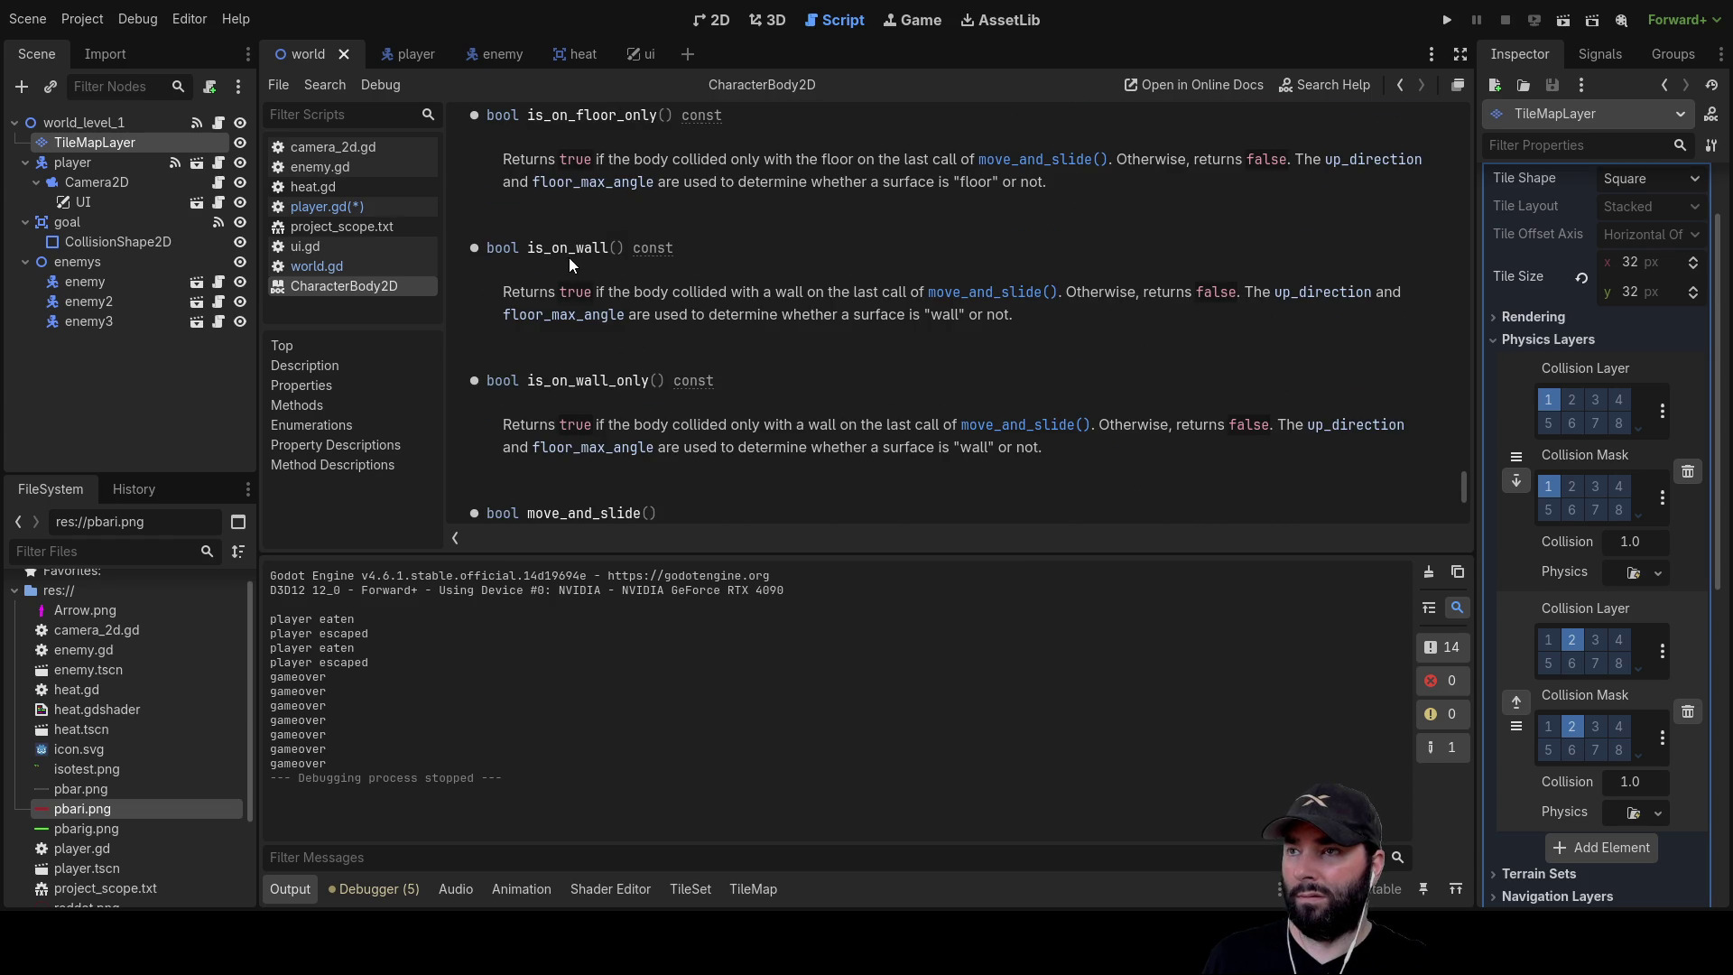
pyautogui.scroll(5, 793, 345)
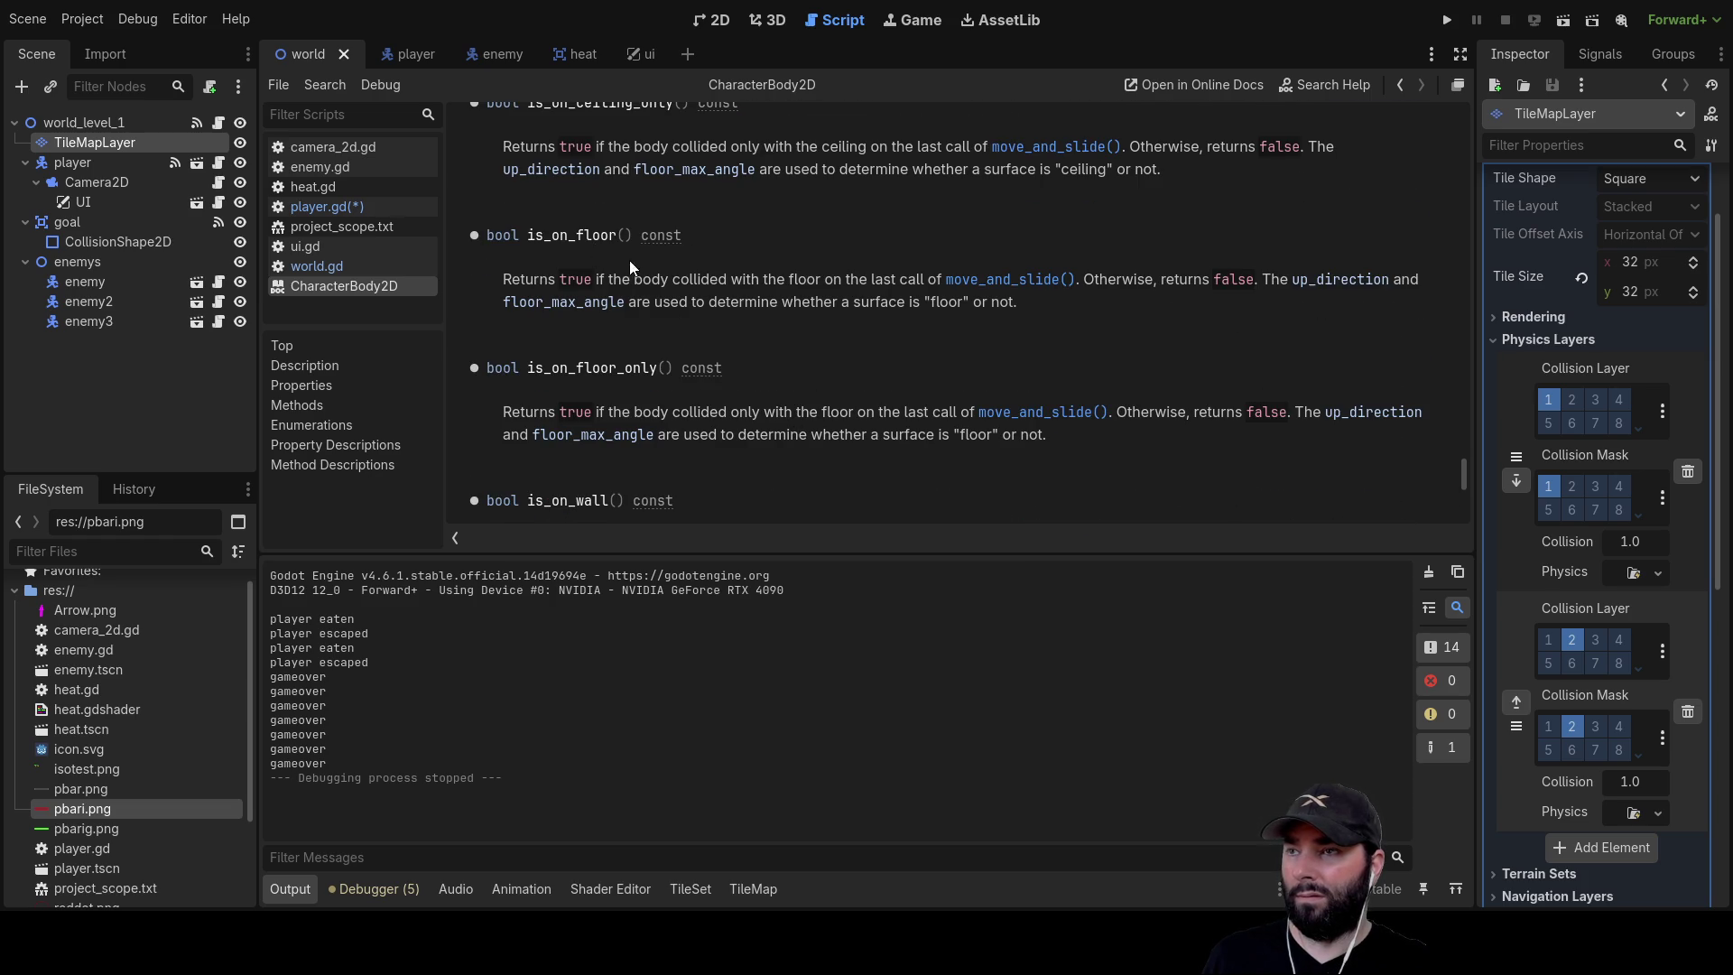
pyautogui.scroll(3, 624, 262)
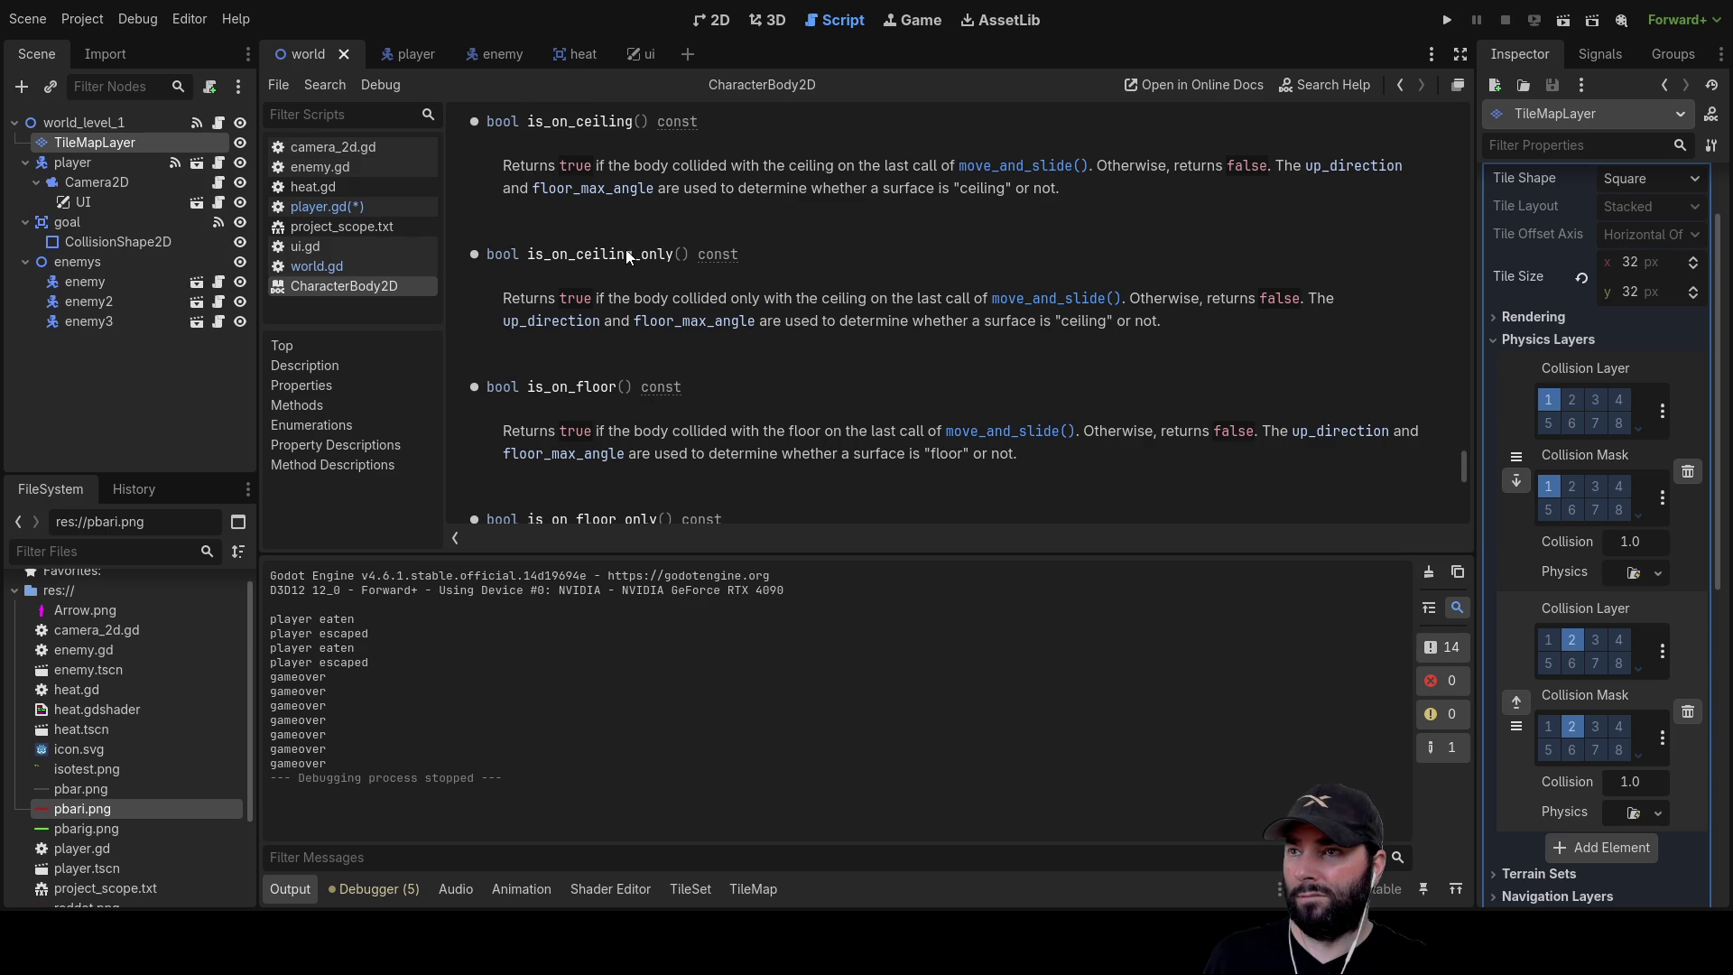
pyautogui.scroll(5, 630, 255)
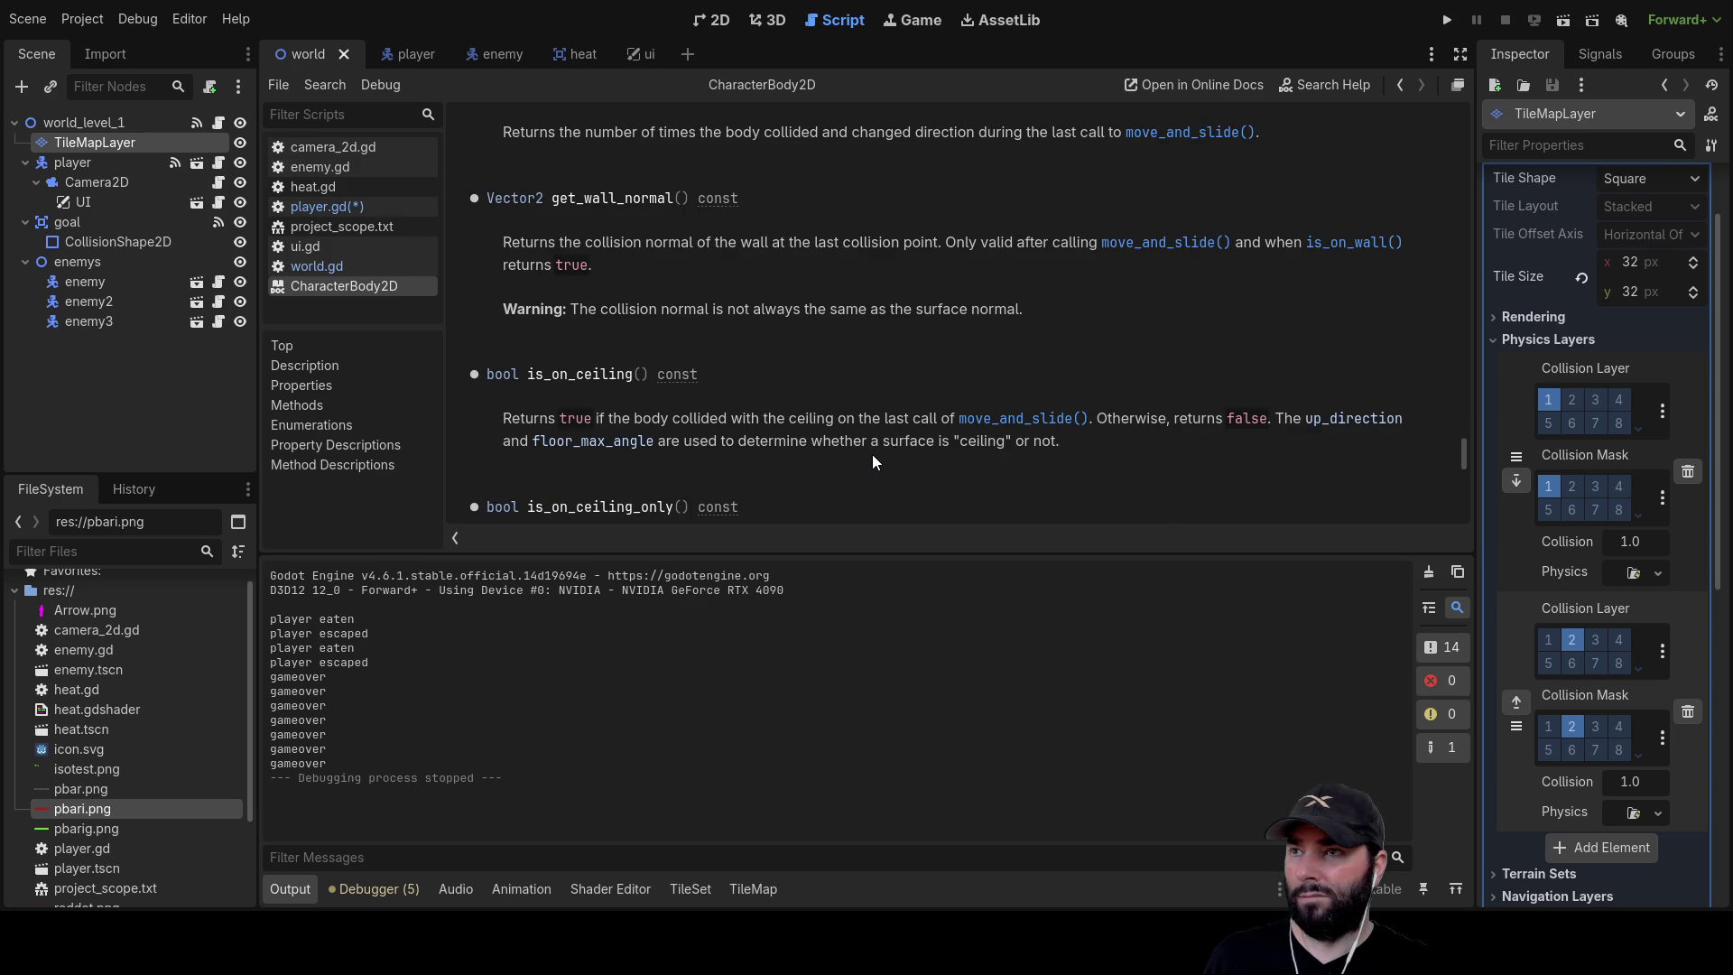
pyautogui.scroll(6, 870, 455)
pyautogui.scroll(5, 872, 453)
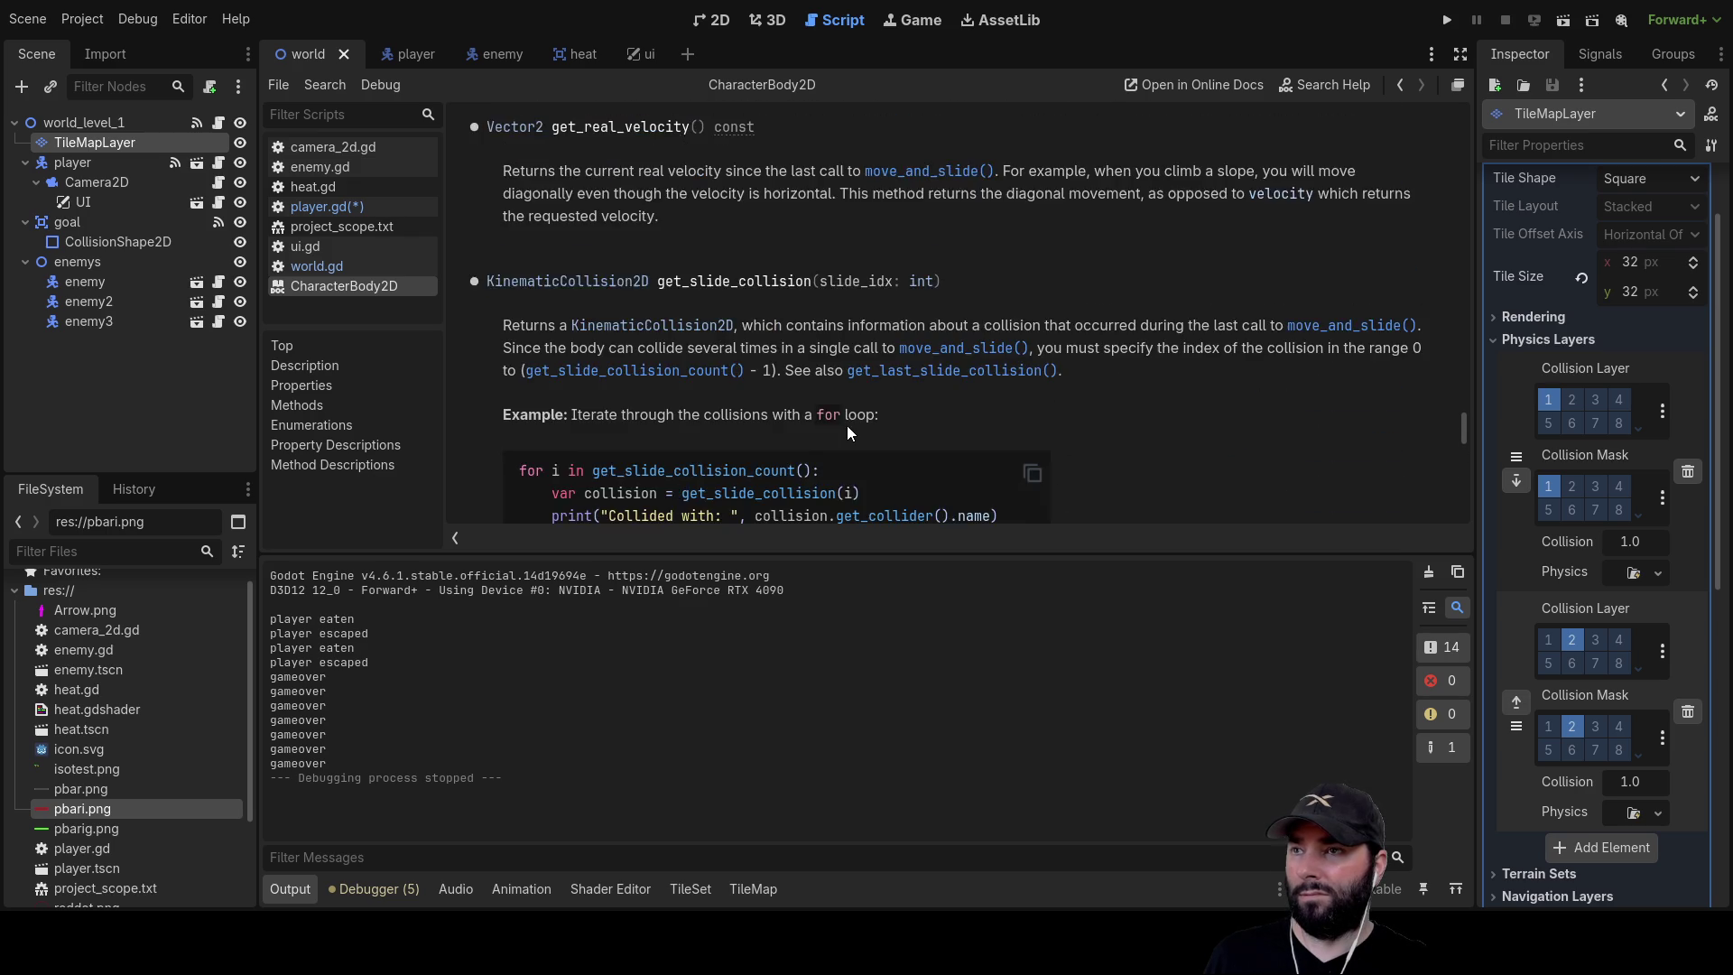
pyautogui.scroll(-1, 853, 432)
pyautogui.scroll(6, 853, 432)
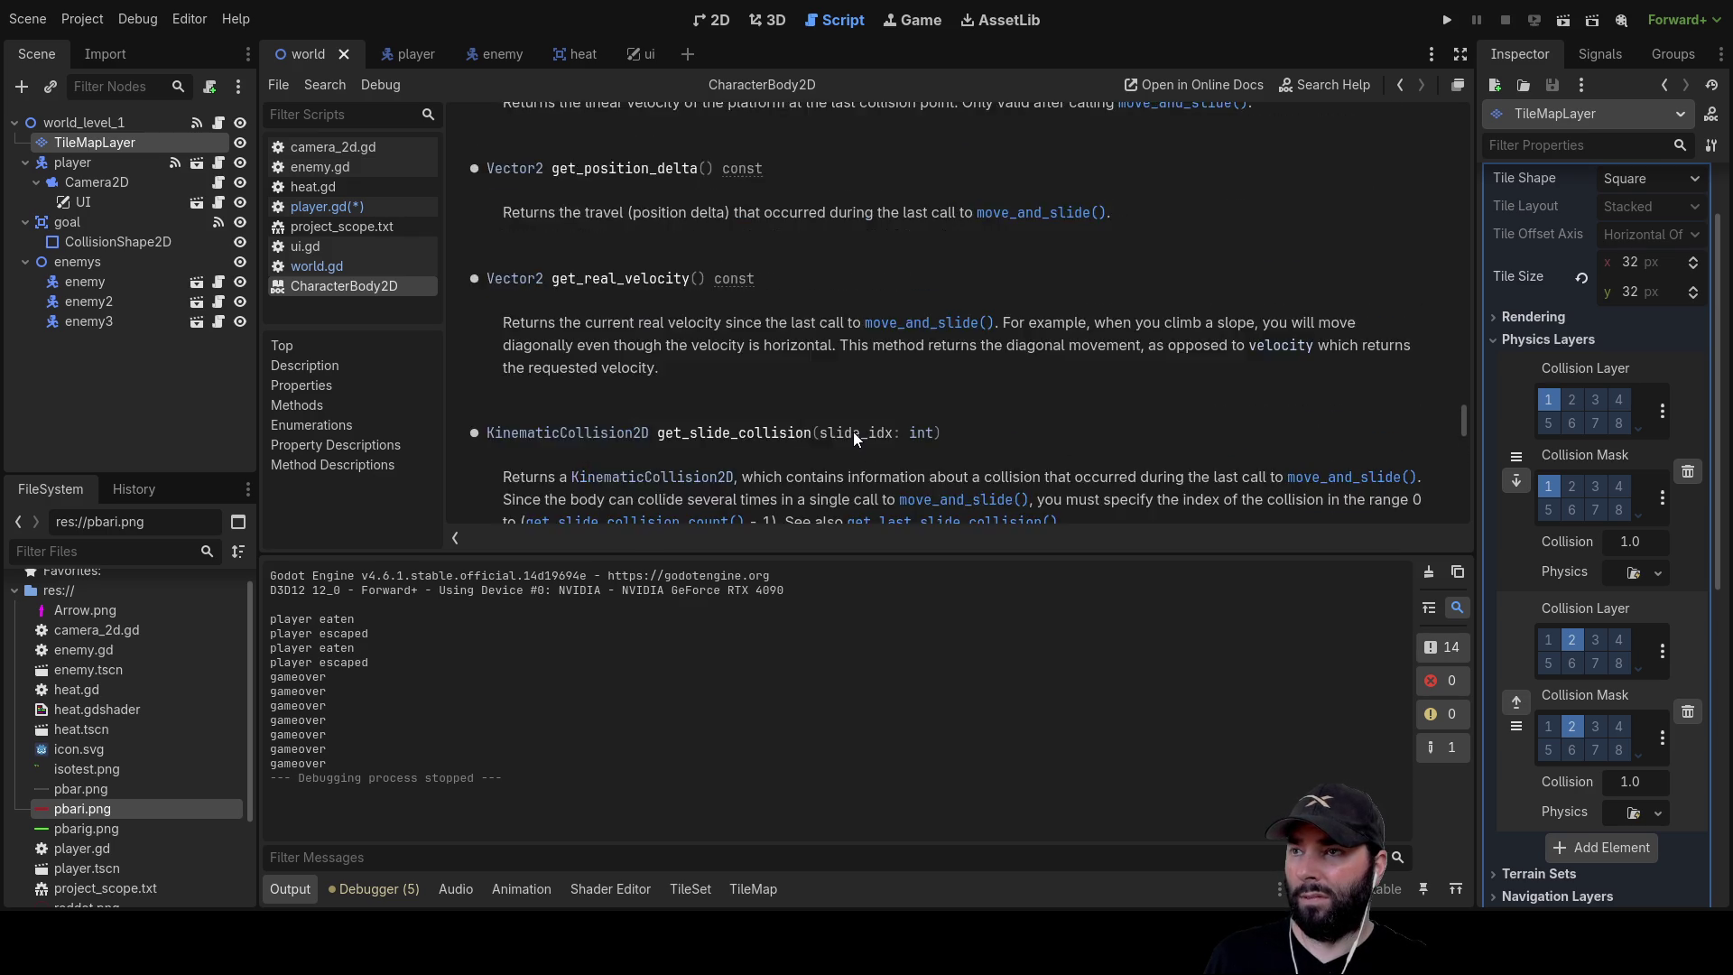
pyautogui.scroll(4, 853, 432)
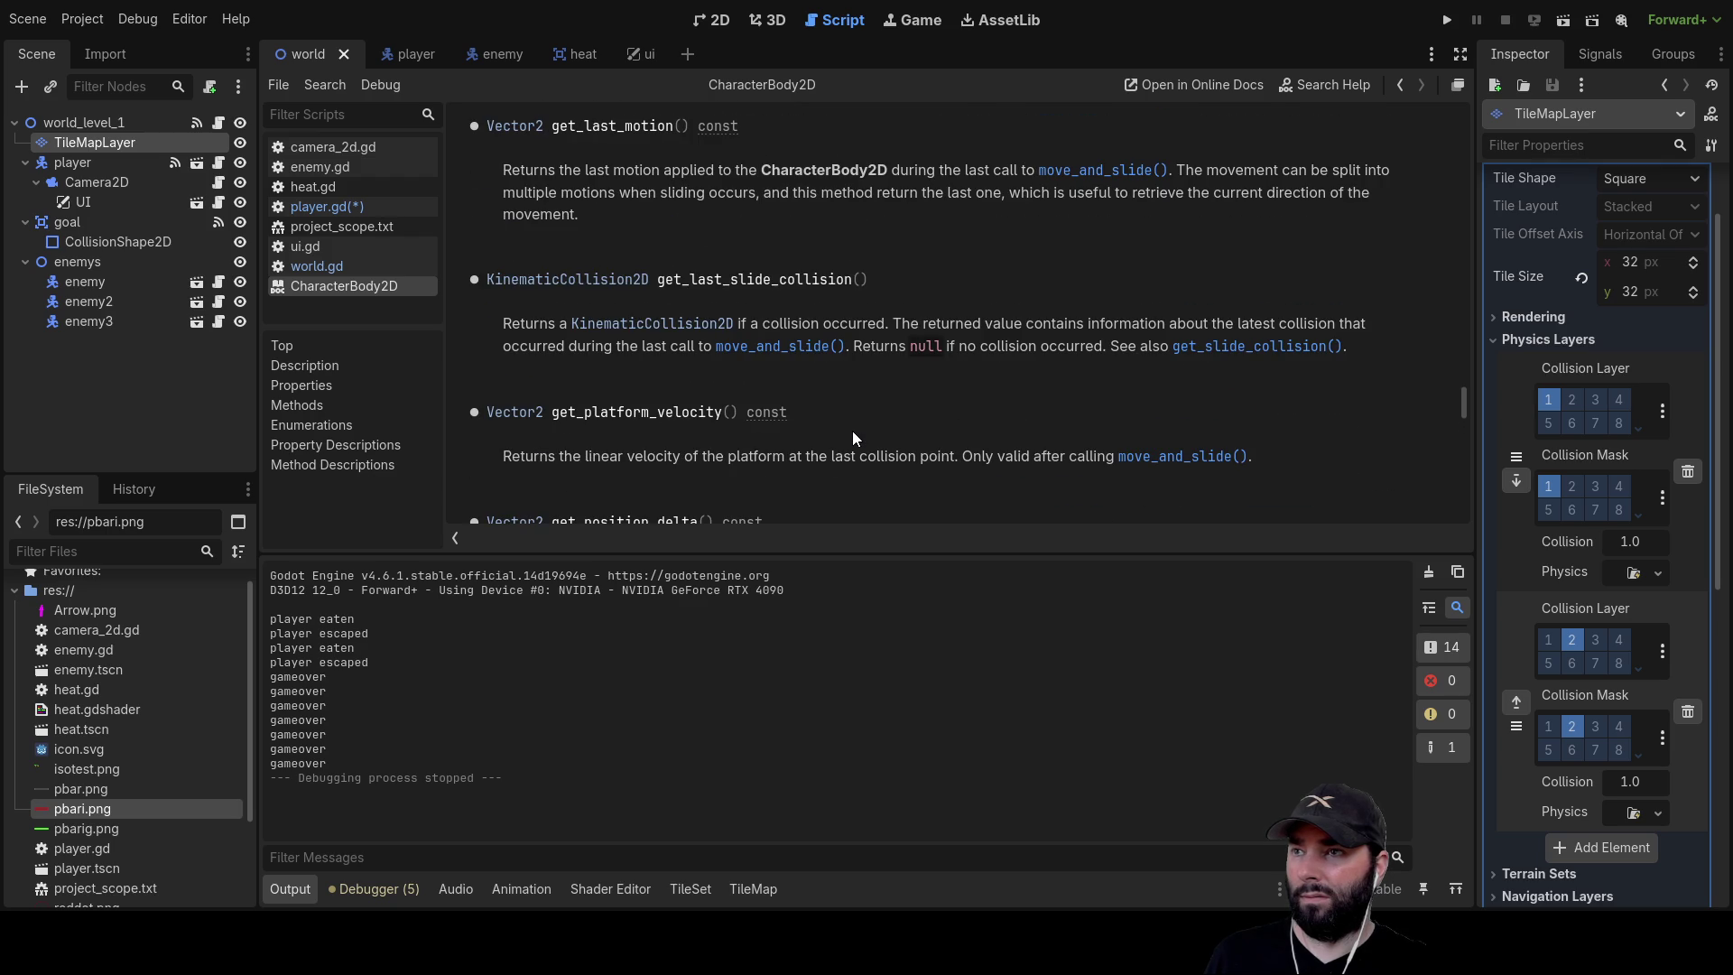
pyautogui.scroll(8, 854, 433)
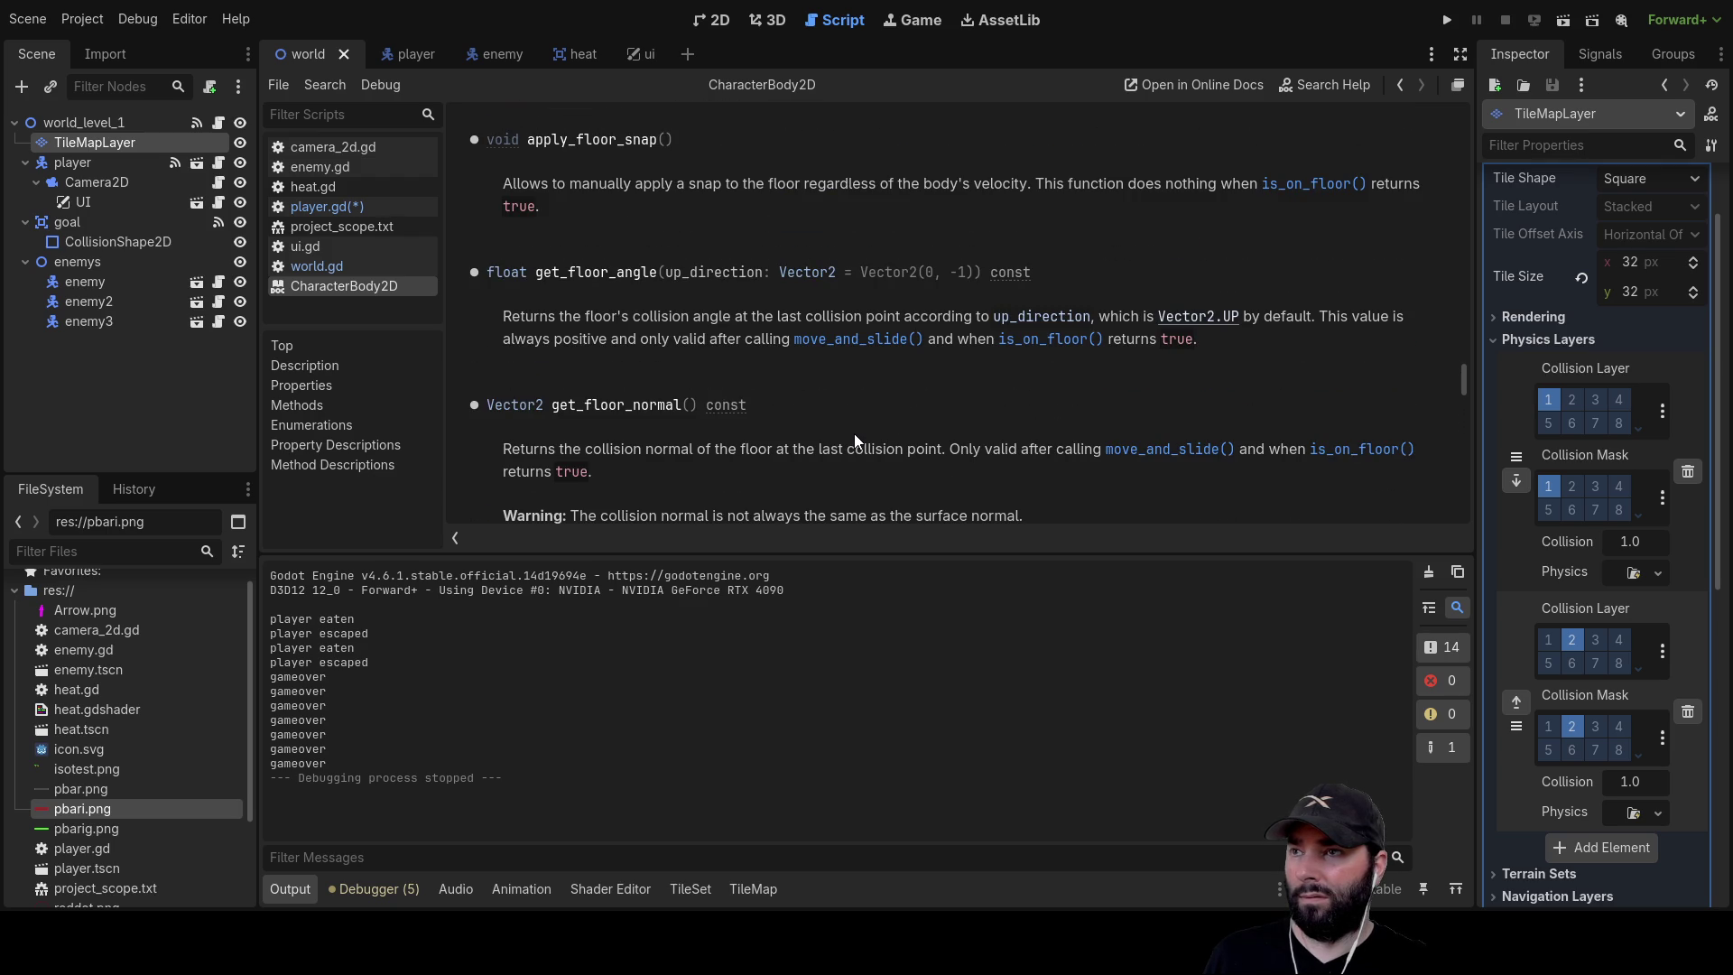
pyautogui.scroll(5, 854, 433)
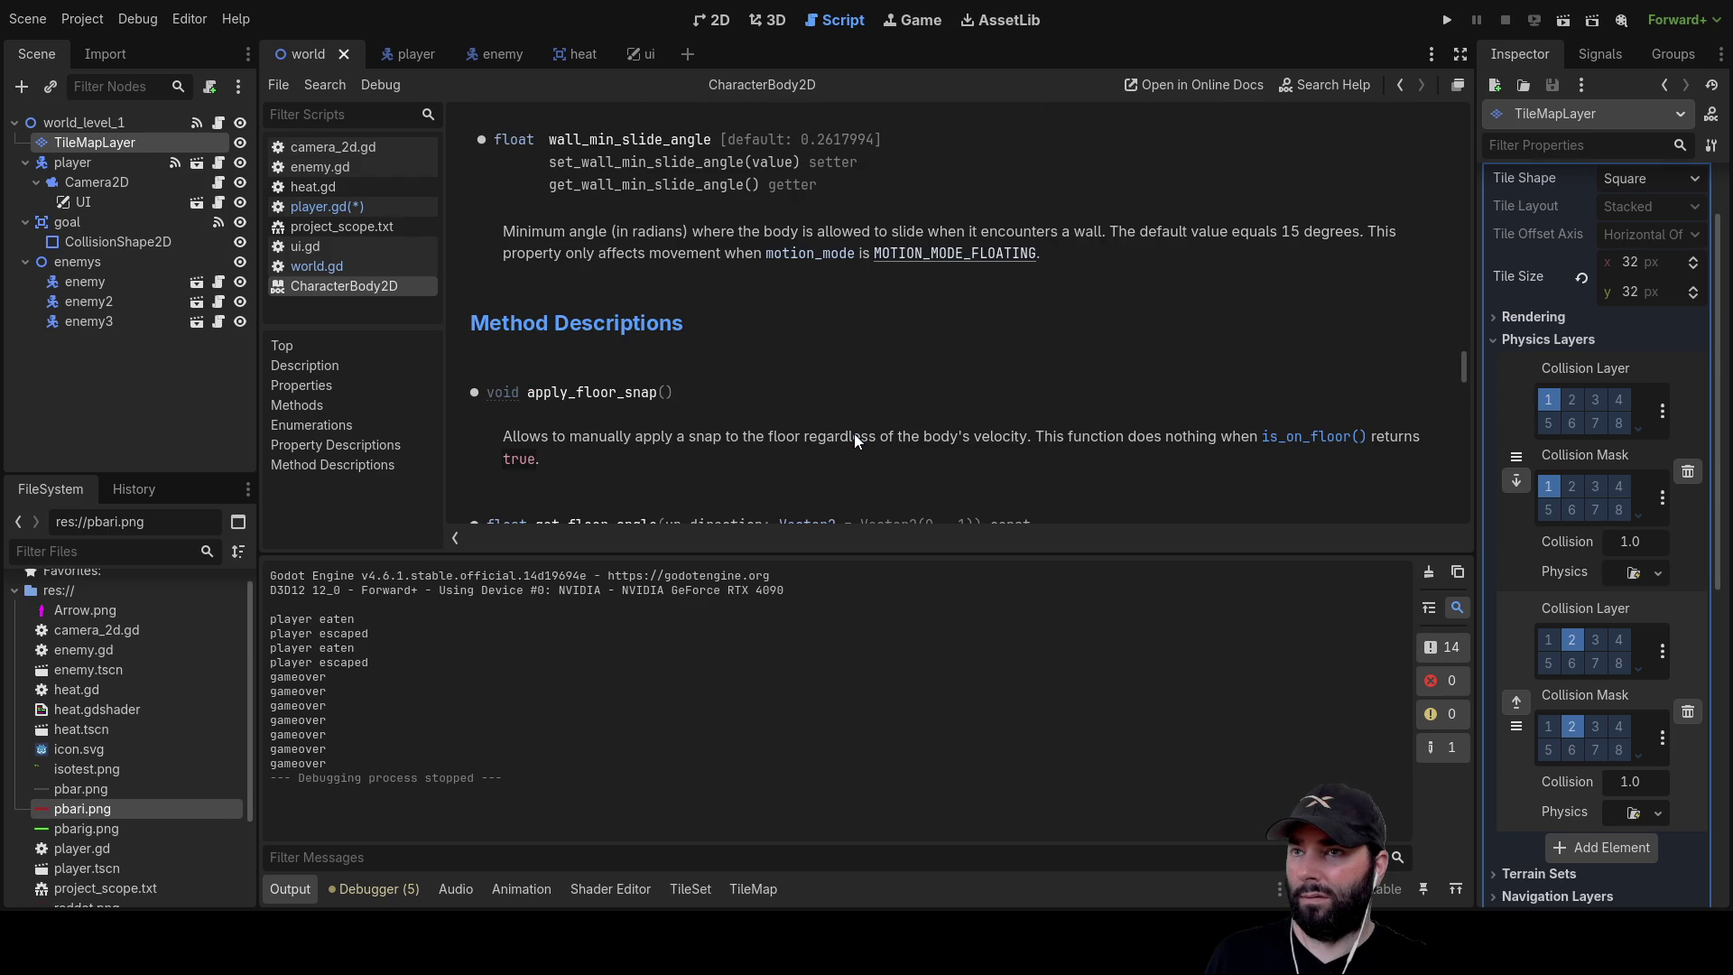
pyautogui.scroll(12, 854, 433)
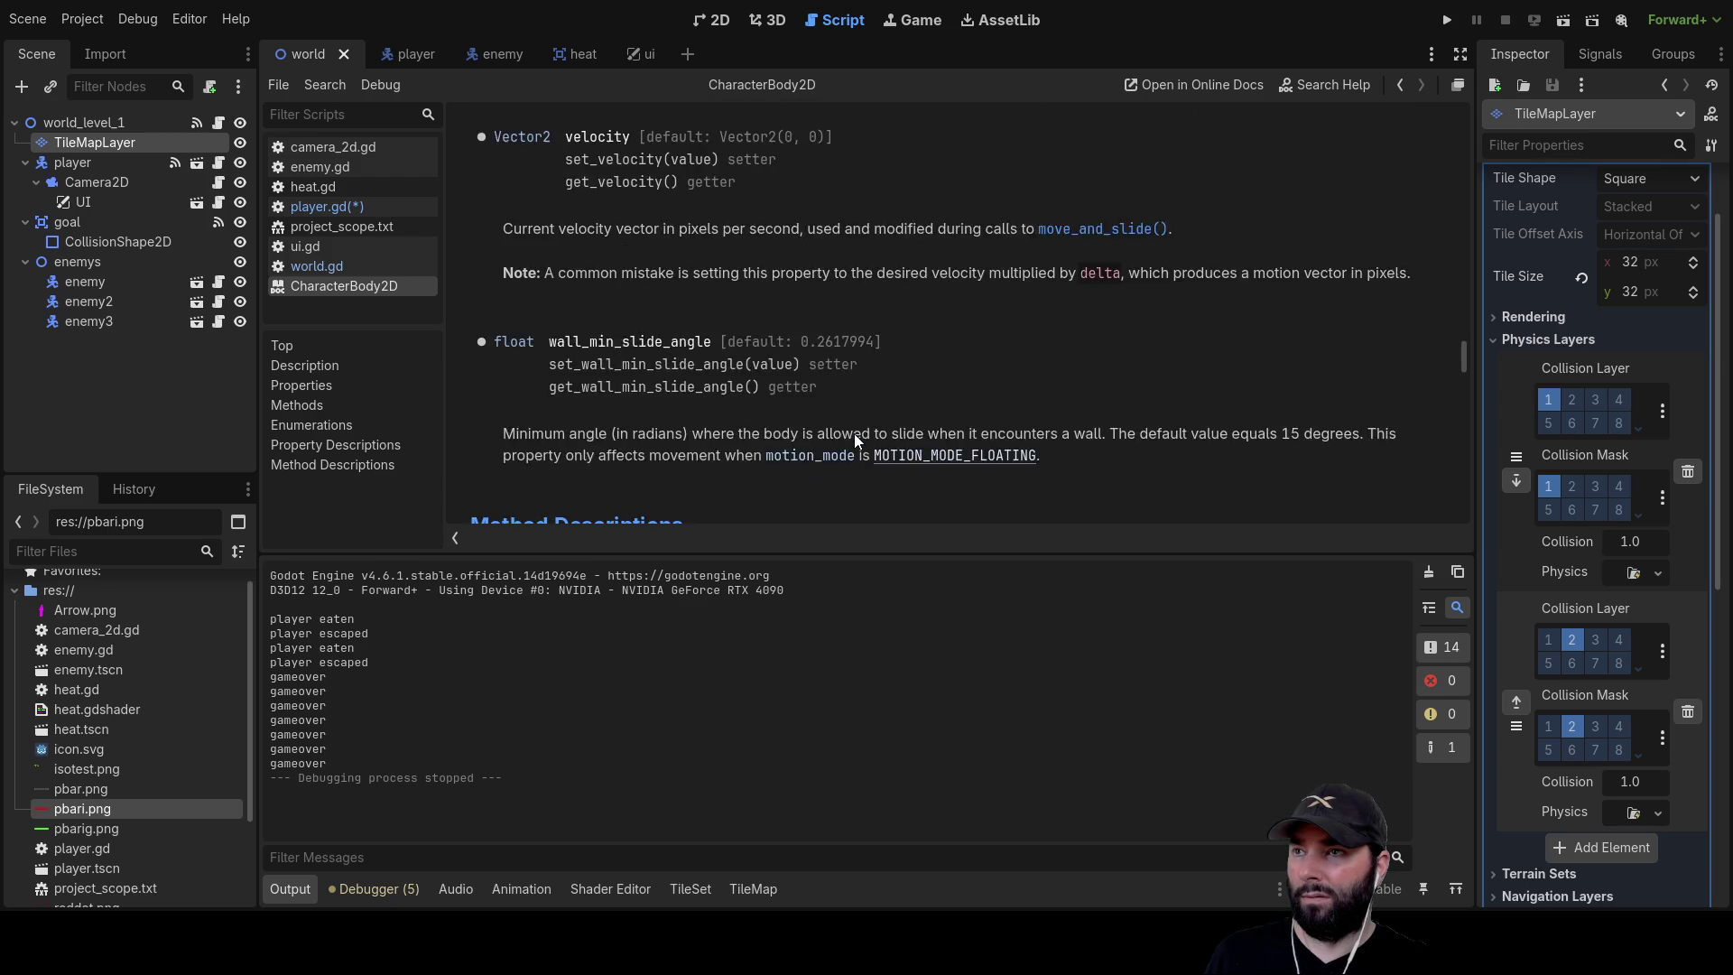
pyautogui.scroll(8, 854, 433)
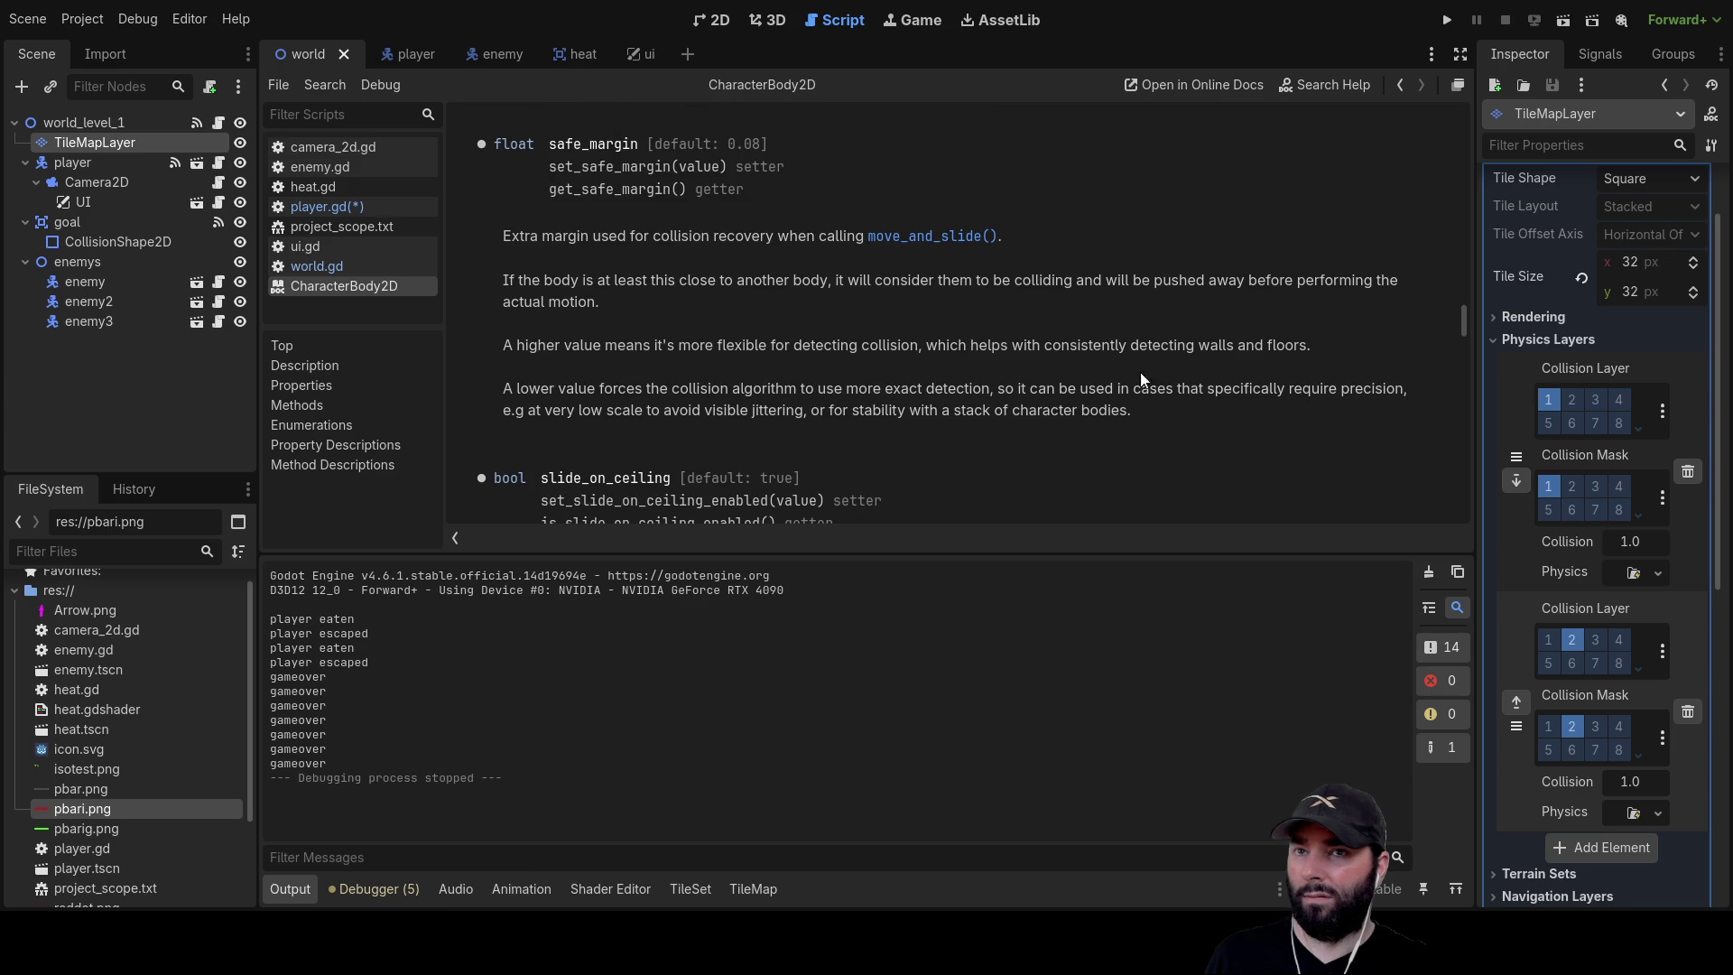
pyautogui.moveTo(1467, 321); pyautogui.dragTo(1488, 105)
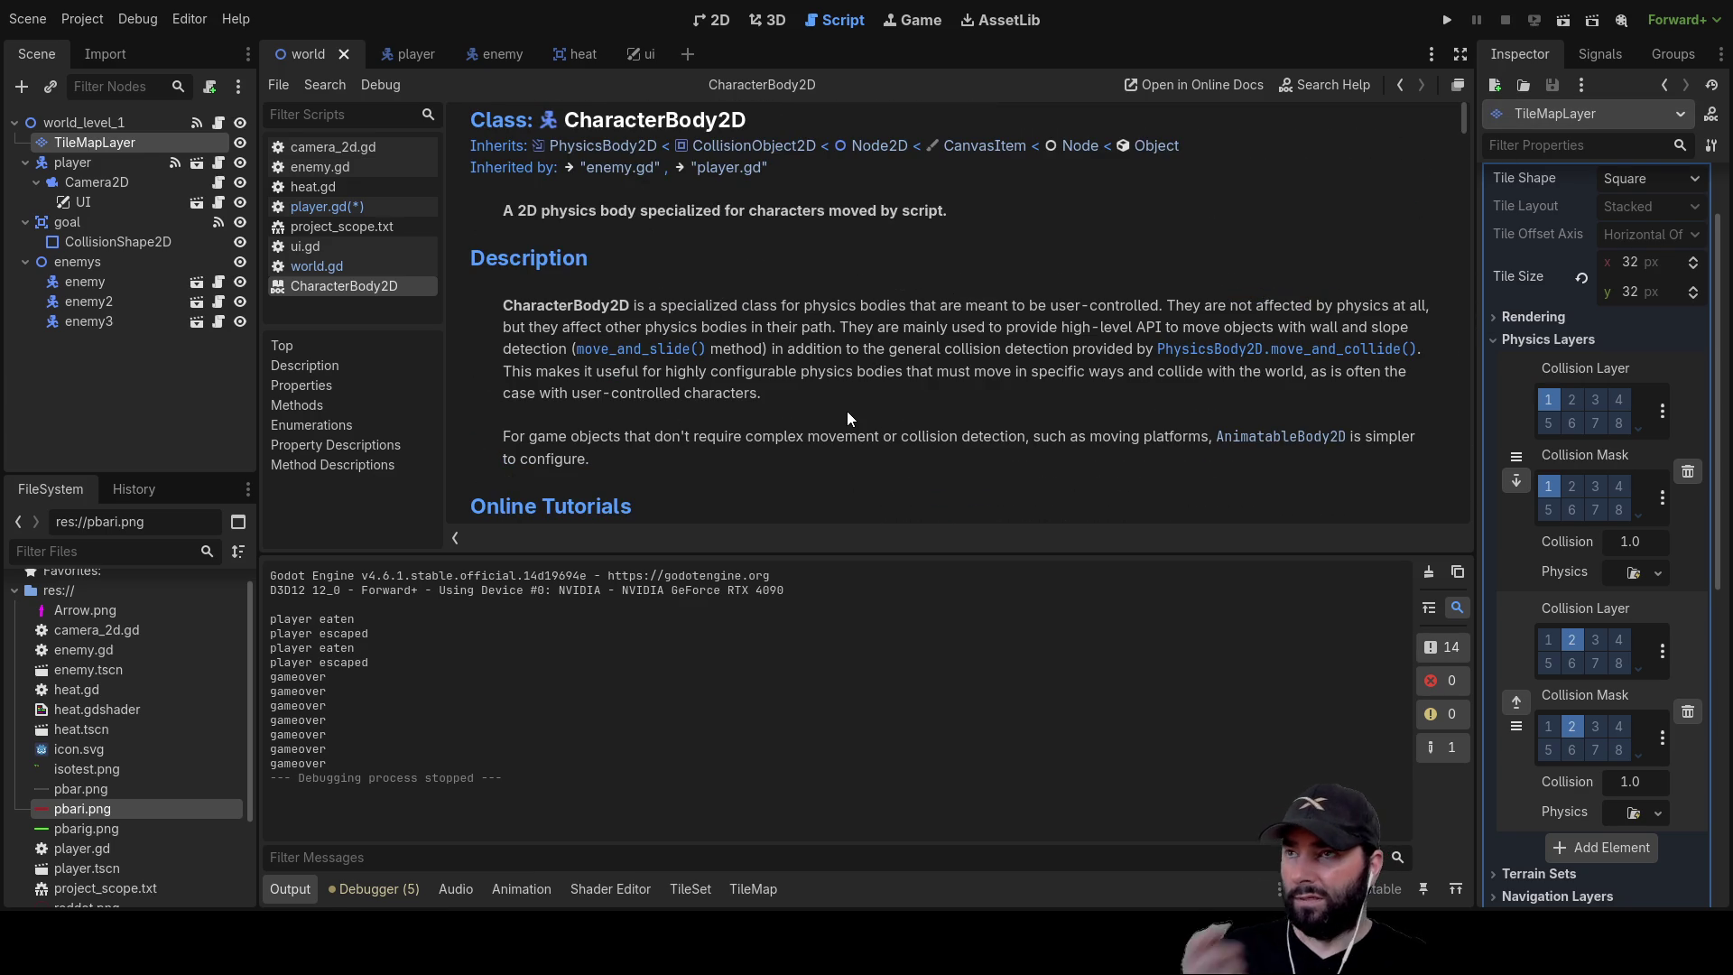
pyautogui.scroll(-8, 847, 410)
pyautogui.scroll(-3, 846, 410)
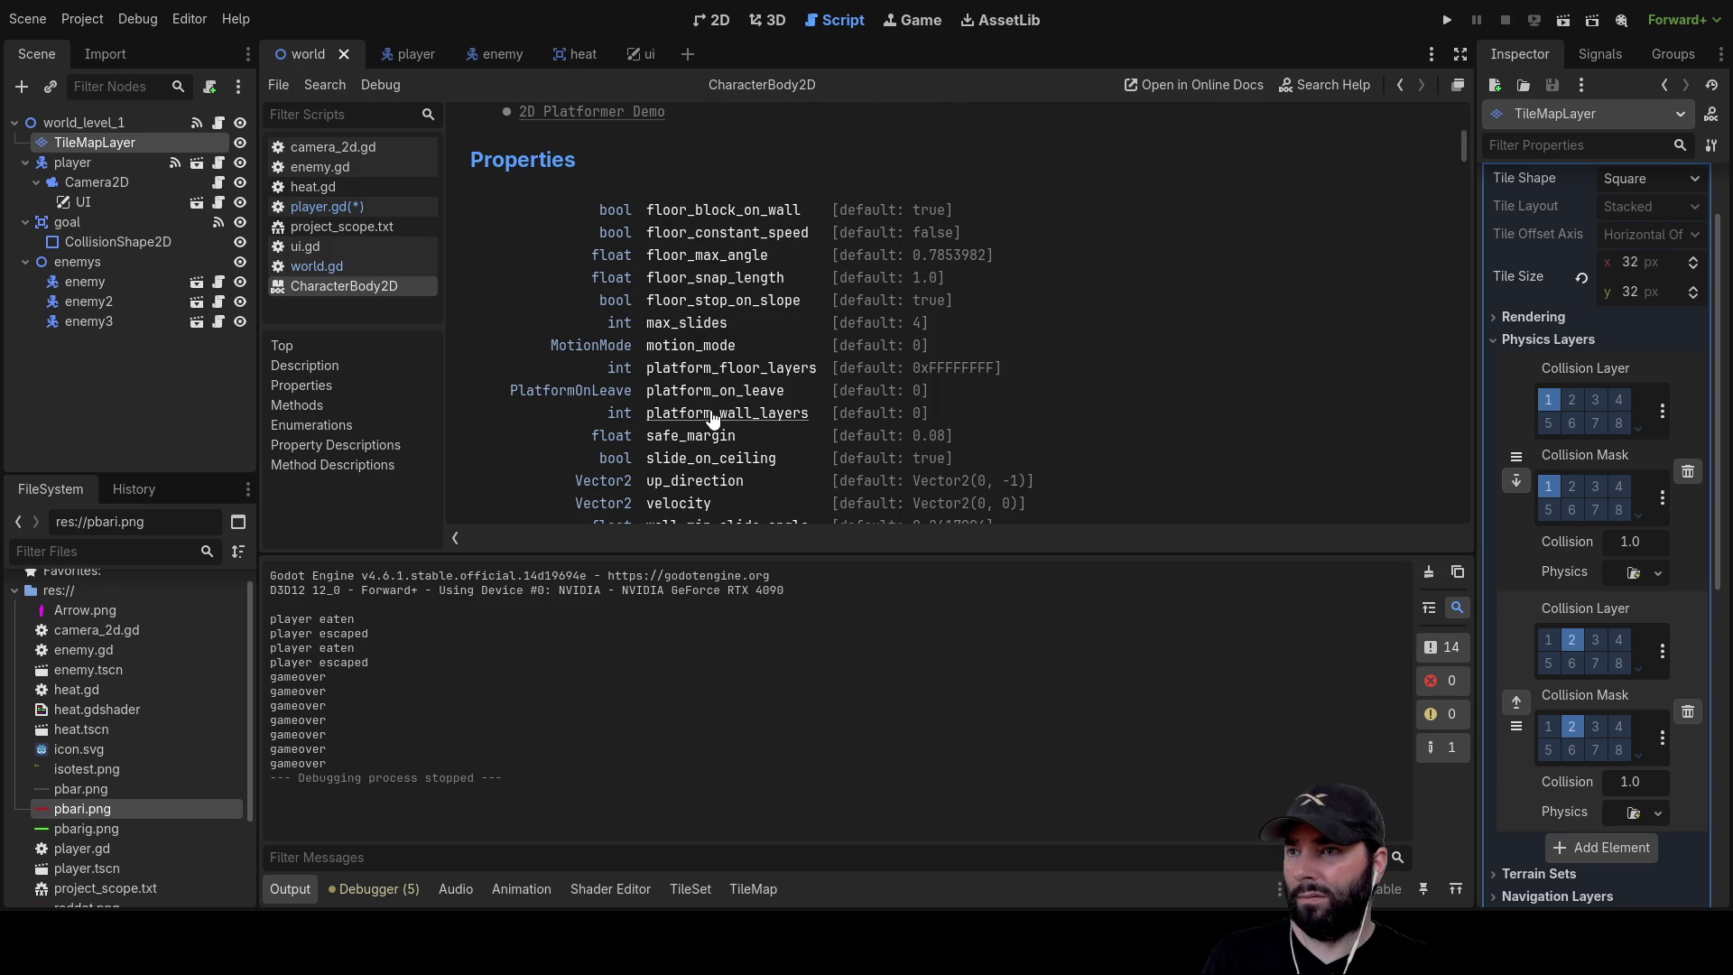
pyautogui.scroll(-2, 712, 372)
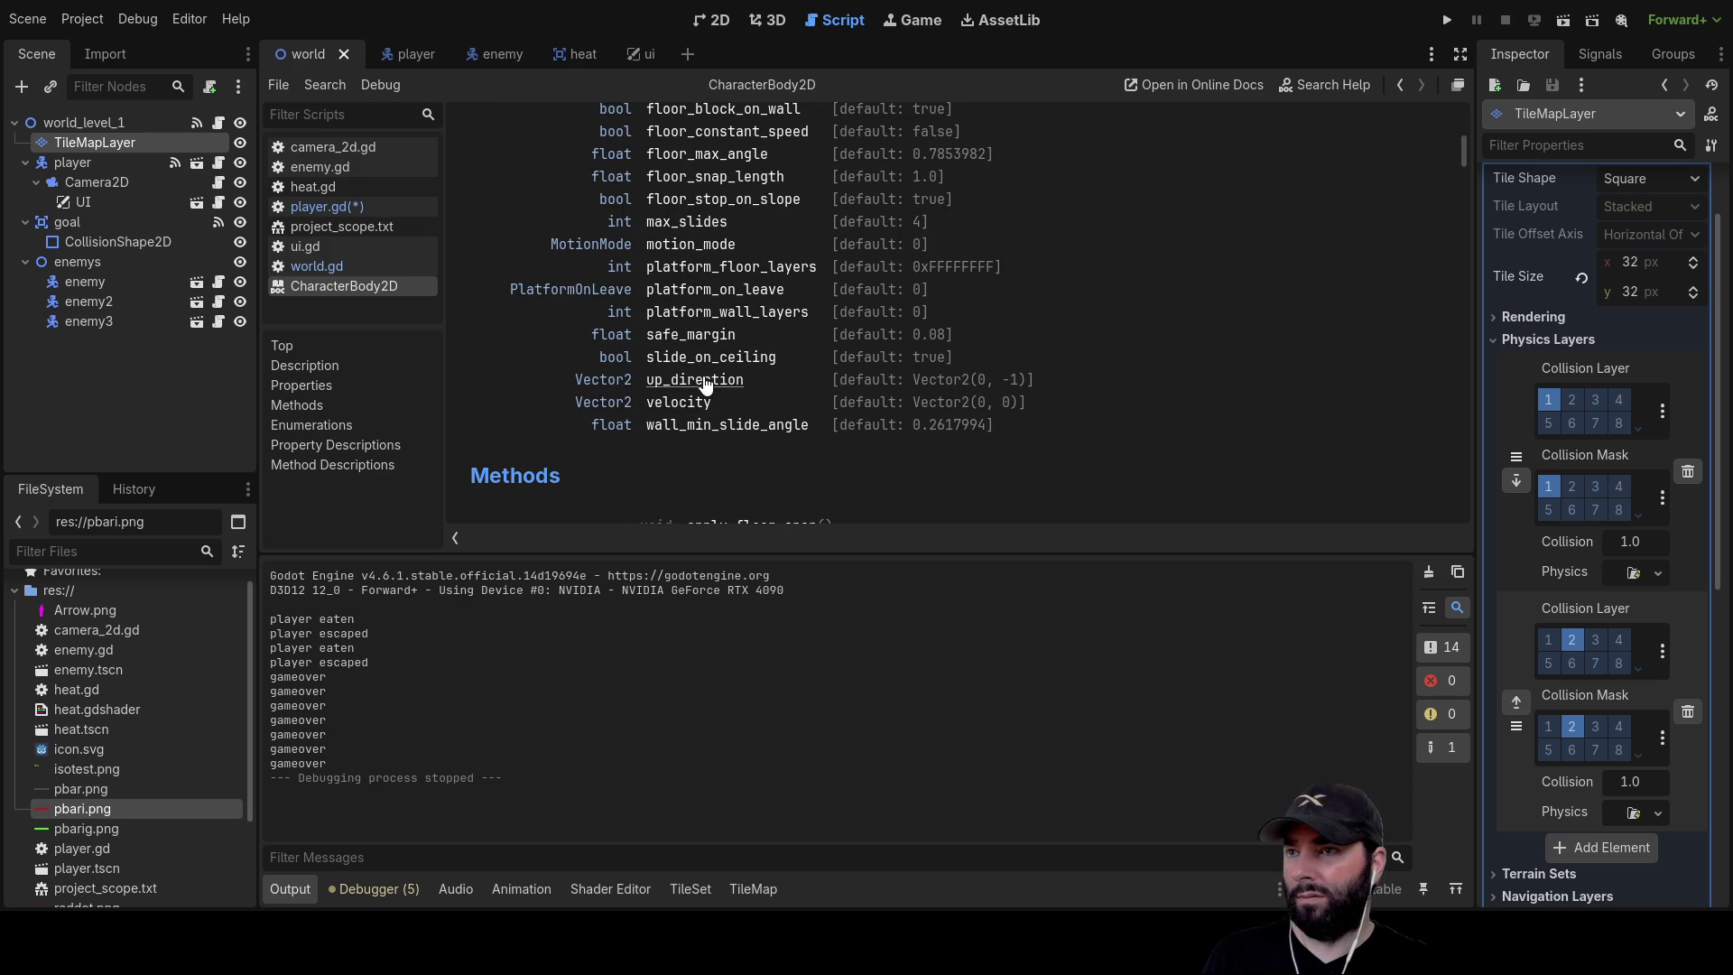
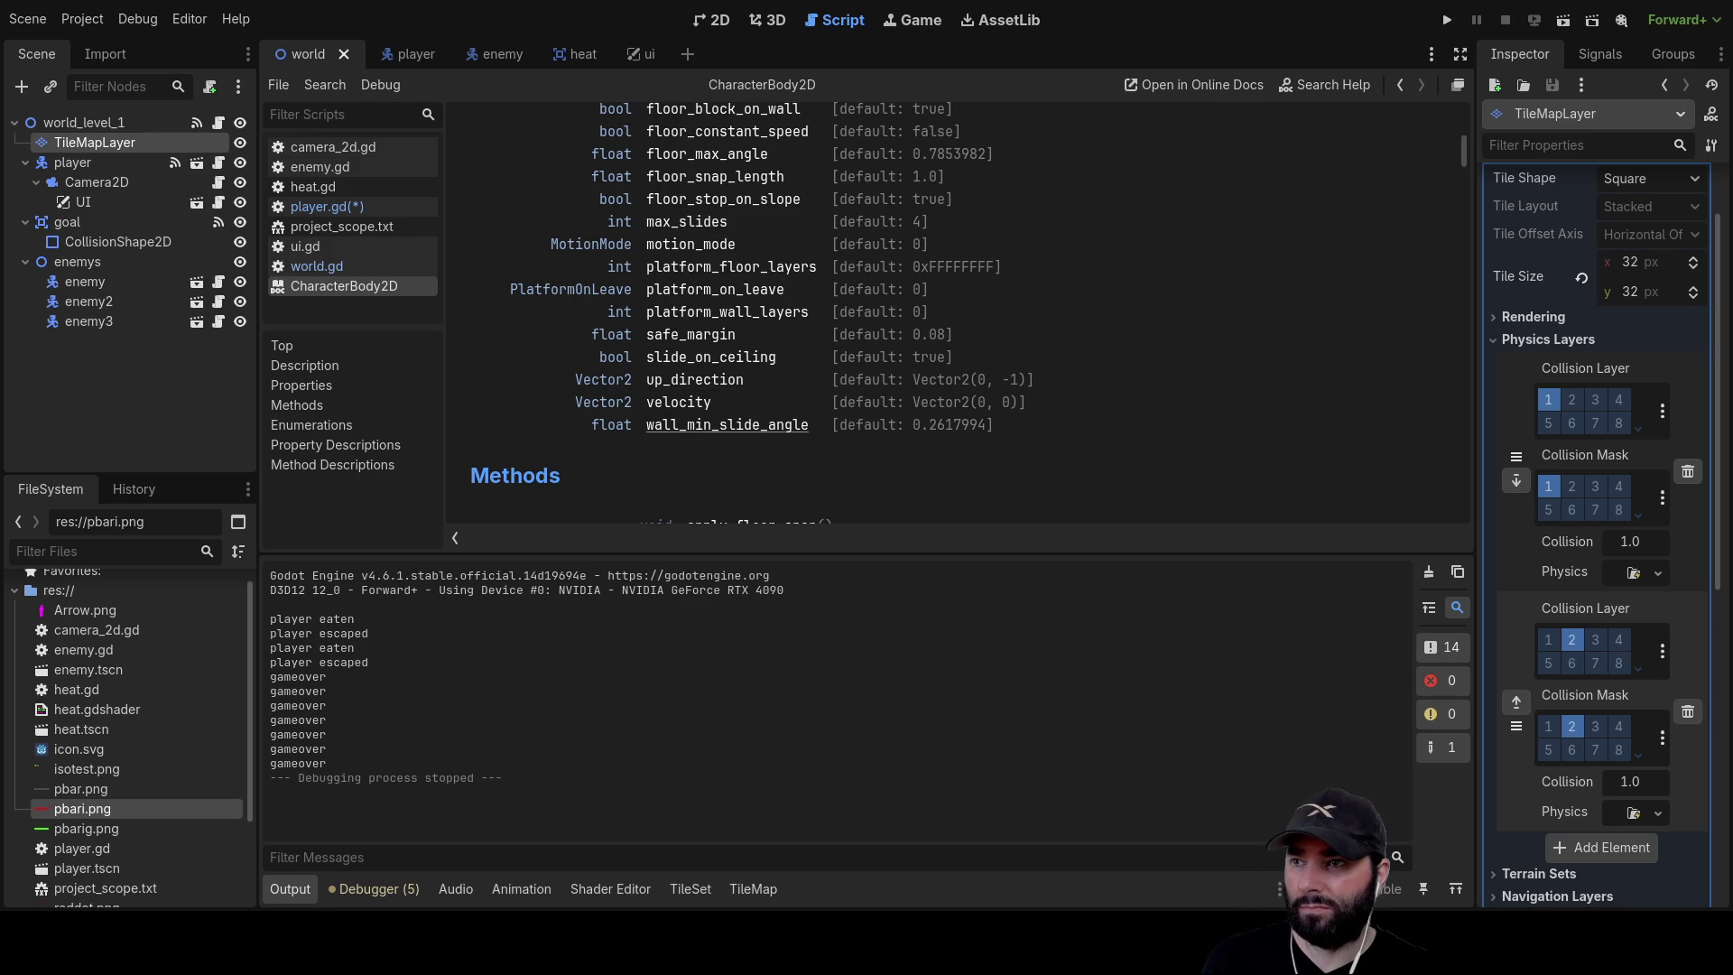
# Scroll the CharacterBody2D help page and open the get_last_slide_collision method description
pyautogui.scroll(5, 727, 425)
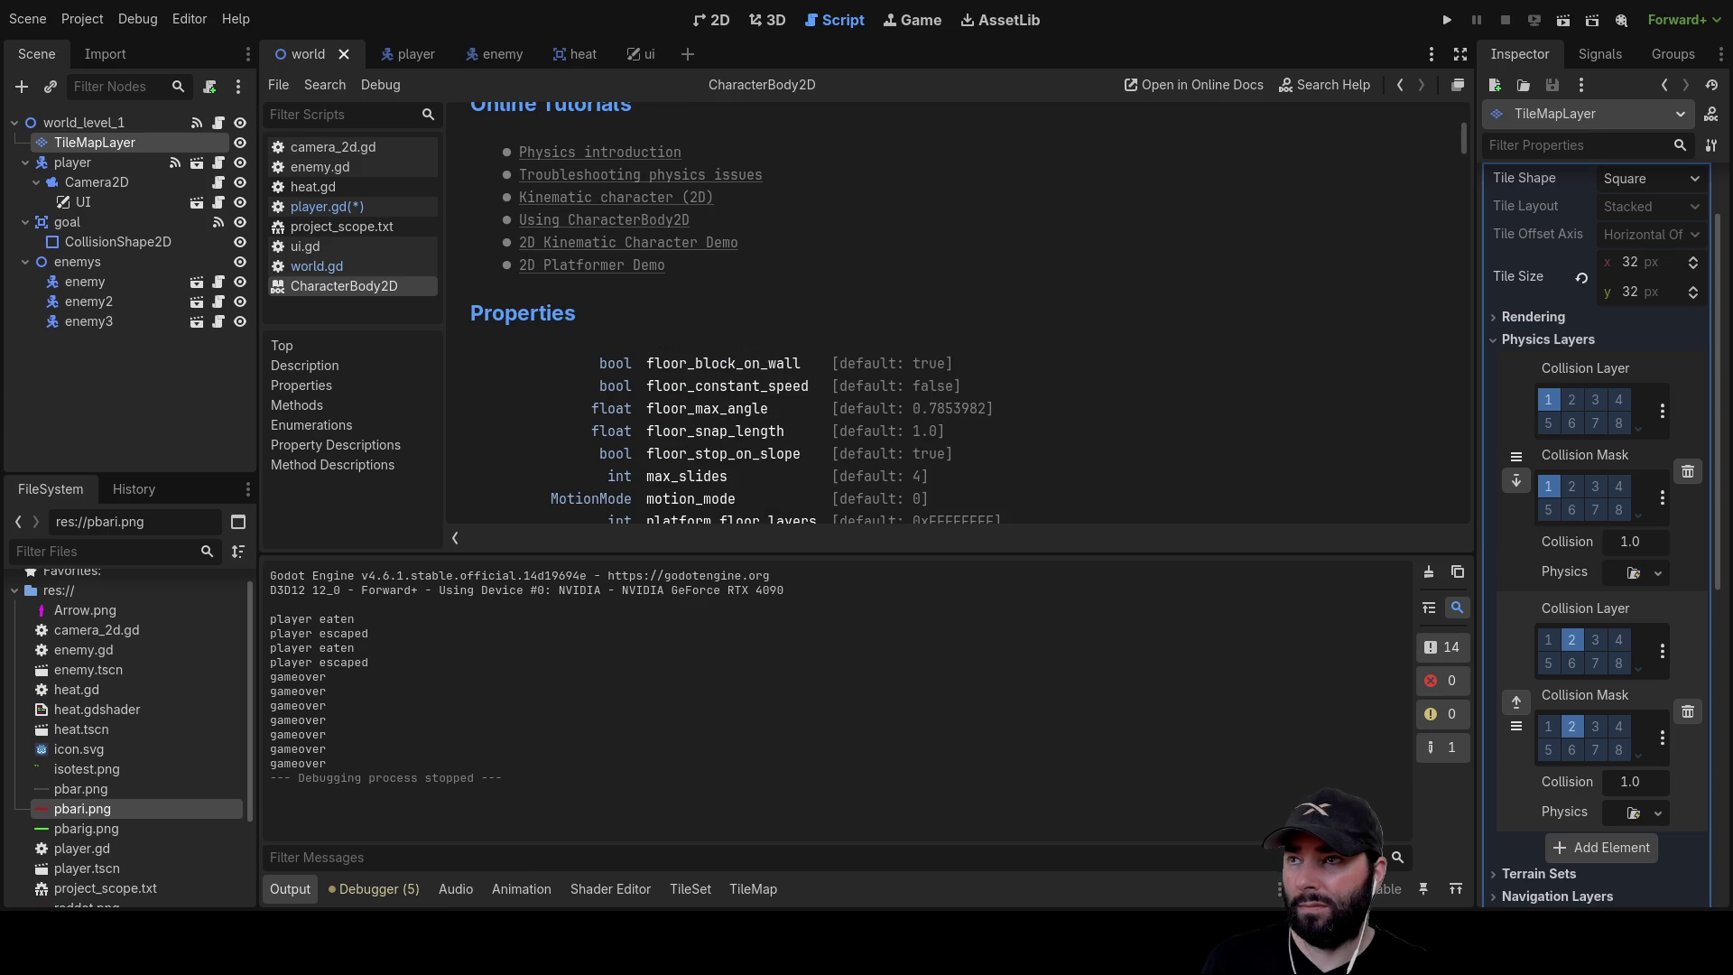
pyautogui.scroll(-4, 747, 312)
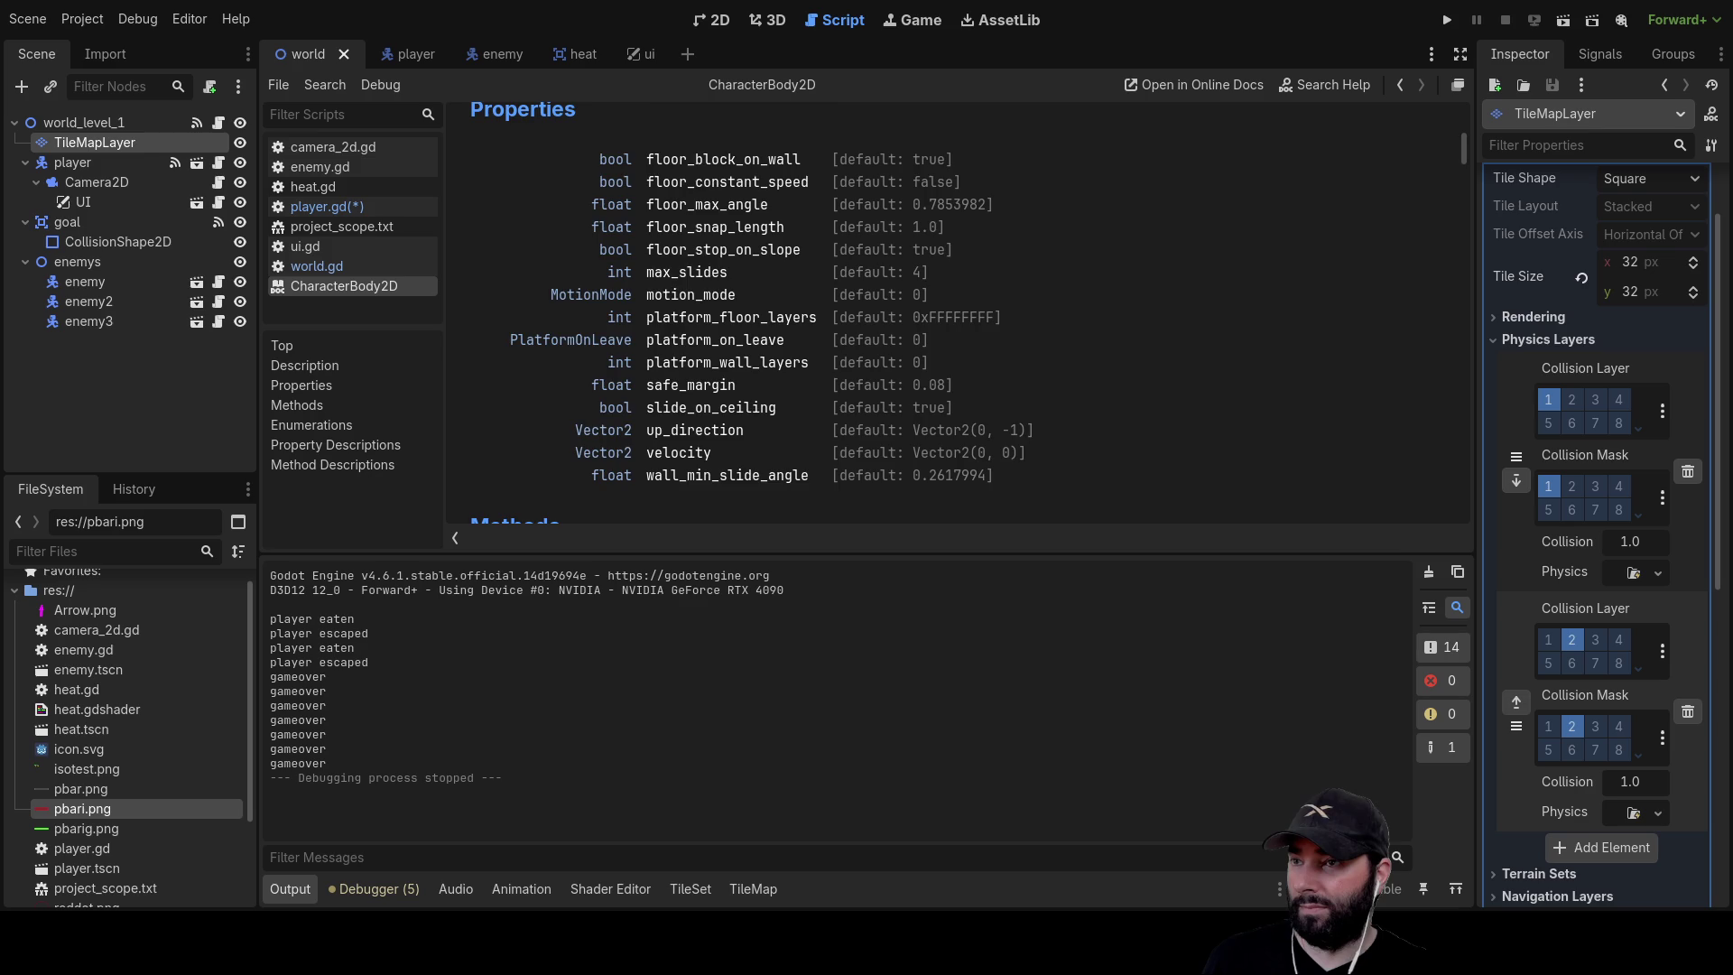
pyautogui.scroll(-3, 957, 311)
pyautogui.scroll(-2, 783, 415)
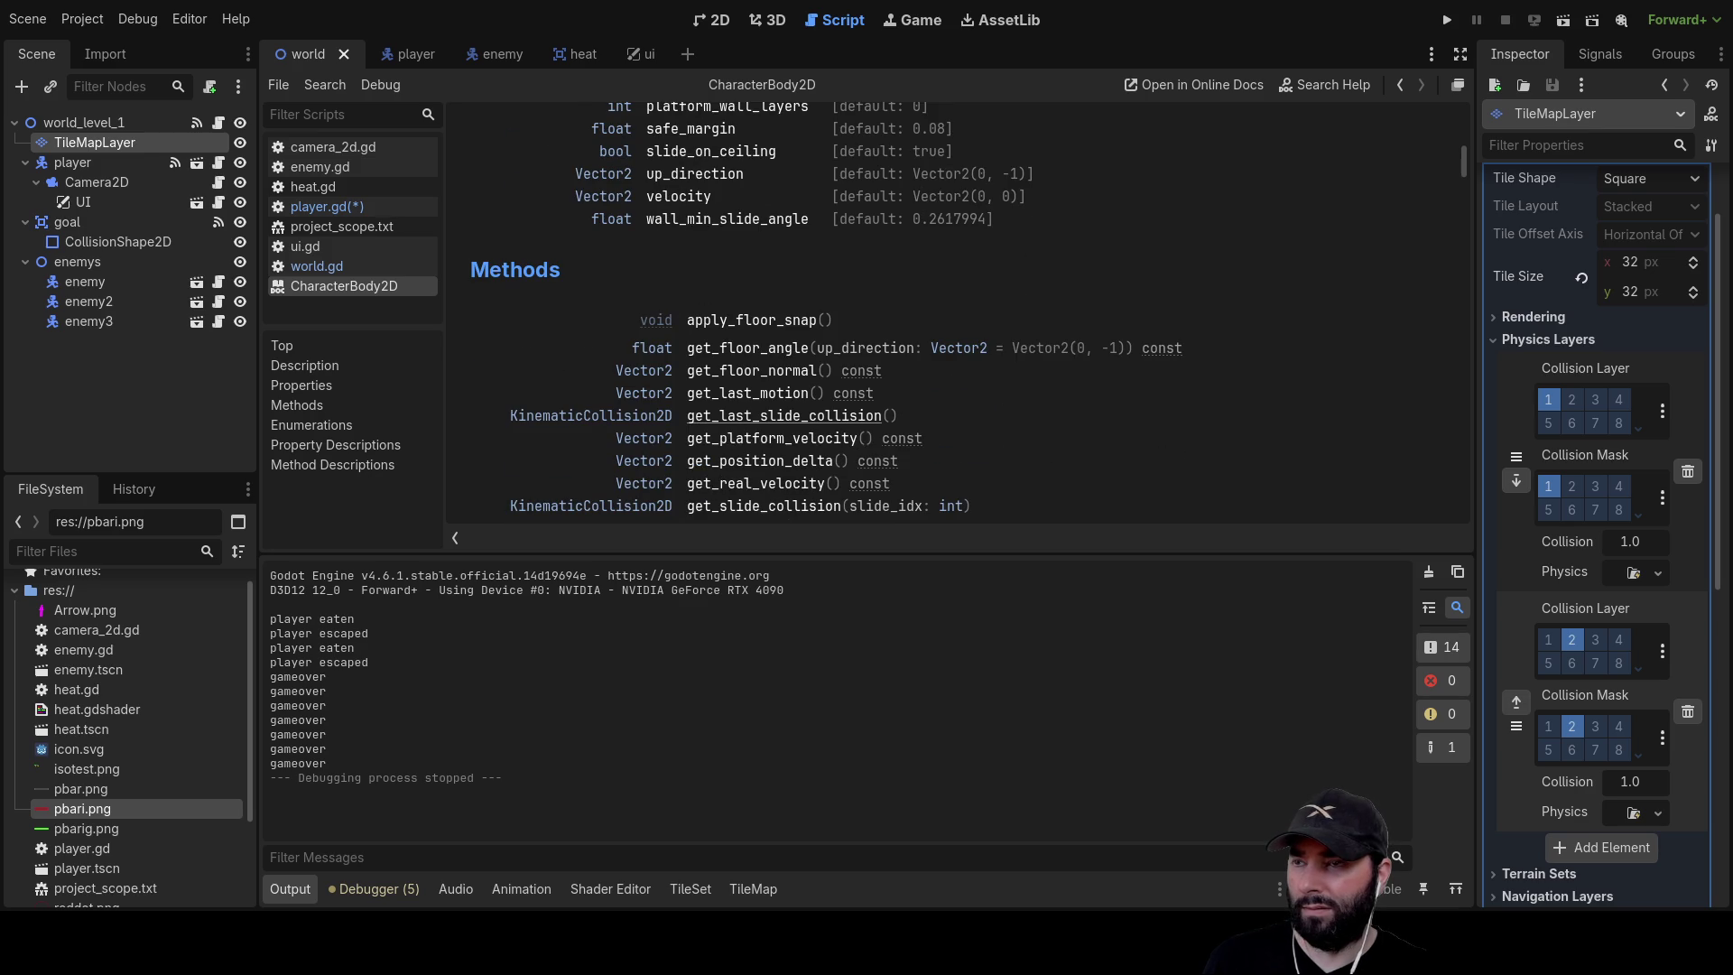
pyautogui.scroll(-4, 784, 415)
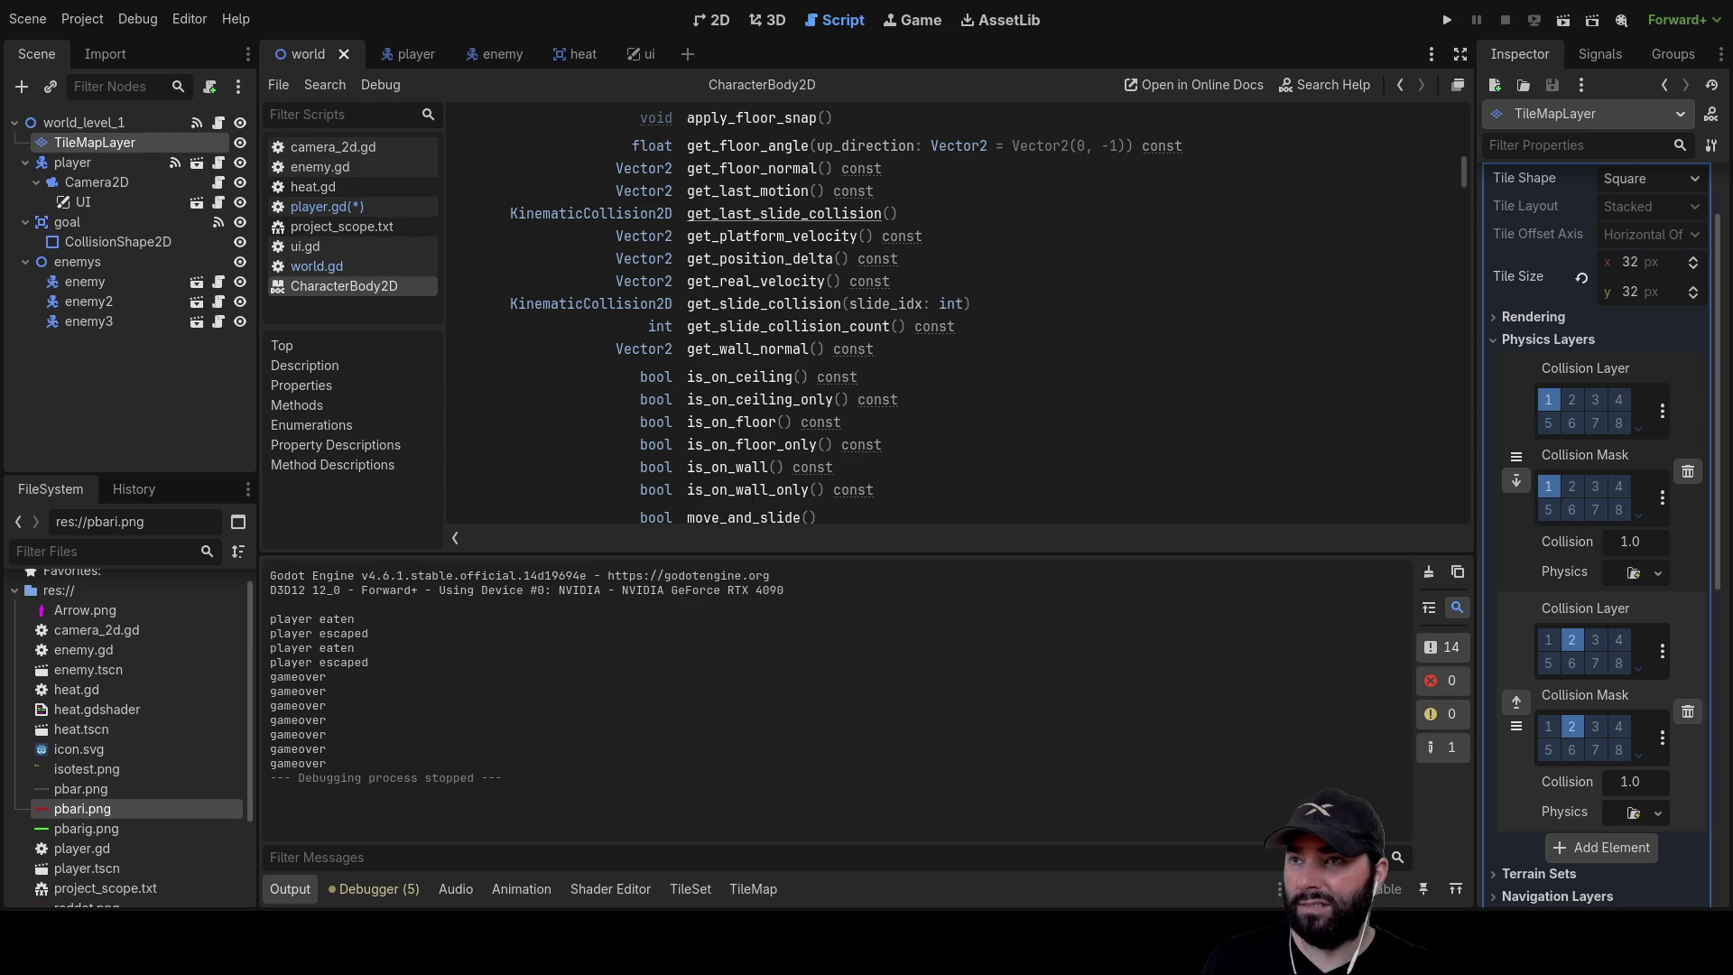
pyautogui.click(783, 213)
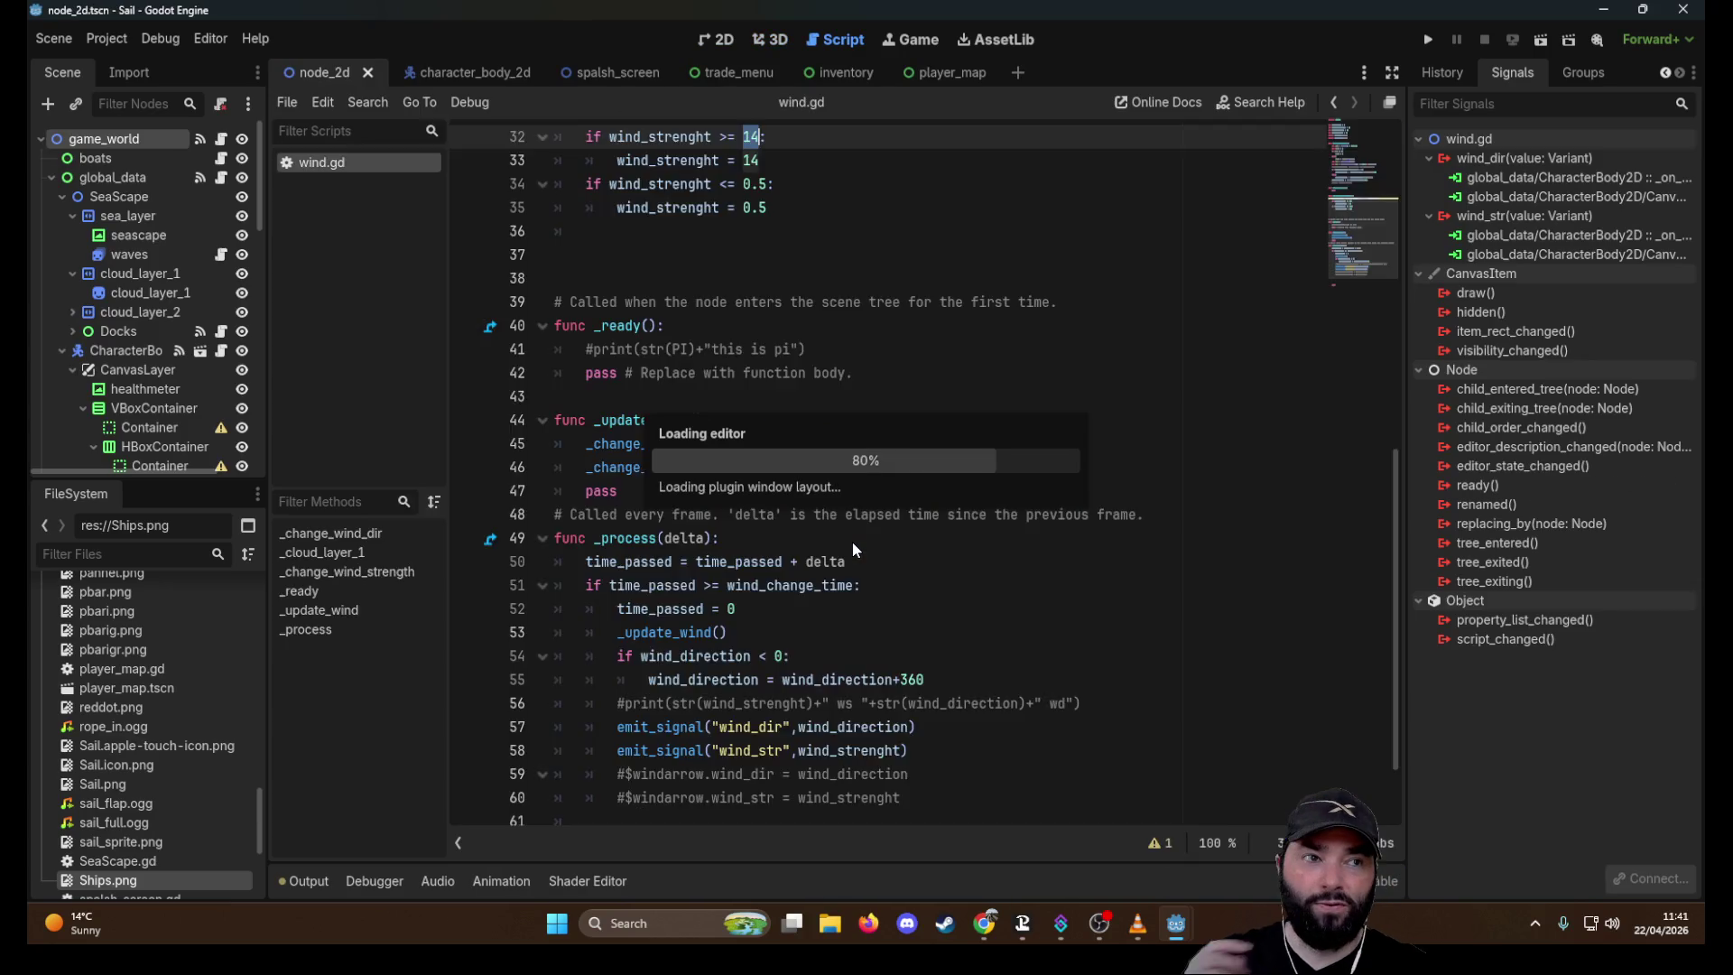
# Run the Sail project so the boat starts beside the island dock
pyautogui.click(1428, 41)
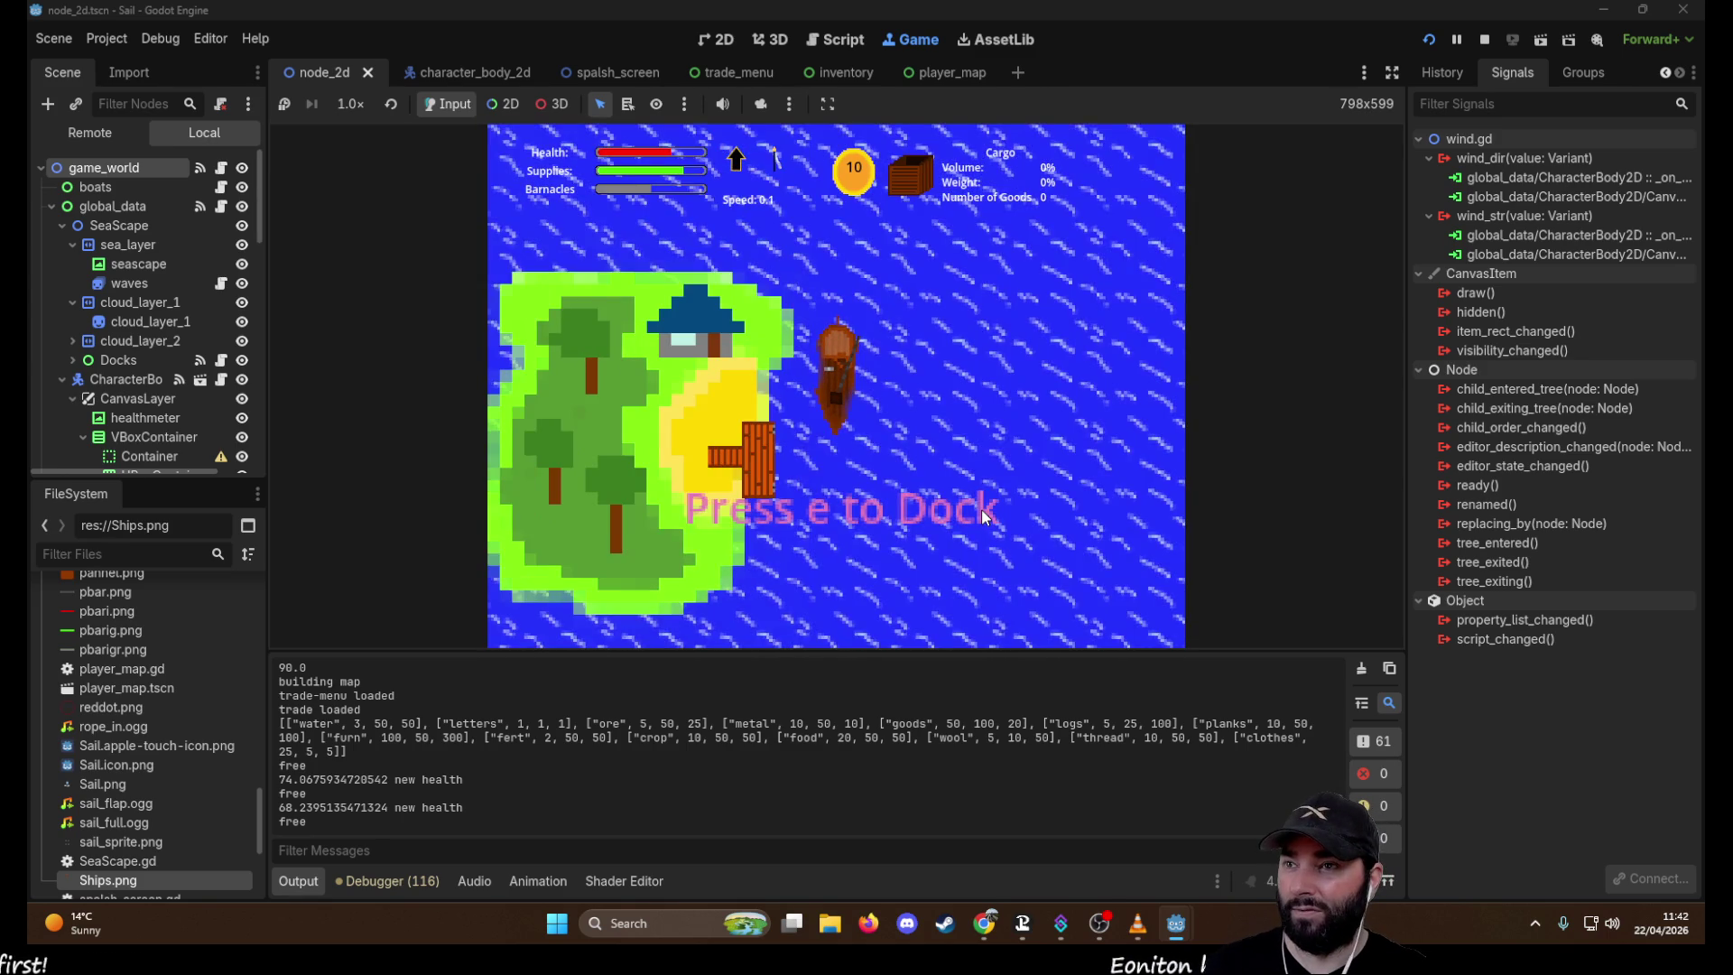
# Dock at the island and buy all the Mail plus five lots of Fertilizer
pyautogui.press('e')
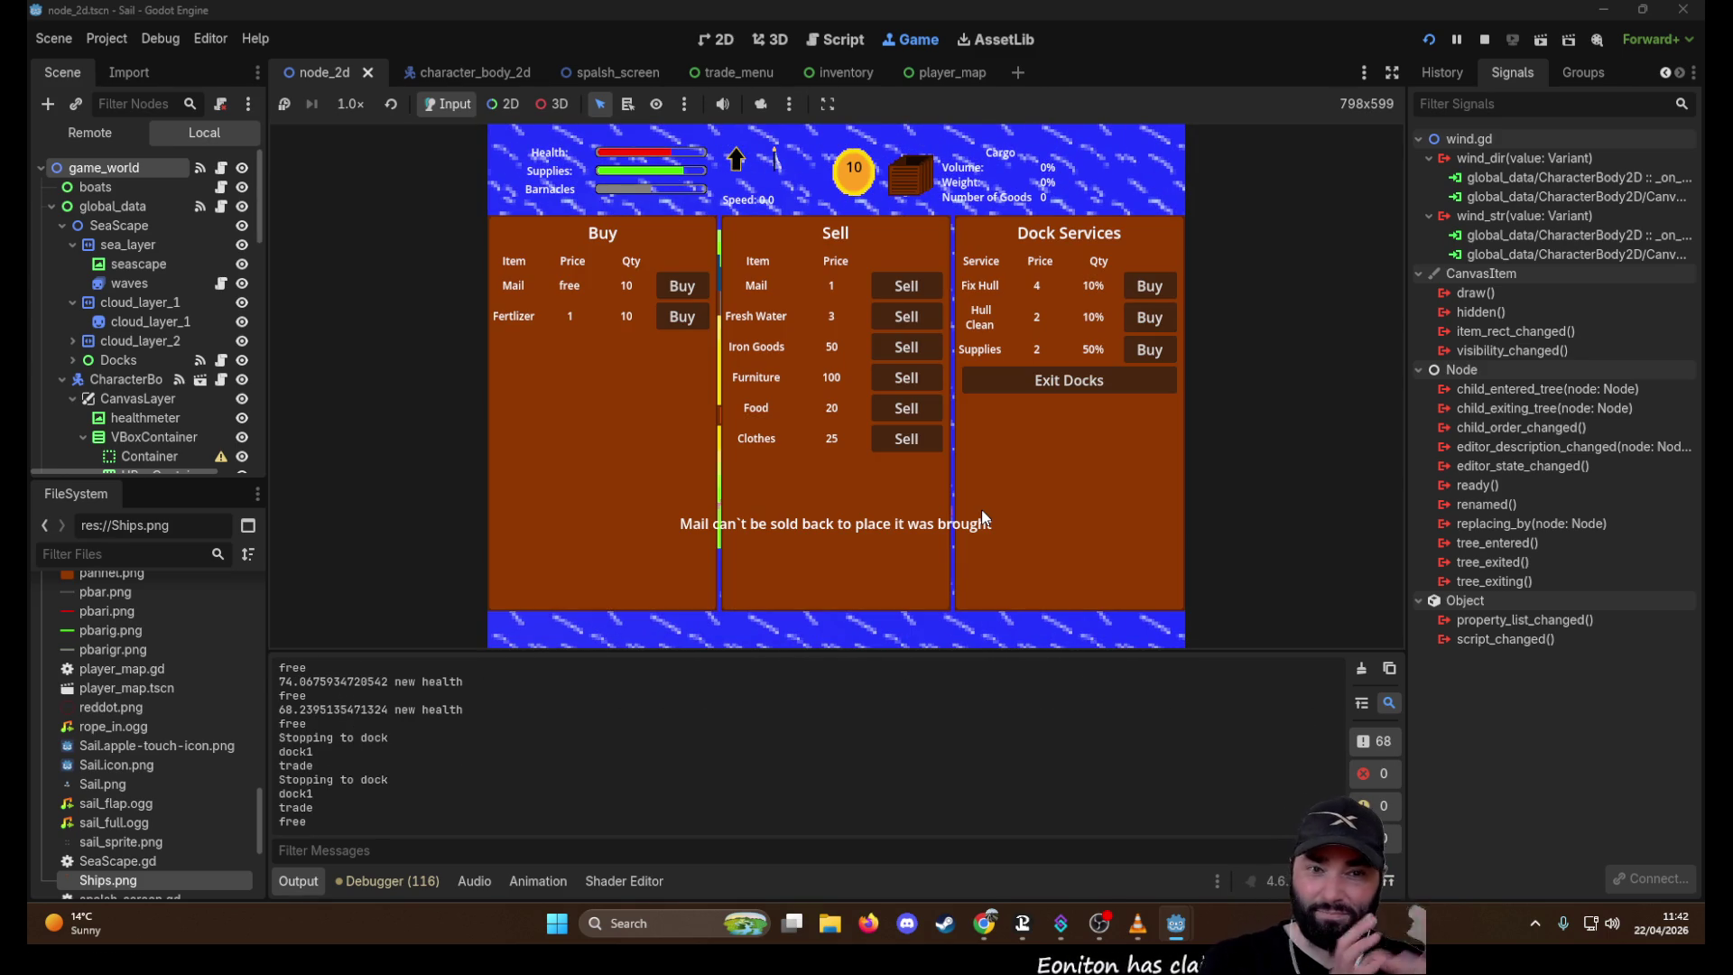
pyautogui.click(680, 282)
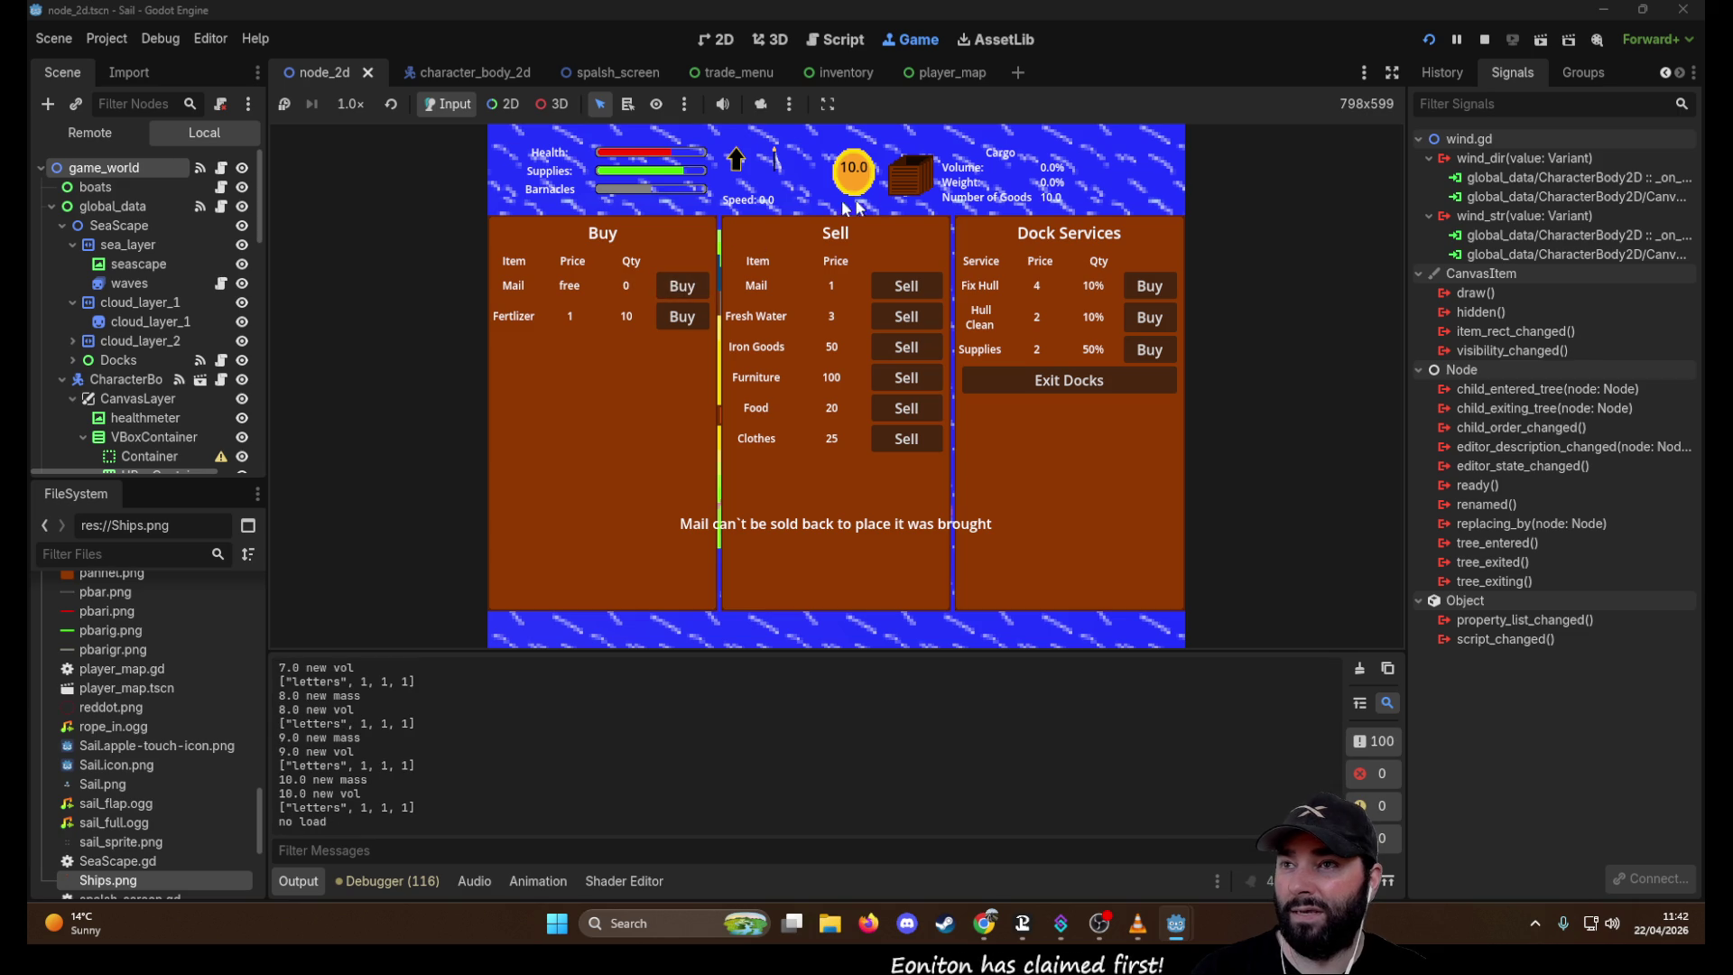
pyautogui.click(679, 317)
pyautogui.click(679, 318)
pyautogui.click(679, 318)
pyautogui.click(678, 317)
pyautogui.click(679, 318)
pyautogui.click(679, 317)
pyautogui.click(679, 318)
pyautogui.click(679, 317)
pyautogui.click(679, 318)
pyautogui.click(679, 318)
pyautogui.click(679, 318)
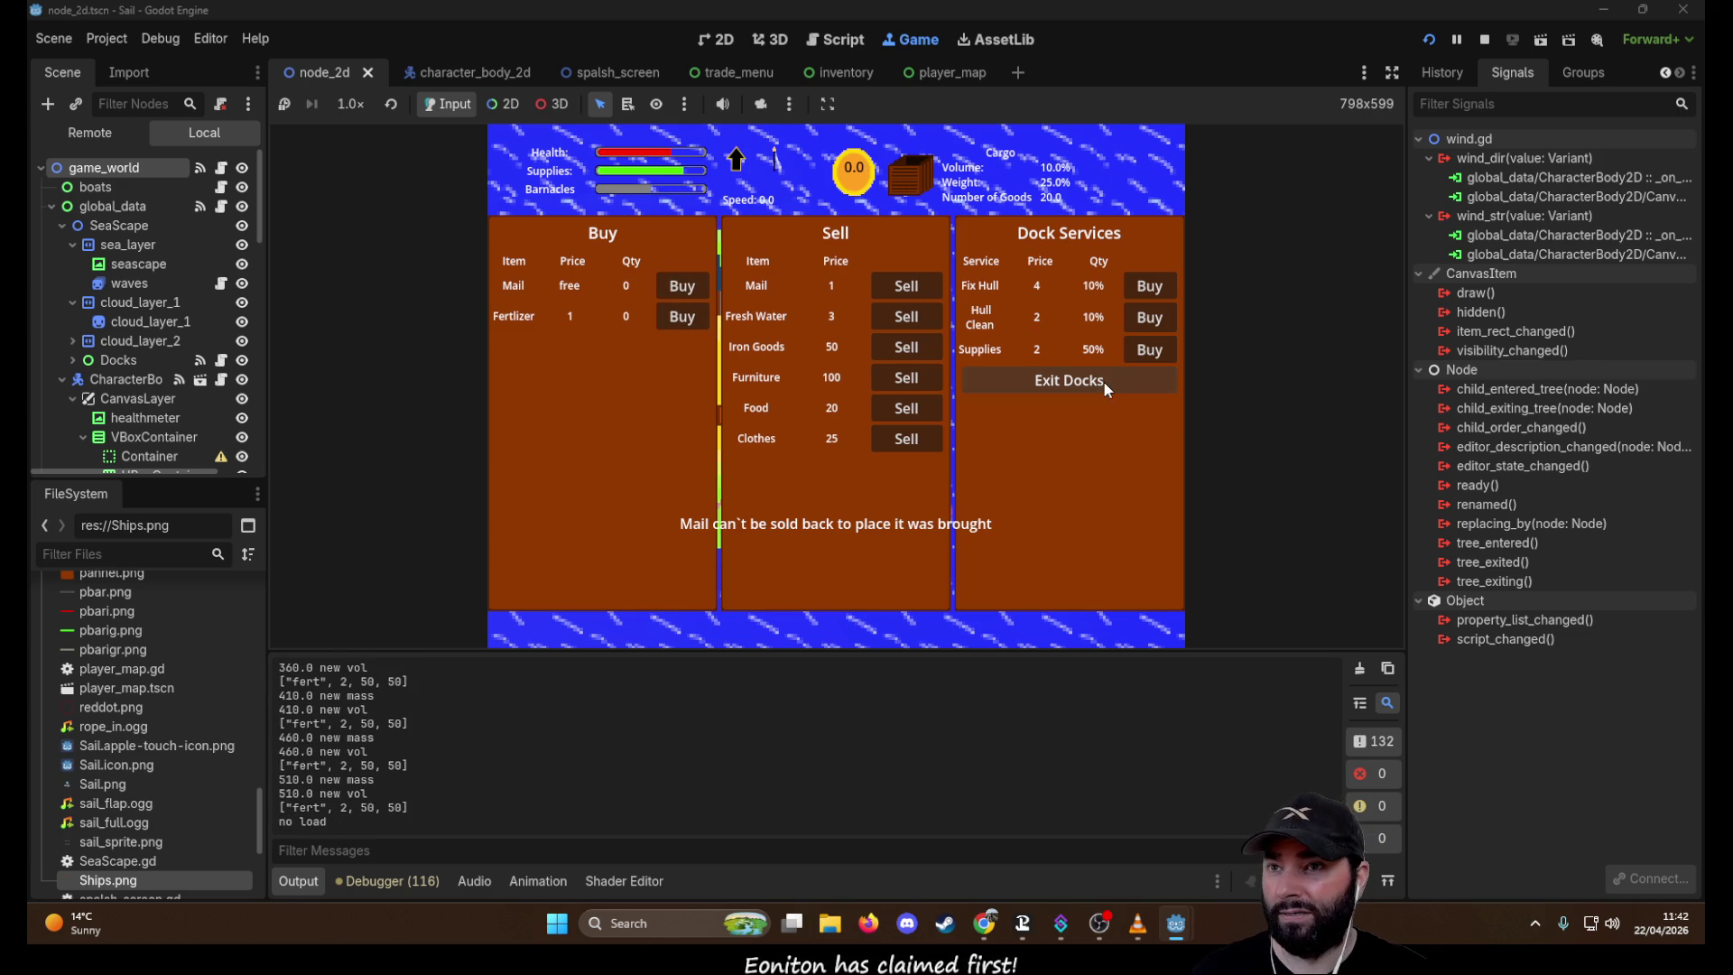
# Leave the docks and view the game map zoomed out
pyautogui.click(1104, 383)
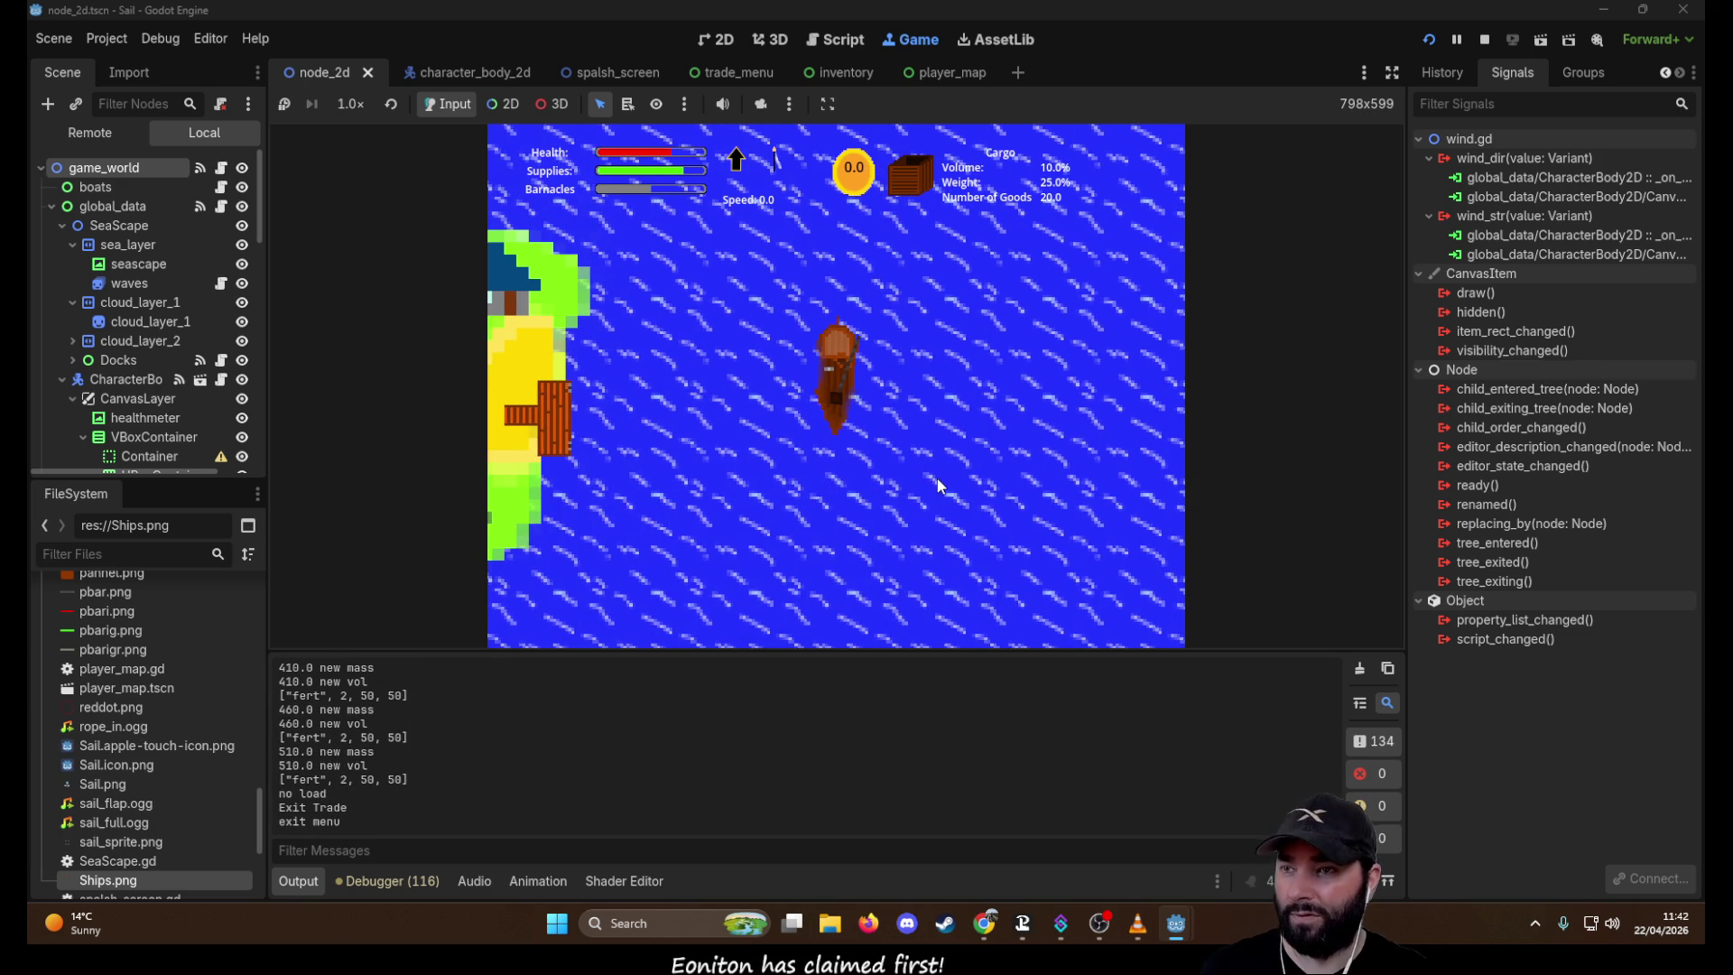
pyautogui.press('m')
pyautogui.press('m')
pyautogui.scroll(-3, 899, 464)
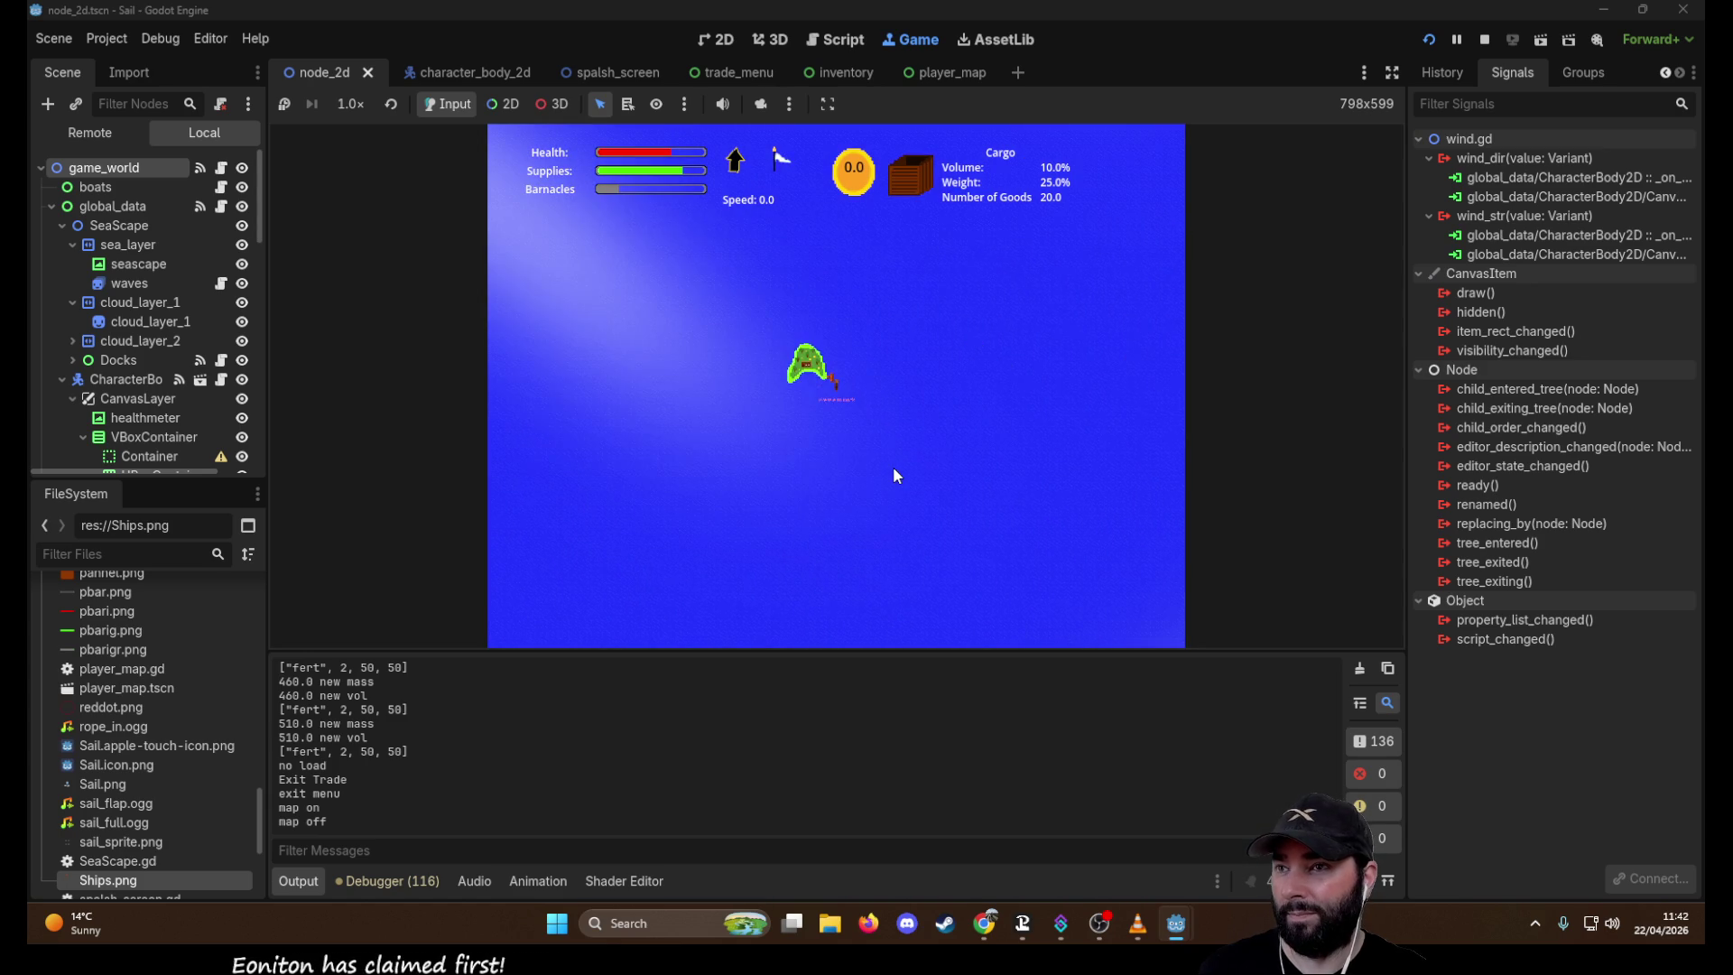
# Sell the Mail for 10 coins, leave the dock and check the cargo hold
pyautogui.click(914, 286)
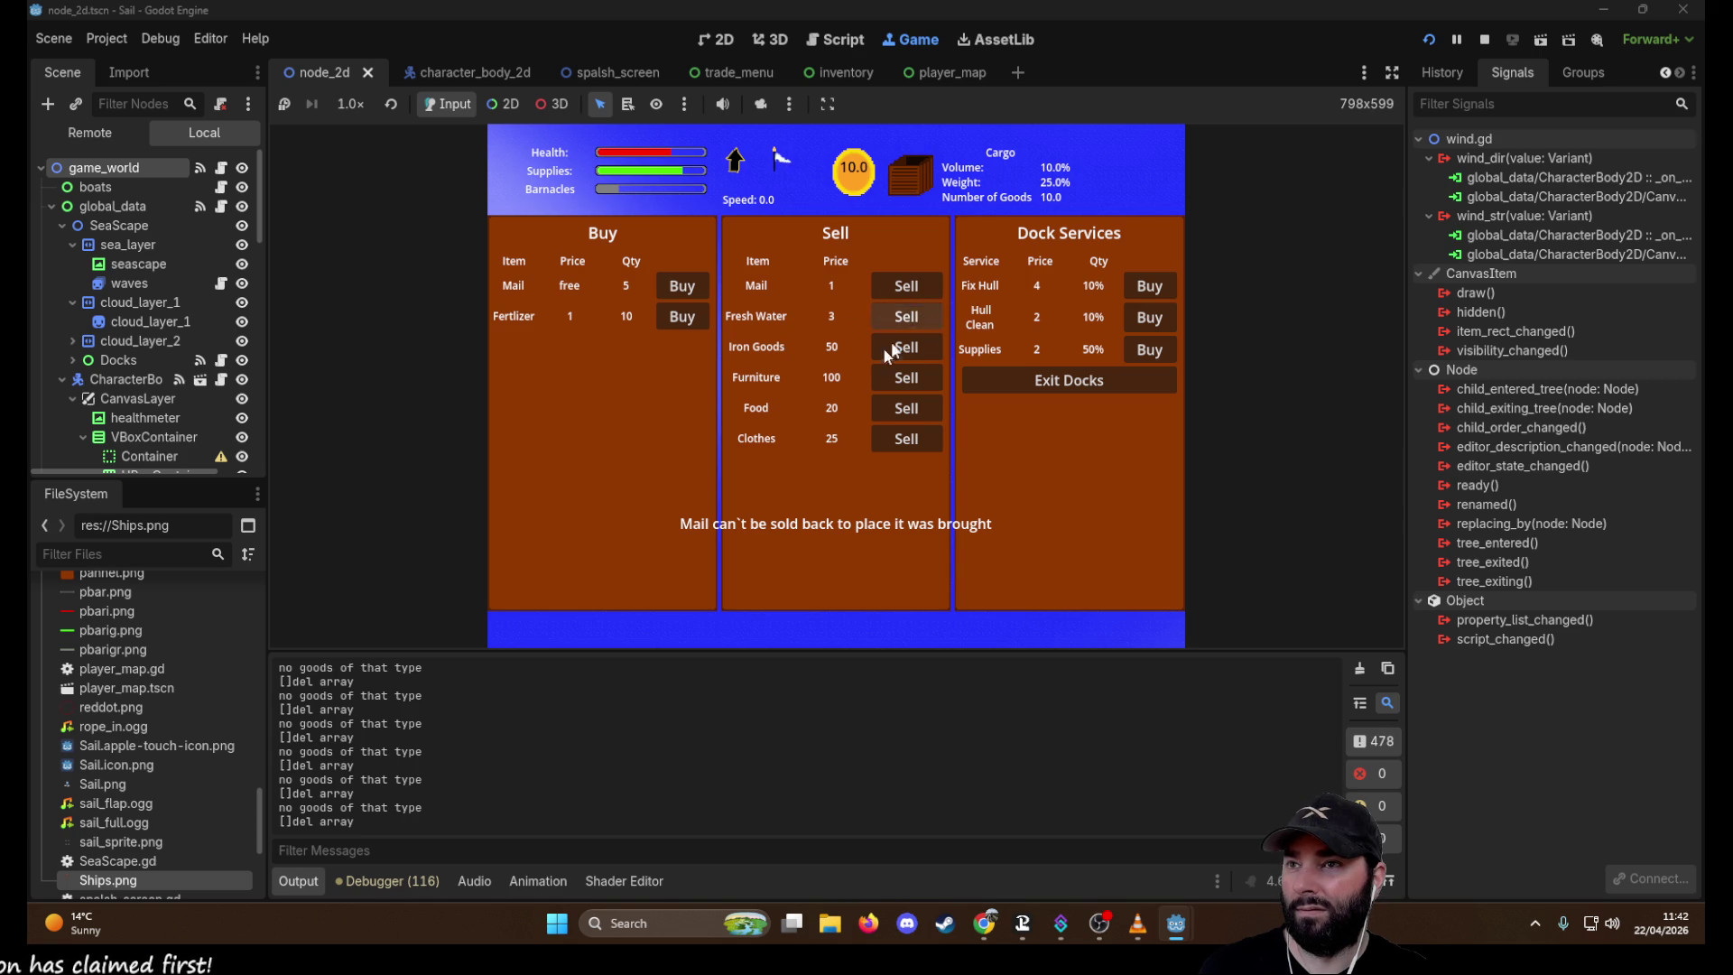
pyautogui.click(1103, 383)
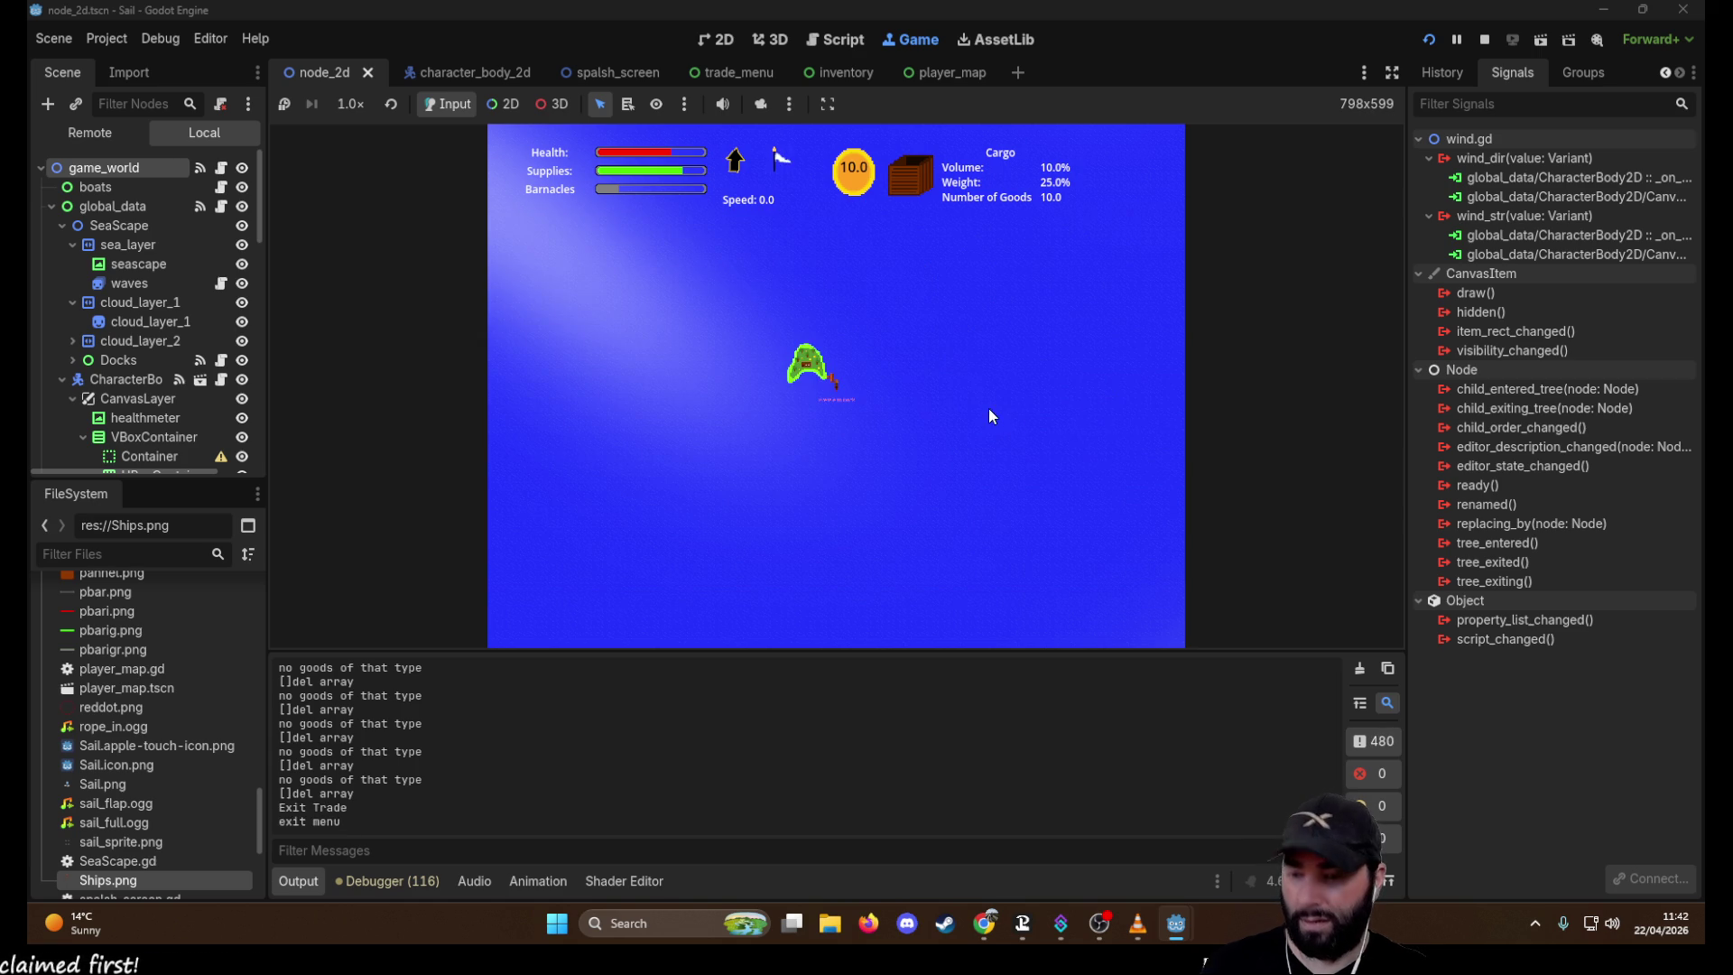
pyautogui.press('c')
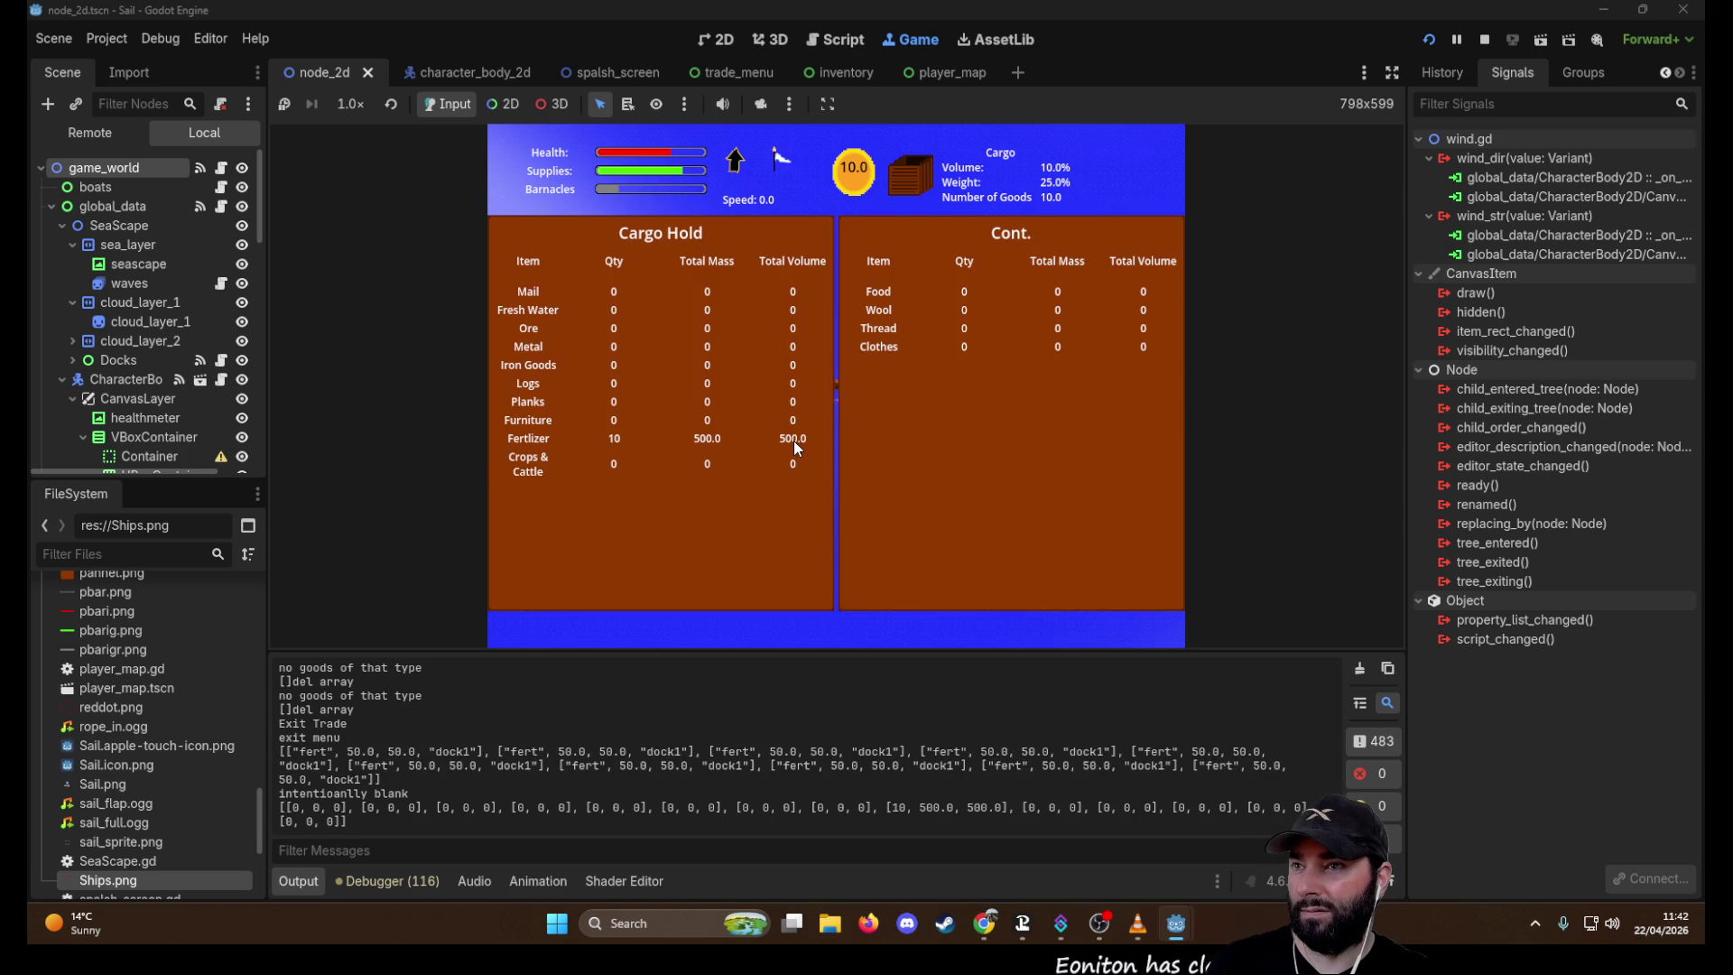
pyautogui.press('c')
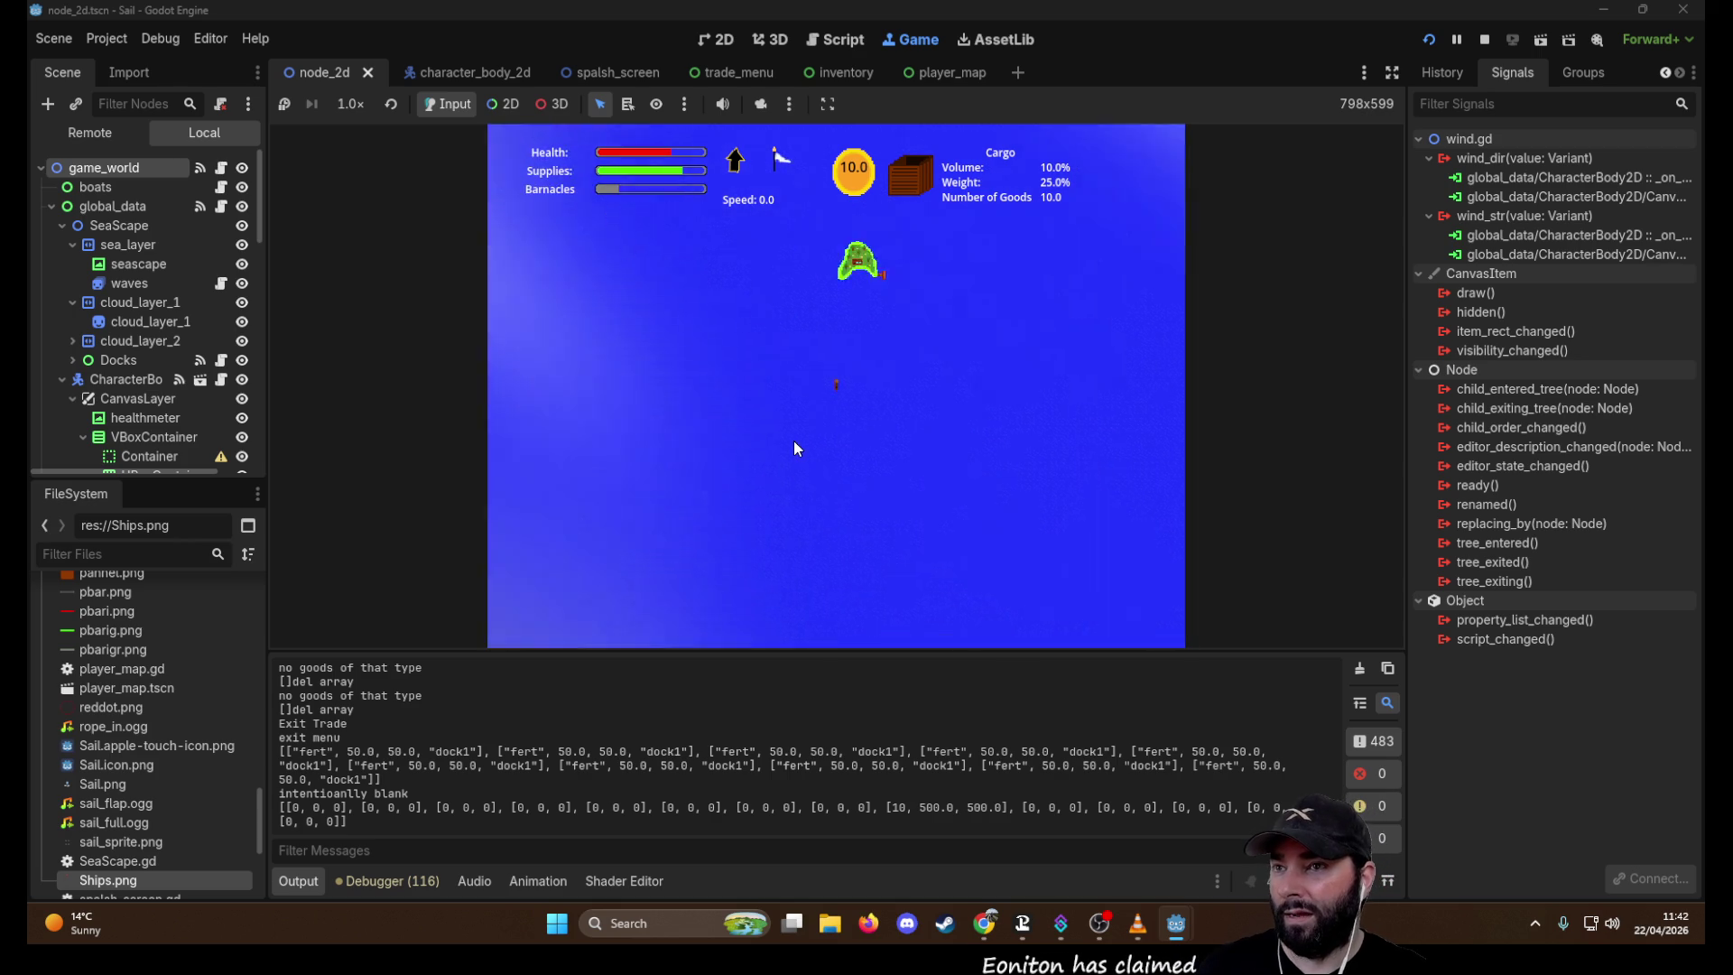
# Toggle the game map open and closed, then stop the running game
pyautogui.press('m')
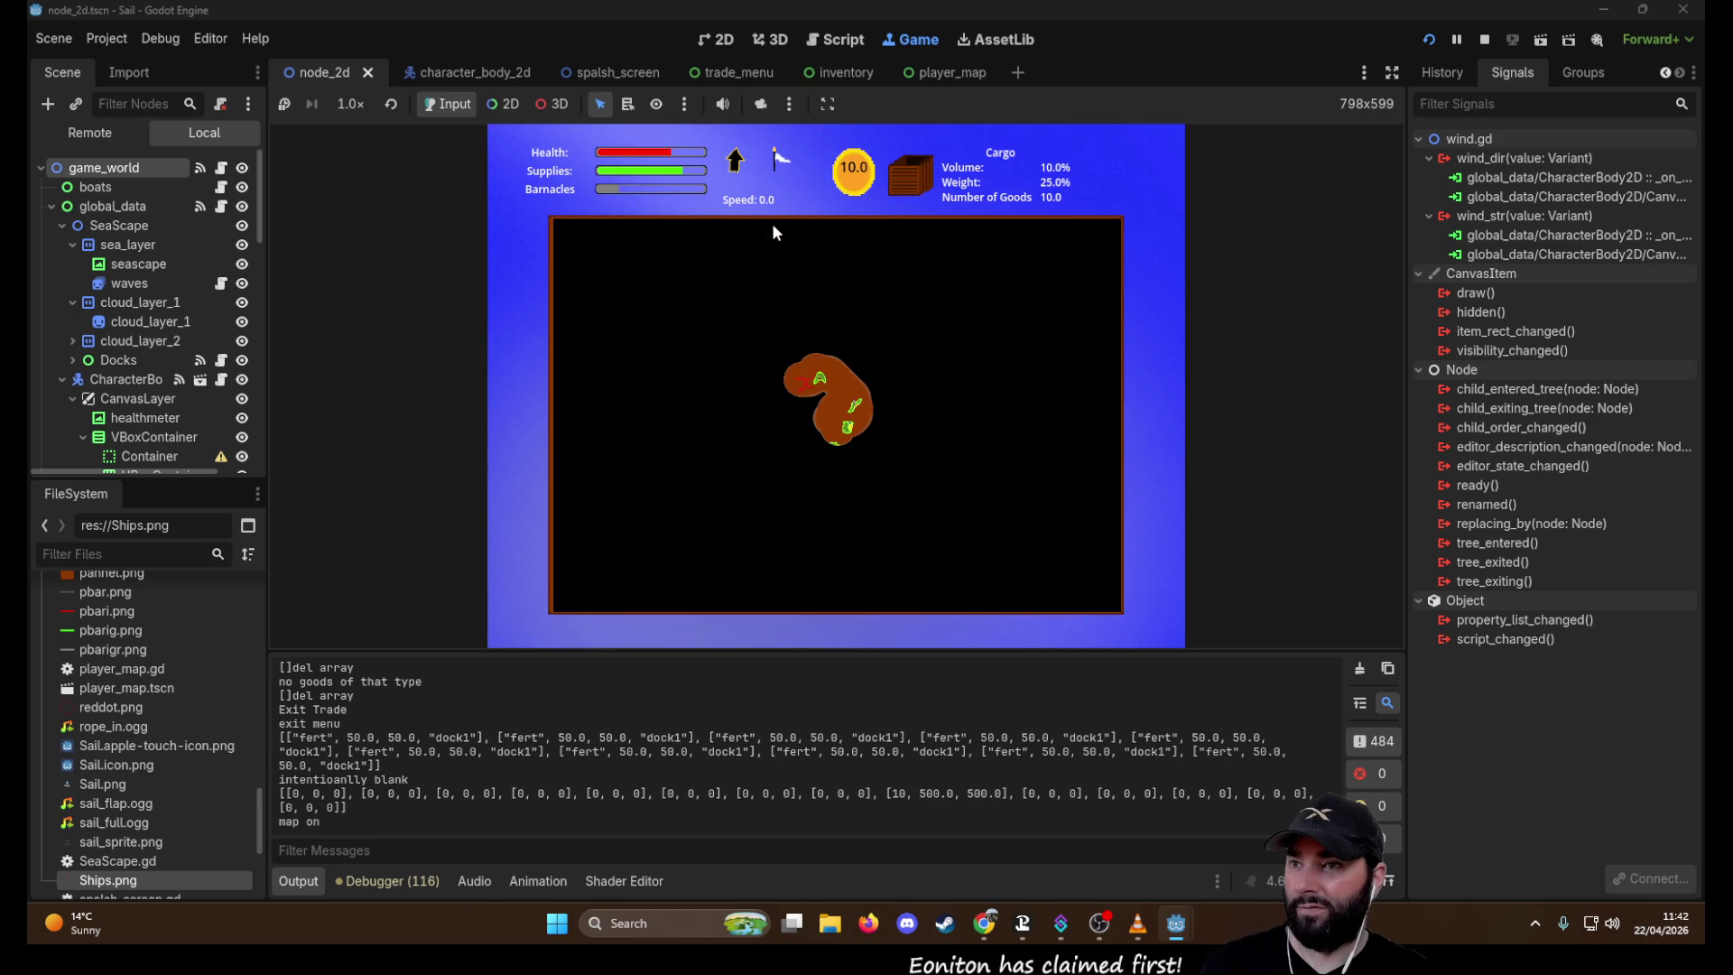
pyautogui.press('m')
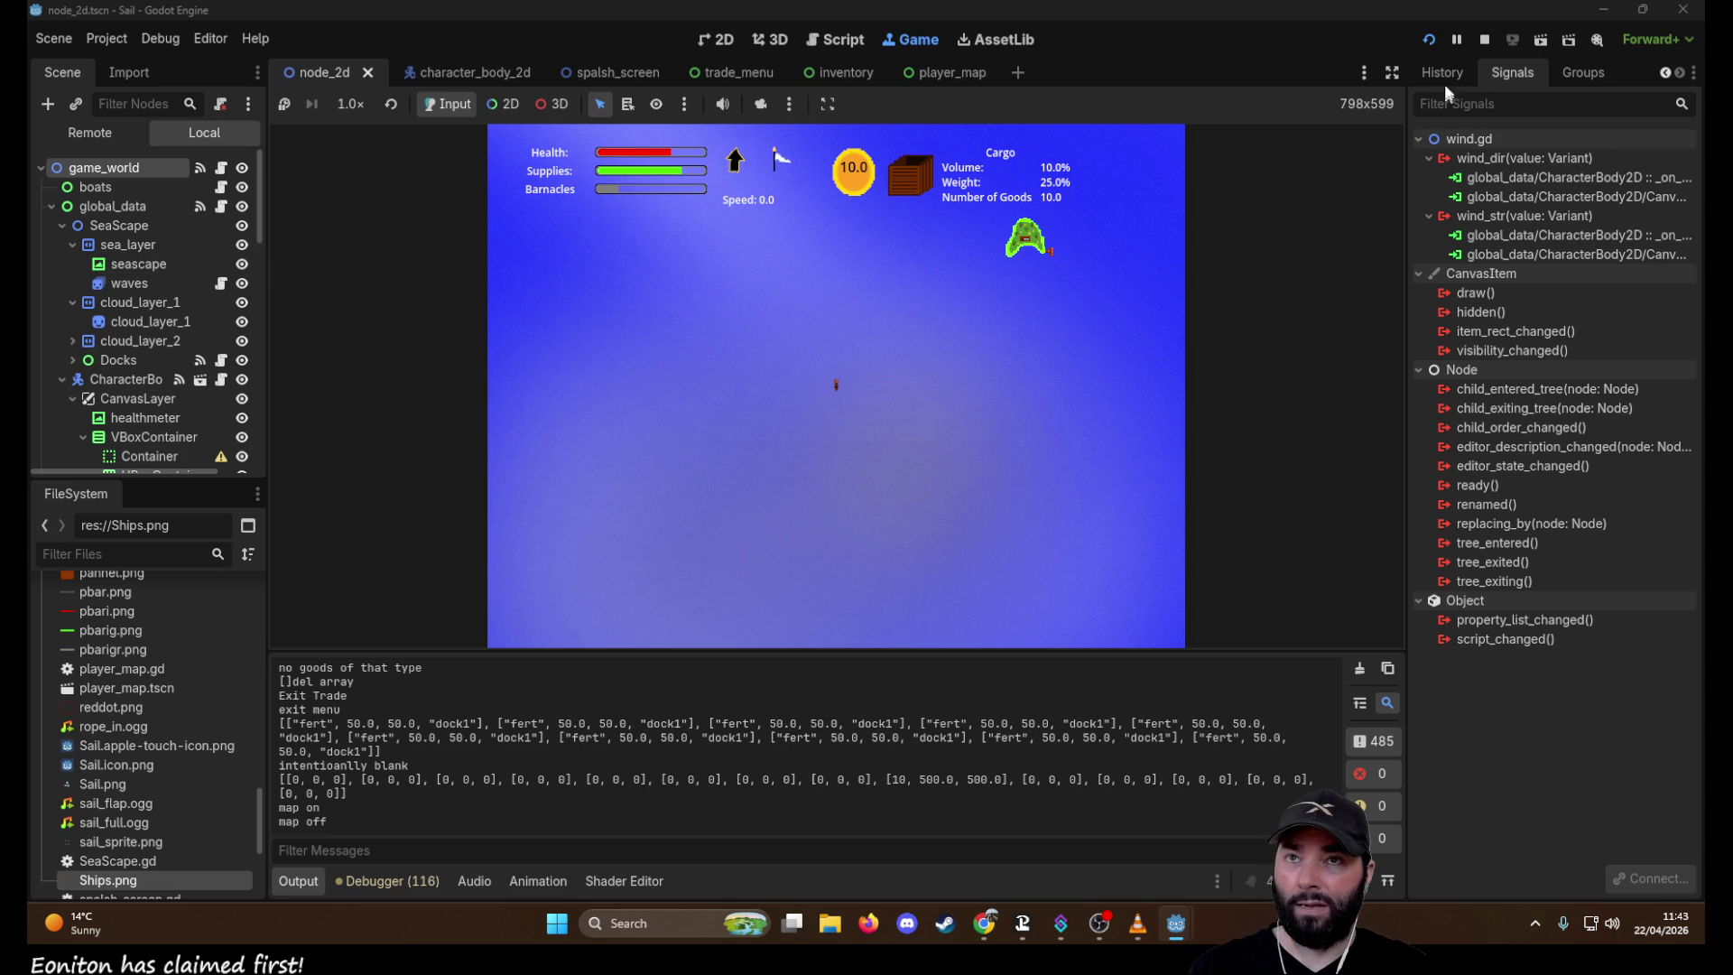
pyautogui.click(1484, 39)
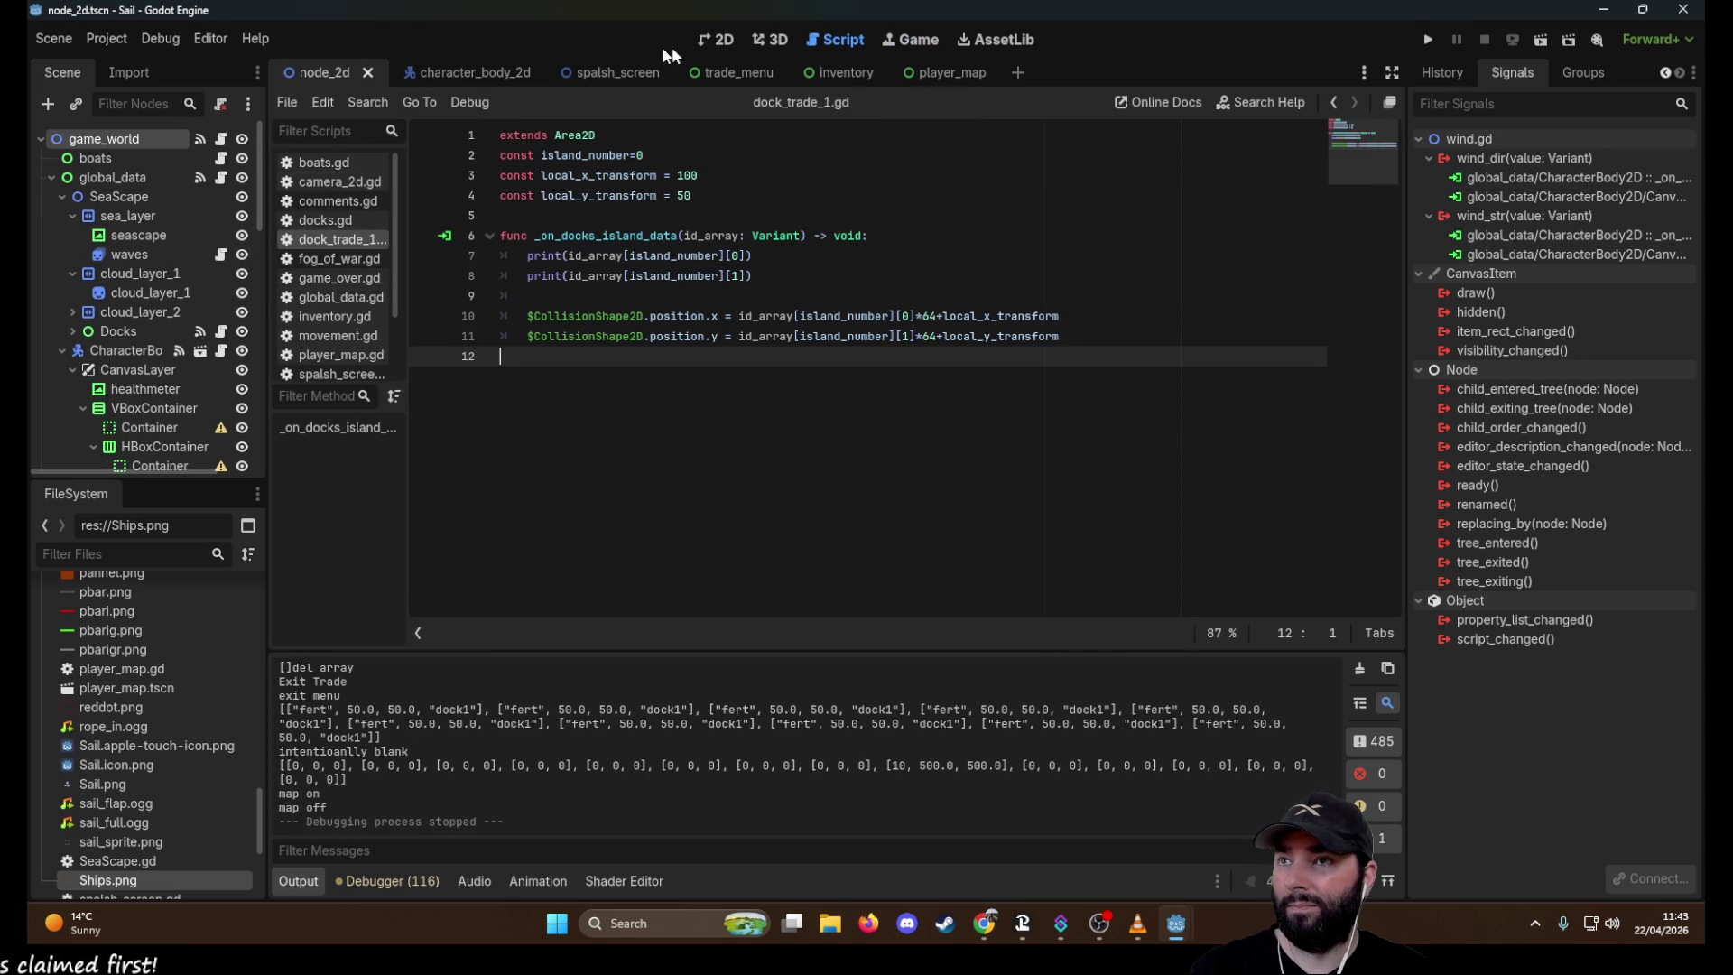
# Show the splash_screen scene in the 2D view and select its main menu node
pyautogui.click(614, 72)
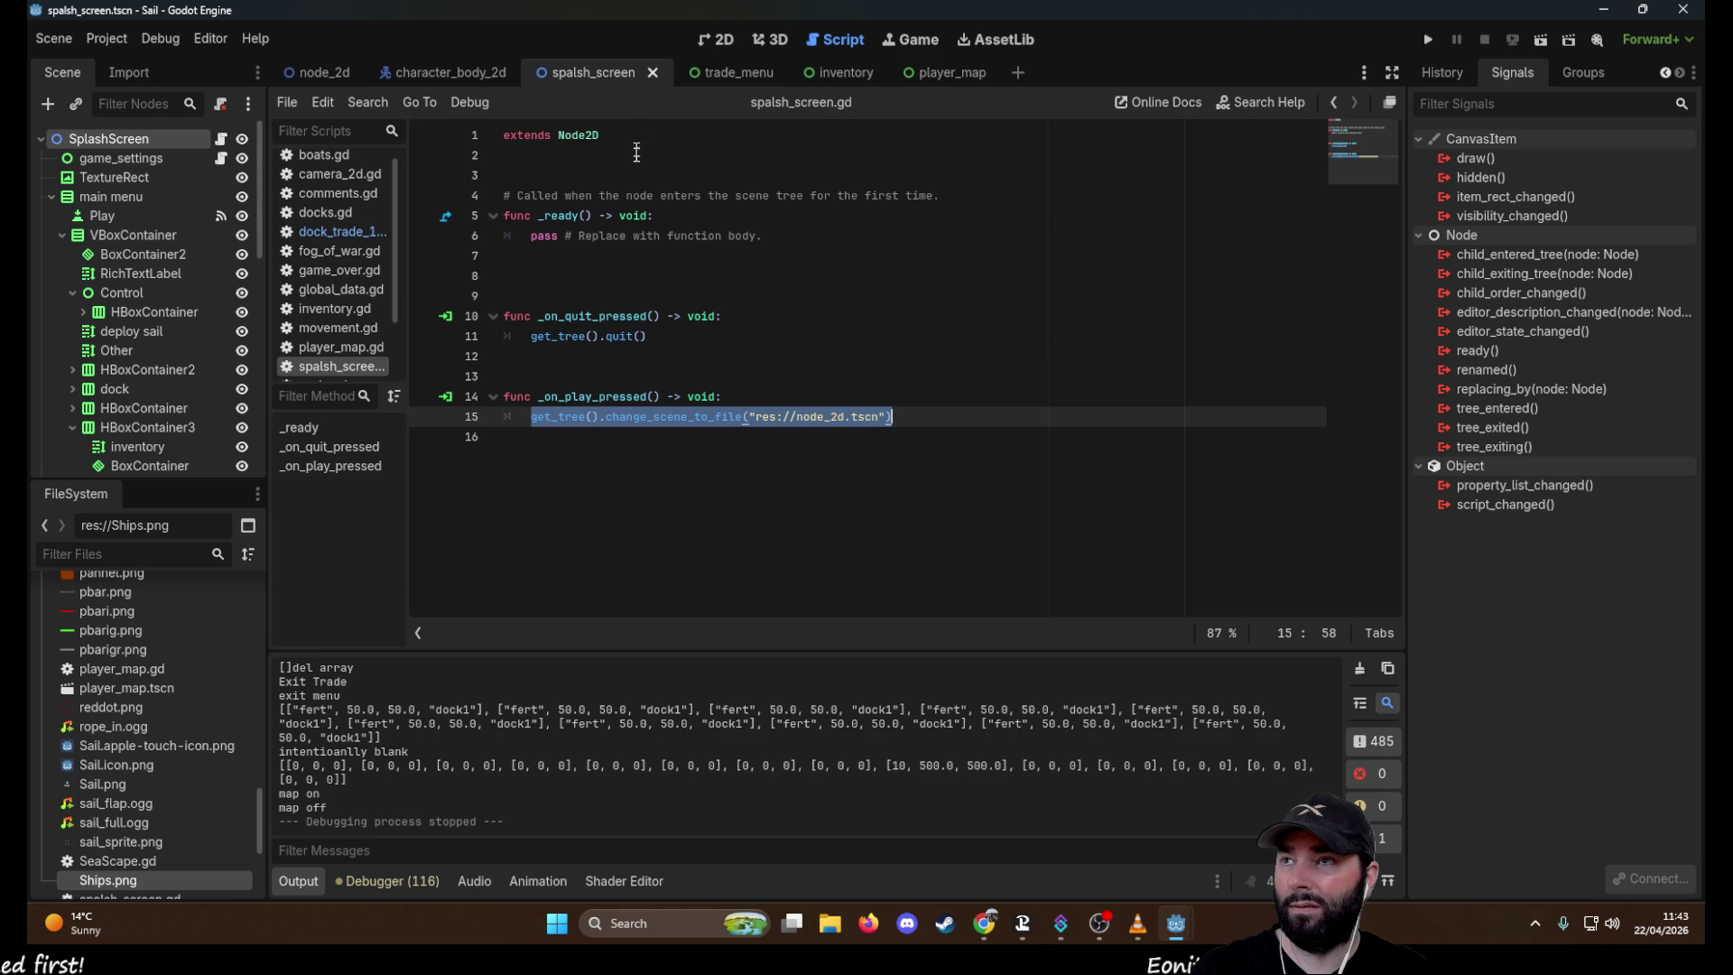
pyautogui.click(719, 39)
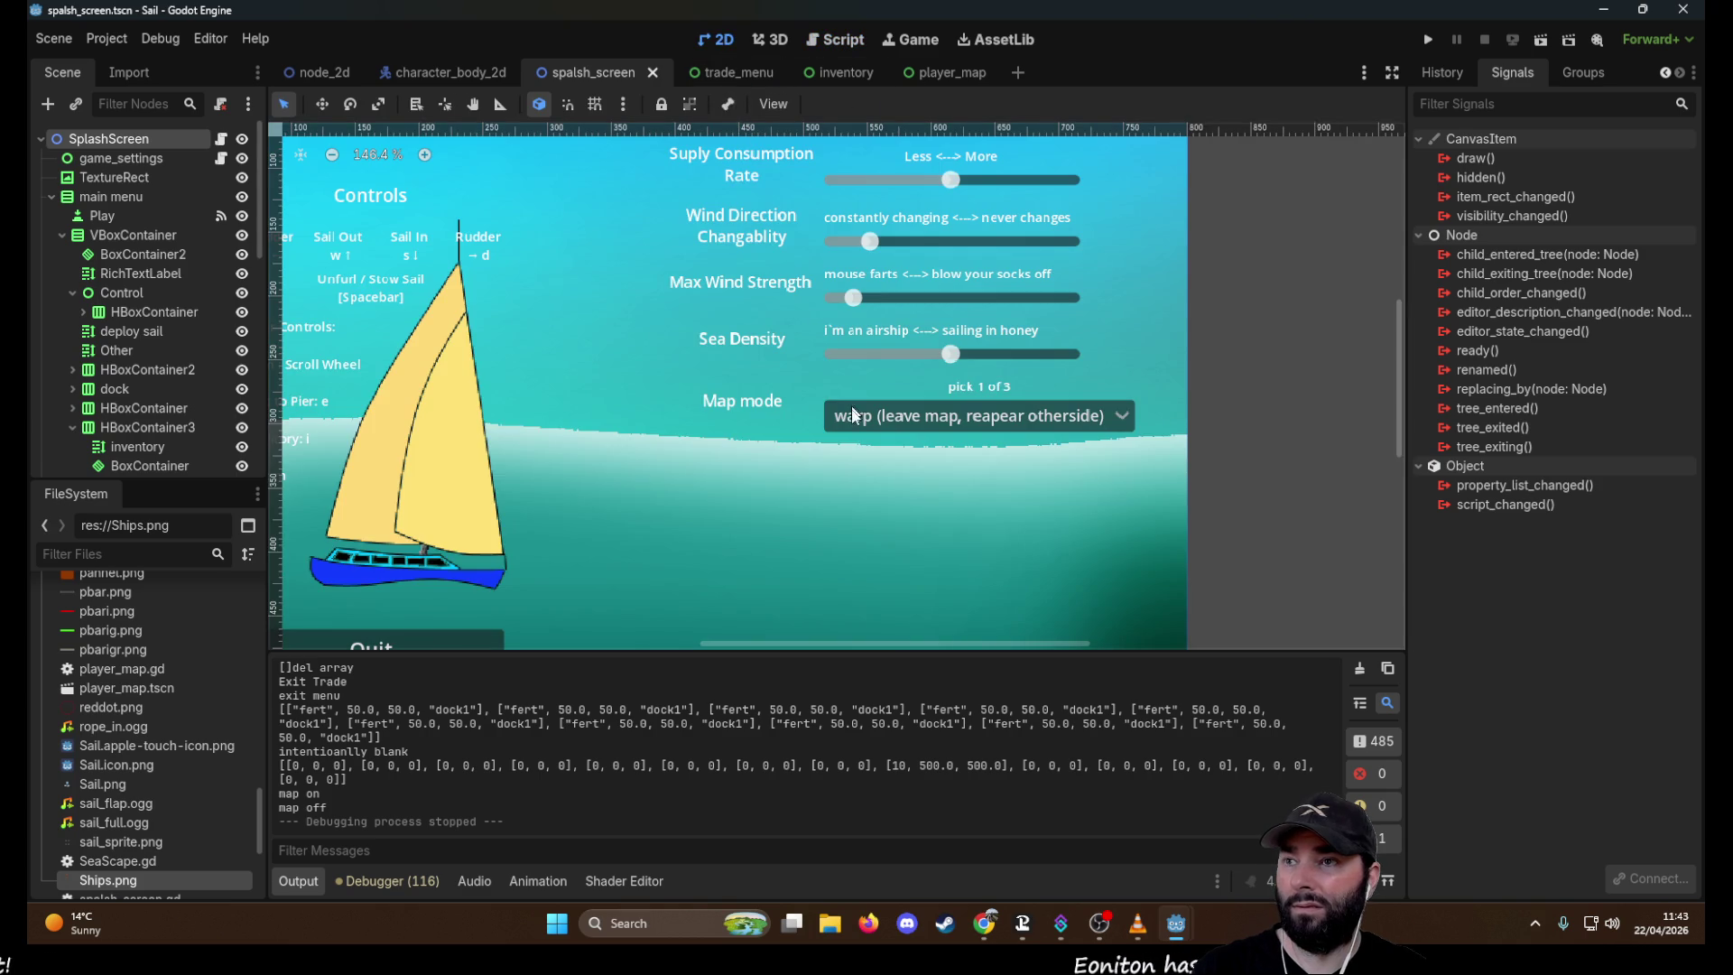
pyautogui.scroll(-4, 706, 375)
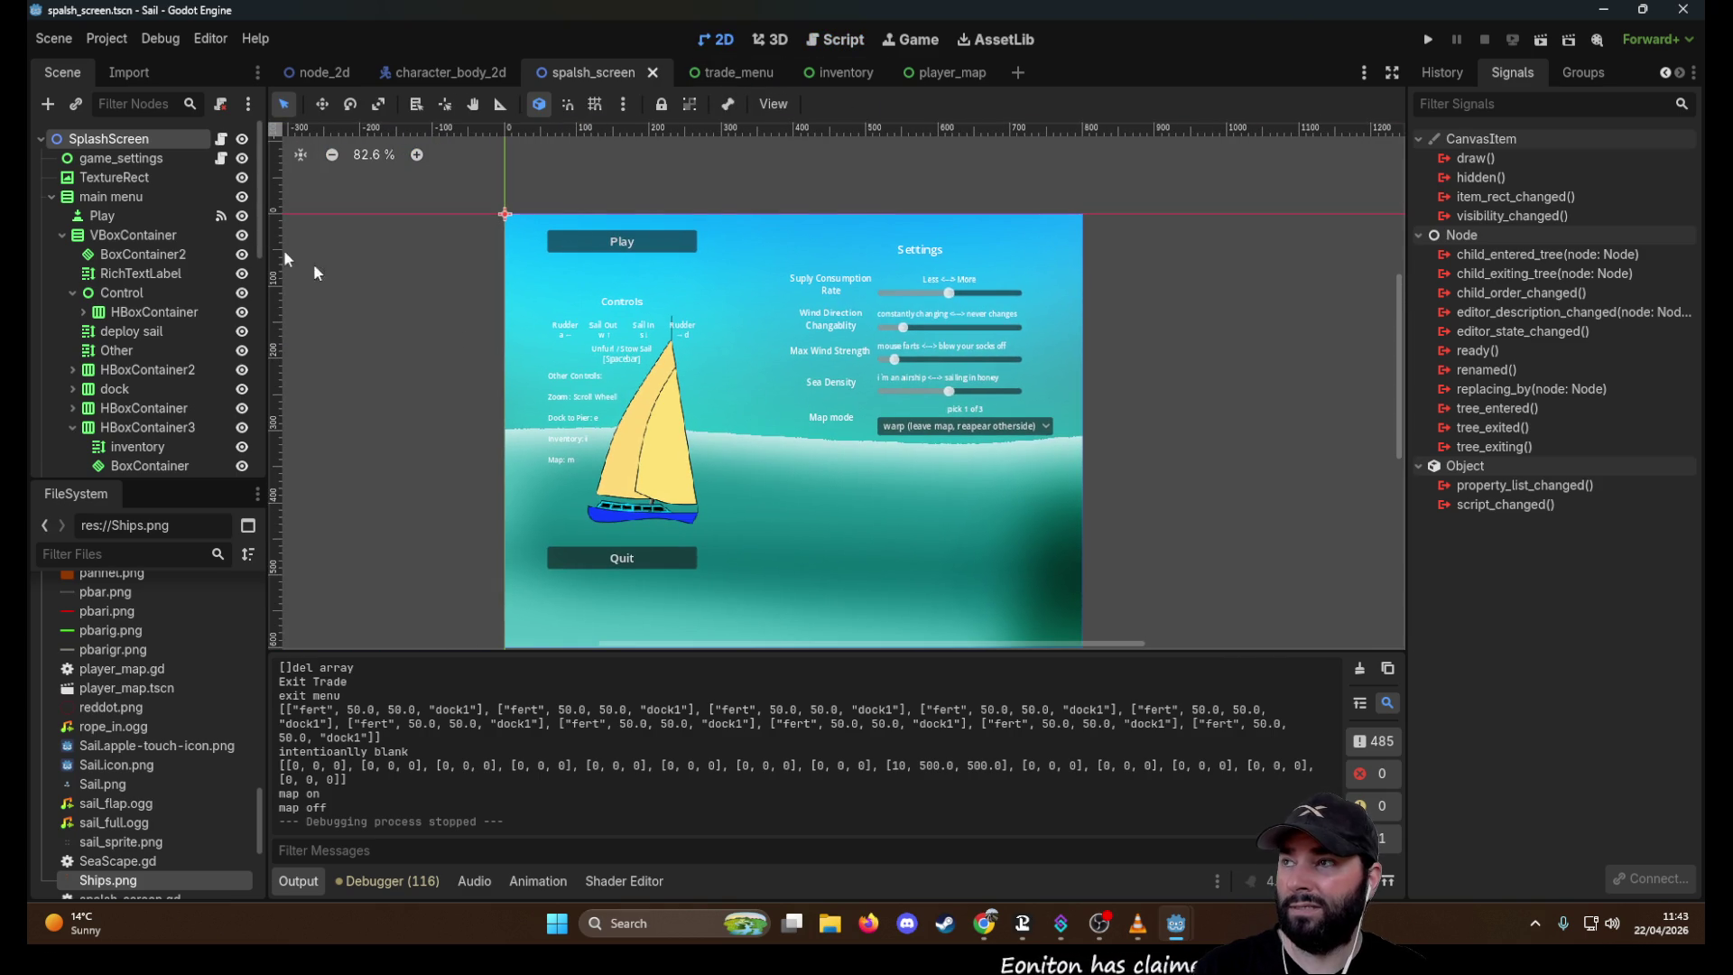
pyautogui.click(137, 196)
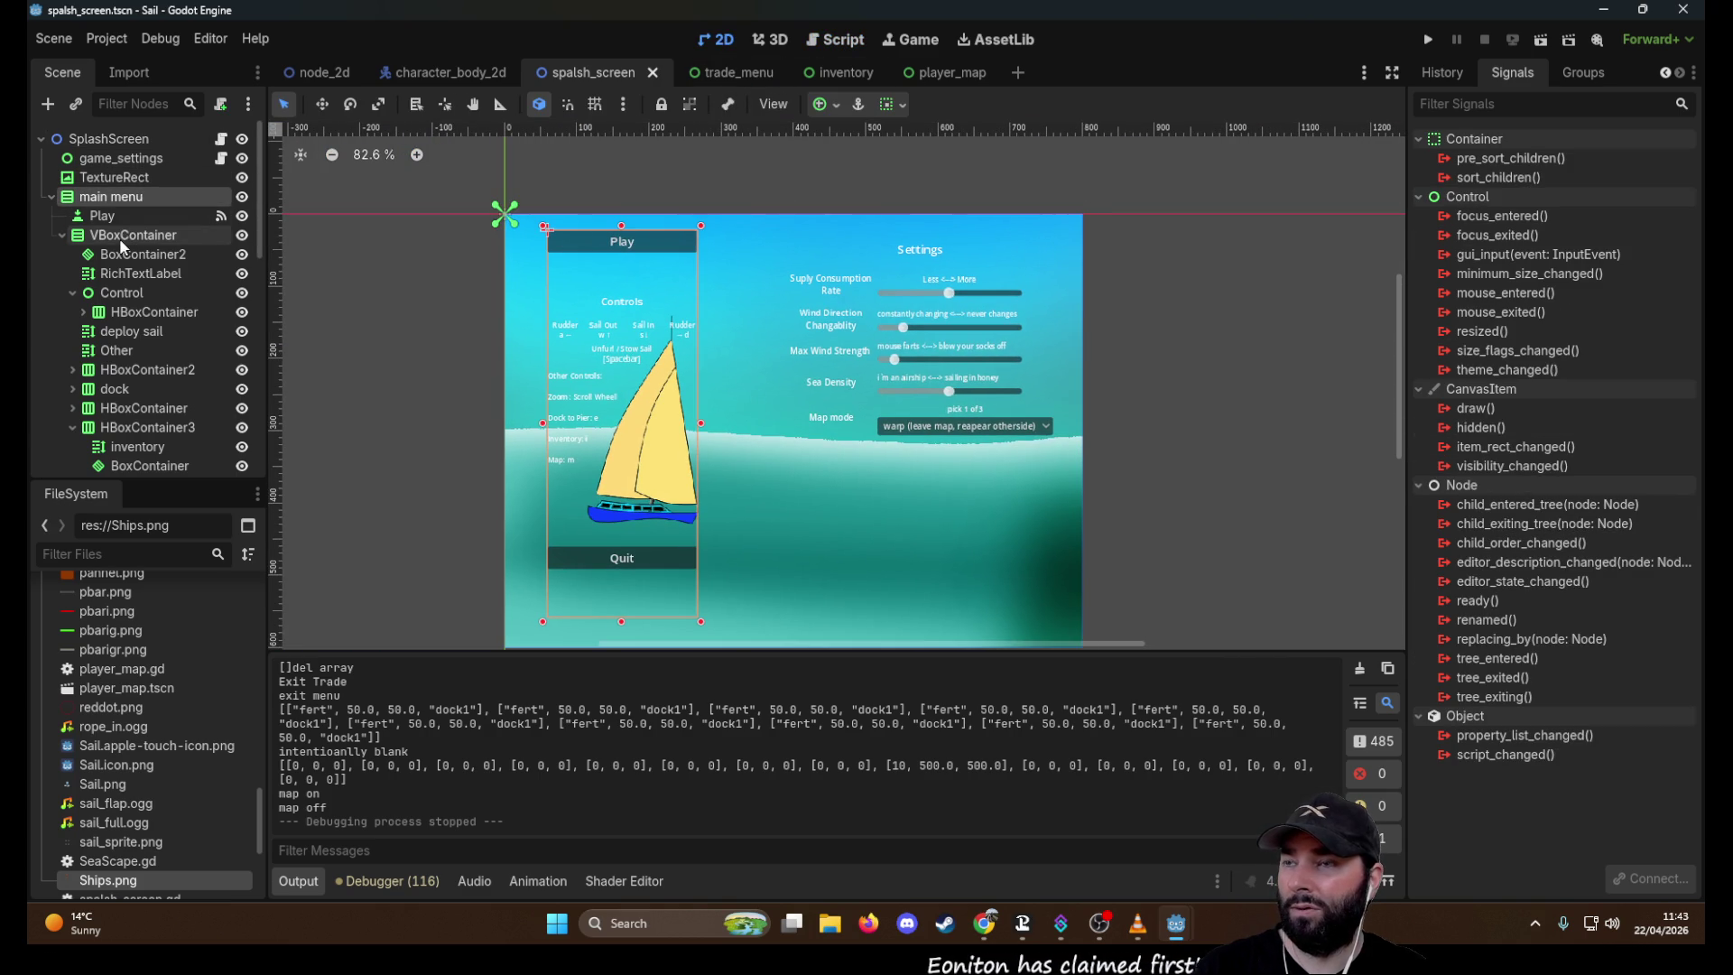
# Inspect the HBoxContainer nodes and the wind_change slider, then return to node_2d
pyautogui.scroll(-3, 126, 388)
pyautogui.scroll(3, 135, 271)
pyautogui.click(148, 311)
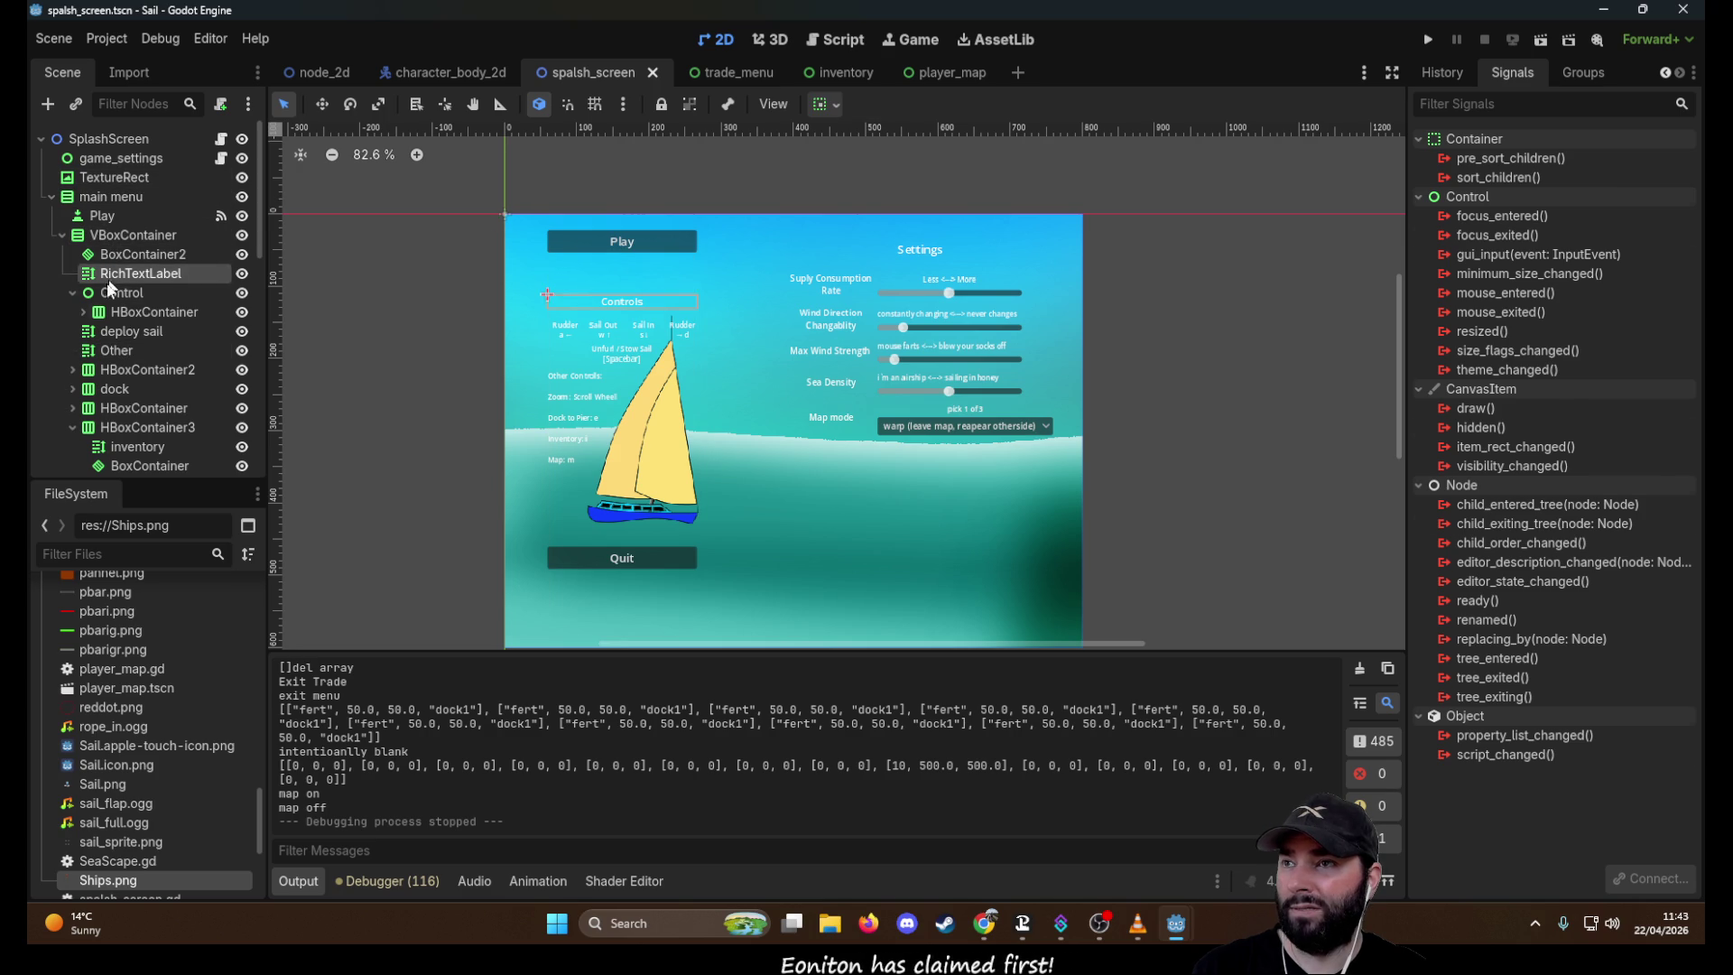
pyautogui.click(135, 369)
pyautogui.click(145, 408)
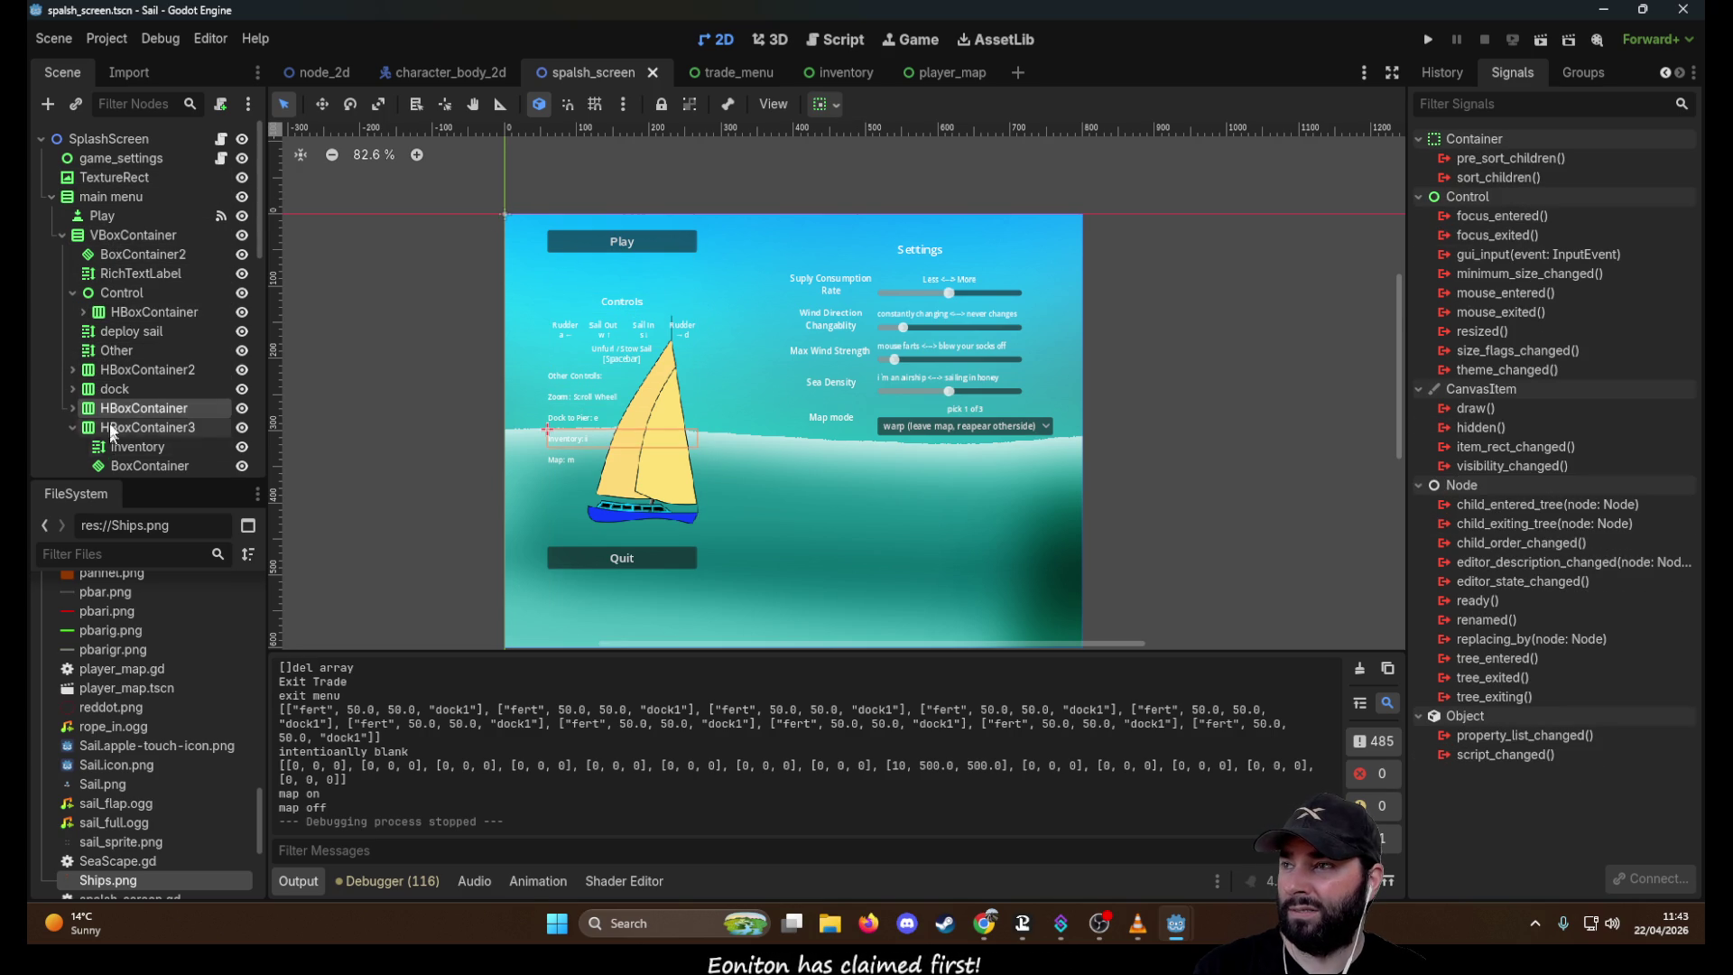
pyautogui.scroll(-3, 115, 289)
pyautogui.scroll(-9, 136, 361)
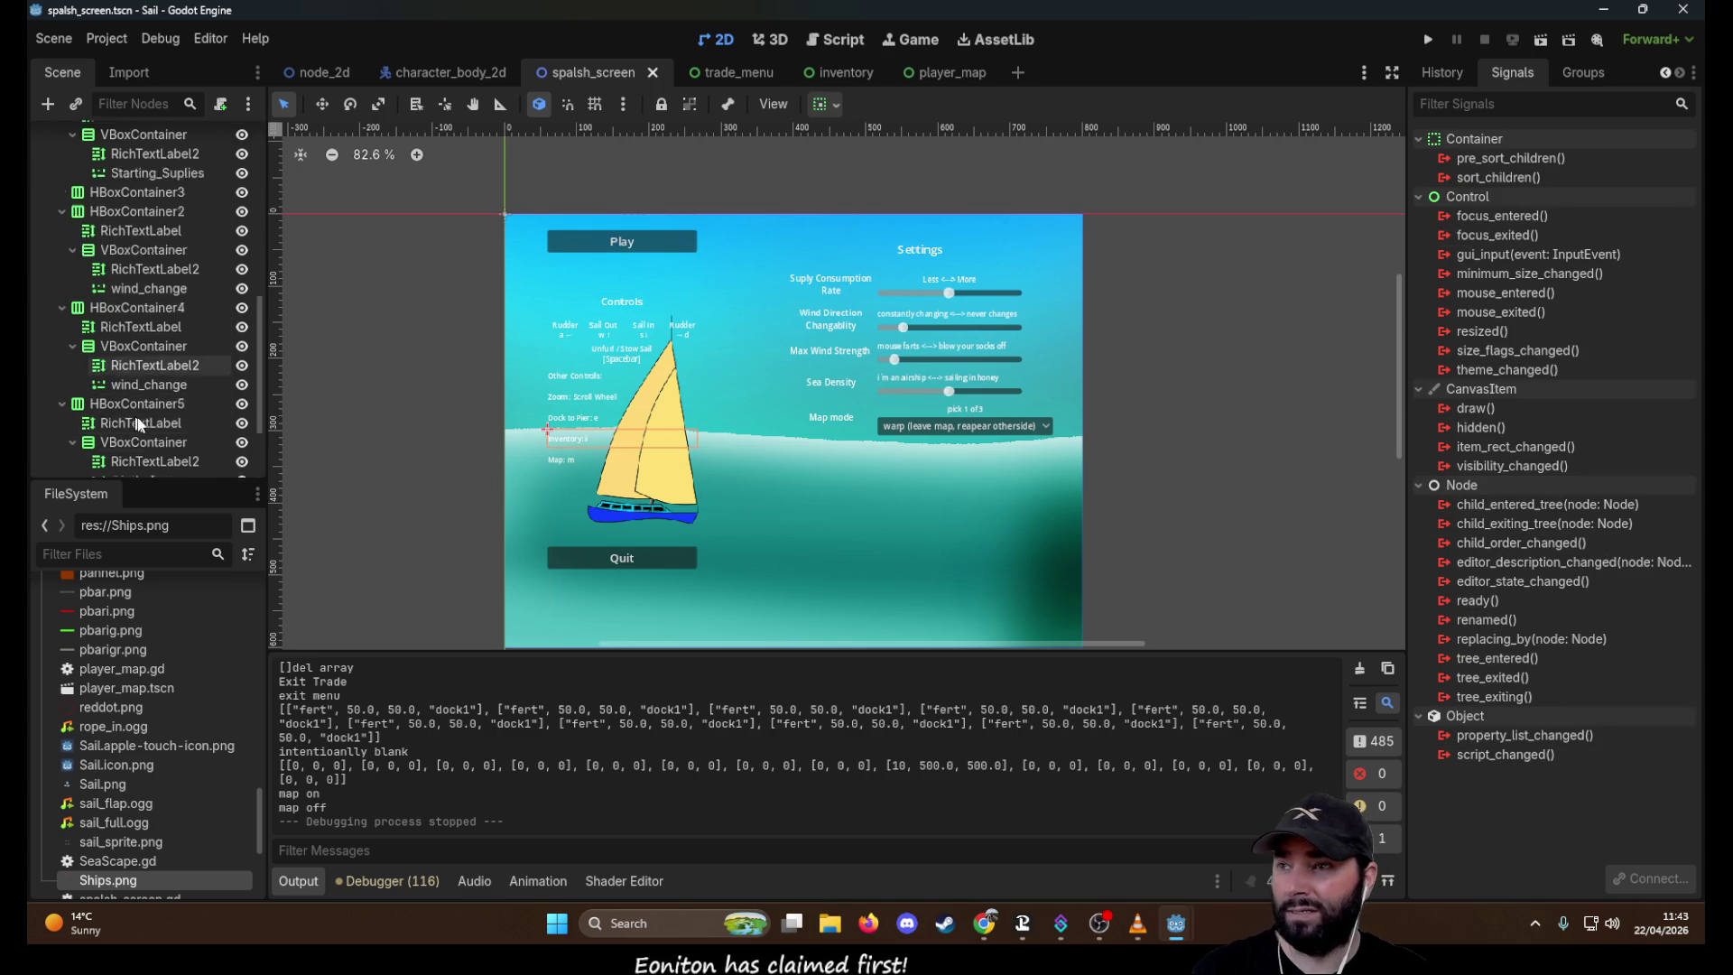
pyautogui.click(149, 362)
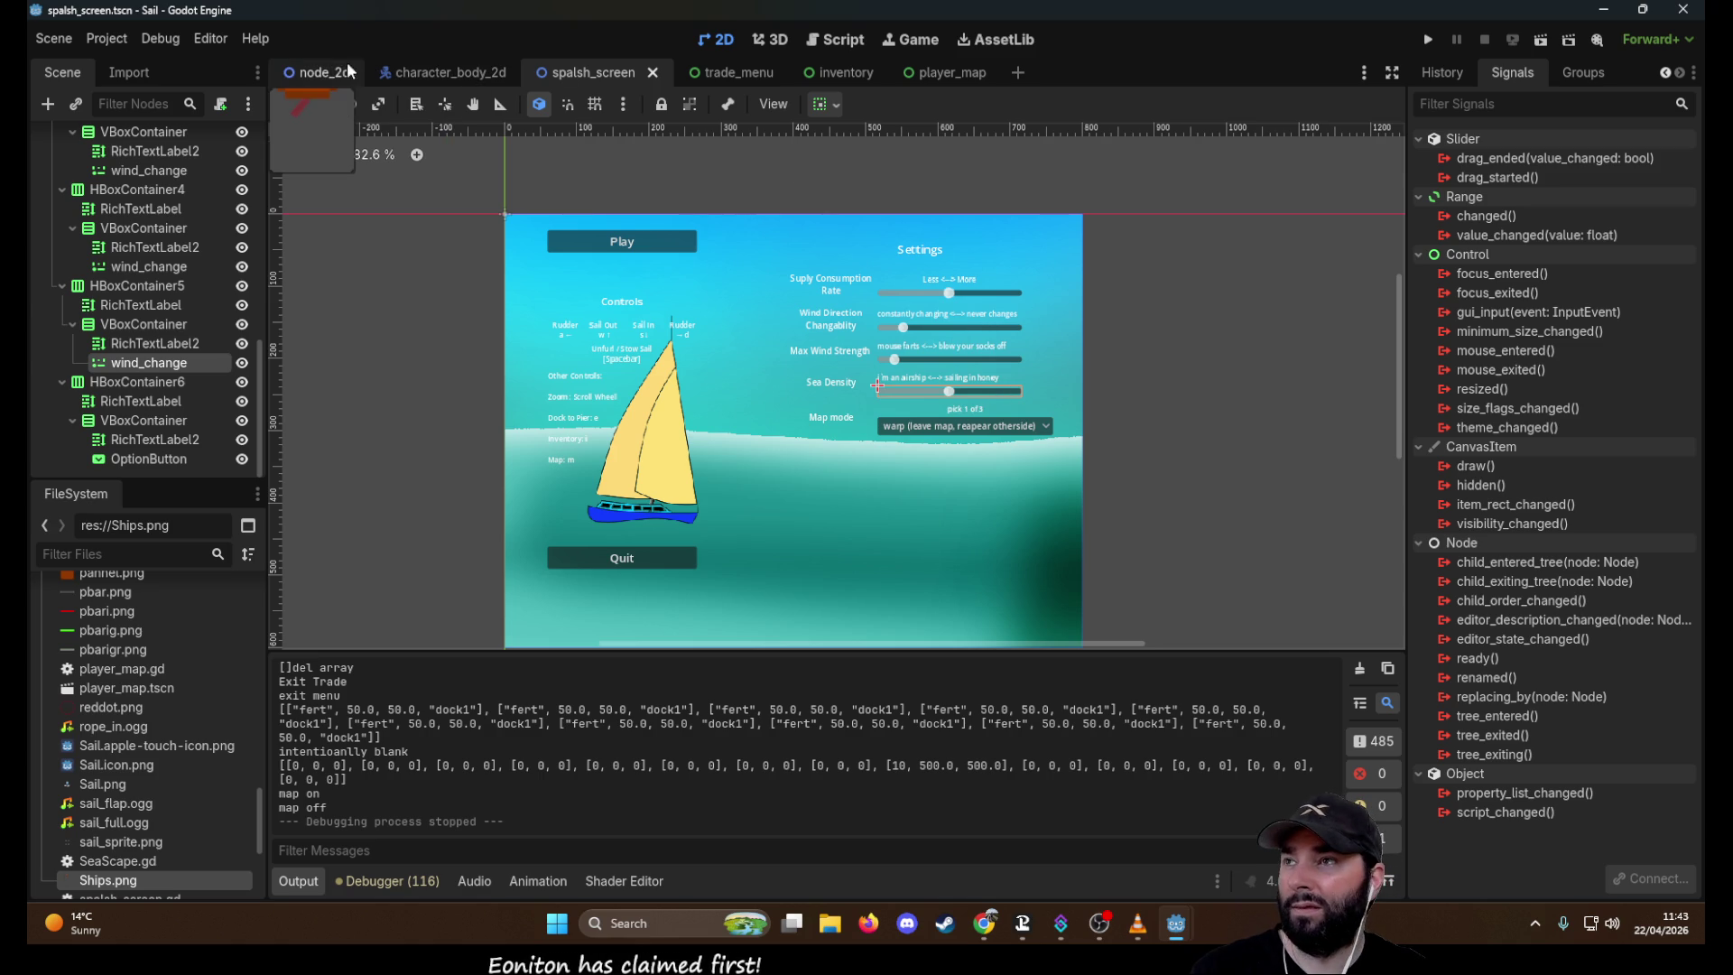
pyautogui.click(315, 74)
# Zoom and pan around the sea scene, then bring up wind.gd in the script editor
pyautogui.scroll(-10, 839, 401)
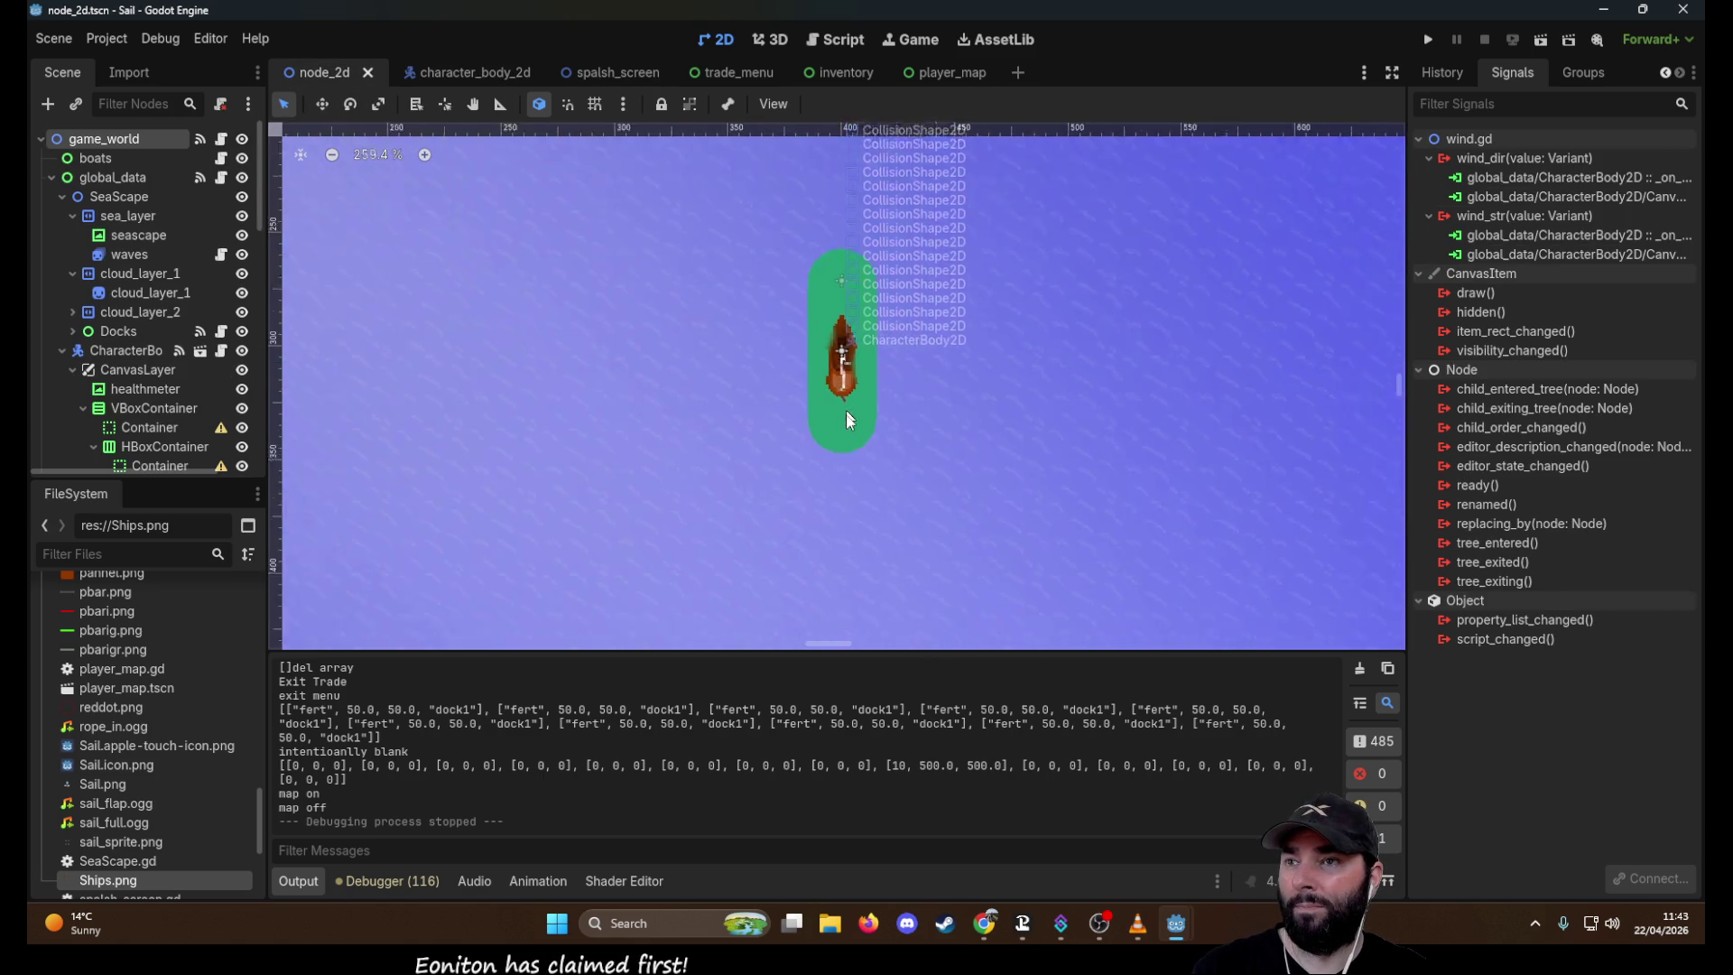
pyautogui.scroll(1, 894, 461)
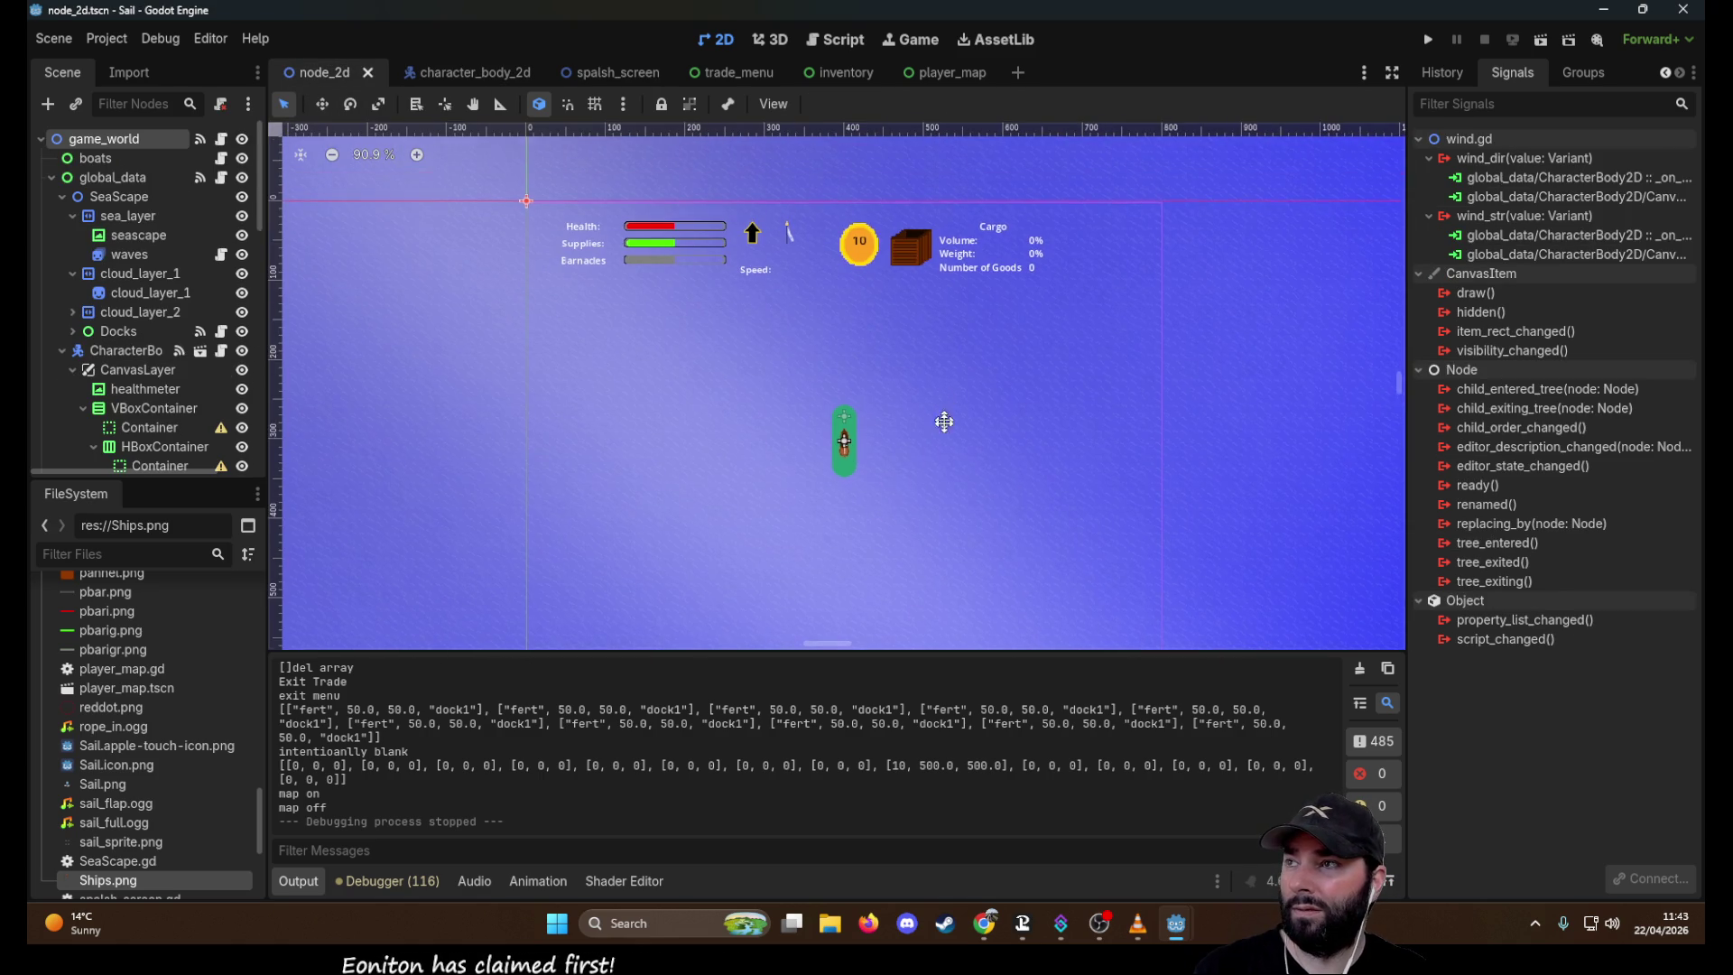
pyautogui.moveTo(937, 363); pyautogui.dragTo(926, 346)
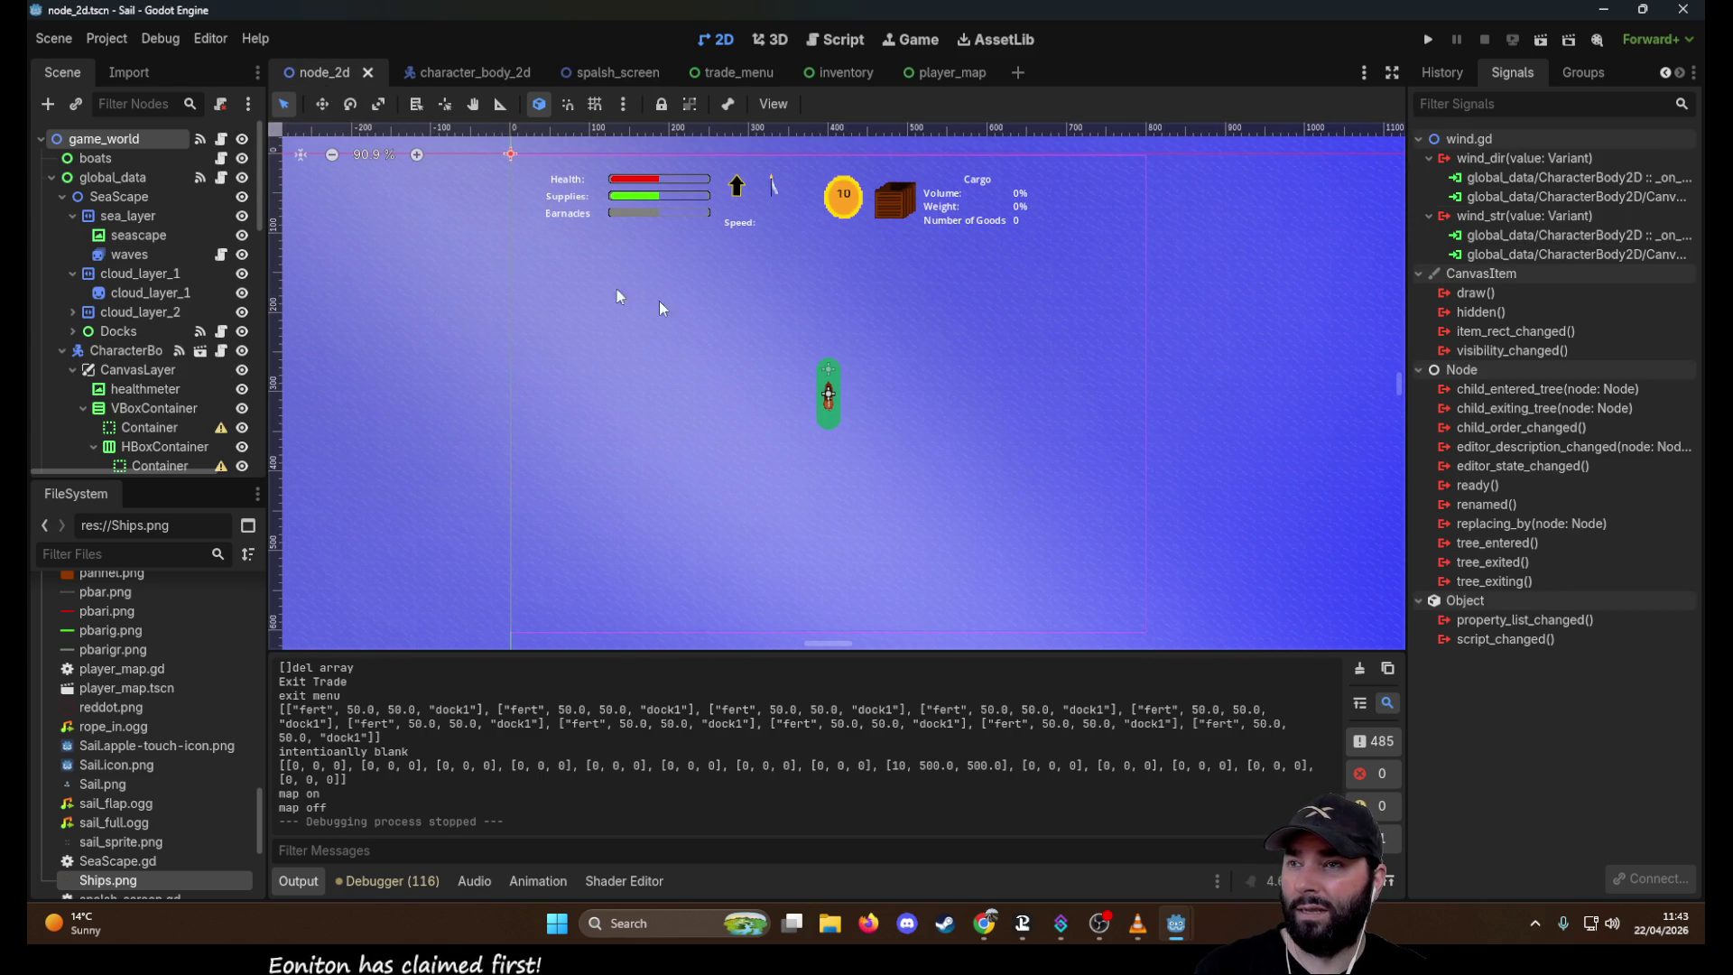
pyautogui.scroll(-20, 964, 469)
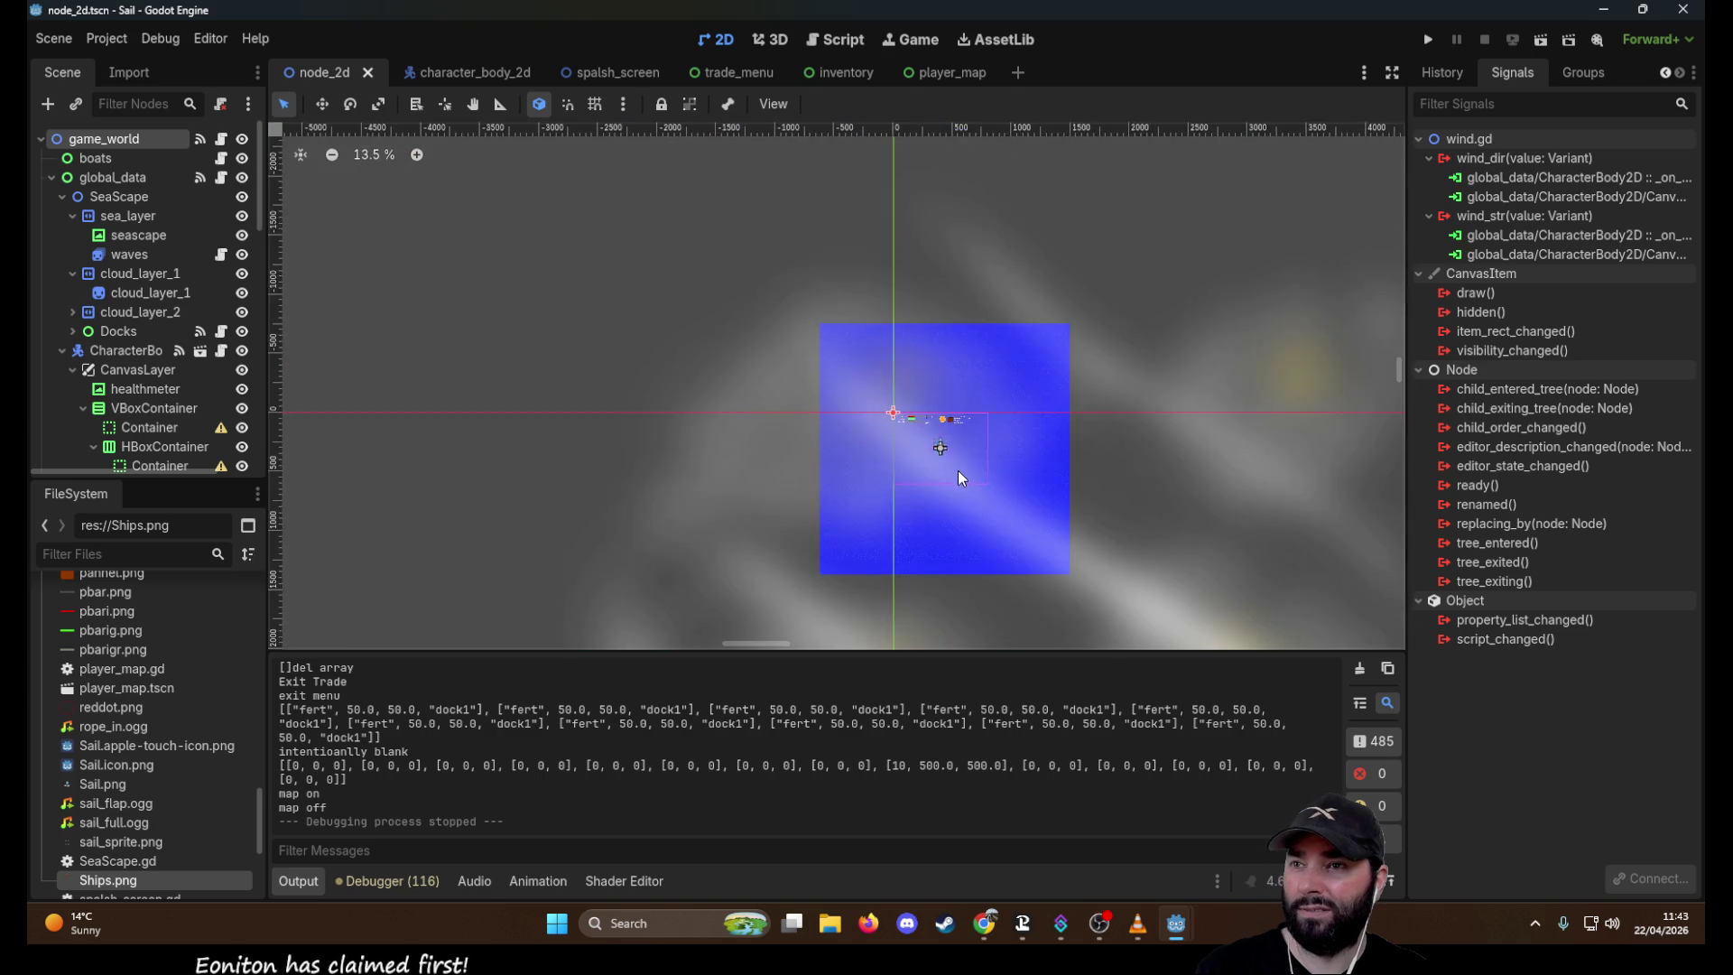
pyautogui.scroll(-14, 964, 476)
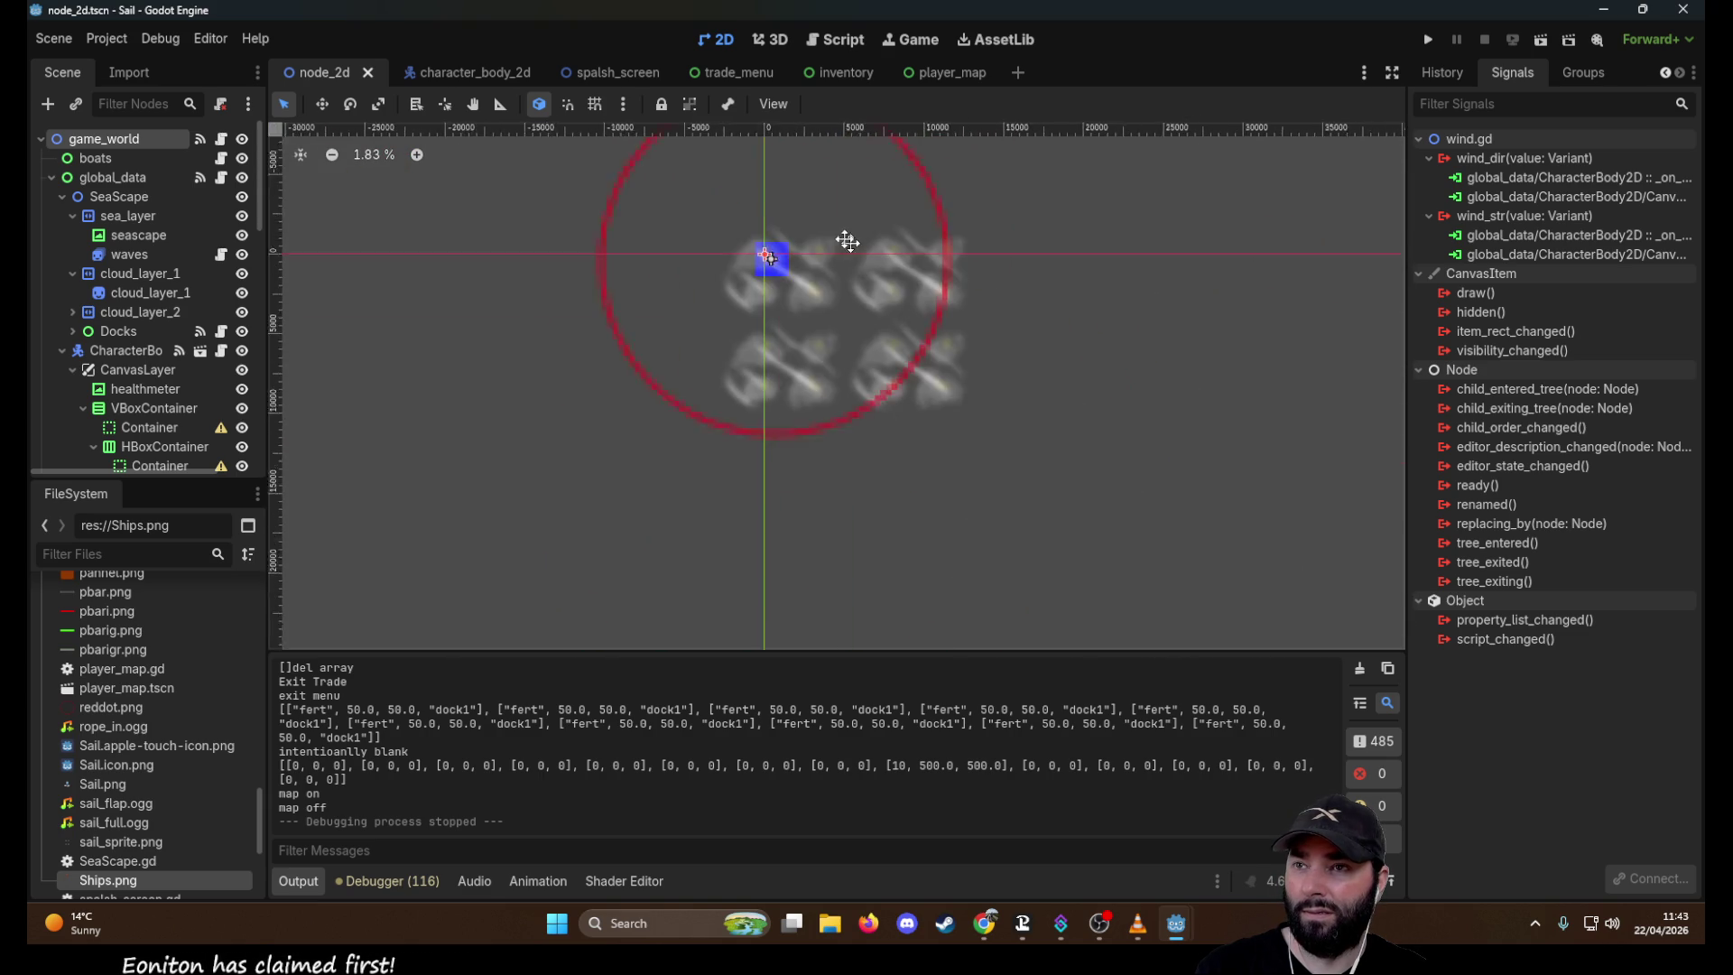
pyautogui.scroll(20, 819, 375)
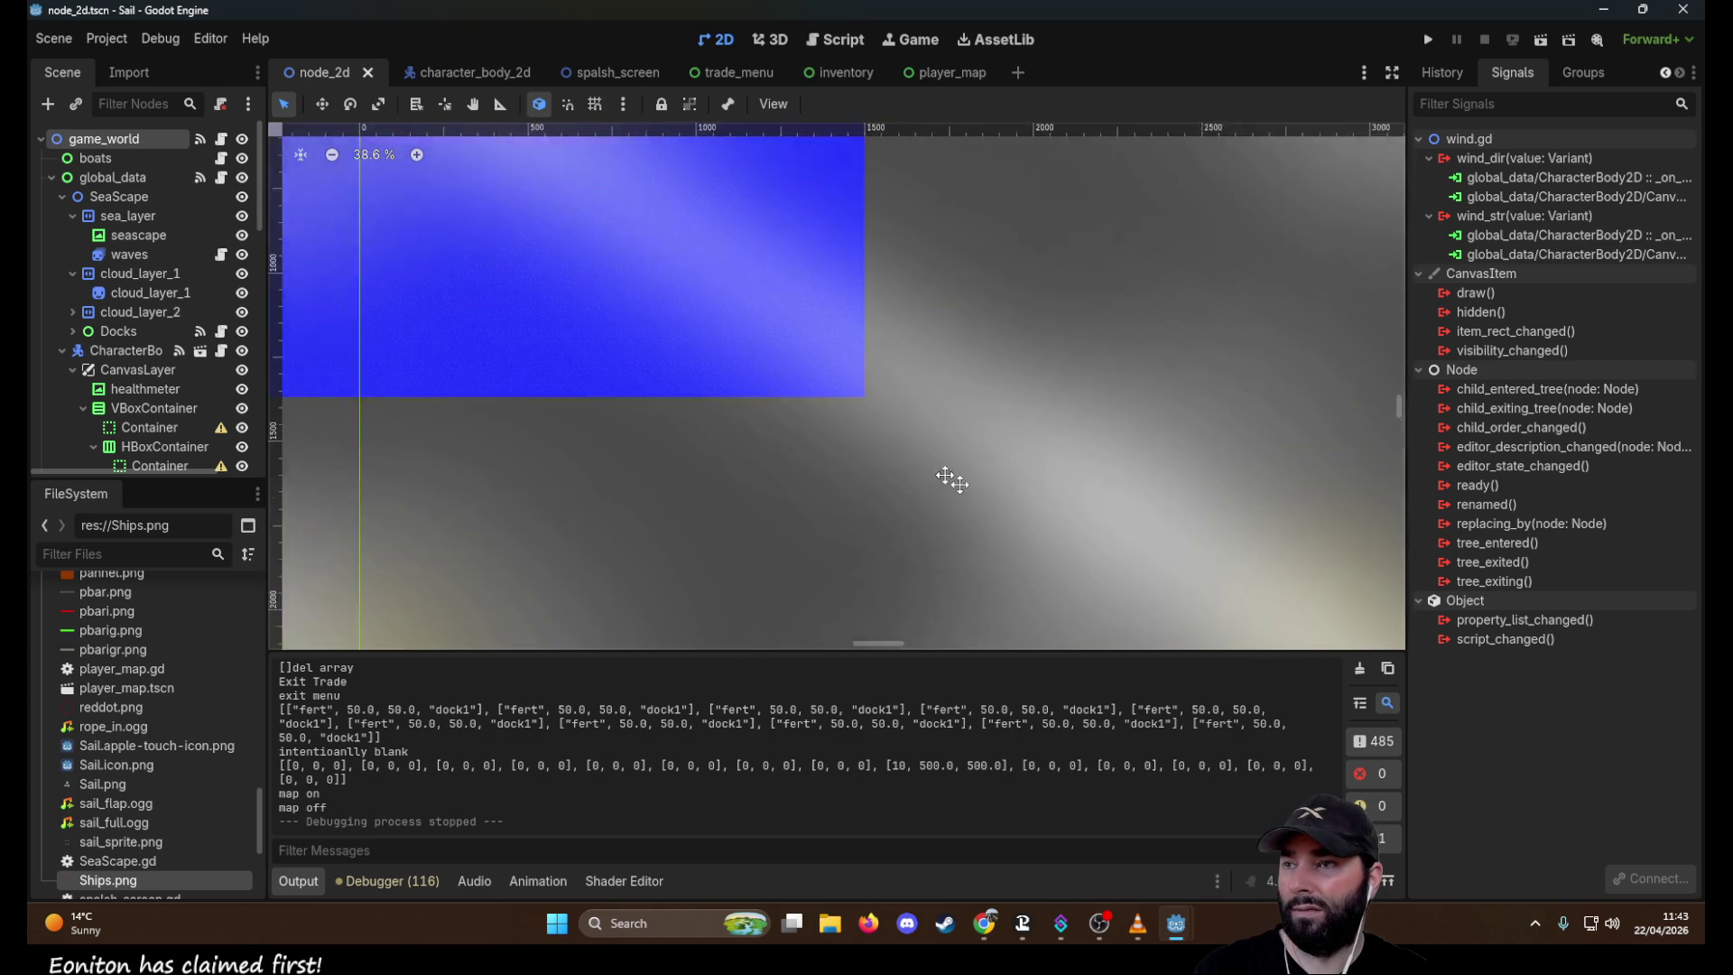
pyautogui.scroll(4, 731, 439)
pyautogui.hscroll(3, 927, 329)
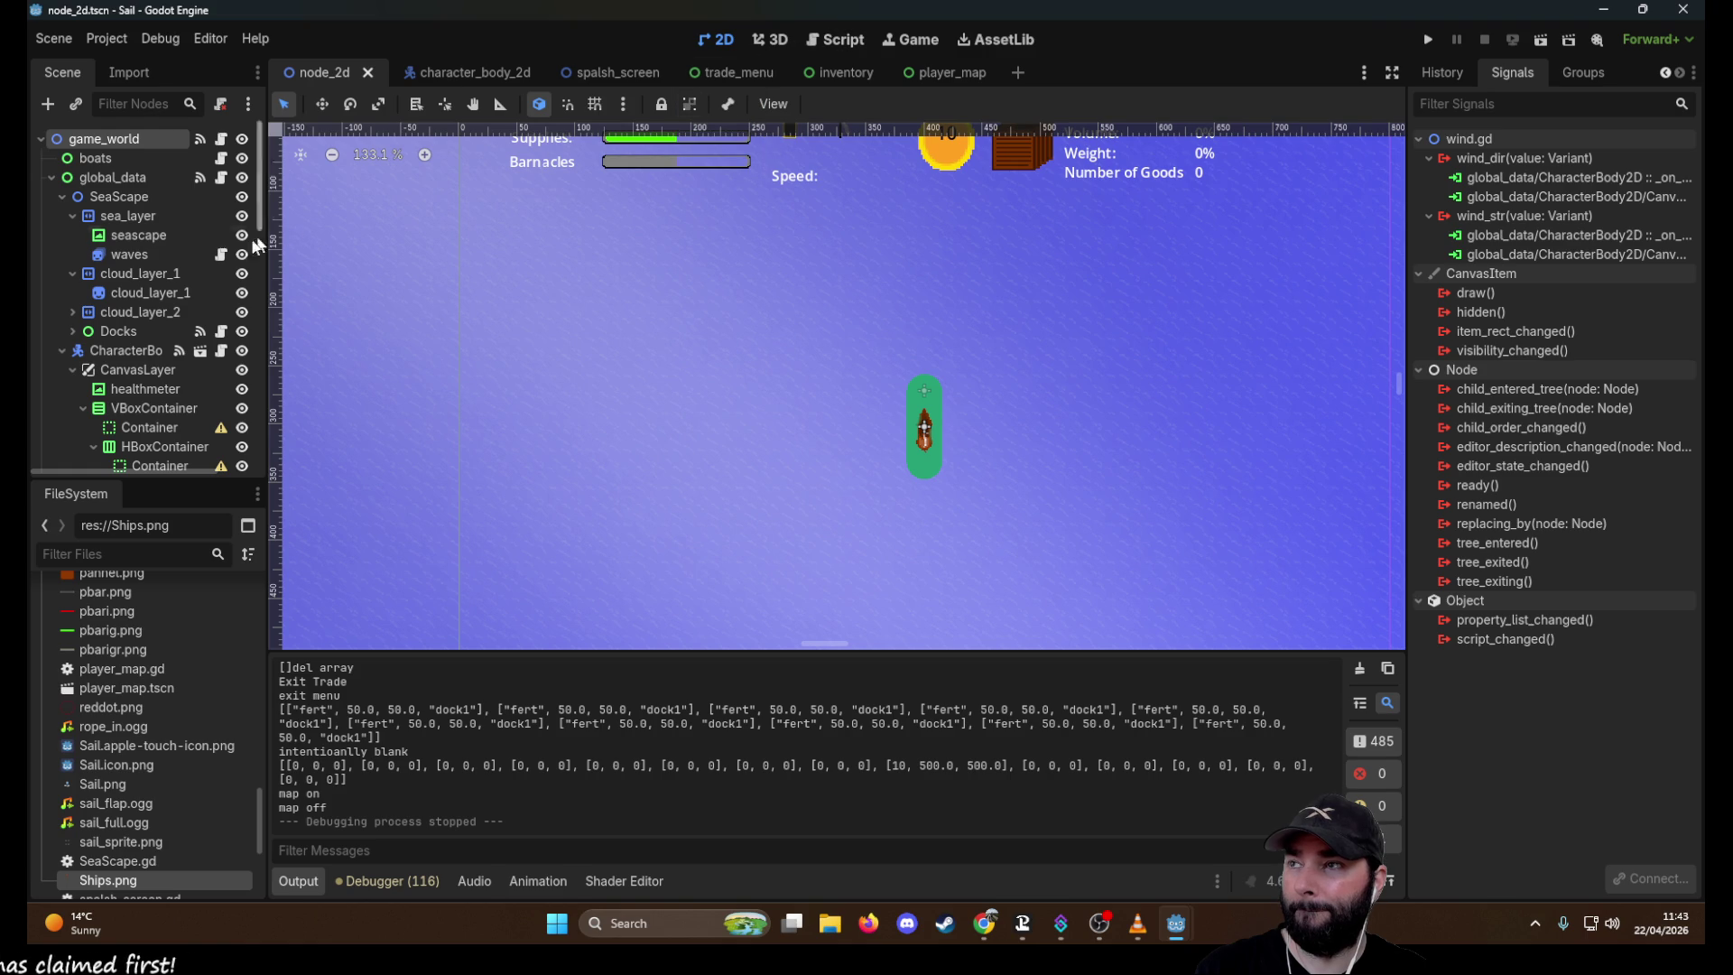
pyautogui.click(836, 39)
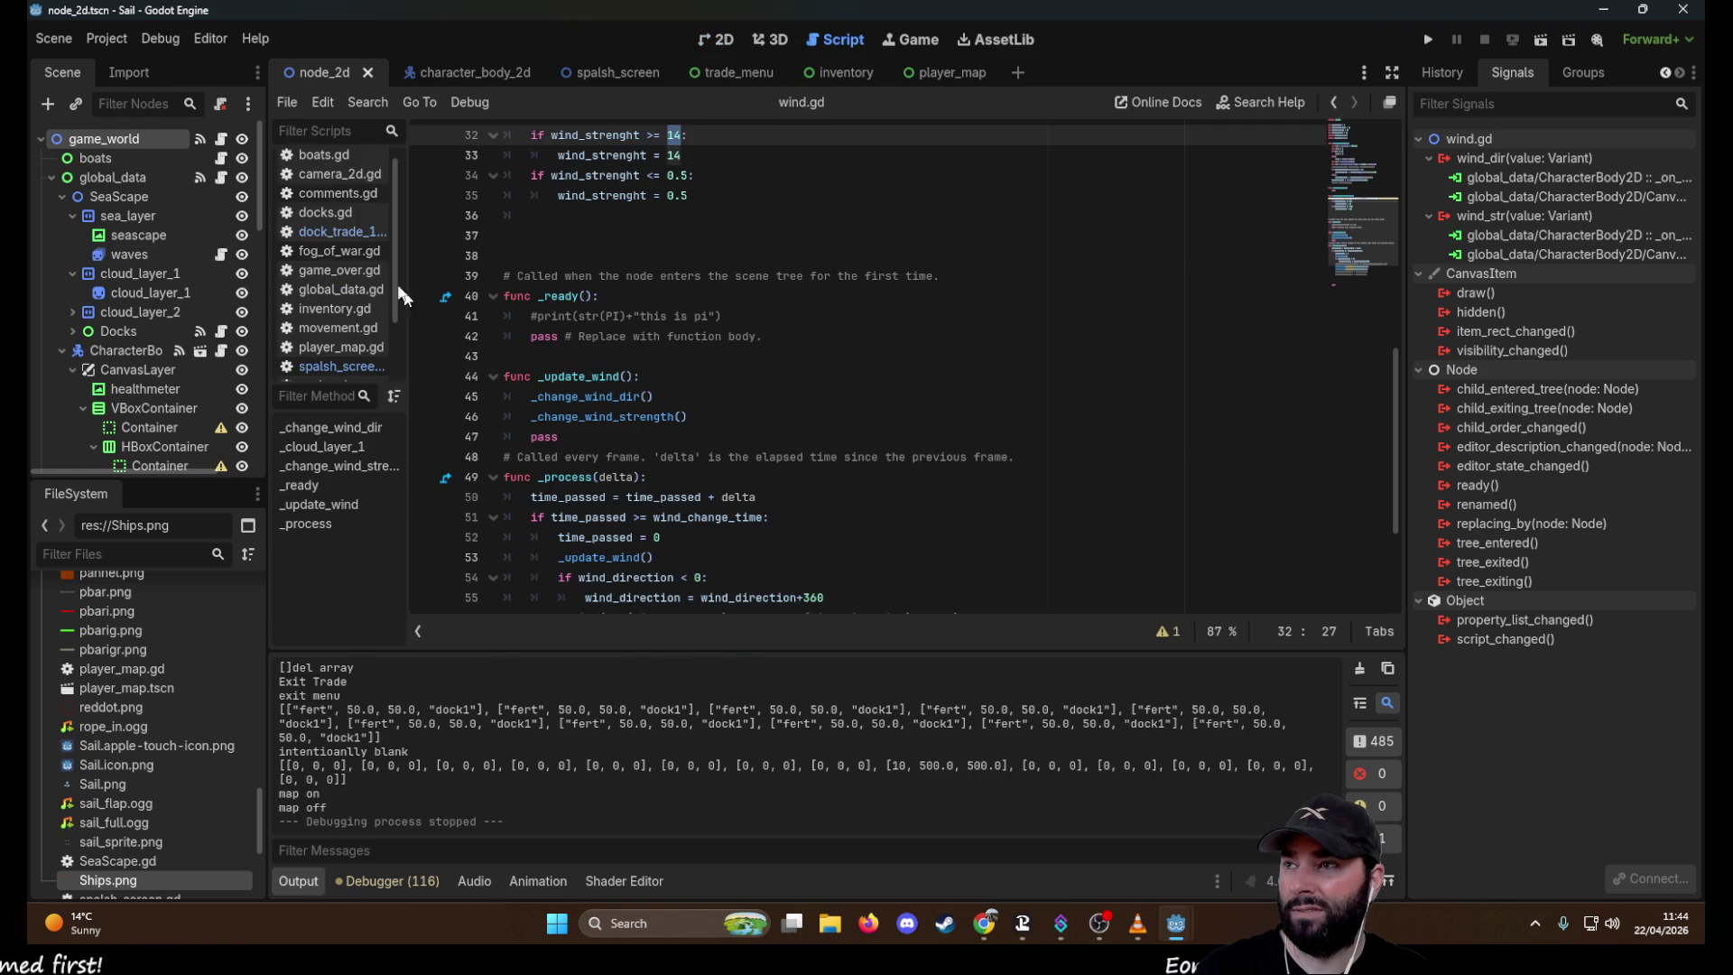
# Read through boats.gd, camera_2d.gd, comments.gd and docks.gd
pyautogui.click(351, 169)
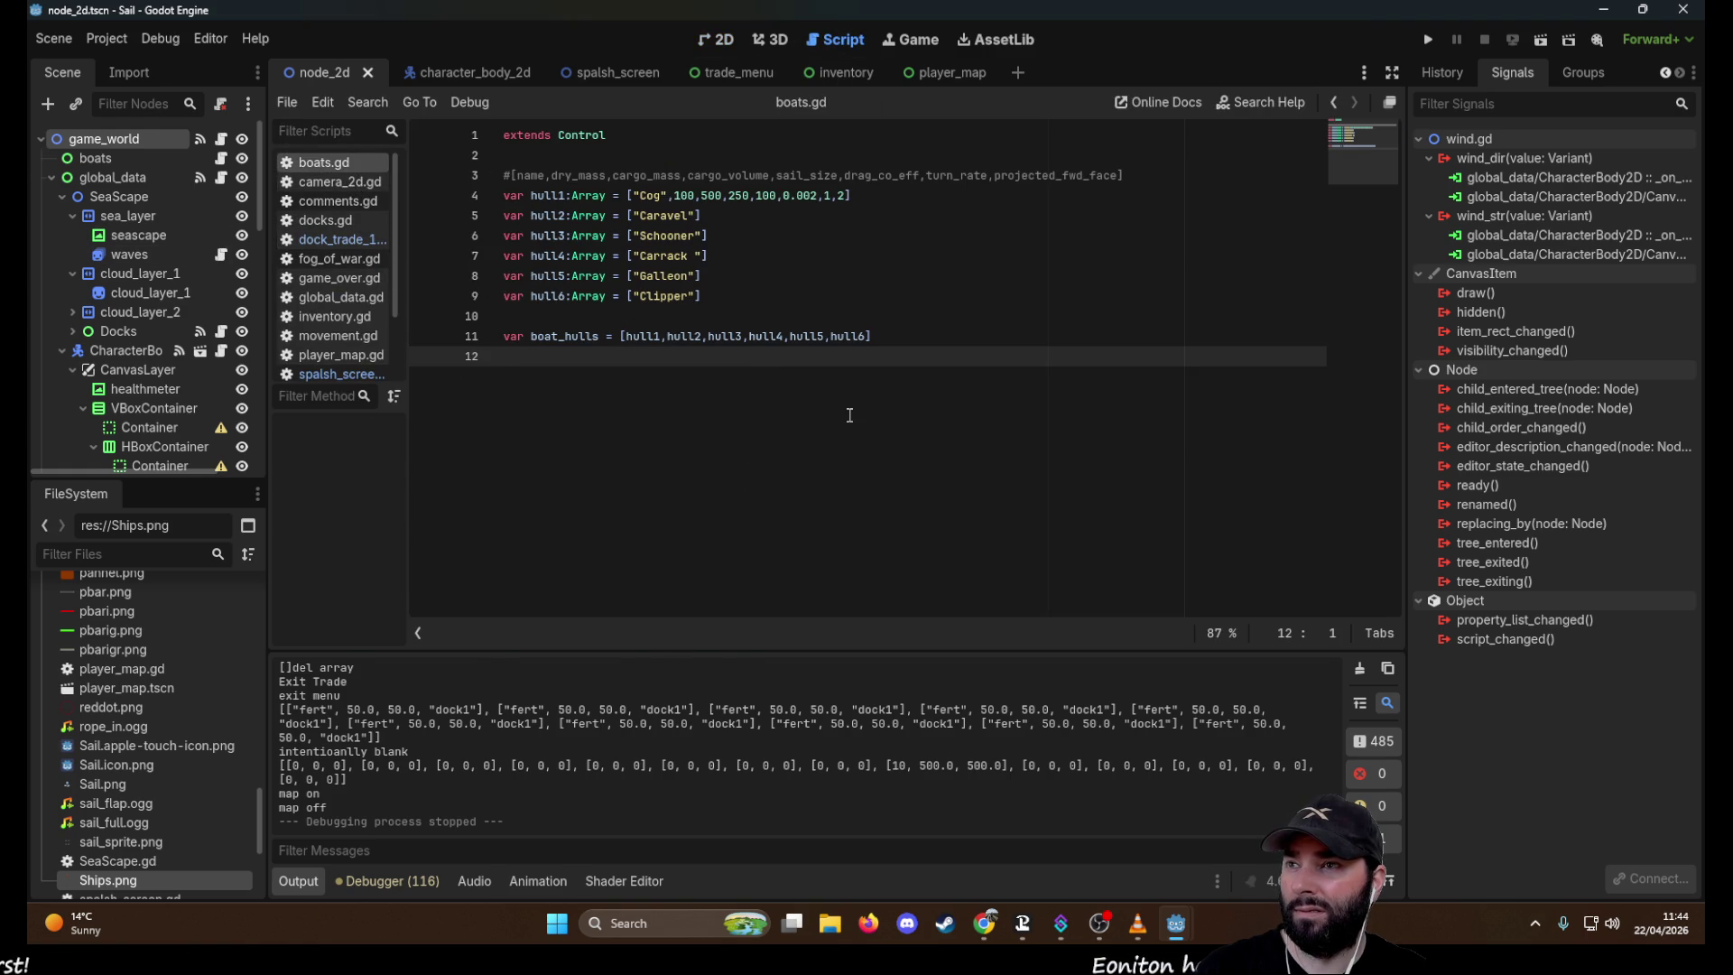
pyautogui.click(339, 181)
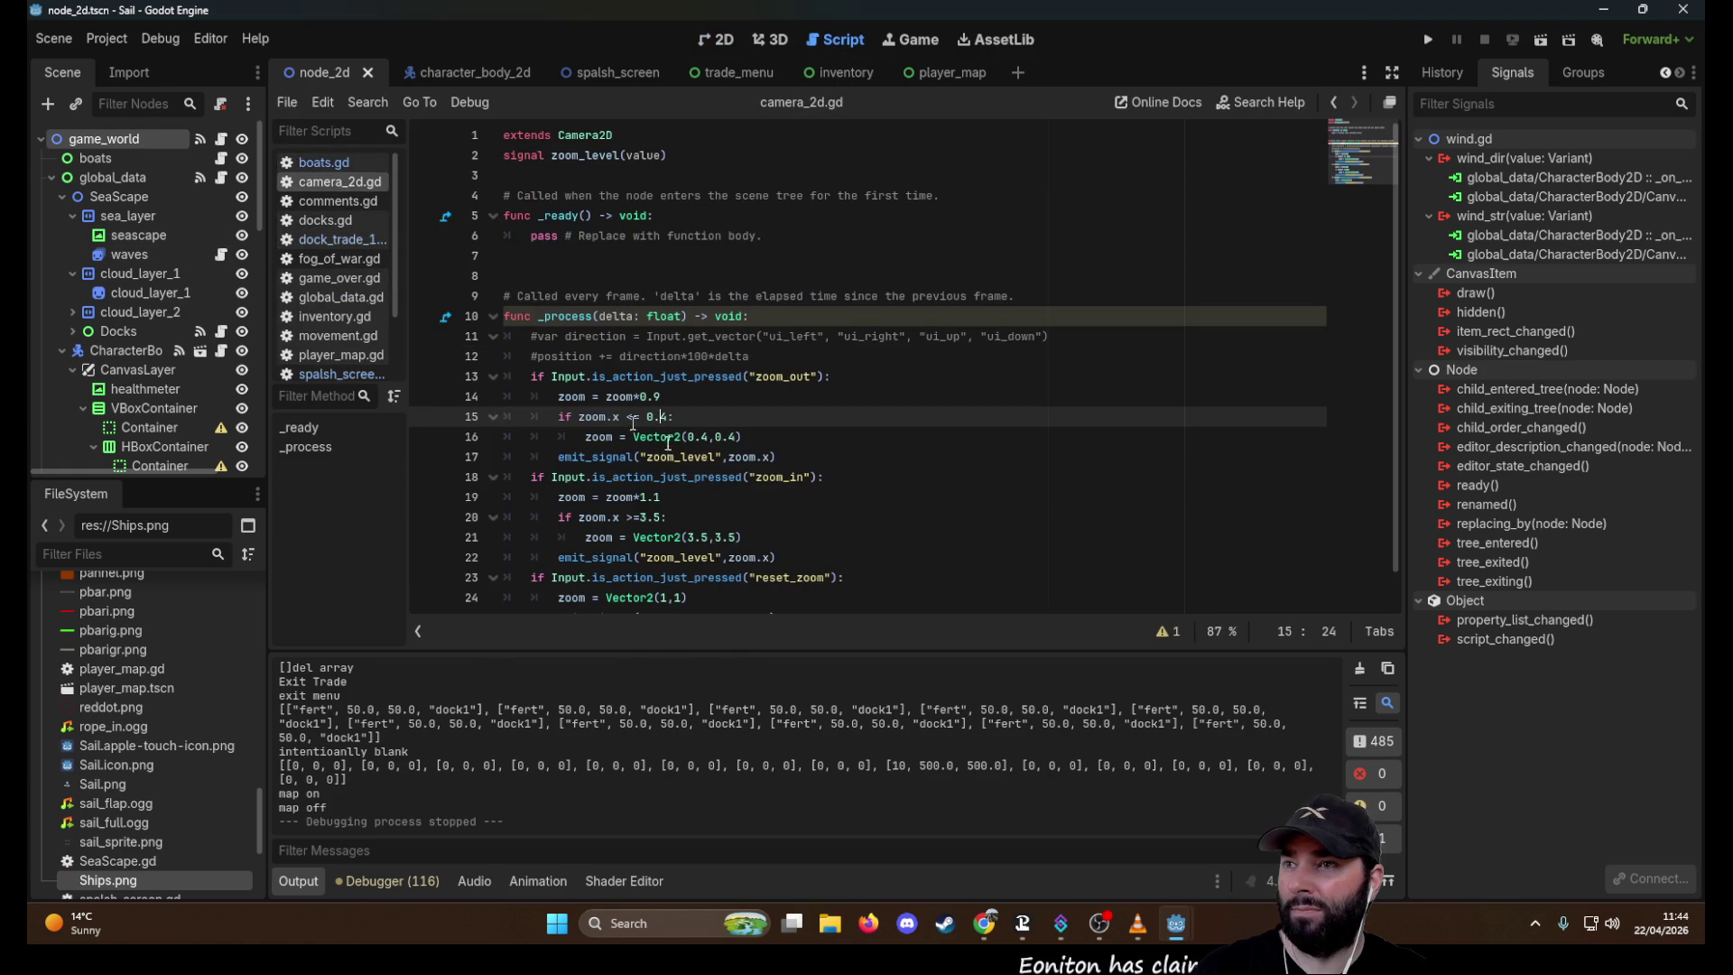
pyautogui.scroll(2, 839, 465)
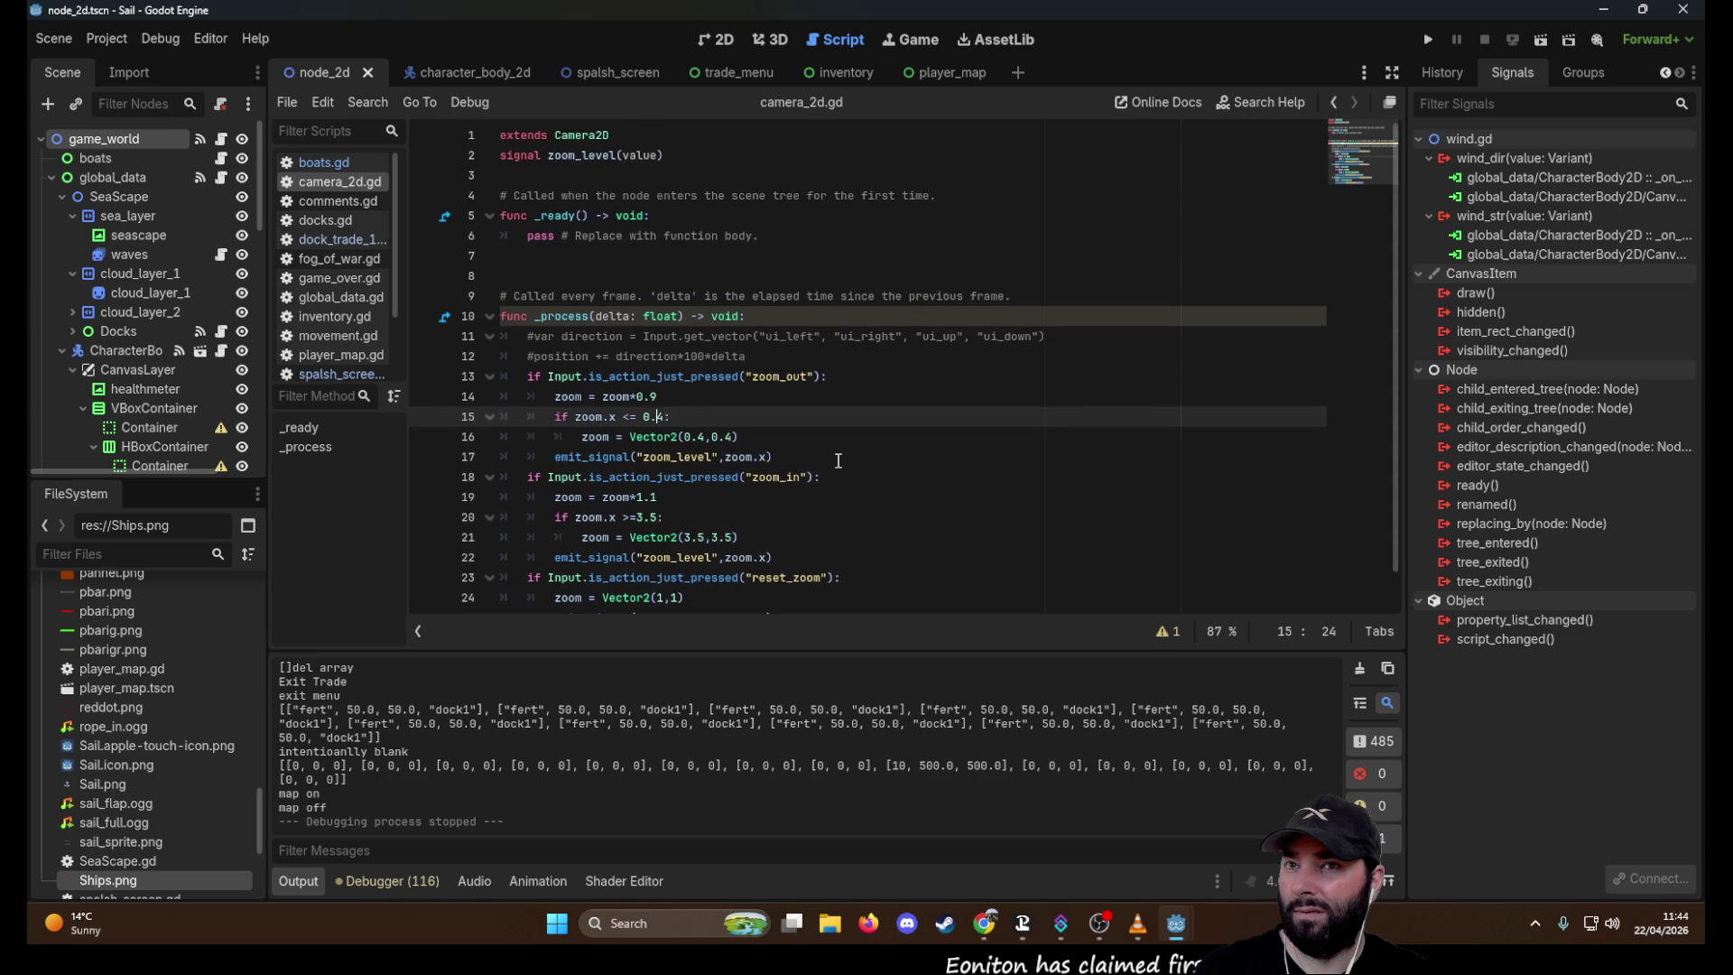
pyautogui.click(339, 201)
pyautogui.scroll(-8, 461, 323)
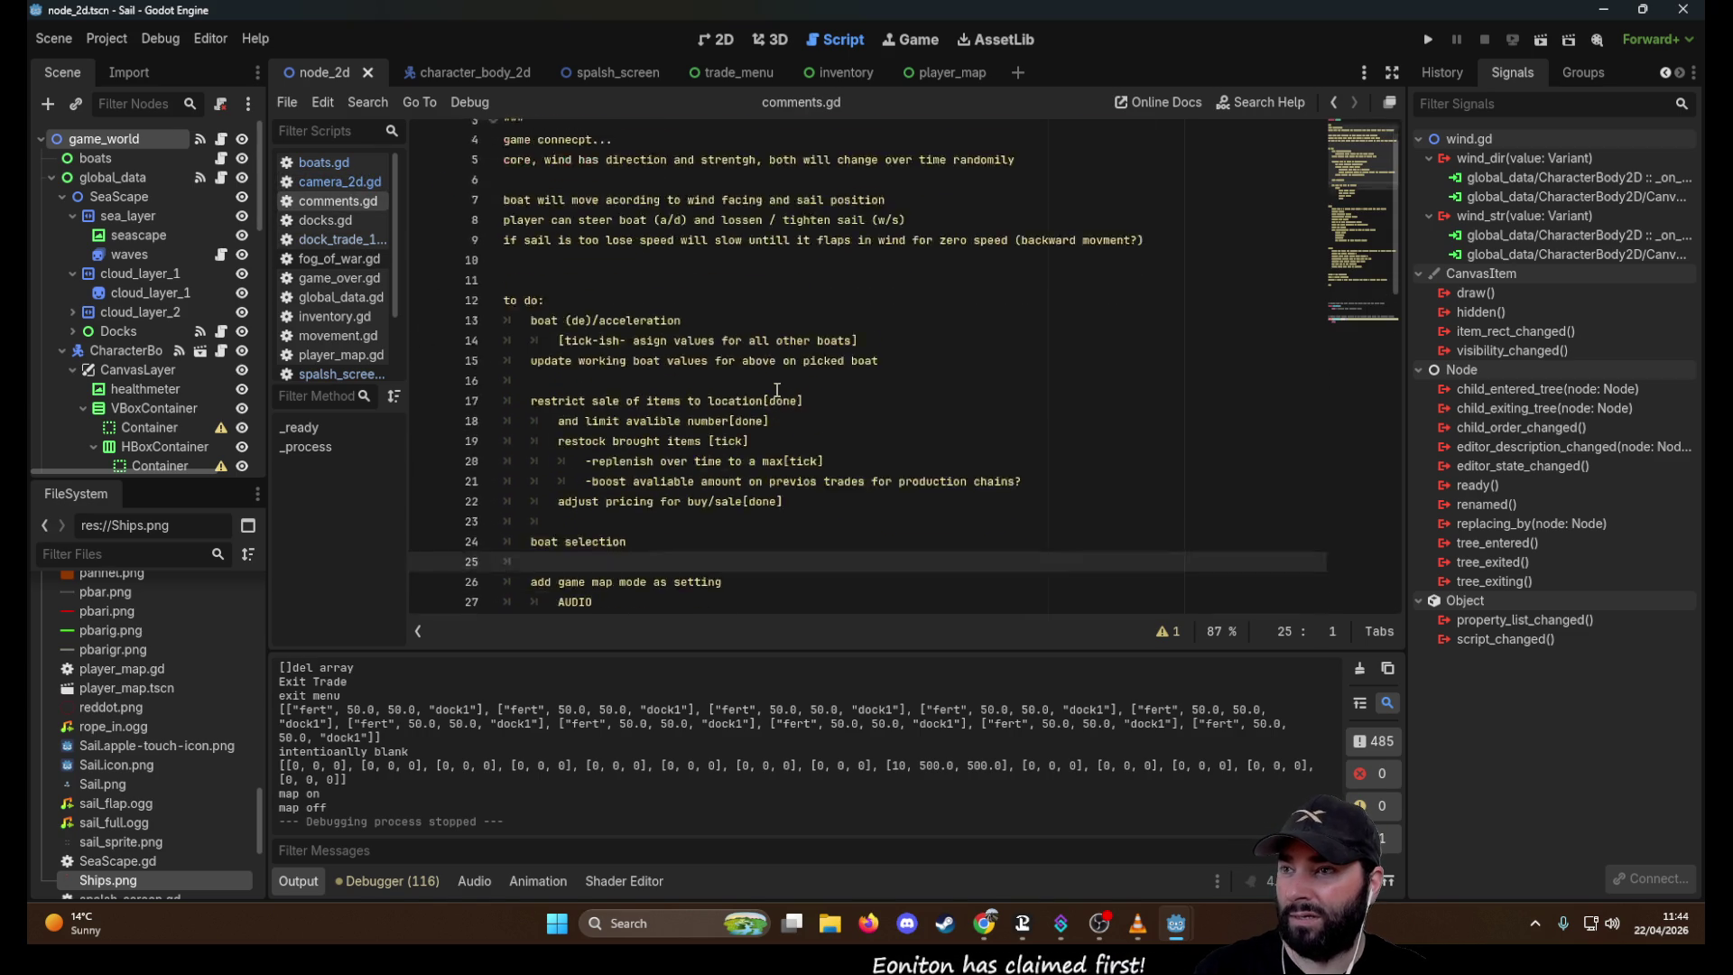
pyautogui.click(325, 220)
pyautogui.scroll(-3, 826, 388)
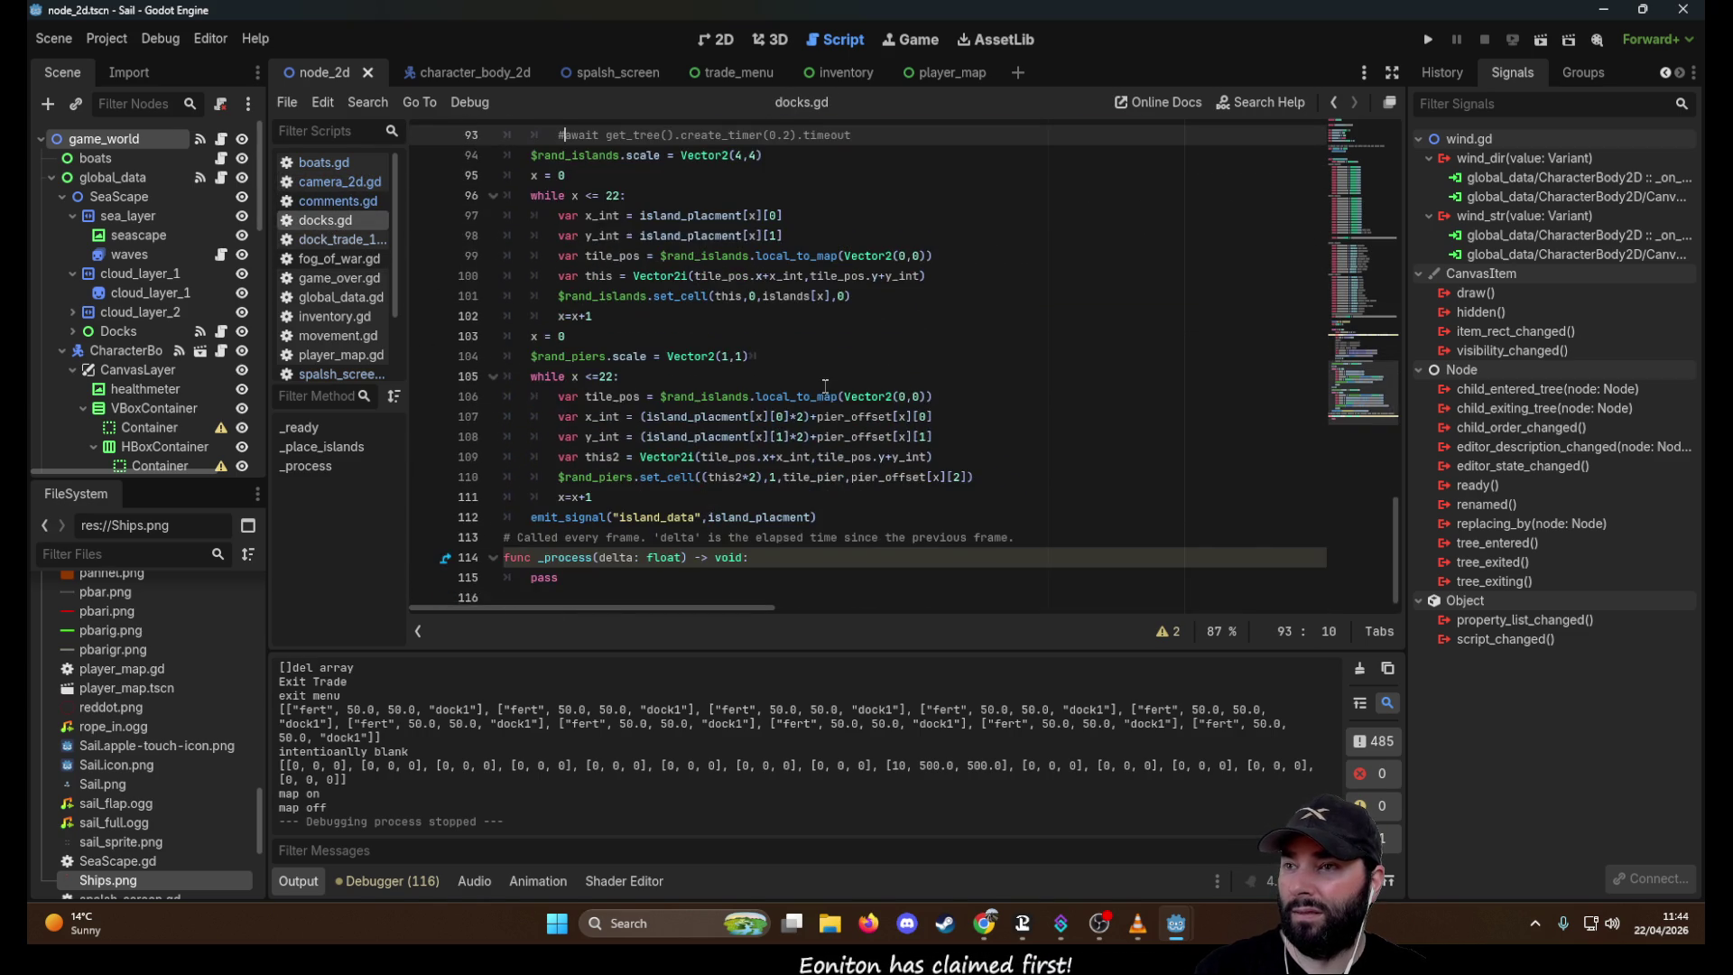
pyautogui.scroll(20, 826, 388)
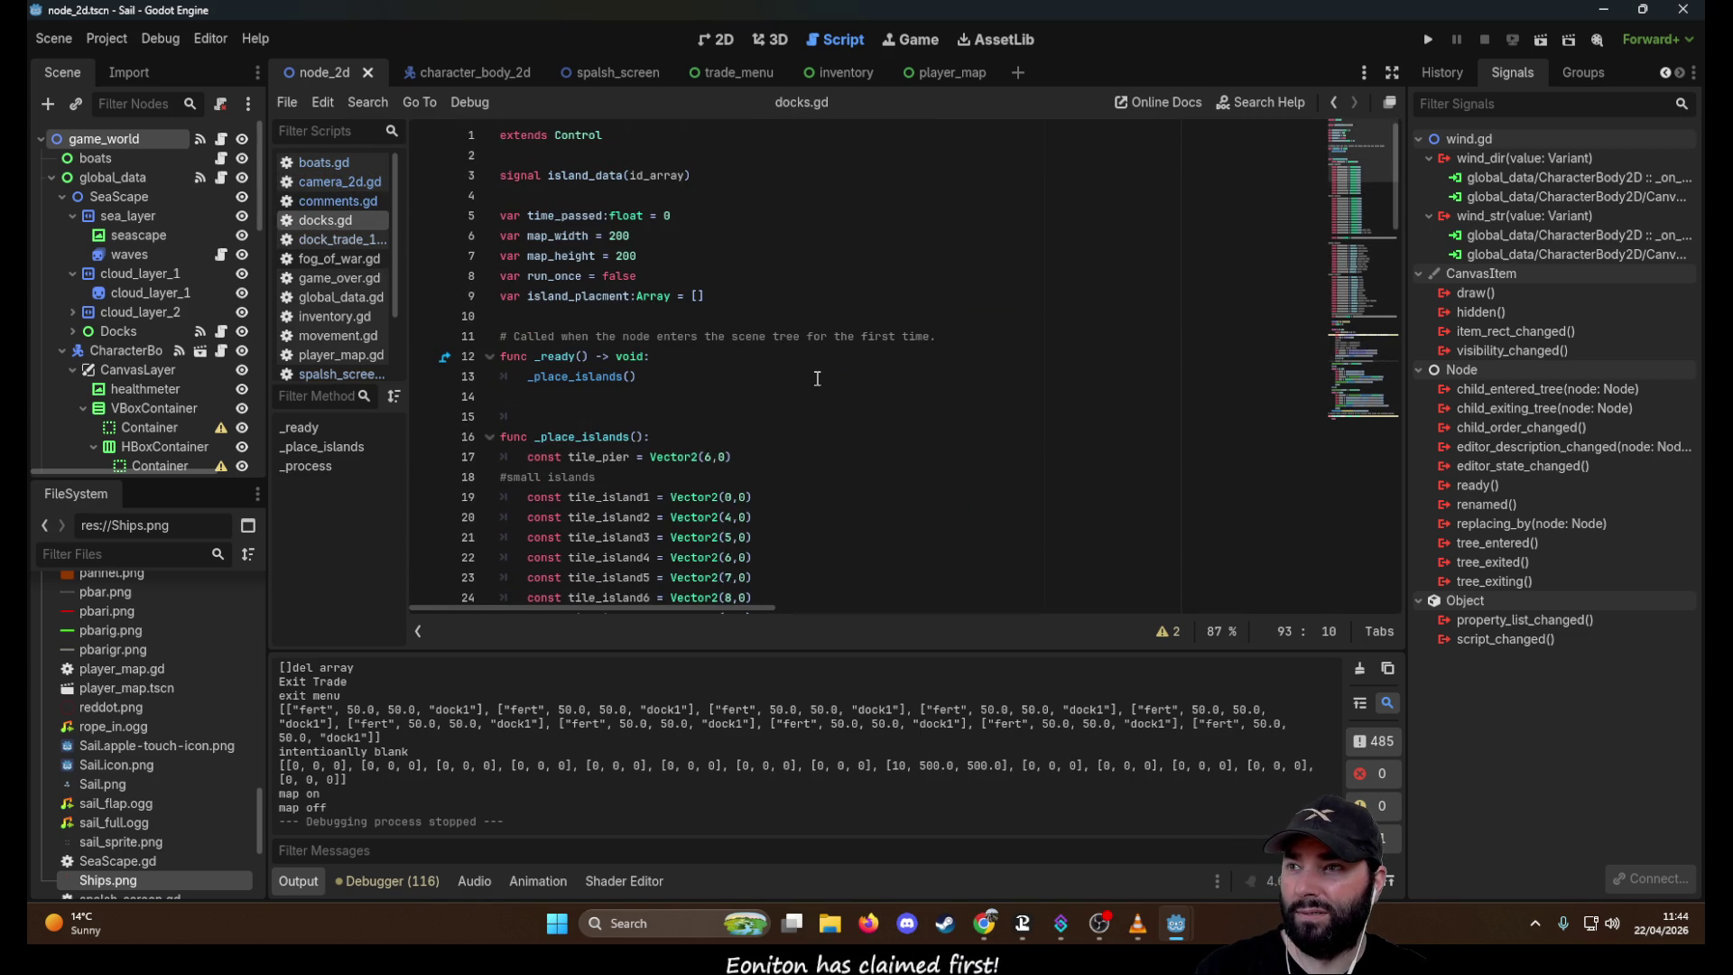
# Read dock_trade_1.gd, fog_of_war.gd and game_over.gd, then run the Sail project
pyautogui.click(334, 239)
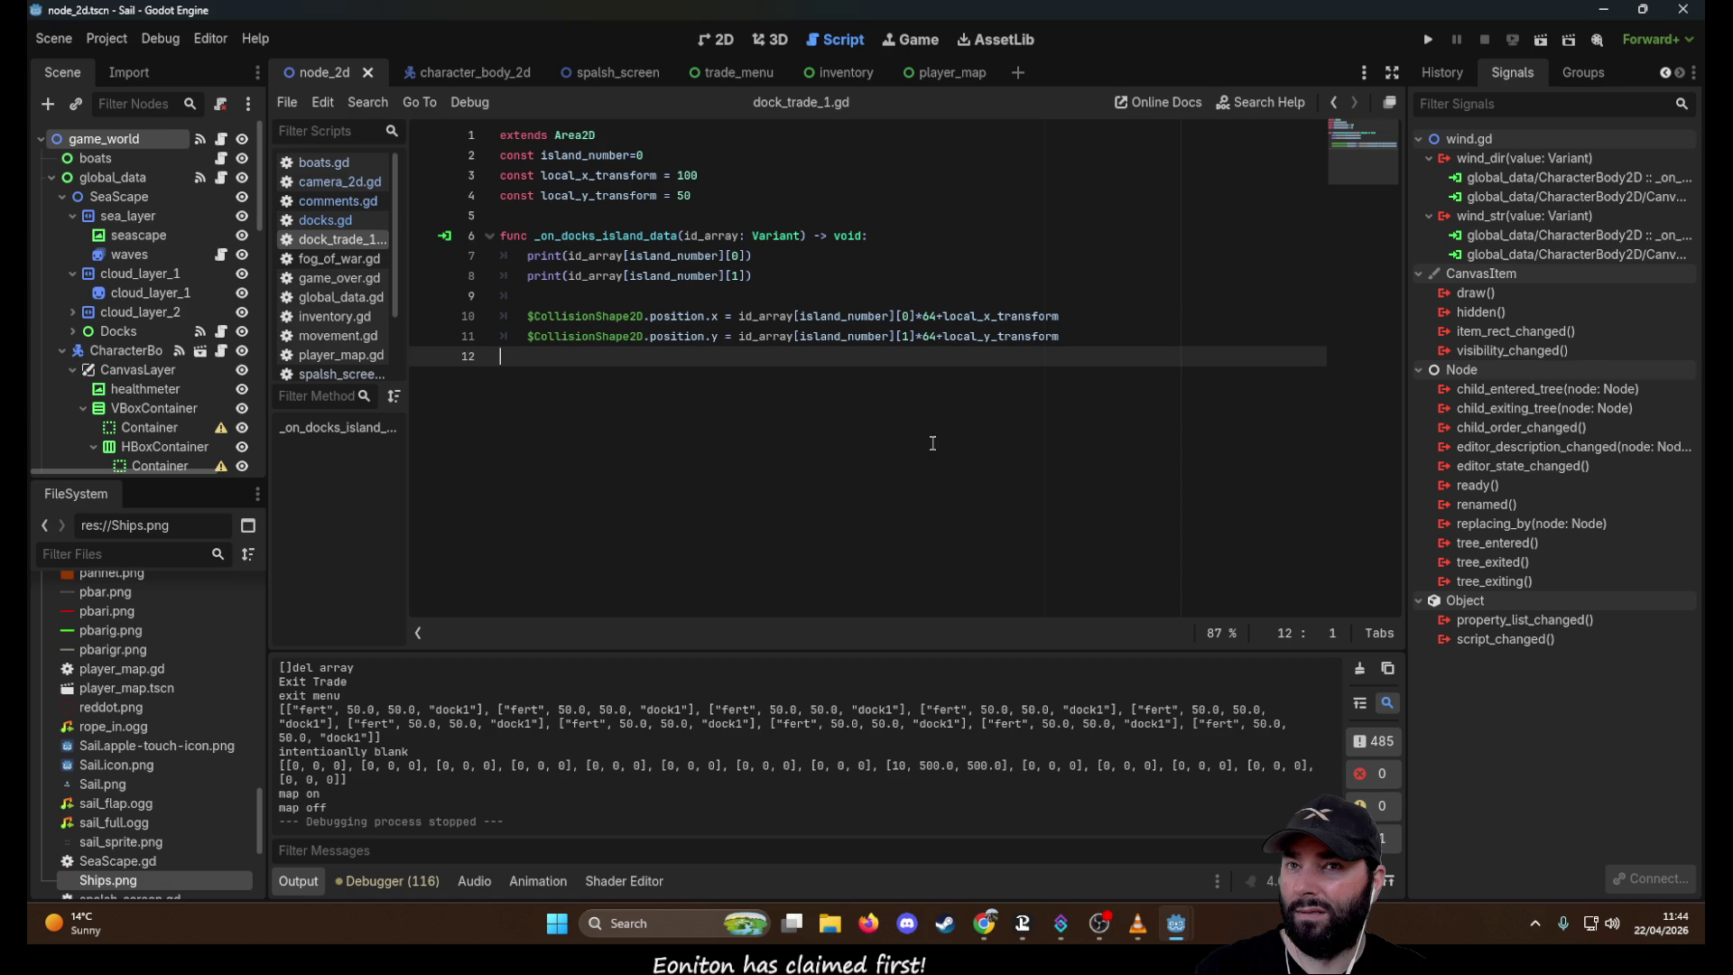
pyautogui.click(339, 259)
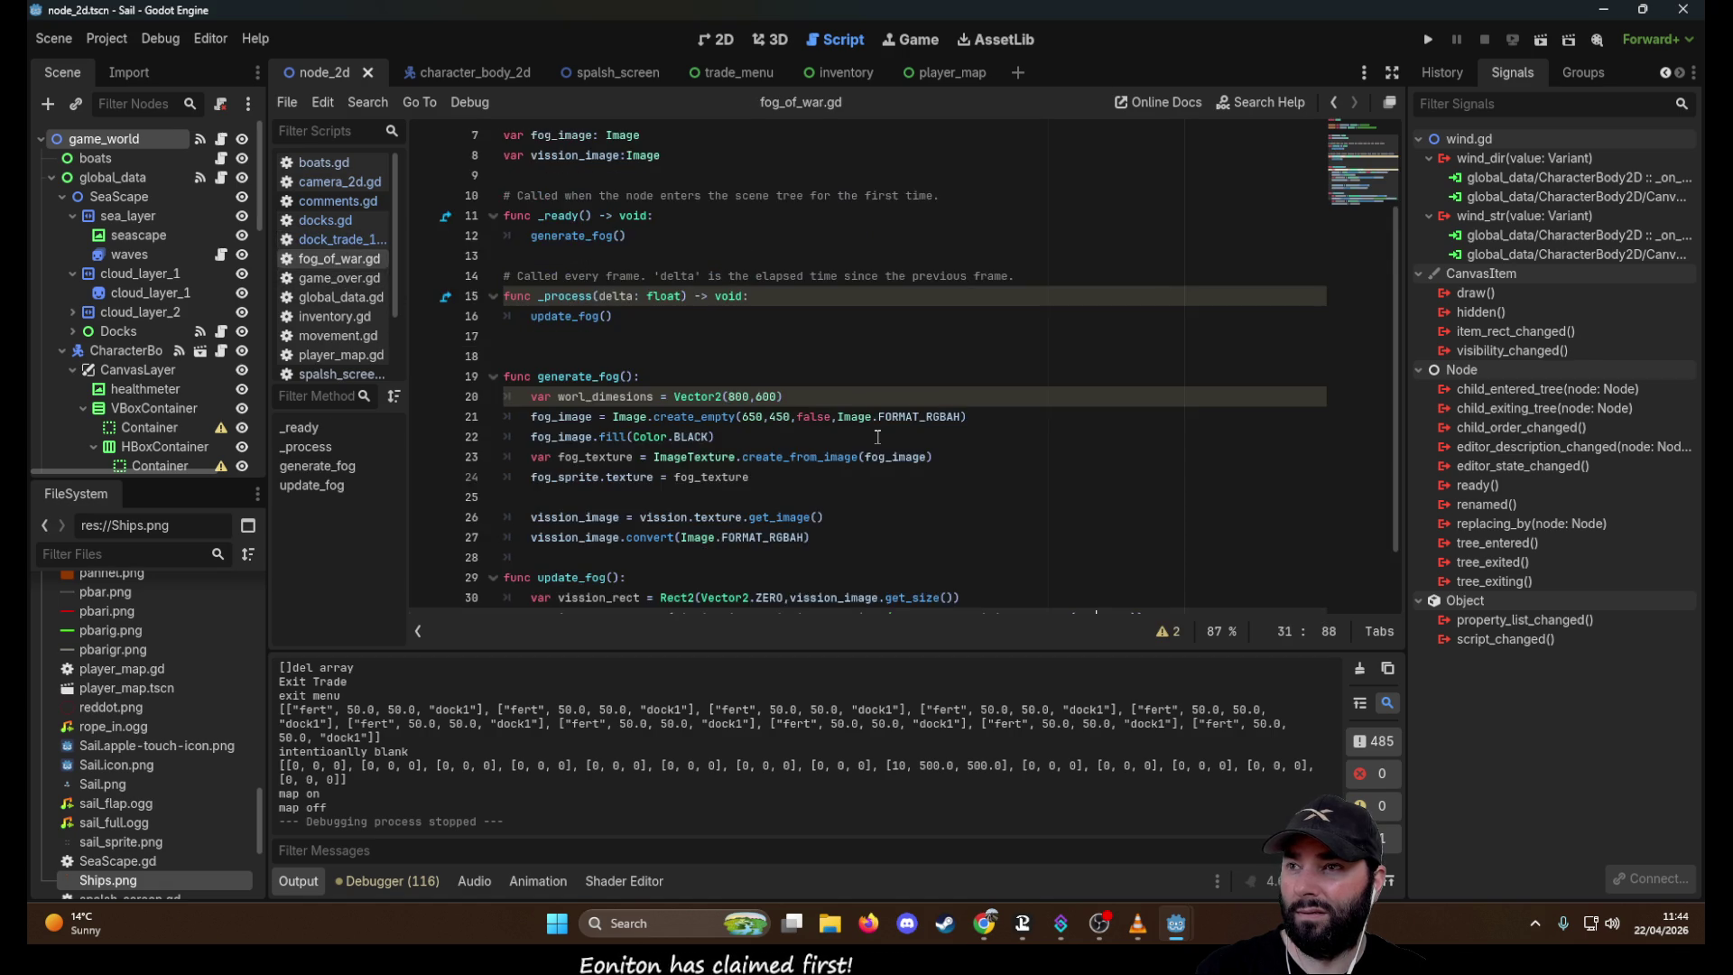
pyautogui.scroll(3, 877, 445)
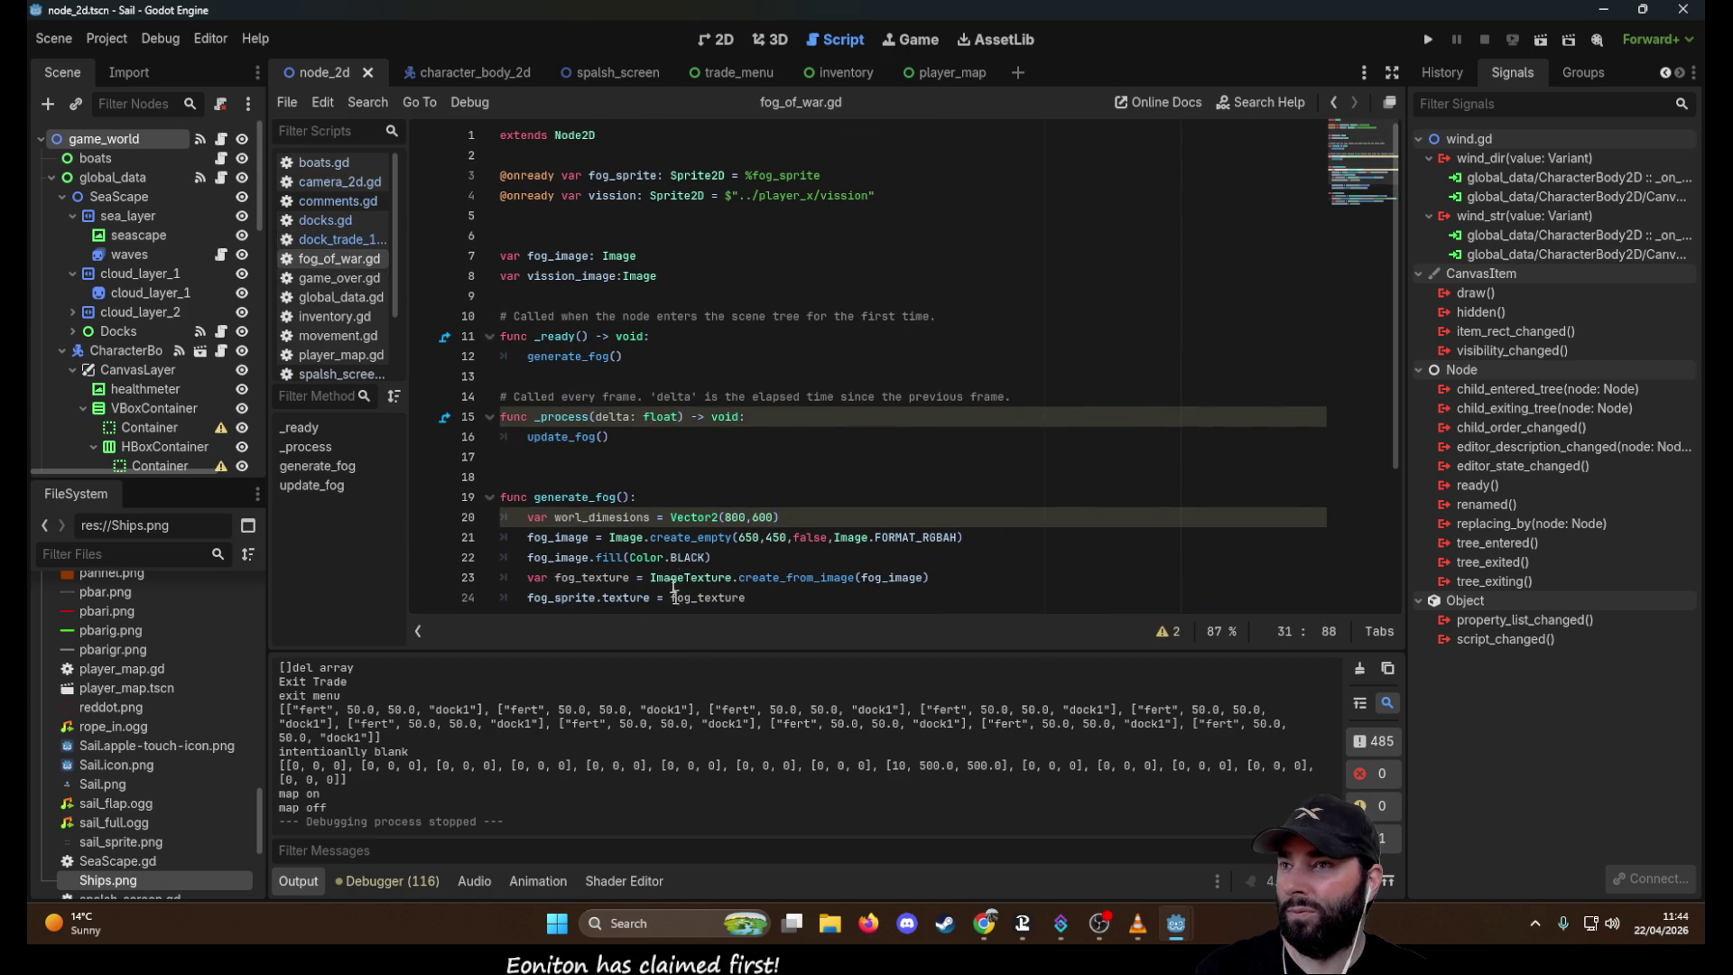
pyautogui.scroll(-3, 747, 369)
pyautogui.click(334, 278)
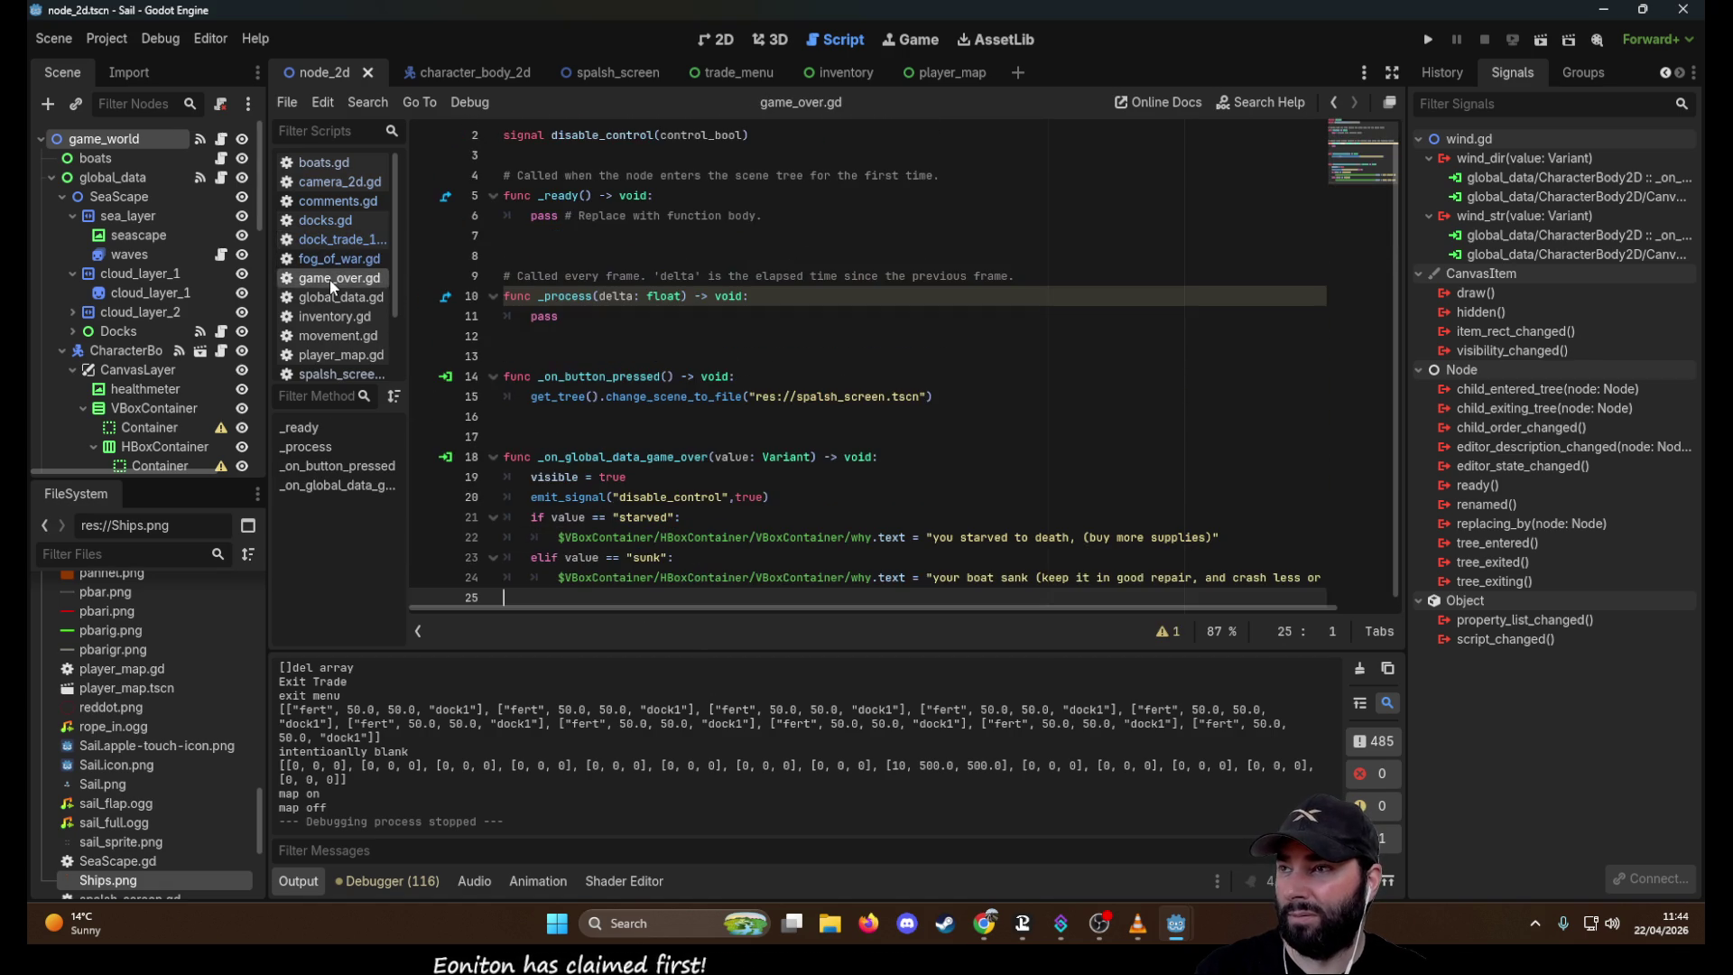
pyautogui.scroll(1, 819, 489)
pyautogui.scroll(-1, 822, 489)
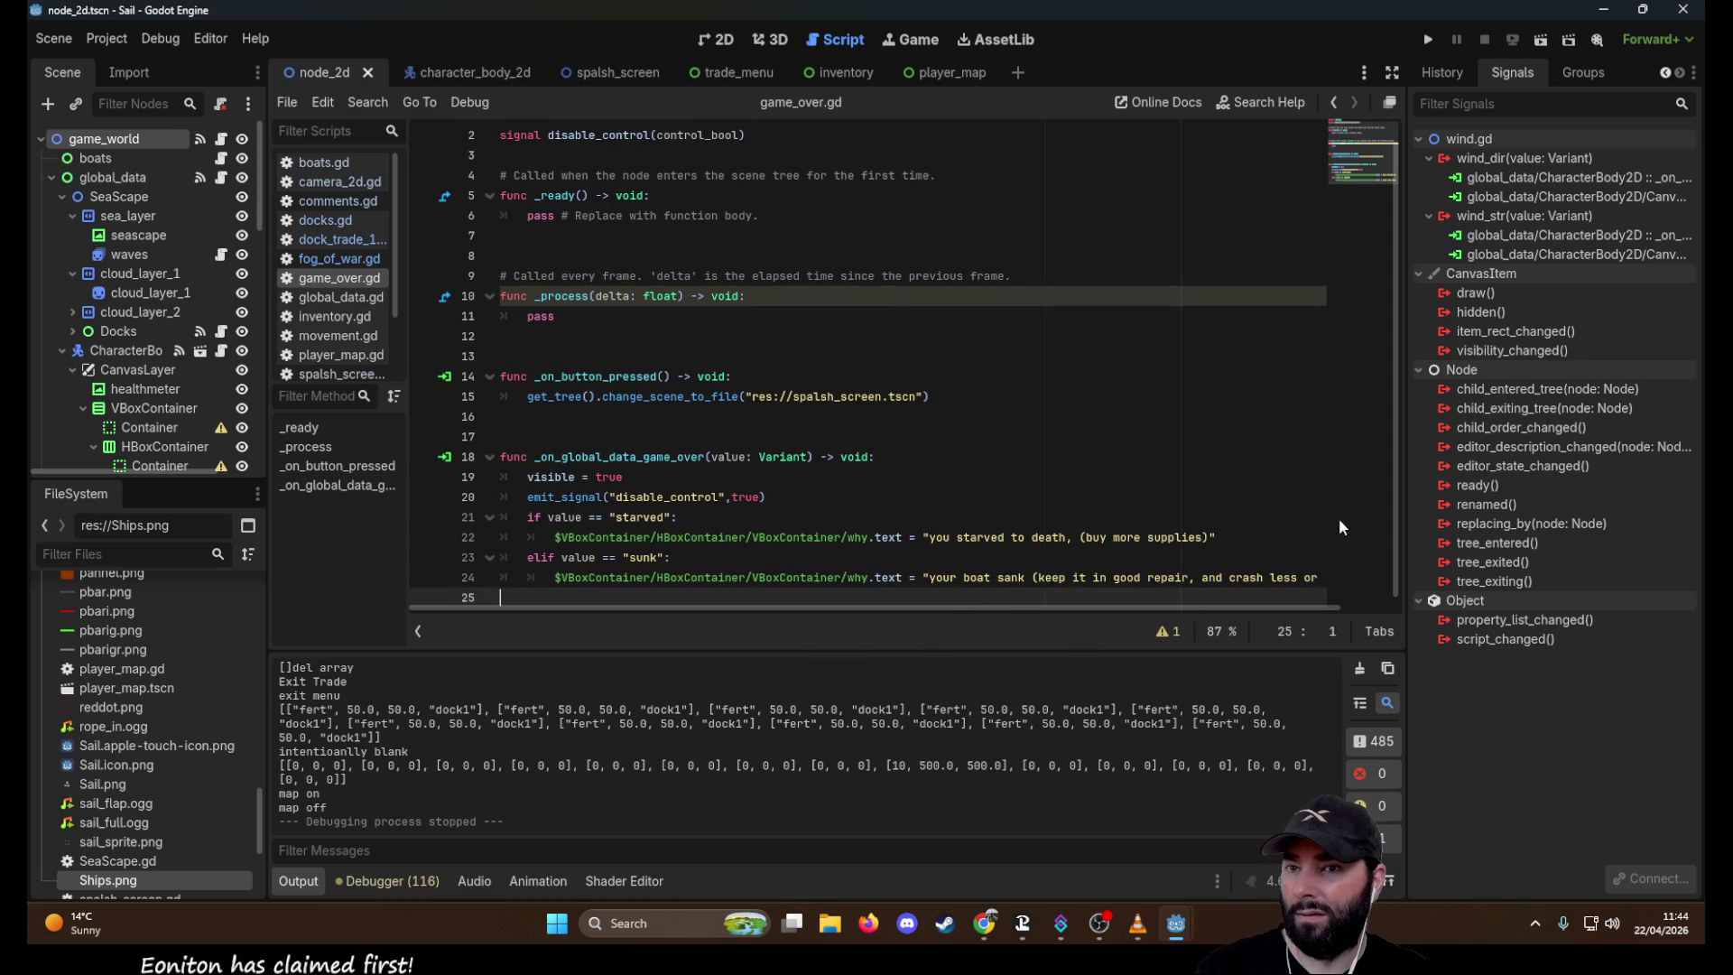
pyautogui.moveTo(1306, 606); pyautogui.dragTo(1387, 611)
pyautogui.hscroll(-2, 1389, 609)
pyautogui.scroll(1, 614, 418)
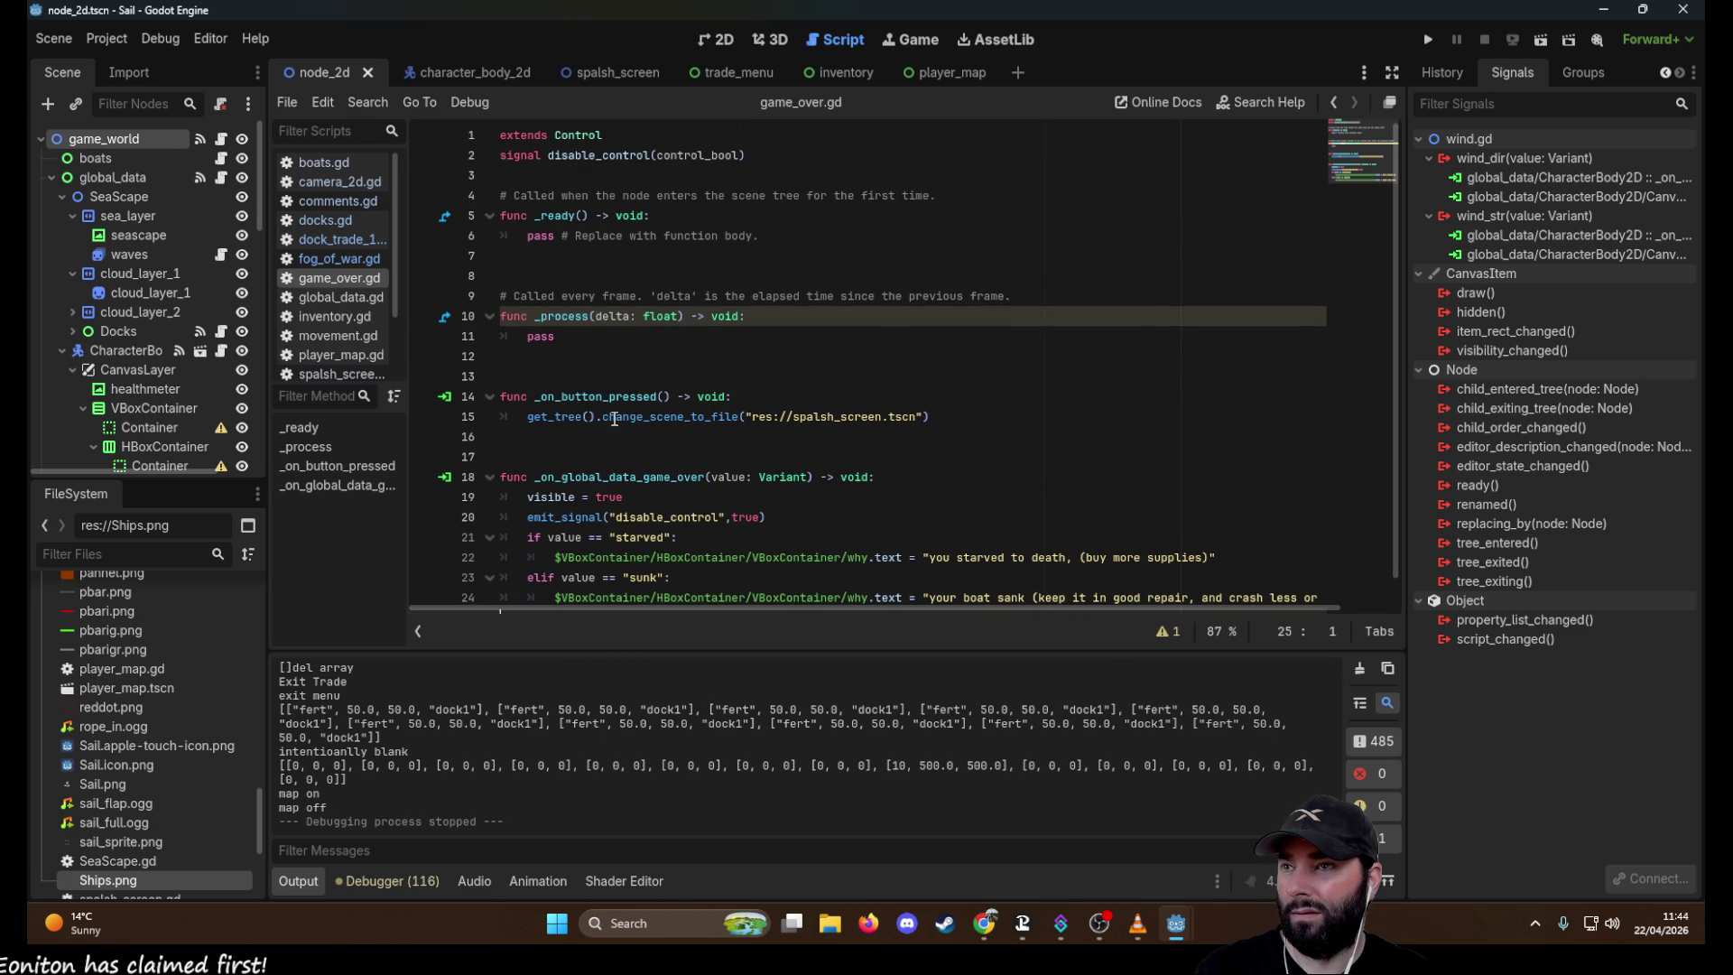
pyautogui.click(1427, 43)
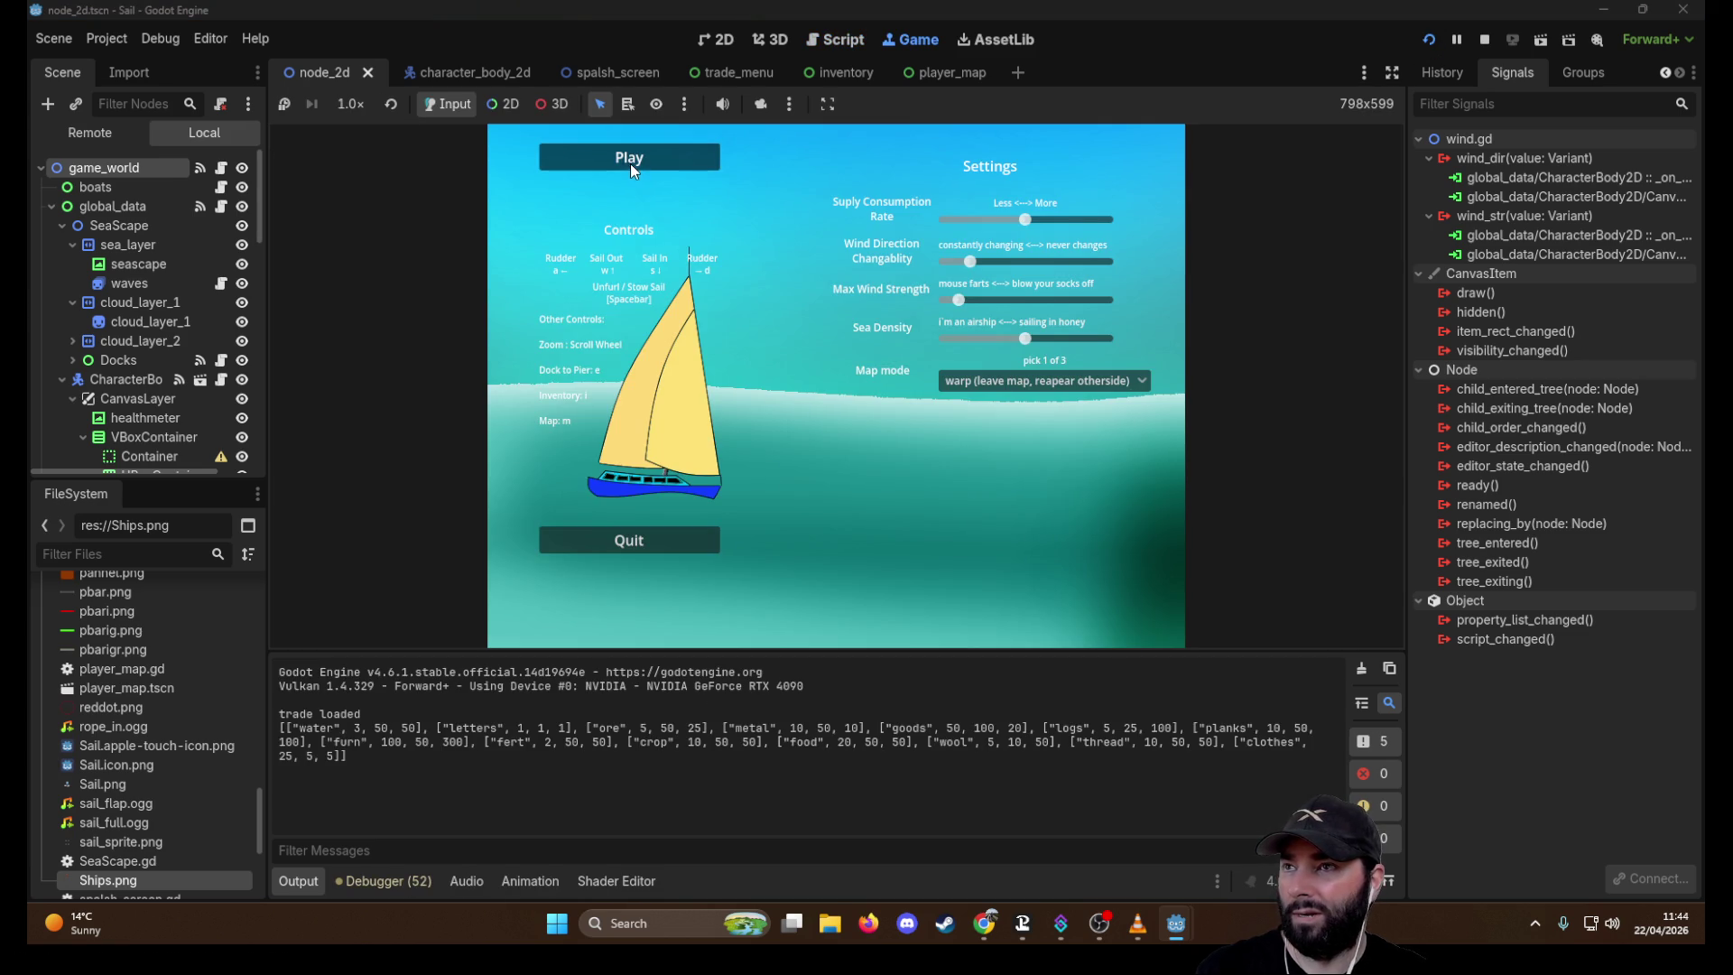
# Play until the boat sinks, go back to the menu, start another game, then stop with F8
pyautogui.click(630, 158)
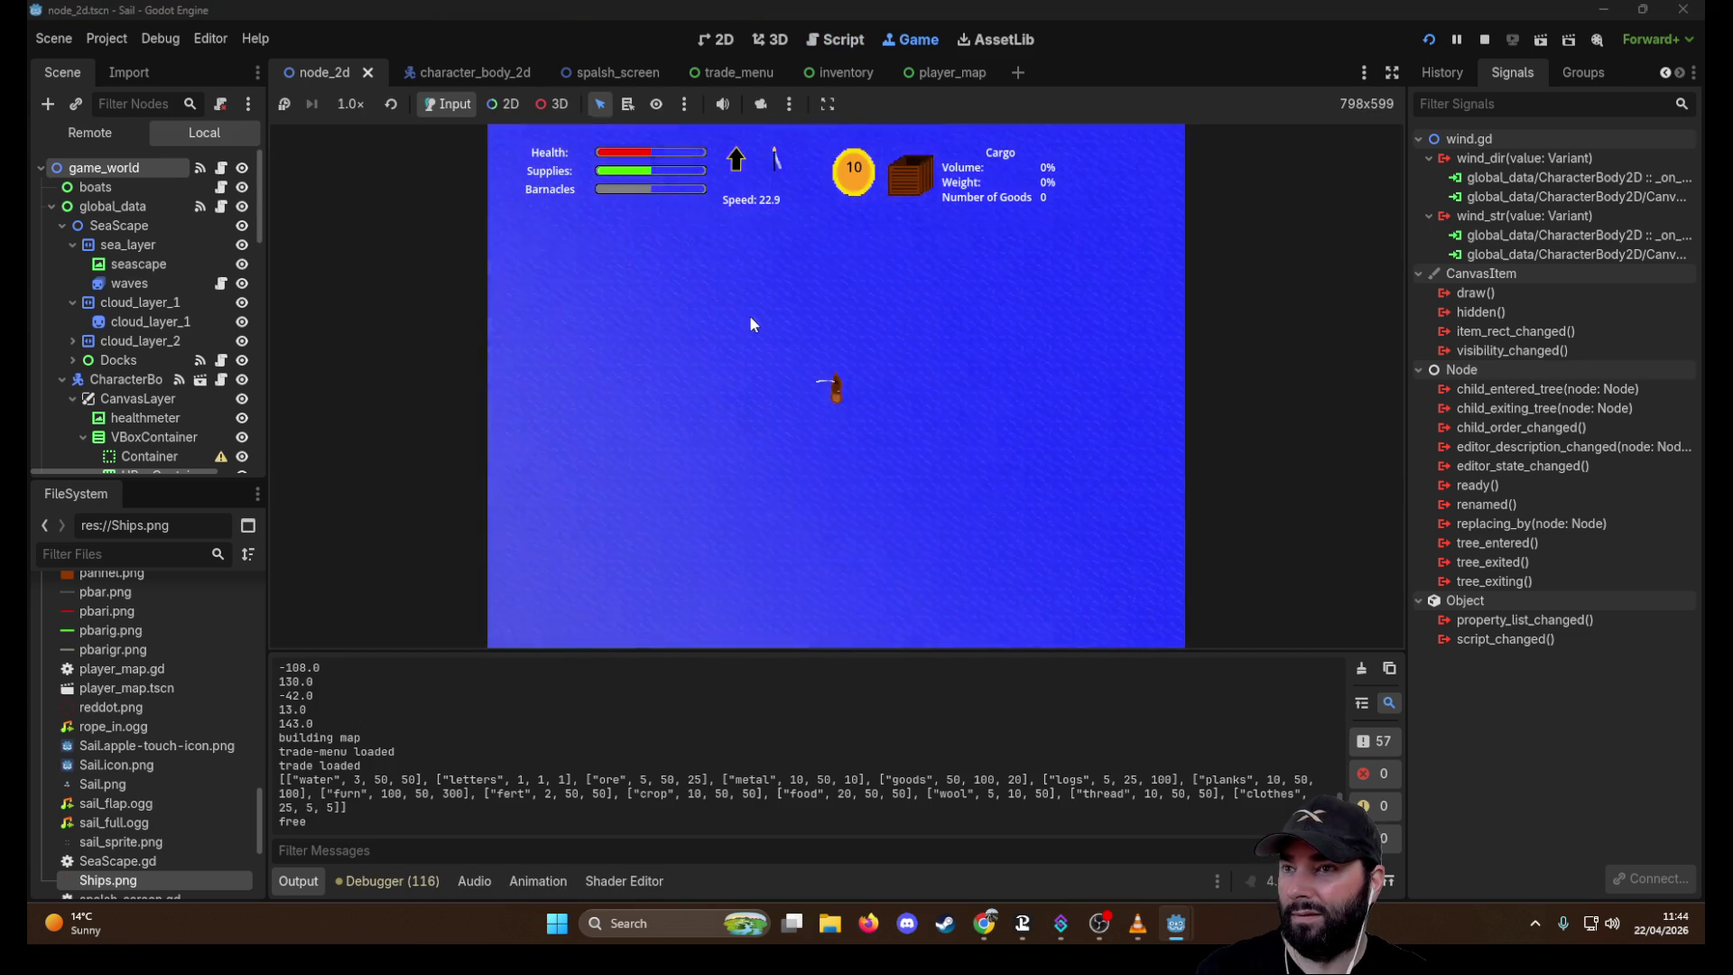
pyautogui.scroll(-3, 828, 350)
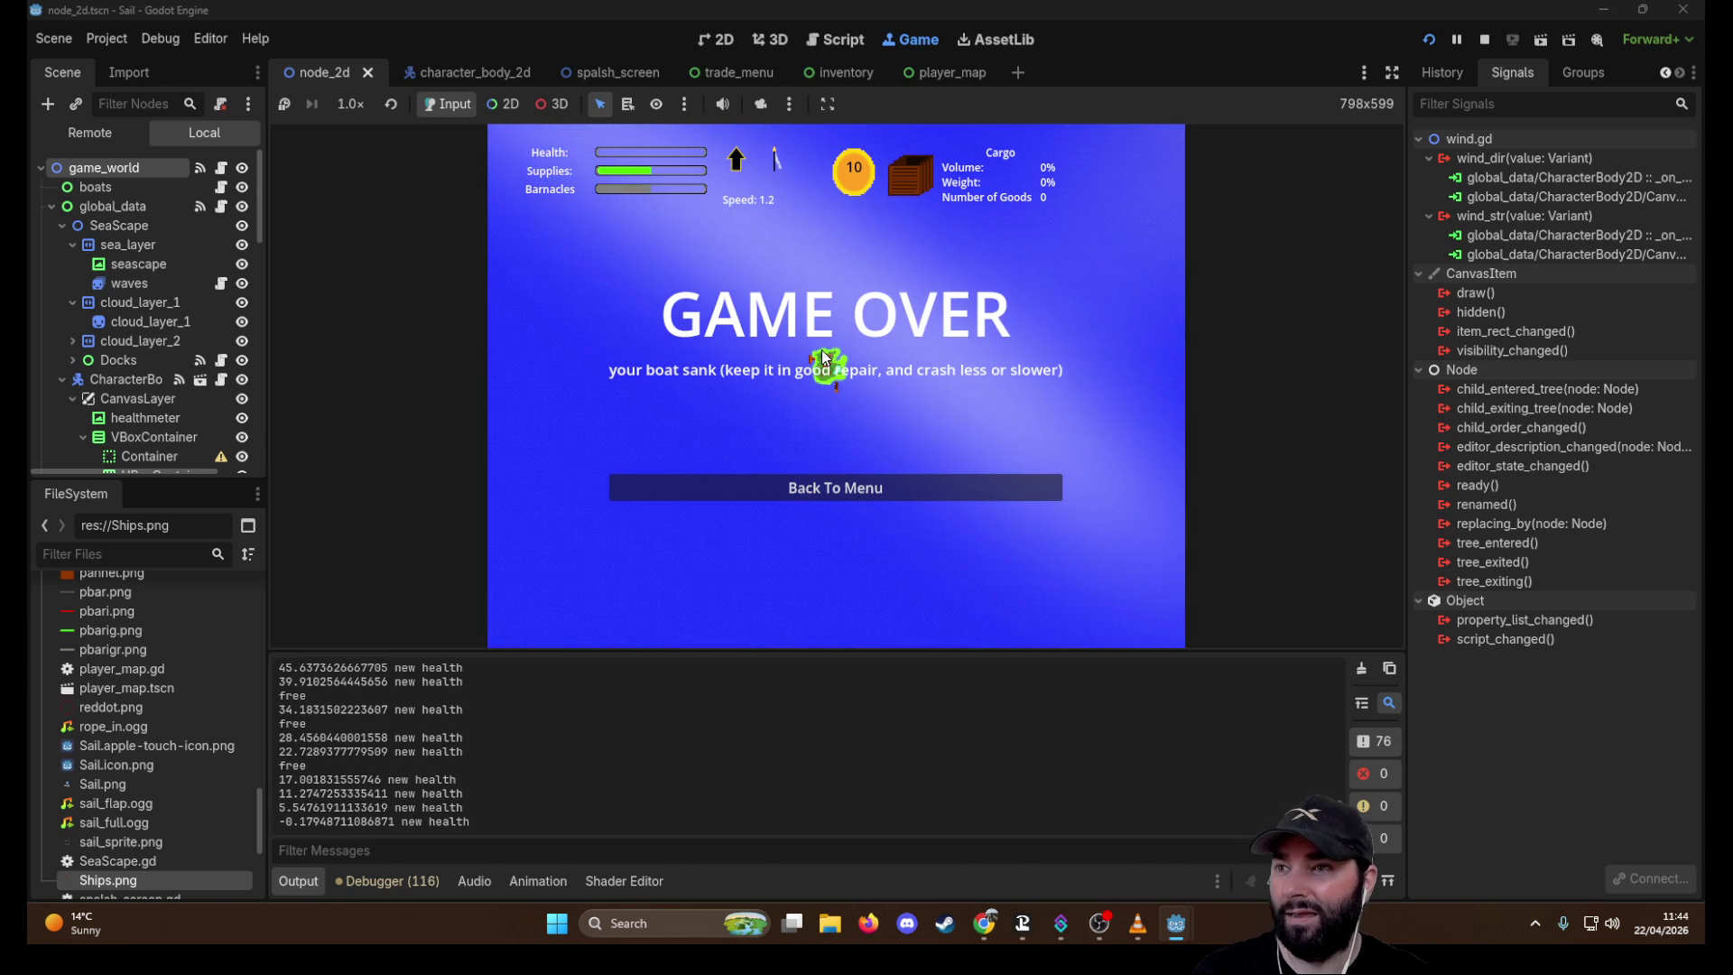
pyautogui.click(922, 490)
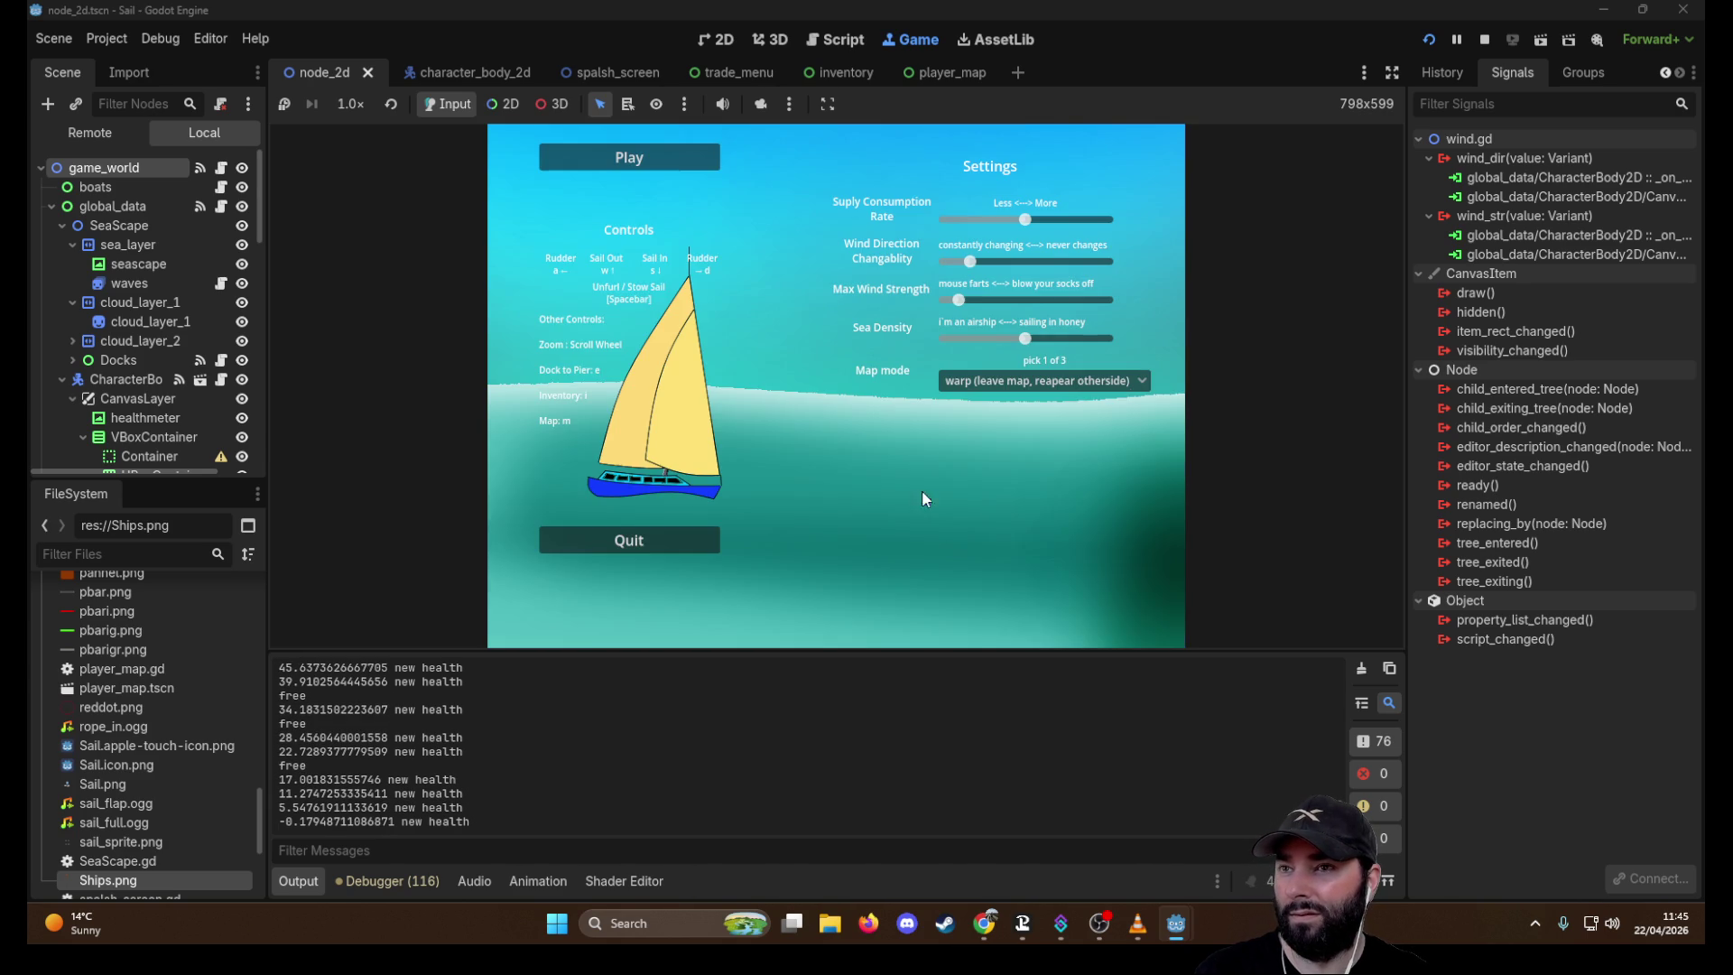
pyautogui.click(662, 157)
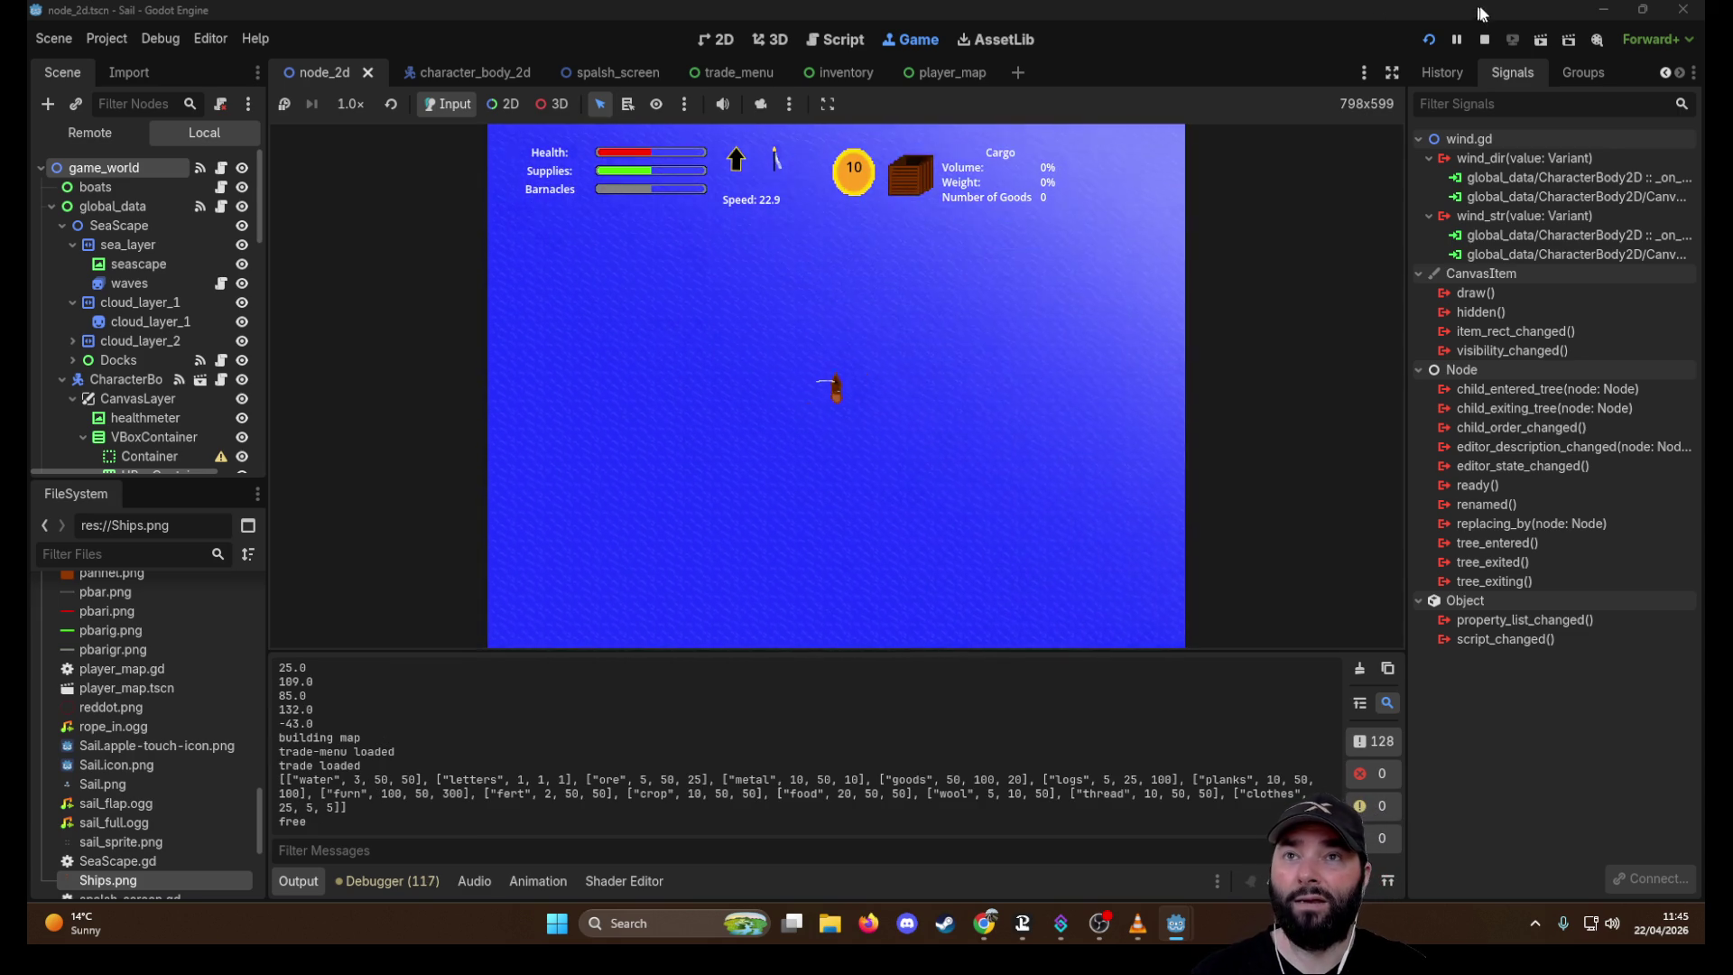
pyautogui.press('F8')
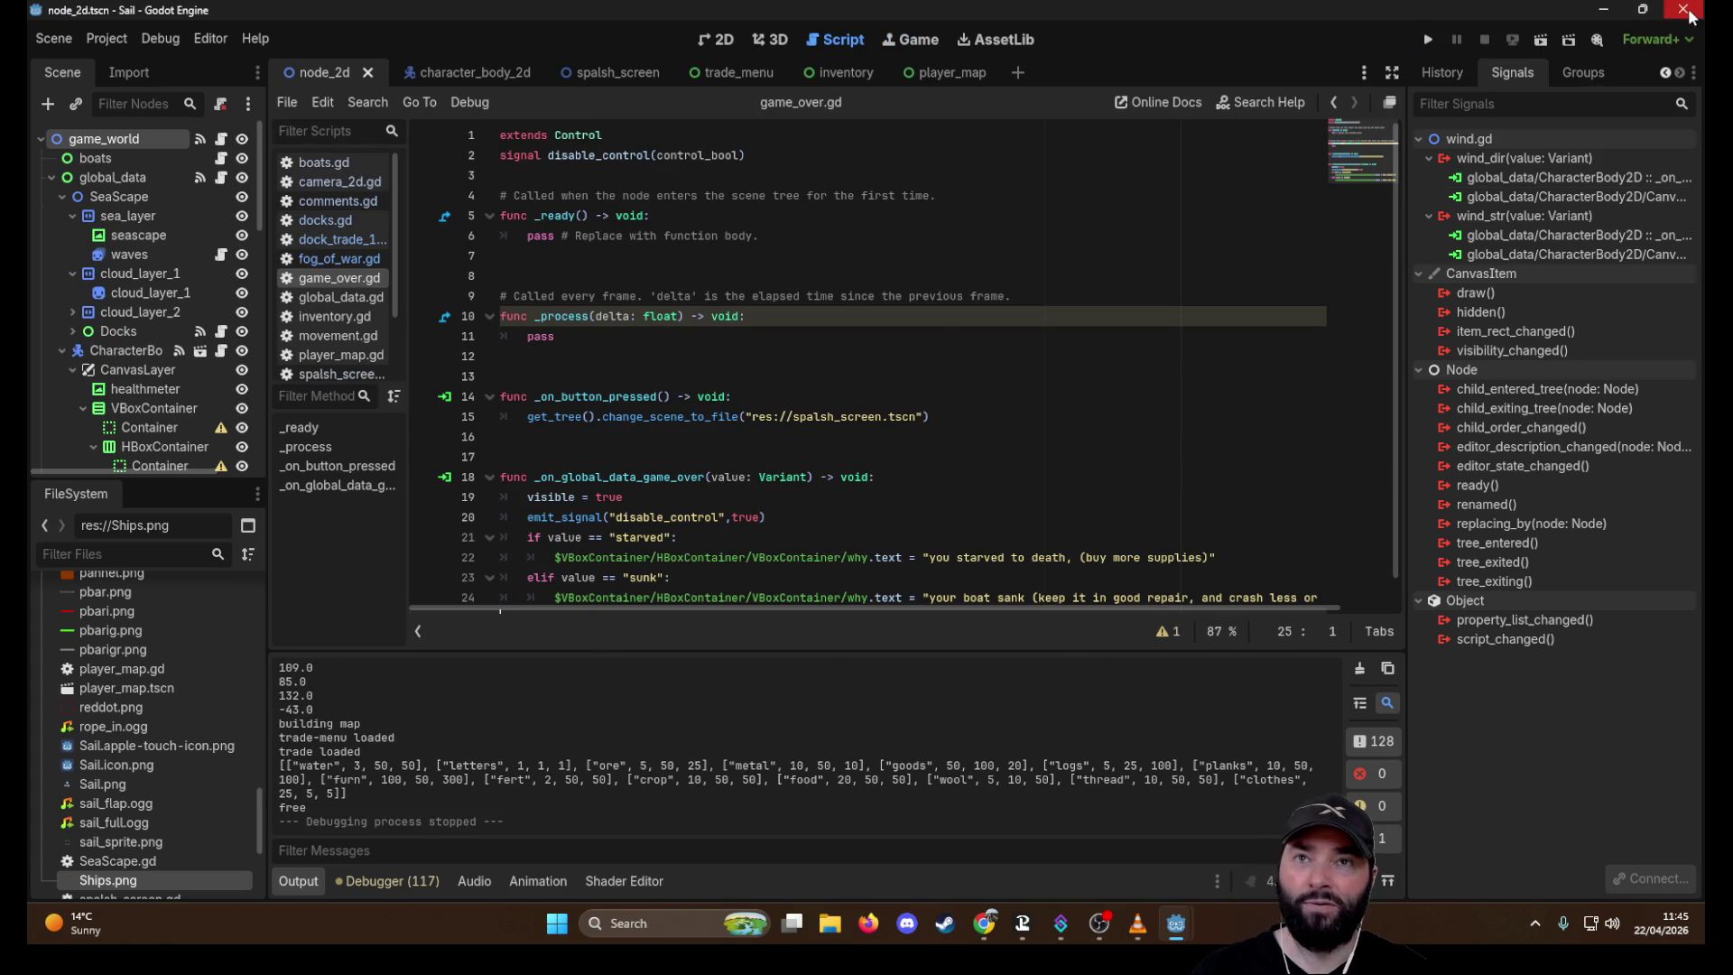
# Close Sail, open naval_fantasy_combat from the Project Manager and run its game
pyautogui.click(1684, 10)
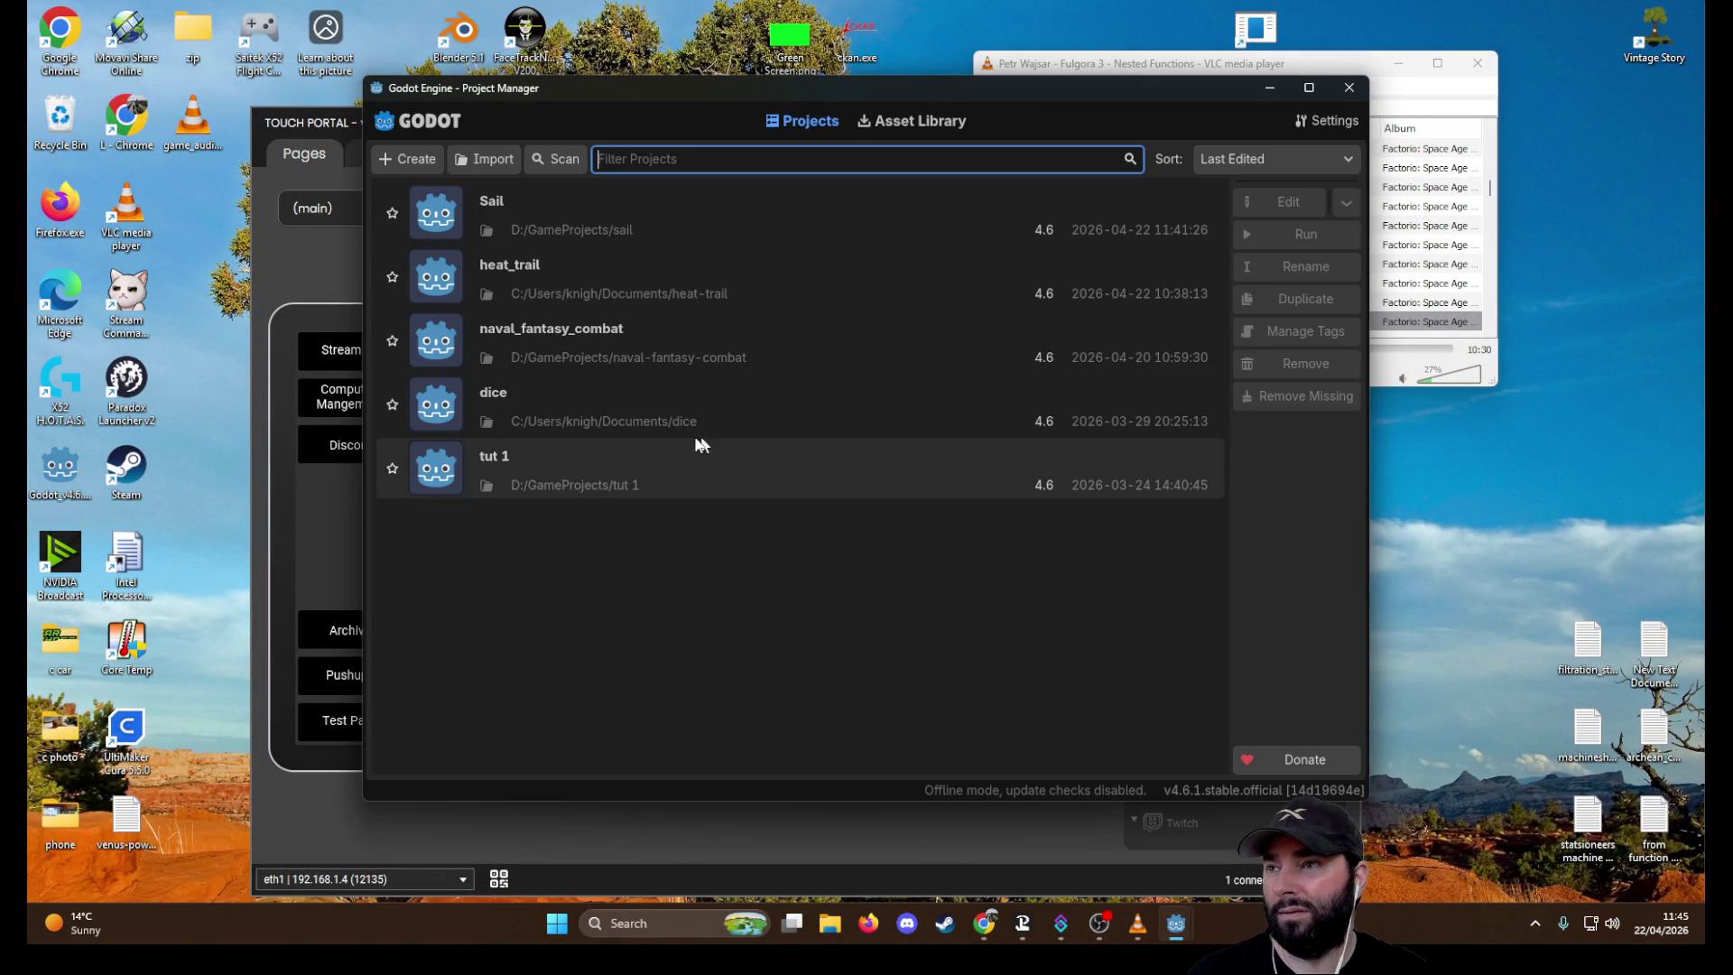
pyautogui.doubleClick(572, 323)
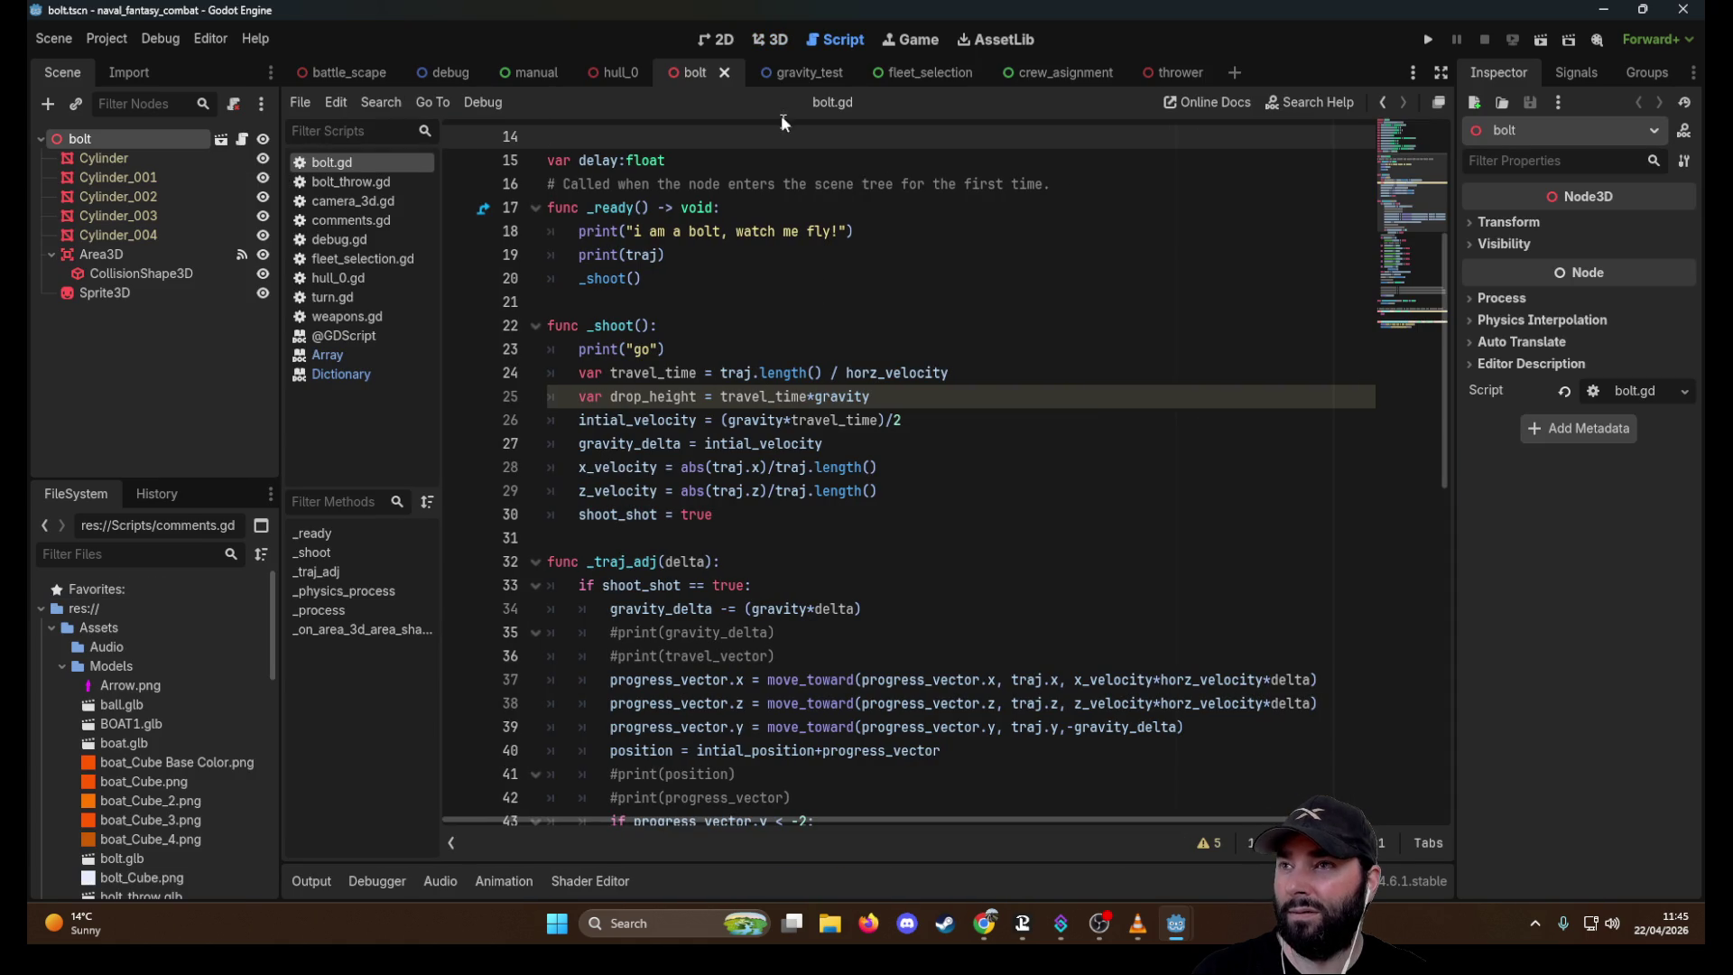
pyautogui.click(1426, 42)
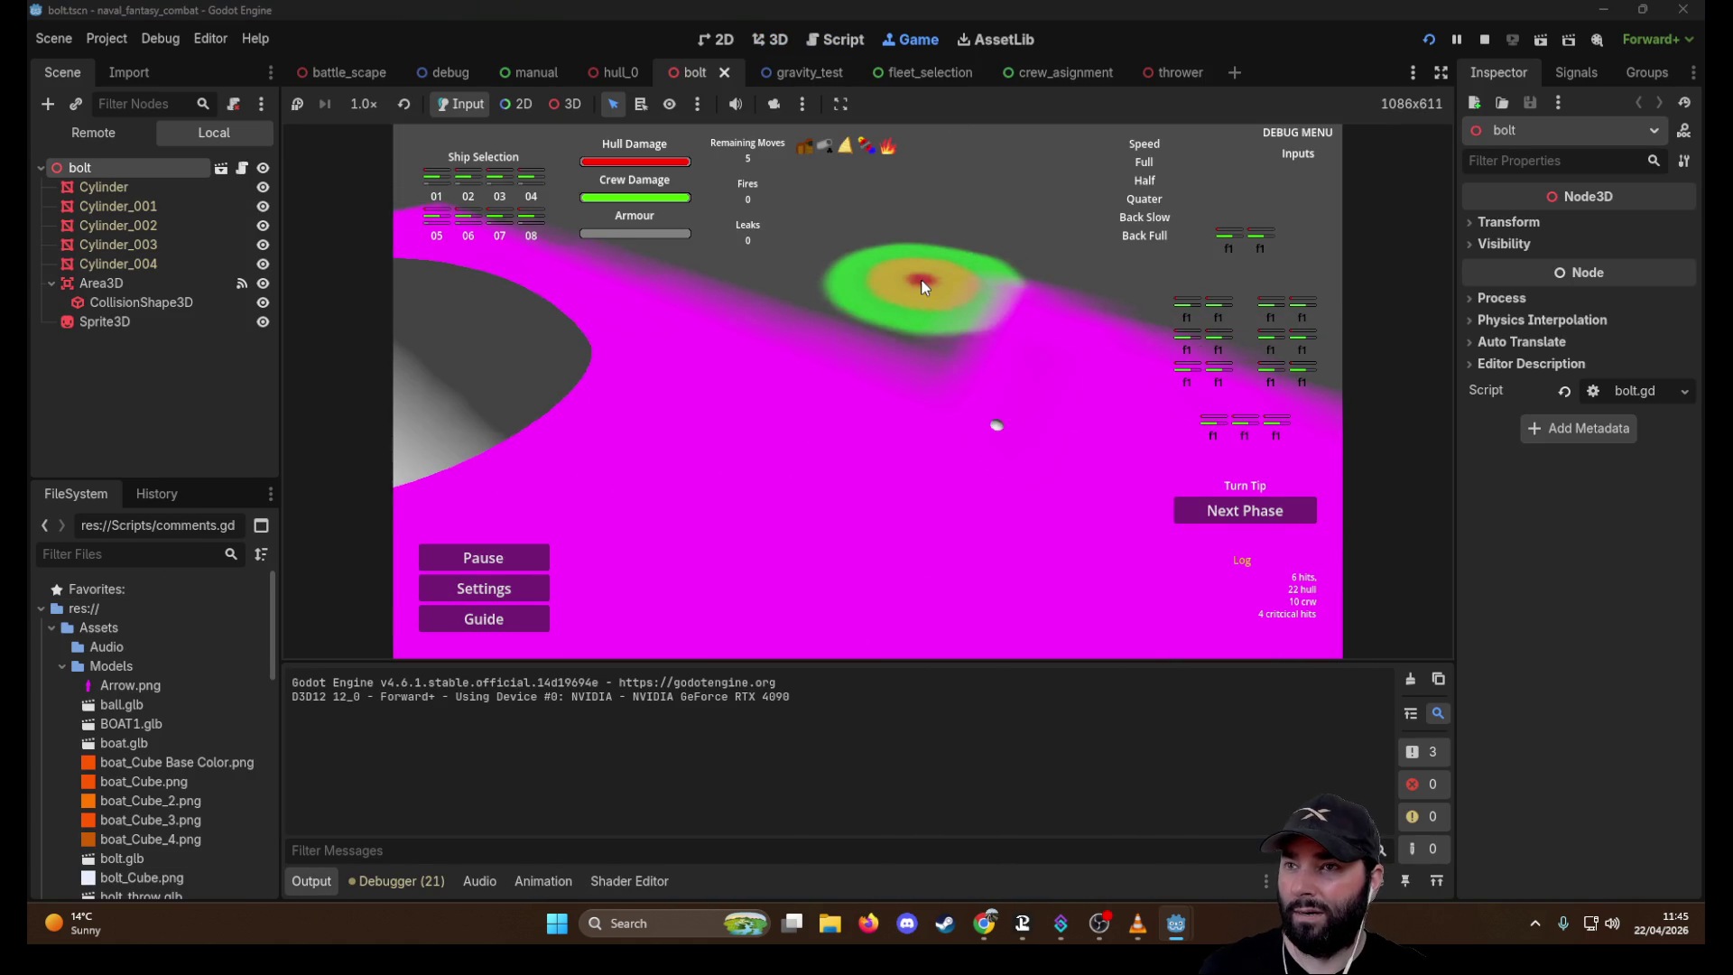
# Switch to battle_scape, move the game camera with WASD, and aim and fire a shot
pyautogui.press('w')
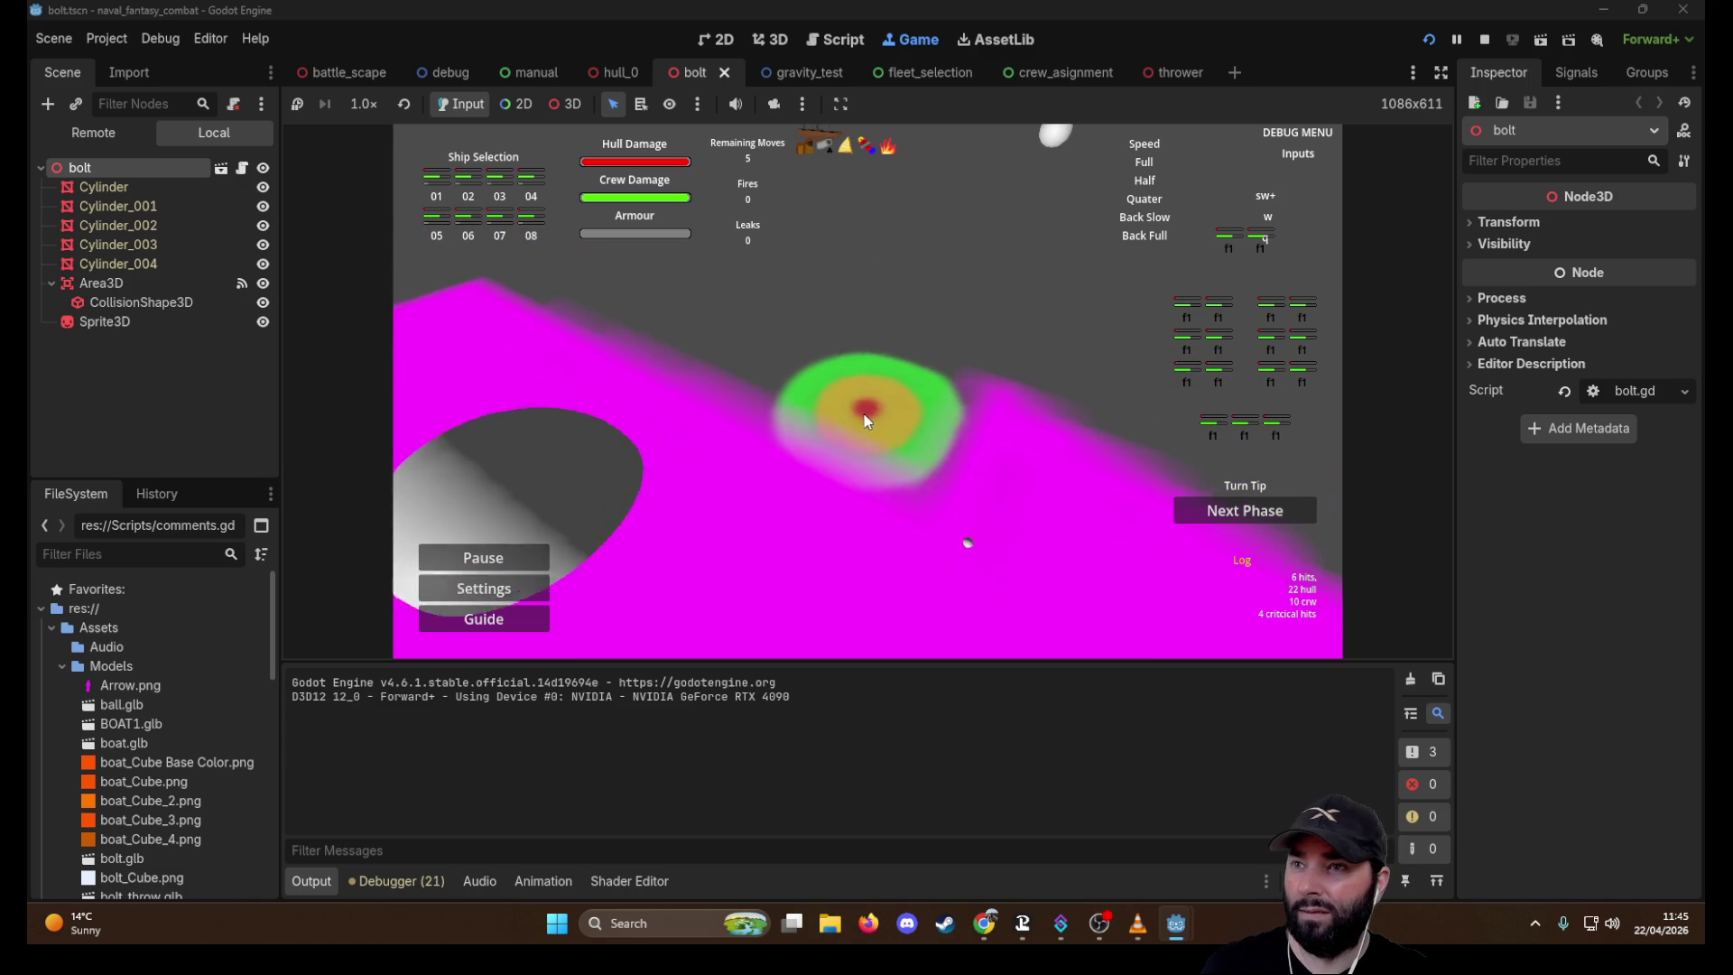
pyautogui.press('a')
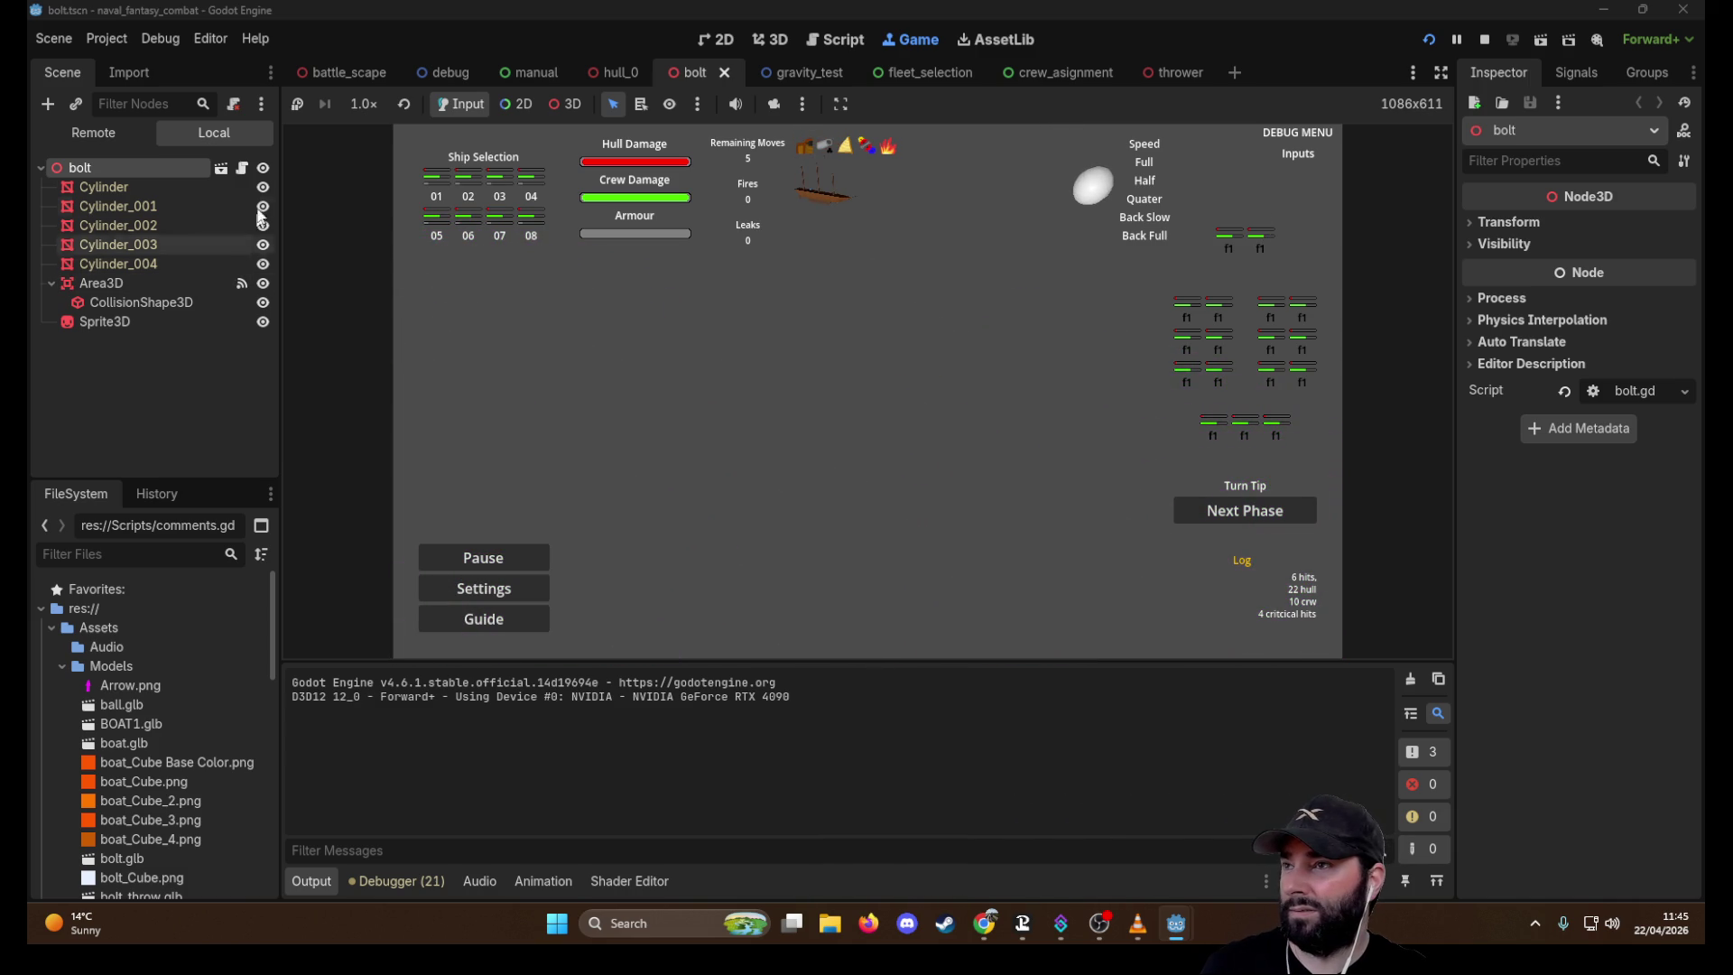
pyautogui.click(339, 73)
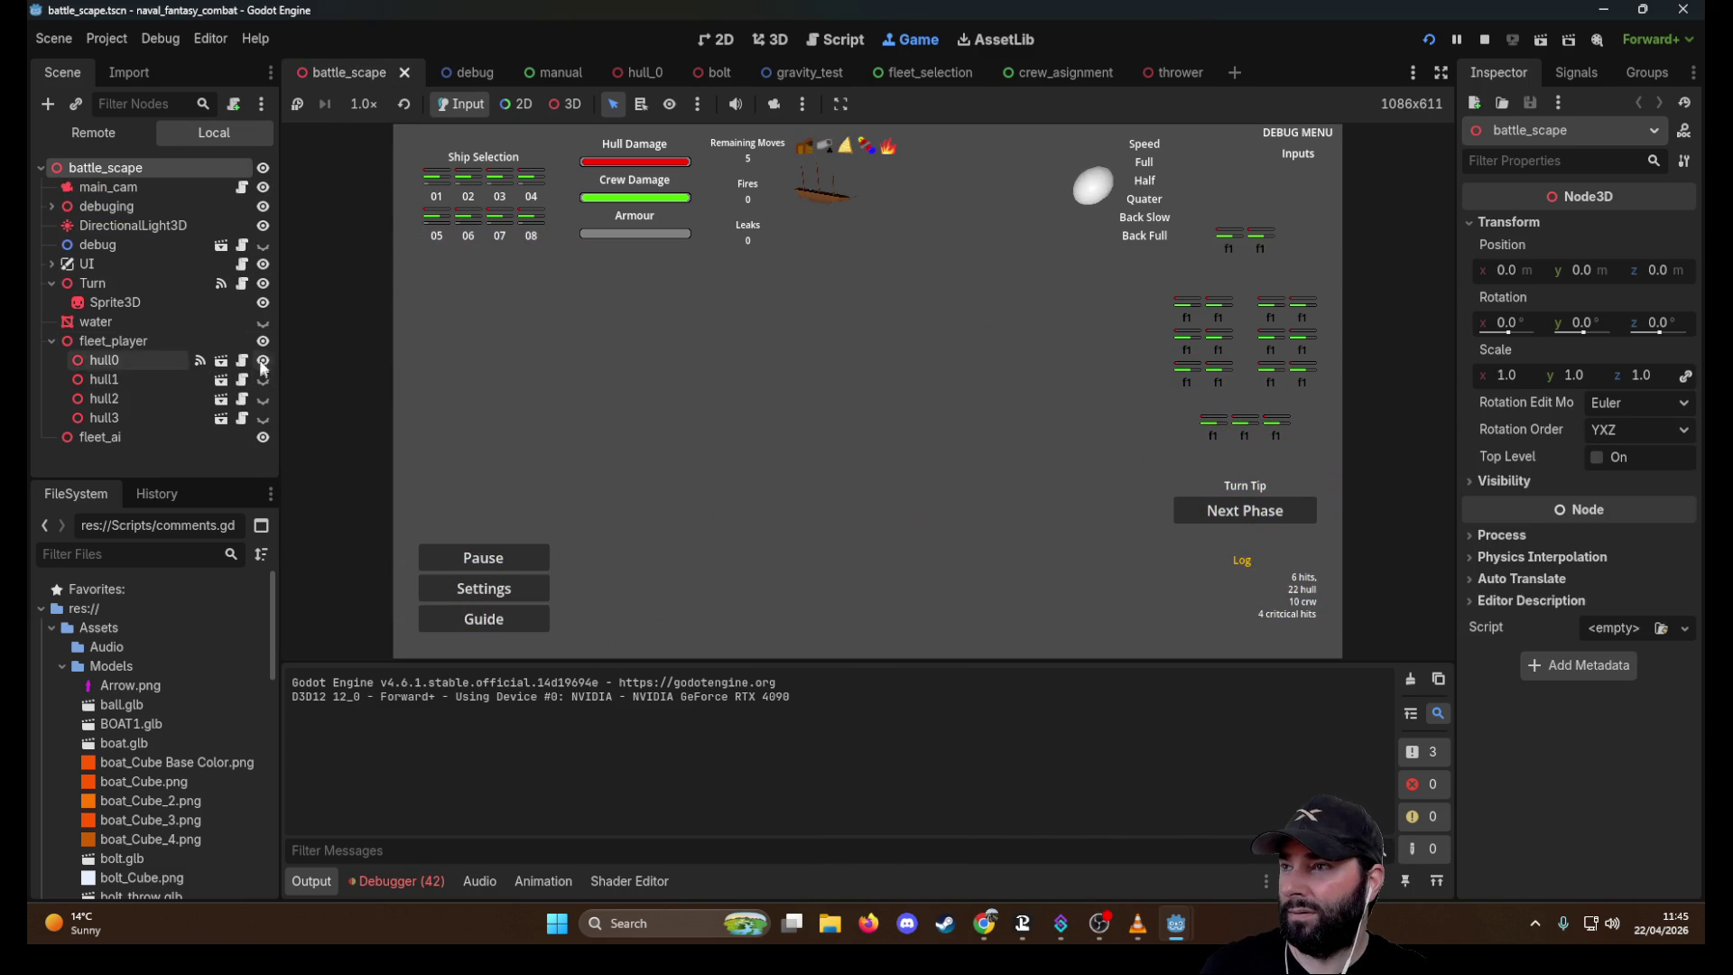
pyautogui.press('a')
pyautogui.press('s')
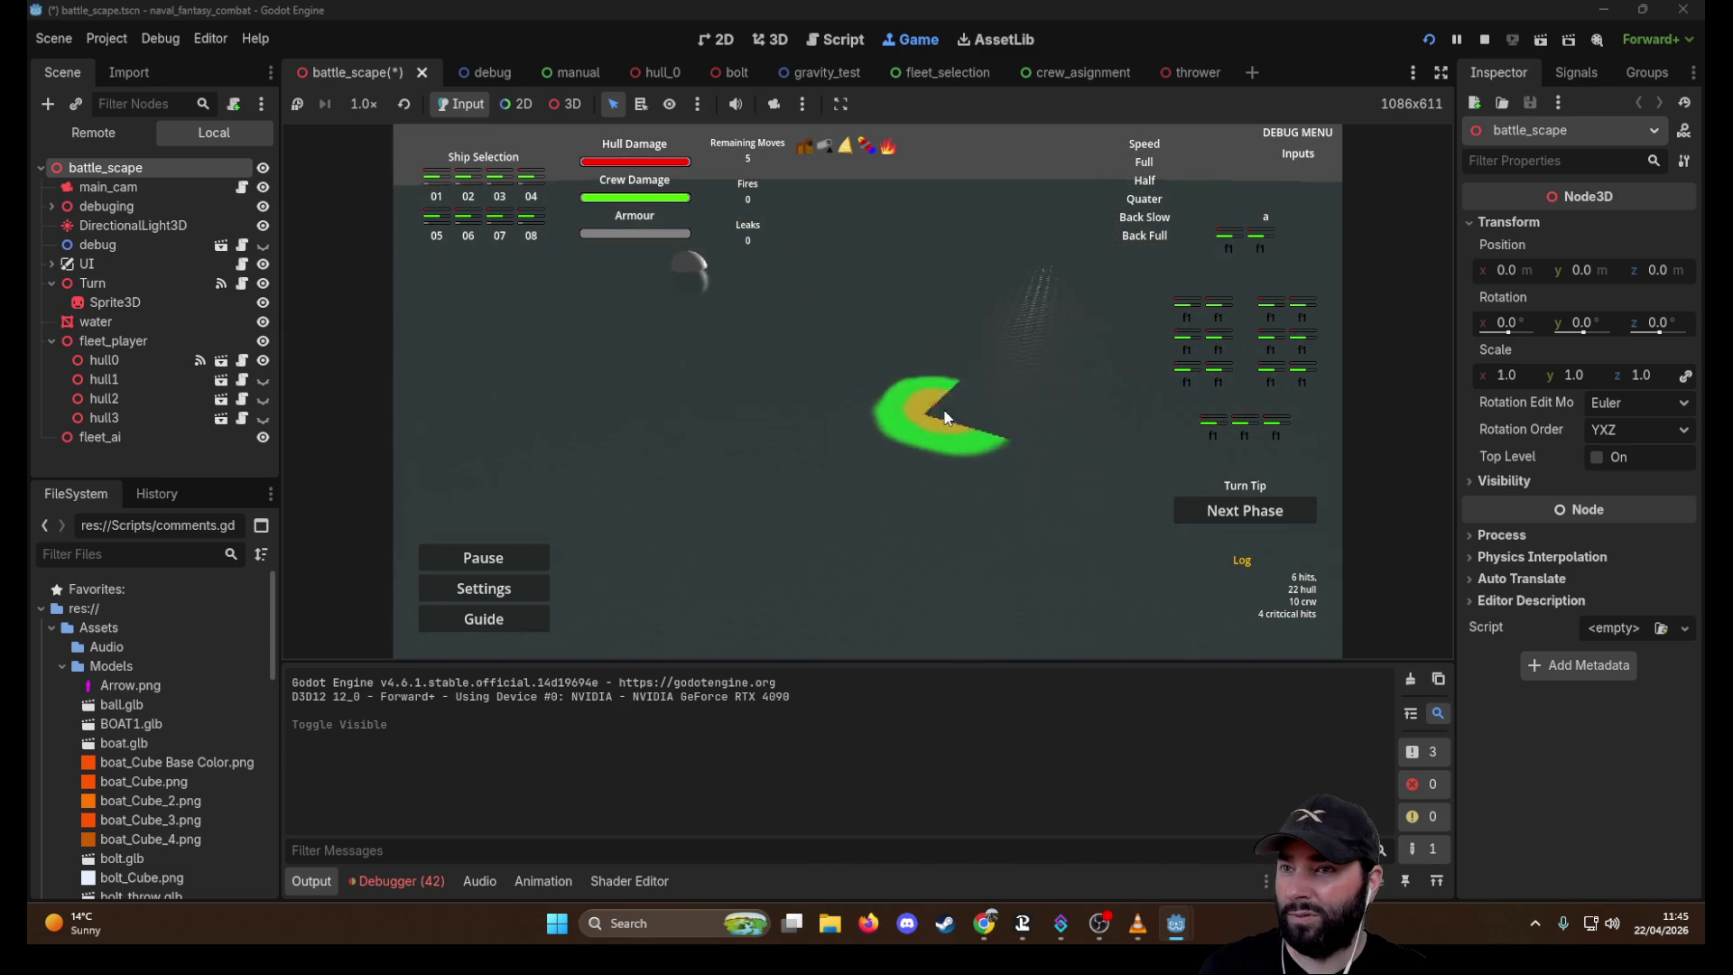
pyautogui.press('s')
pyautogui.click(993, 403)
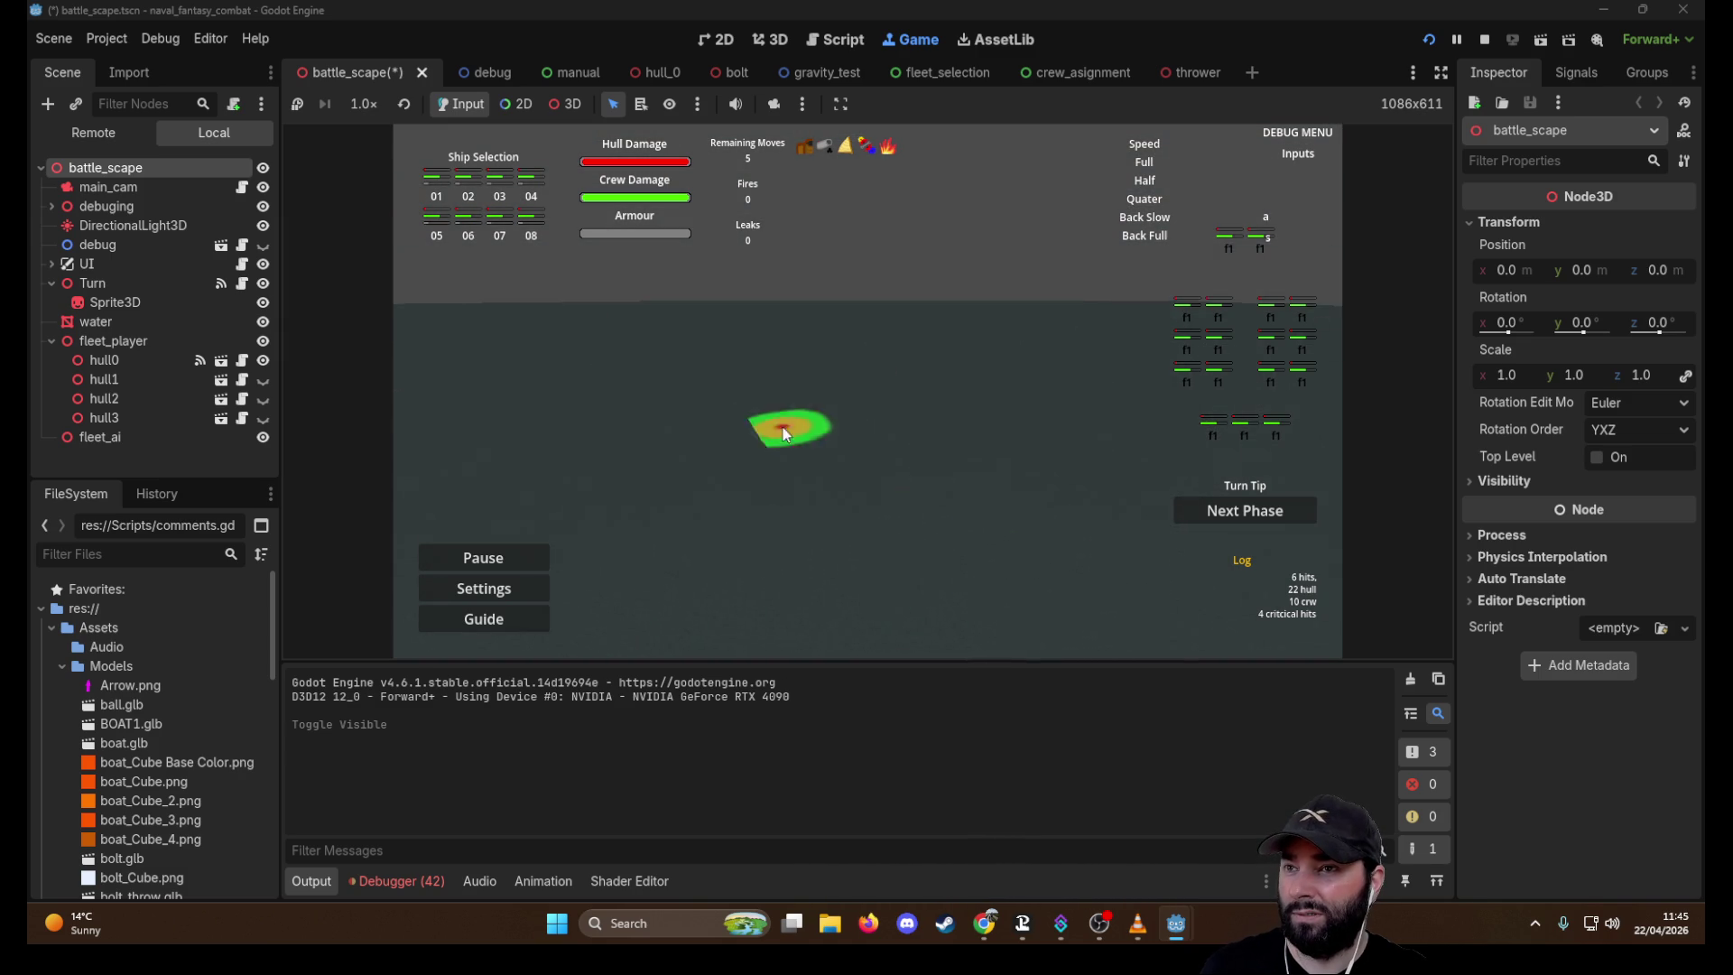
pyautogui.press('w')
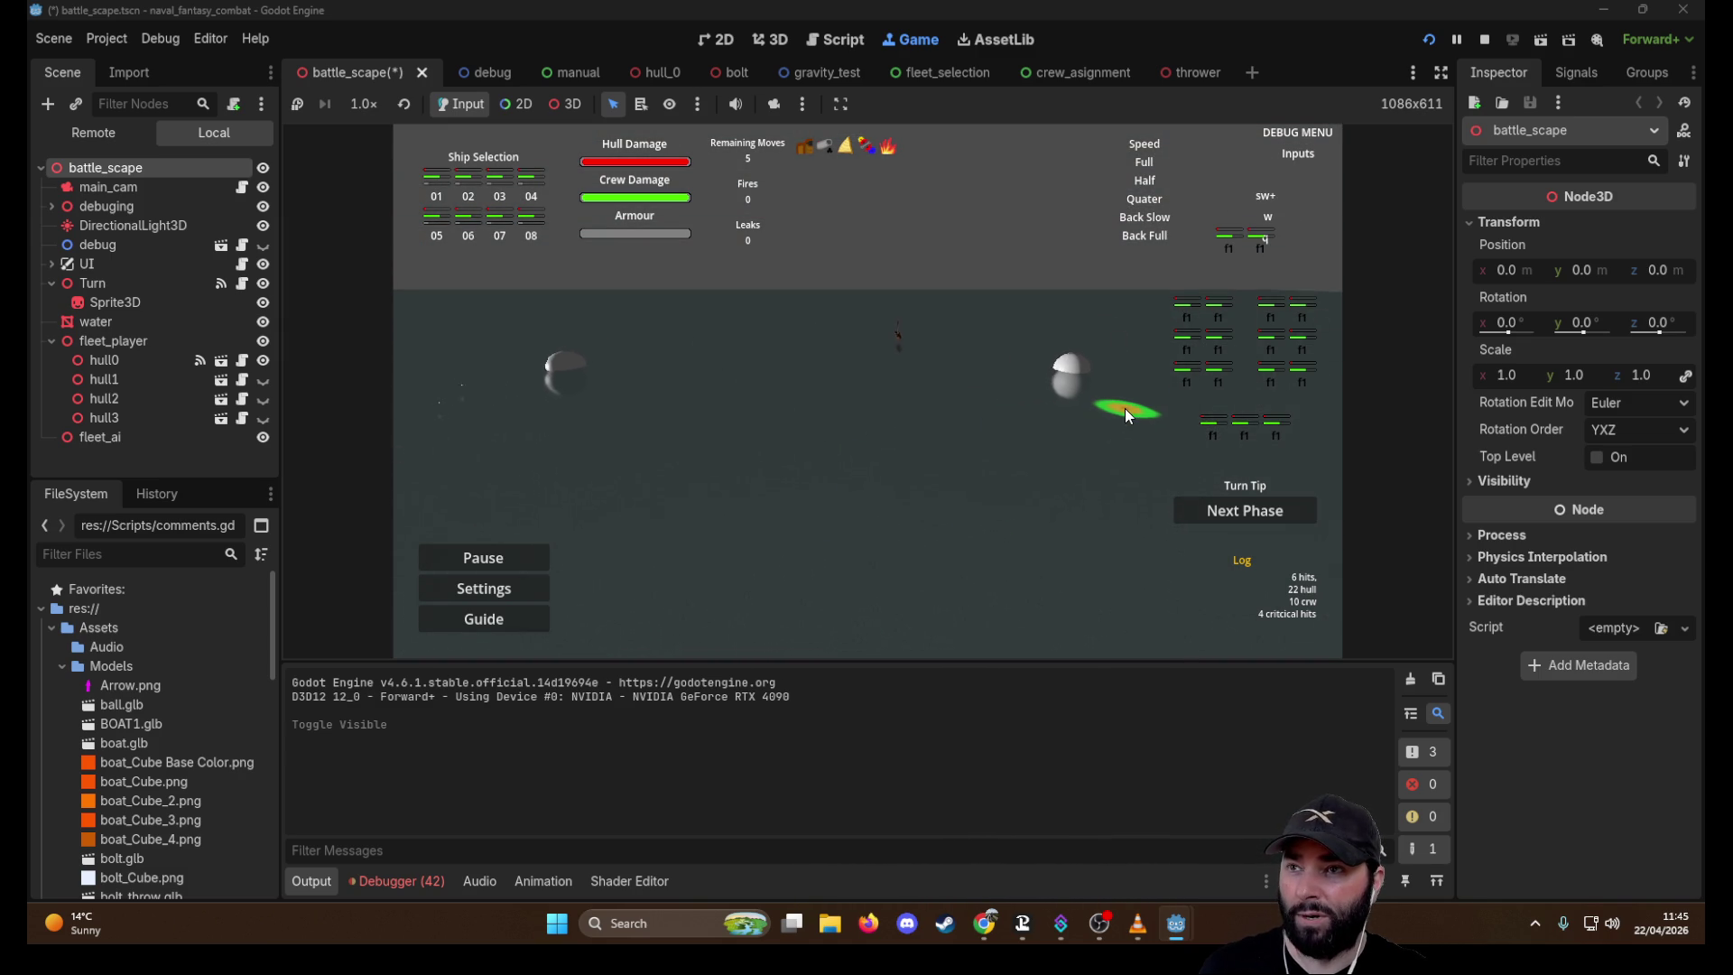
pyautogui.click(1125, 408)
# Place a target marker on the water and select the two f1 weapons
pyautogui.press('d')
pyautogui.press('a')
pyautogui.press('s')
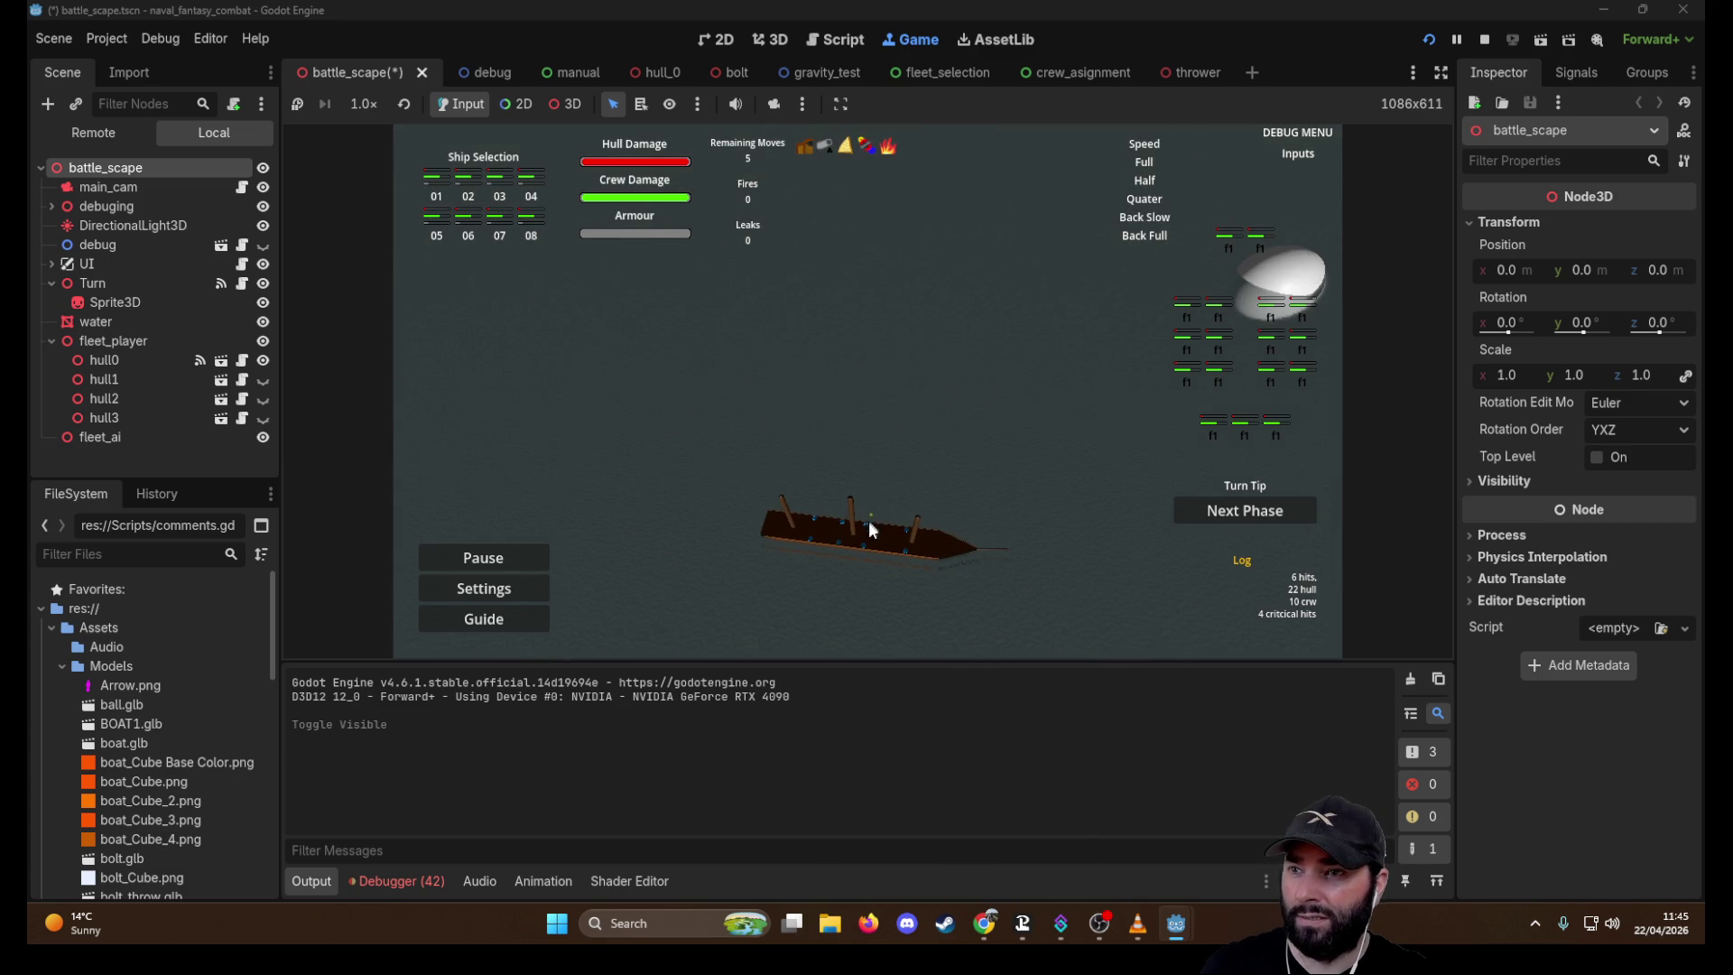
pyautogui.click(959, 492)
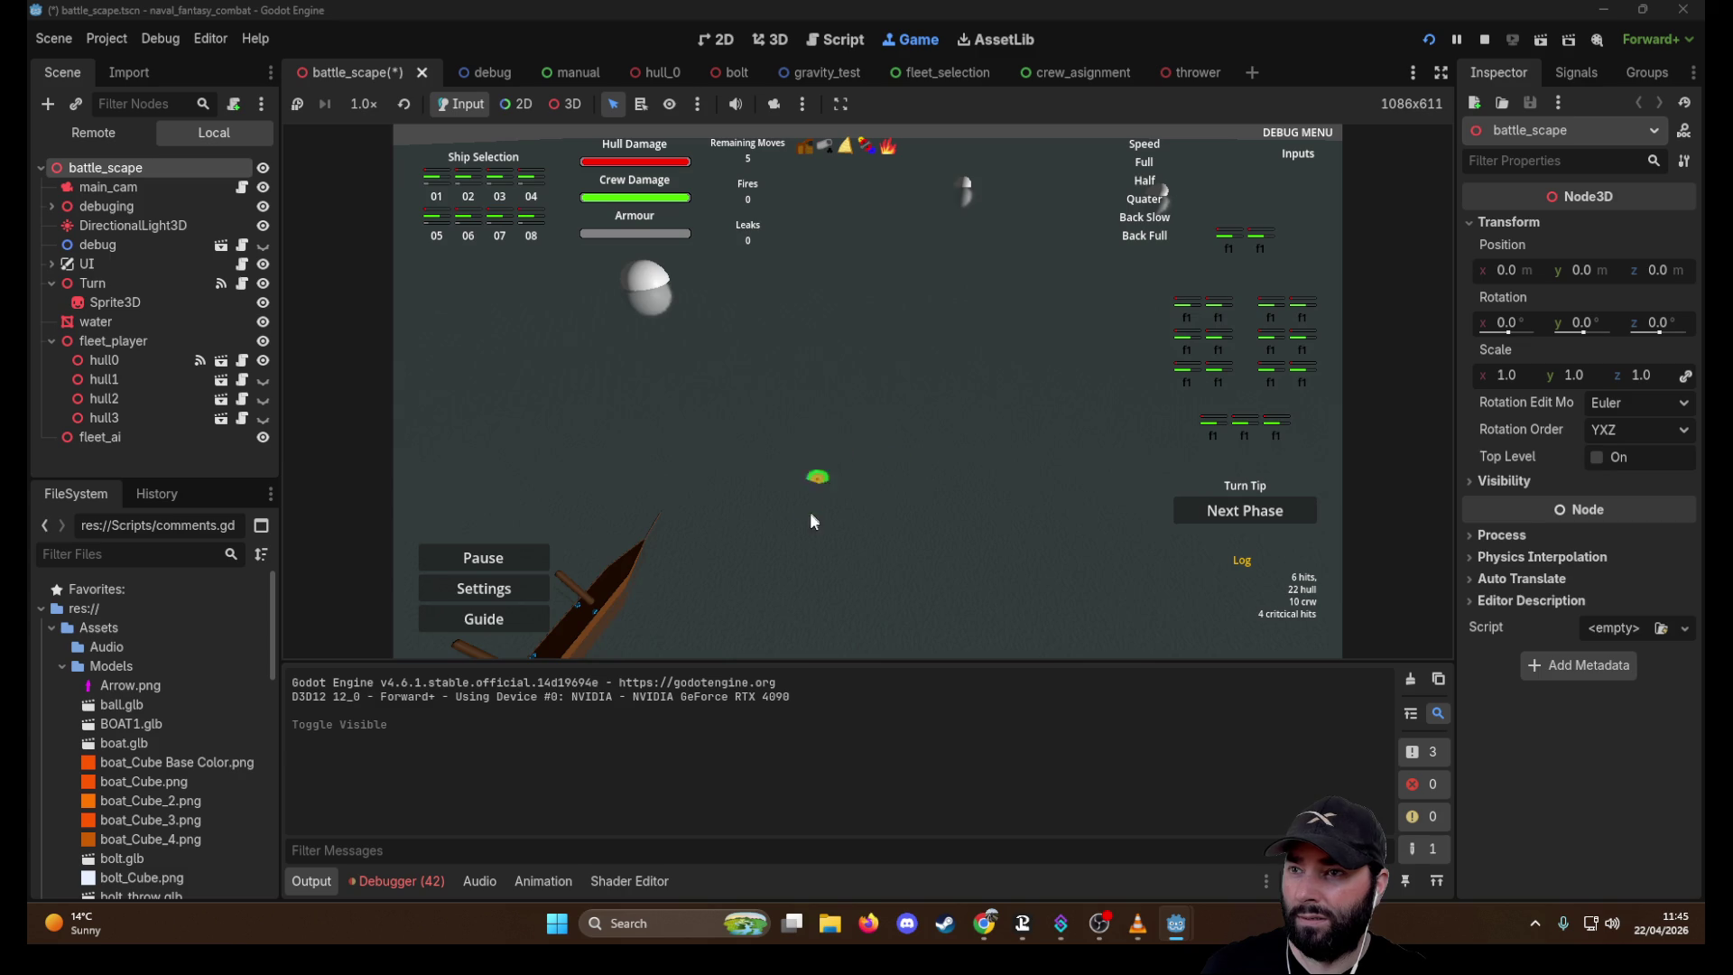
pyautogui.press('w')
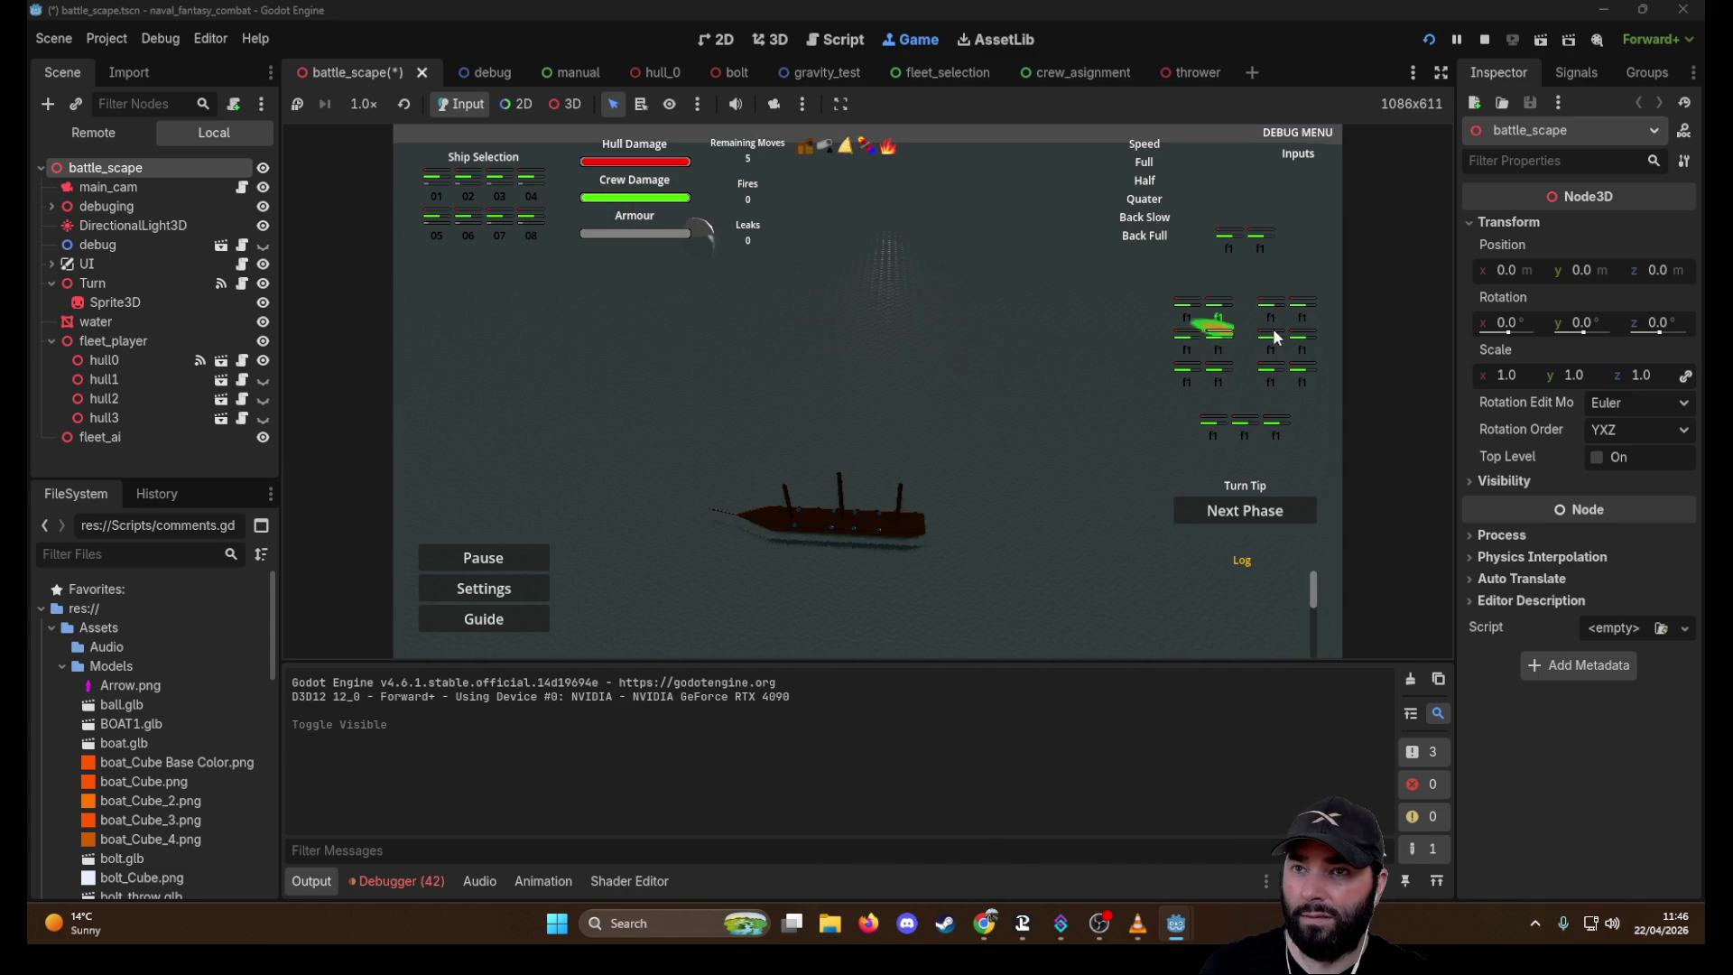
pyautogui.click(1277, 381)
pyautogui.click(1302, 372)
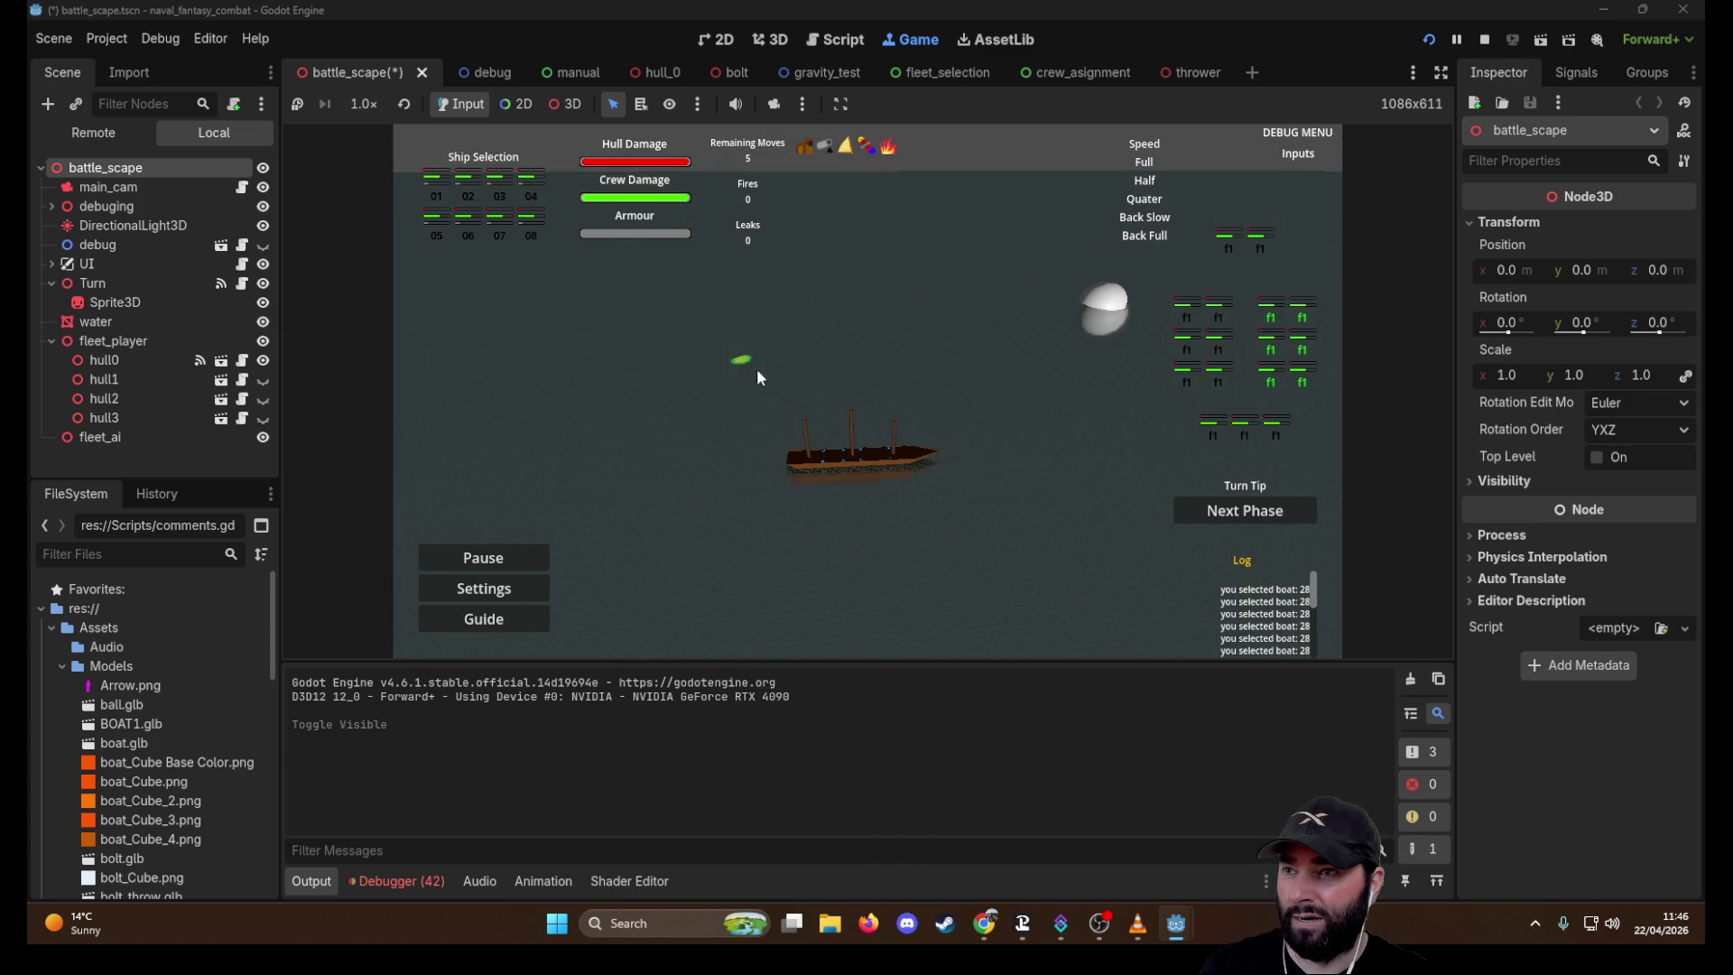
pyautogui.press('s')
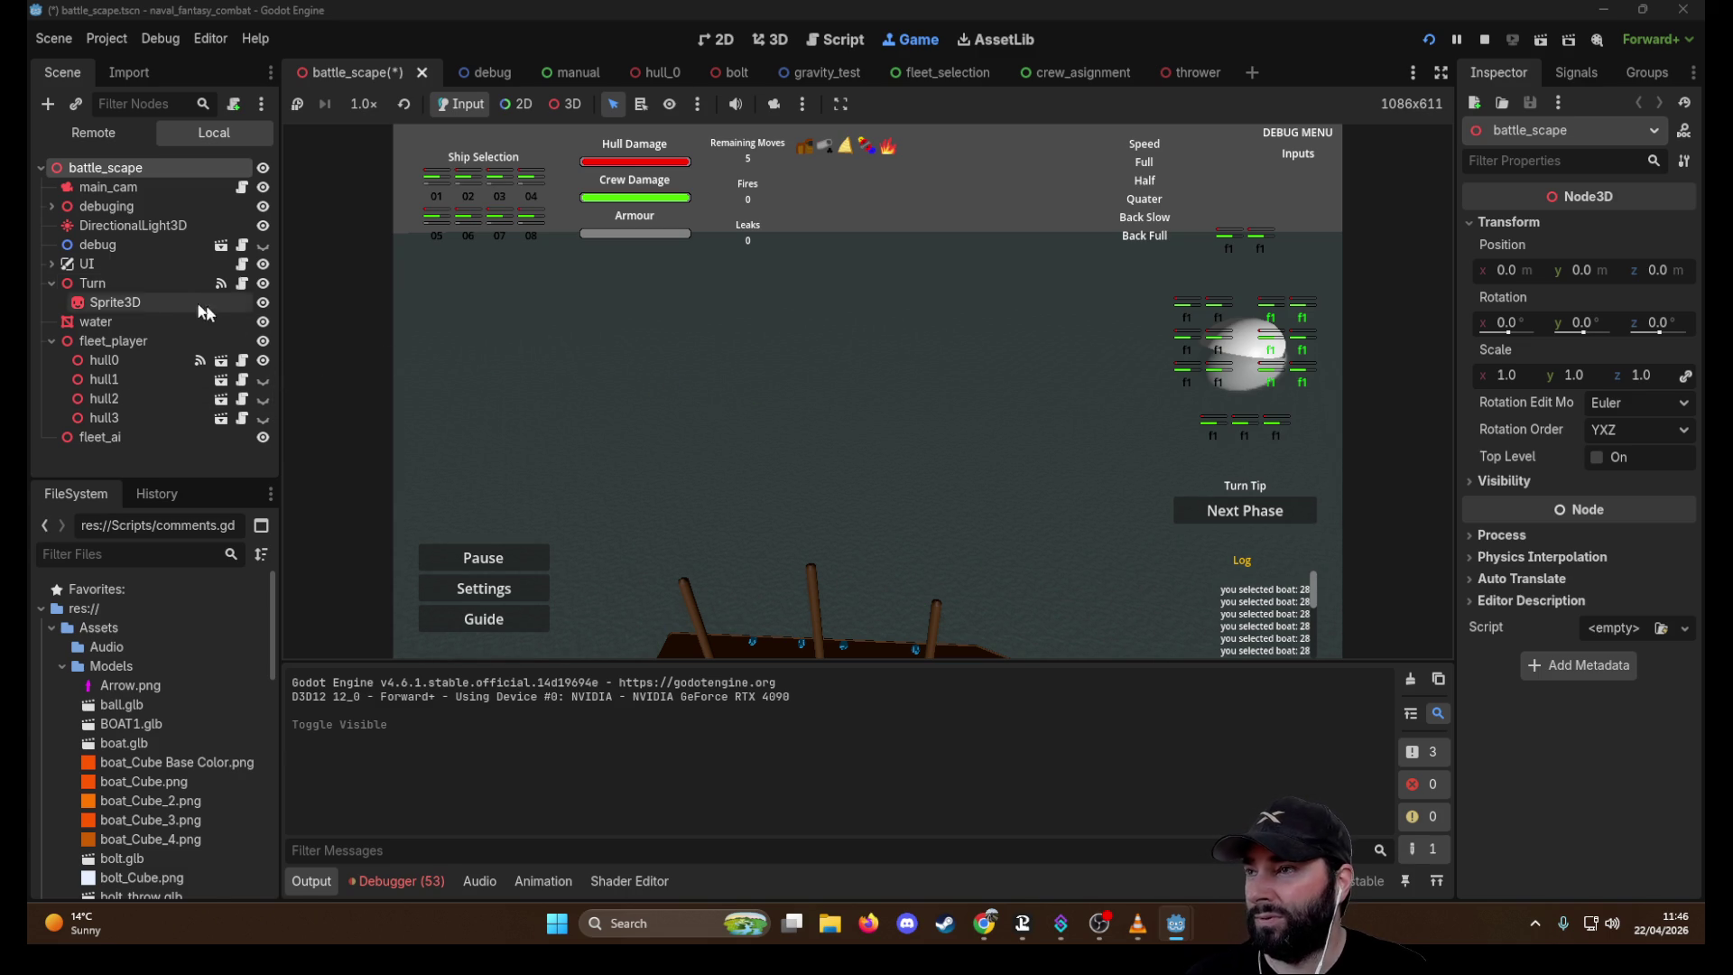
# Hide the water node, pan the game camera with W and D, stop the playtest, and open turn.gd
pyautogui.click(263, 322)
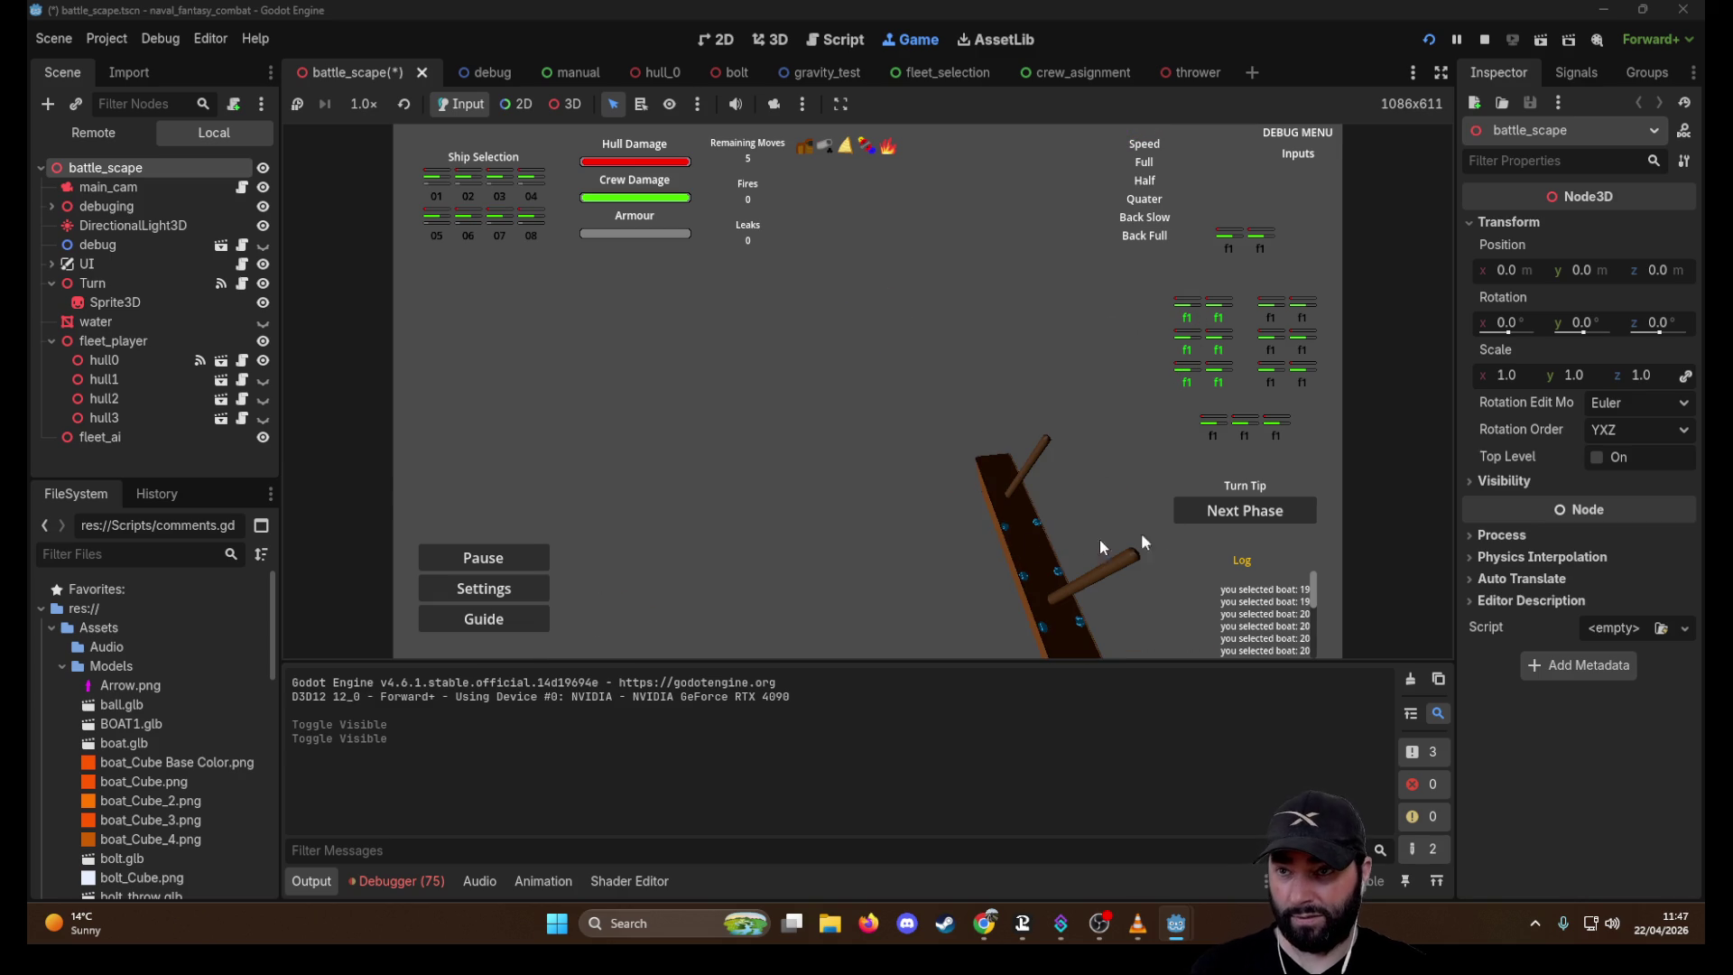
pyautogui.press('w')
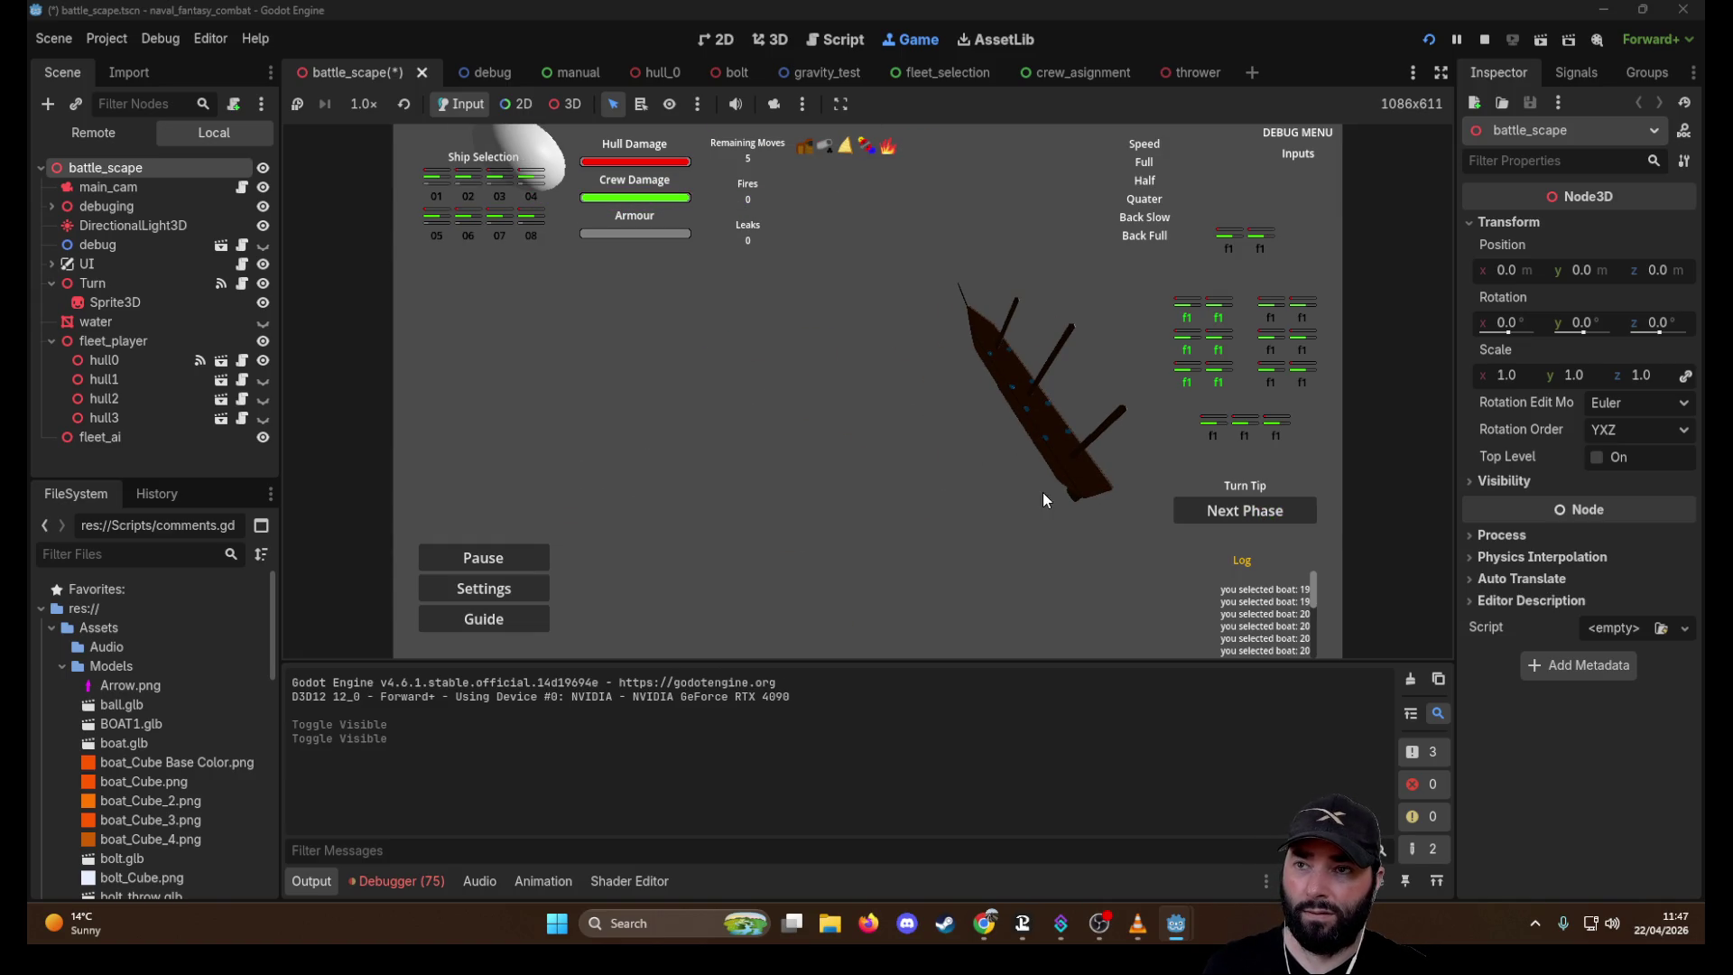
pyautogui.press('d')
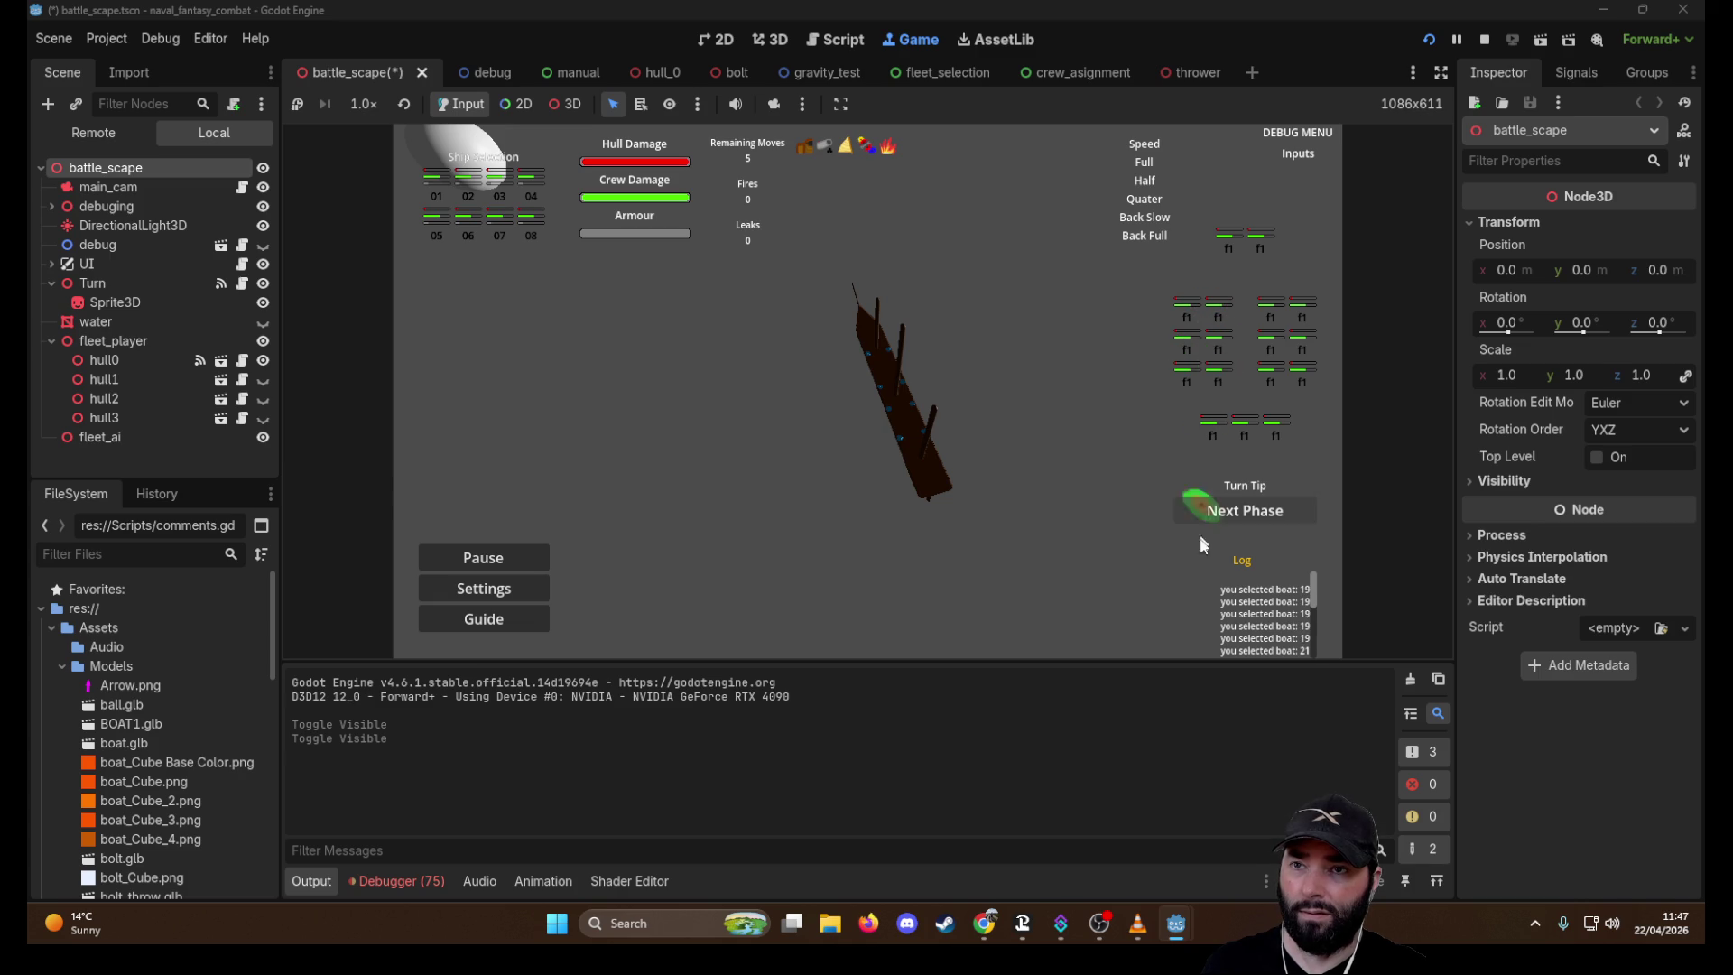
pyautogui.click(1485, 40)
pyautogui.click(331, 297)
# Scroll through turn.gd to review the weapon selection code and the _process function
pyautogui.scroll(-10, 726, 438)
pyautogui.scroll(15, 727, 438)
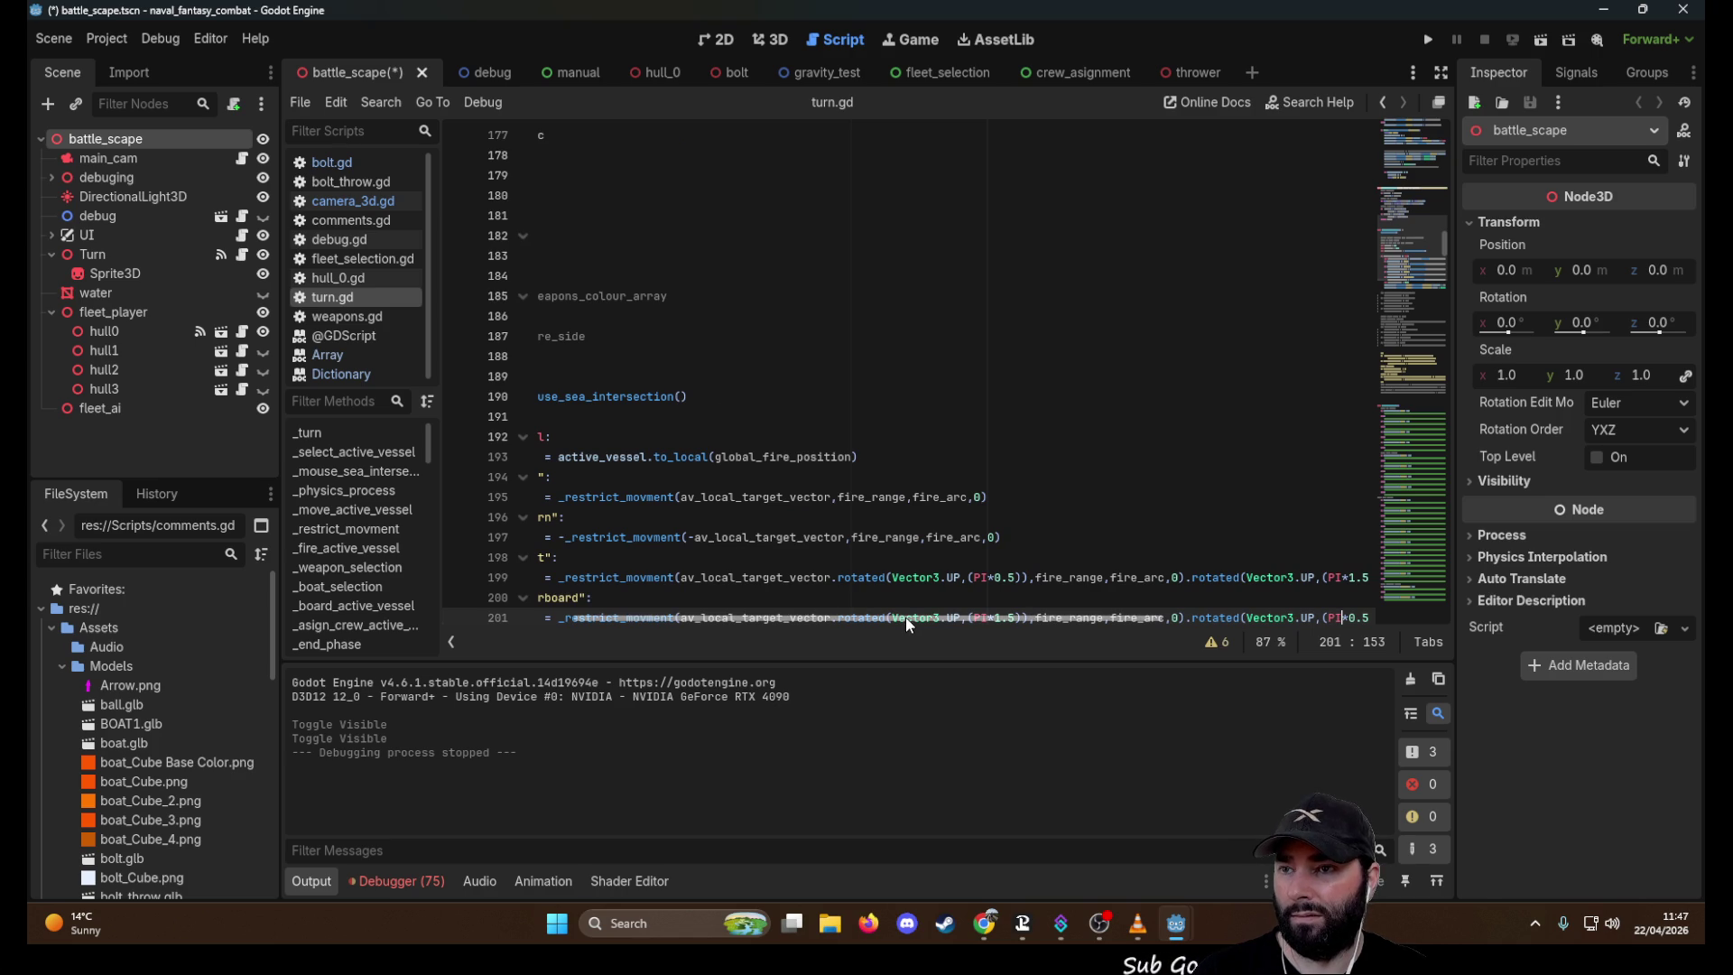
pyautogui.hscroll(-5, 768, 407)
pyautogui.scroll(-15, 792, 309)
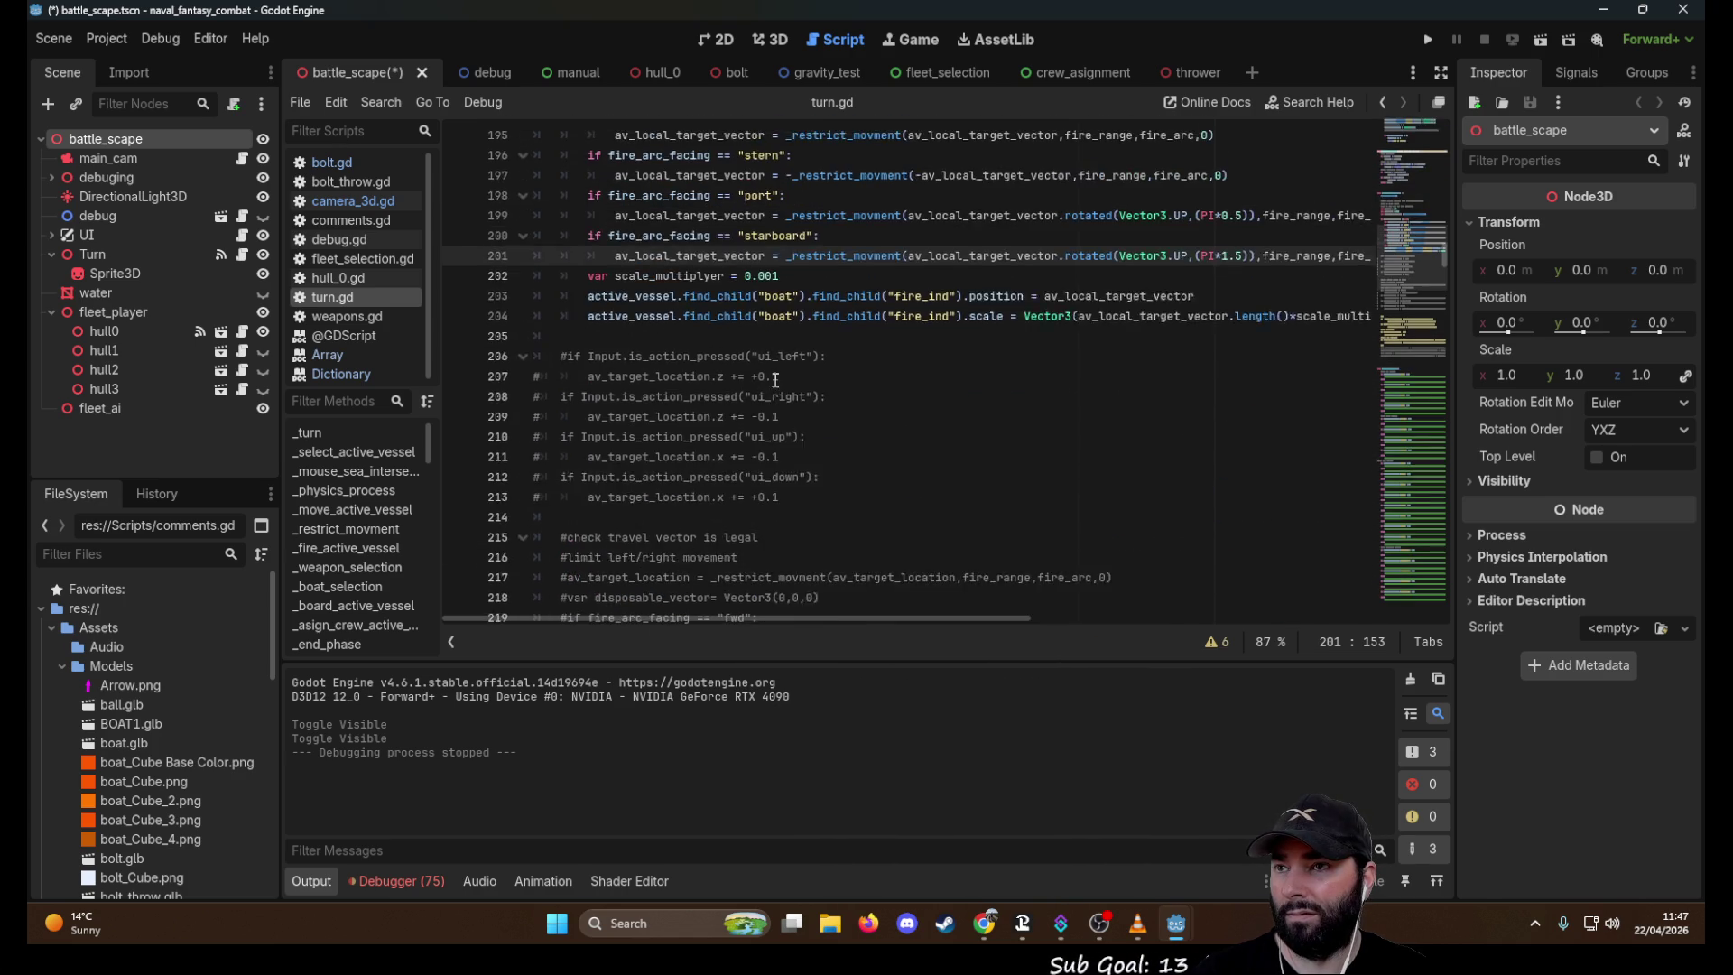
pyautogui.scroll(-7, 780, 390)
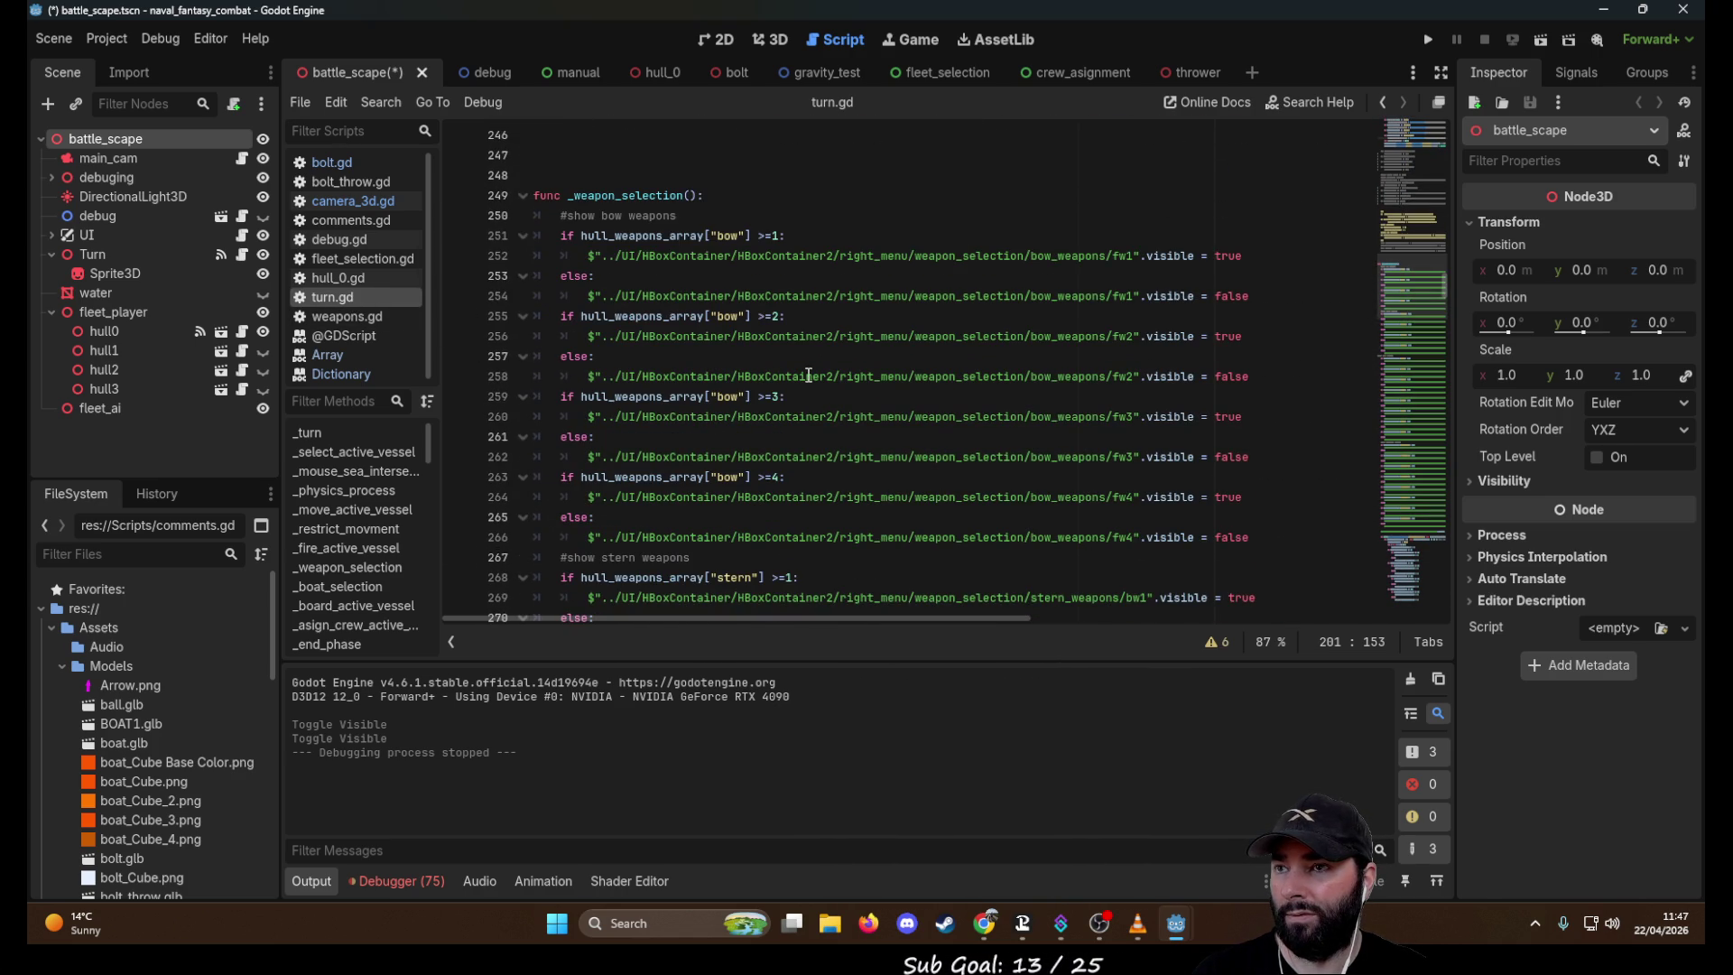
pyautogui.scroll(20, 807, 374)
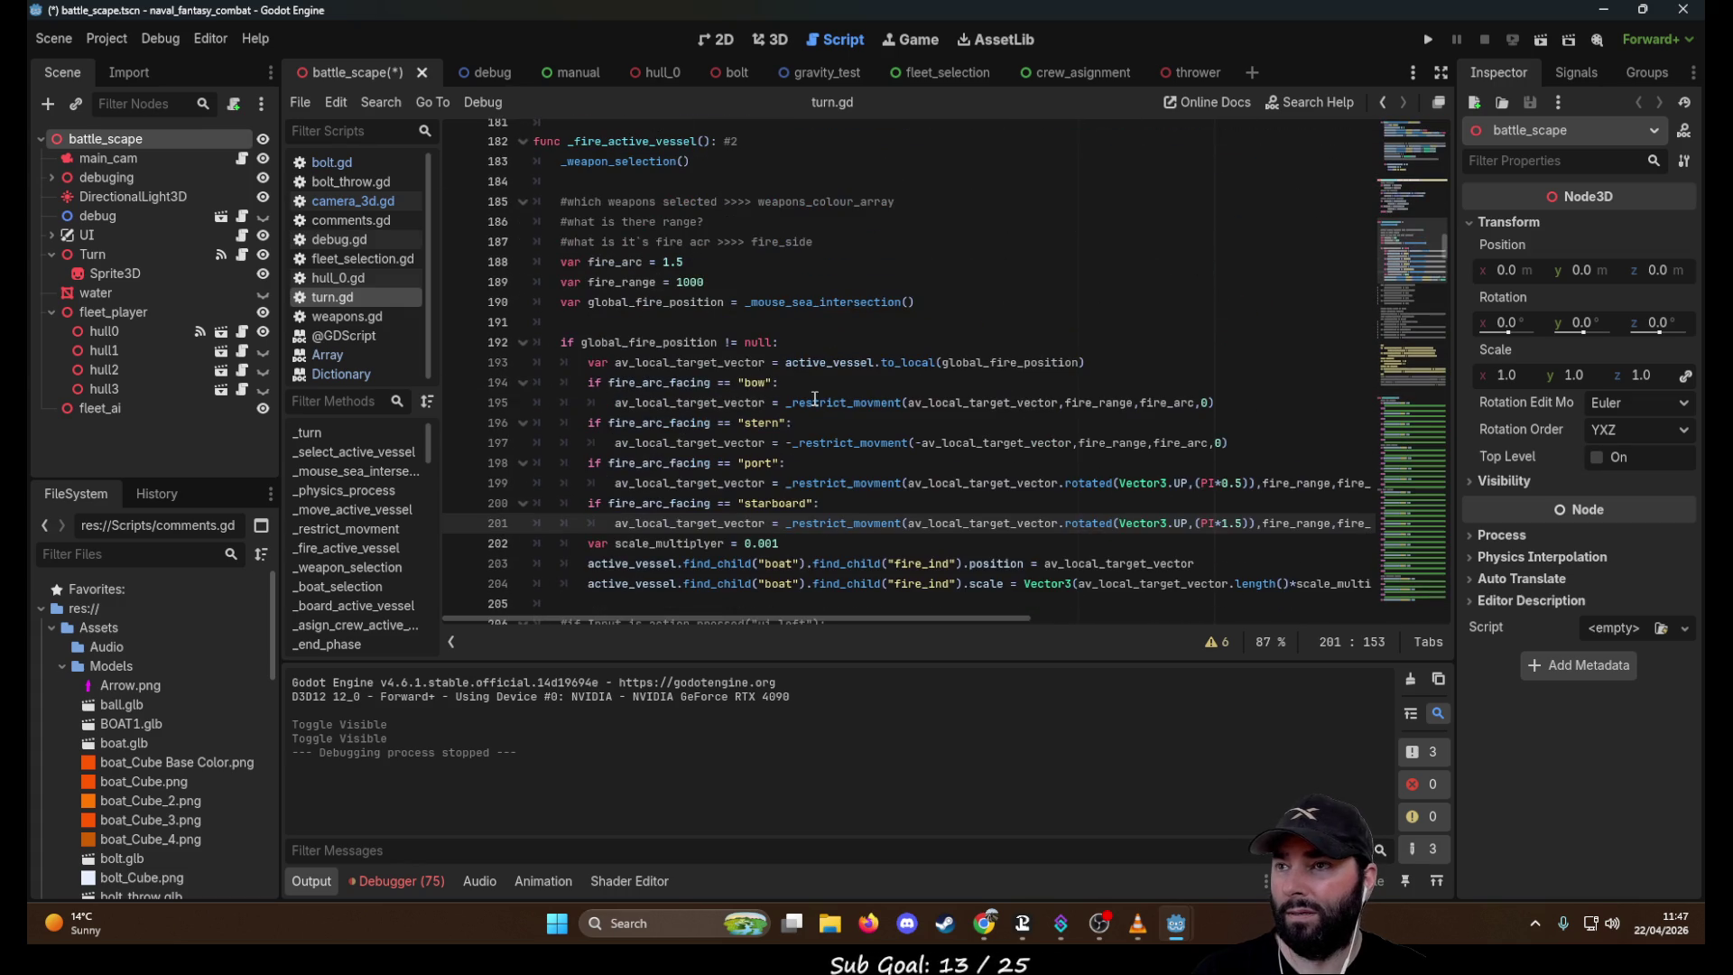
pyautogui.scroll(10, 815, 398)
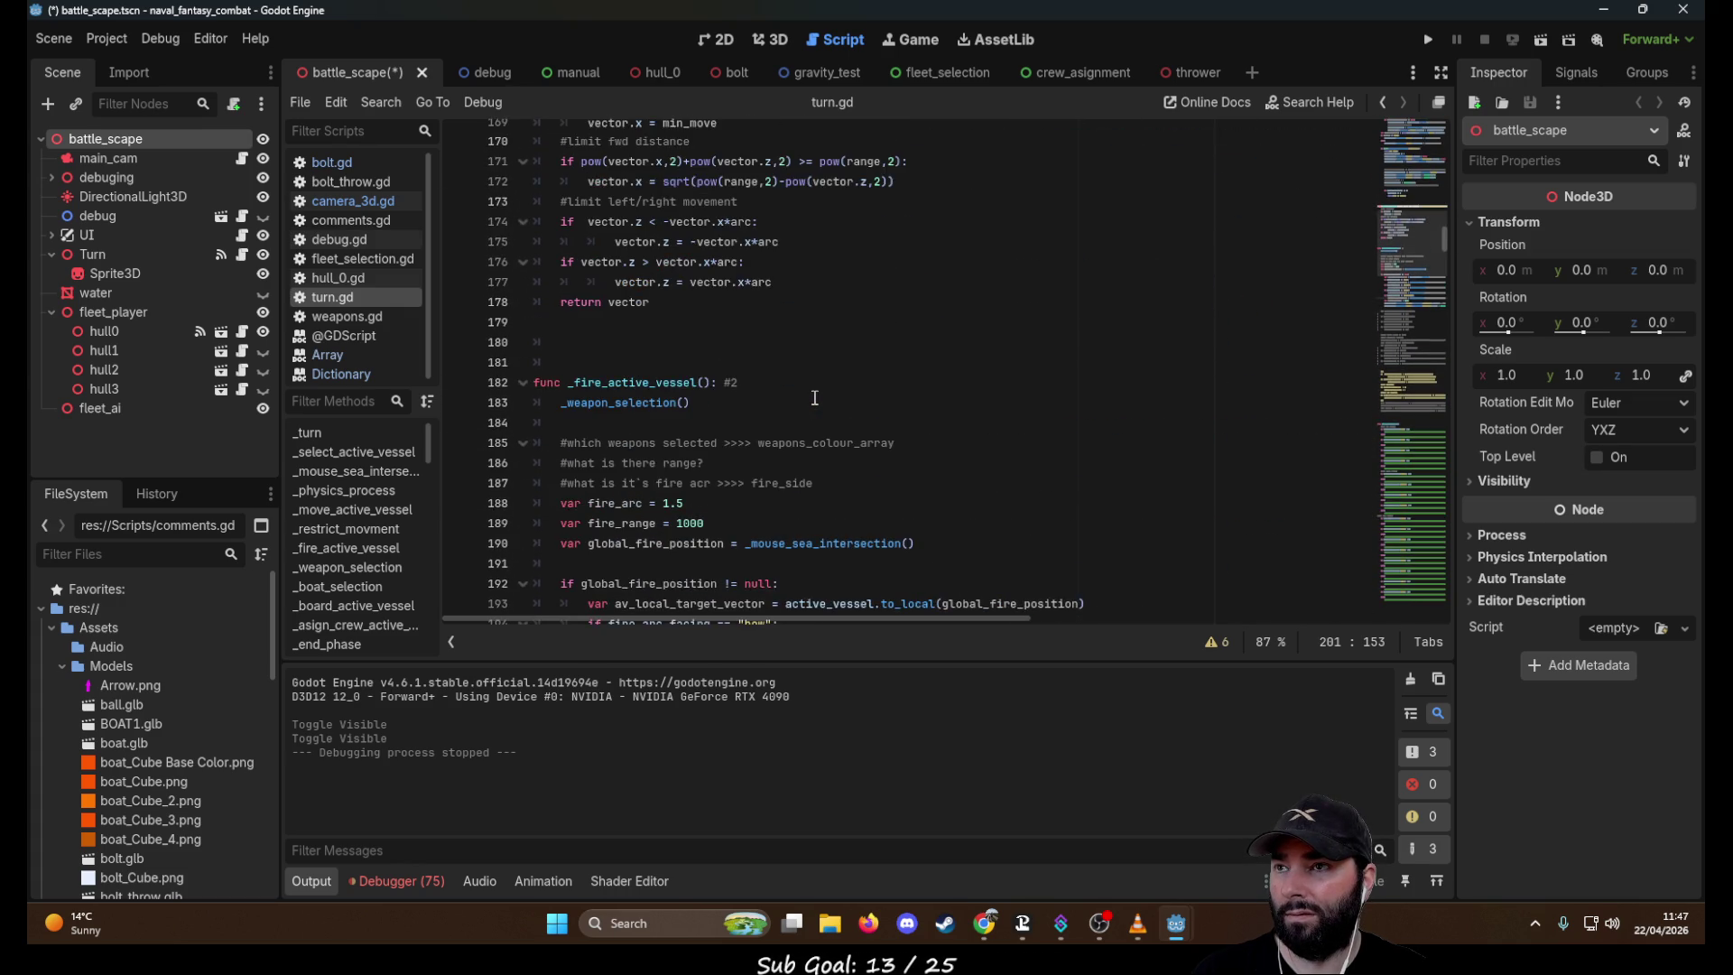
pyautogui.scroll(7, 815, 398)
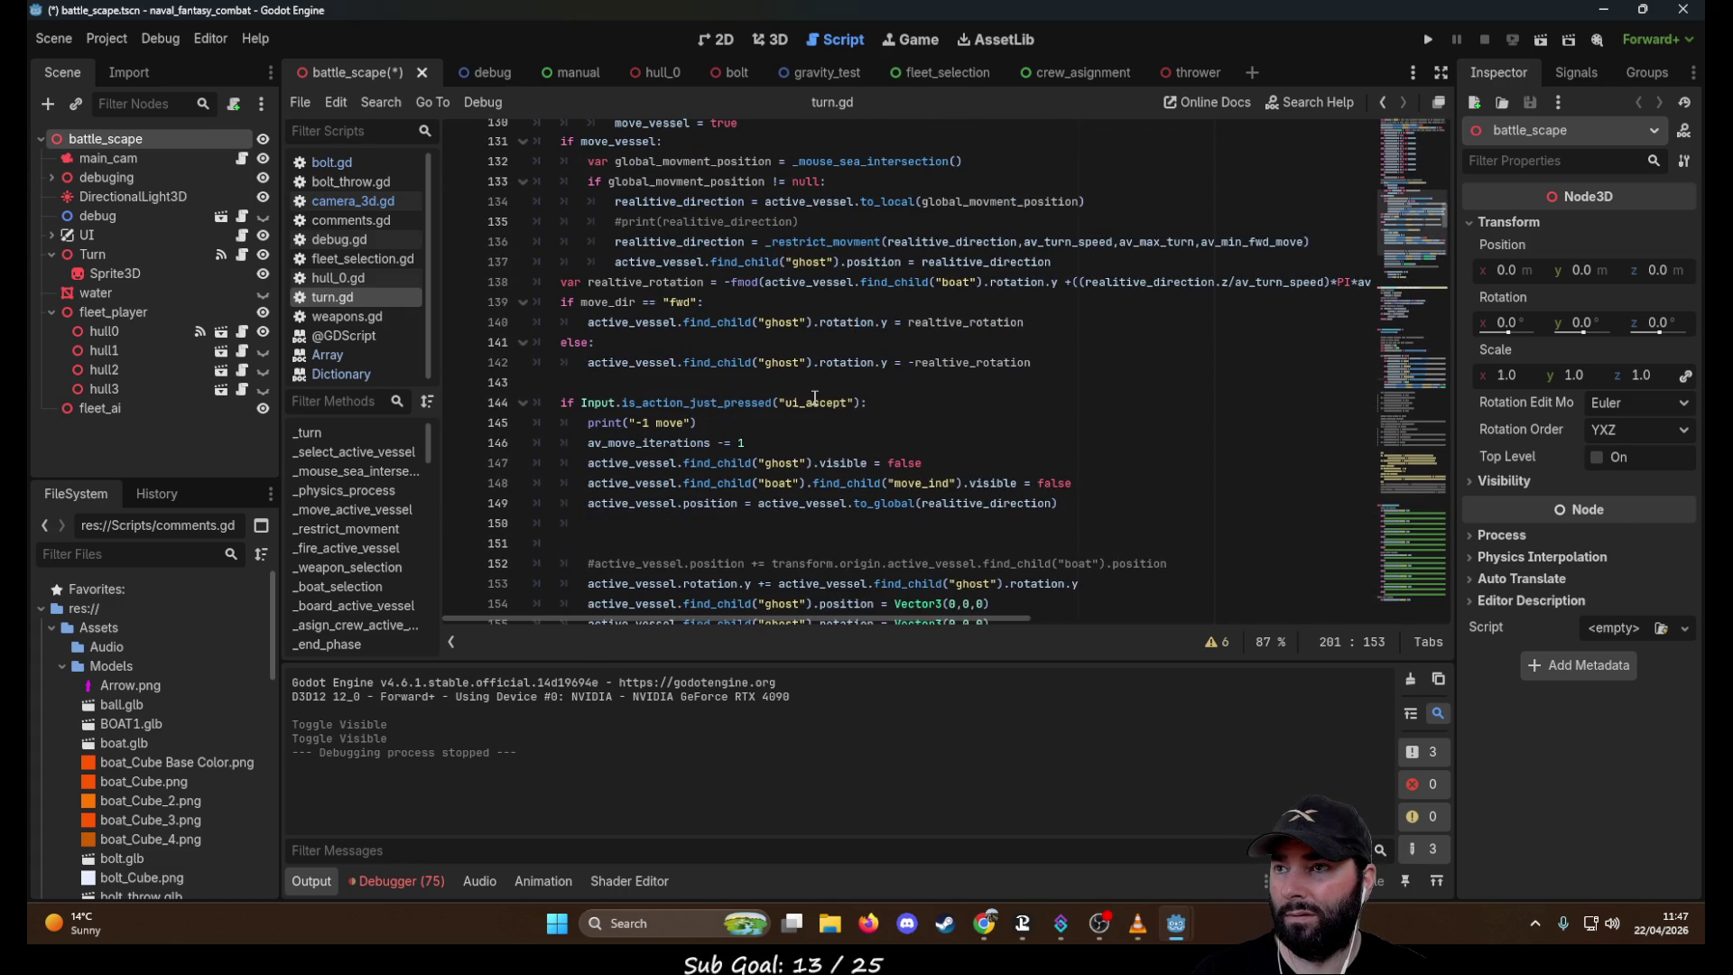
pyautogui.scroll(5, 793, 405)
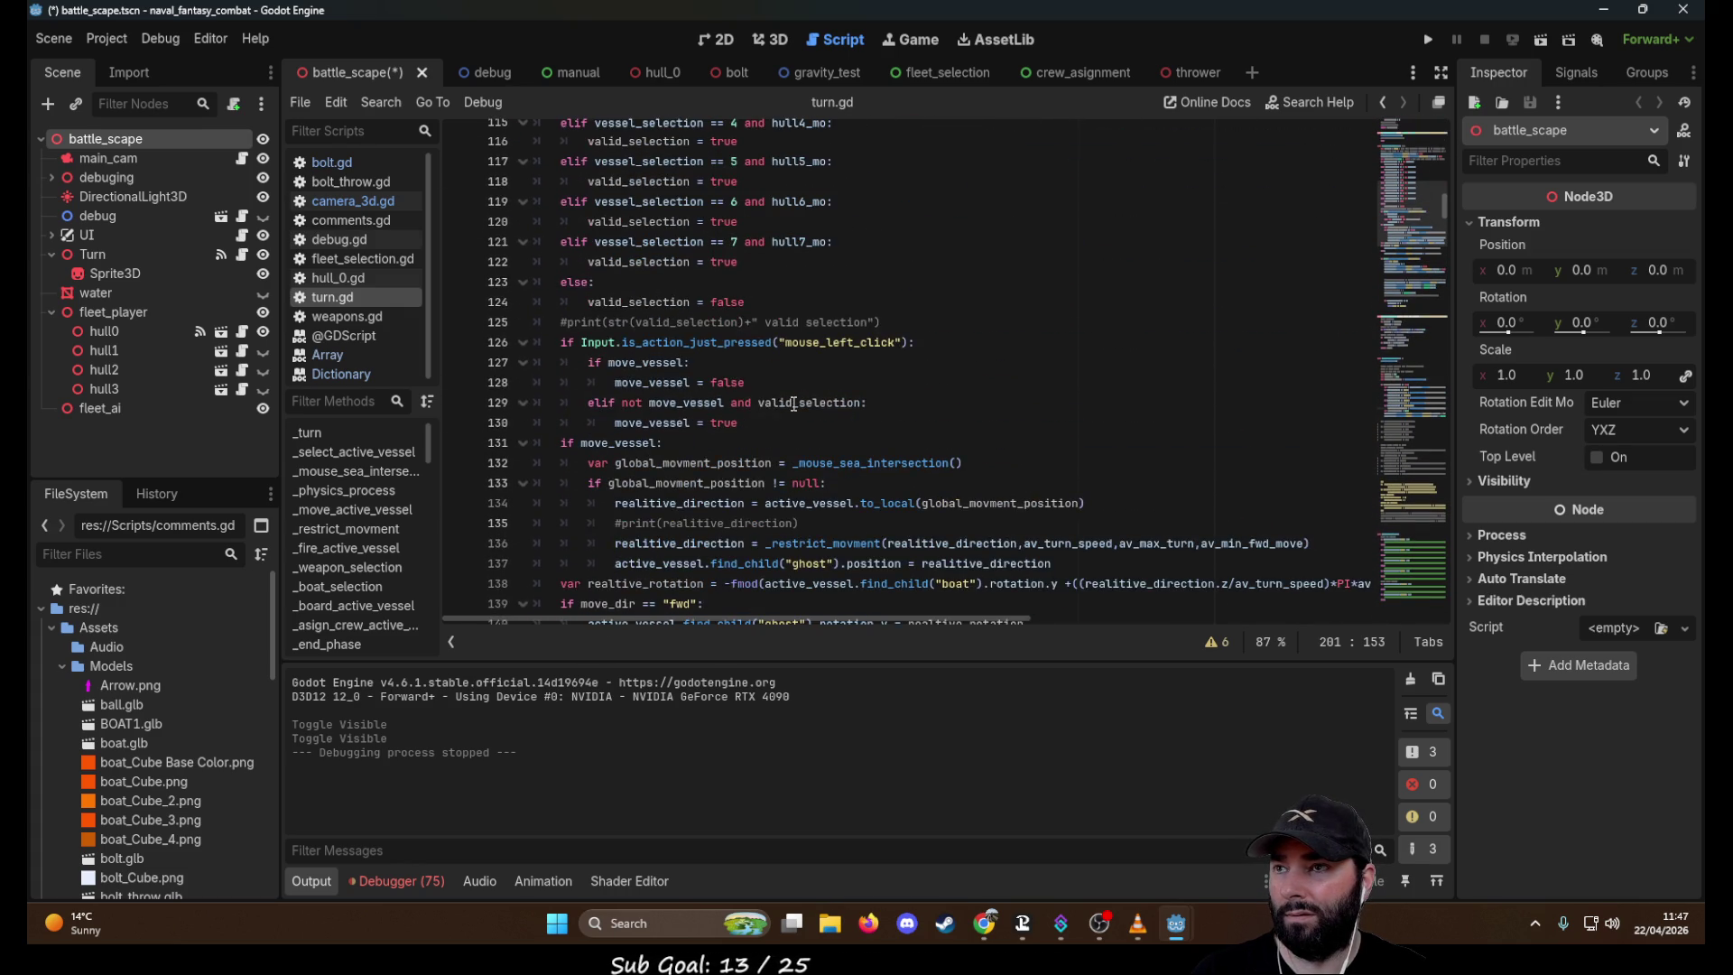
pyautogui.scroll(6, 794, 405)
pyautogui.scroll(5, 793, 404)
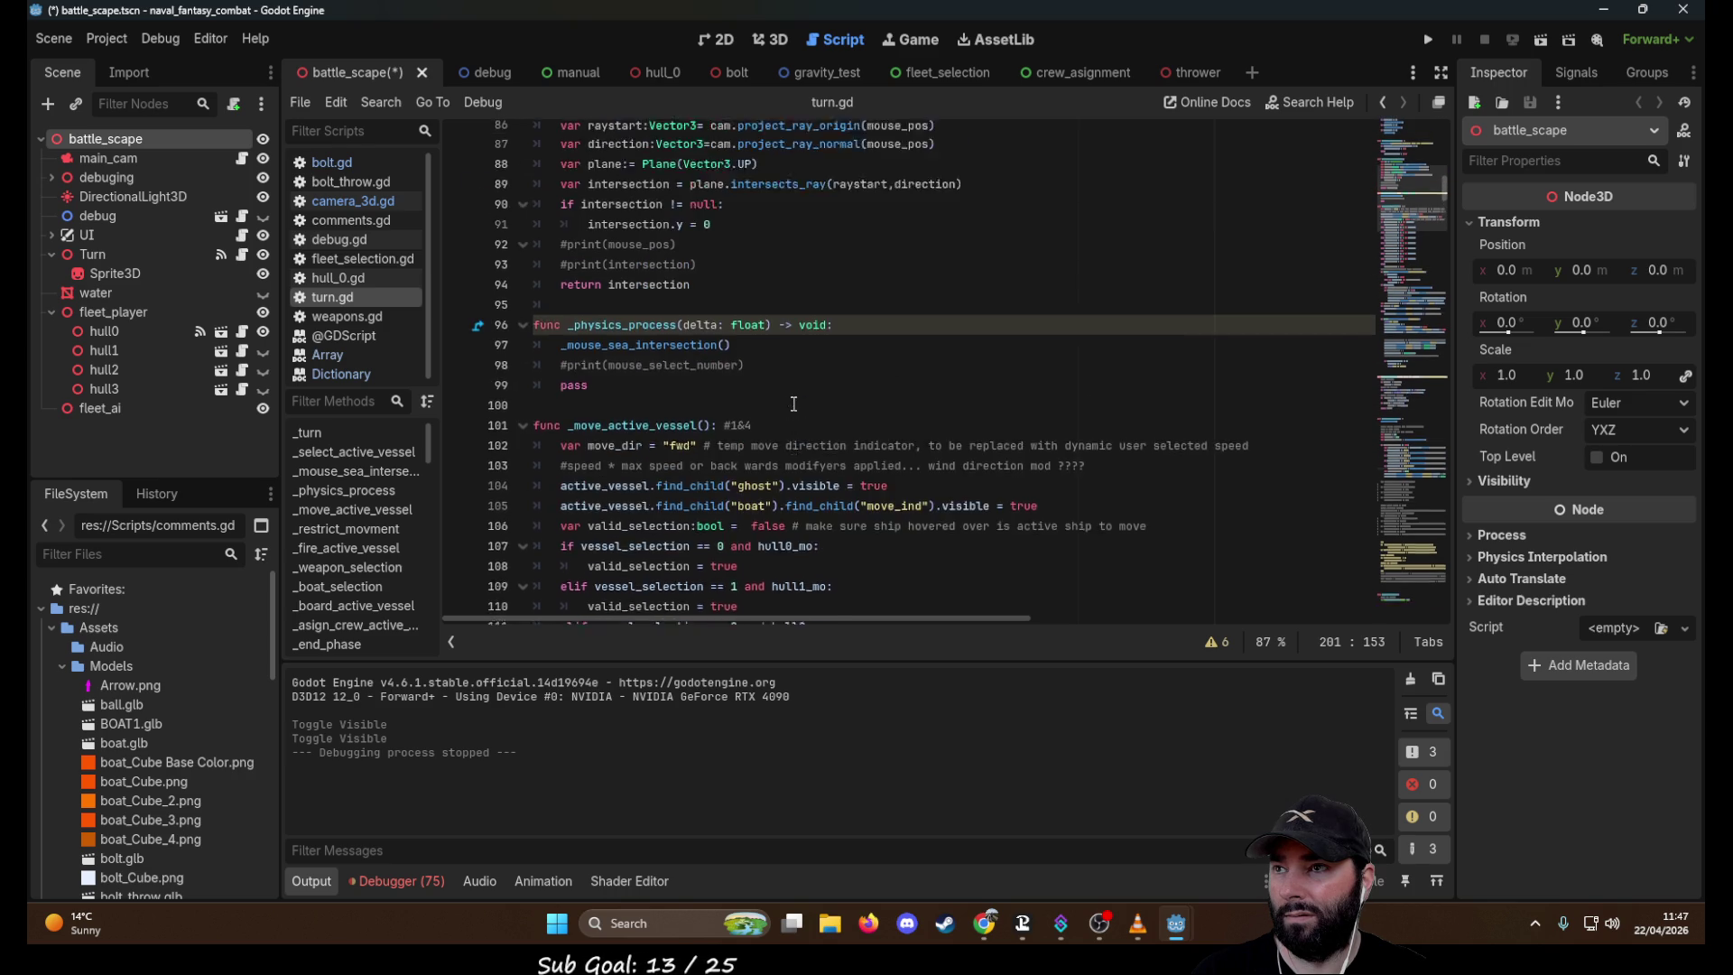
pyautogui.scroll(1, 793, 405)
pyautogui.scroll(5, 794, 405)
pyautogui.scroll(9, 793, 405)
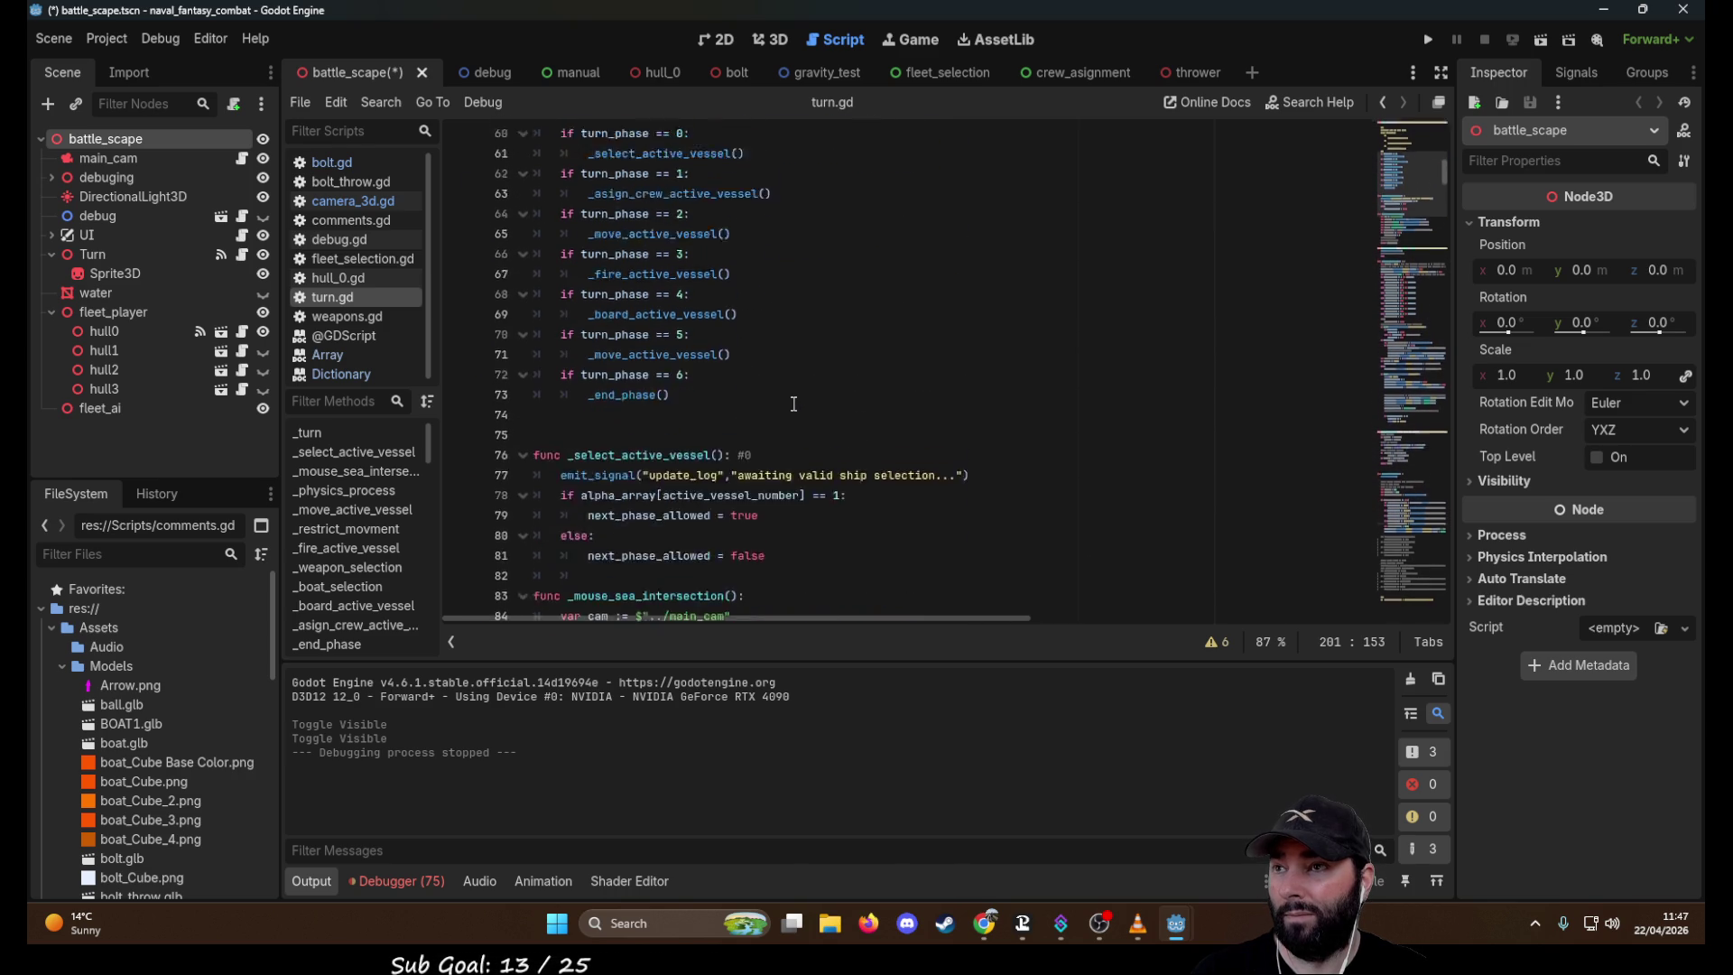
pyautogui.scroll(-20, 793, 404)
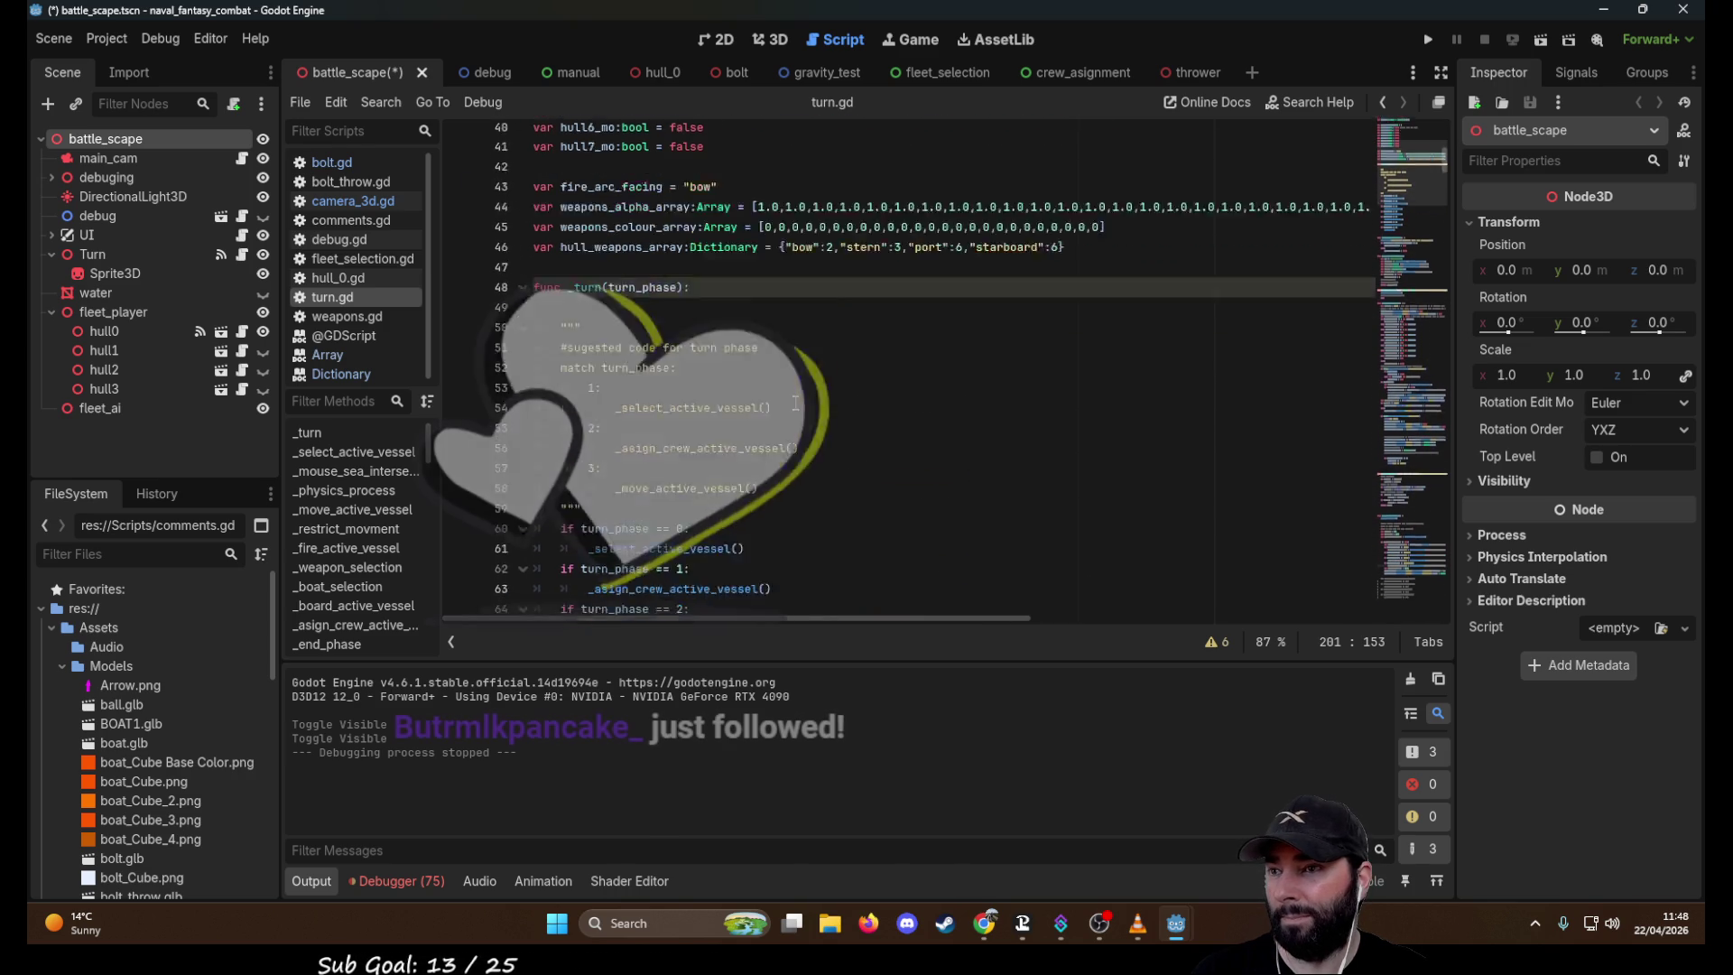
pyautogui.scroll(-9, 811, 400)
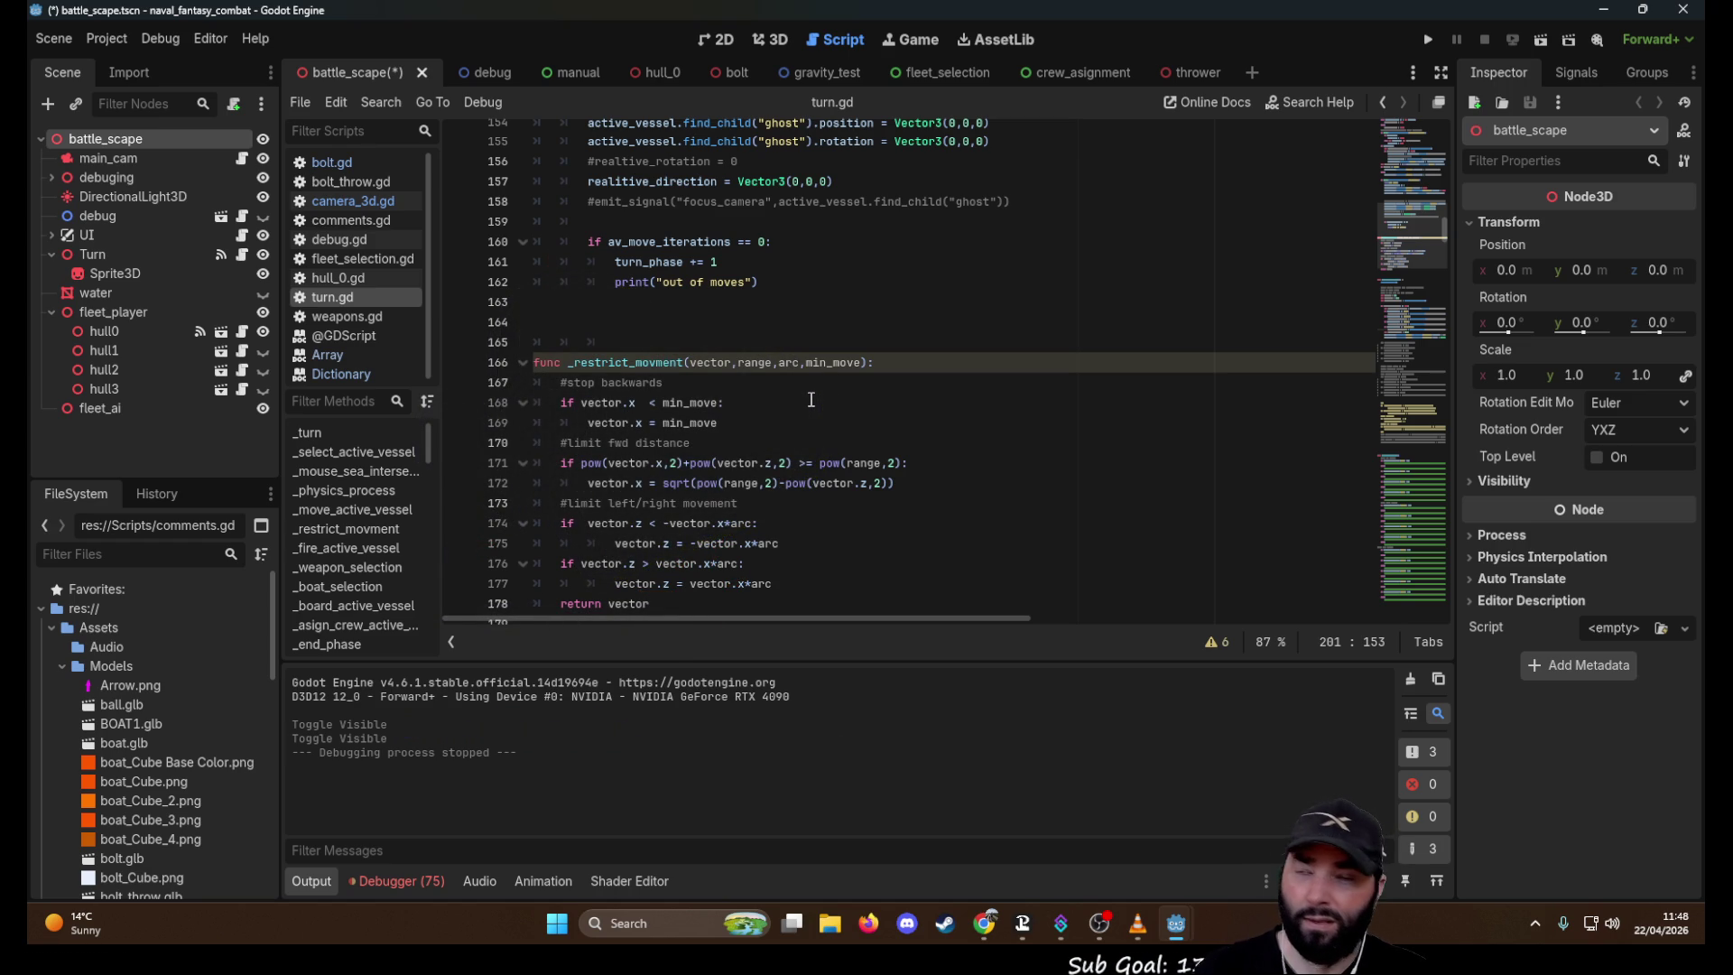
pyautogui.scroll(-10, 810, 399)
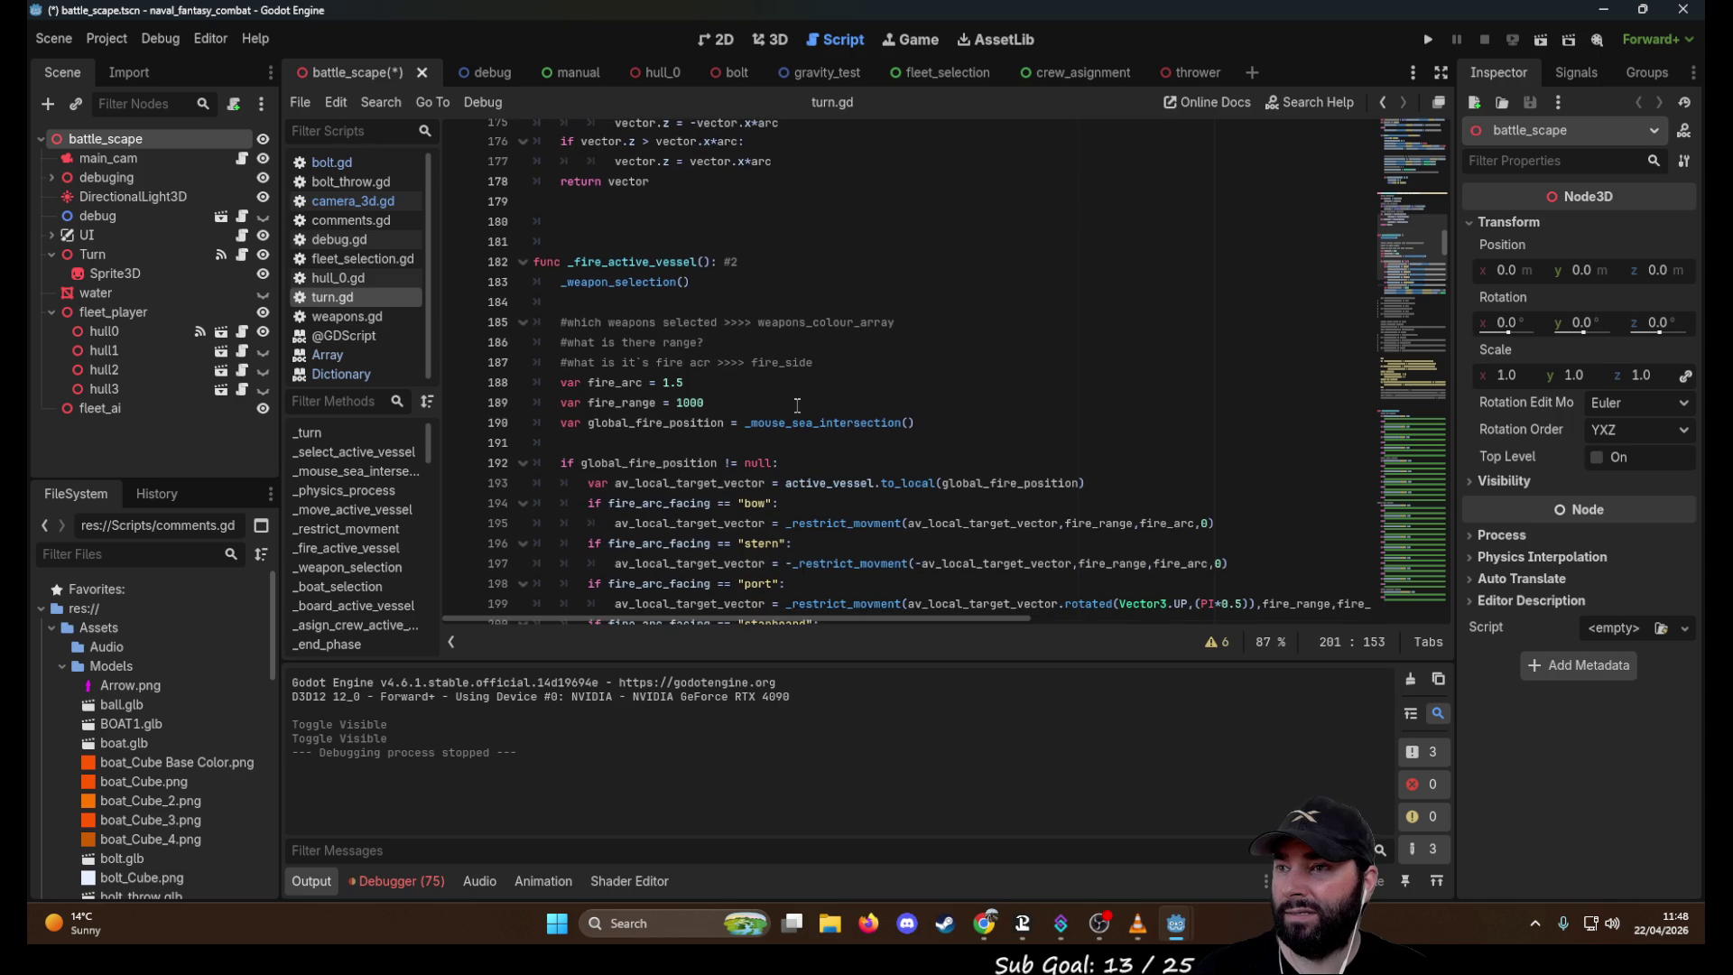
pyautogui.scroll(-16, 797, 405)
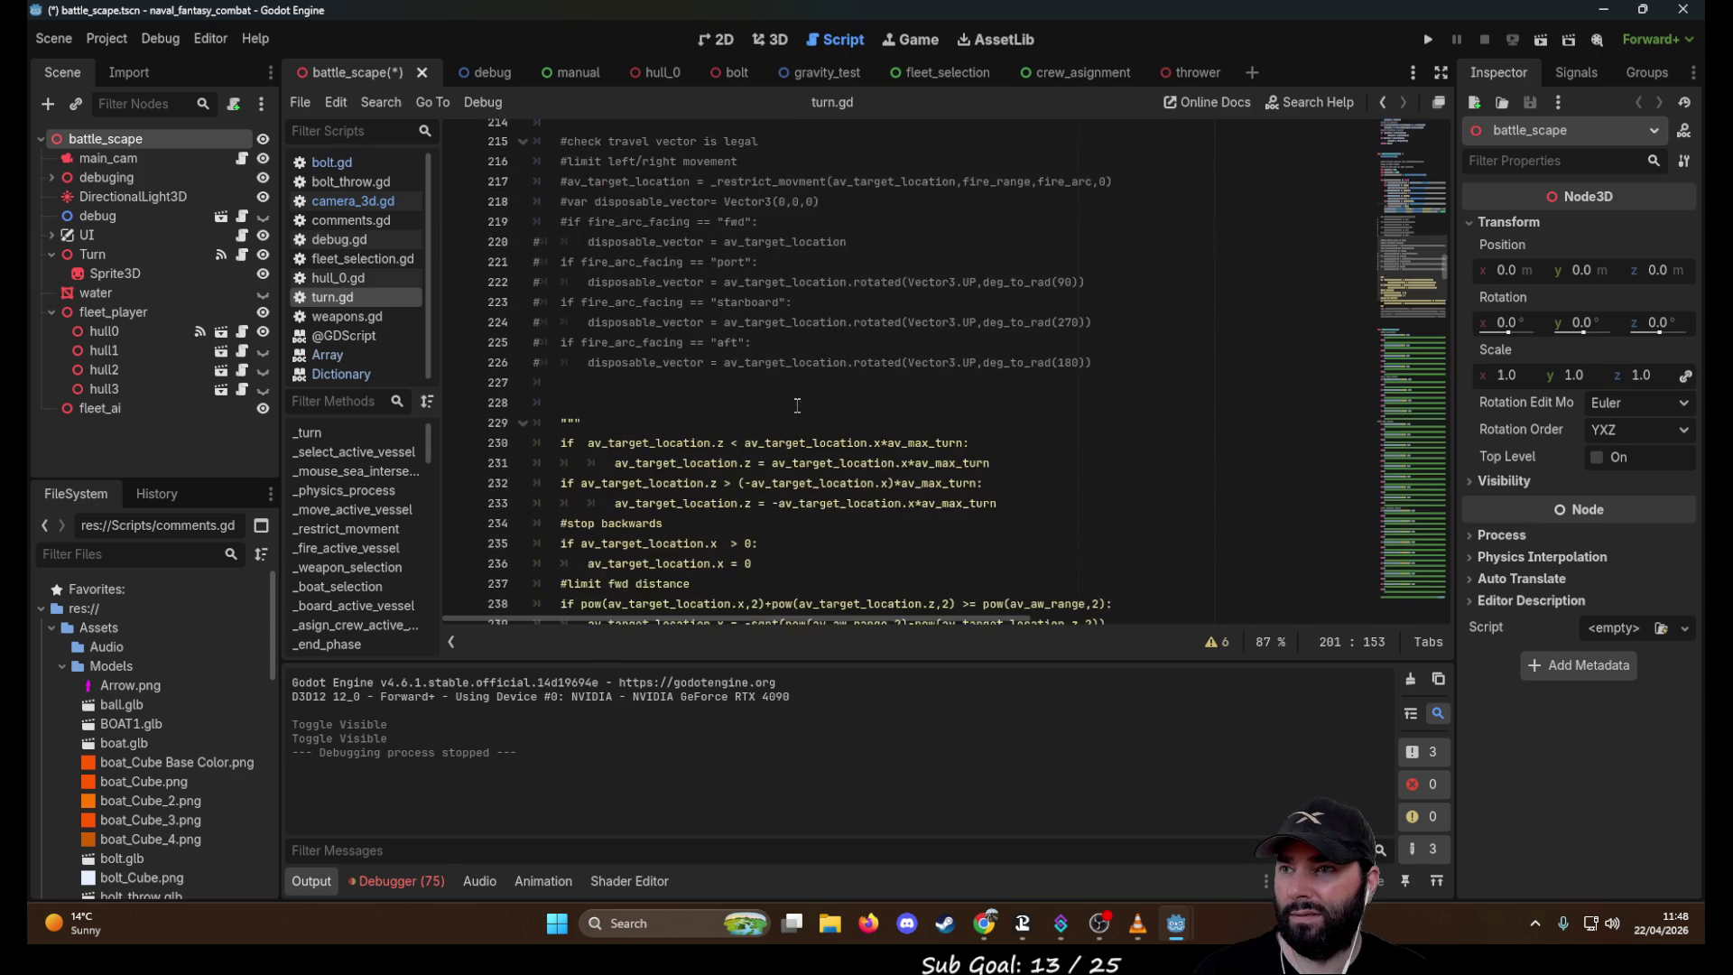
pyautogui.scroll(-18, 797, 405)
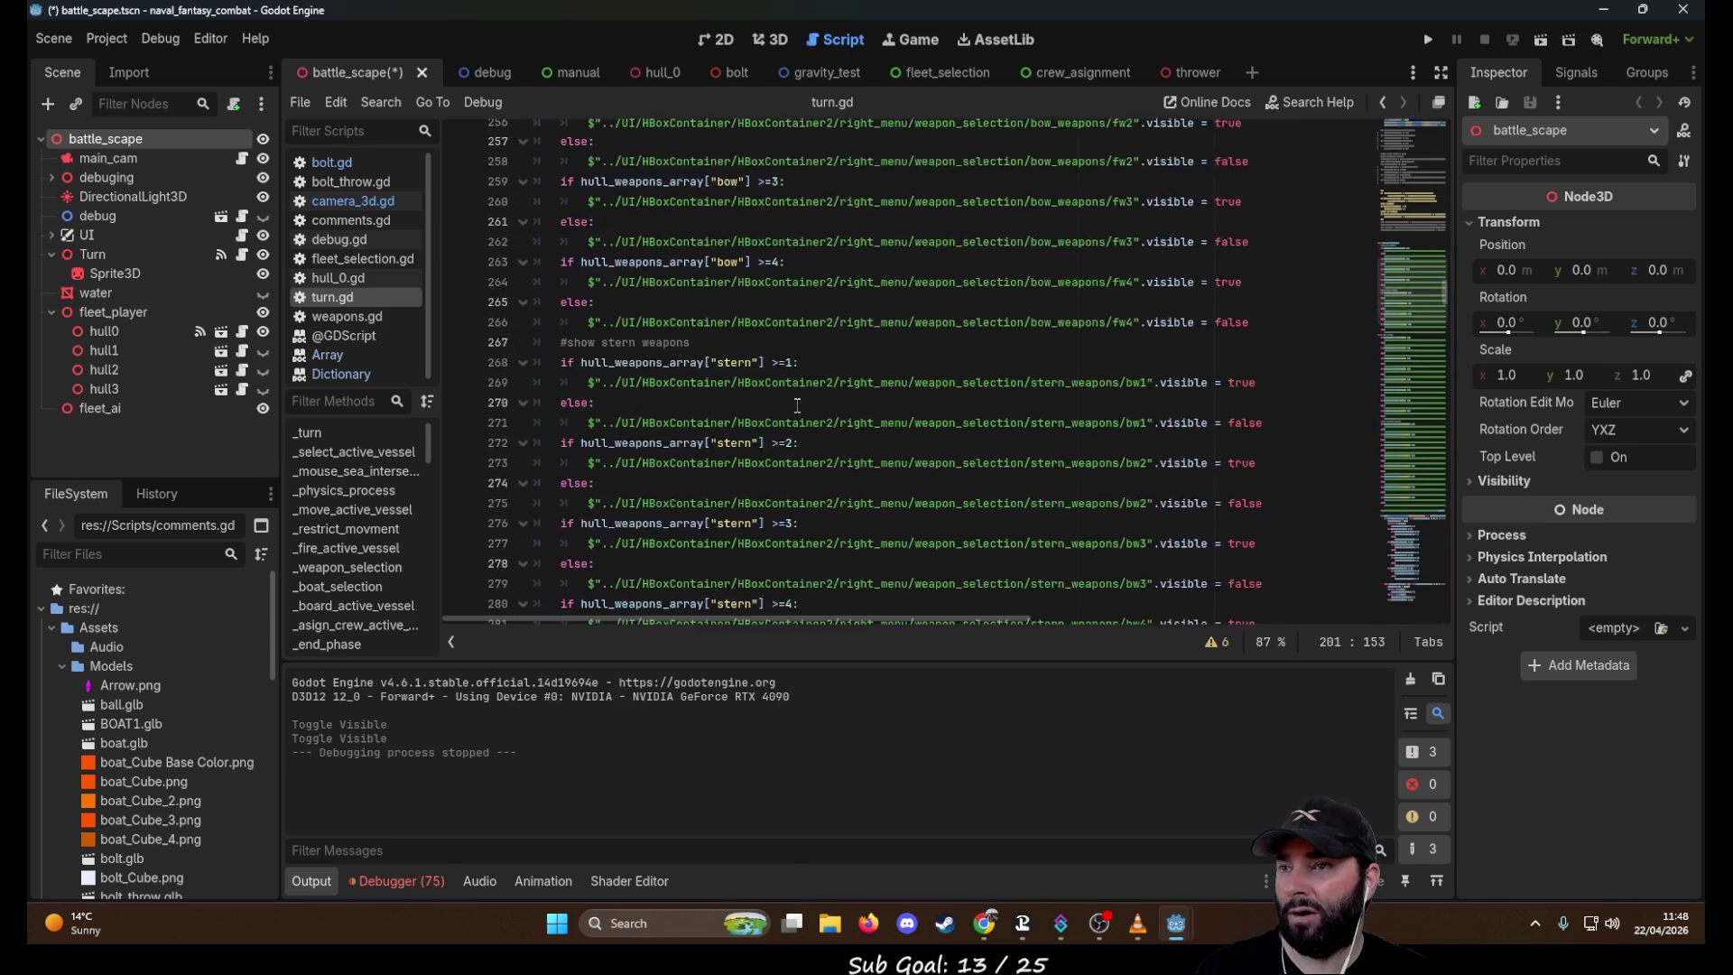
pyautogui.scroll(-19, 797, 406)
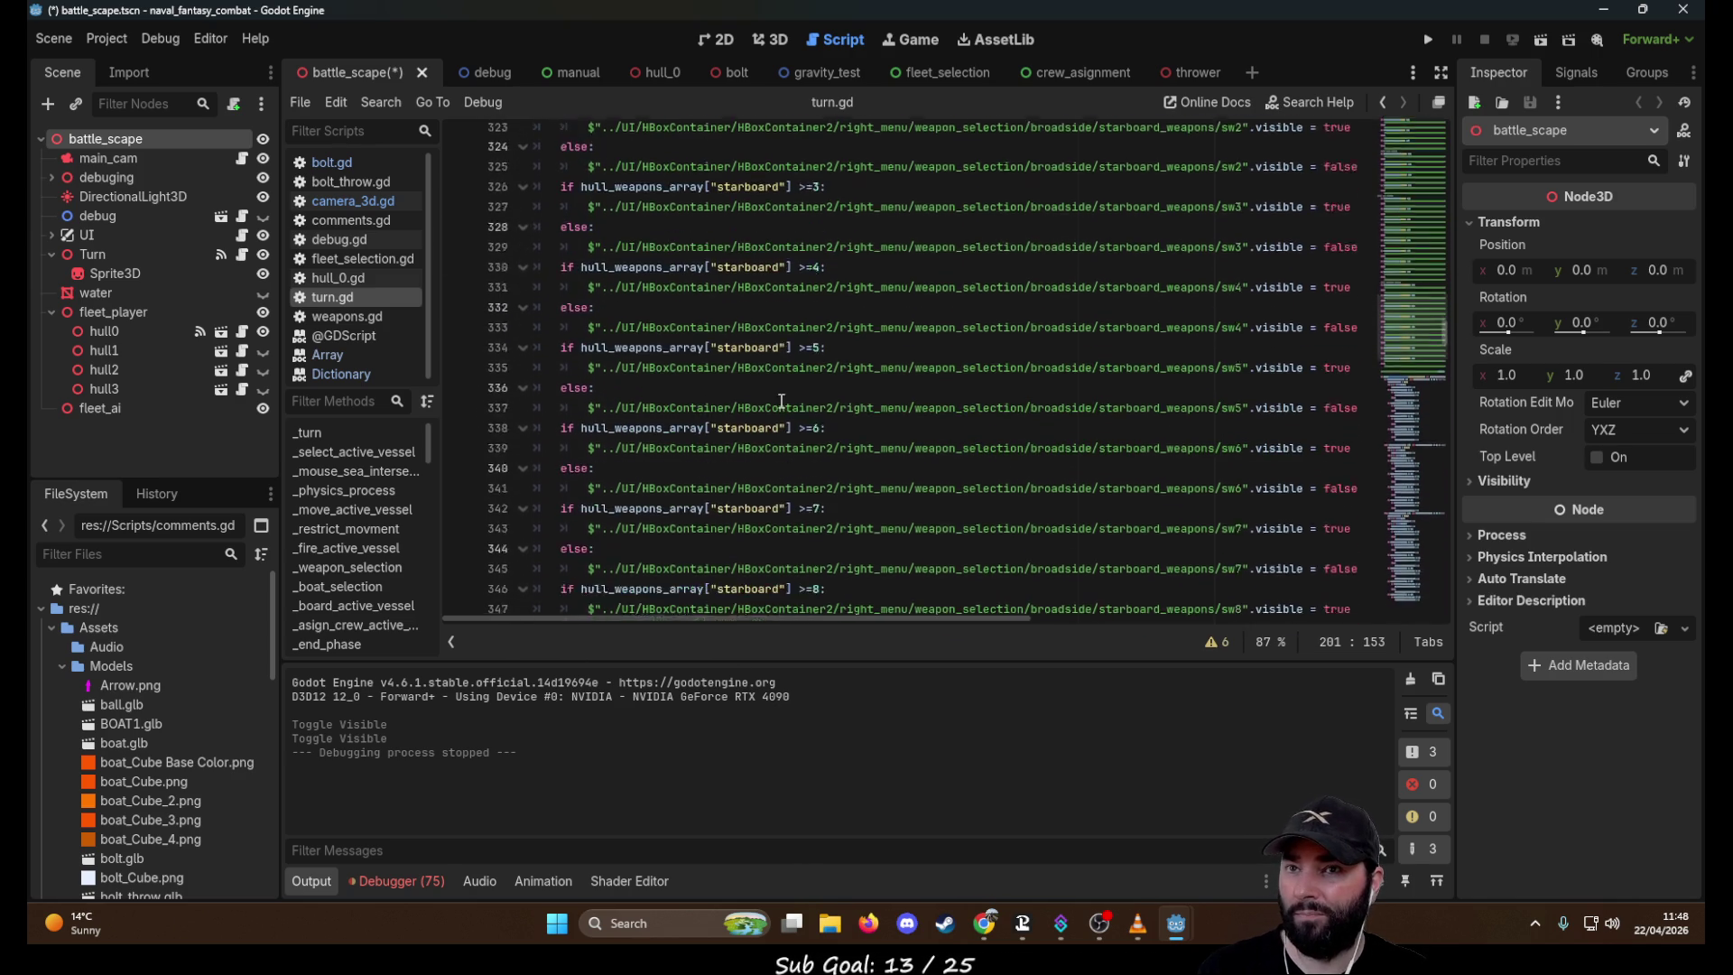
pyautogui.scroll(-2, 795, 401)
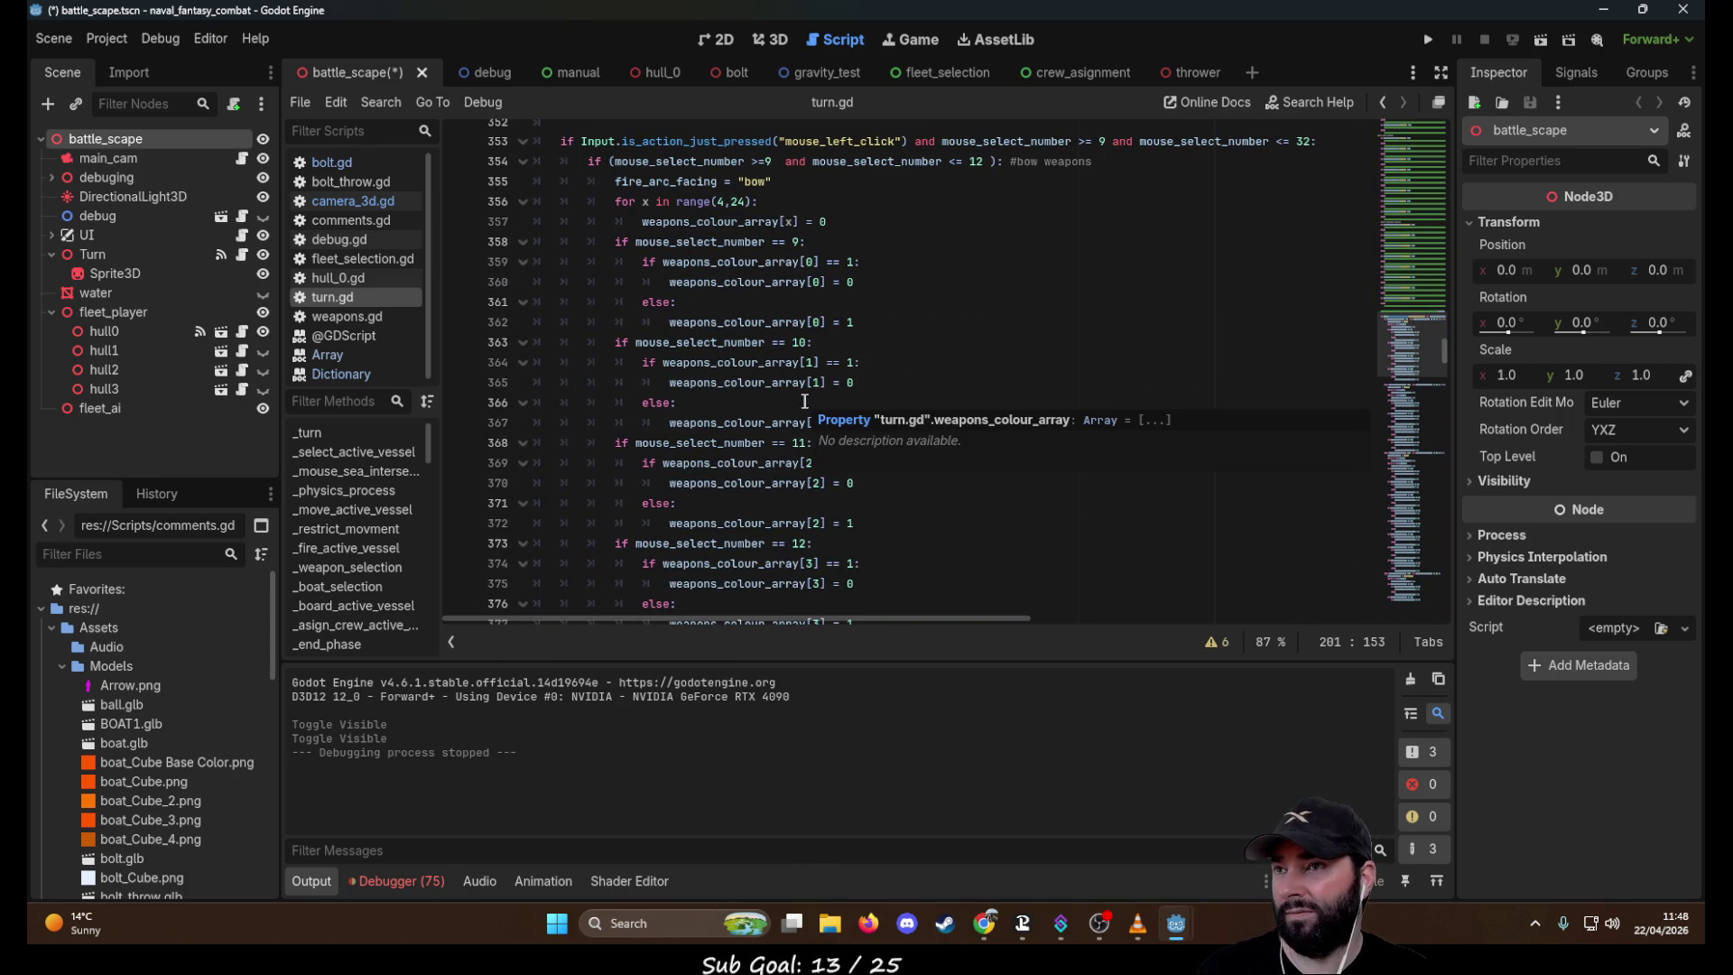
pyautogui.scroll(-5, 826, 398)
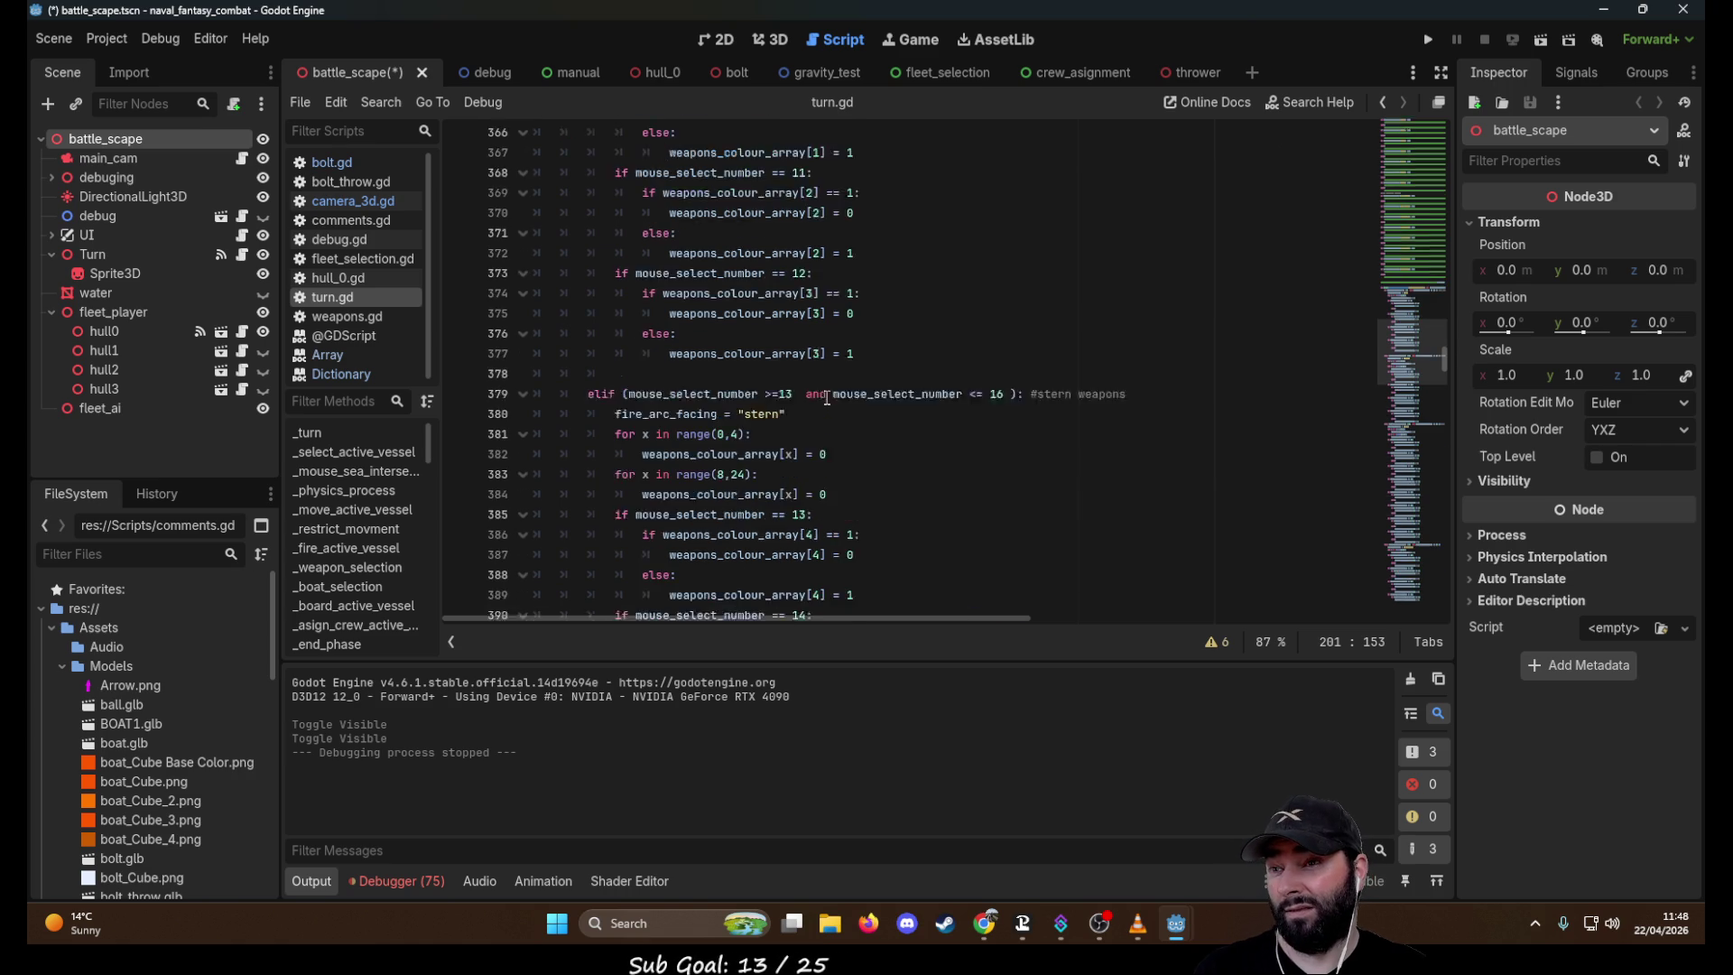
pyautogui.scroll(-3, 827, 398)
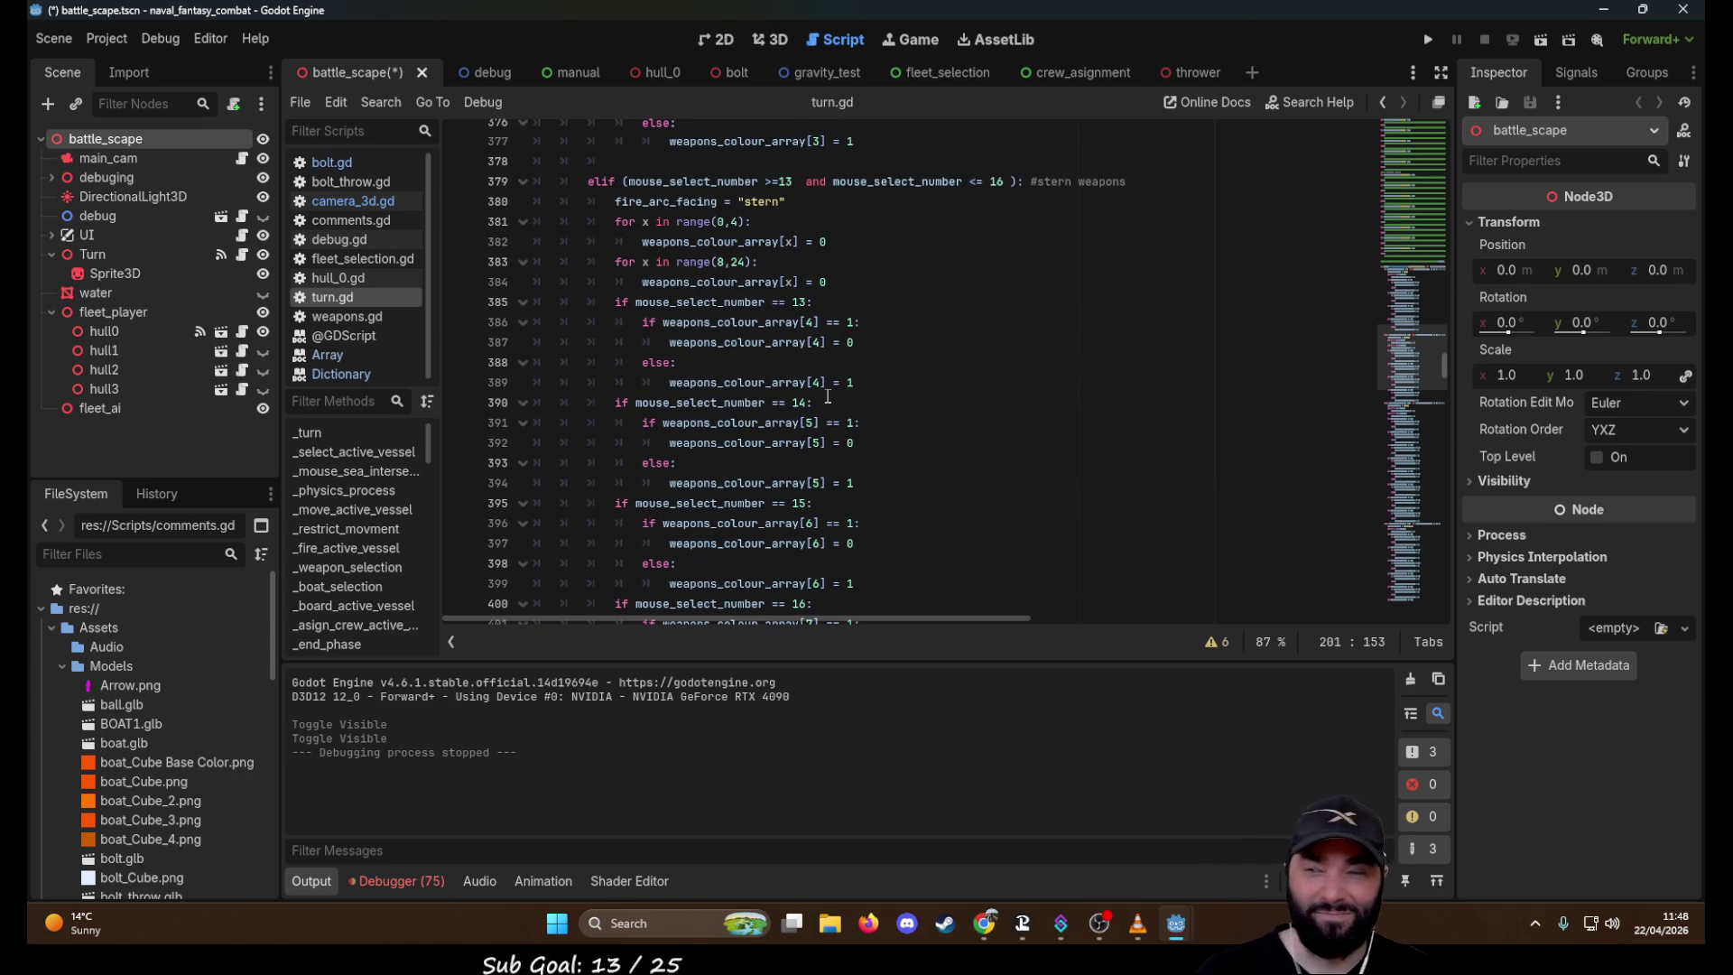
pyautogui.scroll(-8, 827, 398)
pyautogui.scroll(-8, 834, 397)
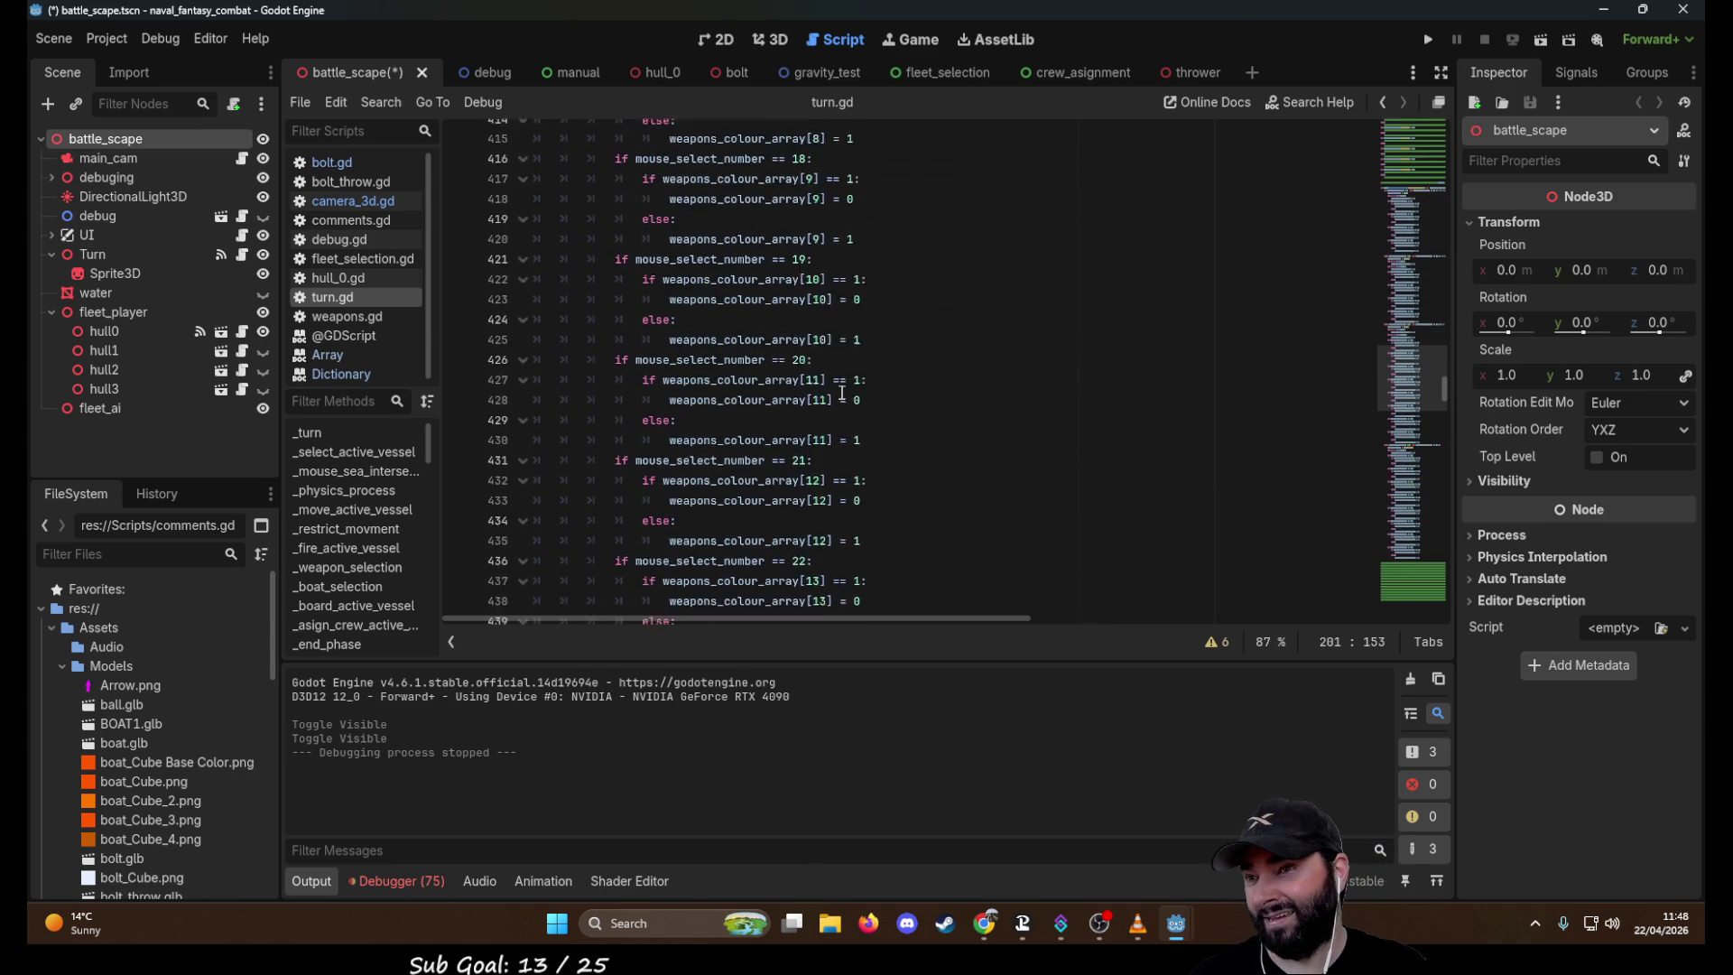
pyautogui.scroll(-6, 838, 434)
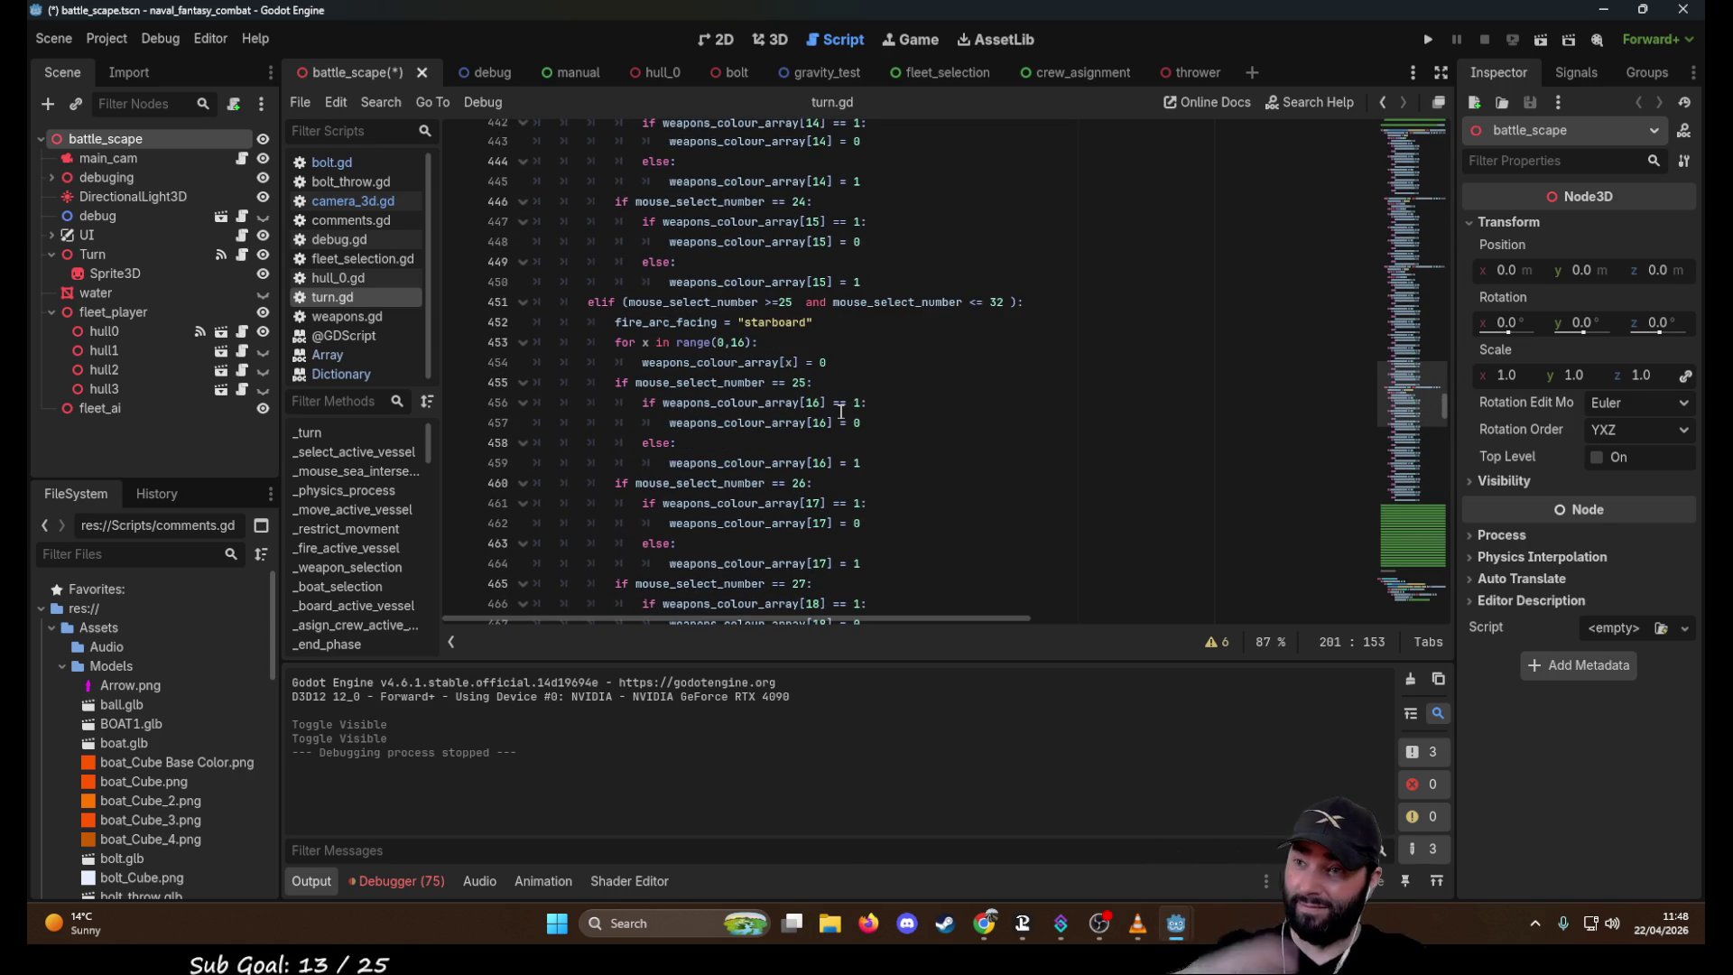
pyautogui.scroll(-12, 844, 412)
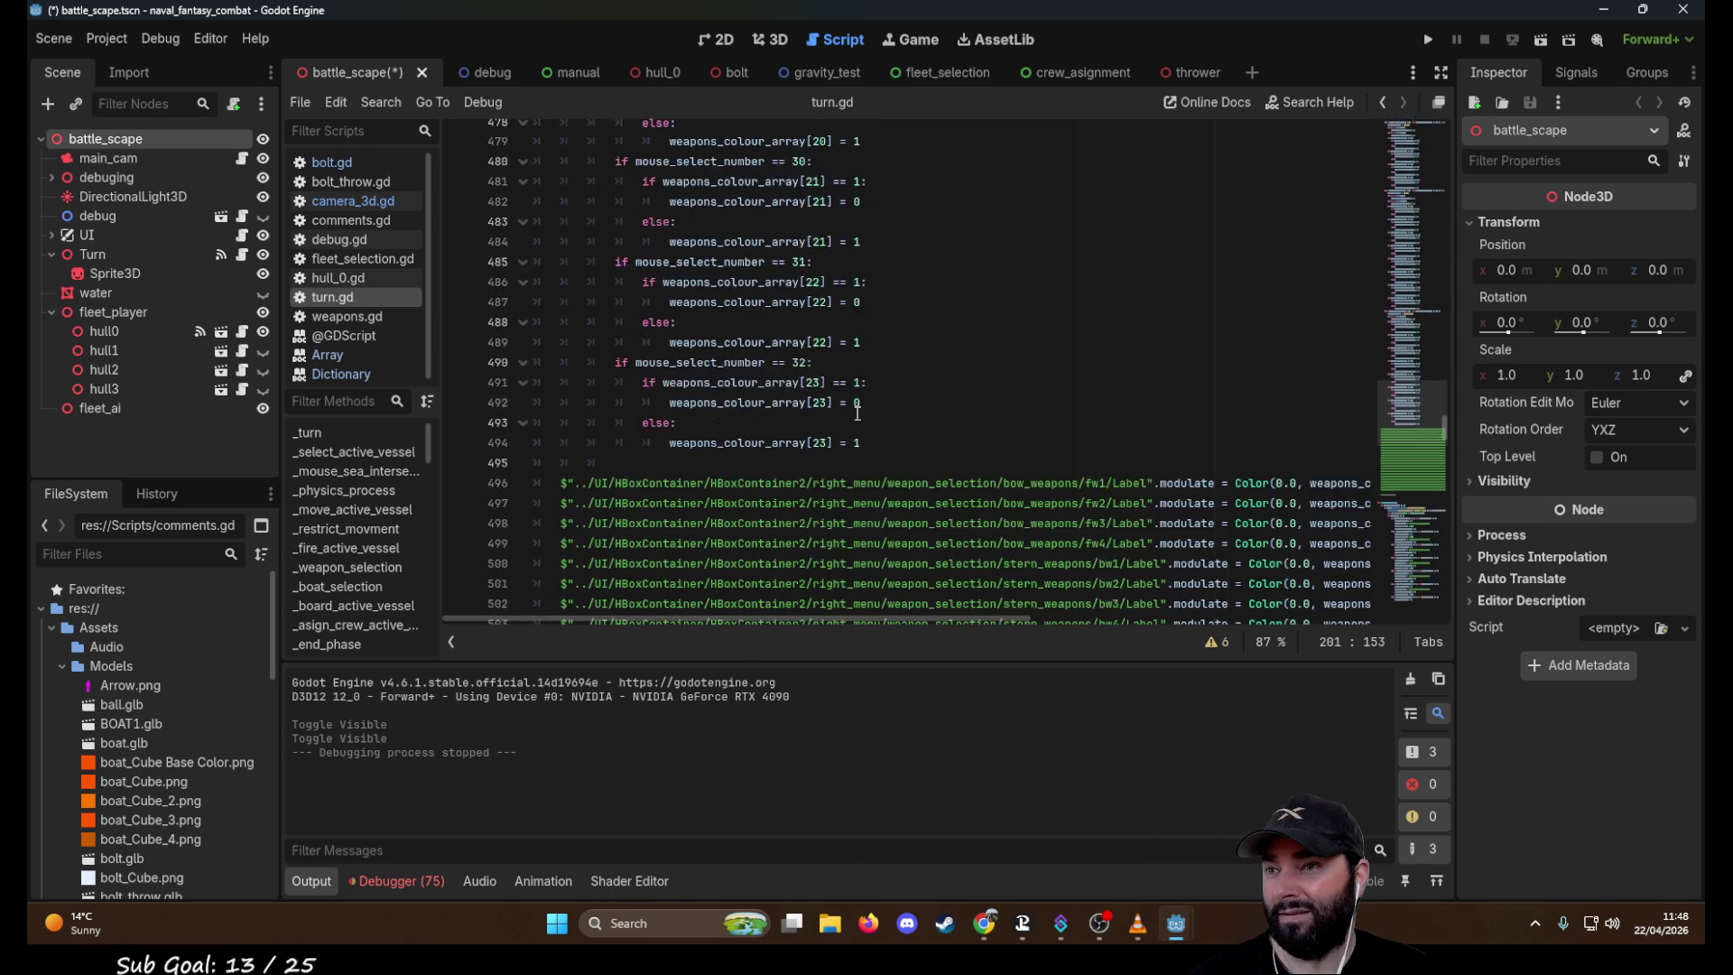
pyautogui.scroll(-13, 857, 416)
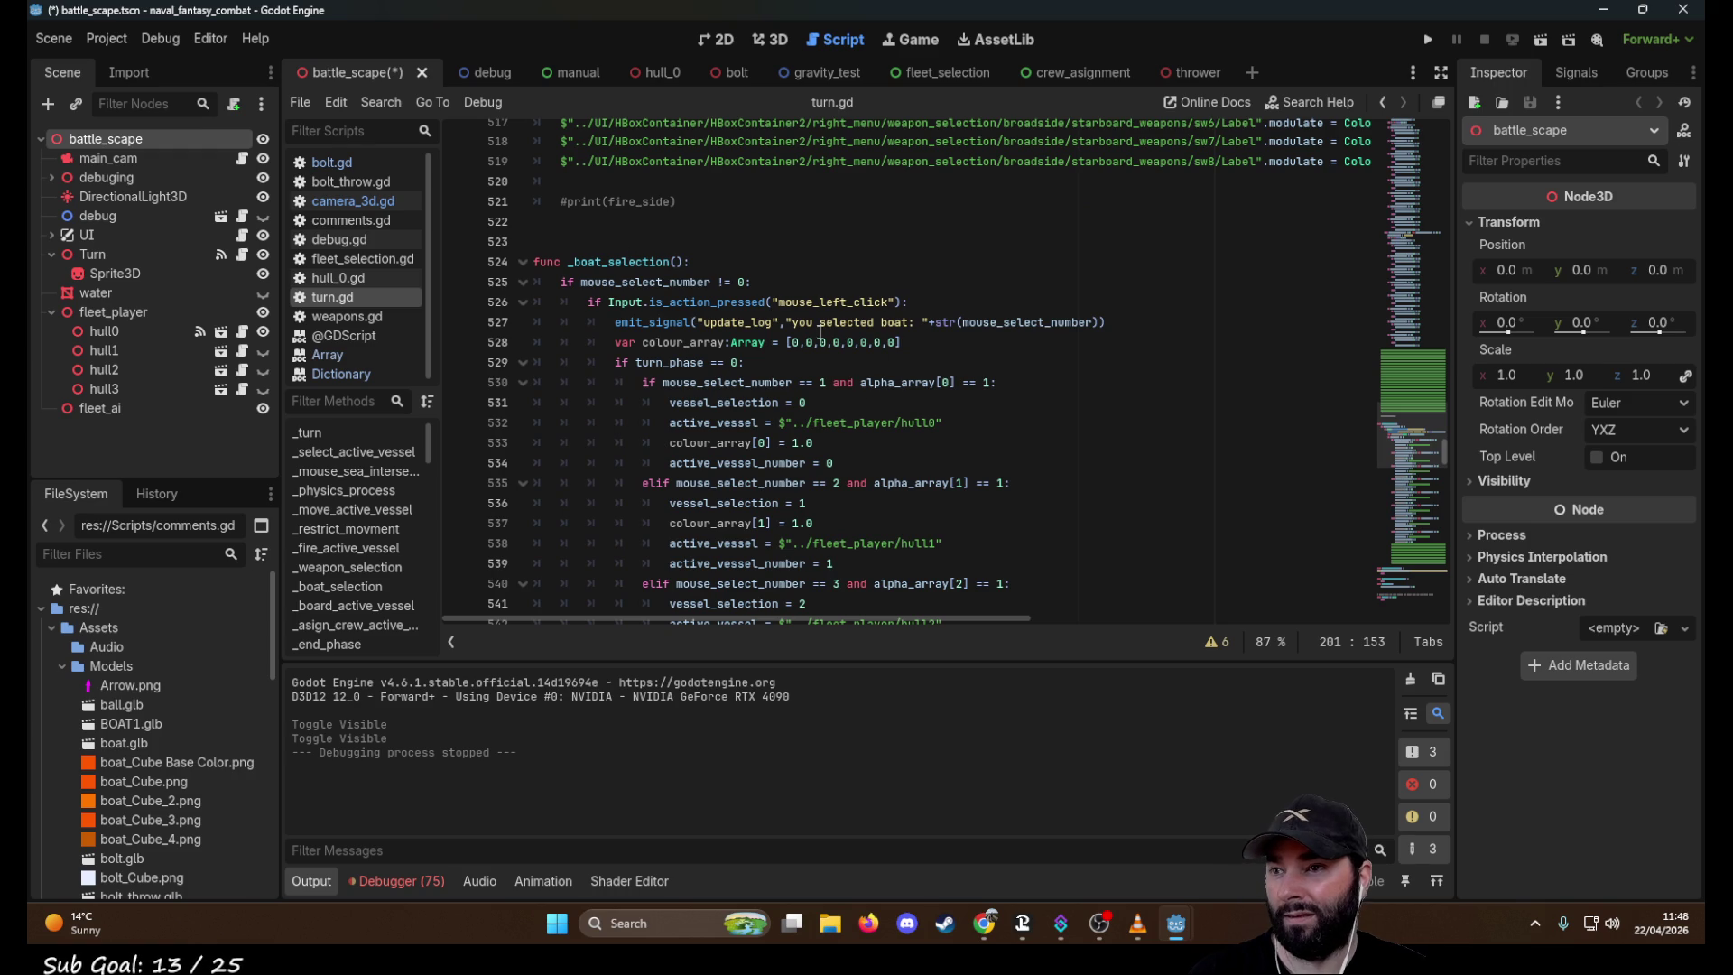
pyautogui.scroll(-17, 831, 379)
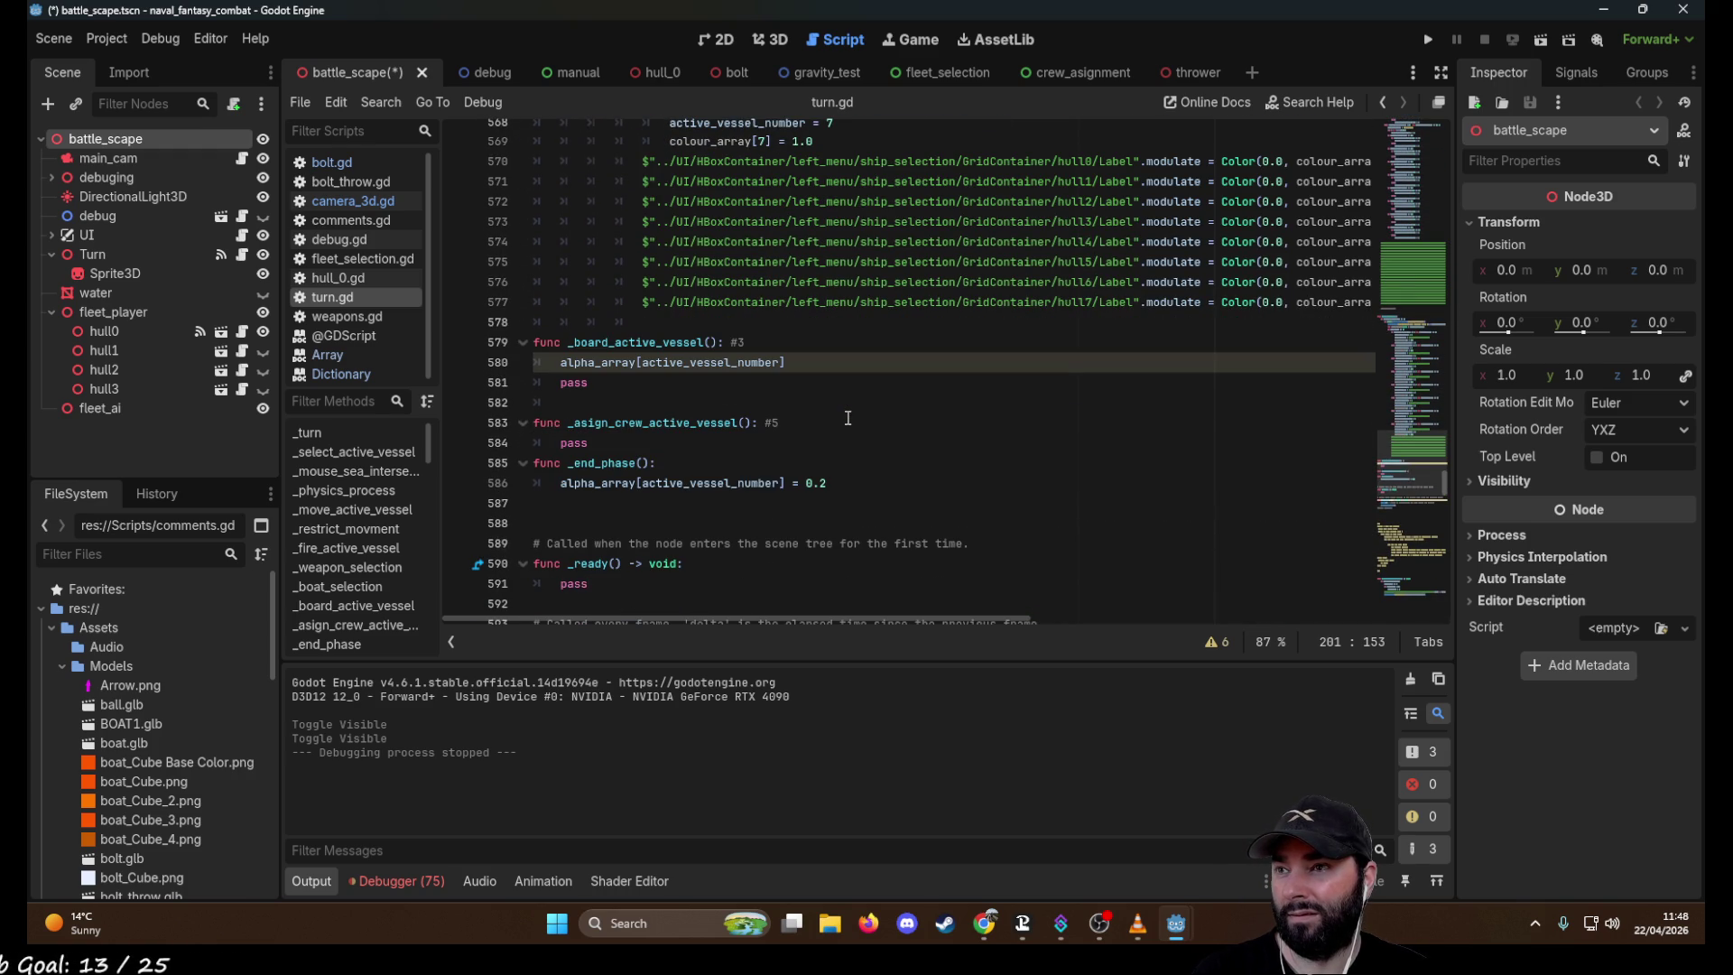
pyautogui.scroll(-6, 848, 417)
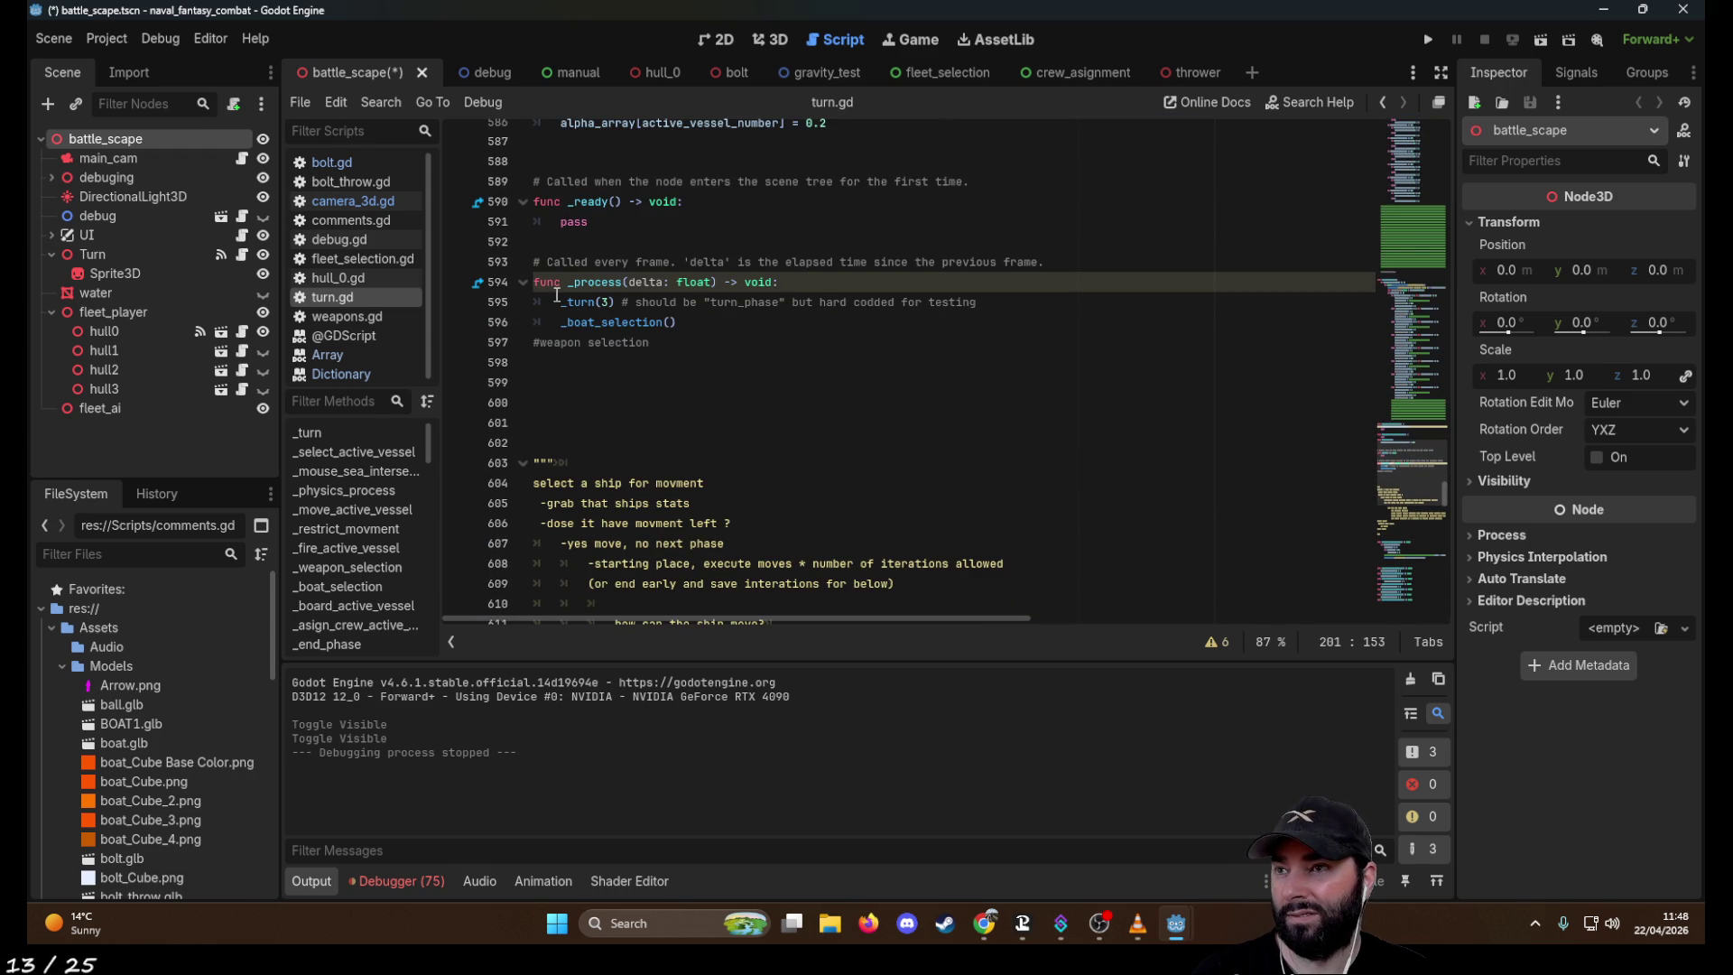
# Delete the hard-coded 3 from the _turn(3) call on line 595
pyautogui.click(608, 304)
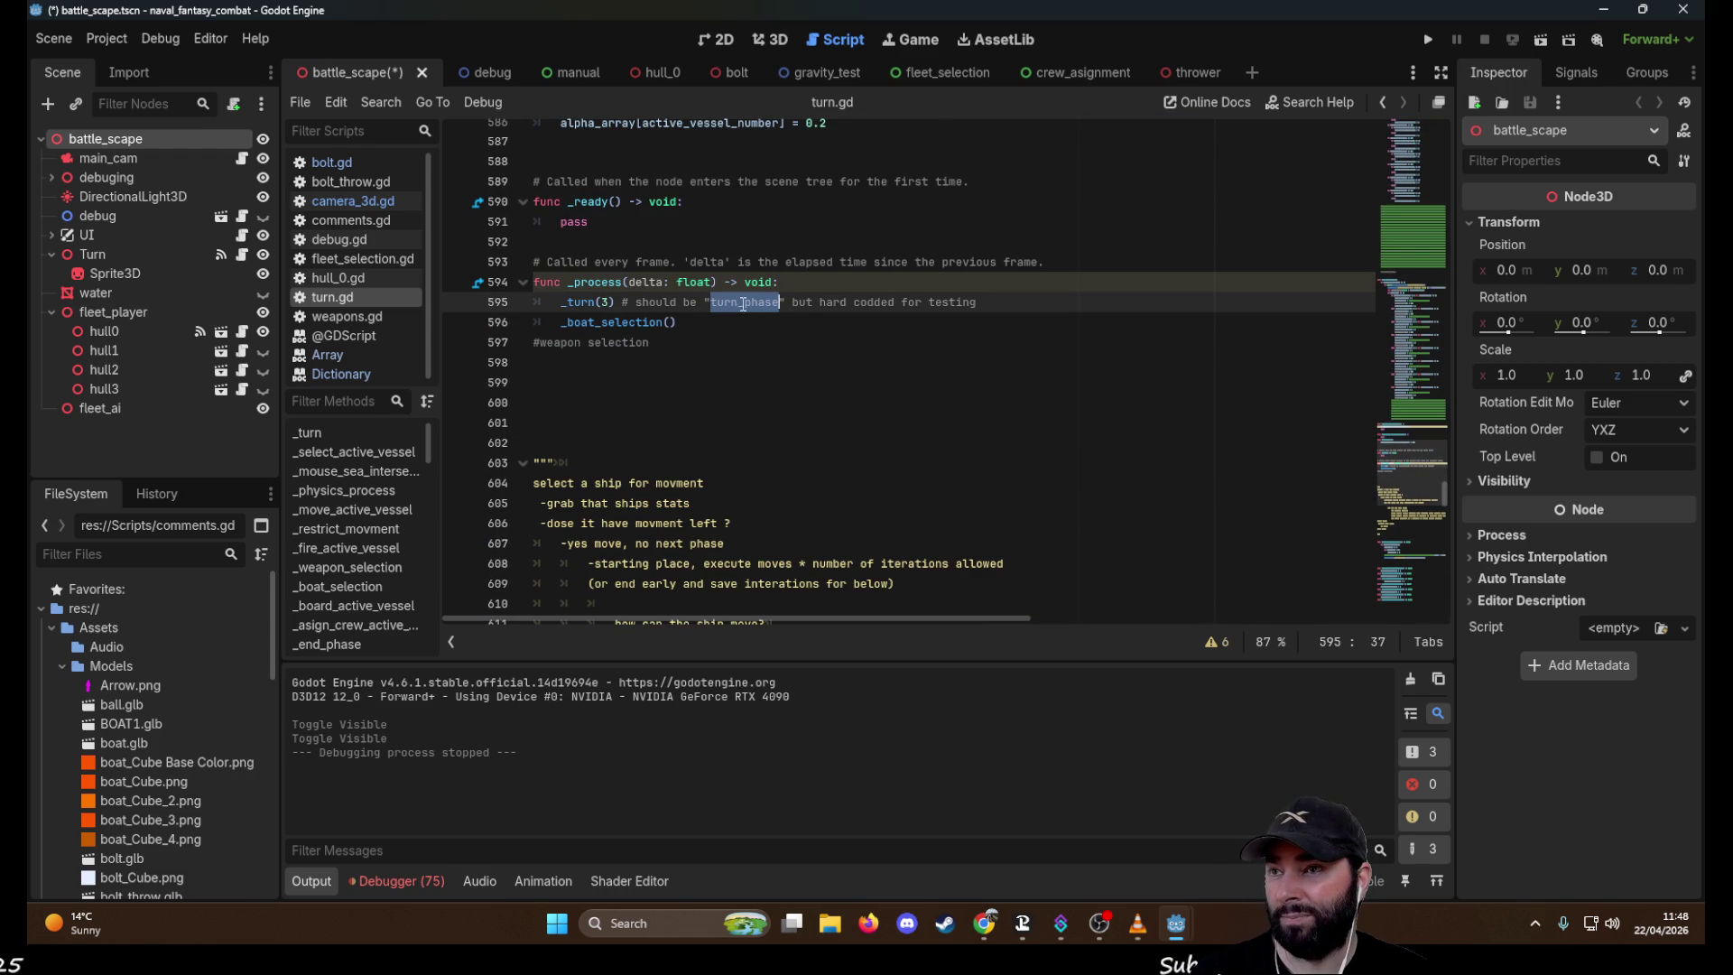
pyautogui.click(612, 302)
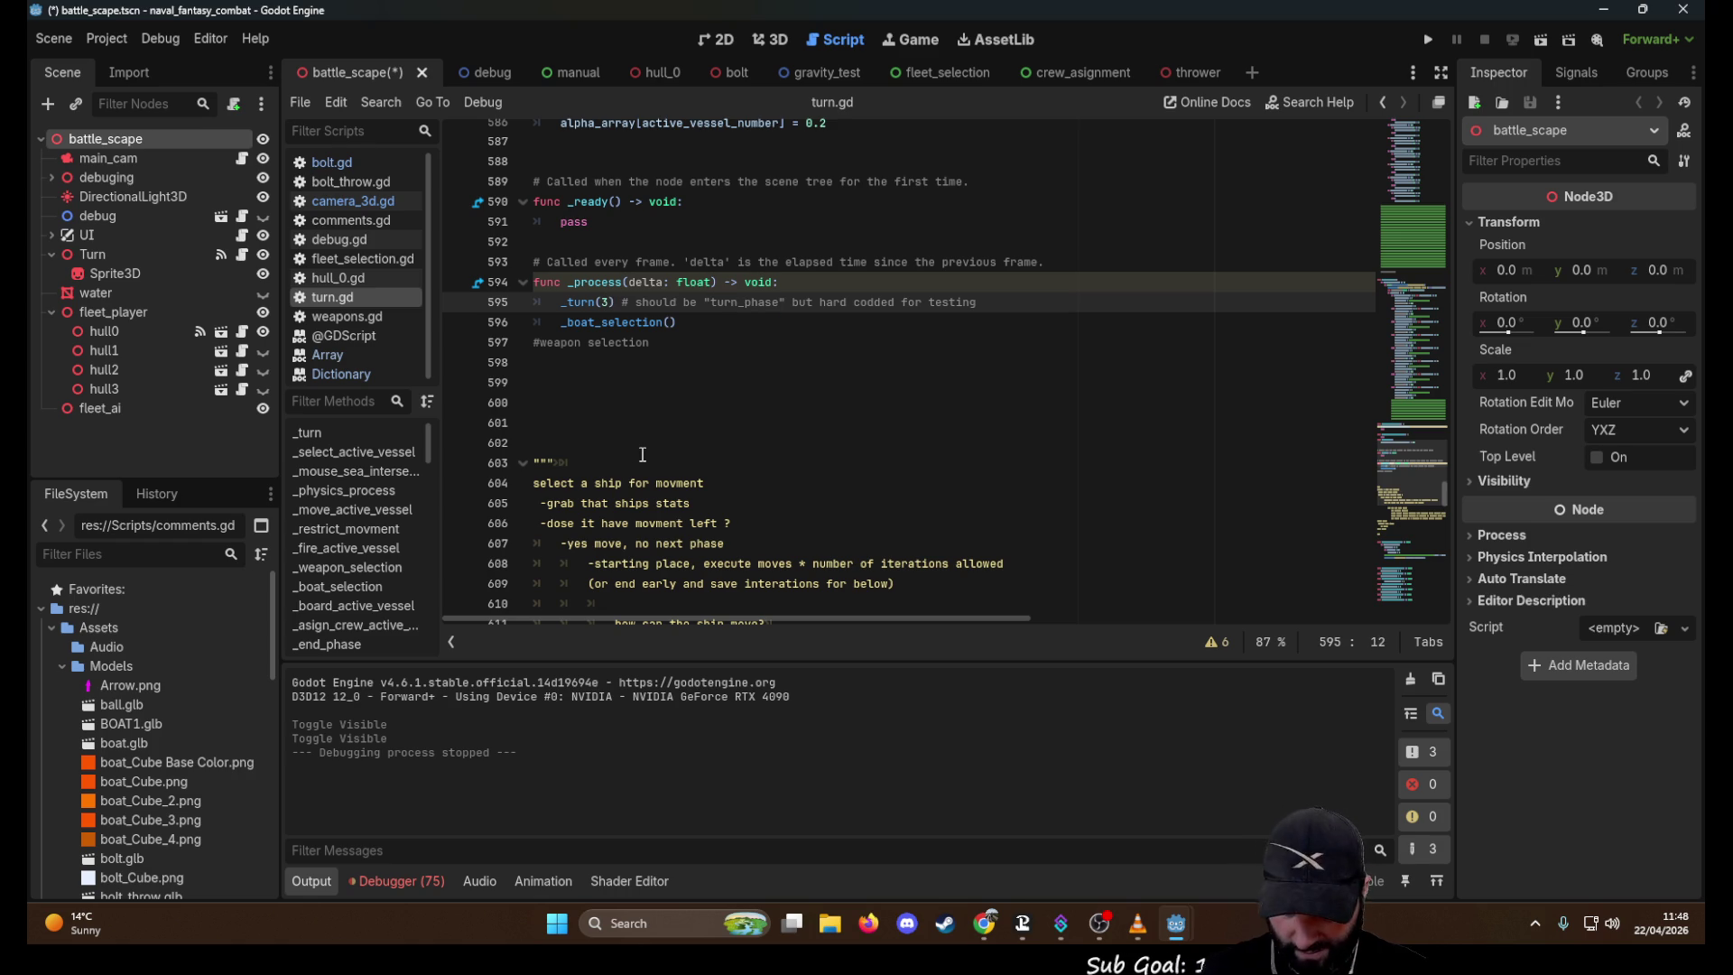
pyautogui.press('BackSpace')
# Enter 2 so _process calls _turn(2), run the game, and fire a shot
pyautogui.write('2')
pyautogui.click(1430, 40)
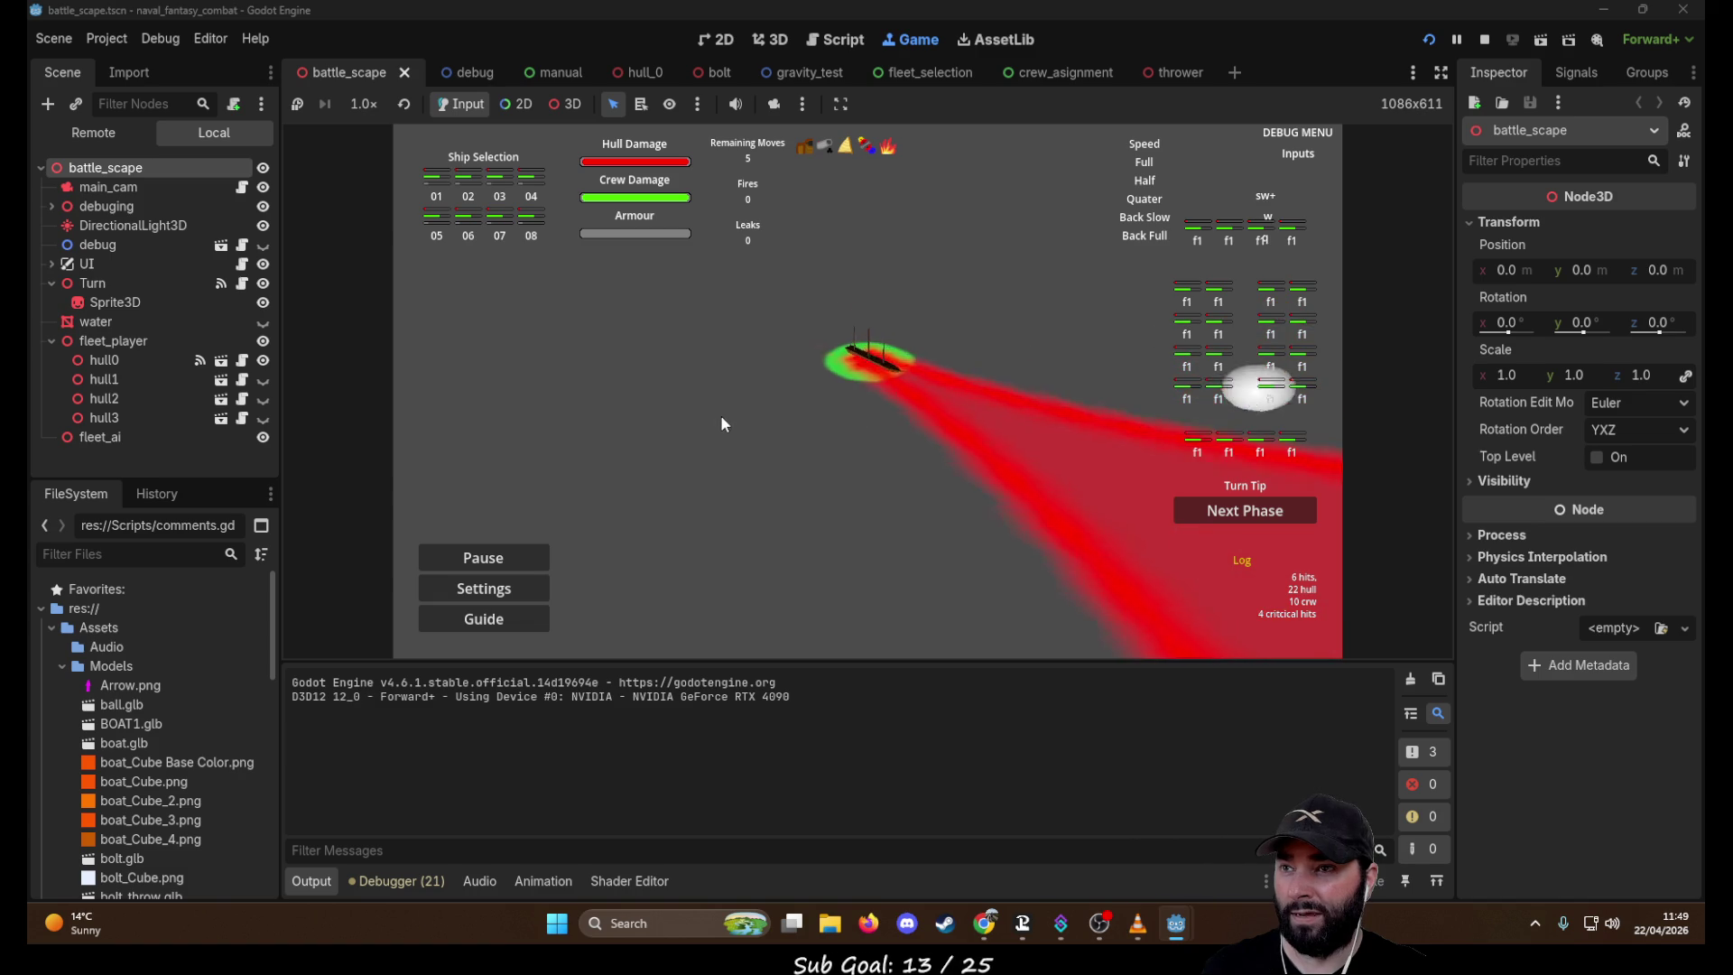
pyautogui.click(839, 442)
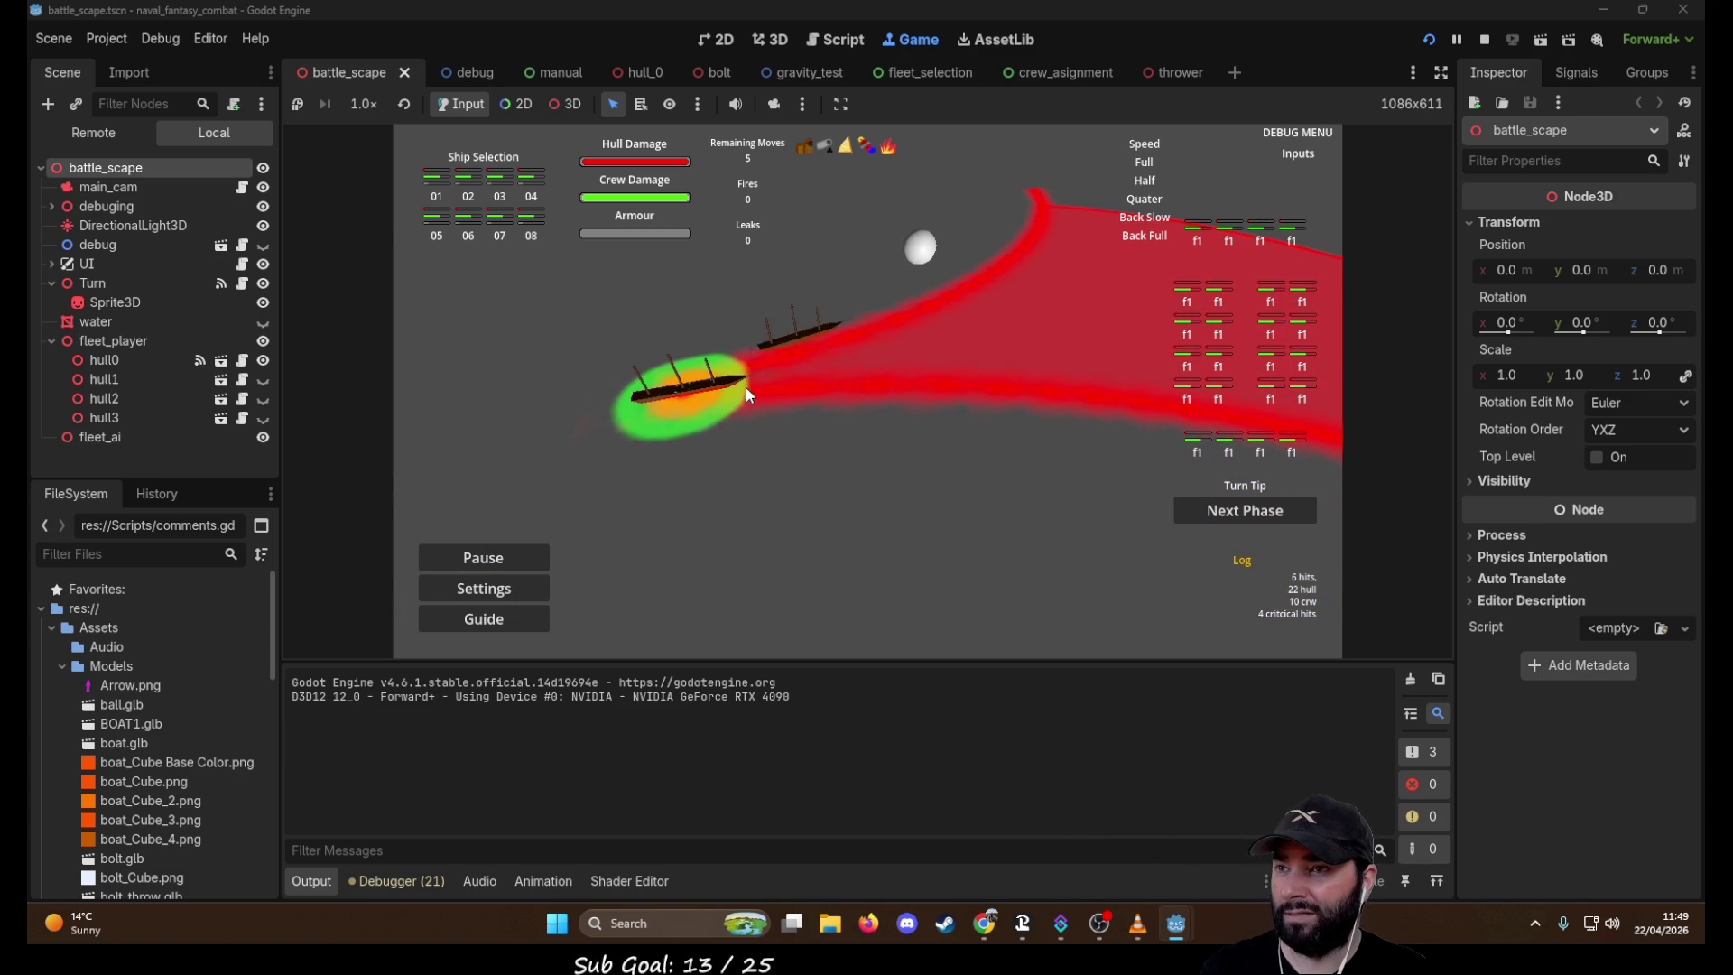
# Steer the ship forward-right, forward-left, then forward-right again within its red arc
pyautogui.press('w')
pyautogui.press('d')
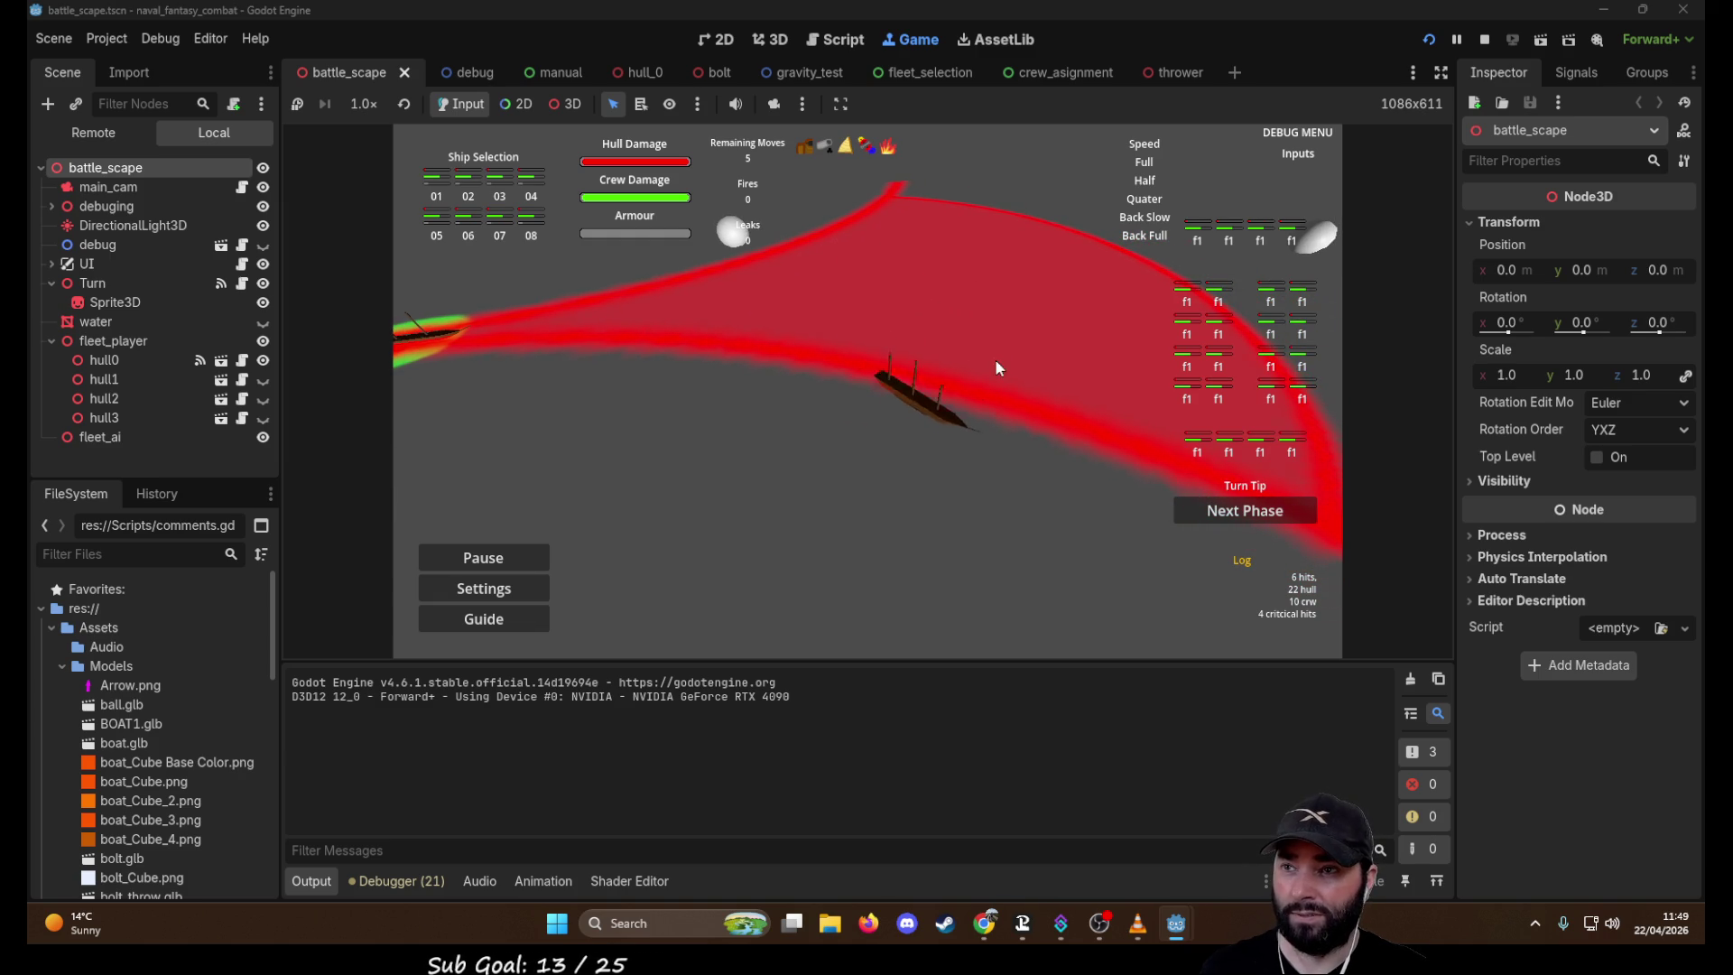
pyautogui.press('a')
pyautogui.press('w')
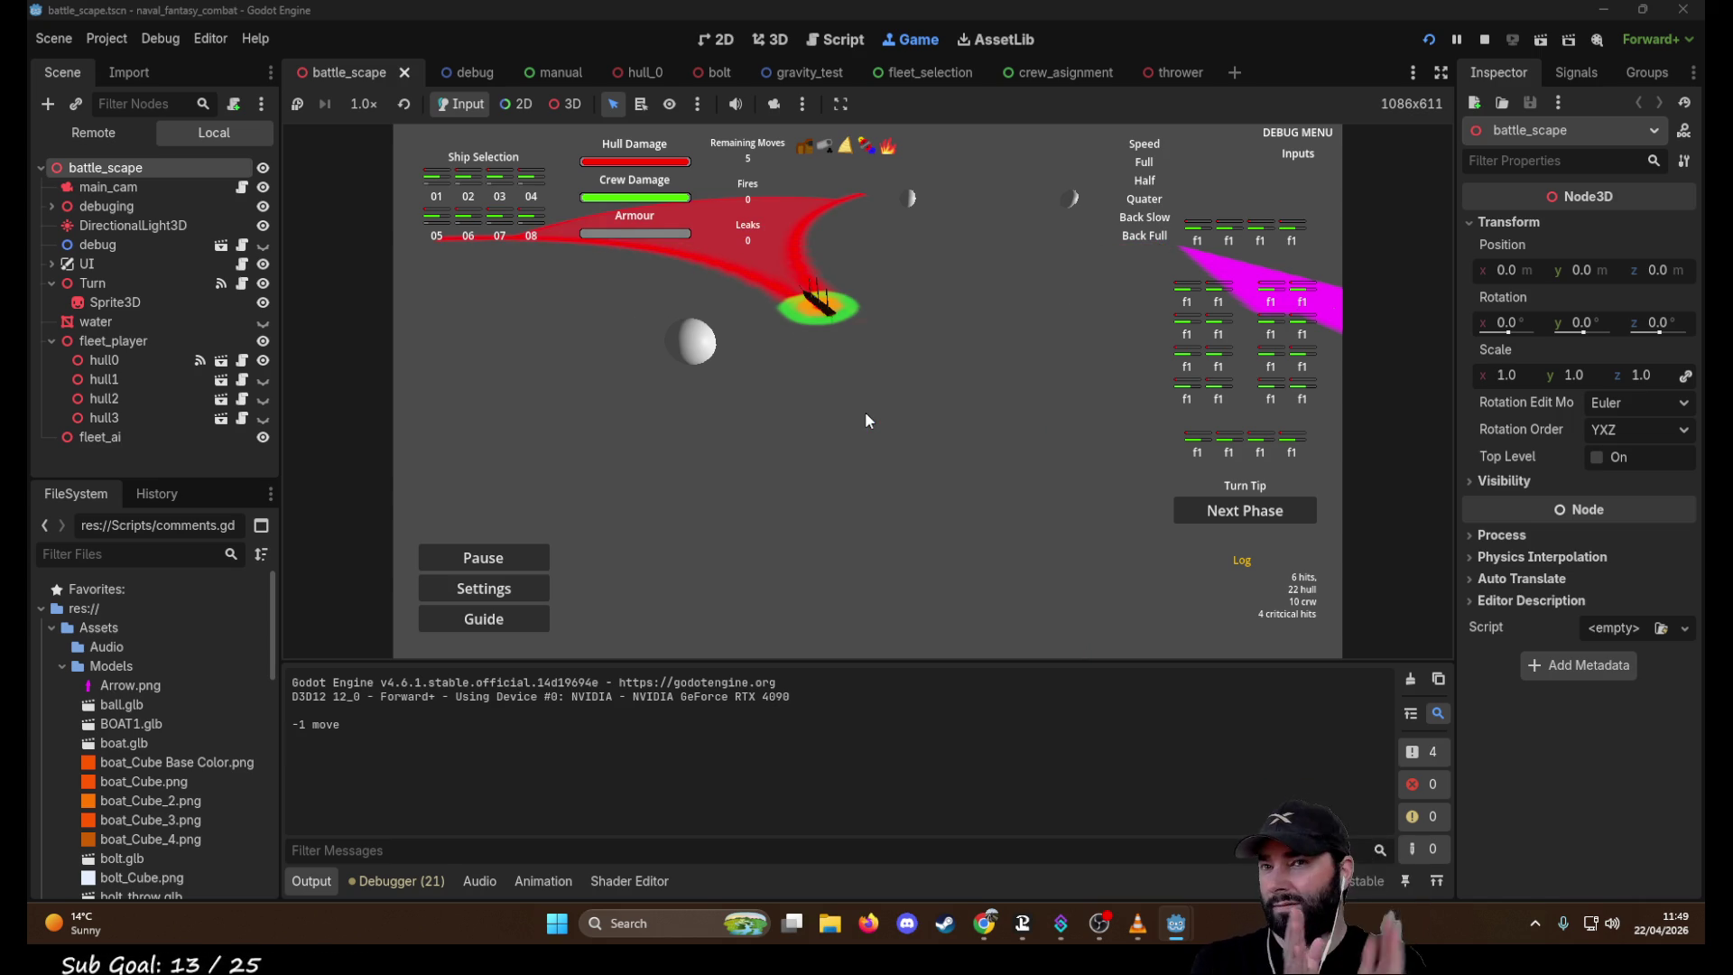
pyautogui.press('w')
pyautogui.press('d')
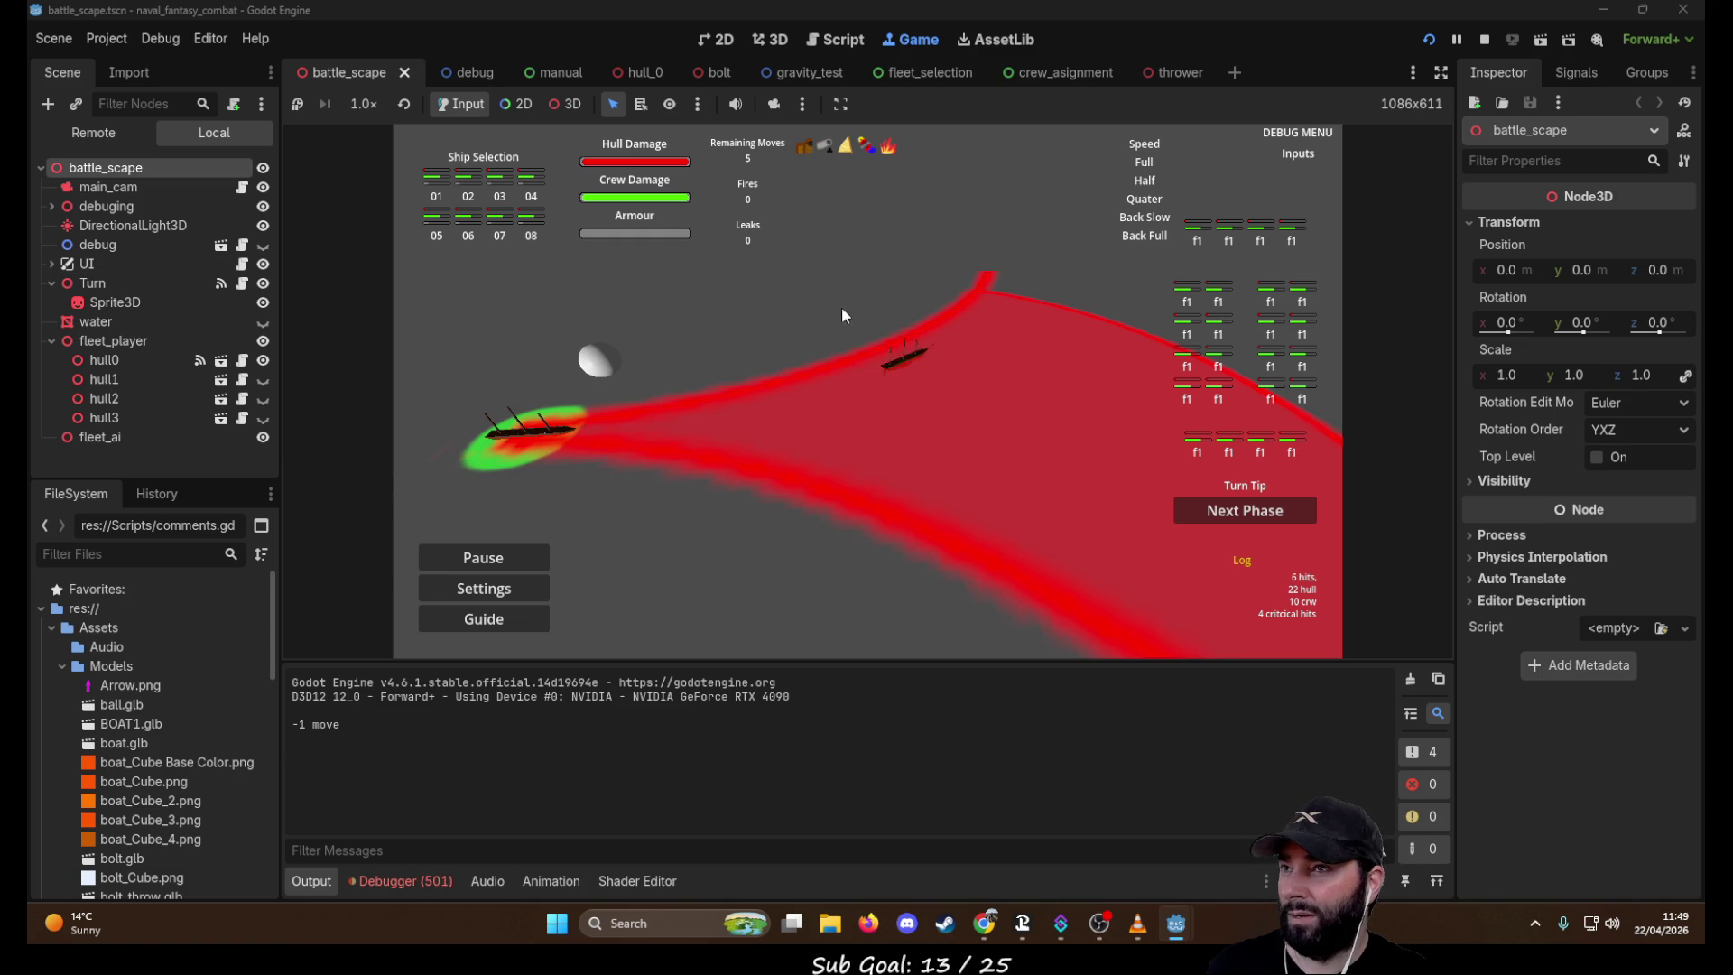
pyautogui.click(636, 73)
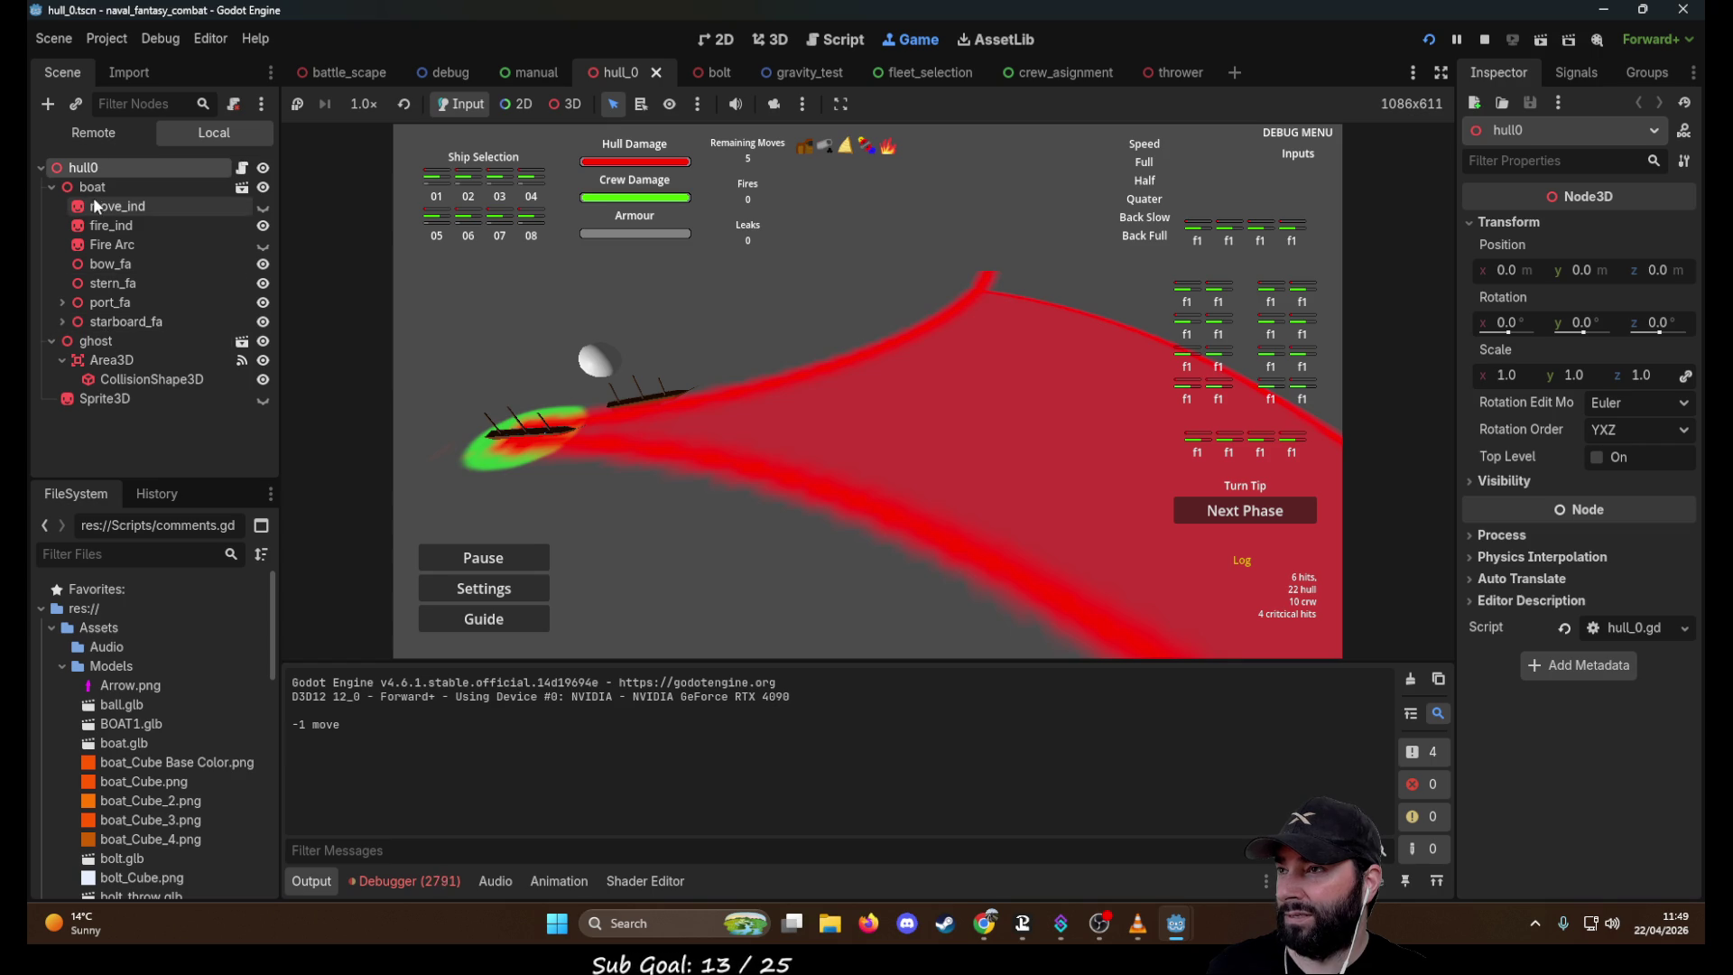
# Select hull_0's ghost node and toggle its Visibility, Auto Translate and Editor Description Inspector sections
pyautogui.click(101, 341)
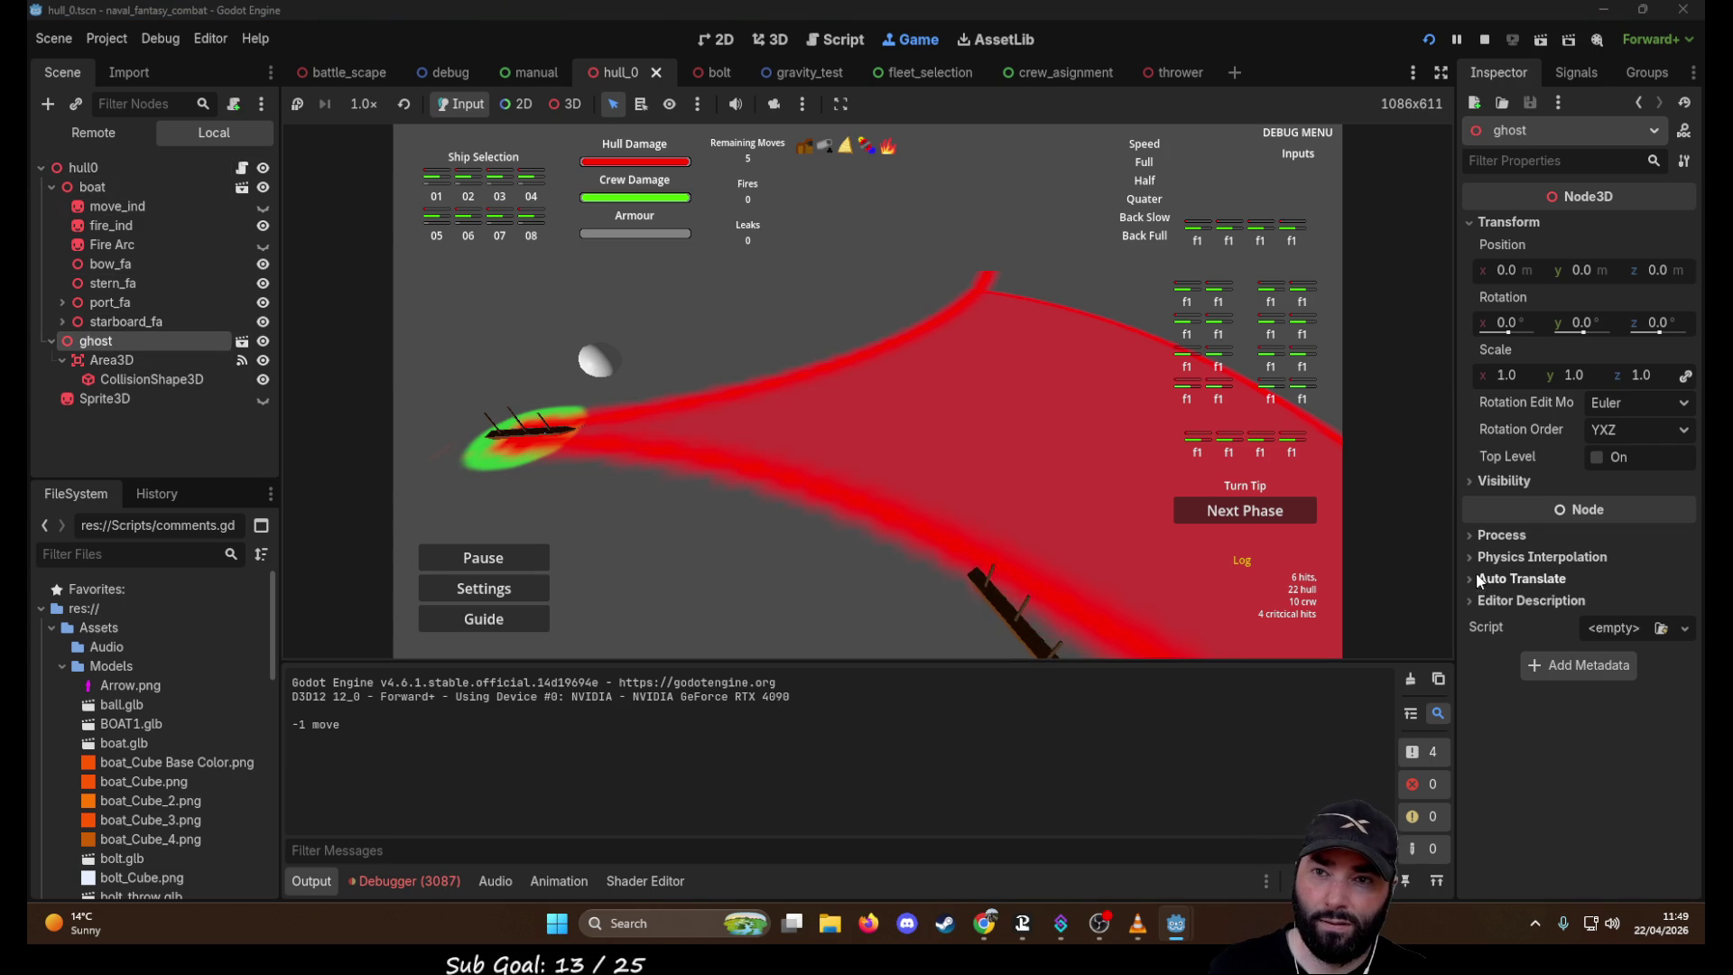
pyautogui.click(1475, 477)
pyautogui.click(1475, 477)
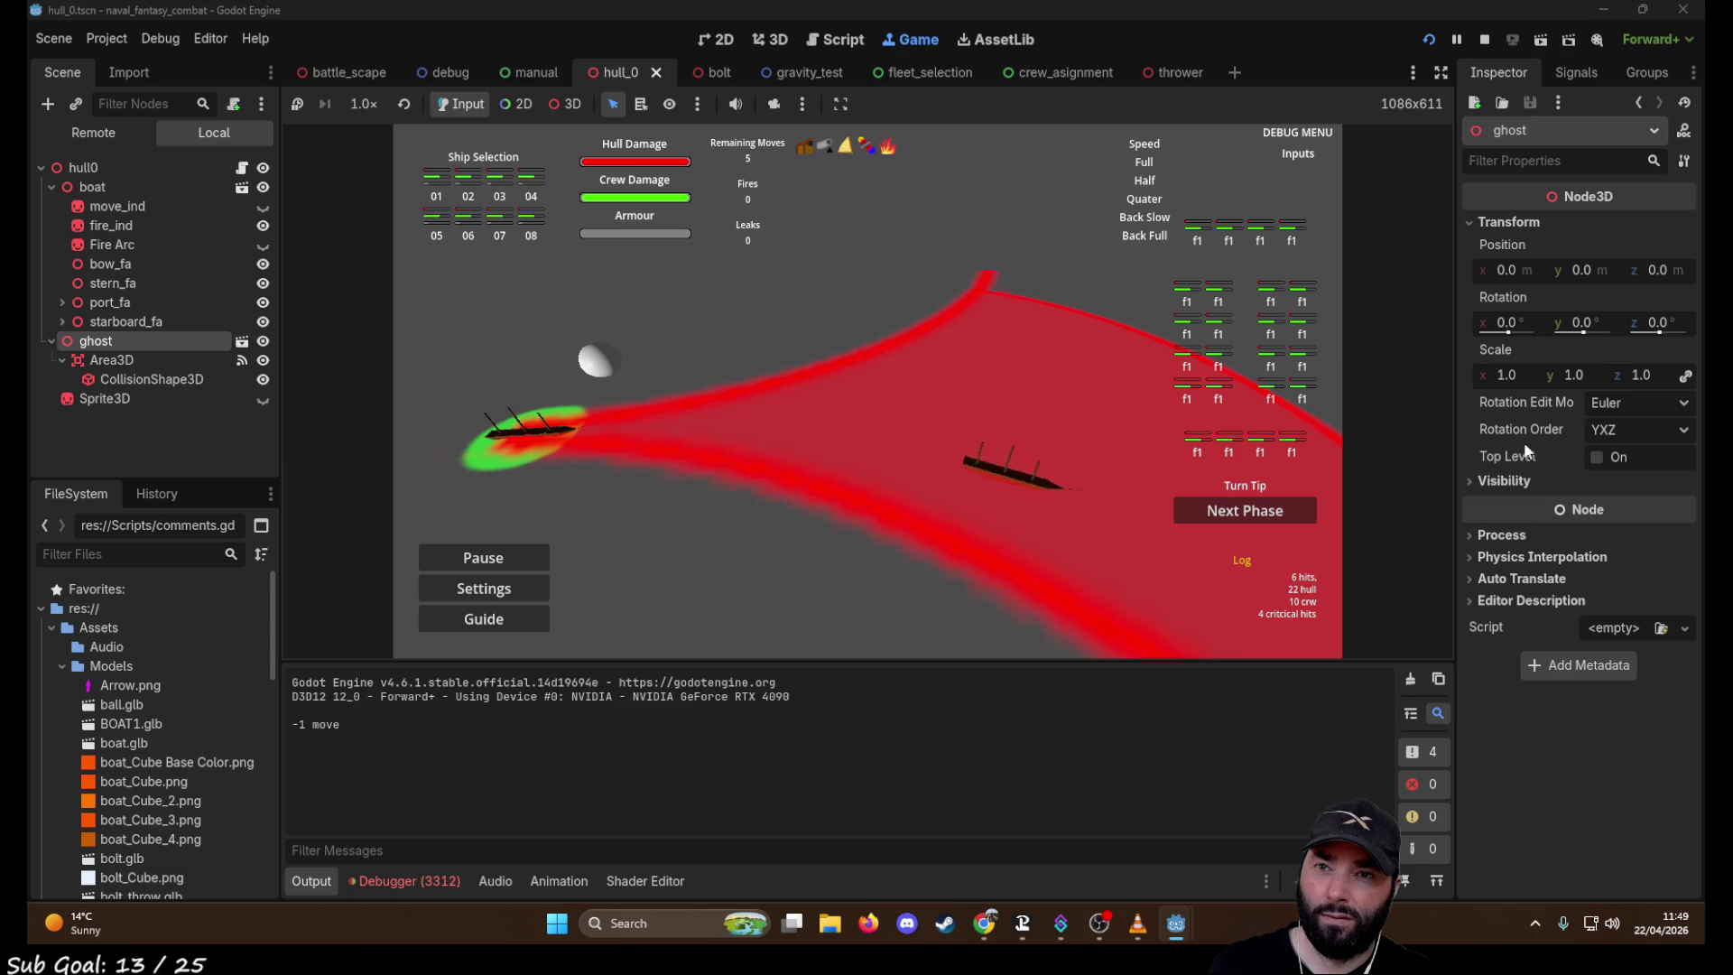
pyautogui.click(1476, 558)
pyautogui.click(1476, 558)
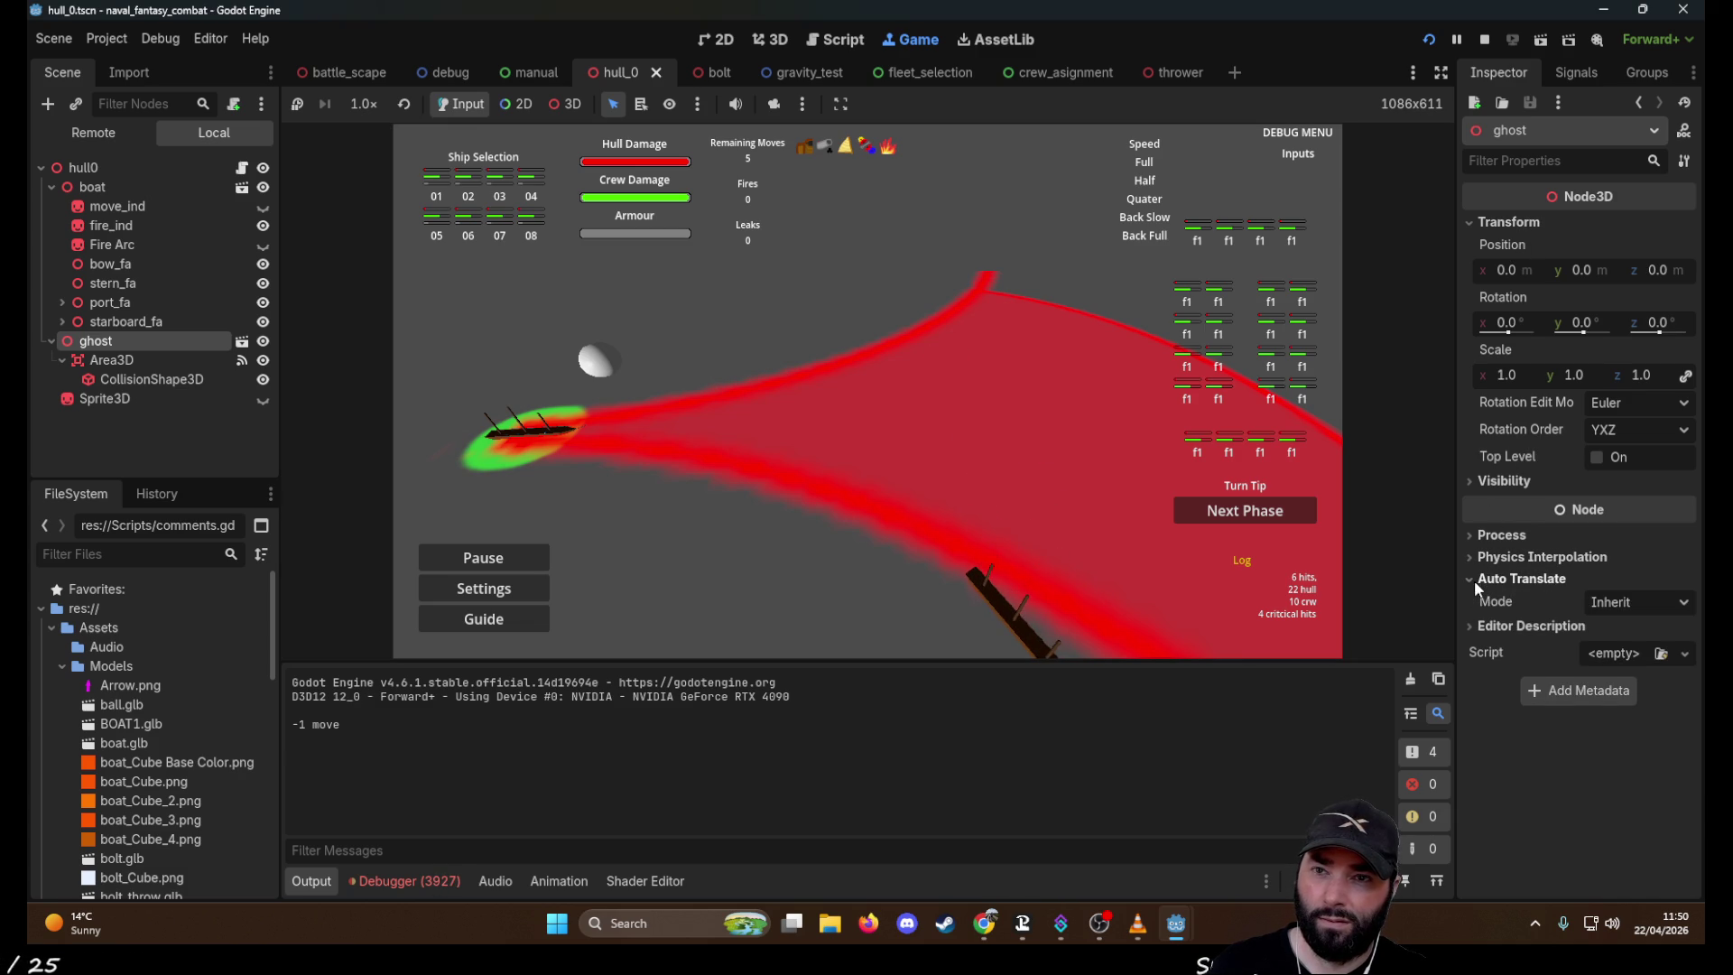
pyautogui.click(1471, 598)
pyautogui.click(1470, 596)
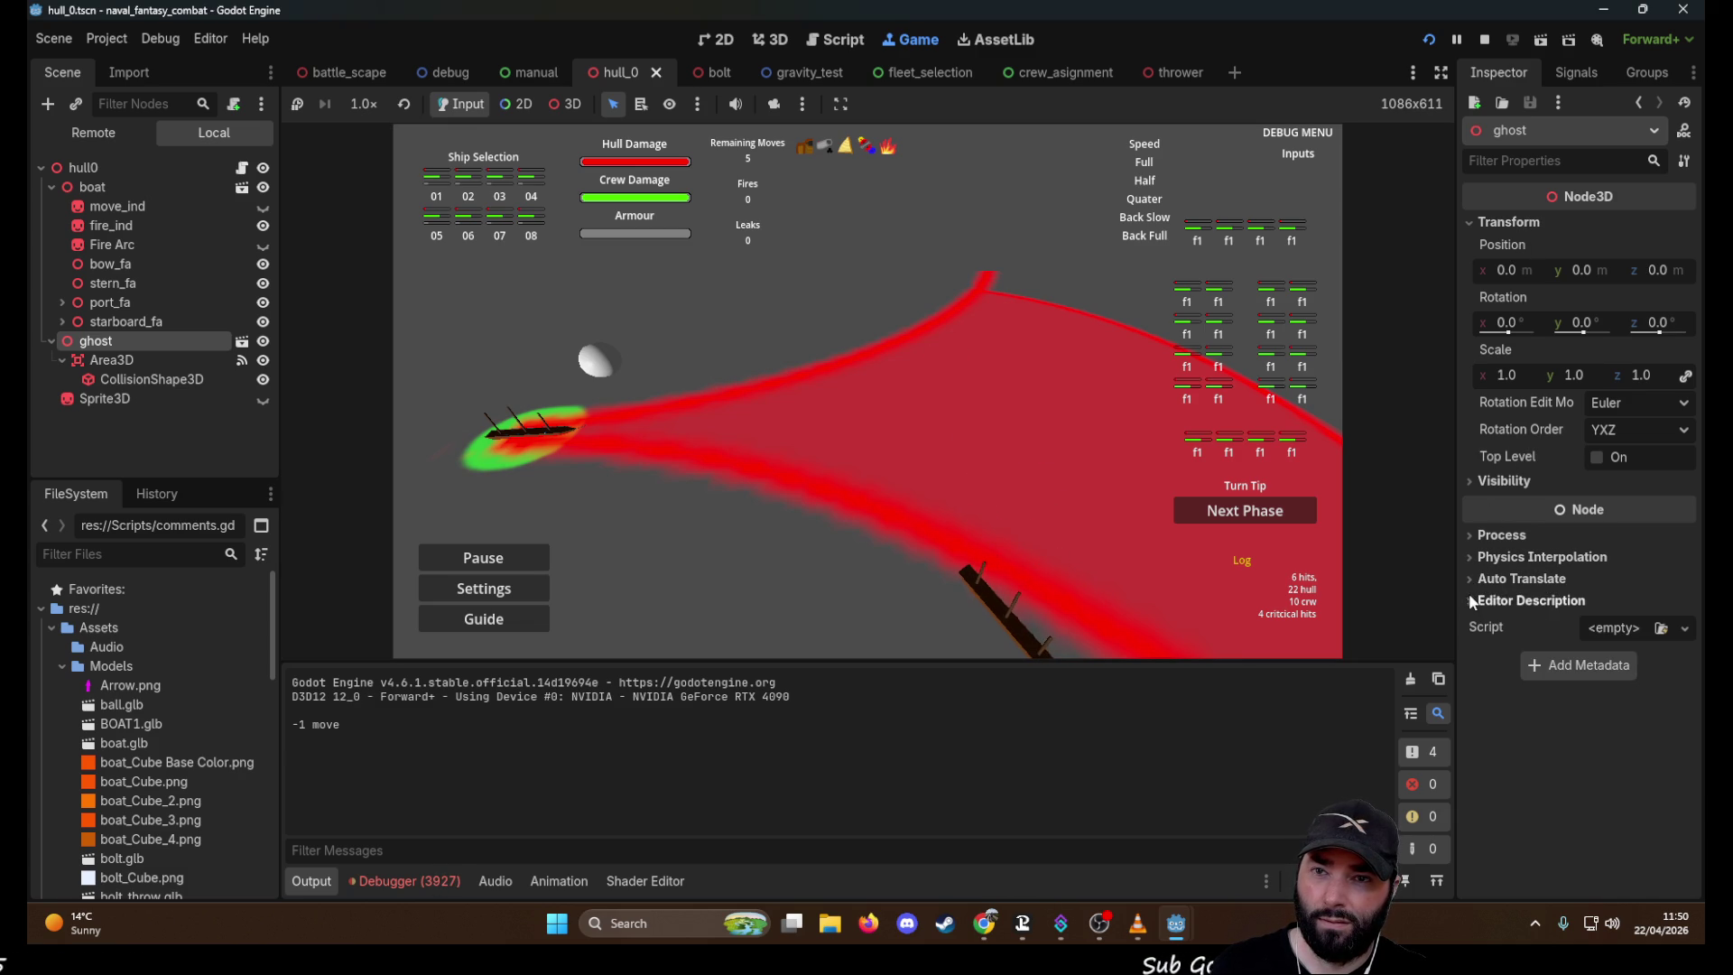
pyautogui.click(1473, 484)
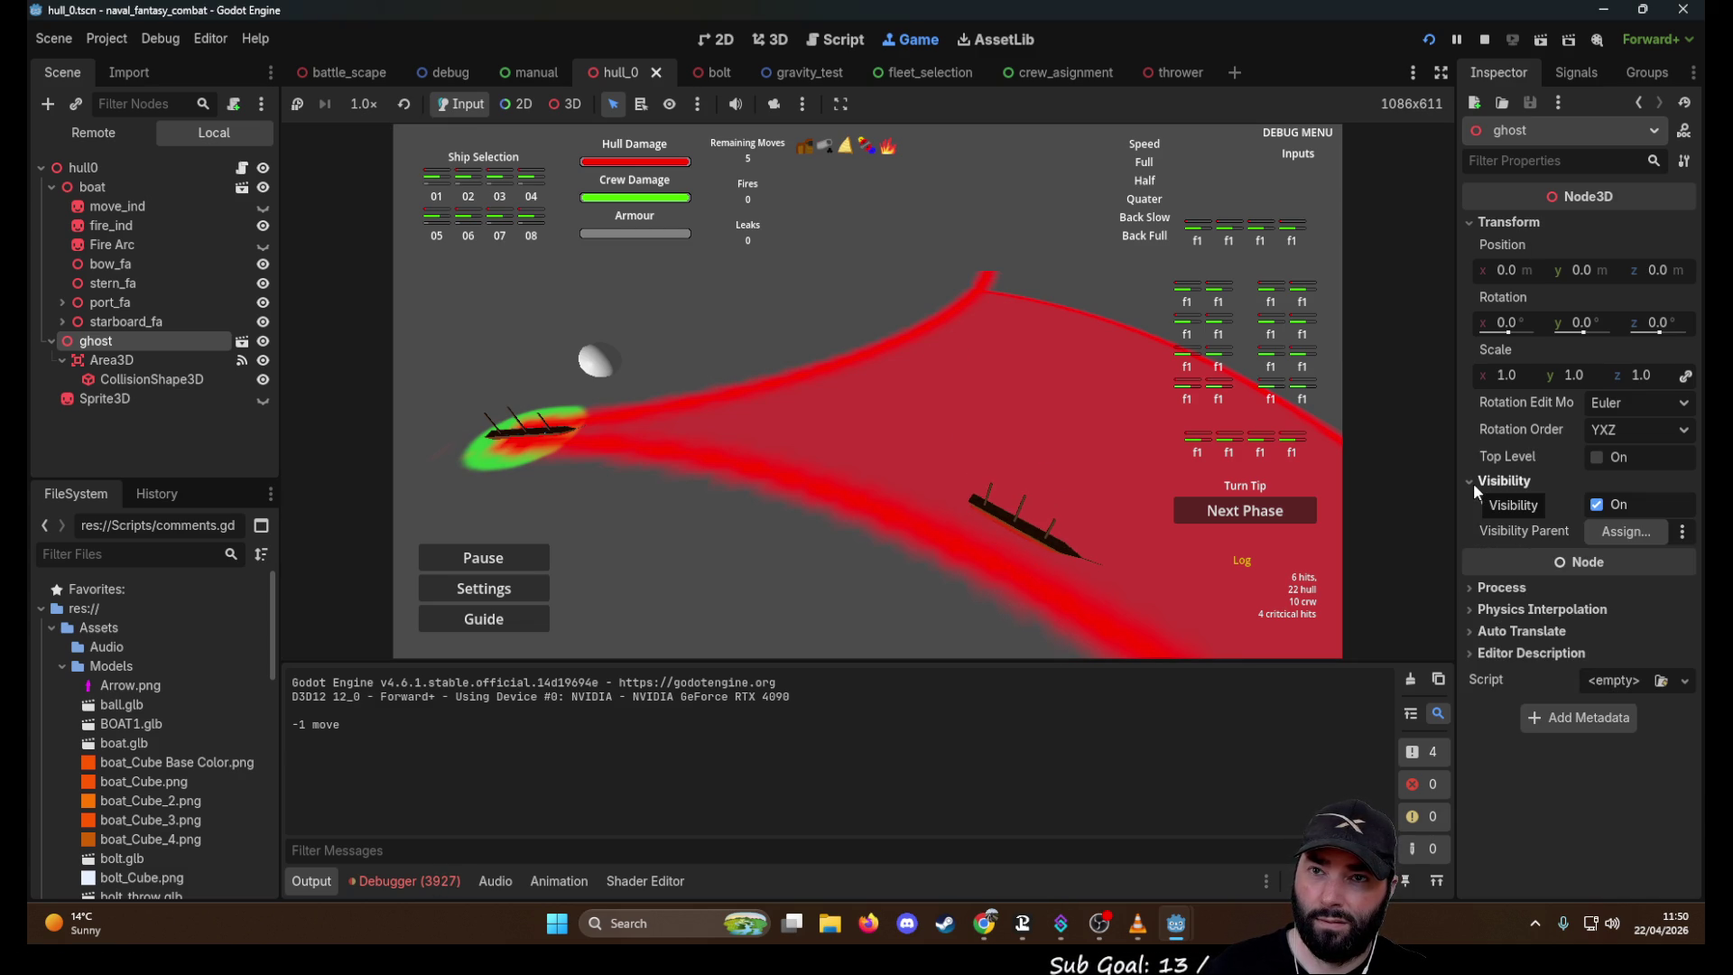
pyautogui.click(1473, 484)
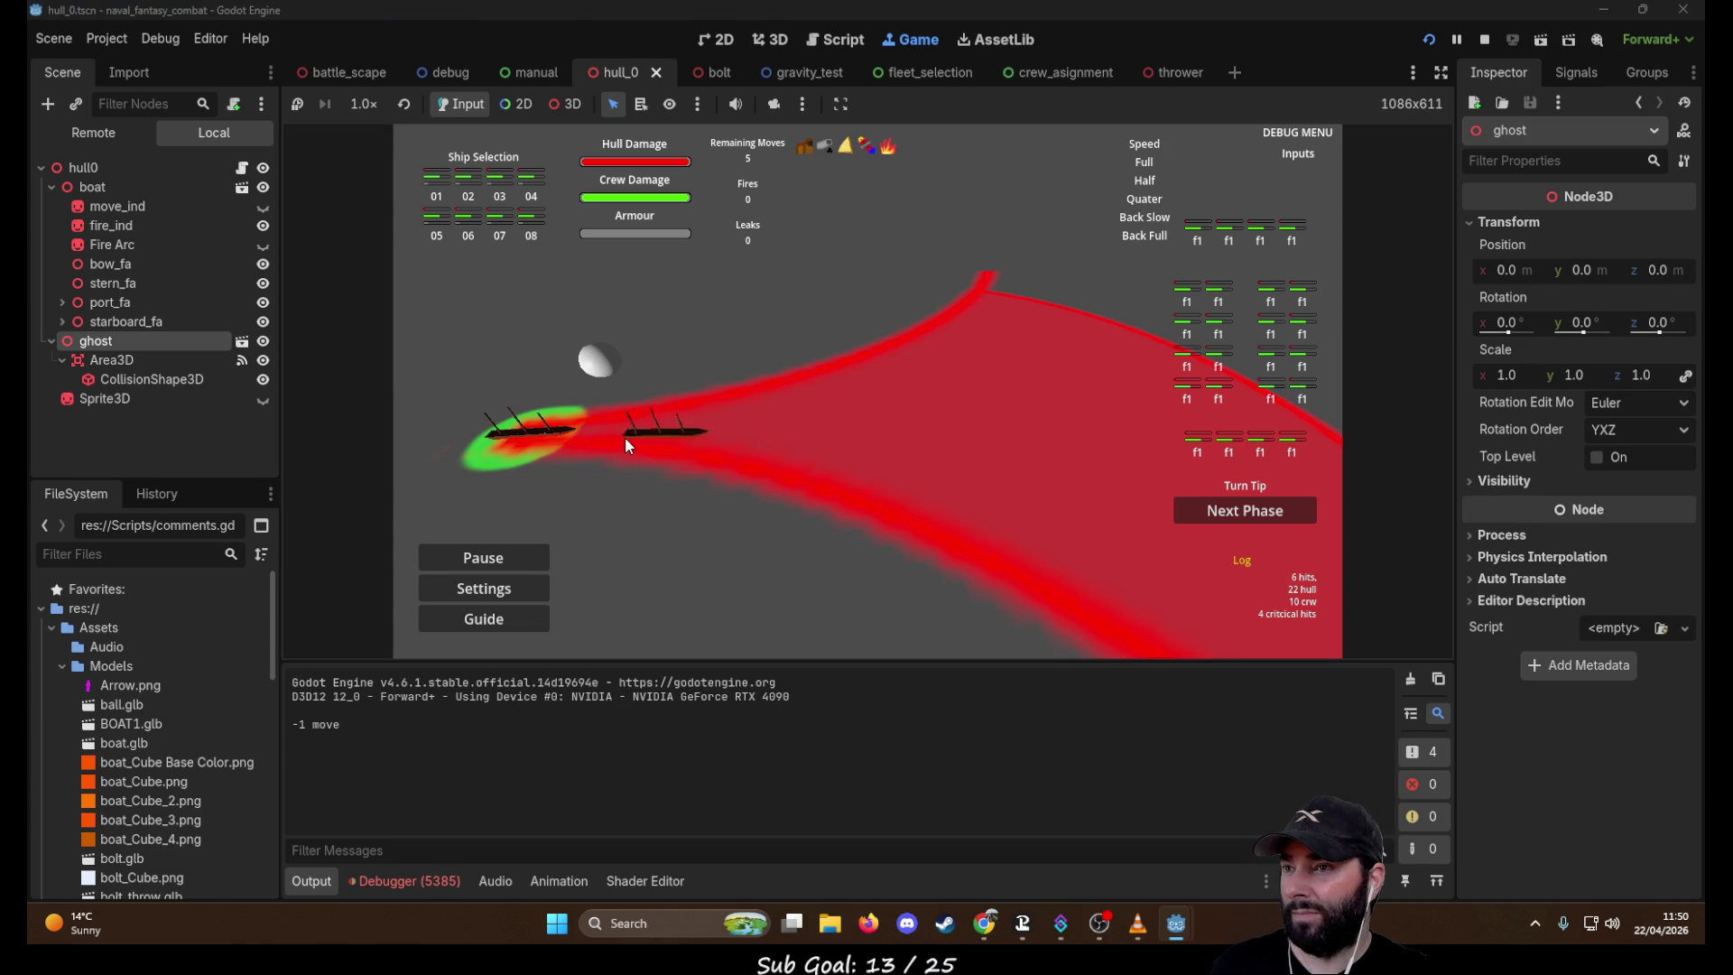
# Move the ship to successive ghost positions, steering with W, A and D, then stop the game
pyautogui.click(998, 404)
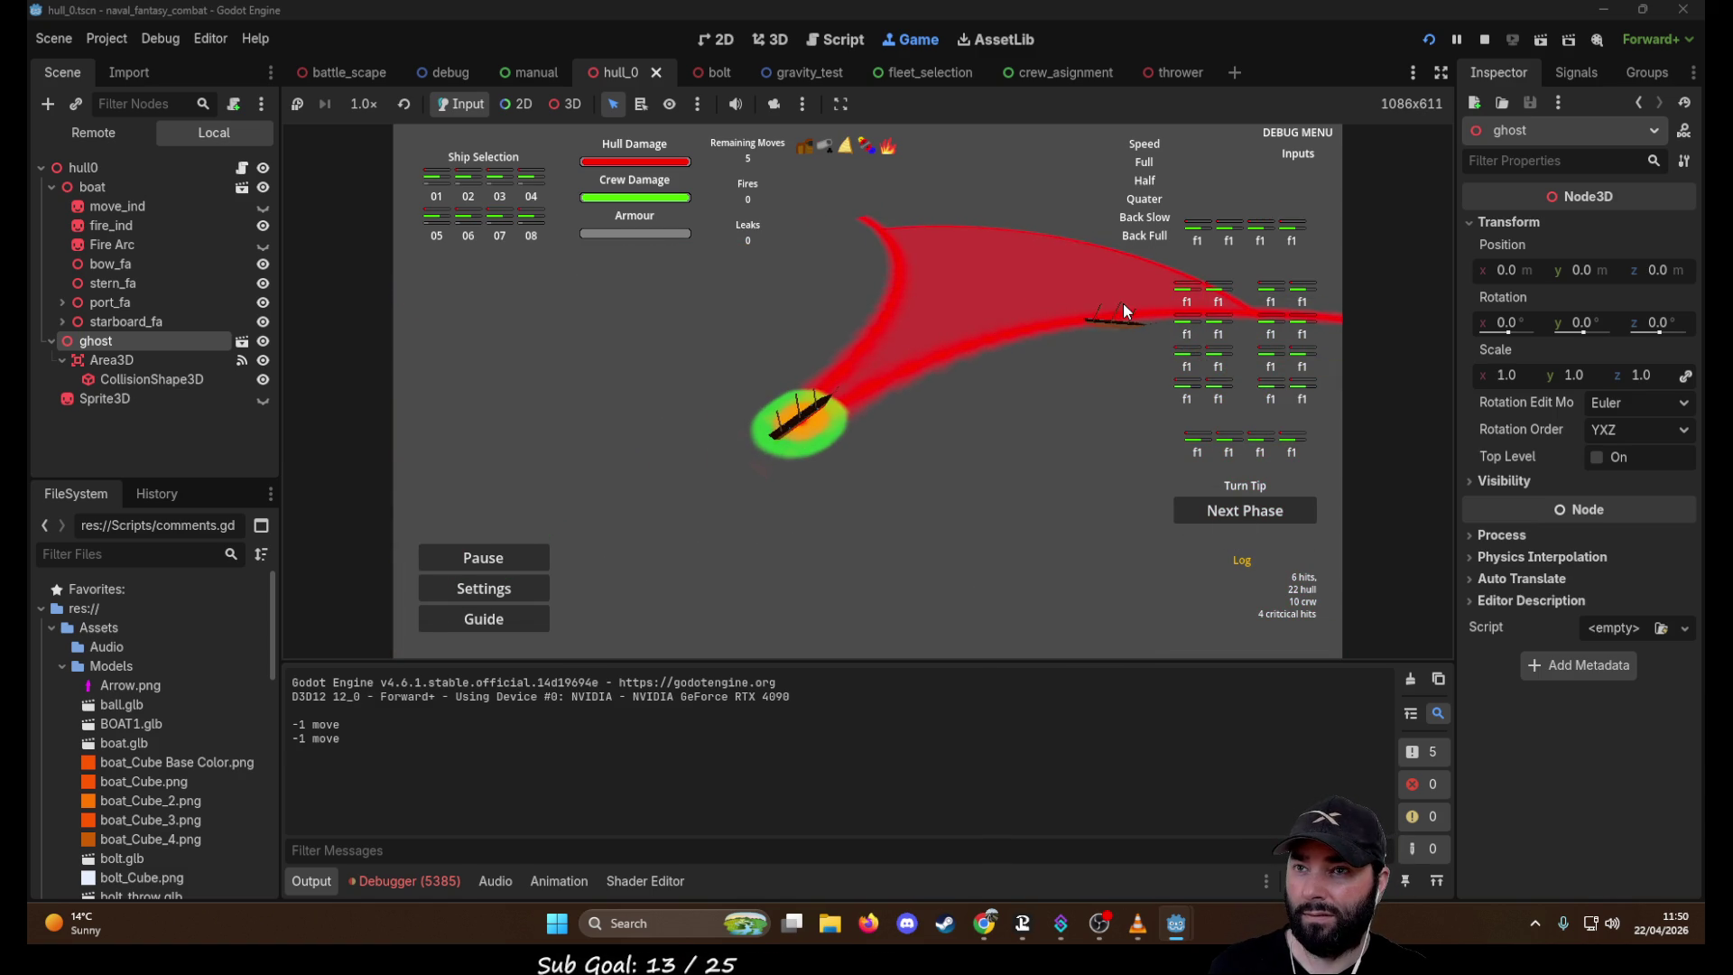
pyautogui.click(1022, 568)
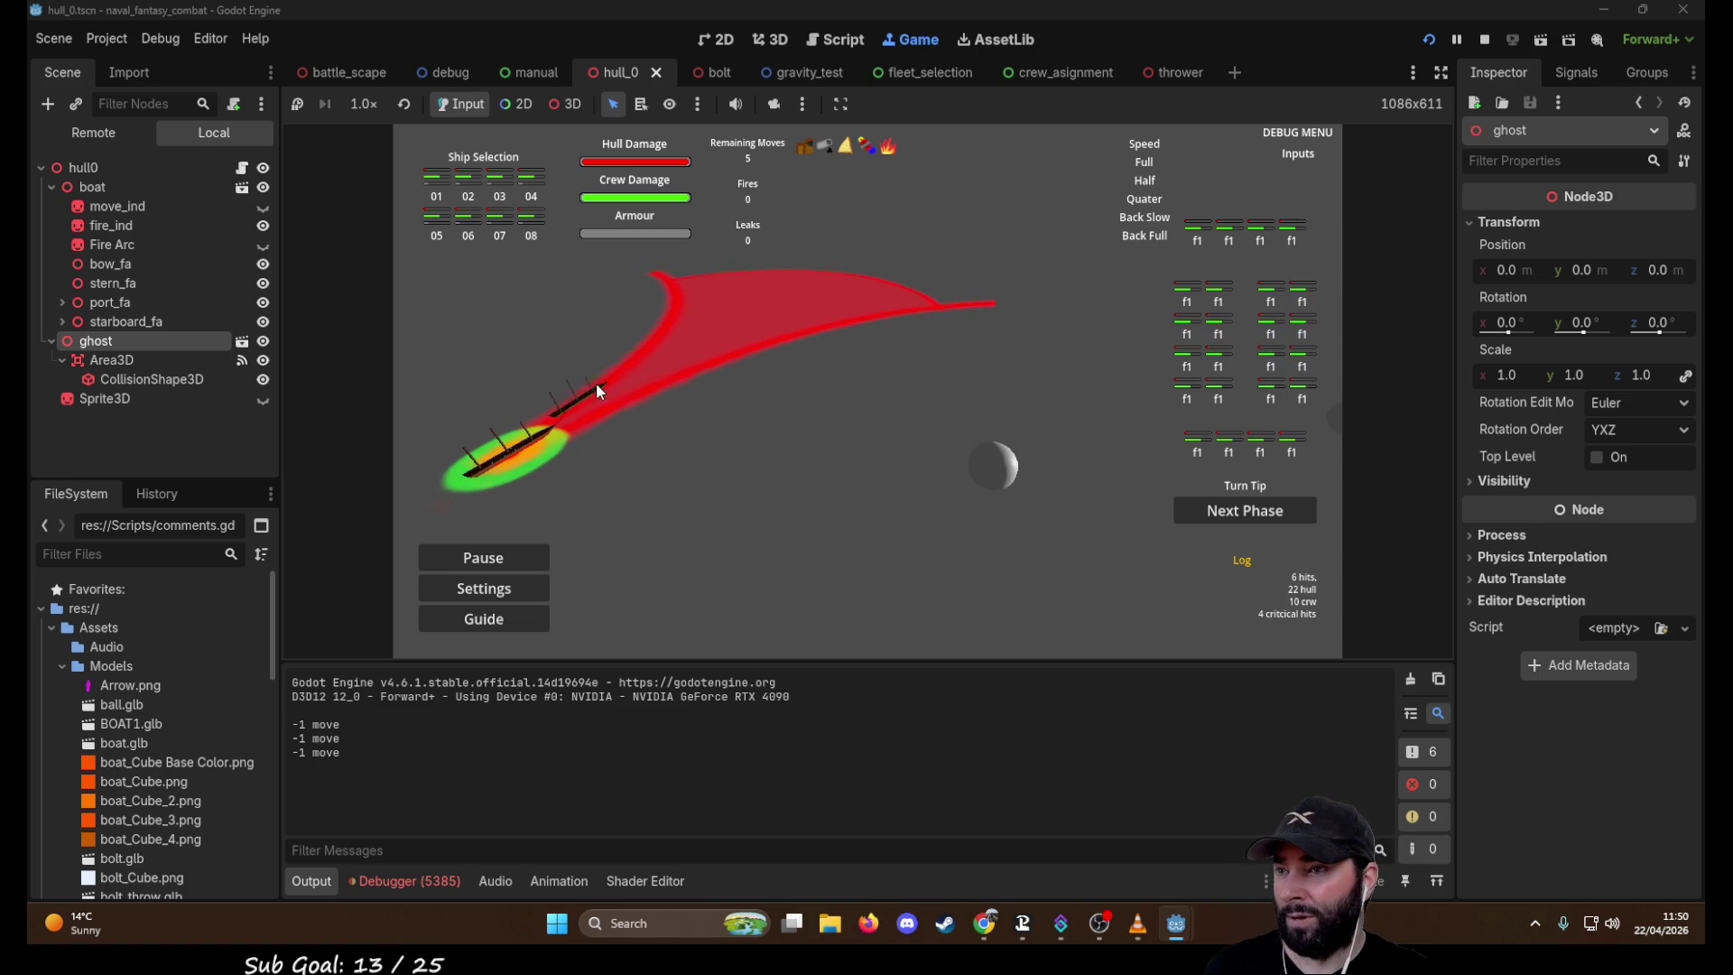
pyautogui.click(852, 307)
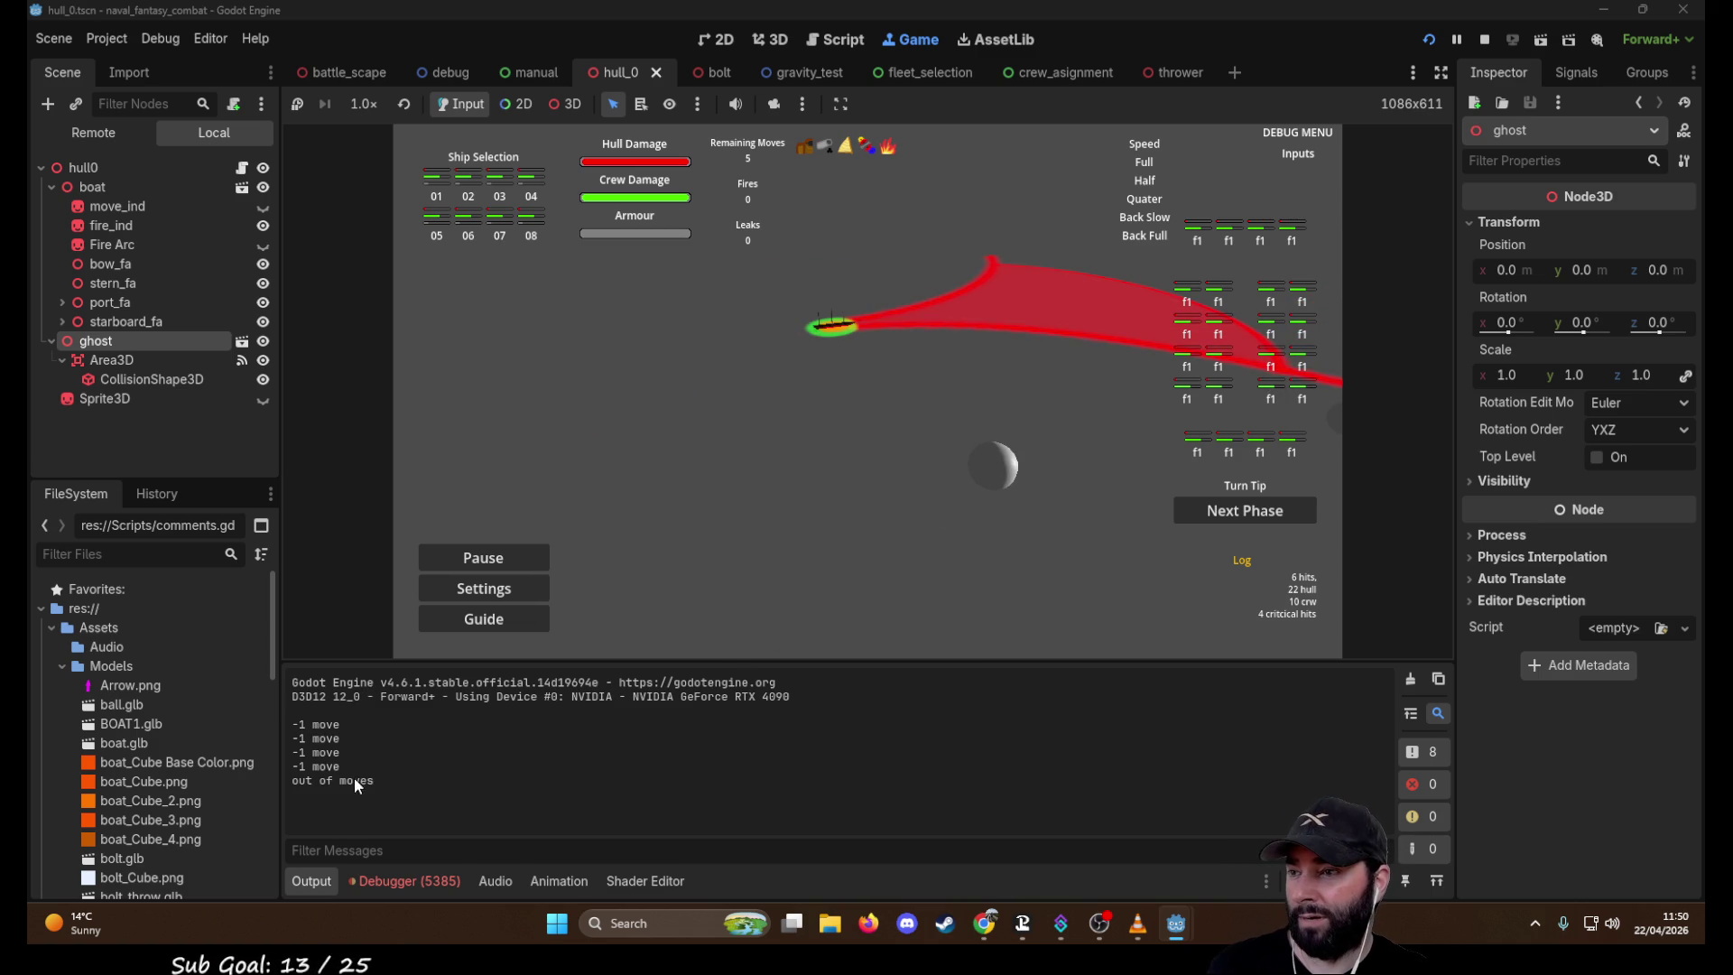
pyautogui.press('a')
pyautogui.press('w')
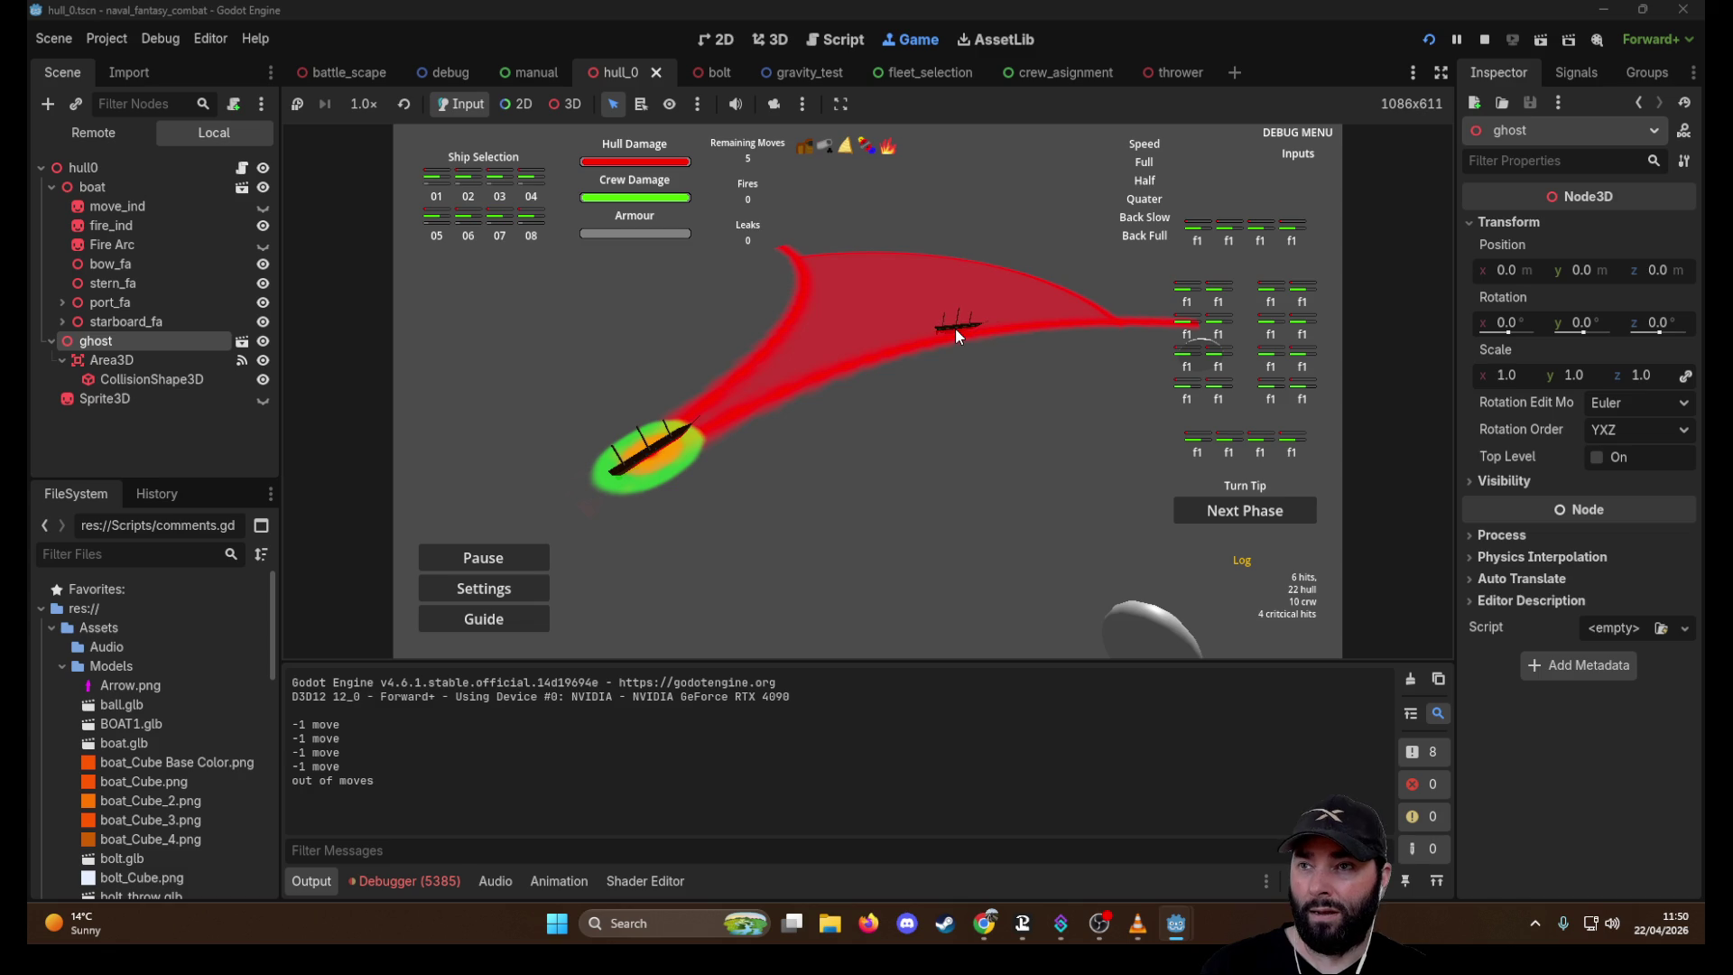
pyautogui.click(1108, 505)
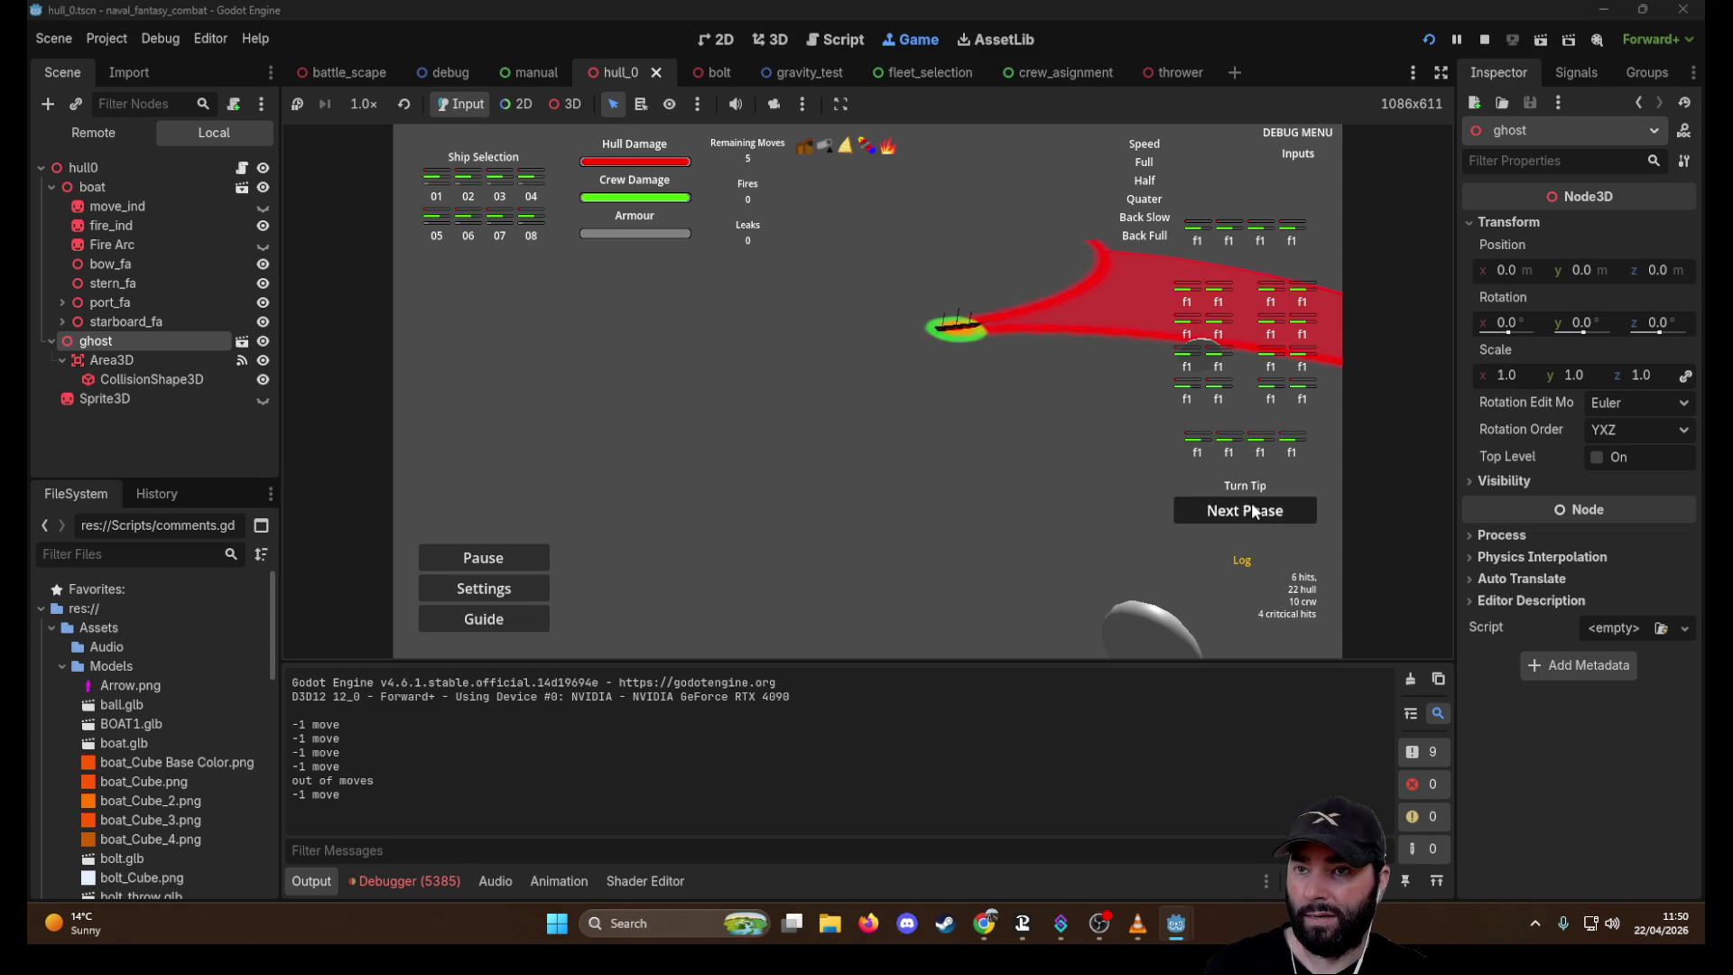
pyautogui.press('w')
pyautogui.press('d')
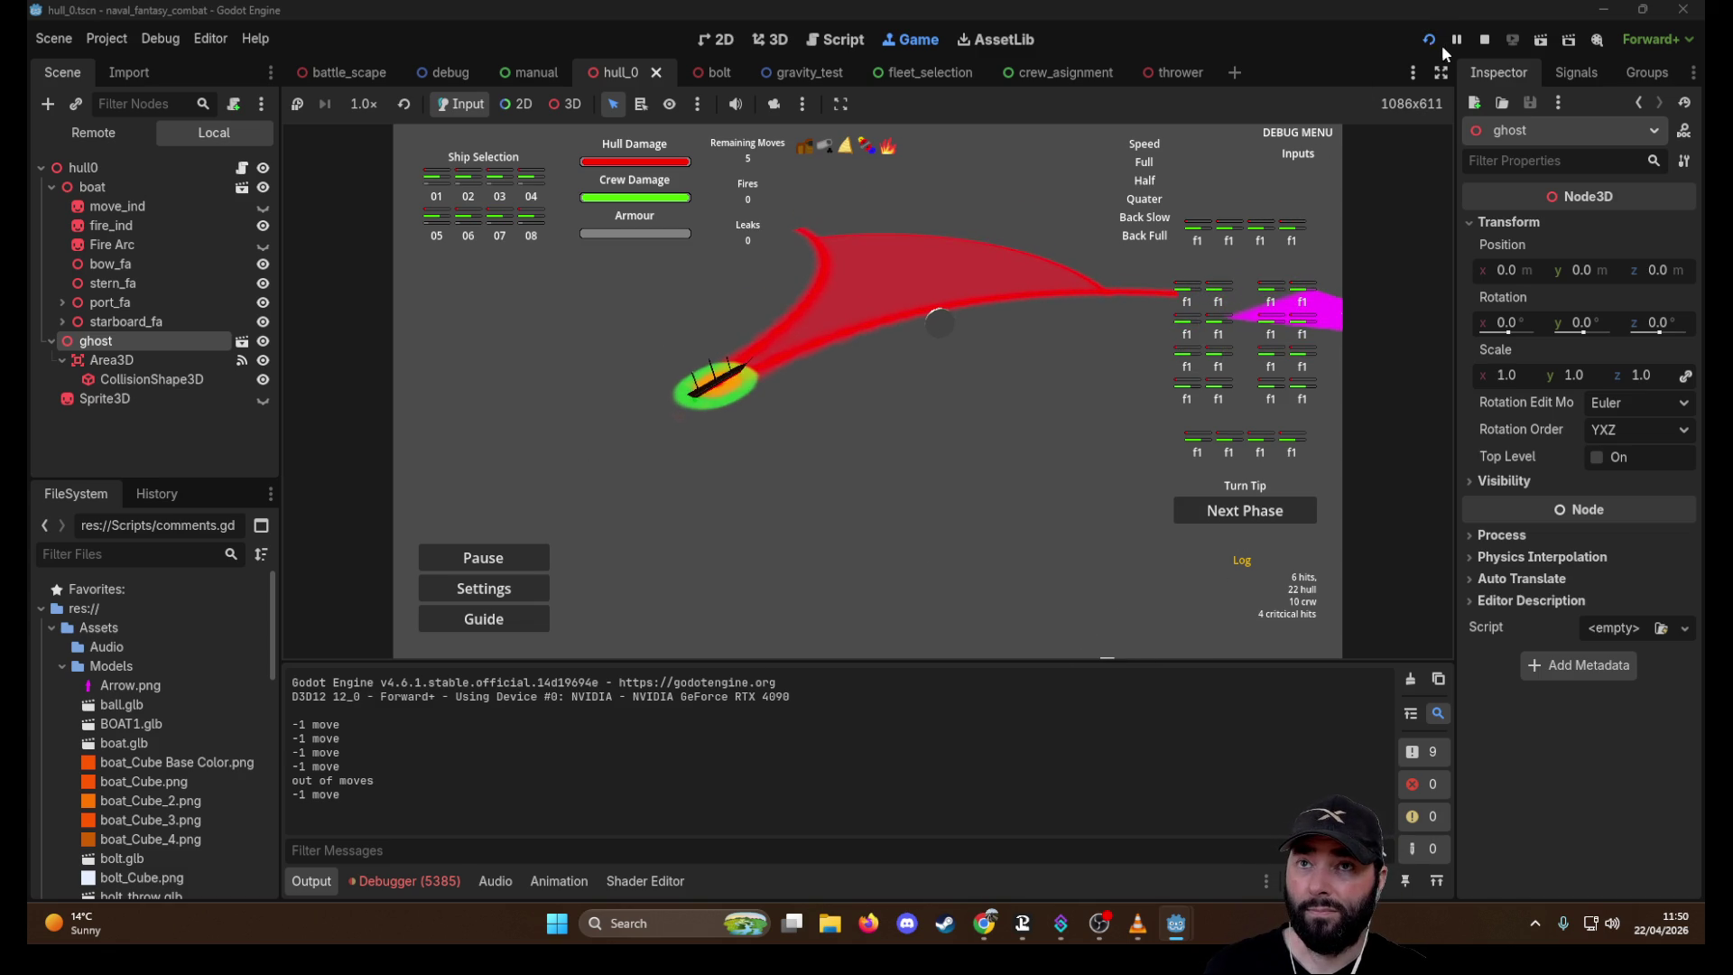
pyautogui.click(1485, 41)
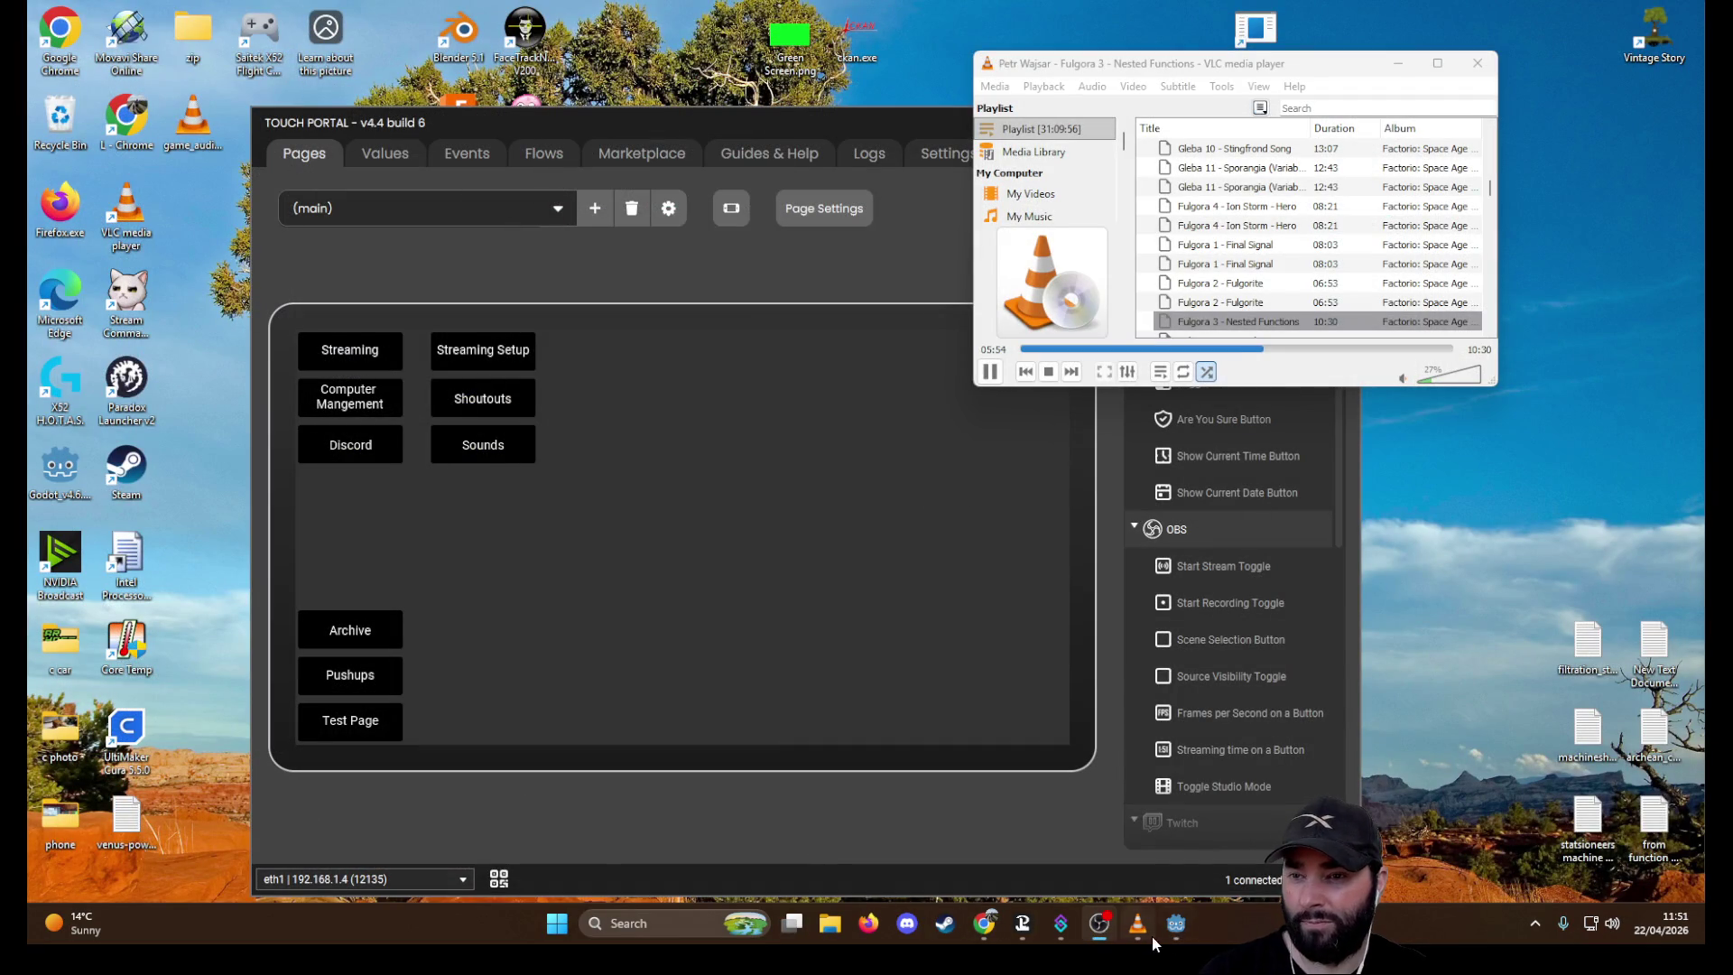
# Restore the Godot editor window from the Windows taskbar
pyautogui.click(1174, 934)
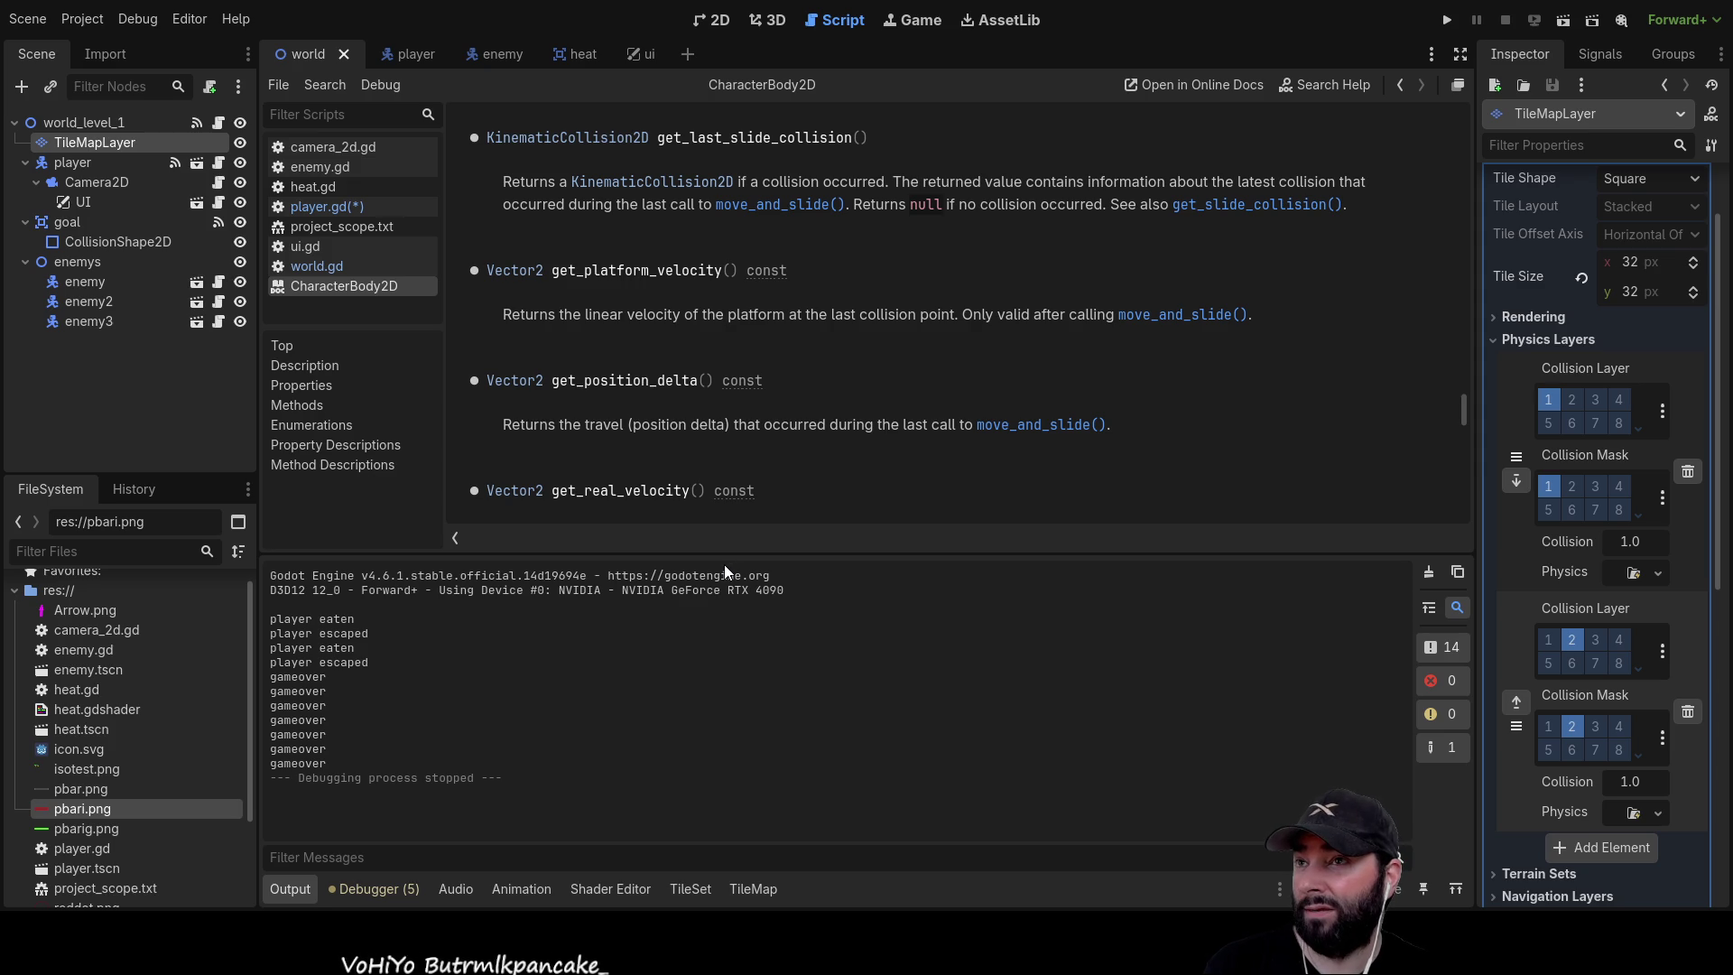
# Open player.gd and inspect the move_and_slide, _movment and _hold_breath calls on lines 55–58
pyautogui.click(416, 56)
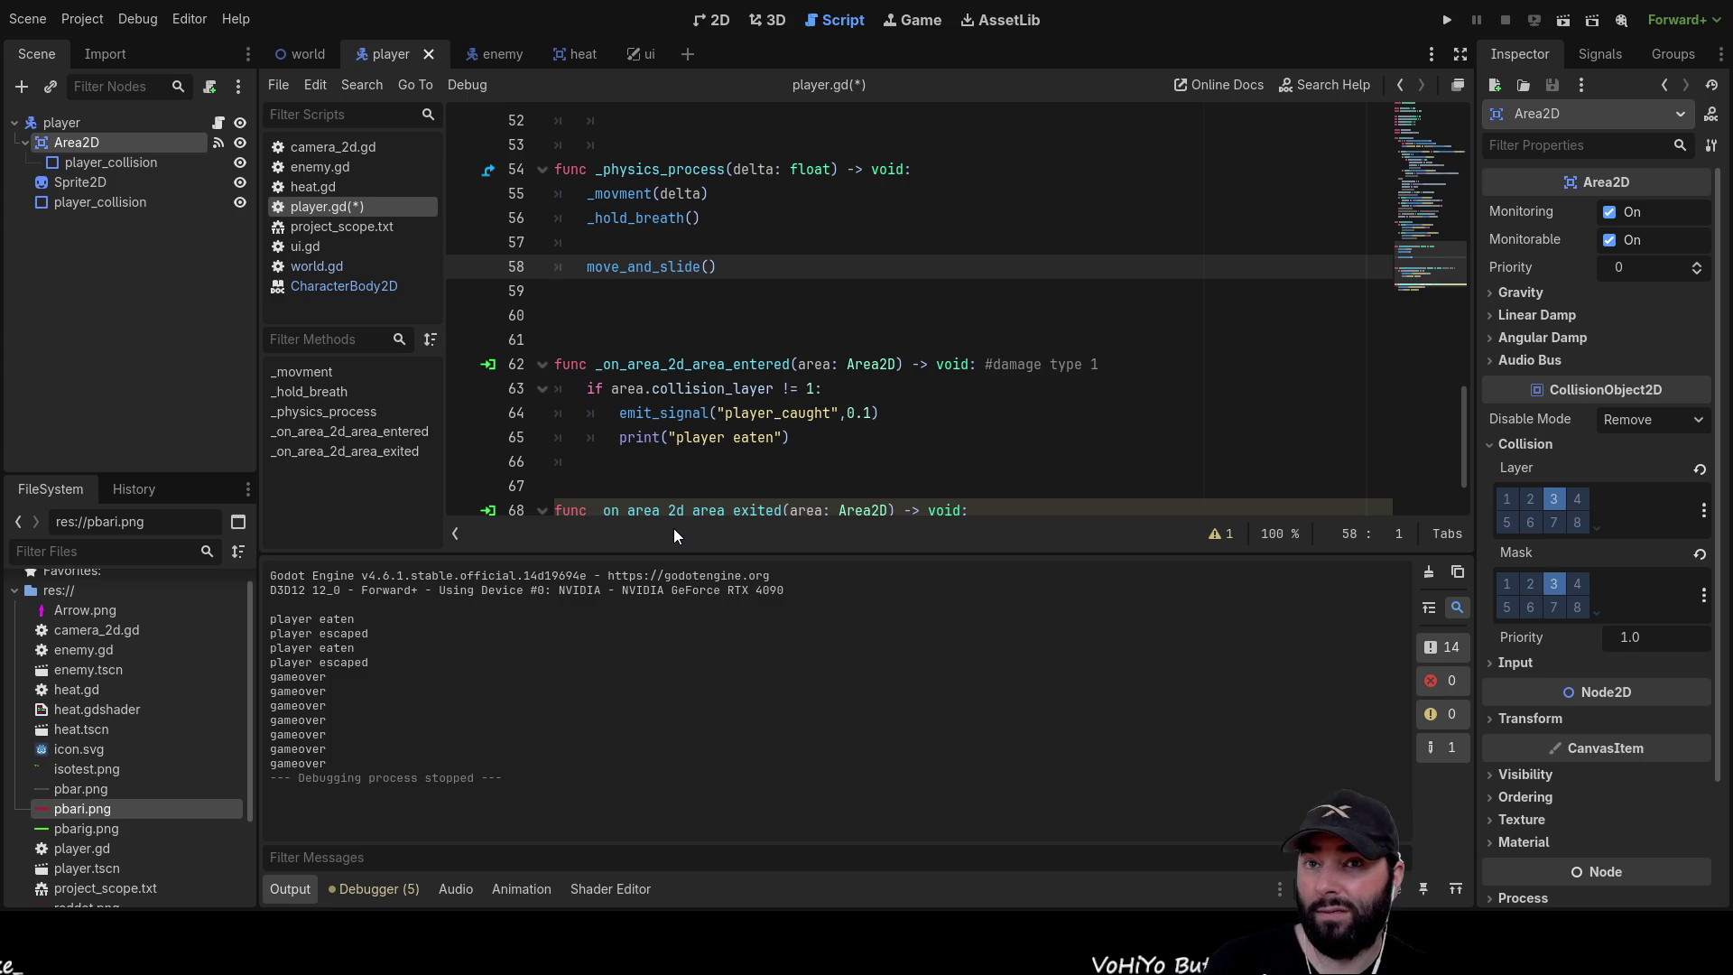
pyautogui.doubleClick(642, 269)
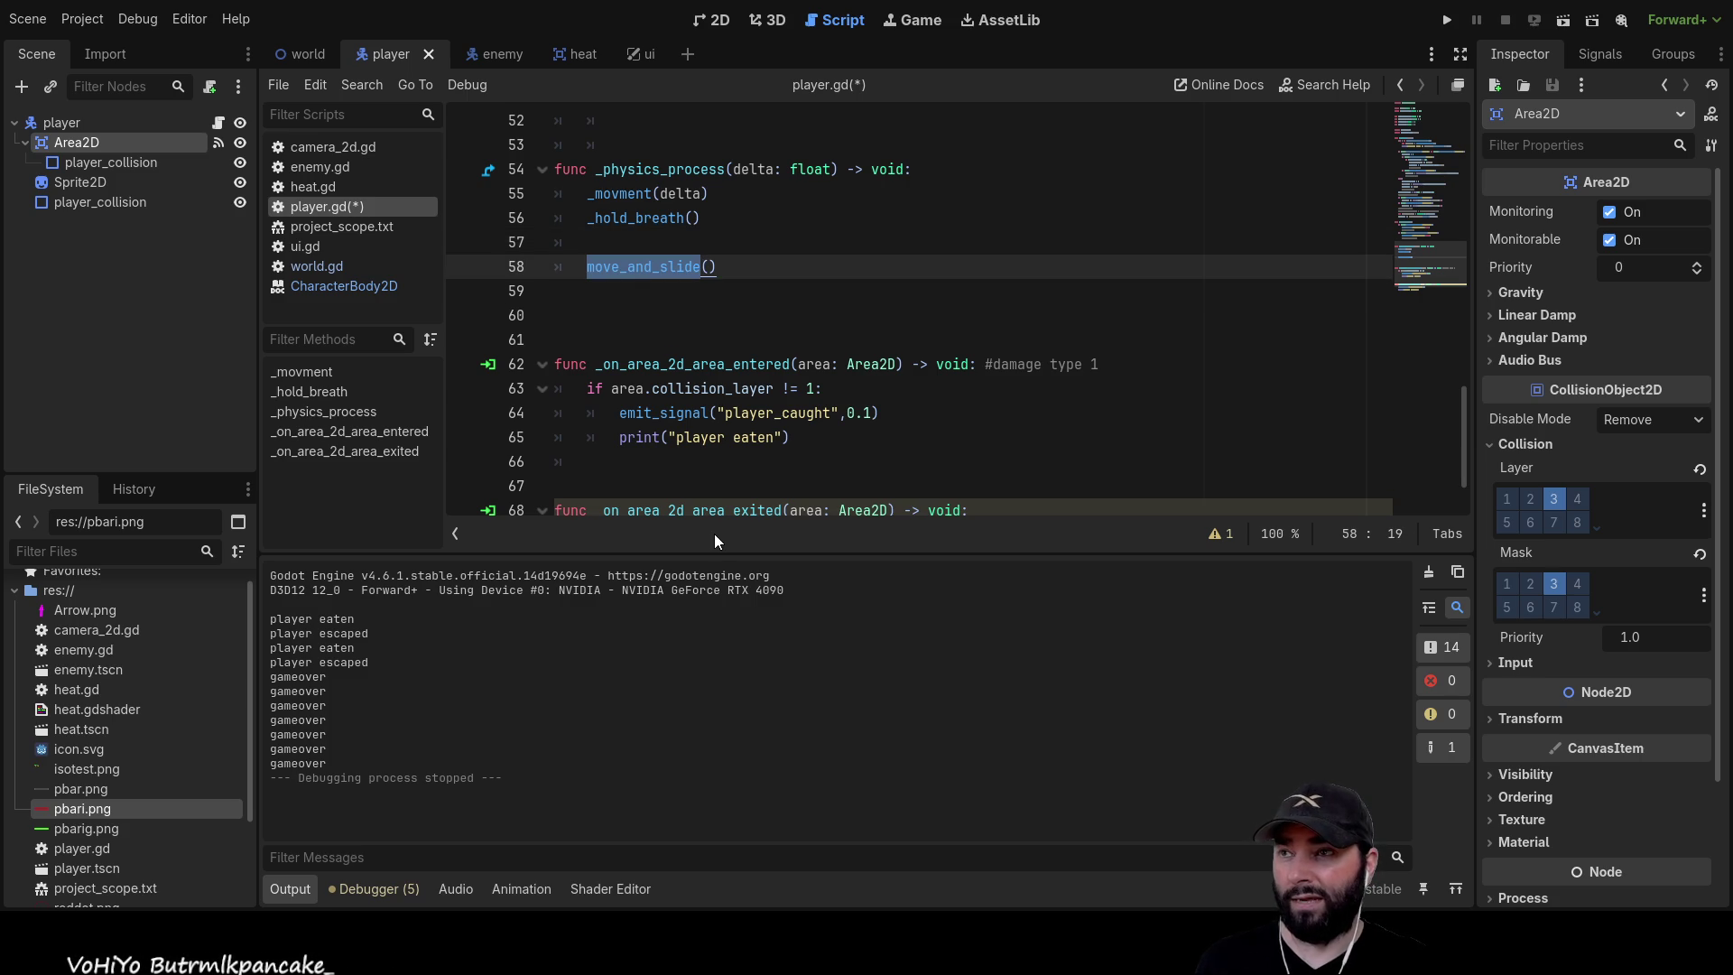
pyautogui.doubleClick(625, 195)
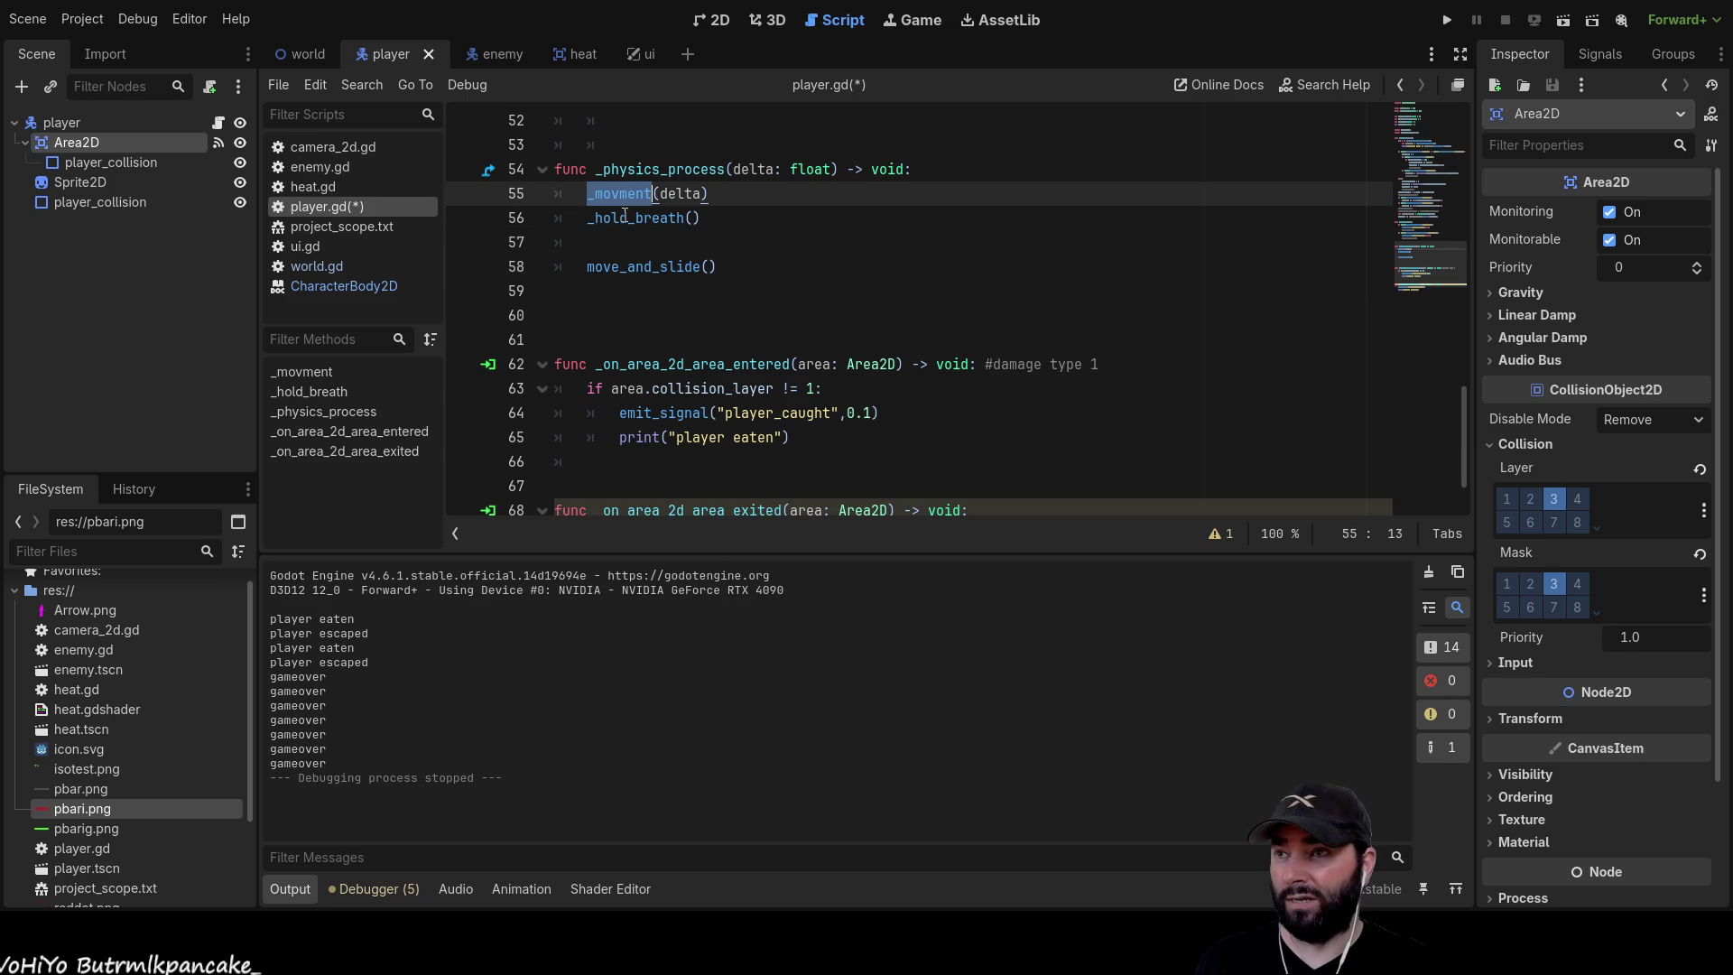
pyautogui.doubleClick(624, 218)
pyautogui.click(650, 302)
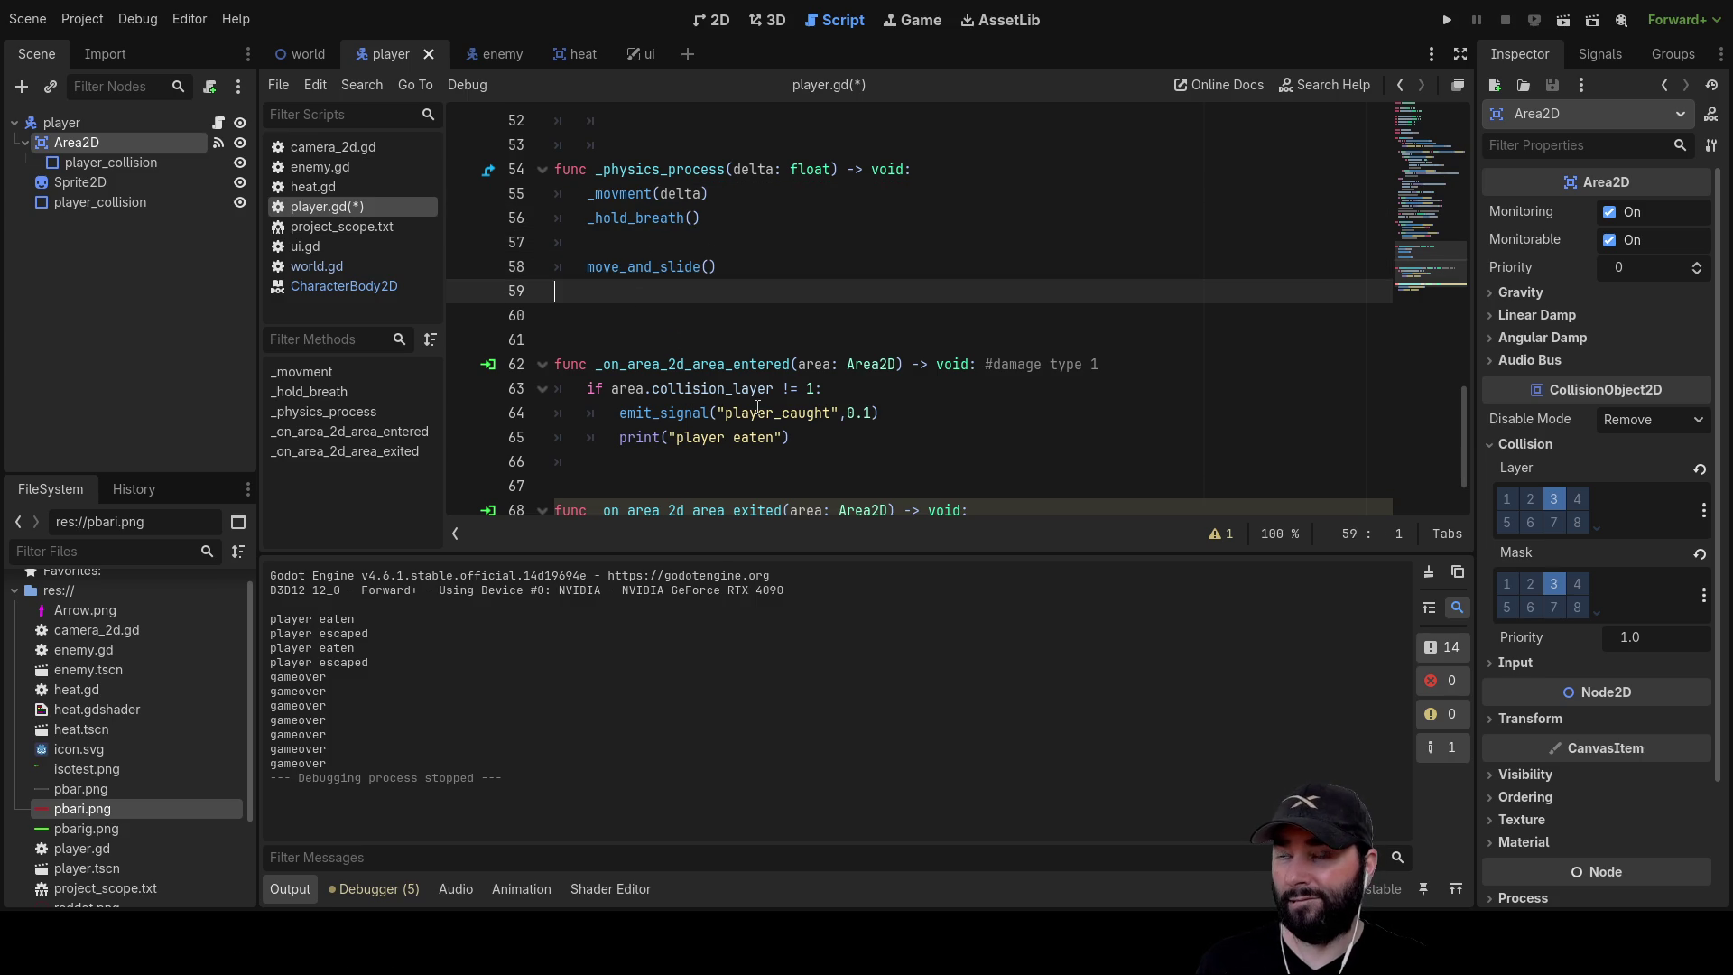
pyautogui.doubleClick(649, 267)
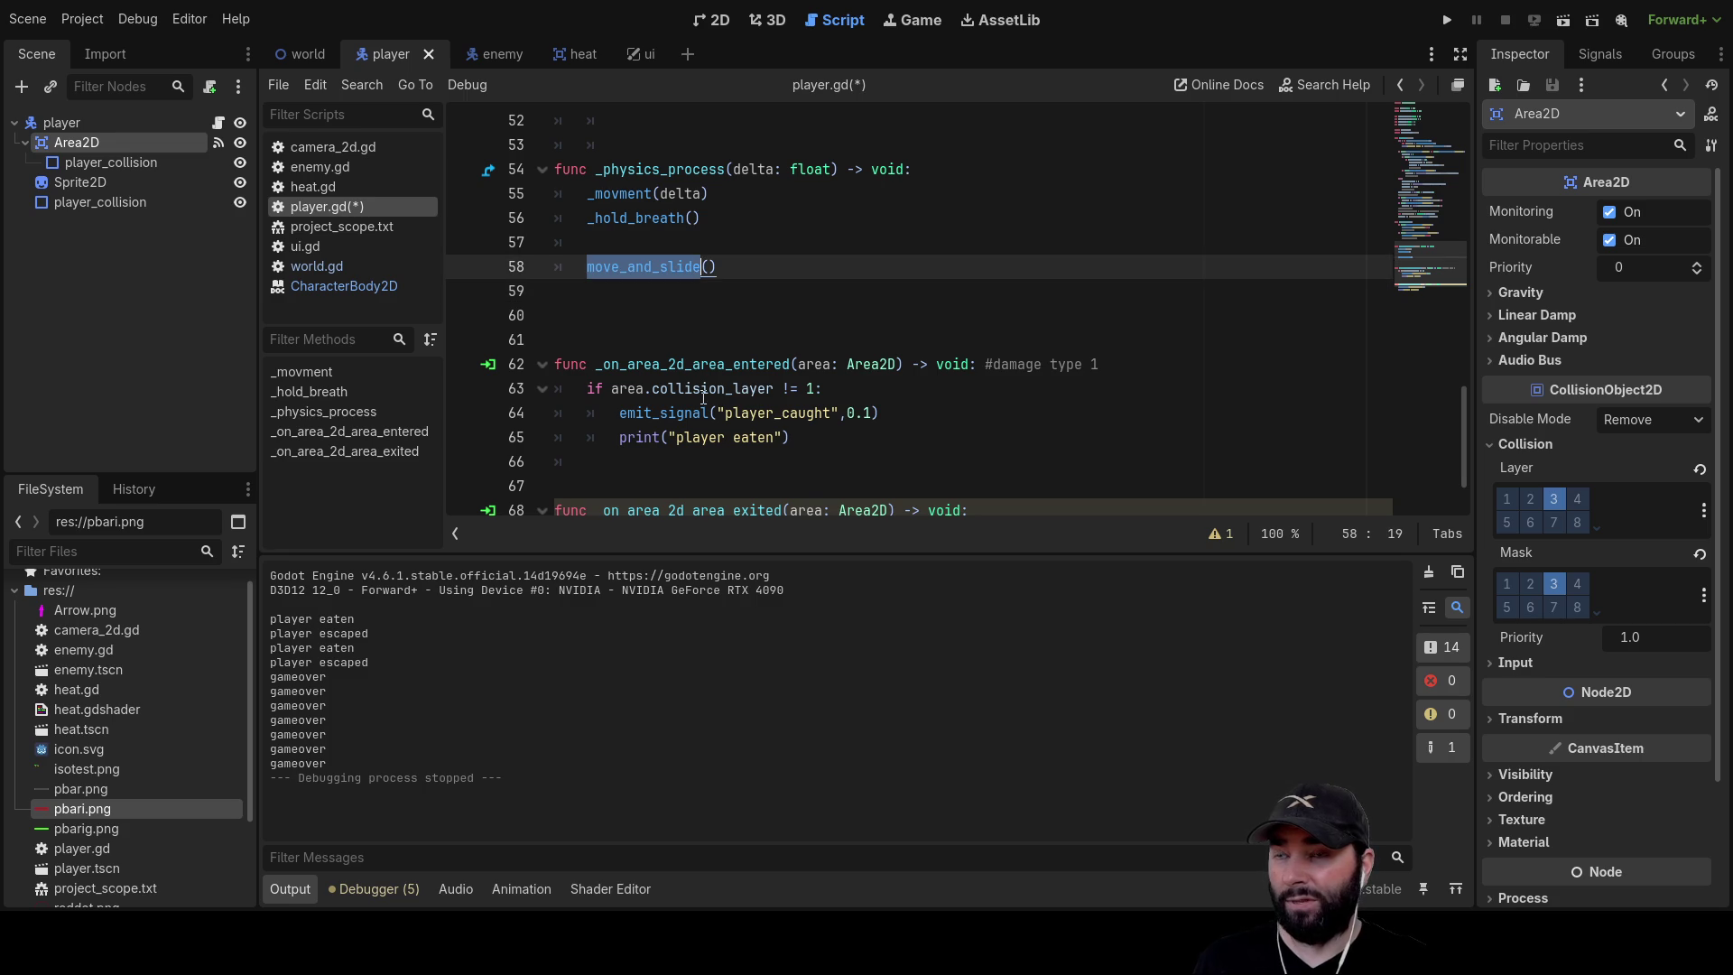
pyautogui.click(1452, 19)
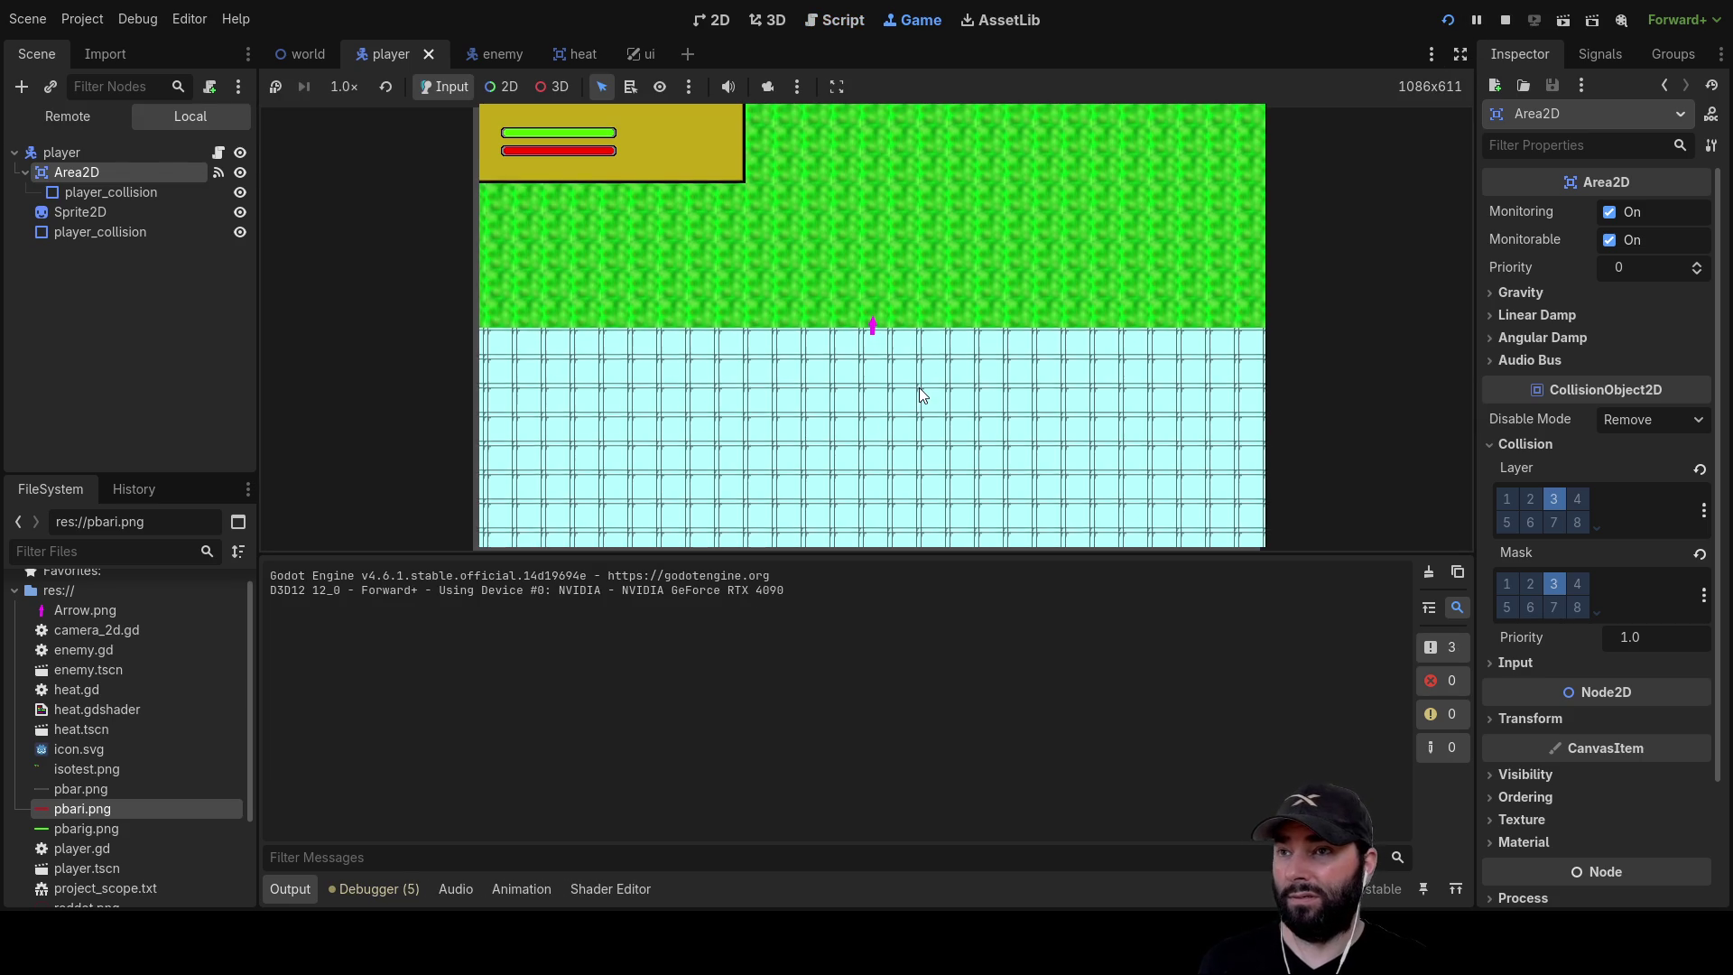
# Drive the player down into the bottom wall, then against the left and right walls
pyautogui.press('Up')
pyautogui.press('Up')
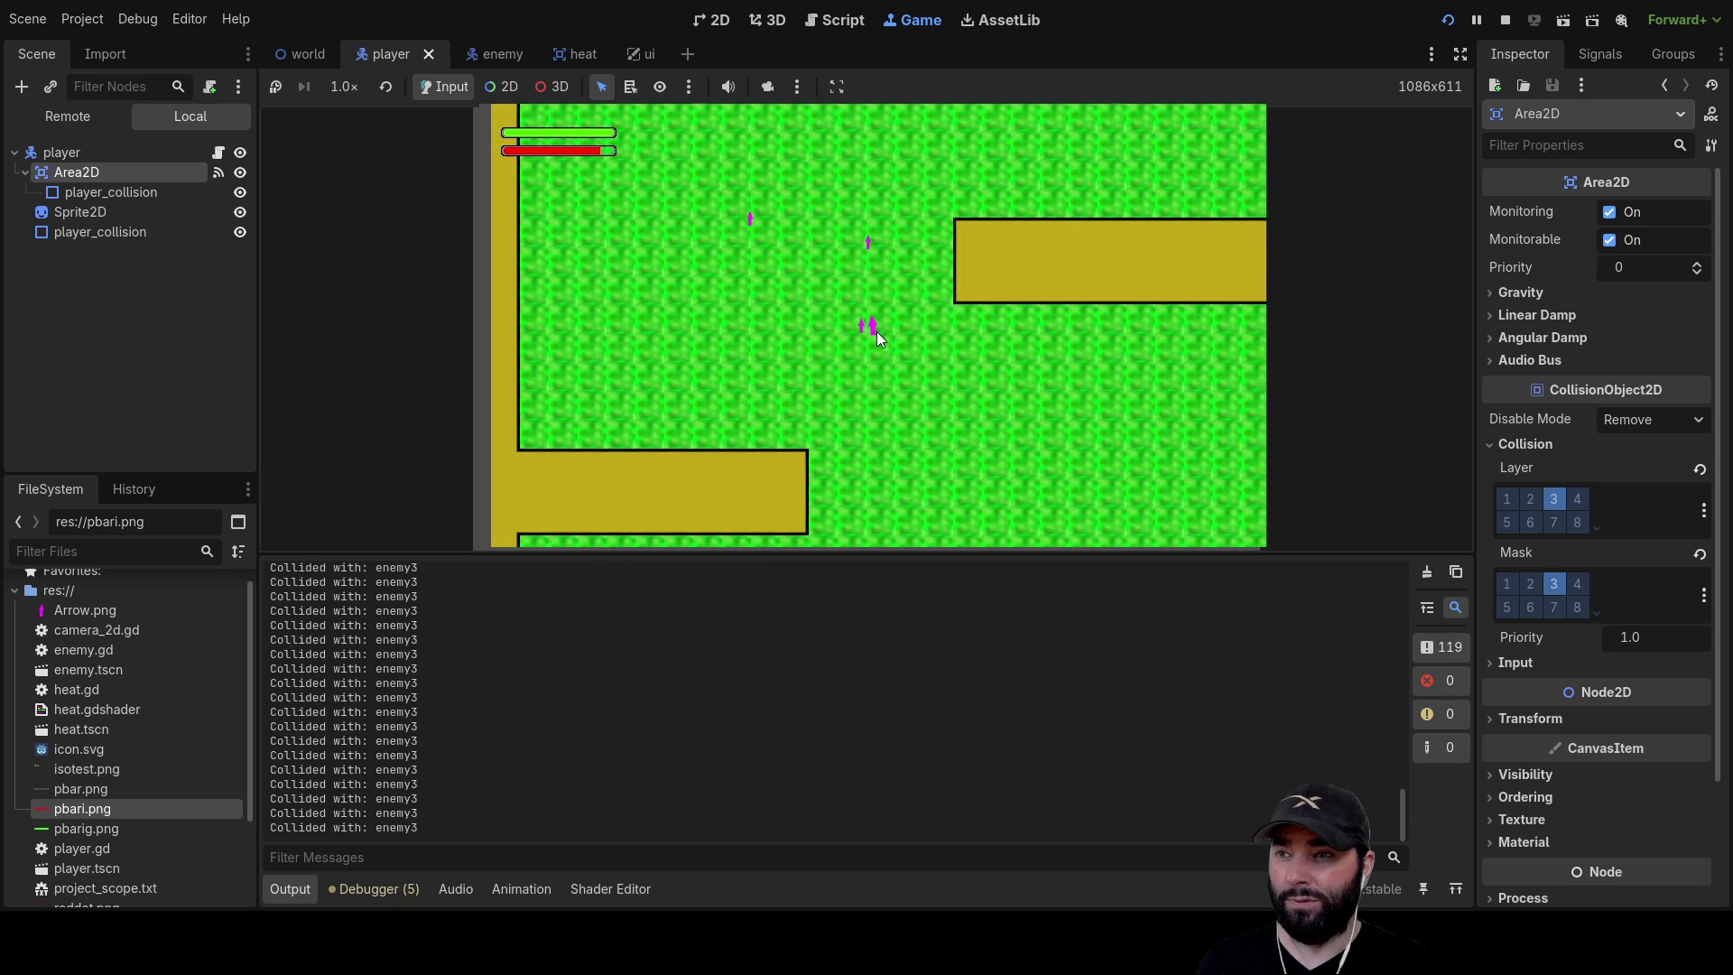
pyautogui.press('Down')
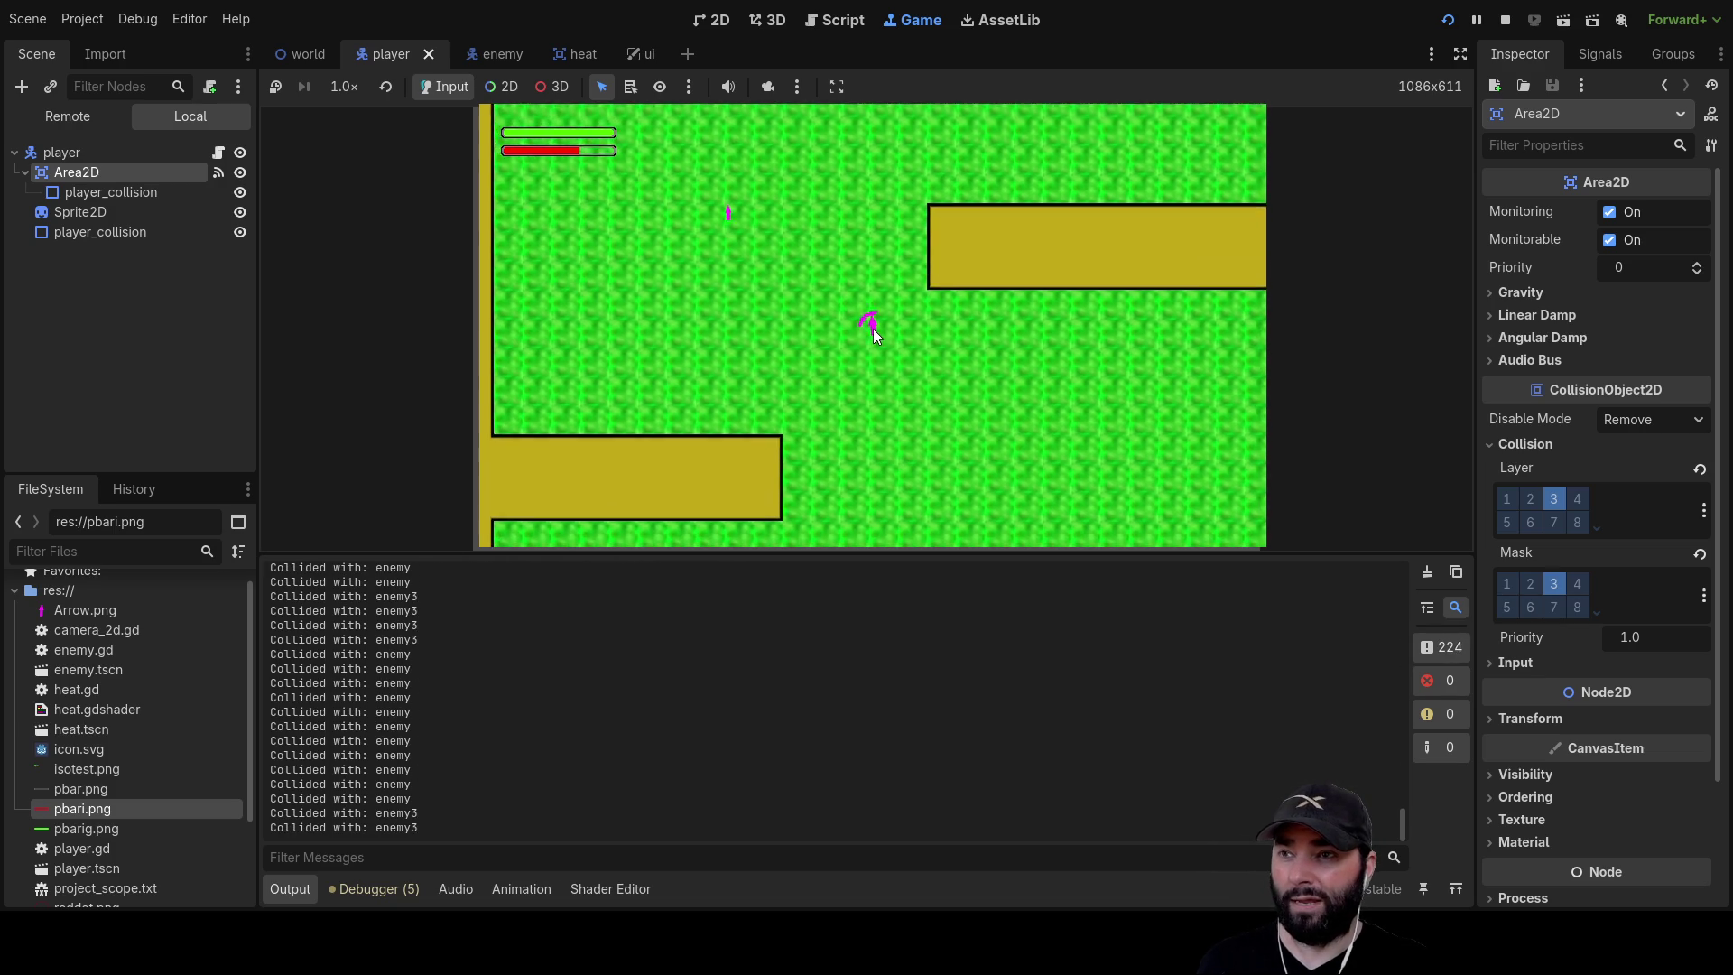
pyautogui.press('Down')
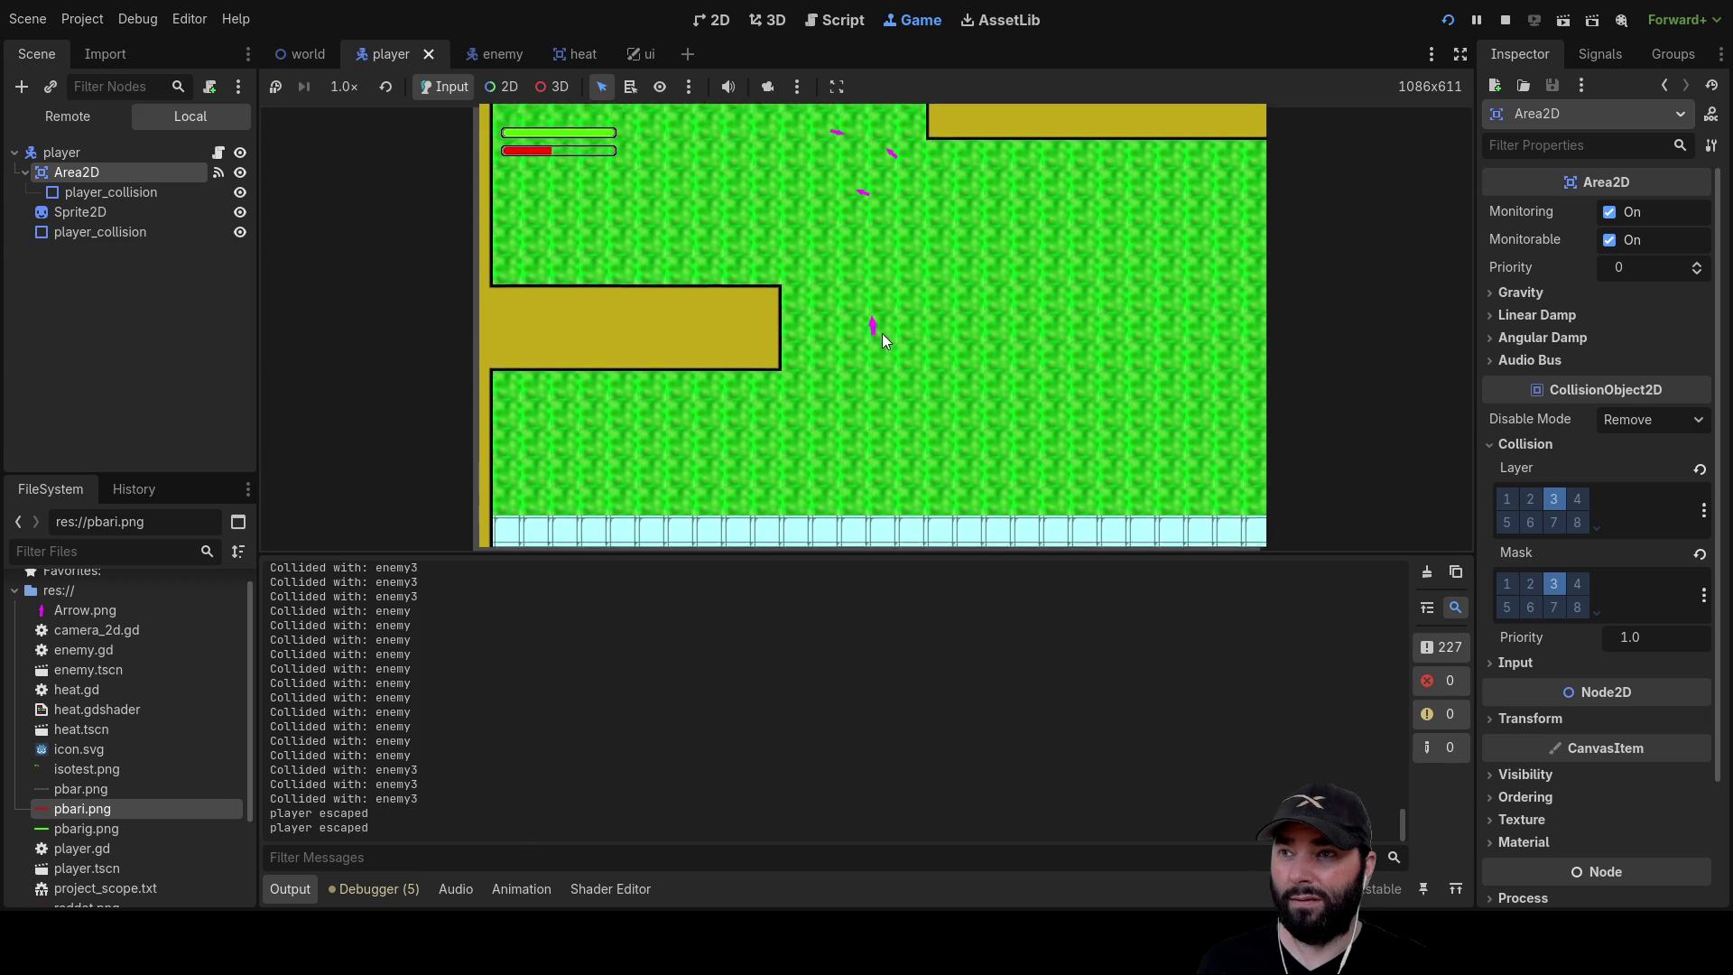
pyautogui.press('Down')
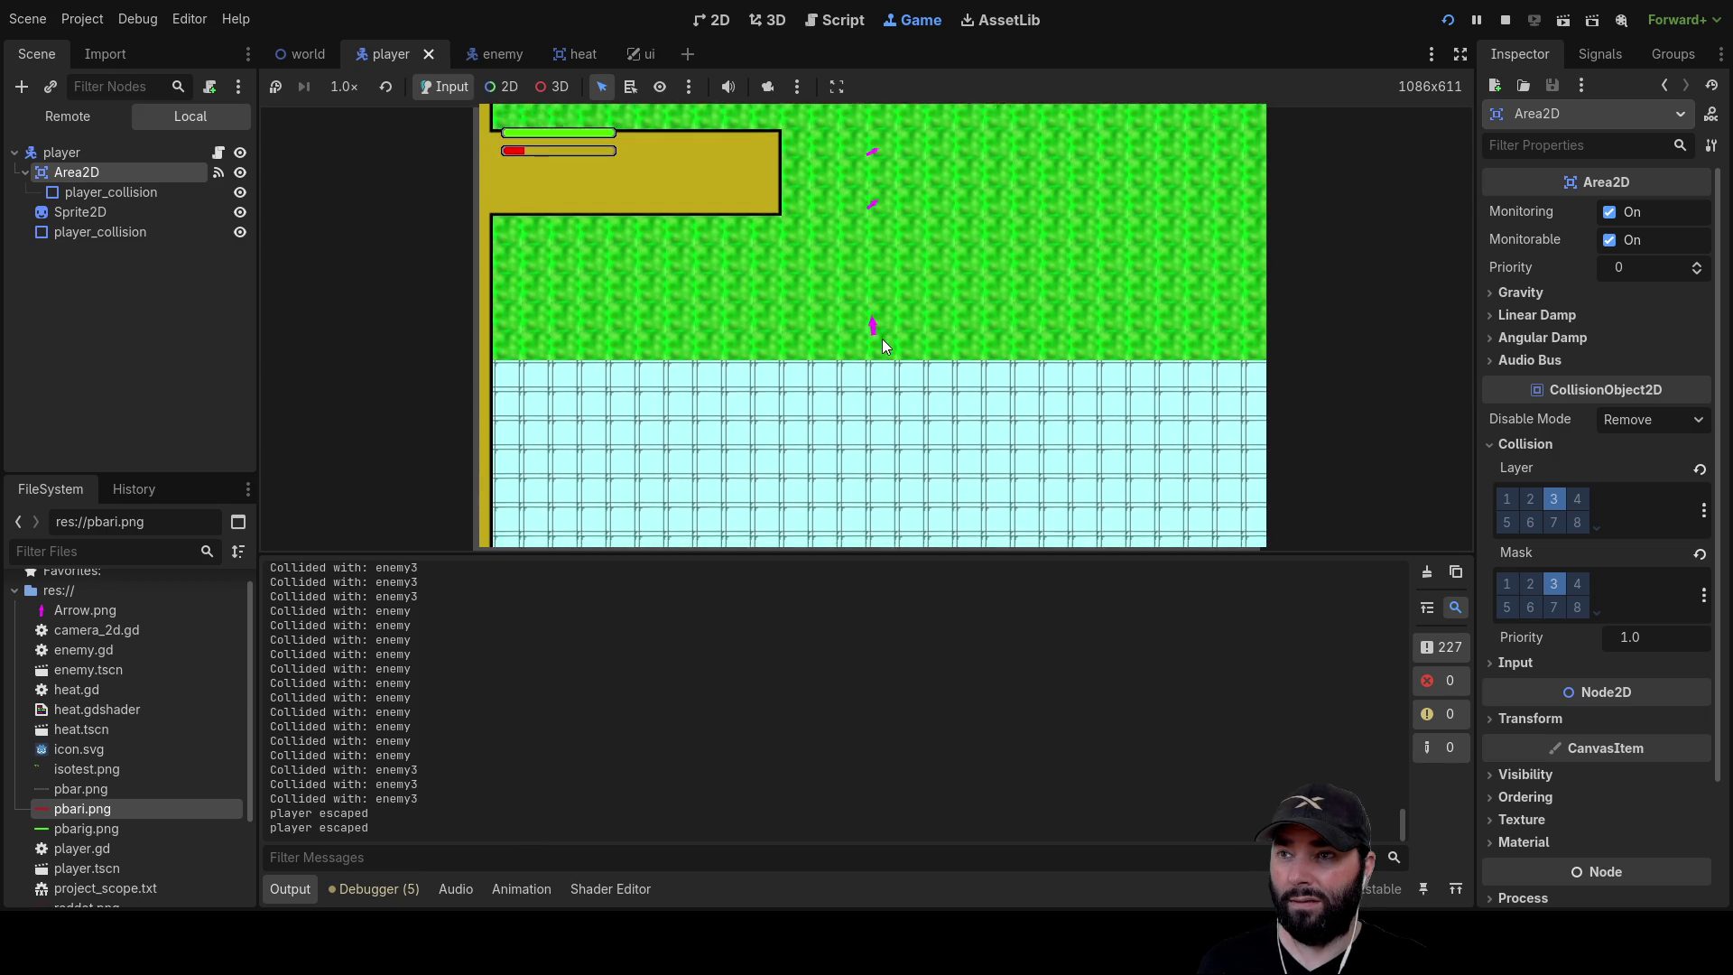
pyautogui.press('Down')
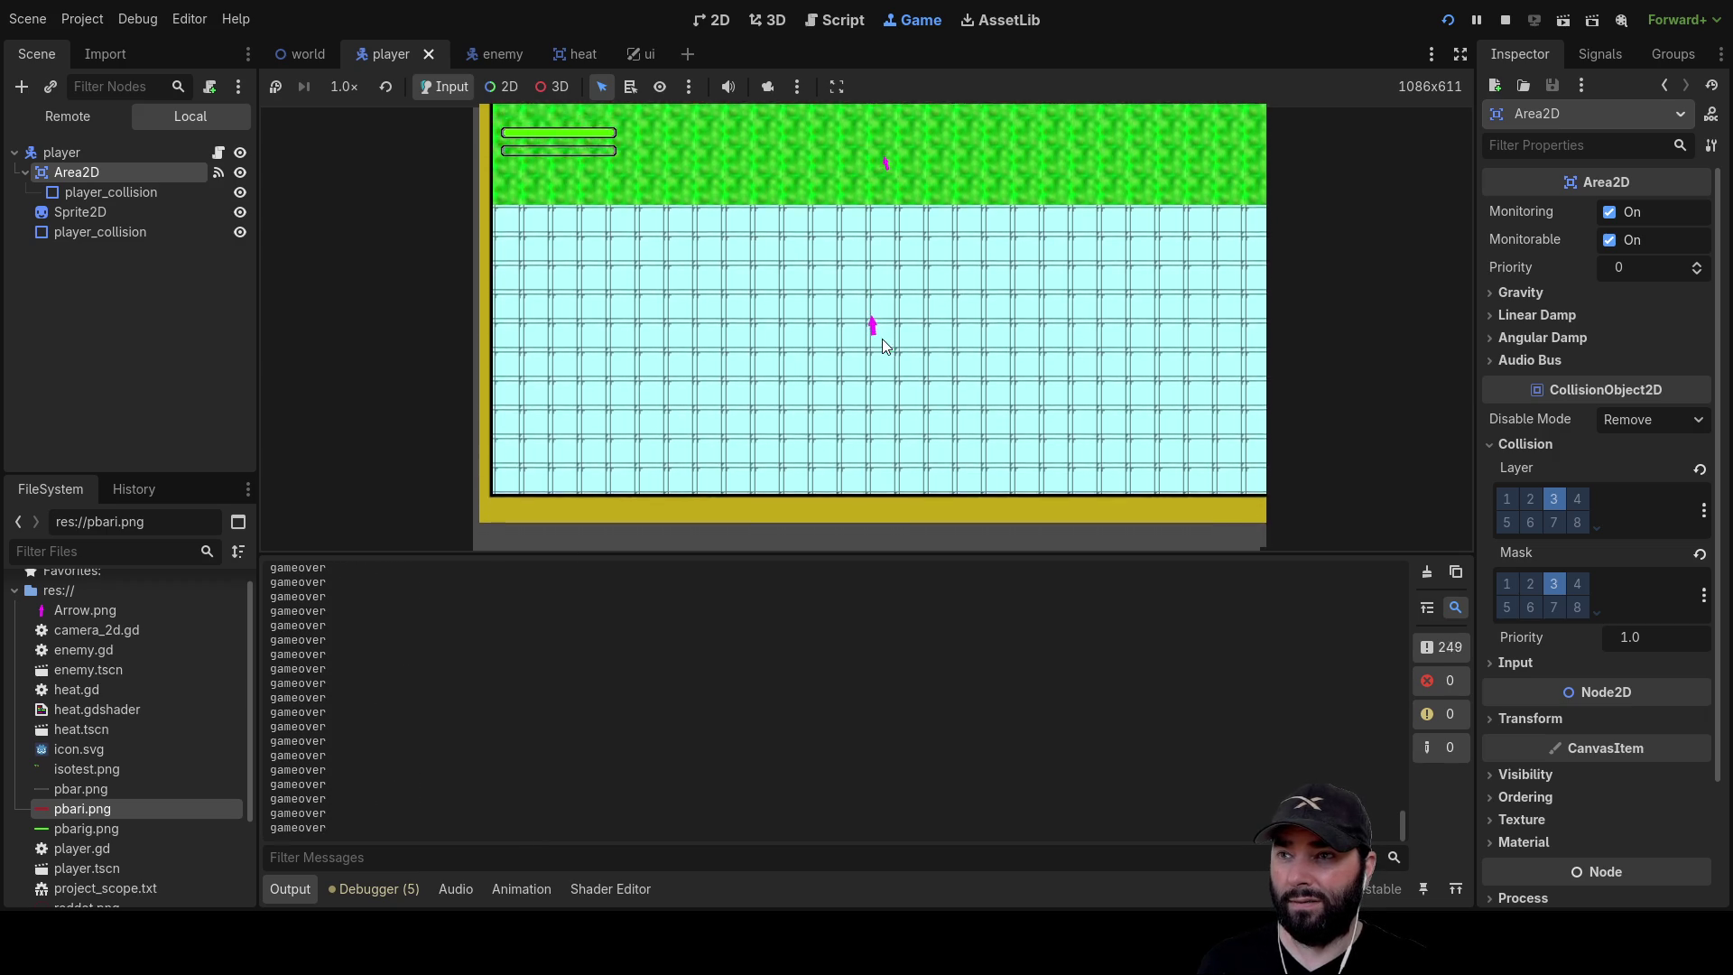
pyautogui.press('Down')
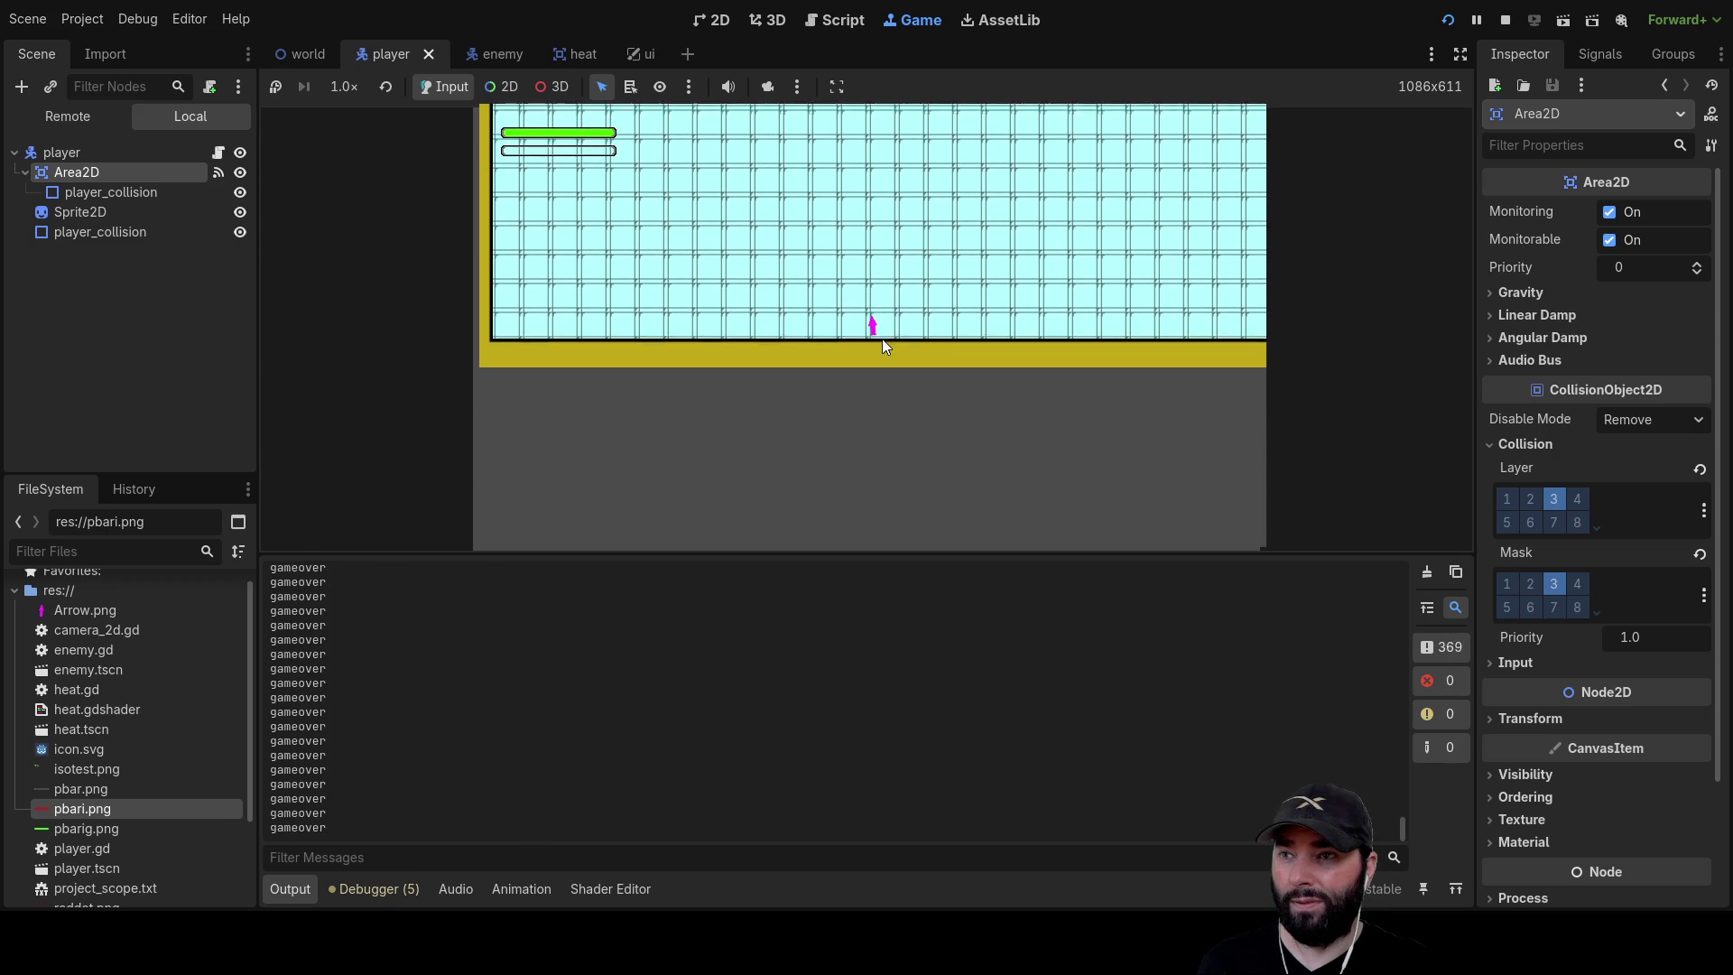
pyautogui.press('Right')
pyautogui.press('Up')
pyautogui.press('Left')
pyautogui.press('Up')
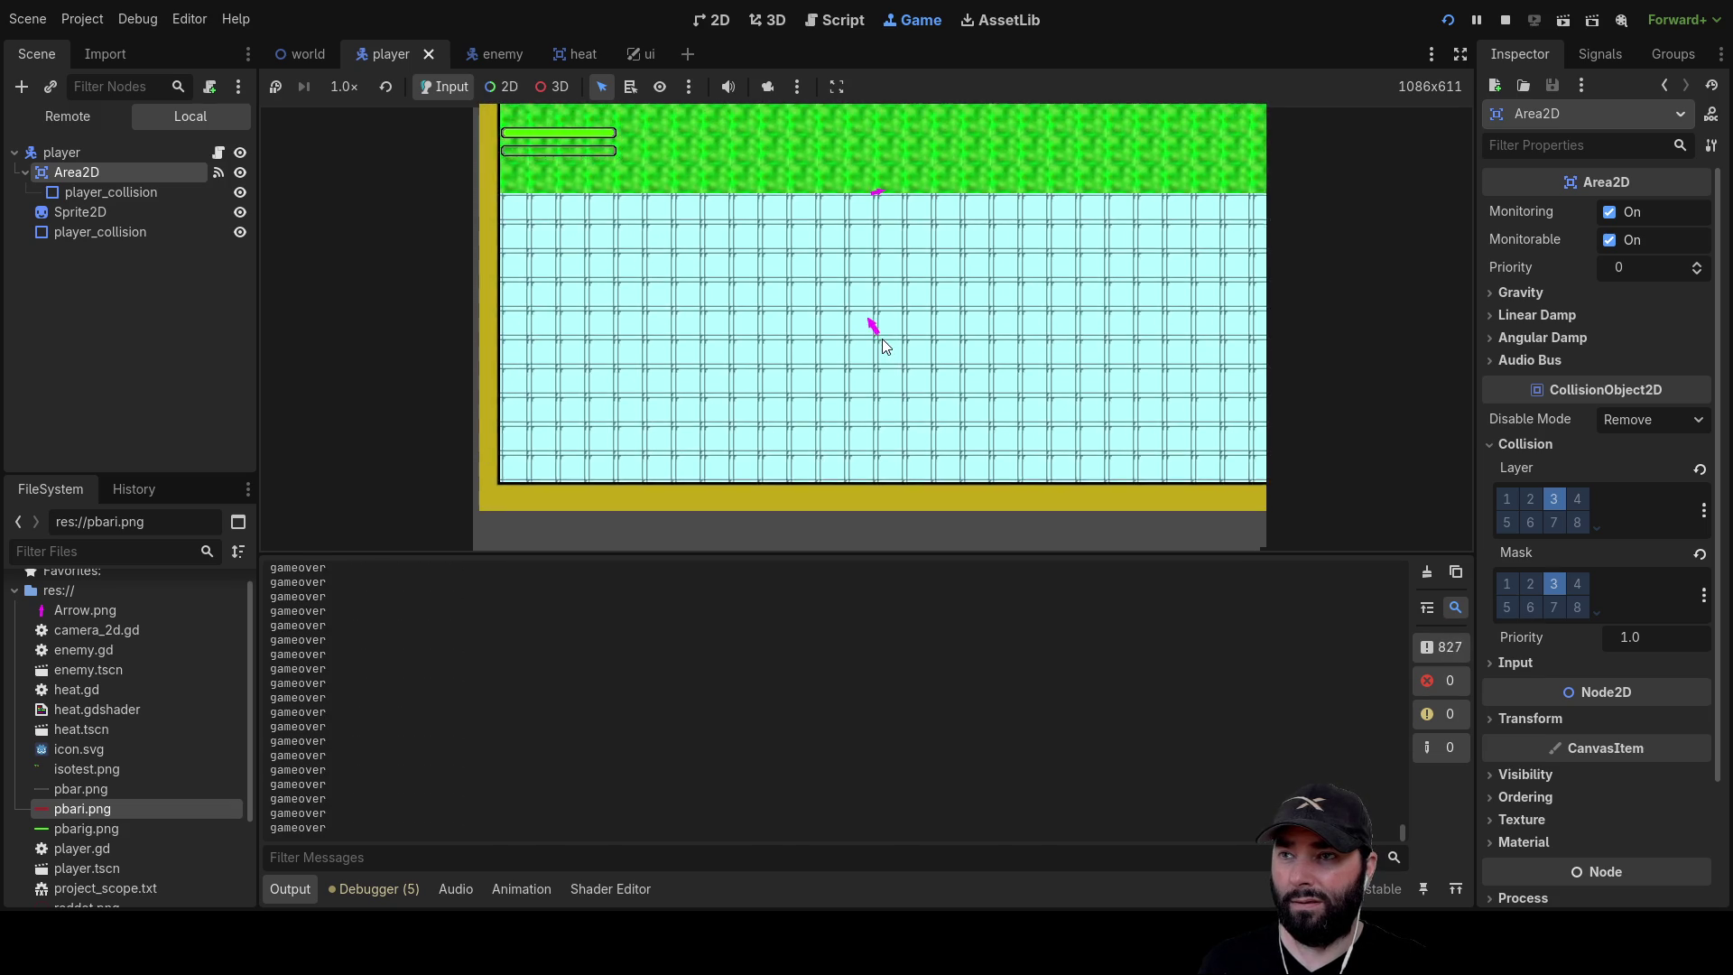
pyautogui.press('Left')
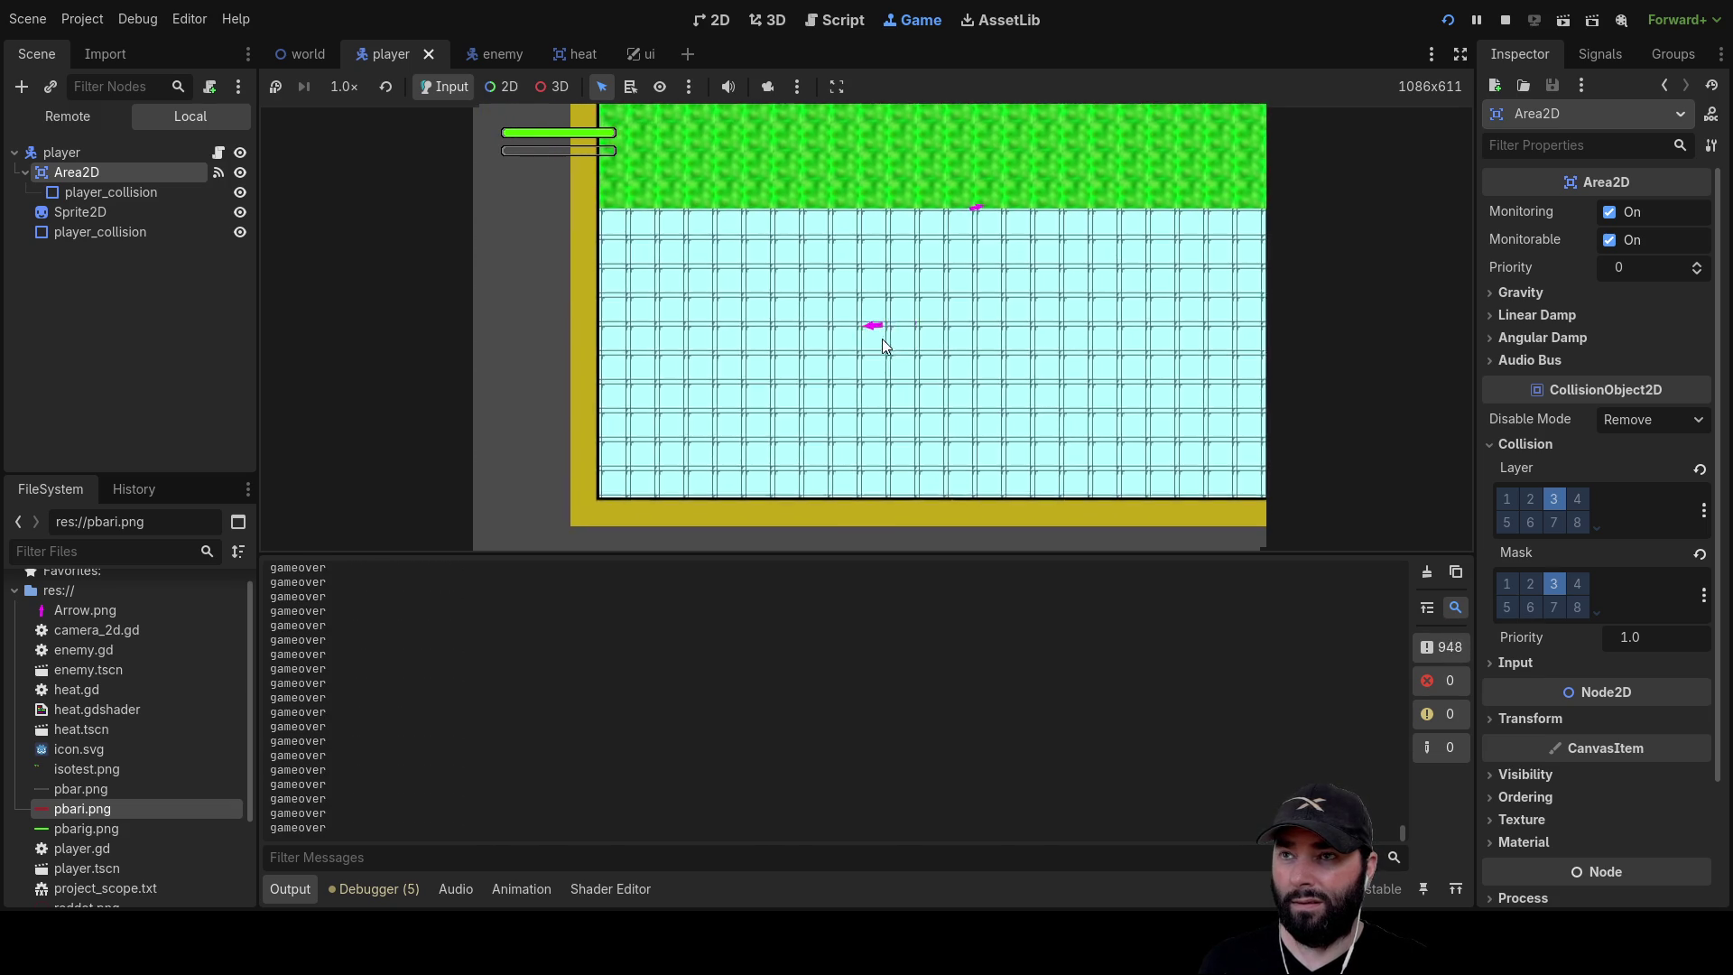
pyautogui.press('Right')
pyautogui.press('Up')
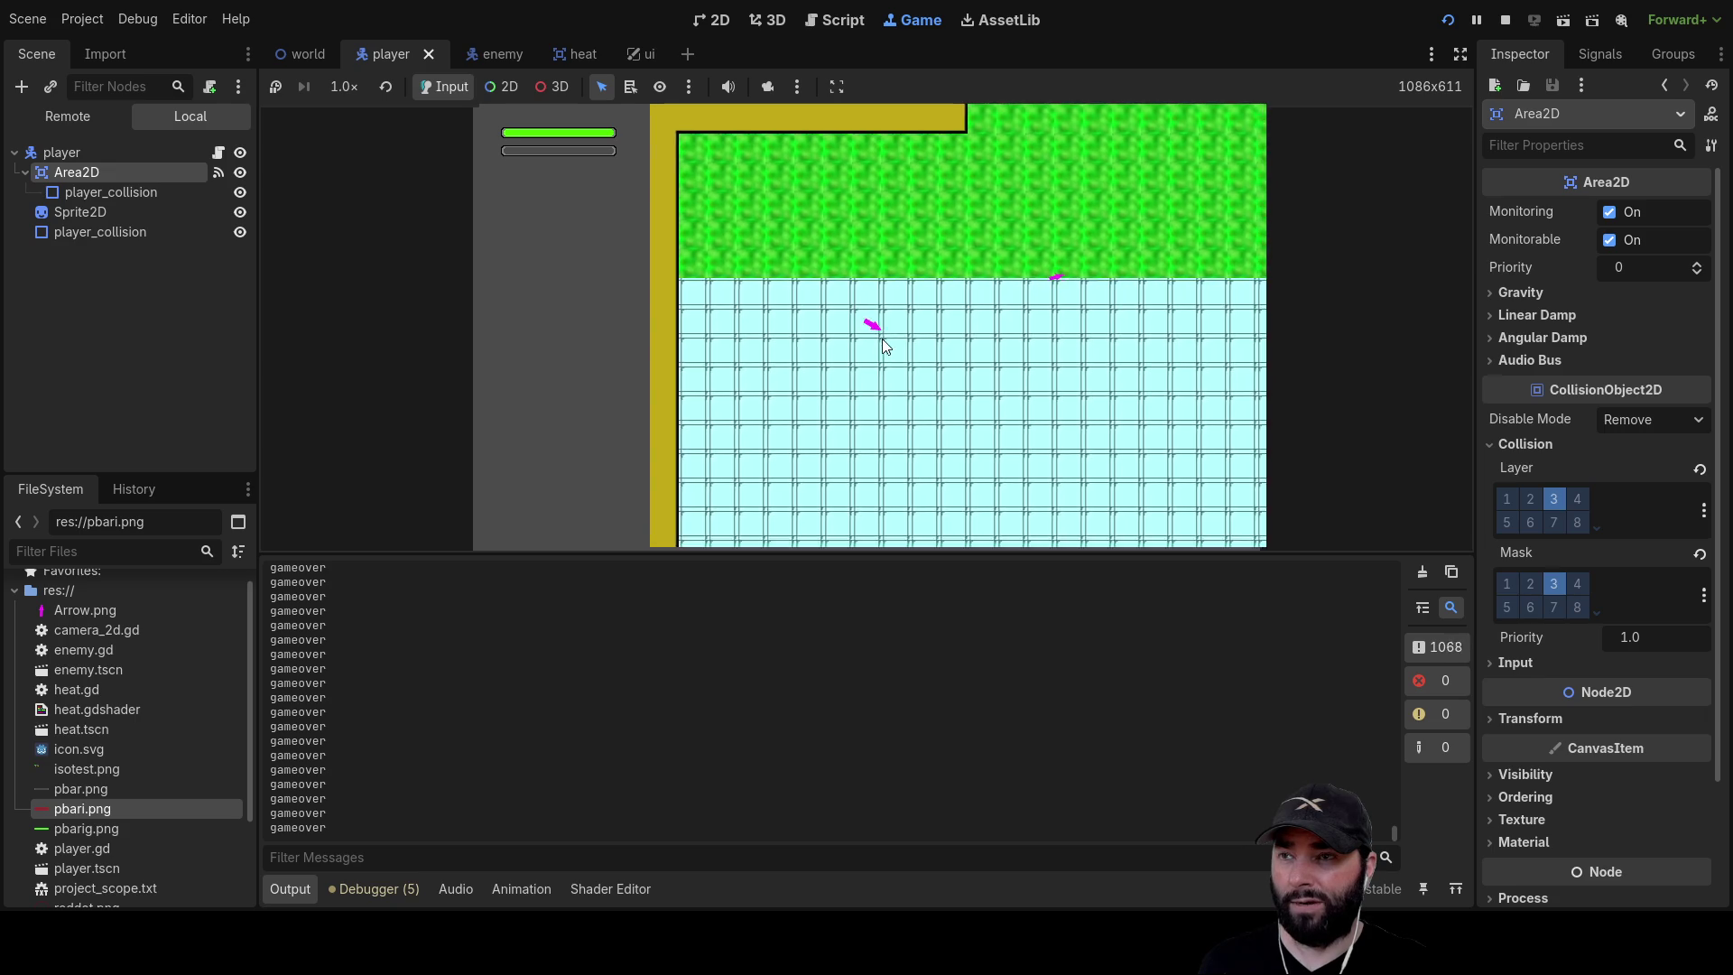
pyautogui.press('Left')
pyautogui.press('Up')
pyautogui.press('Right')
pyautogui.press('Up')
pyautogui.press('Right')
pyautogui.press('Up')
pyautogui.press('Left')
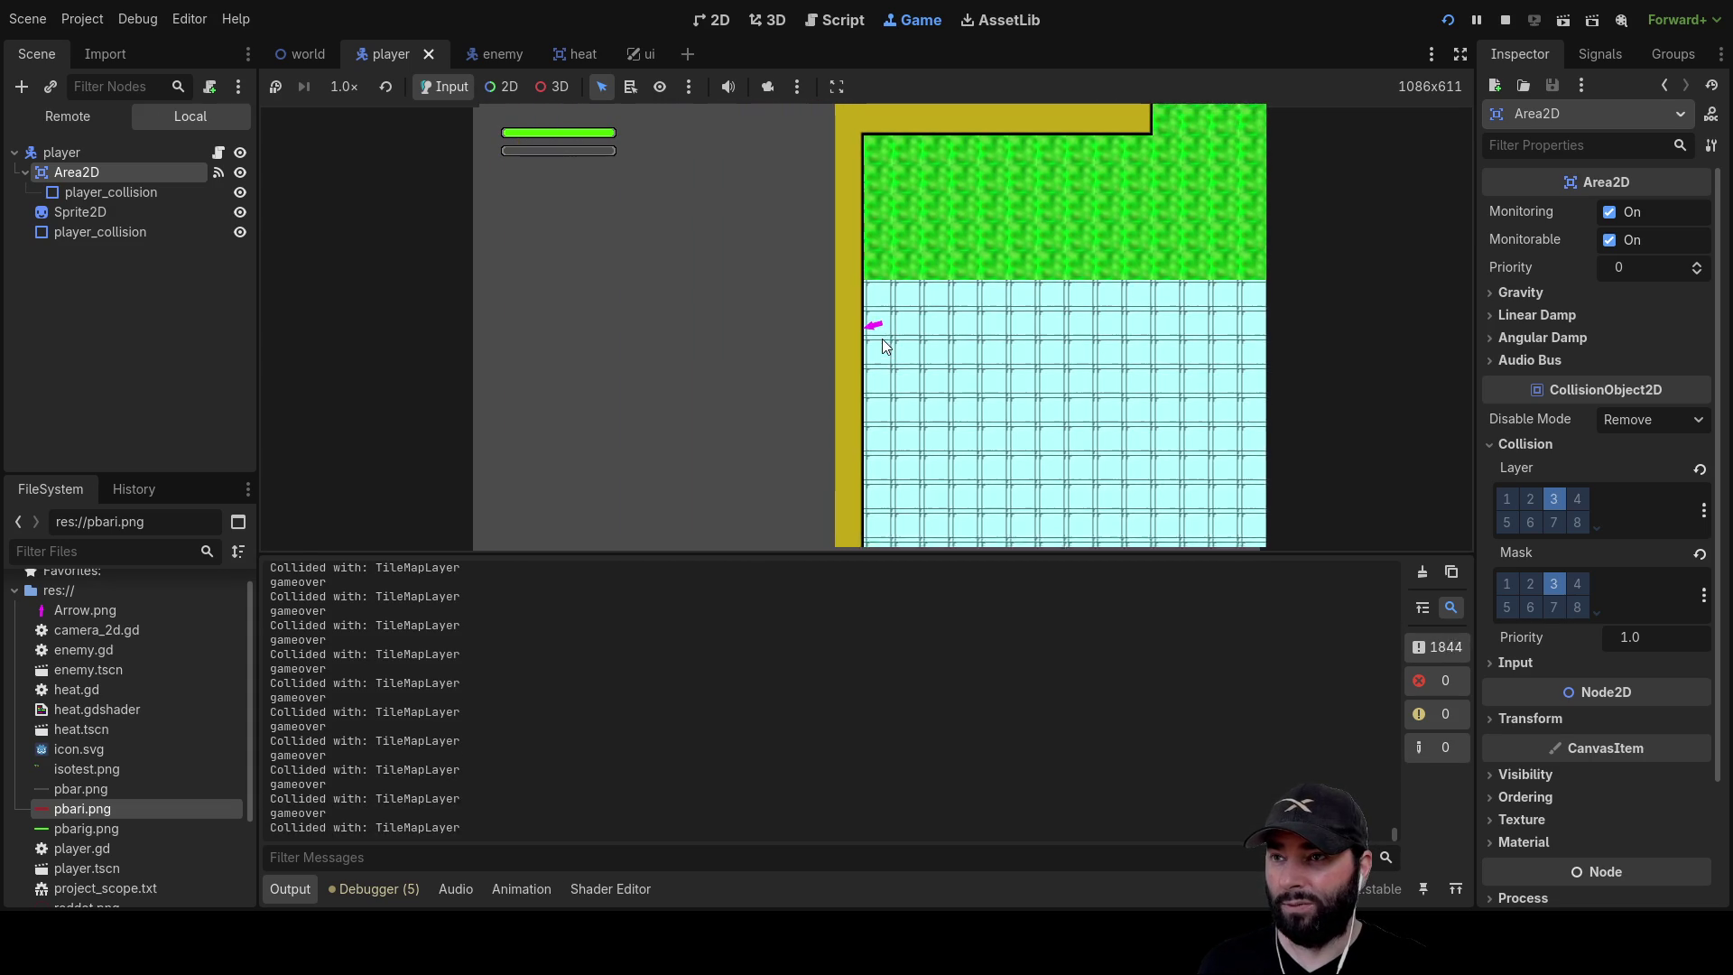
# Run the player along the bottom and right walls into the cyan tiles, then stop with F8
pyautogui.press('Down')
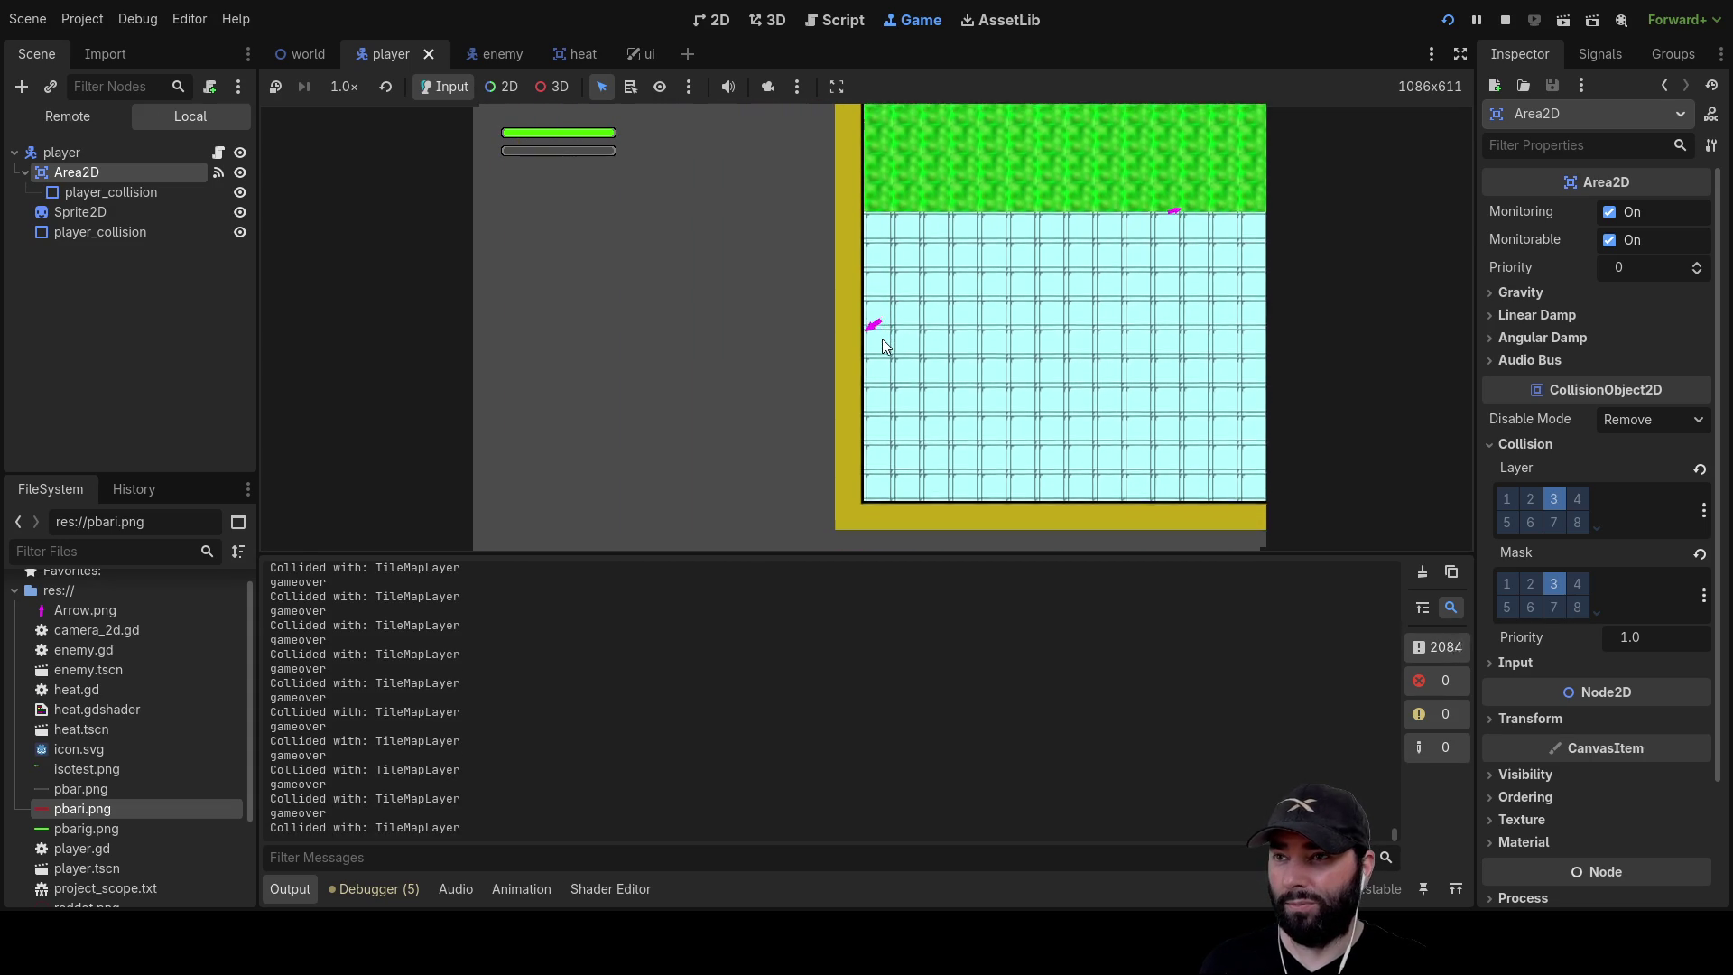
pyautogui.press('Right')
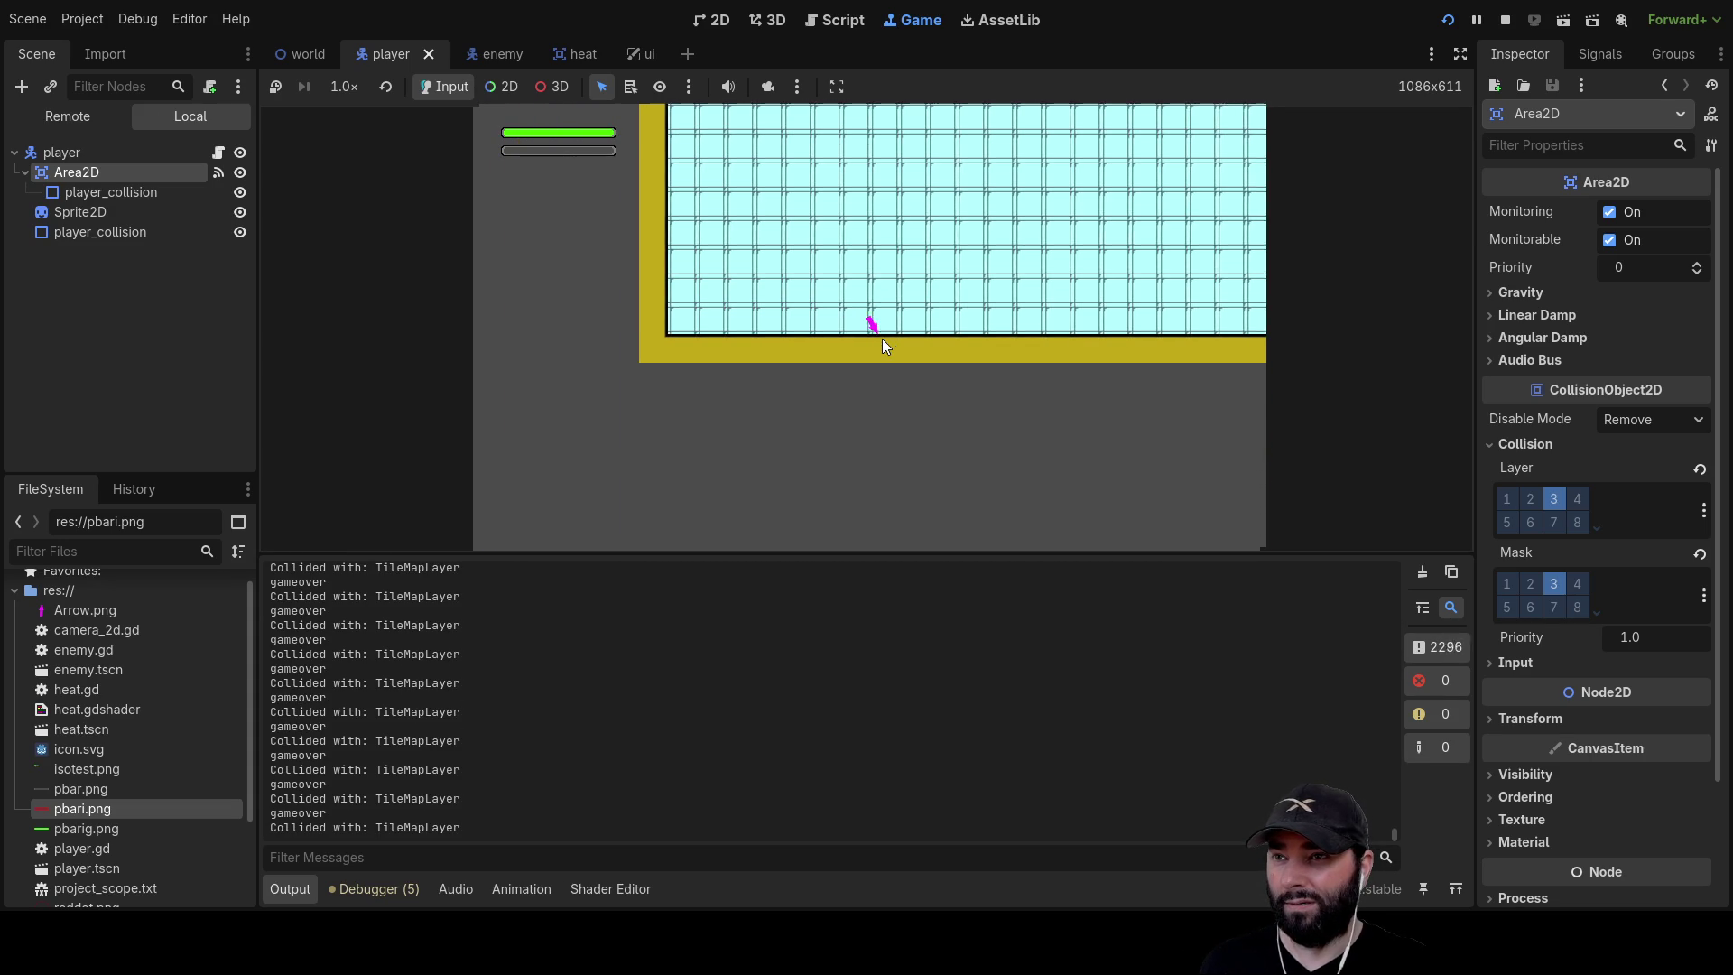
pyautogui.press('Up')
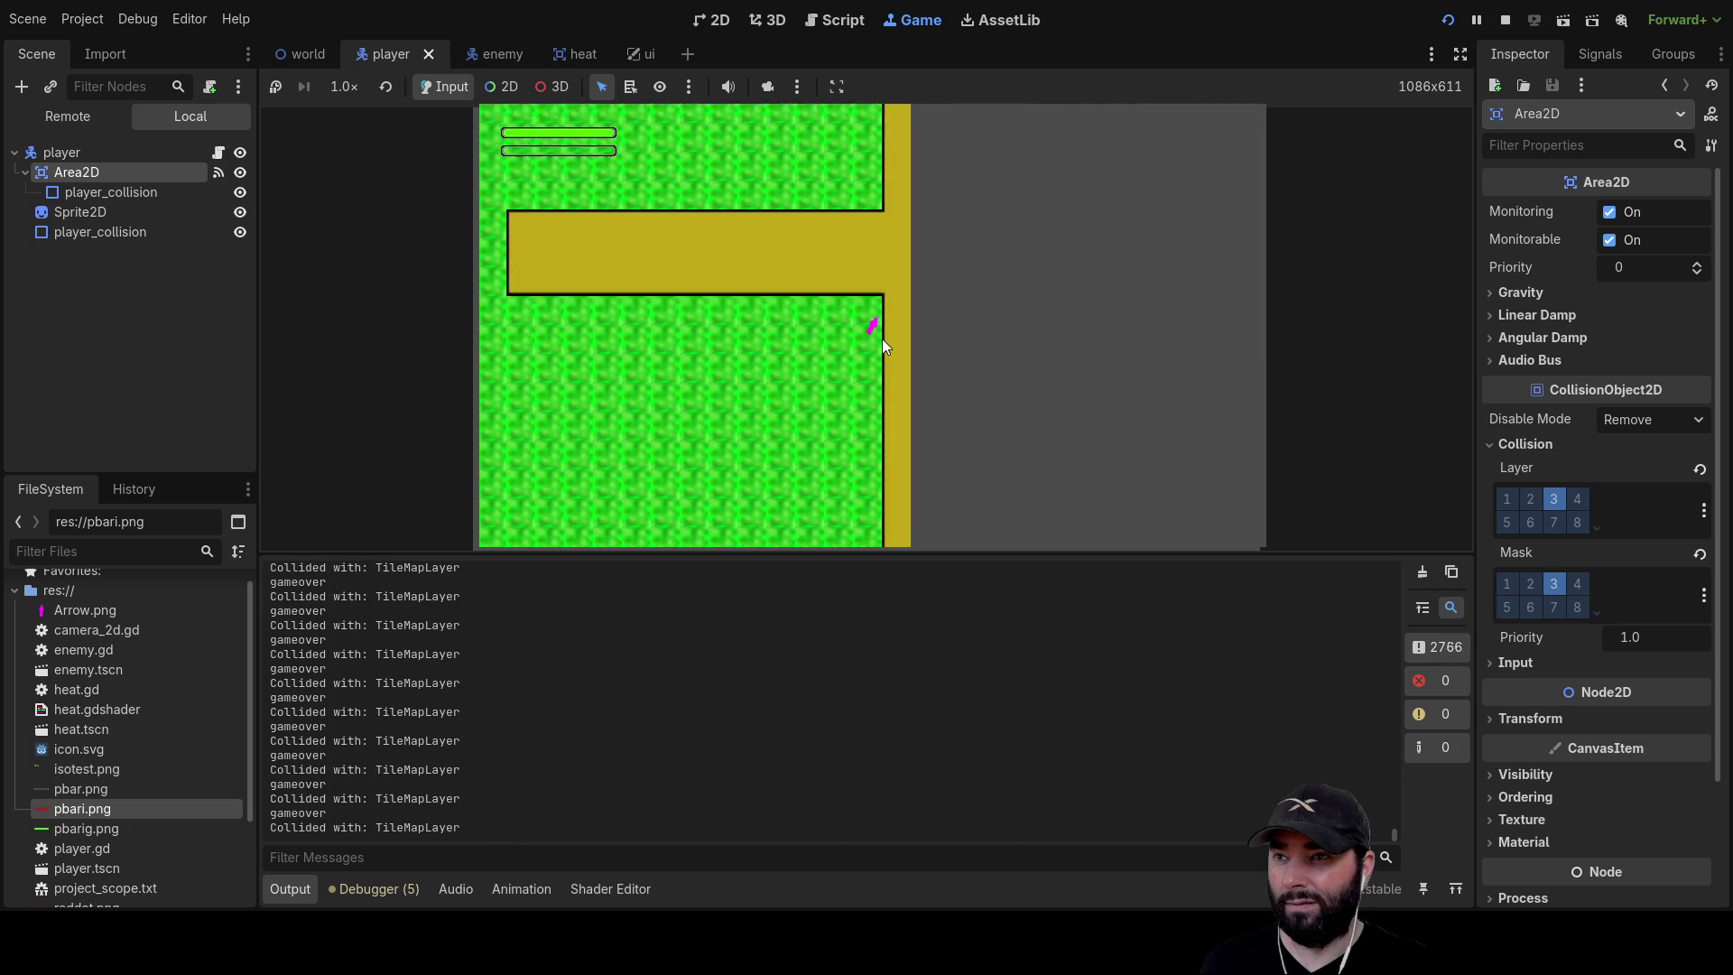
pyautogui.press('Left')
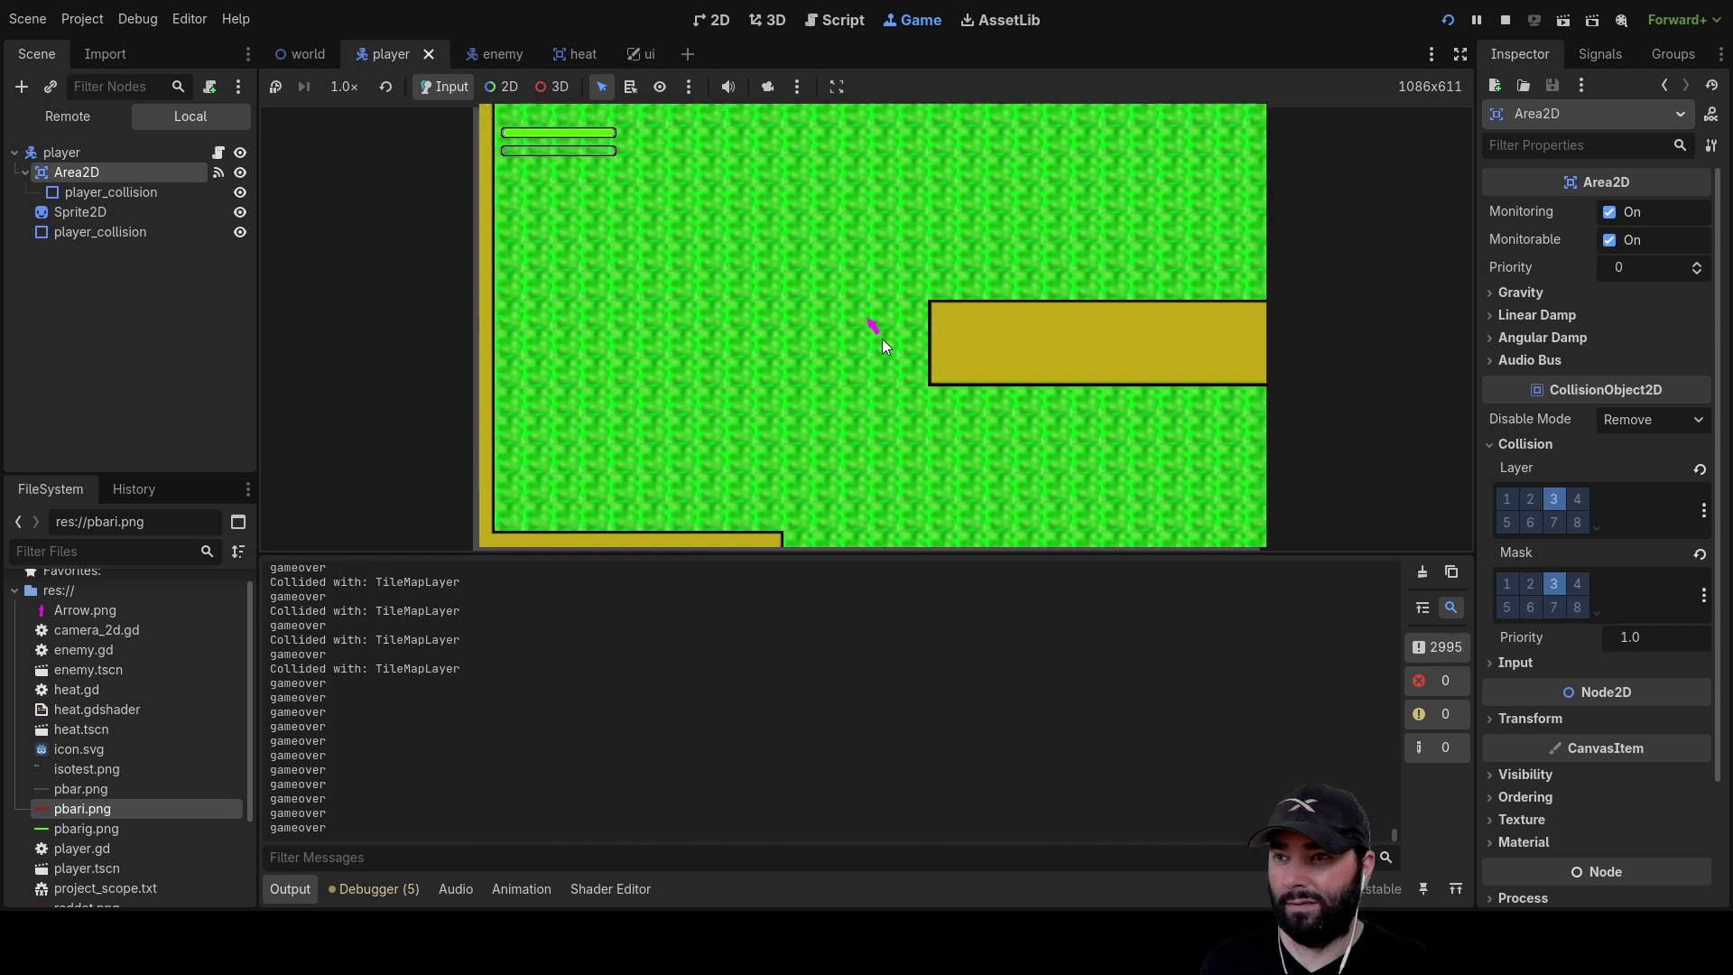
pyautogui.press('Down')
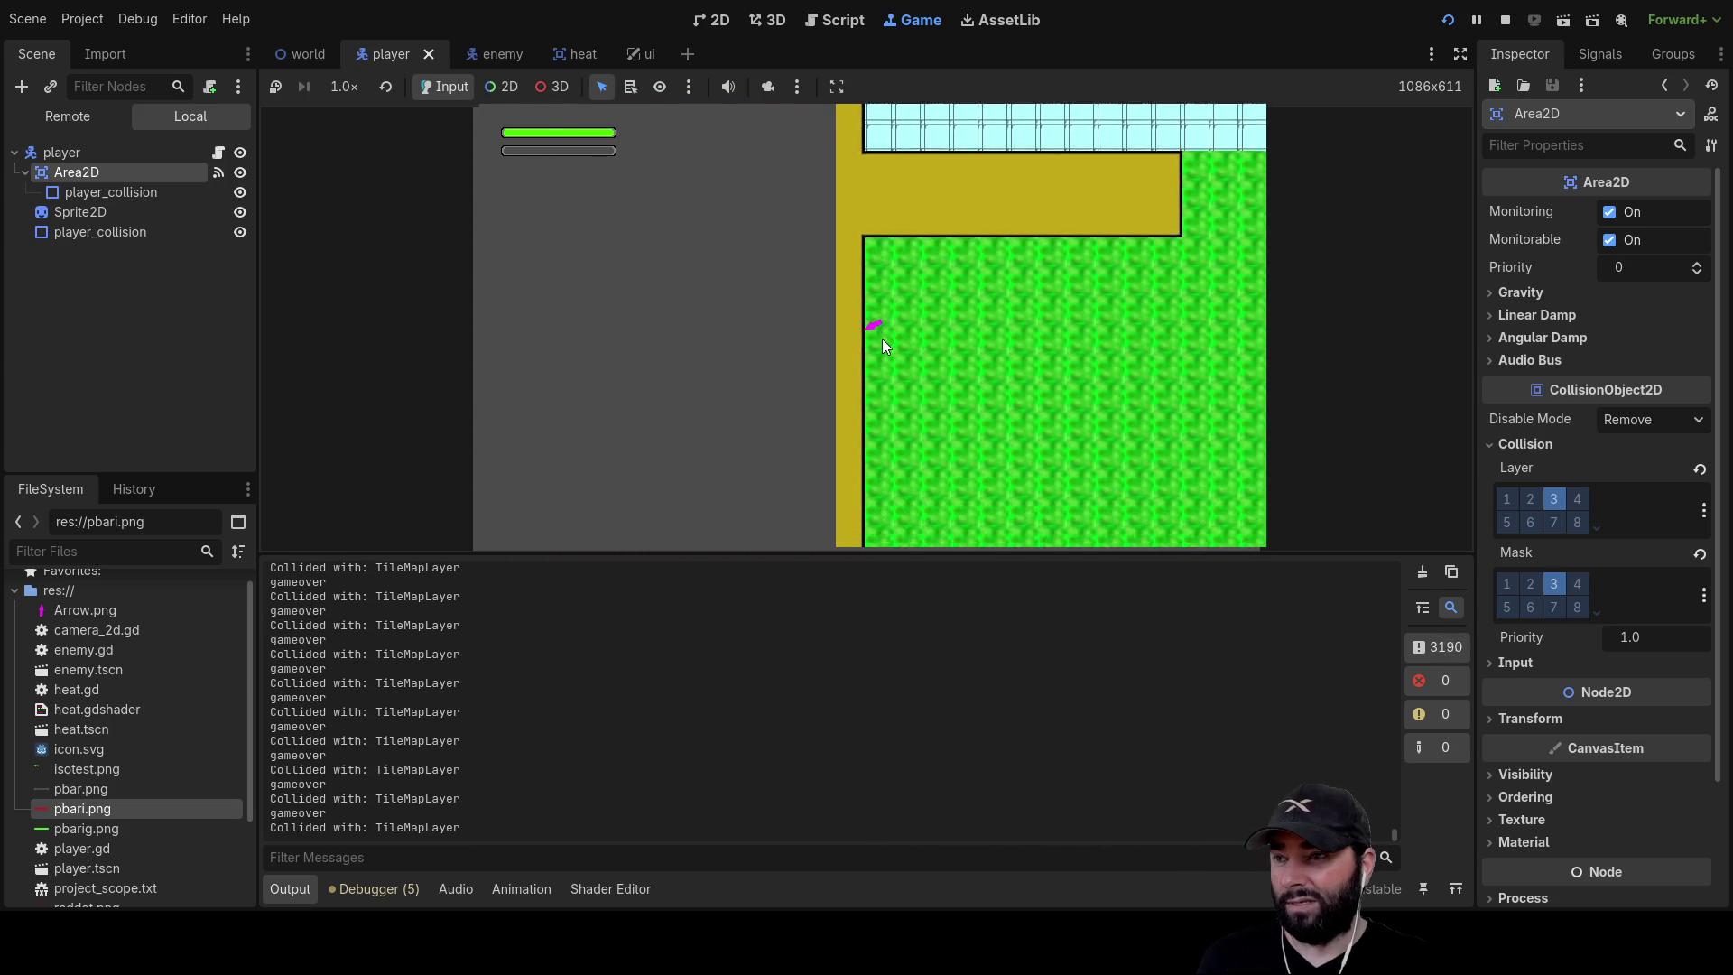
pyautogui.press('Right')
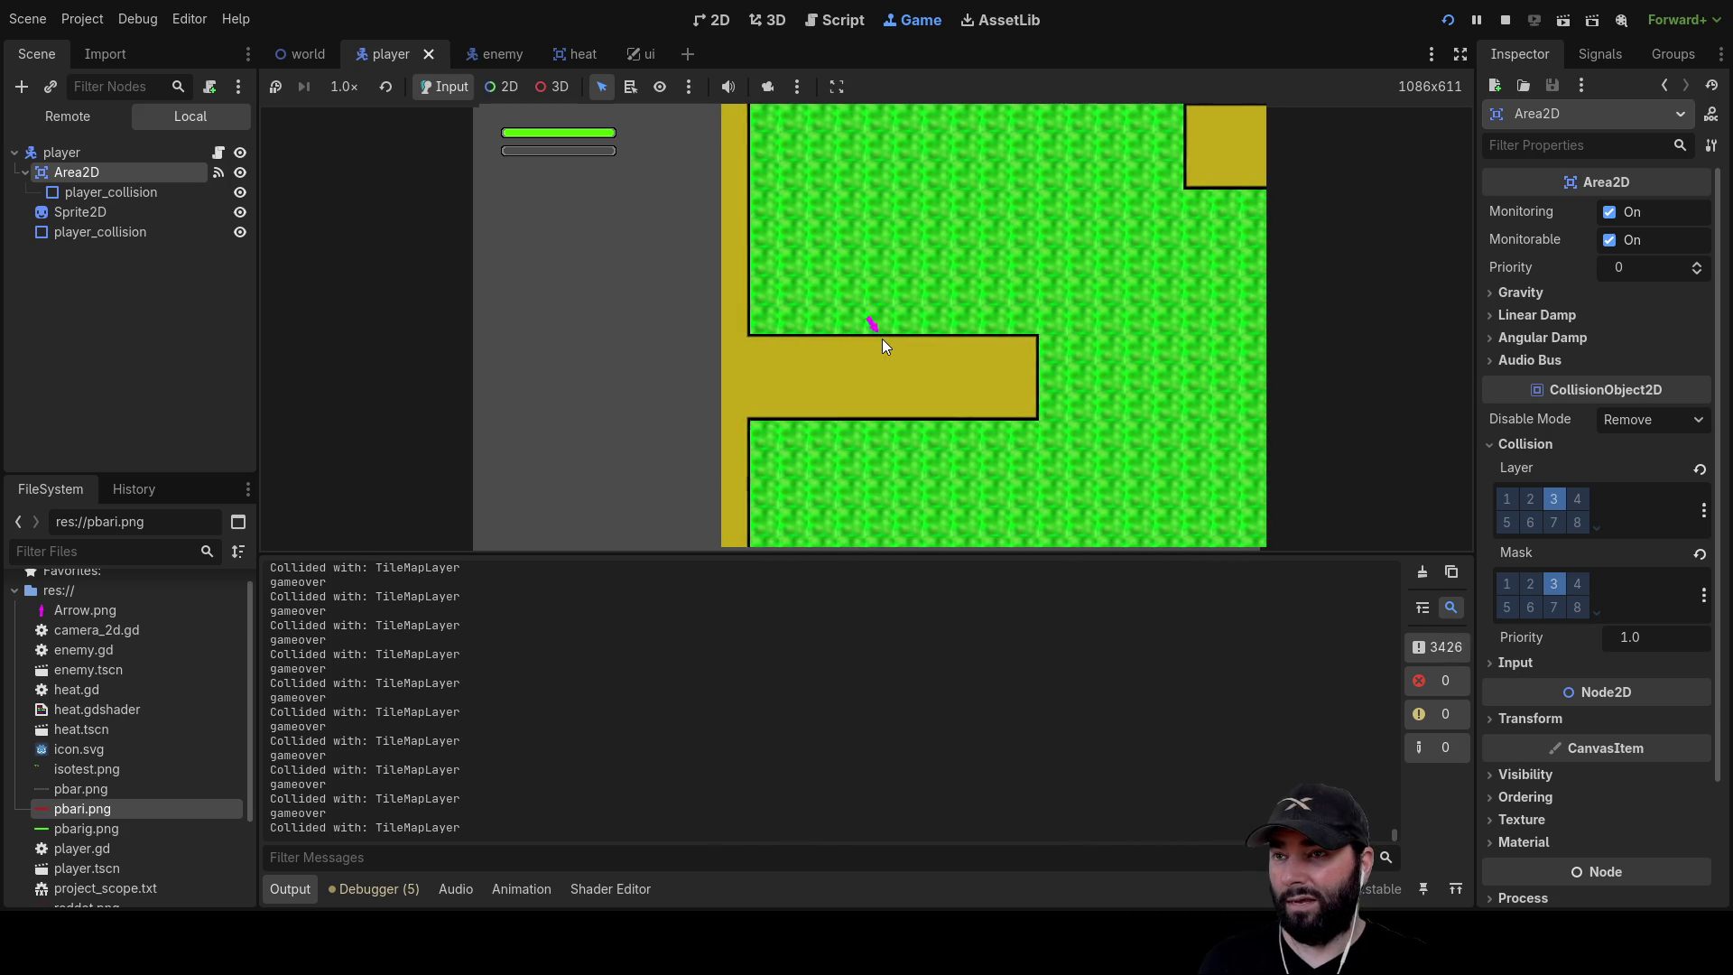
pyautogui.press('Up')
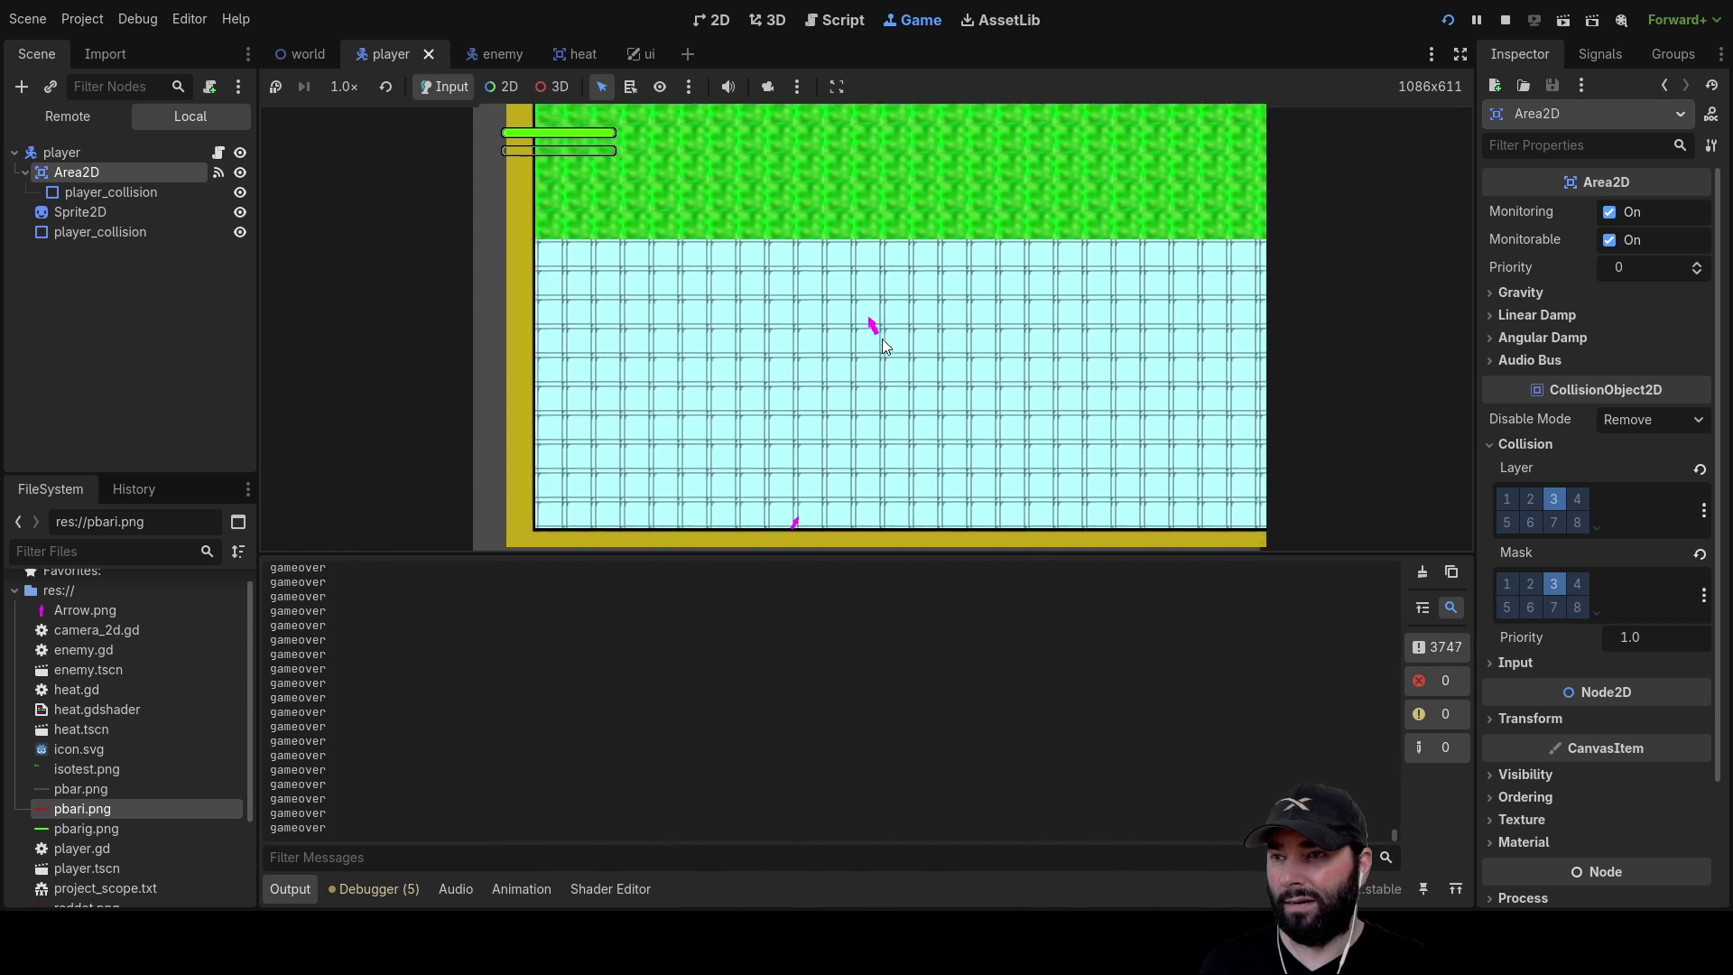
pyautogui.press('Down')
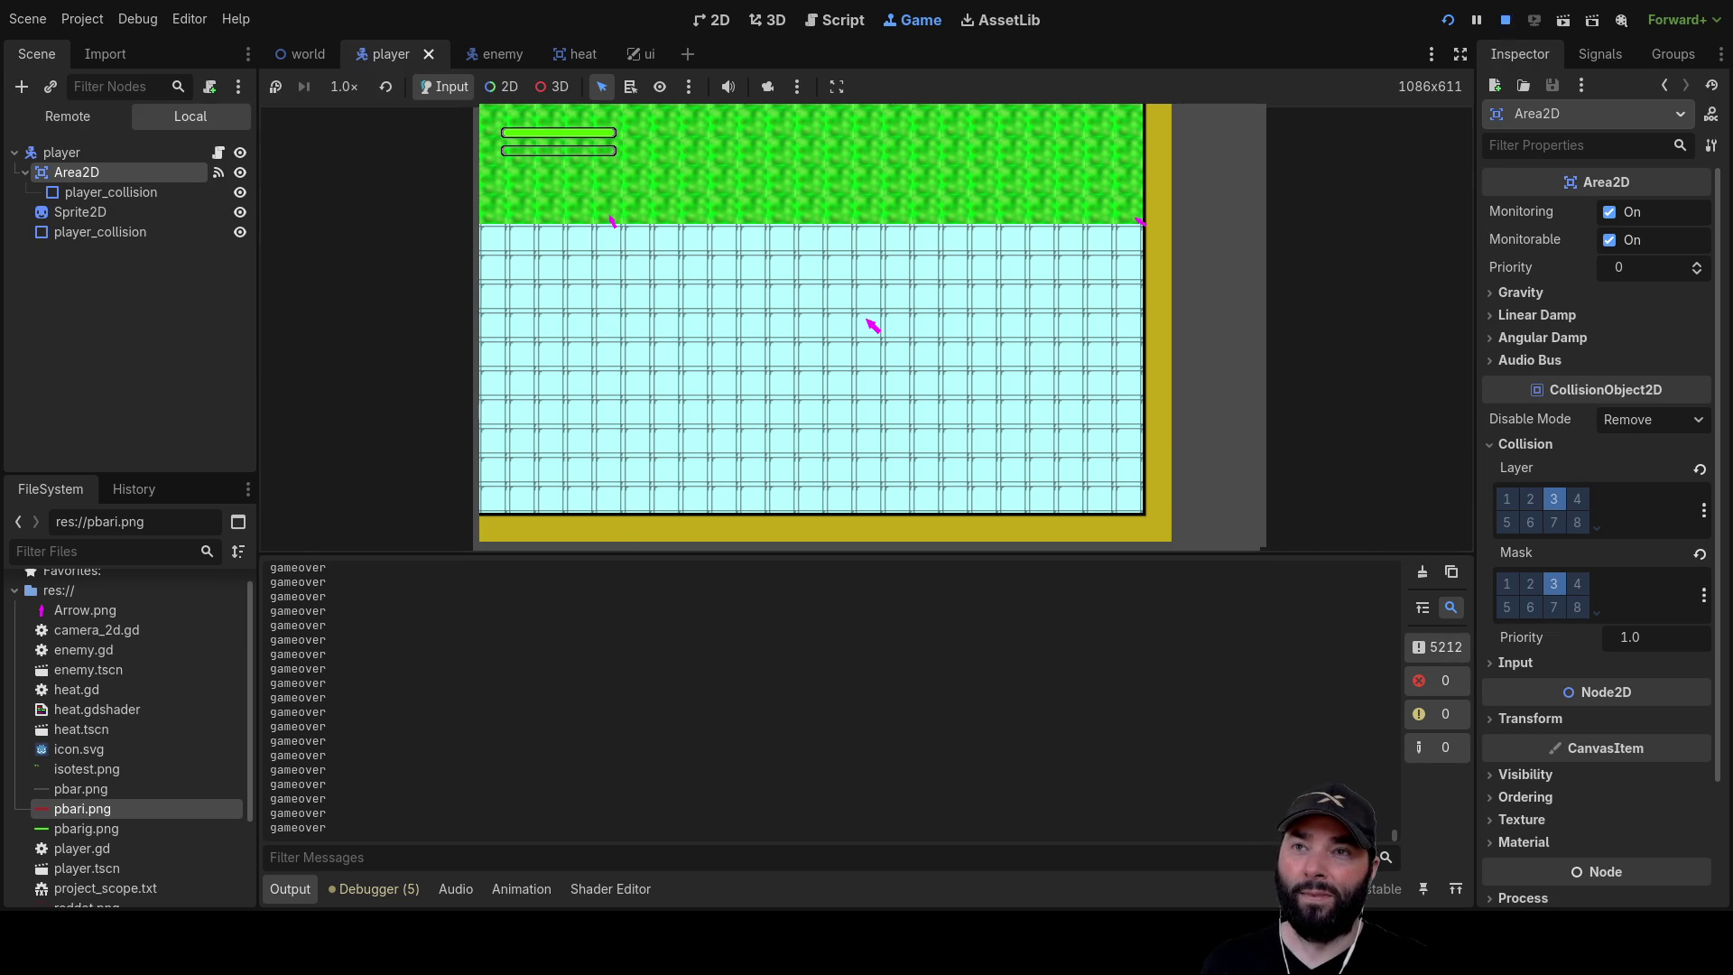
pyautogui.press('F8')
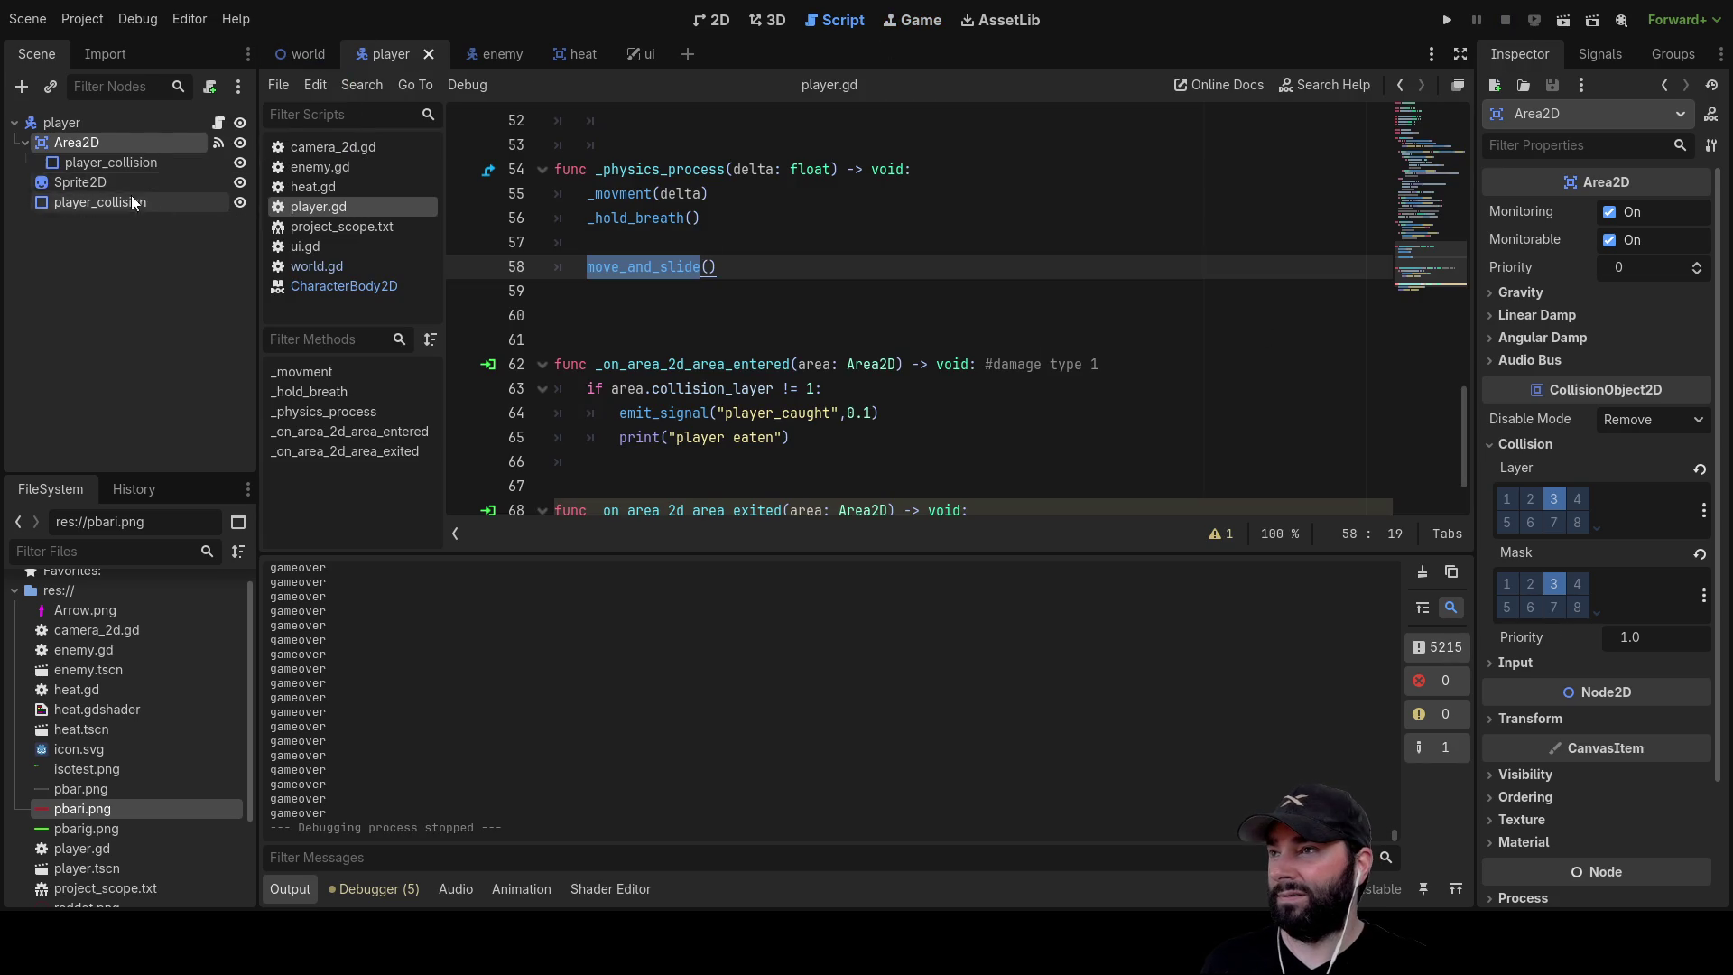
# Open the world TileSet's Paint view on Physics Layer 1 and drag the collision polygon's top-right corner outward
pyautogui.click(305, 56)
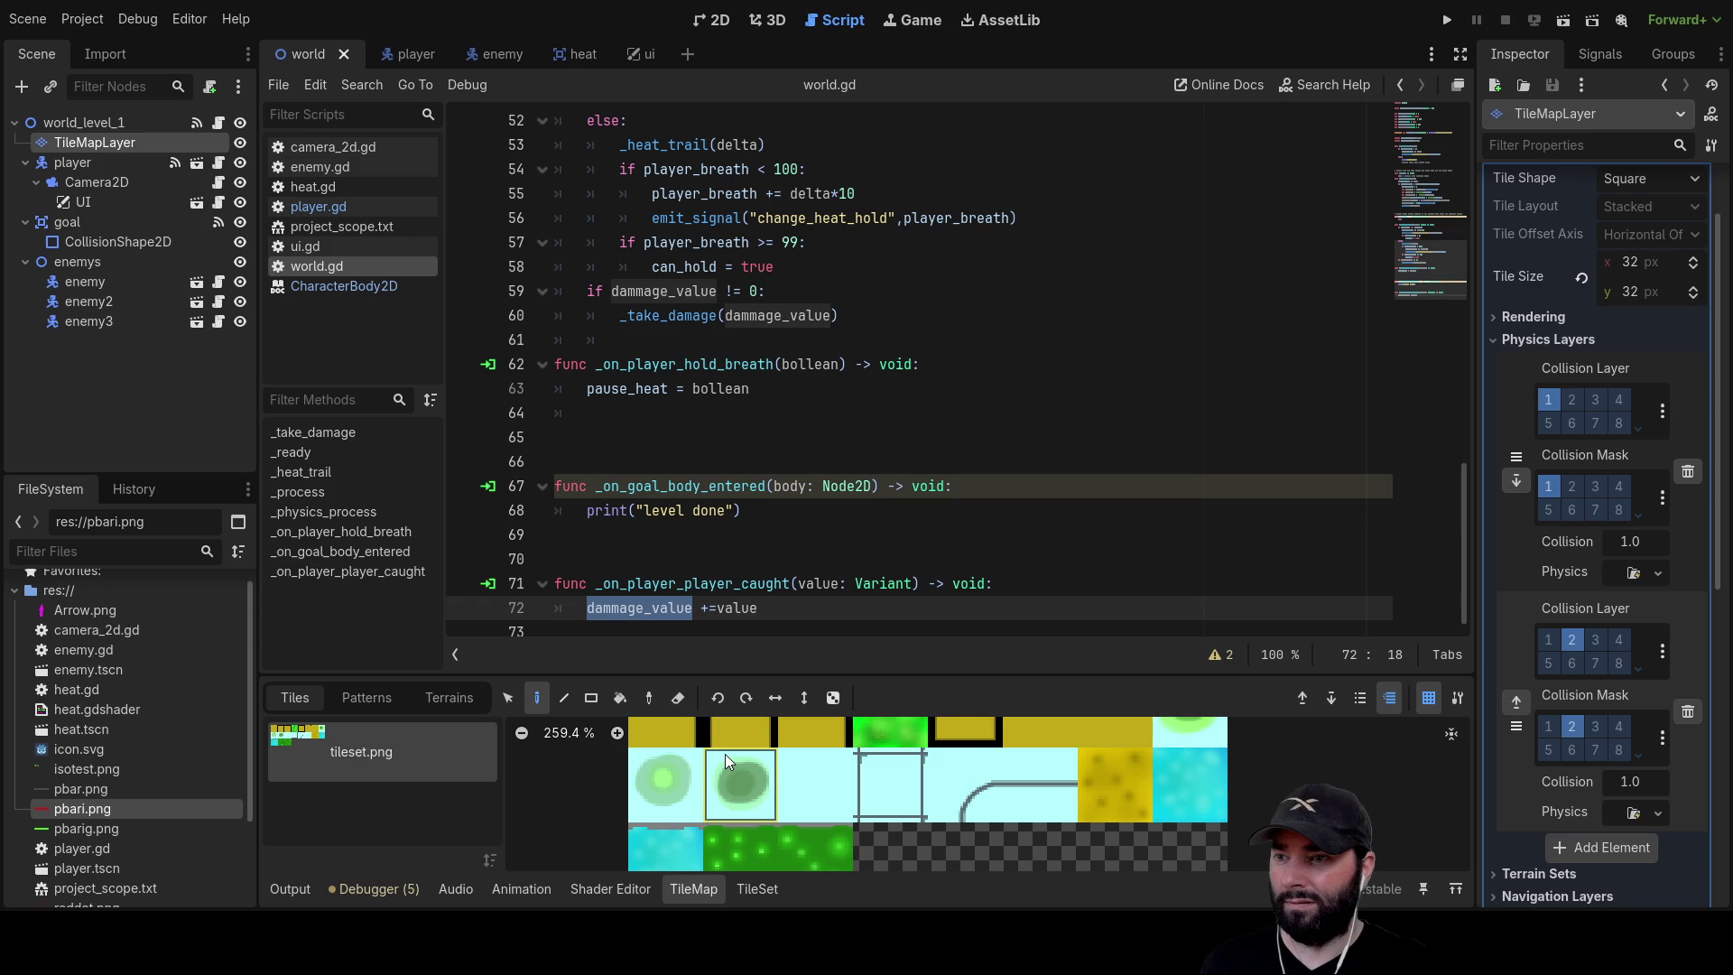
pyautogui.click(755, 890)
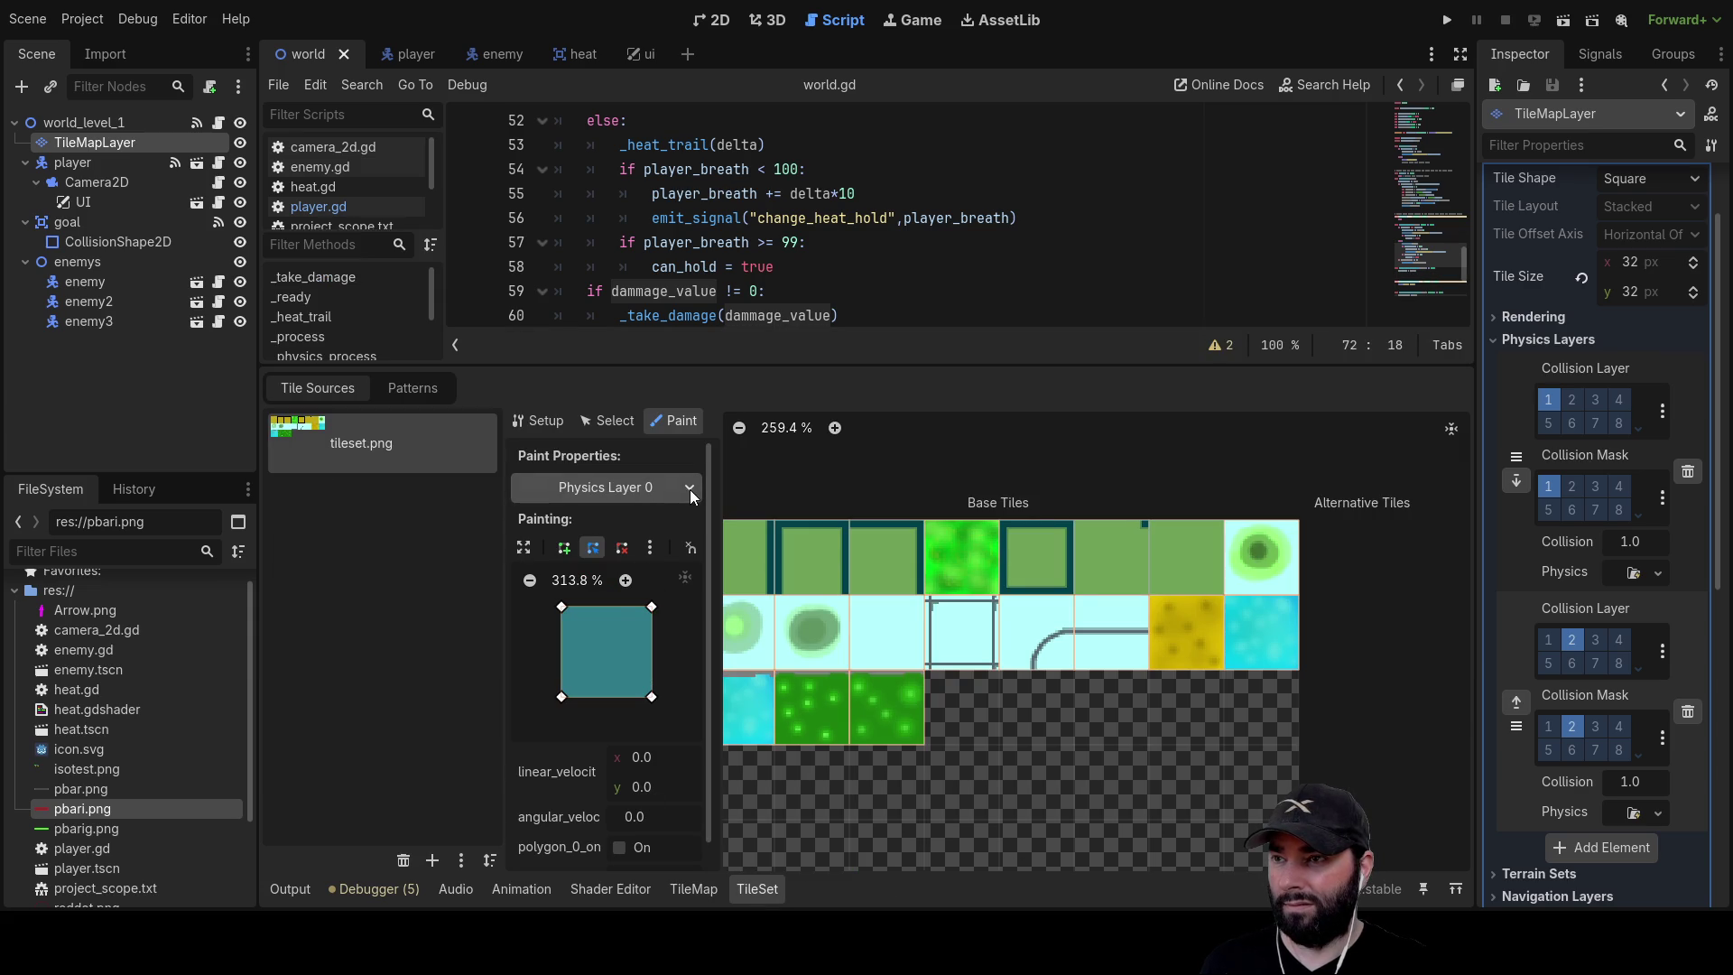
pyautogui.press('Down')
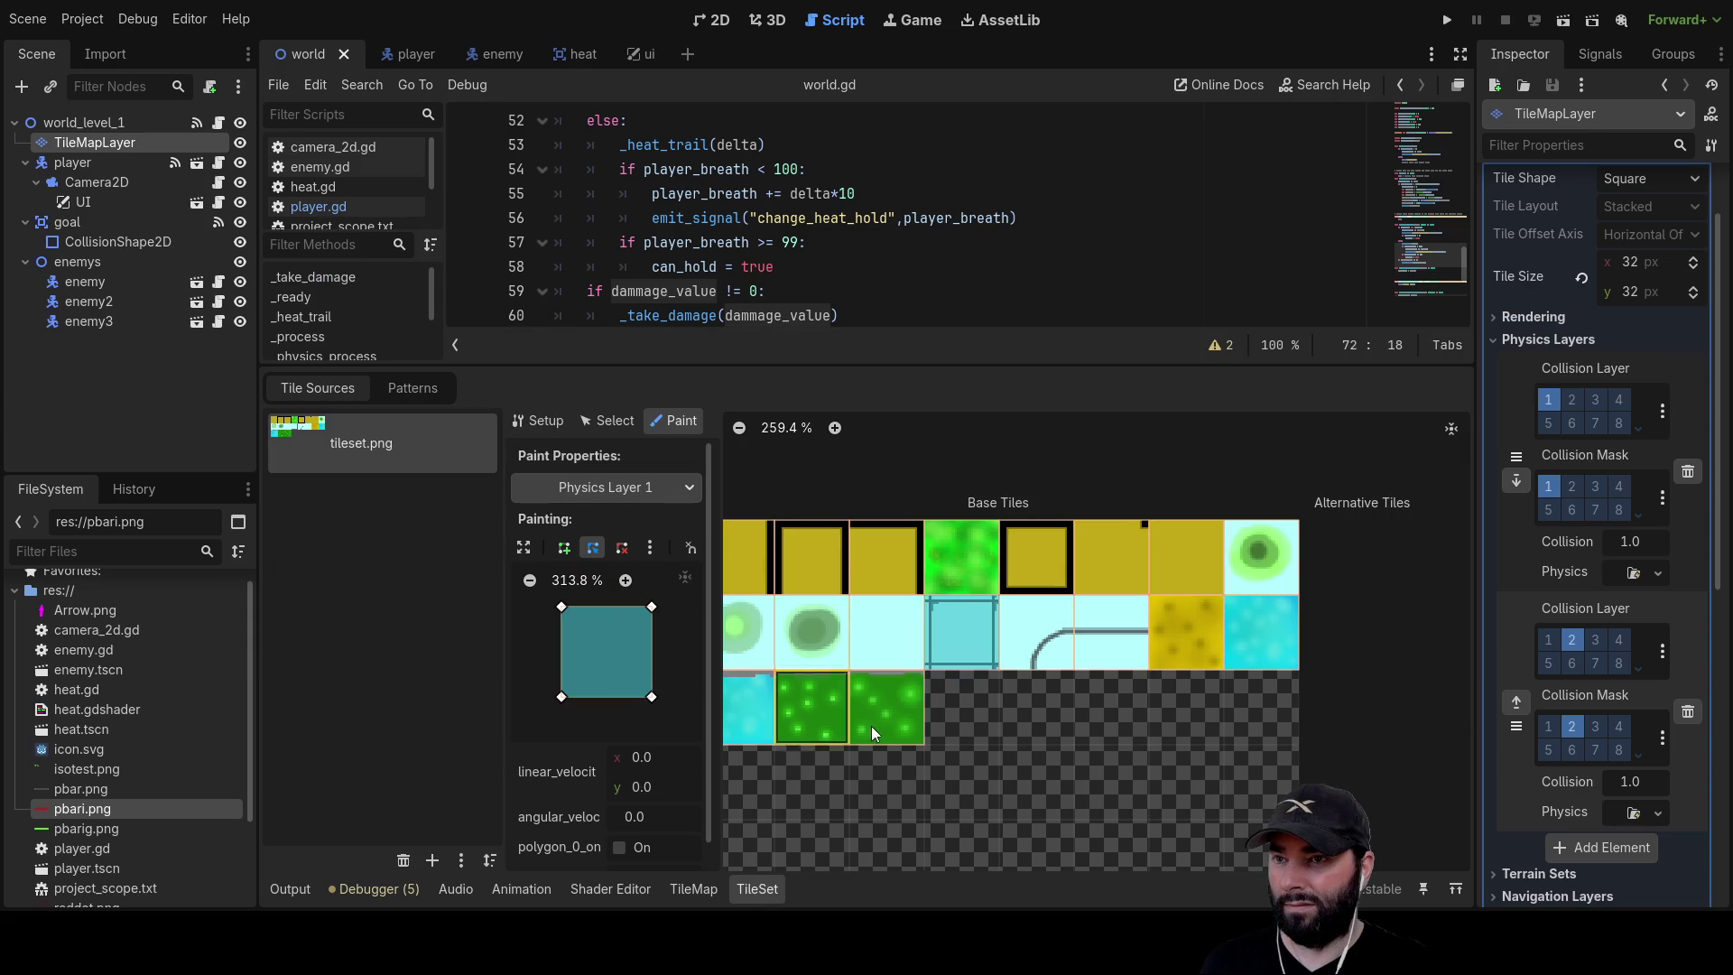
pyautogui.scroll(5, 1020, 722)
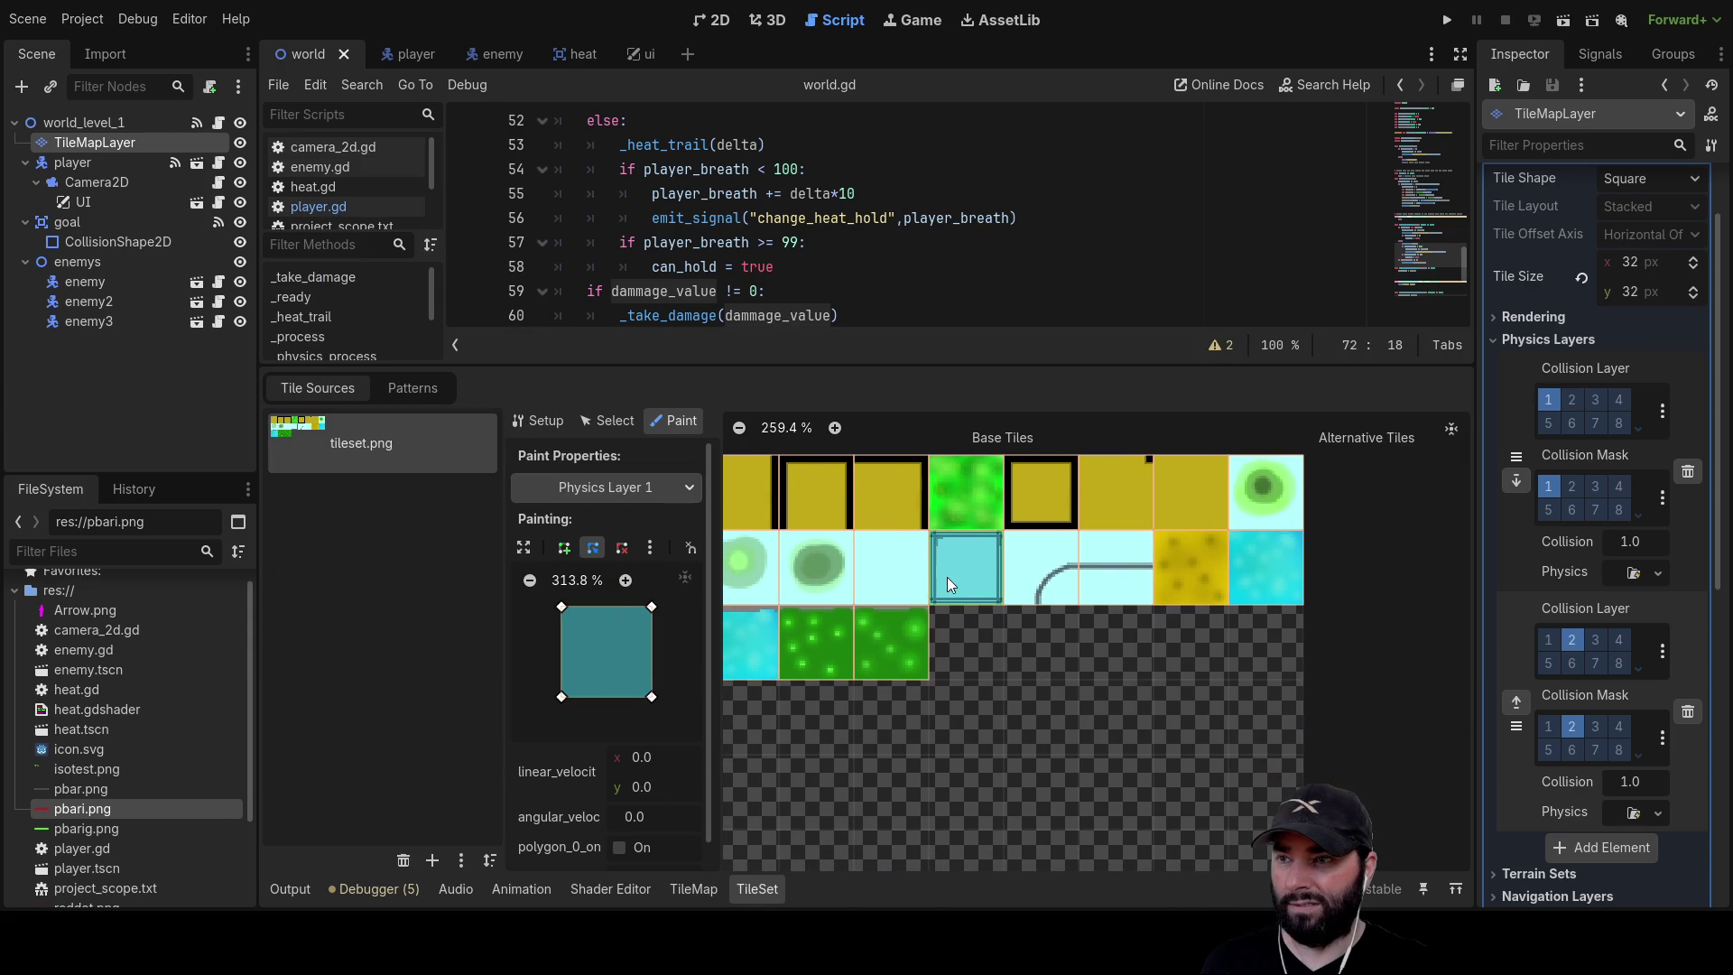
pyautogui.moveTo(651, 607)
pyautogui.mouseDown()
pyautogui.moveTo(688, 569)
pyautogui.moveTo(670, 589)
pyautogui.mouseUp()
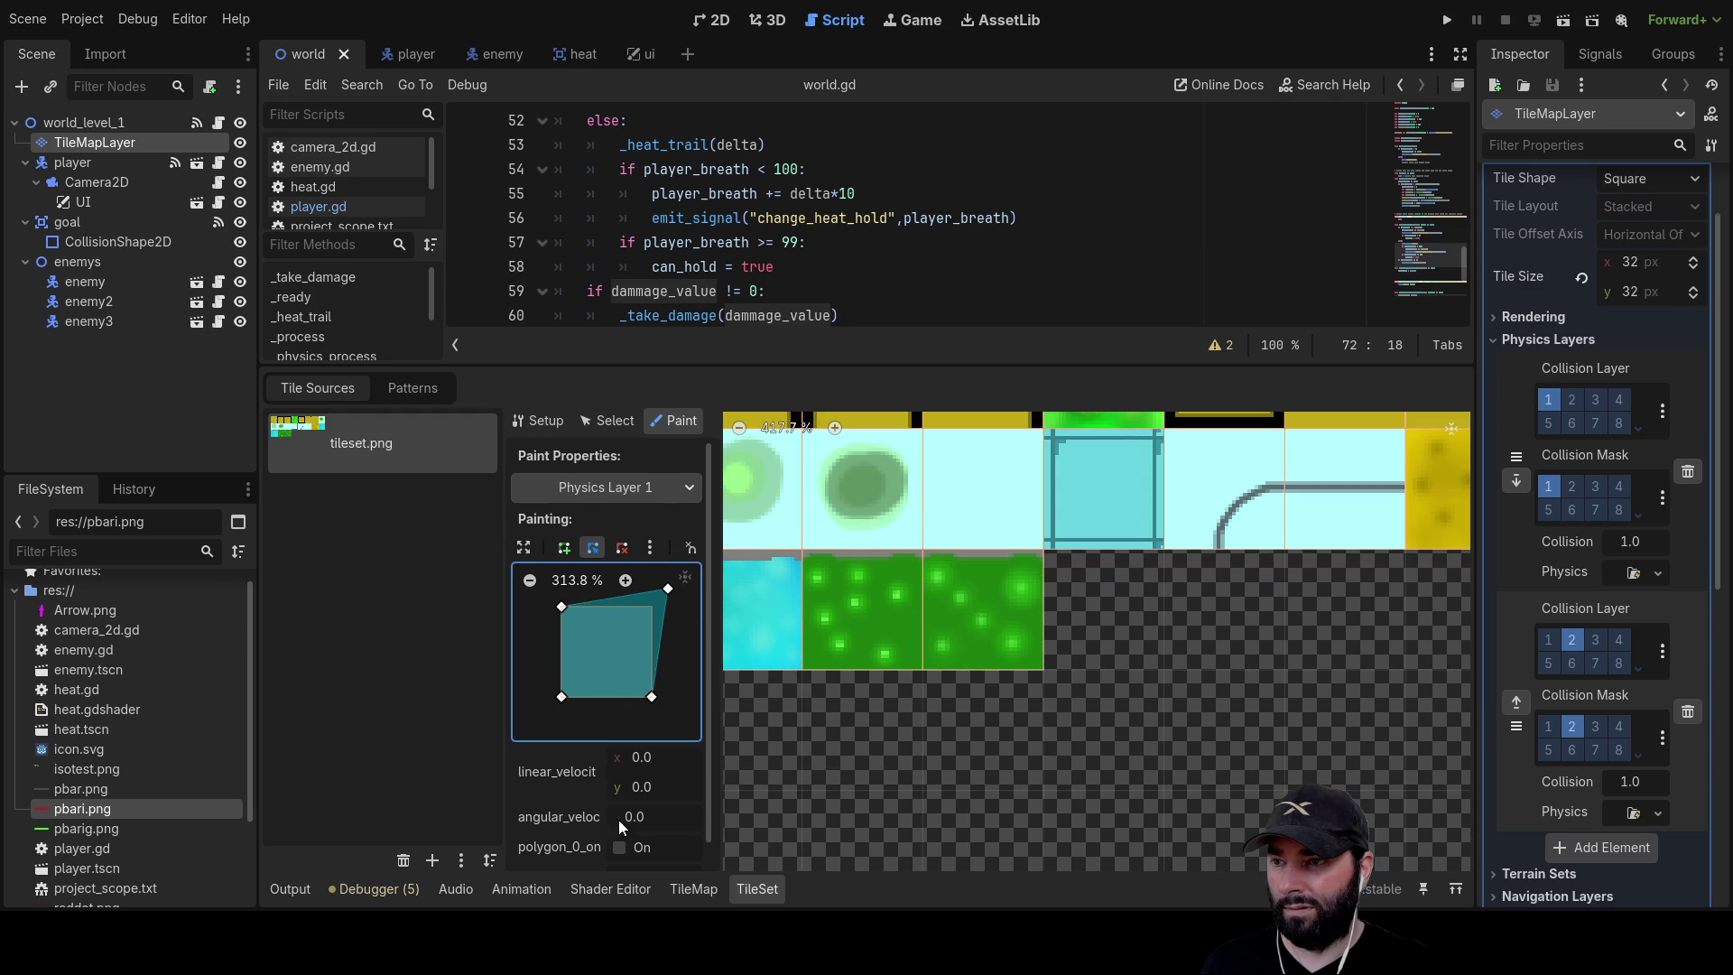
# Enlarge the polygon editor and drag all four collision corners out past the tile edges
pyautogui.click(525, 547)
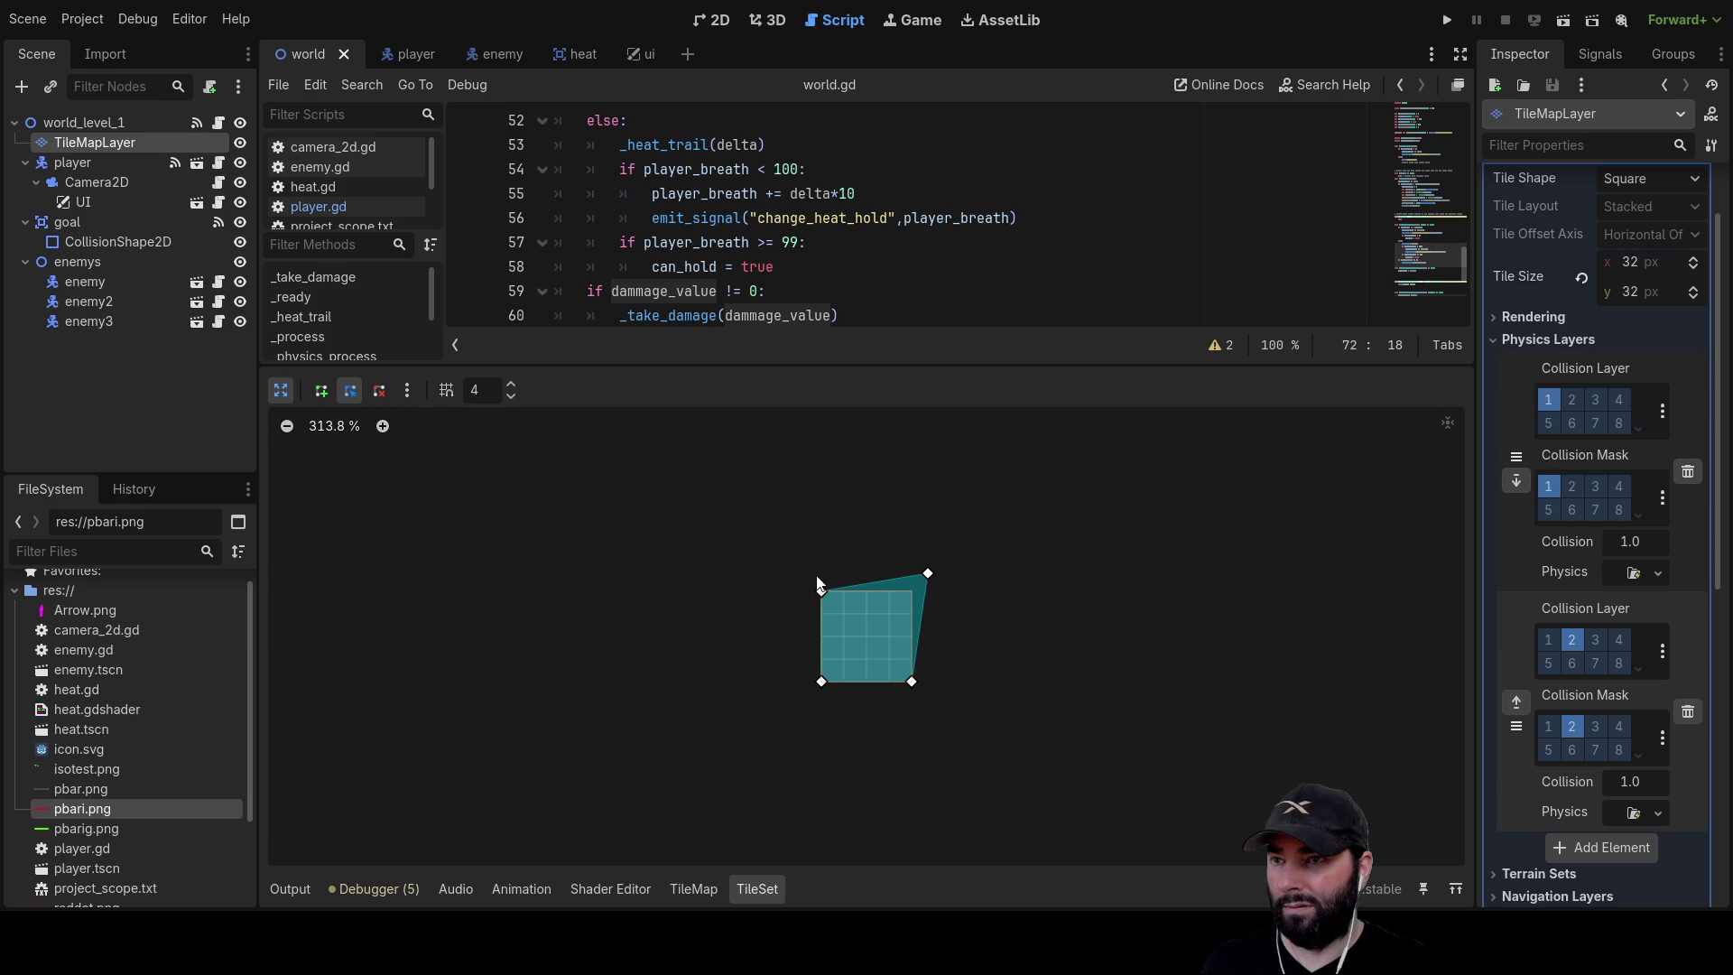
pyautogui.moveTo(821, 592); pyautogui.dragTo(796, 572)
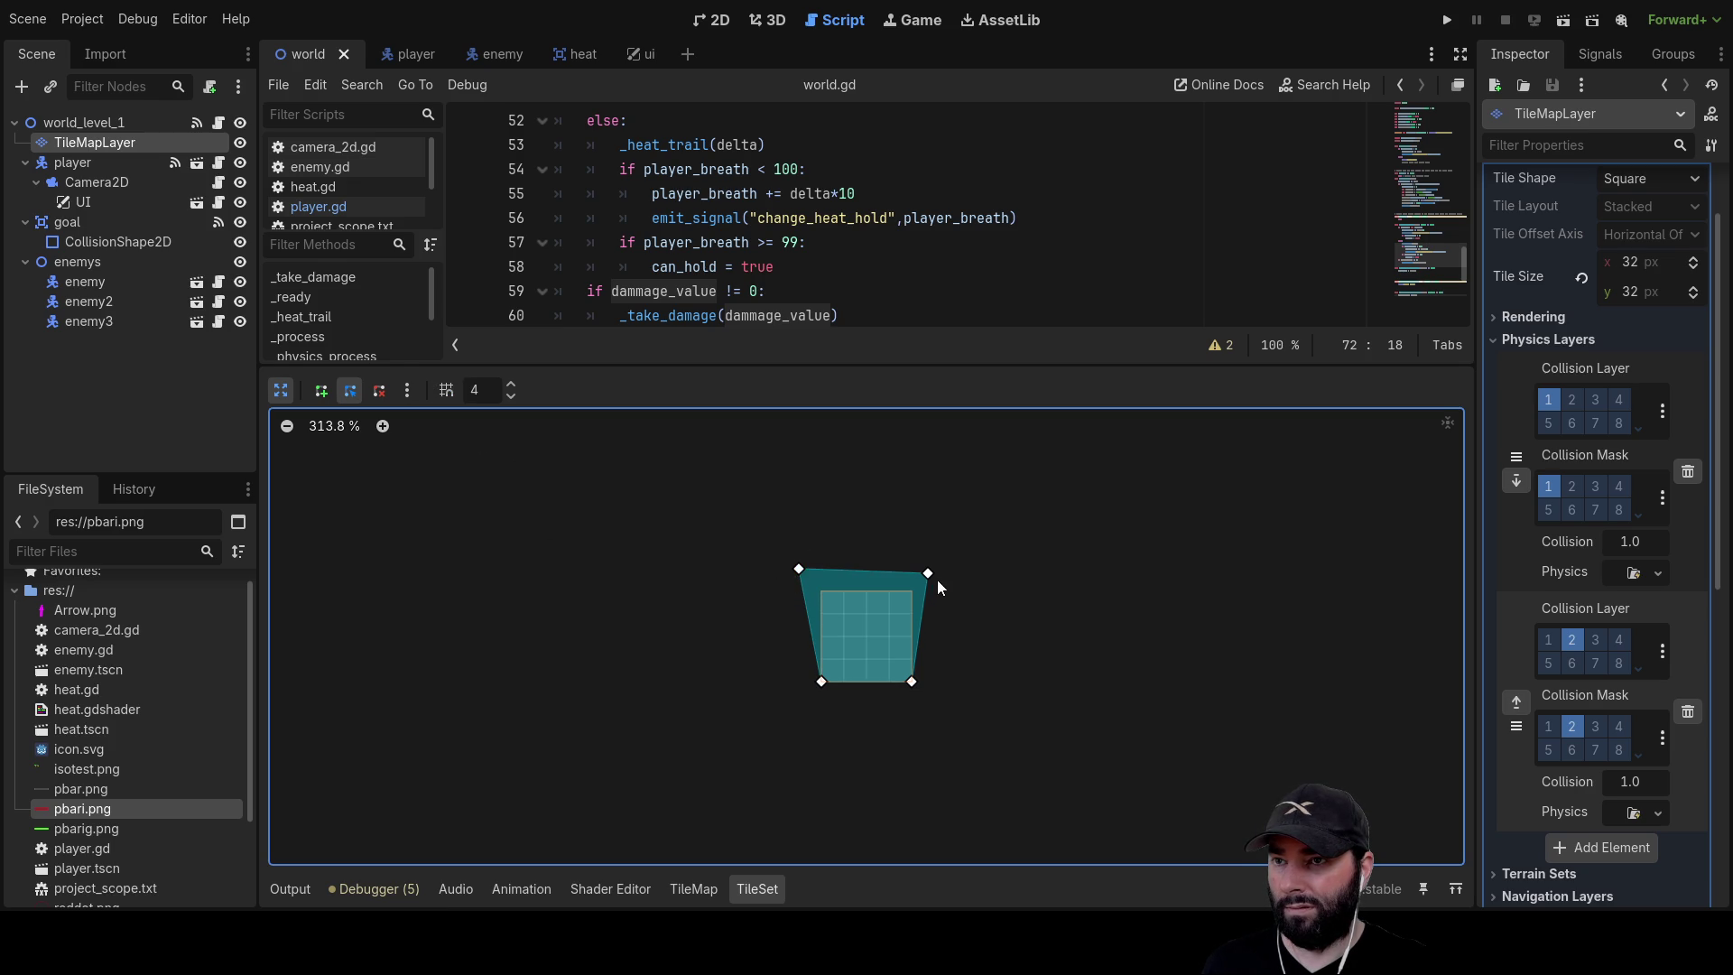
pyautogui.moveTo(931, 575); pyautogui.dragTo(938, 570)
pyautogui.moveTo(911, 681); pyautogui.dragTo(934, 704)
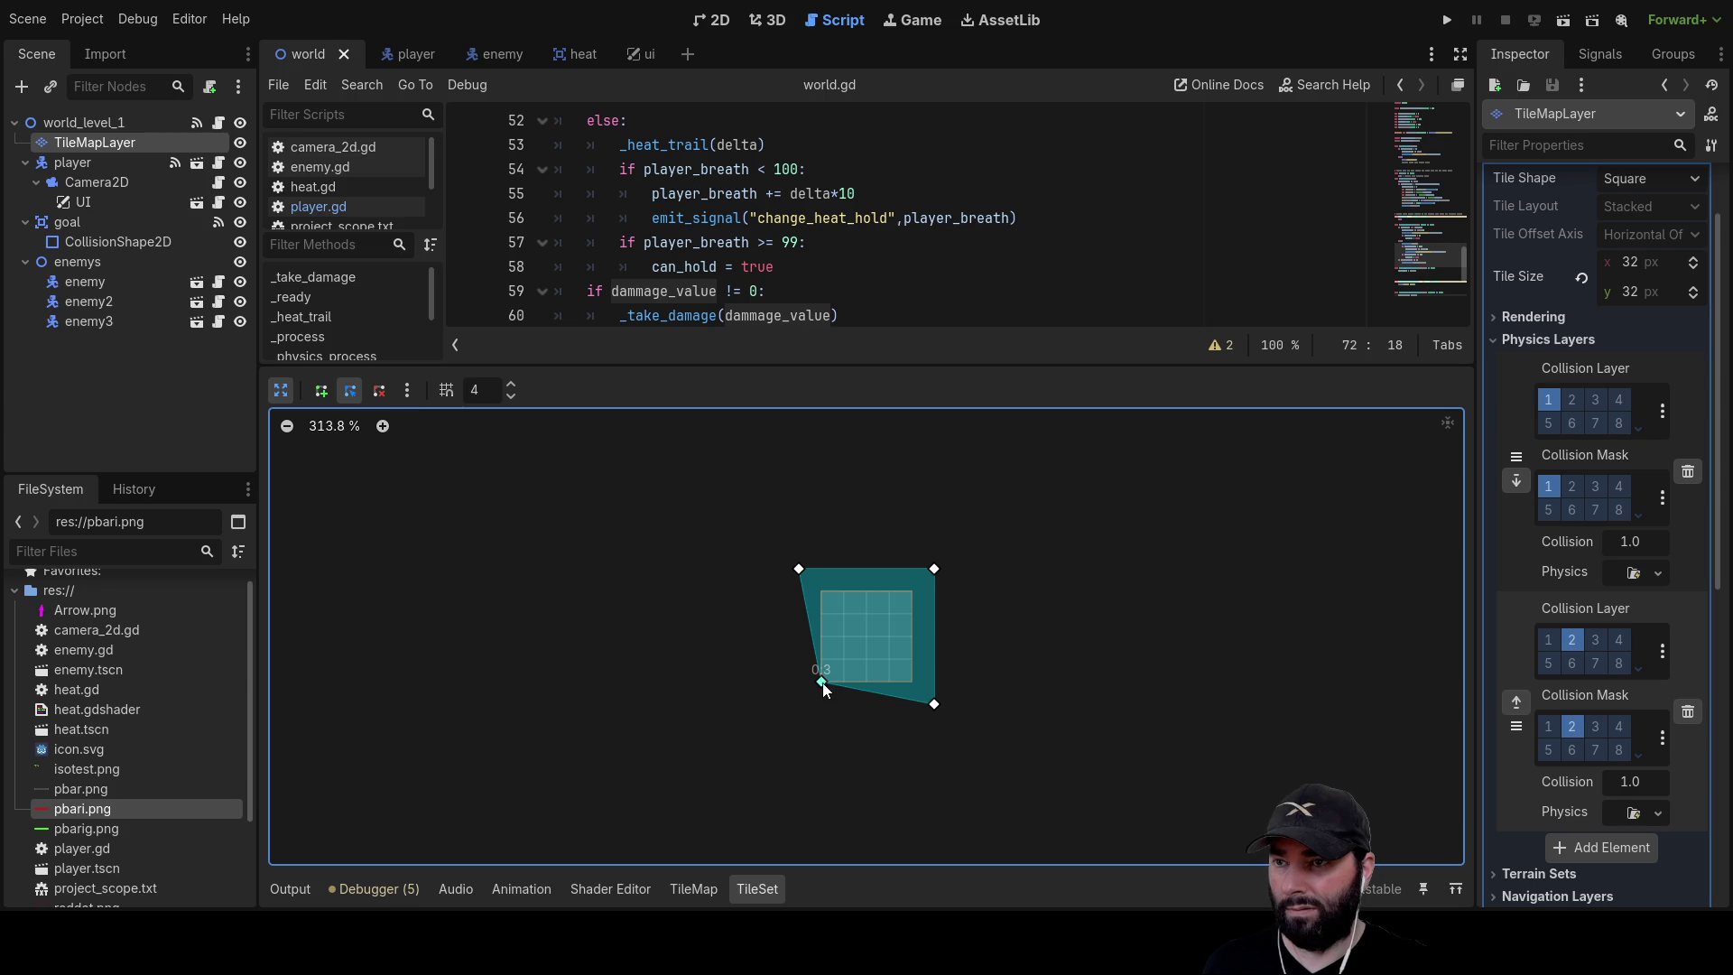
pyautogui.moveTo(822, 681); pyautogui.dragTo(798, 703)
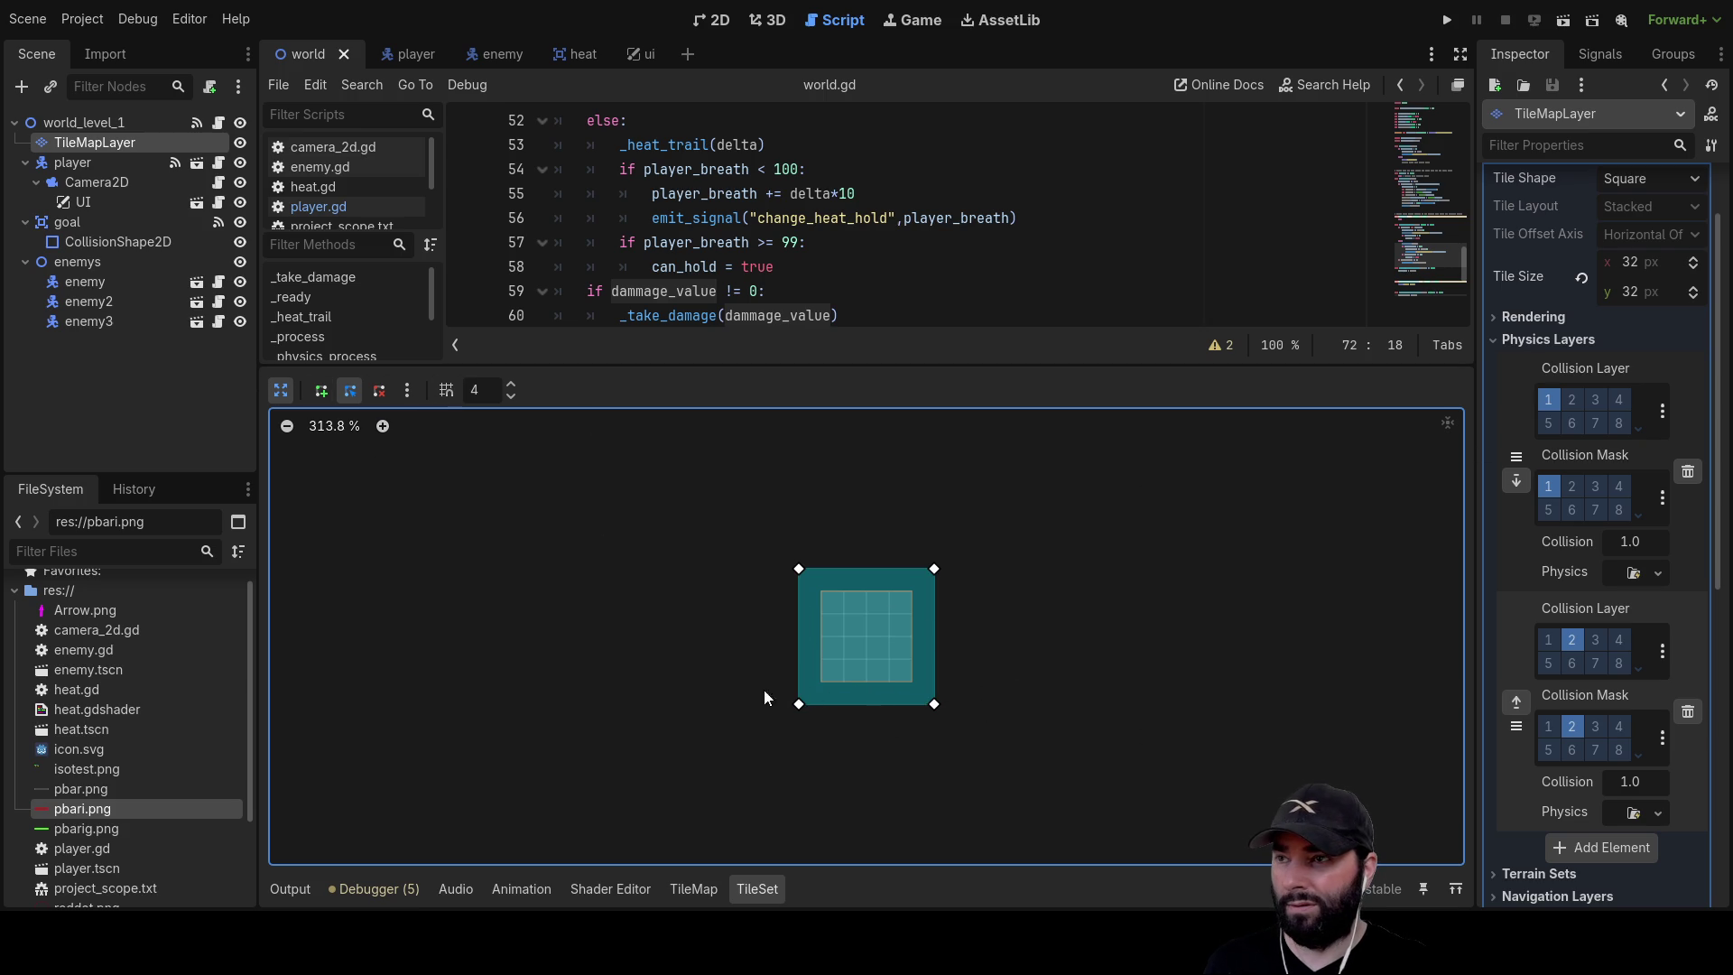
# Paint the enlarged collision shape onto the bordered cyan tile and run the project
pyautogui.click(281, 391)
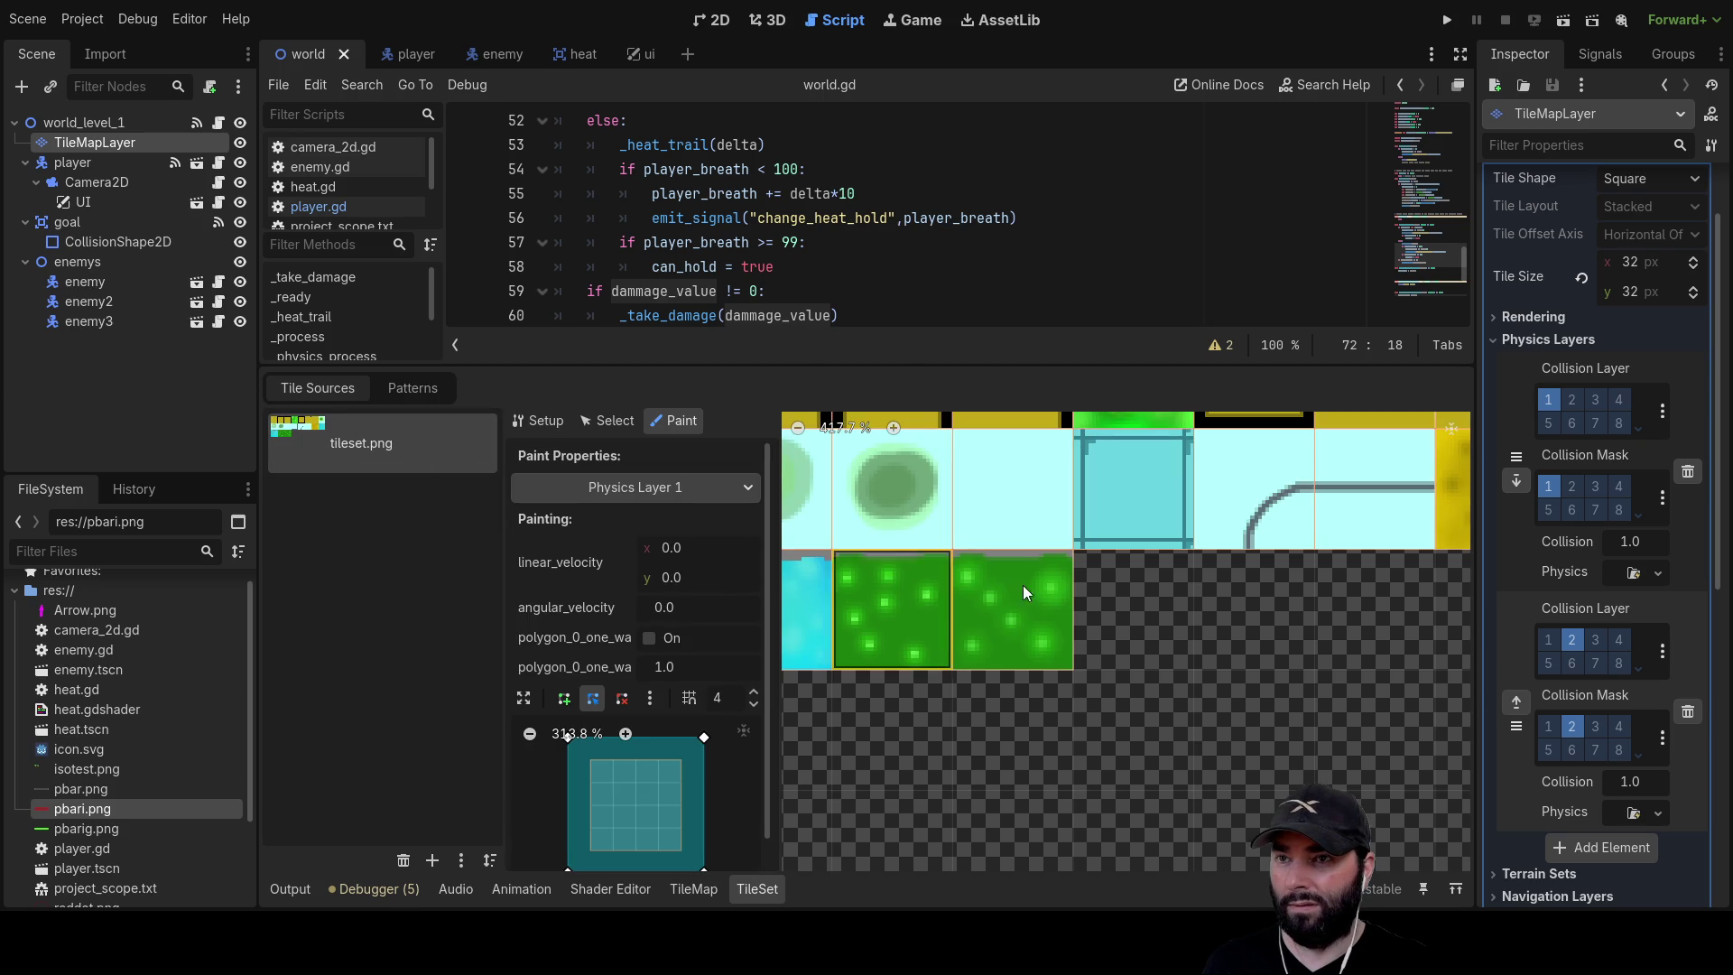
pyautogui.click(1118, 507)
pyautogui.scroll(-1, 1139, 668)
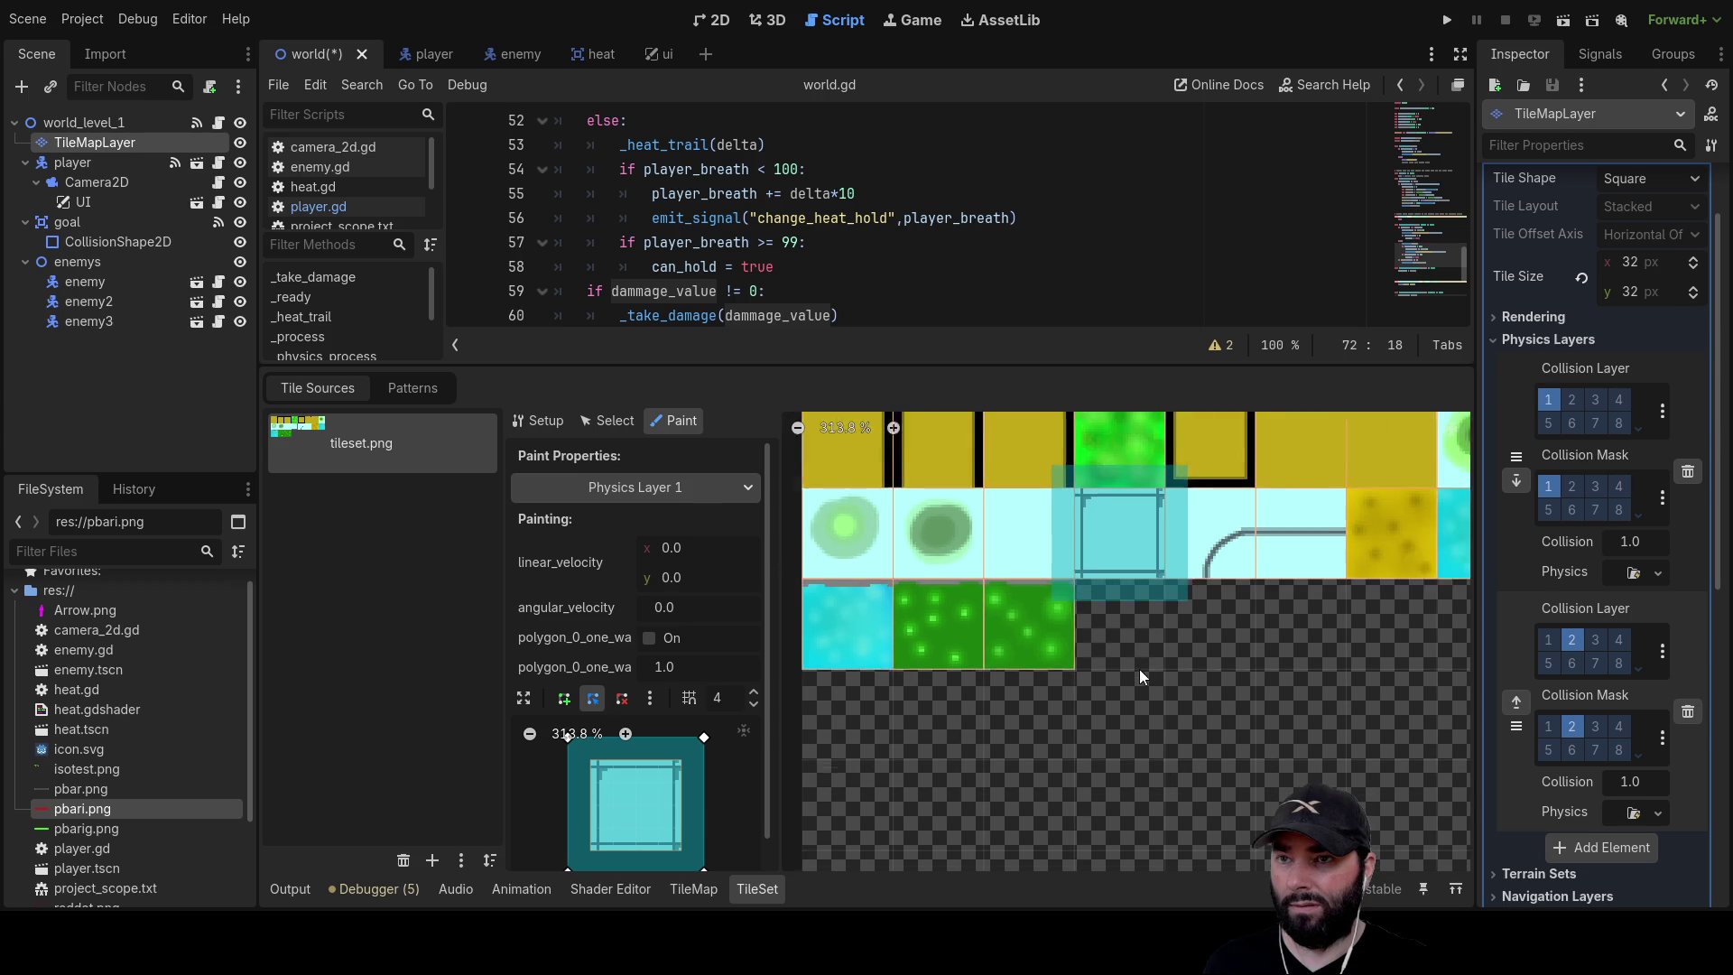
pyautogui.scroll(-1, 1139, 669)
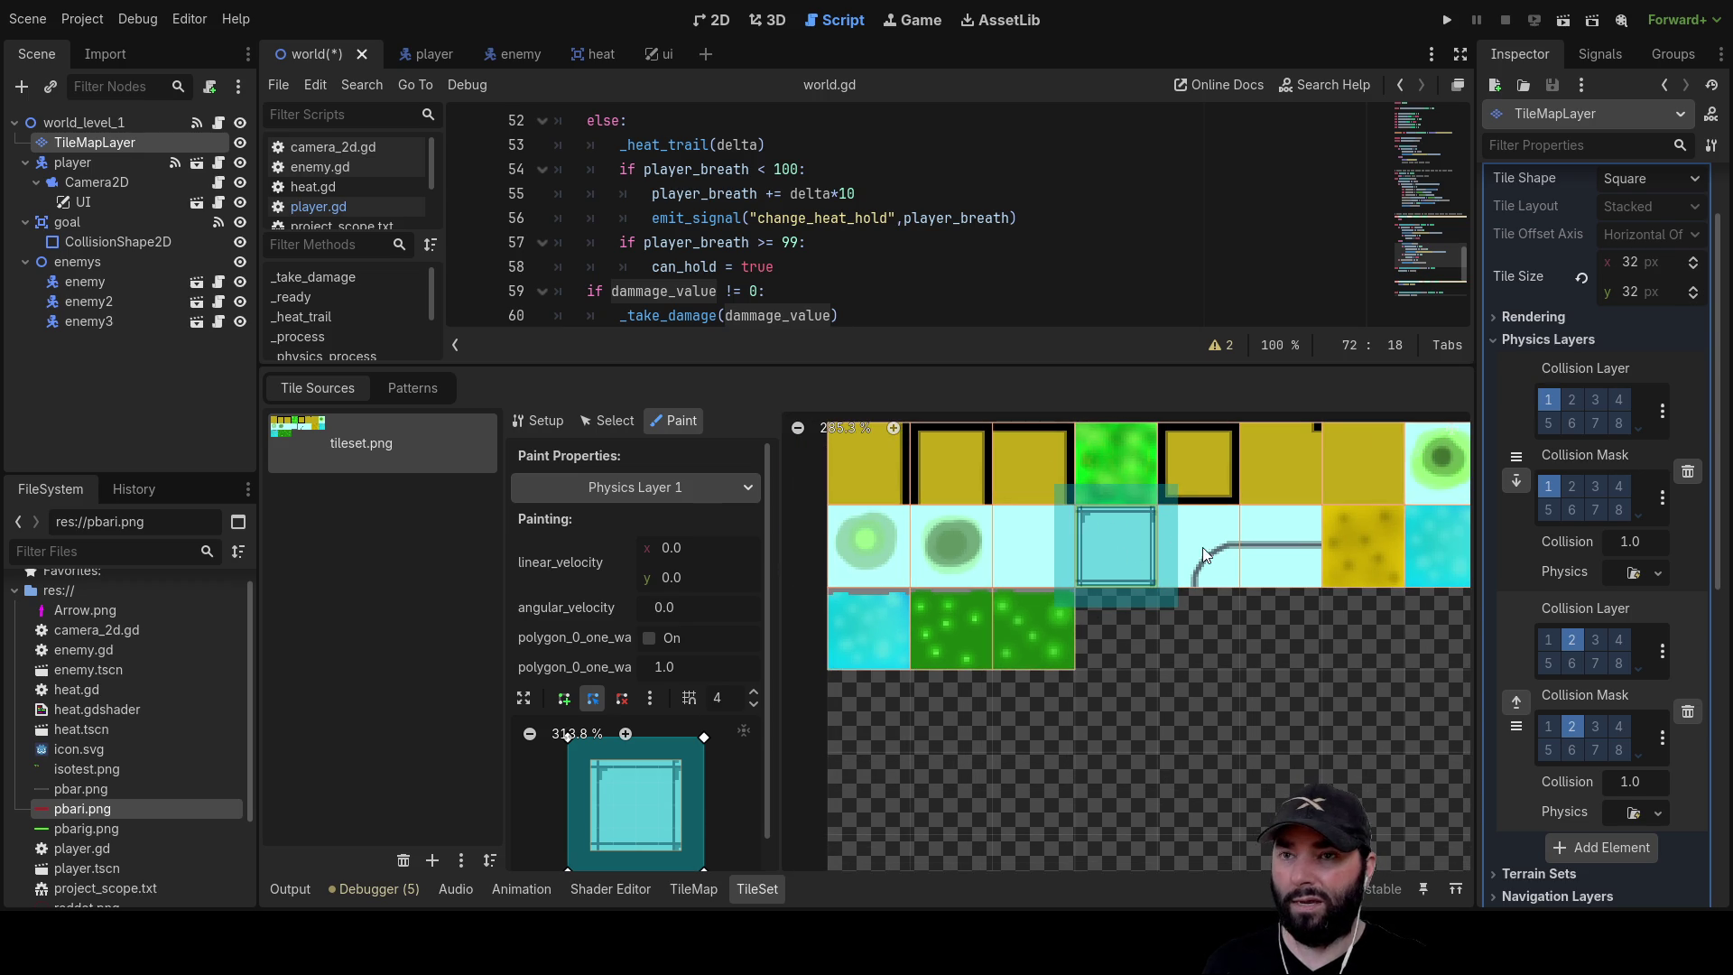
pyautogui.click(1447, 20)
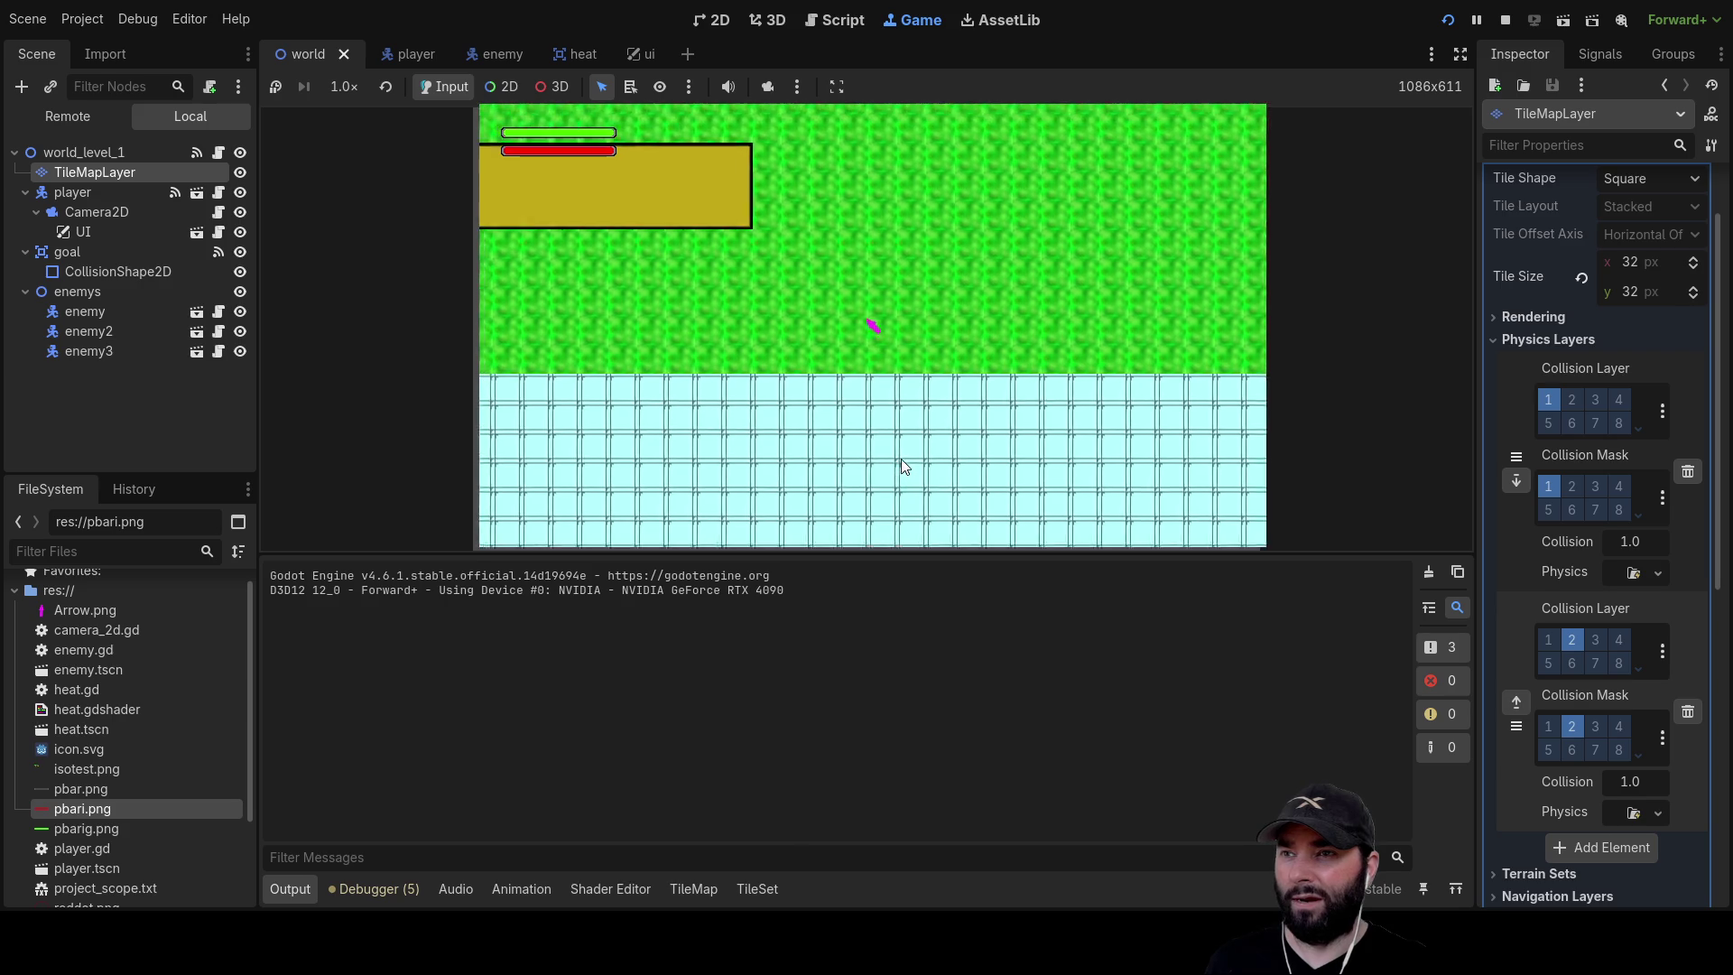
# Steer the player around the level with WASD: up, right, down, left and toward the water
pyautogui.press('w')
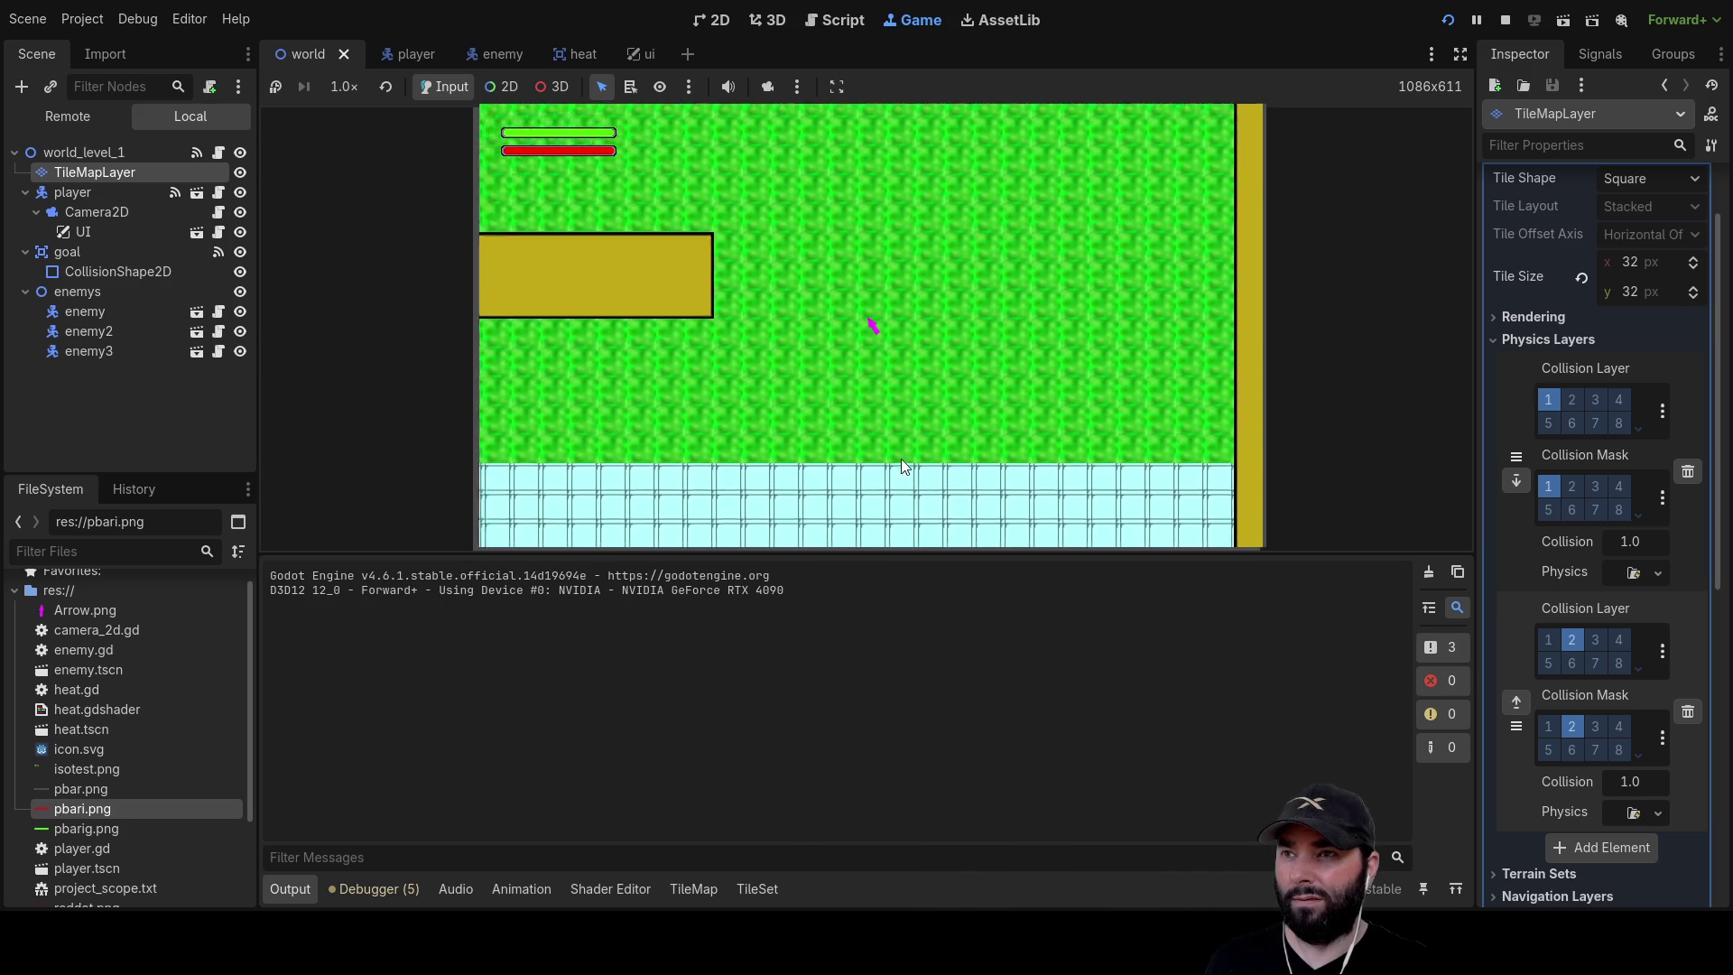
pyautogui.press('d')
pyautogui.press('s')
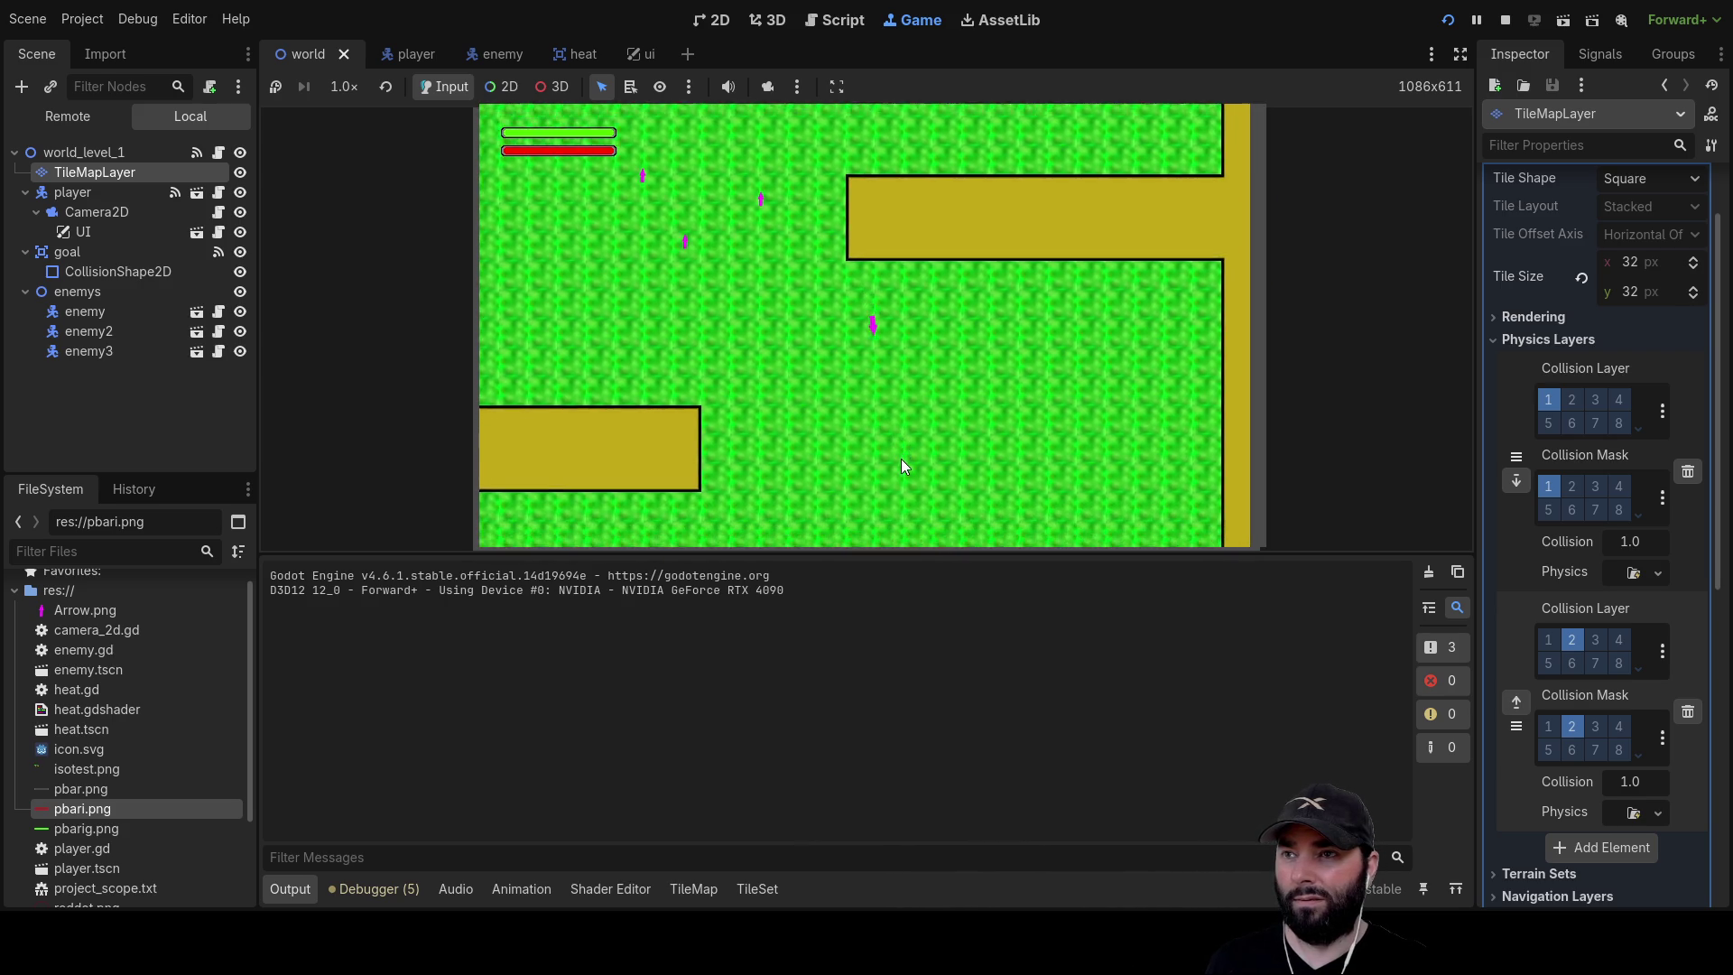
pyautogui.press('a')
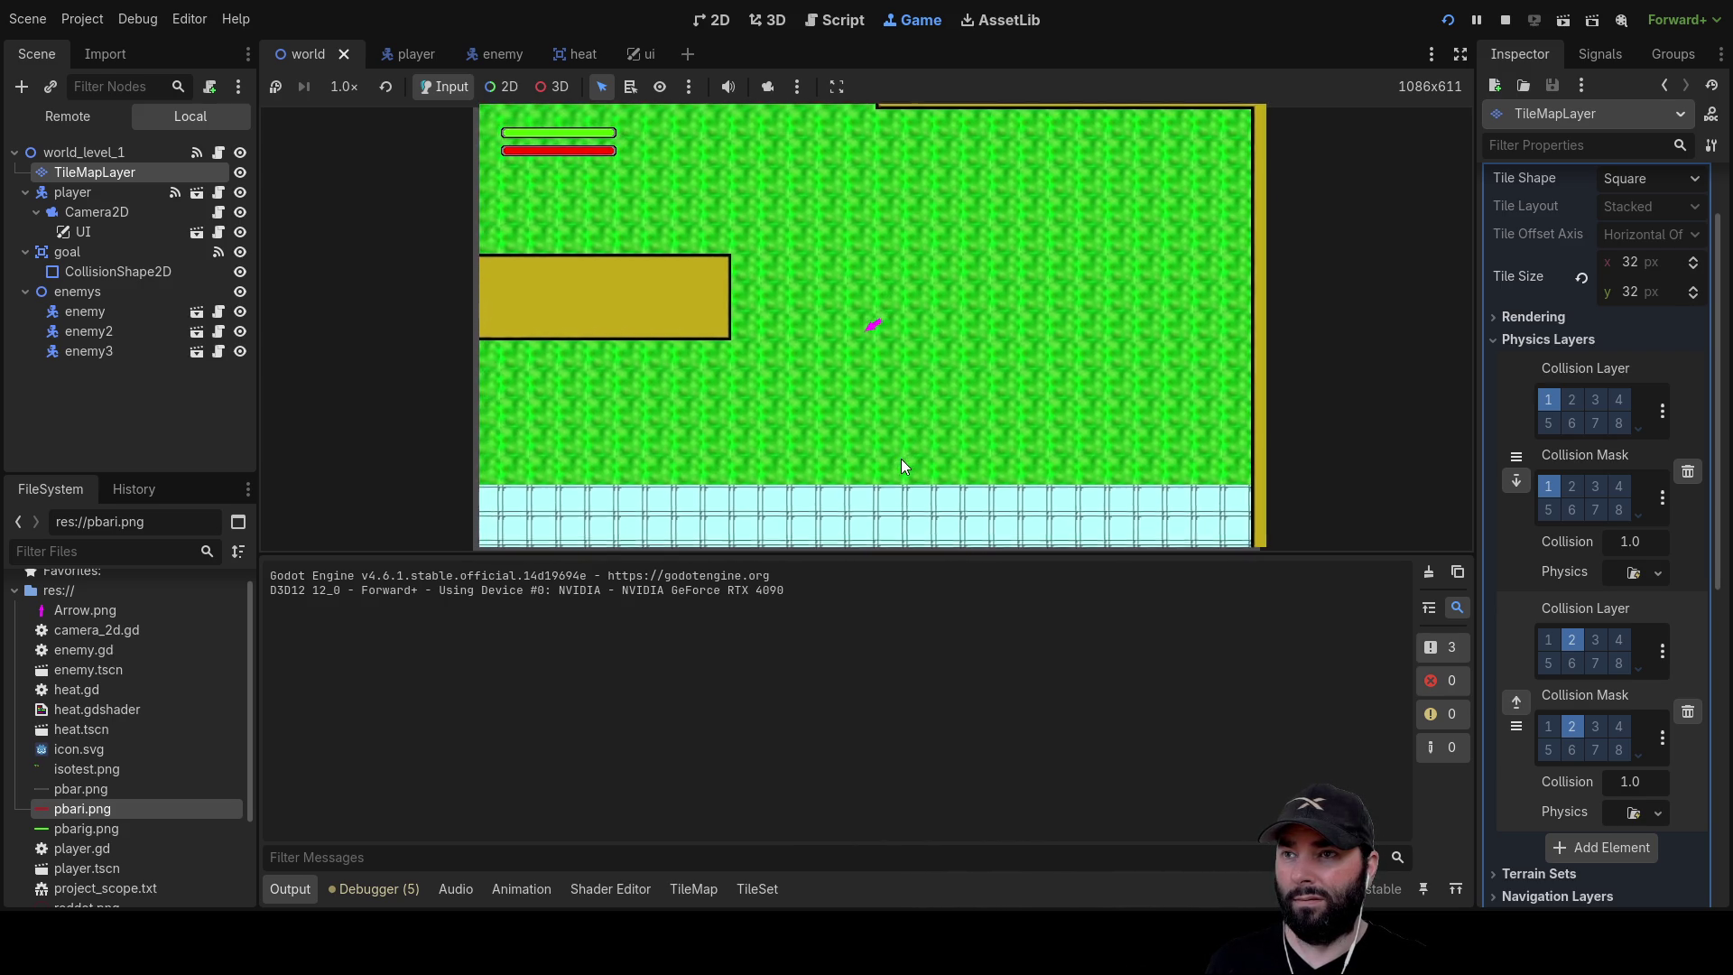
pyautogui.press('w')
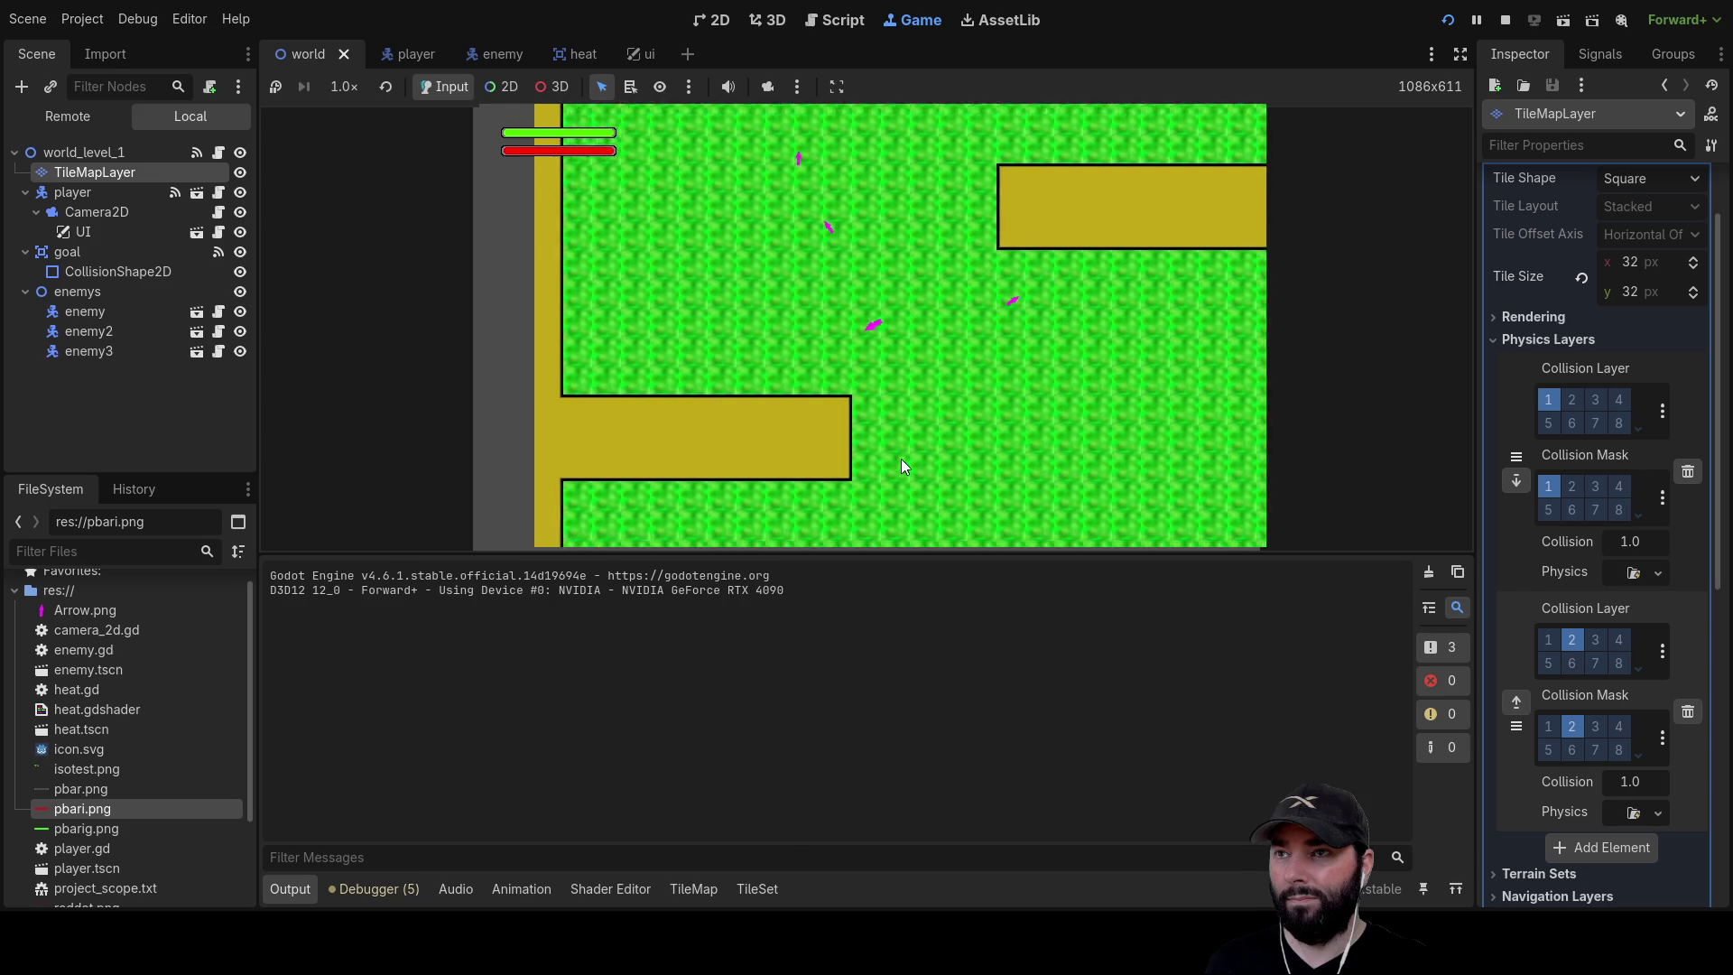
pyautogui.press('w')
pyautogui.press('d')
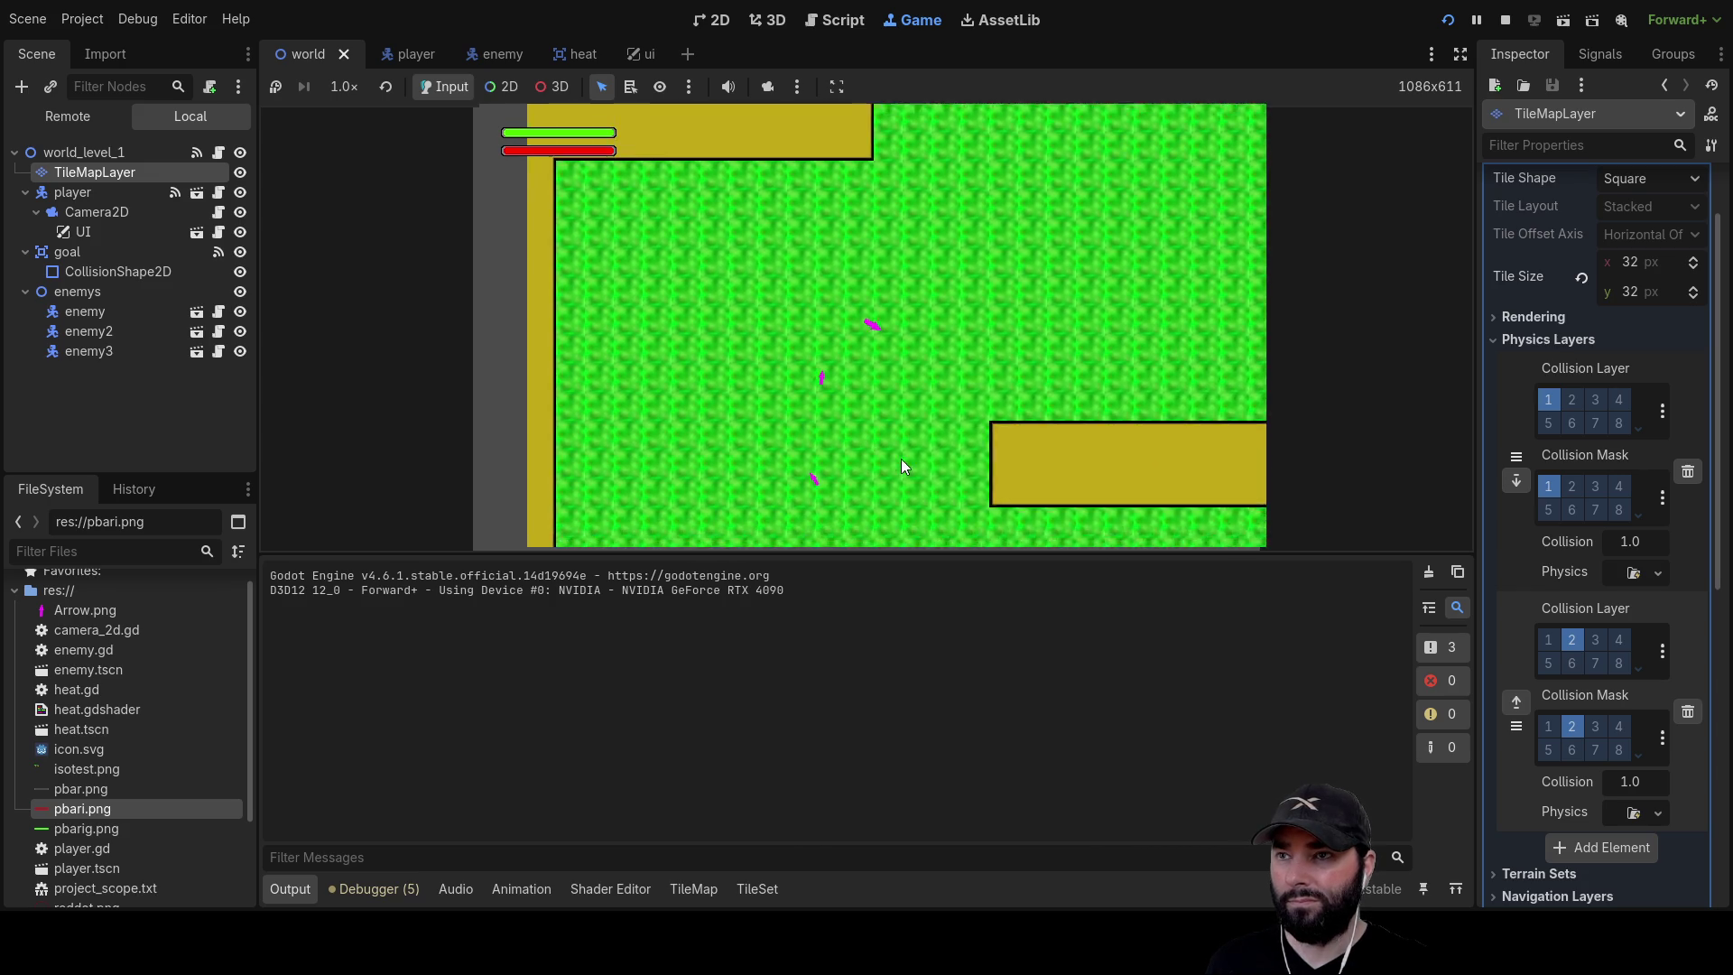
pyautogui.press('s')
pyautogui.press('w')
pyautogui.press('s')
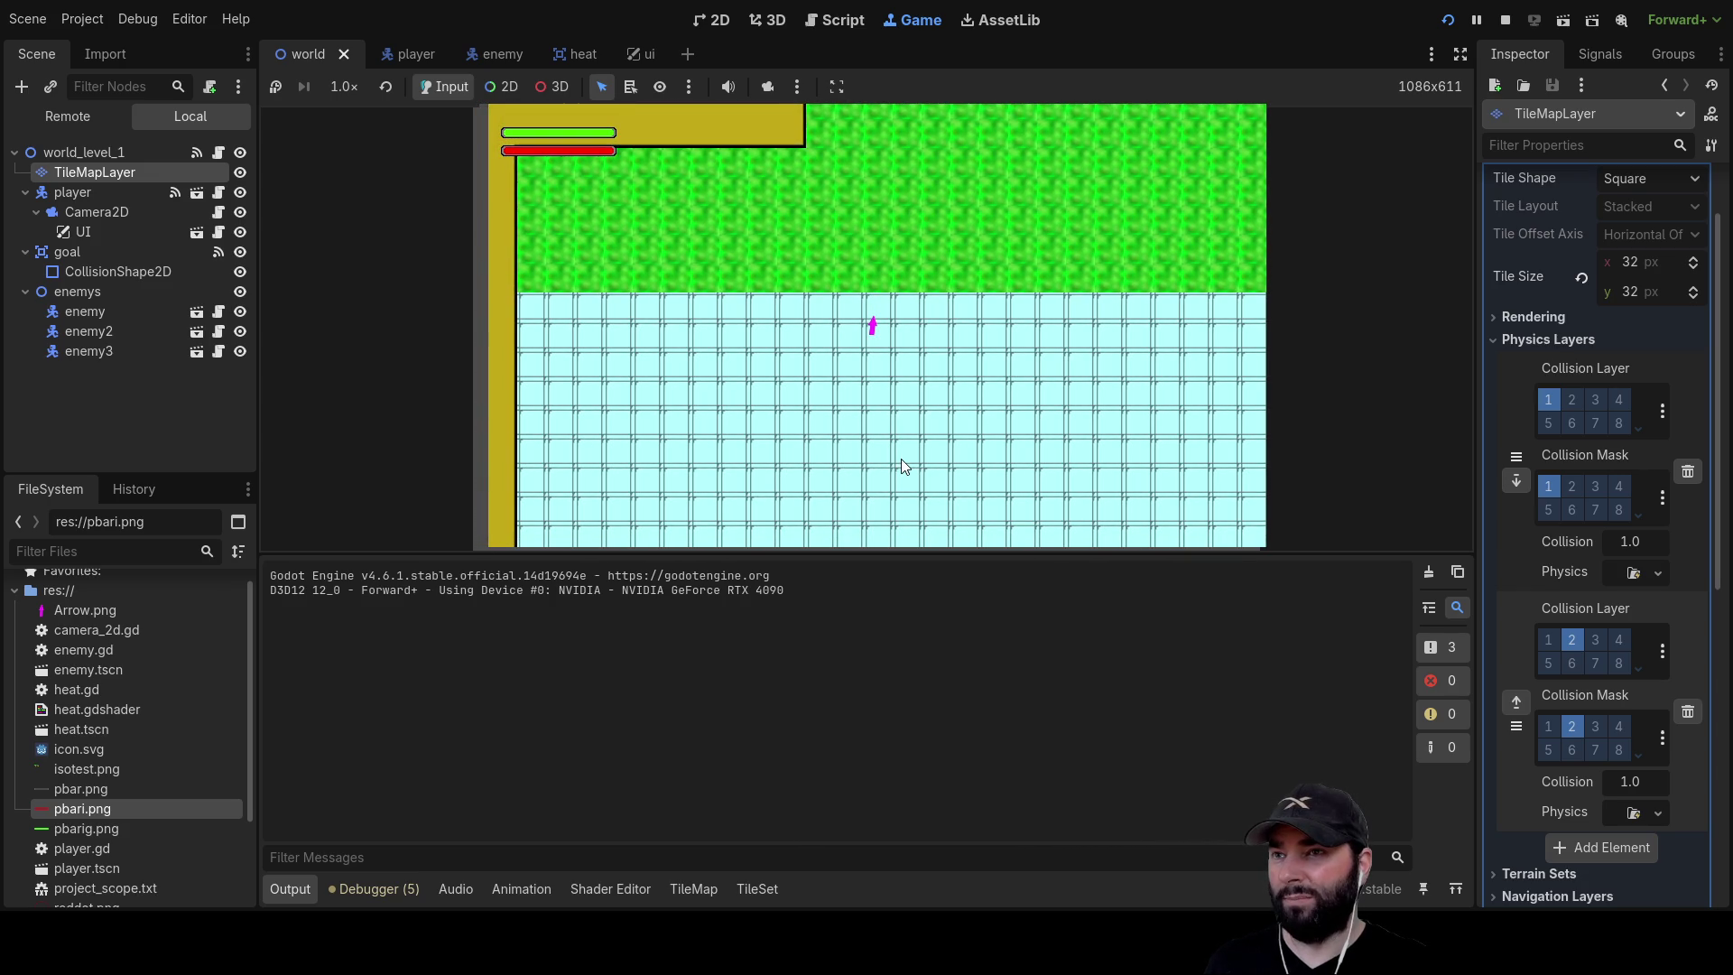
# Push the player right against the wall, turn it left, then stop the playtest with F8
pyautogui.scroll(-3, 1007, 354)
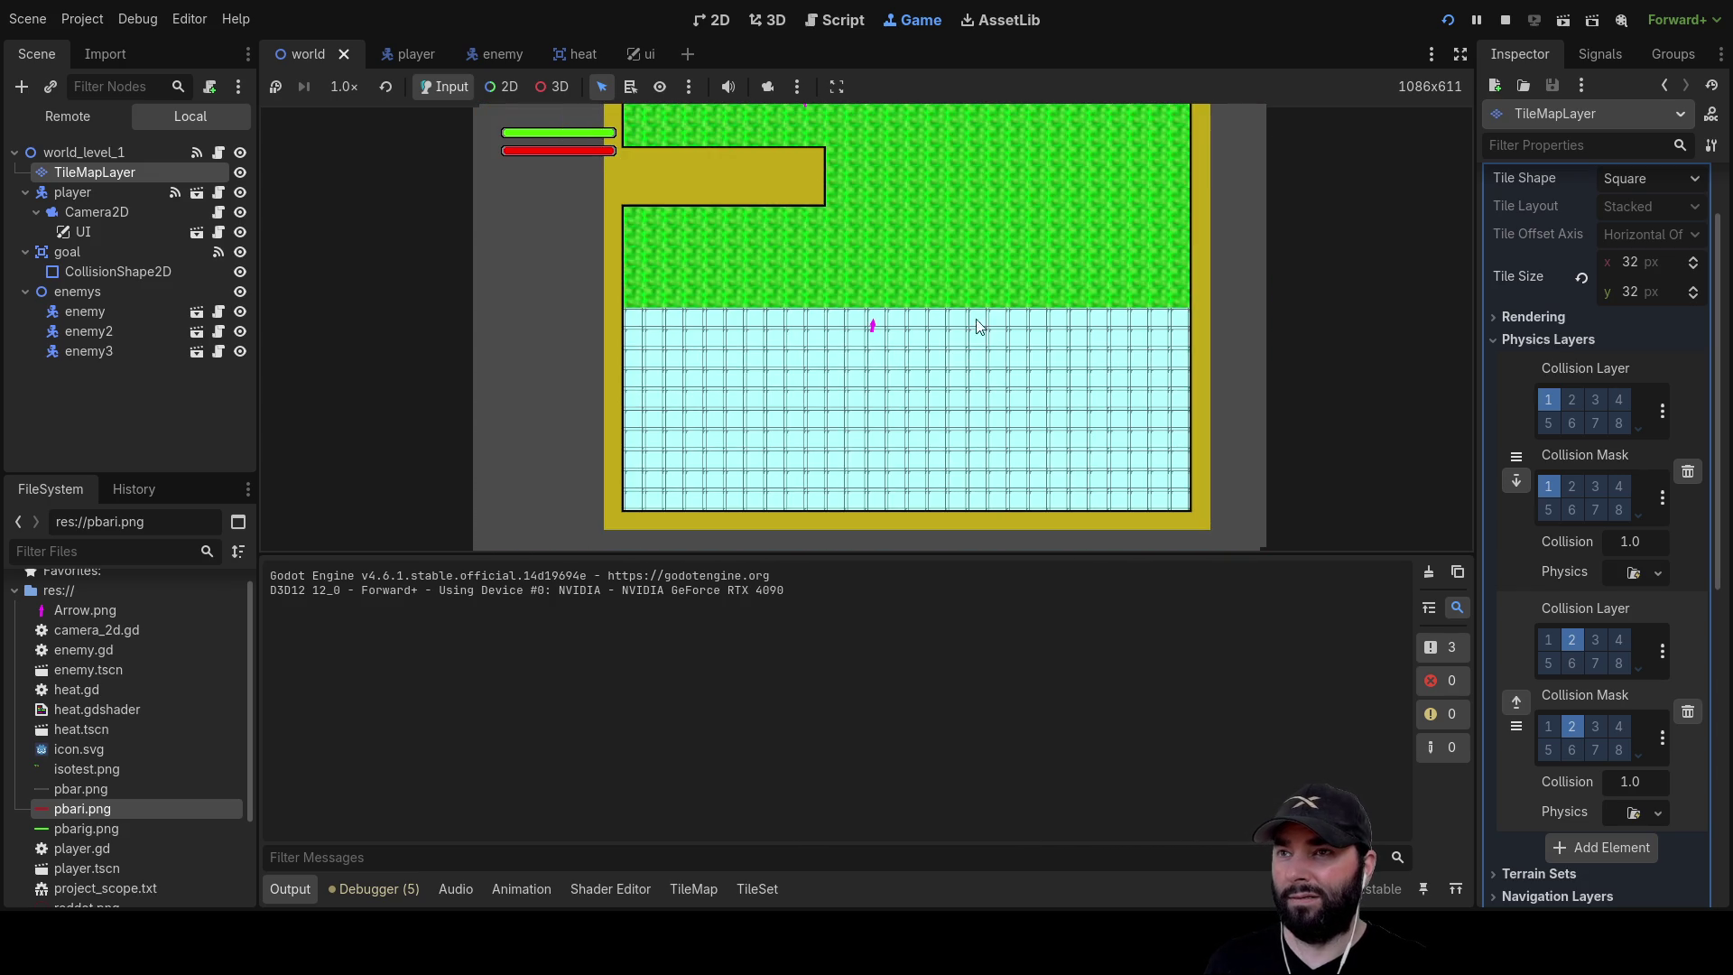
pyautogui.scroll(-3, 957, 281)
pyautogui.scroll(3, 912, 298)
pyautogui.scroll(-1, 907, 270)
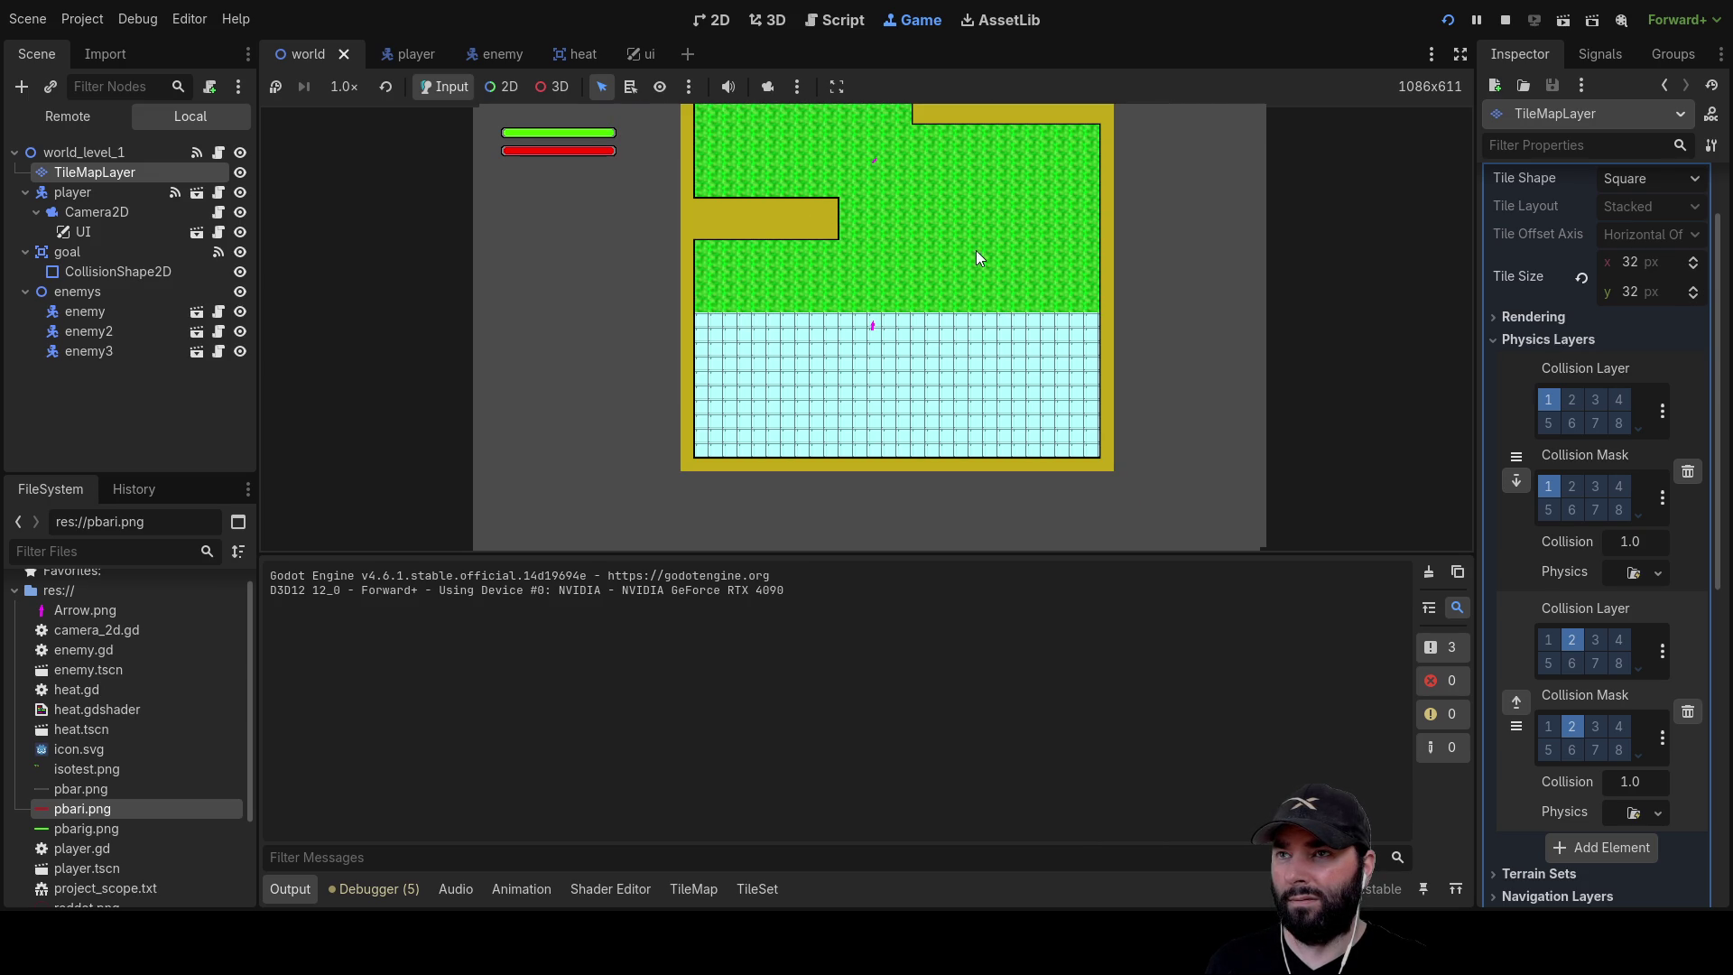
pyautogui.scroll(3, 959, 330)
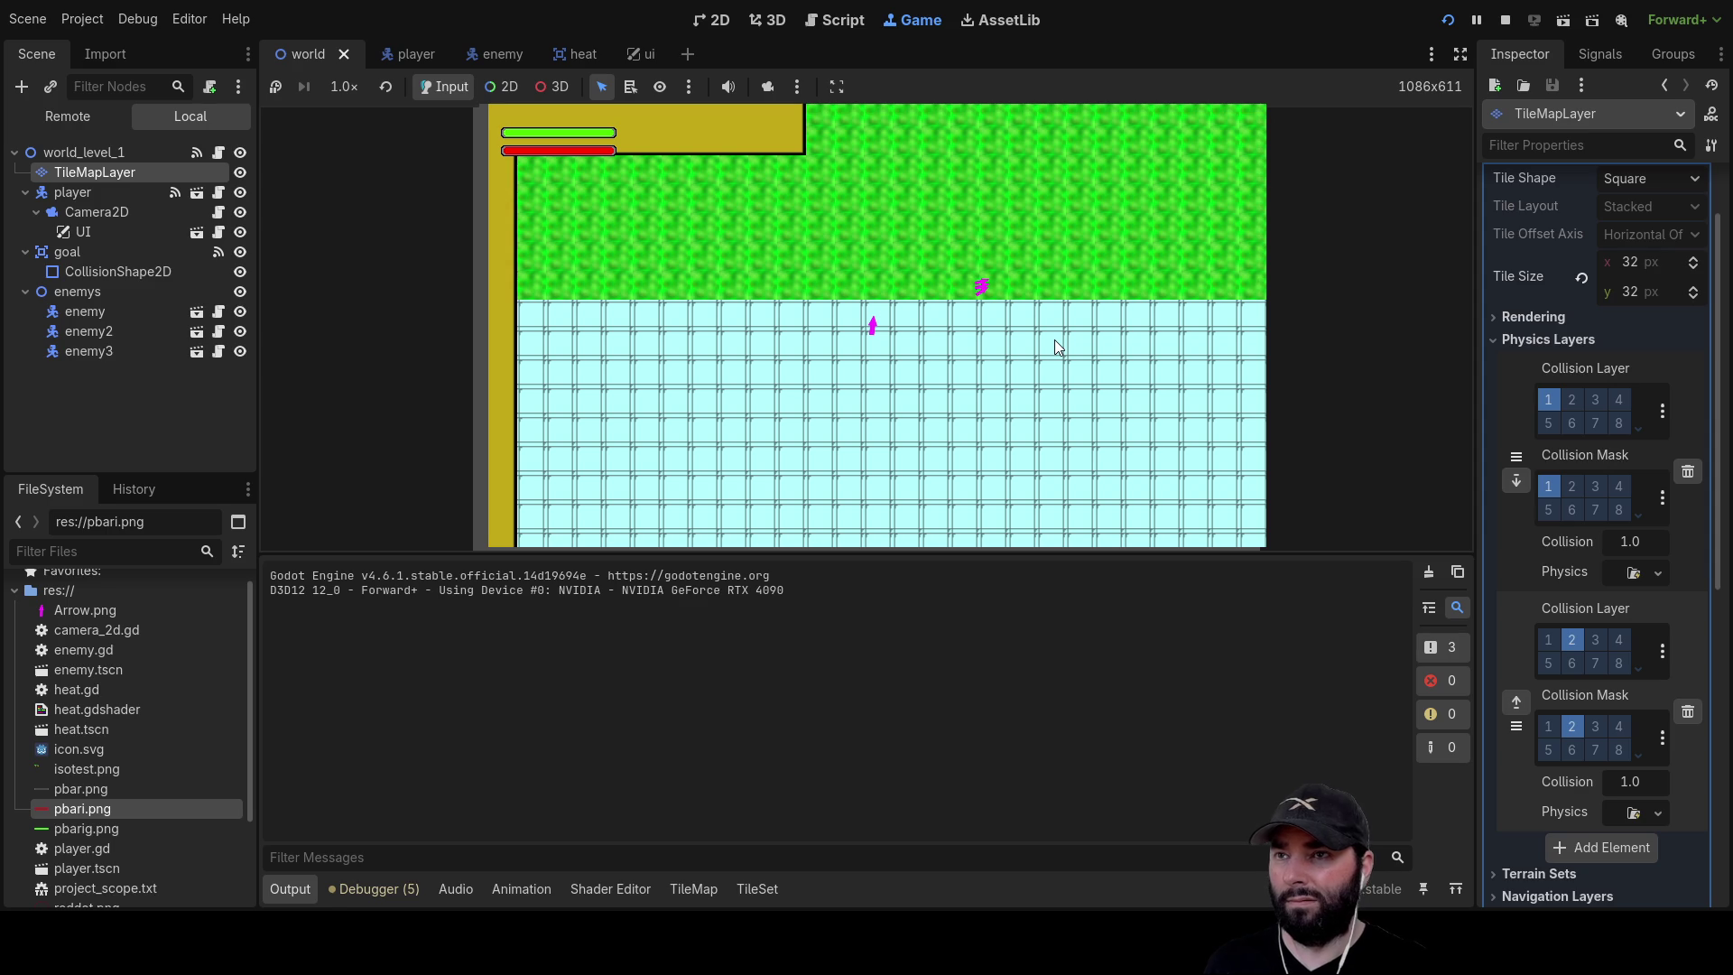
pyautogui.press('Right')
pyautogui.press('Right')
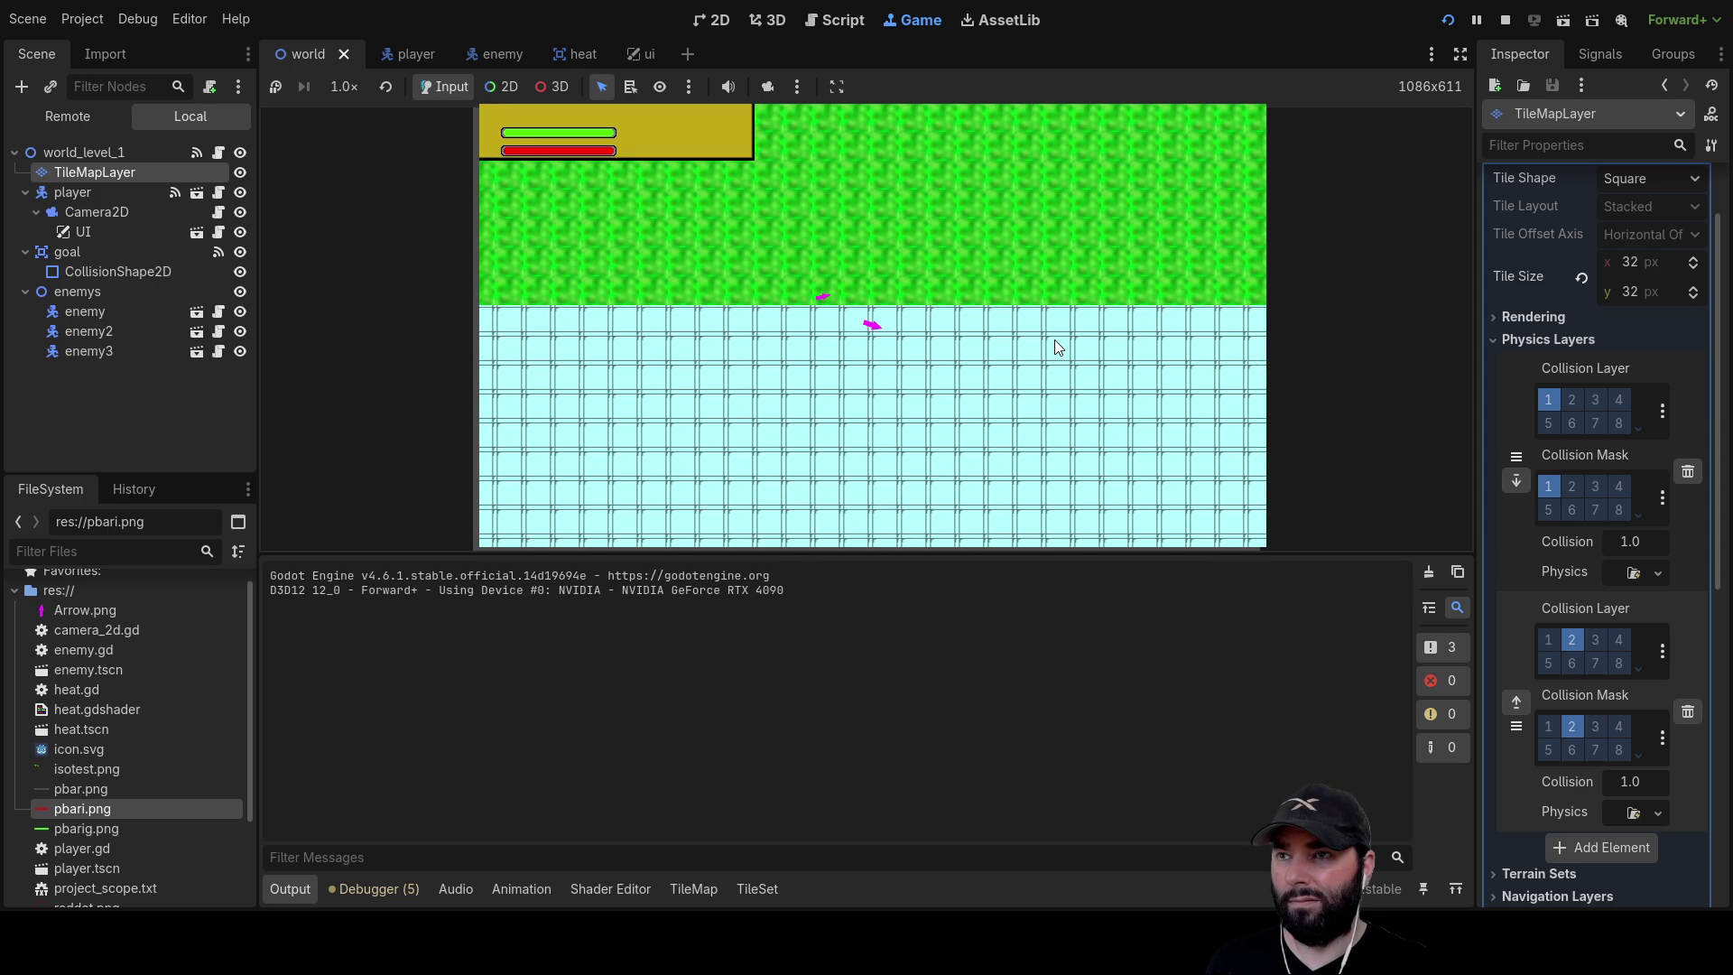
pyautogui.press('Right')
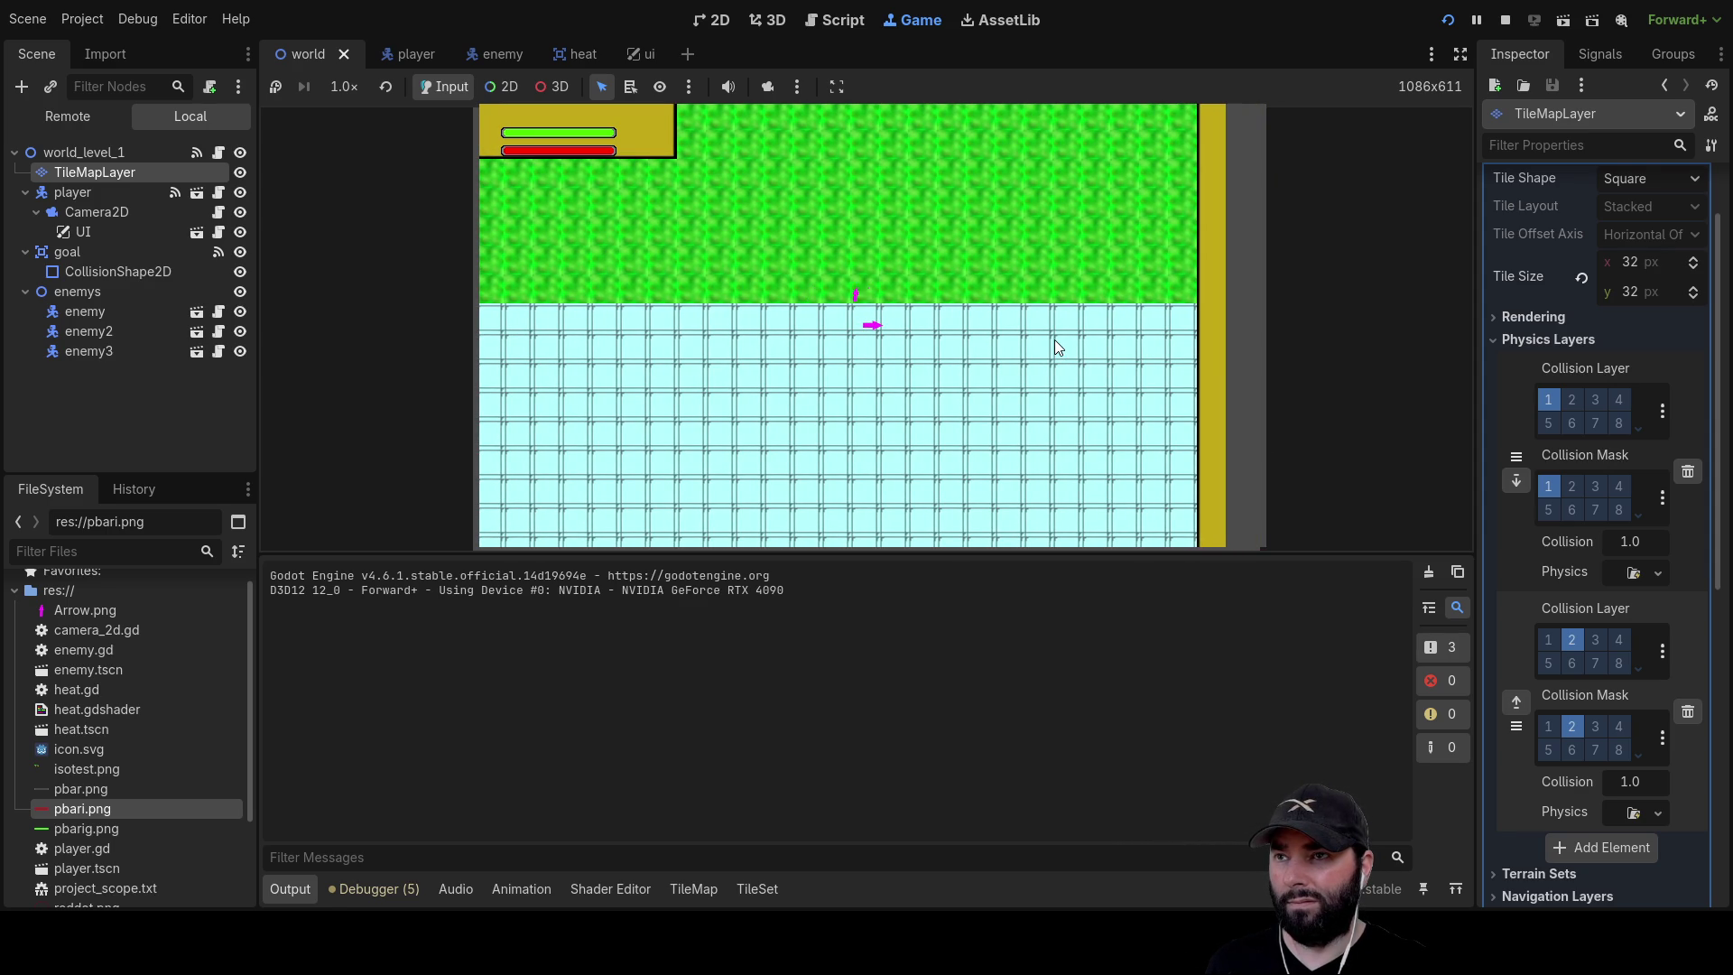
pyautogui.press('Right')
pyautogui.press('Right')
pyautogui.press('Right')
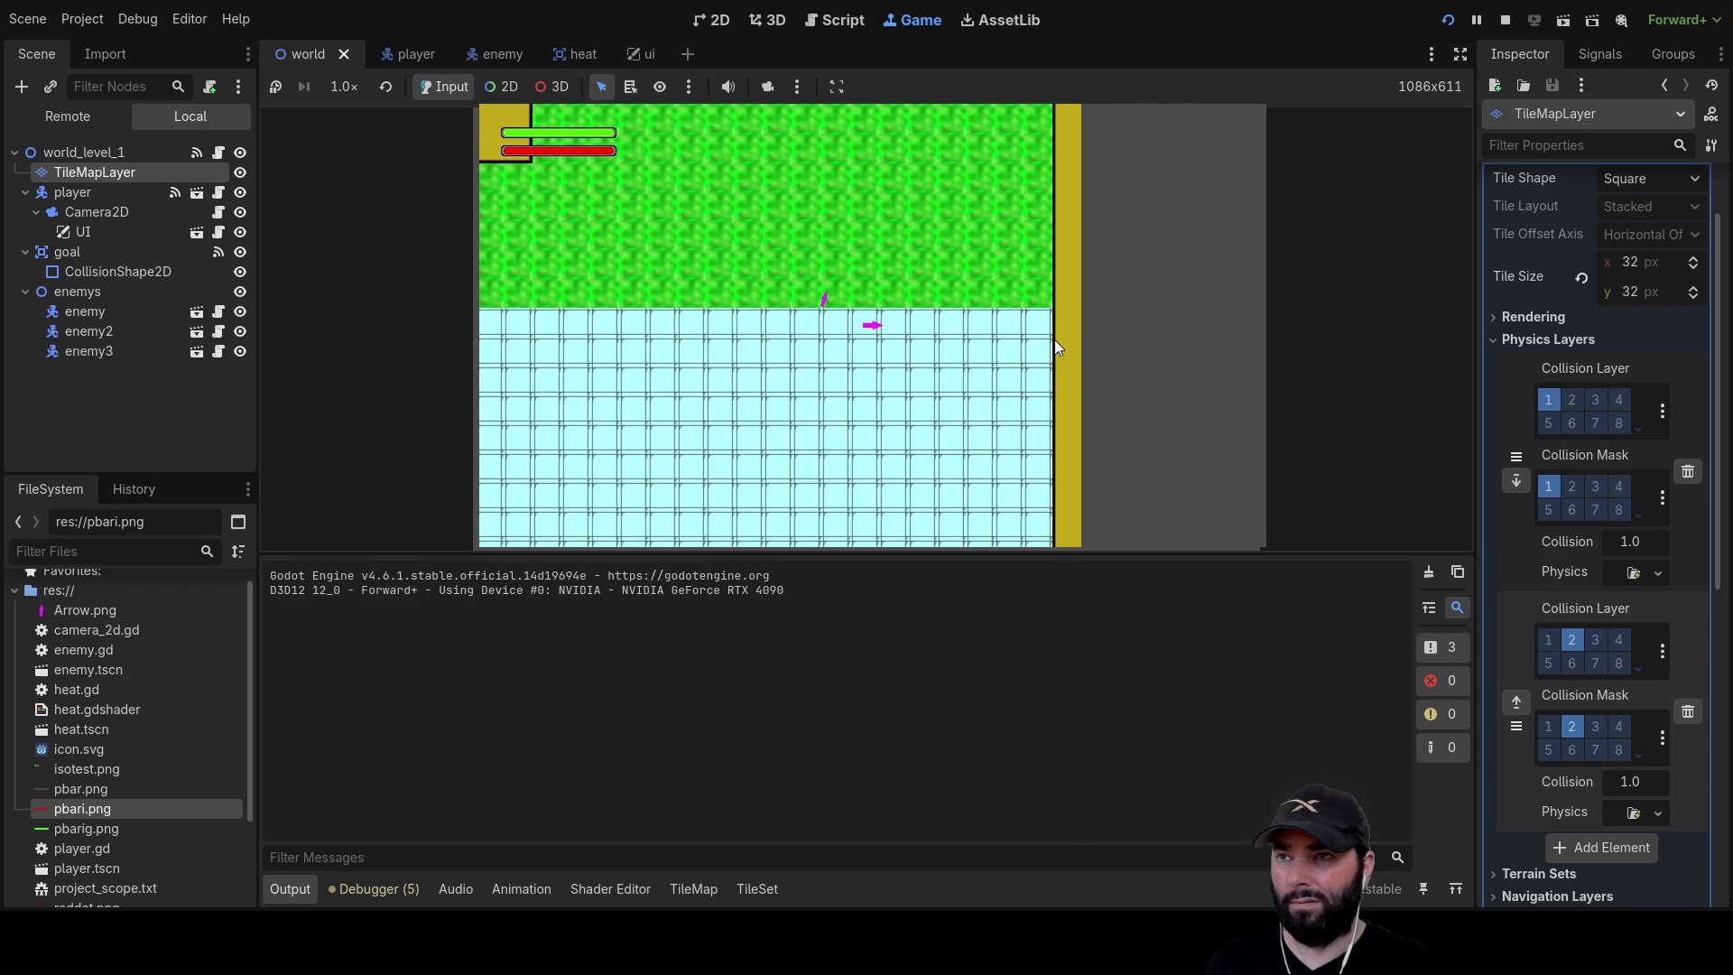
pyautogui.press('Right')
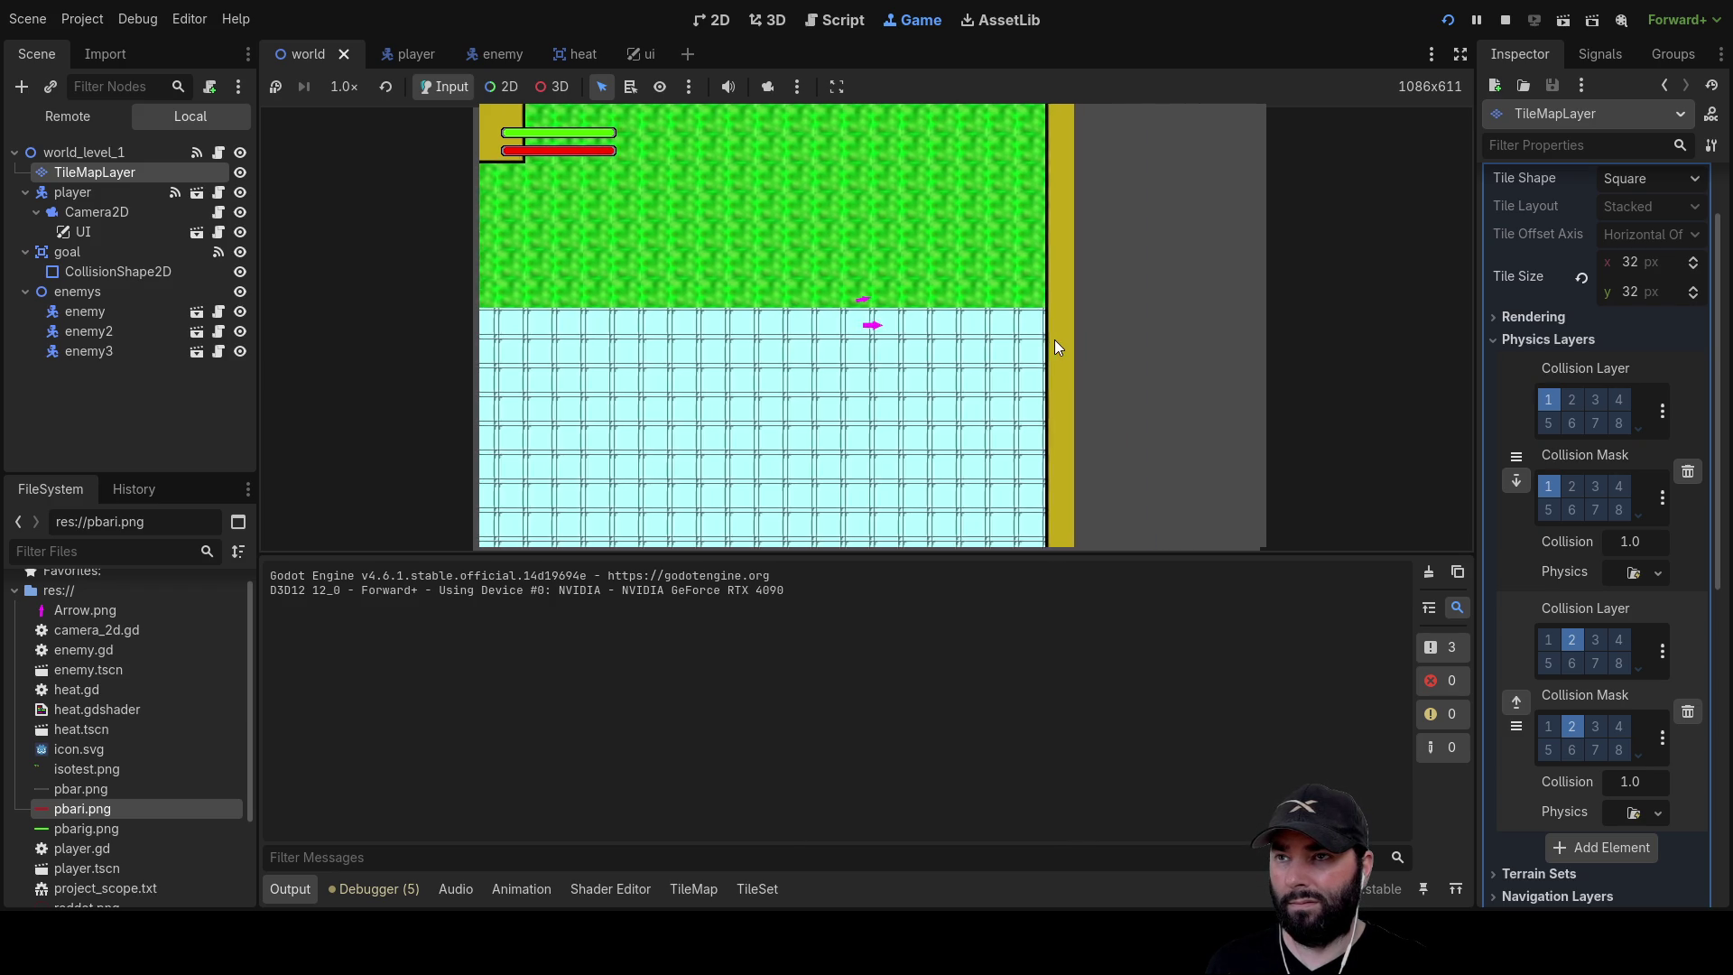
pyautogui.press('Right')
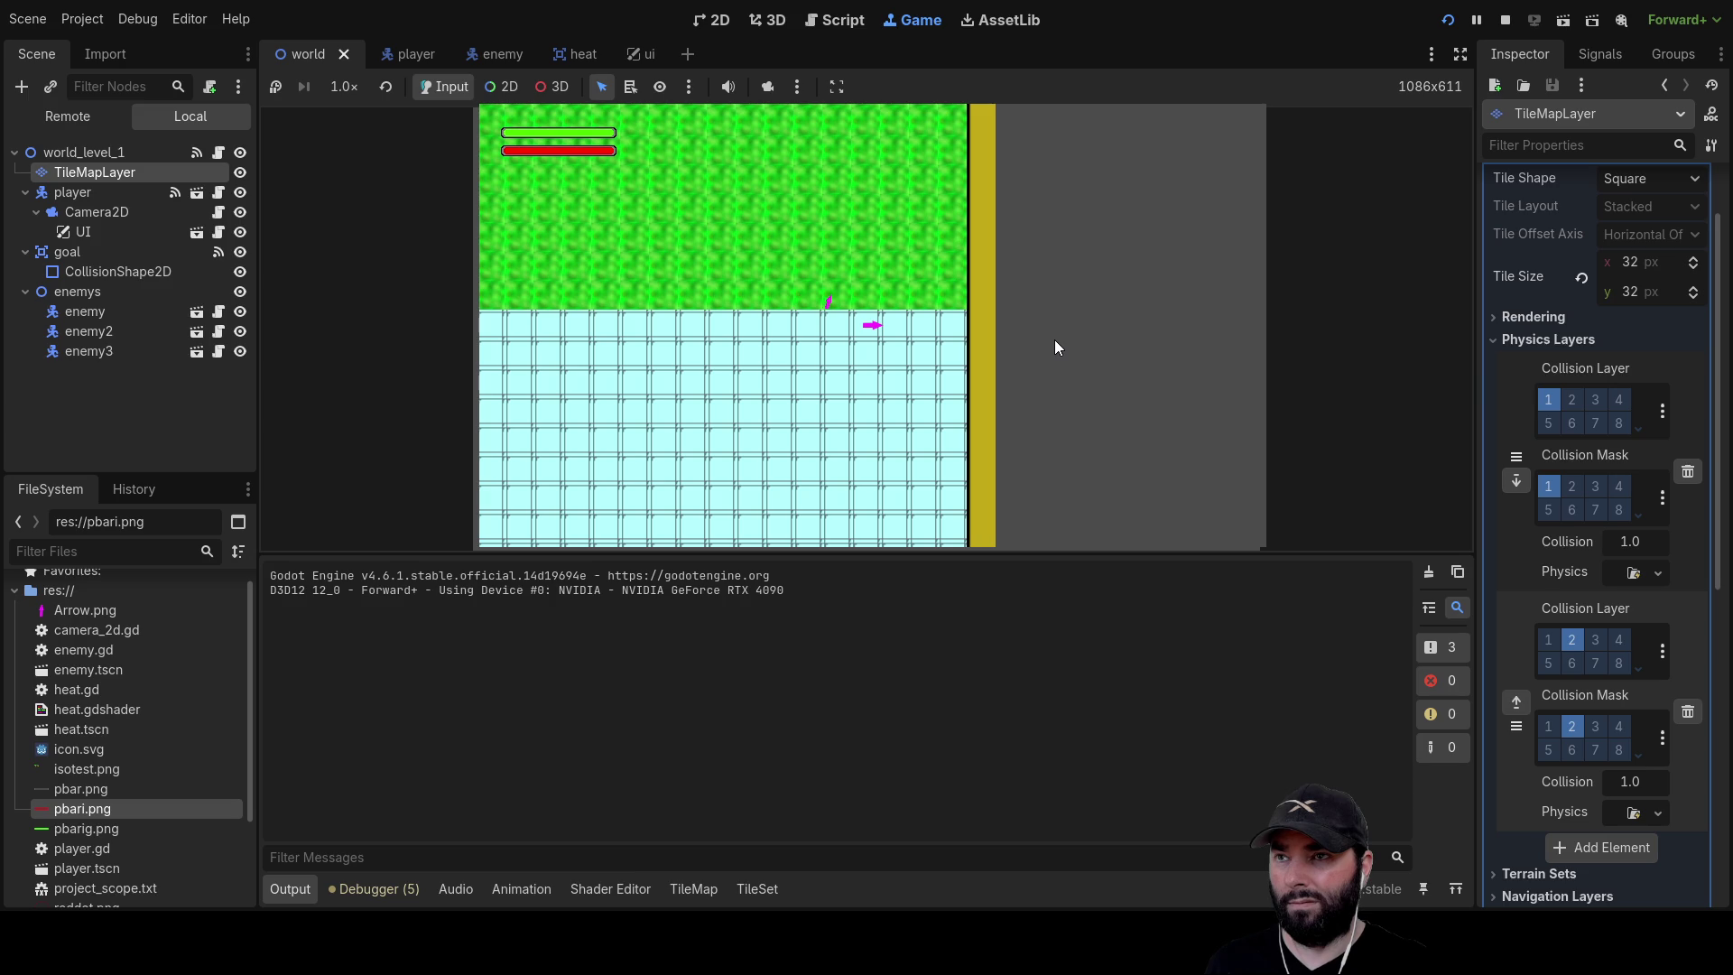
pyautogui.press('Left')
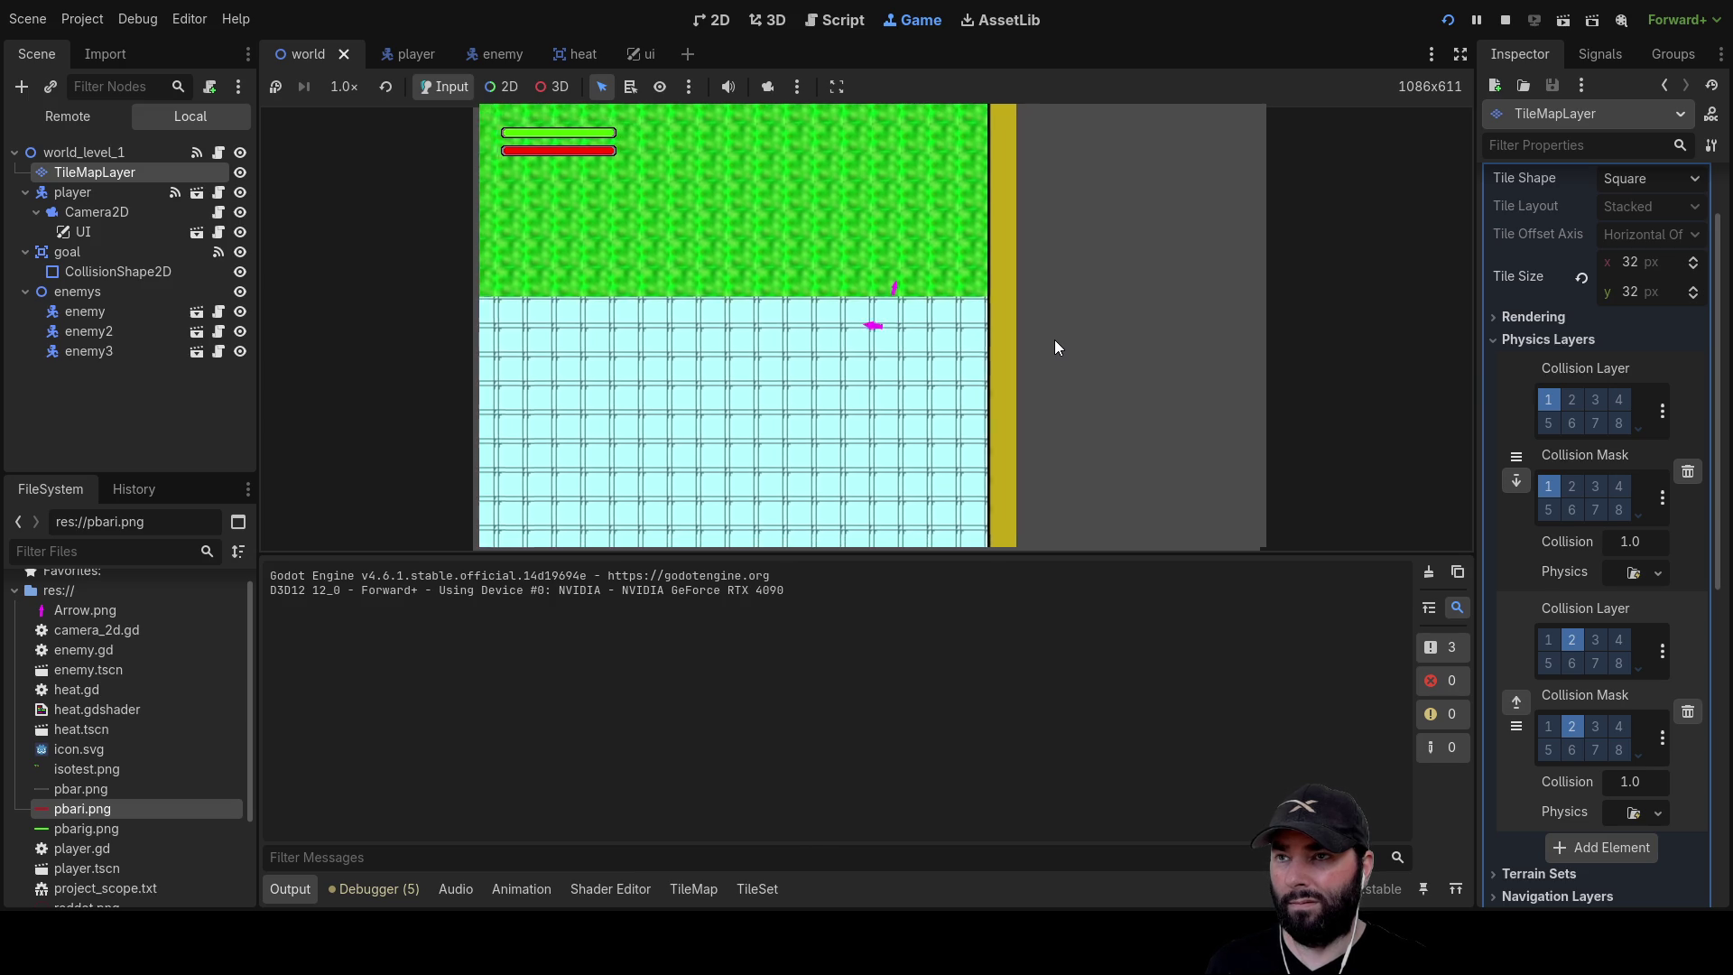
pyautogui.press('F8')
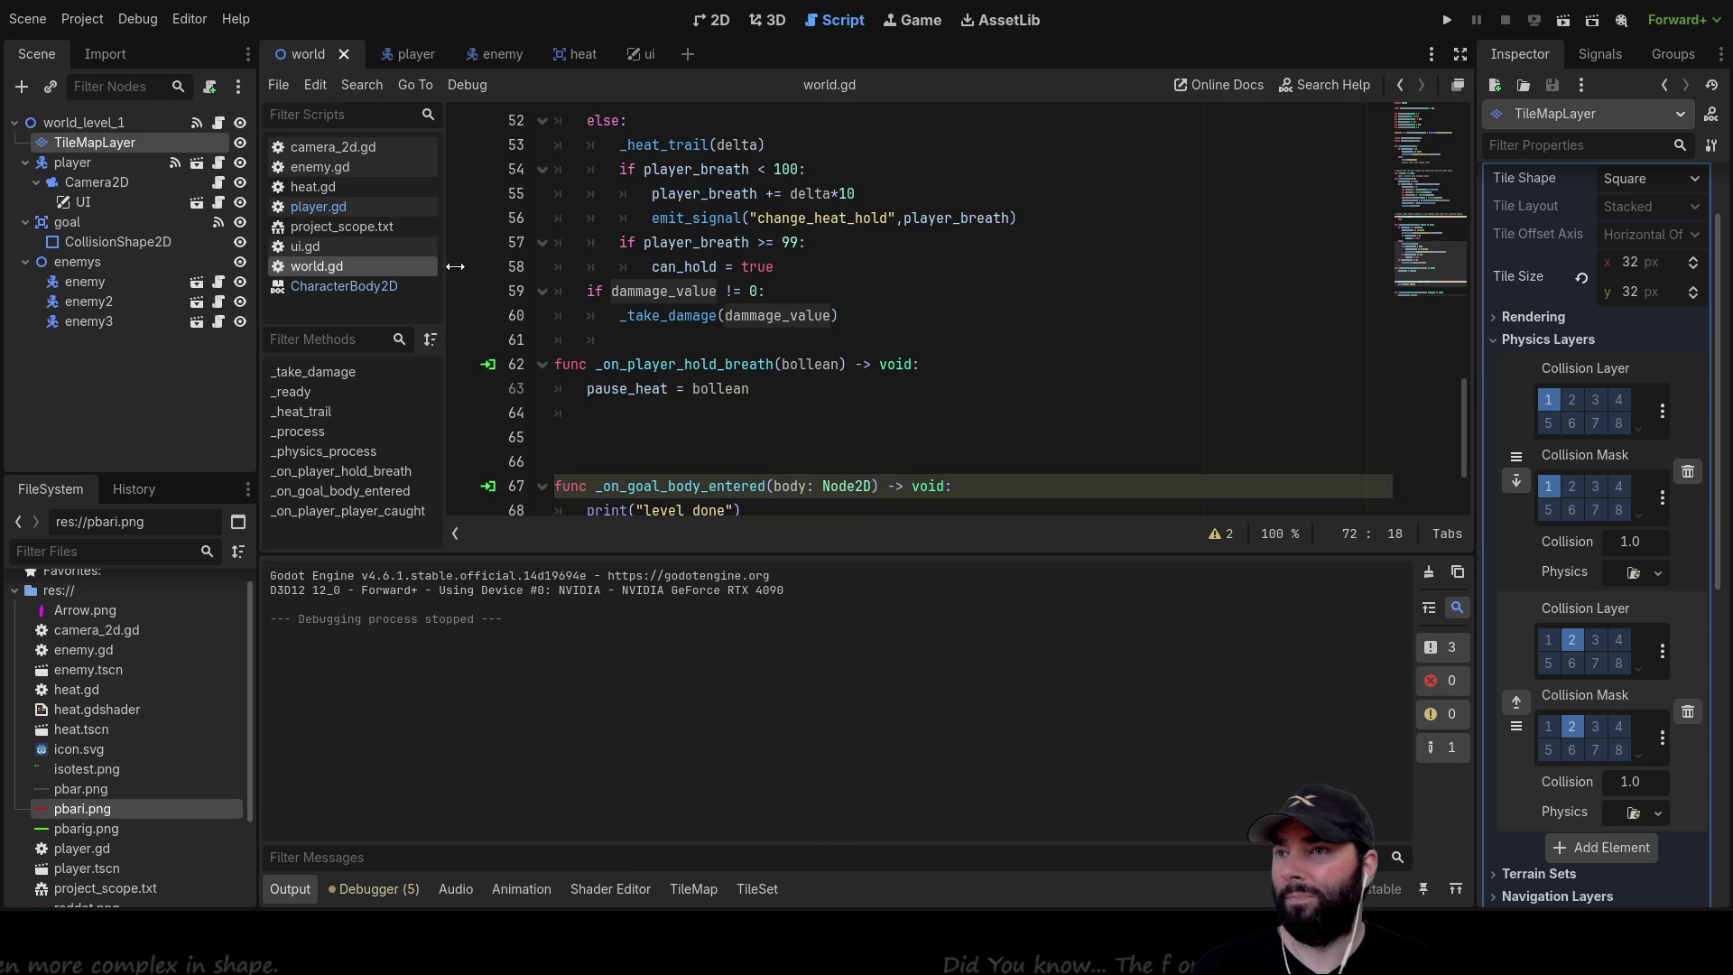
# Check heat.gd's contraction line, now expansion_rate*delta*40, glancing at enemy.gd, then switch to player.gd
pyautogui.click(330, 188)
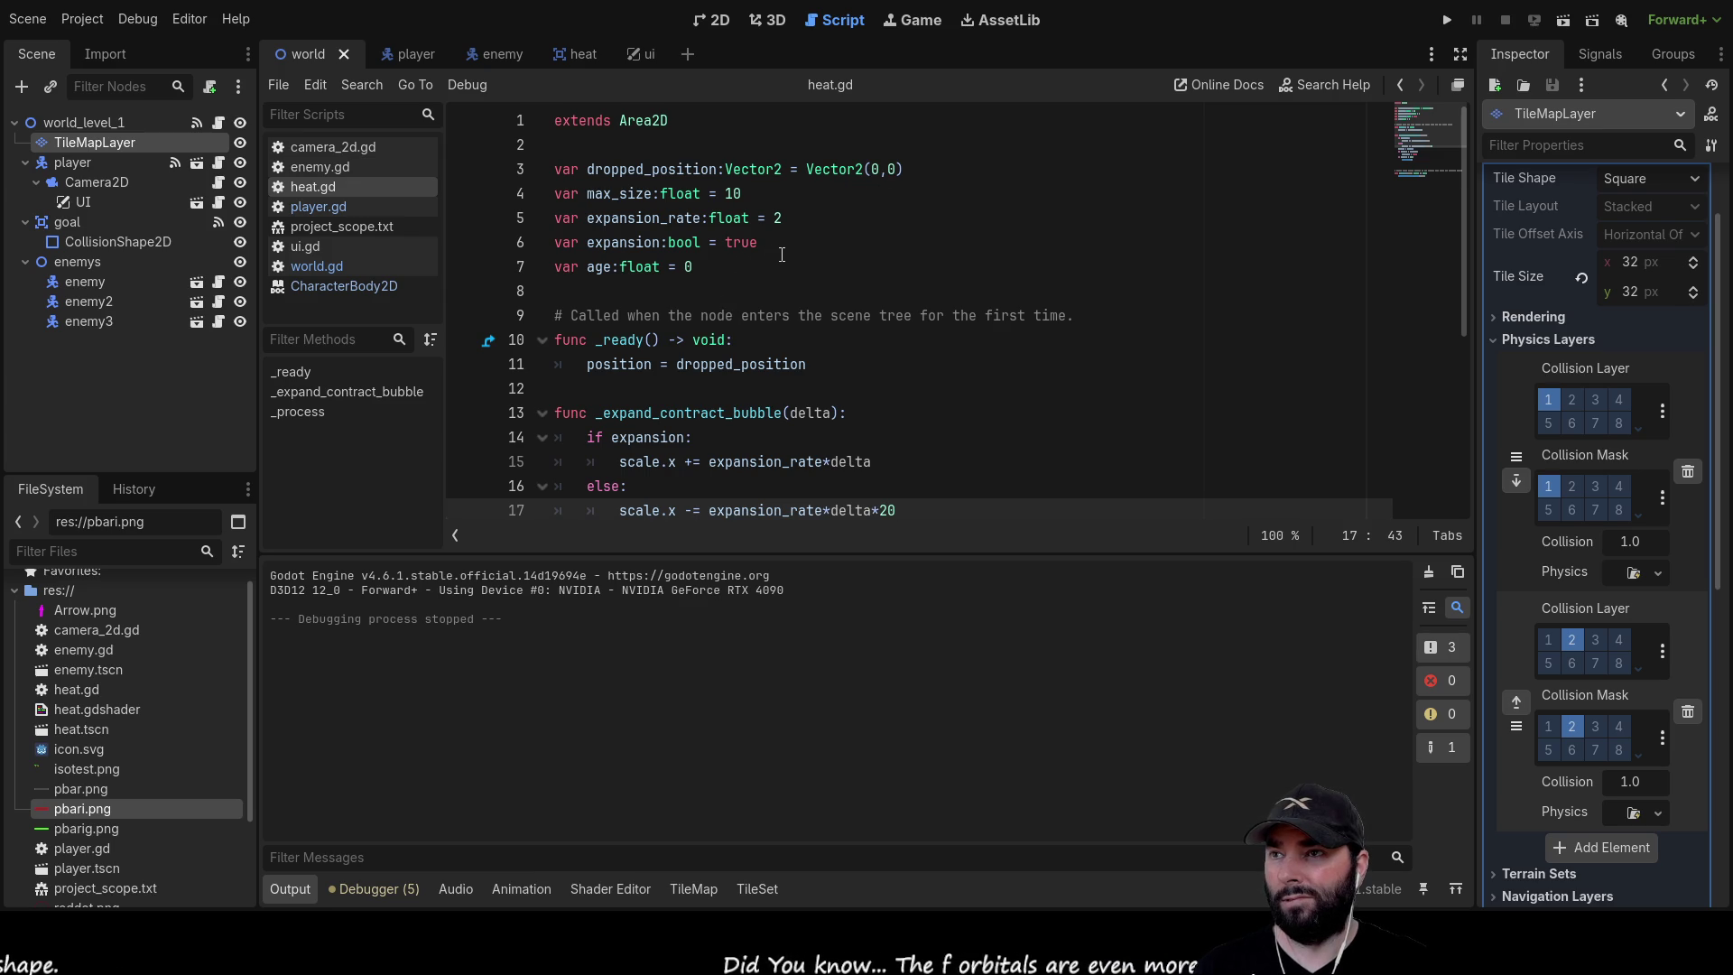
pyautogui.click(342, 166)
pyautogui.click(340, 188)
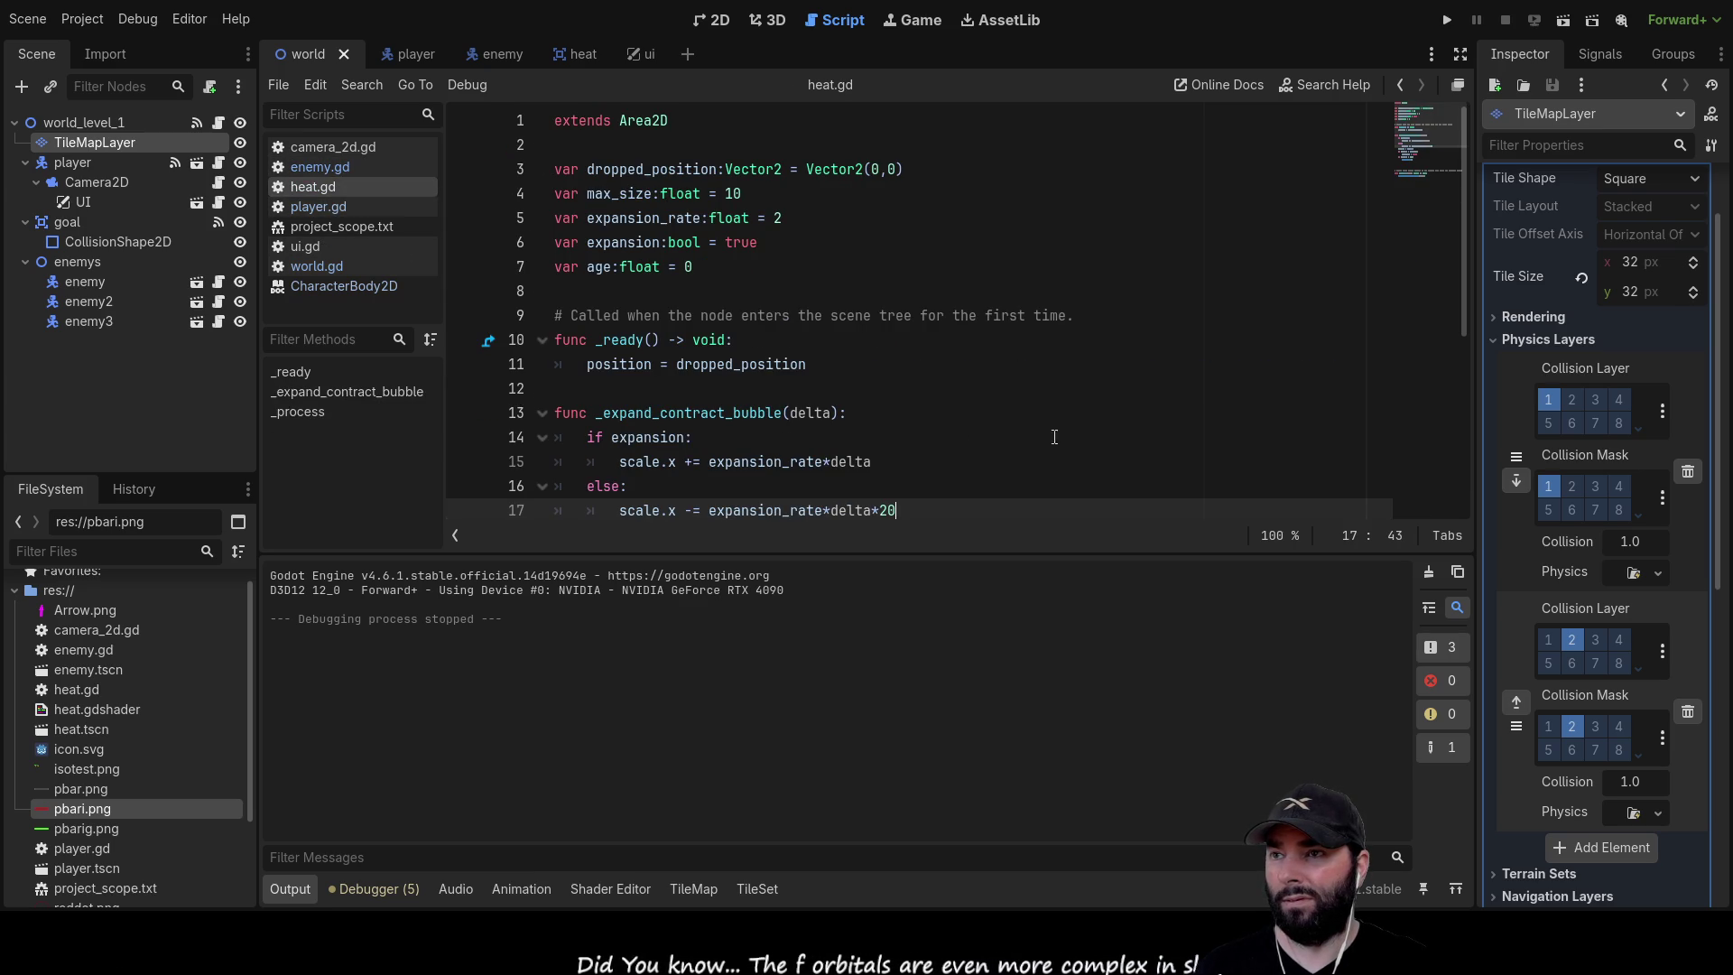
pyautogui.scroll(-3, 1027, 437)
pyautogui.scroll(3, 912, 325)
pyautogui.scroll(-2, 894, 347)
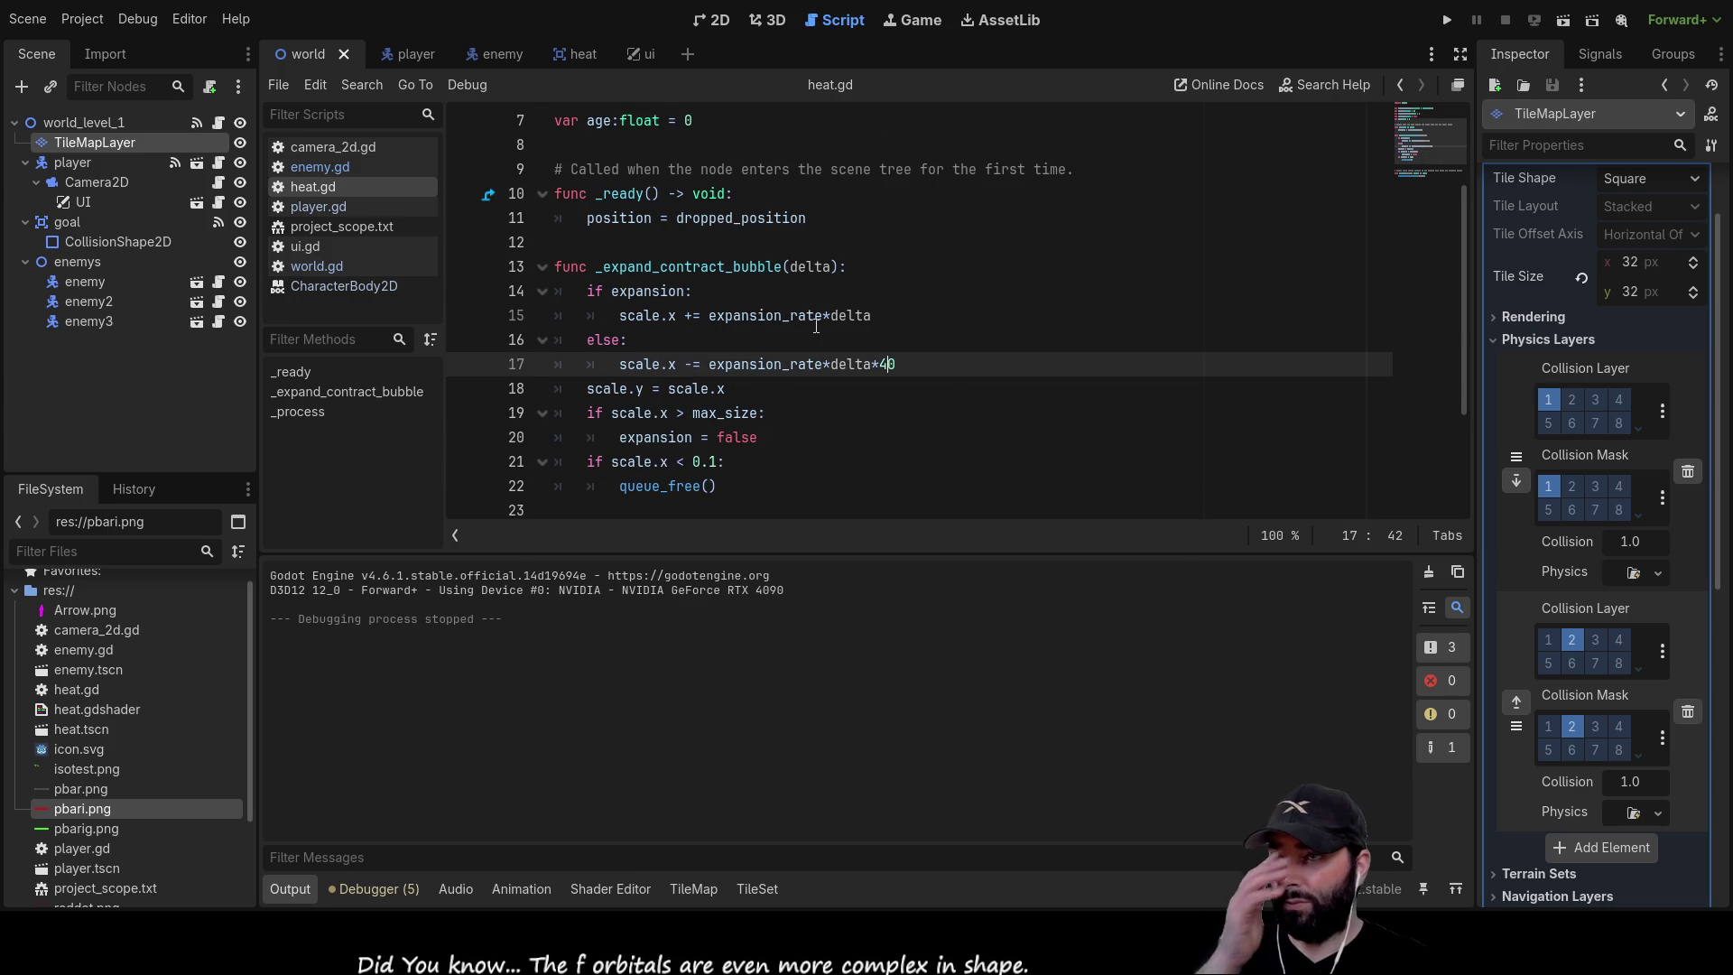
pyautogui.scroll(2, 857, 298)
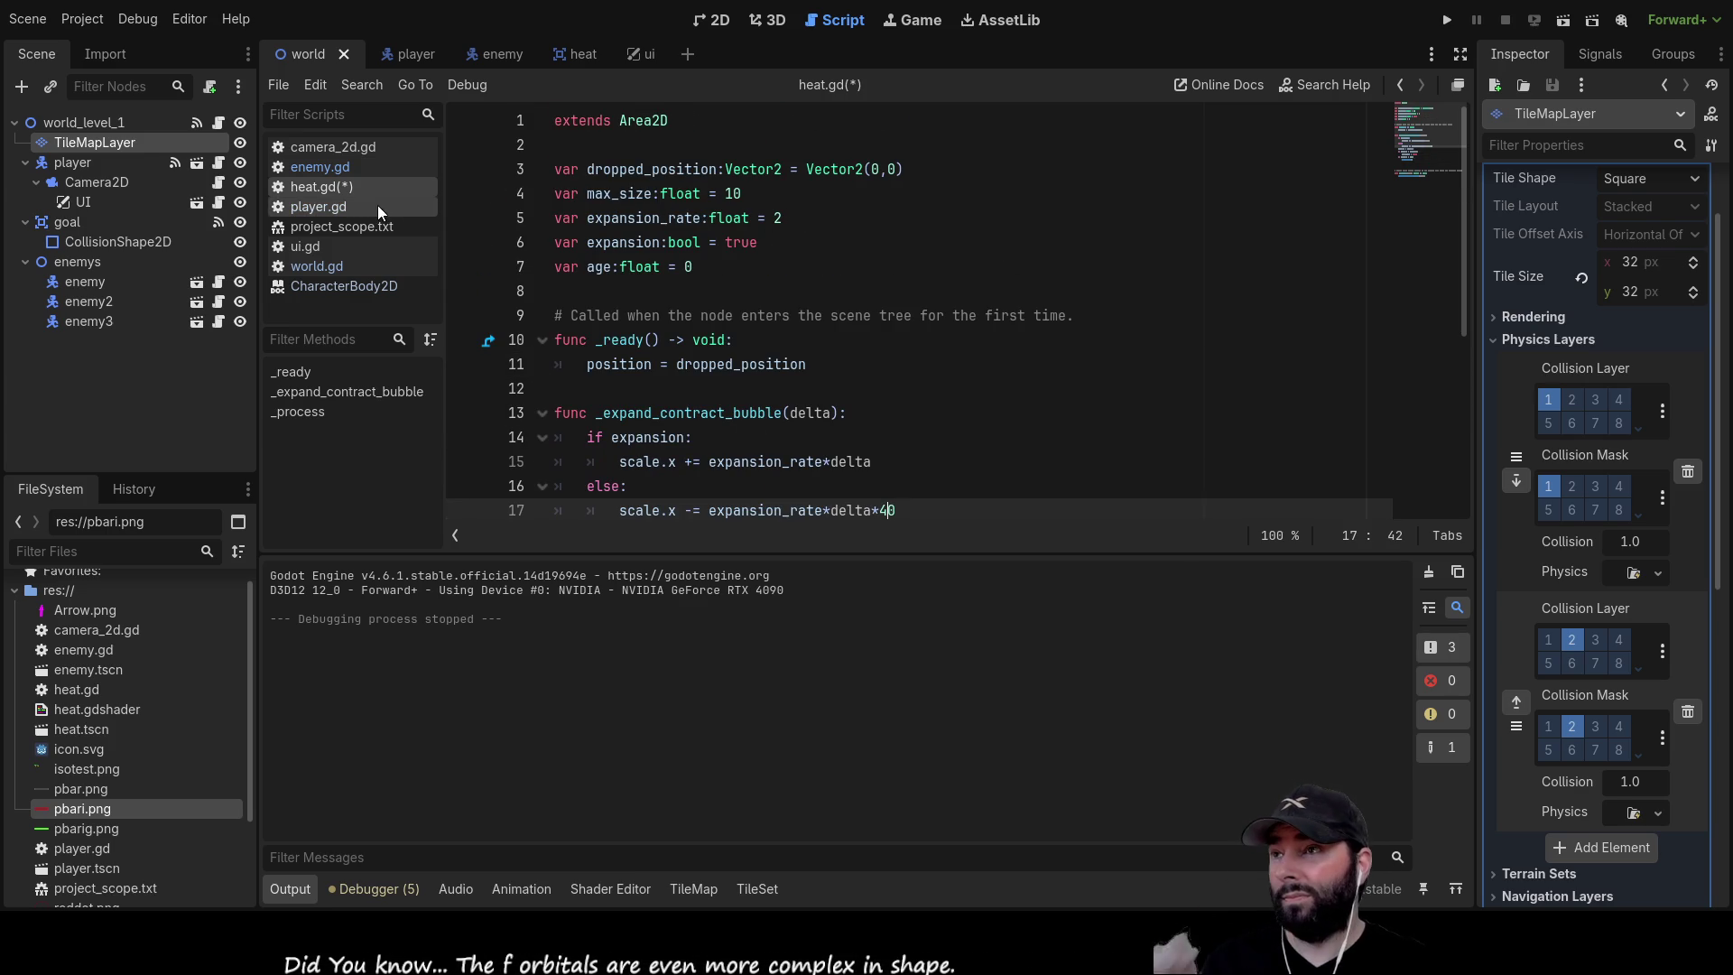
pyautogui.click(347, 209)
# Scroll through player.gd, then review the world.gd and enemy.gd scripts
pyautogui.scroll(15, 835, 271)
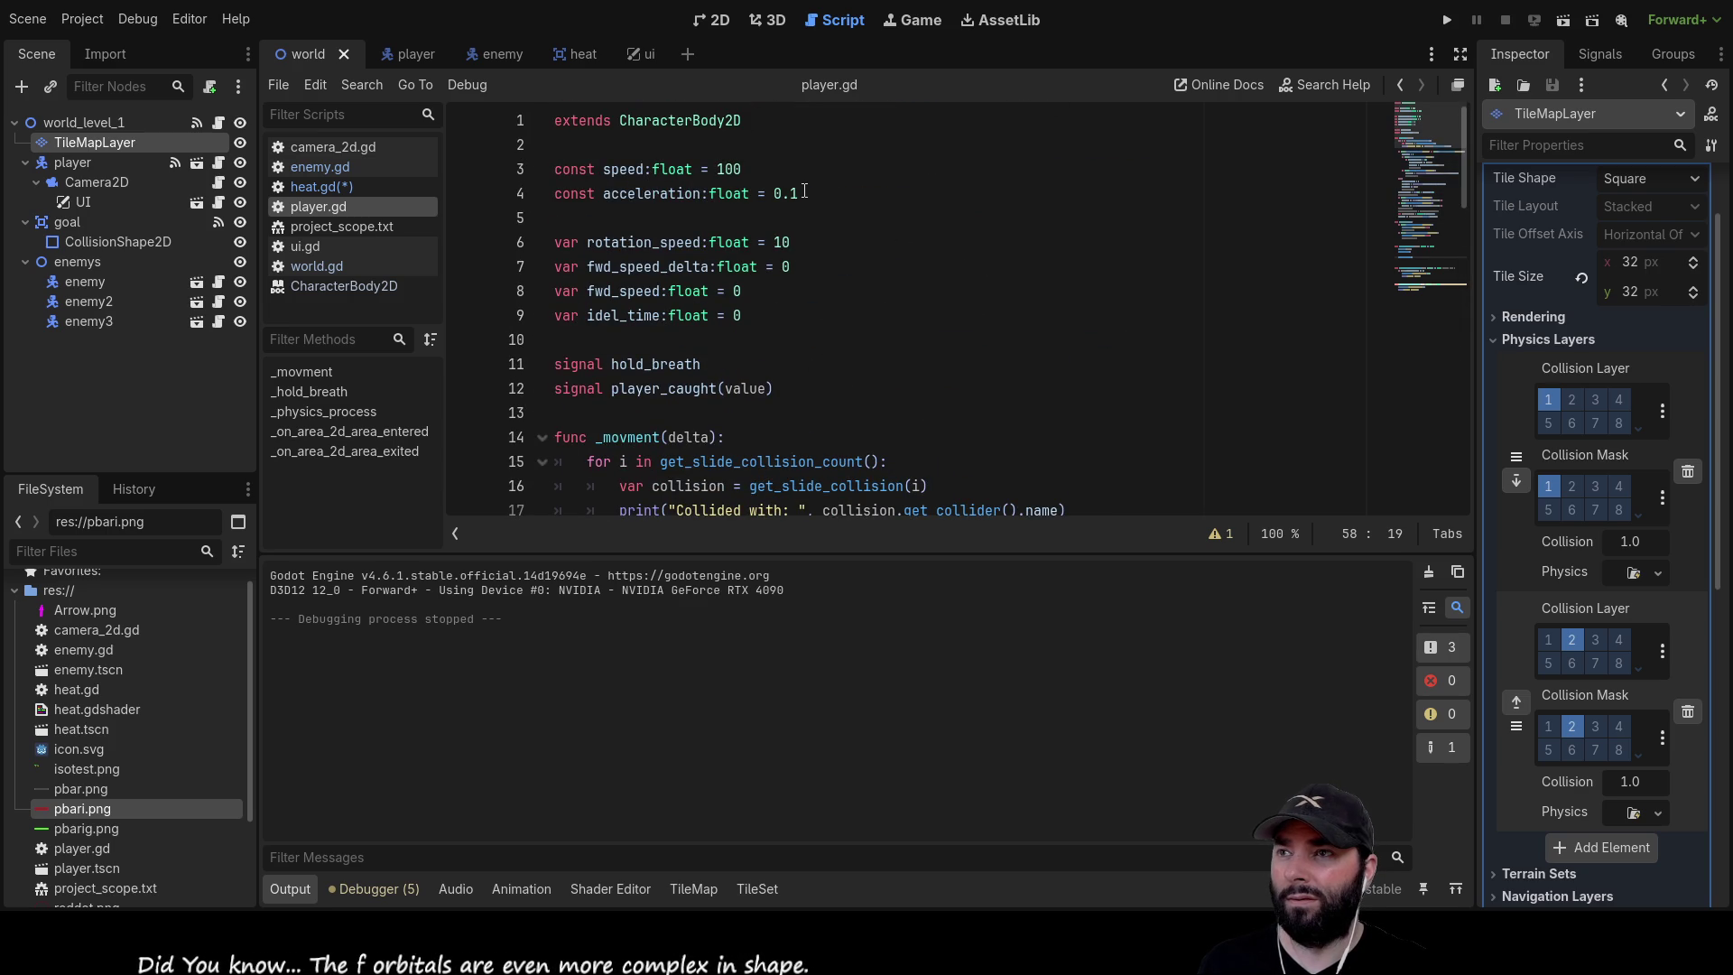
pyautogui.scroll(-5, 804, 289)
pyautogui.scroll(5, 799, 327)
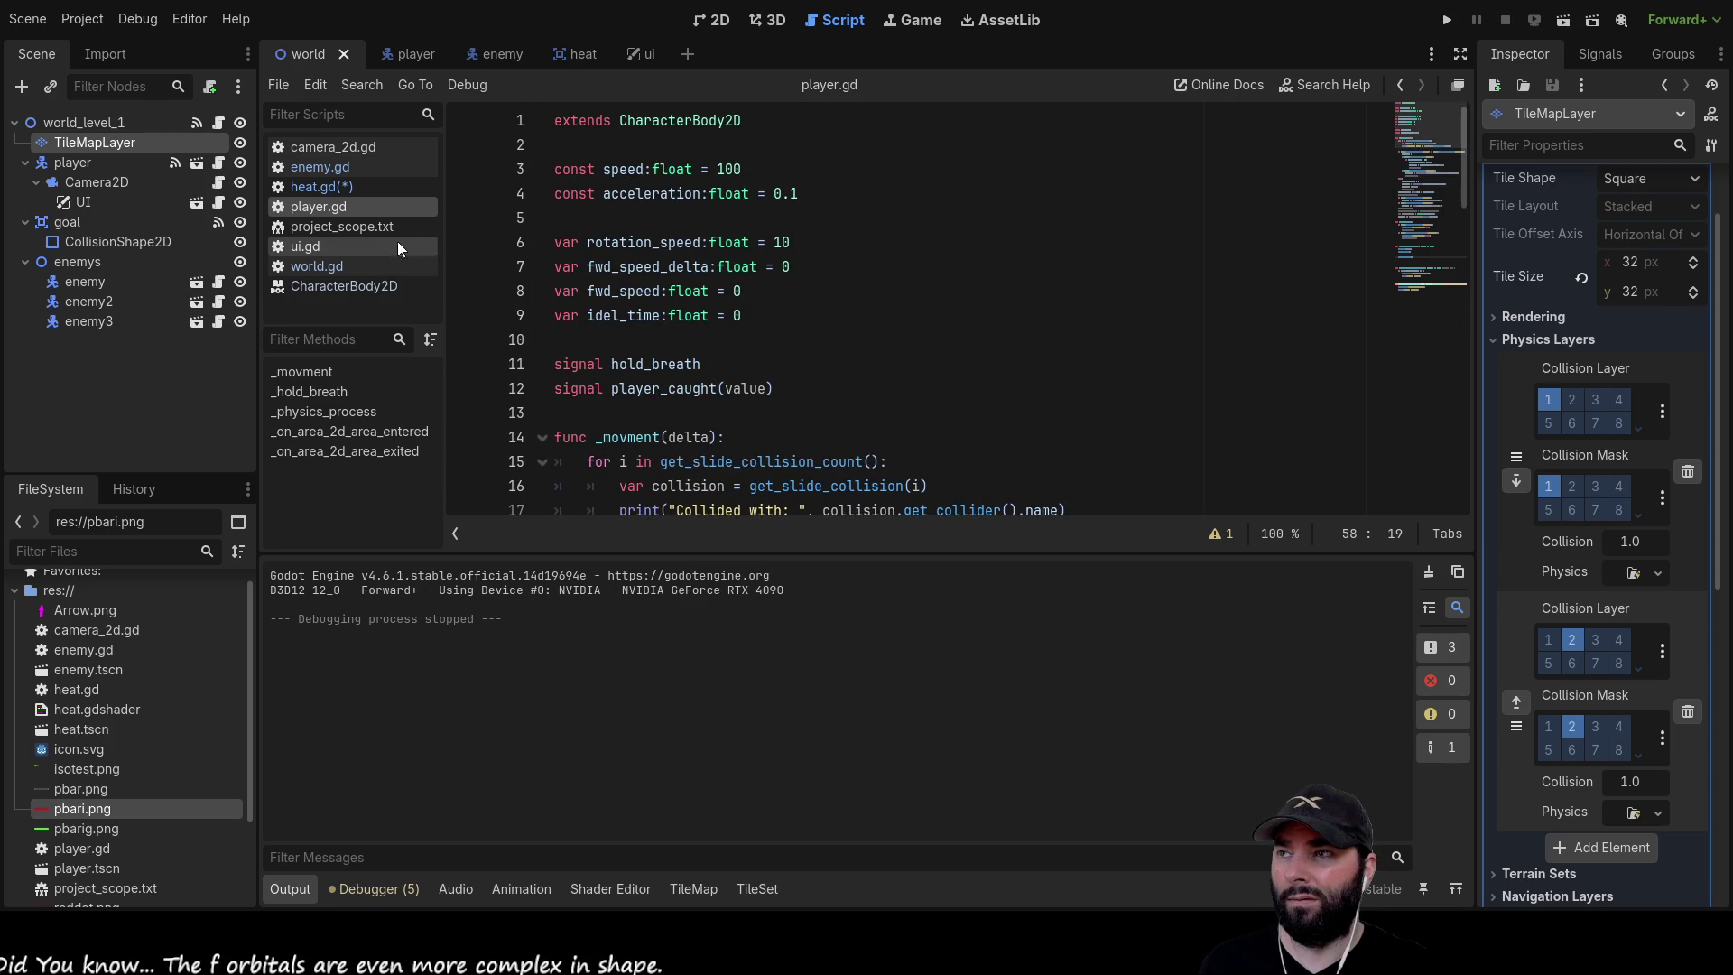
pyautogui.click(343, 268)
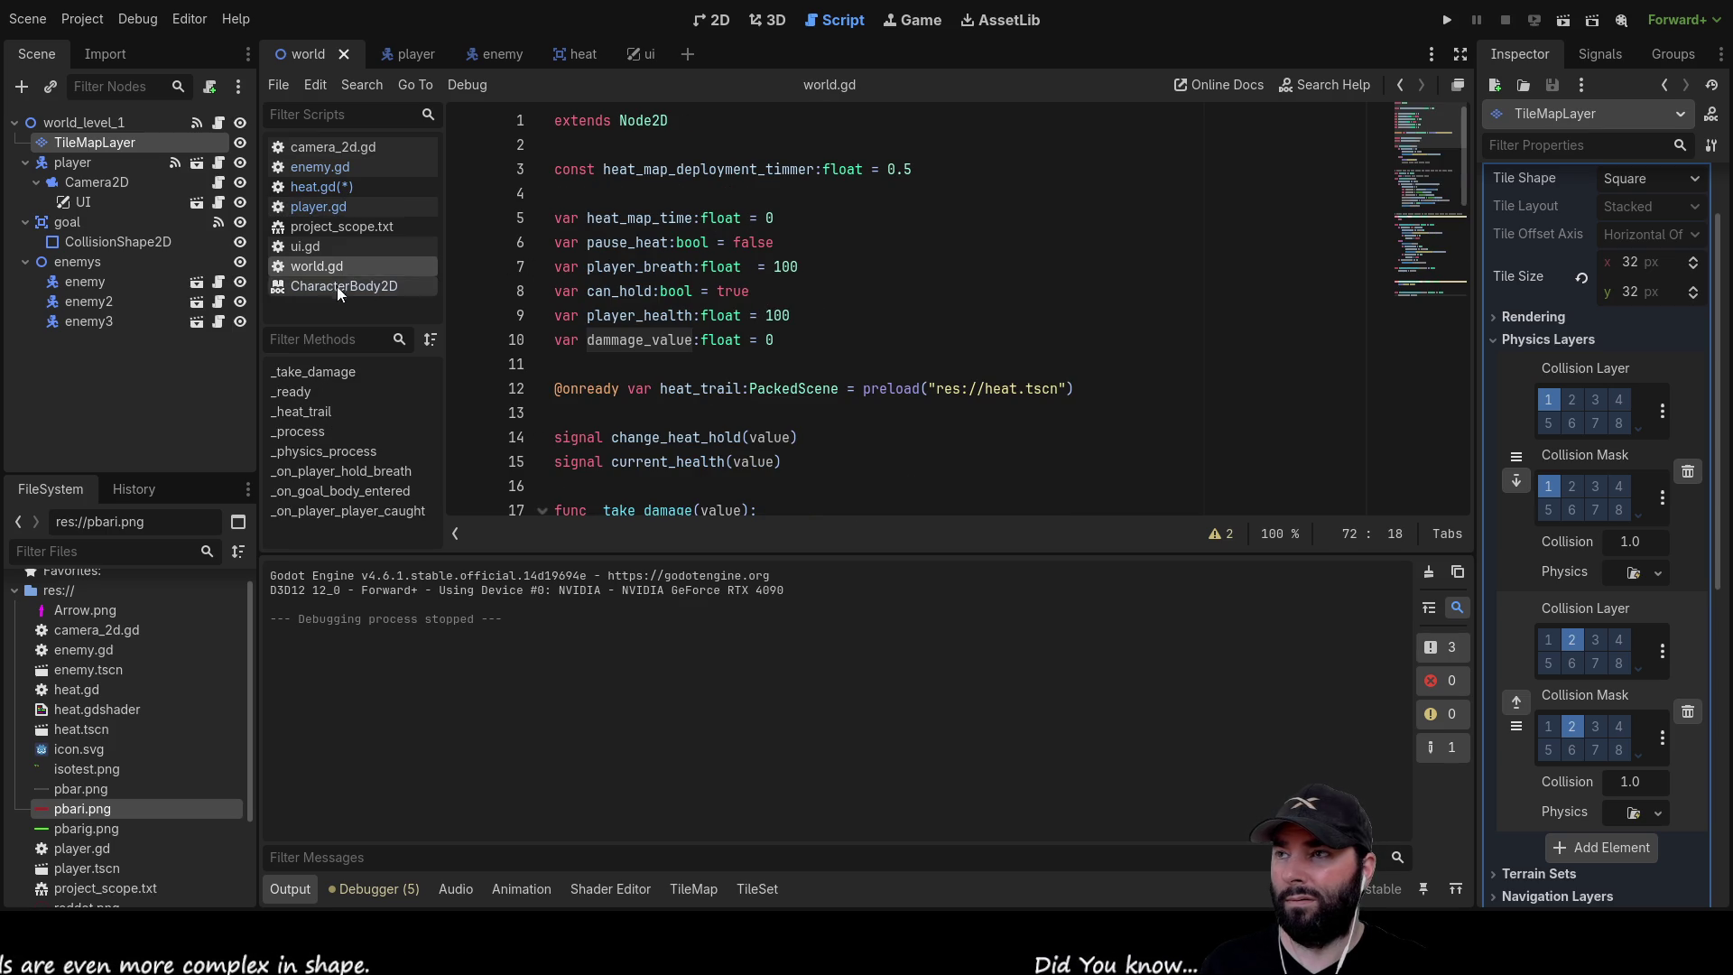
pyautogui.click(340, 164)
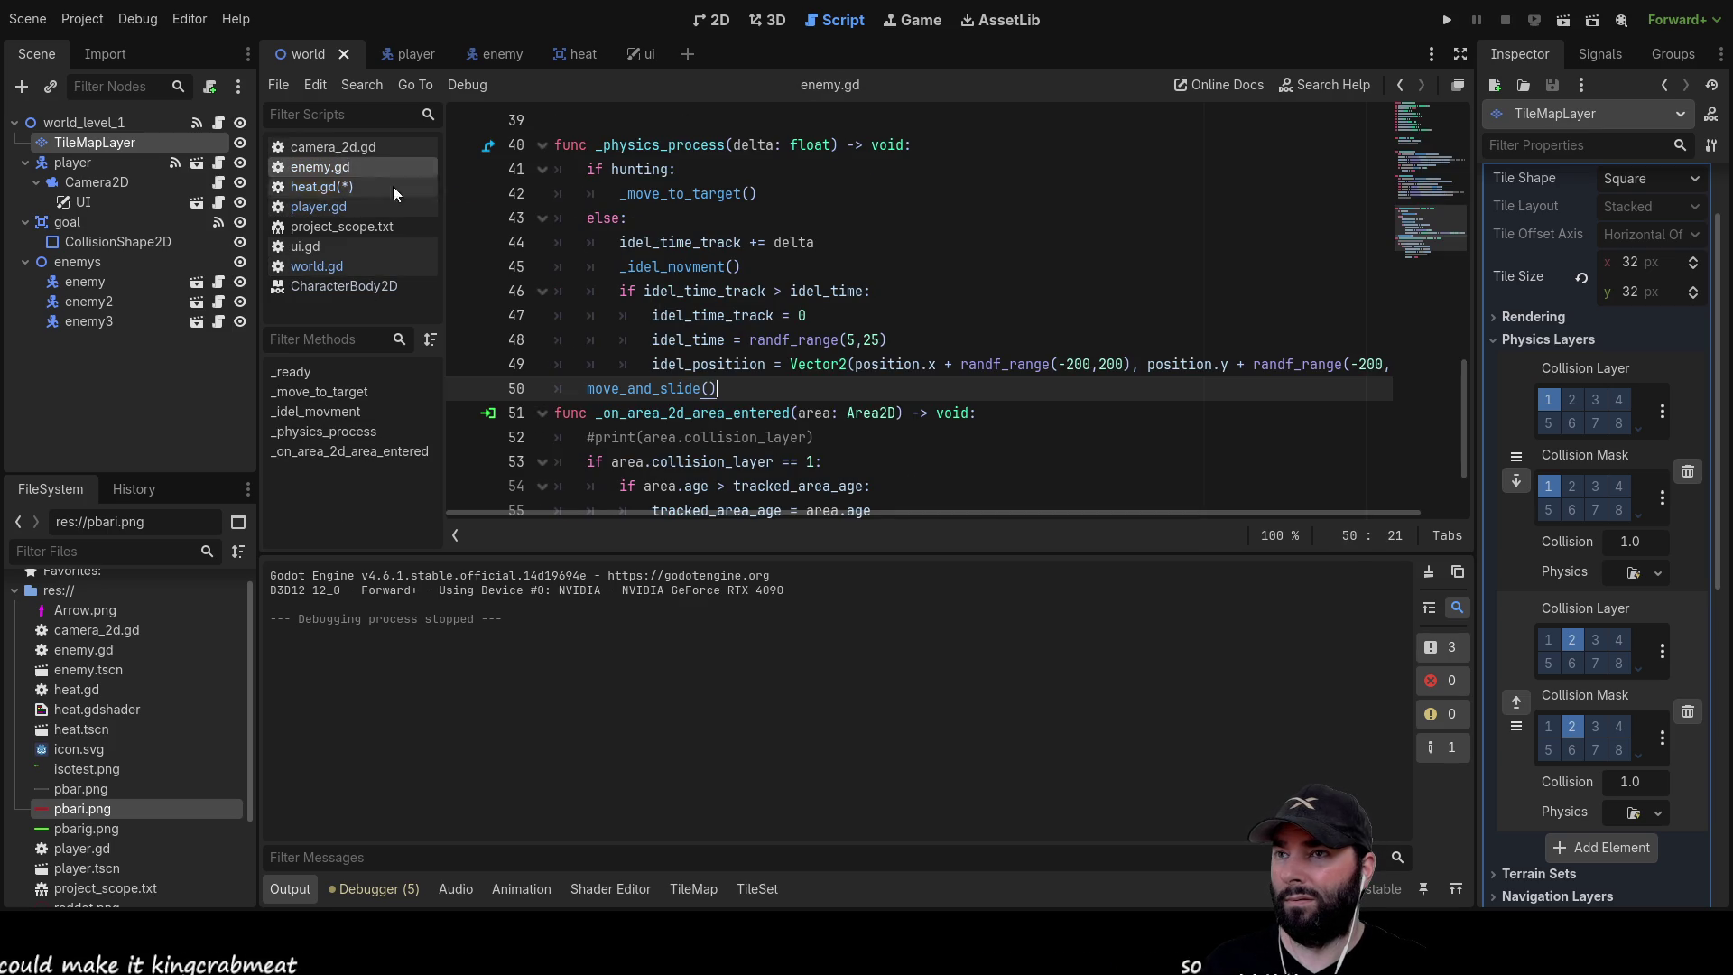
pyautogui.scroll(10, 748, 337)
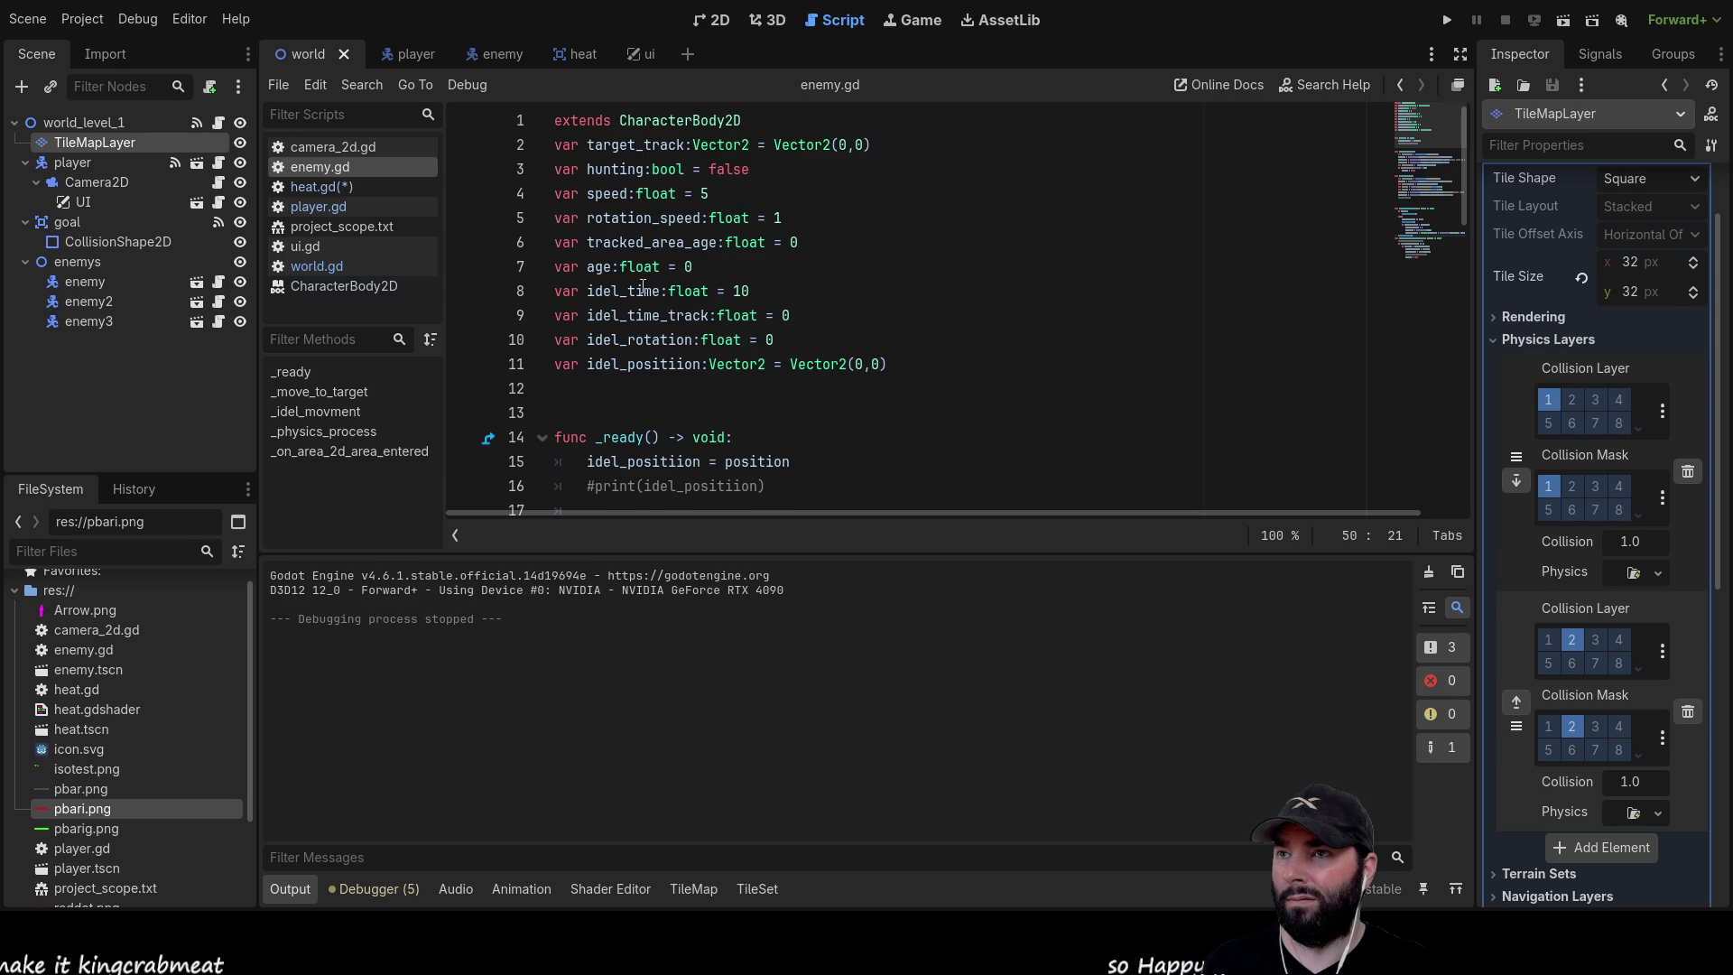
# Return to heat.gd and select part of the dropped_position declaration on line 3
pyautogui.click(354, 182)
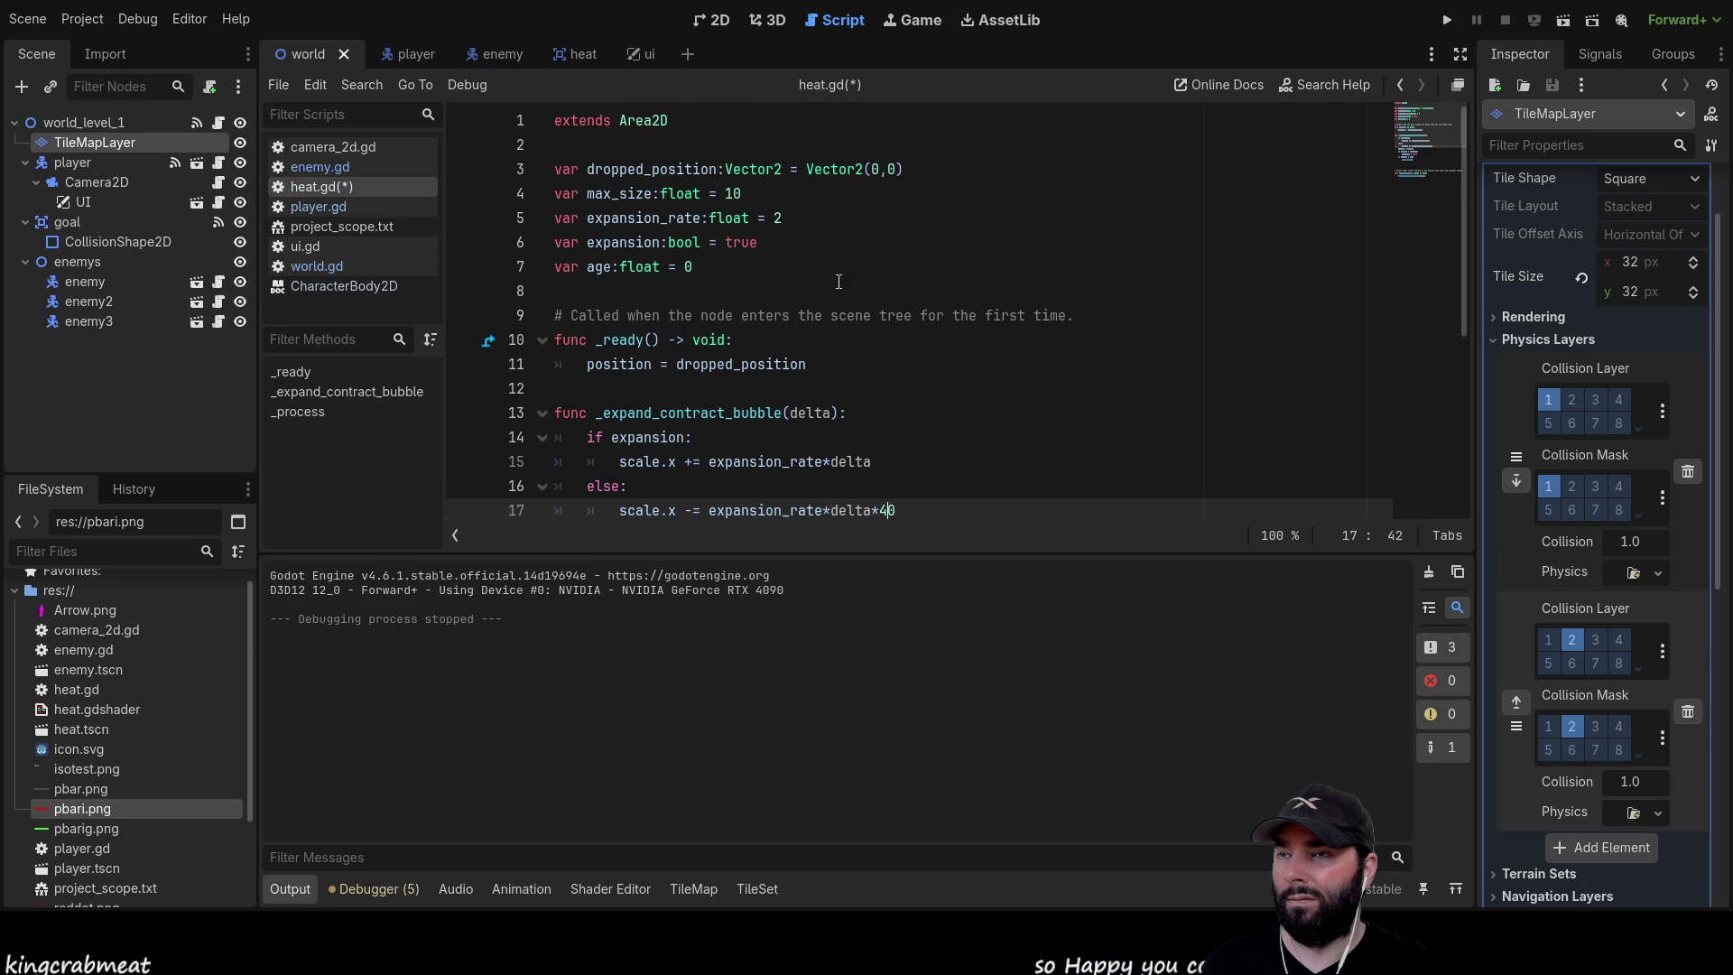
pyautogui.moveTo(931, 166); pyautogui.dragTo(673, 160)
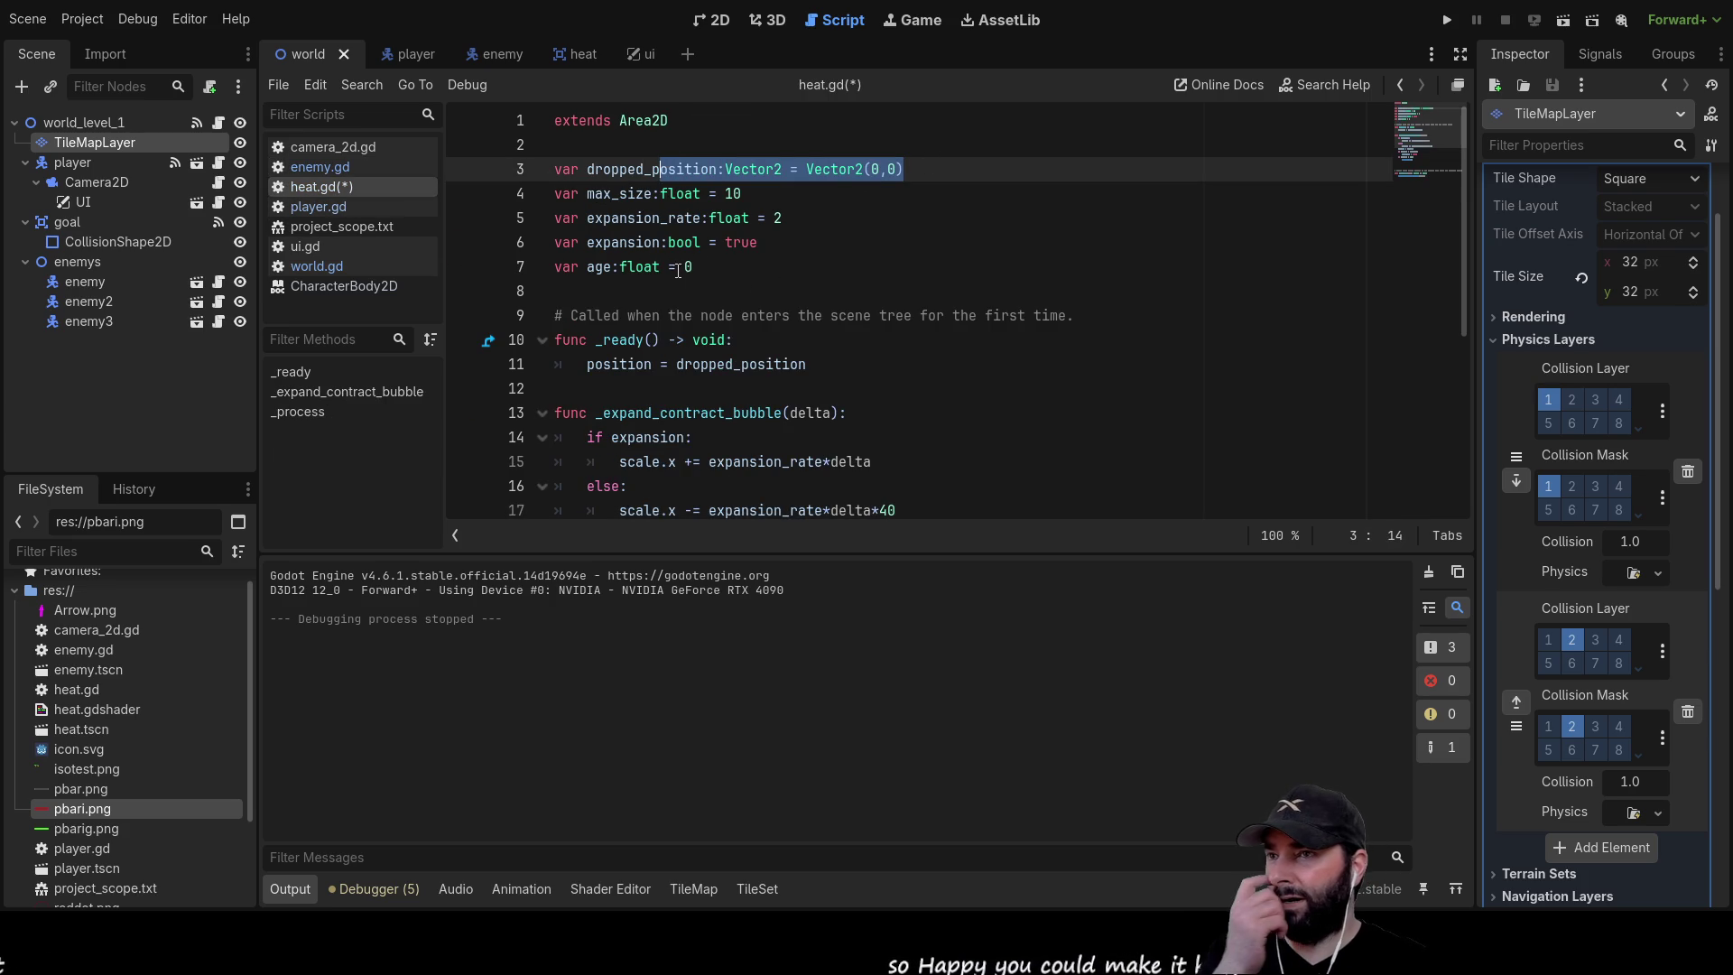
pyautogui.scroll(-5, 673, 327)
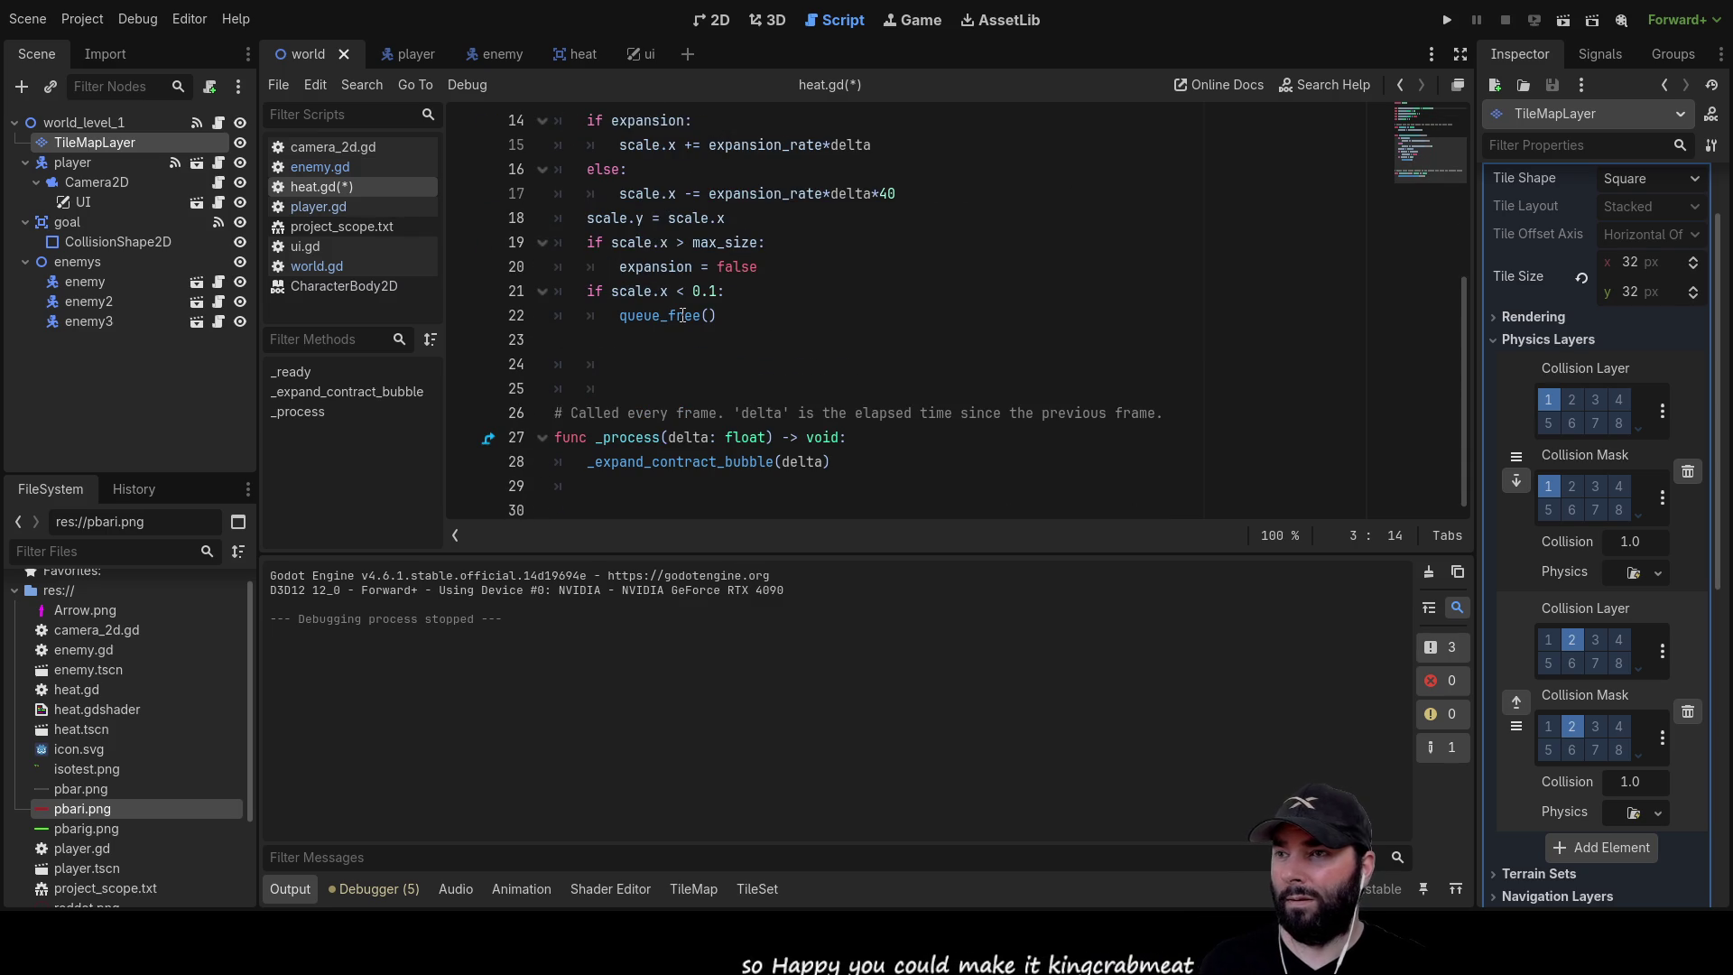
pyautogui.scroll(5, 786, 425)
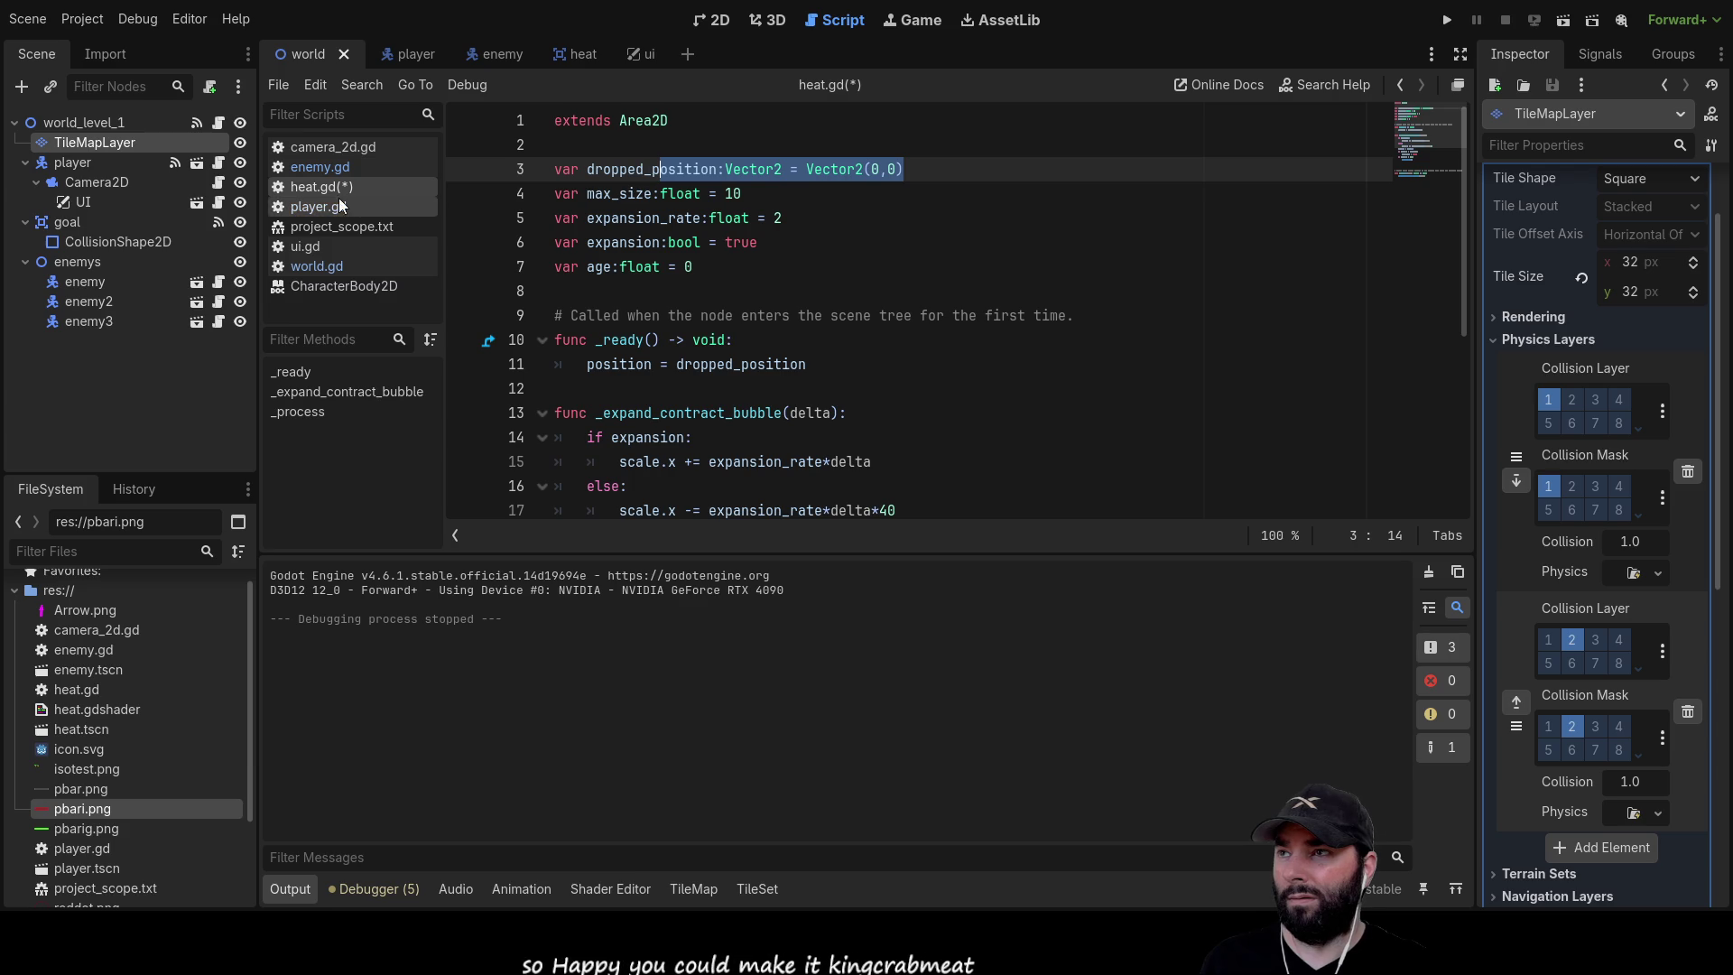
# Go back to player.gd and scroll through its code
pyautogui.click(323, 209)
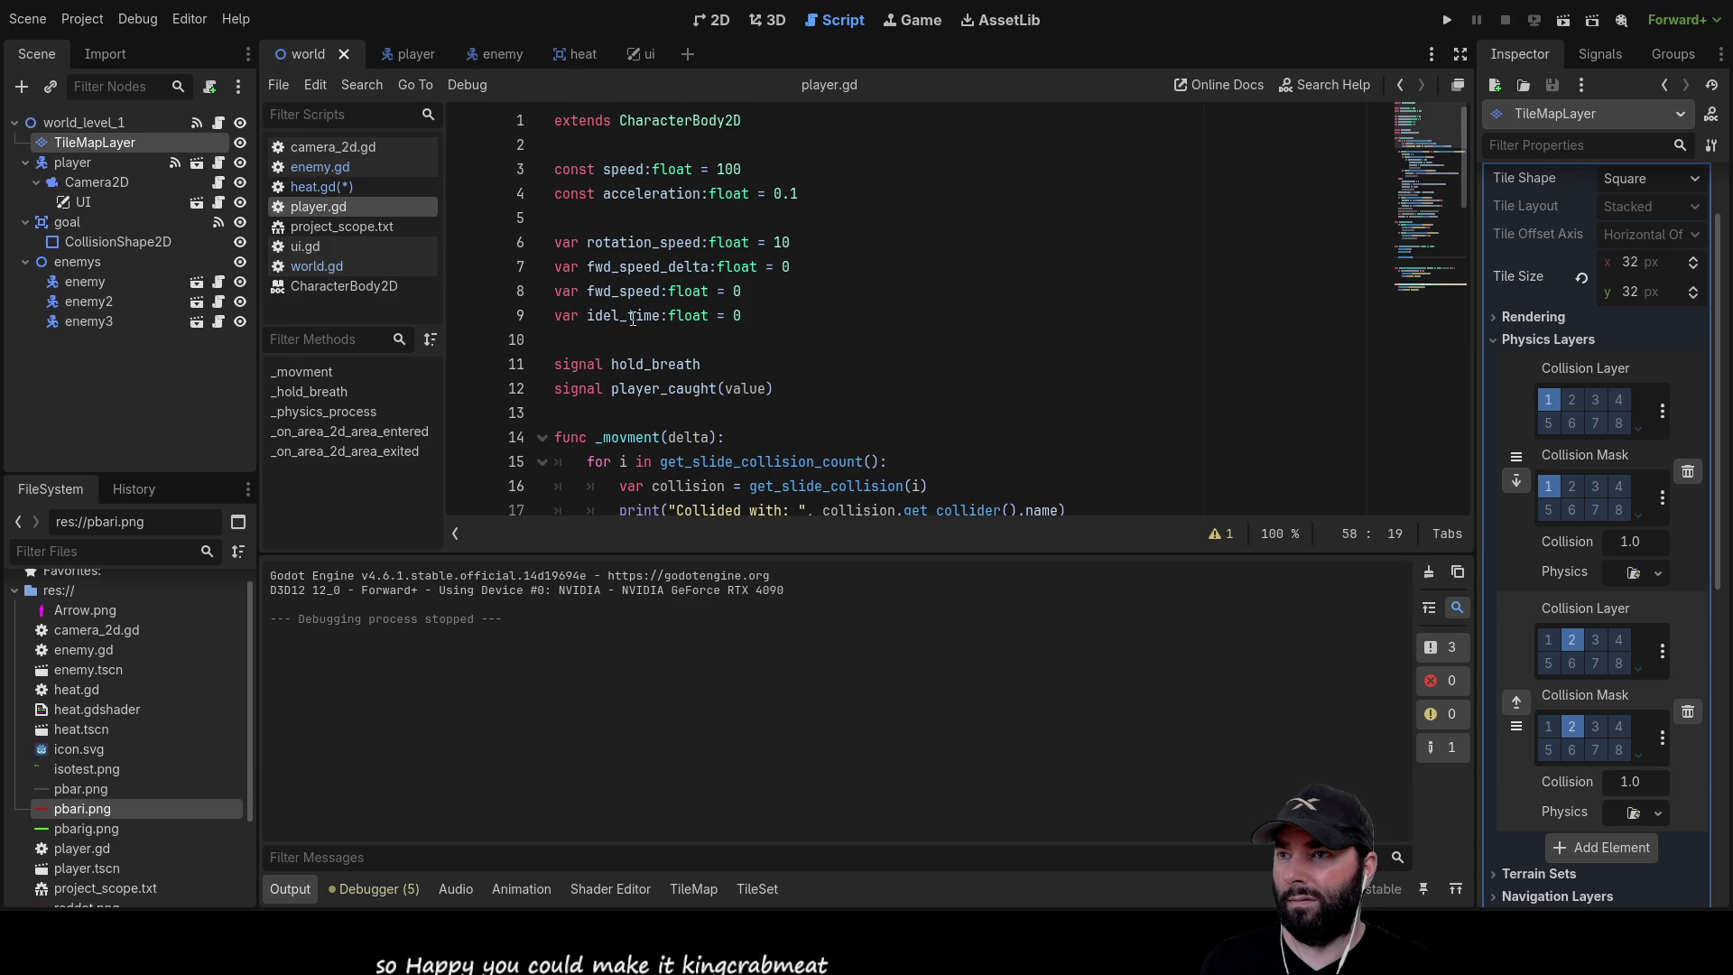
pyautogui.scroll(-6, 636, 218)
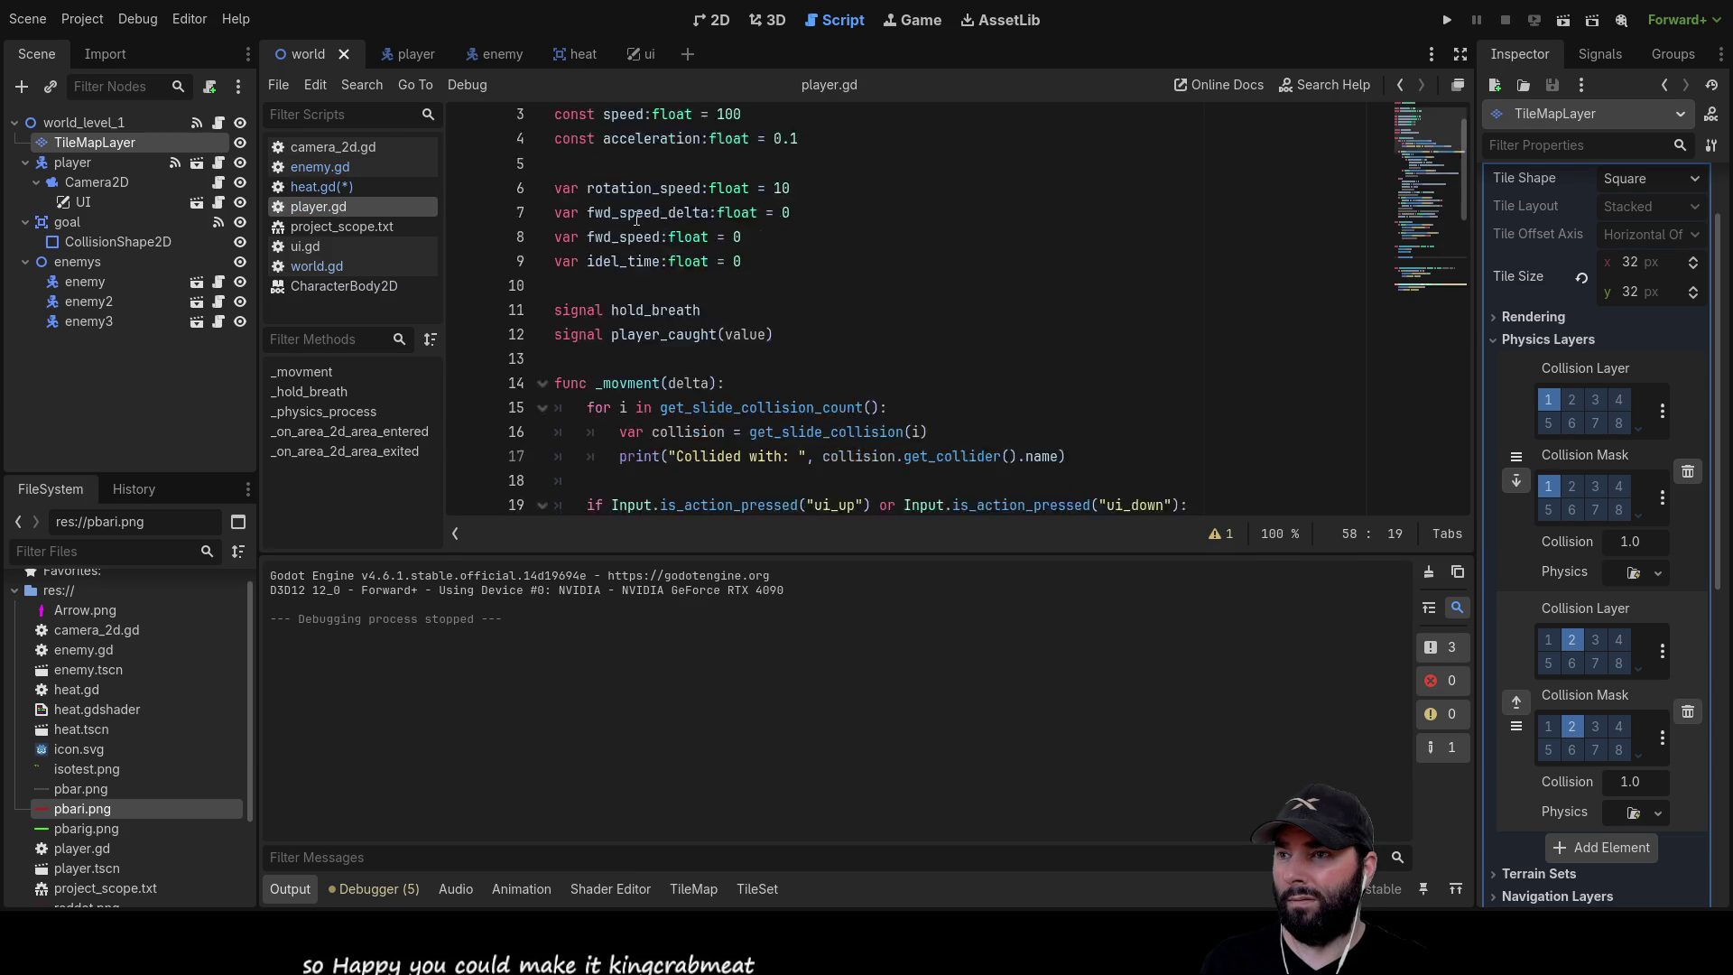
pyautogui.scroll(2, 636, 218)
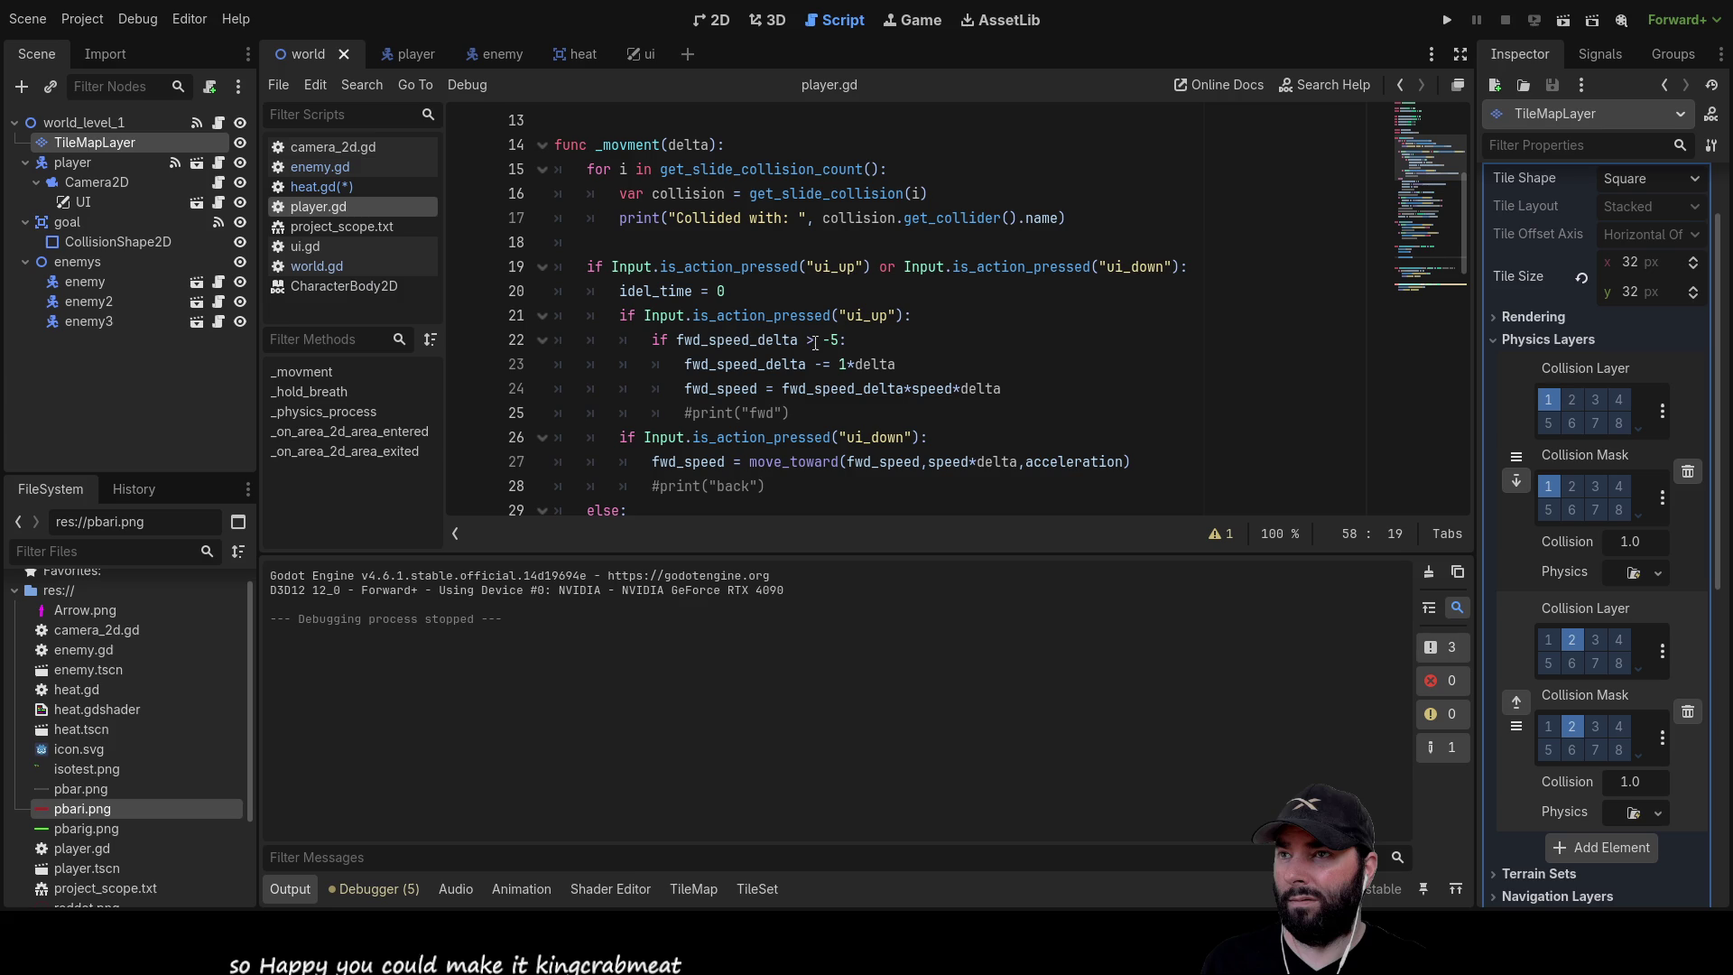
pyautogui.scroll(-5, 926, 350)
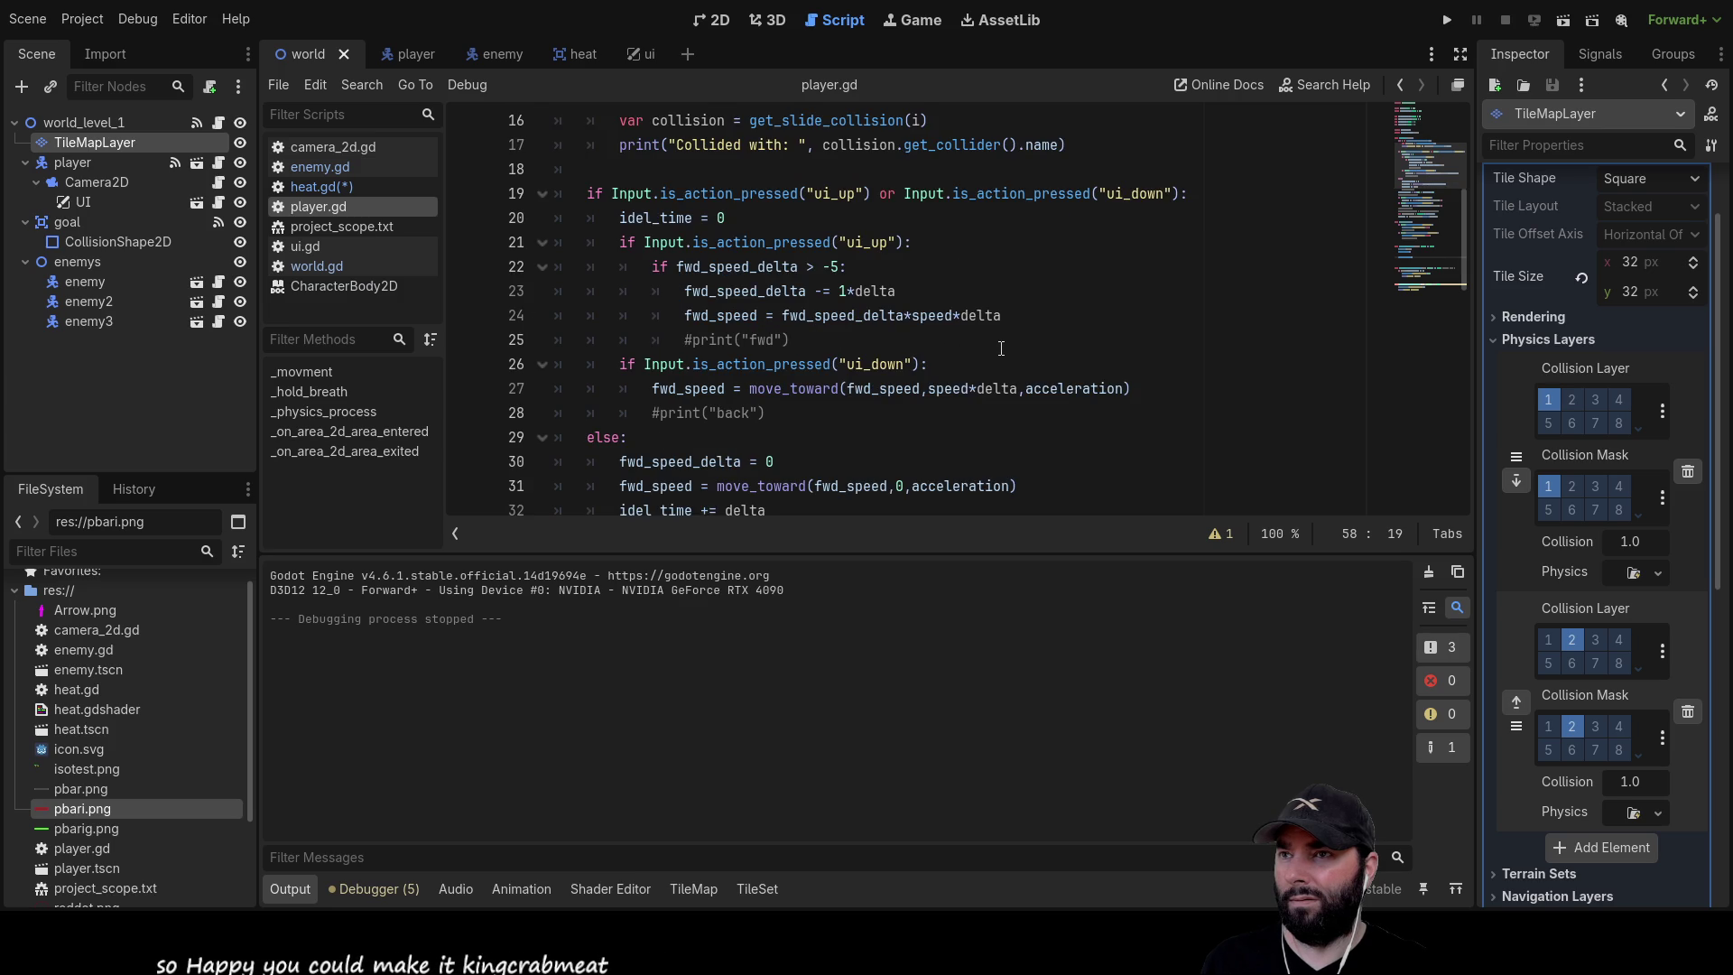
pyautogui.scroll(-6, 1001, 349)
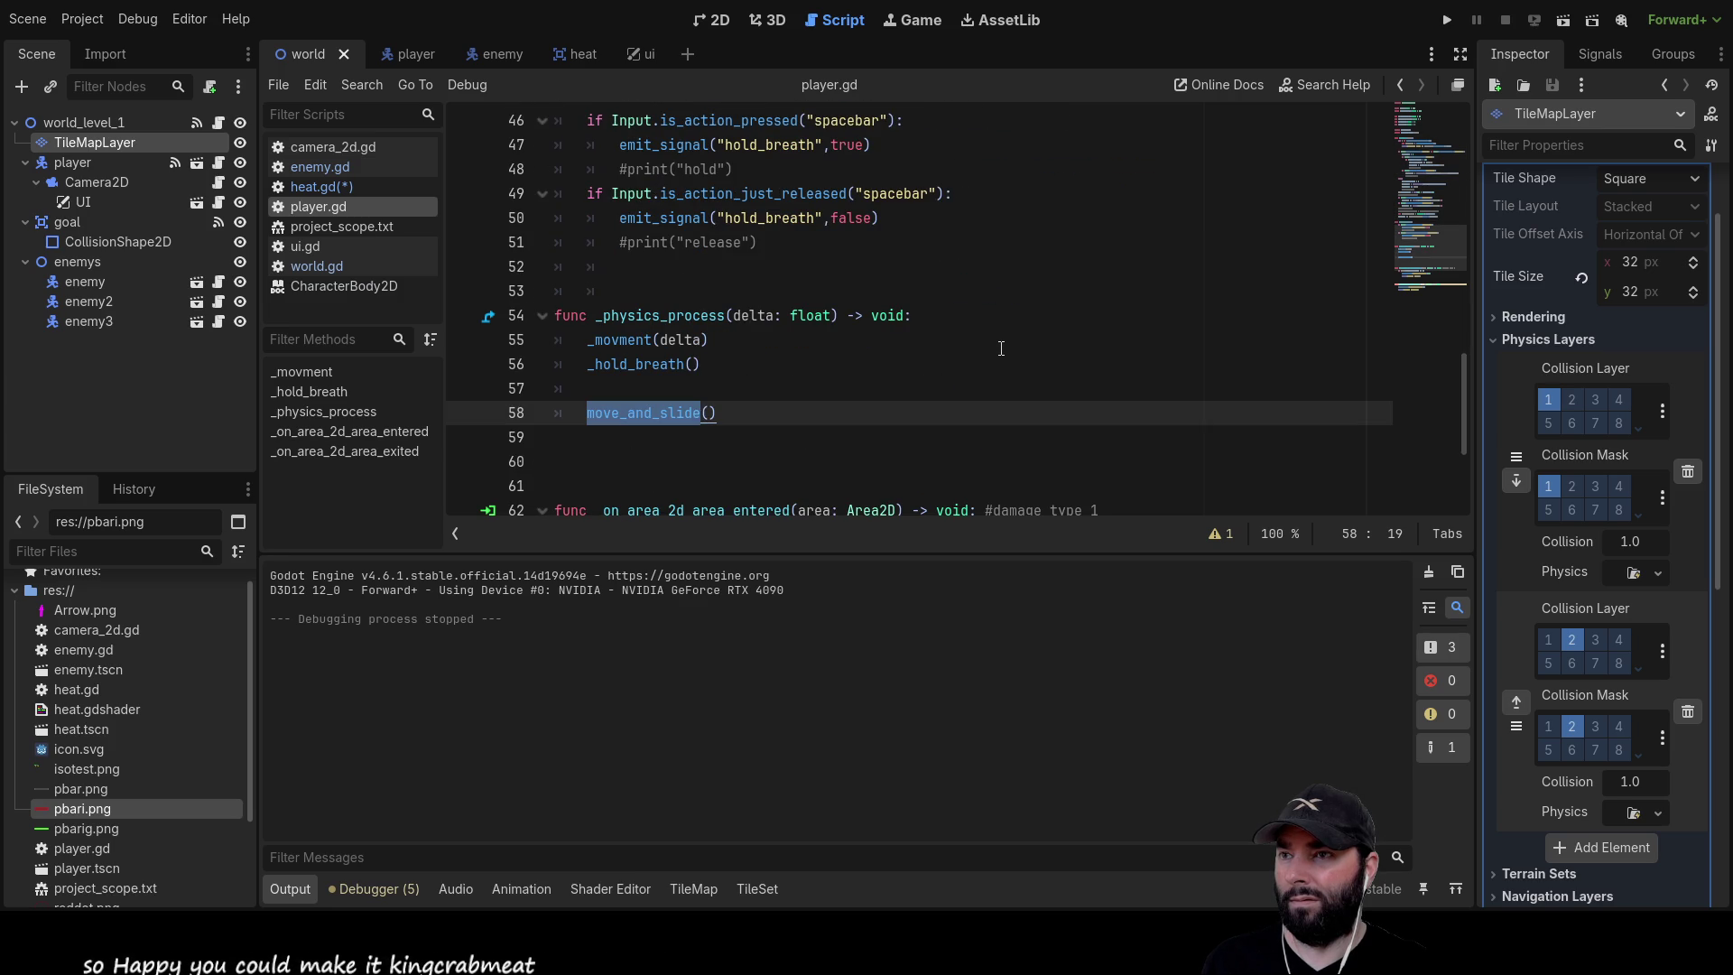
pyautogui.scroll(3, 1001, 348)
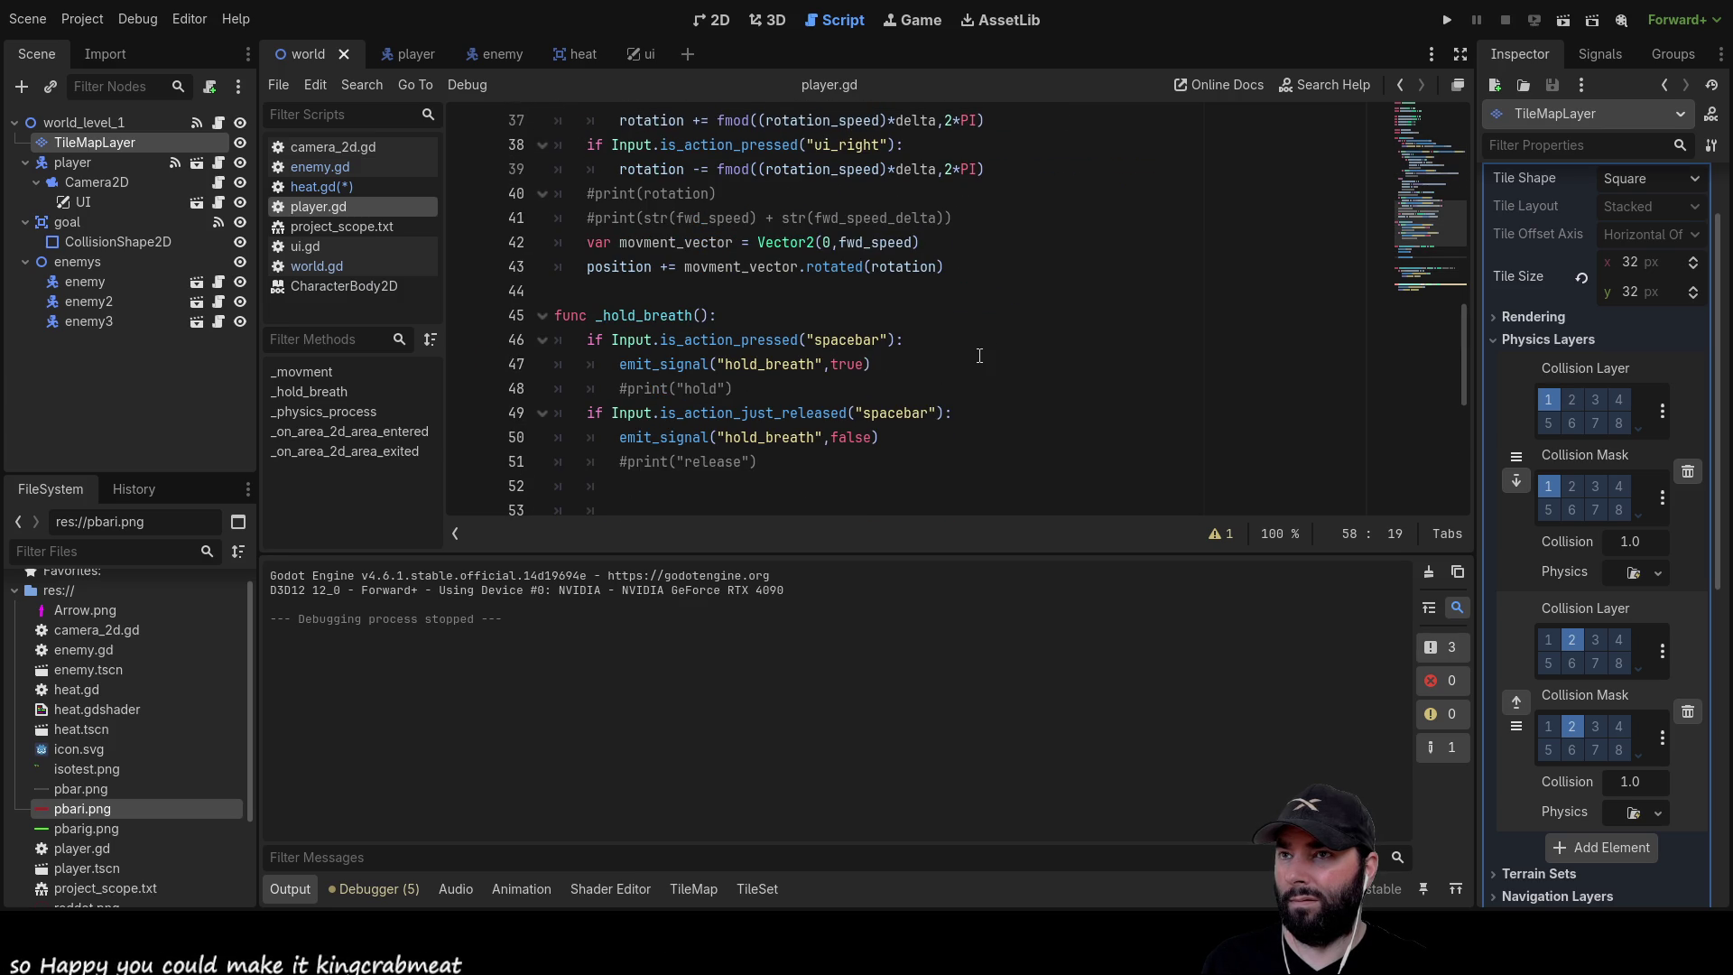
pyautogui.scroll(3, 979, 355)
pyautogui.scroll(5, 979, 355)
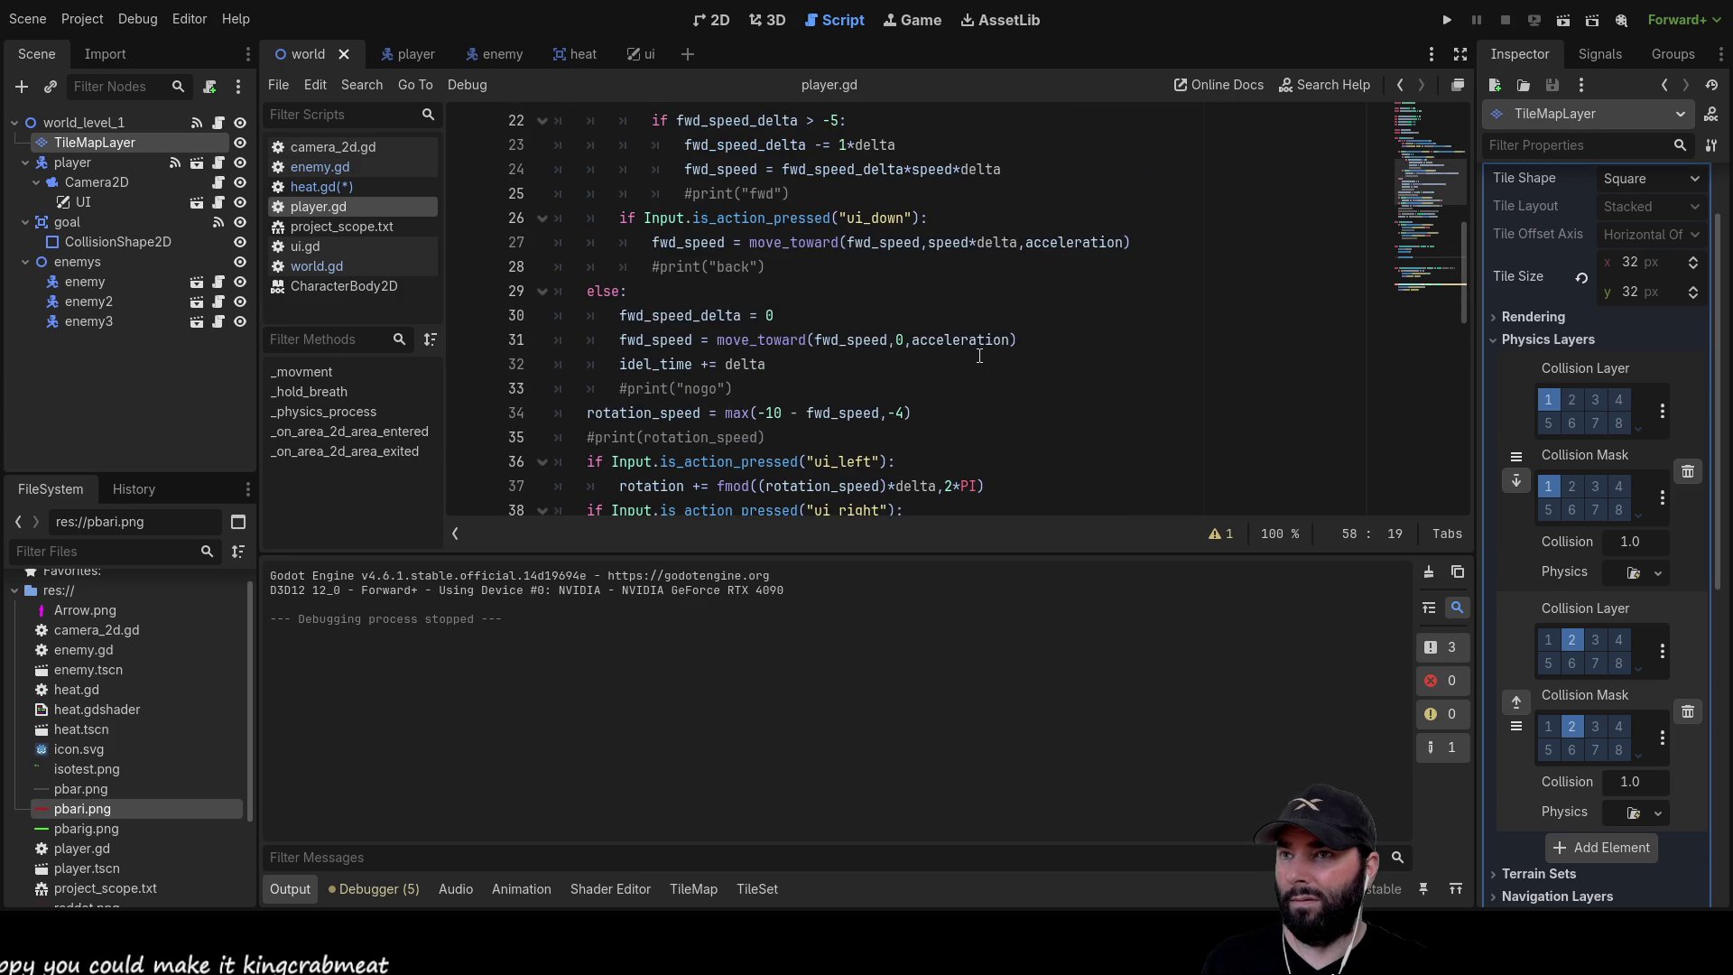
pyautogui.scroll(4, 980, 355)
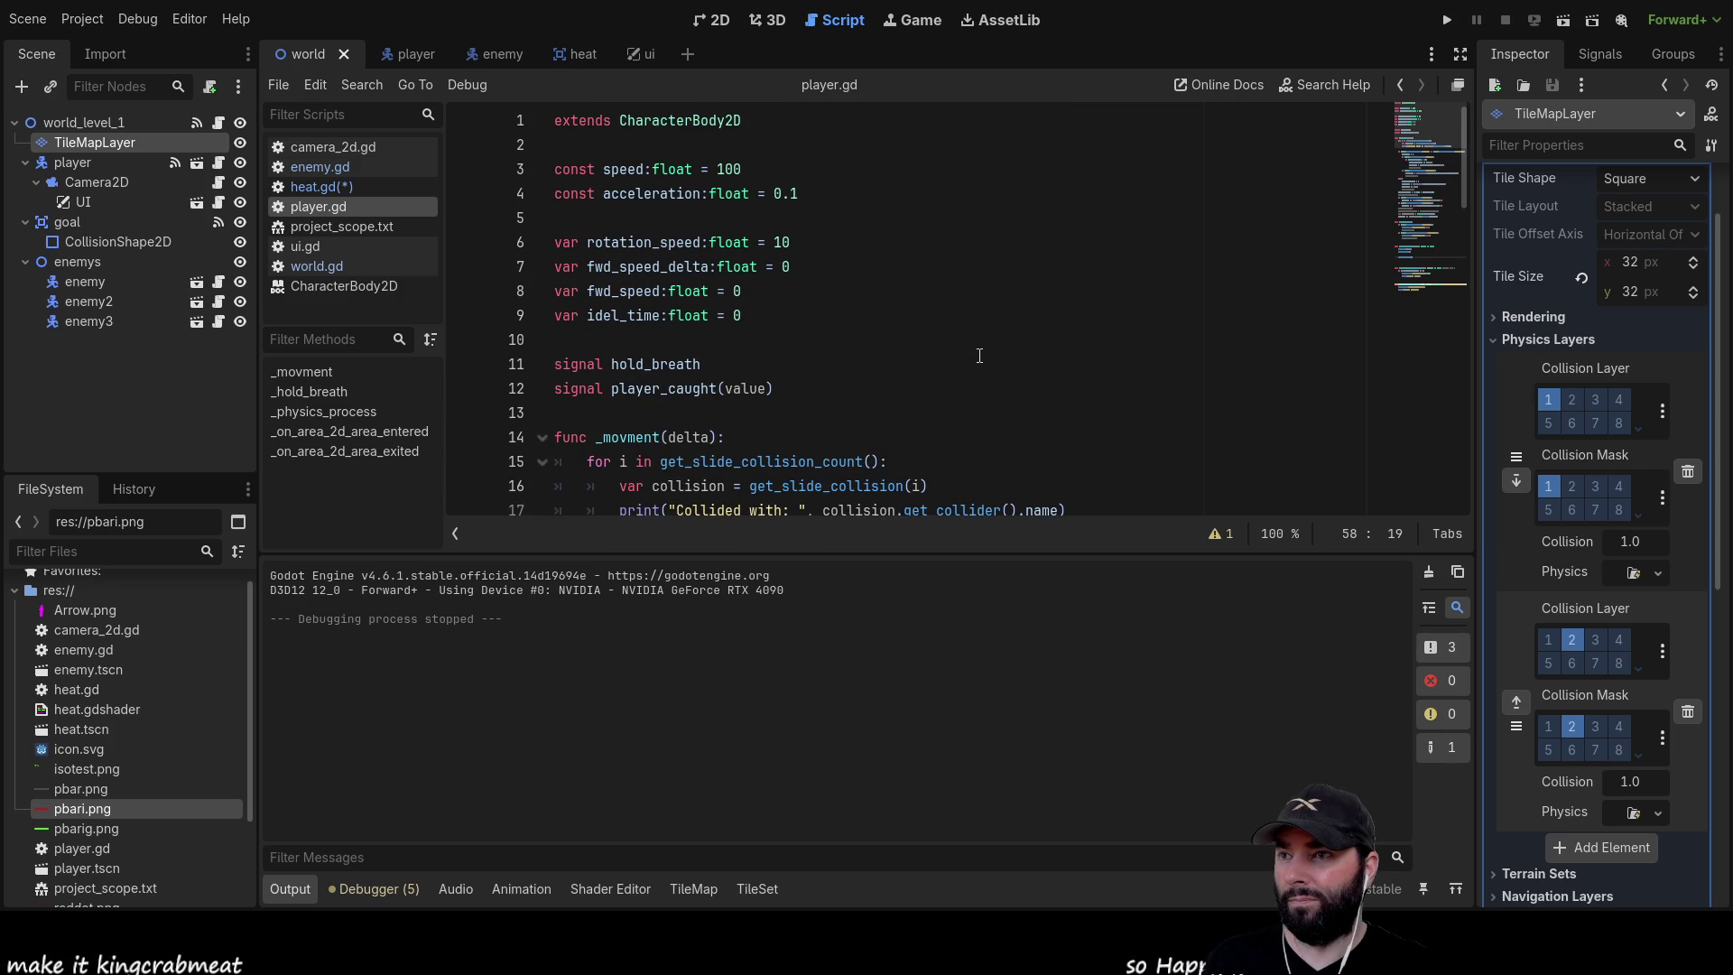
pyautogui.scroll(-5, 925, 323)
pyautogui.scroll(5, 925, 322)
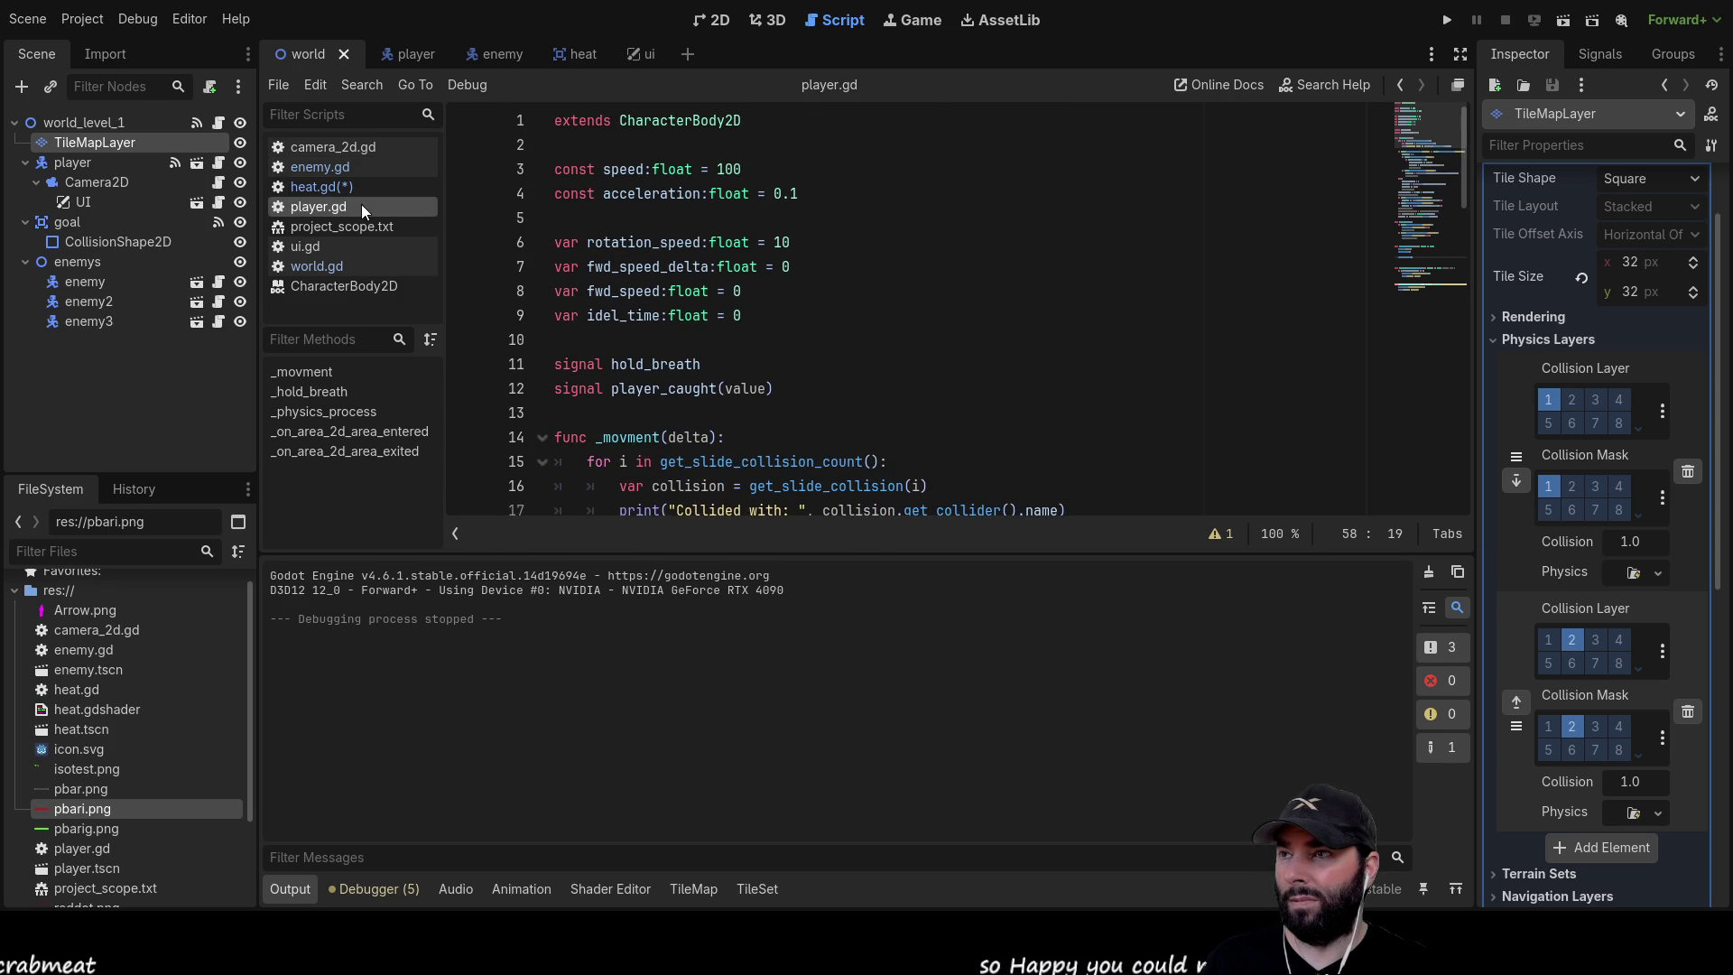
# Reopen heat.gd, verify the expansion_rate*delta*40 contraction line, and save it with Ctrl+S
pyautogui.click(334, 184)
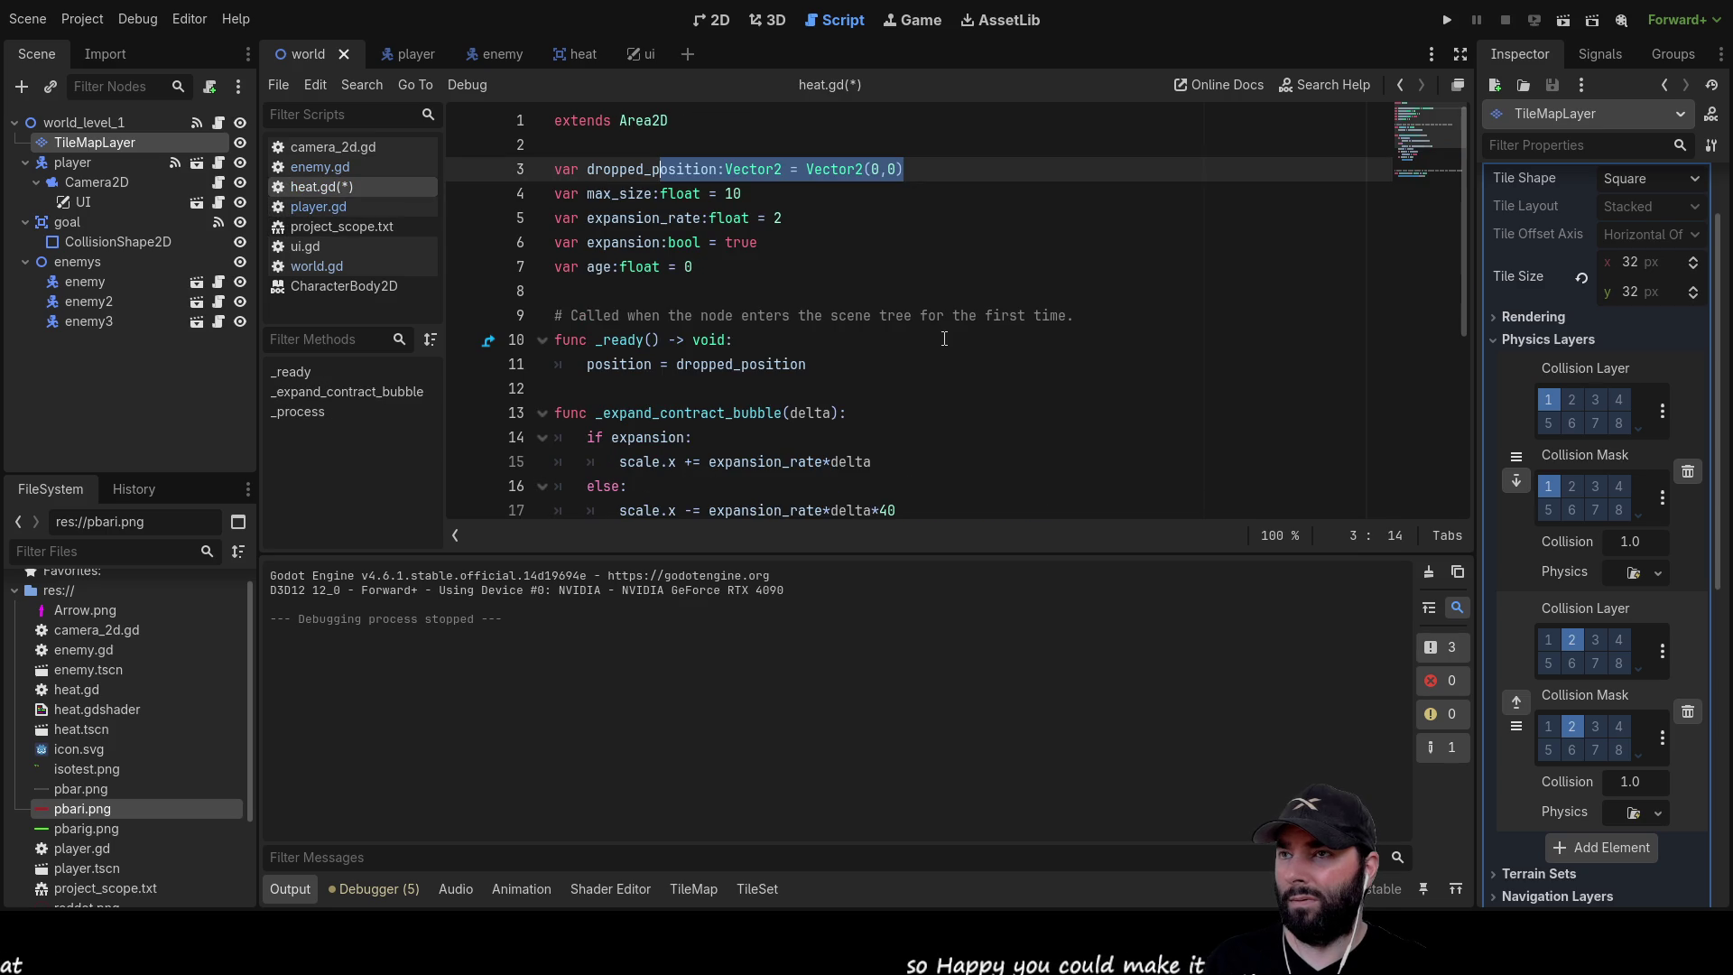
pyautogui.scroll(-2, 838, 307)
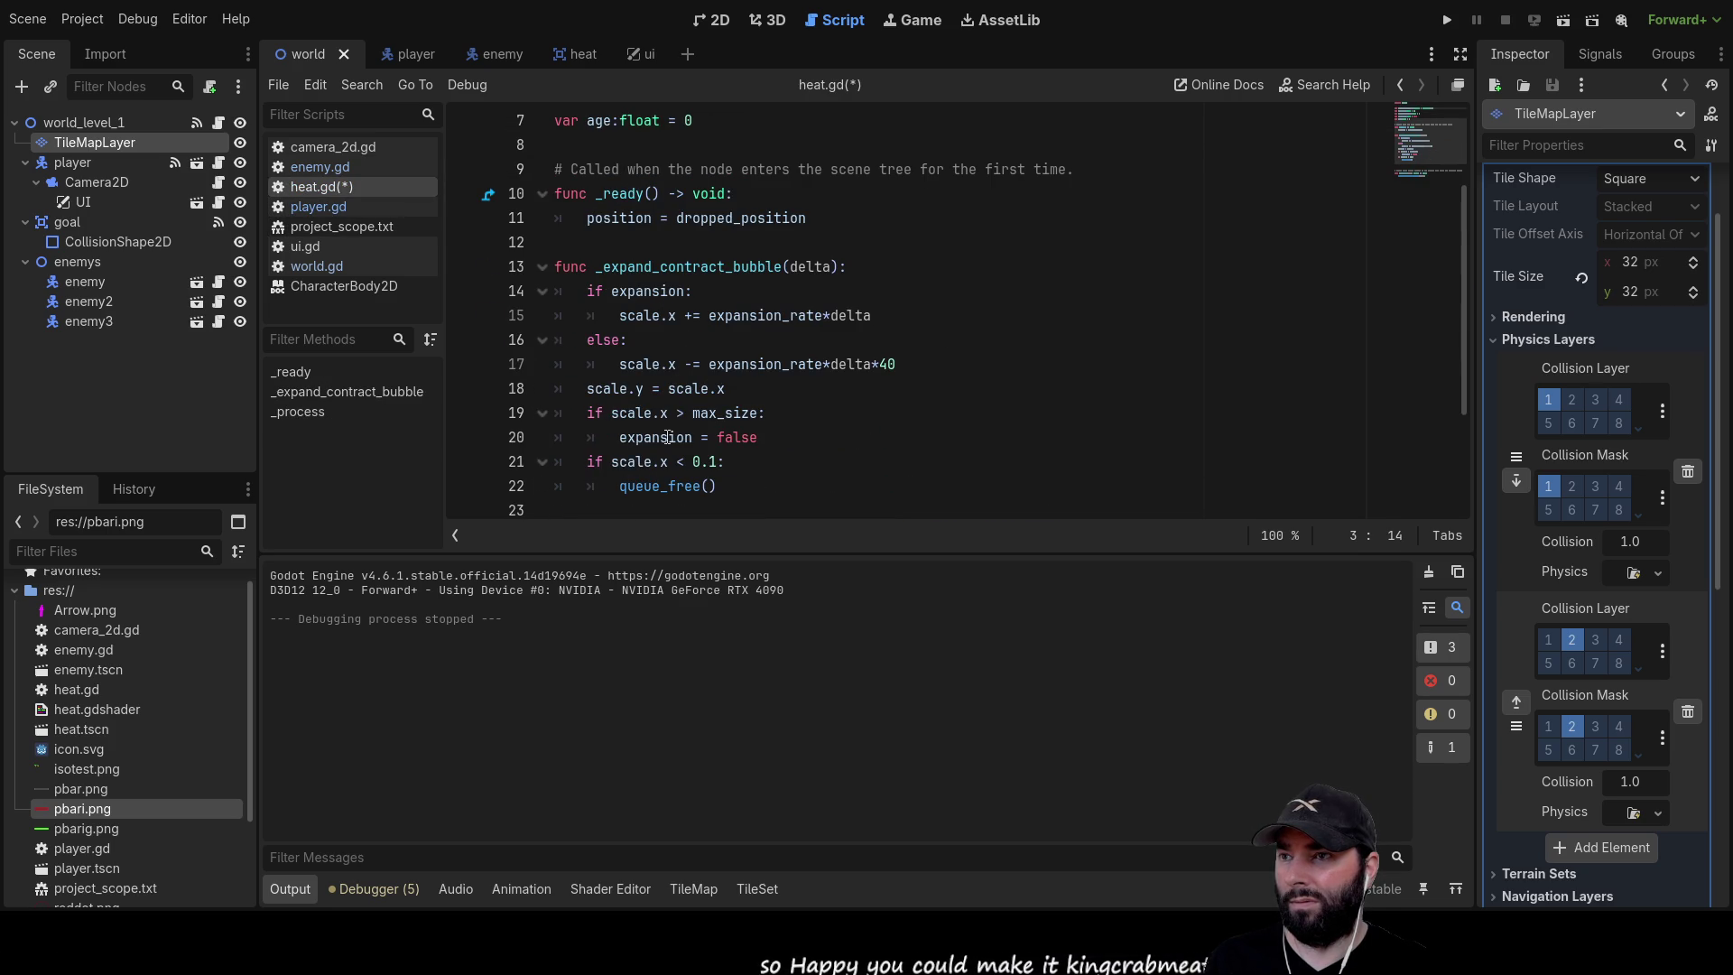
pyautogui.scroll(-2, 870, 393)
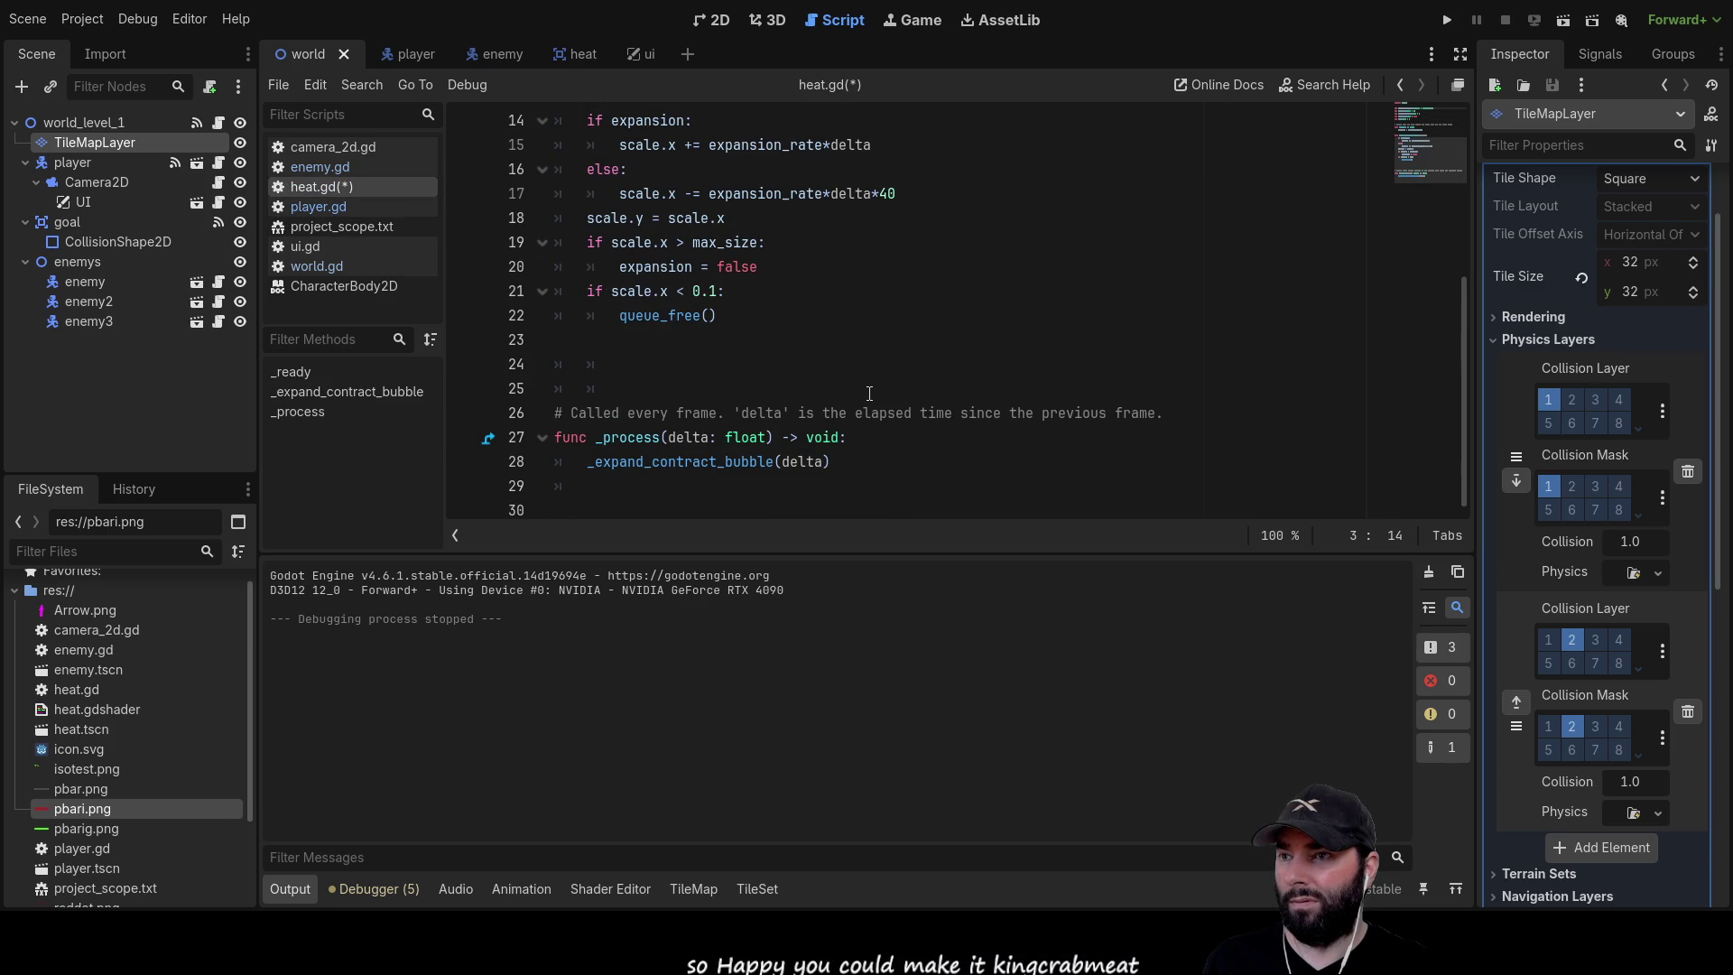
pyautogui.scroll(4, 740, 433)
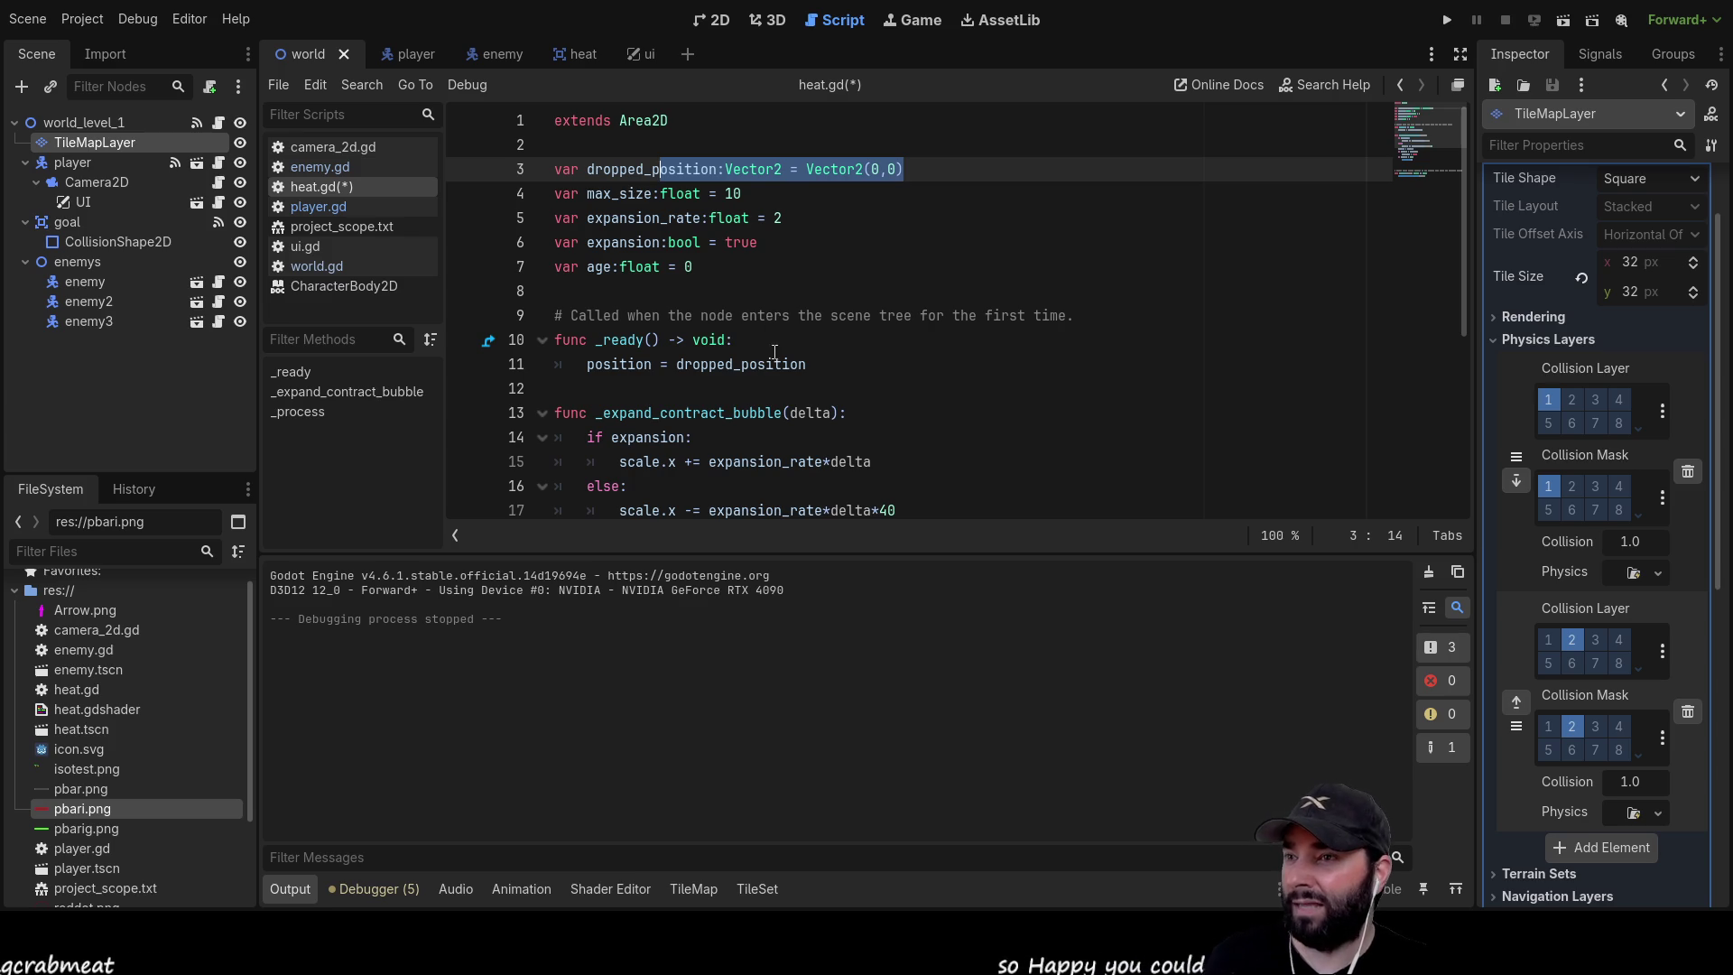
pyautogui.hotkey('ctrl', 's')
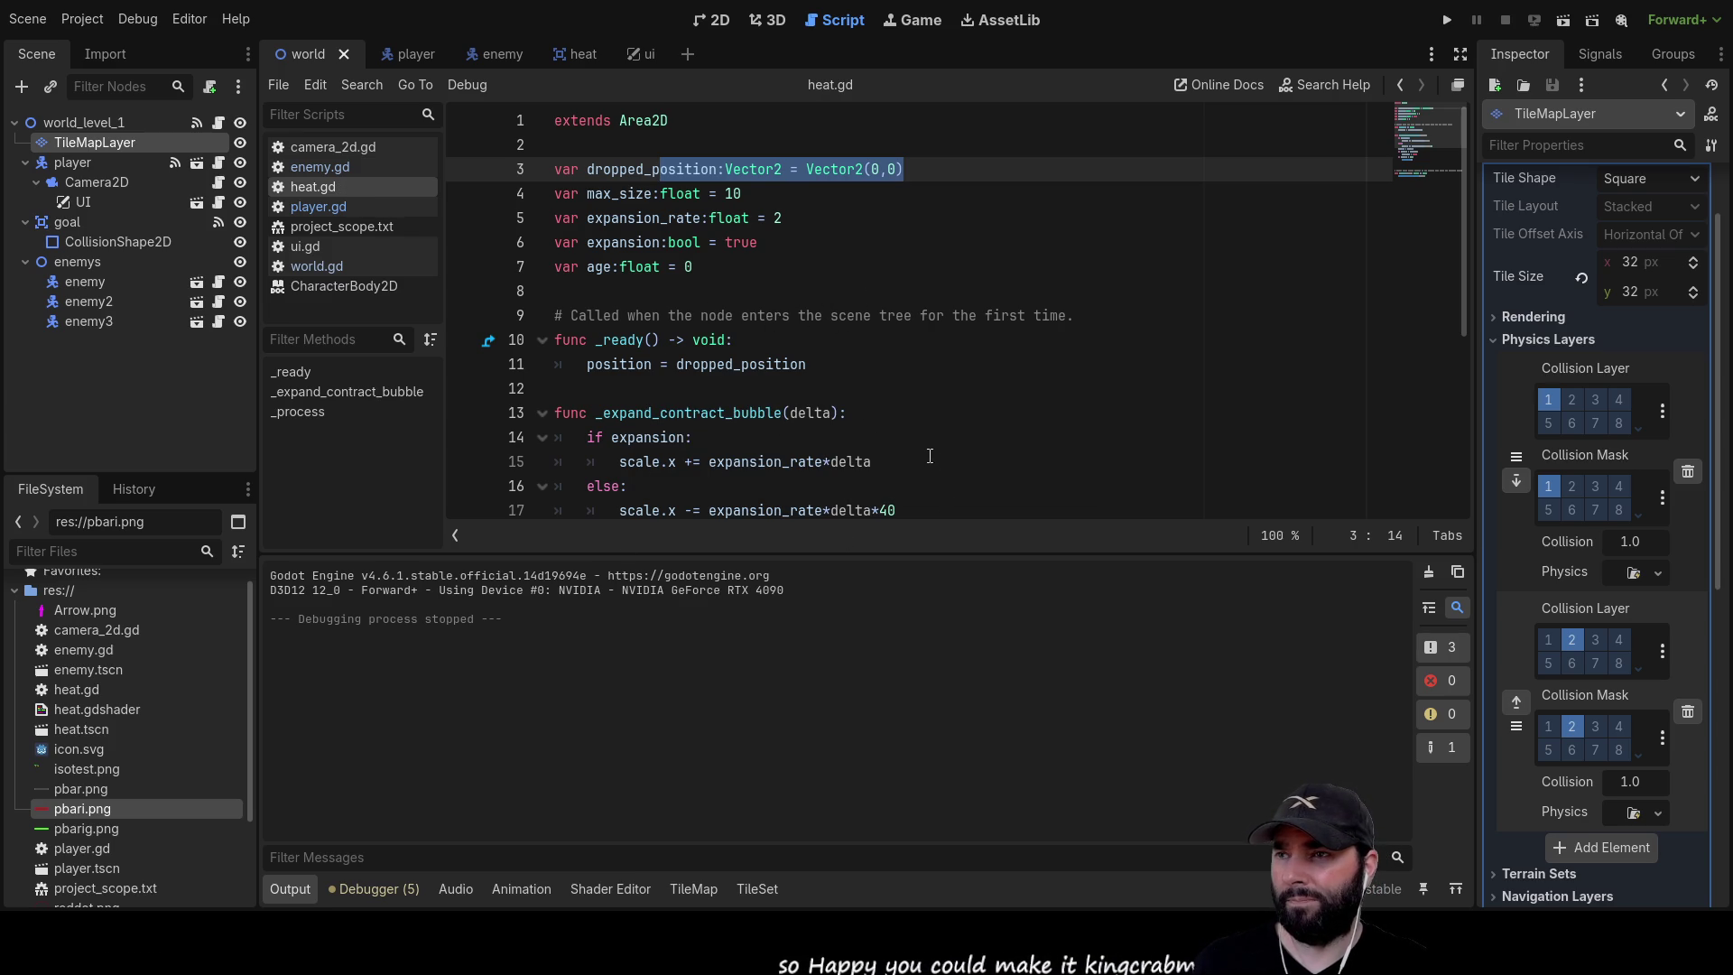
pyautogui.scroll(-2, 929, 457)
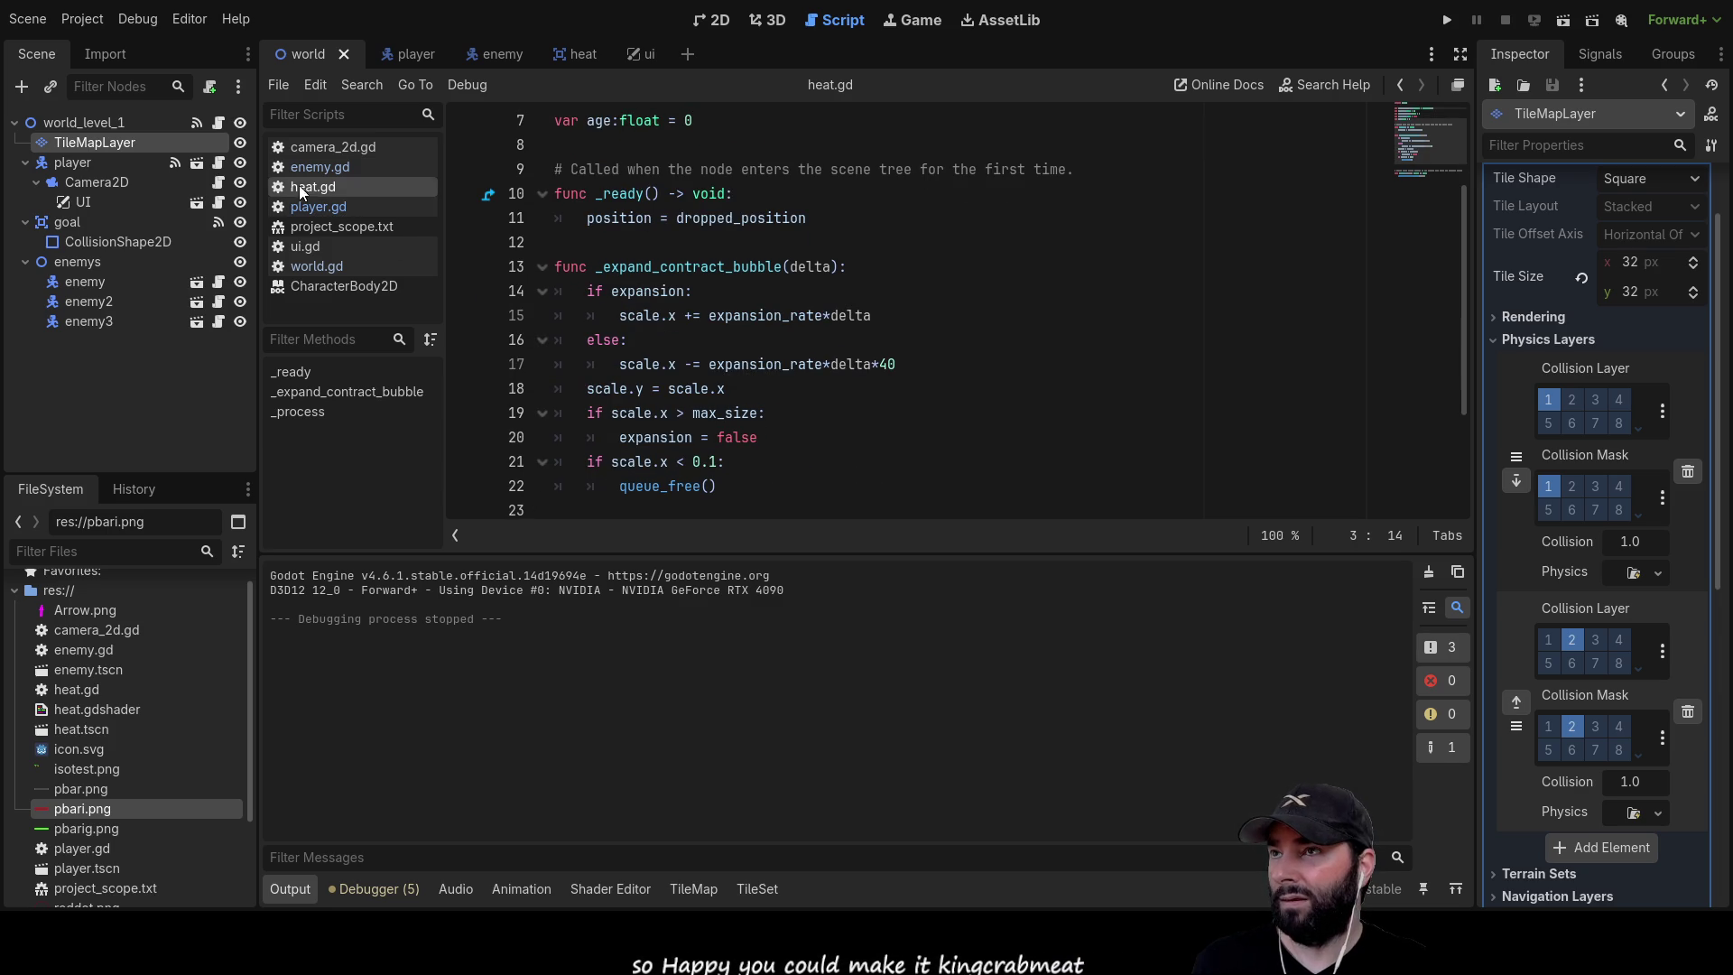
# Switch to the player scene, mark the acceleration value on line 4, and scroll through player.gd
pyautogui.click(399, 60)
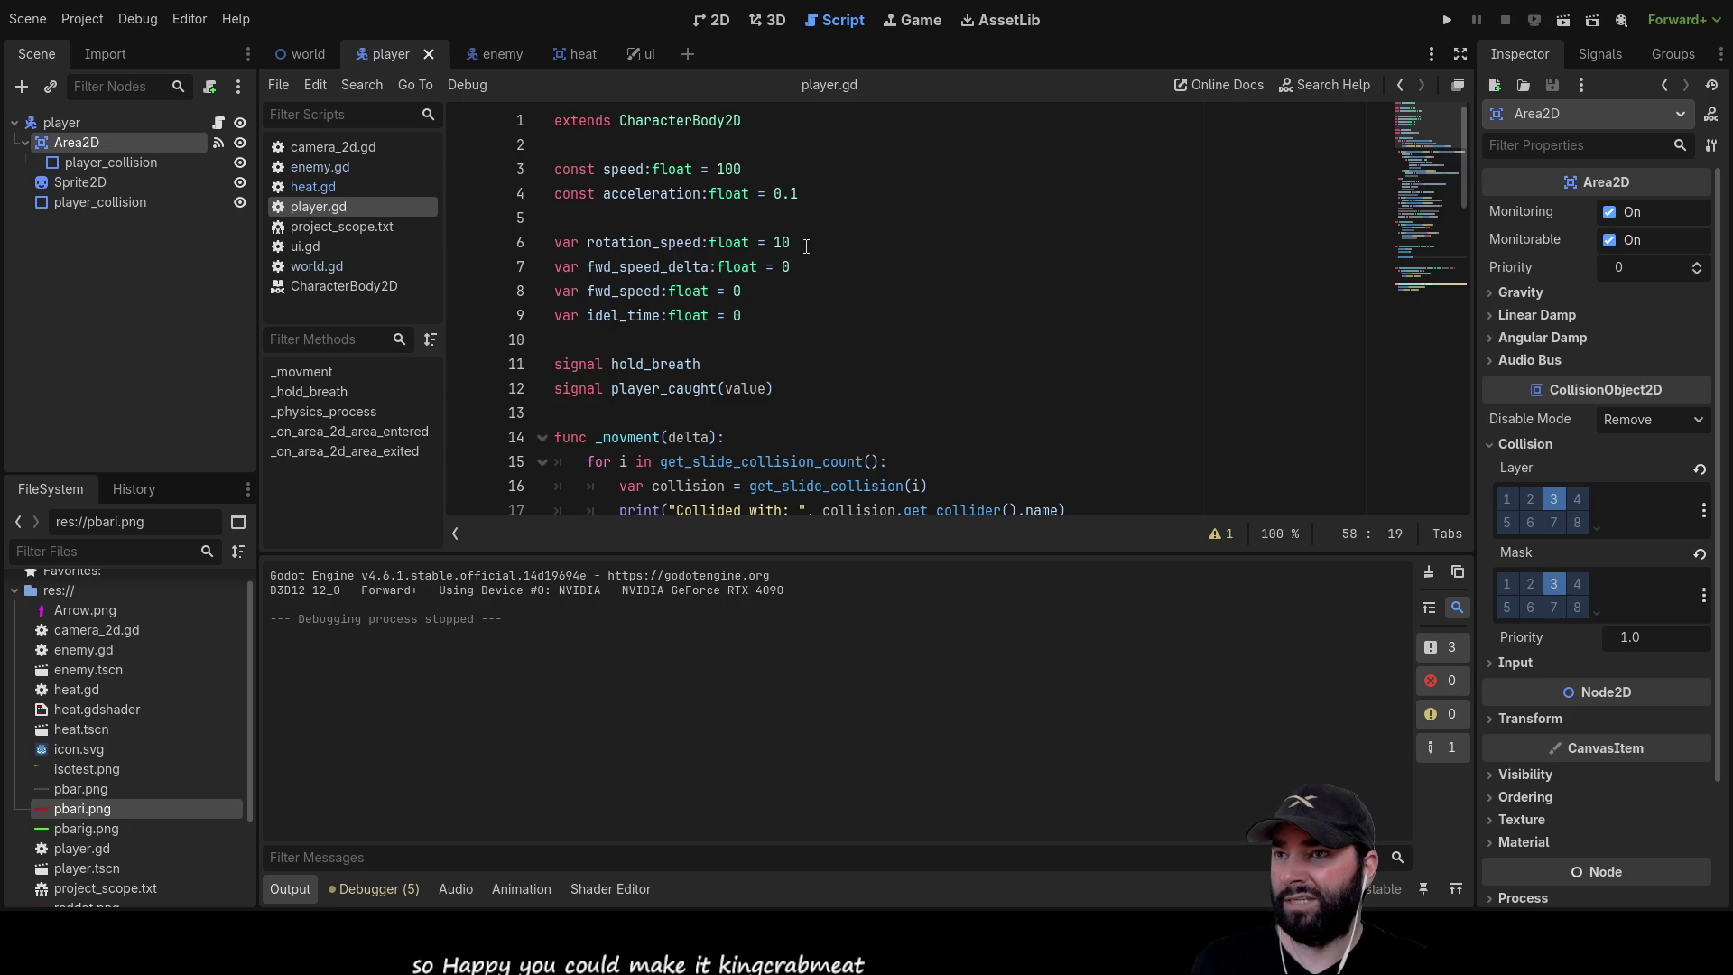
pyautogui.moveTo(806, 249); pyautogui.dragTo(773, 244)
pyautogui.moveTo(816, 189); pyautogui.dragTo(782, 185)
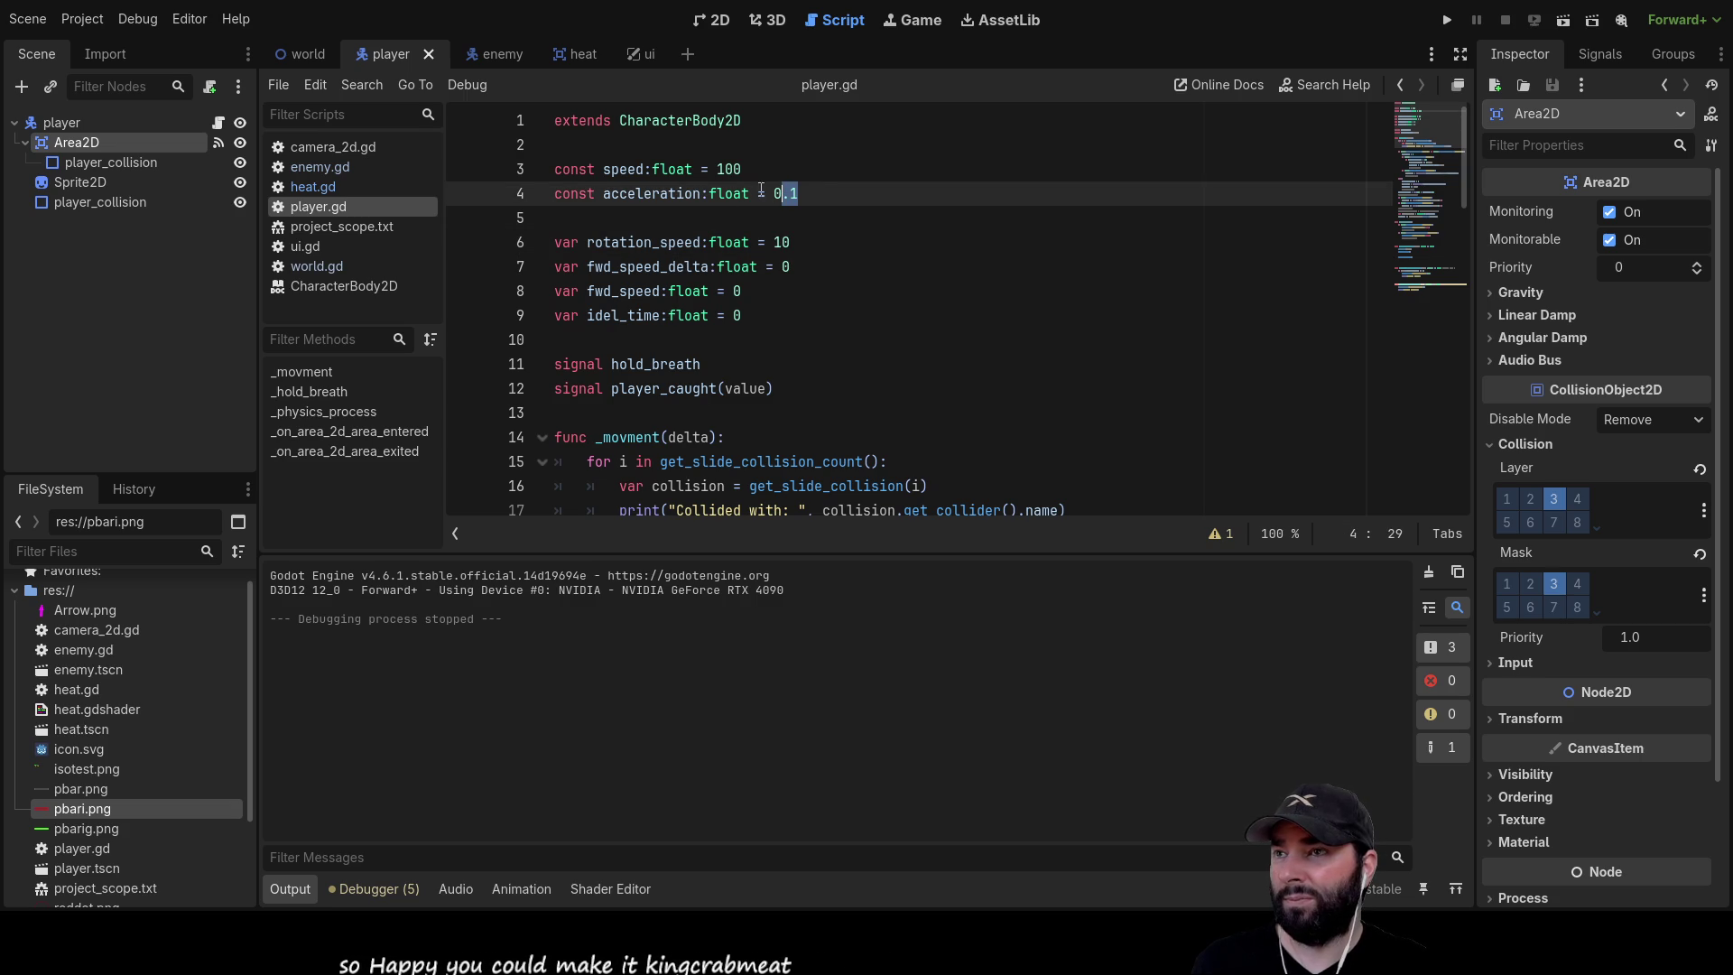
pyautogui.scroll(-2, 955, 506)
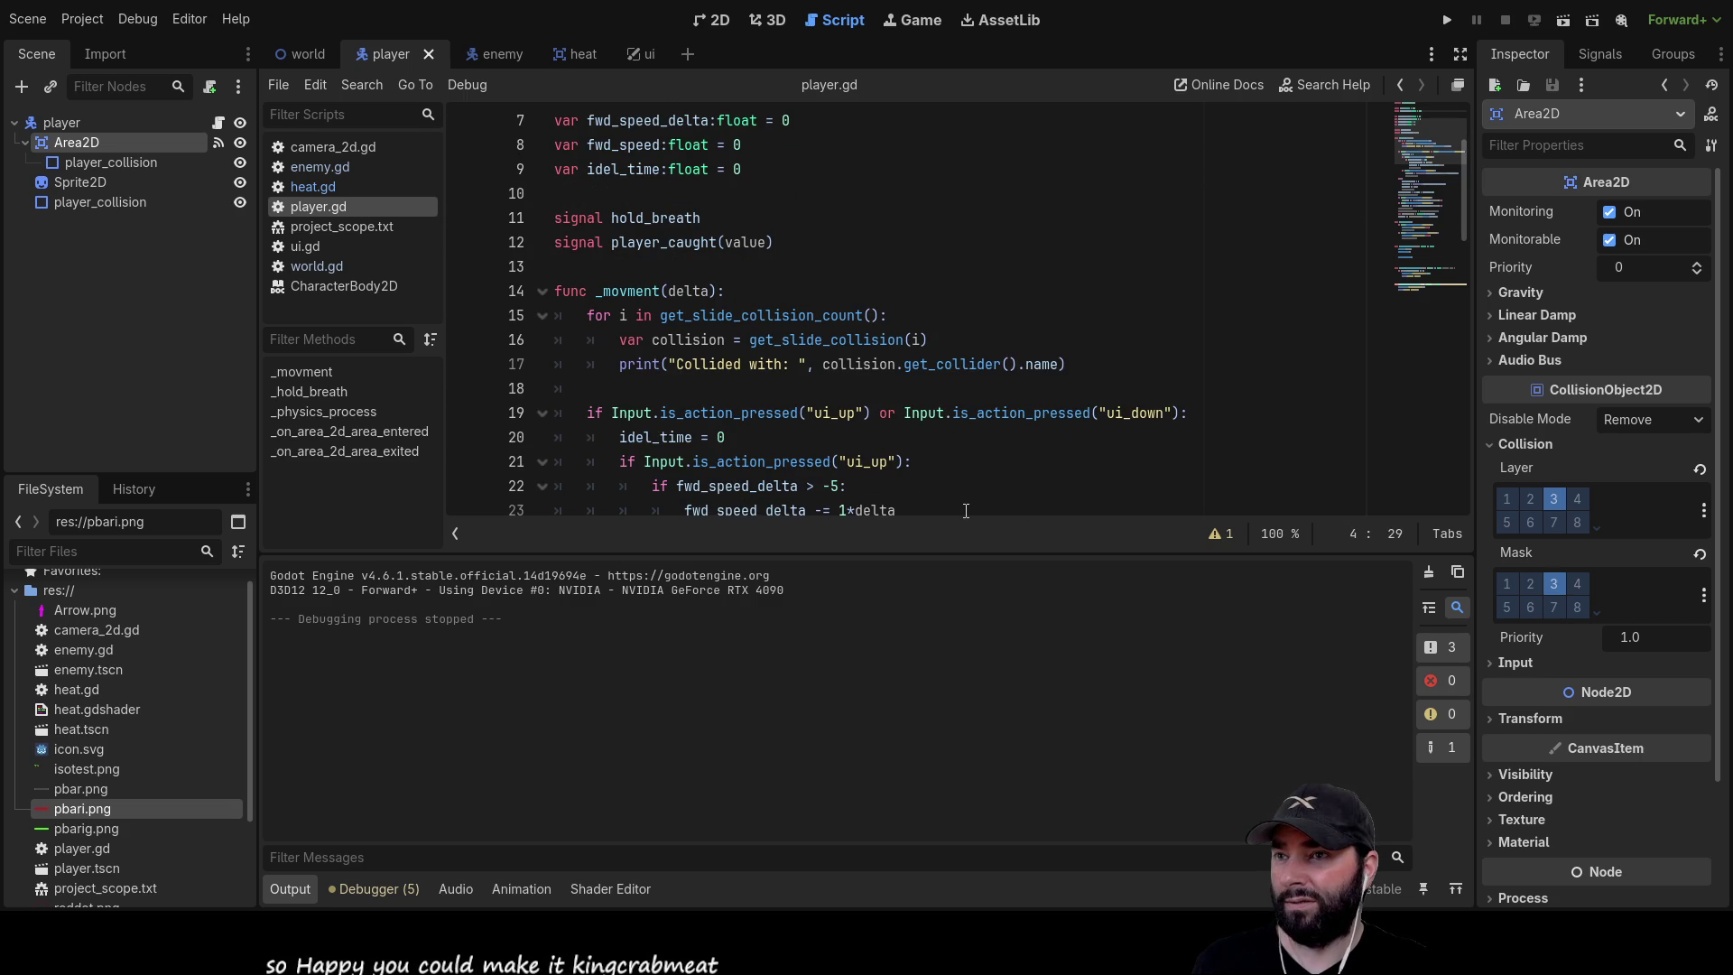
pyautogui.scroll(-3, 958, 488)
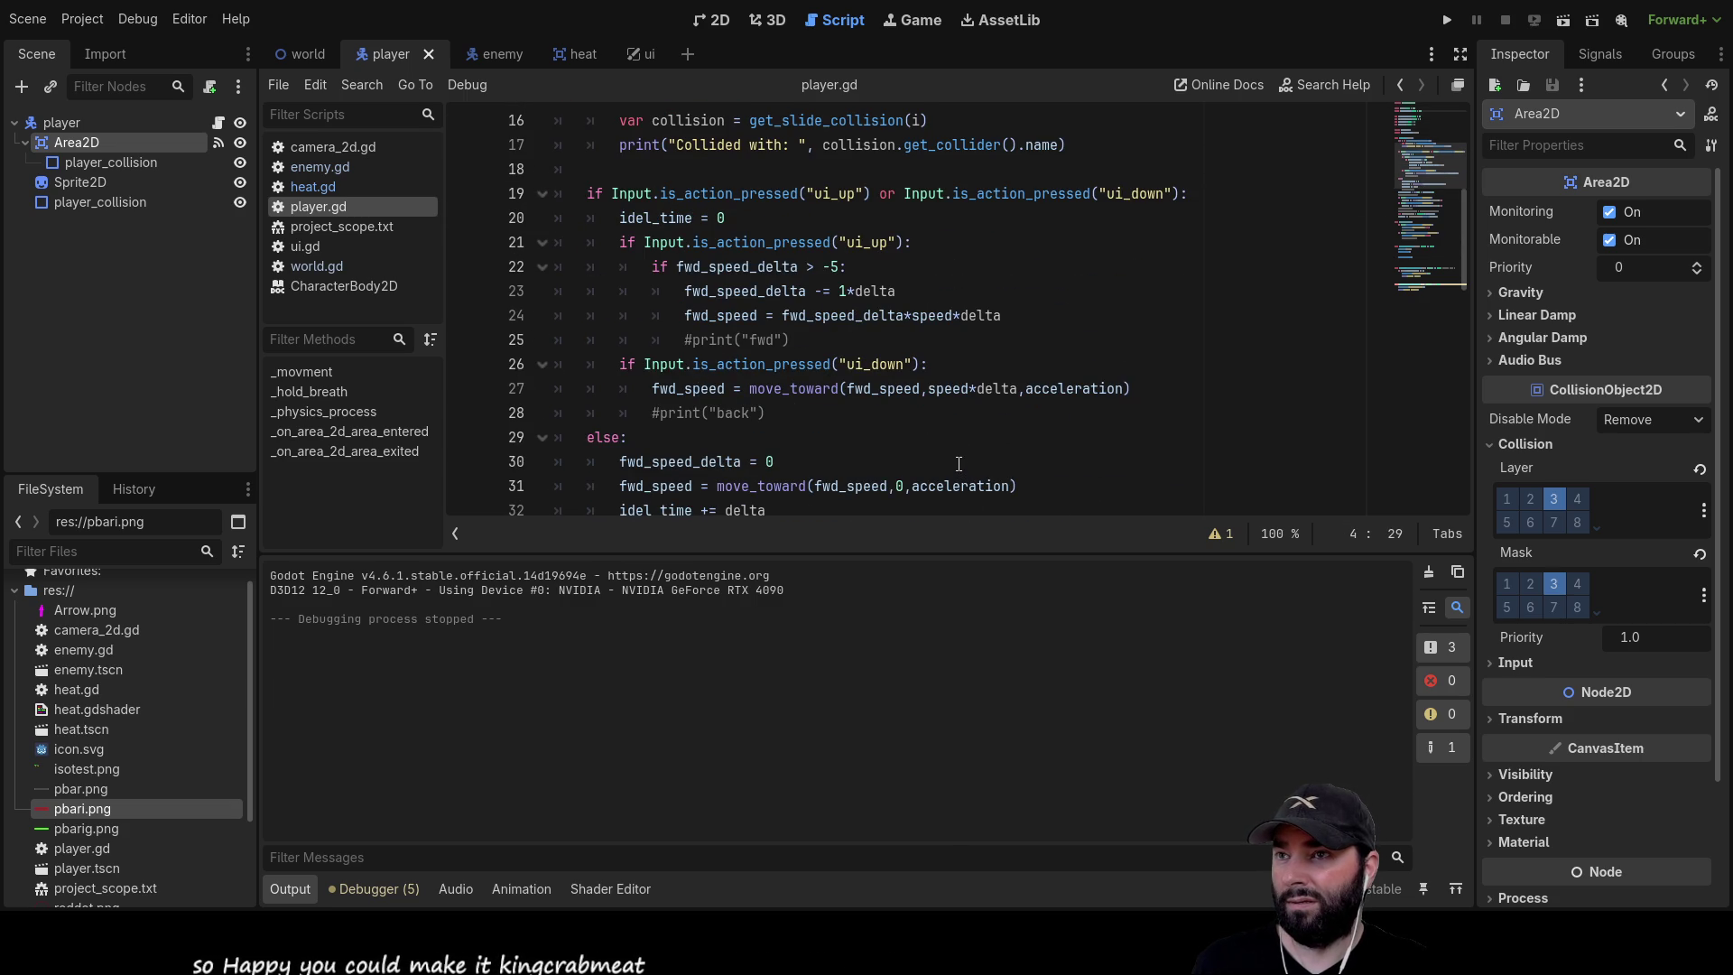
pyautogui.scroll(-4, 959, 463)
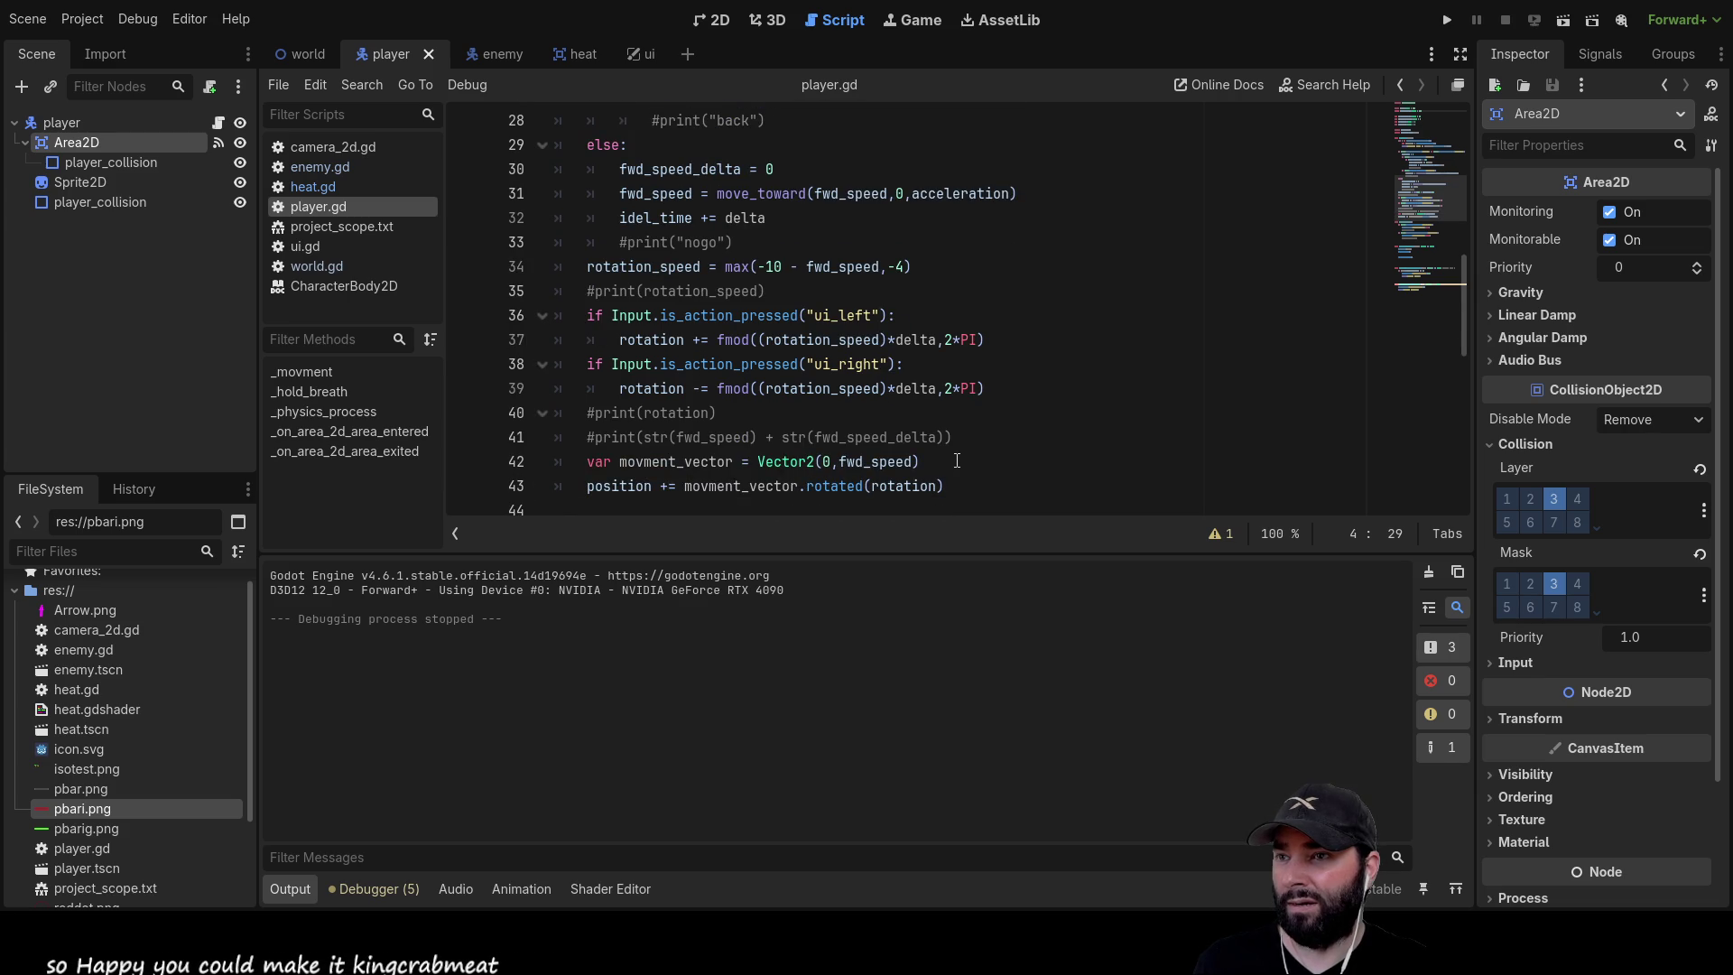
pyautogui.scroll(-5, 956, 461)
pyautogui.scroll(-3, 958, 460)
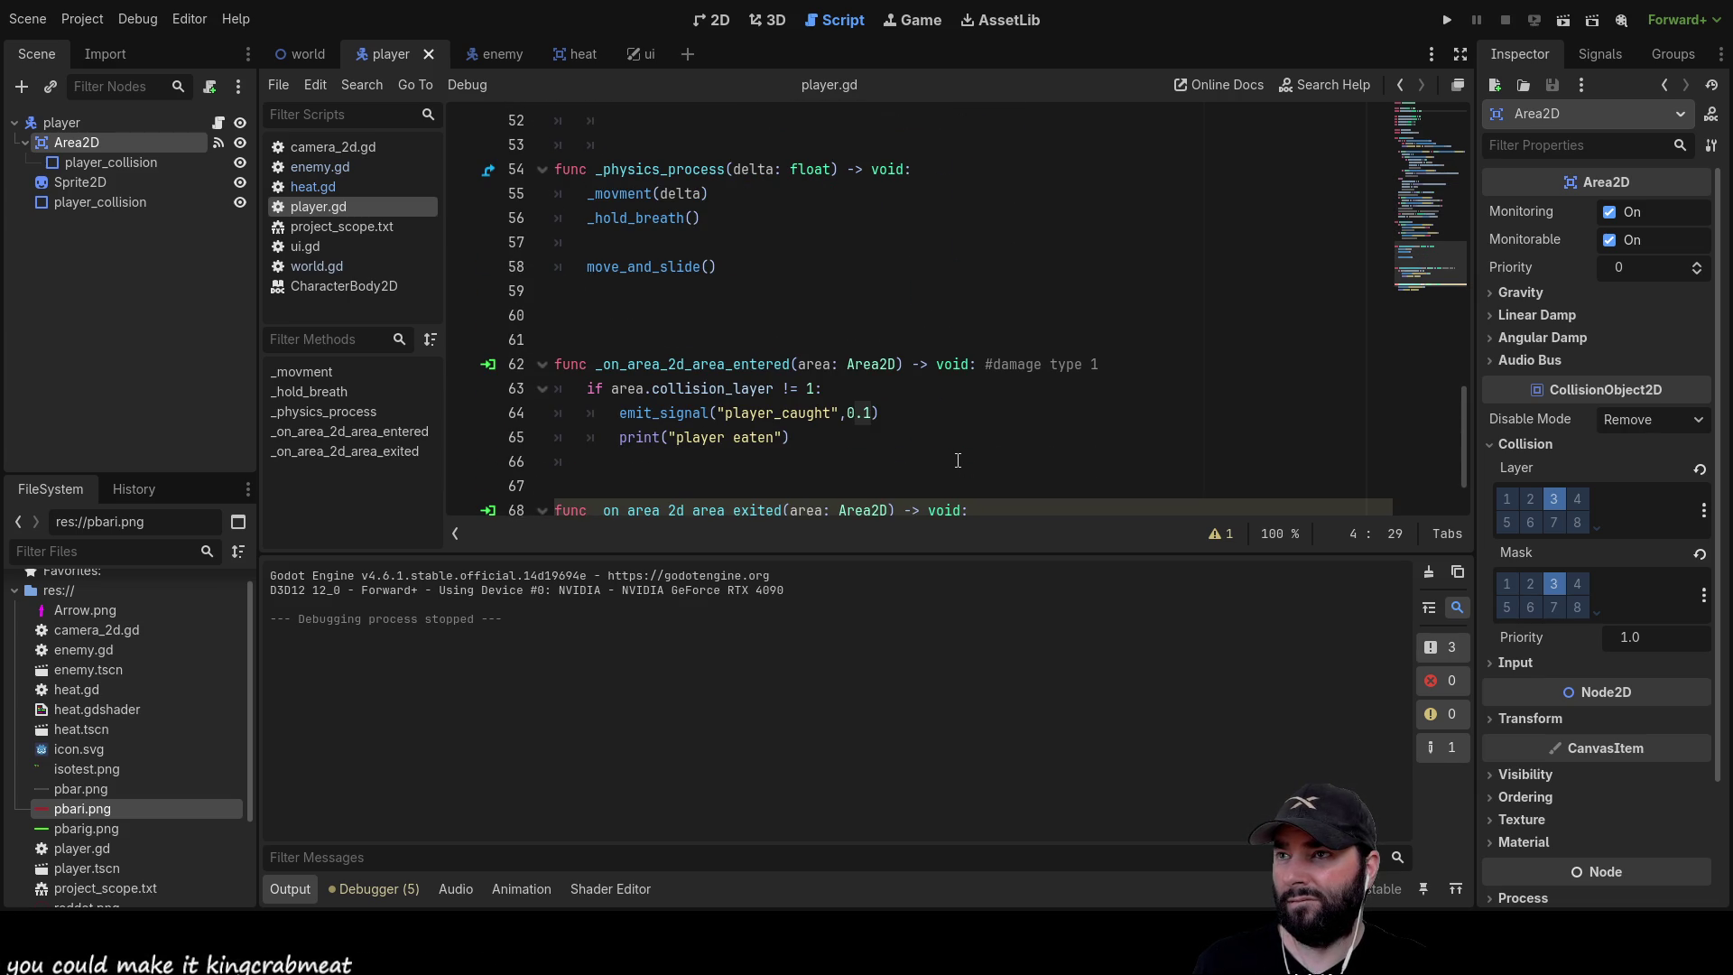
pyautogui.scroll(-1, 957, 461)
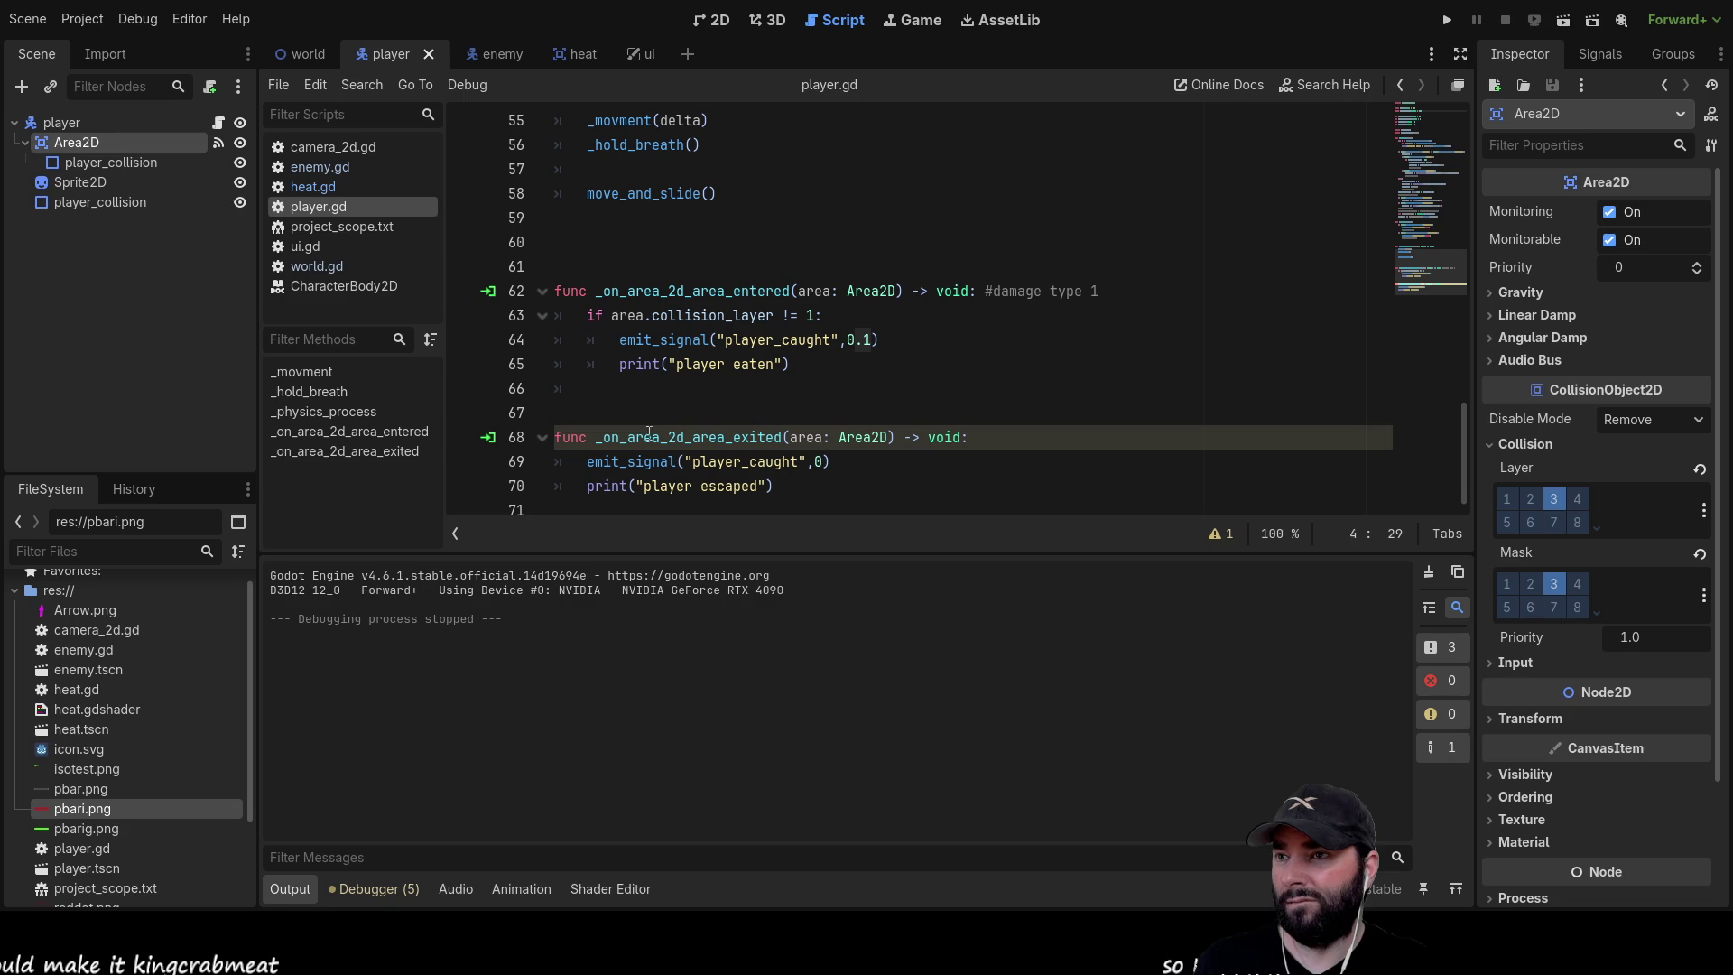
# Glance at heat.gd, return to player.gd, select the root player node and the _hold_breath call
pyautogui.click(325, 186)
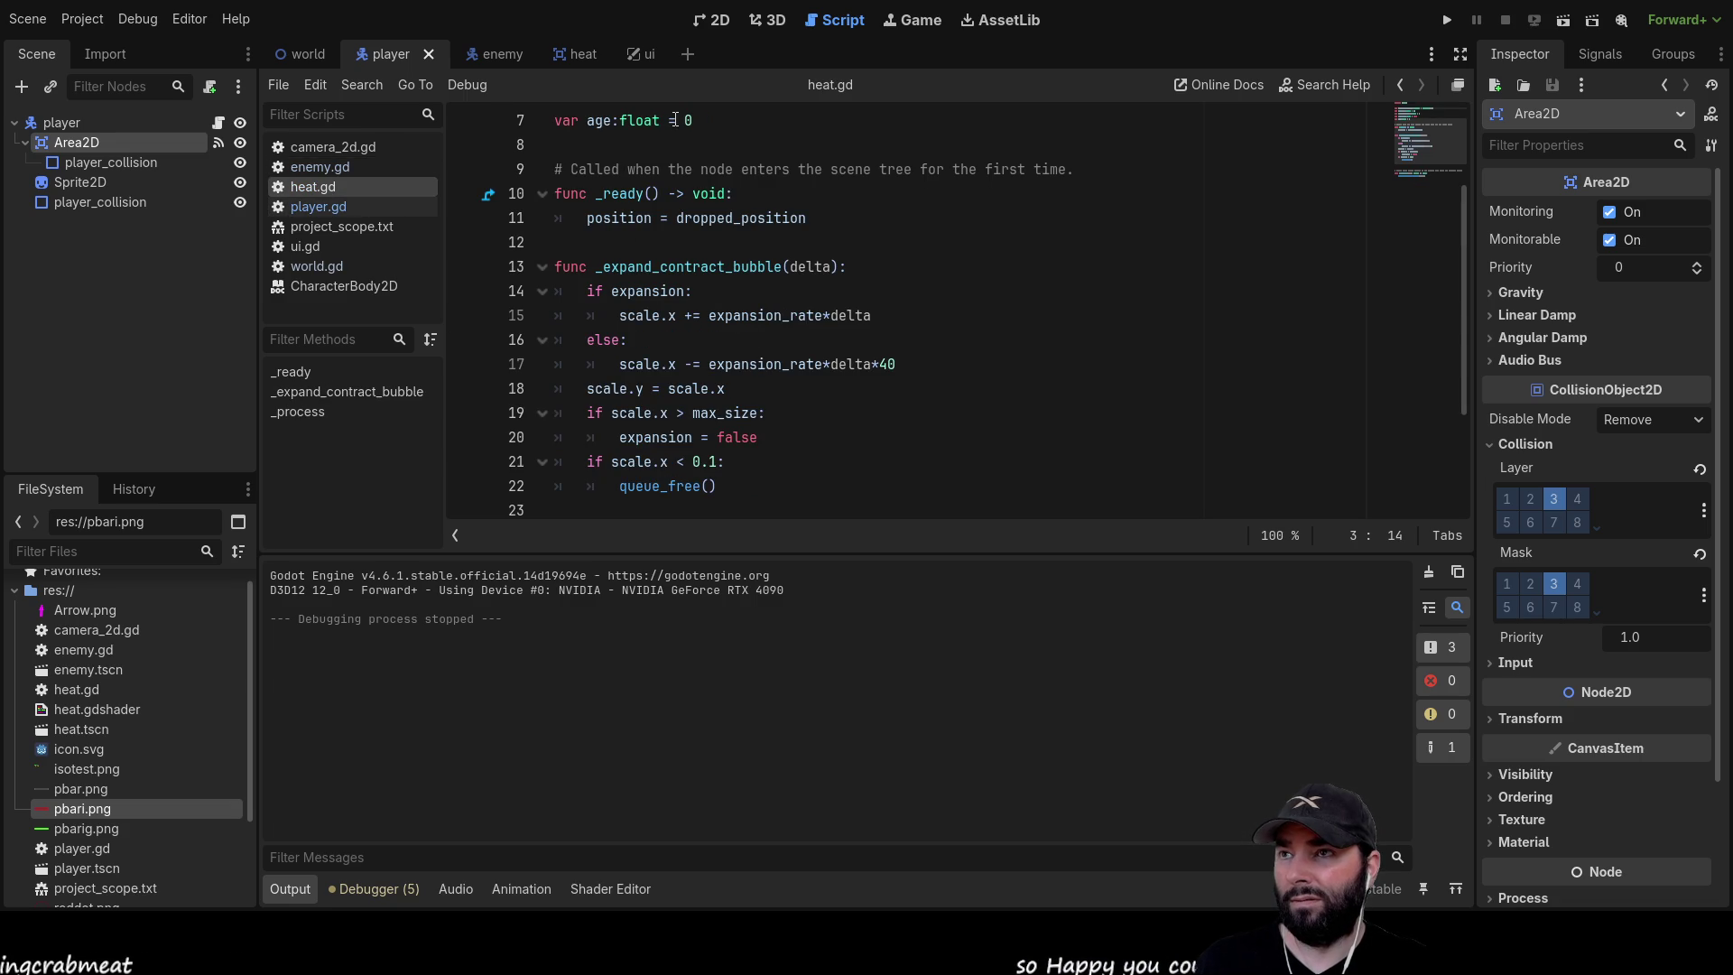
pyautogui.scroll(-3, 738, 375)
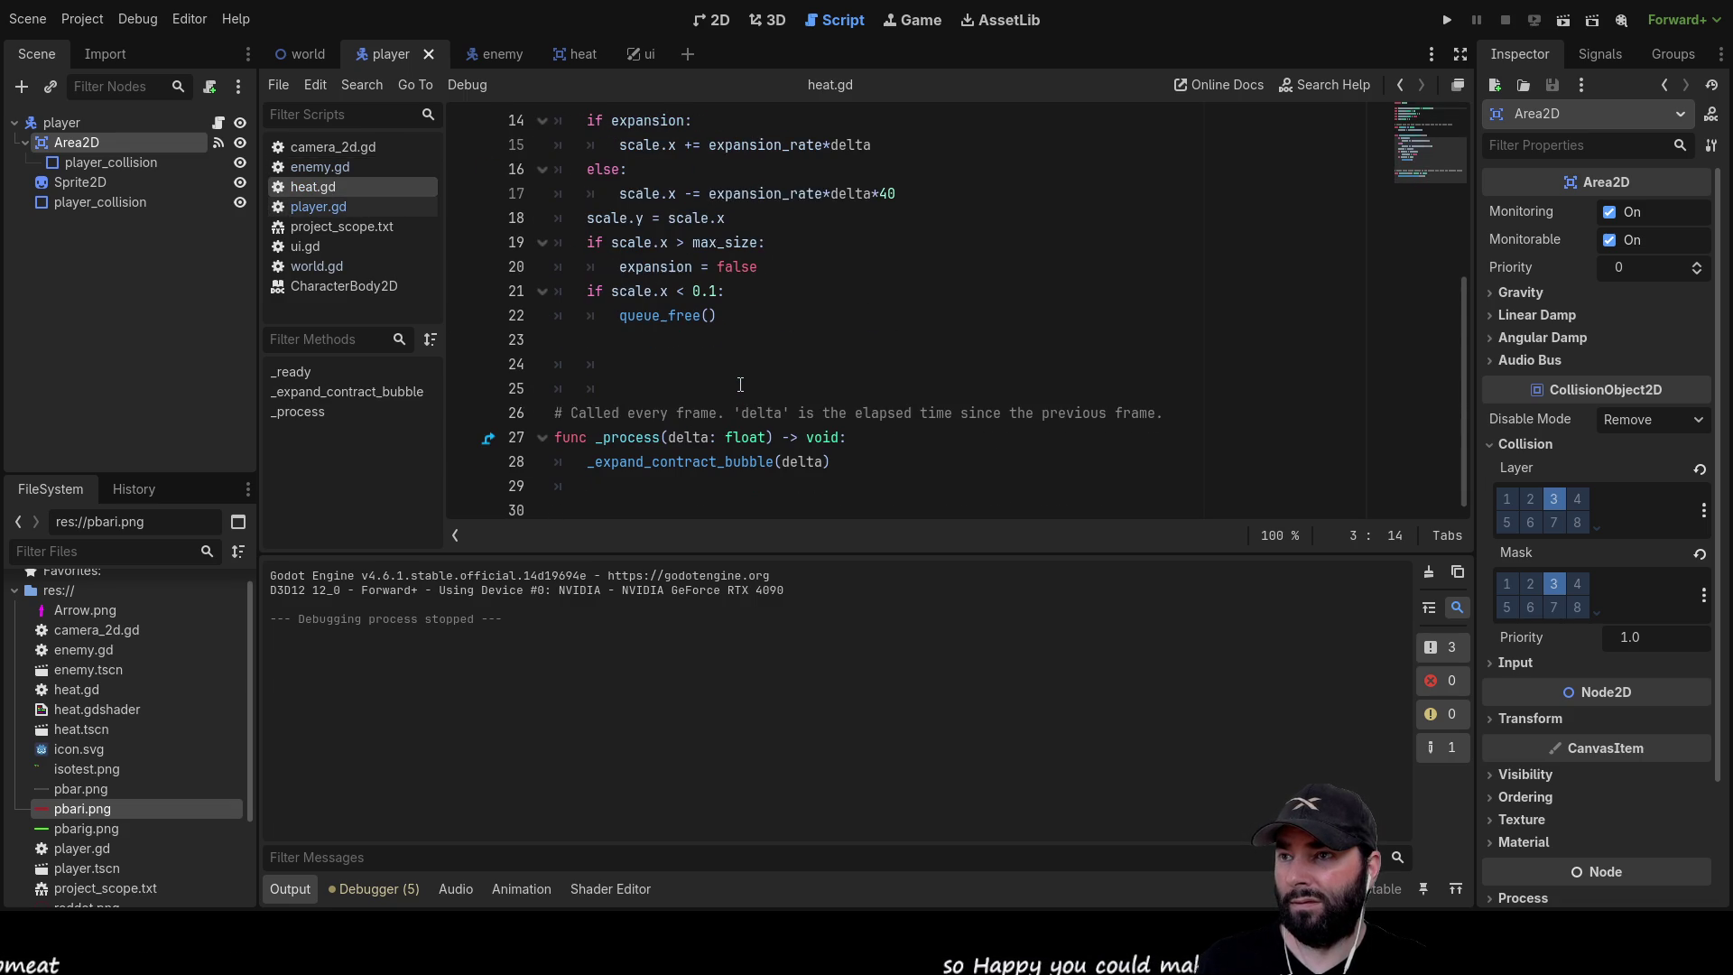
pyautogui.click(308, 206)
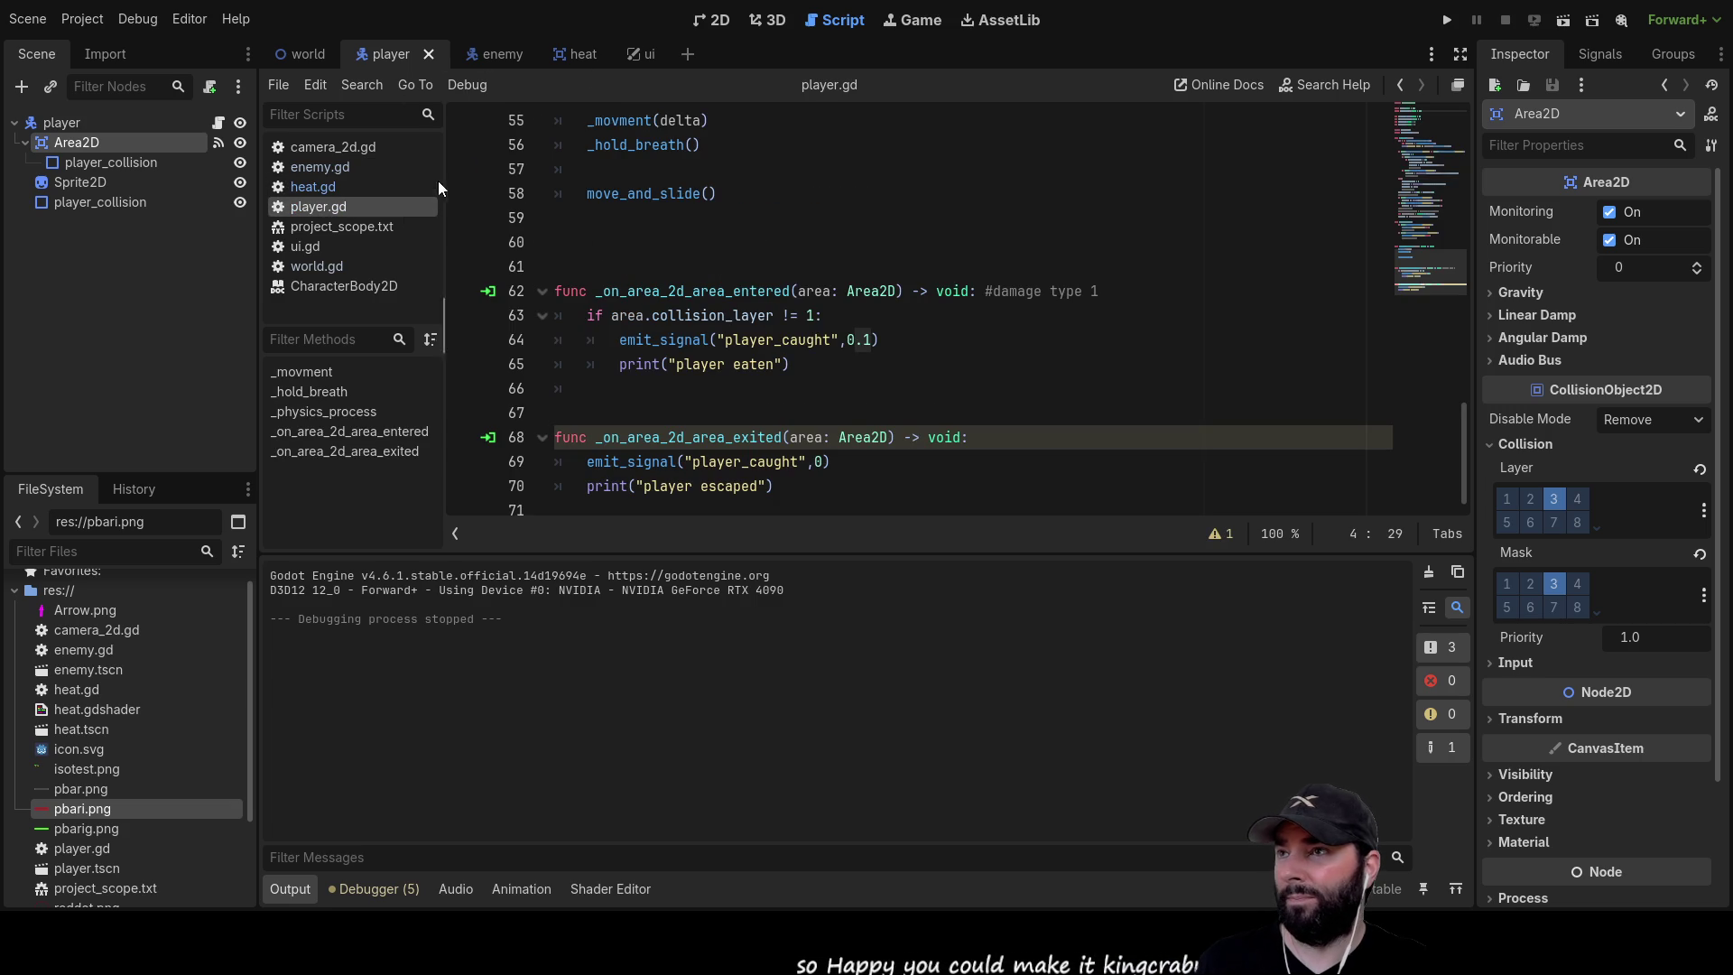
pyautogui.click(70, 122)
pyautogui.click(632, 217)
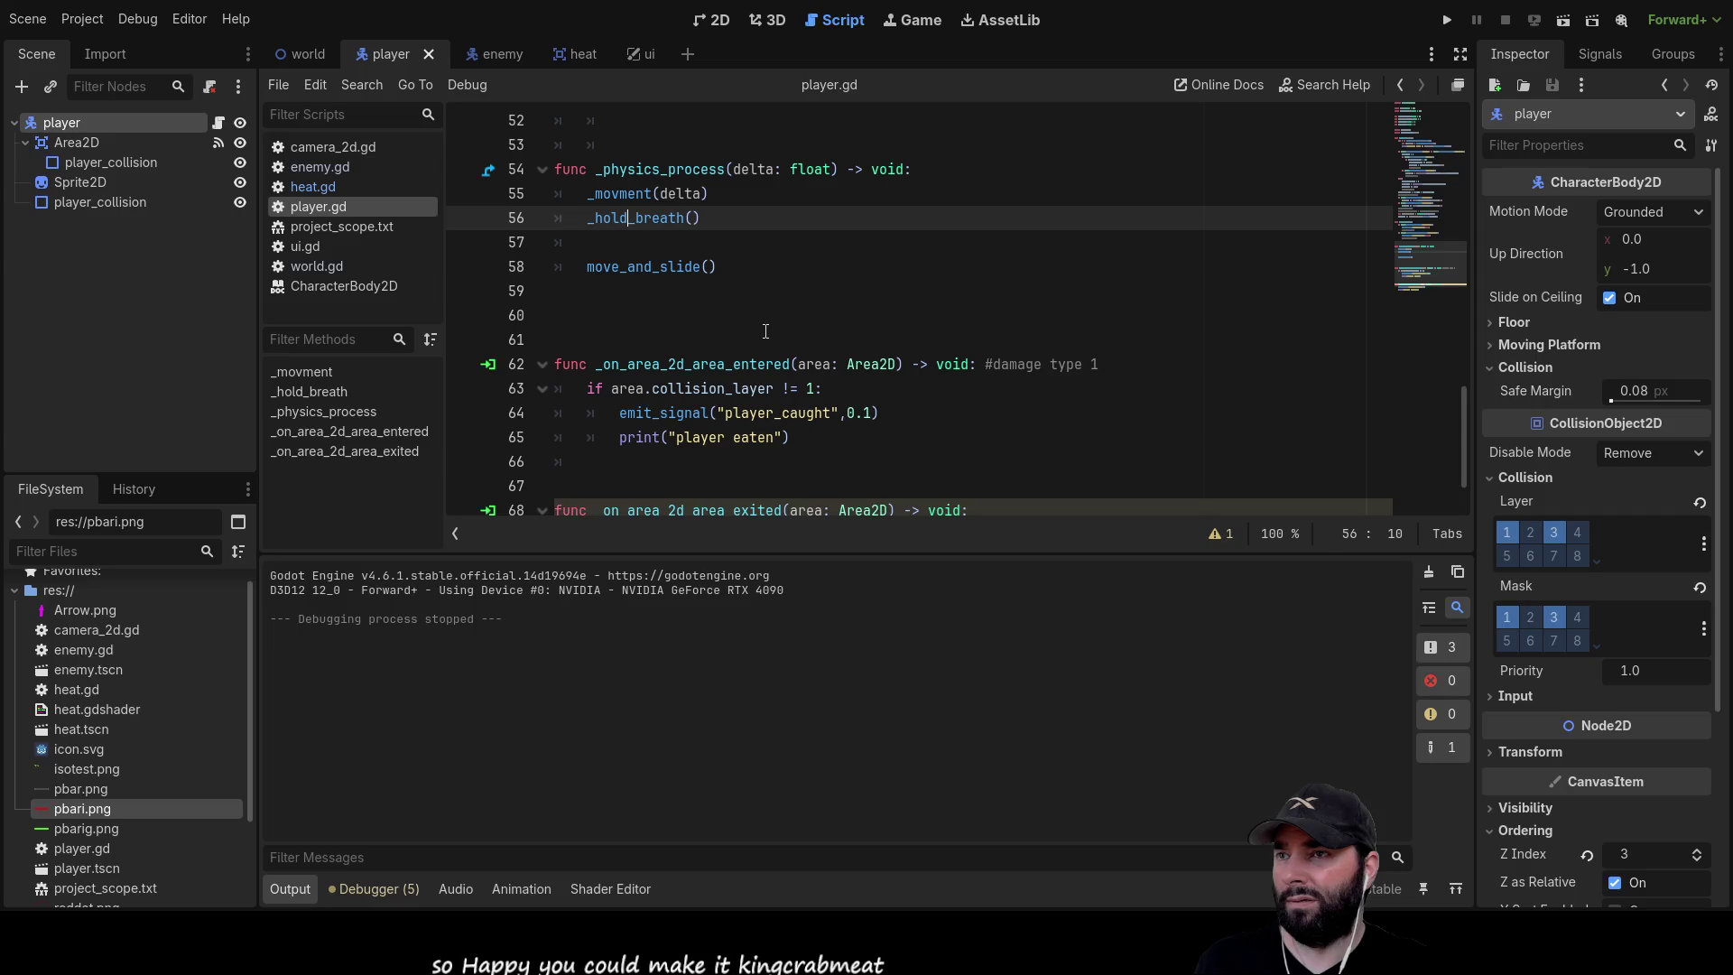
pyautogui.click(628, 144)
# Scroll back to the top of player.gd, then open world.gd
pyautogui.scroll(4, 799, 355)
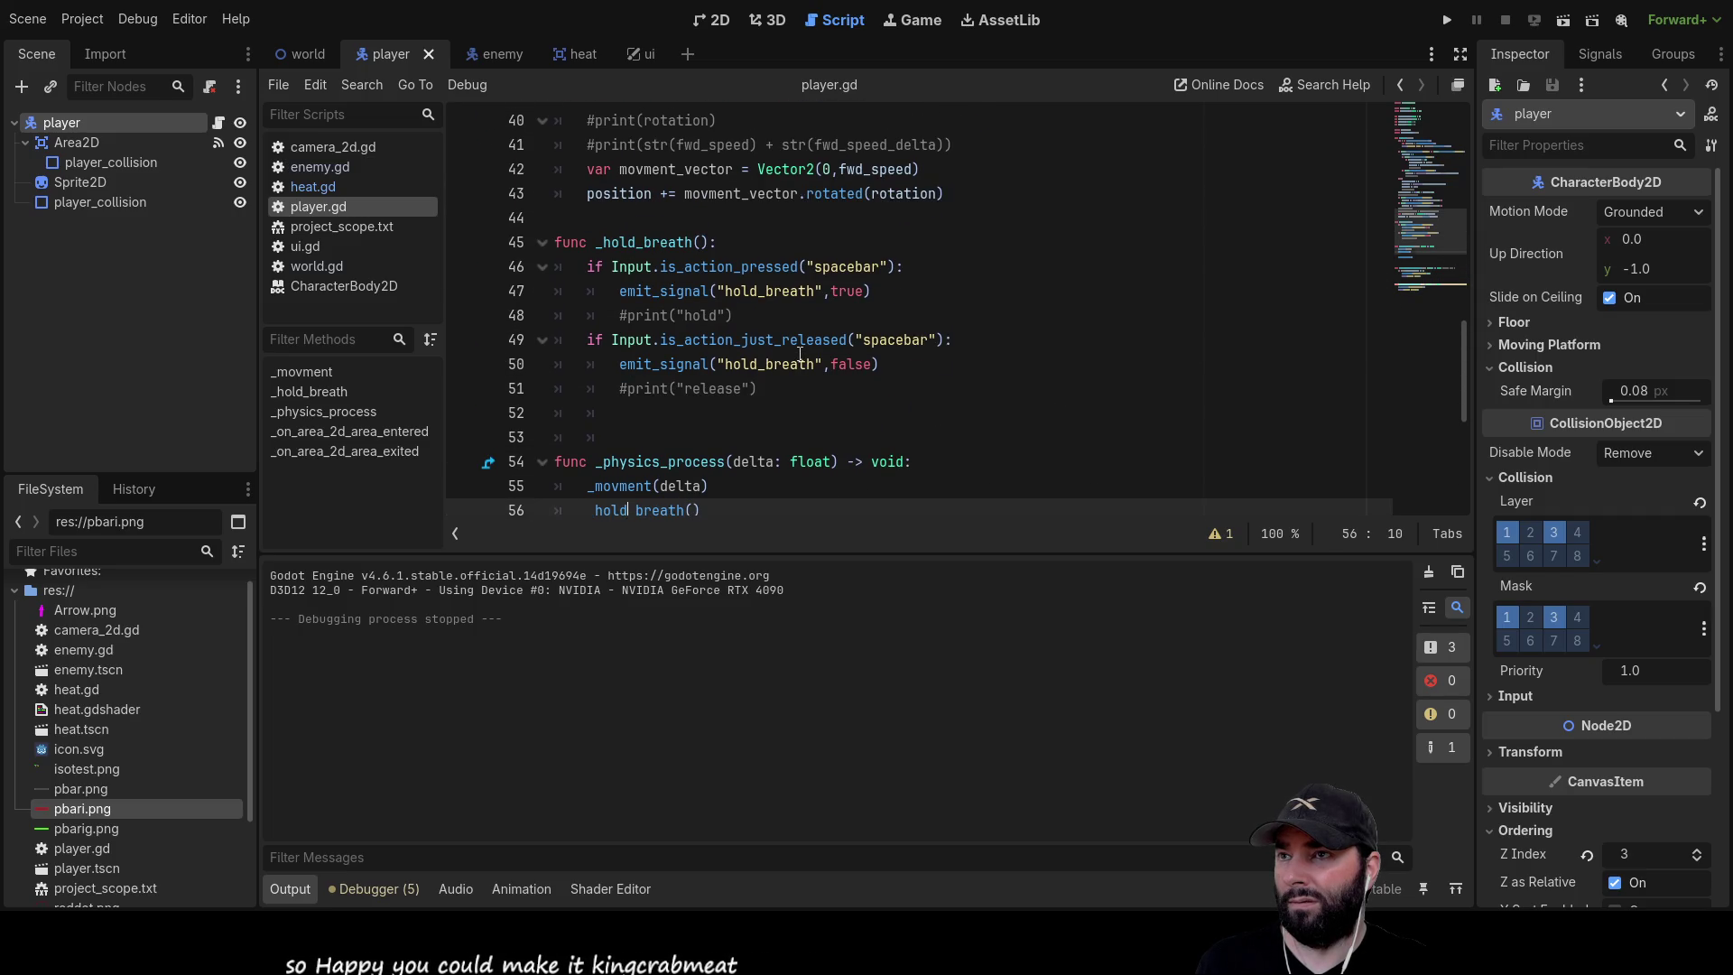
pyautogui.scroll(3, 799, 355)
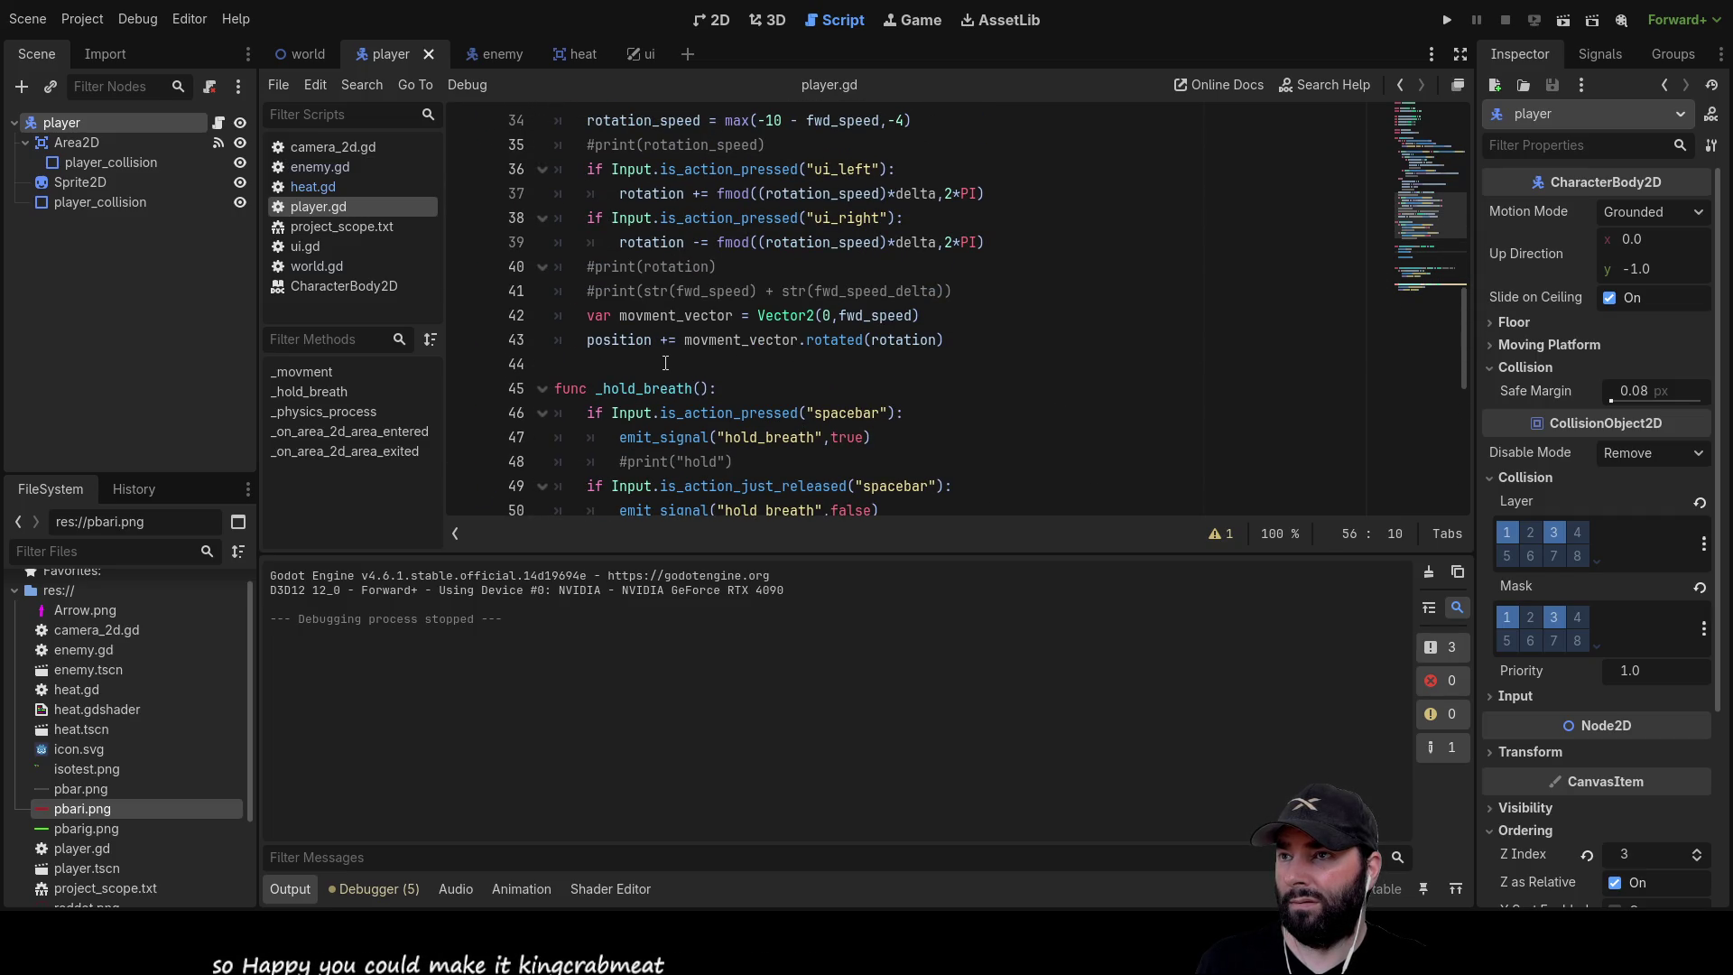
pyautogui.scroll(2, 677, 316)
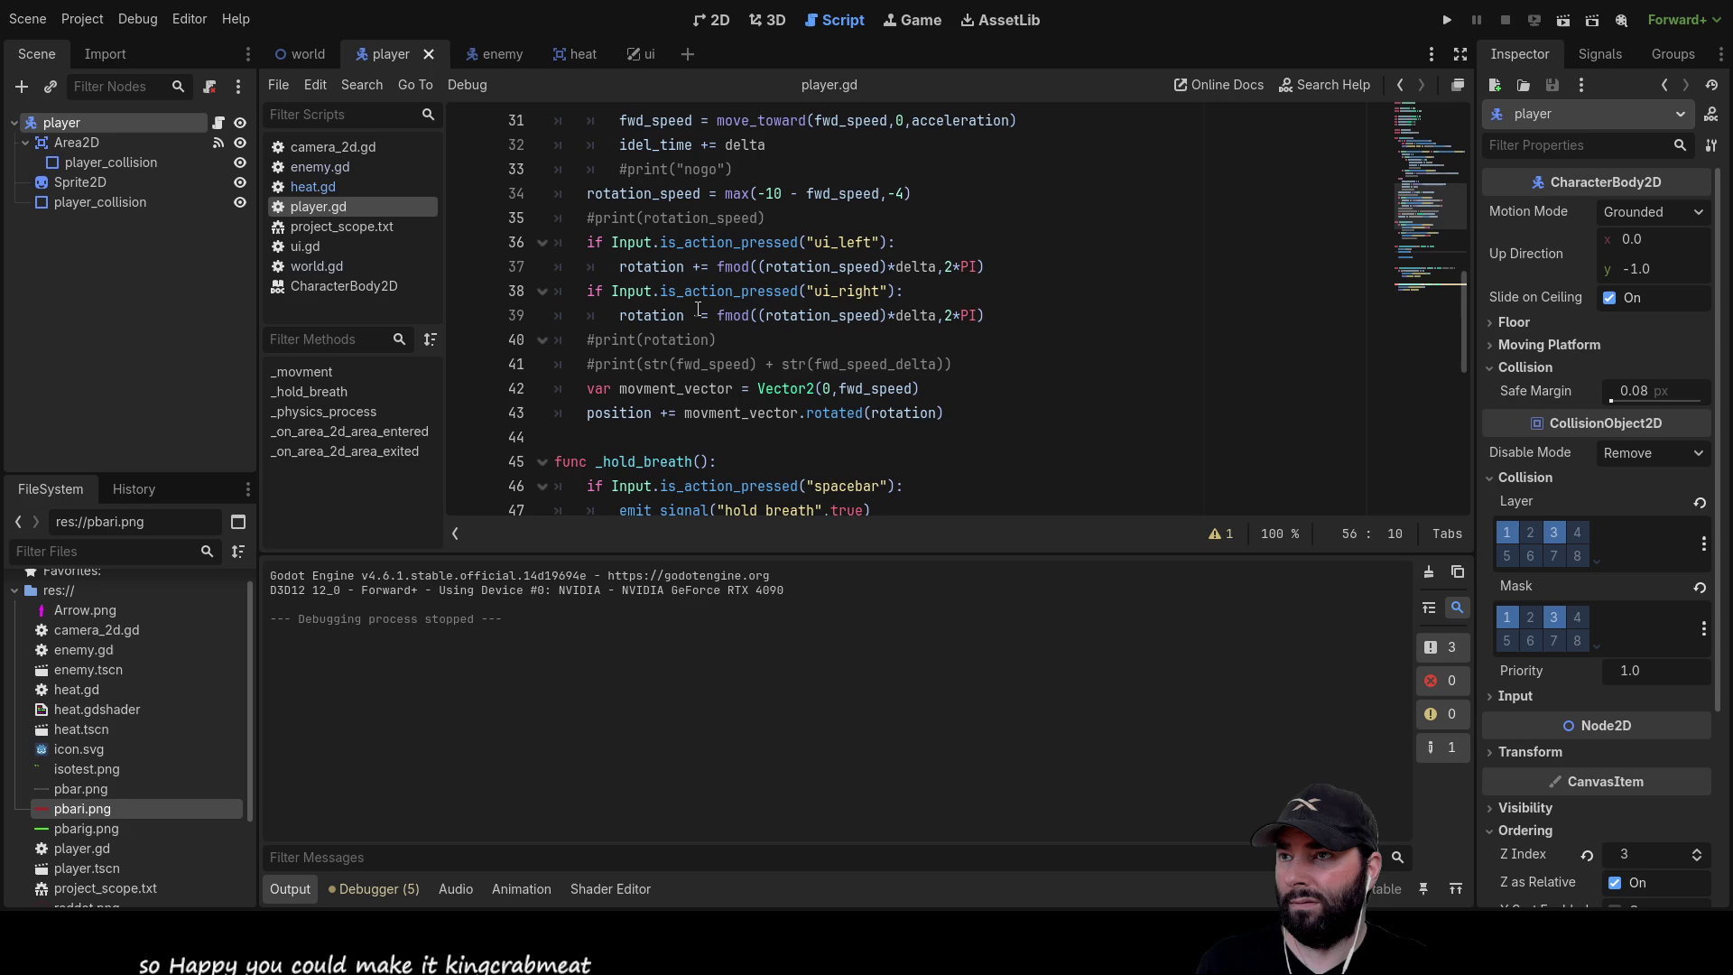
pyautogui.scroll(3, 697, 325)
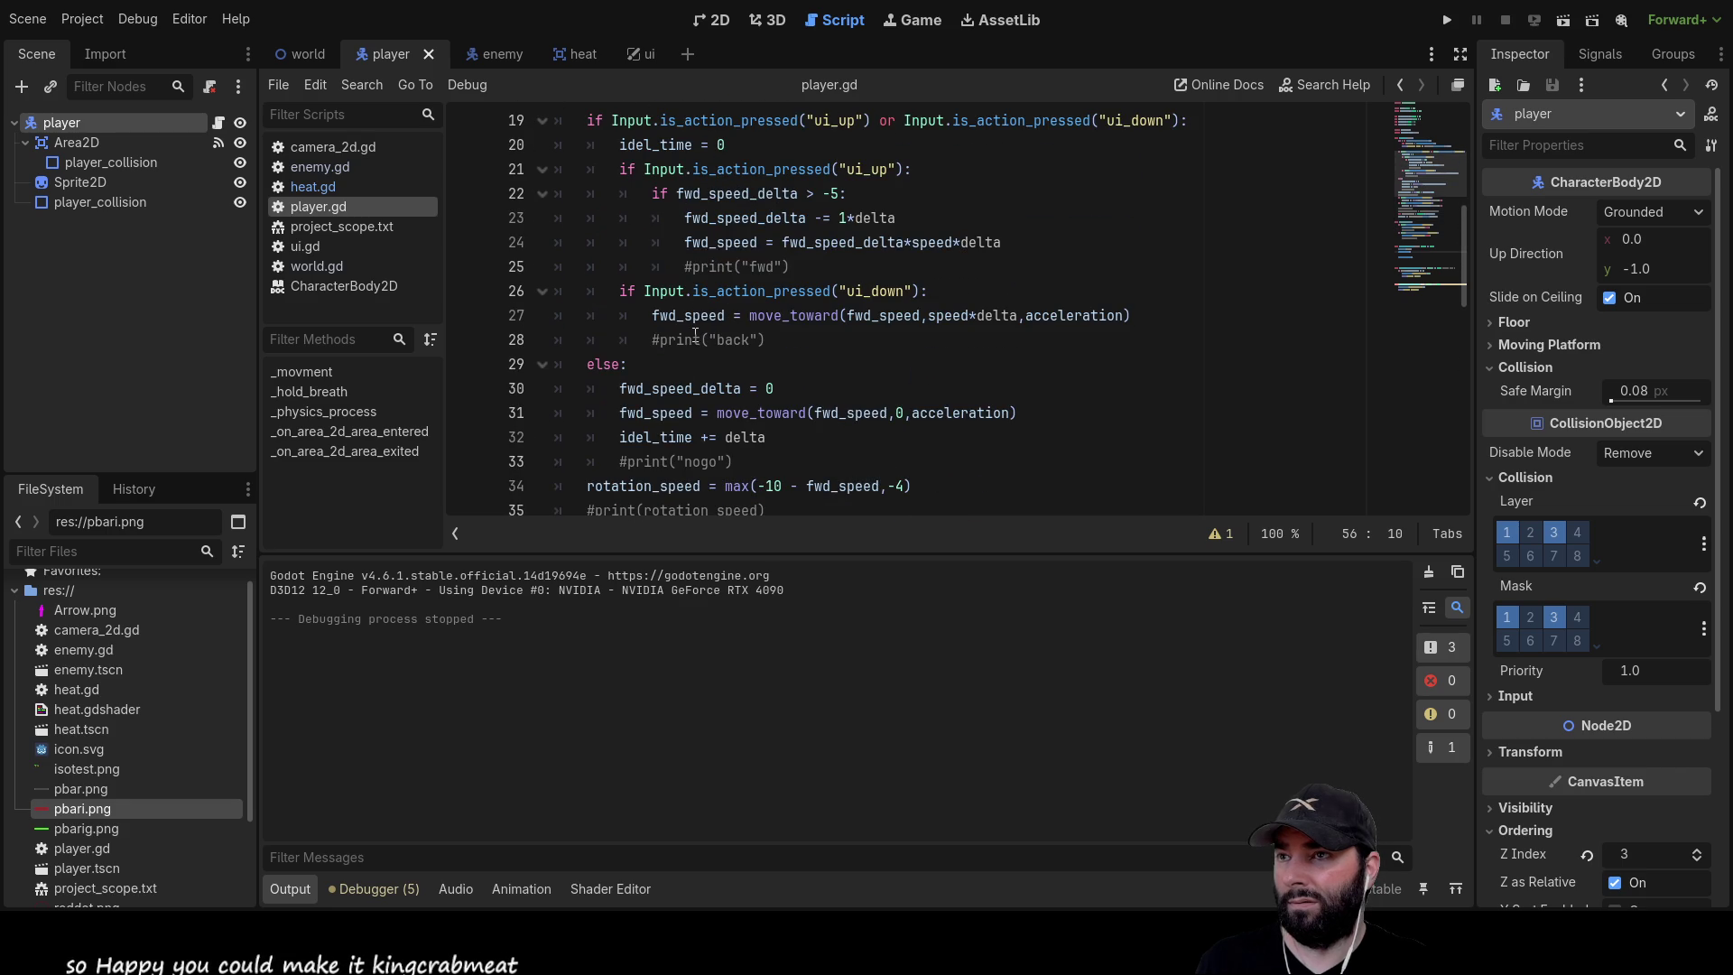
pyautogui.scroll(2, 695, 345)
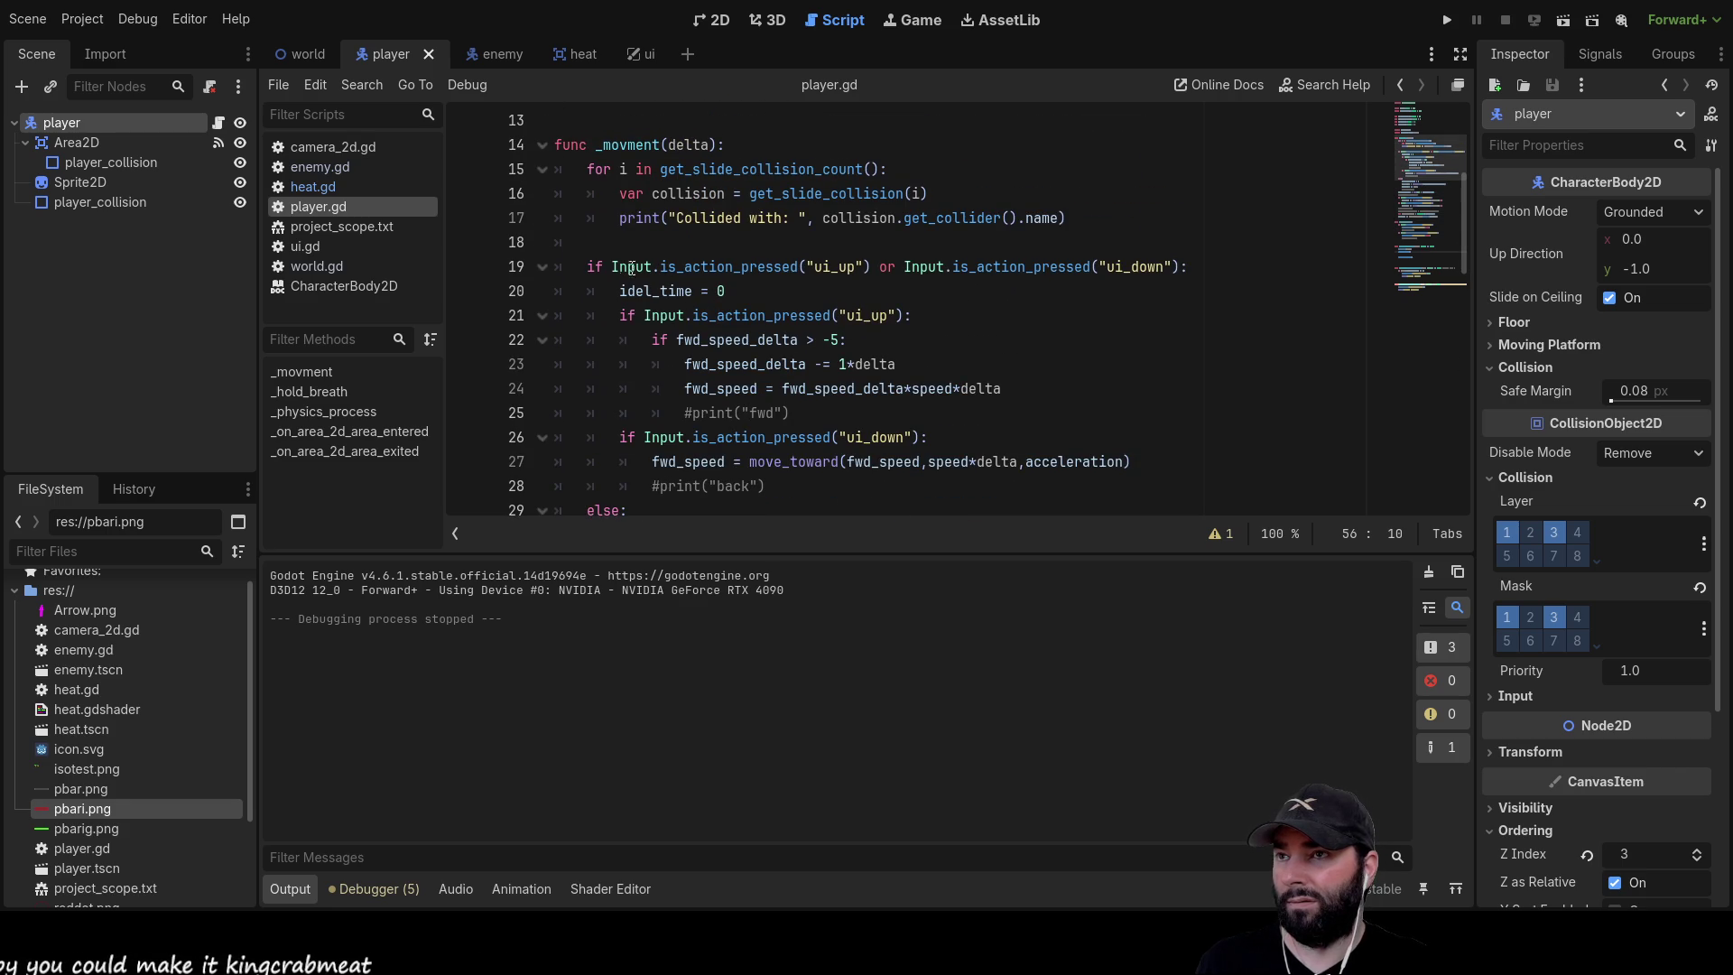
pyautogui.scroll(3, 695, 307)
pyautogui.scroll(1, 695, 370)
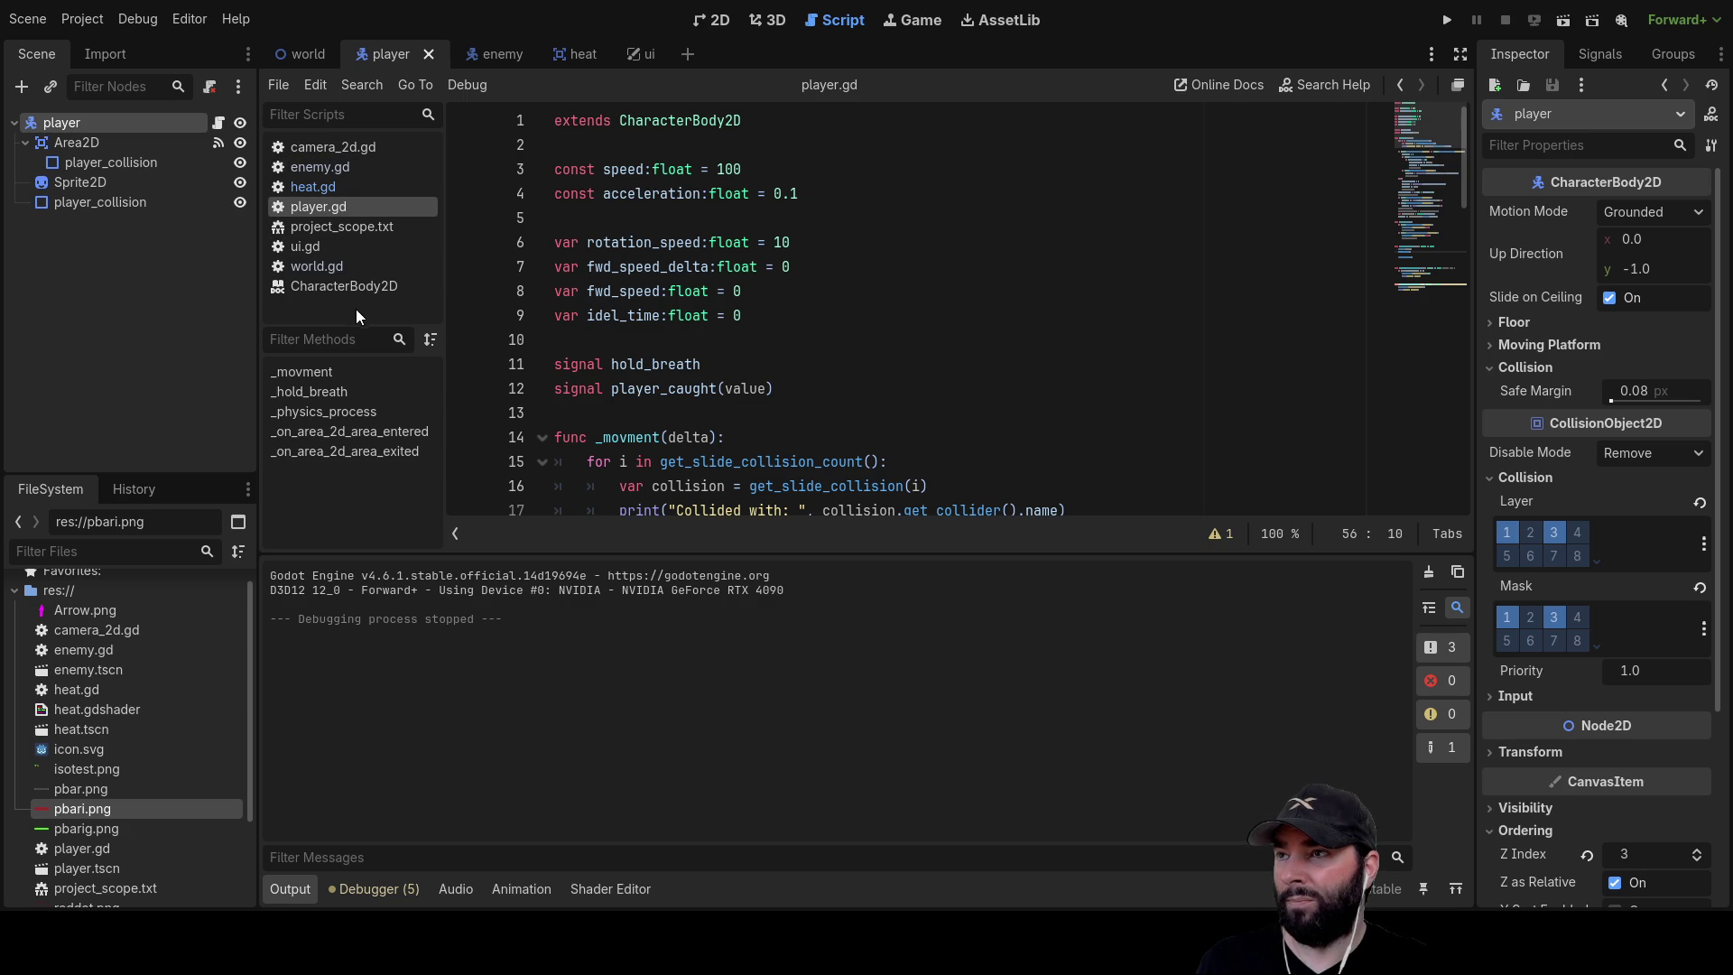
pyautogui.click(305, 269)
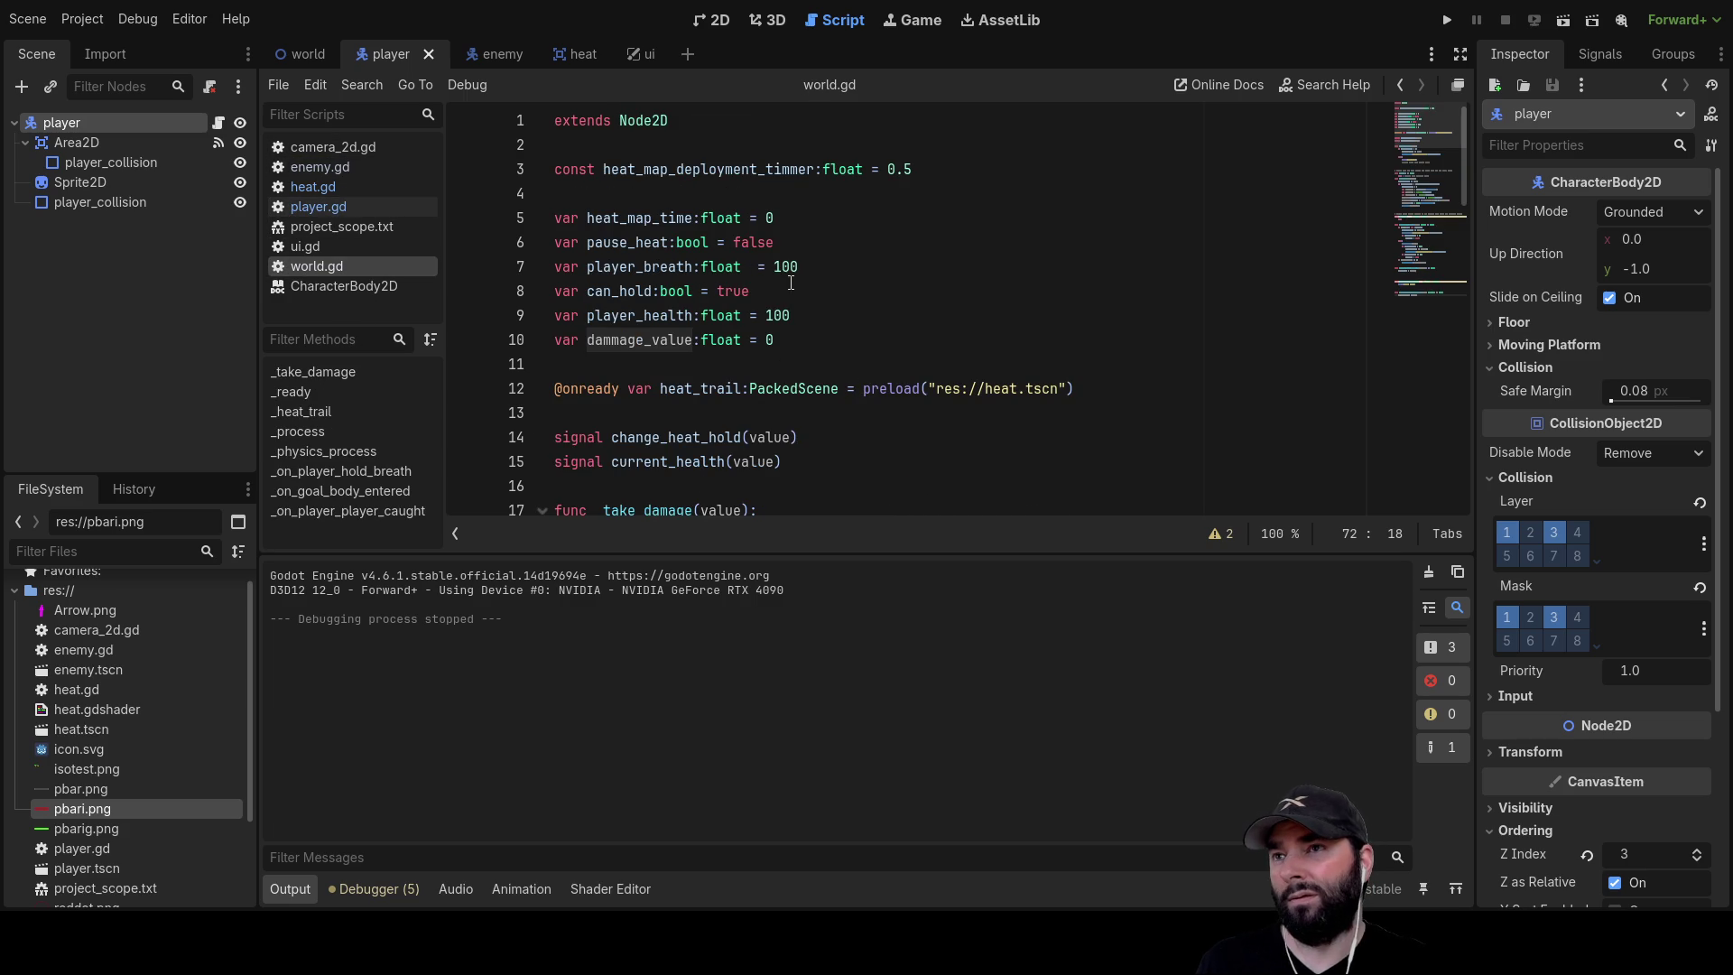
# Set heat_map_deployment_timmer to 0.1 on line 3 of world.gd and run the project
pyautogui.click(921, 159)
pyautogui.write('1')
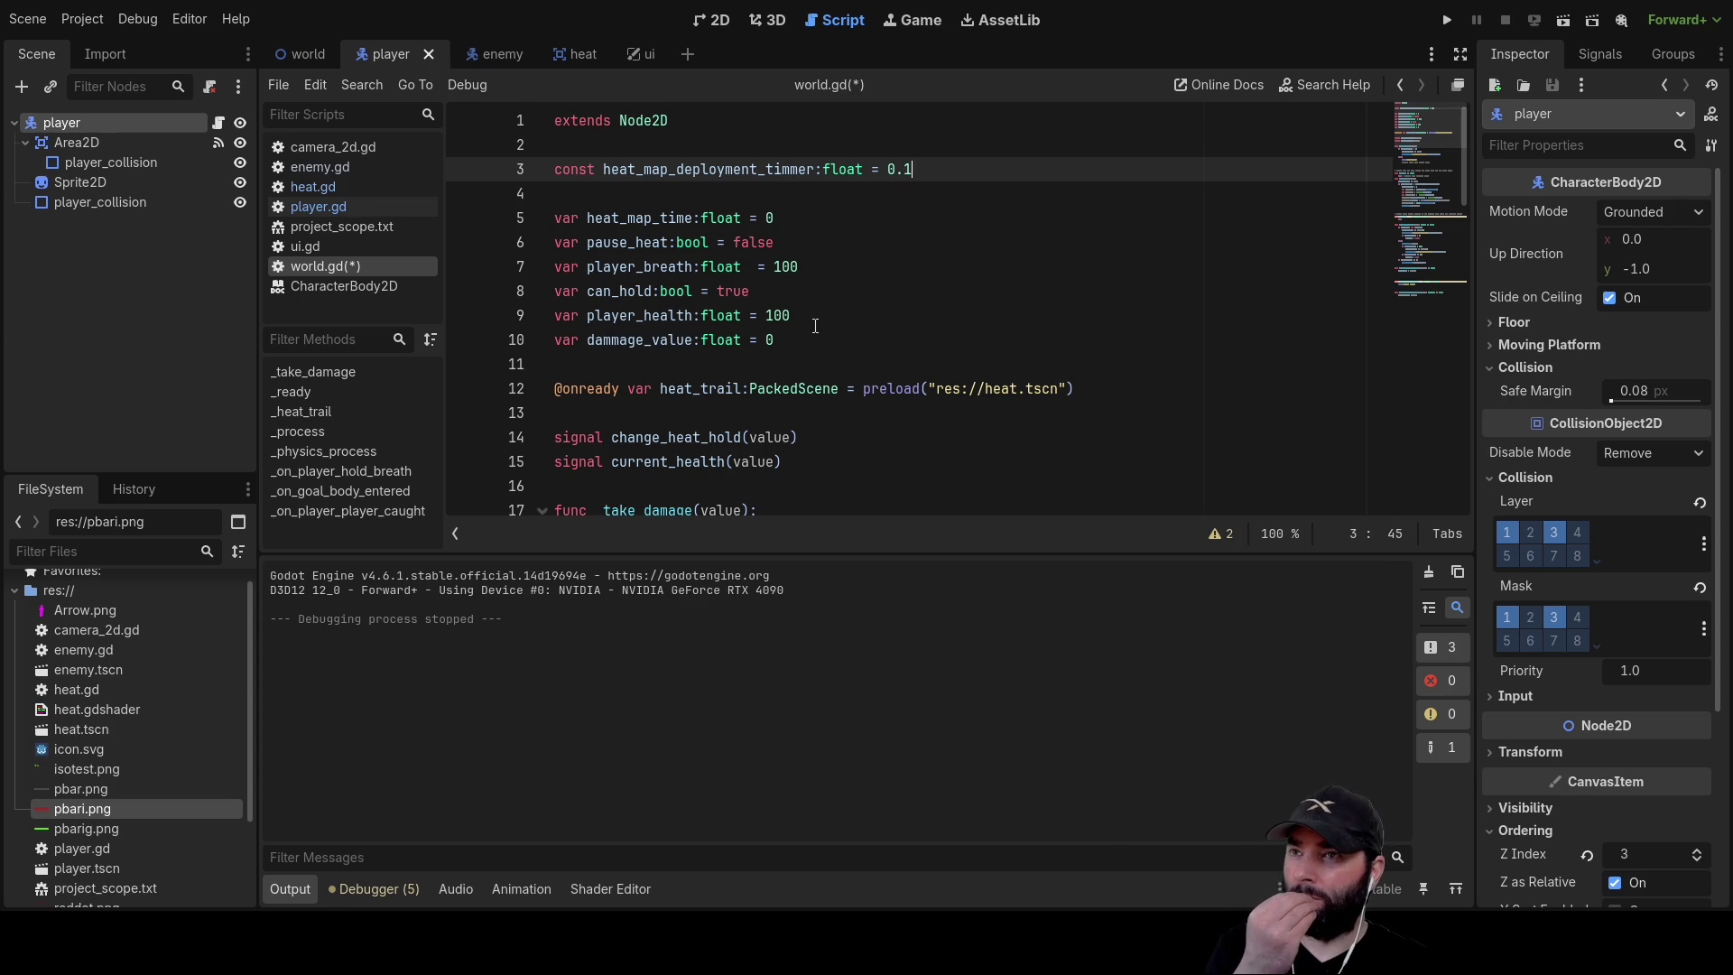
pyautogui.click(1445, 21)
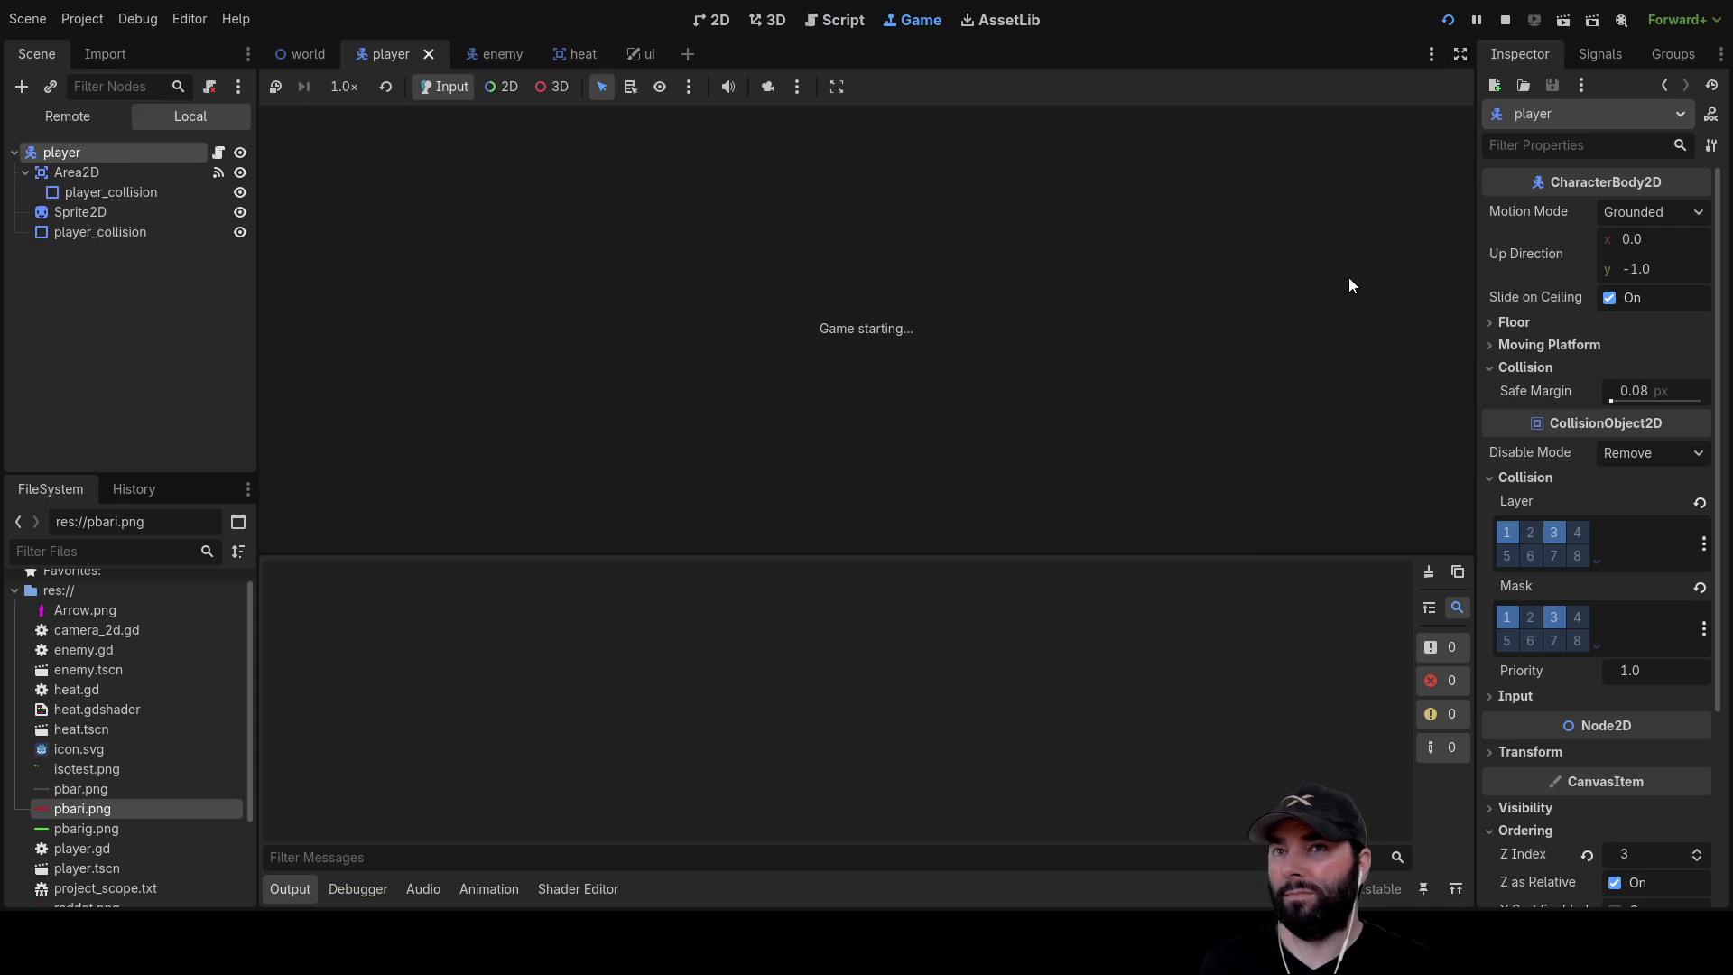
# Steer the player through the maze with WASD, moving in every direction across the tiled floor
pyautogui.press('w')
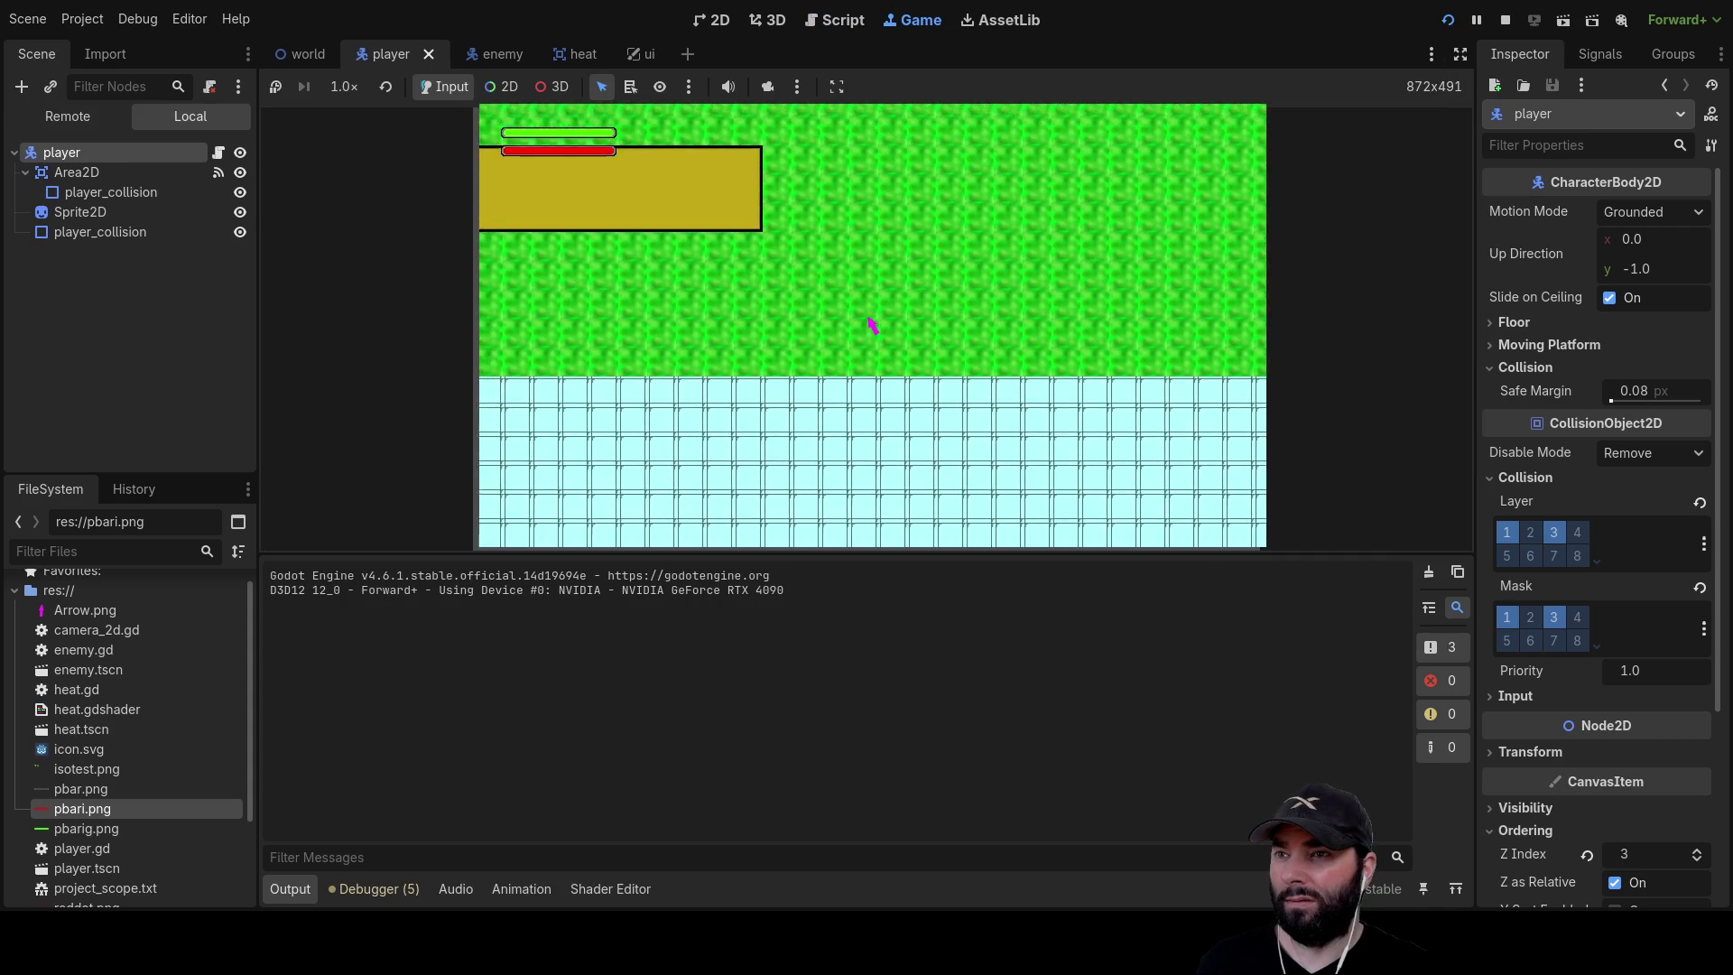
pyautogui.press('a')
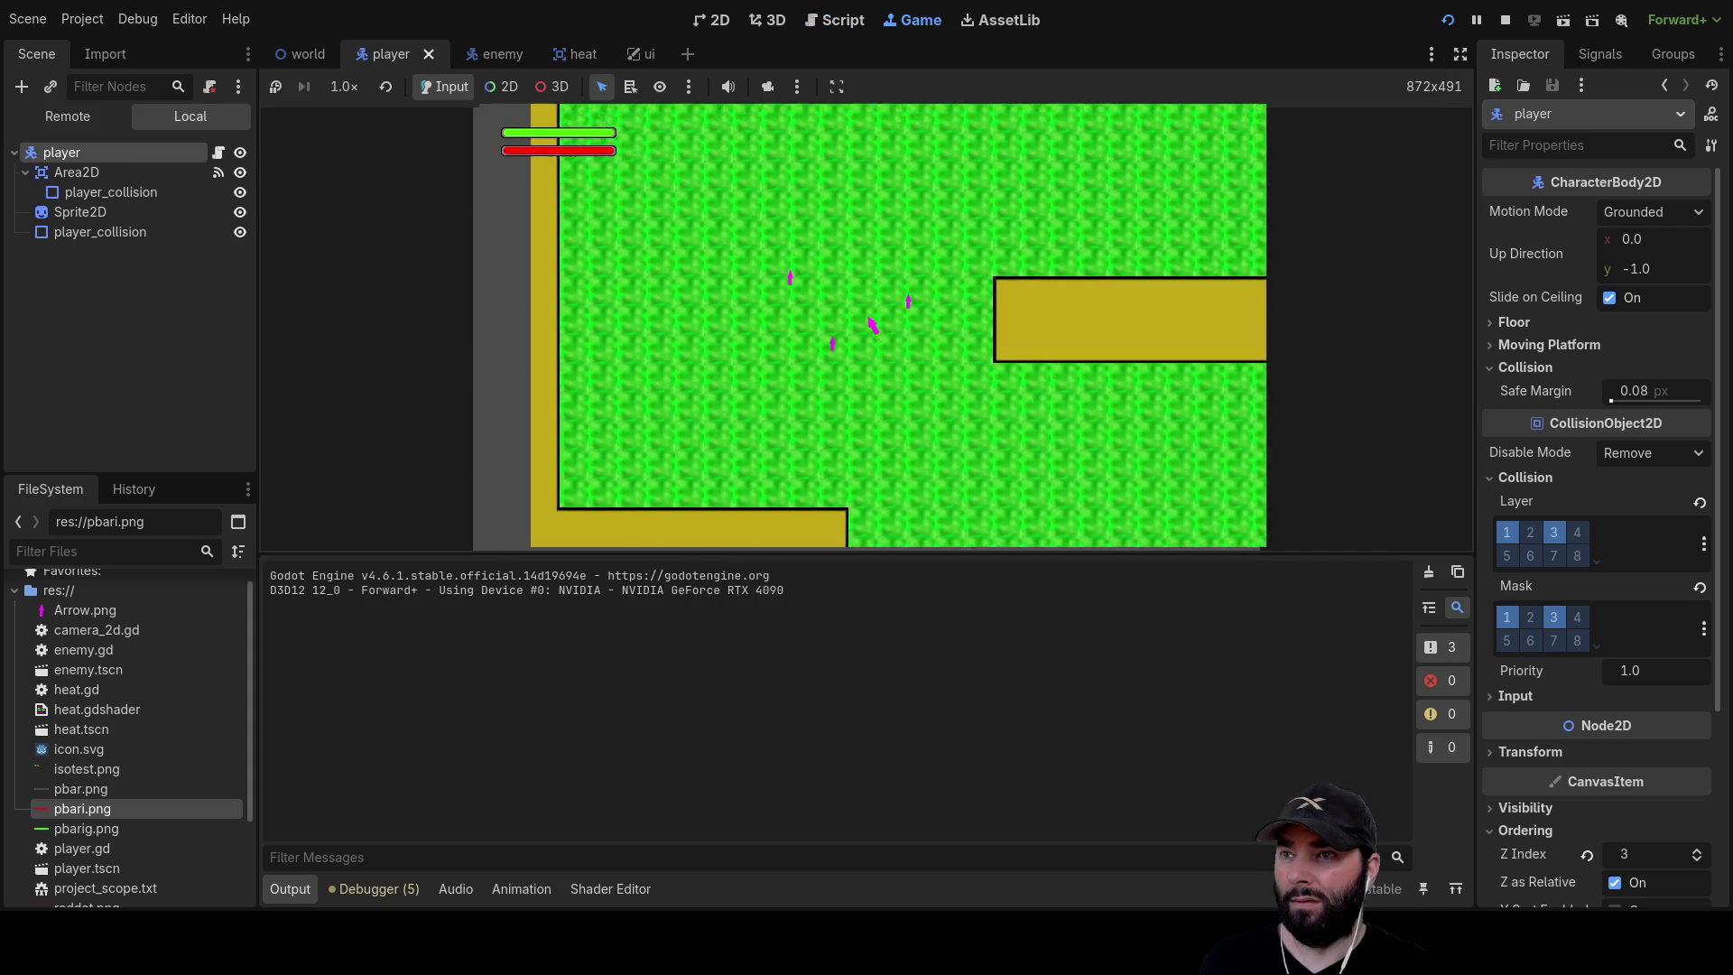
pyautogui.press('s')
pyautogui.press('d')
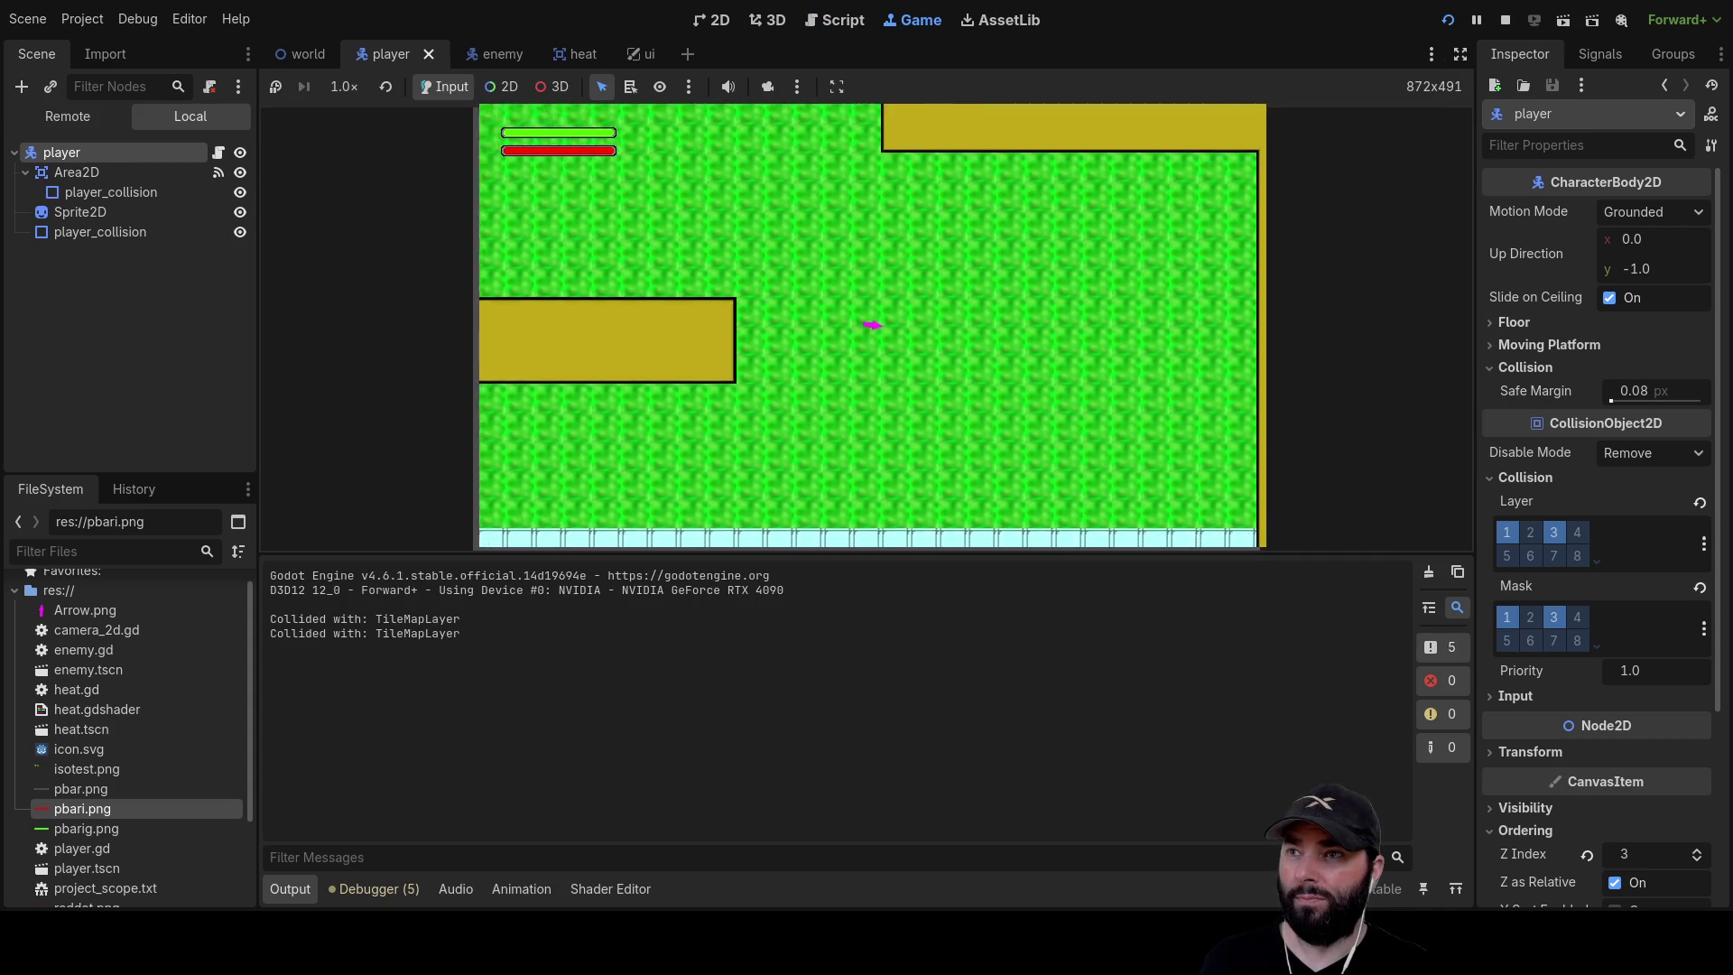
pyautogui.press('a')
pyautogui.press('d')
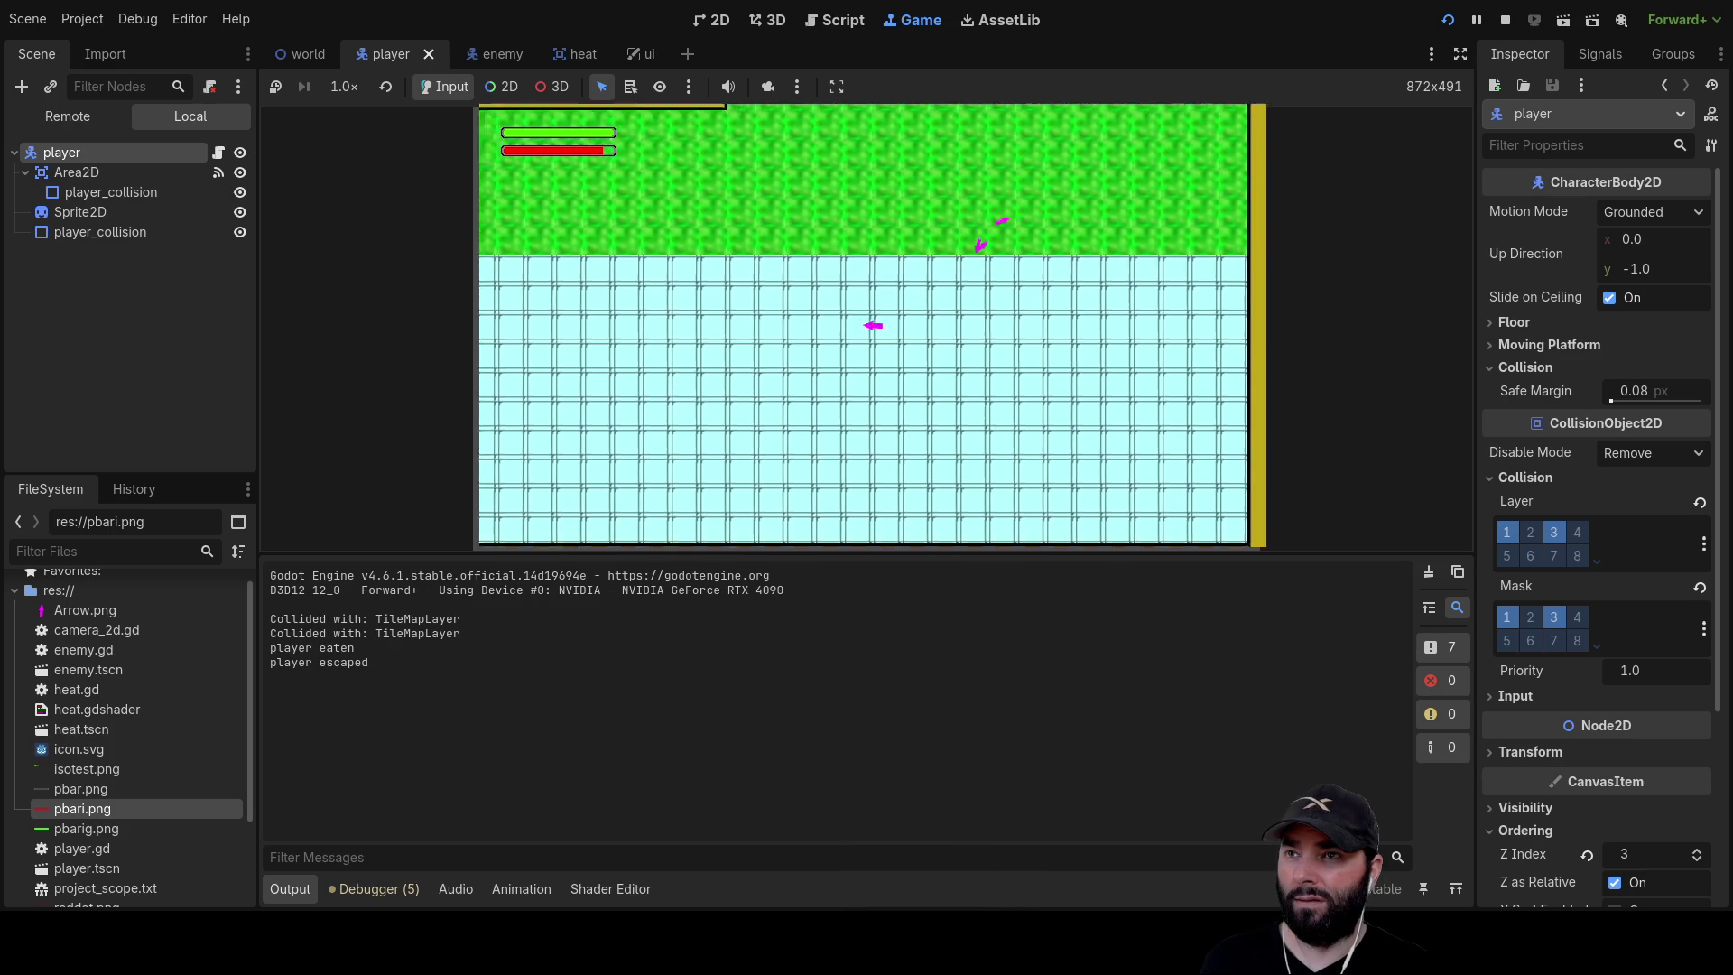
pyautogui.press('d')
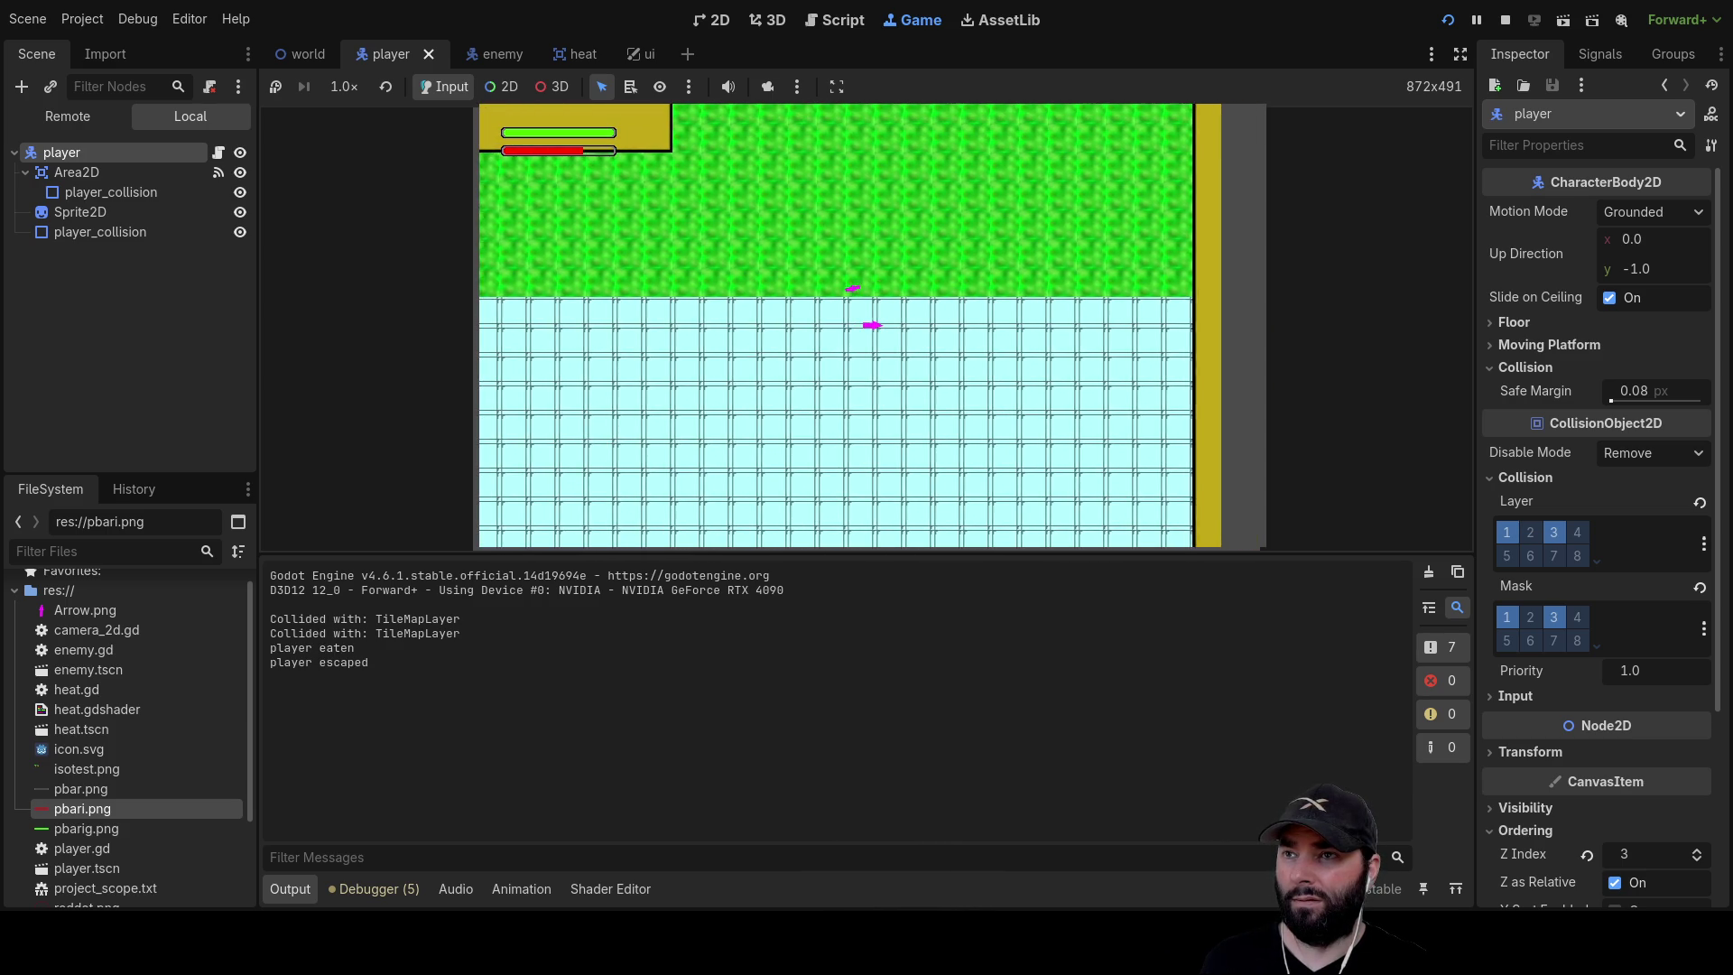
pyautogui.press('d')
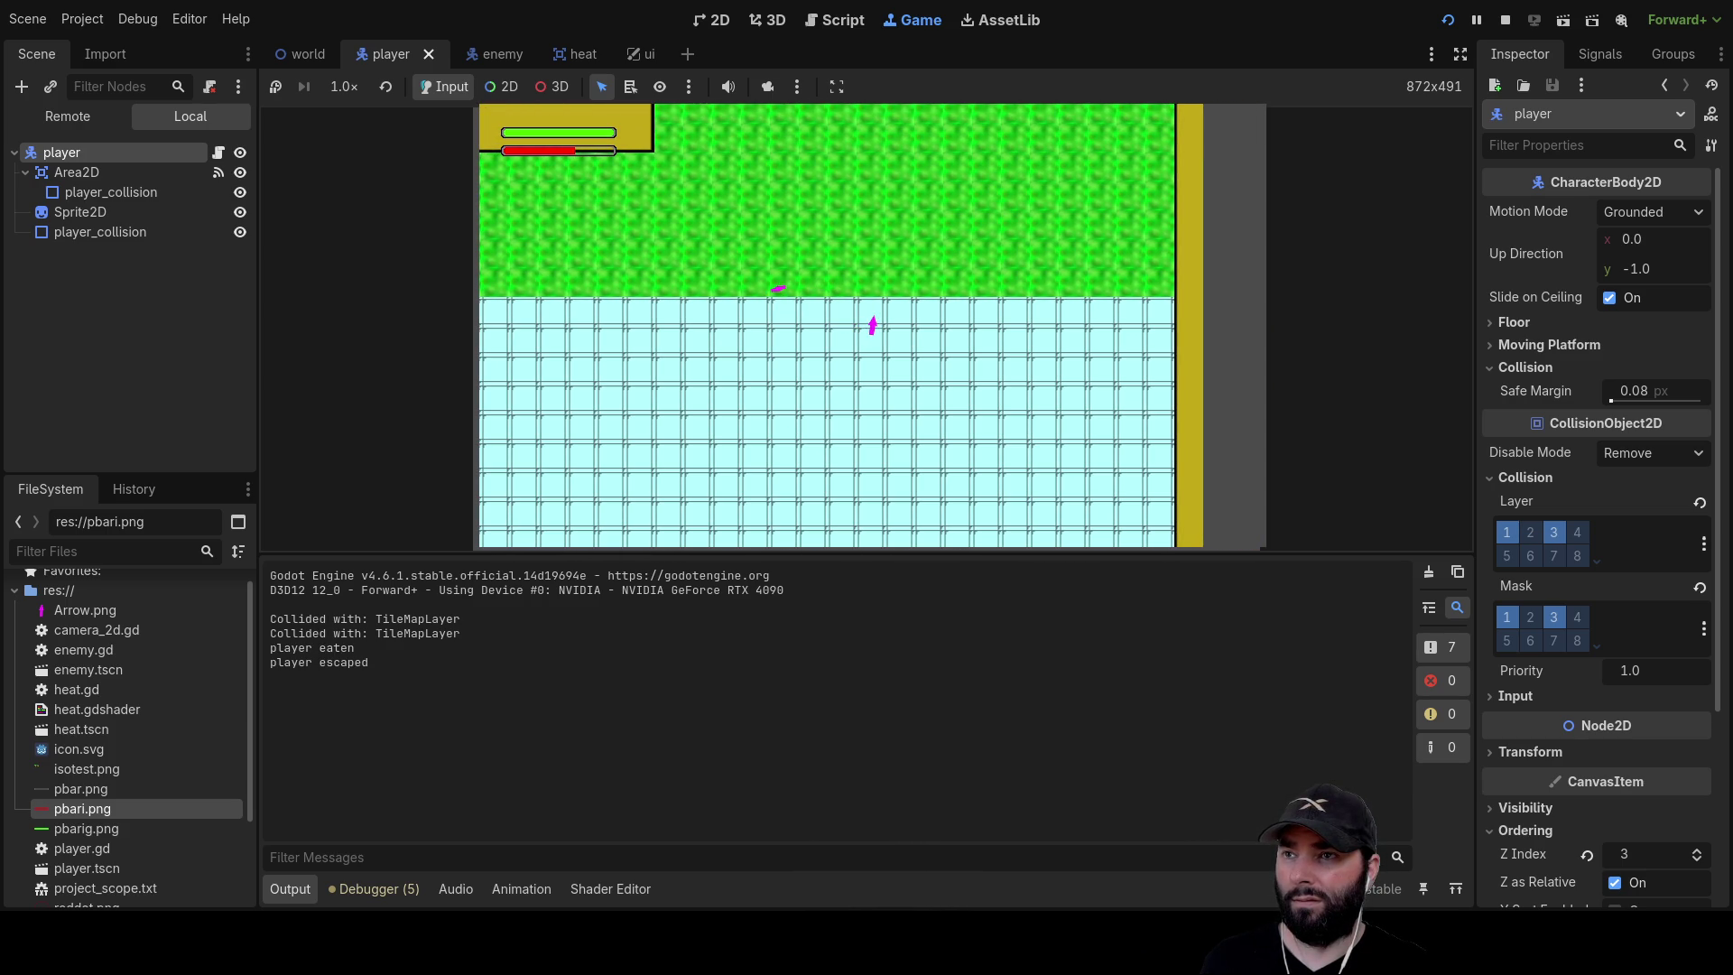
pyautogui.press('a')
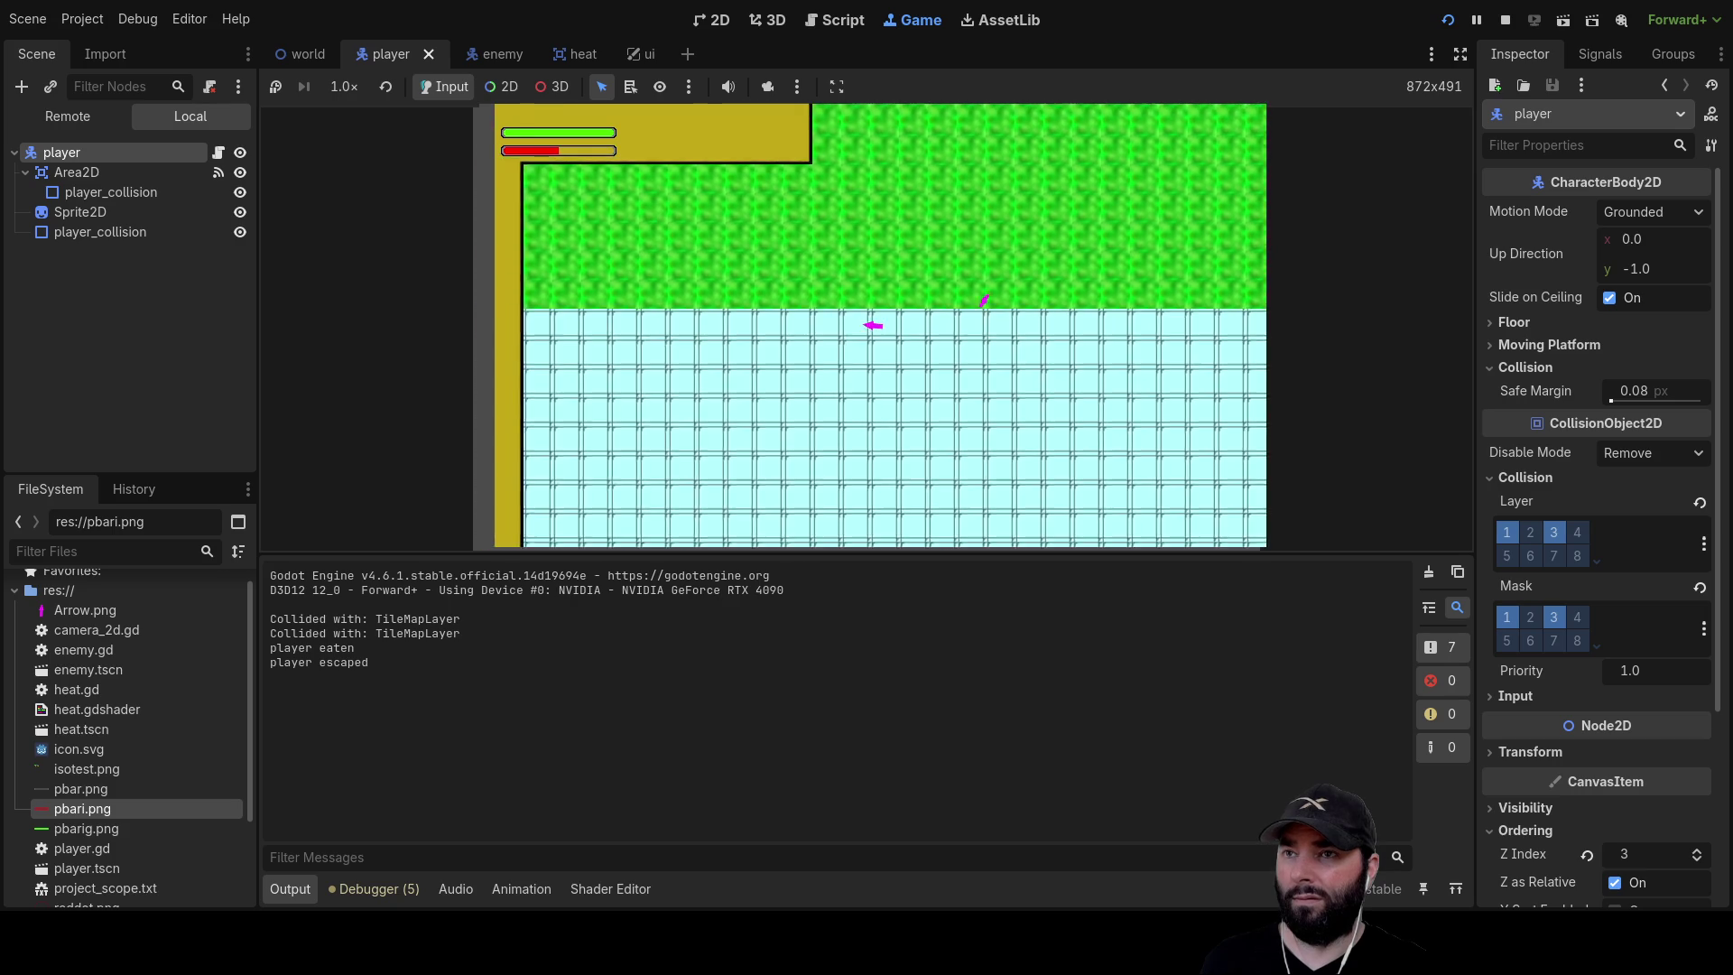
pyautogui.press('d')
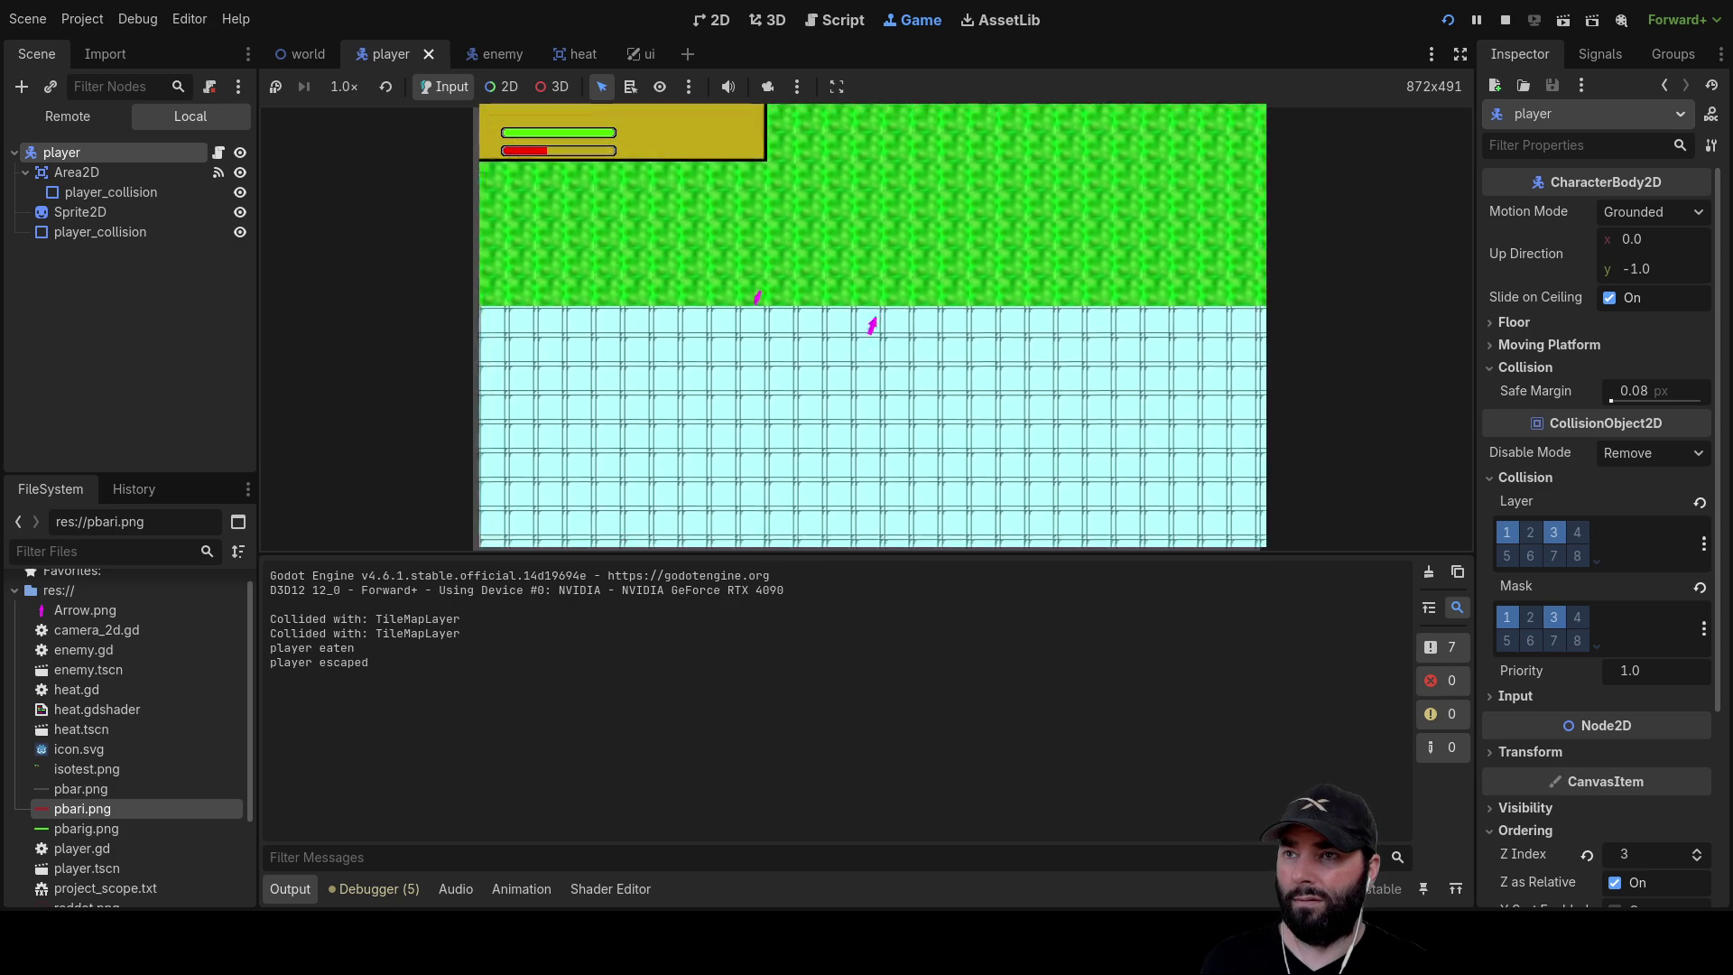
# Drive the player down-left into the walls and enemies, back up-right, then stop the game
pyautogui.press('s')
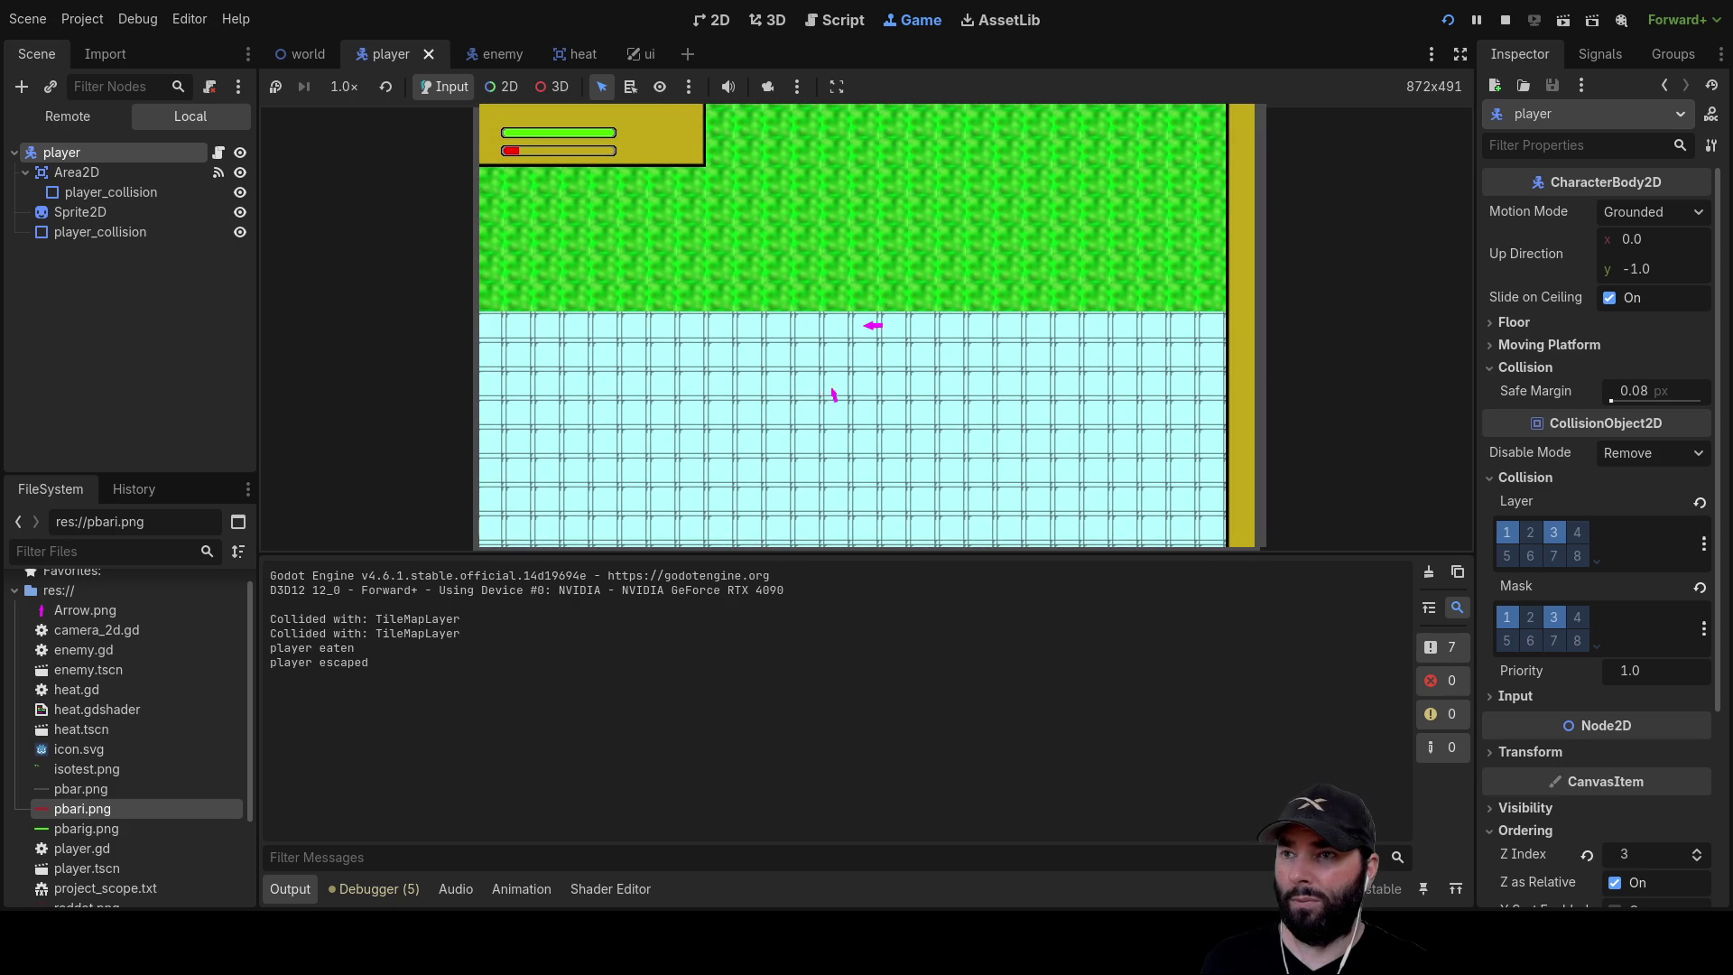
pyautogui.press('a')
pyautogui.press('s')
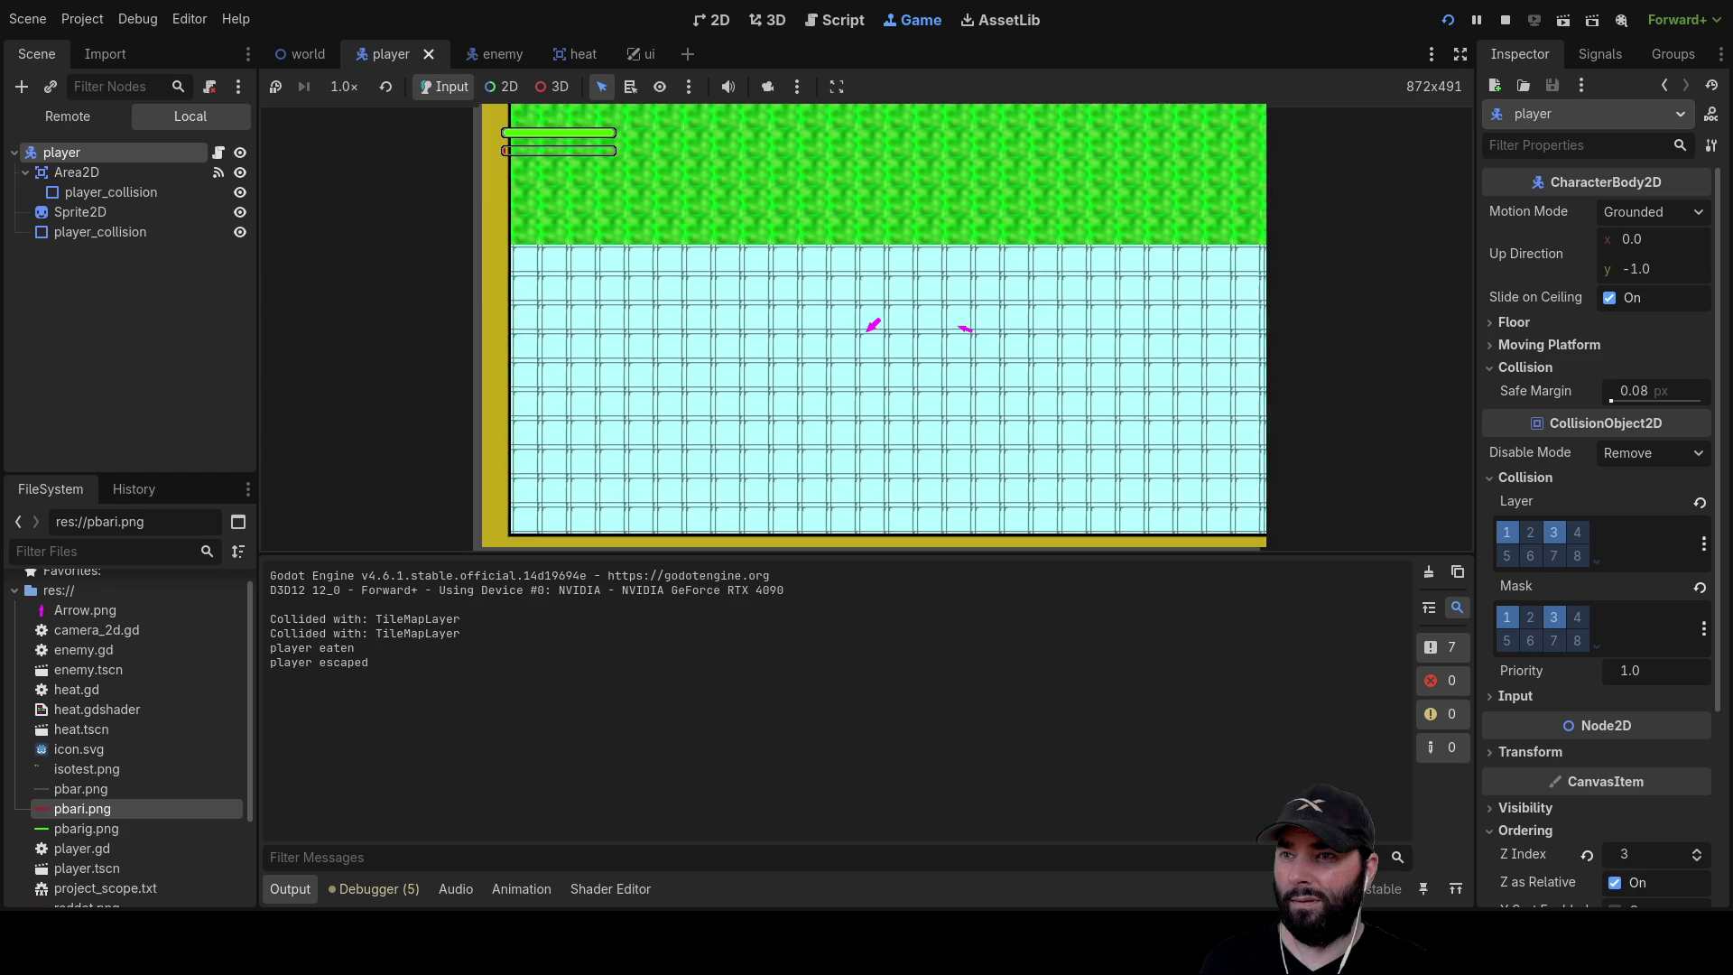
pyautogui.press('a')
pyautogui.press('s')
pyautogui.press('d')
pyautogui.press('w')
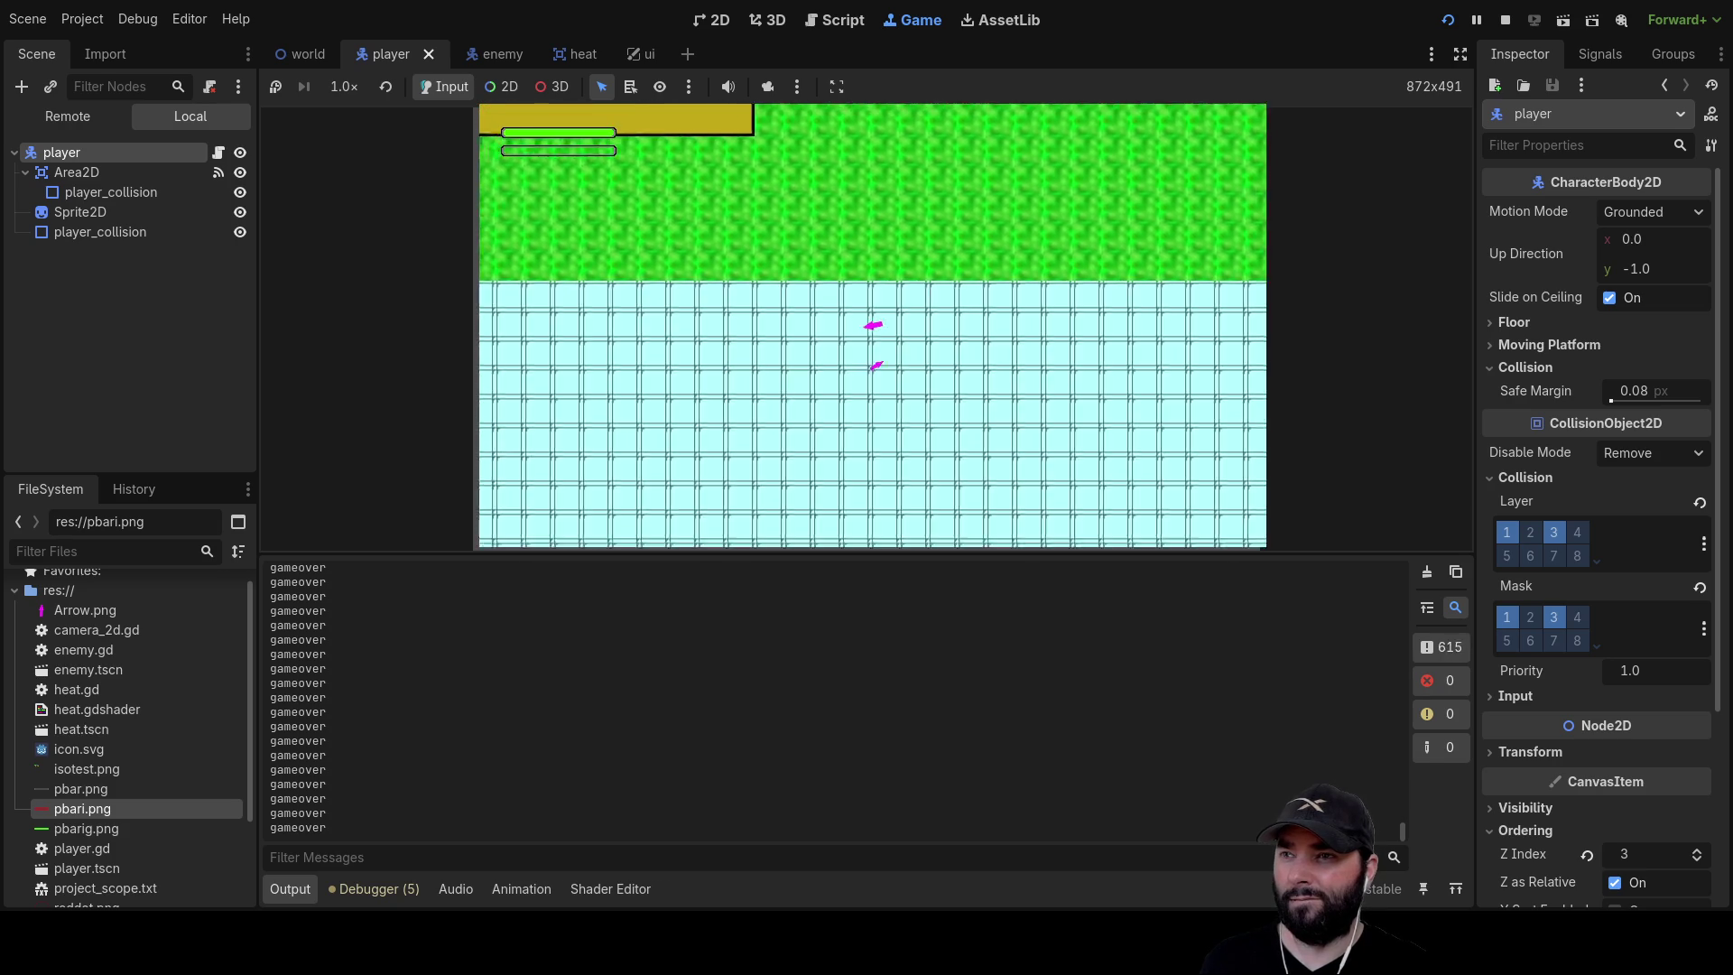
pyautogui.press('d')
pyautogui.press('w')
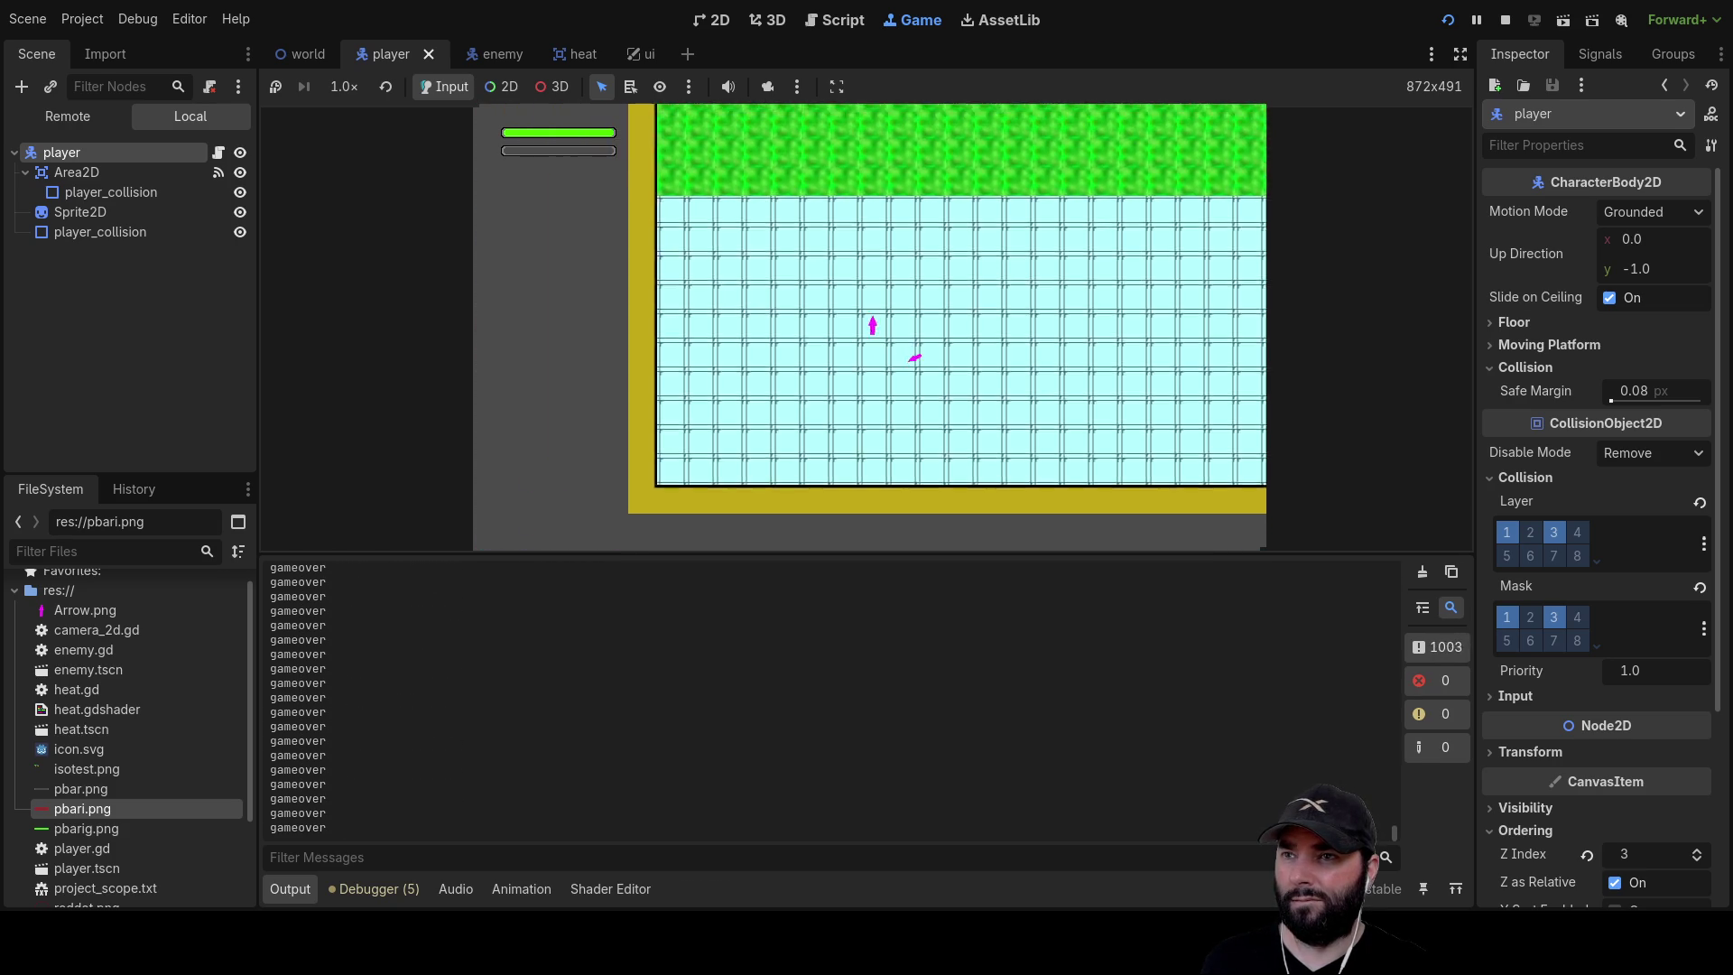
pyautogui.press('a')
pyautogui.press('s')
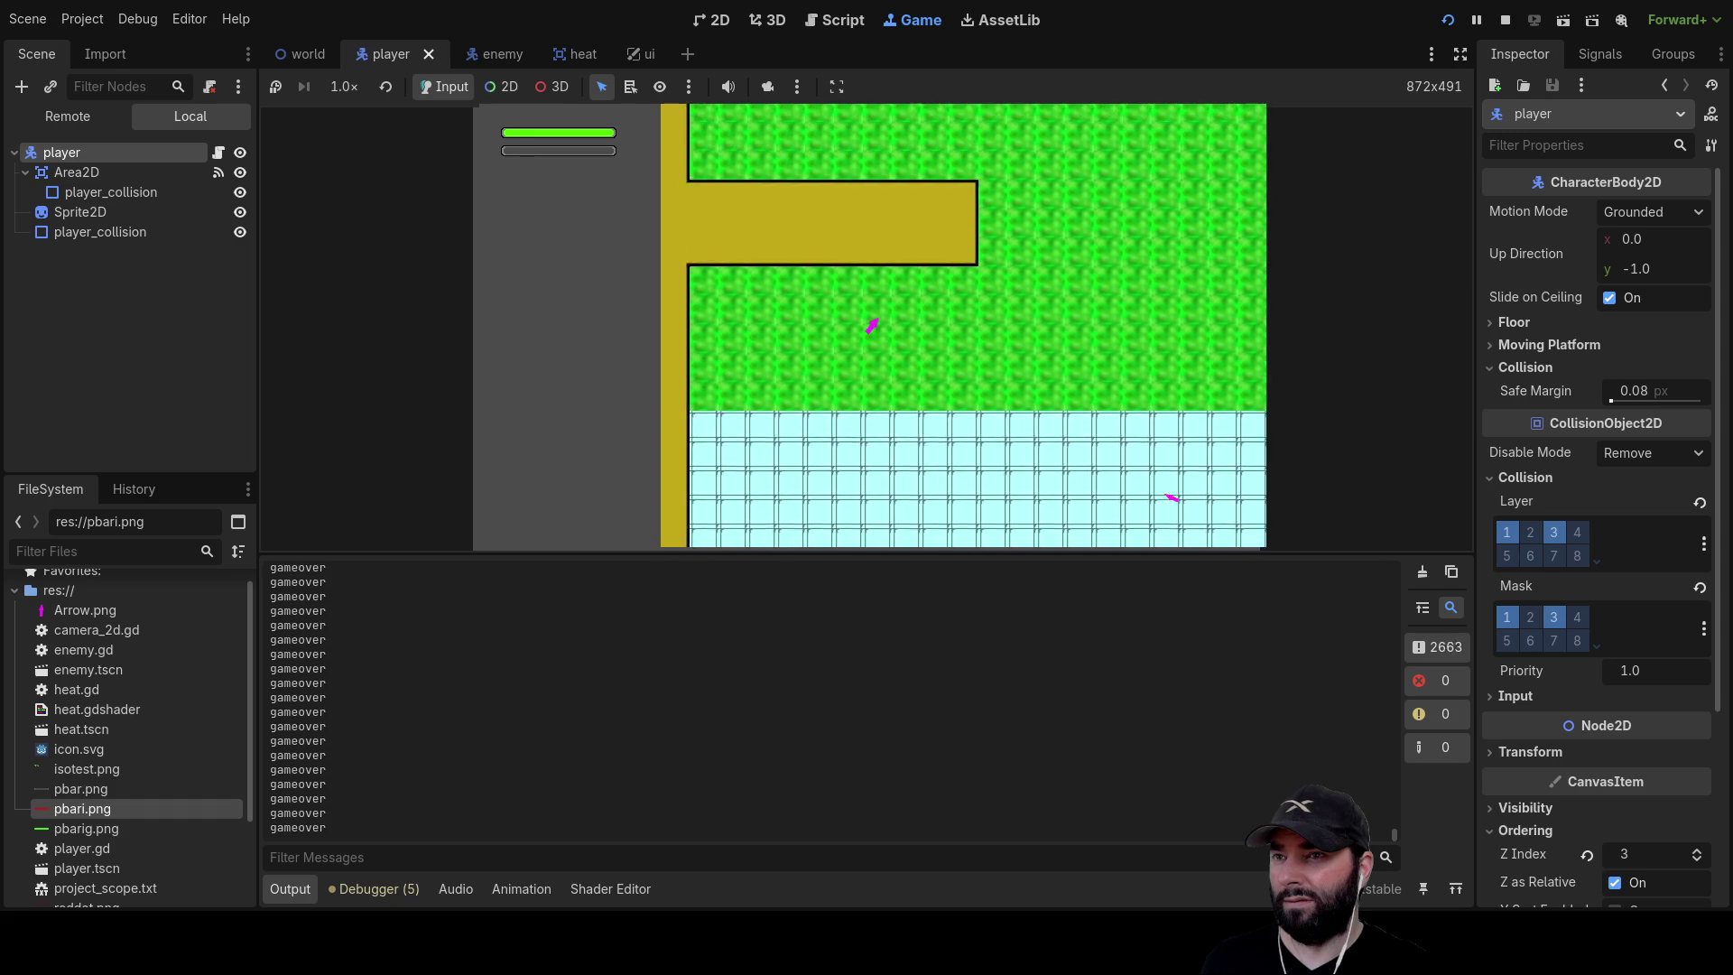
pyautogui.press('Down')
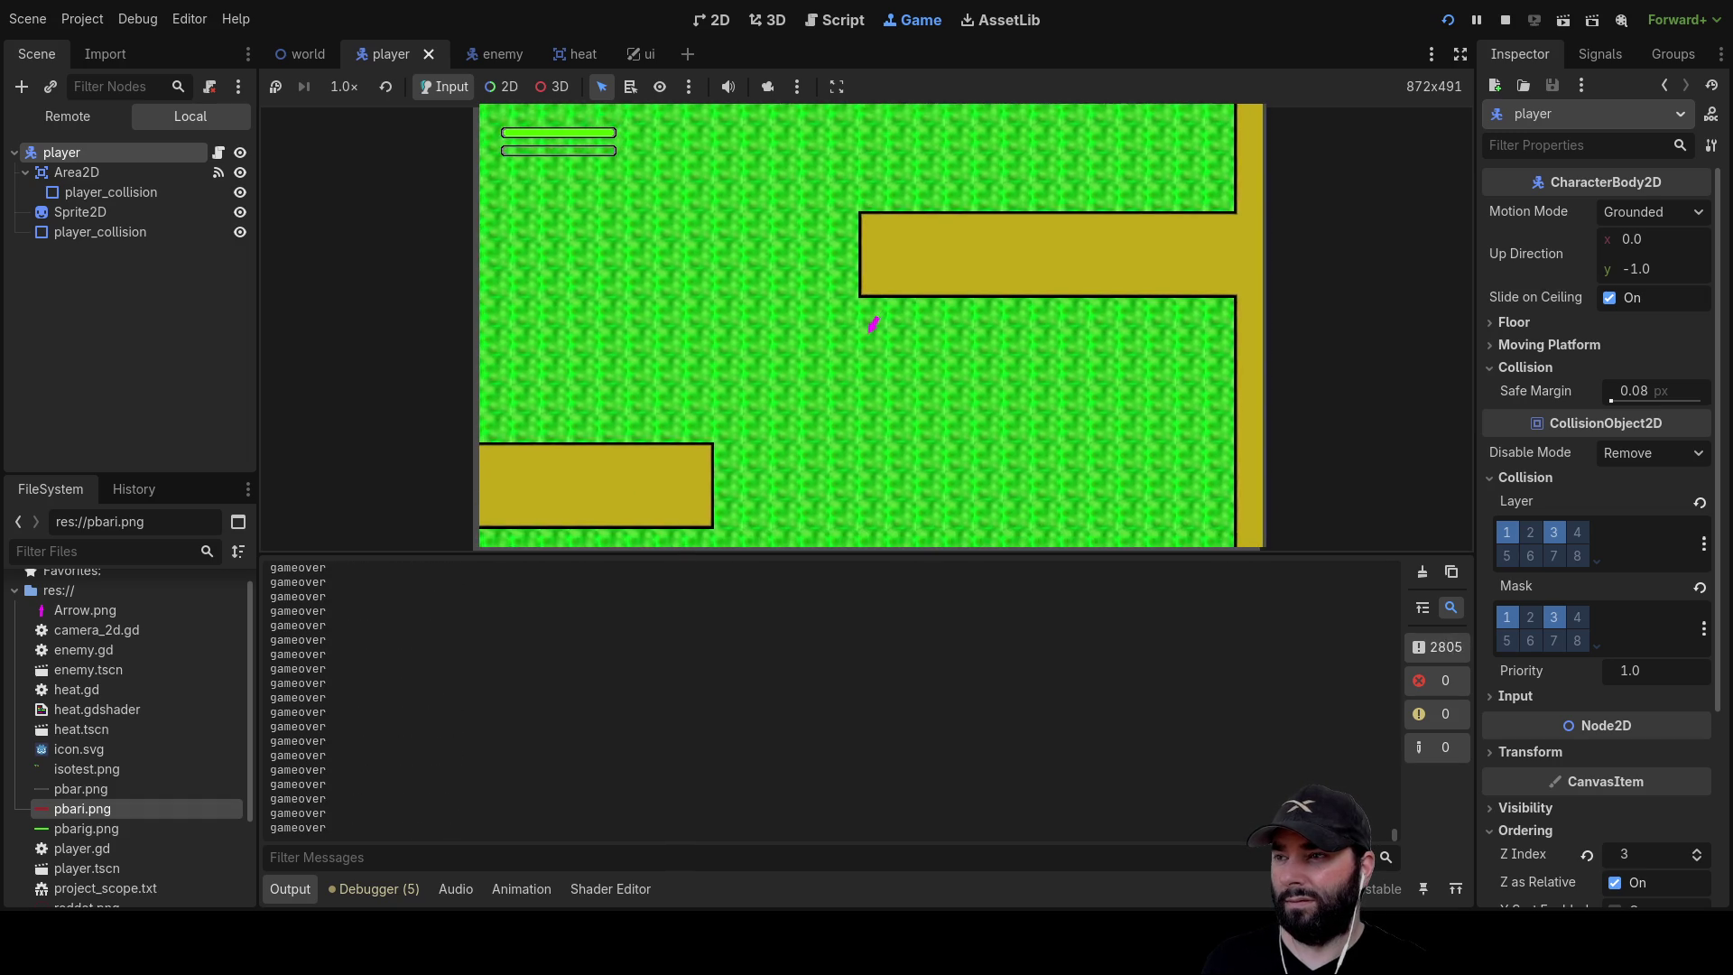
pyautogui.press('Left')
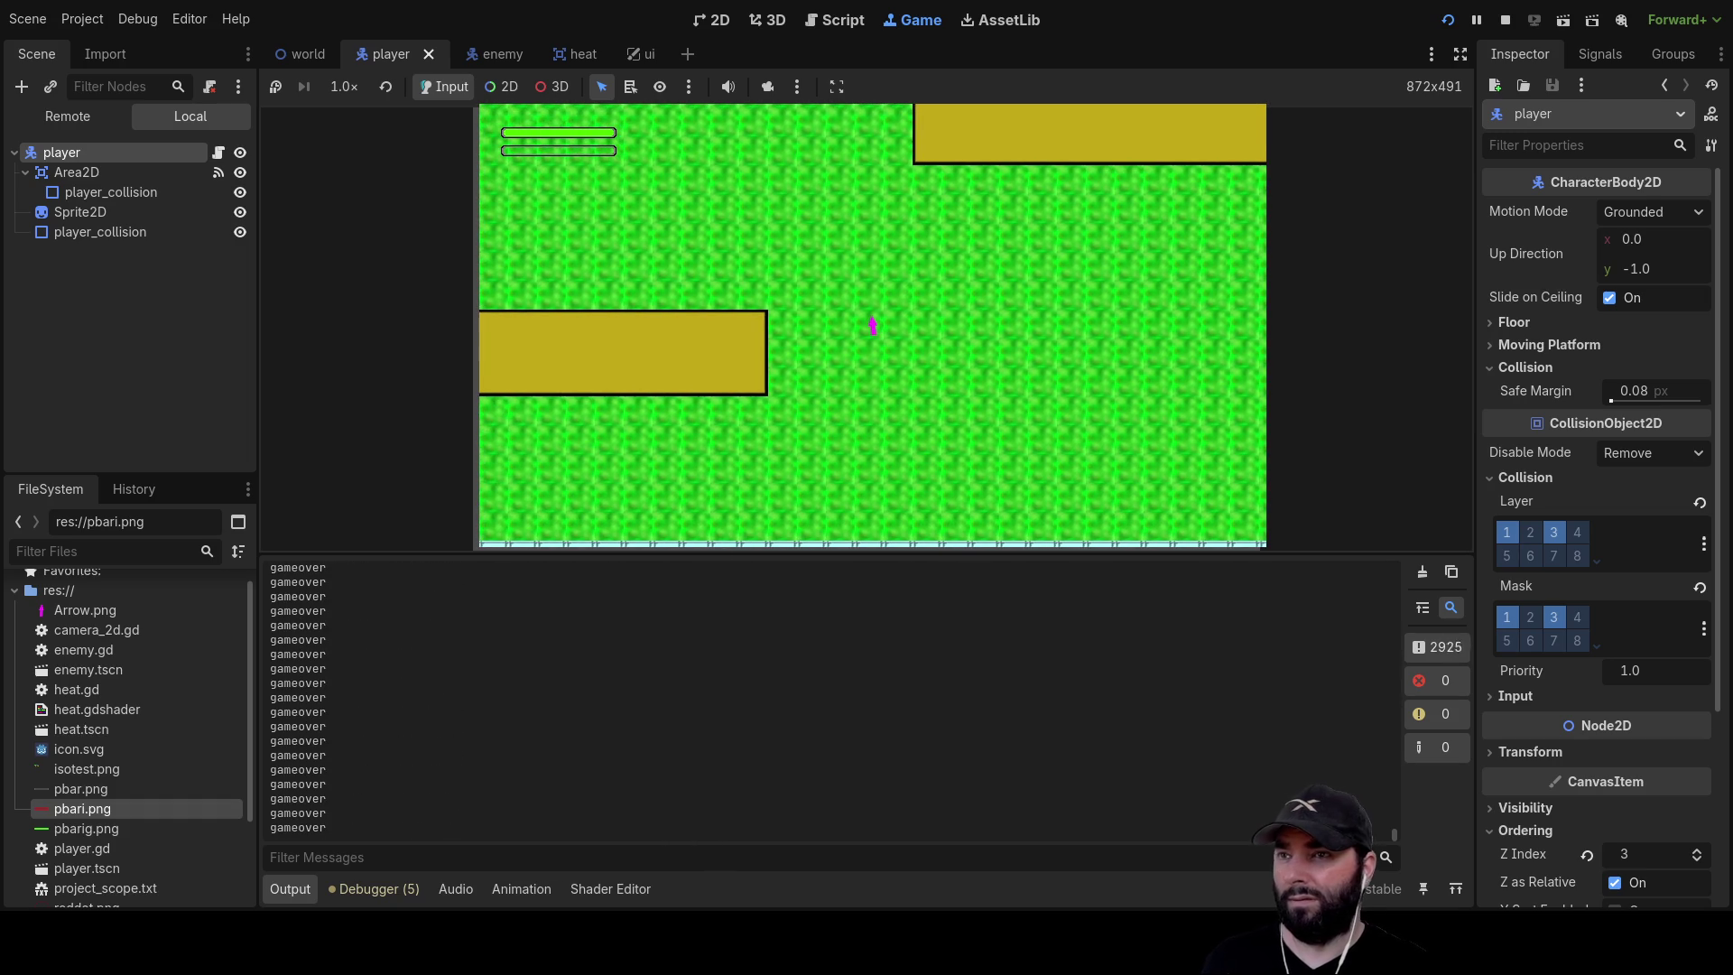
pyautogui.click(1507, 20)
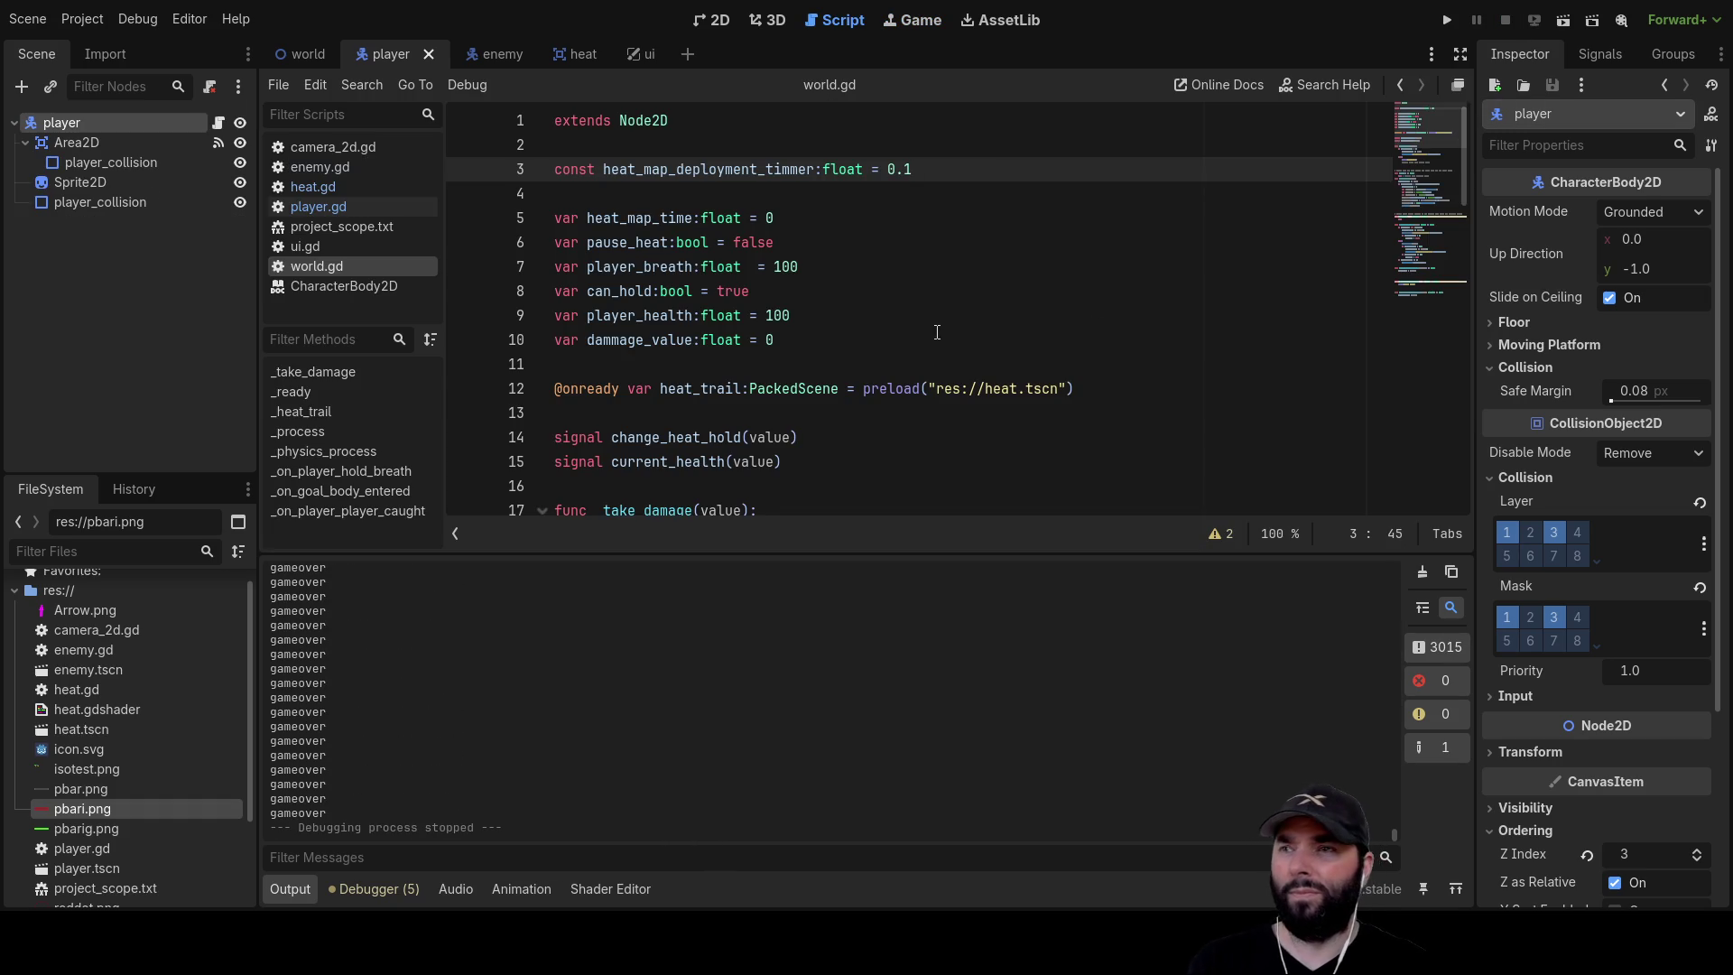
# After glancing at heat.gd, open the CharacterBody2D docs for move_and_slide() in player.gd's _physics_process
pyautogui.click(348, 190)
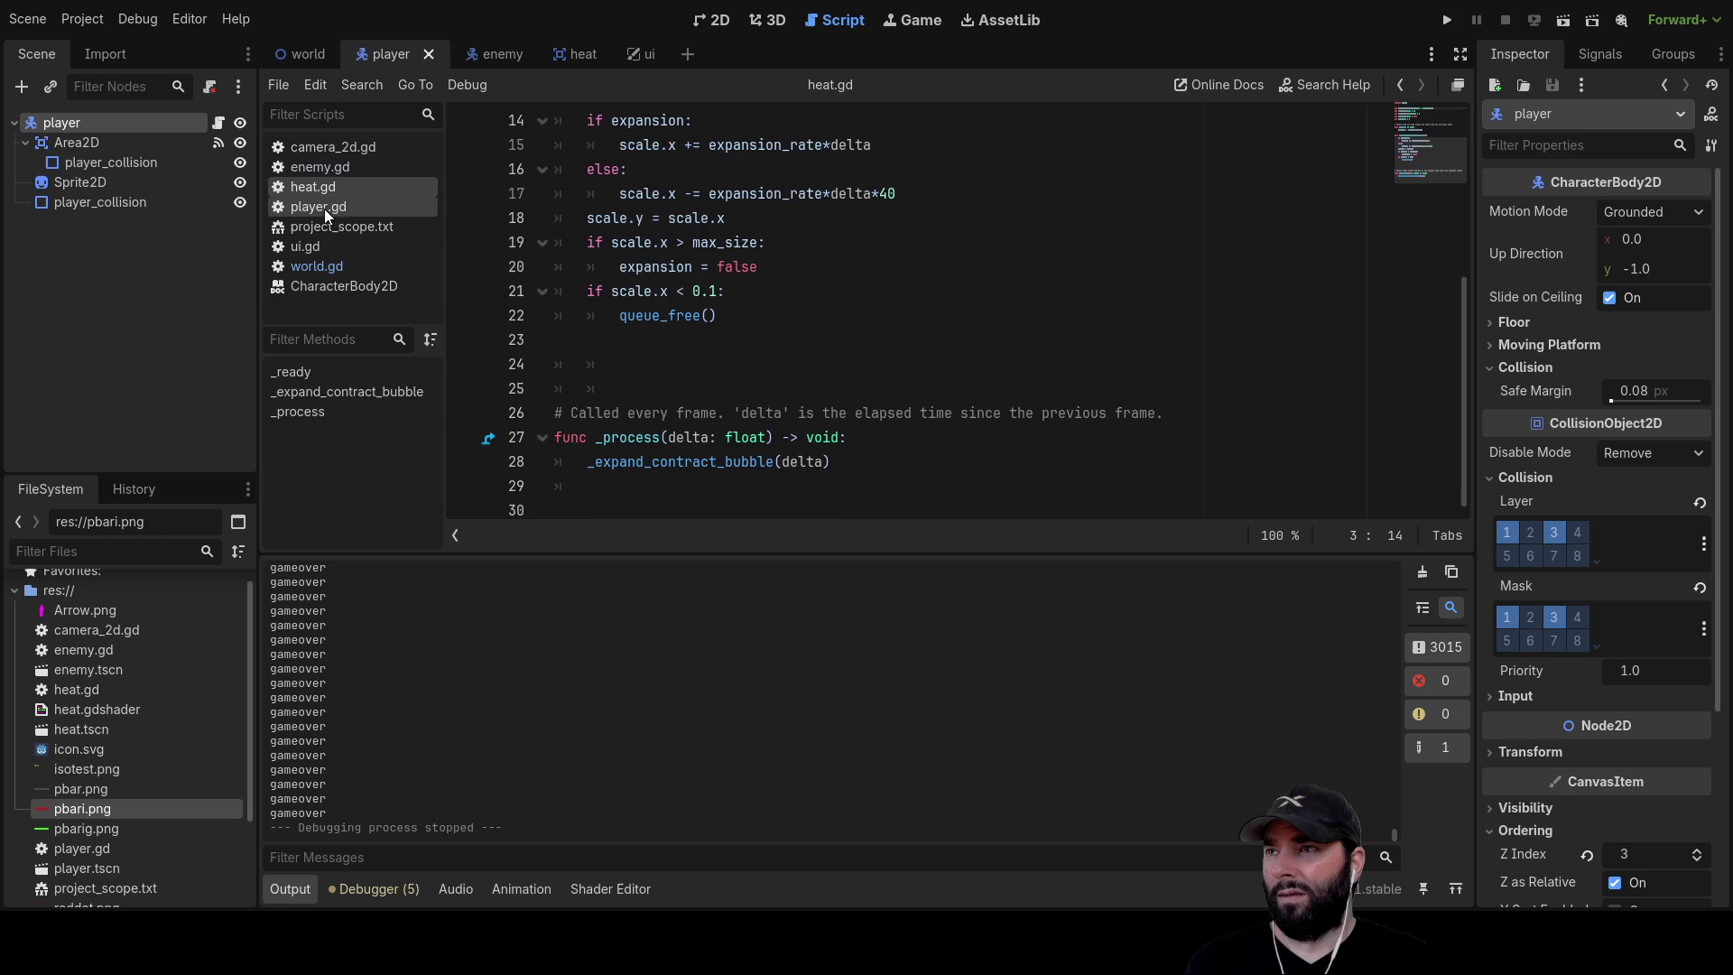
pyautogui.click(323, 207)
pyautogui.scroll(-2, 809, 303)
pyautogui.scroll(-10, 808, 303)
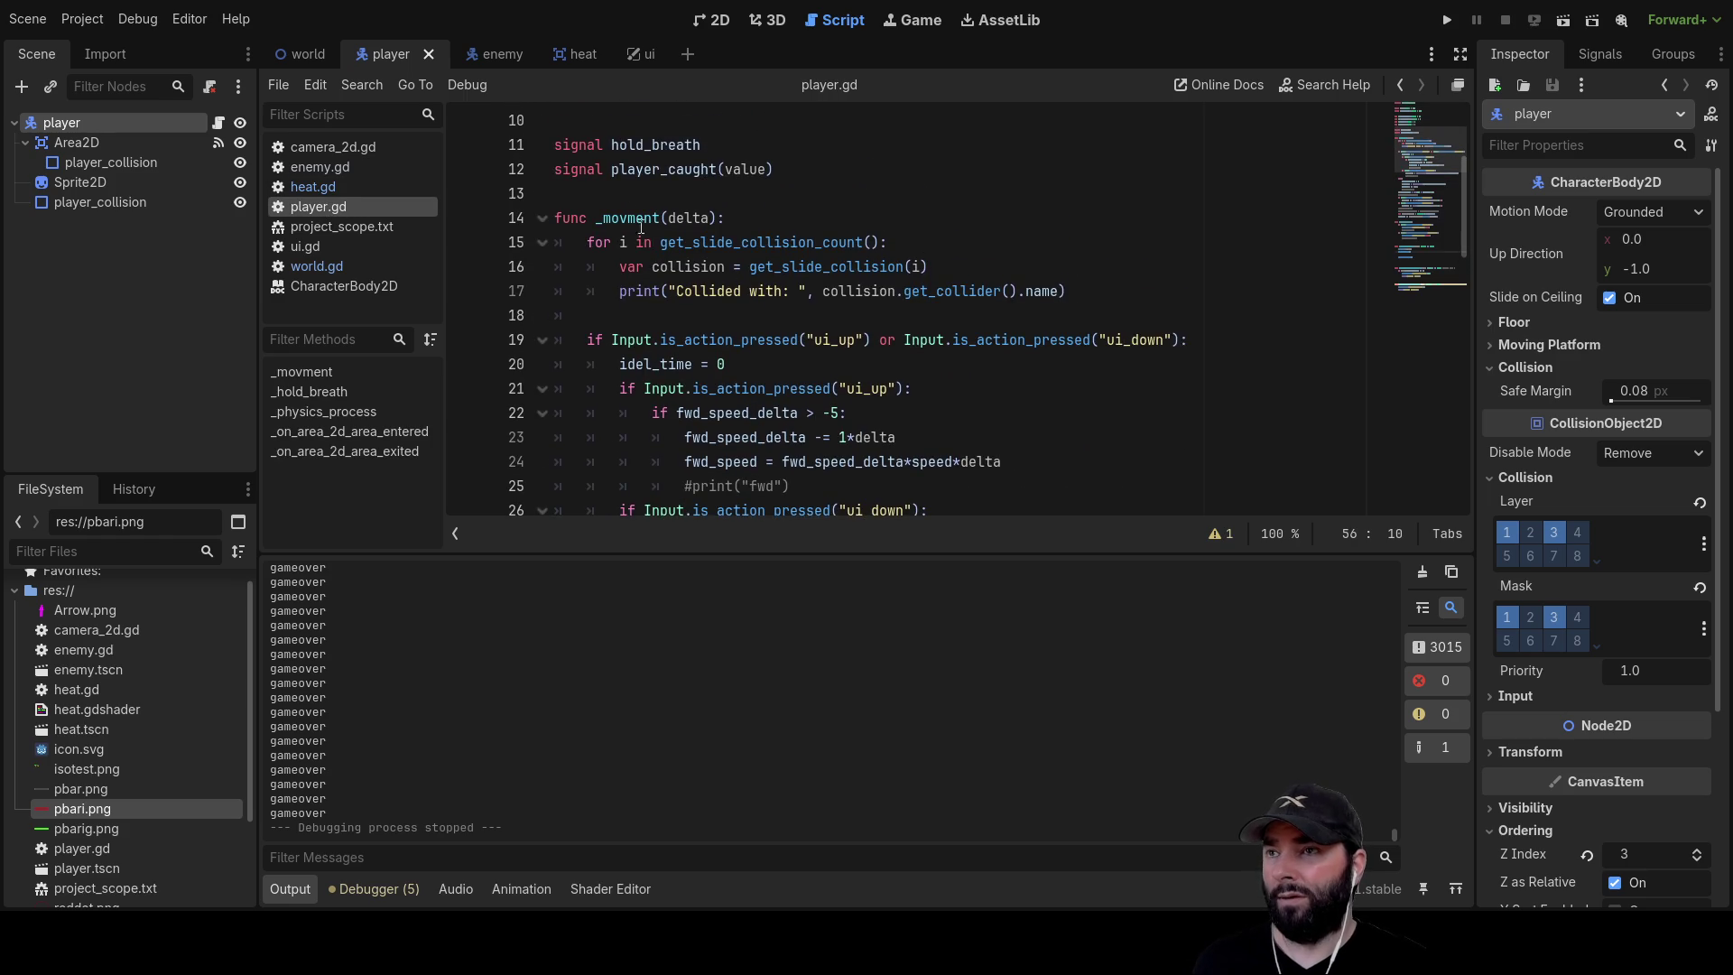
pyautogui.scroll(-5, 737, 353)
pyautogui.scroll(3, 684, 362)
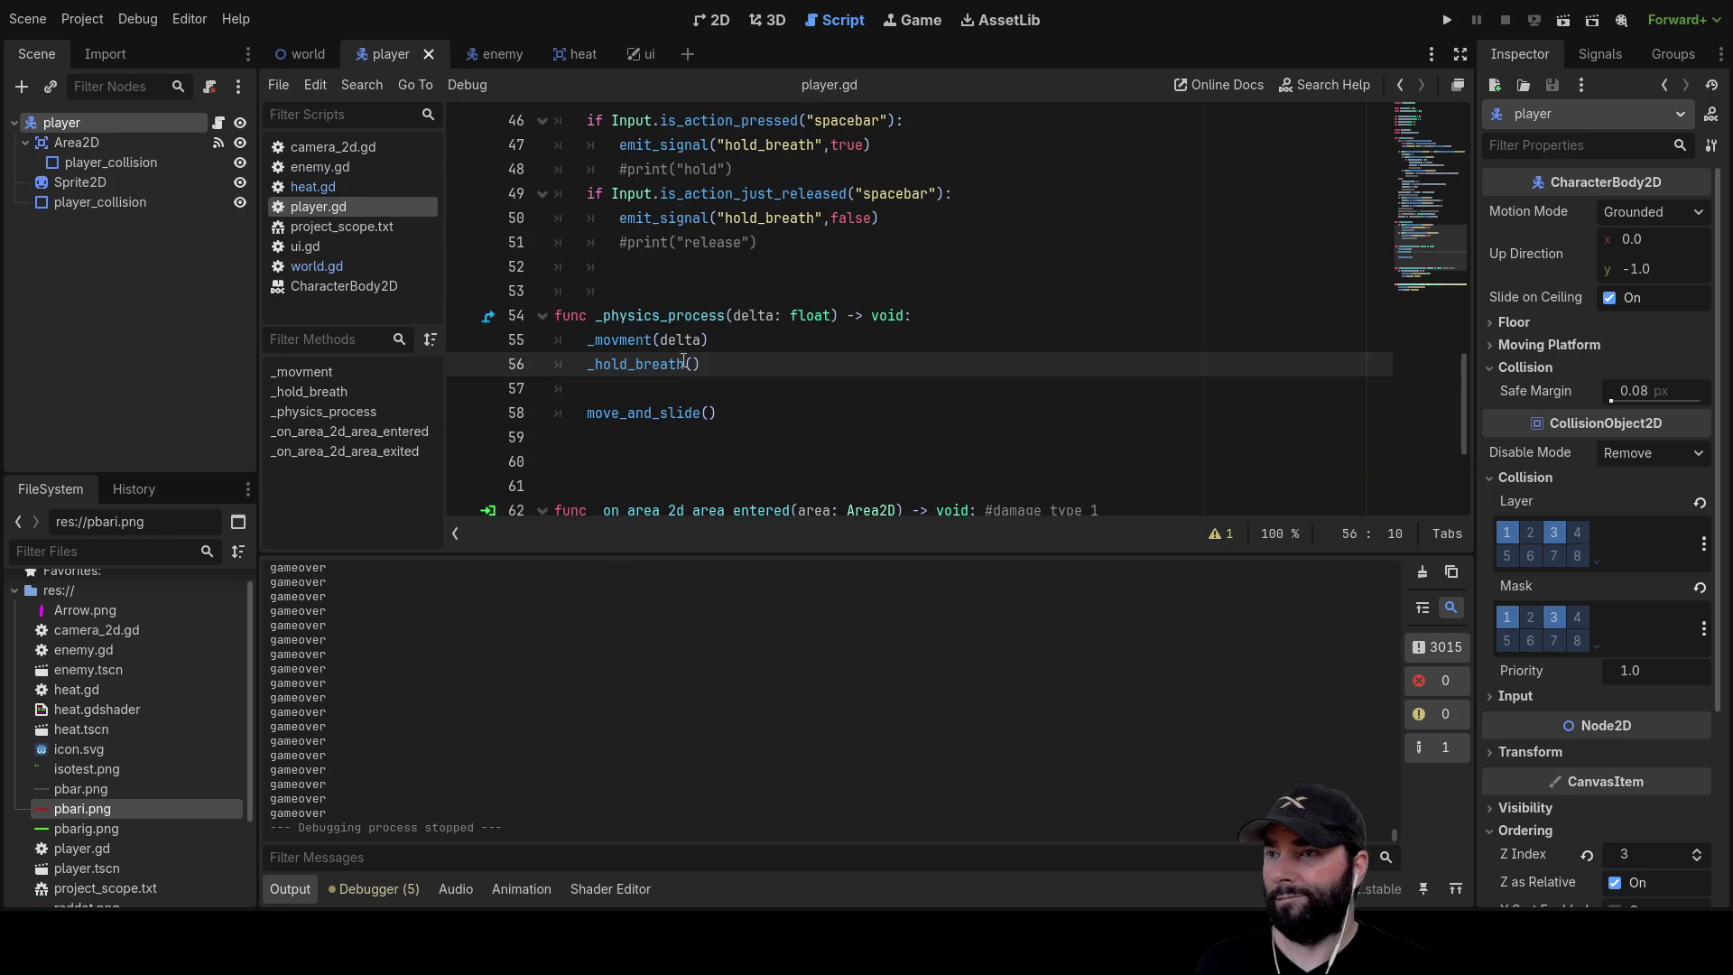
pyautogui.keyDown('ctrl'); pyautogui.click(650, 414); pyautogui.keyUp('ctrl')
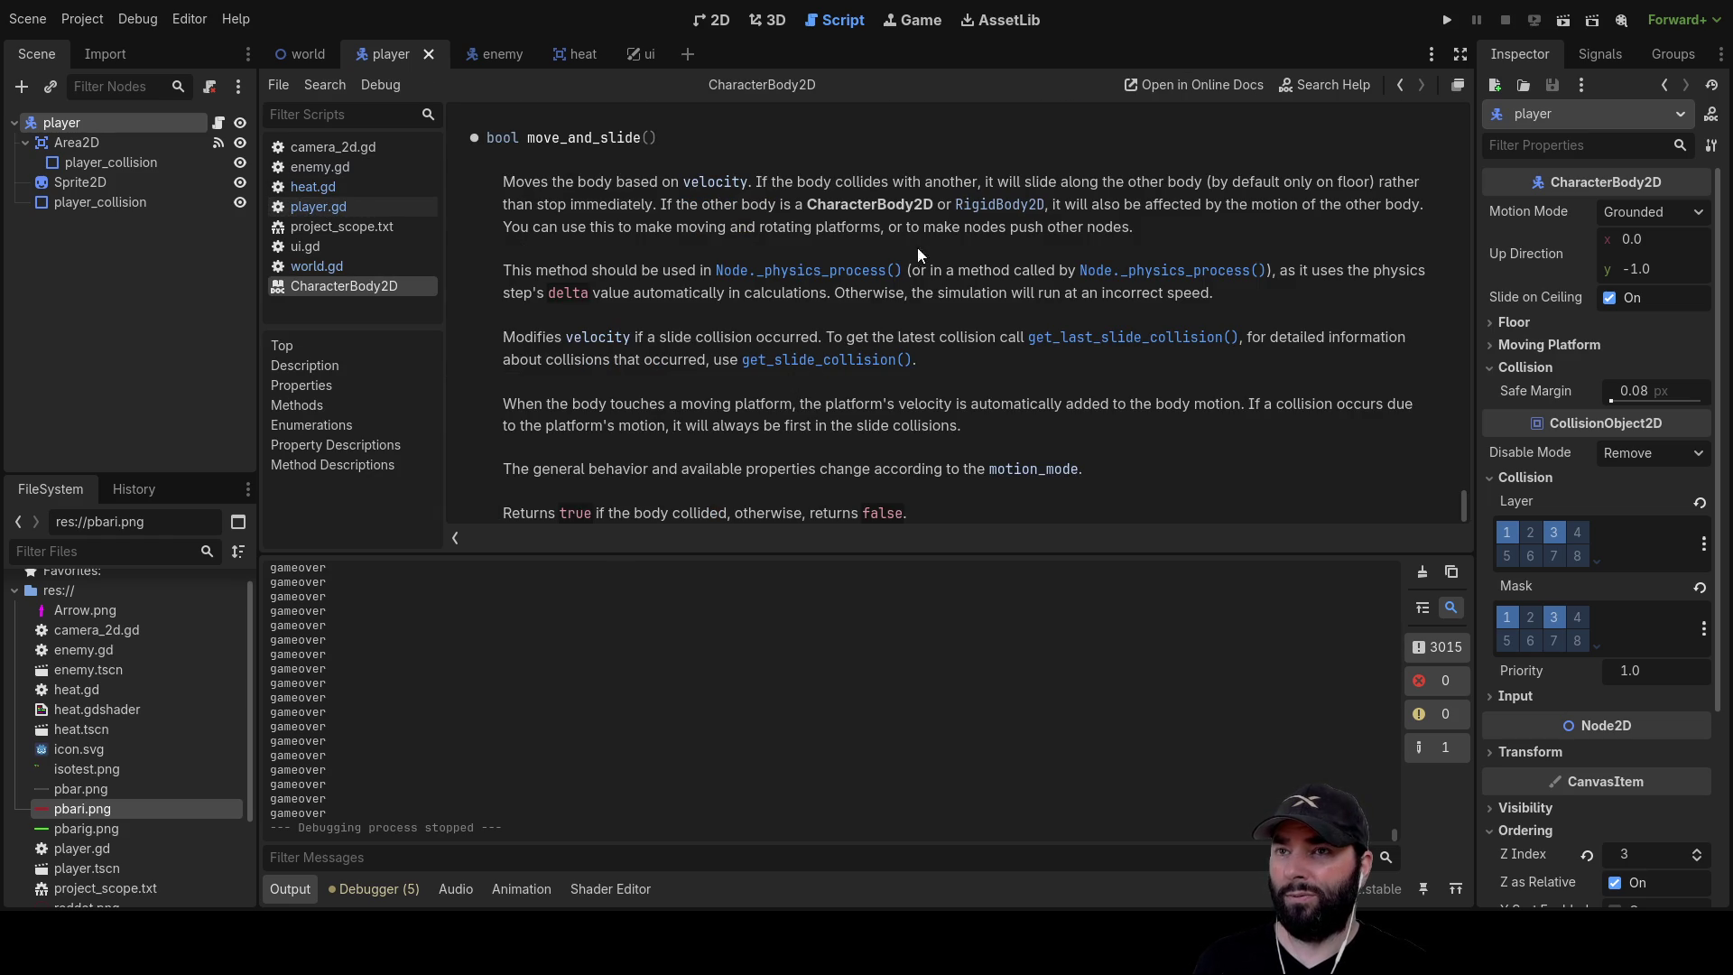
pyautogui.scroll(8, 902, 368)
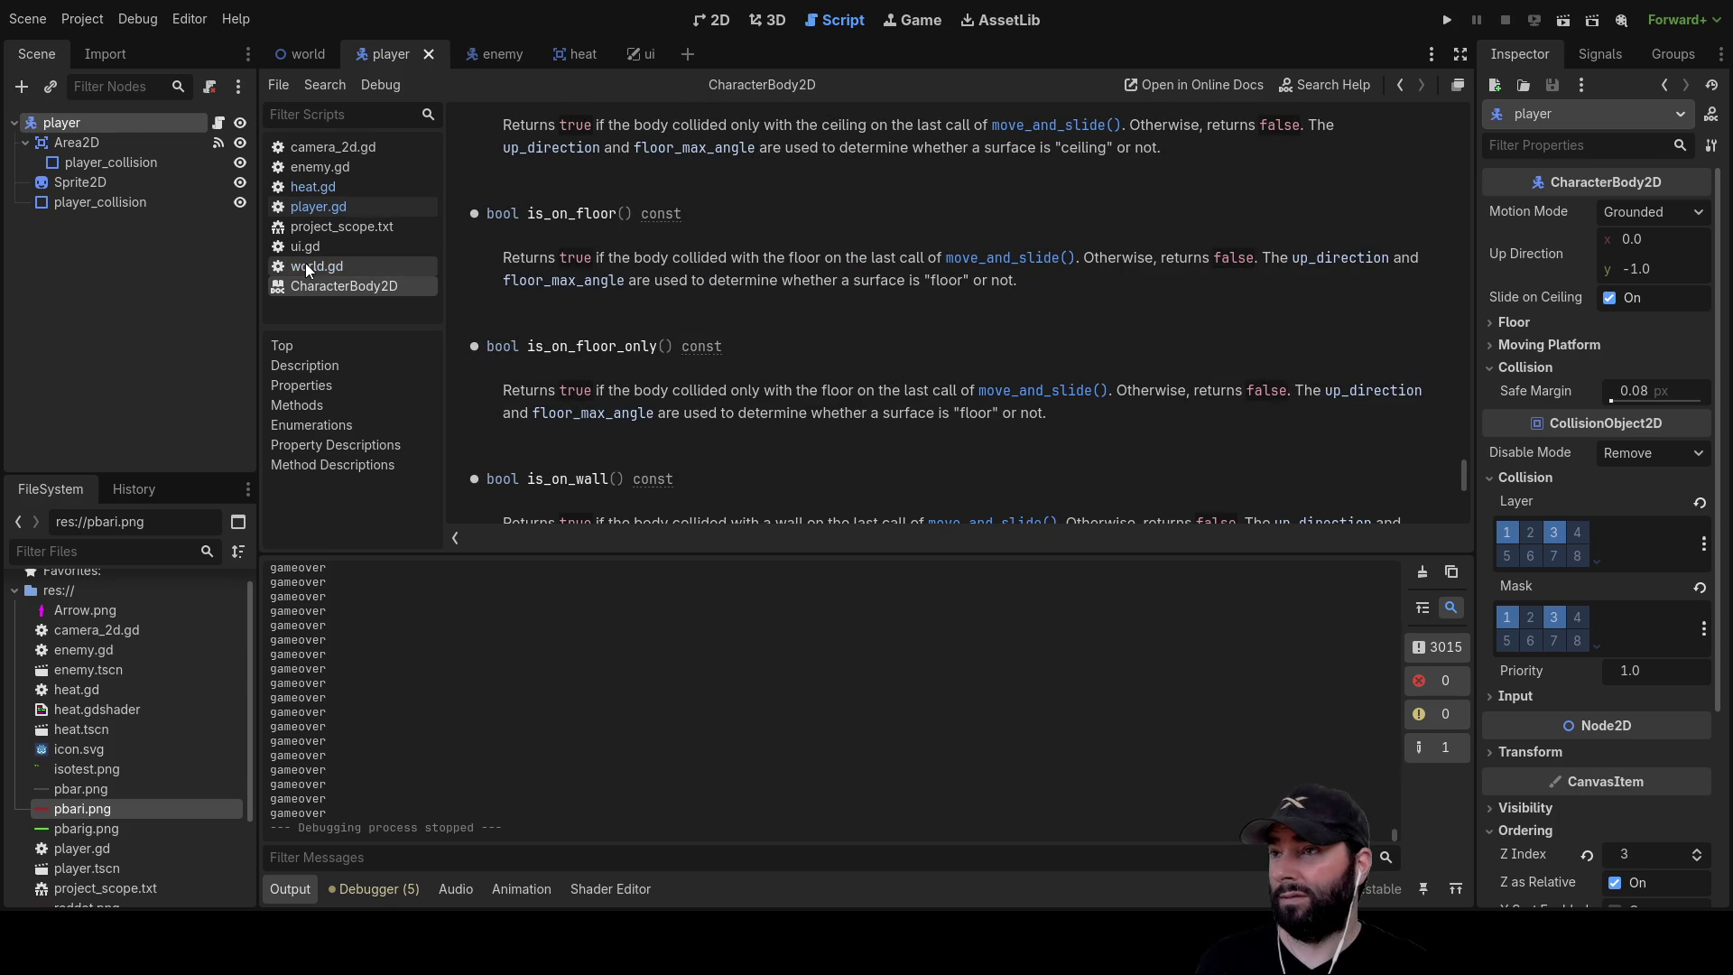
pyautogui.scroll(10, 761, 343)
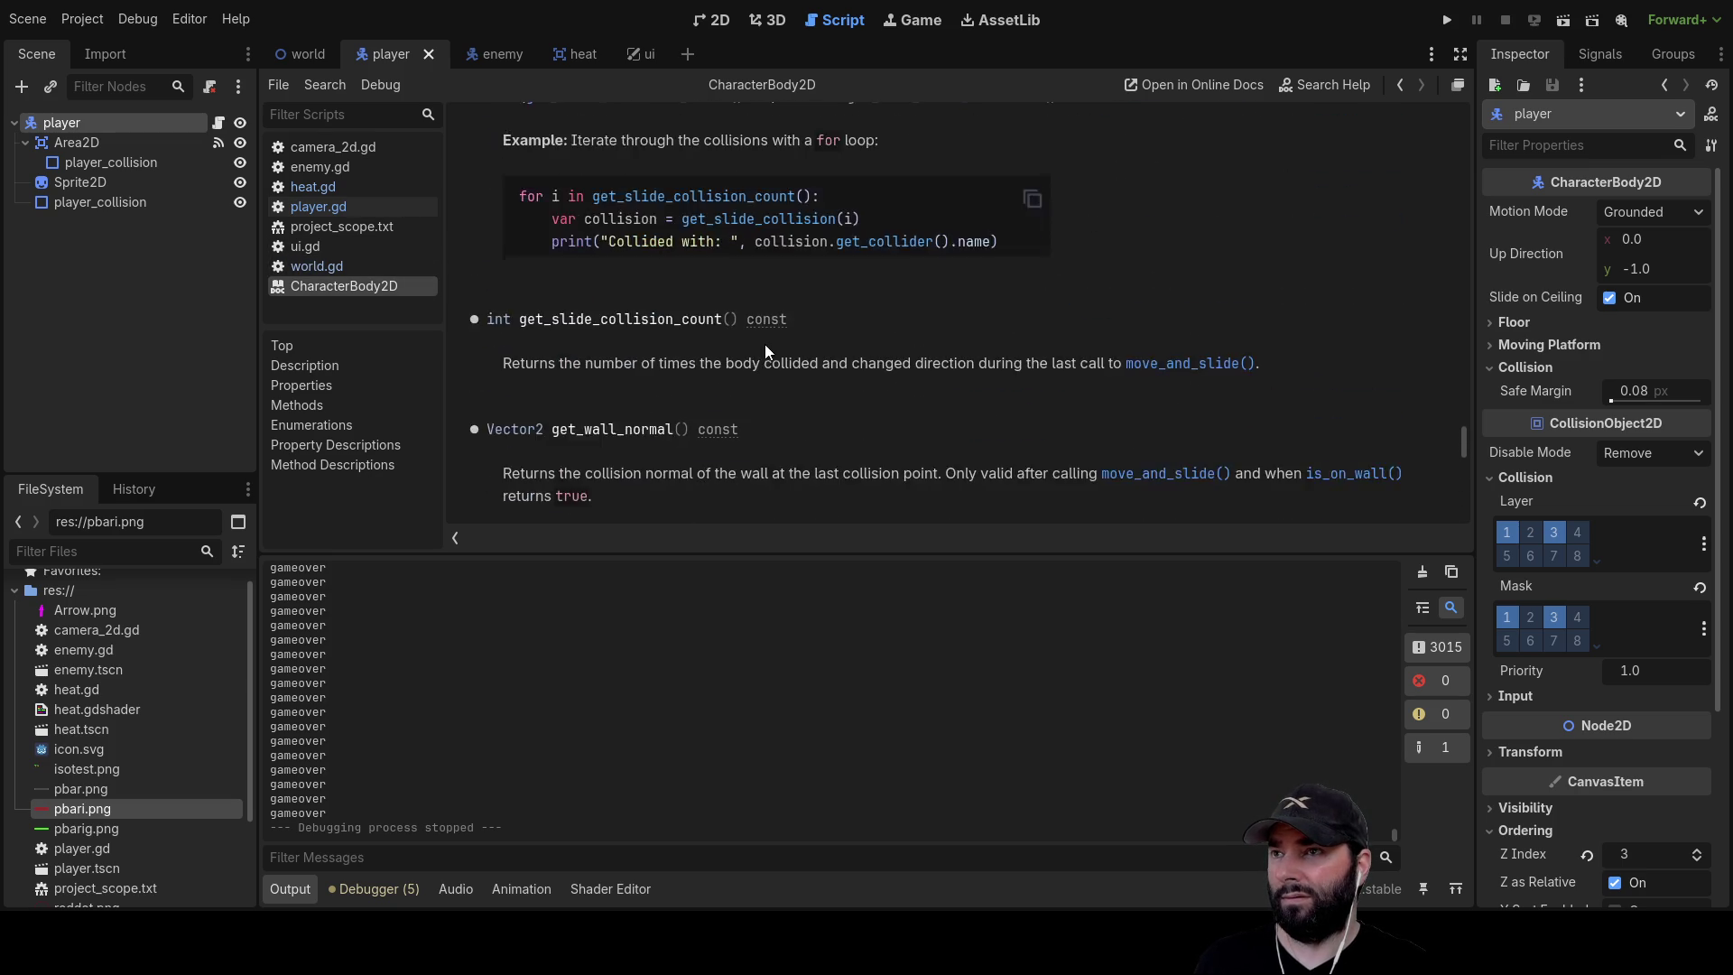
pyautogui.scroll(15, 761, 338)
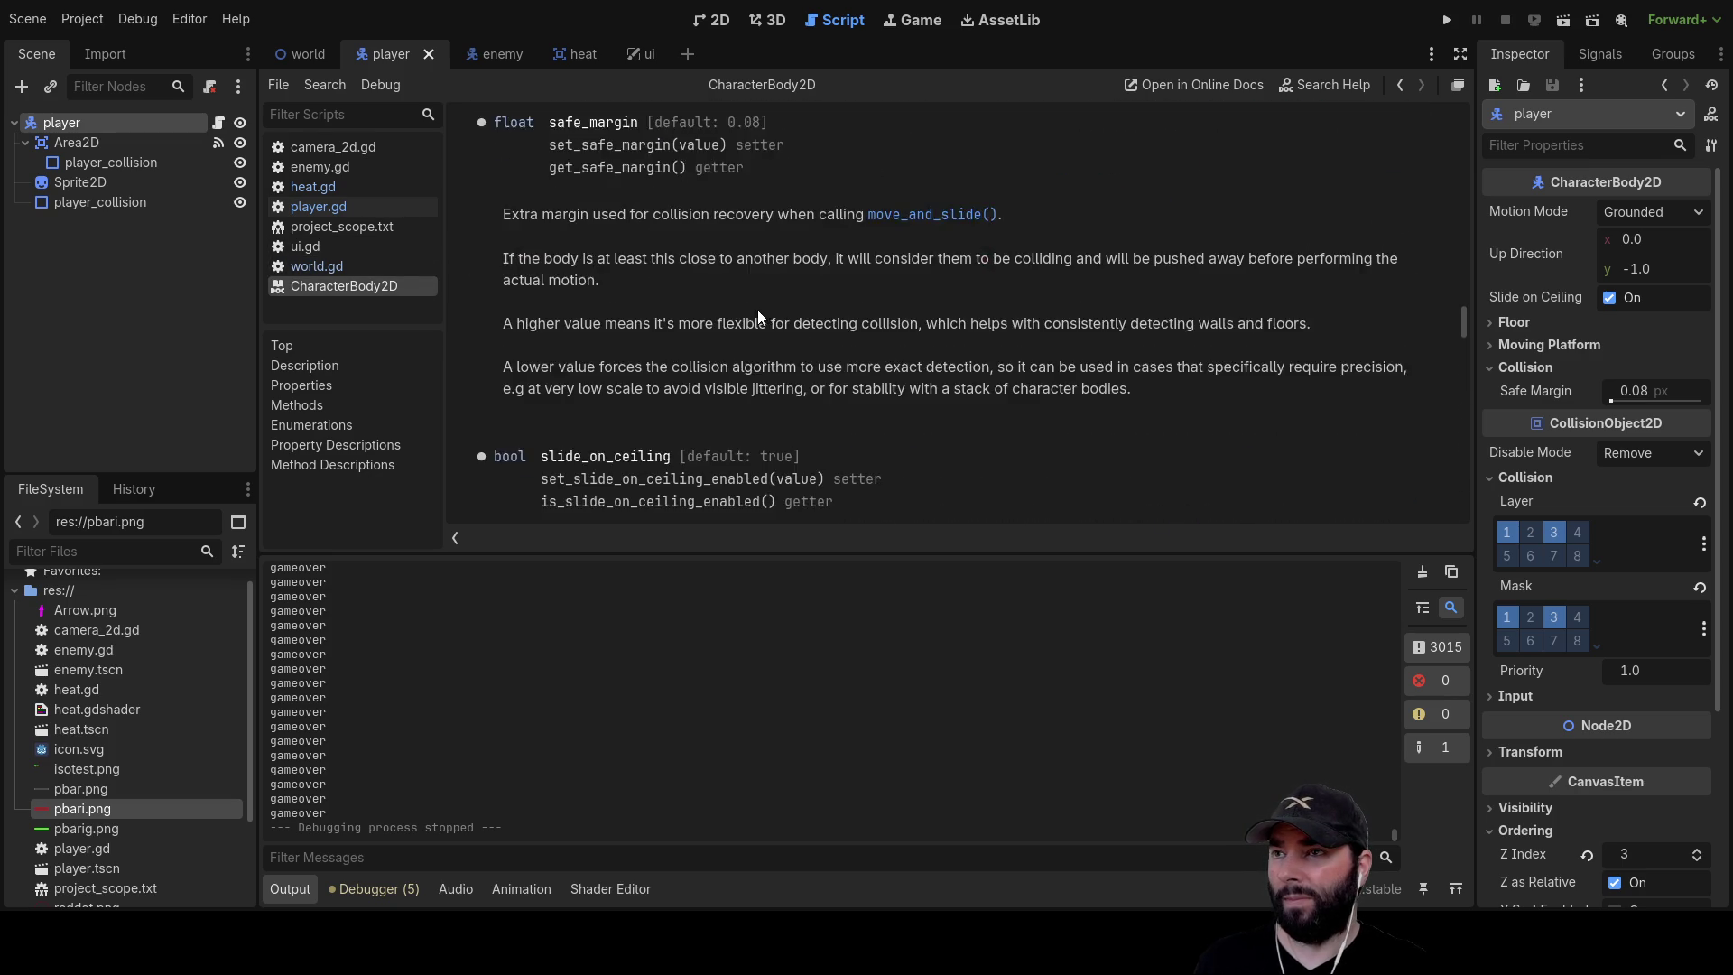
pyautogui.scroll(15, 761, 333)
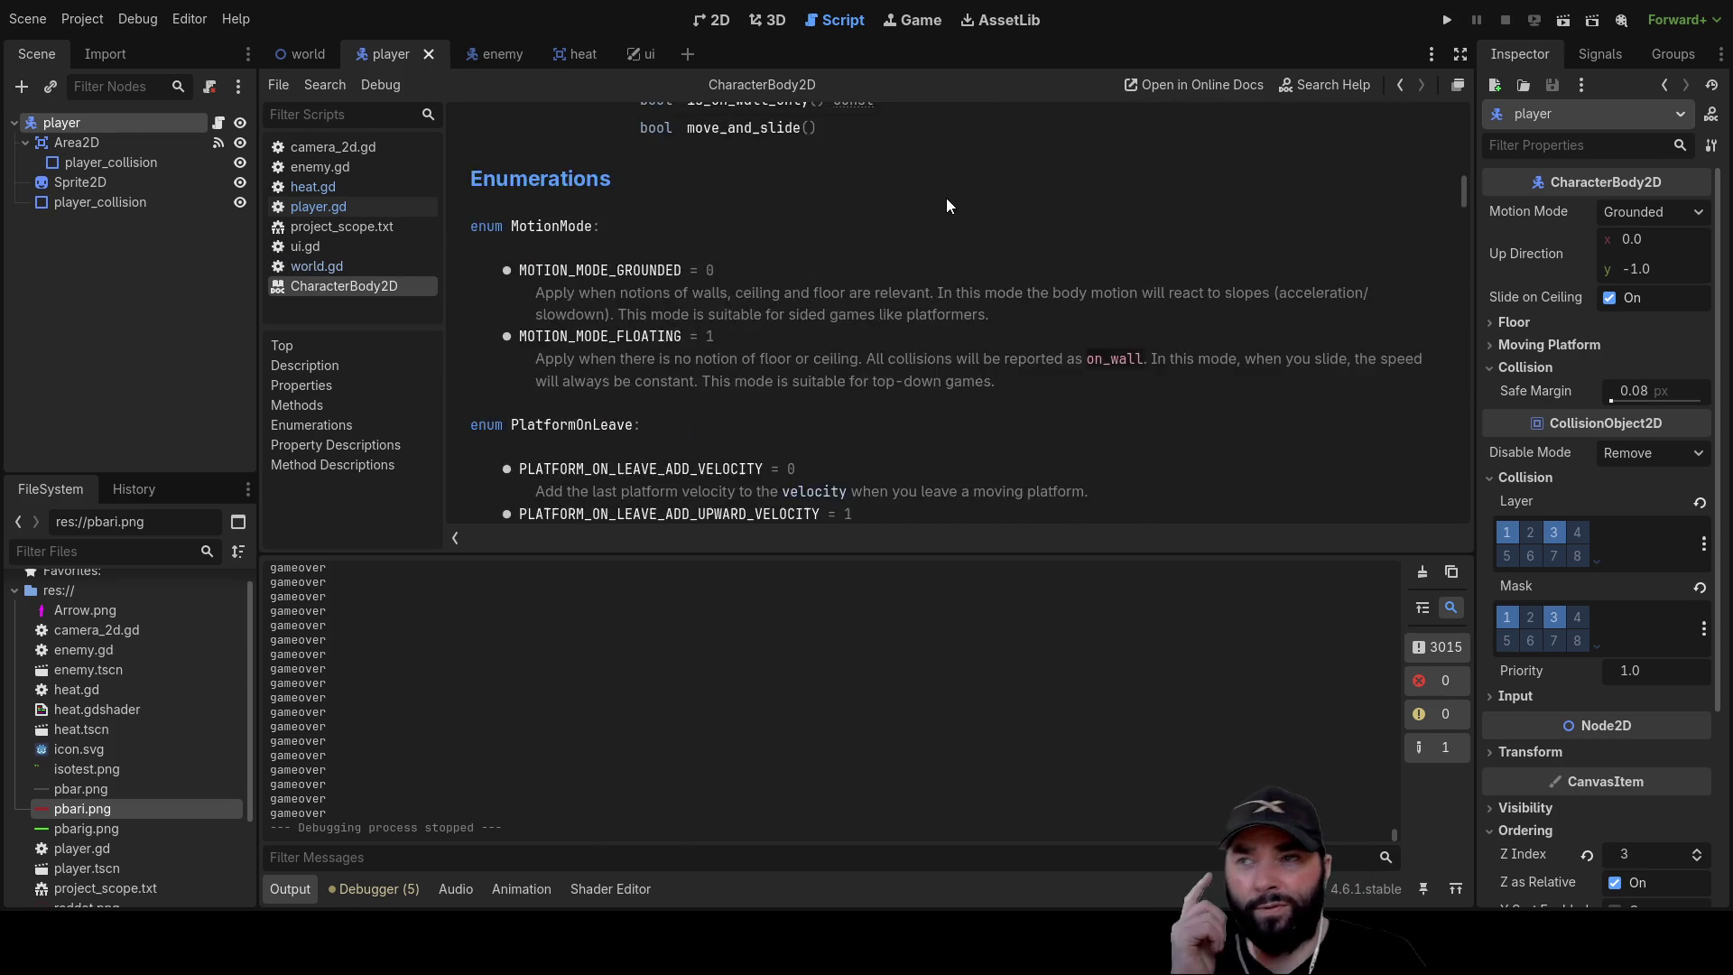
pyautogui.scroll(5, 788, 312)
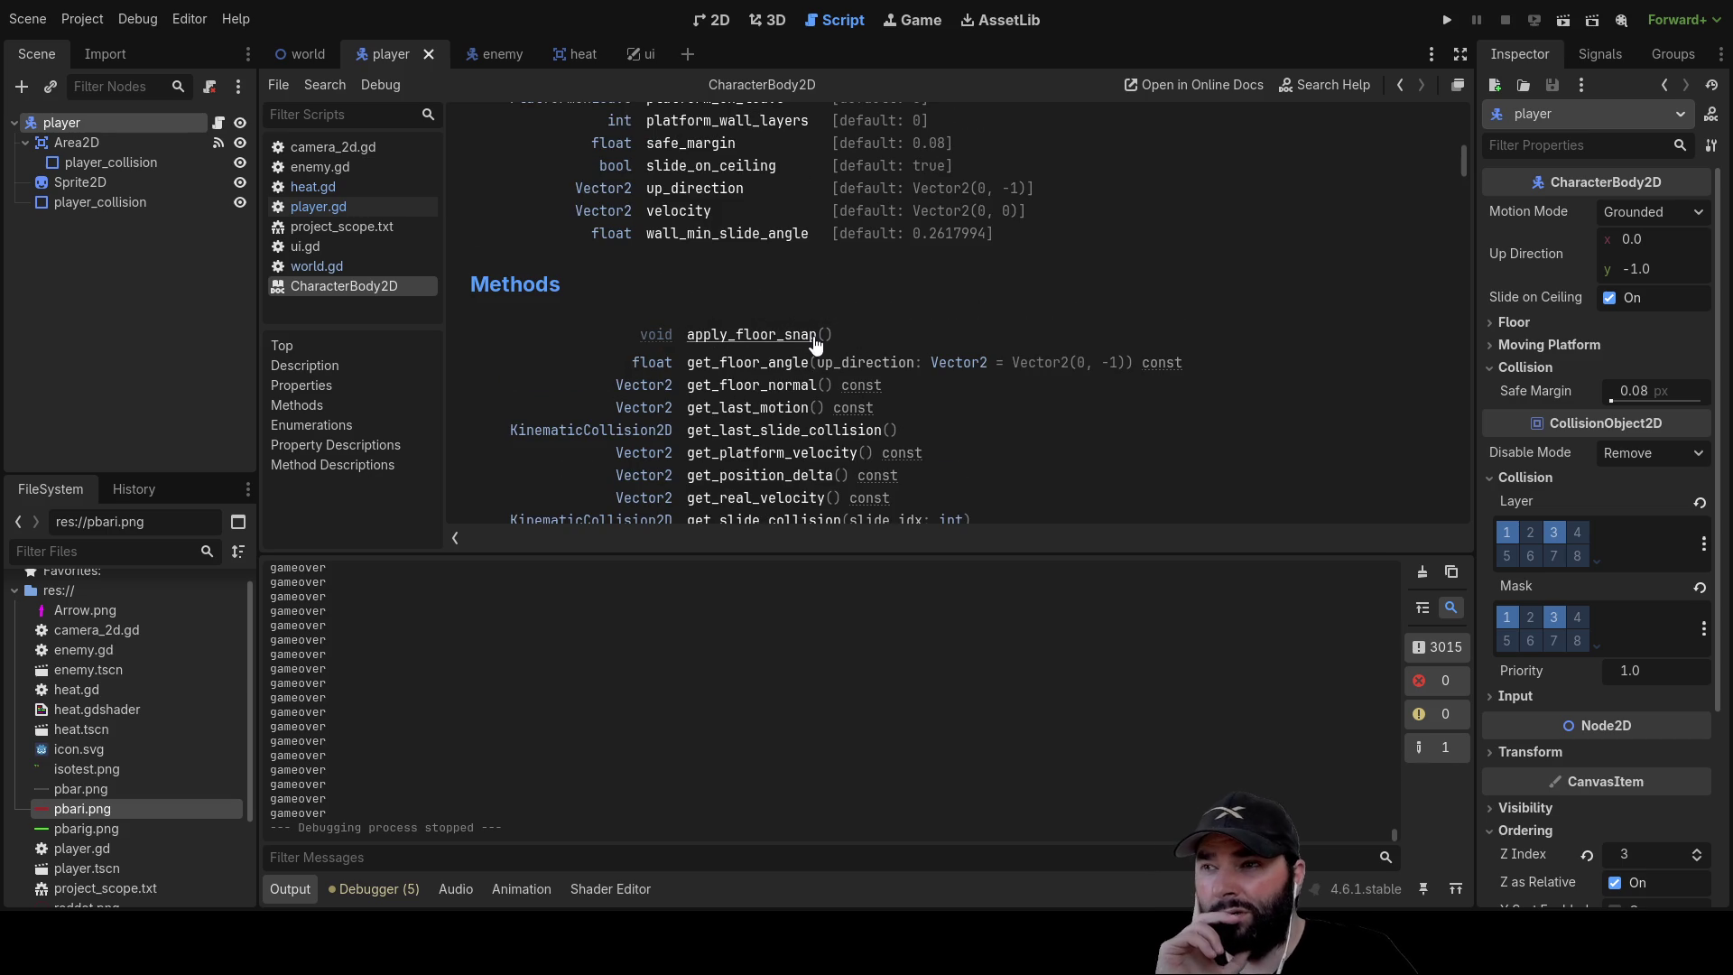
pyautogui.scroll(-3, 803, 352)
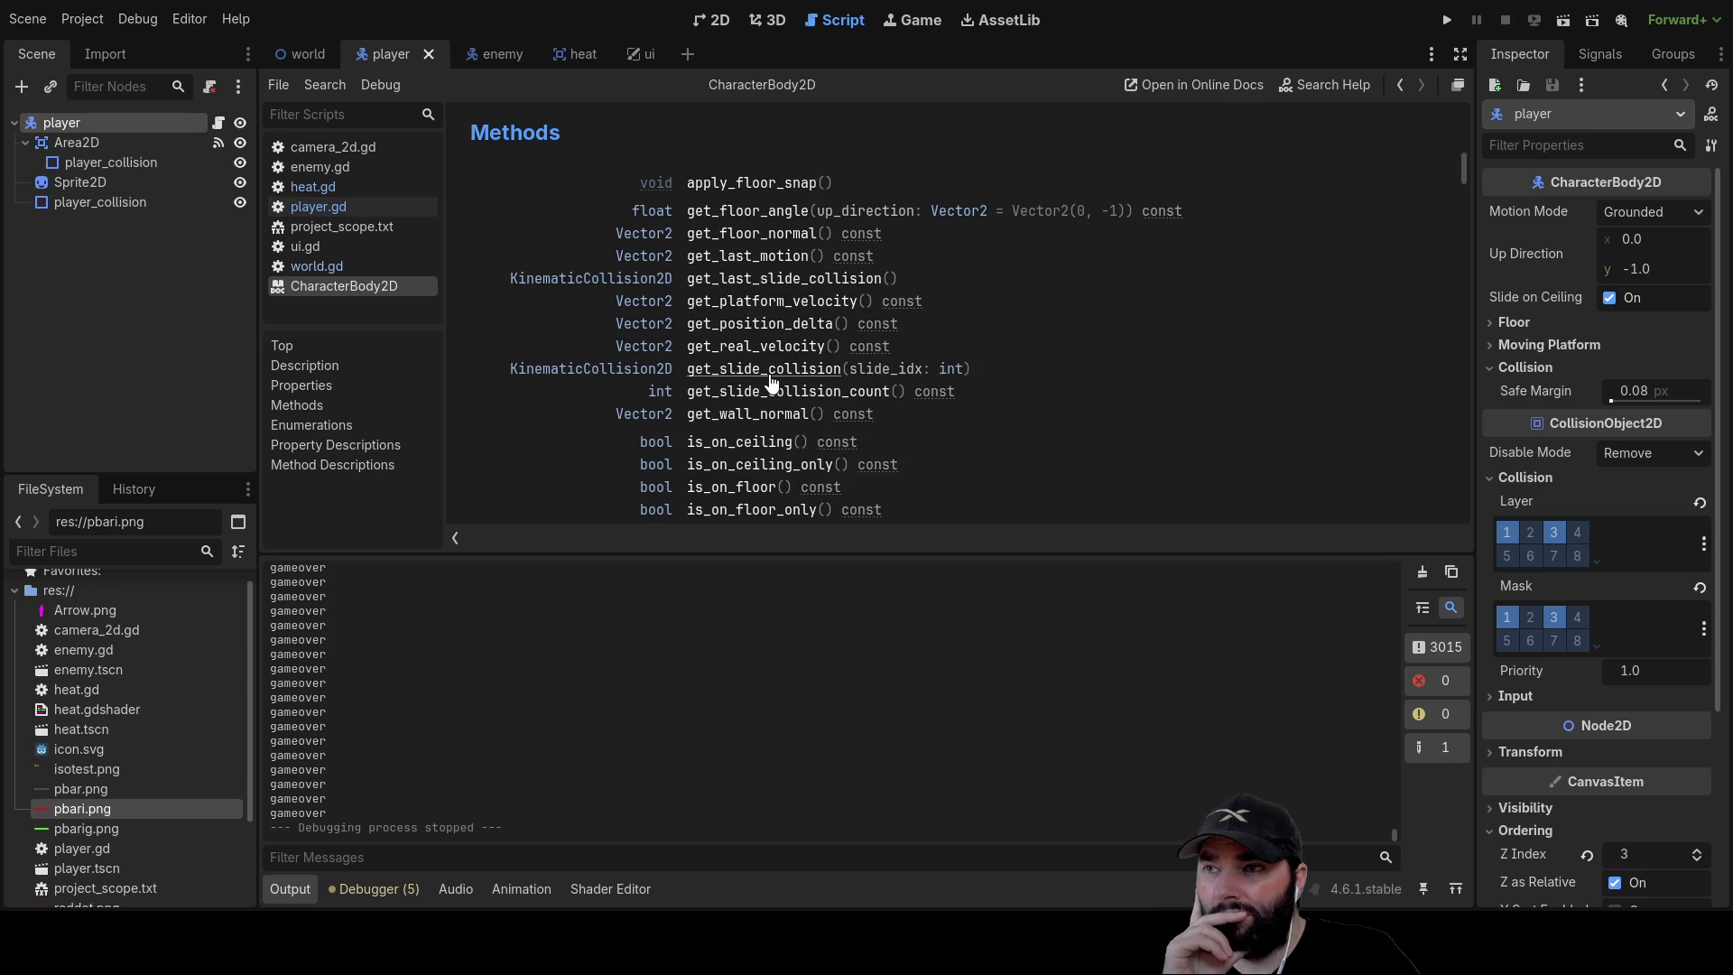
pyautogui.scroll(6, 623, 307)
pyautogui.scroll(5, 619, 385)
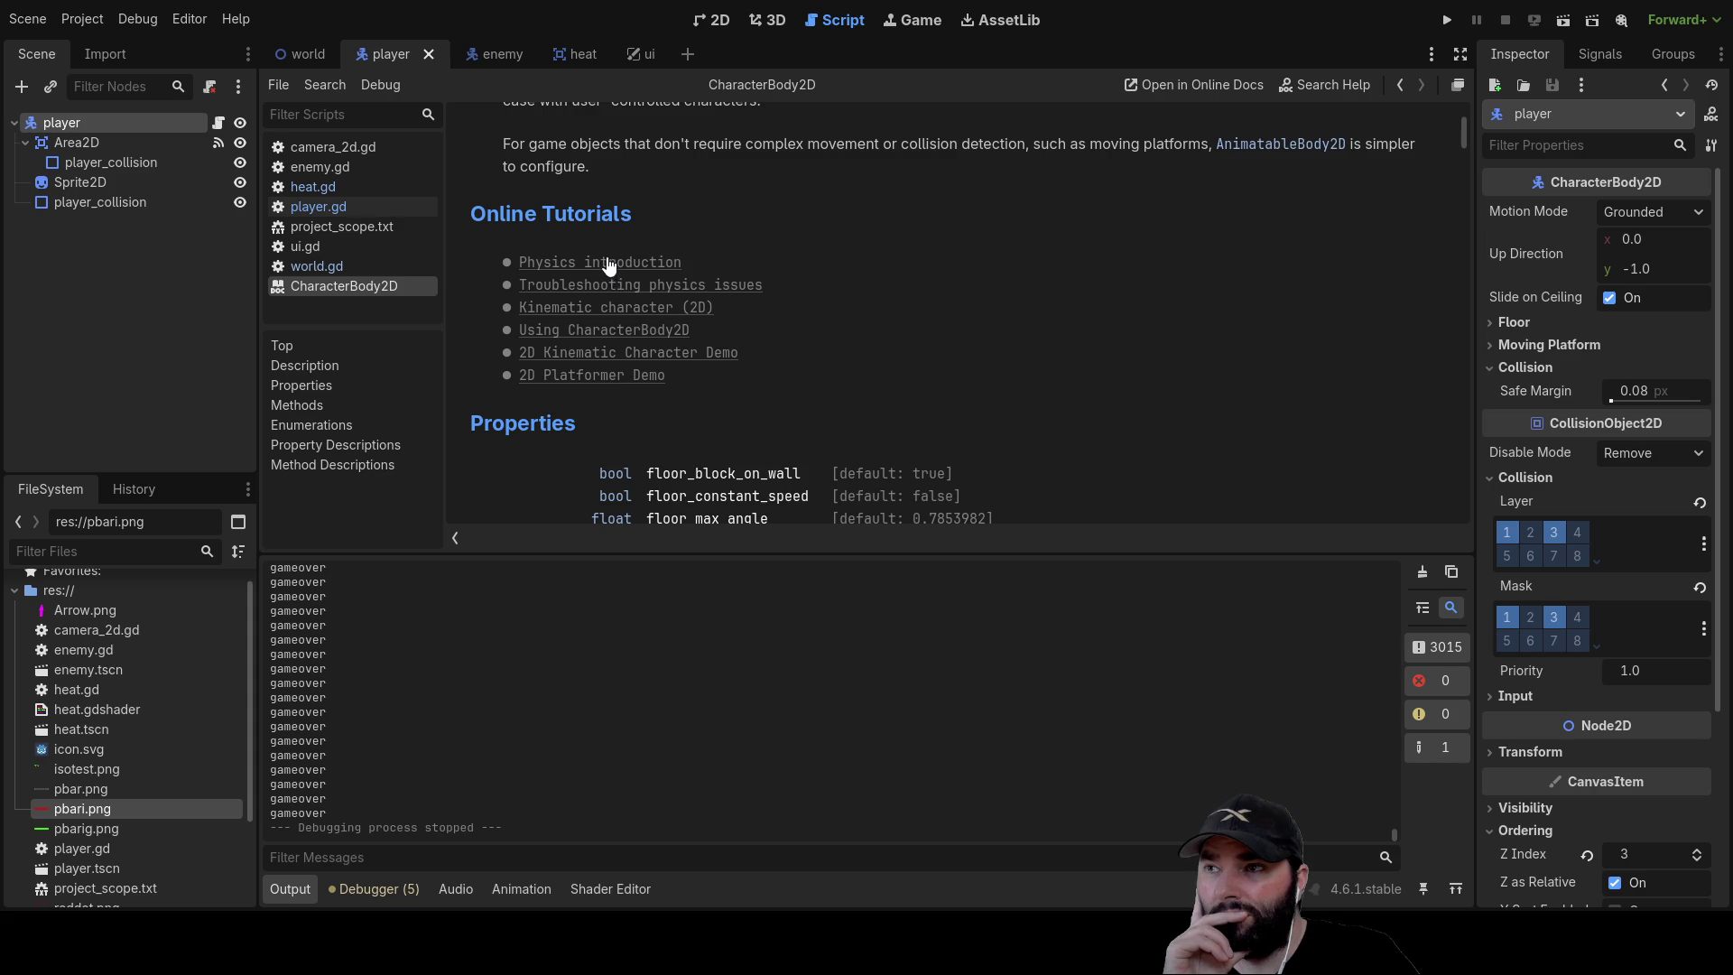
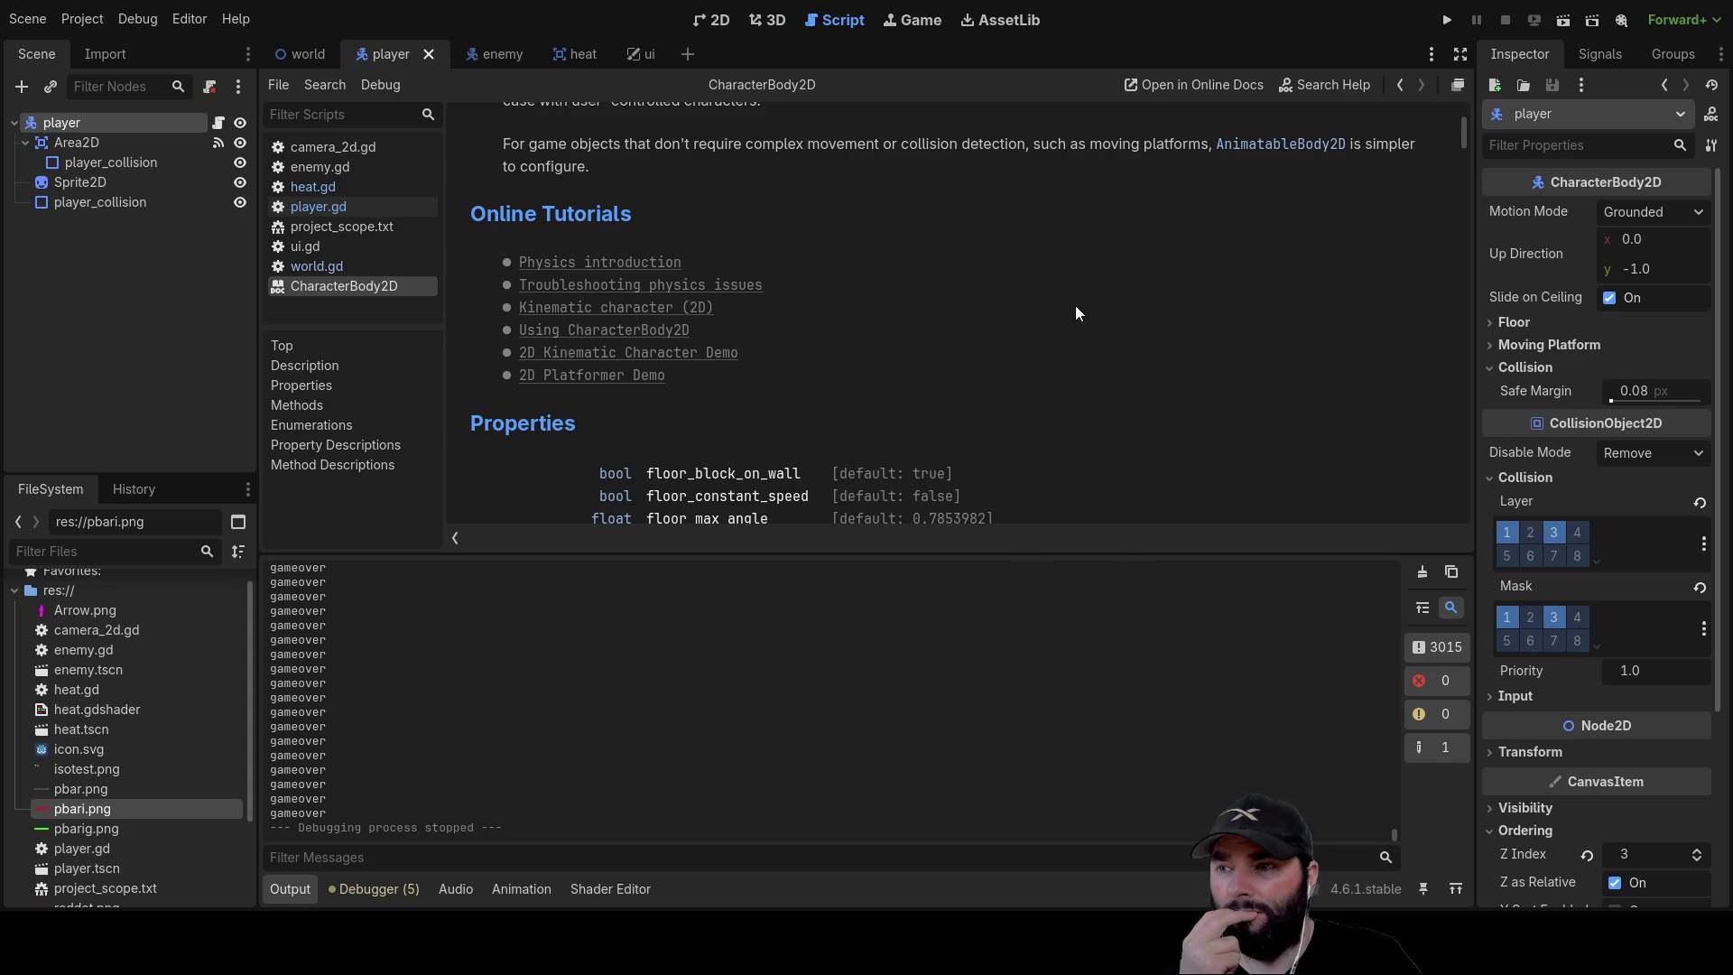
# Read through the docs page and open the PhysicsBody2D move_and_collide() reference
pyautogui.scroll(-3, 1076, 310)
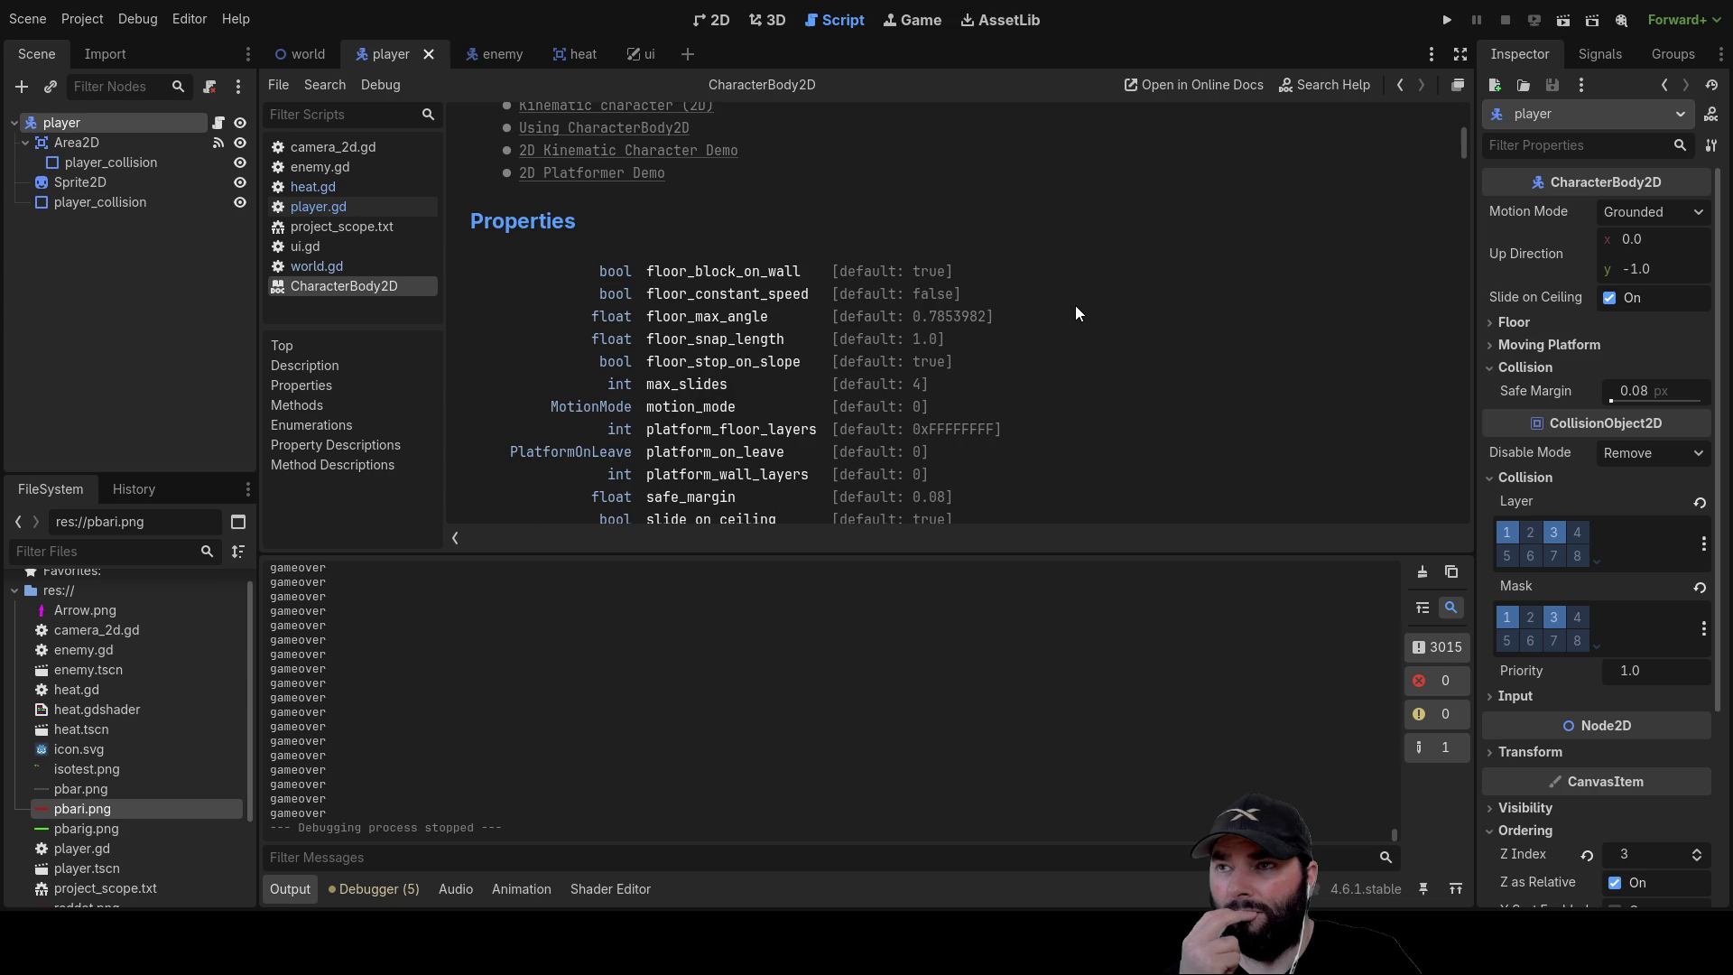
pyautogui.scroll(8, 899, 296)
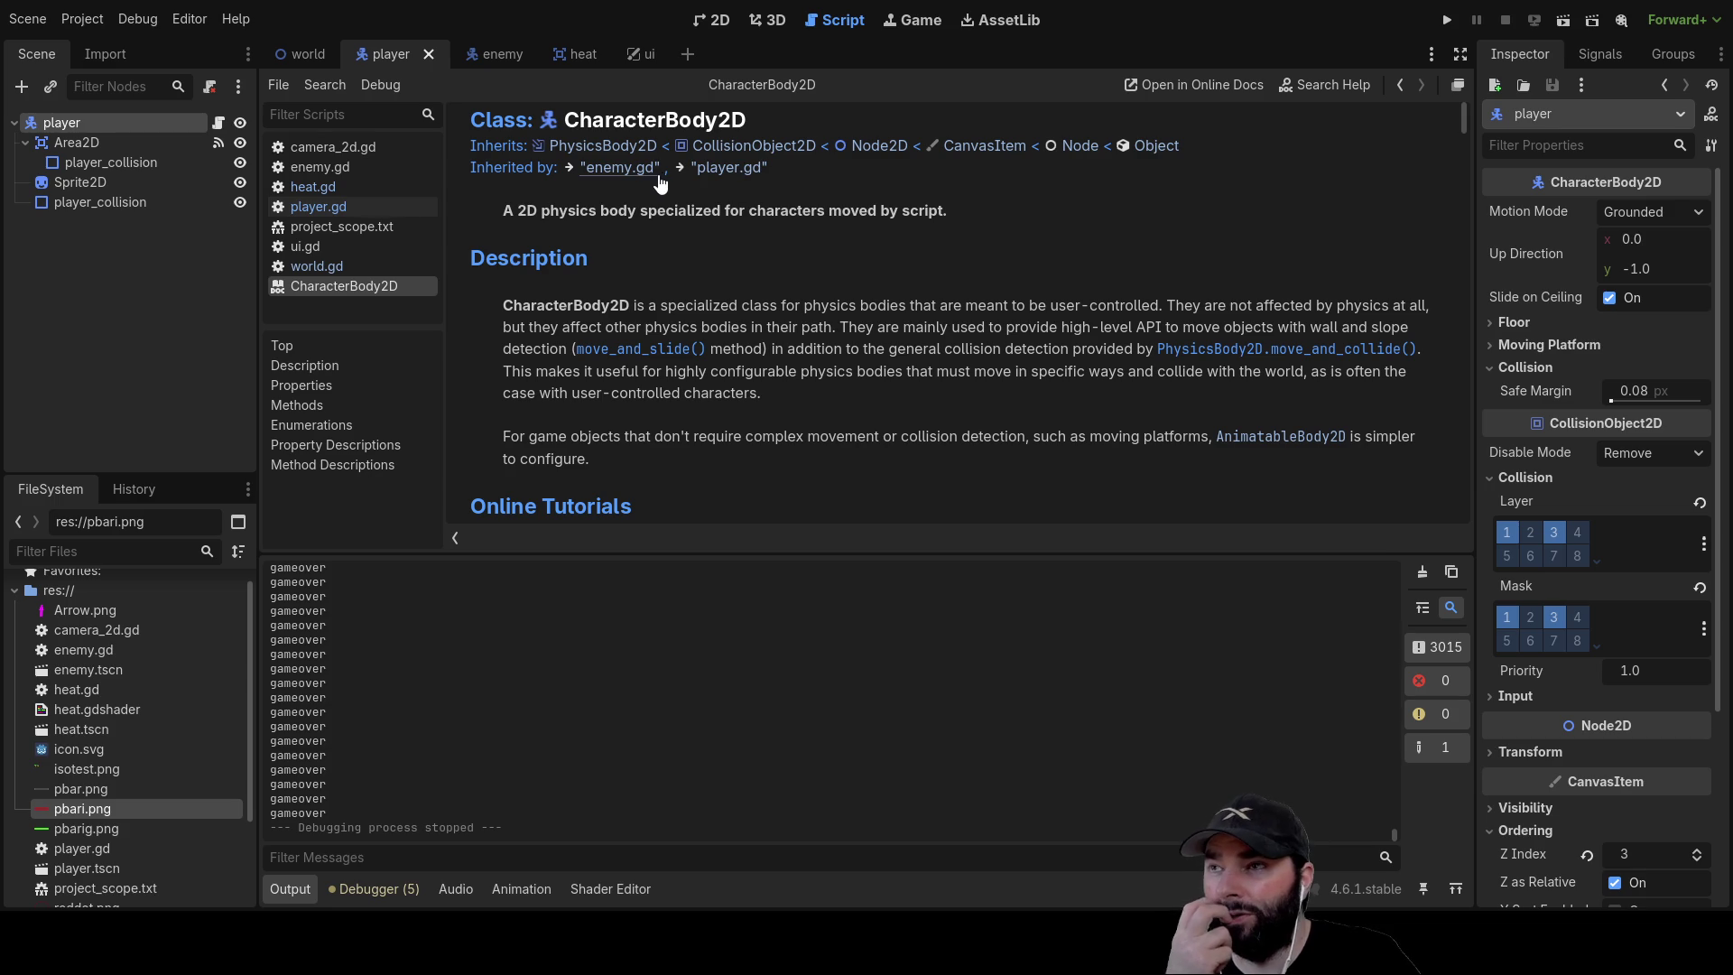
pyautogui.scroll(-1, 723, 318)
pyautogui.scroll(-5, 612, 279)
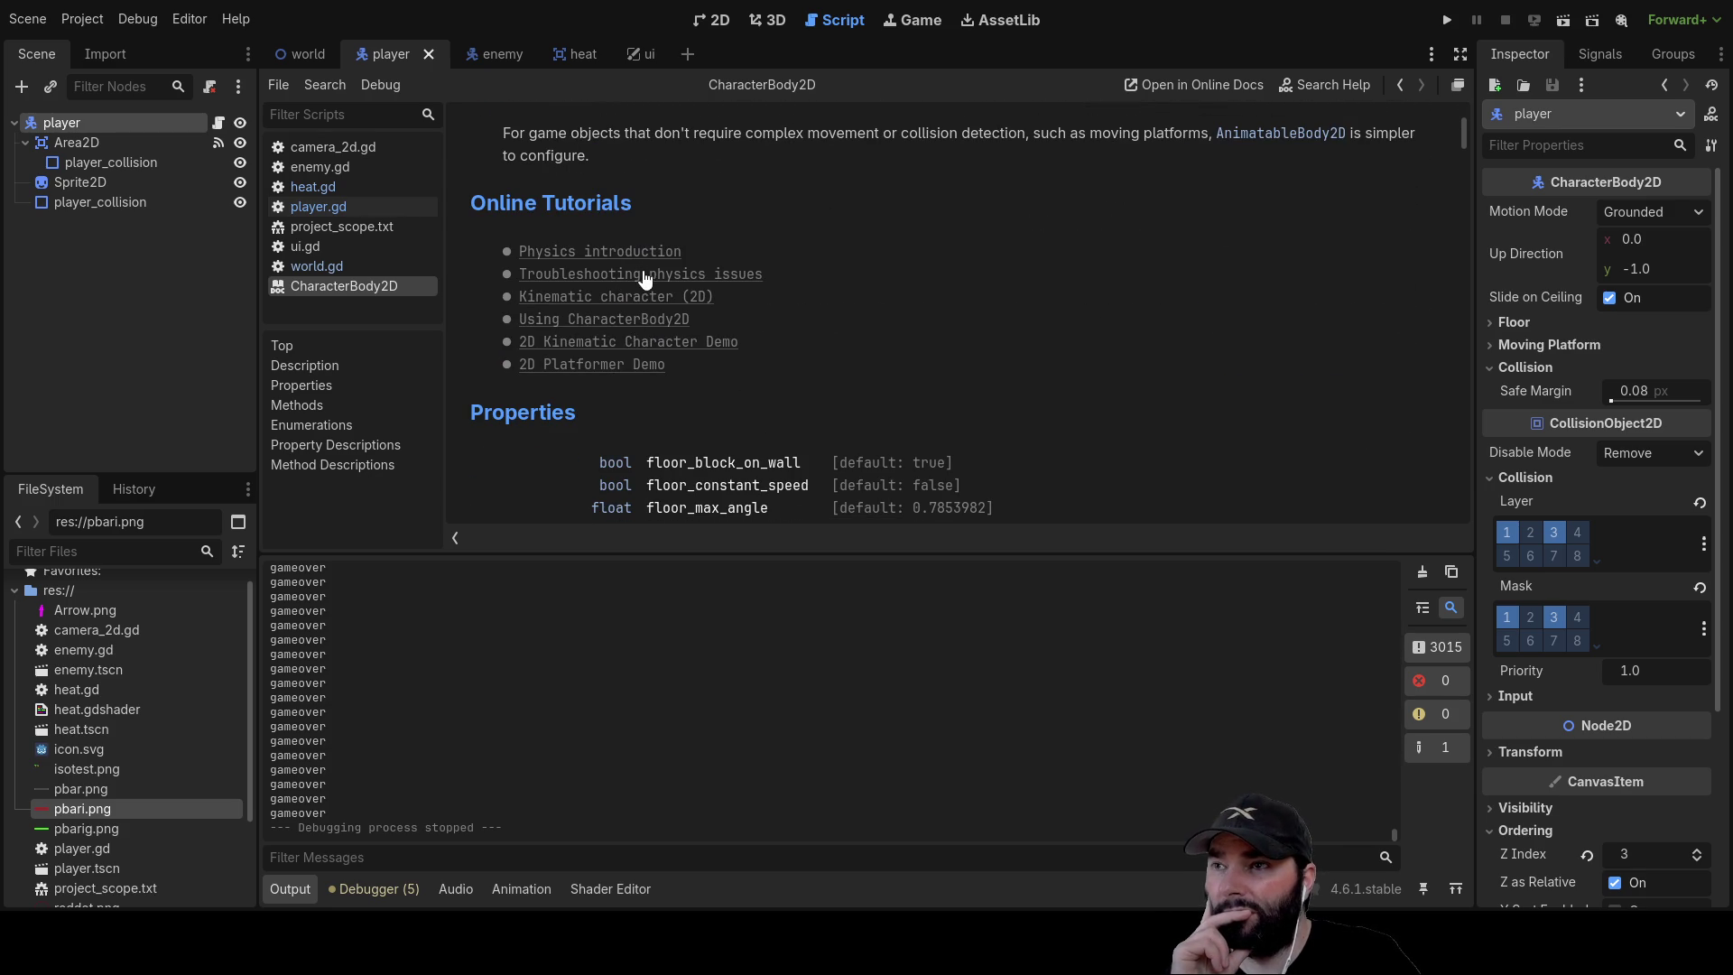
pyautogui.scroll(-3, 686, 325)
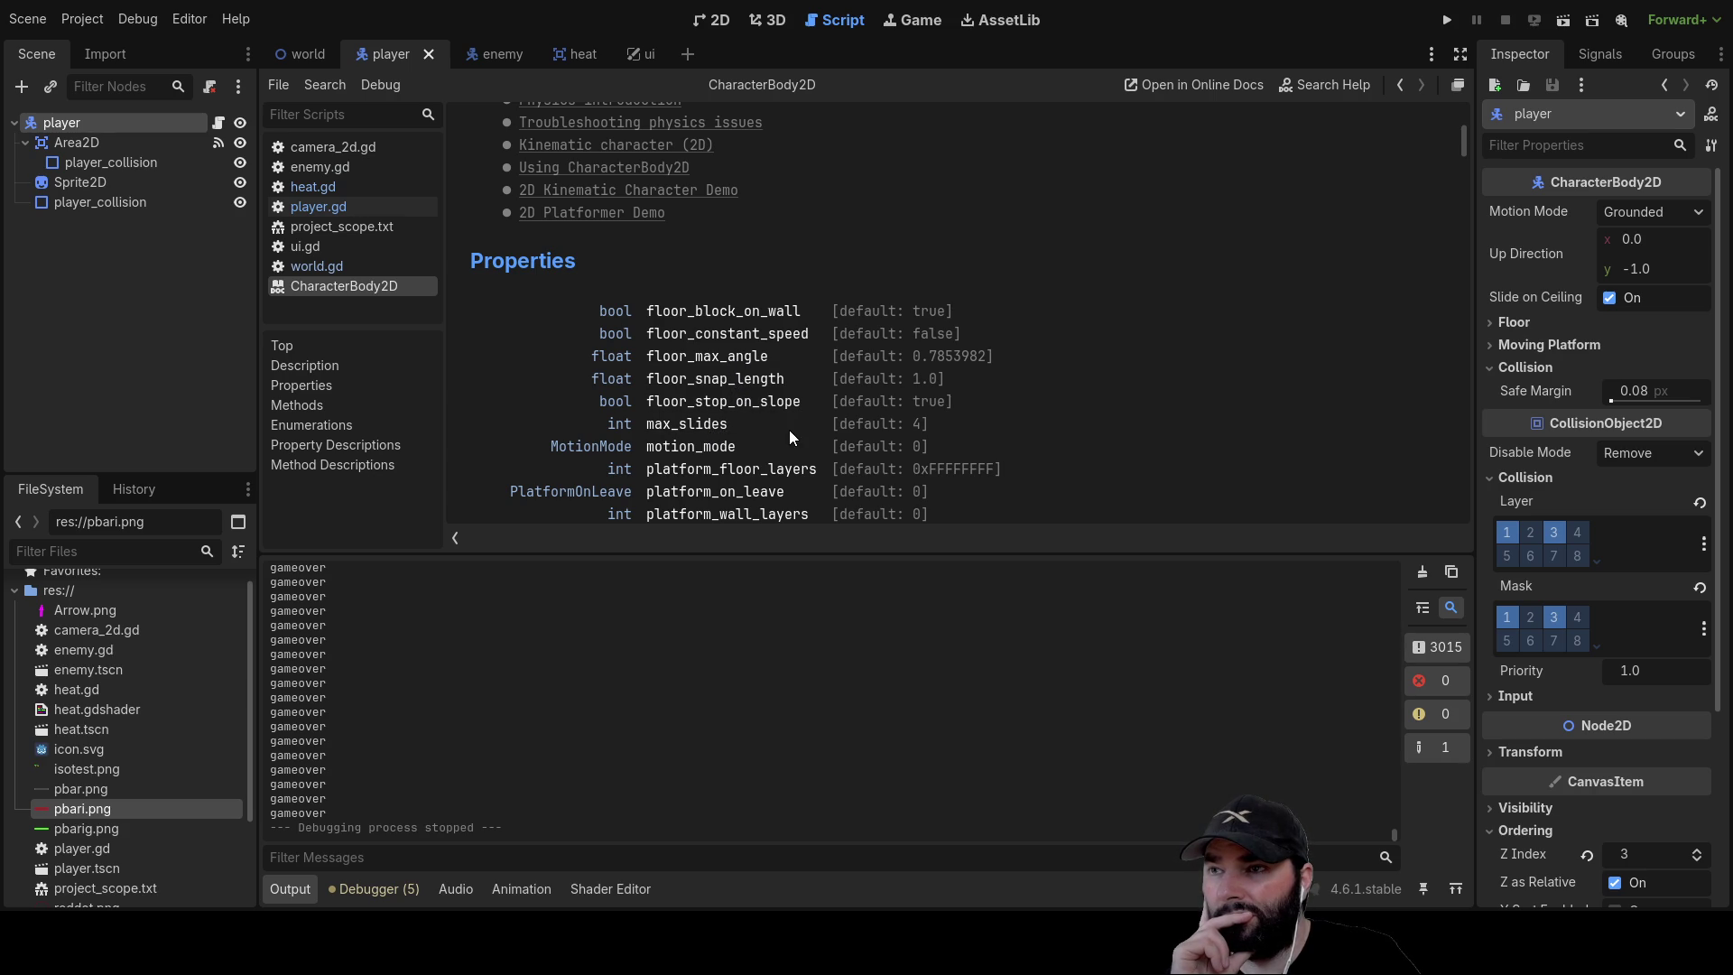
pyautogui.scroll(-2, 789, 430)
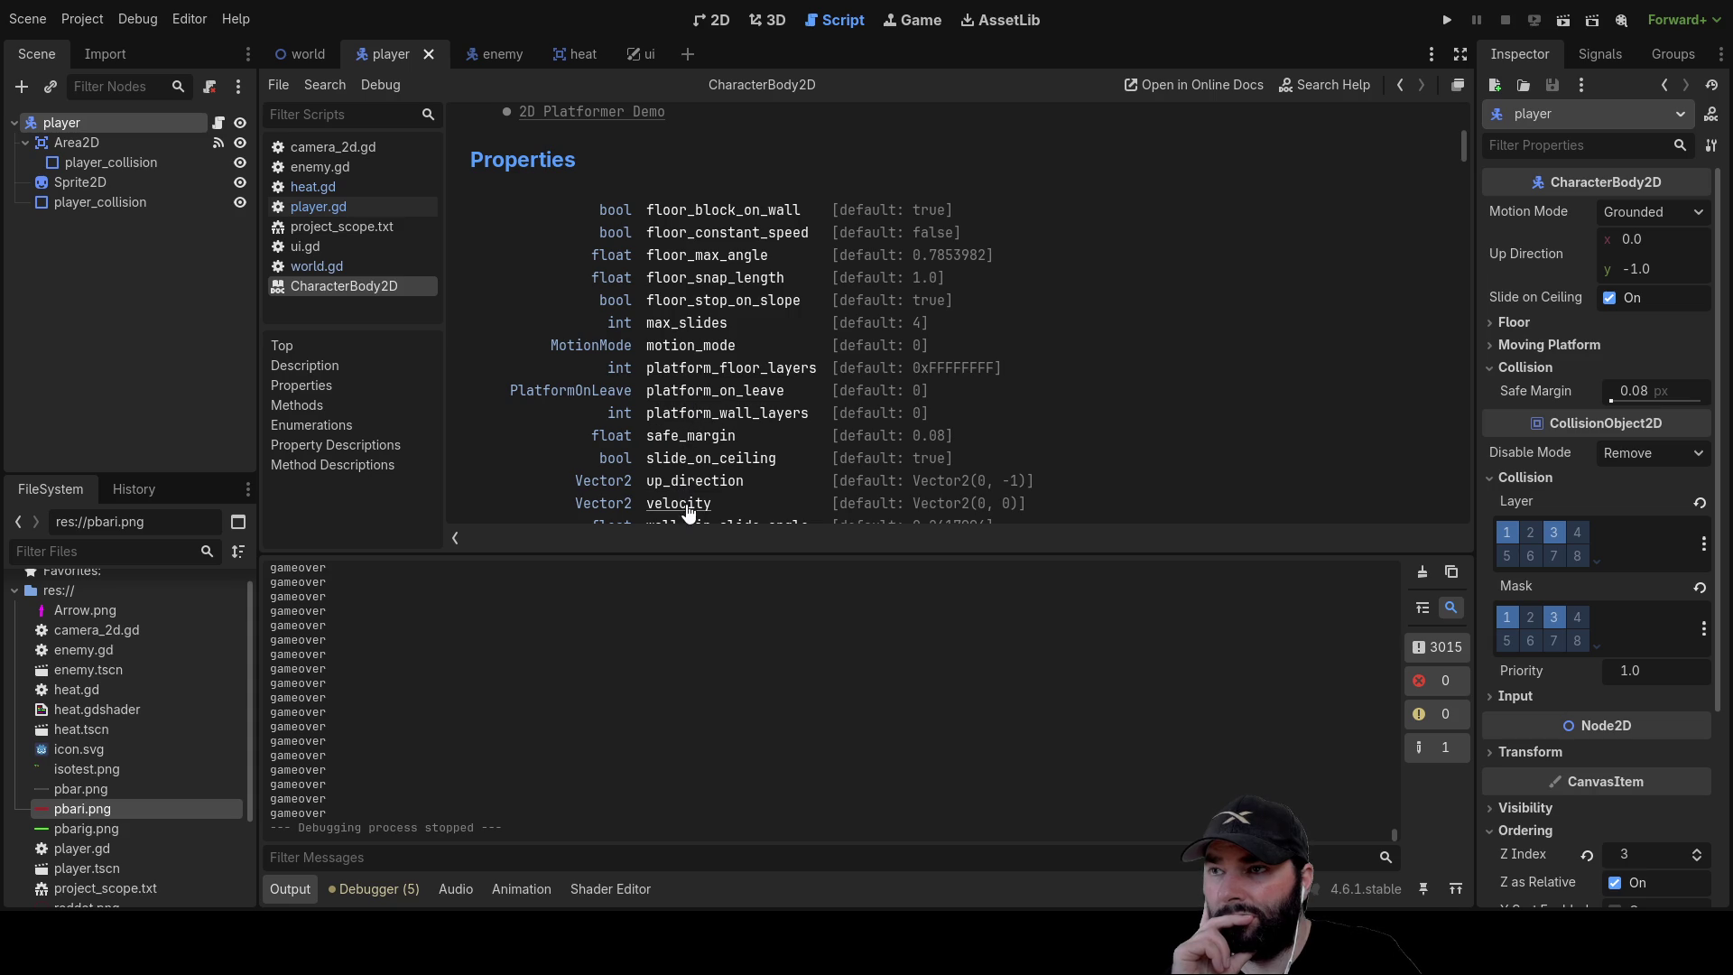
pyautogui.scroll(-2, 717, 442)
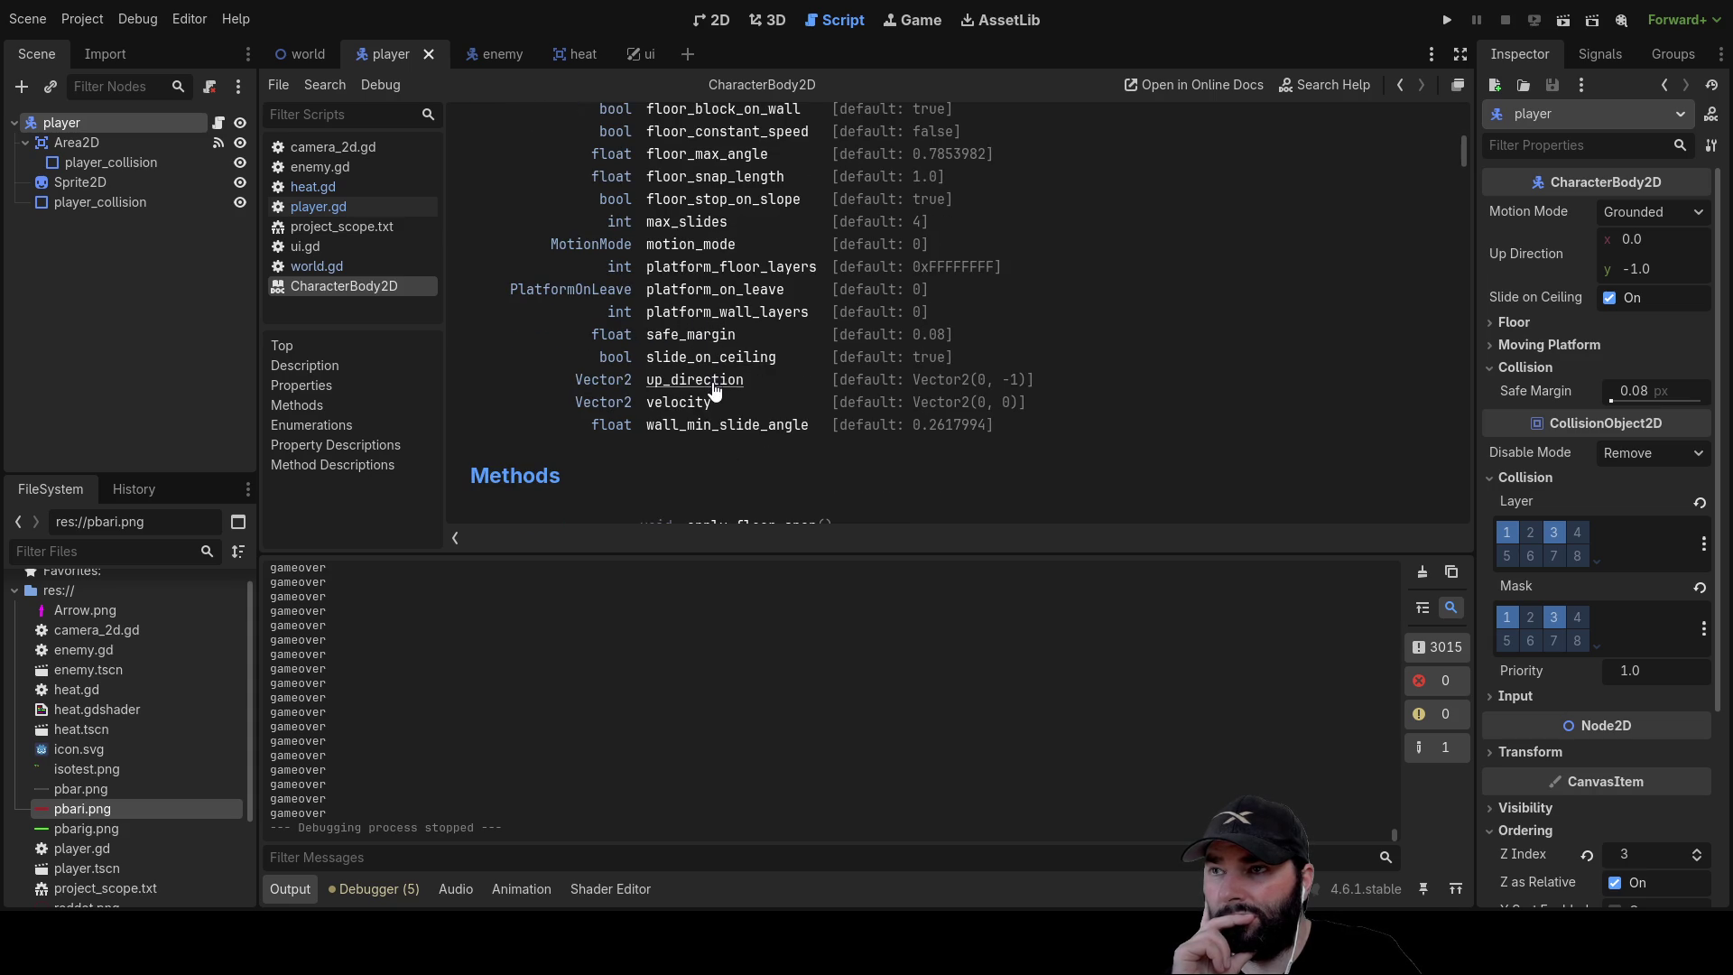
pyautogui.scroll(1, 692, 428)
pyautogui.scroll(-8, 693, 406)
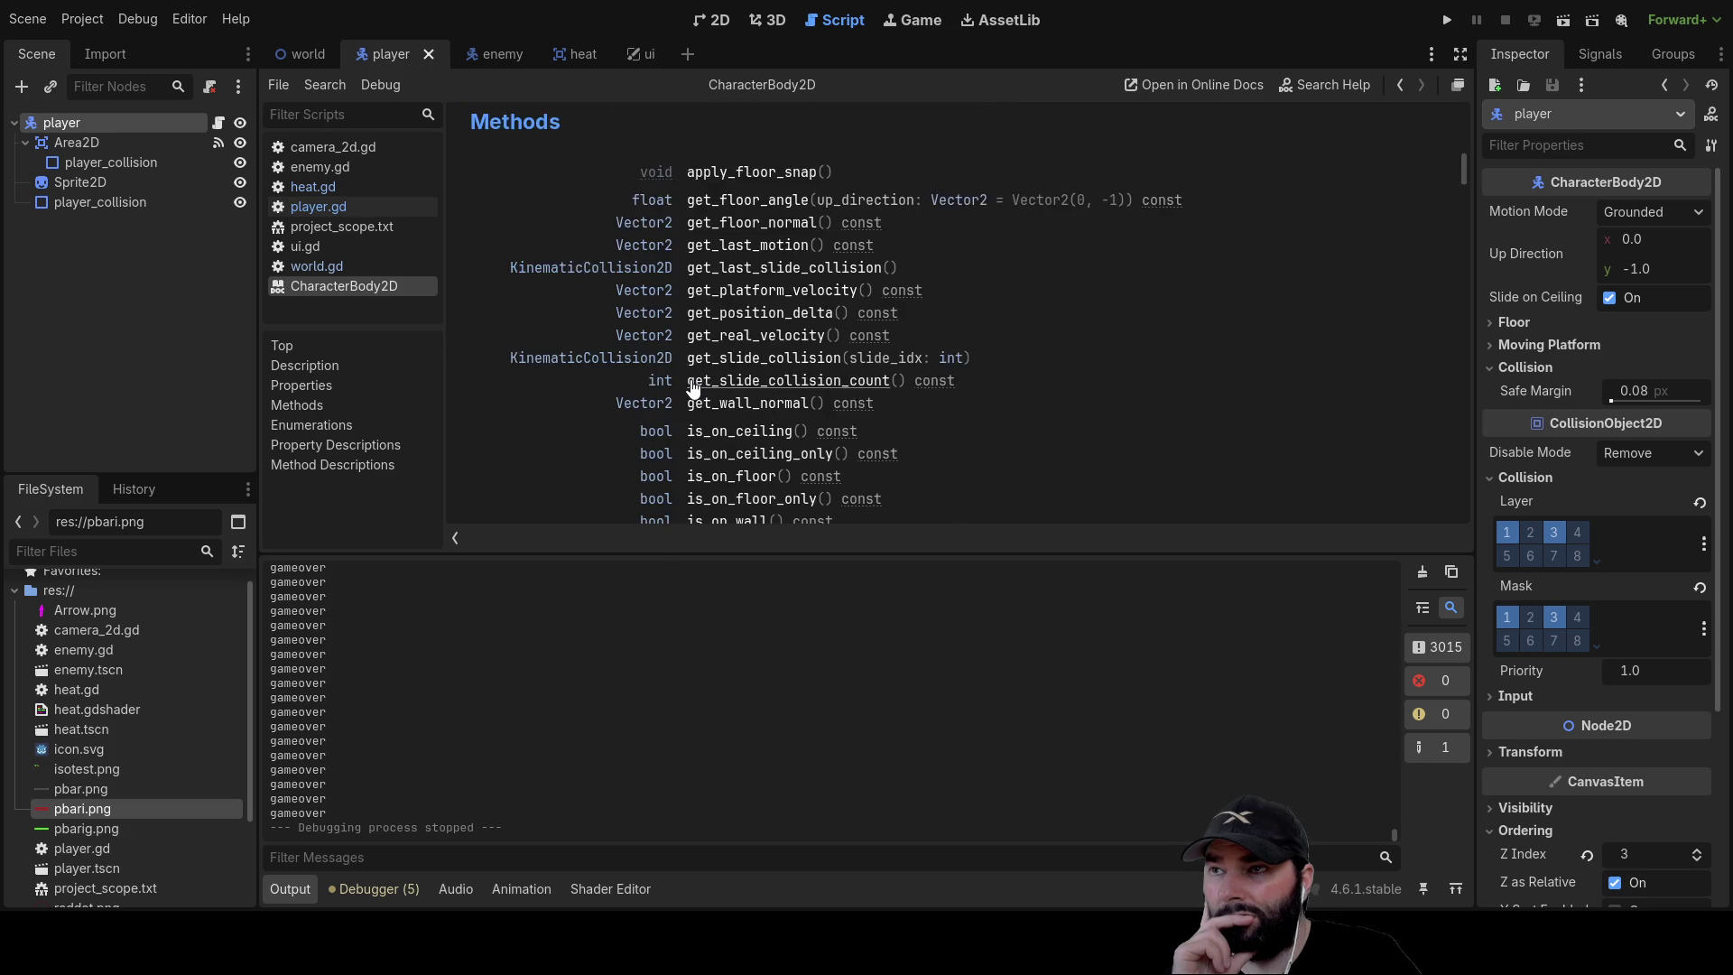
pyautogui.scroll(1, 694, 387)
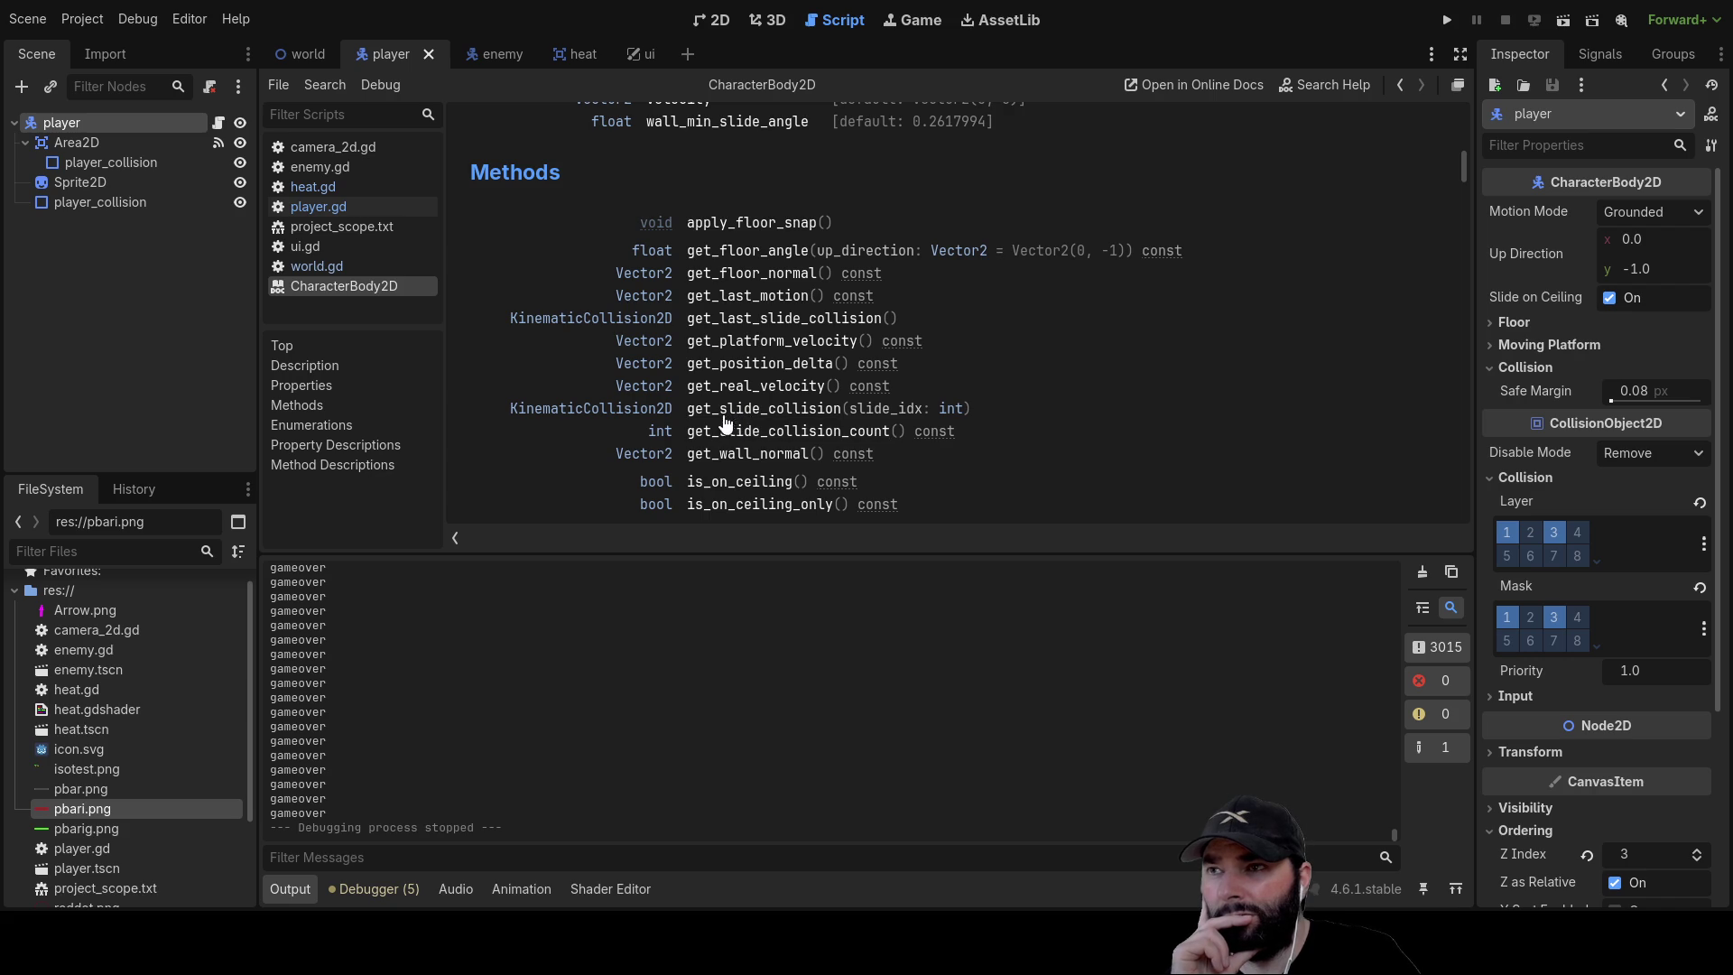
pyautogui.scroll(4, 651, 330)
pyautogui.scroll(6, 651, 329)
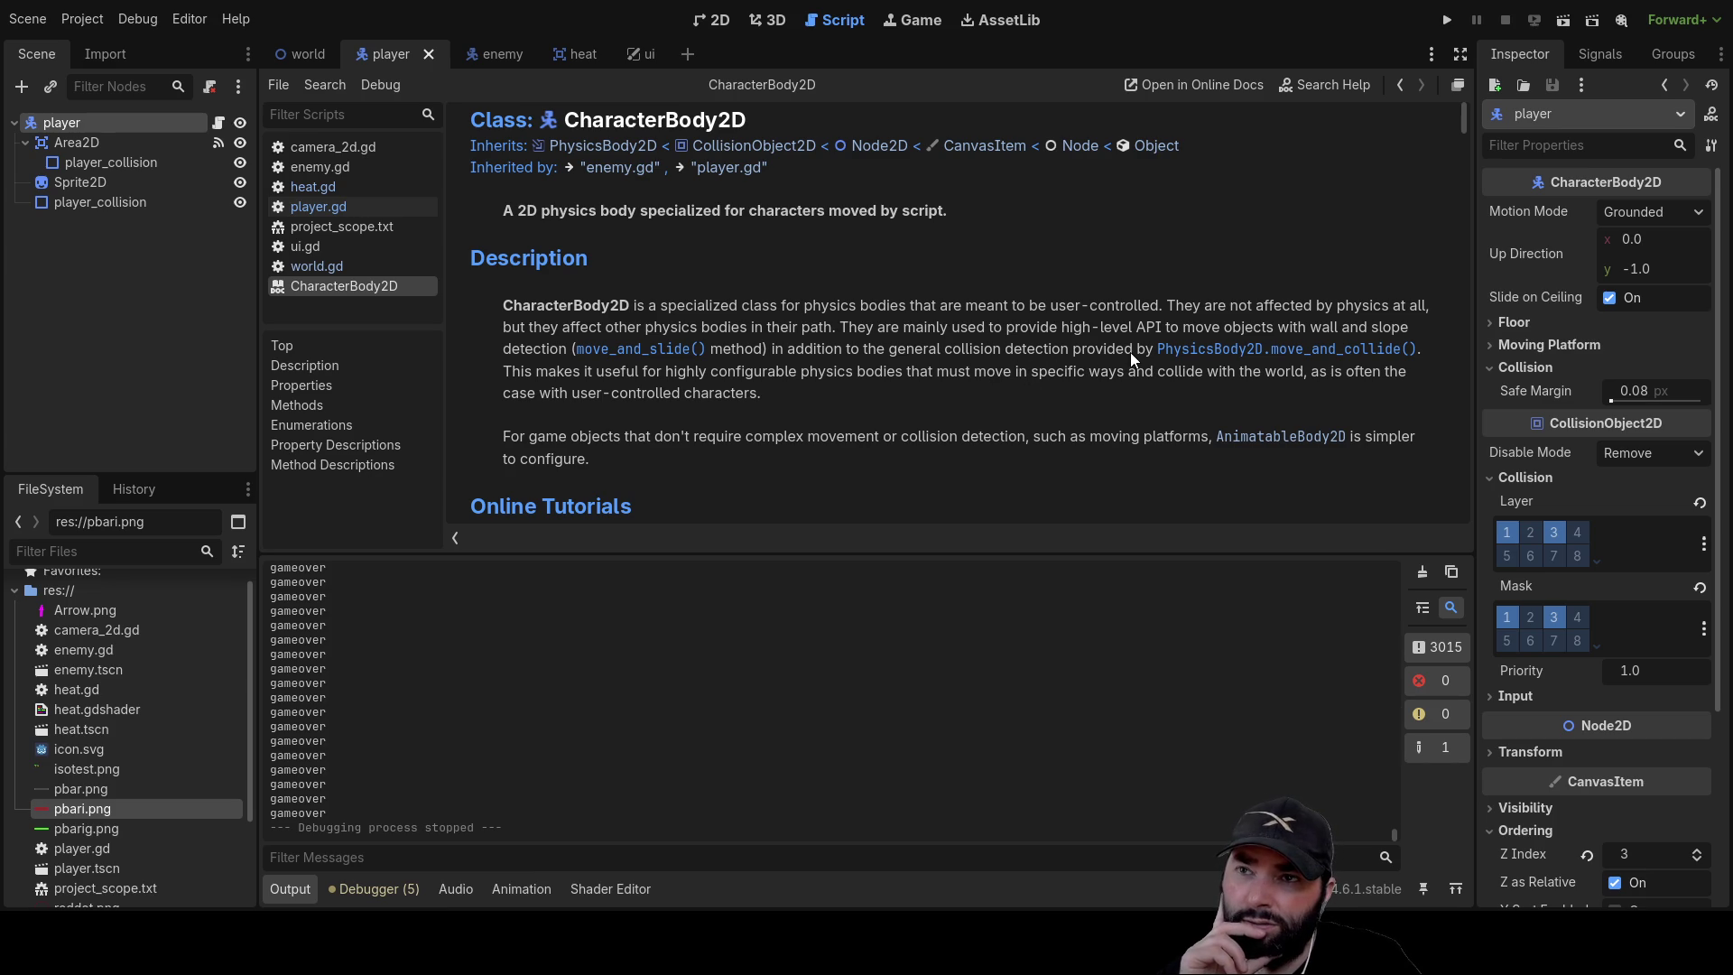
pyautogui.click(1272, 351)
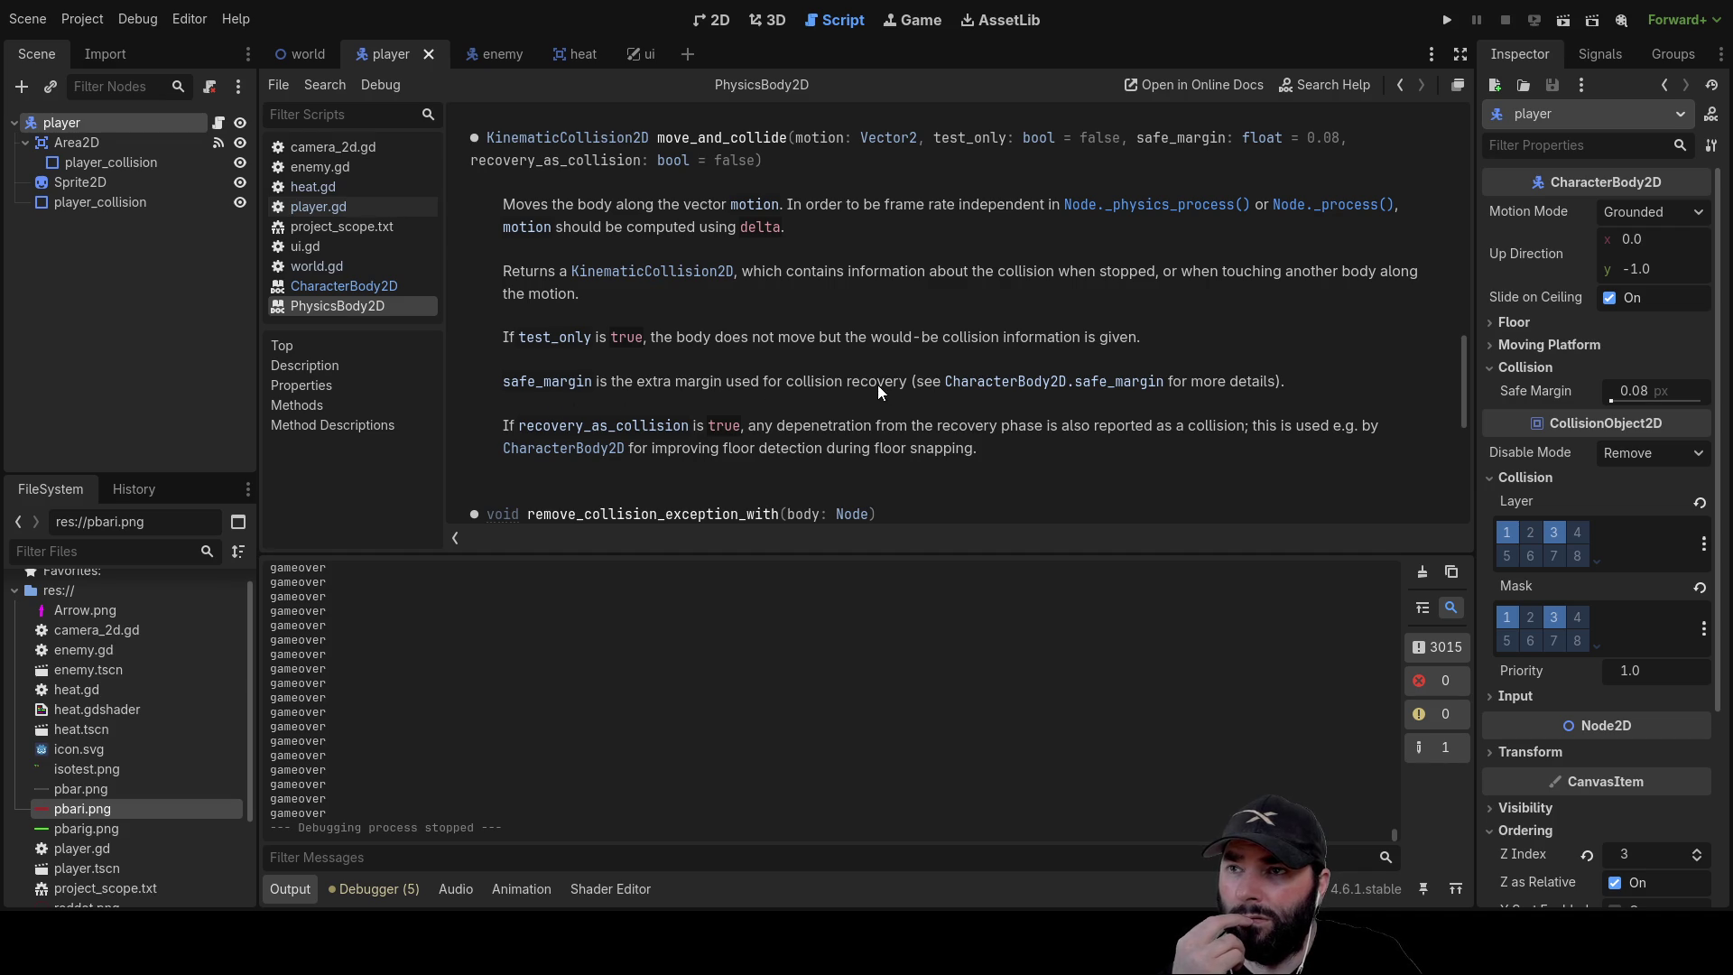
# Read the CharacterBody2D safe_margin description and return to the player.gd script
pyautogui.click(1070, 382)
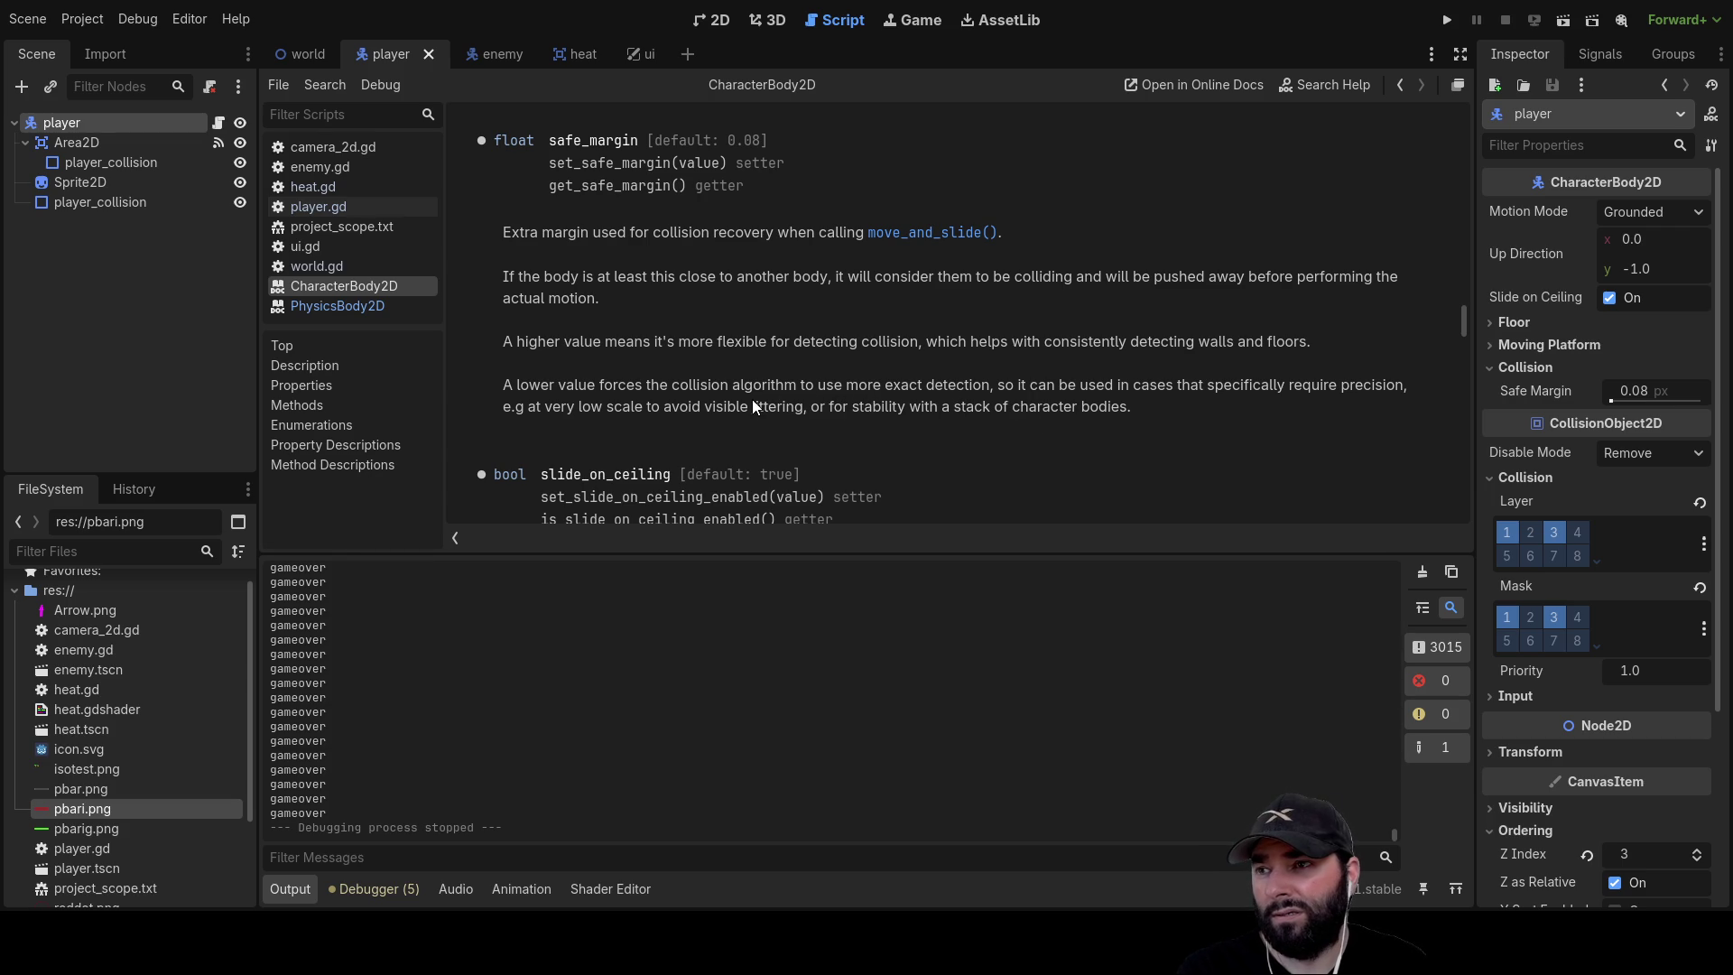
pyautogui.scroll(-2, 753, 406)
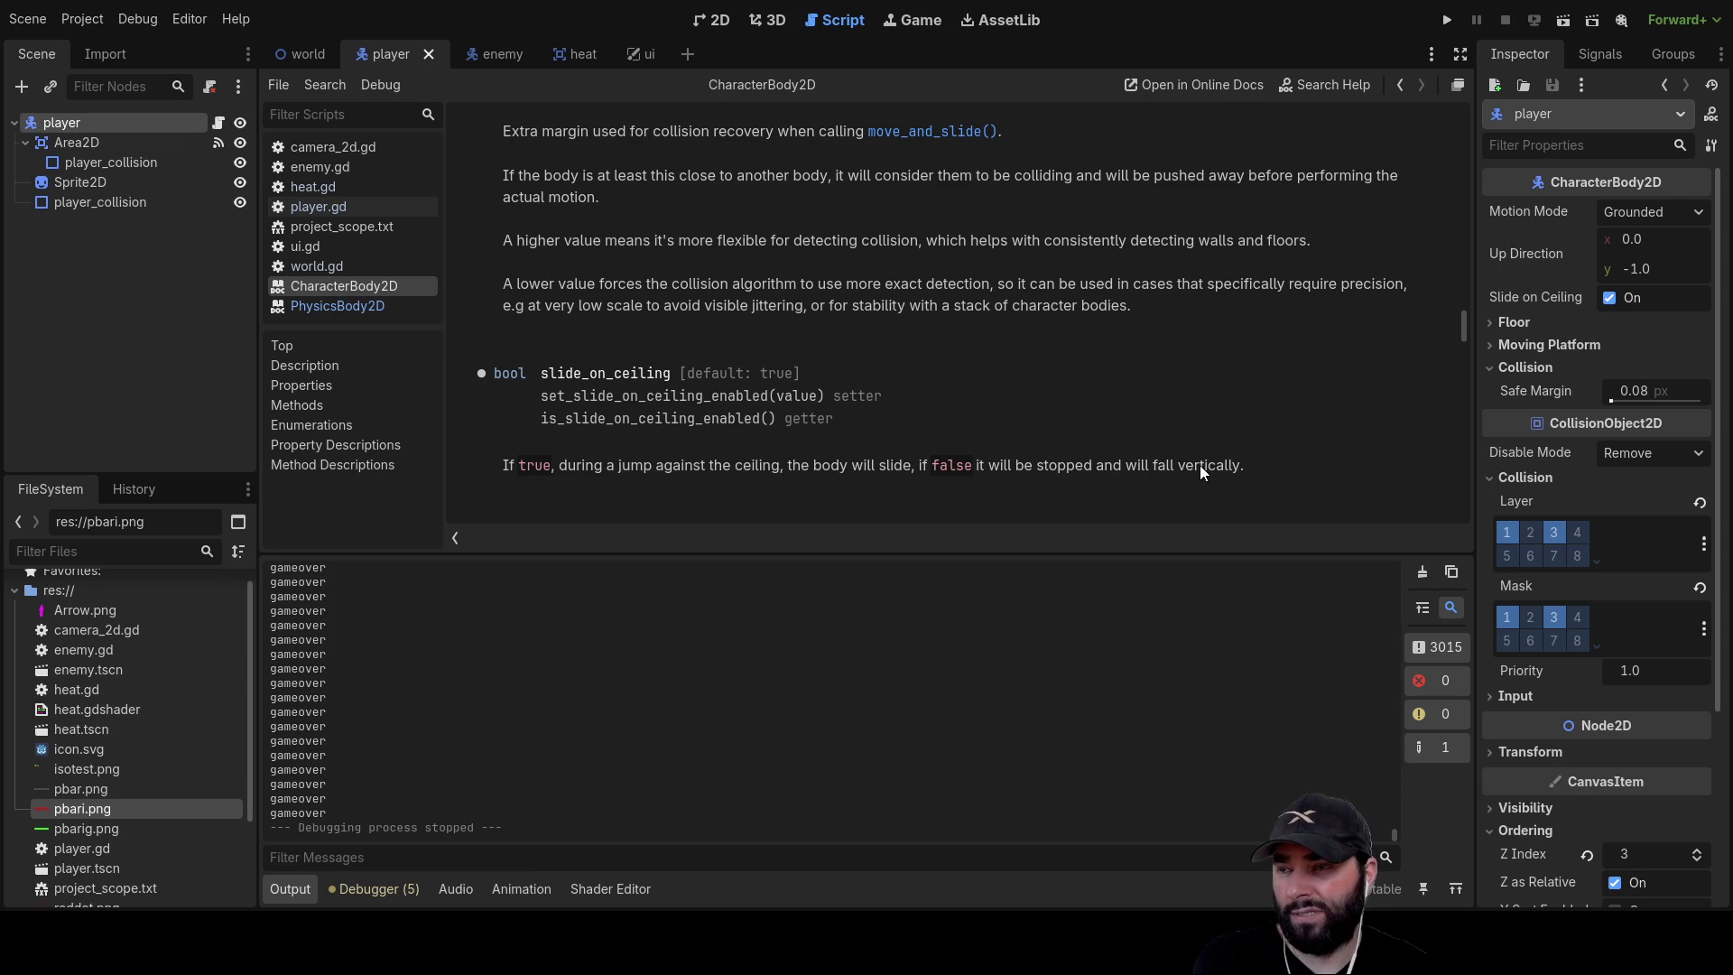
pyautogui.scroll(-3, 1204, 464)
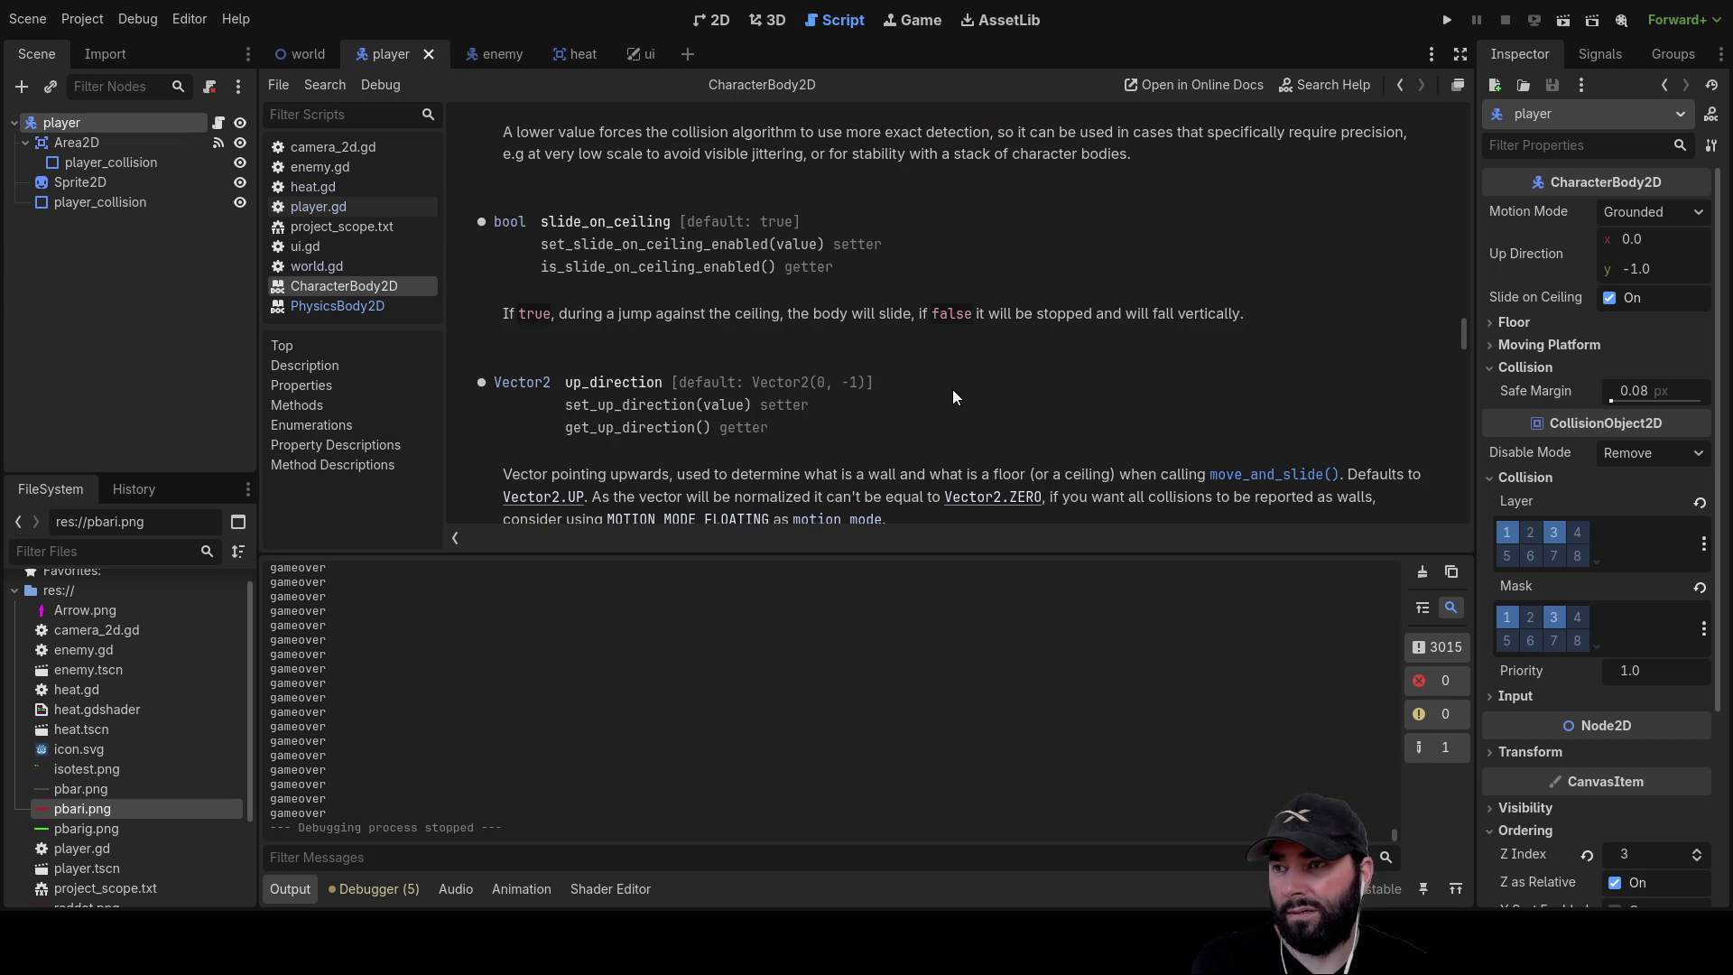
pyautogui.scroll(-4, 859, 442)
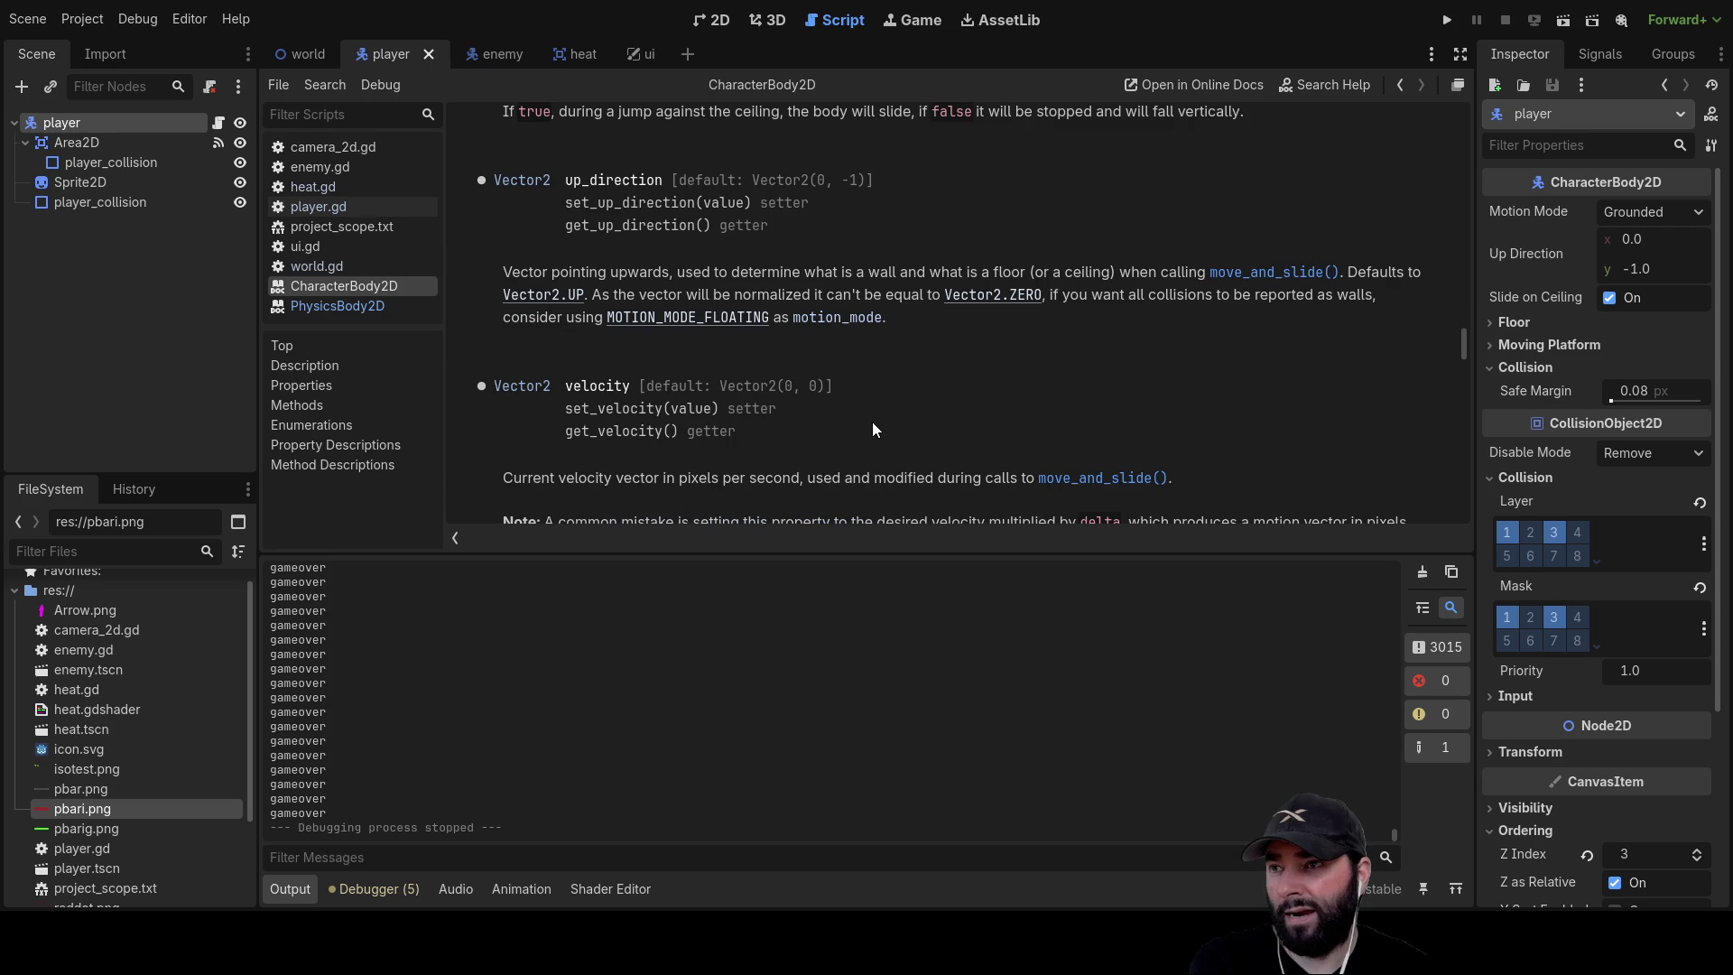
pyautogui.scroll(-4, 878, 422)
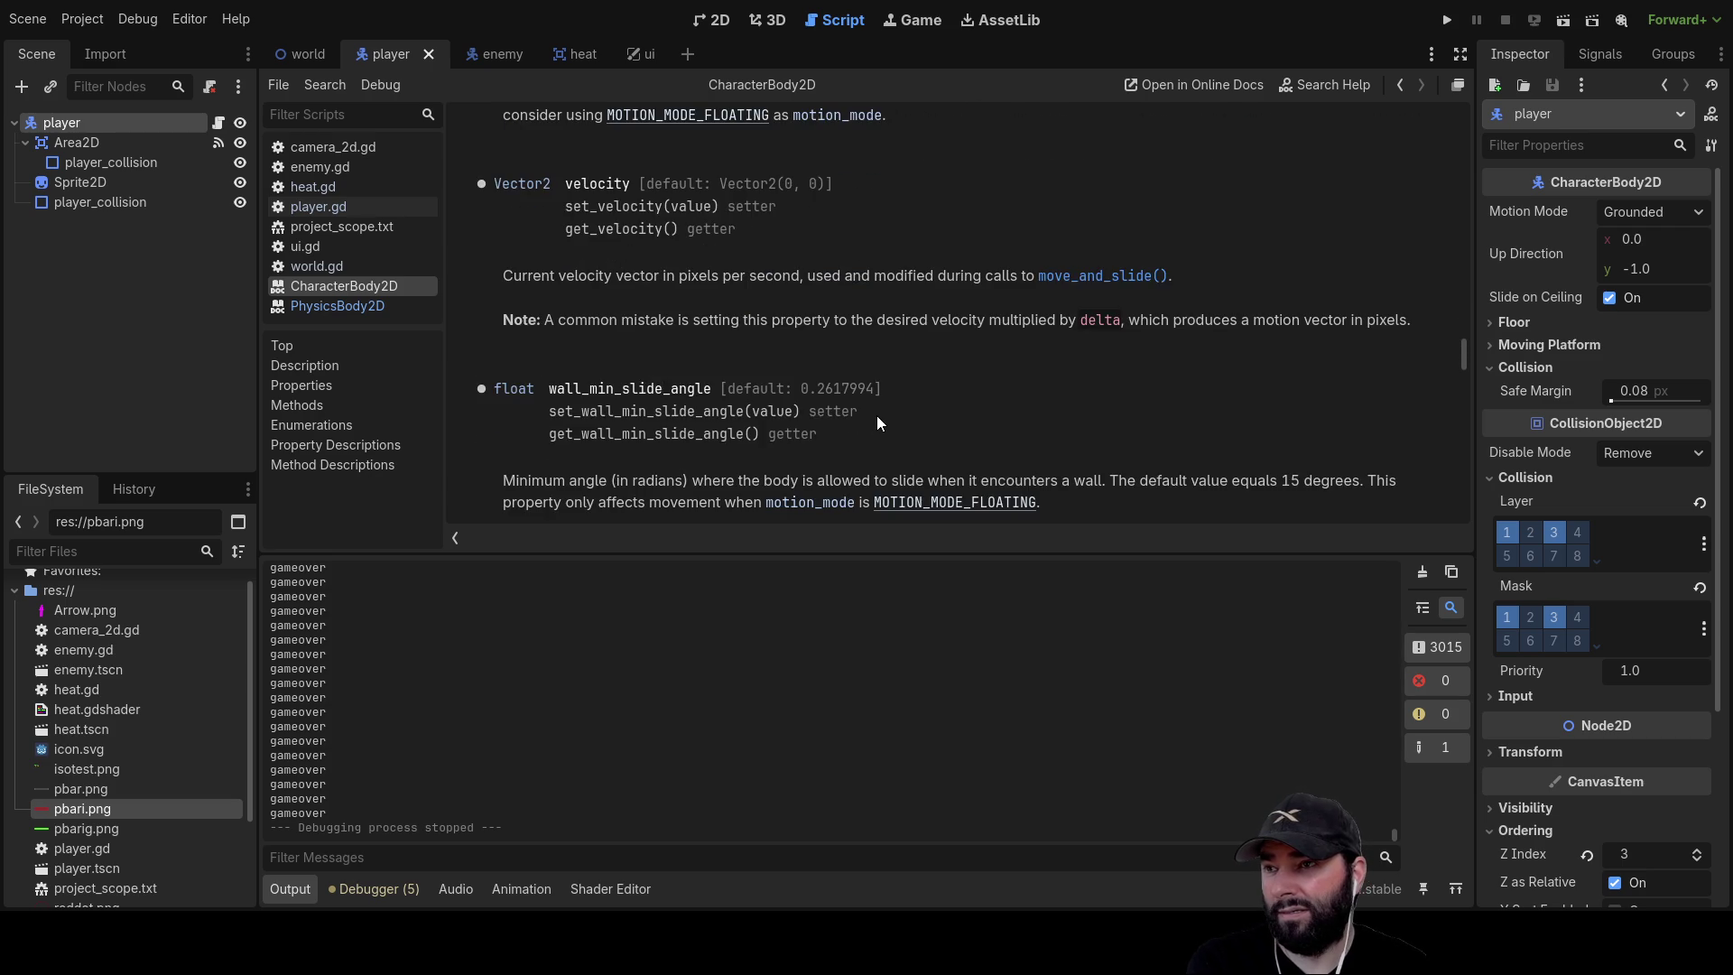
pyautogui.scroll(5, 879, 423)
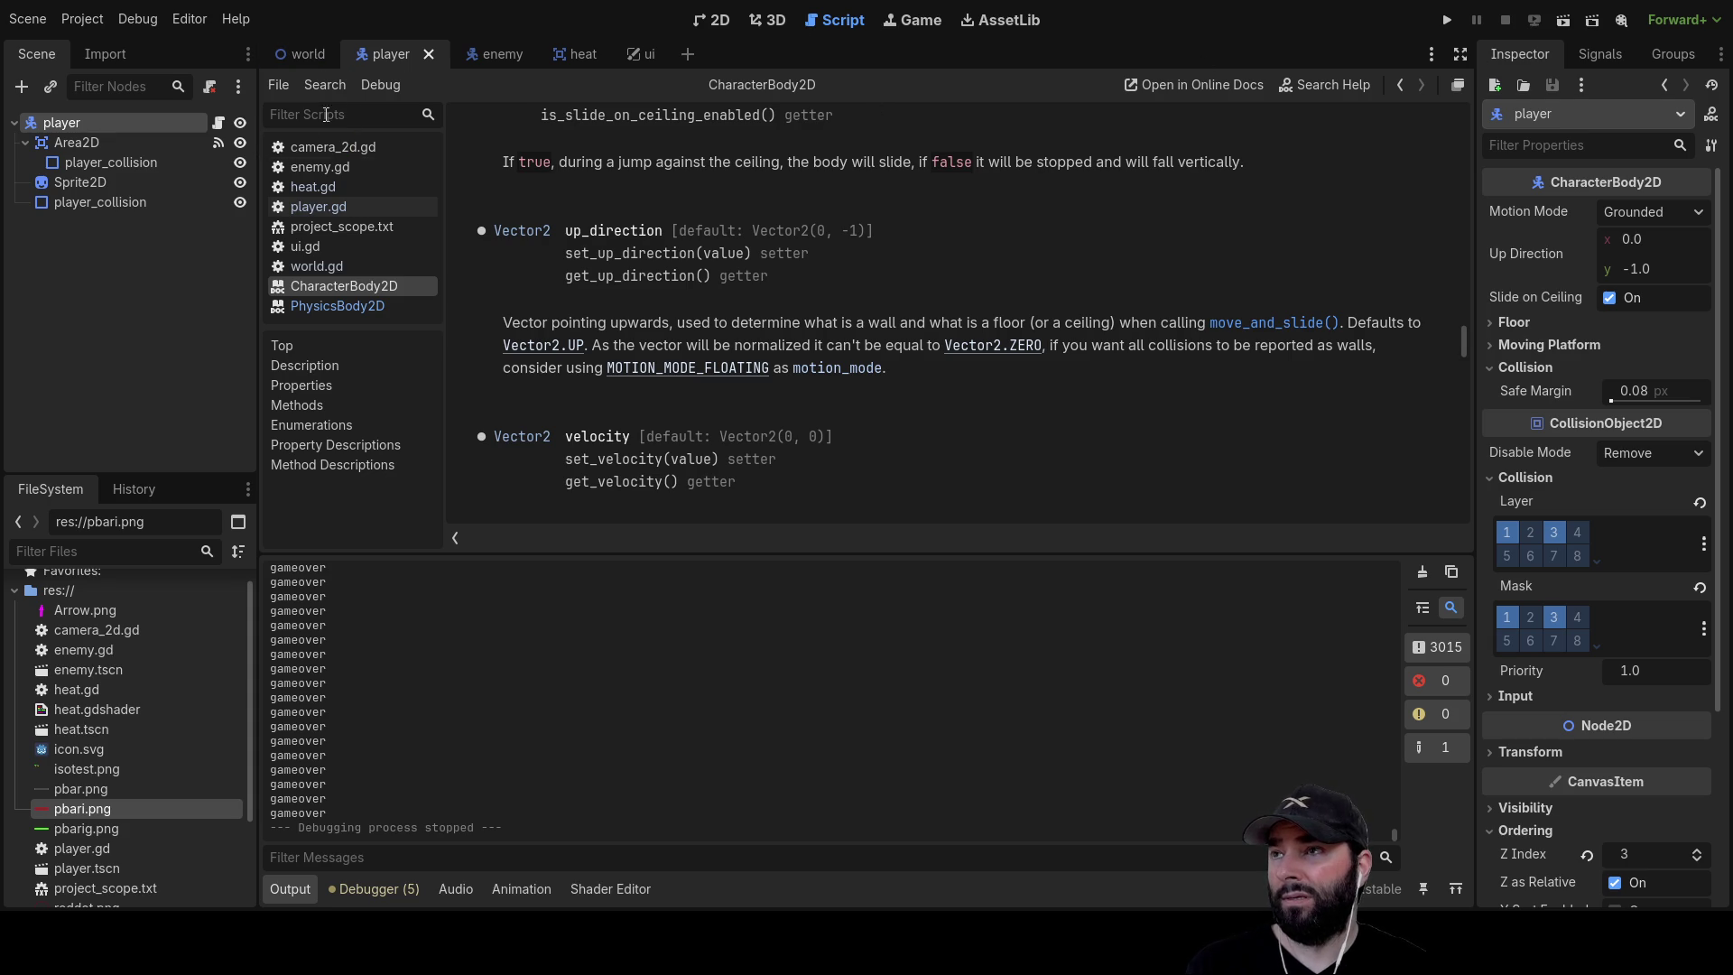
pyautogui.click(325, 205)
# Insert a blank line 57 above the commented-out move_and_slide() call
pyautogui.click(594, 412)
pyautogui.hotkey('ctrl', 'k')
pyautogui.press('Up')
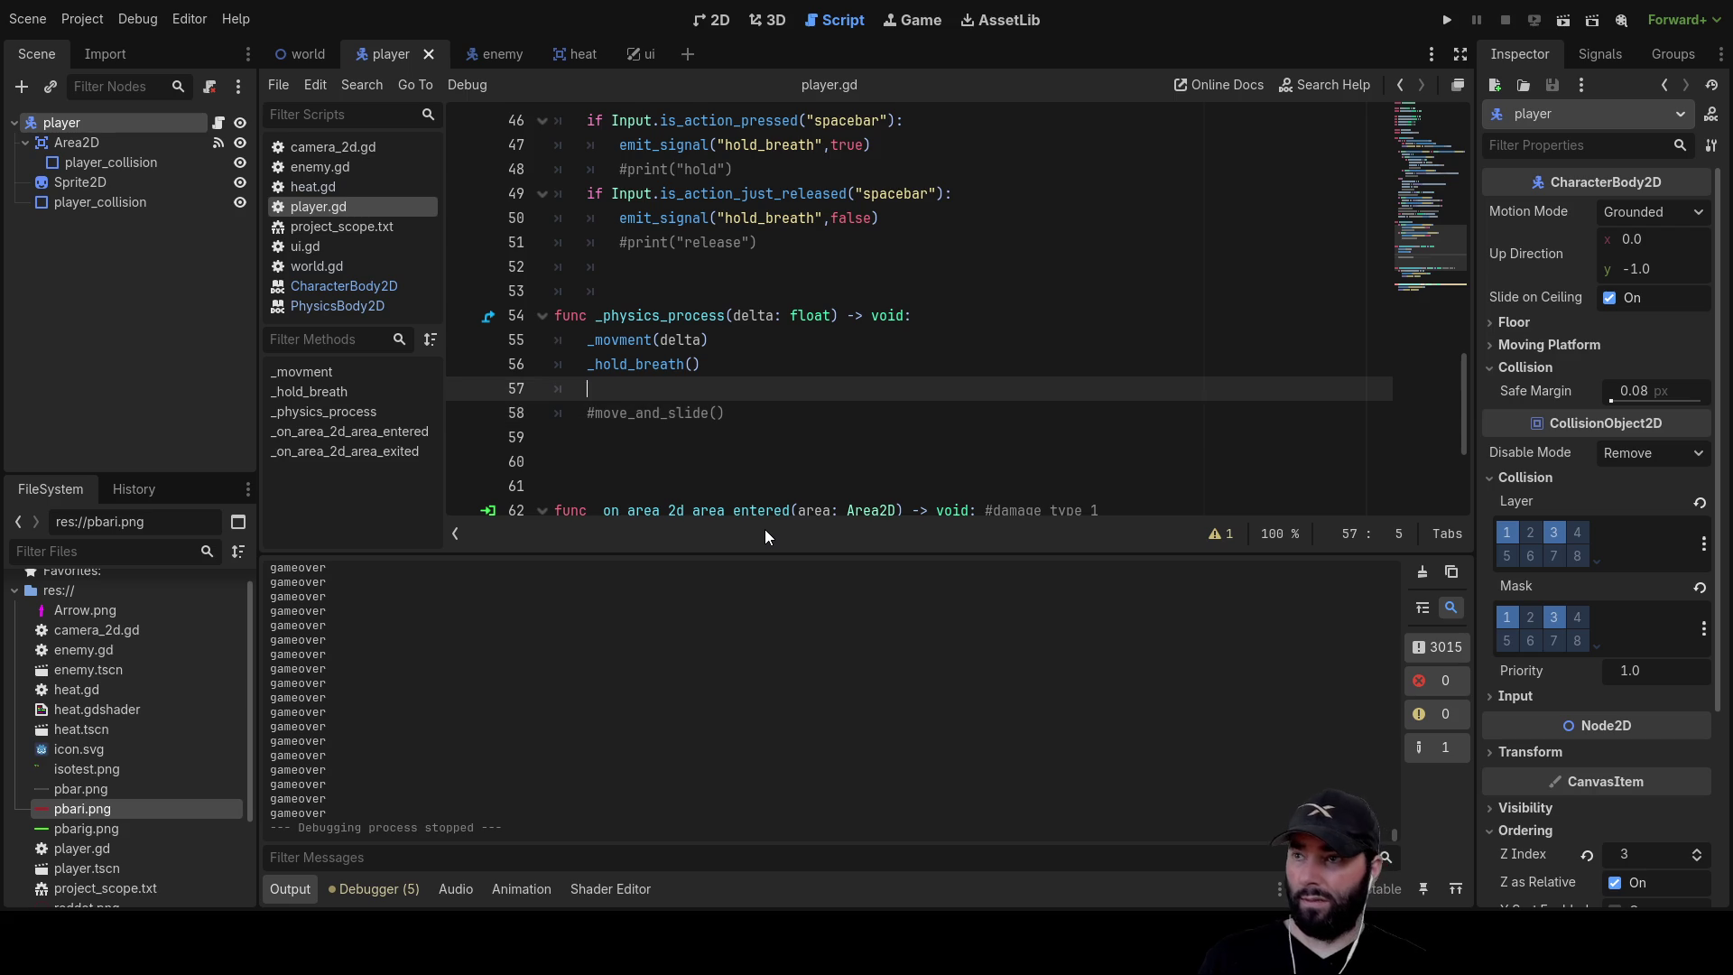
pyautogui.scroll(-1, 809, 393)
pyautogui.scroll(-2, 808, 393)
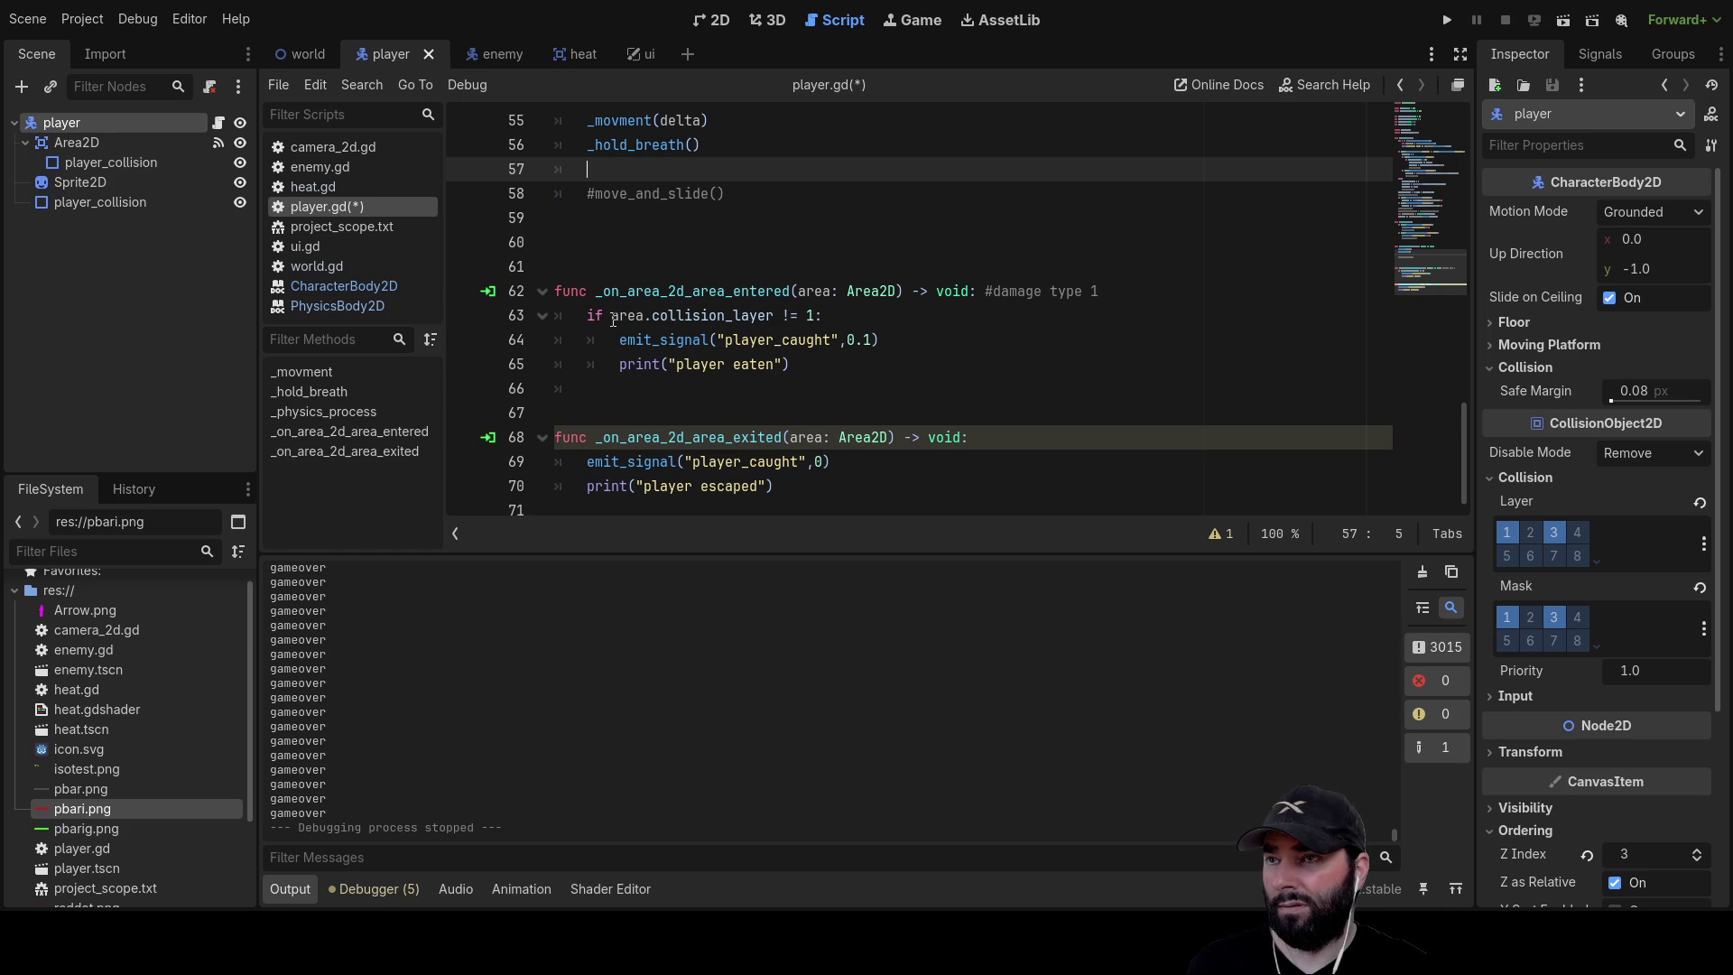
# Scroll through player.gd and switch to the world scene and world.gd
pyautogui.scroll(4, 826, 373)
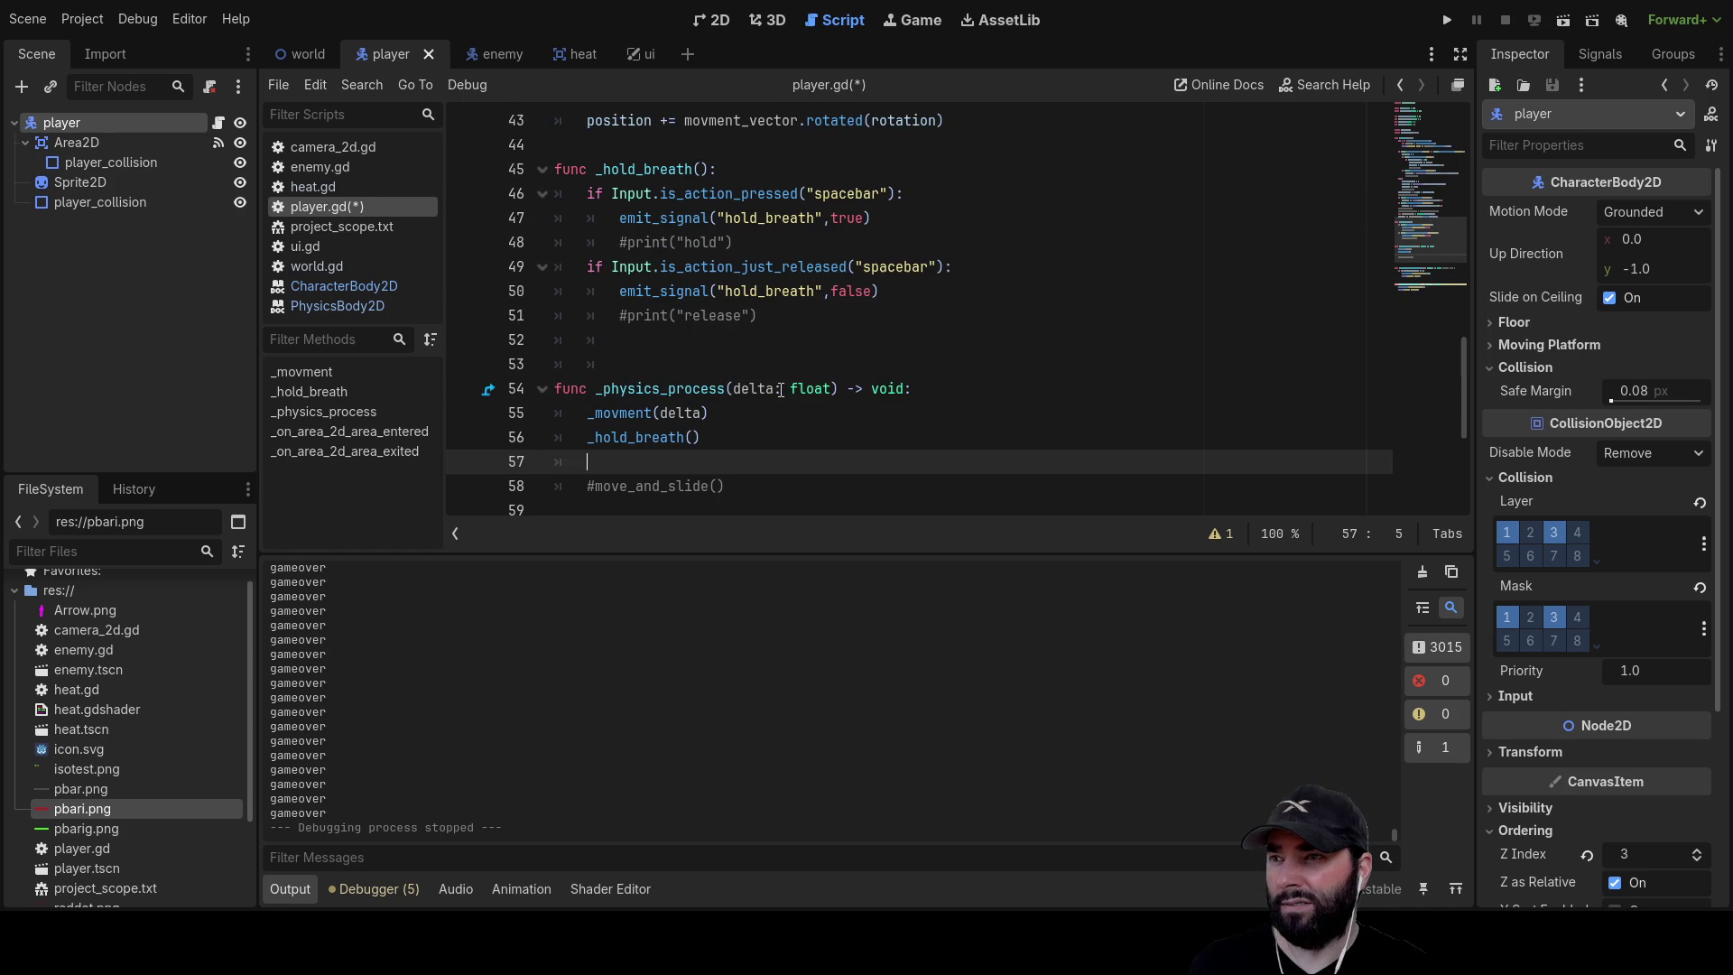
pyautogui.scroll(-2, 662, 325)
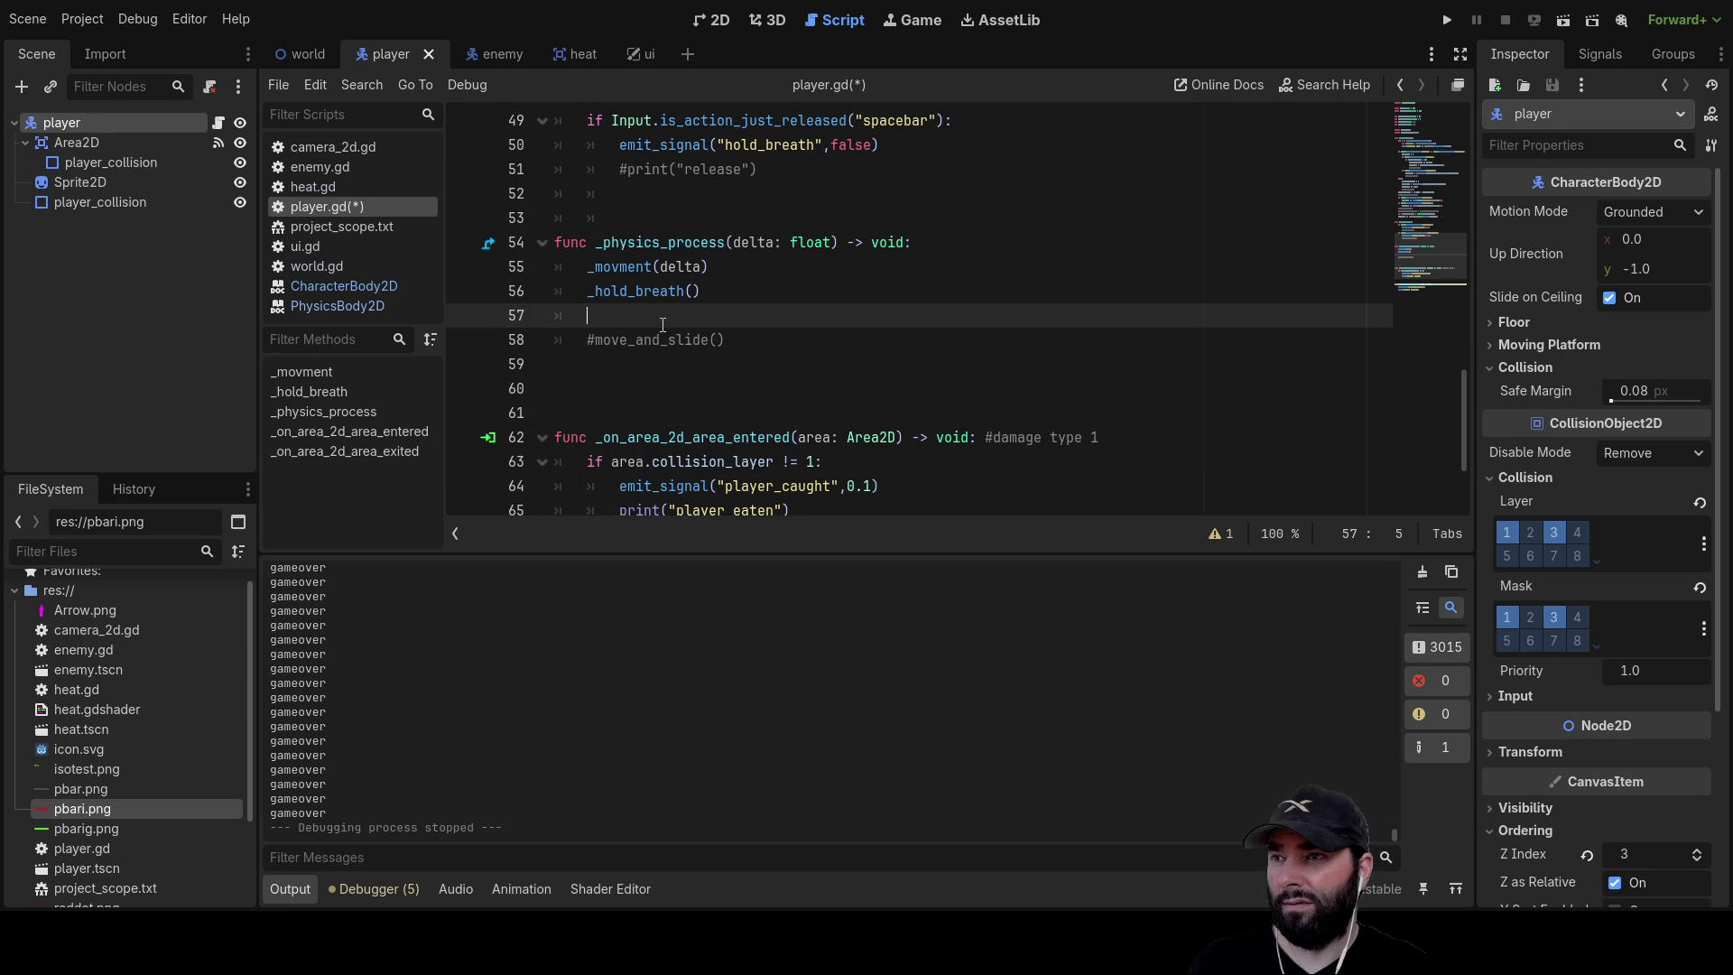
pyautogui.scroll(-2, 662, 325)
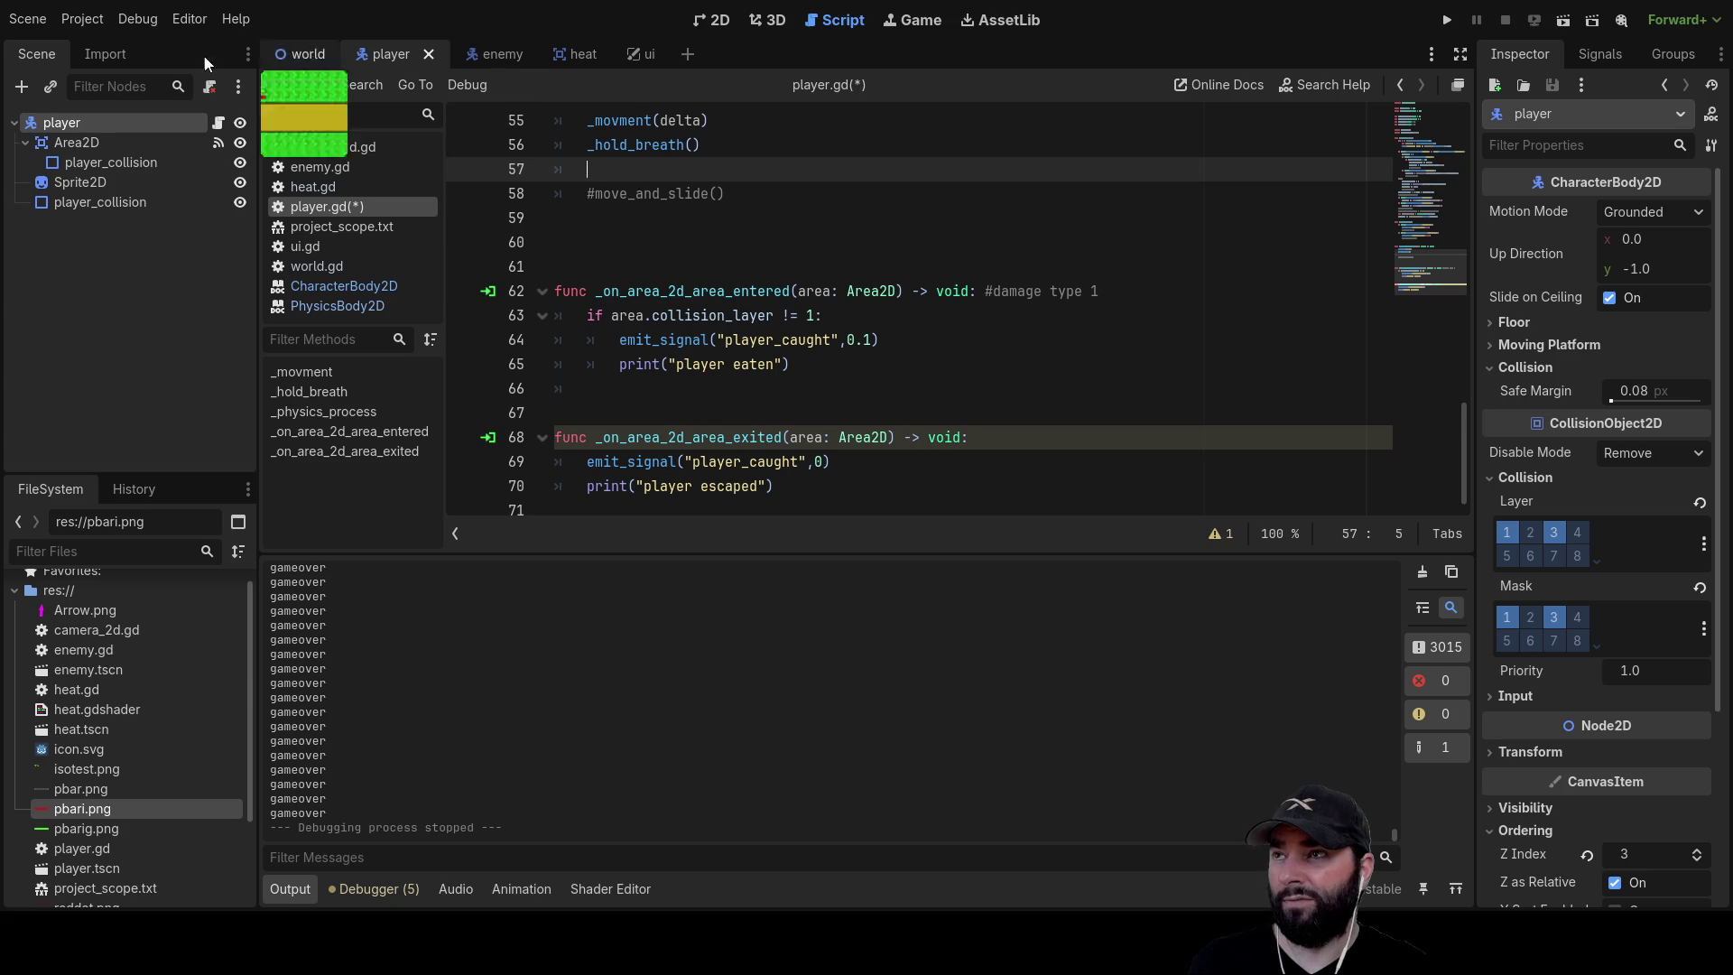
pyautogui.click(300, 52)
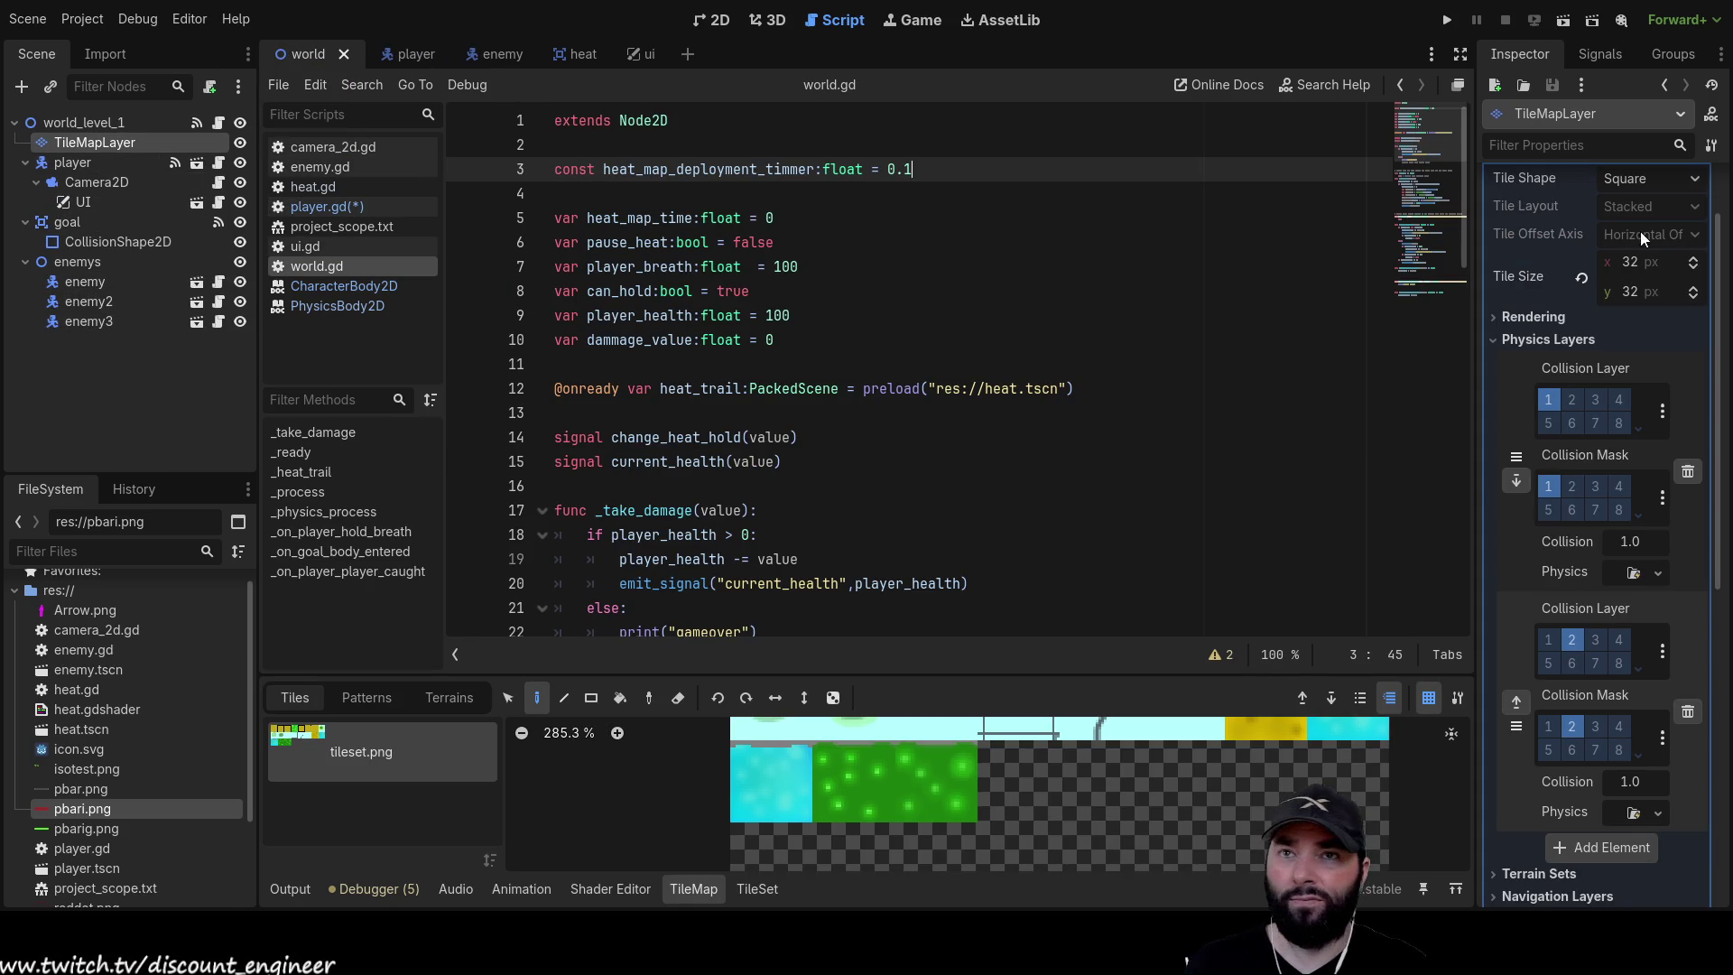
# Inspect the TileMapLayer's signals and tile set physics layers, select player, then return to player.gd
pyautogui.click(1601, 51)
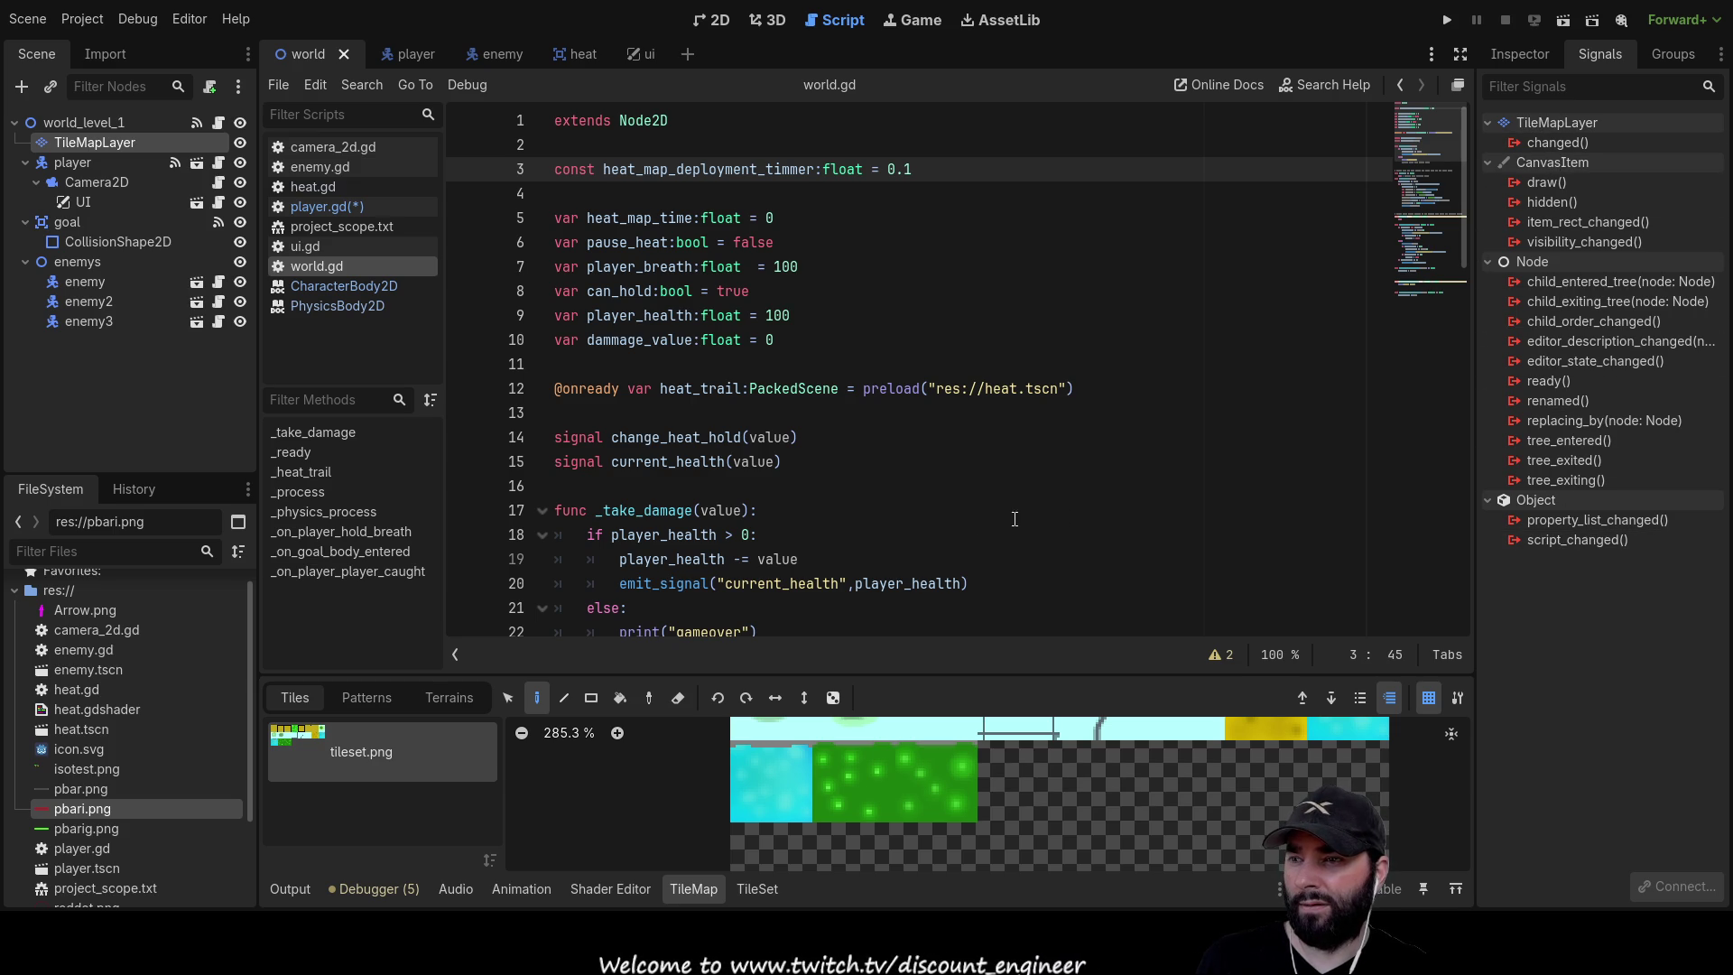
pyautogui.click(756, 889)
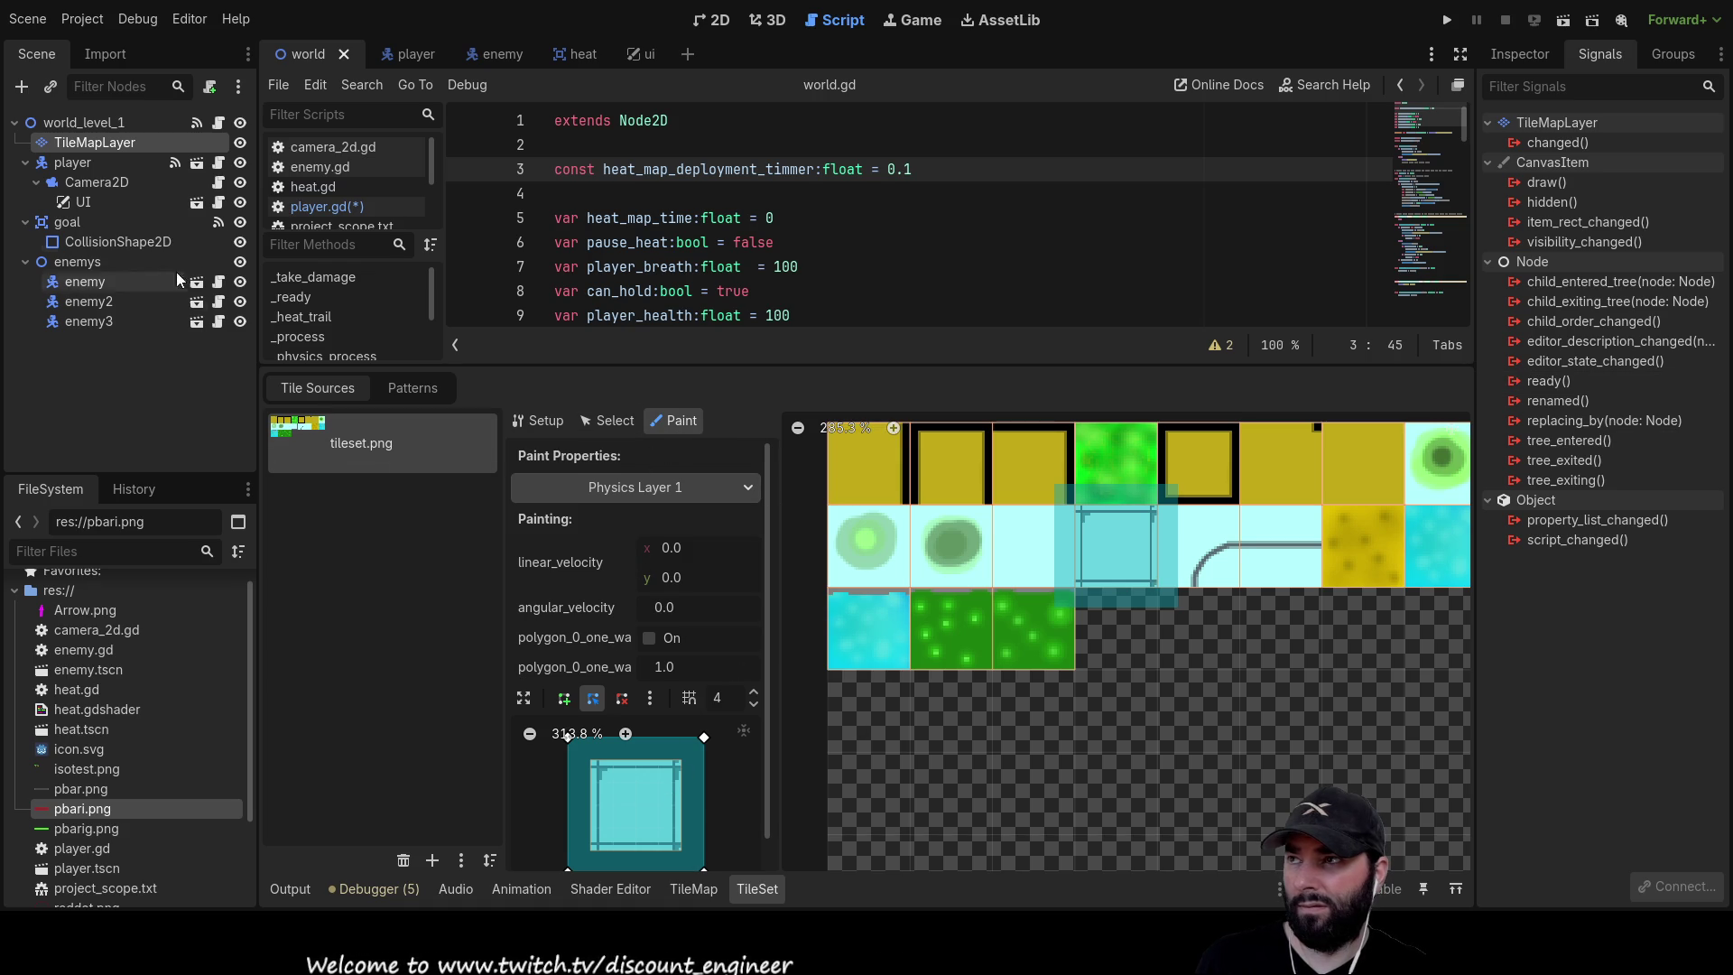
pyautogui.click(85, 166)
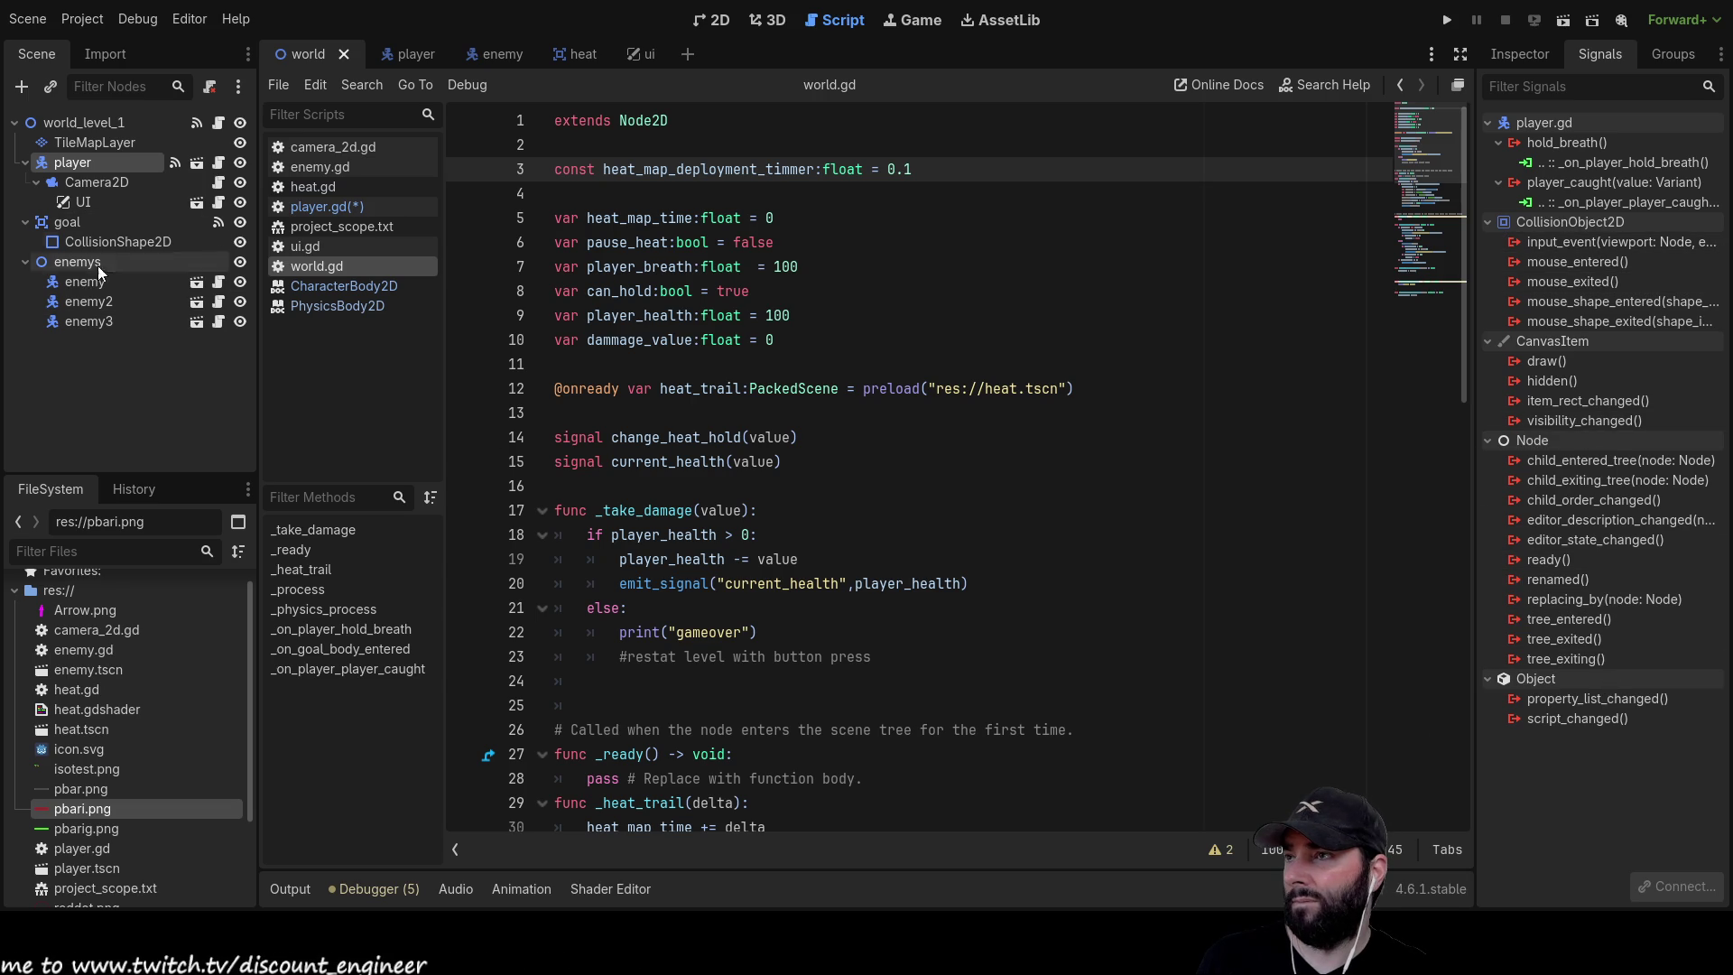
pyautogui.click(408, 53)
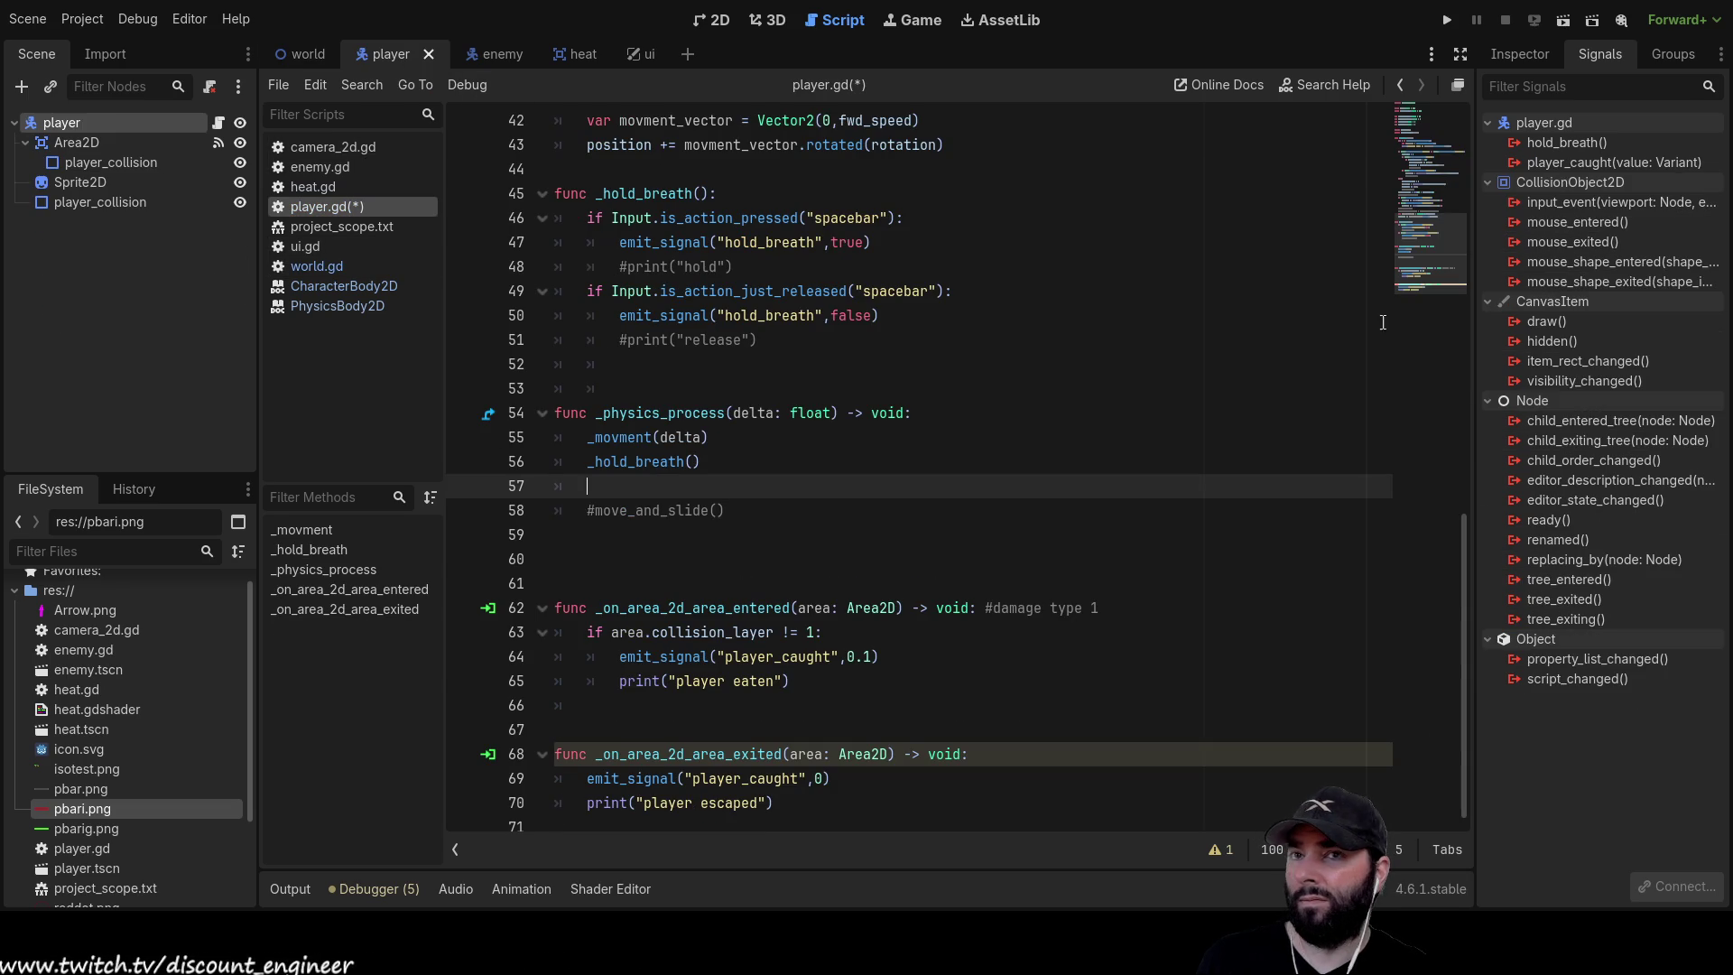
# Drag the Area2D node onto empty line 57 as a $Area2D reference
pyautogui.click(116, 203)
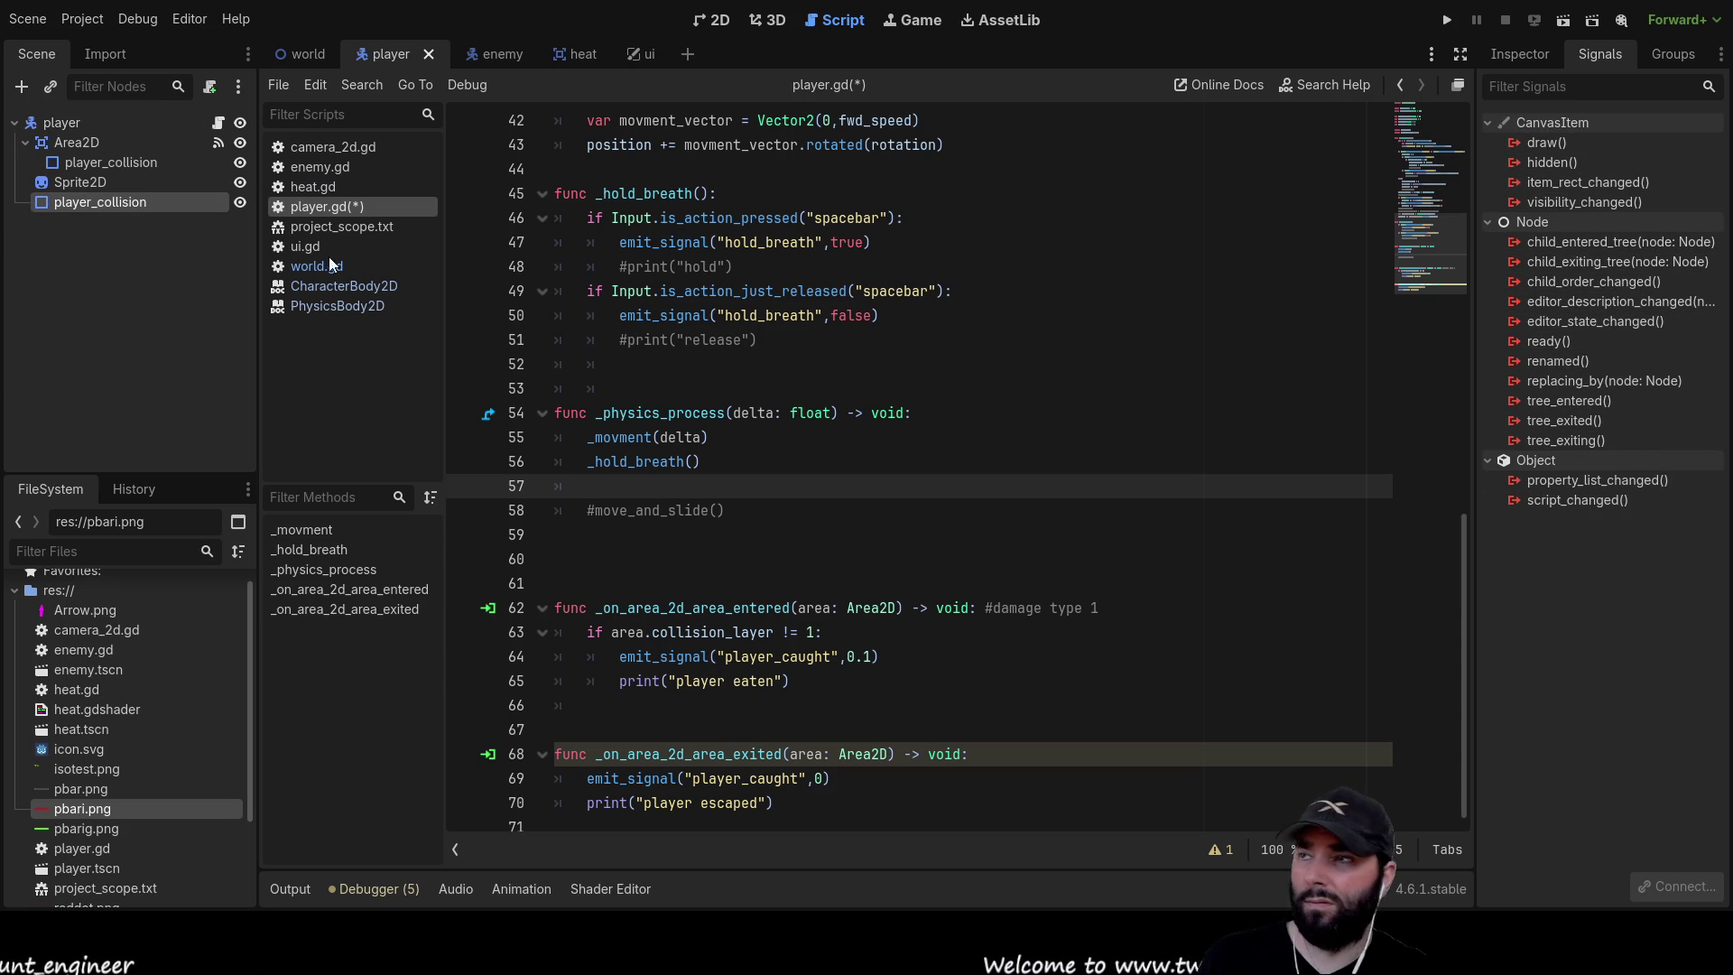
pyautogui.click(94, 145)
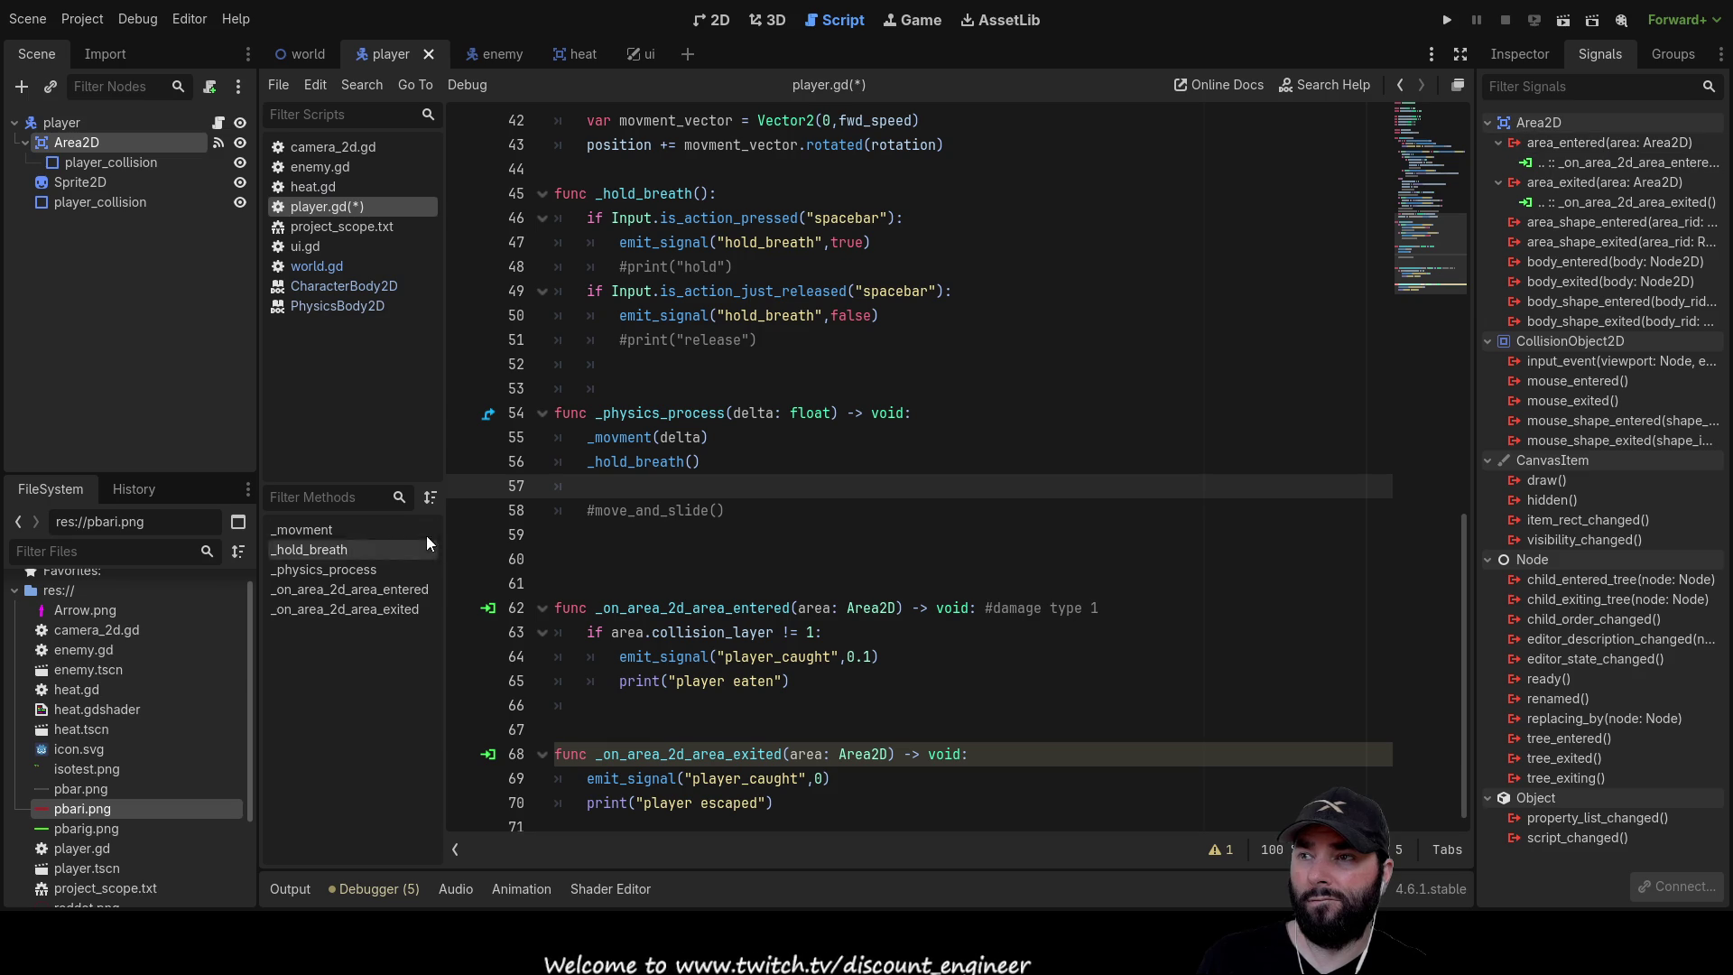
pyautogui.moveTo(57, 135); pyautogui.dragTo(619, 491)
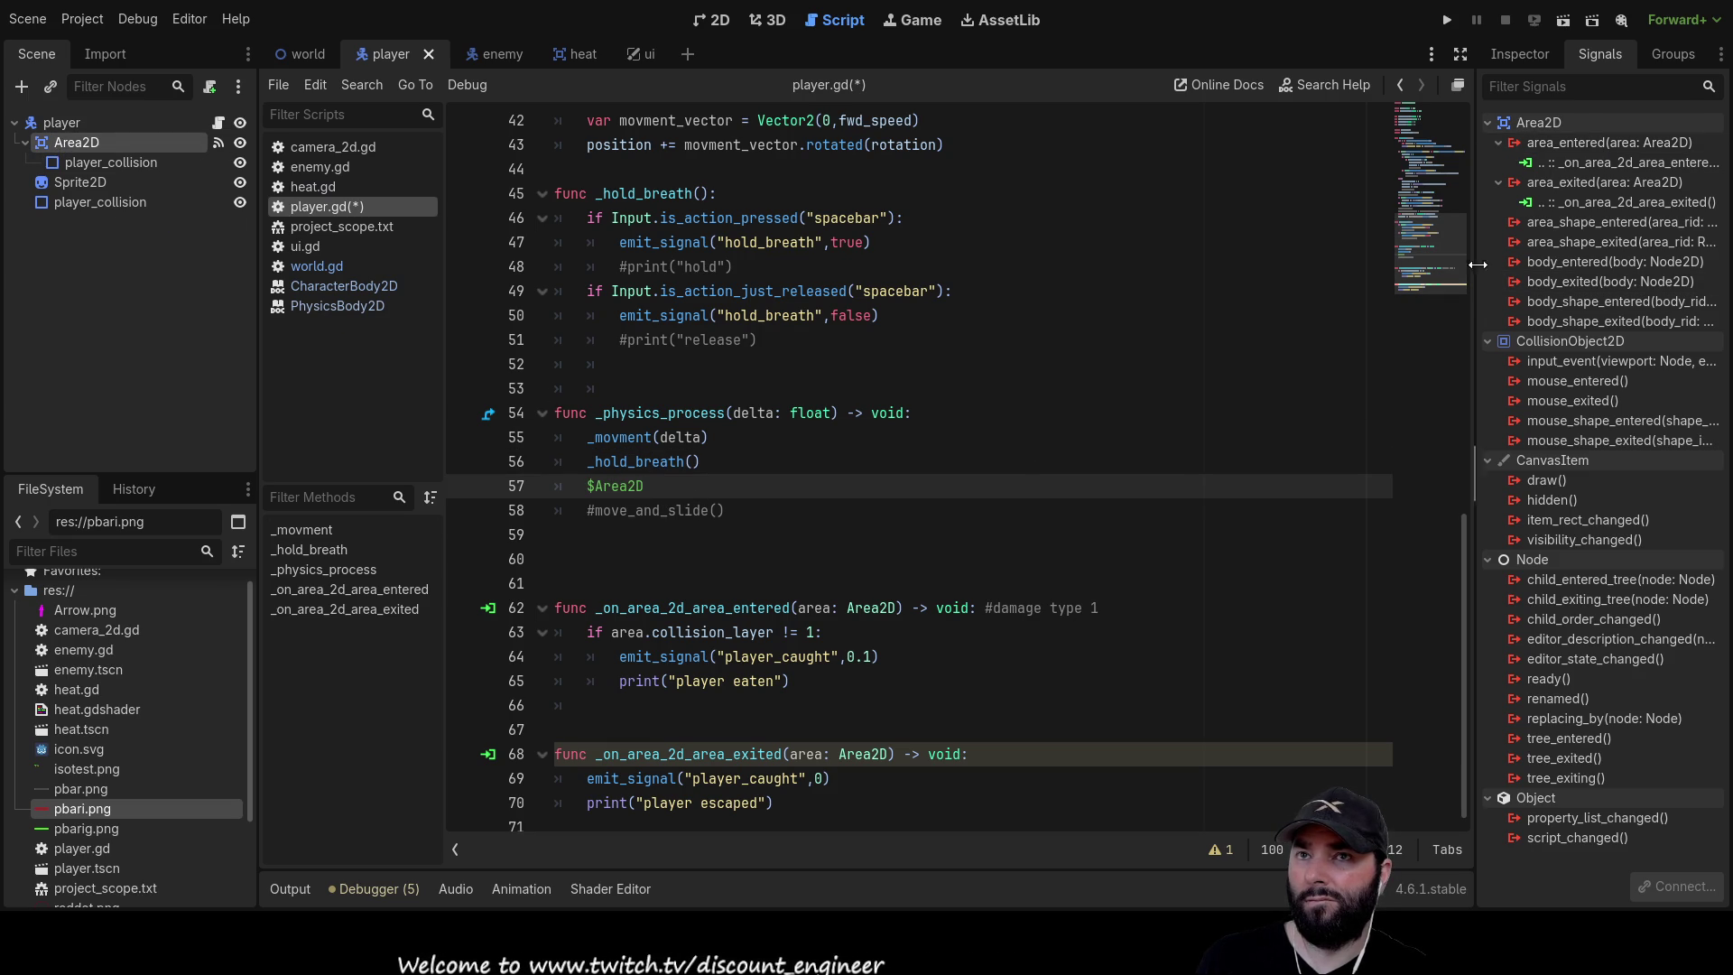
pyautogui.click(1510, 52)
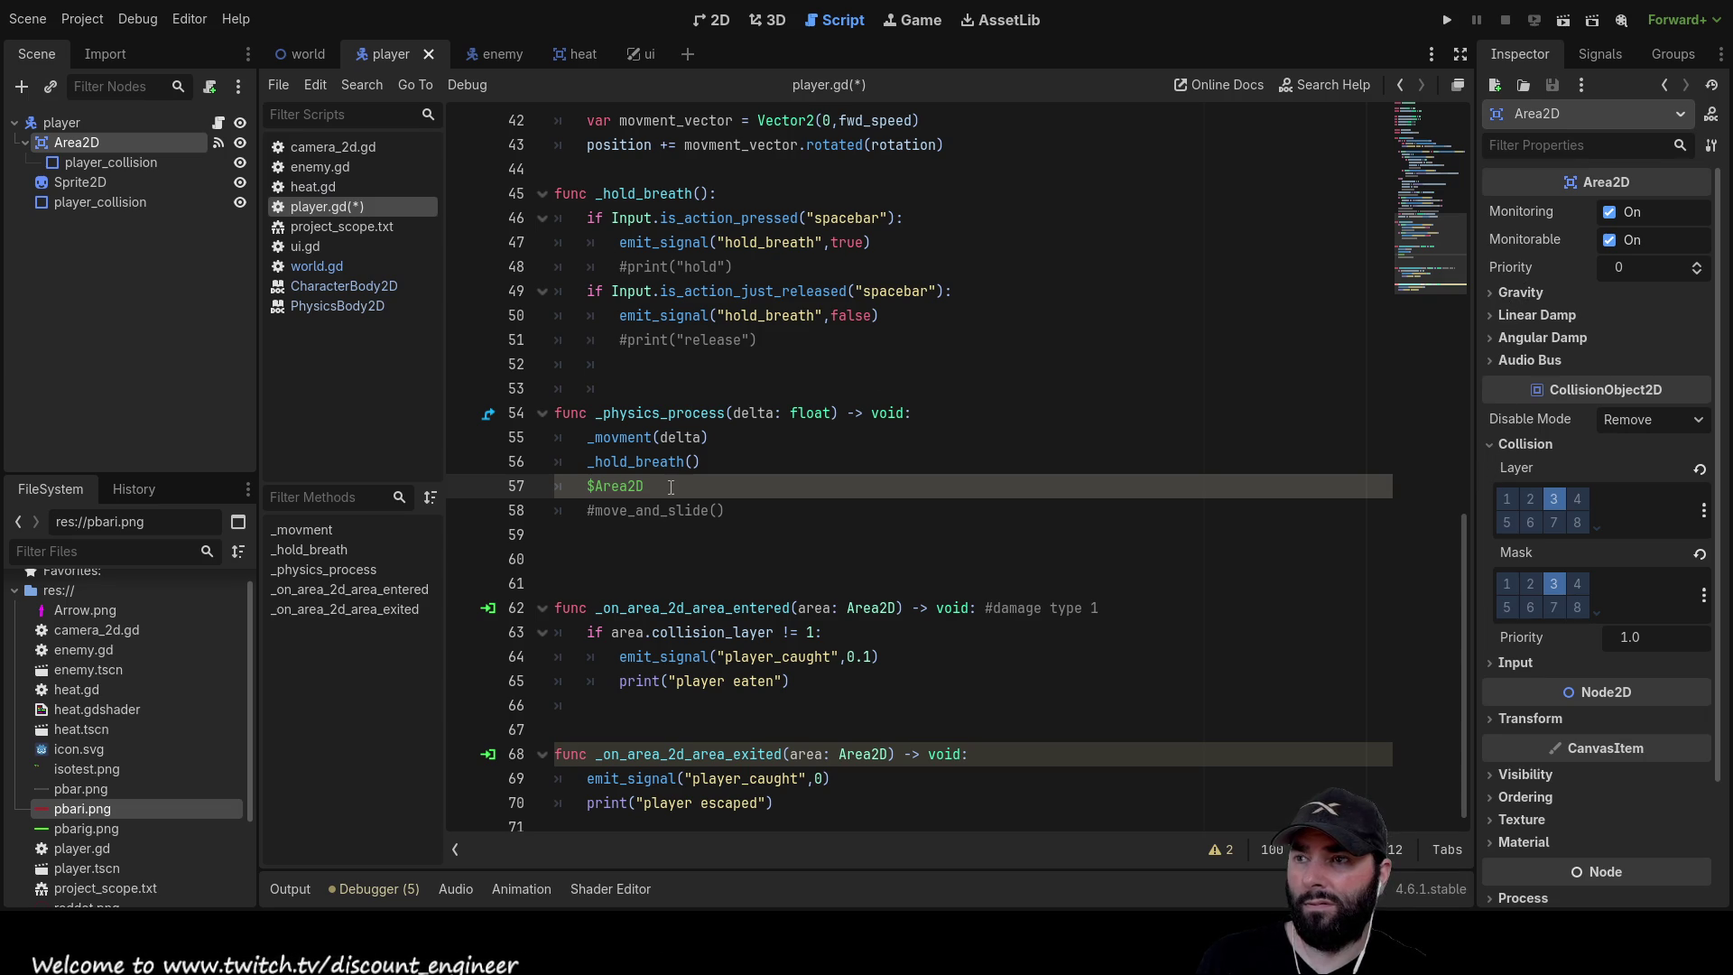
# Make line 57 read print($Area2D.area) and run the game
pyautogui.write('.area')
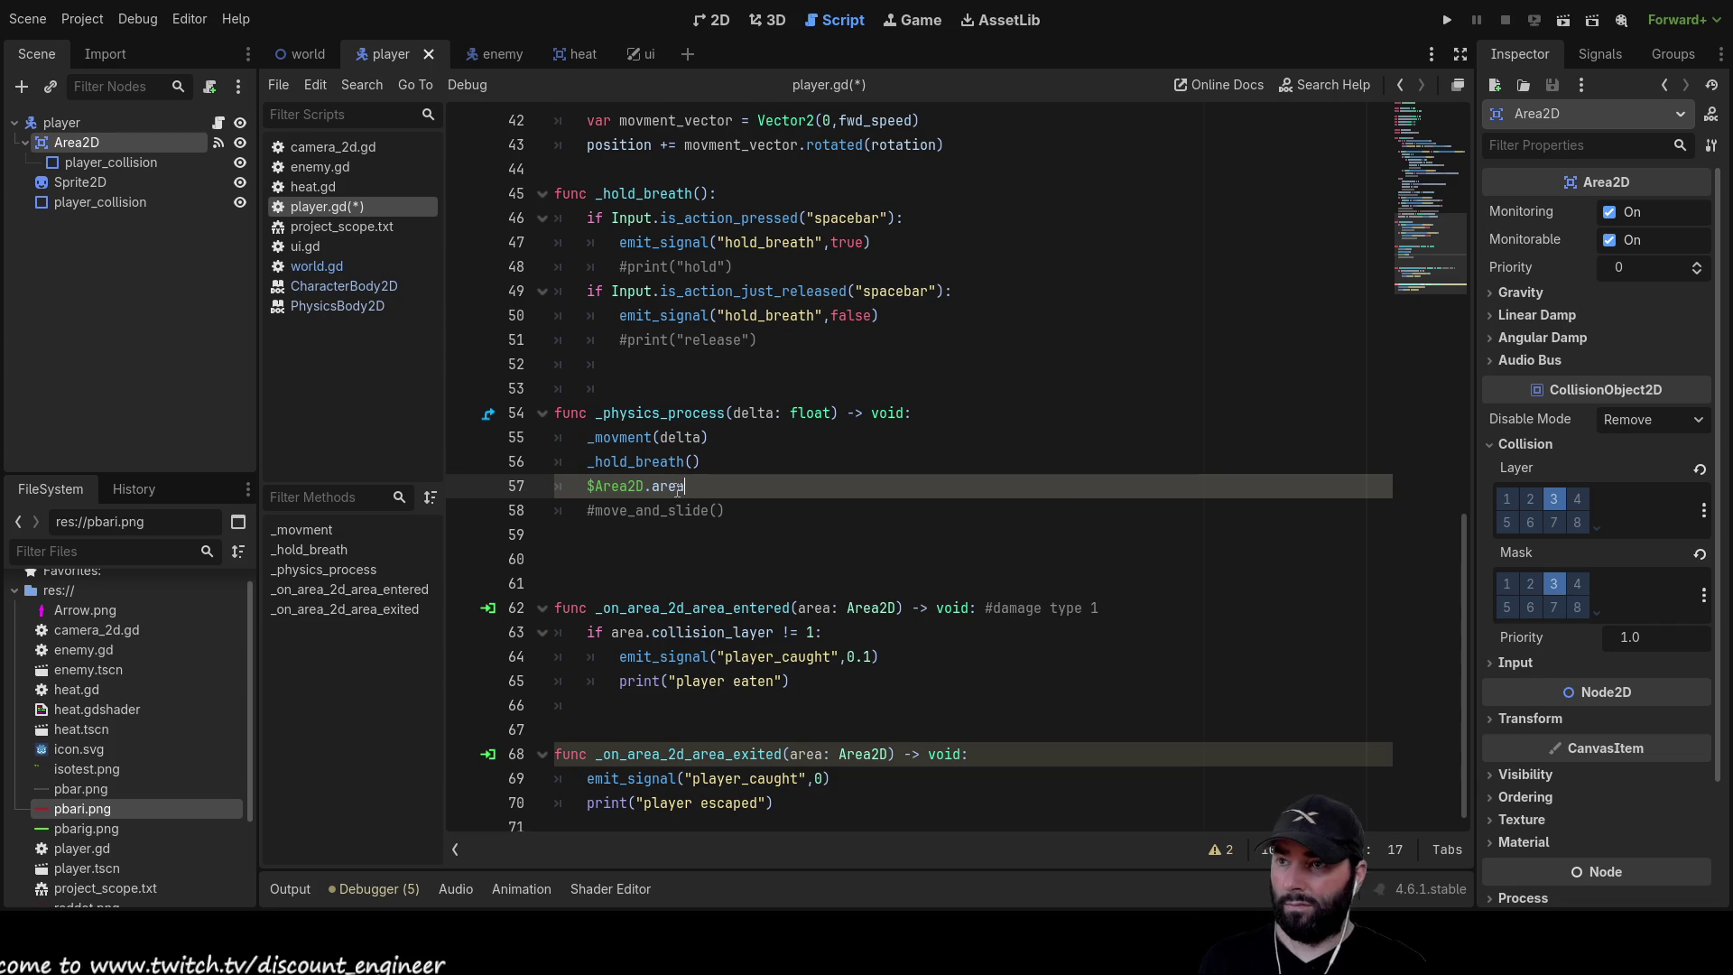
pyautogui.press('Left')
pyautogui.press('Left')
pyautogui.press('Left')
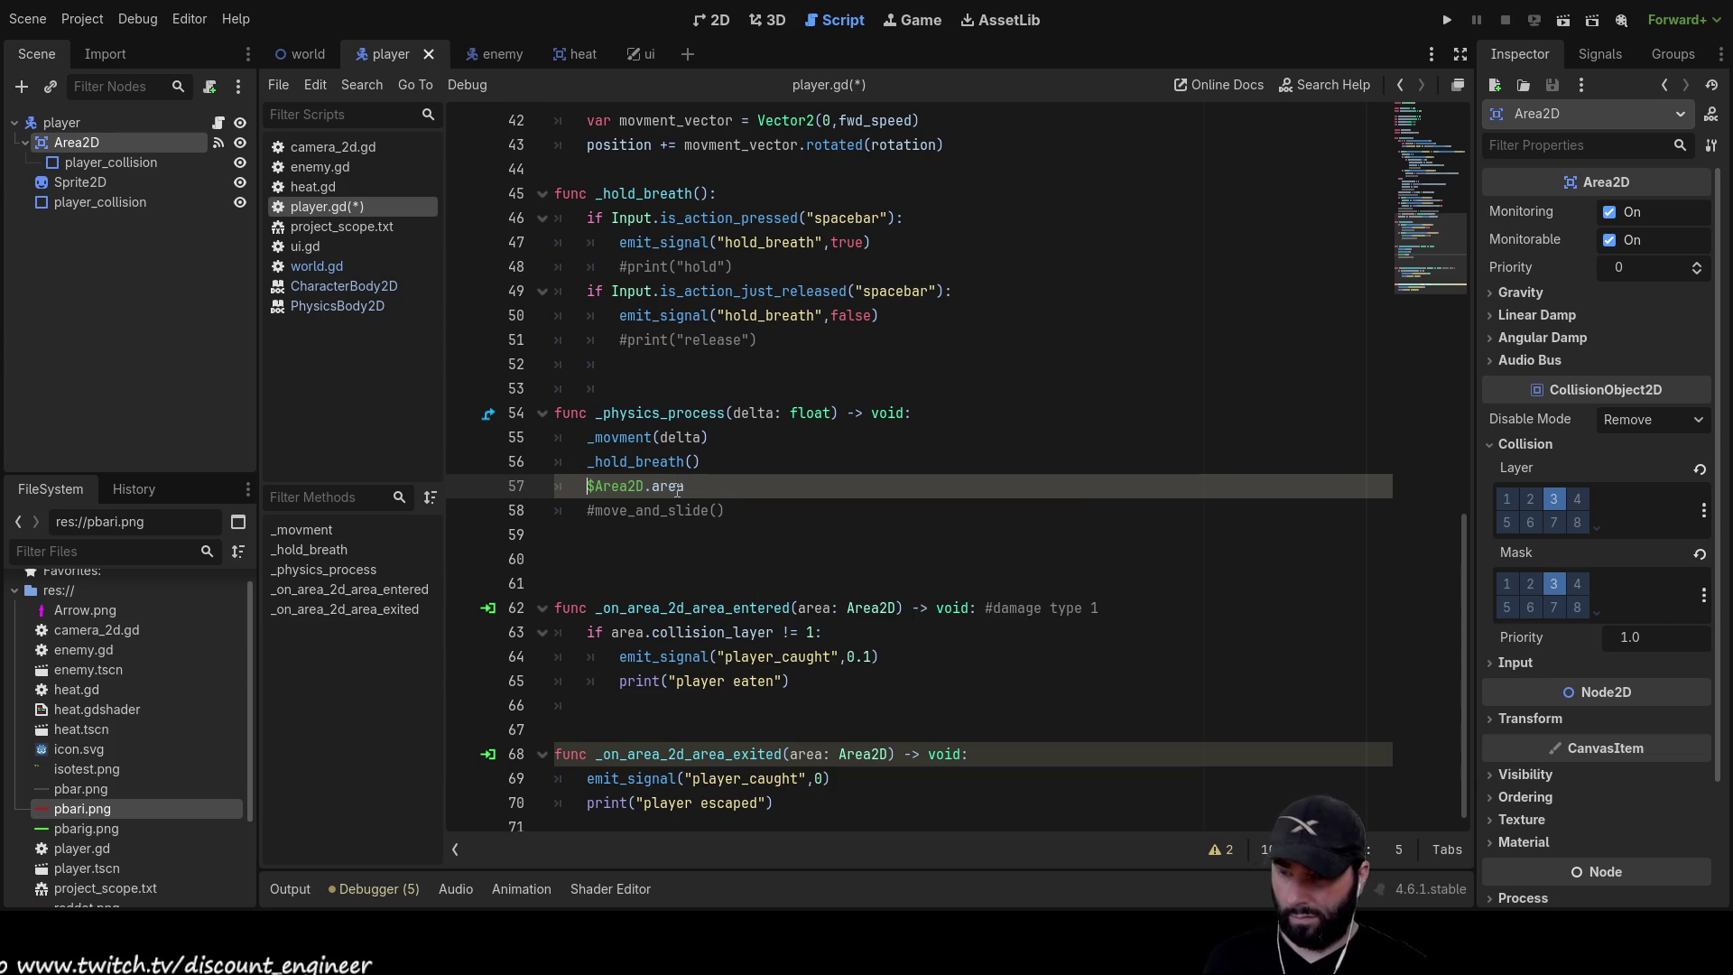
pyautogui.write('print(')
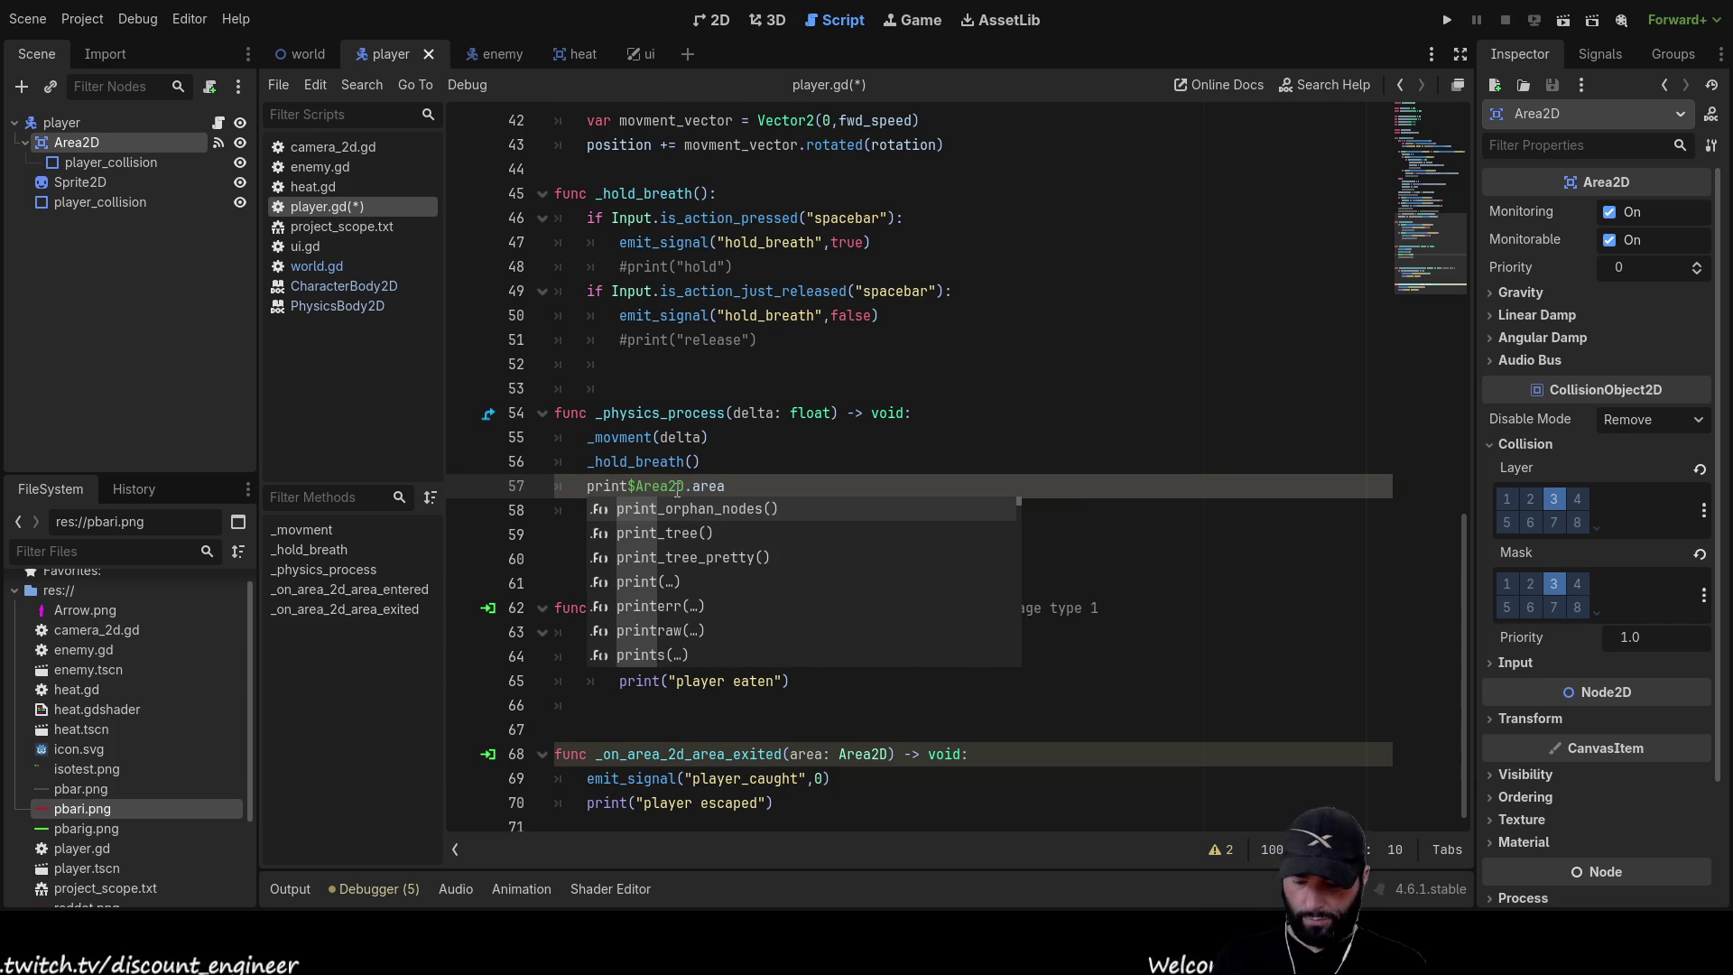
pyautogui.press('BackSpace')
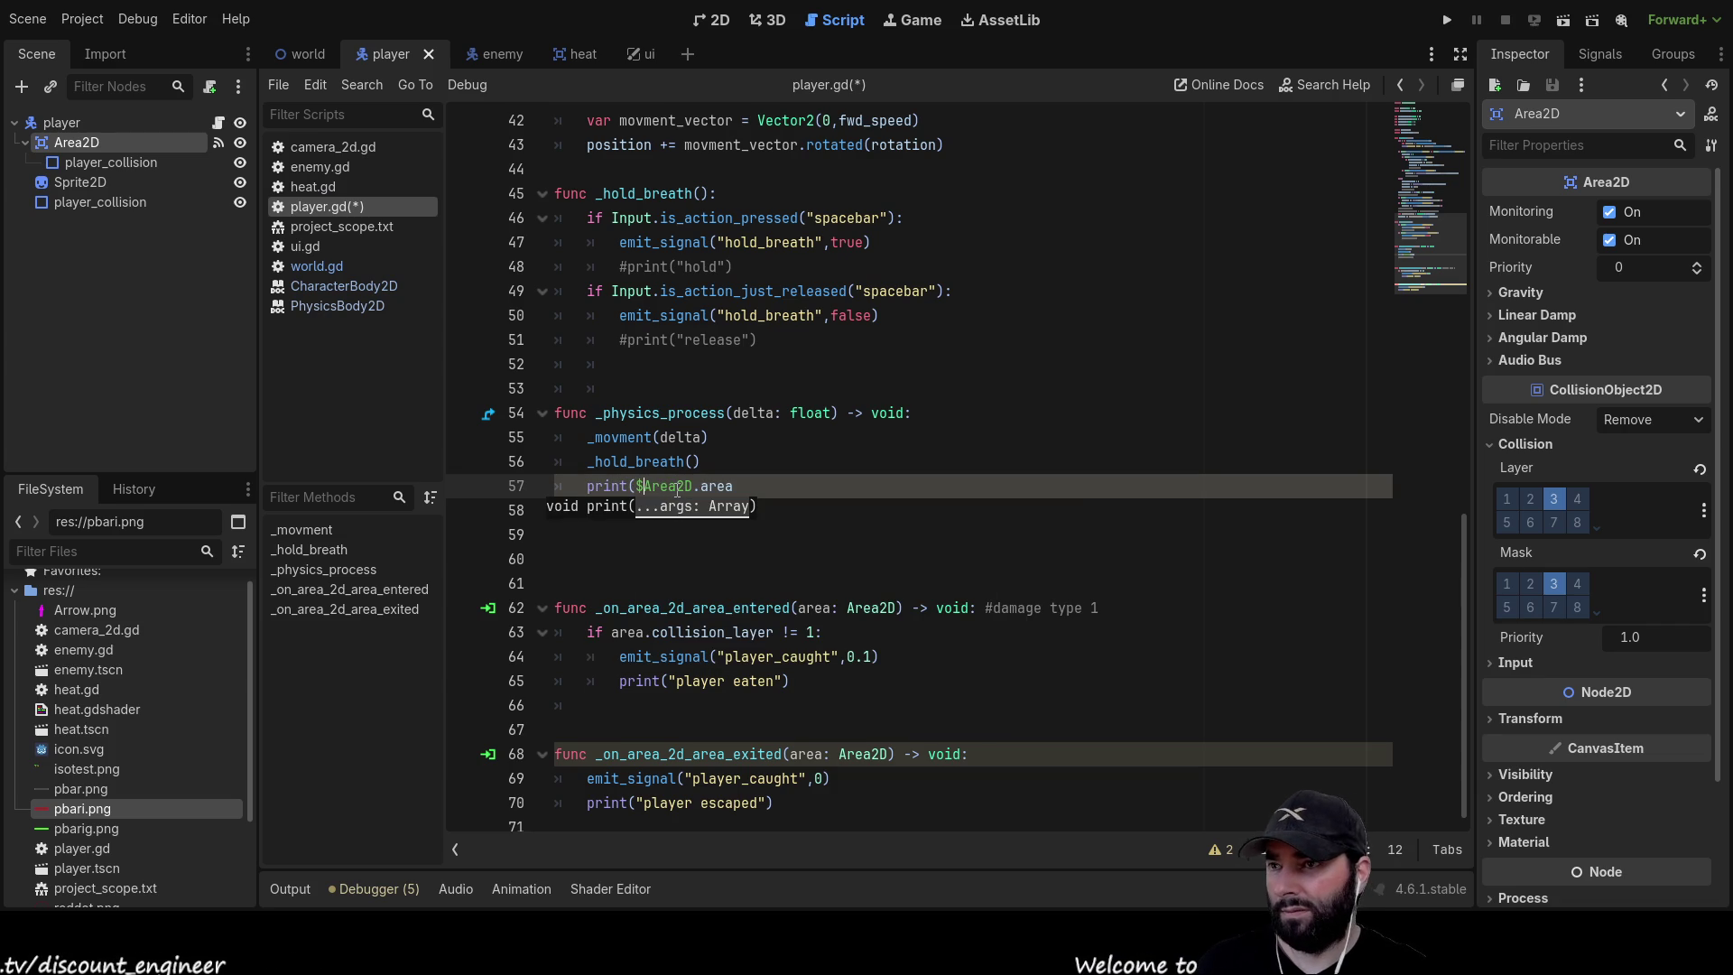
pyautogui.press('End')
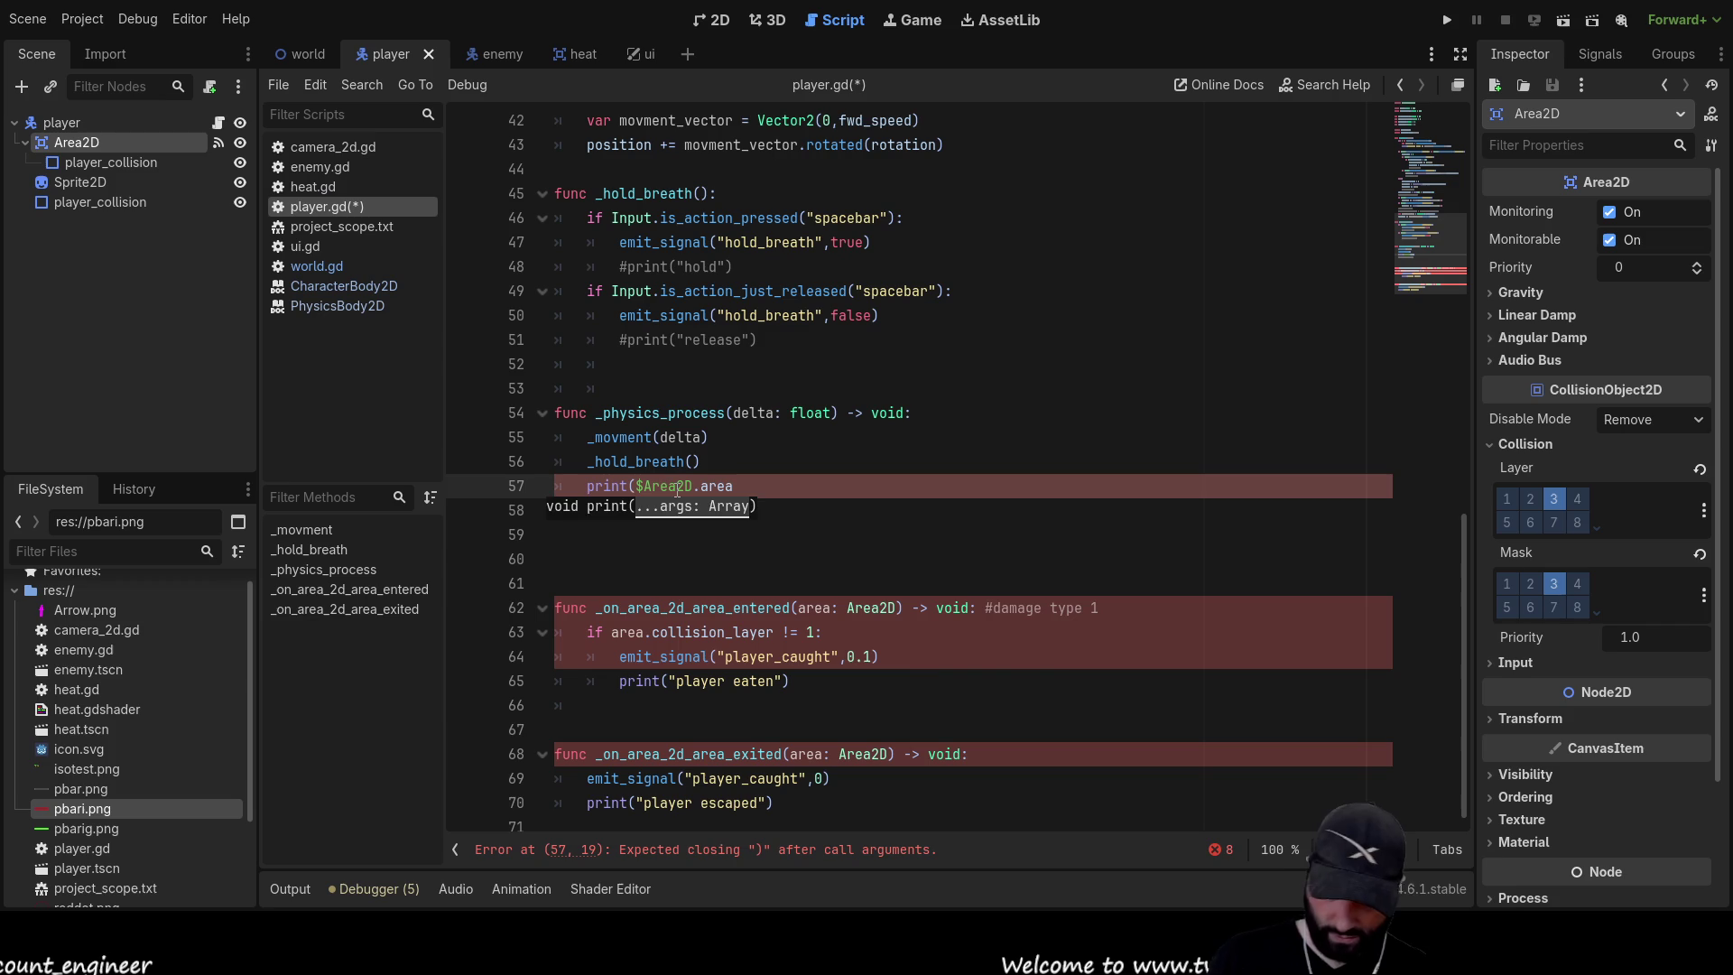
pyautogui.write(')')
pyautogui.click(1447, 20)
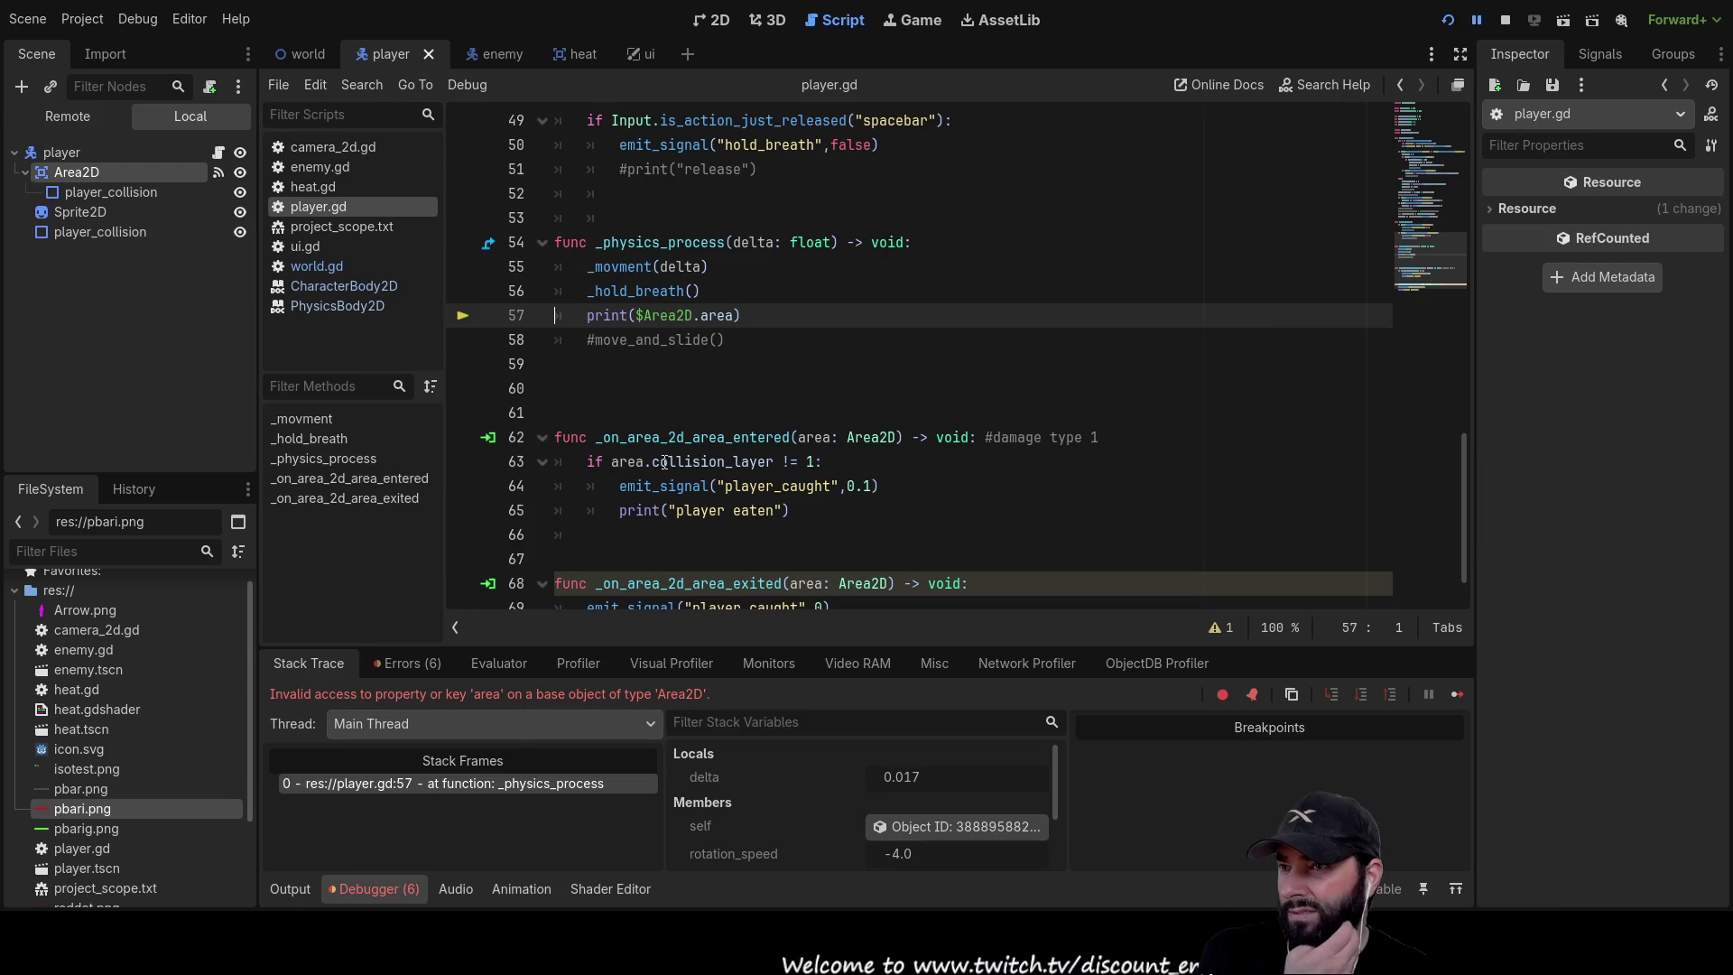
# Delete .area so line 57 prints $Area2D, and restart the game
pyautogui.doubleClick(712, 315)
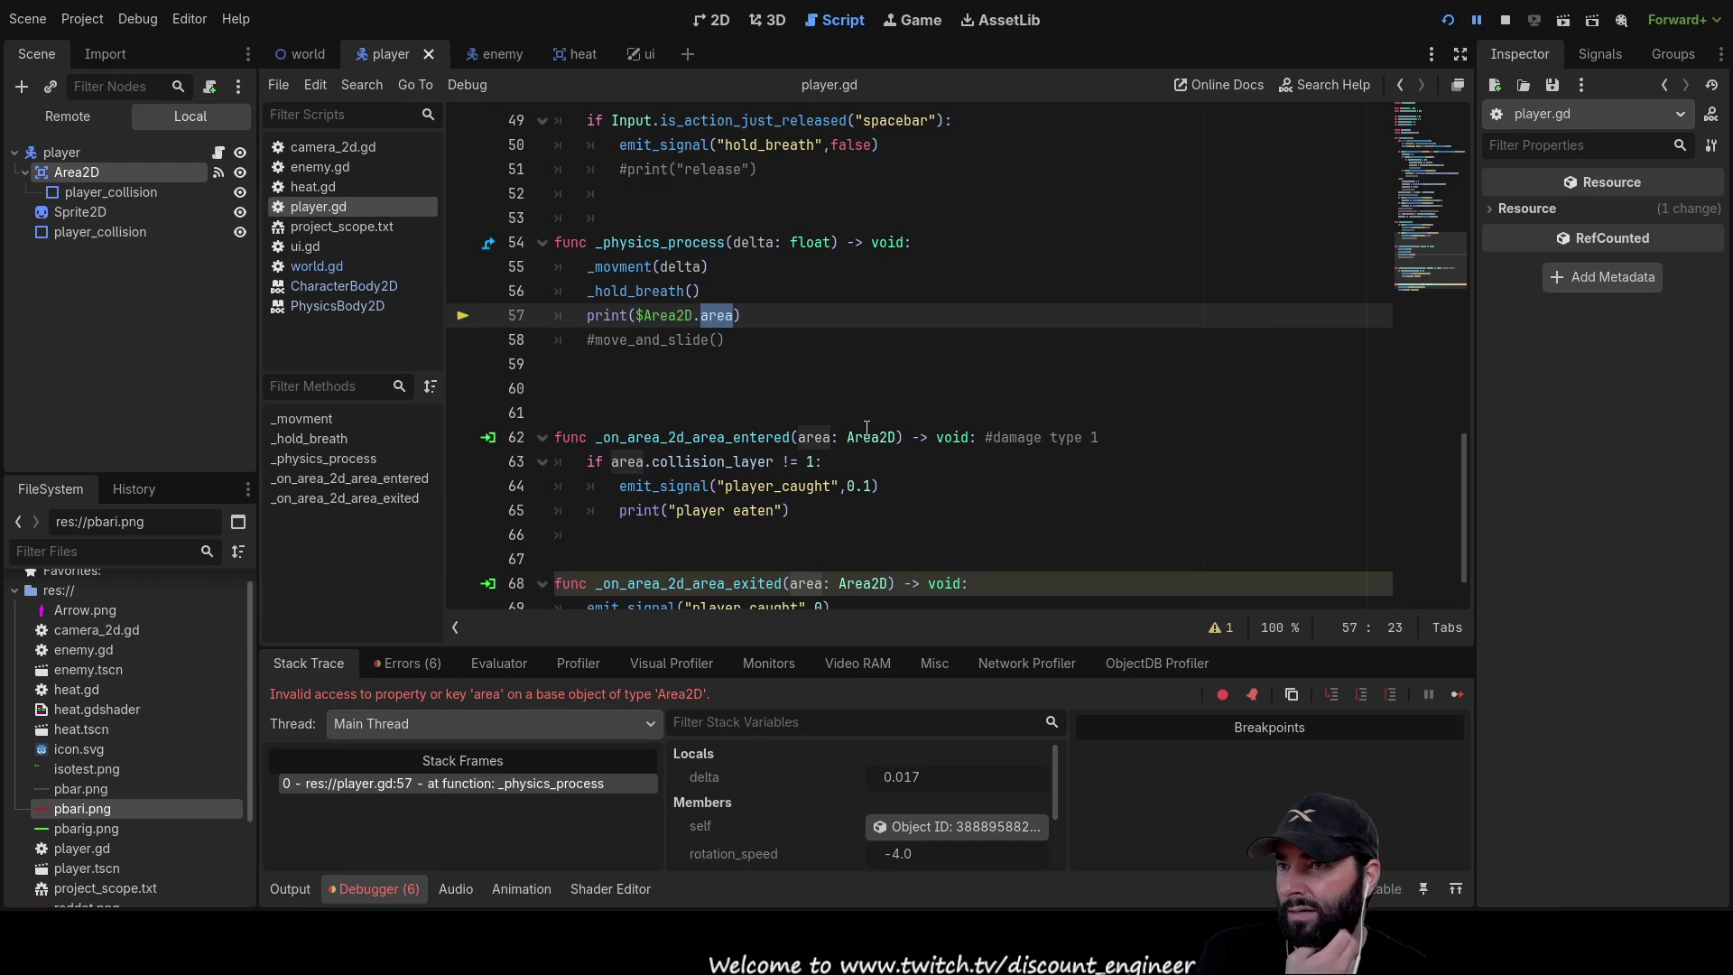
pyautogui.press('BackSpace')
pyautogui.press('BackSpace')
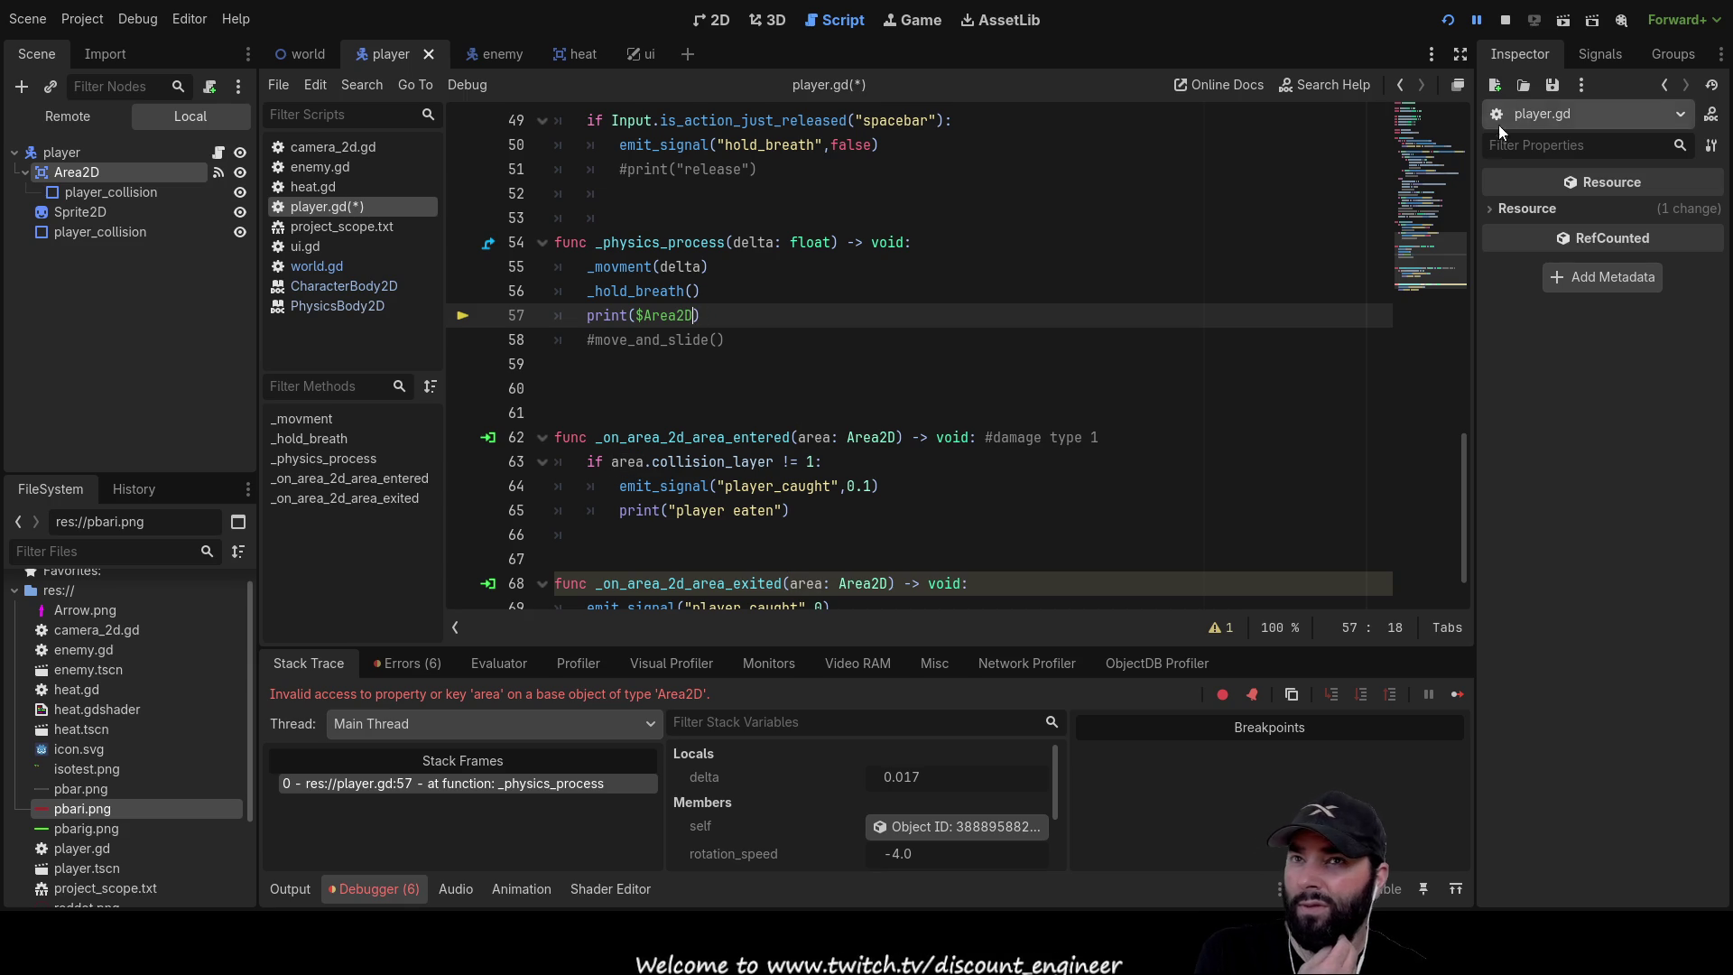
pyautogui.click(1505, 19)
pyautogui.click(1447, 20)
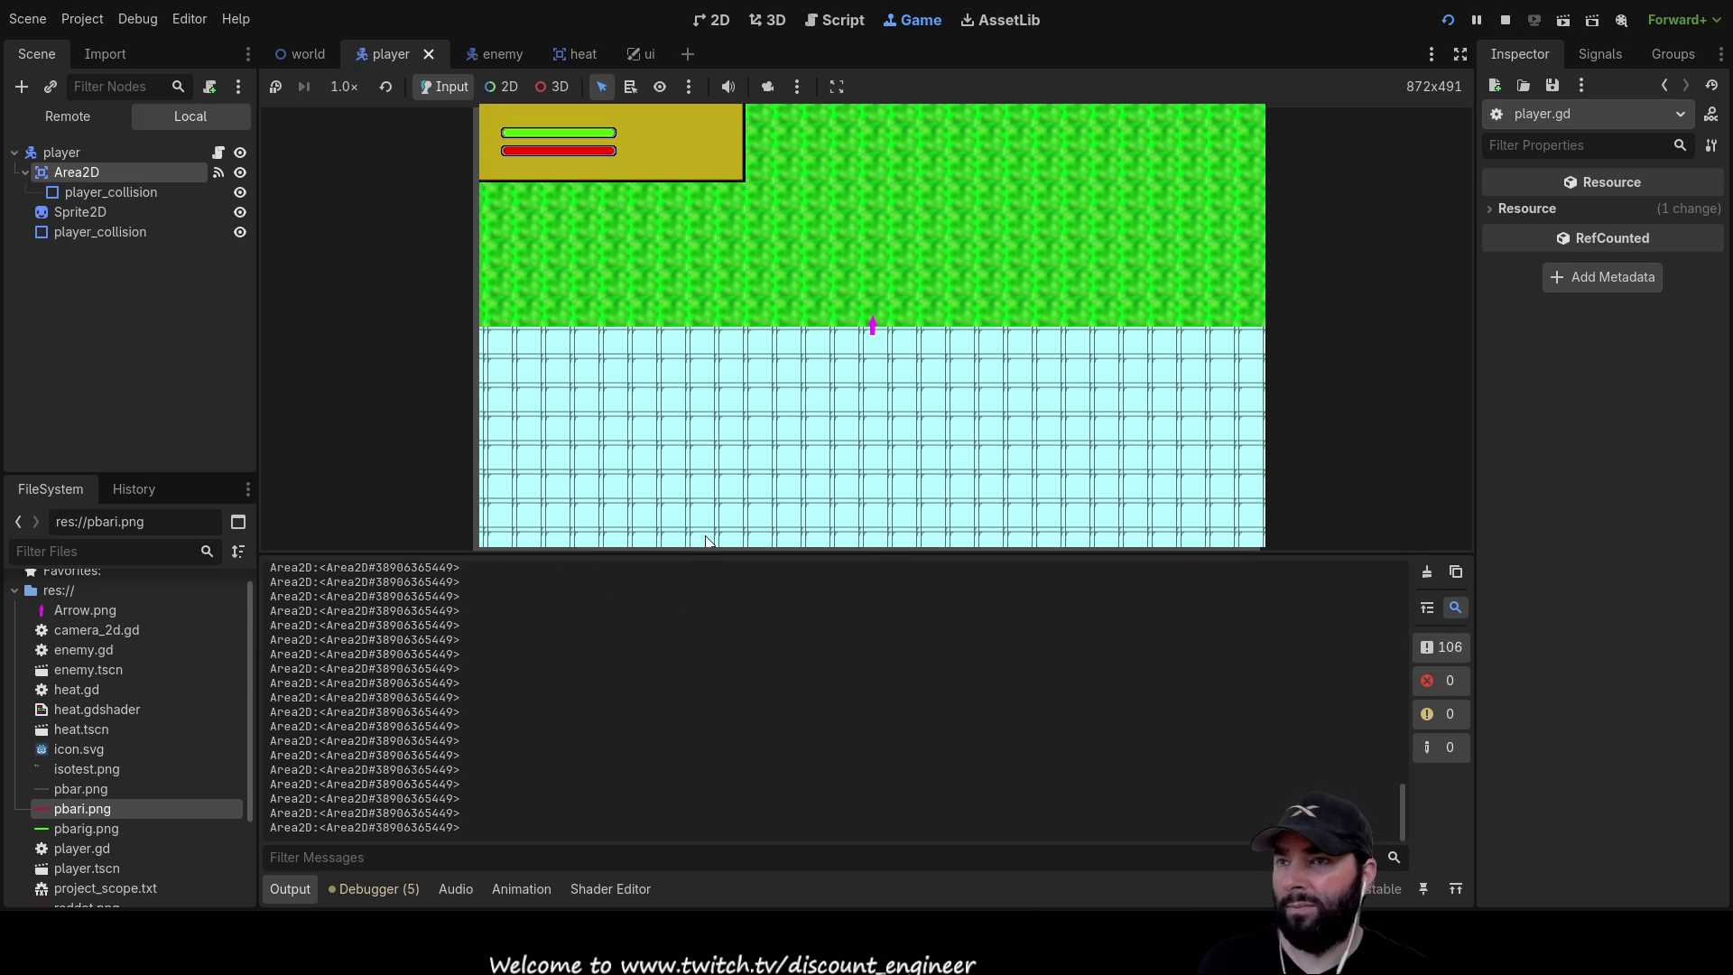
# Steer the player with the arrow keys while Output logs the Area2D node, then stop
pyautogui.press('Up')
pyautogui.press('Up')
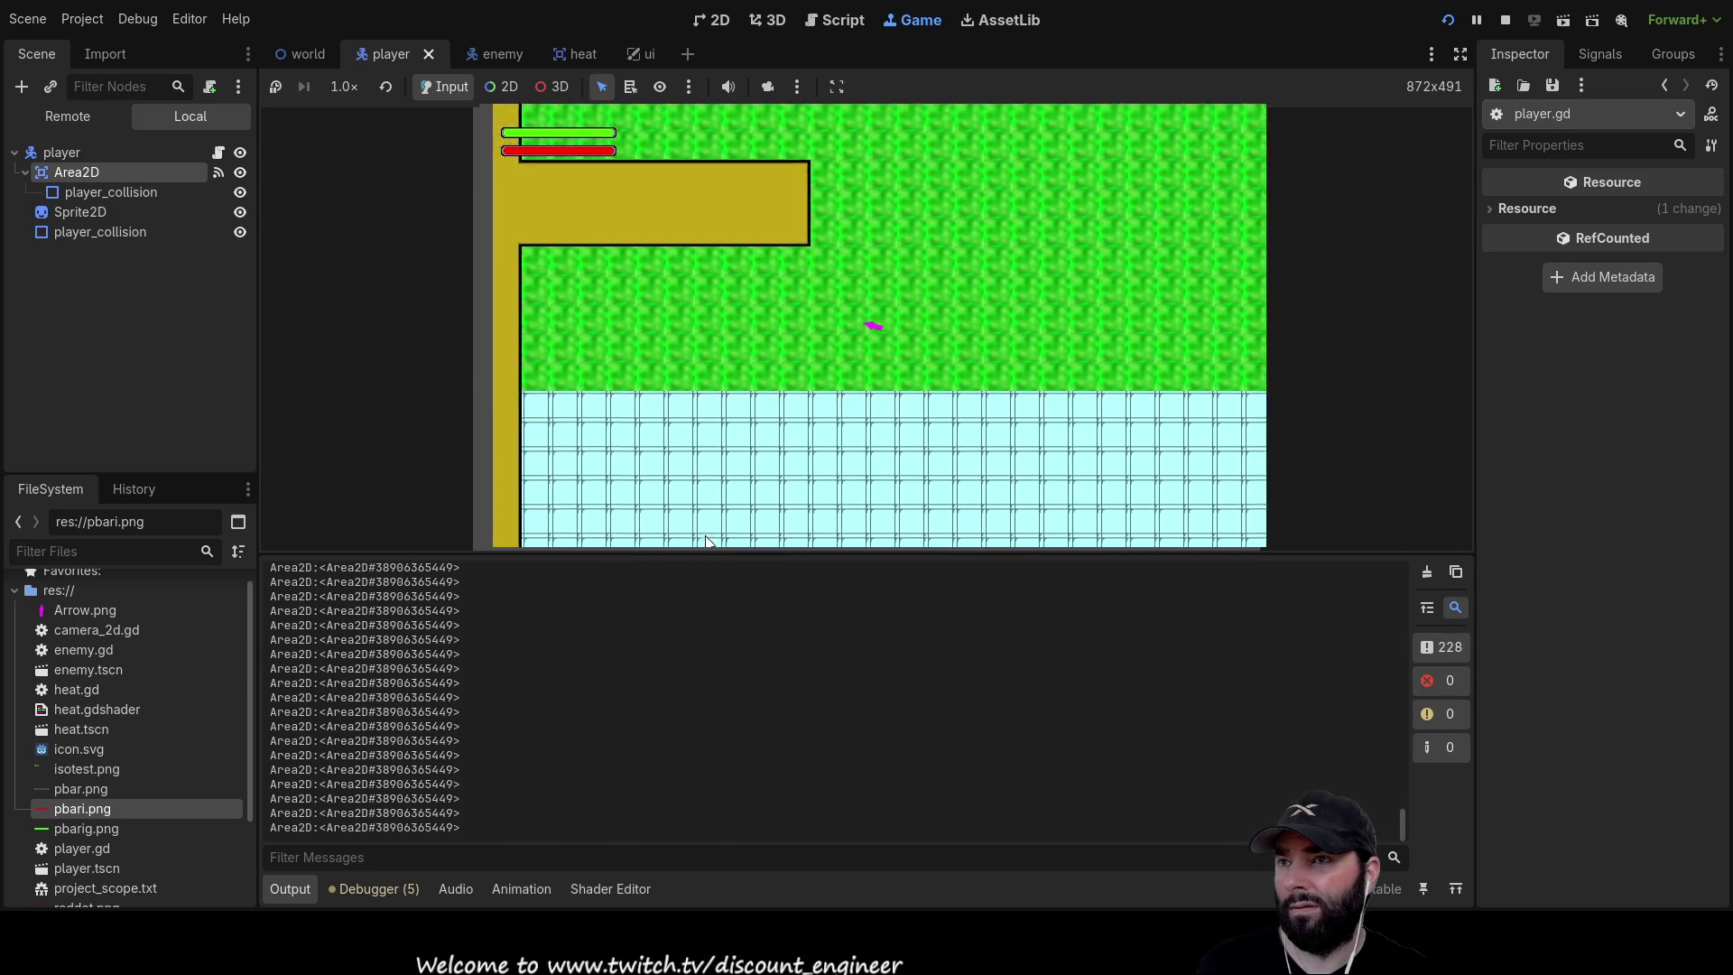
pyautogui.press('Left')
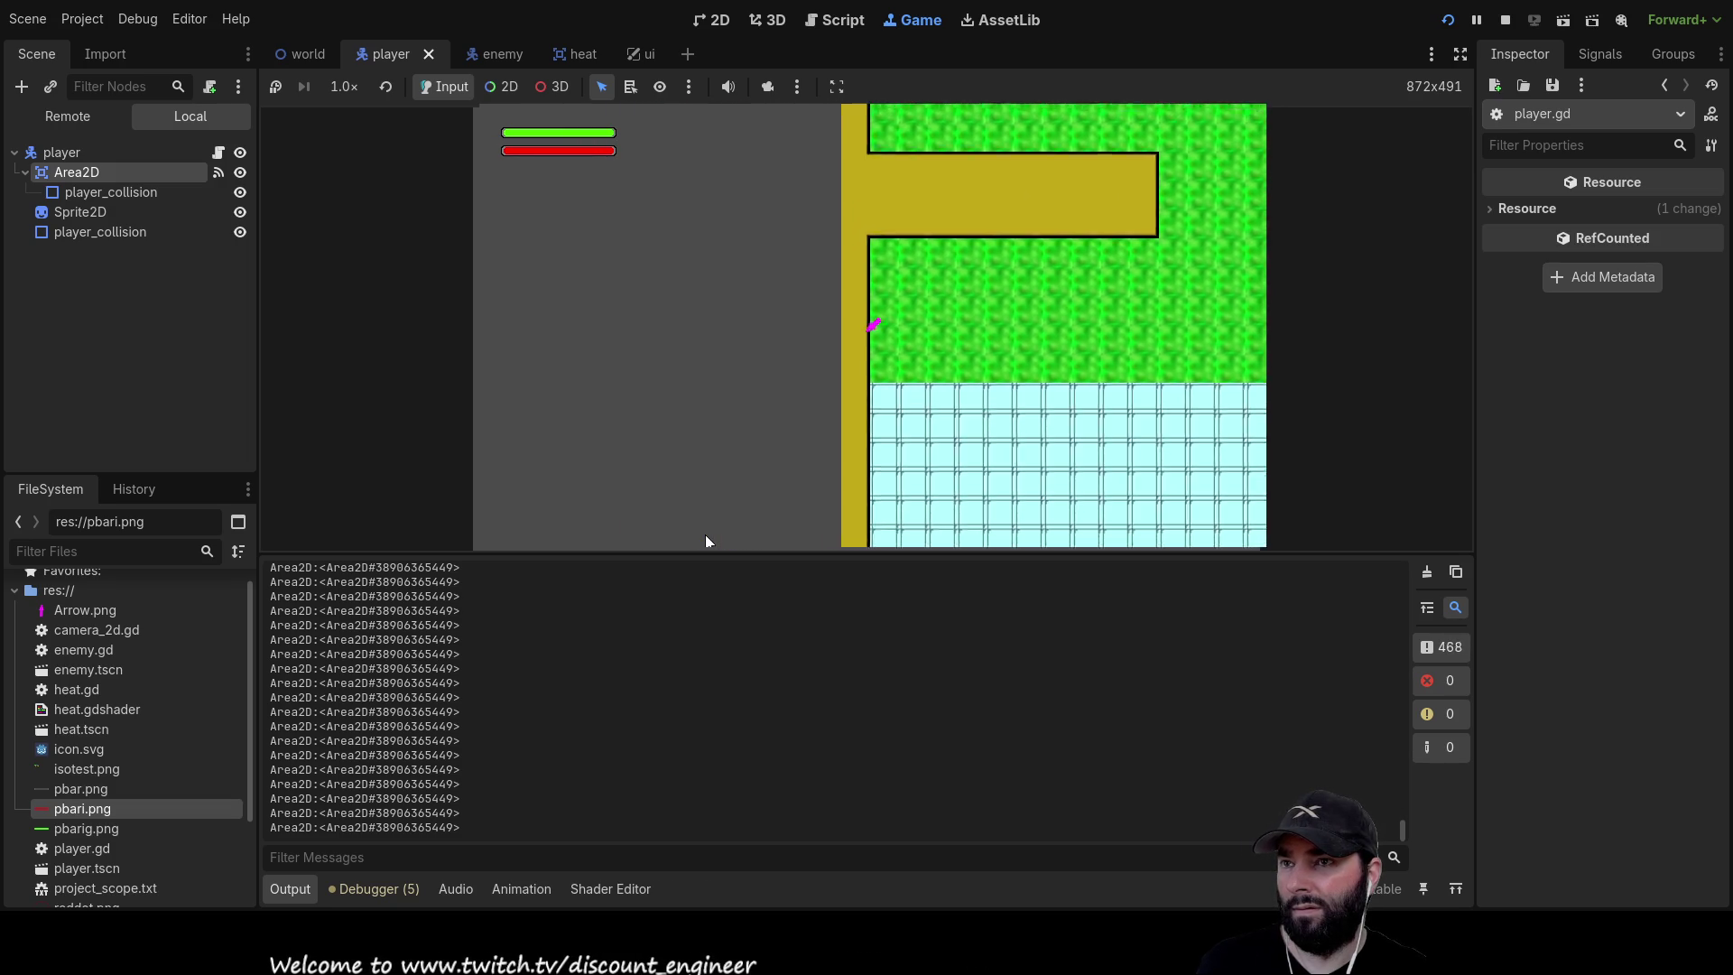
pyautogui.press('Right')
pyautogui.press('Up')
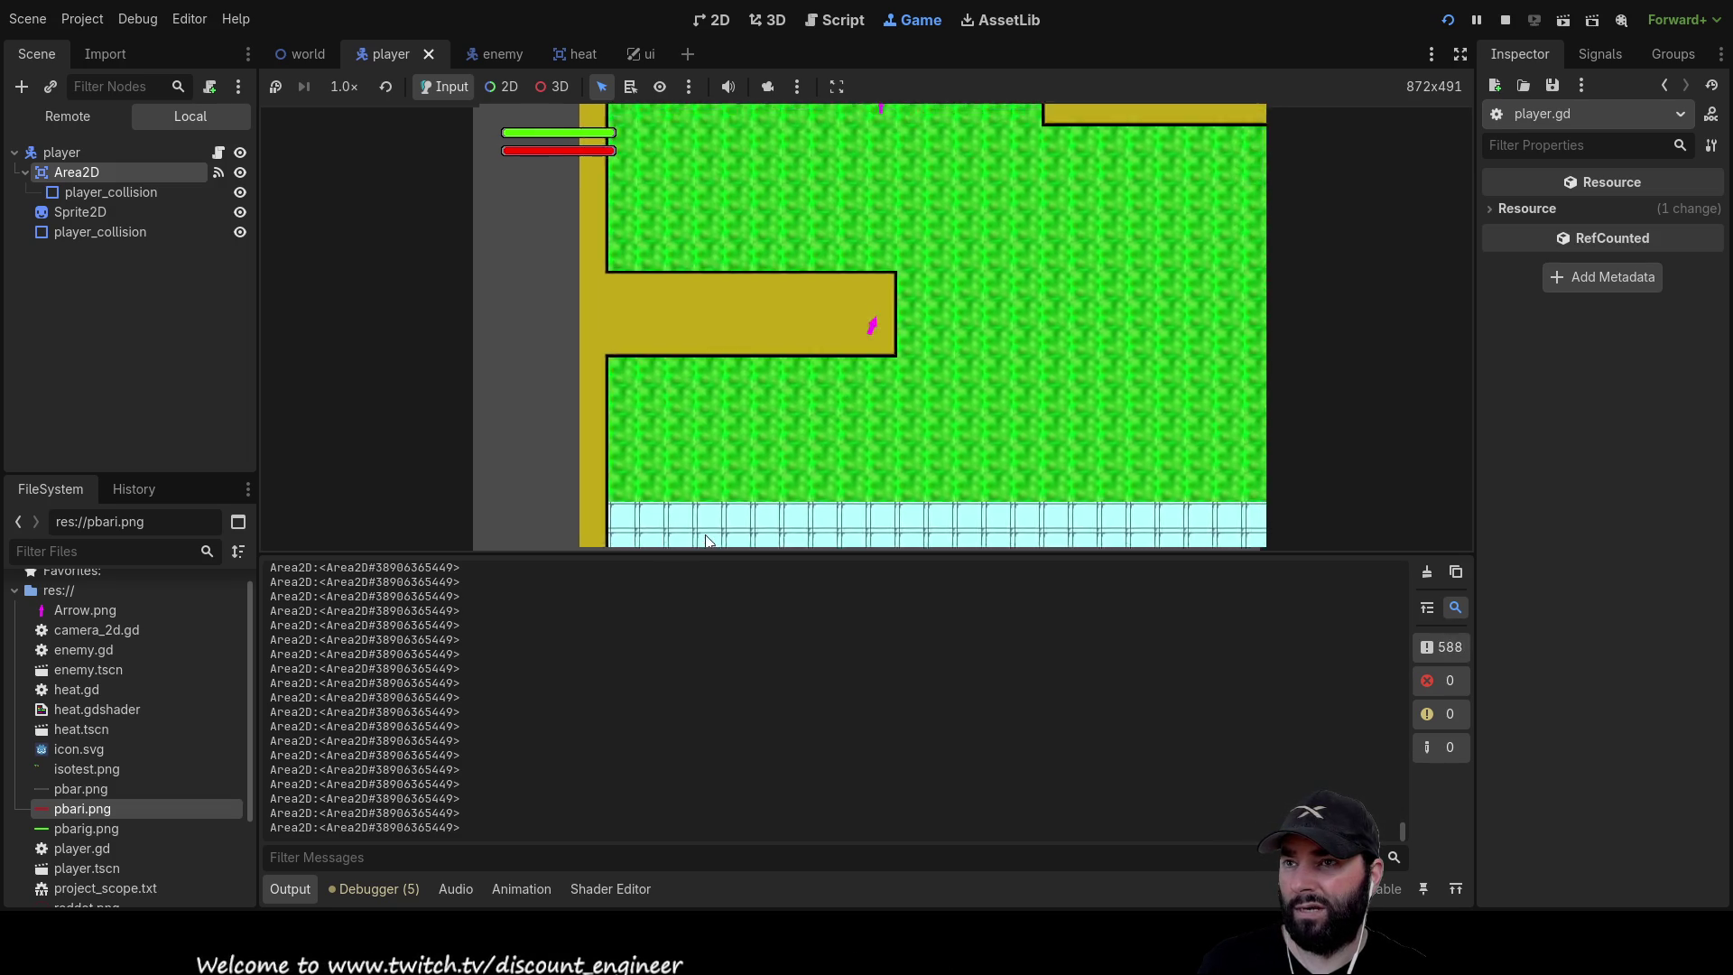
pyautogui.press('Right')
pyautogui.press('Down')
pyautogui.press('Left')
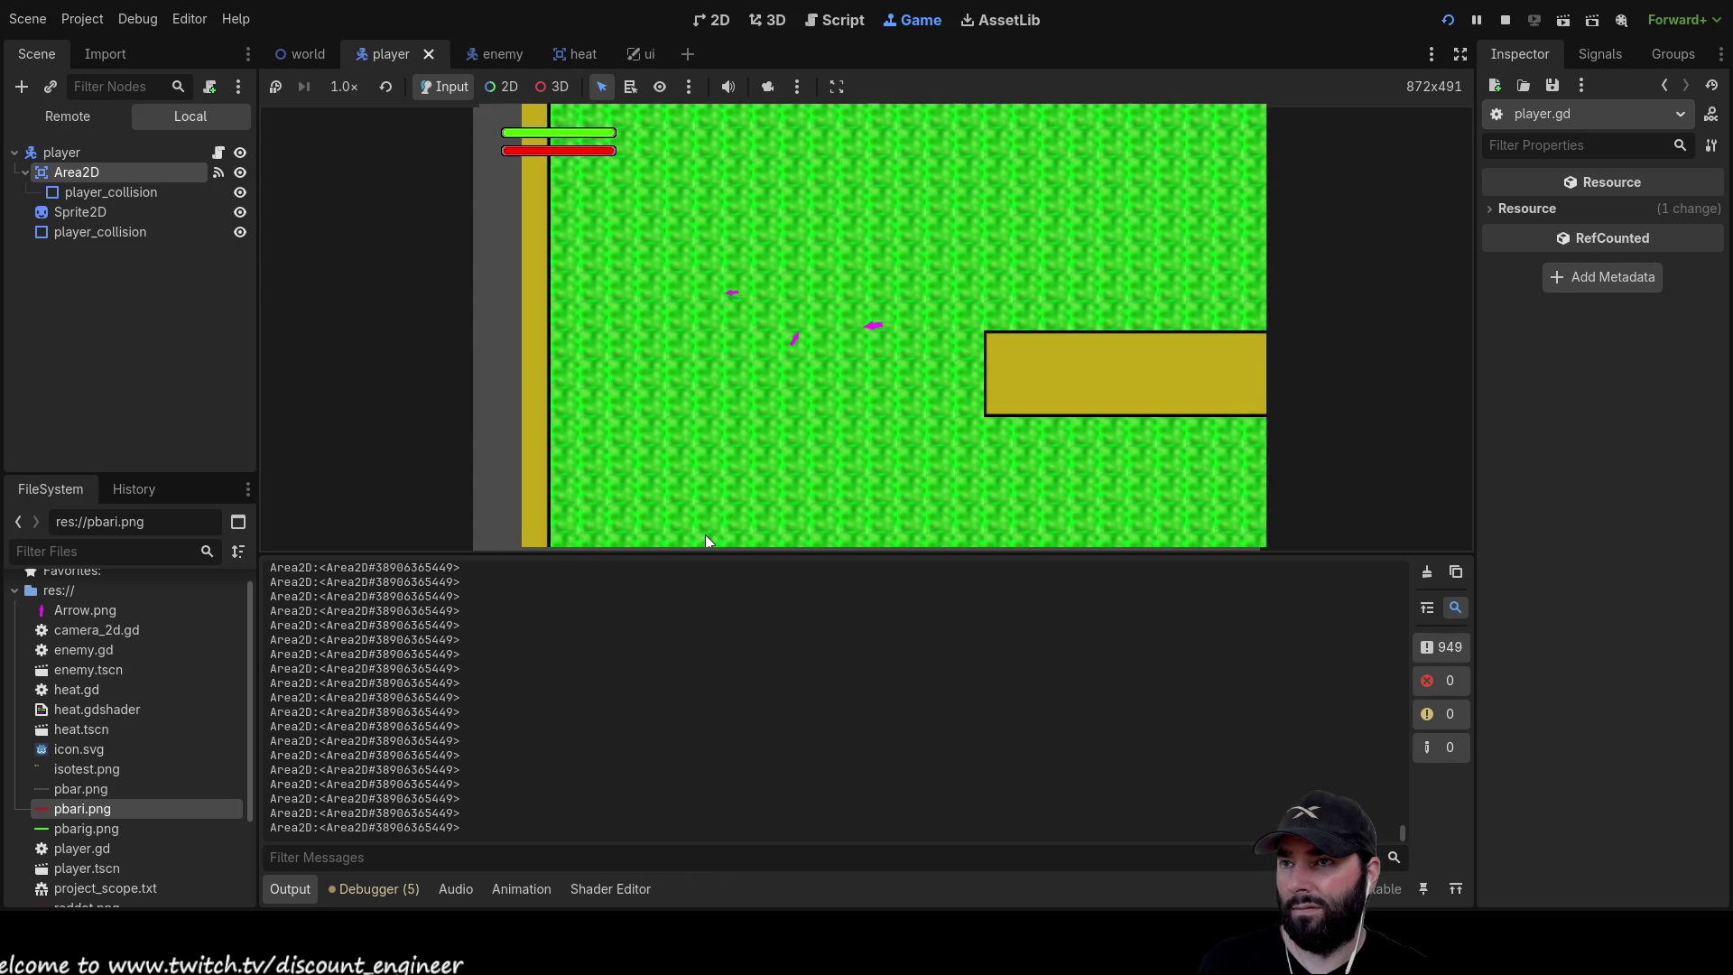
pyautogui.press('Down')
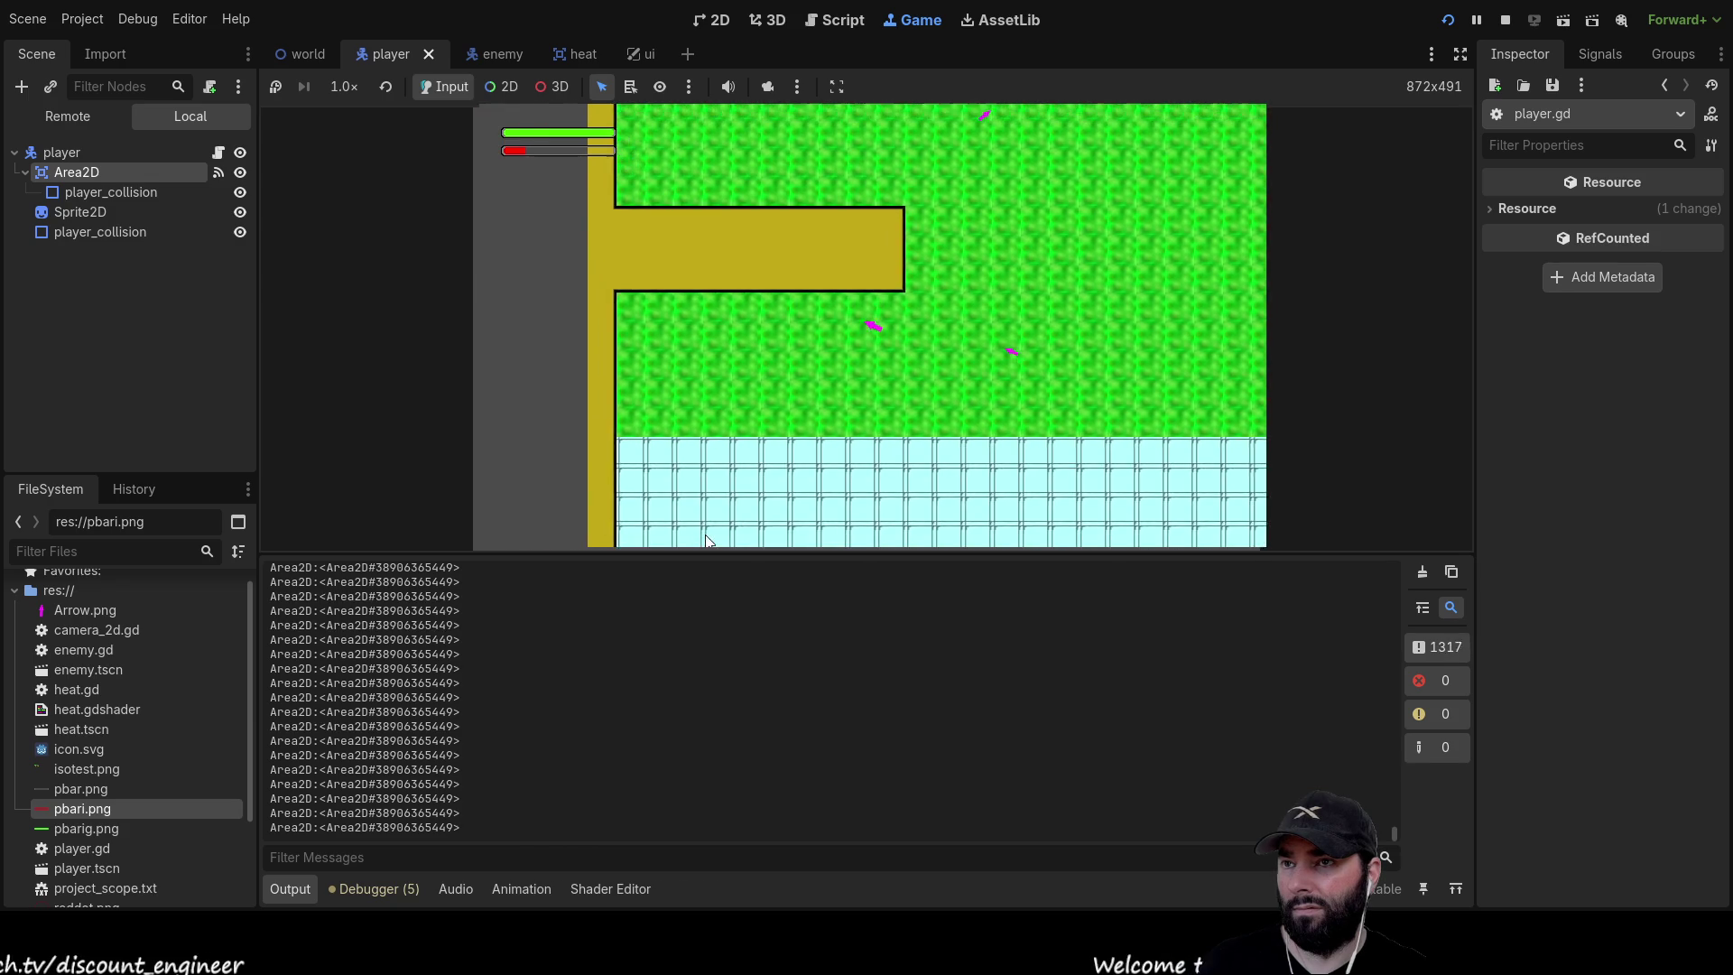
pyautogui.press('Right')
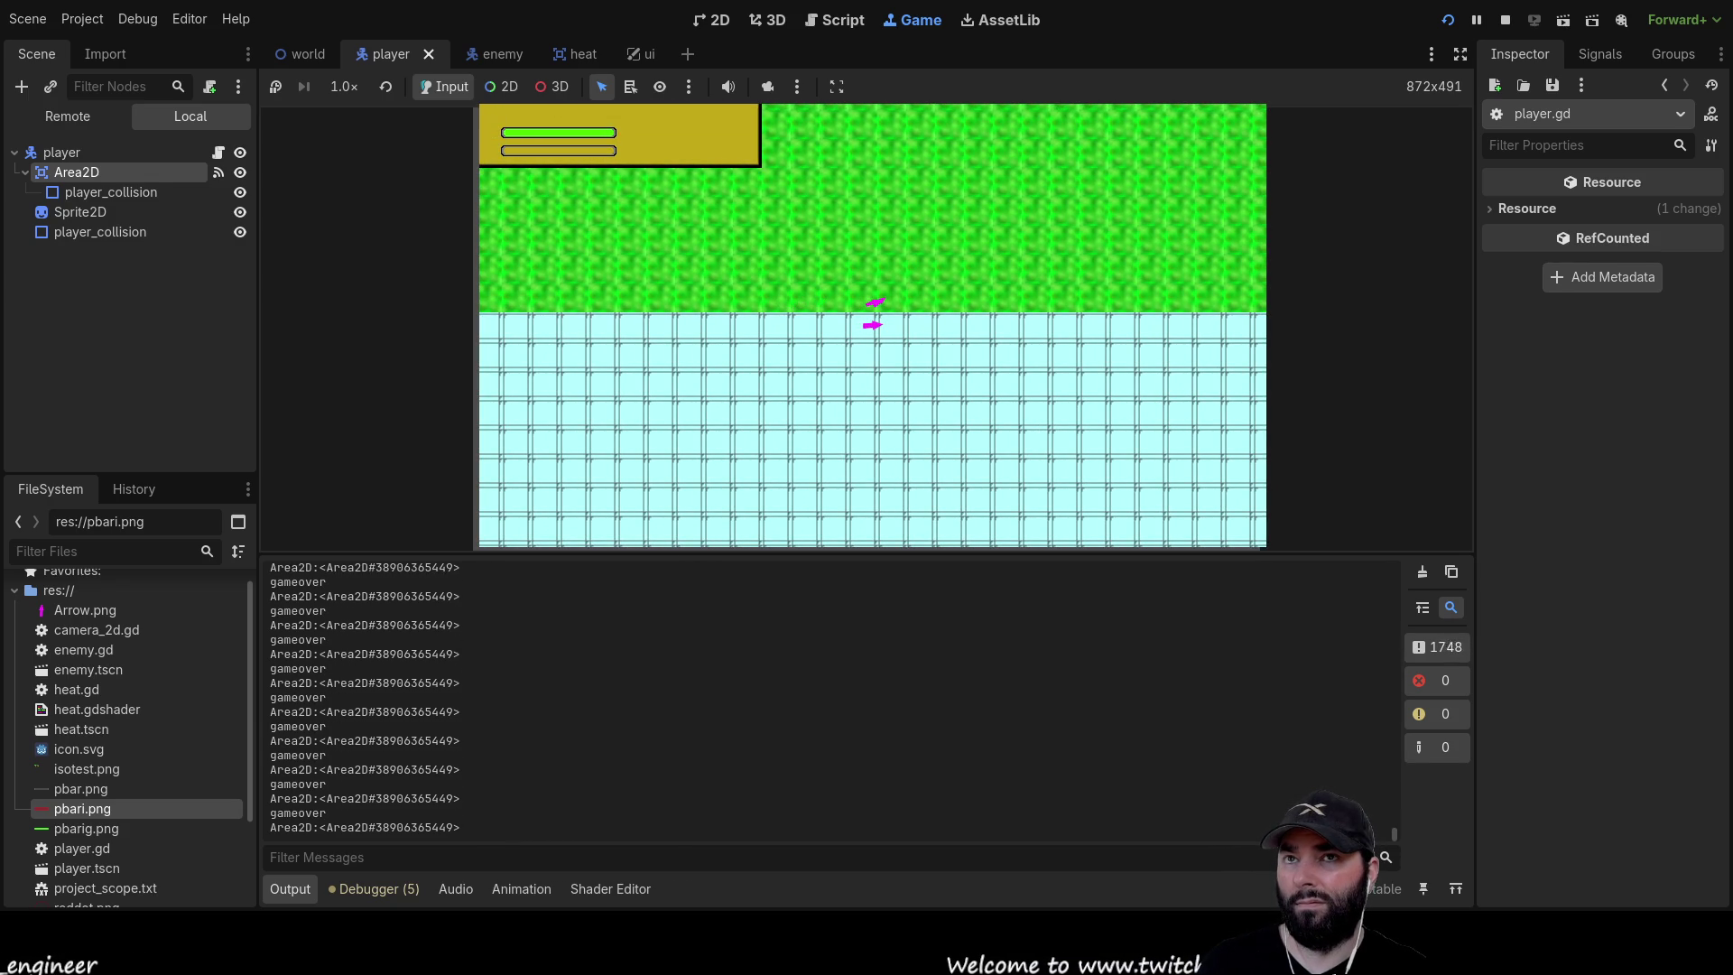
pyautogui.click(1504, 19)
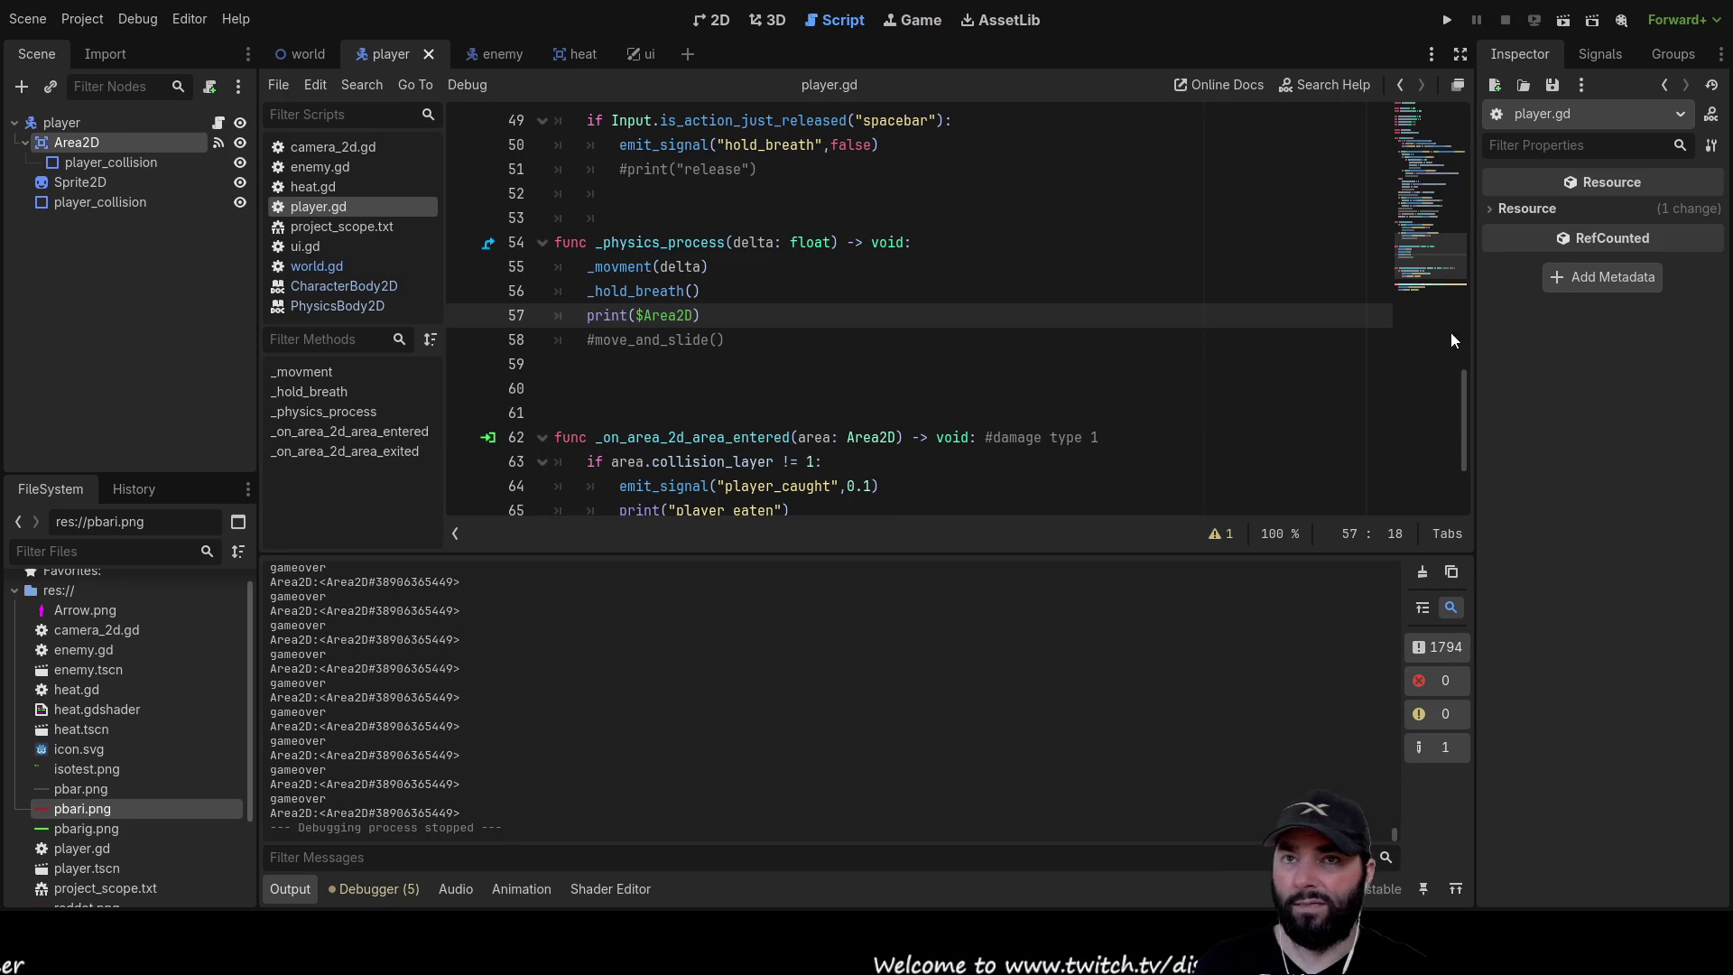
# Select Area2D, make line 57 print $Area2D.collision_layer via autocomplete, and run the game
pyautogui.click(91, 144)
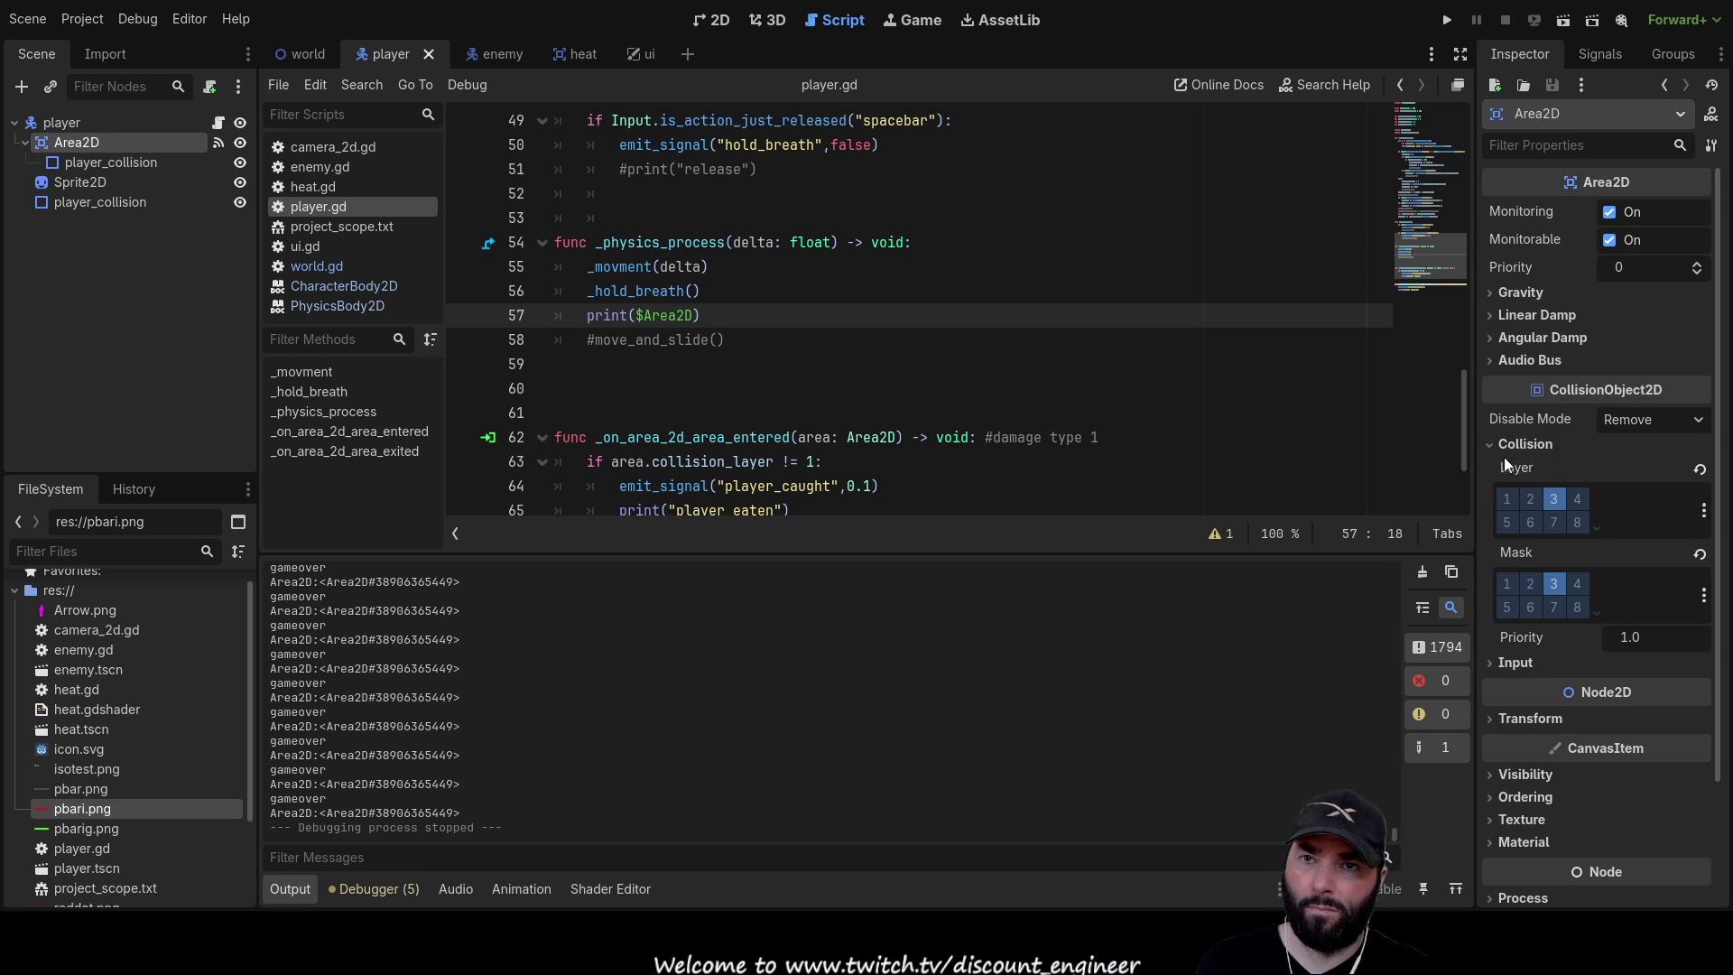
pyautogui.write('.co')
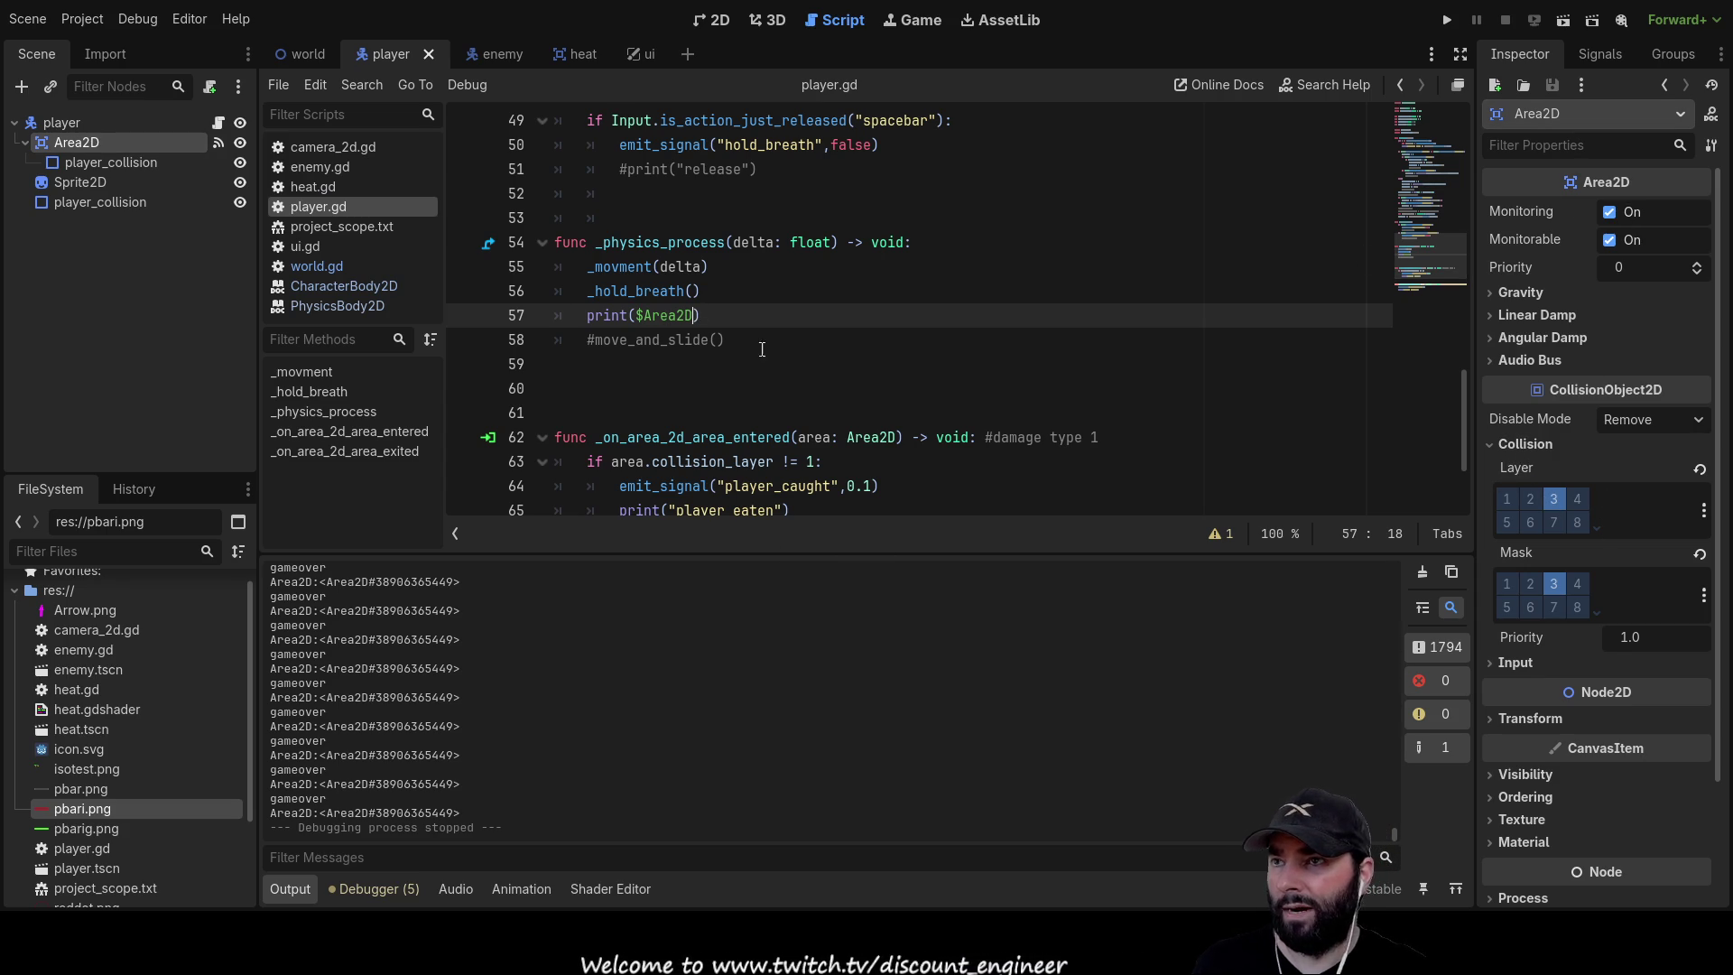
pyautogui.write('l')
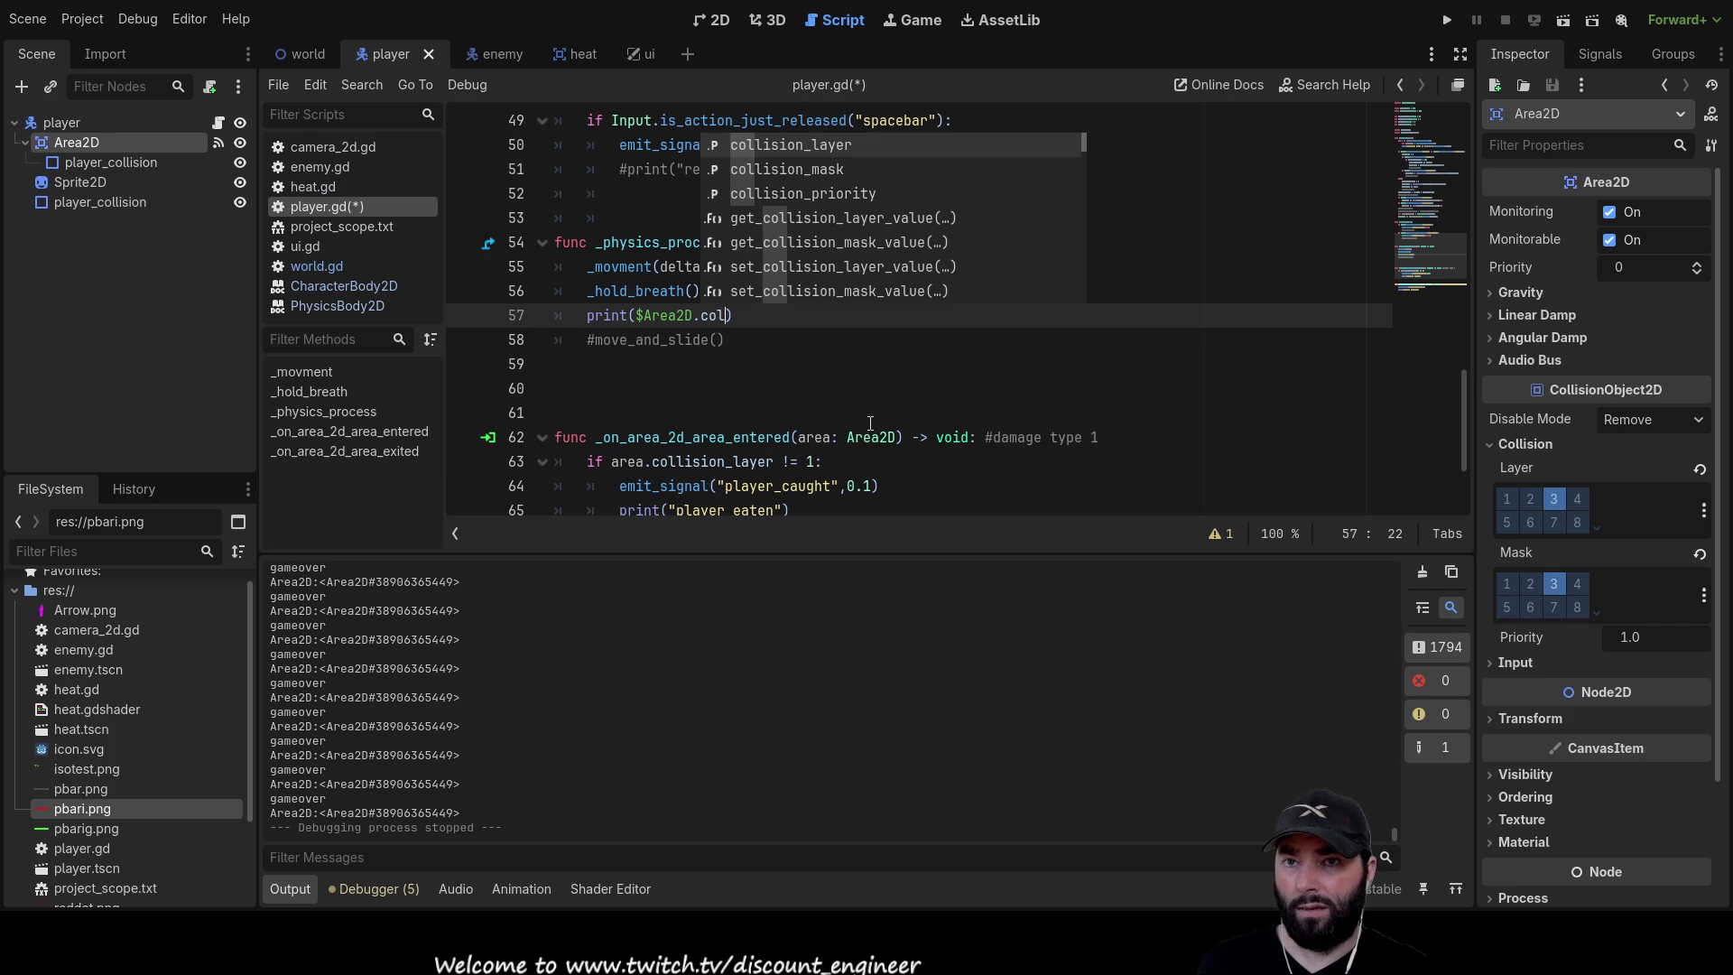
pyautogui.press('Return')
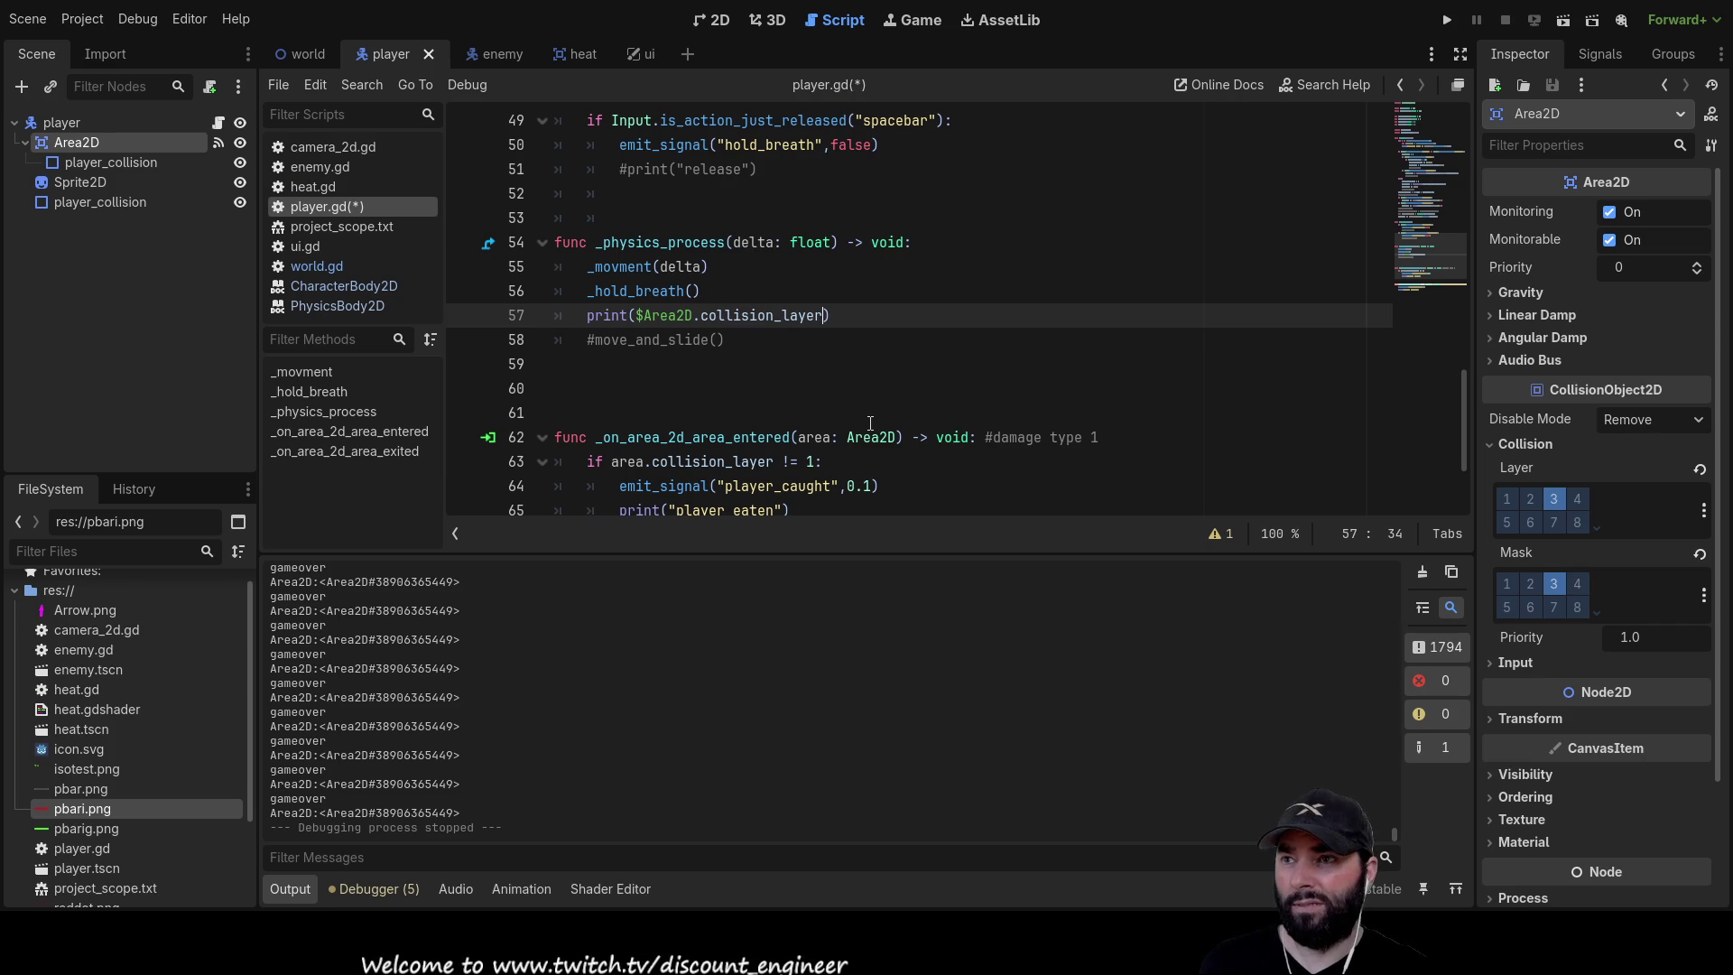
pyautogui.click(1448, 19)
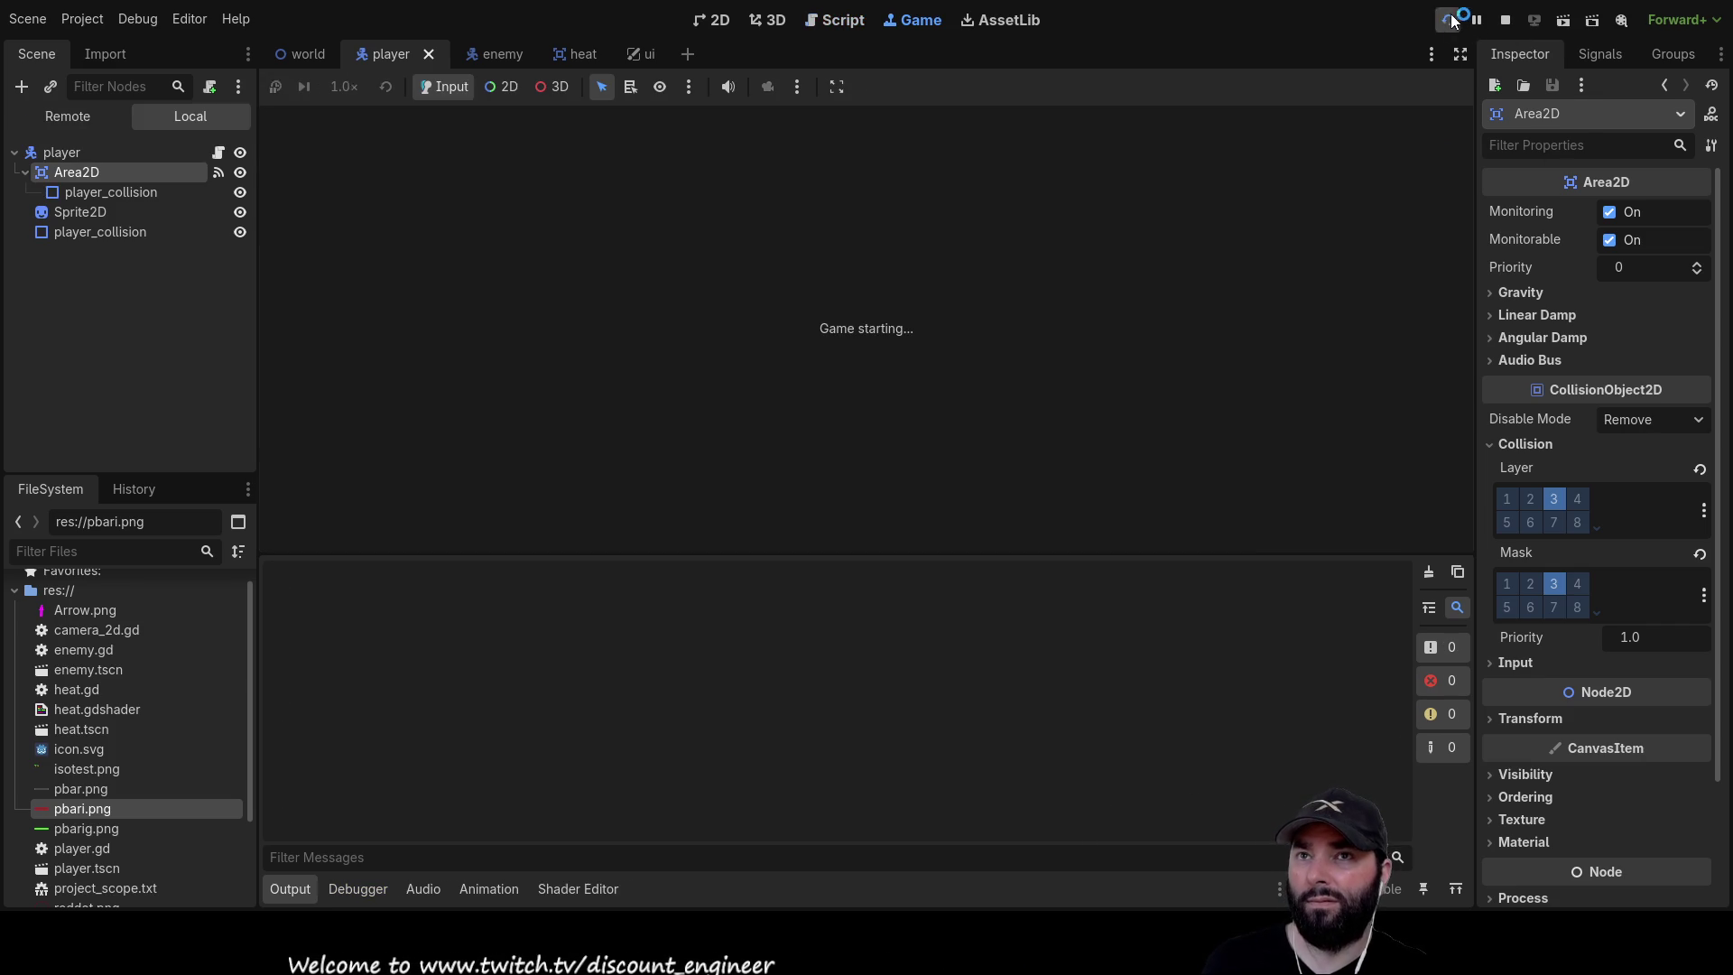
# Move the player while Output prints 4, then stop and compare with Collision Layer 3 in the Inspector
pyautogui.press('Down')
pyautogui.press('Up')
pyautogui.press('Left')
pyautogui.press('Up')
pyautogui.press('Left')
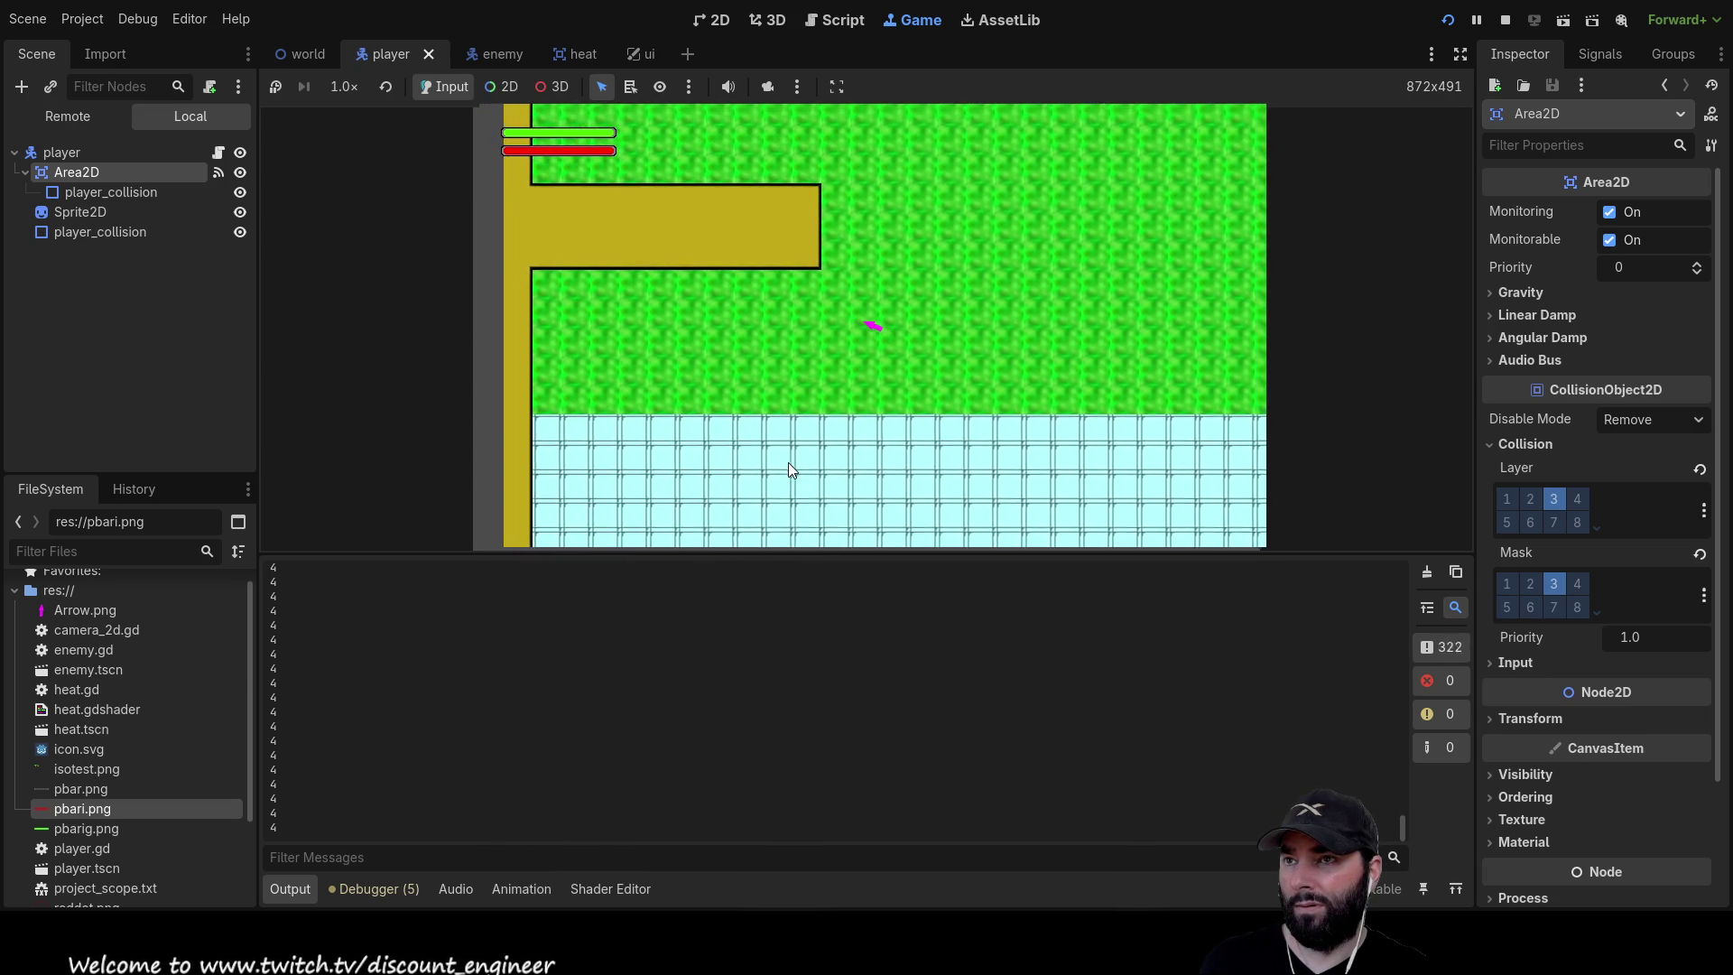
pyautogui.press('Up')
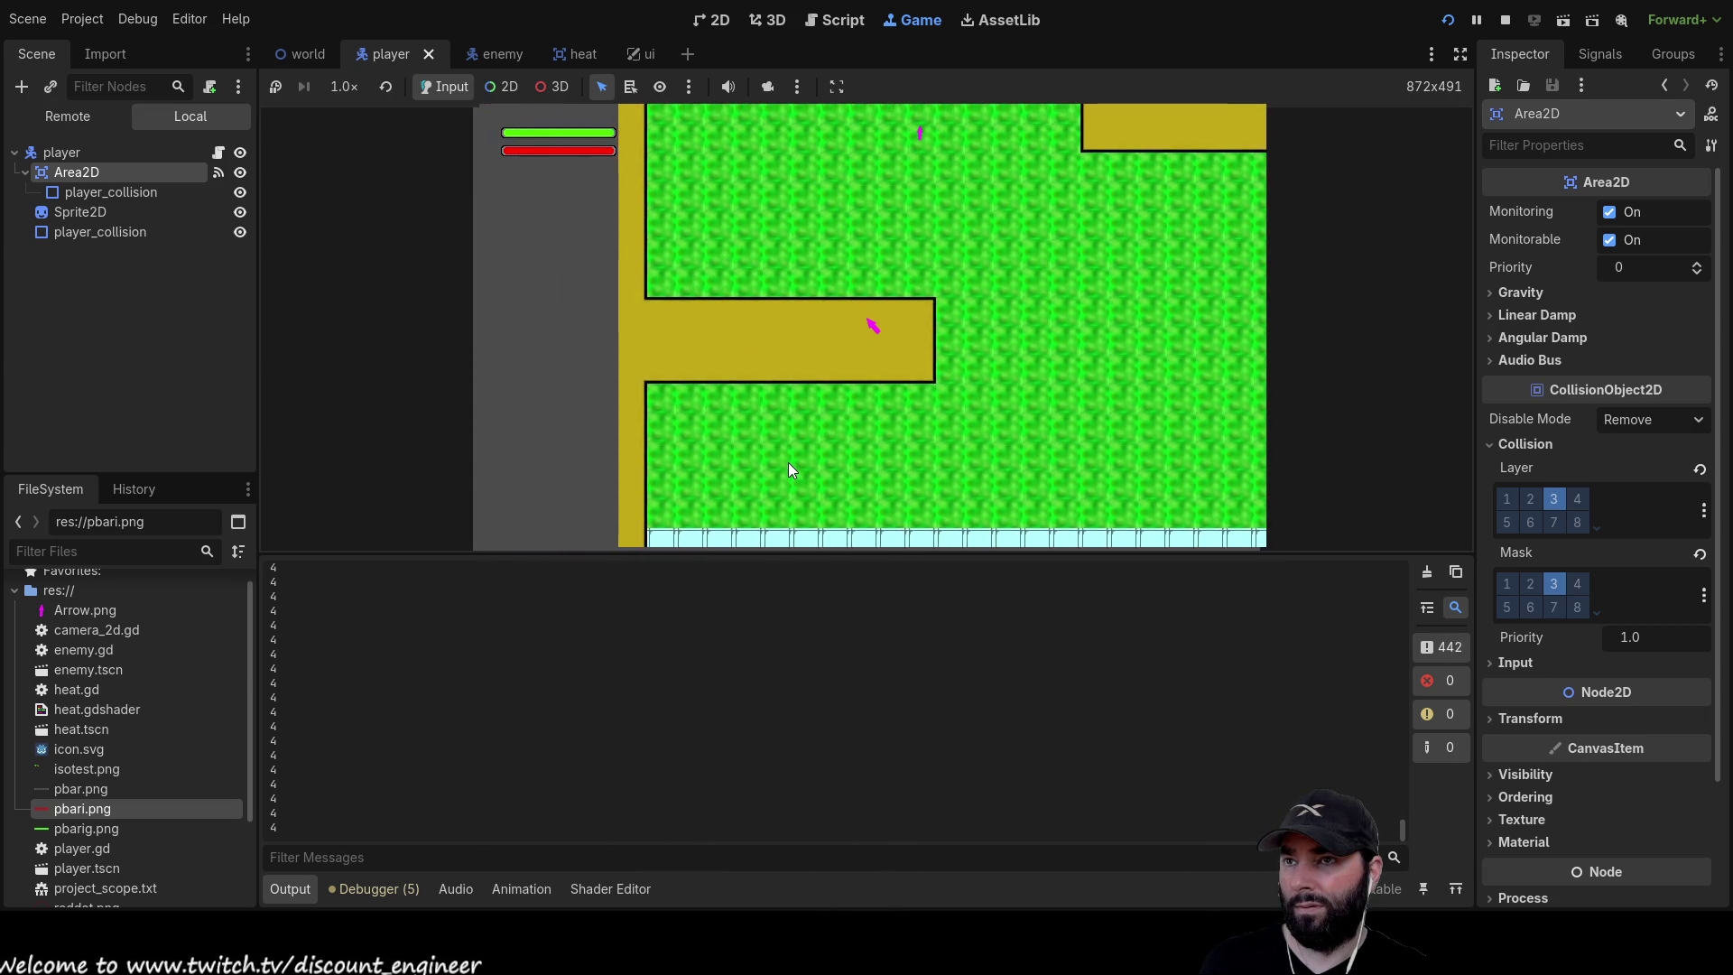
pyautogui.press('Up')
pyautogui.press('Right')
pyautogui.press('Right')
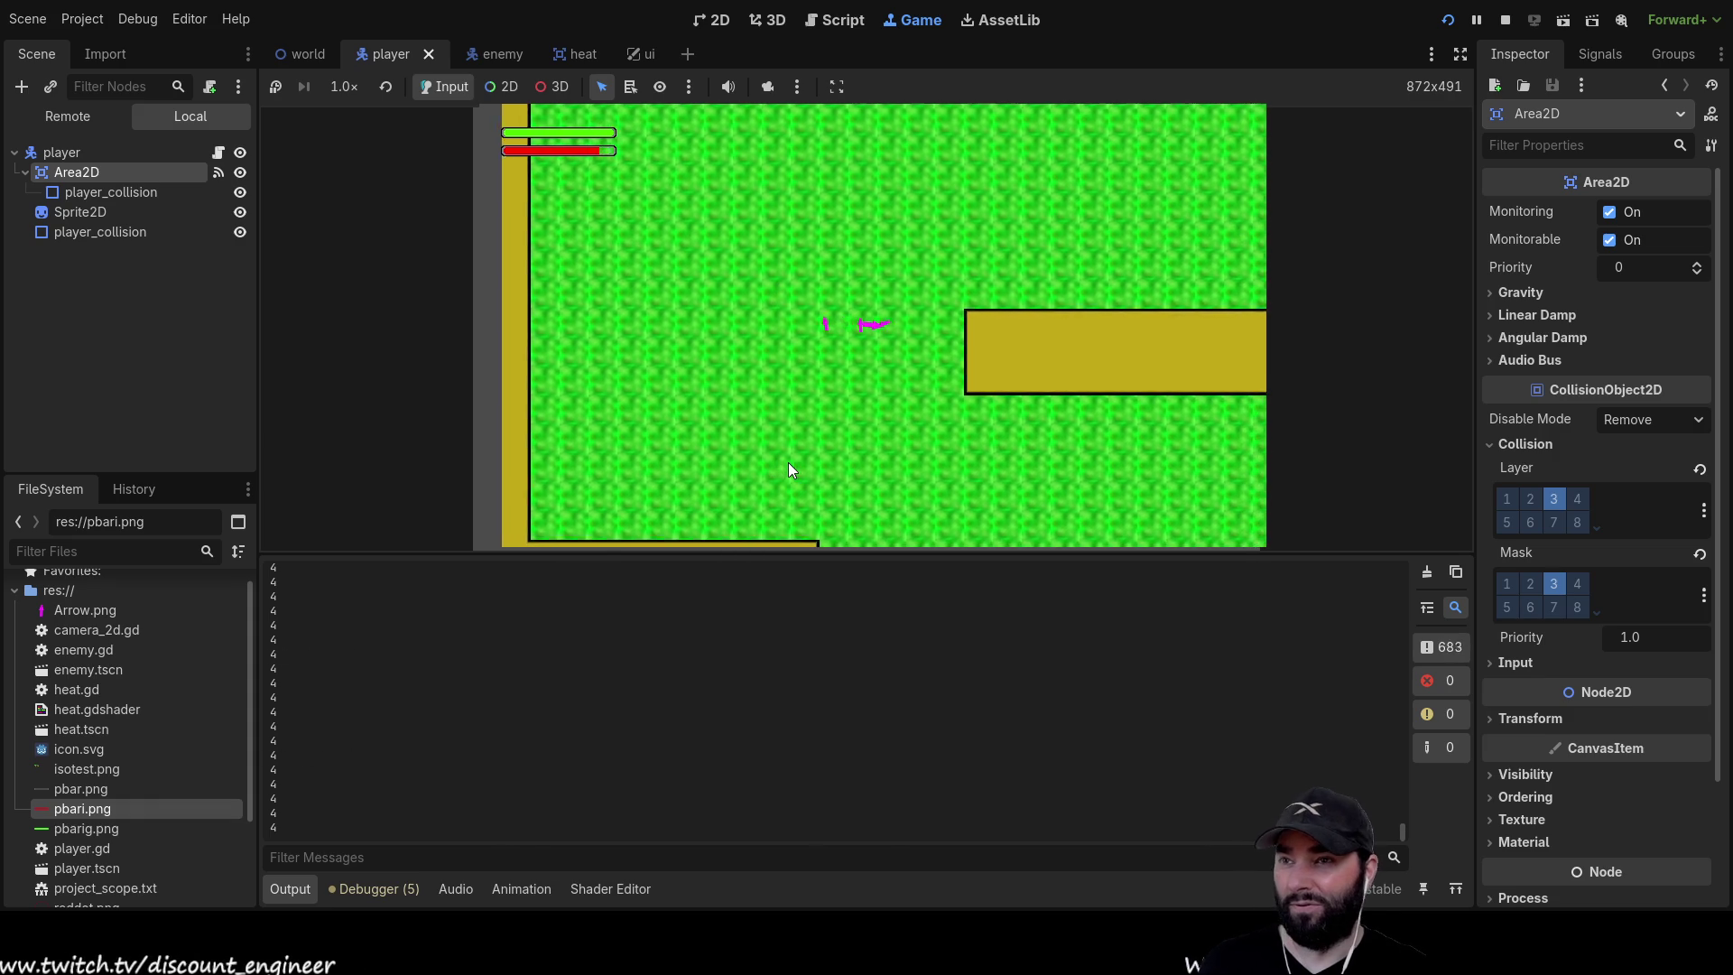
pyautogui.press('Down')
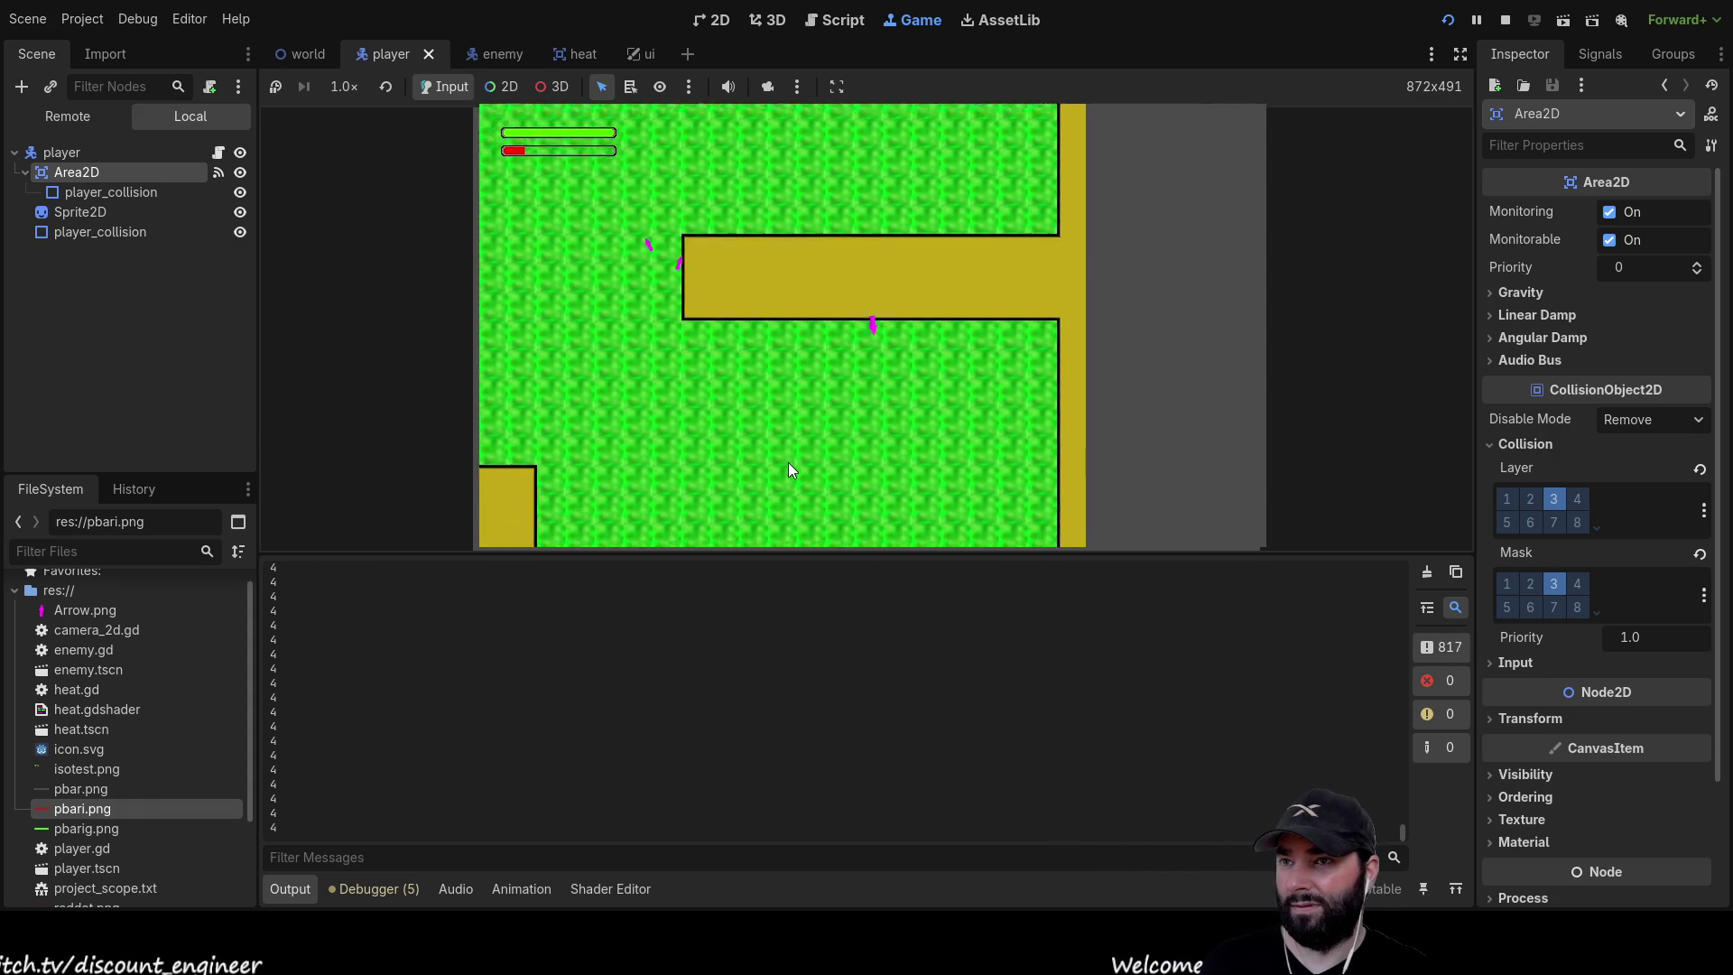
pyautogui.press('Up')
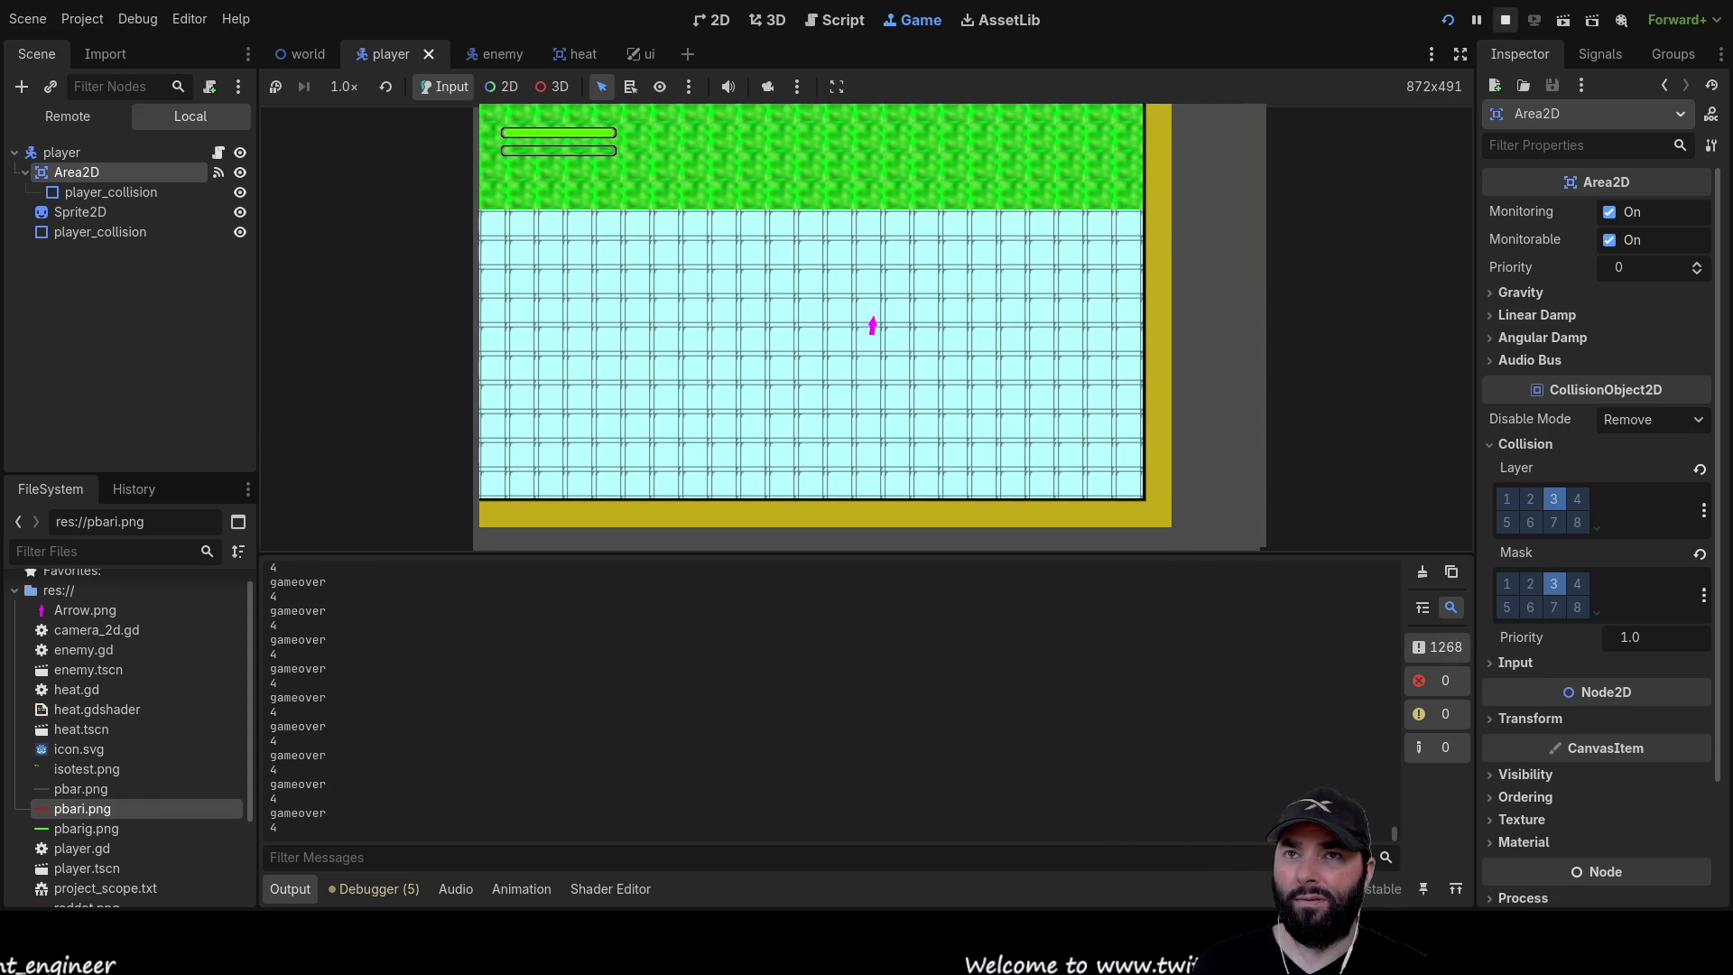
pyautogui.click(1505, 20)
pyautogui.click(1553, 498)
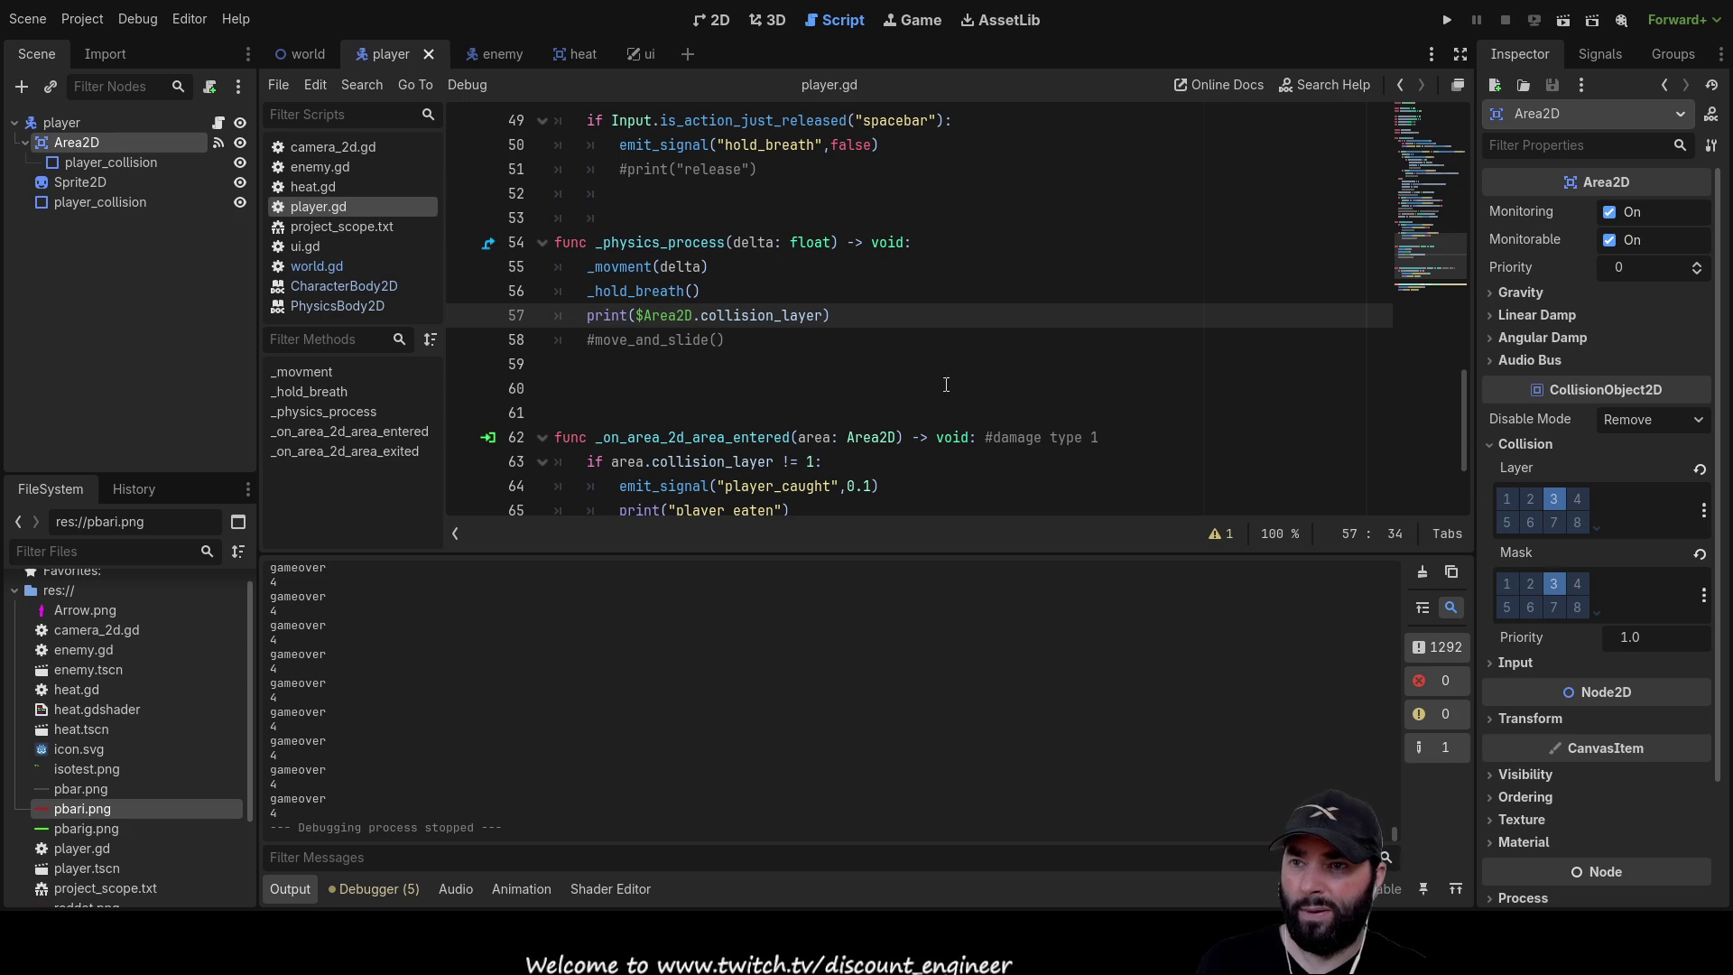
# Change line 57 to print $Area2D.collision_mask, run the game seeing 4, then stop it
pyautogui.doubleClick(790, 315)
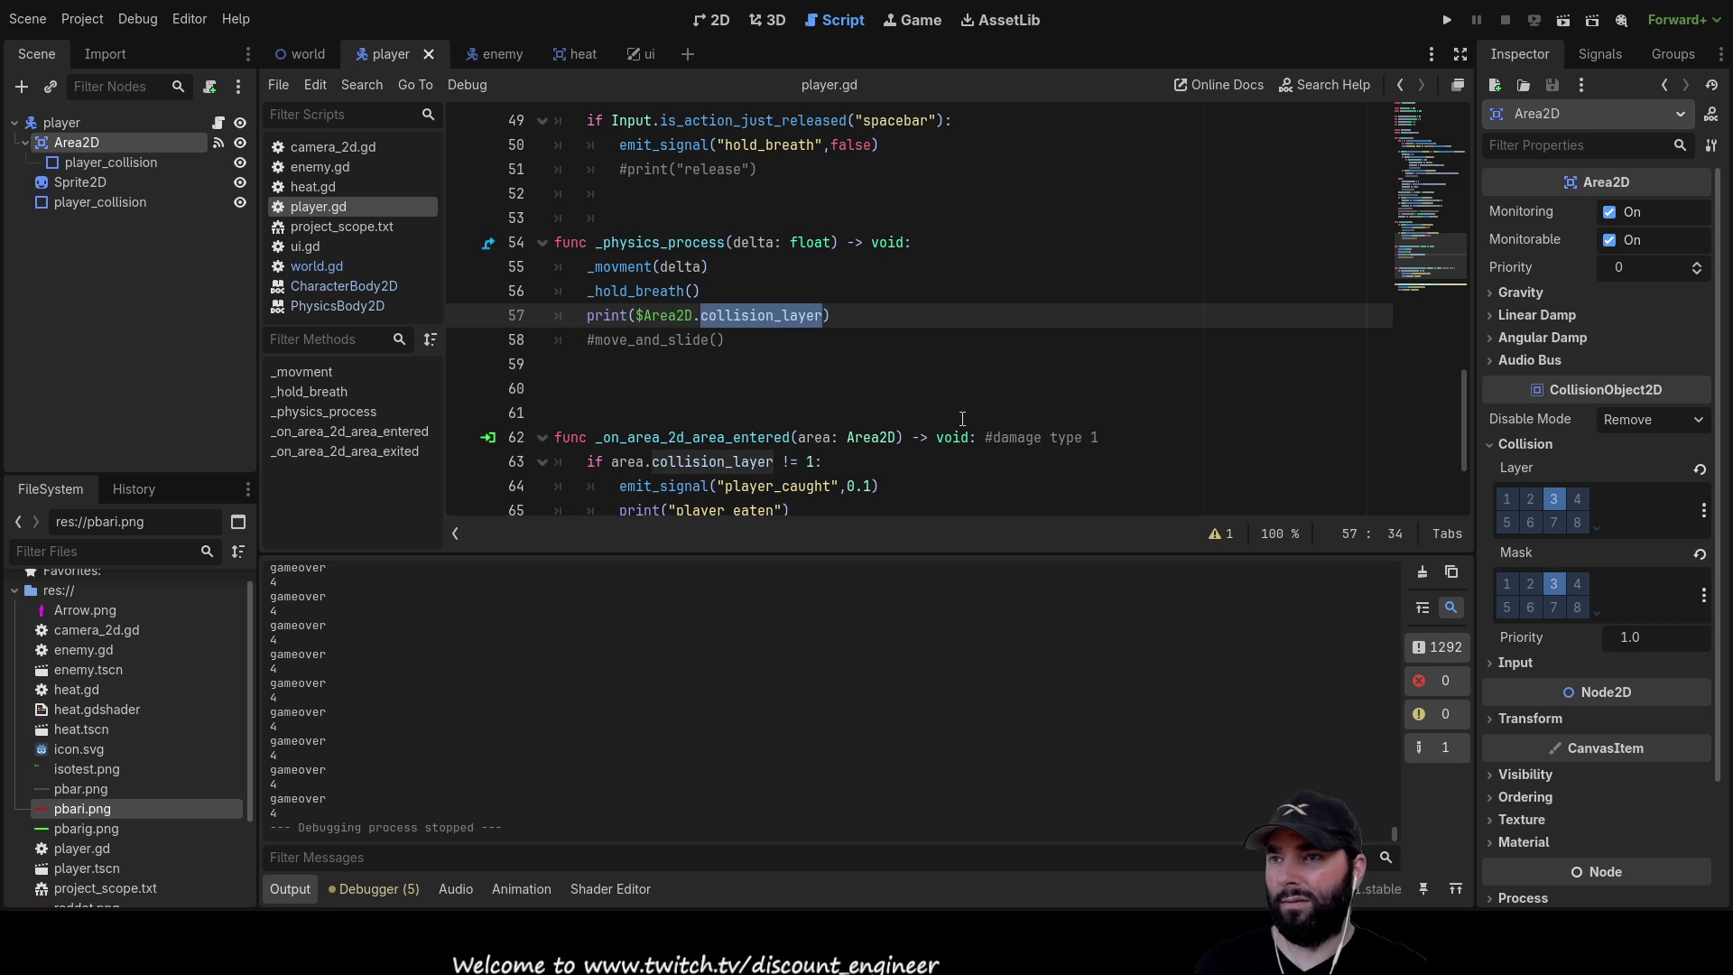
pyautogui.press('Right')
pyautogui.press('BackSpace')
pyautogui.press('BackSpace')
pyautogui.press('BackSpace')
pyautogui.press('BackSpace')
pyautogui.press('BackSpace')
pyautogui.write('mask')
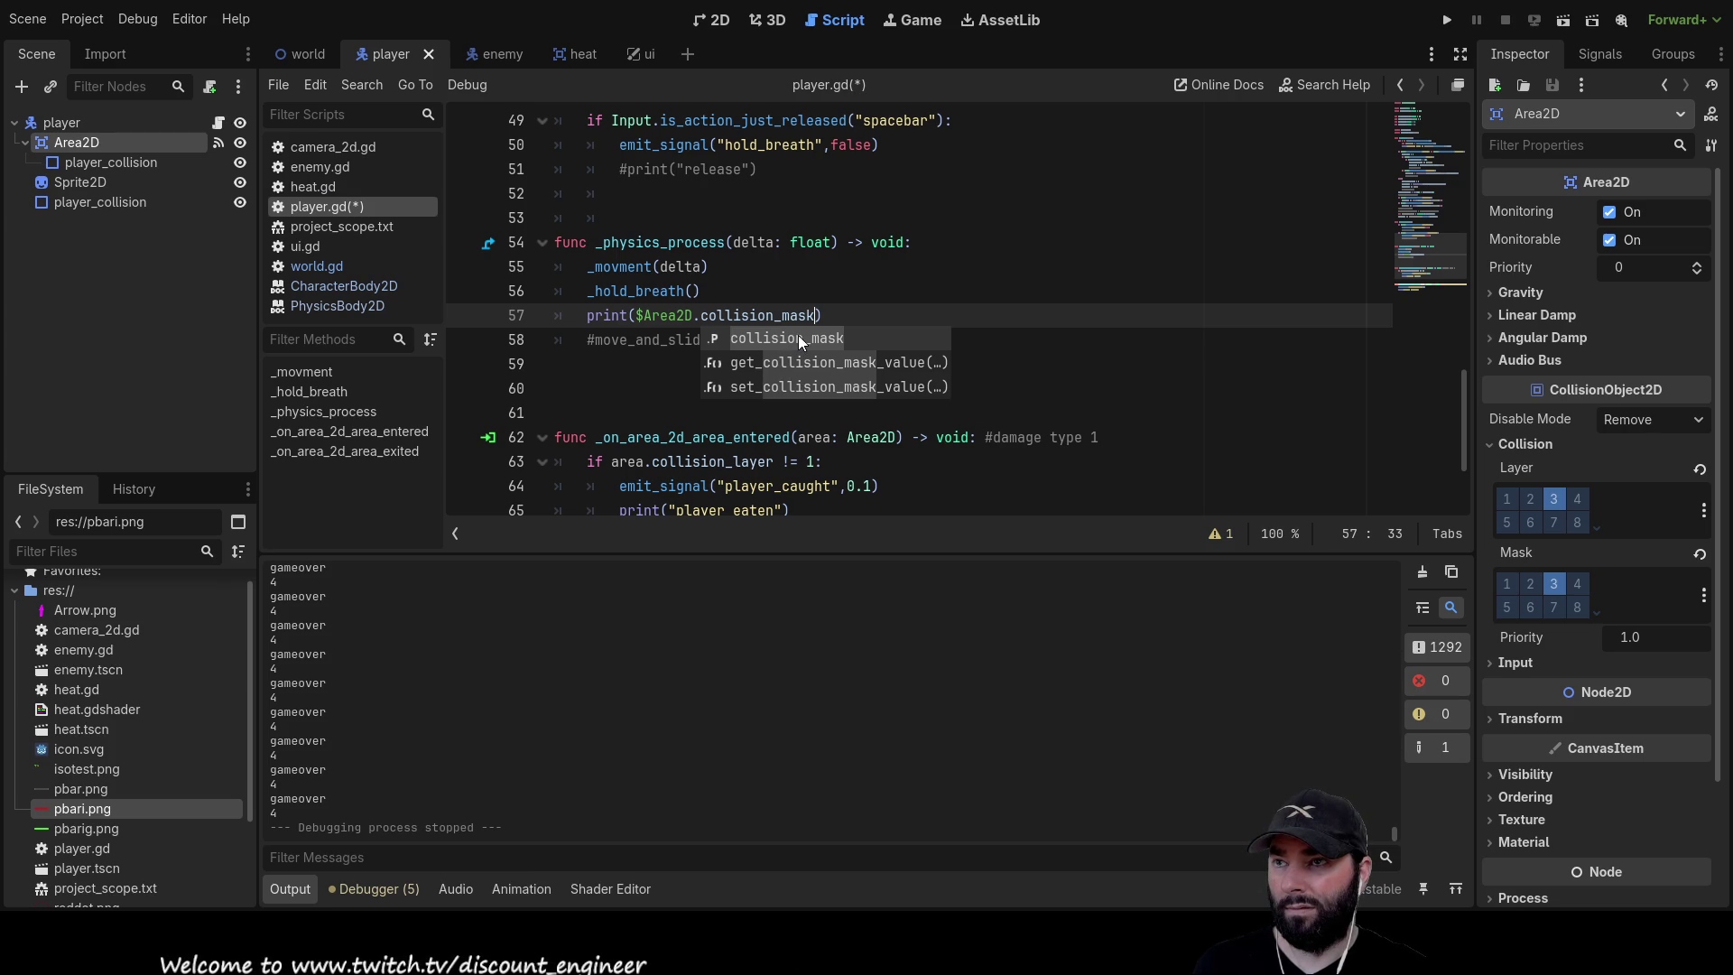
pyautogui.click(798, 334)
pyautogui.click(1571, 20)
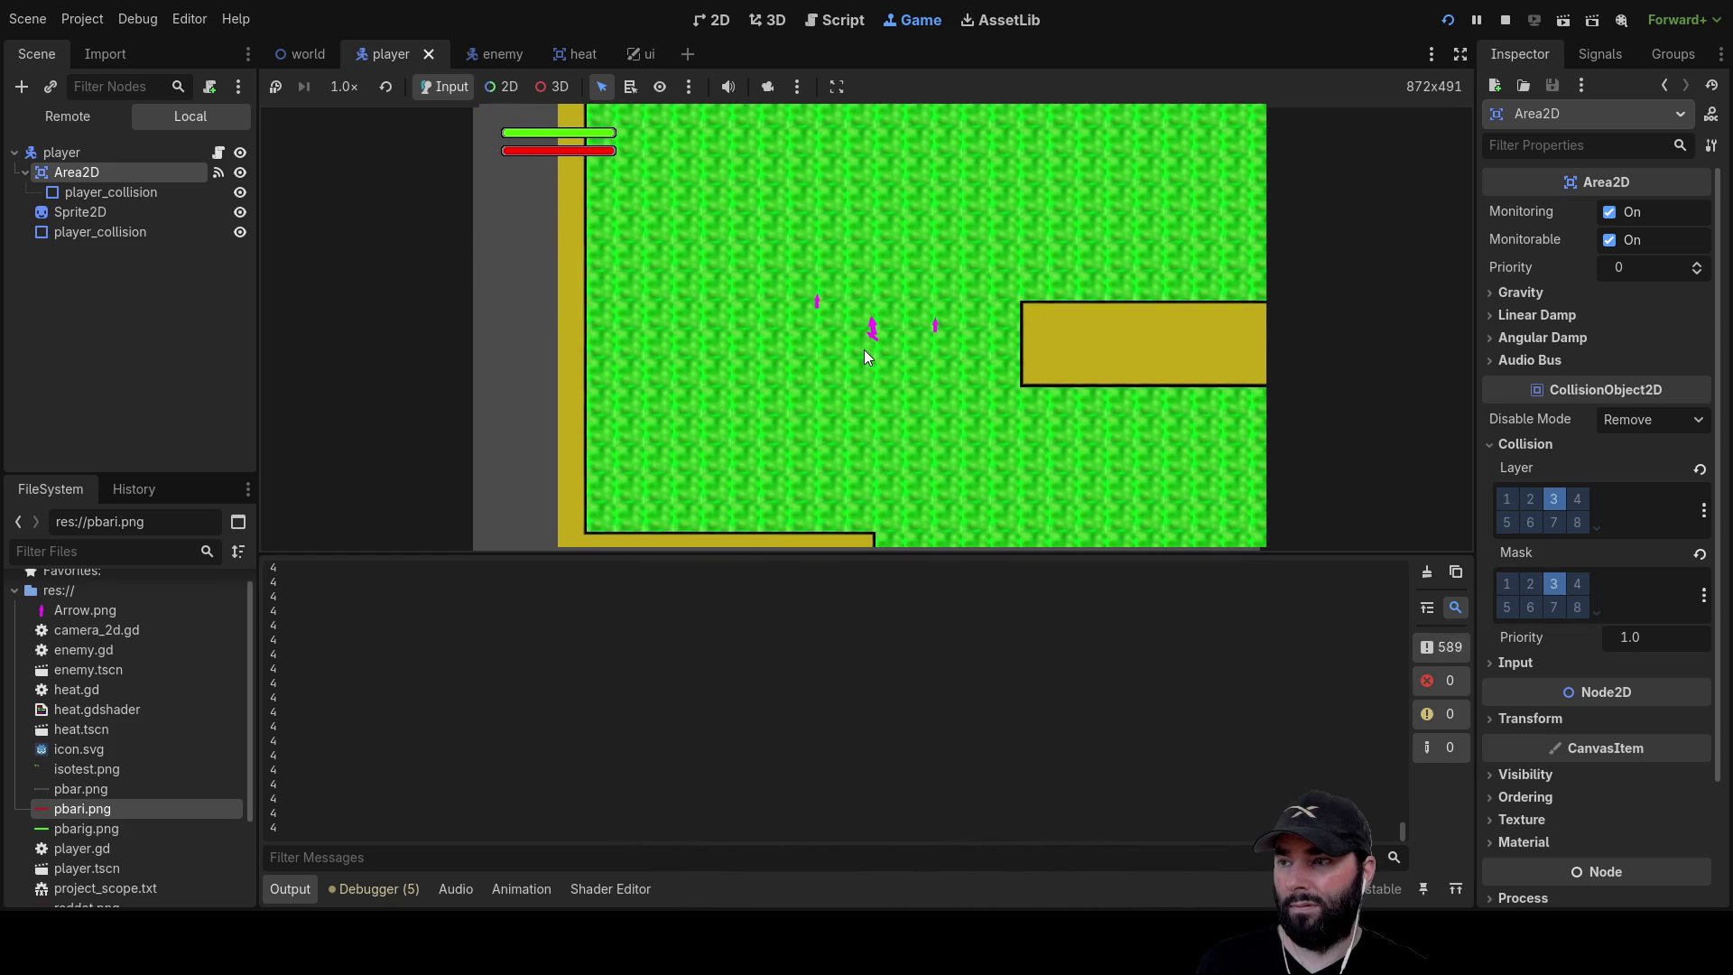
pyautogui.press('F8')
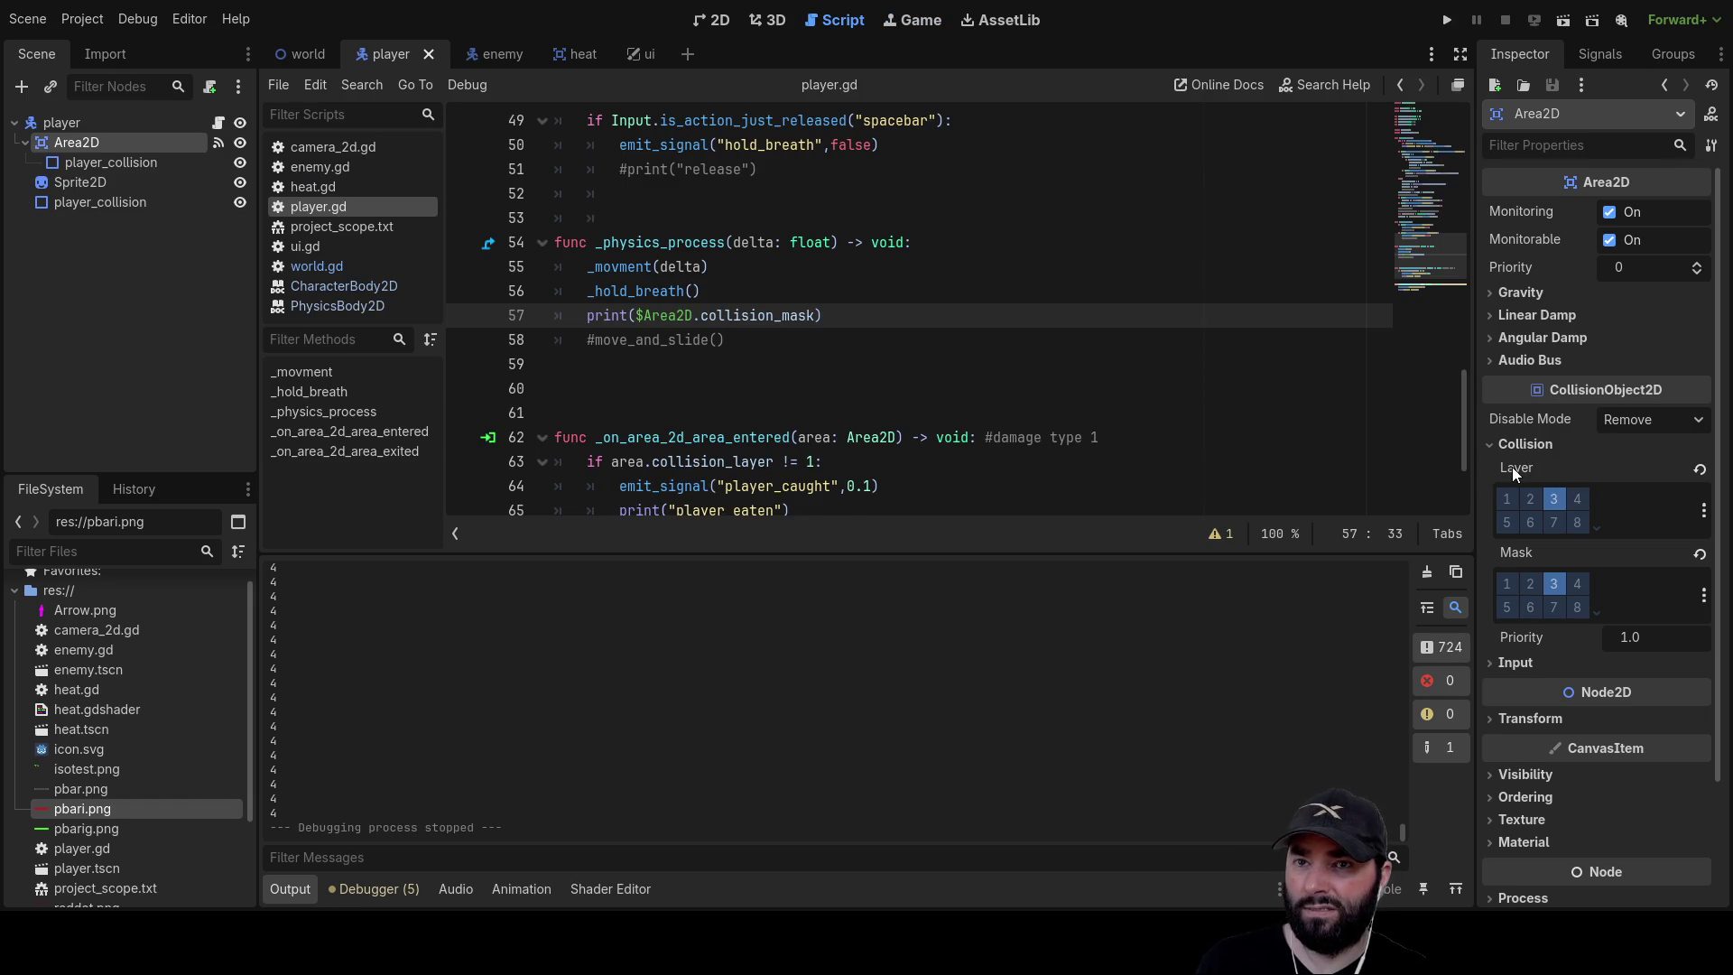
# Change line 57 to print $Area2D.collision_layer.value
pyautogui.doubleClick(789, 316)
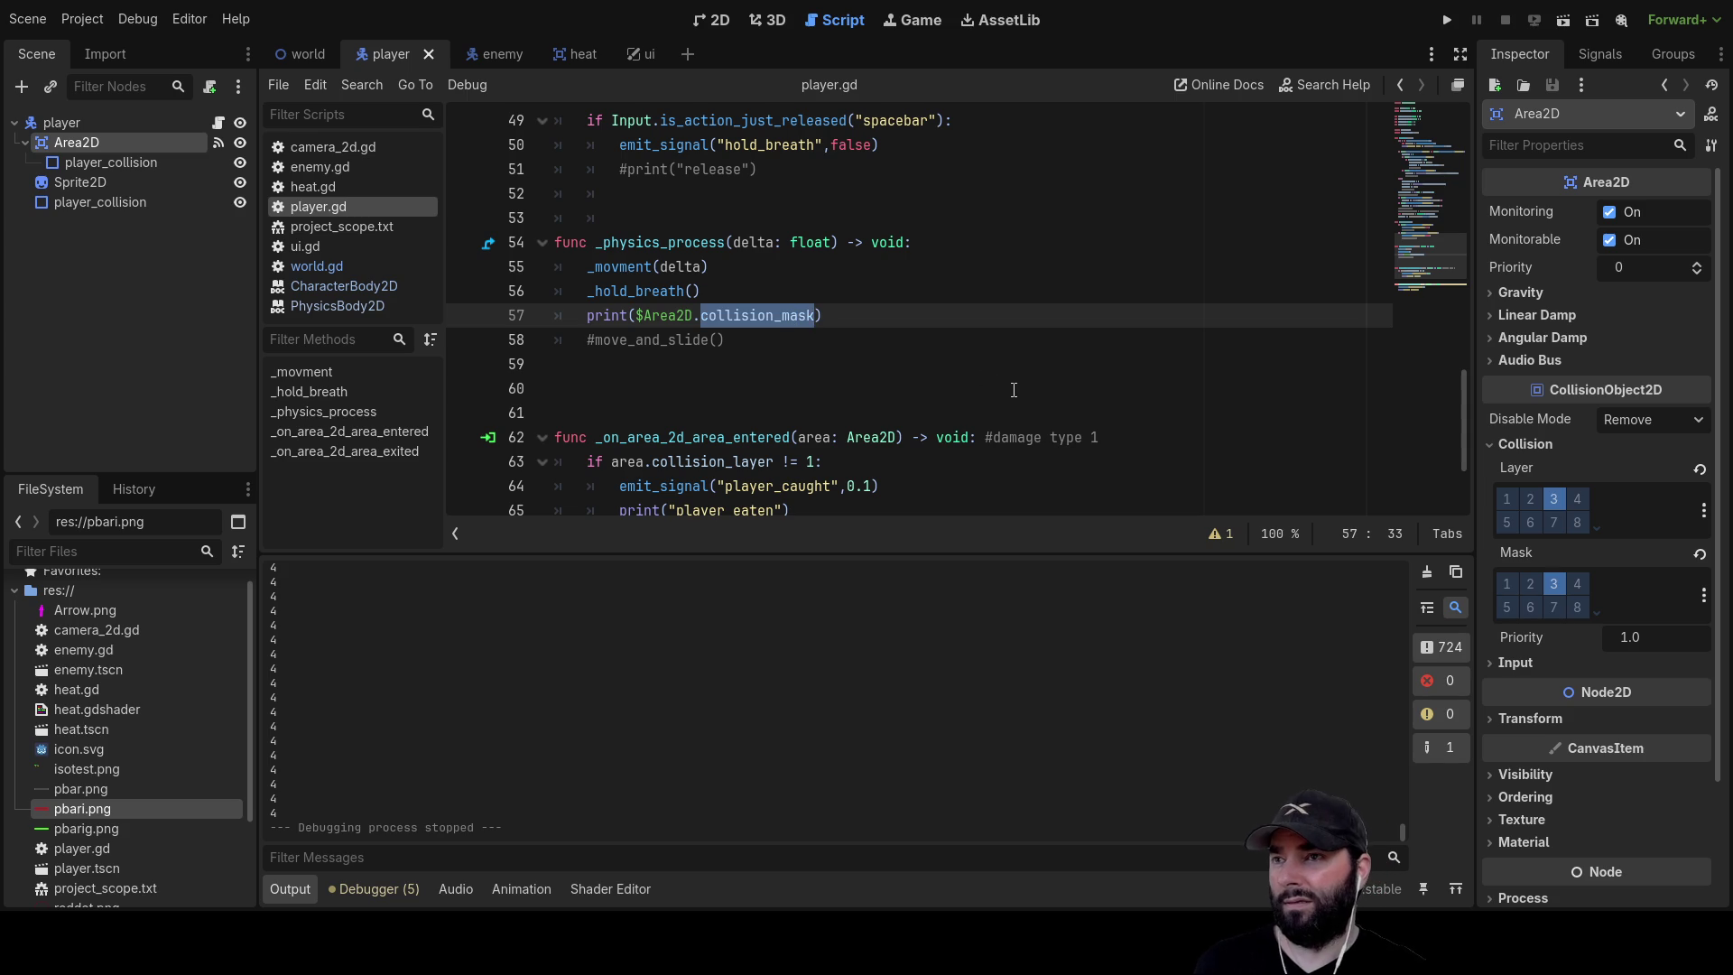
pyautogui.press('Right')
pyautogui.press('BackSpace')
pyautogui.press('BackSpace')
pyautogui.press('BackSpace')
pyautogui.write('la')
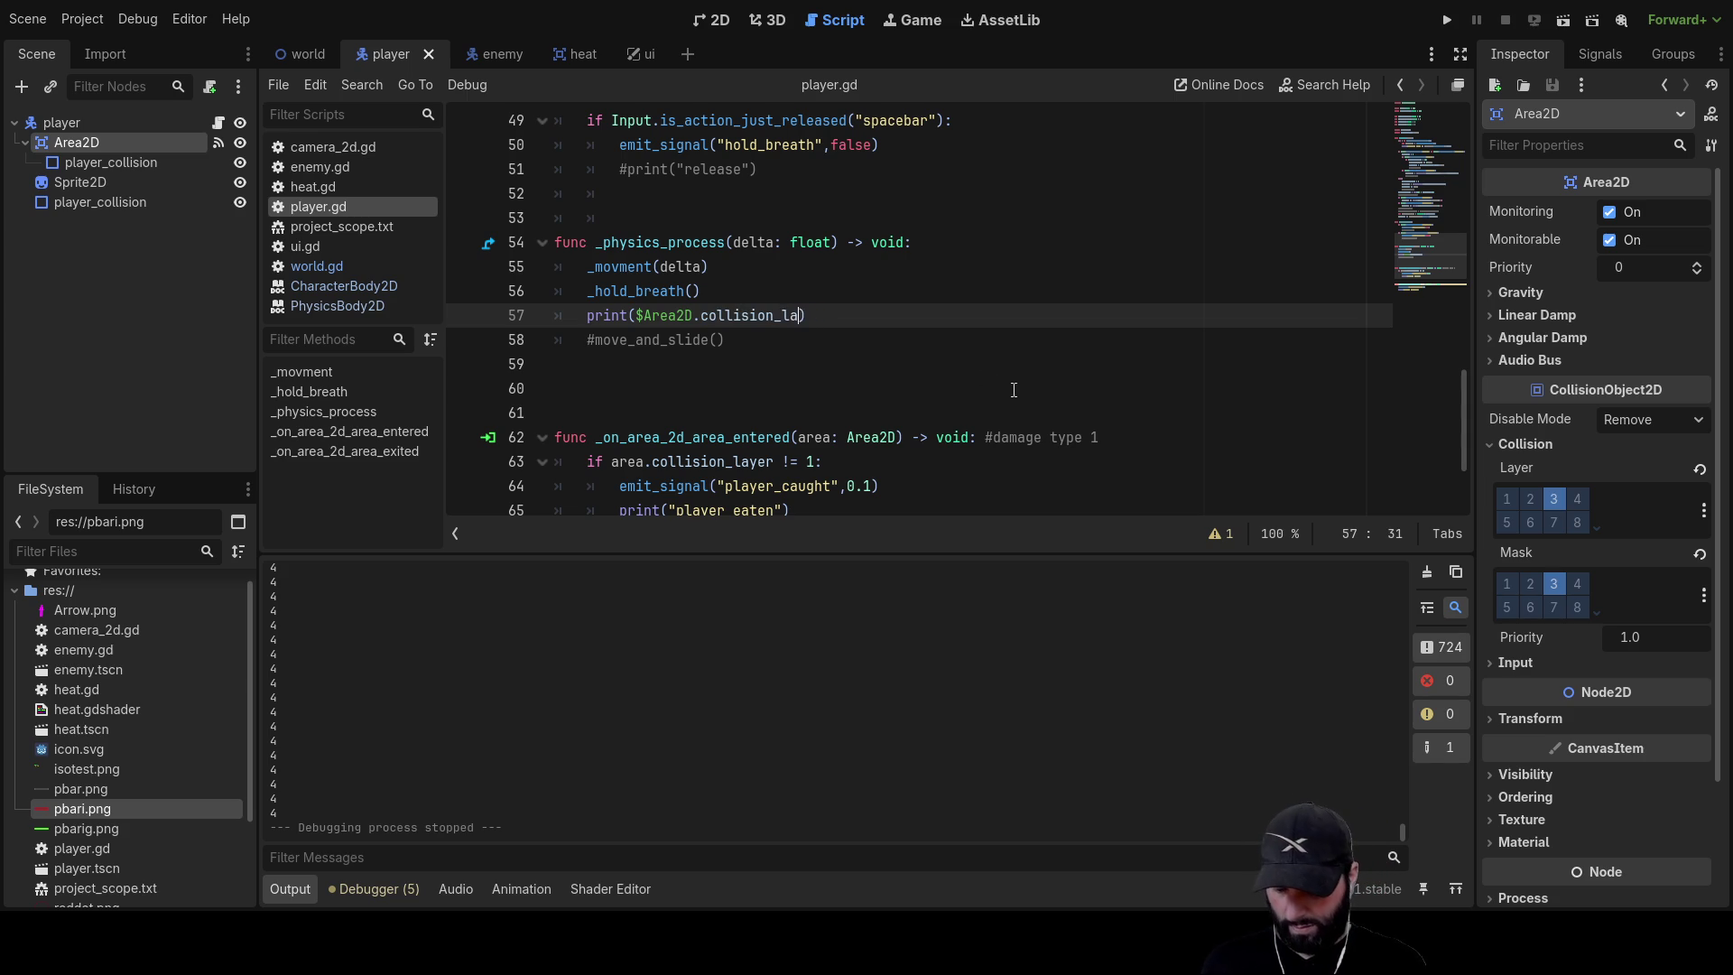
pyautogui.write('yer')
pyautogui.write('.value')
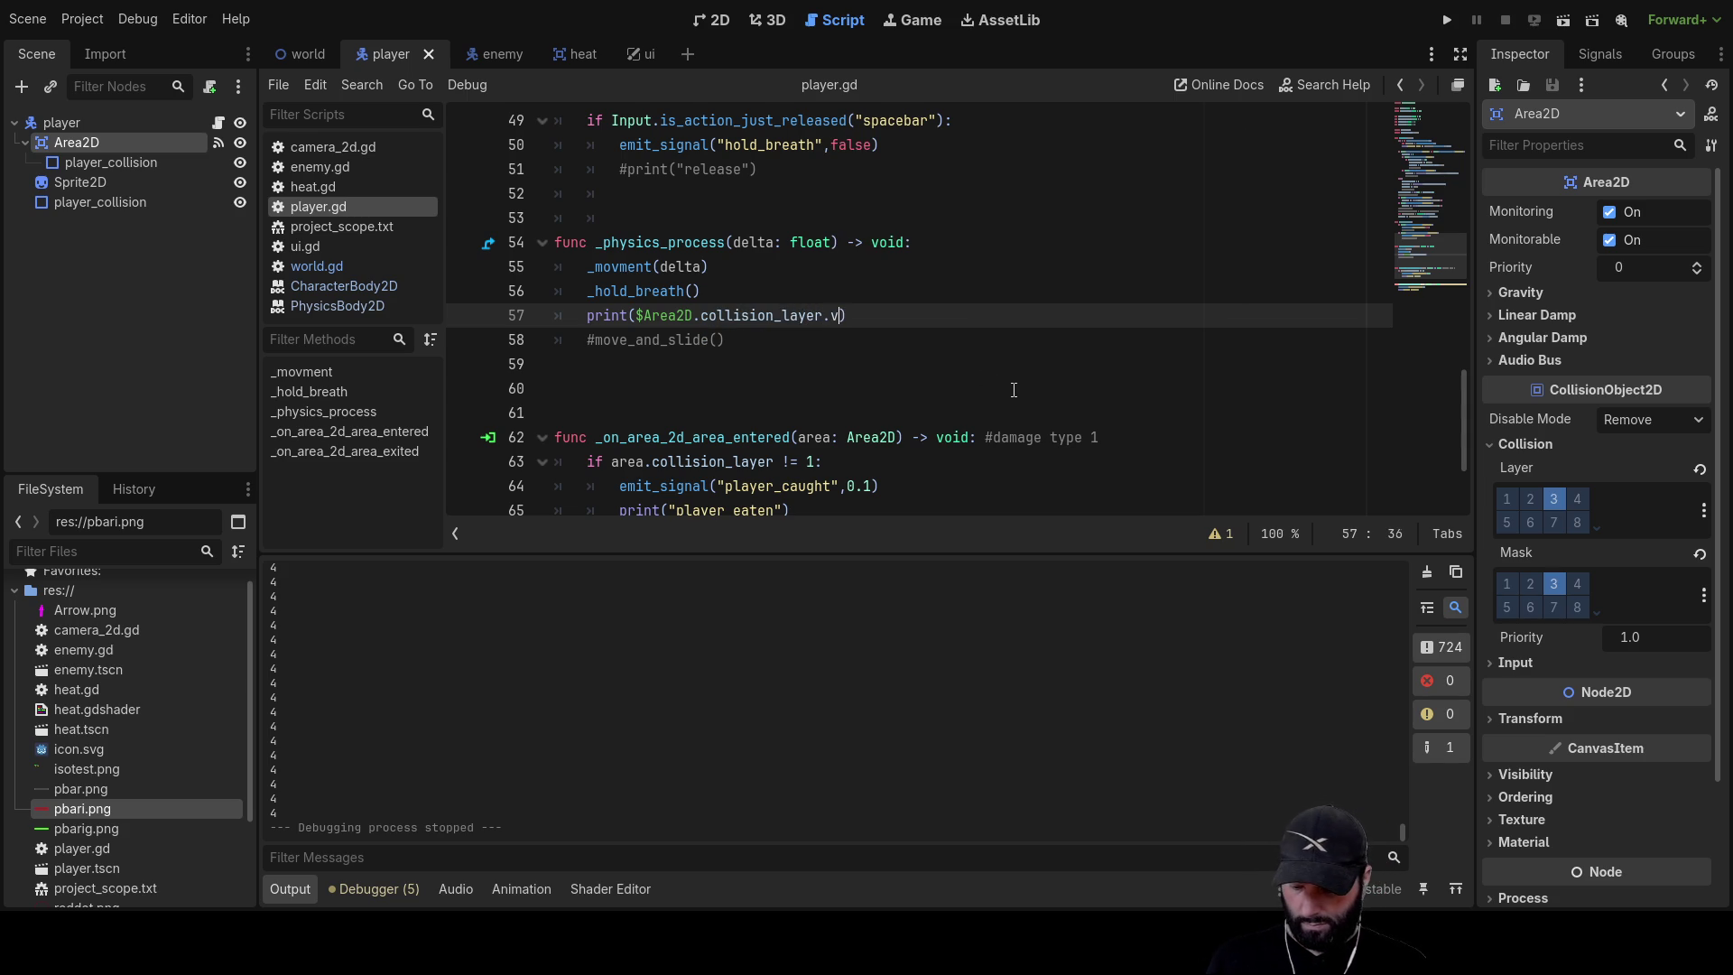
pyautogui.click(1014, 390)
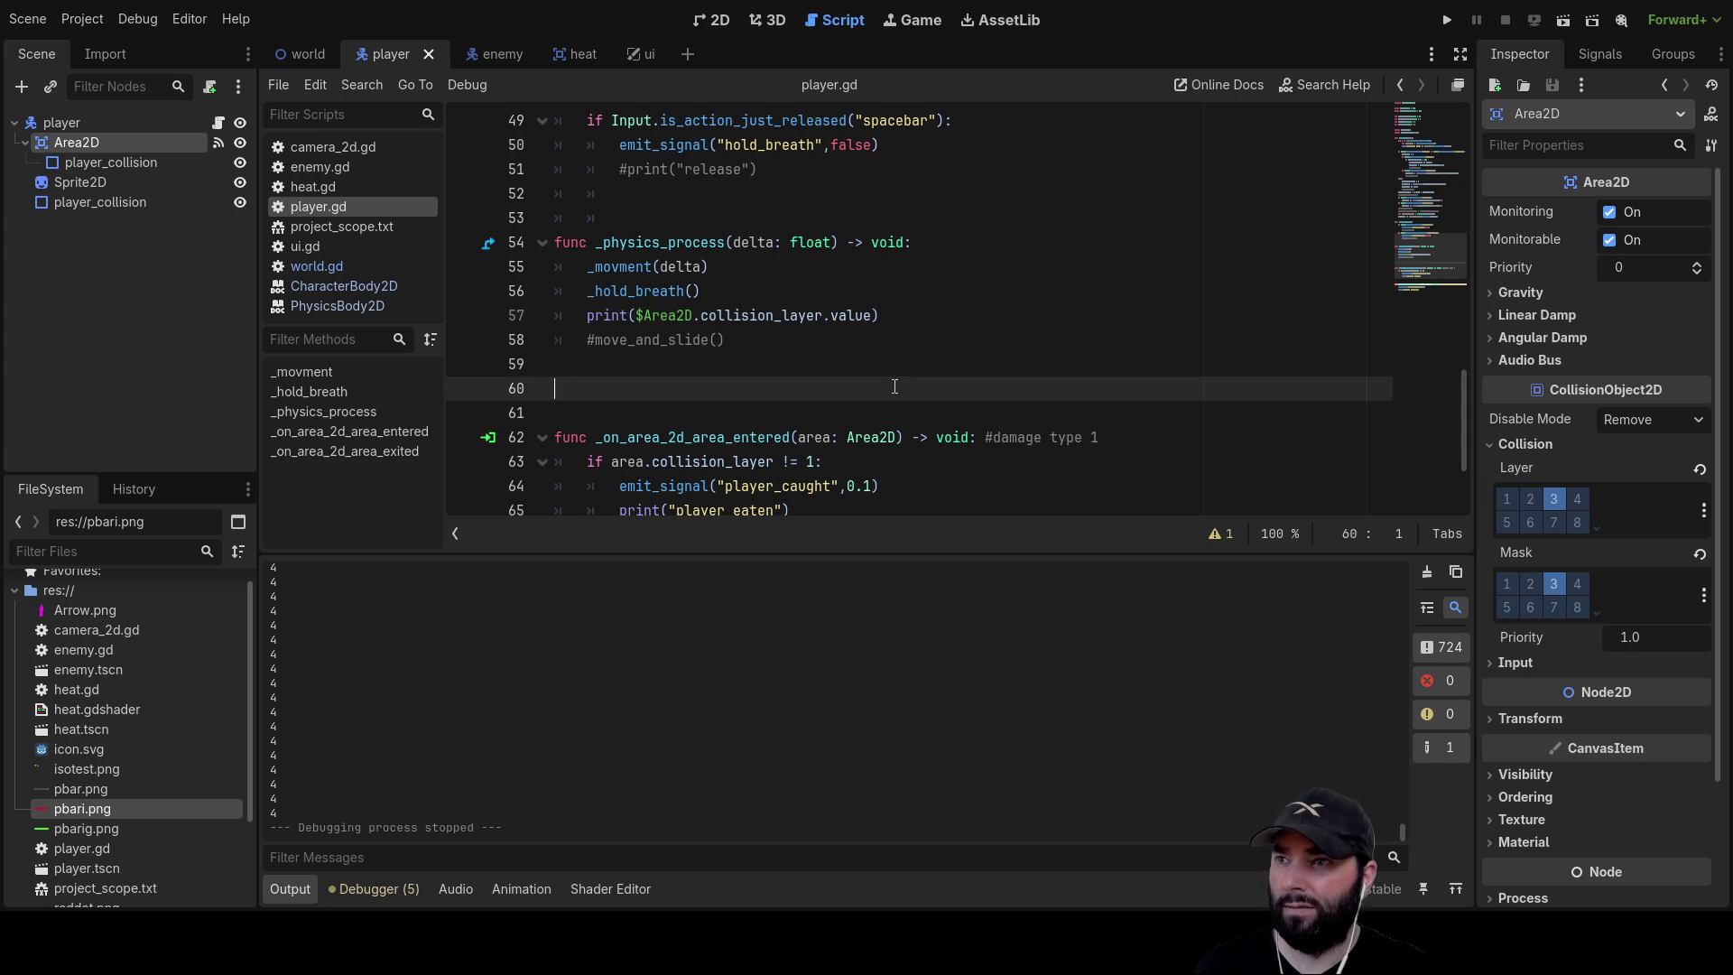
# Run the game until it halts on an error, stop it, and select Area2D
pyautogui.click(1445, 21)
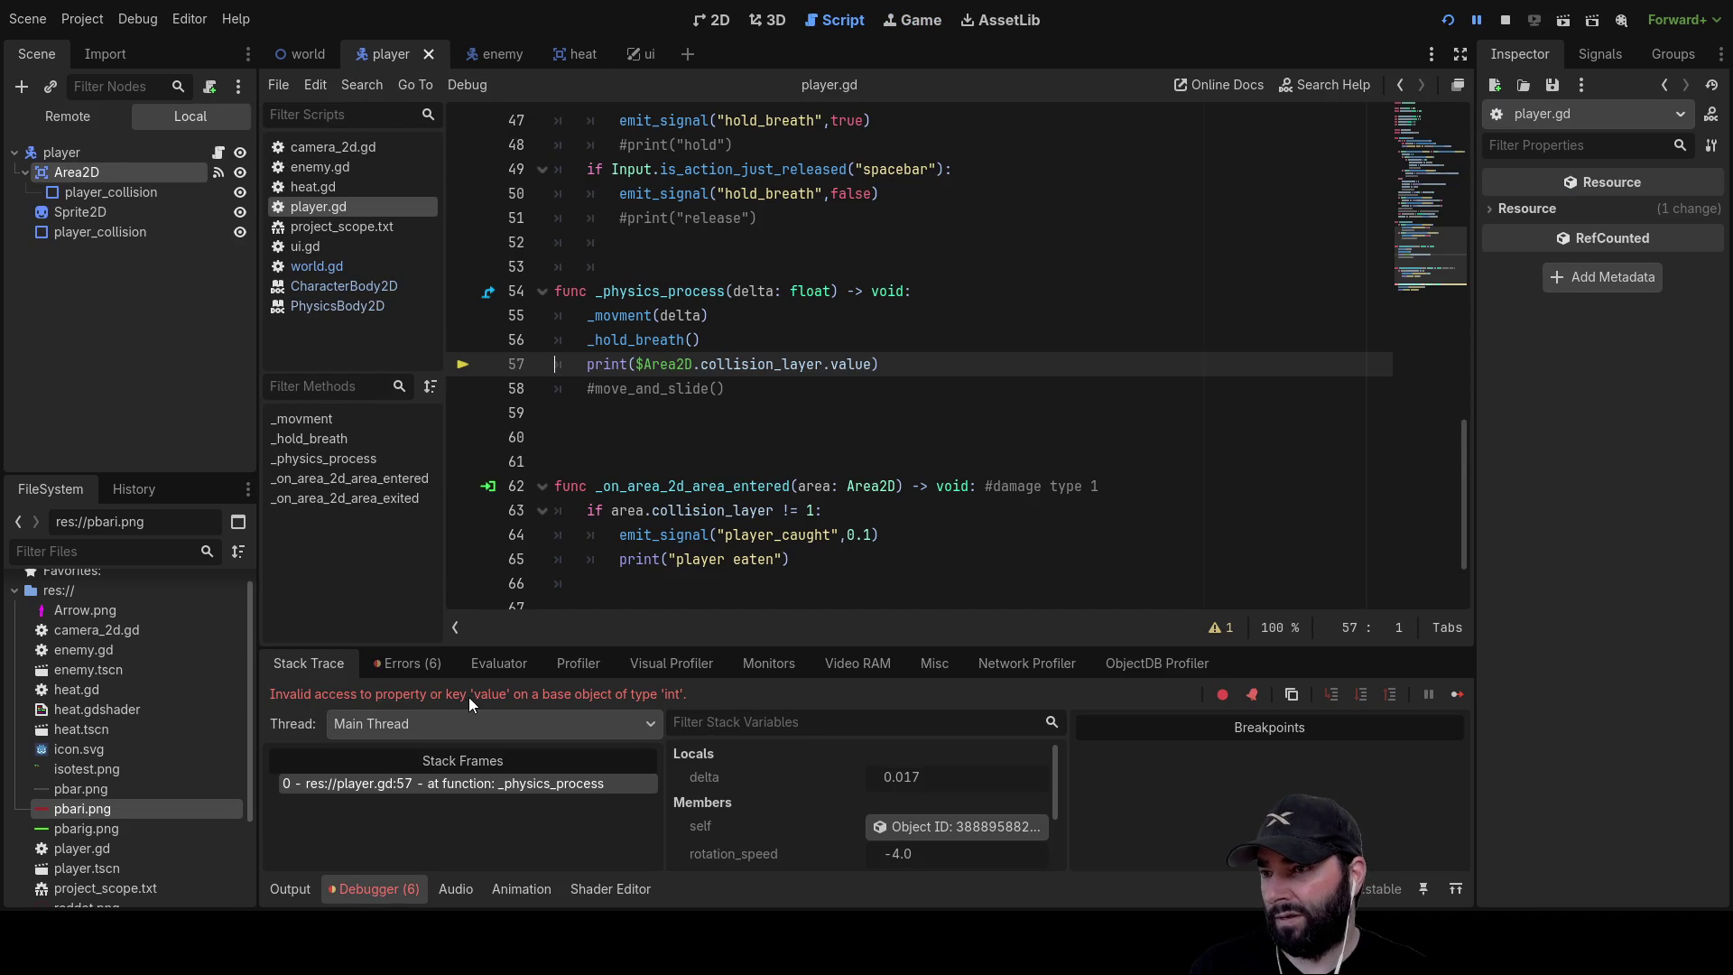
pyautogui.click(1504, 20)
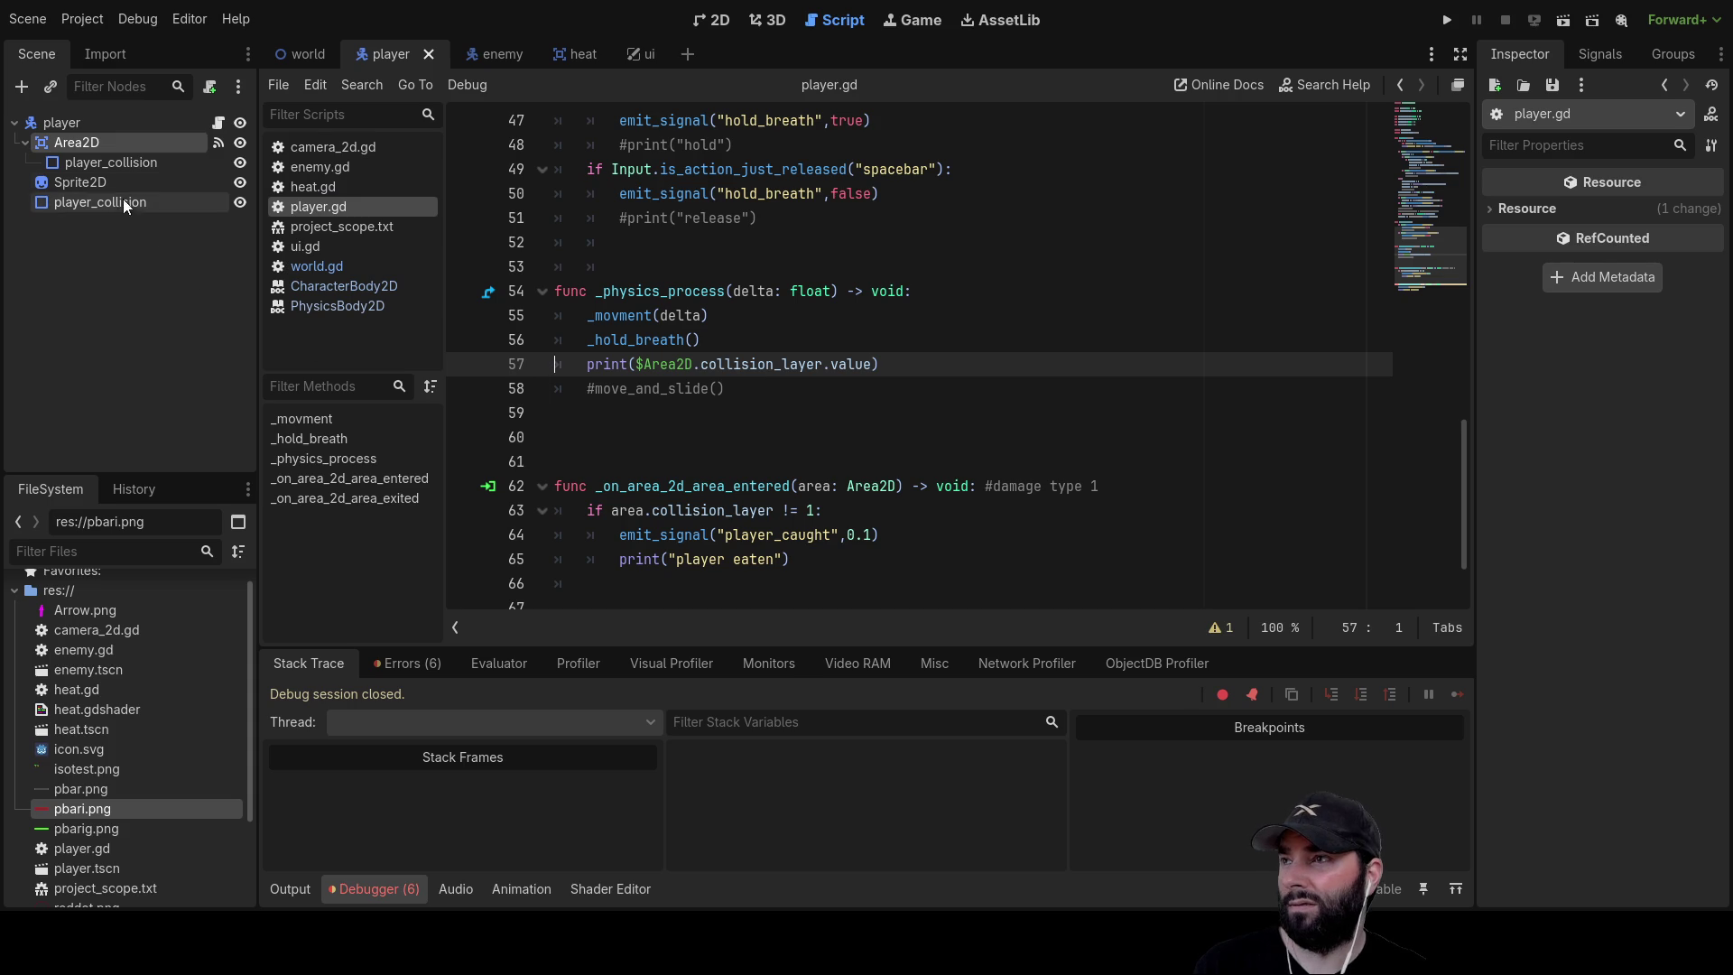
pyautogui.click(159, 144)
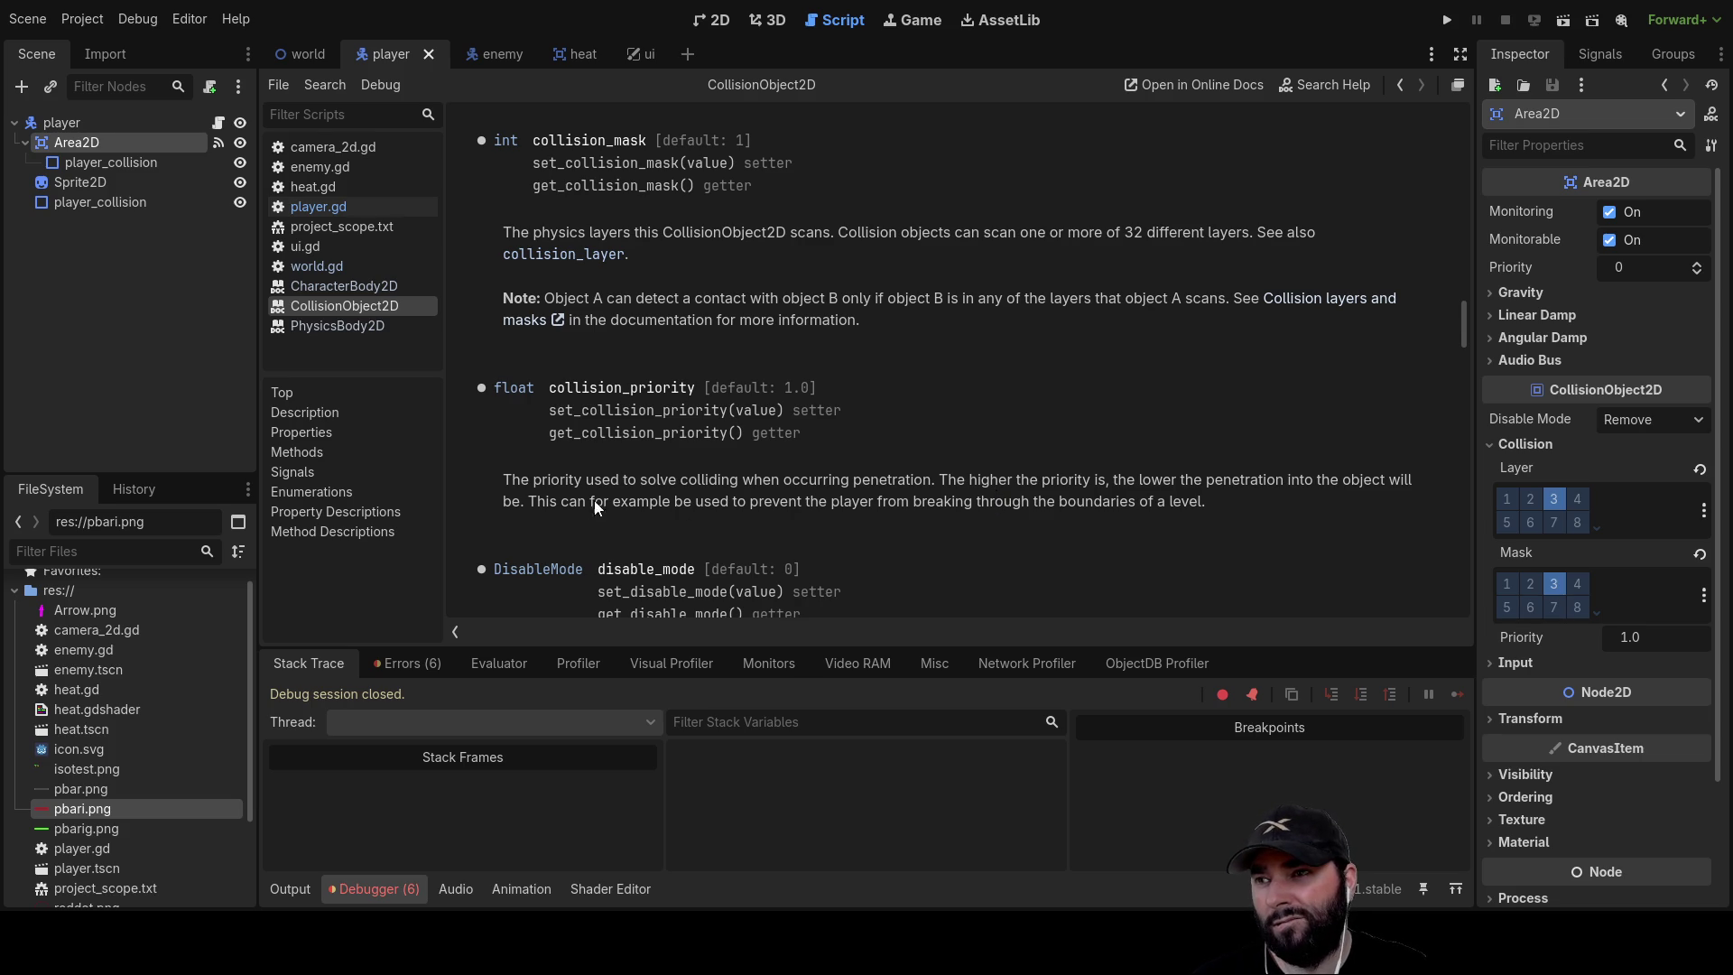
# Read the CollisionObject2D collision_mask docs and collapse the Area2D's Collision section in the Inspector
pyautogui.scroll(-3, 833, 560)
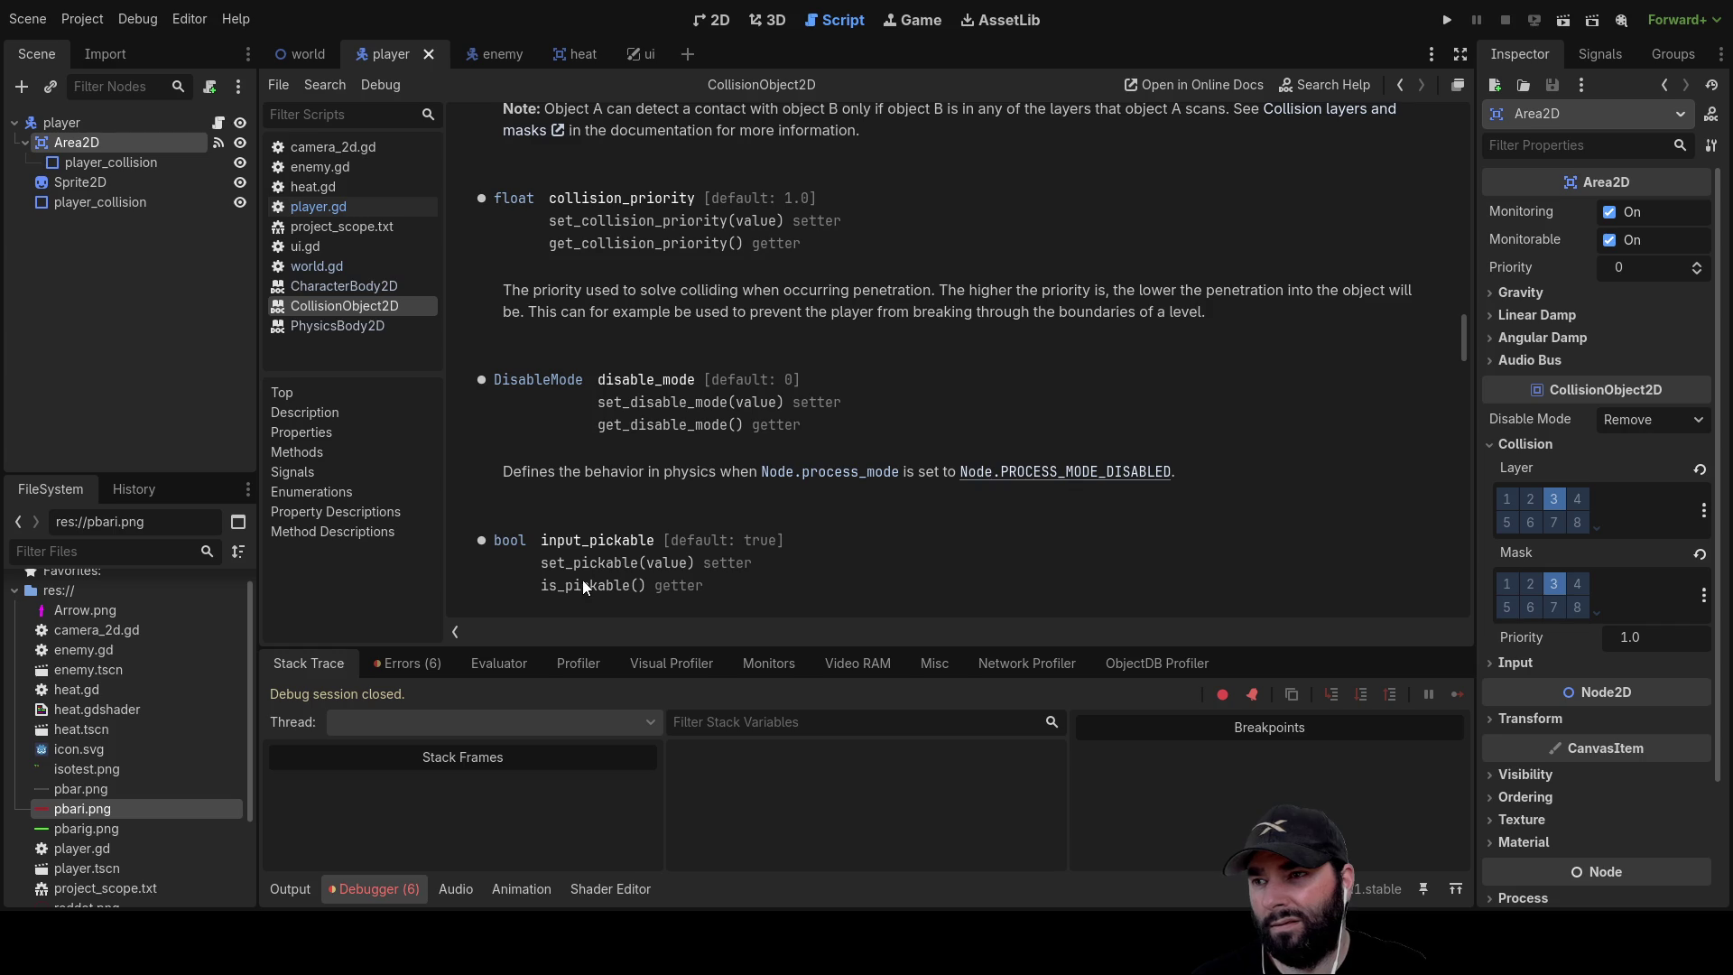
pyautogui.scroll(-3, 581, 563)
pyautogui.scroll(-3, 581, 563)
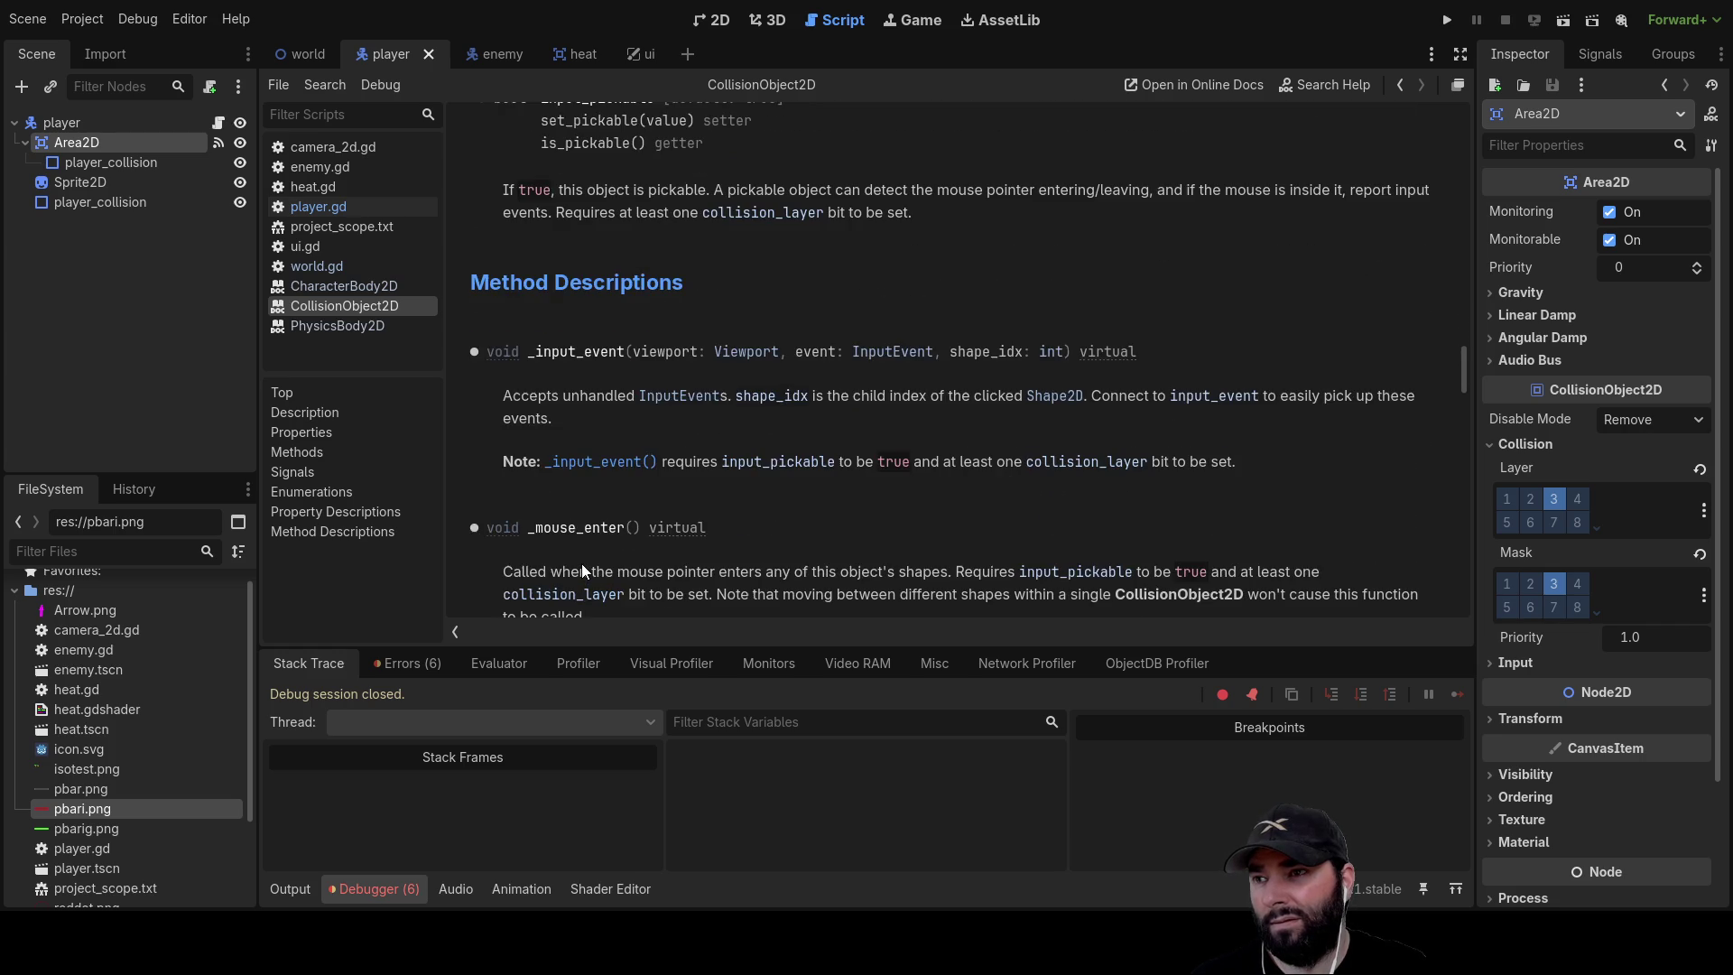
pyautogui.scroll(-2, 702, 537)
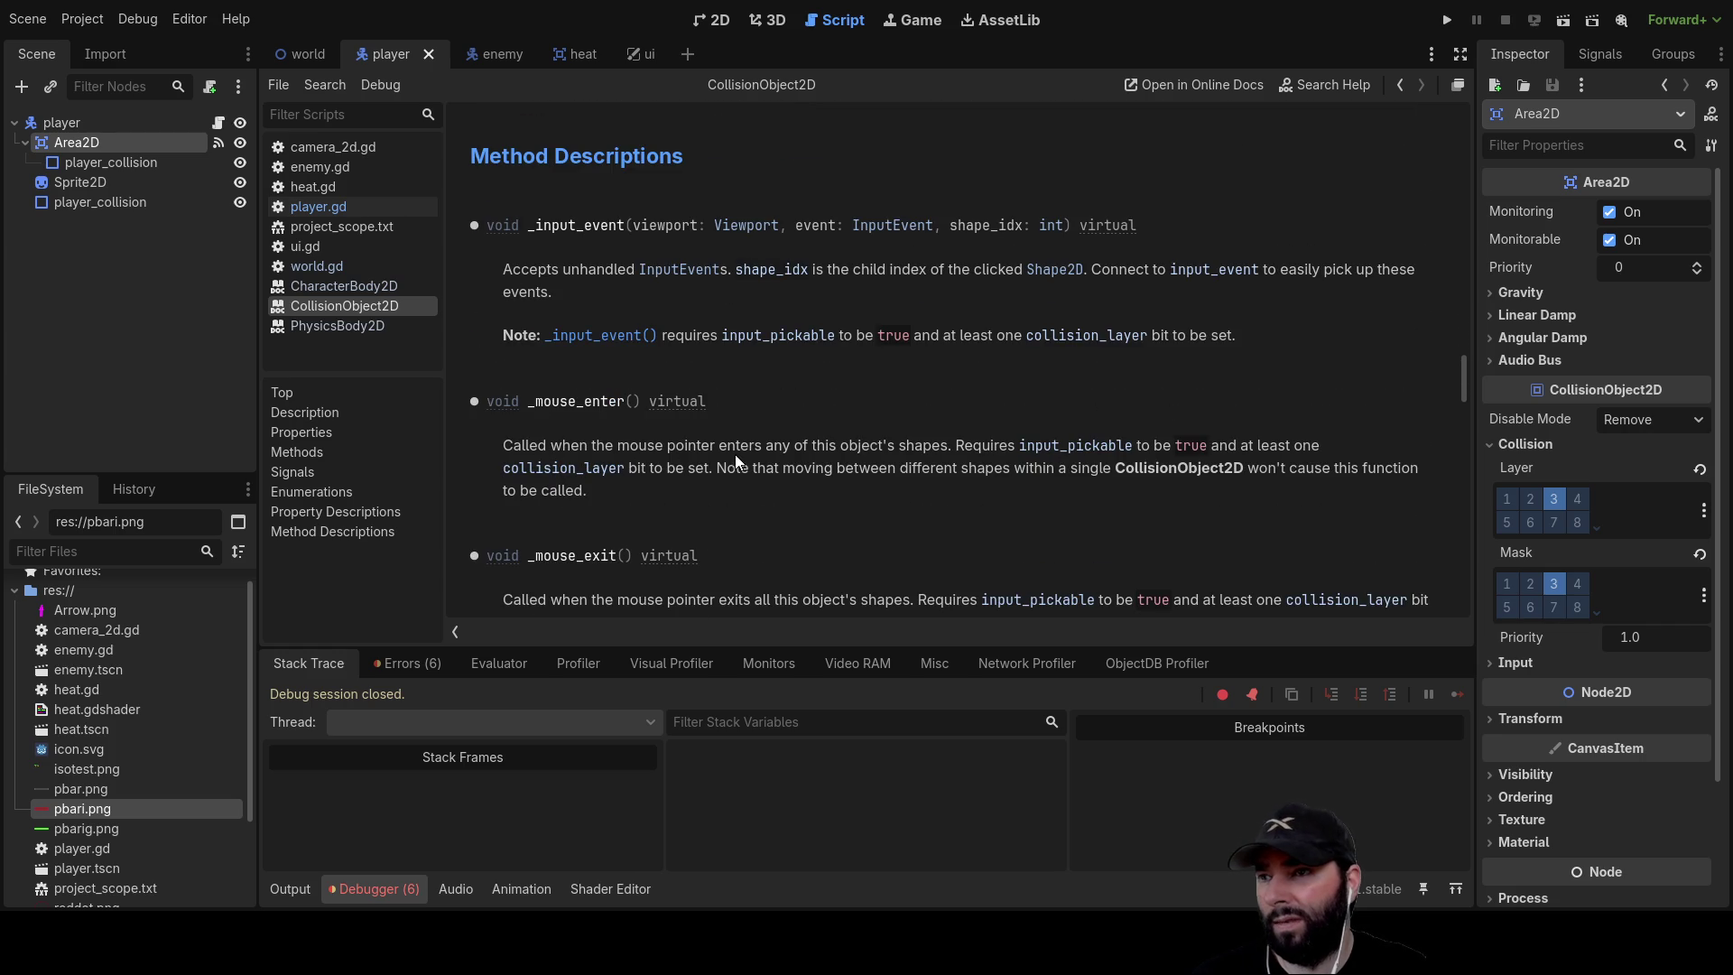
pyautogui.scroll(-10, 924, 516)
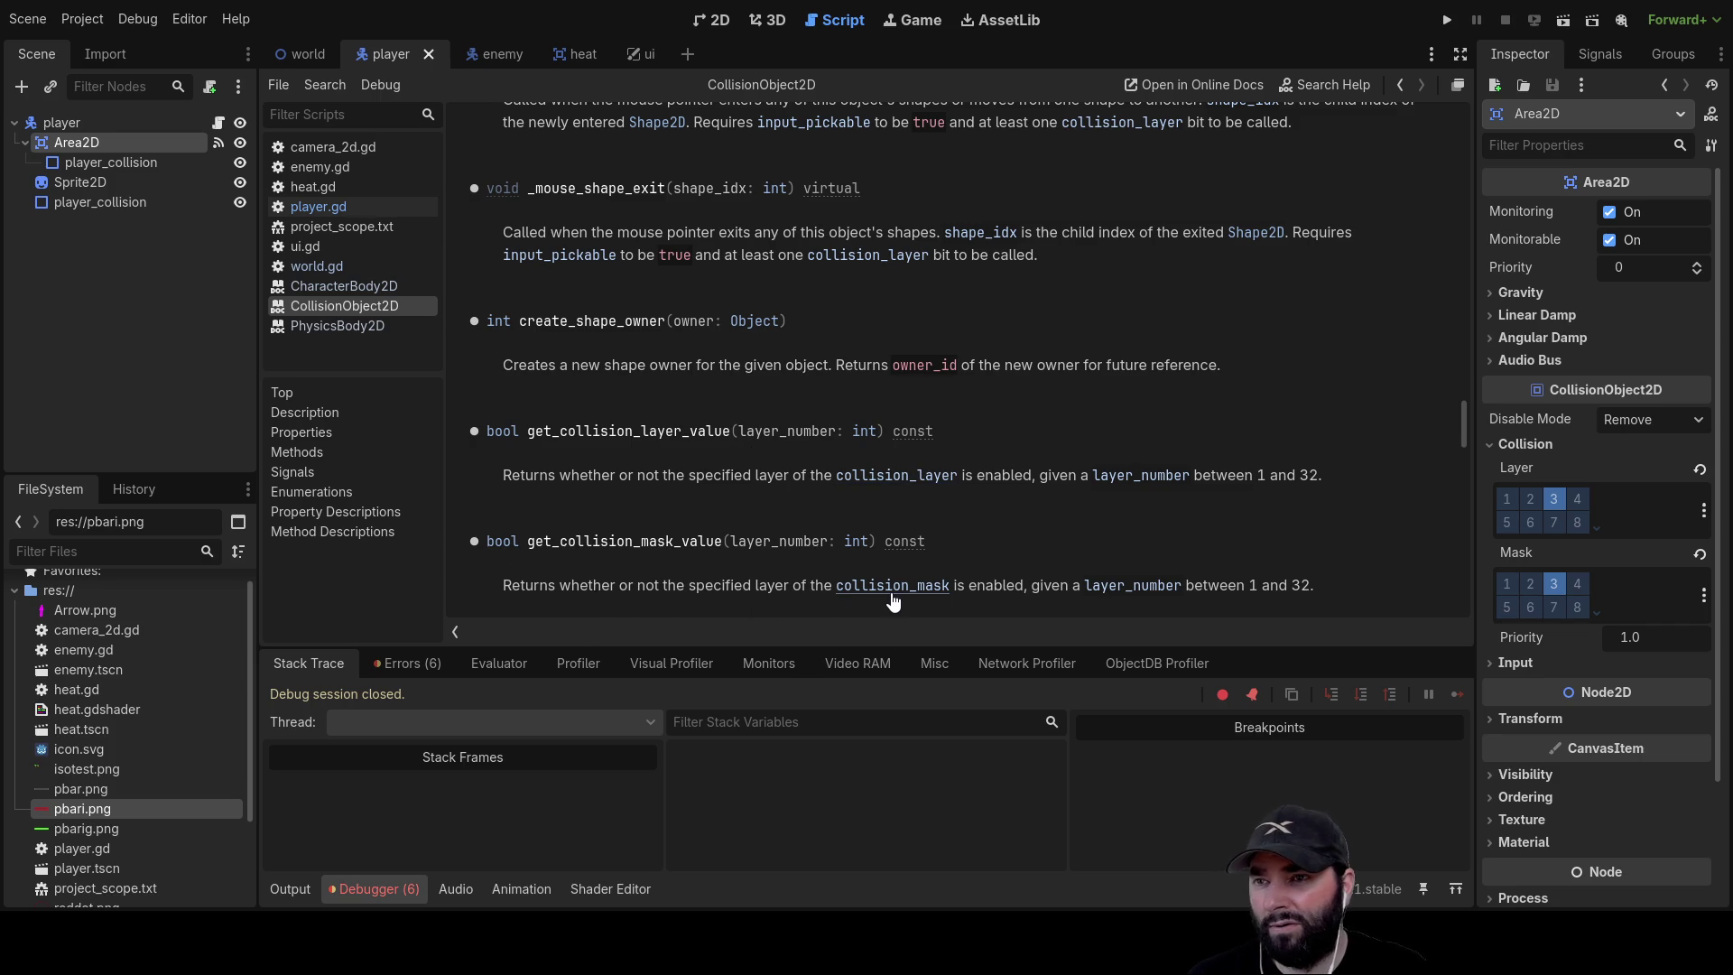
pyautogui.scroll(10, 830, 419)
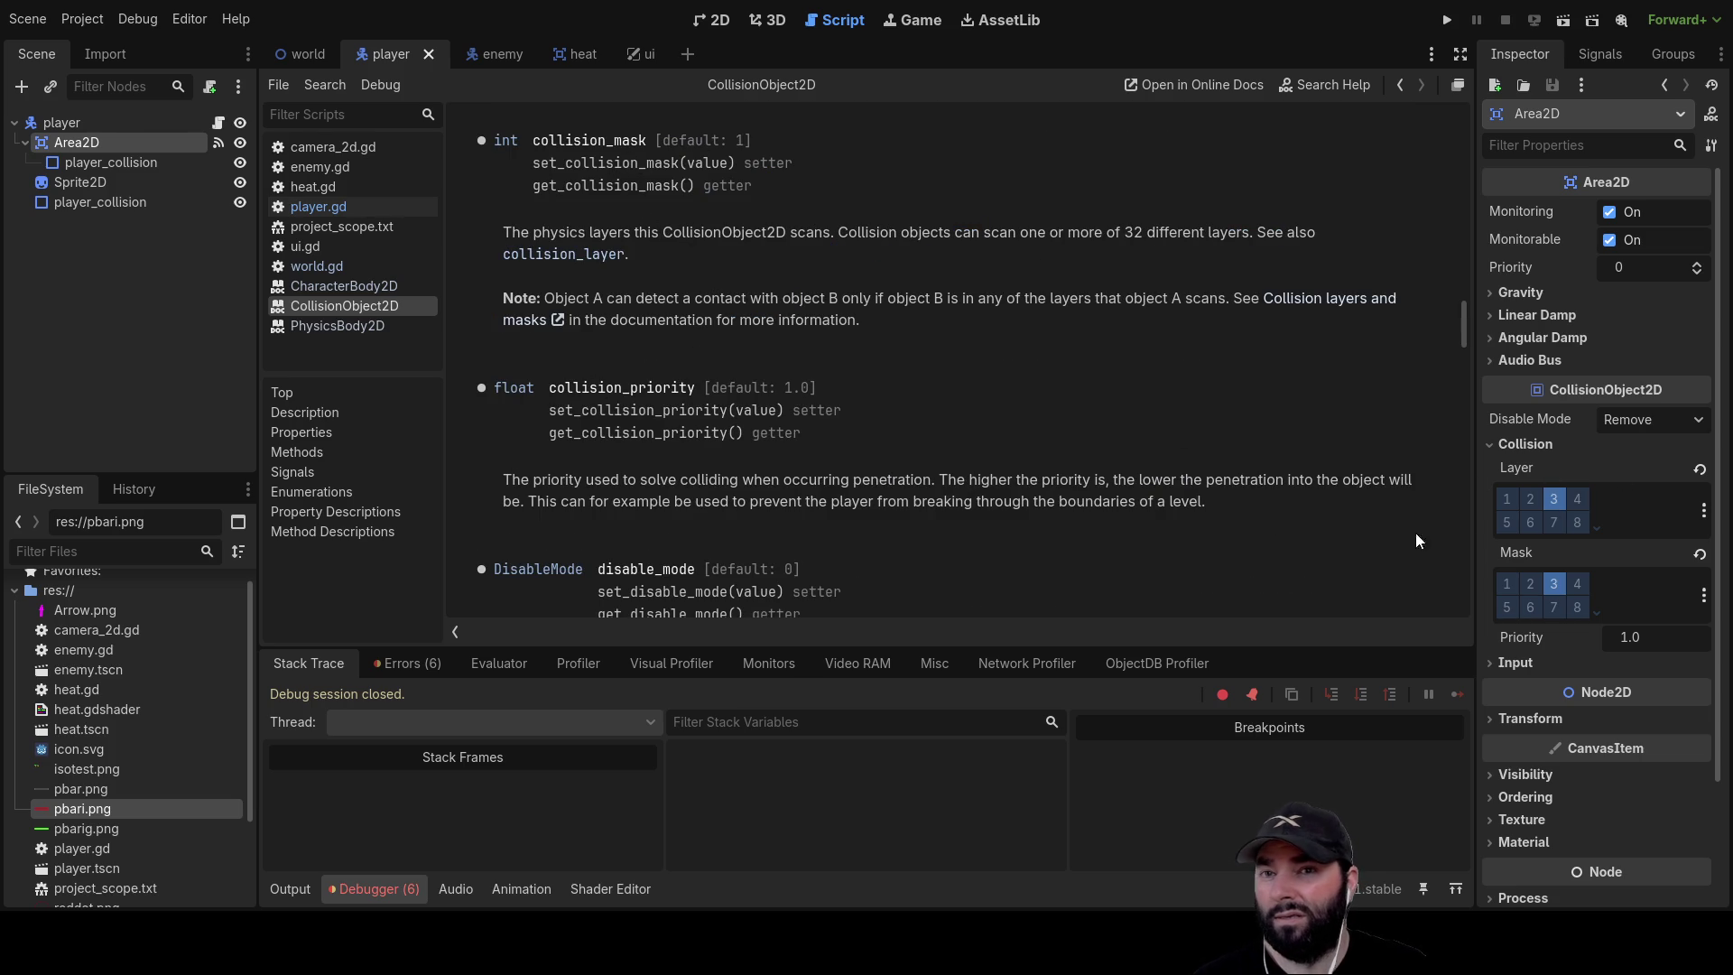
pyautogui.click(1521, 443)
pyautogui.click(1523, 446)
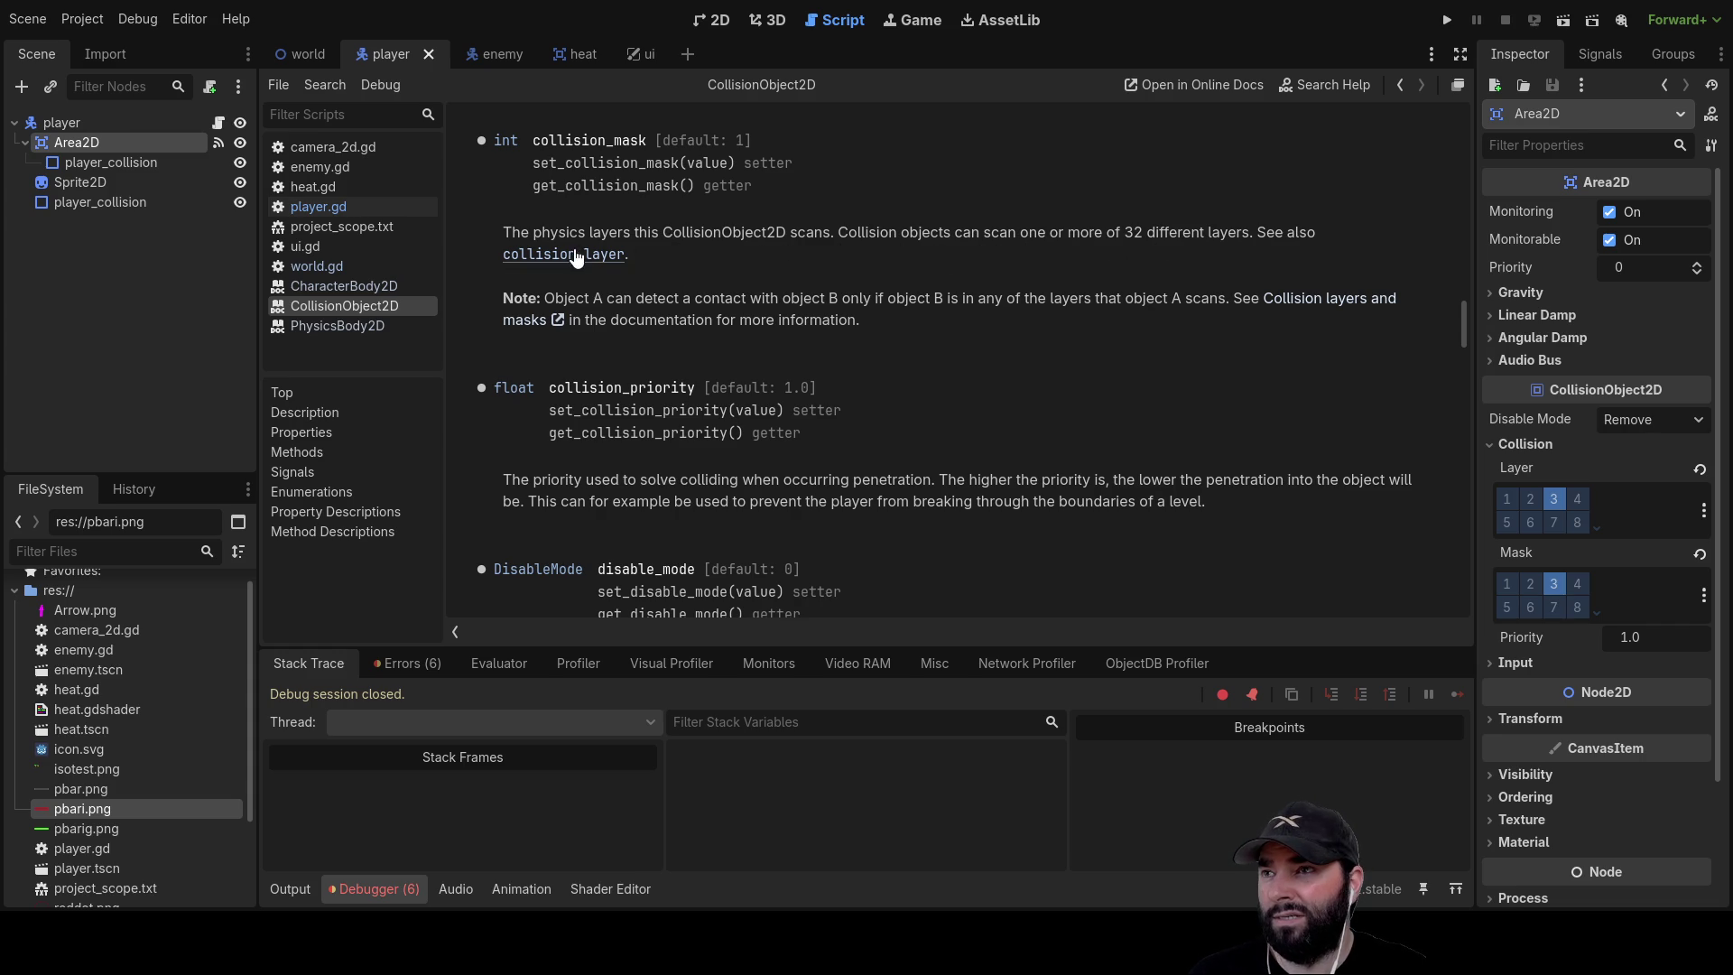
pyautogui.scroll(5, 765, 278)
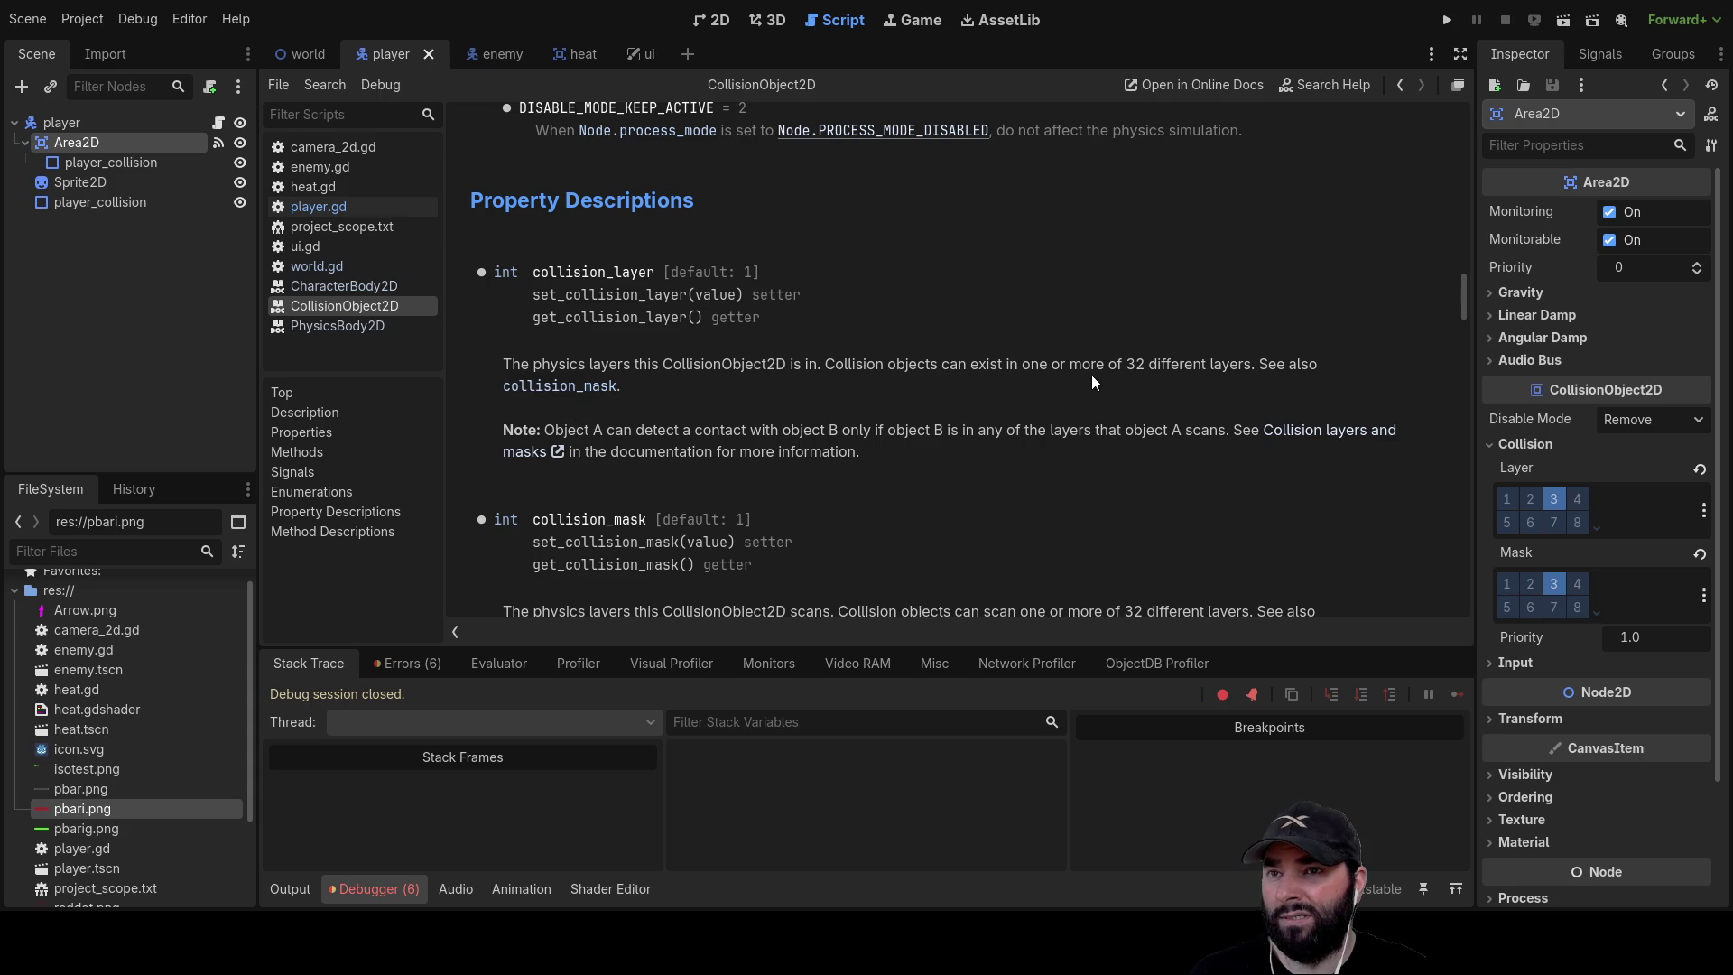
pyautogui.scroll(15, 912, 457)
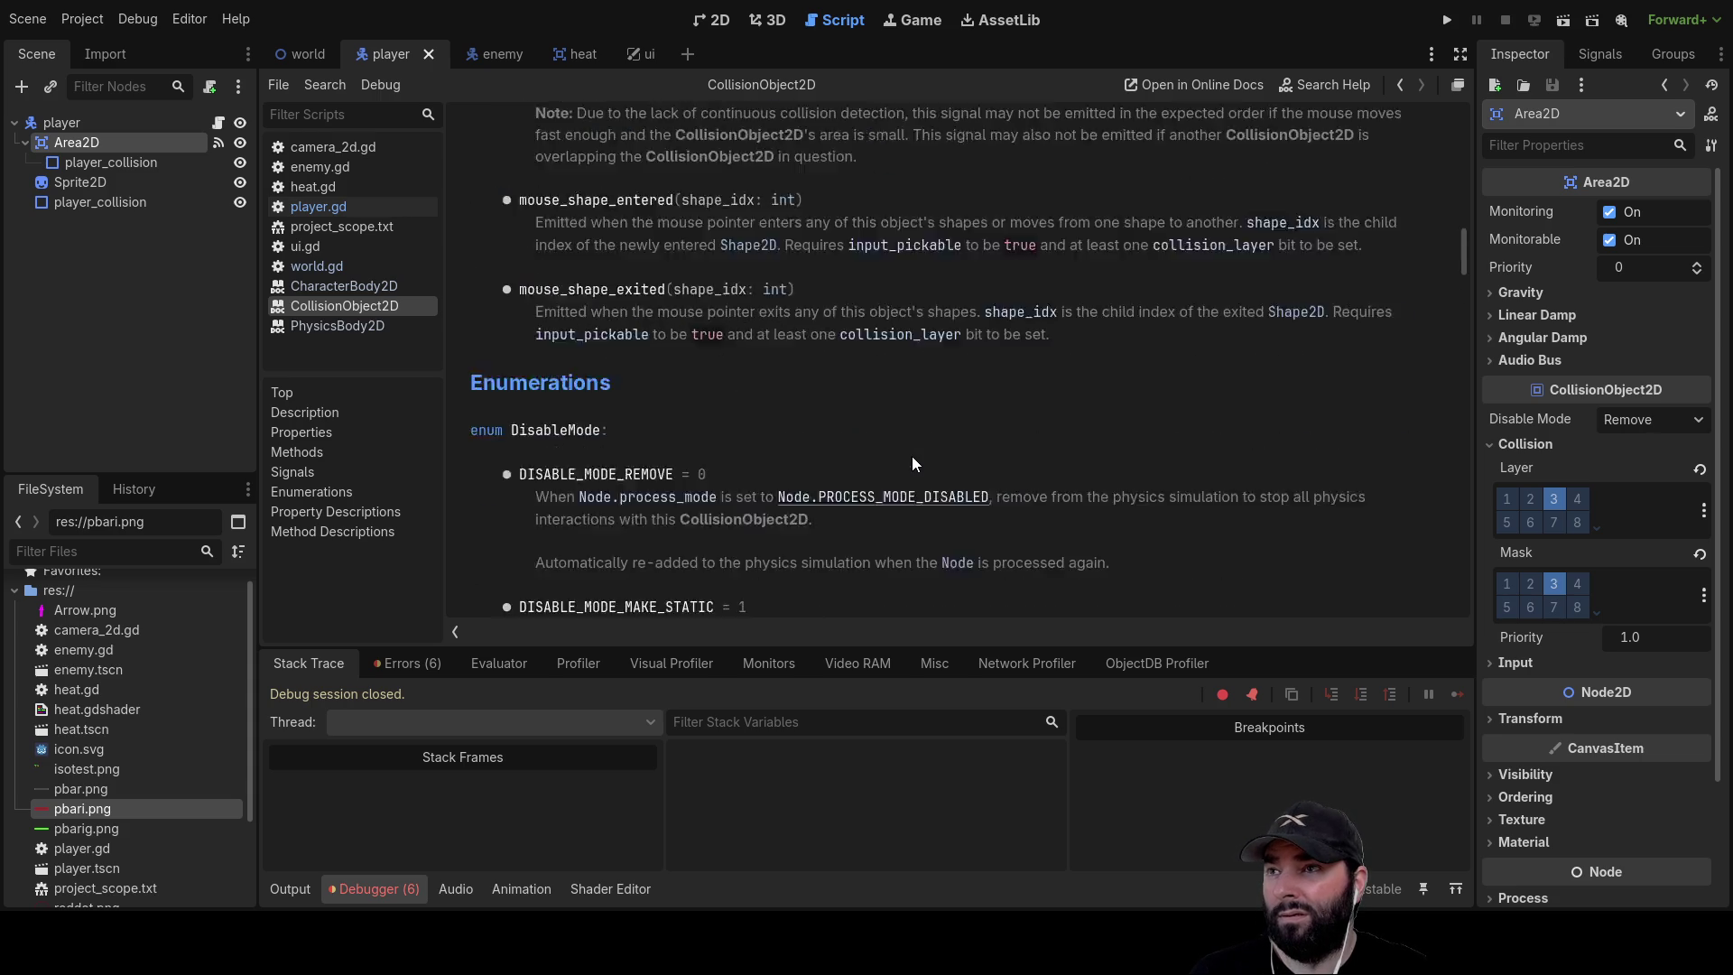
pyautogui.moveTo(1462, 190); pyautogui.dragTo(1468, 115)
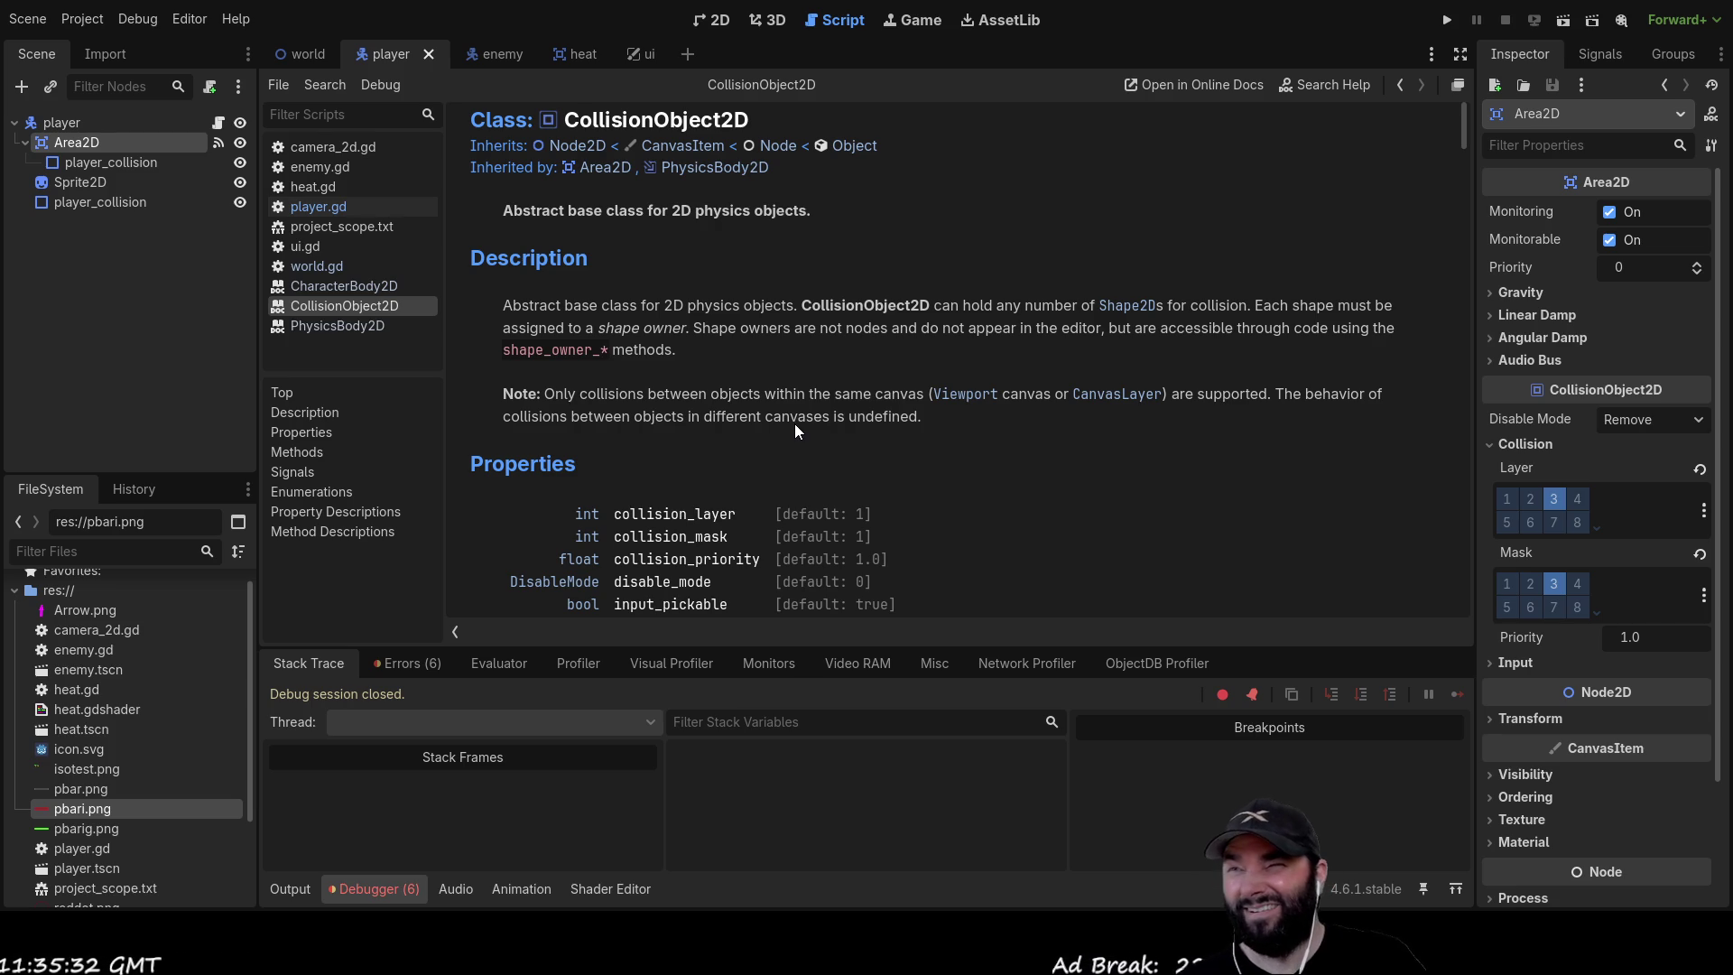
pyautogui.click(719, 21)
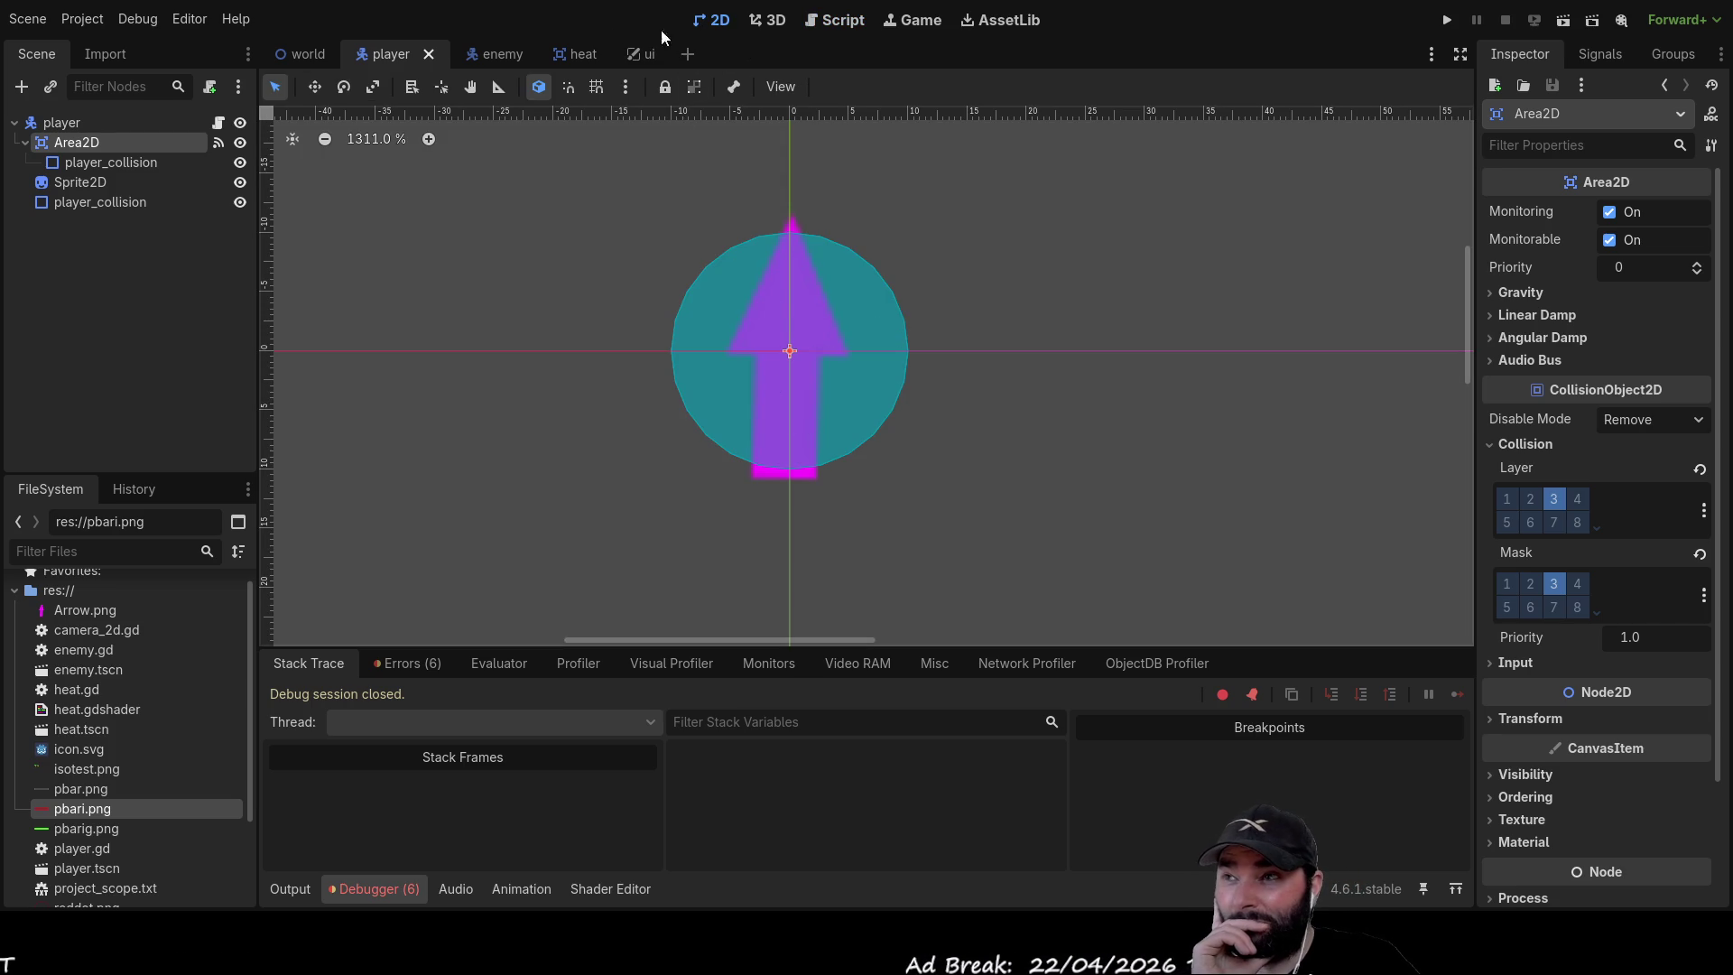
# Open the world scene, review the debugger's errors about the invalid 'value' access on an int, then go to the script editor
pyautogui.click(320, 54)
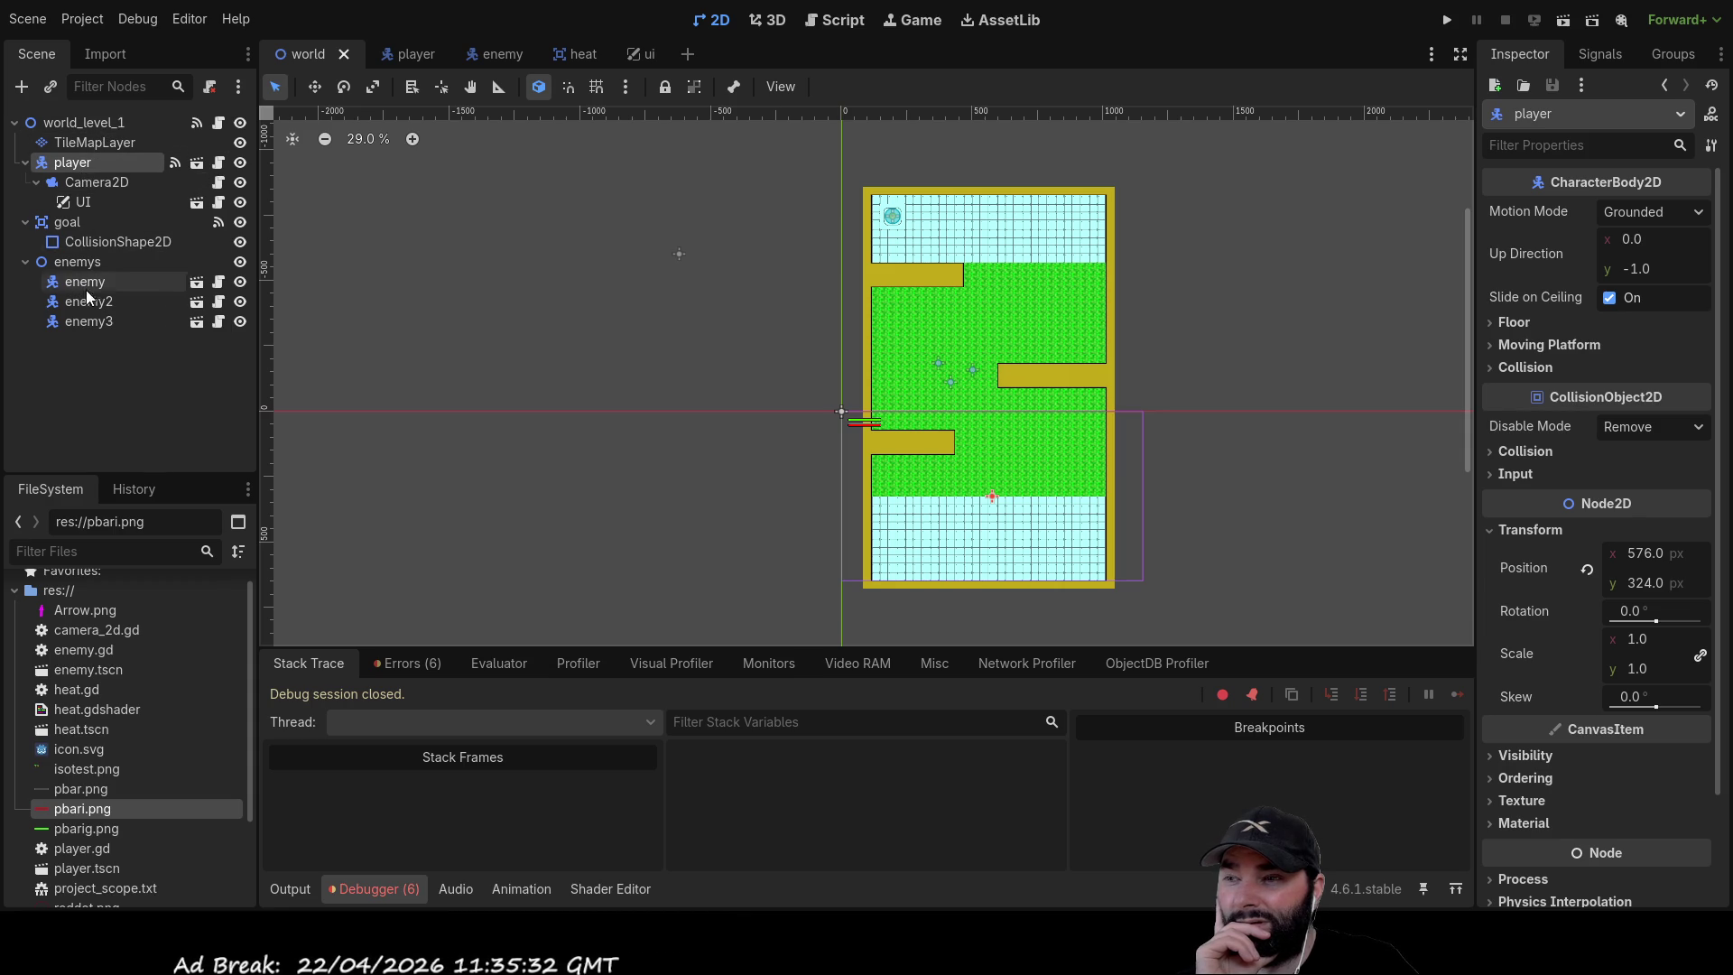
pyautogui.click(407, 662)
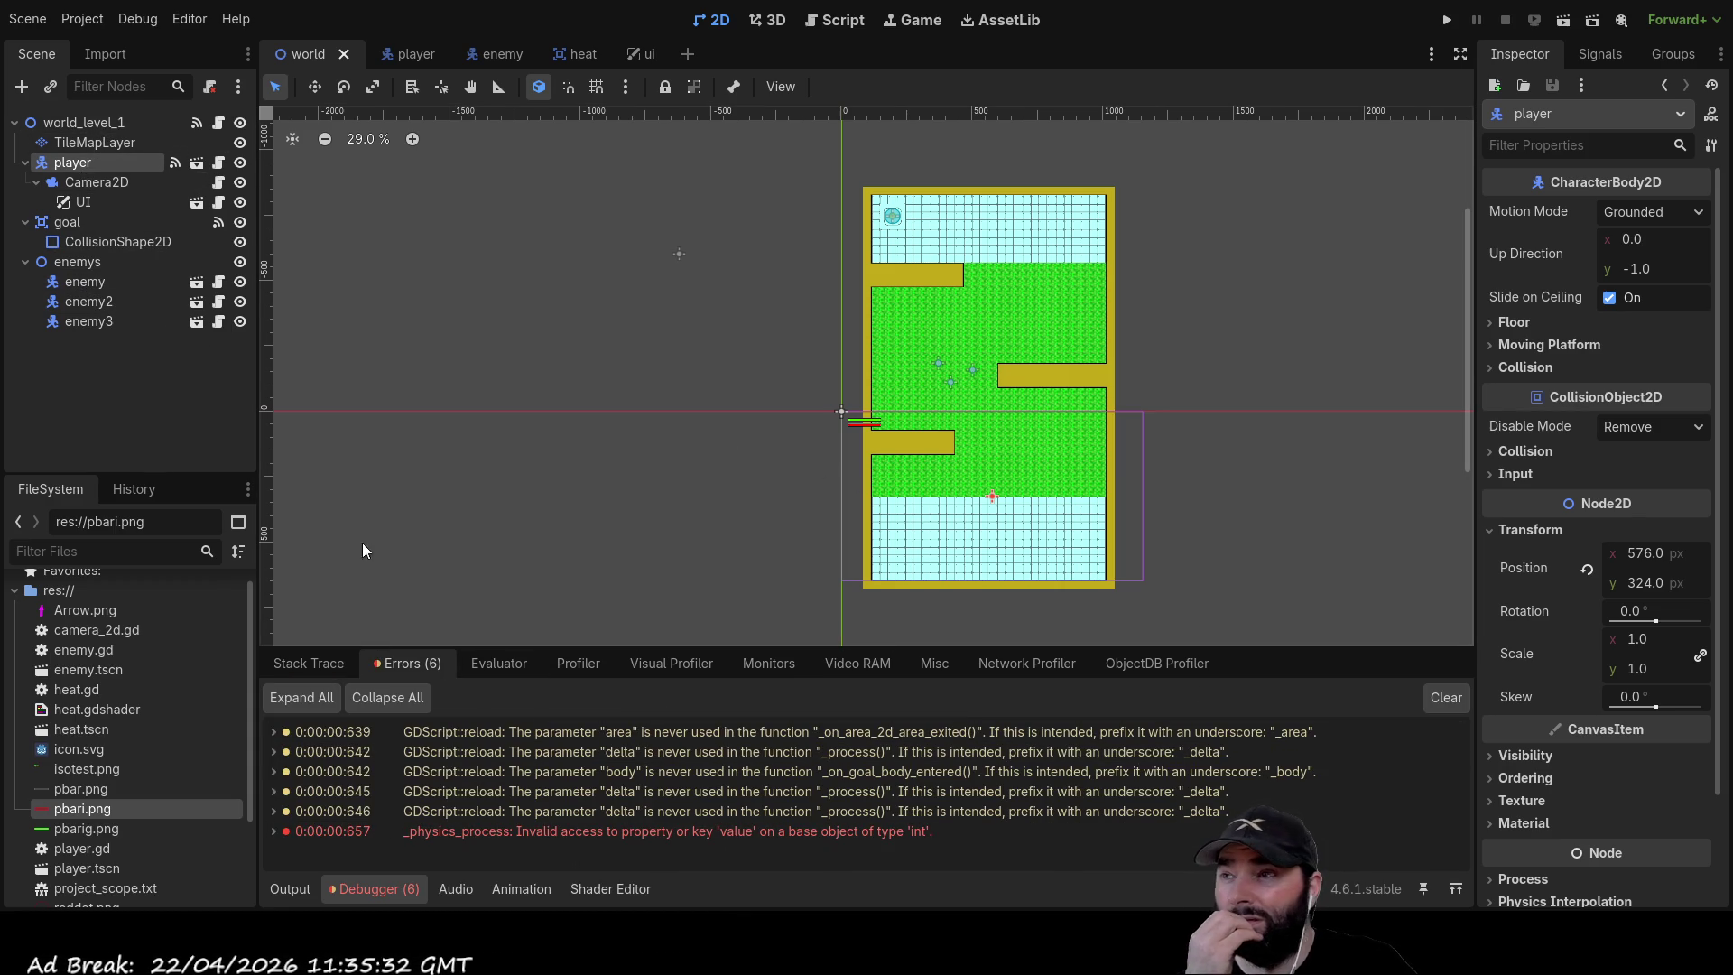
pyautogui.click(832, 20)
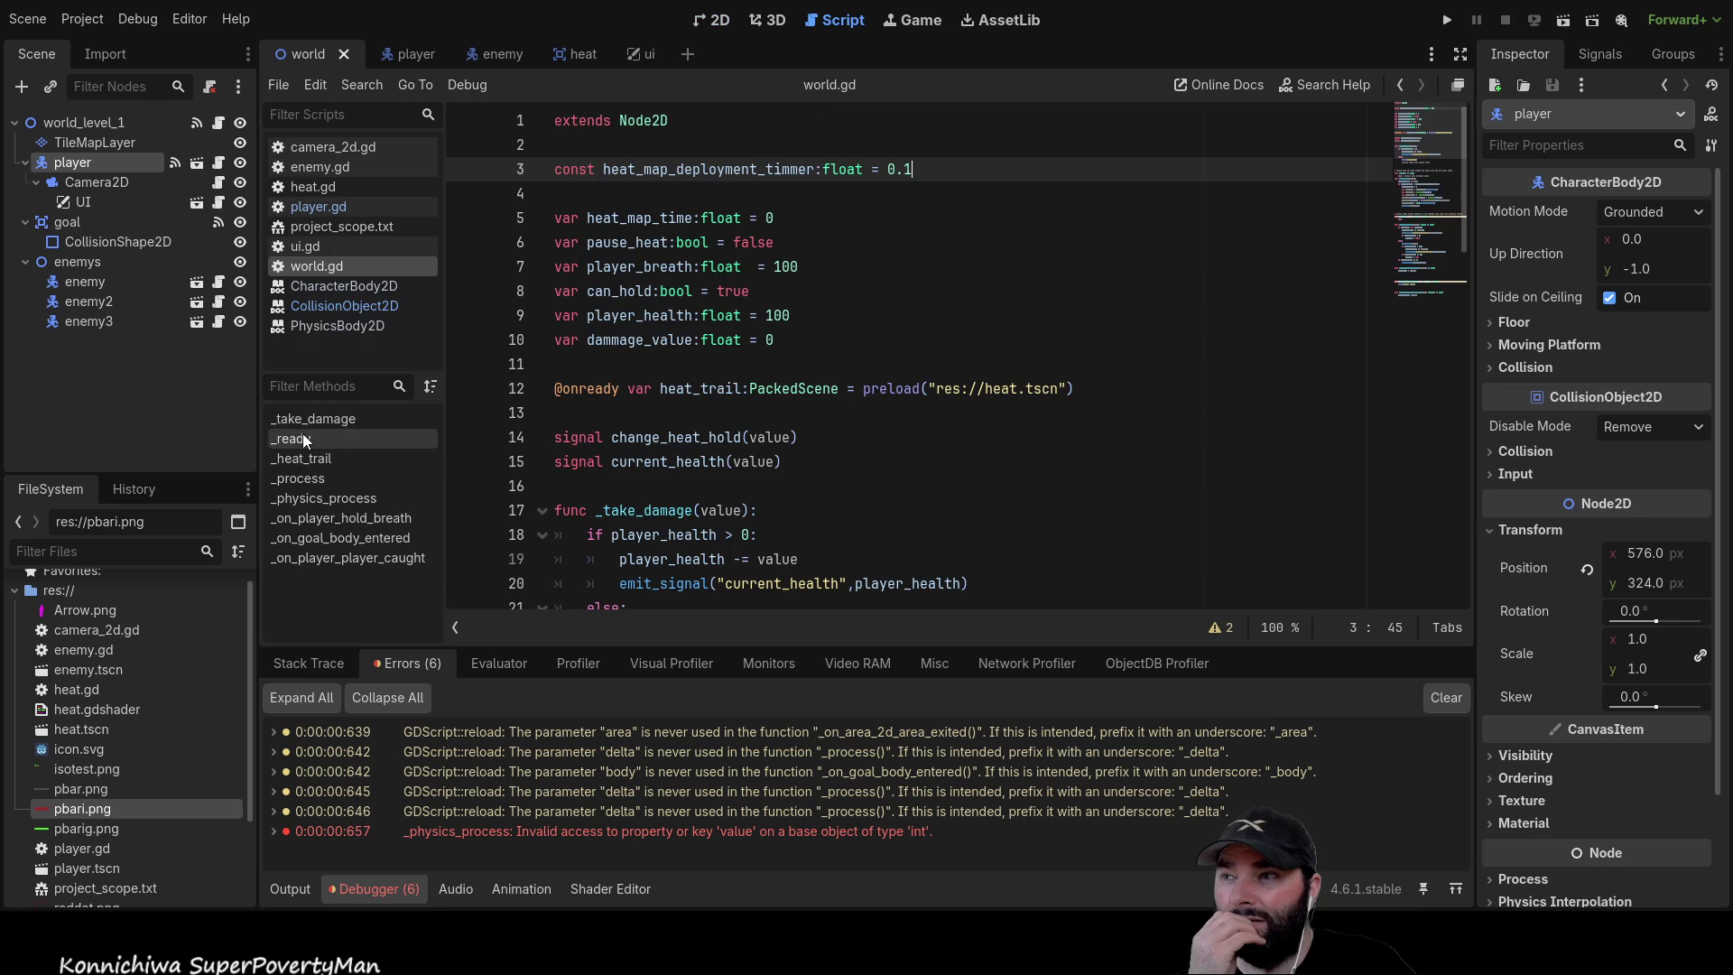
# Read through the CollisionObject2D class reference, then go back to player.gd
pyautogui.click(343, 304)
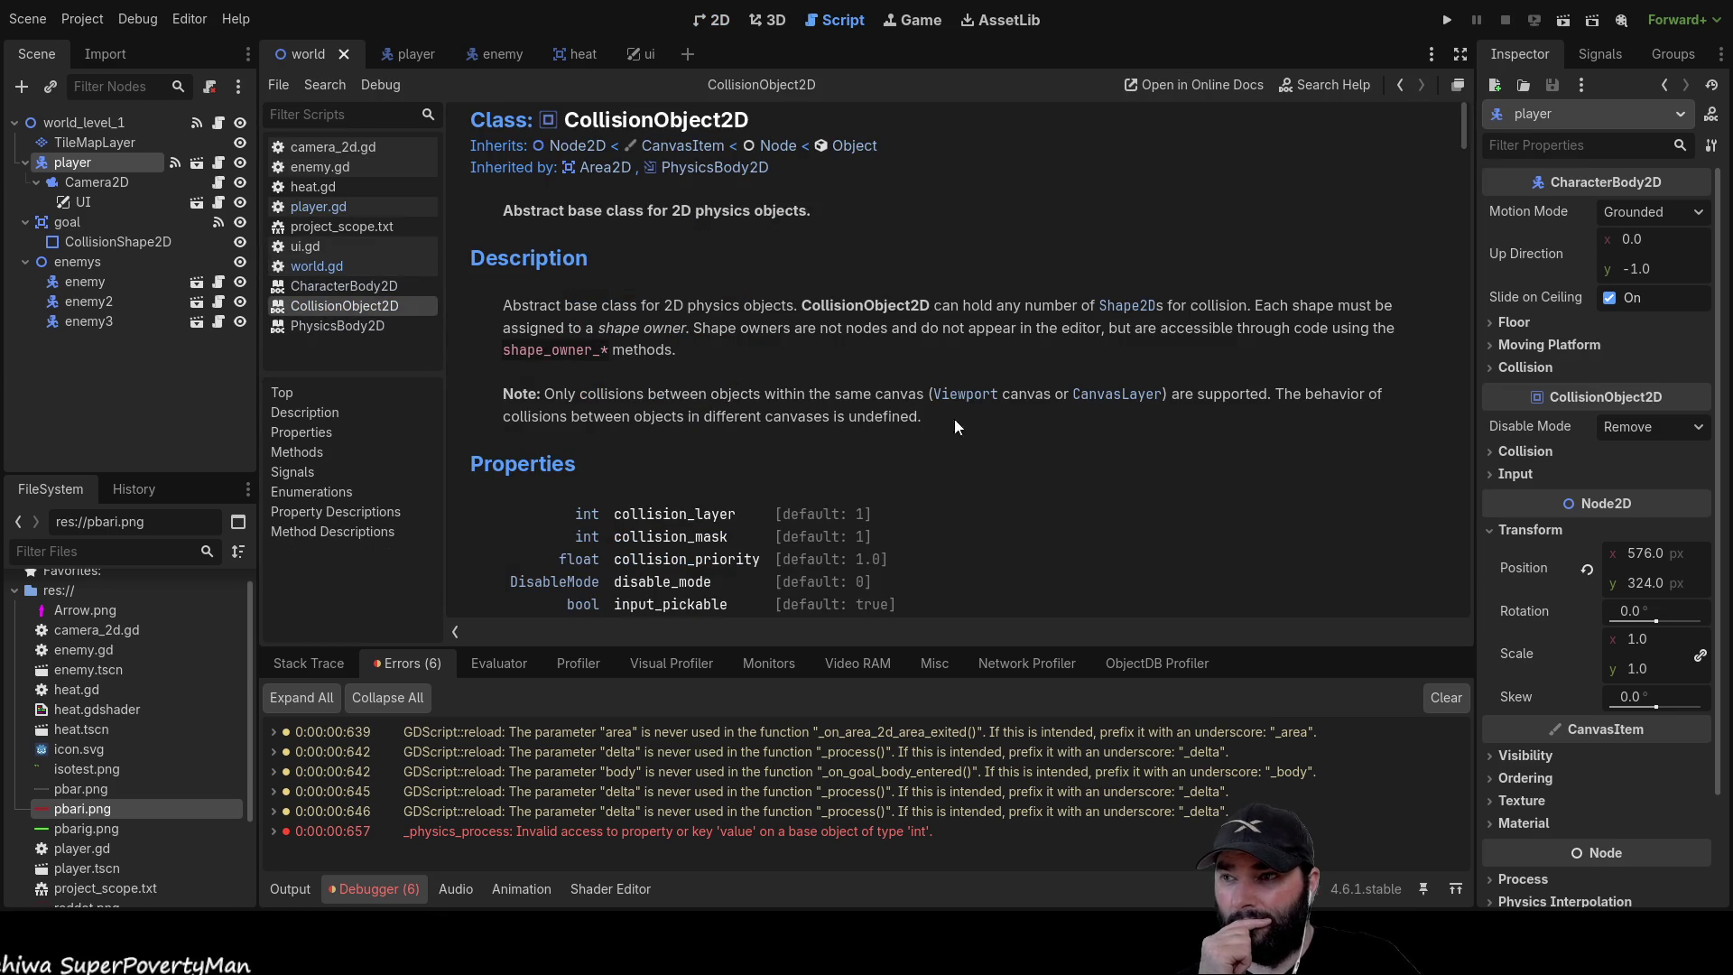
pyautogui.scroll(-10, 874, 431)
pyautogui.scroll(-5, 873, 426)
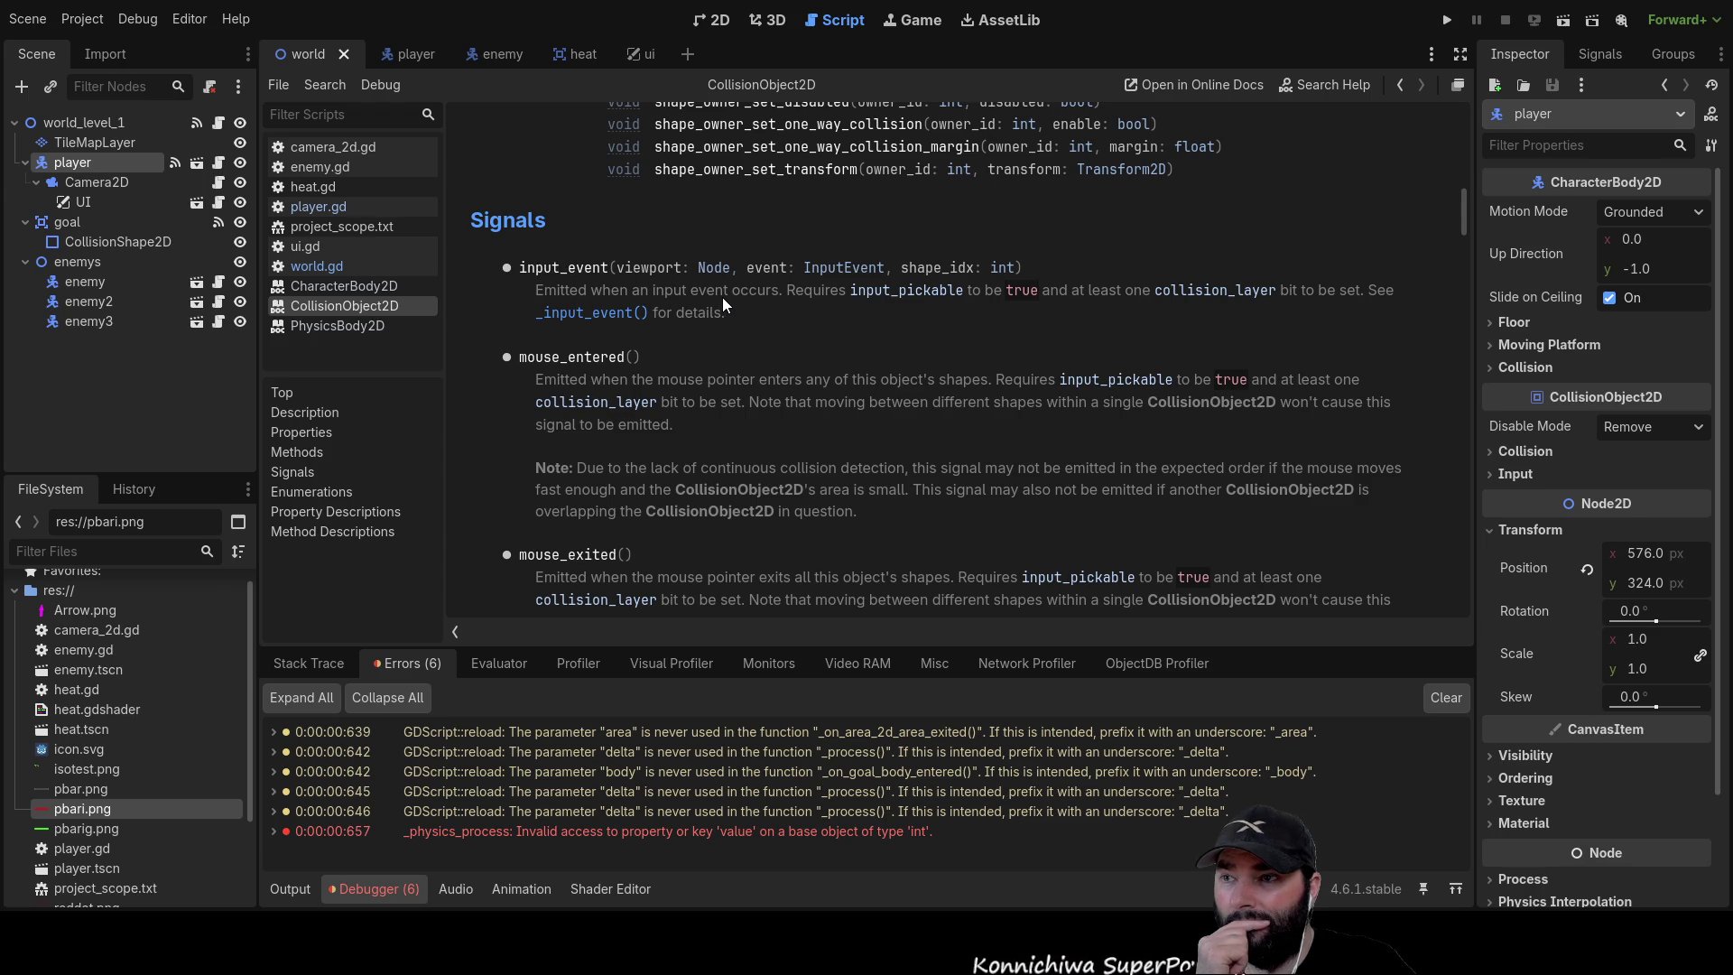
pyautogui.scroll(-3, 722, 296)
pyautogui.scroll(-6, 722, 296)
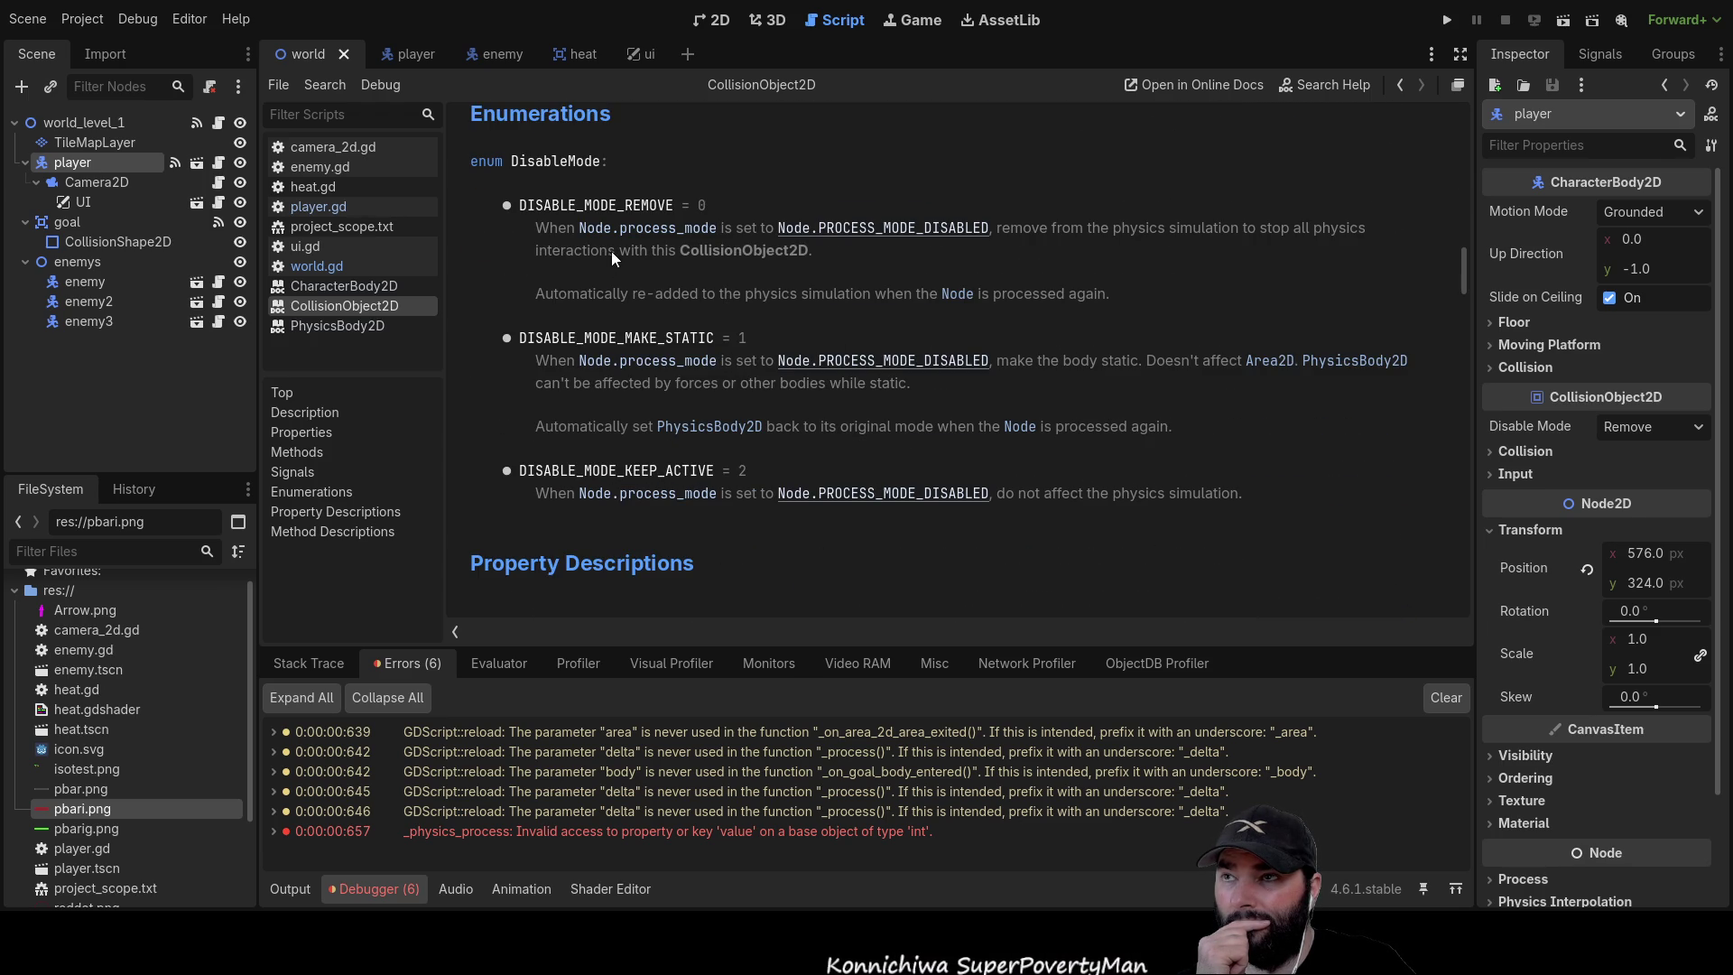
pyautogui.scroll(-20, 843, 435)
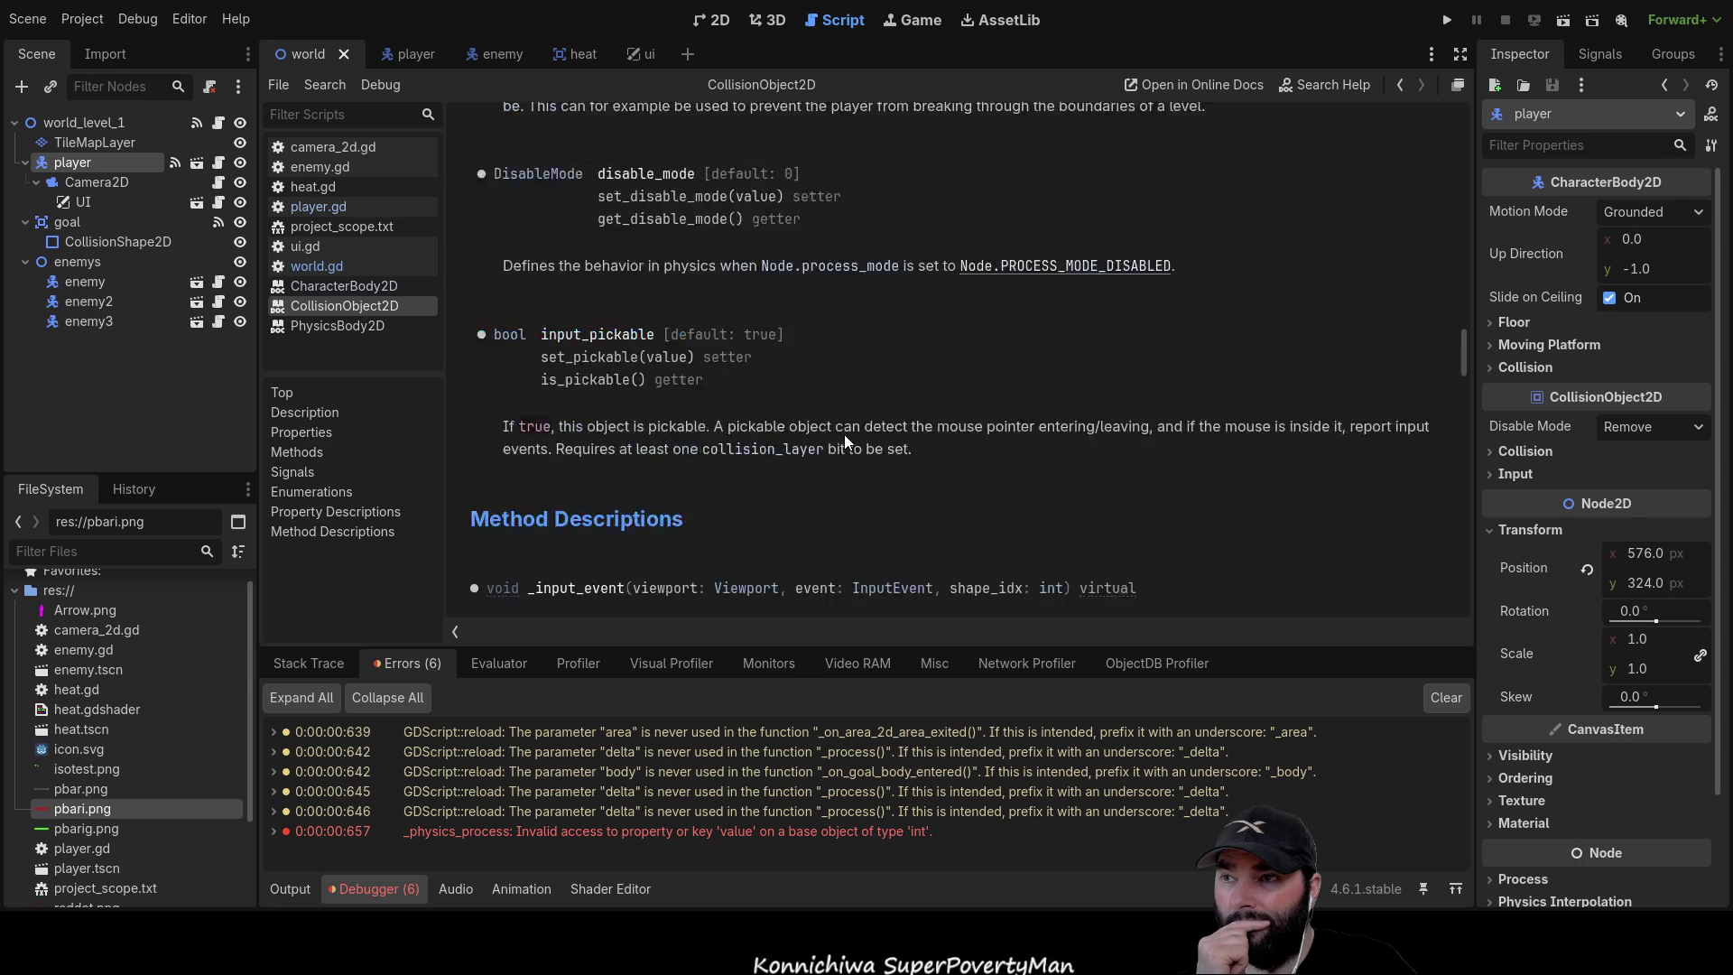
pyautogui.scroll(-18, 845, 430)
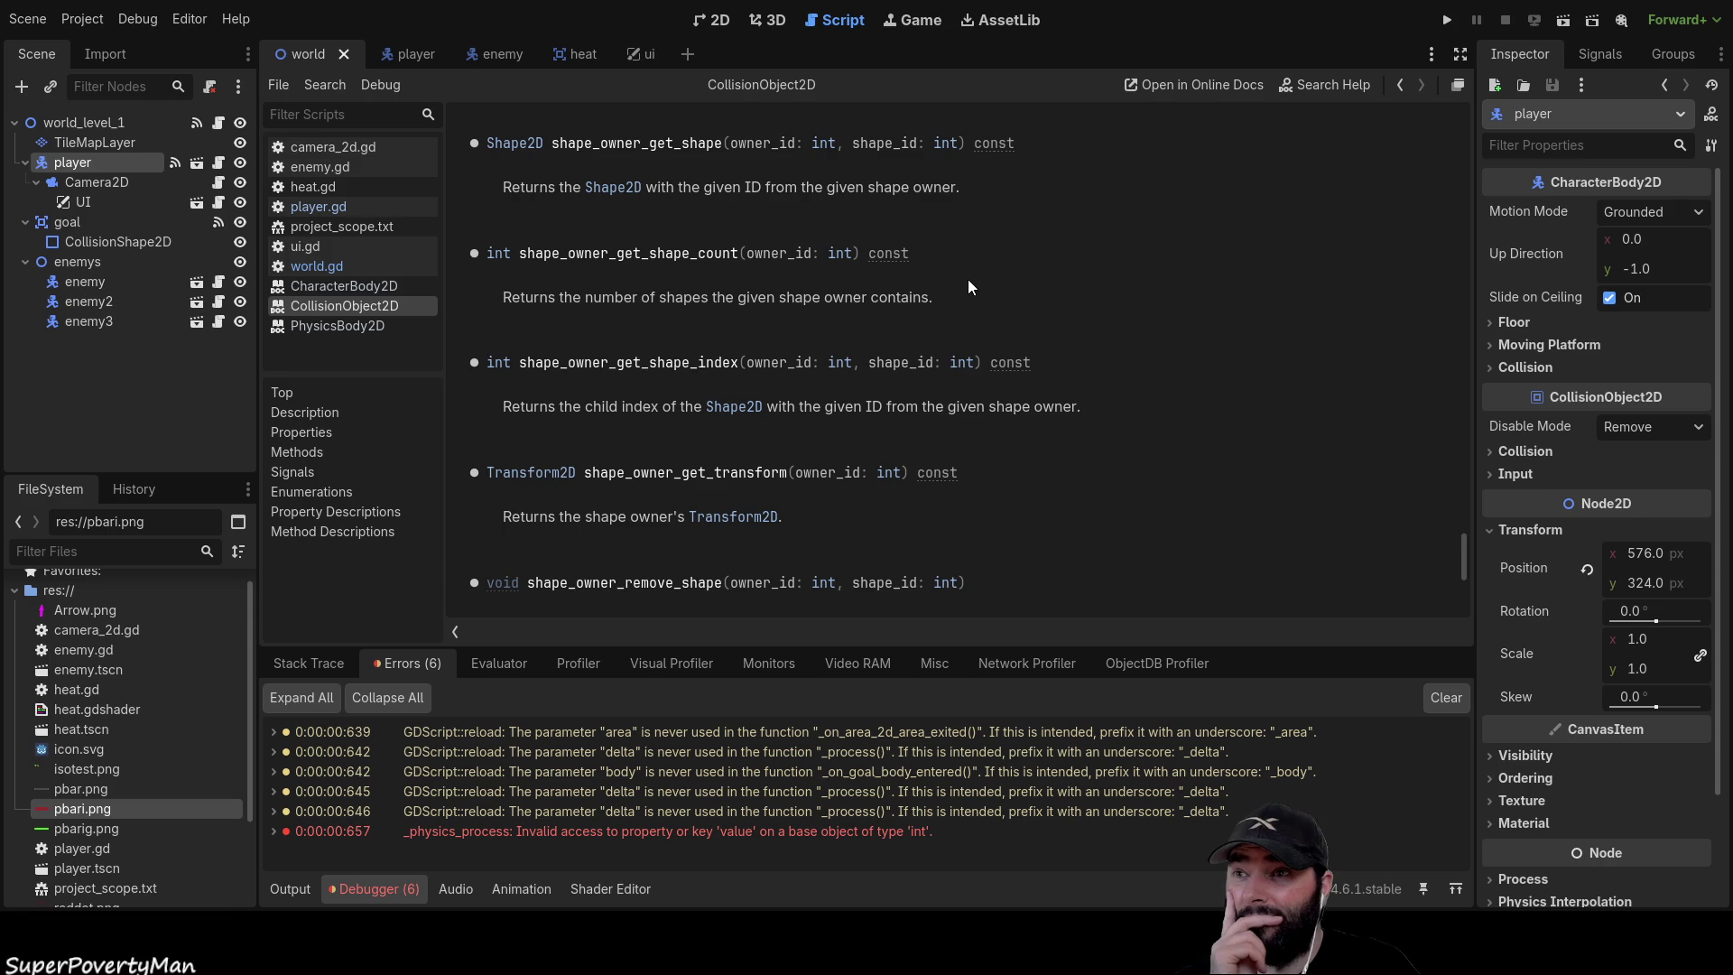
pyautogui.scroll(-5, 745, 430)
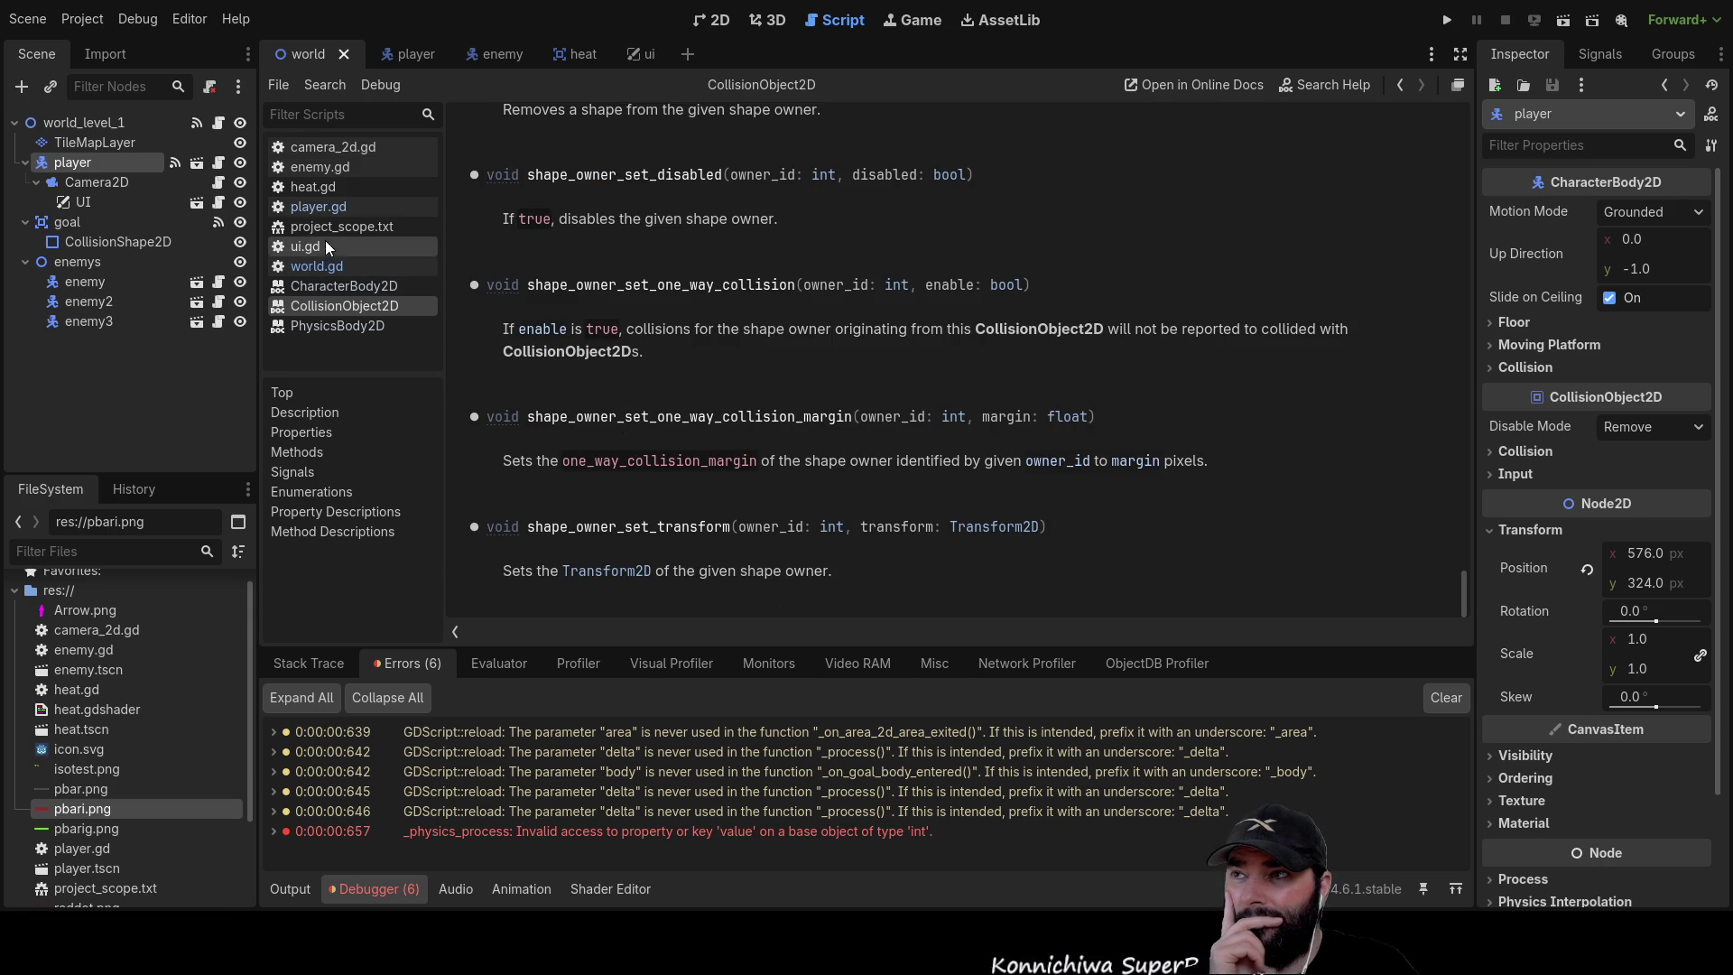
pyautogui.click(334, 206)
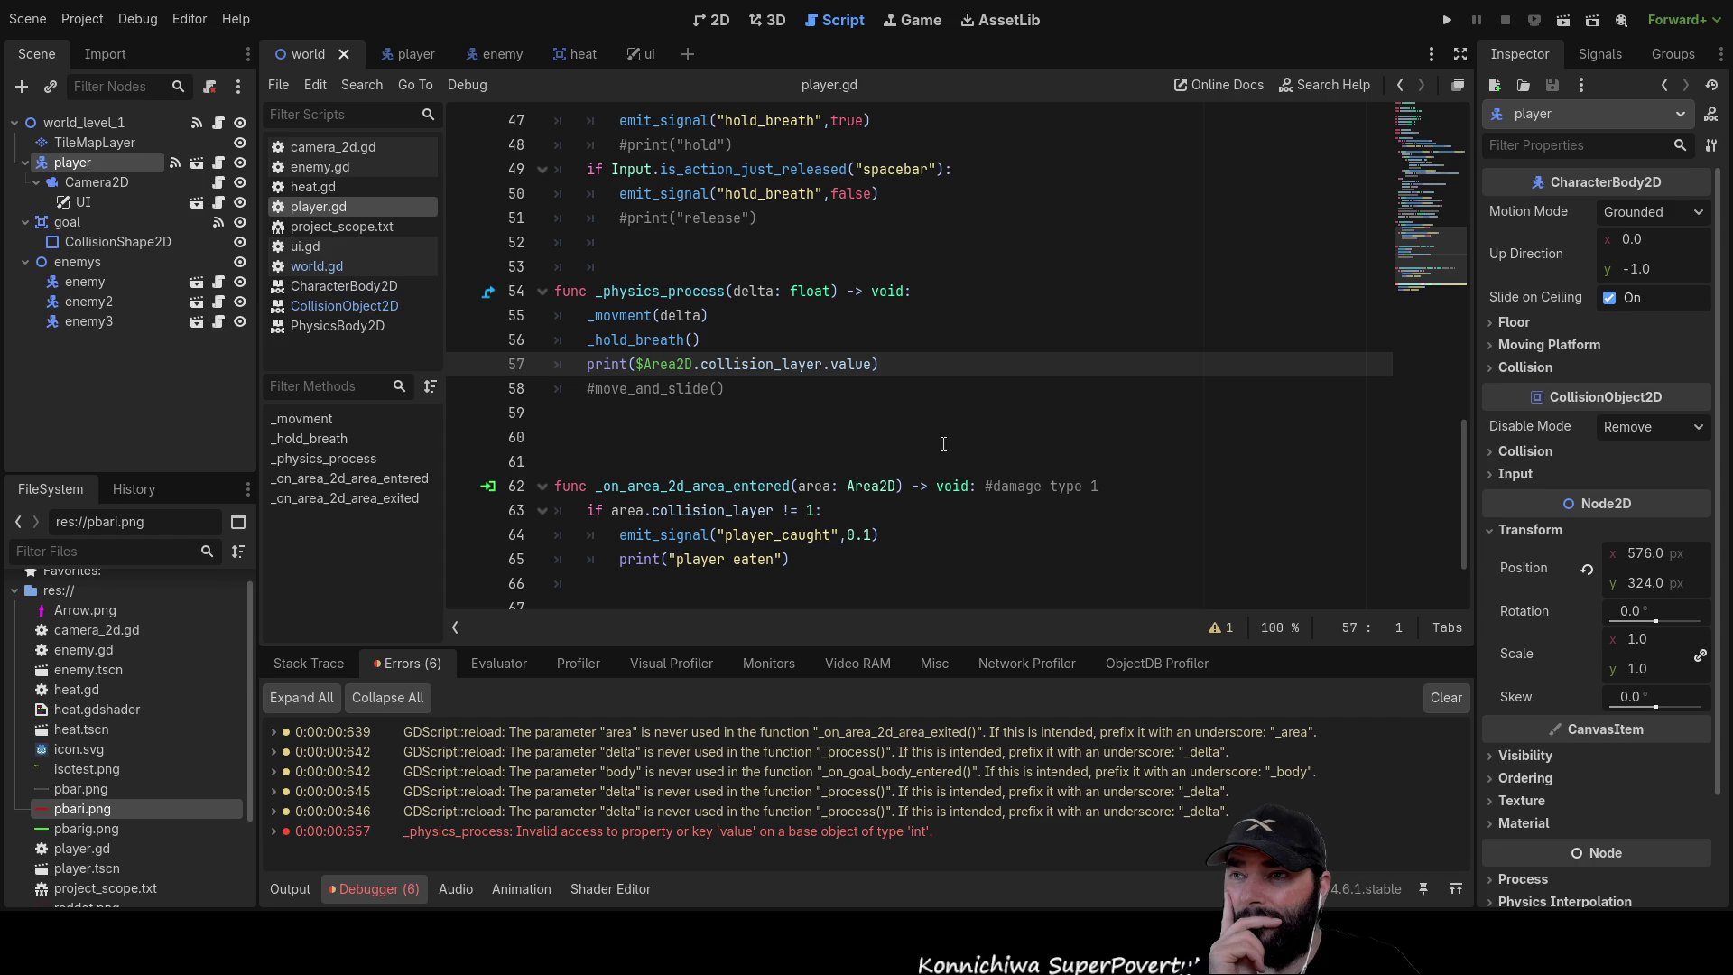
# Remove '.value' so line 57 prints $Area2D.collision_layer, and expand the Inspector's Collision layer and mask
pyautogui.doubleClick(865, 364)
pyautogui.press('Right')
pyautogui.press('BackSpace')
pyautogui.press('BackSpace')
pyautogui.press('BackSpace')
pyautogui.press('BackSpace')
pyautogui.press('BackSpace')
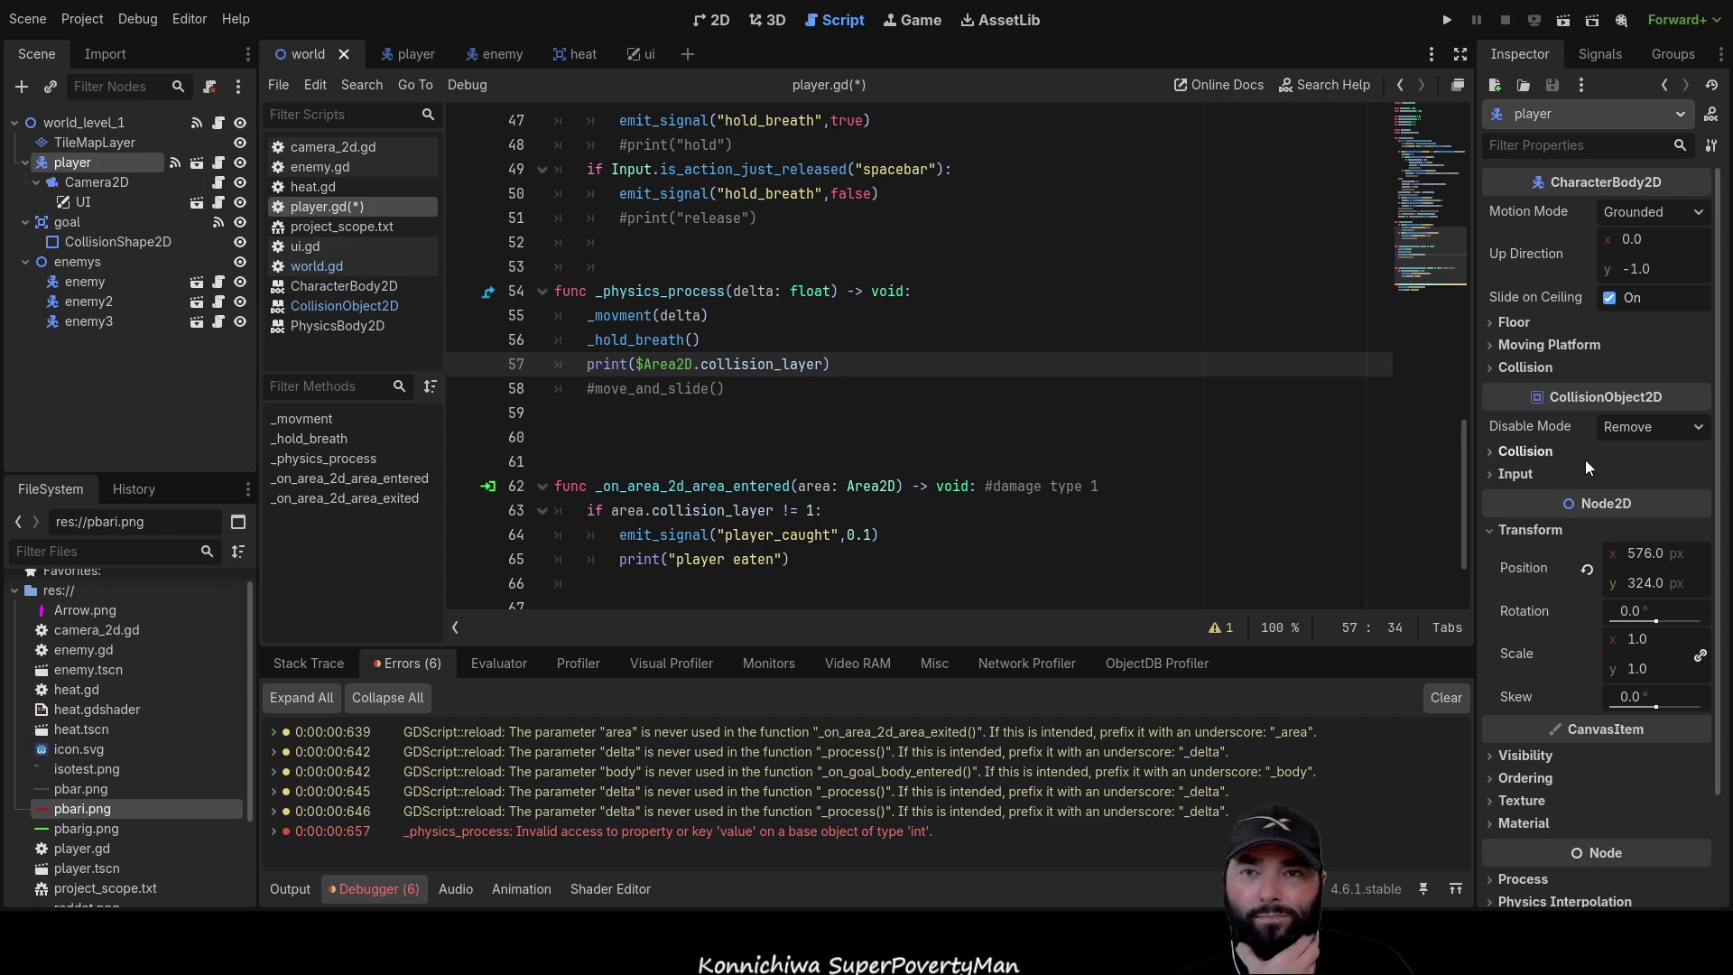
pyautogui.click(1494, 450)
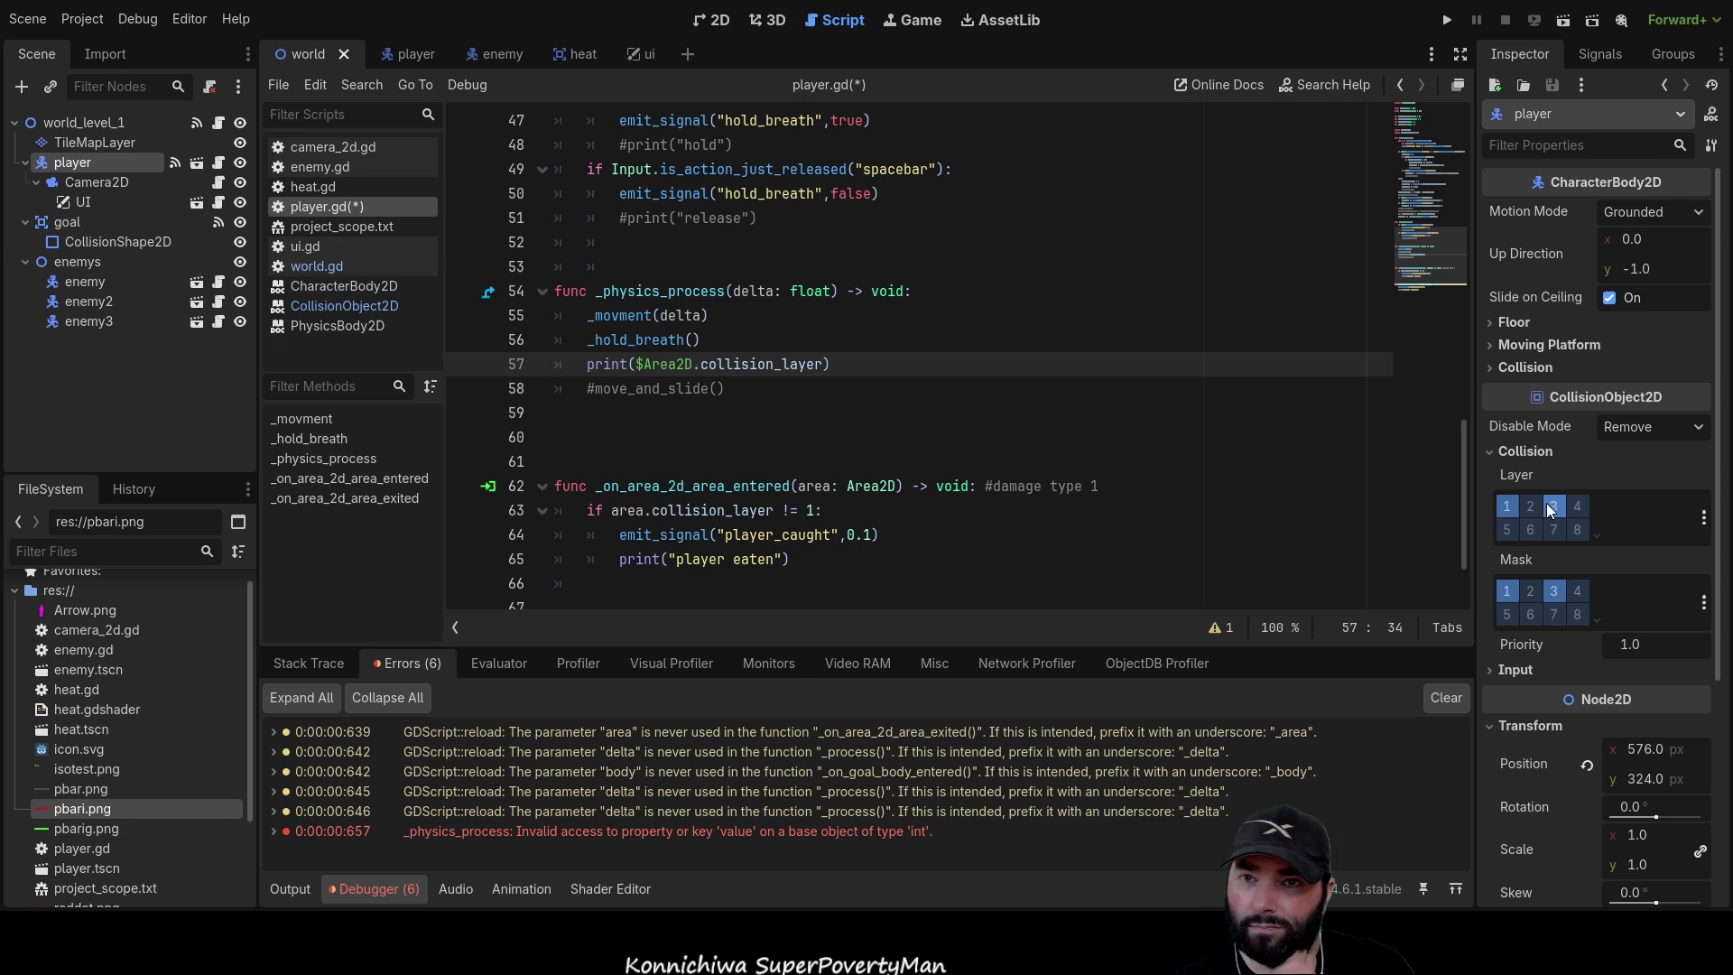